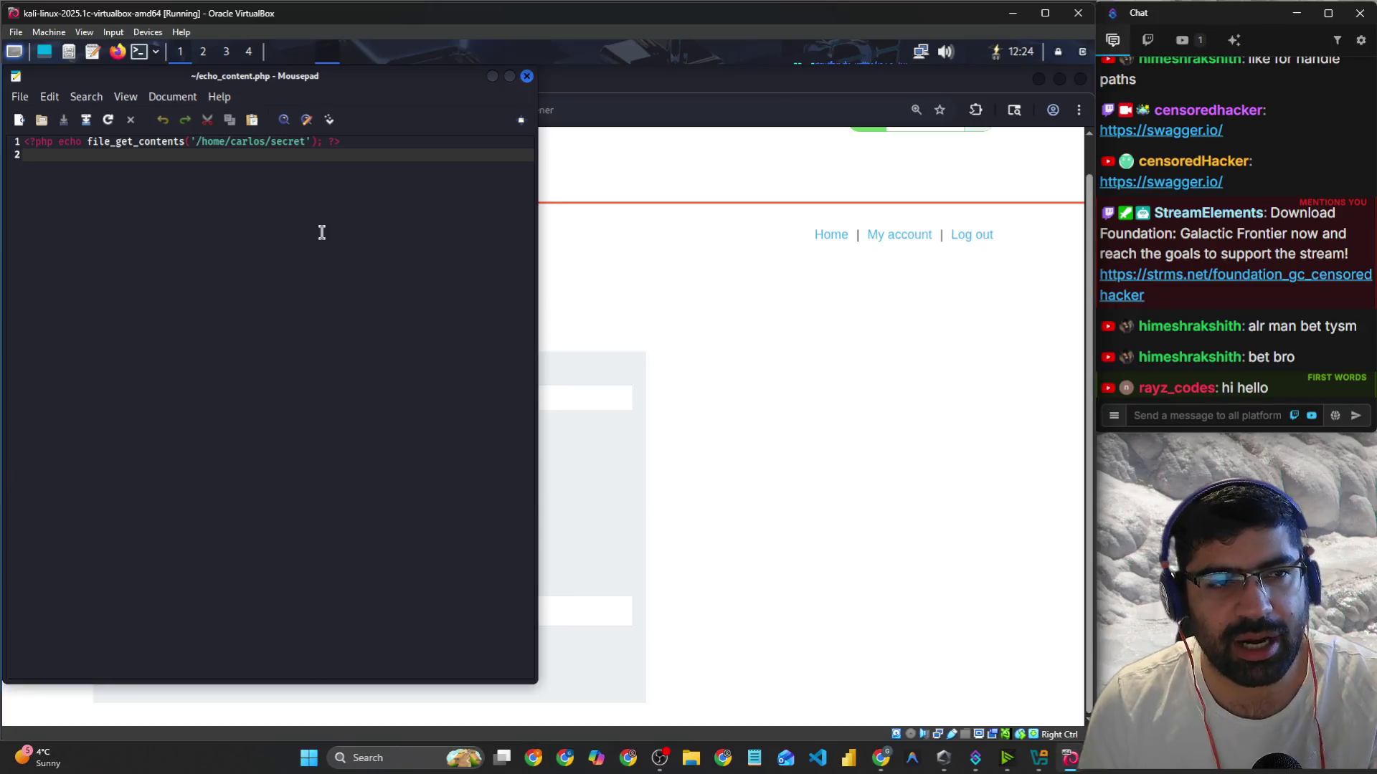
Step: Enlarge the Mousepad editor font two steps and maximize the window
key("ctrl+plus")
key("ctrl+plus")
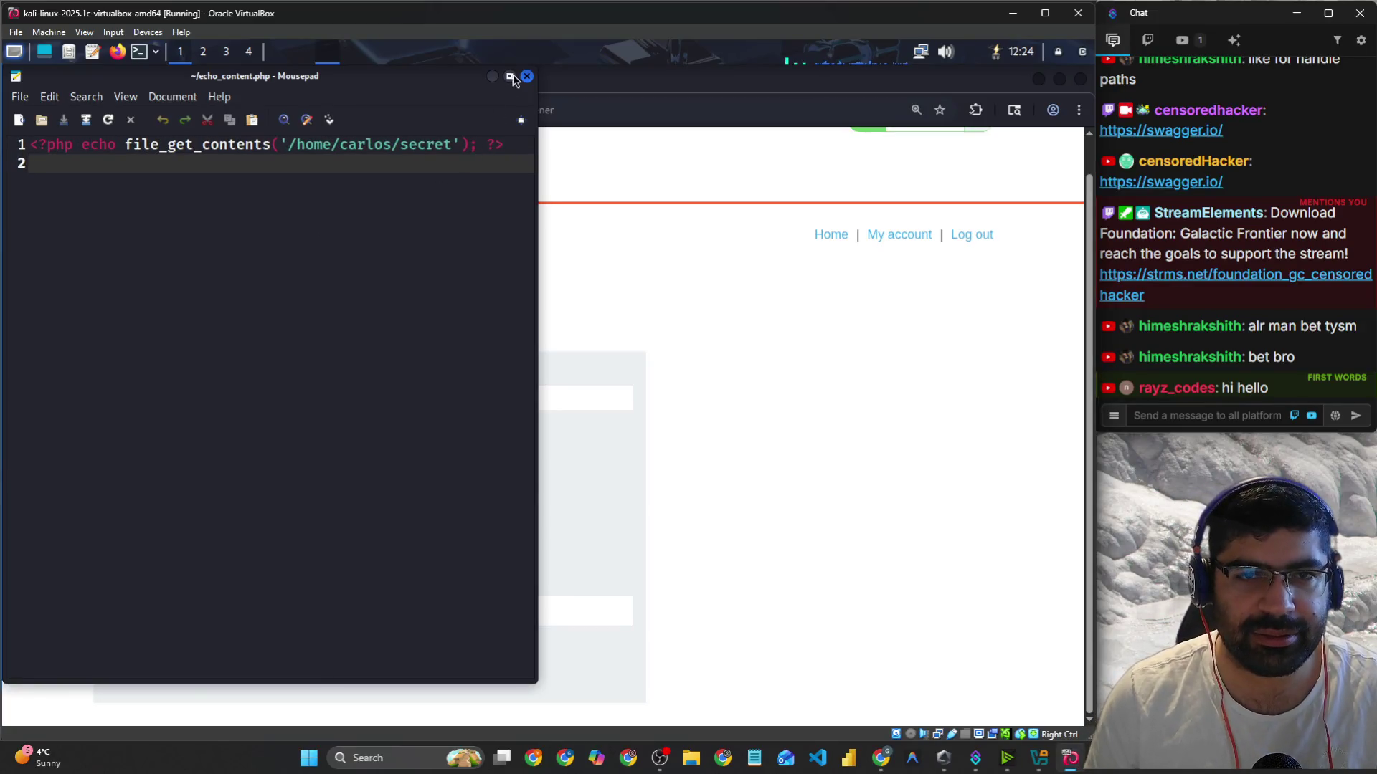
left_click(509, 76)
key("ctrl+plus")
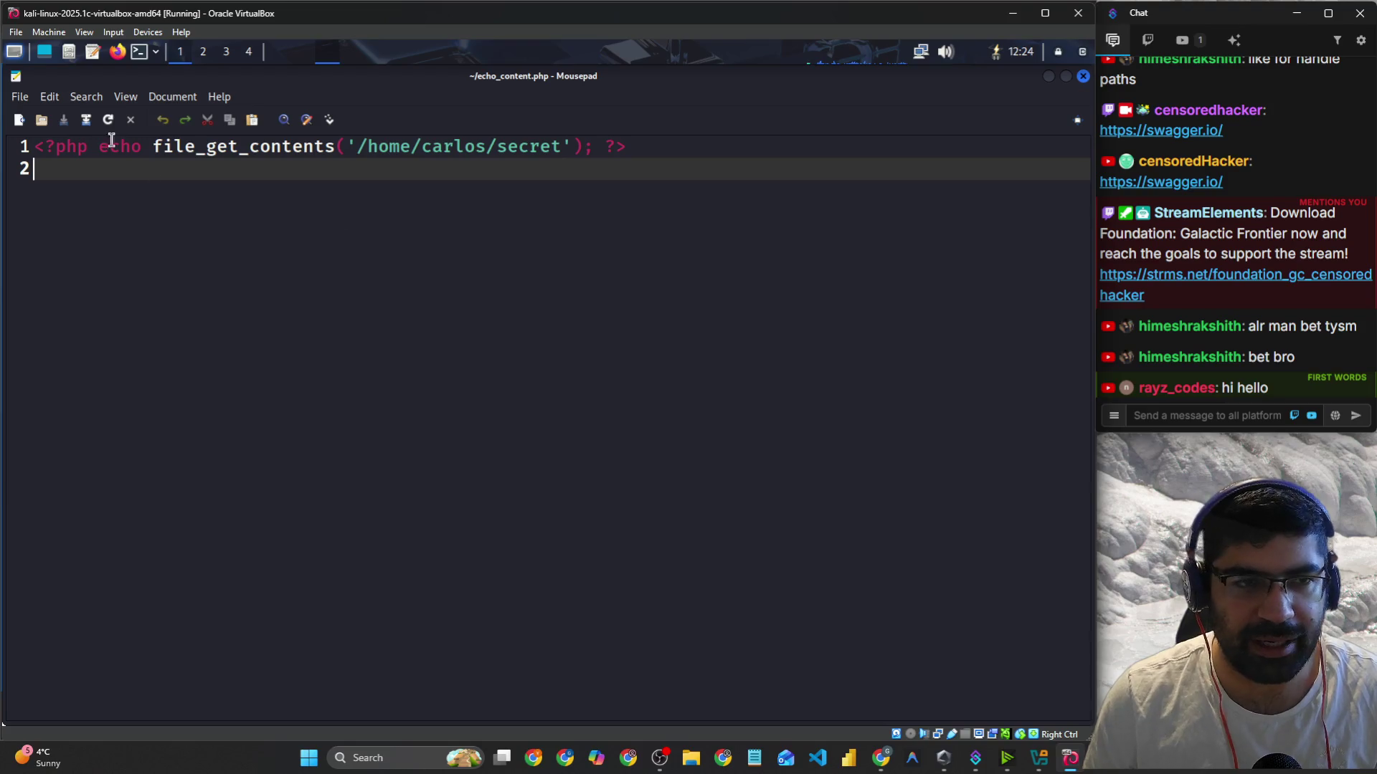
Step: Save the PHP secret-reading snippet as echo_content.p.phphp
left_click(49, 97)
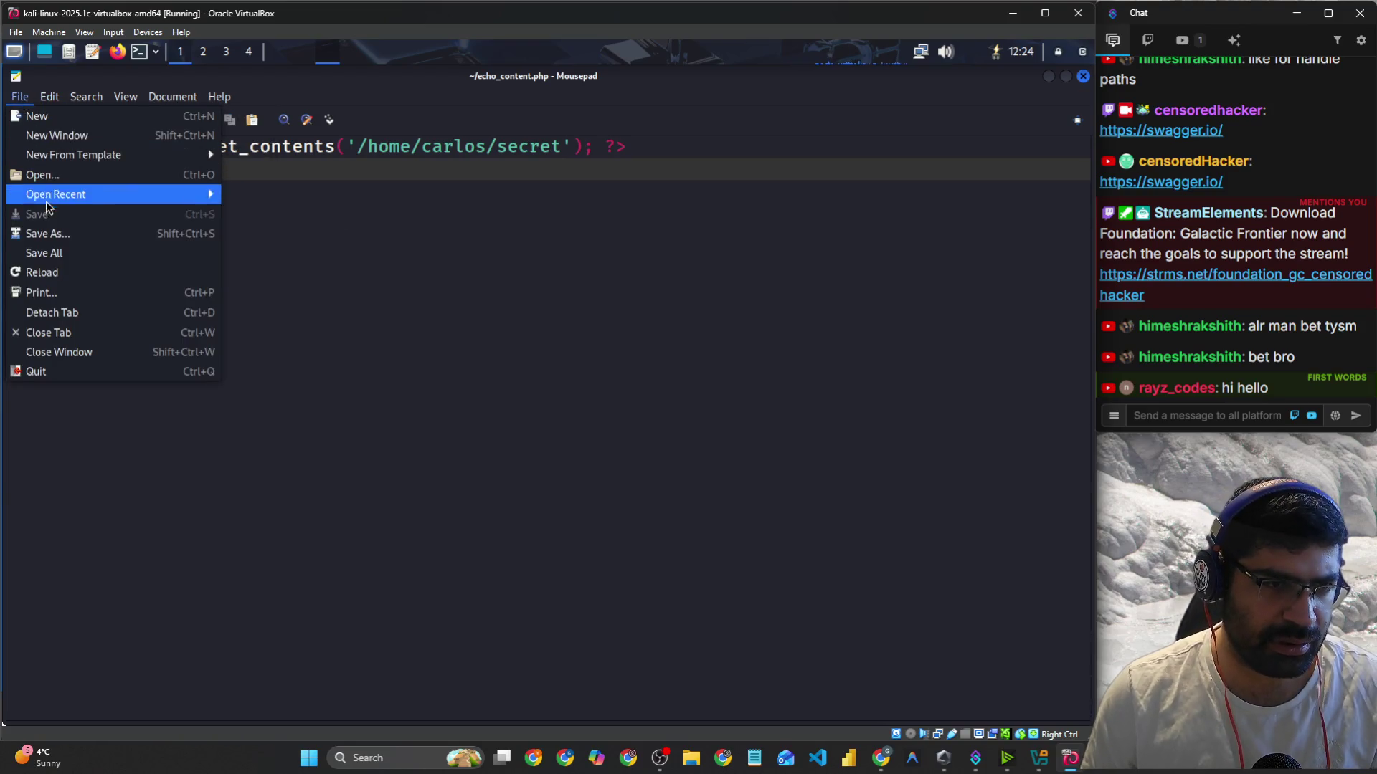
left_click(50, 236)
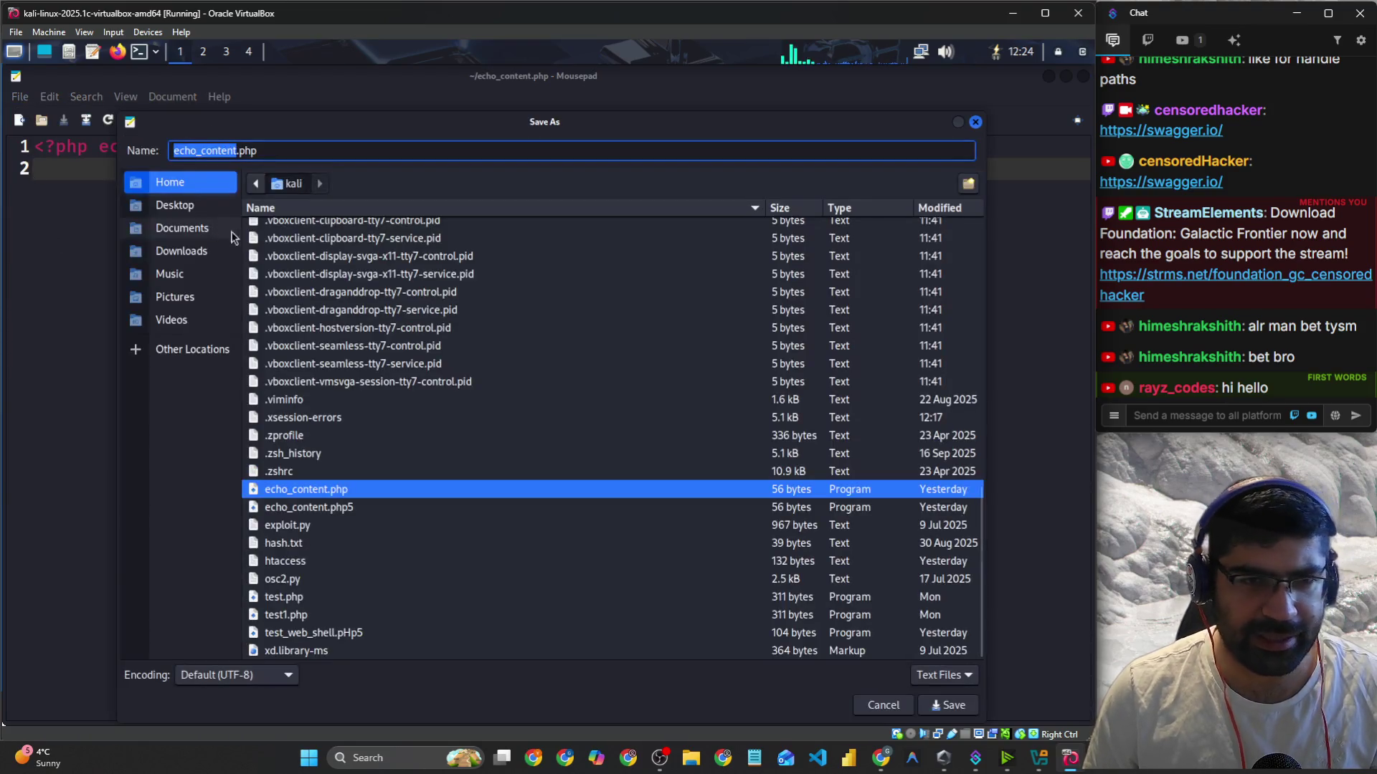
left_click(330, 150)
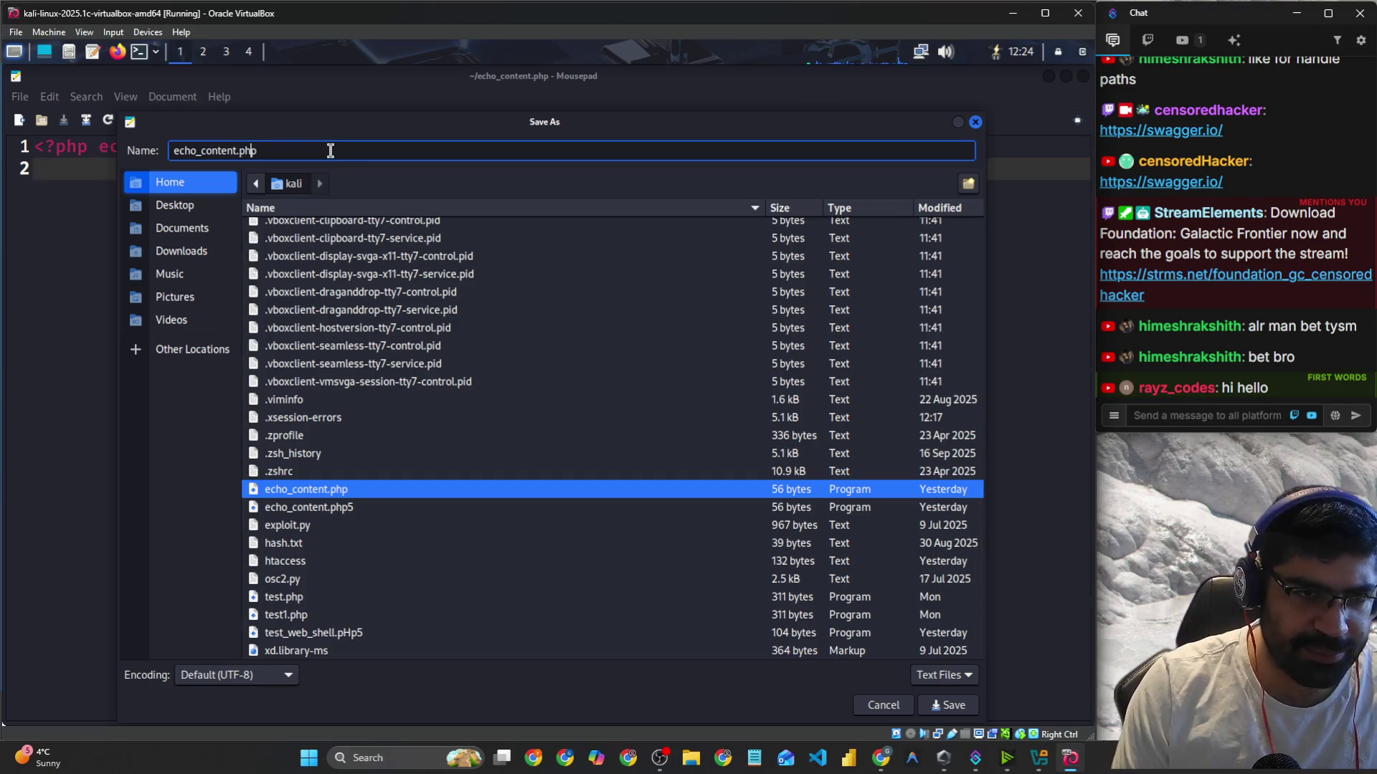
type(".phphp")
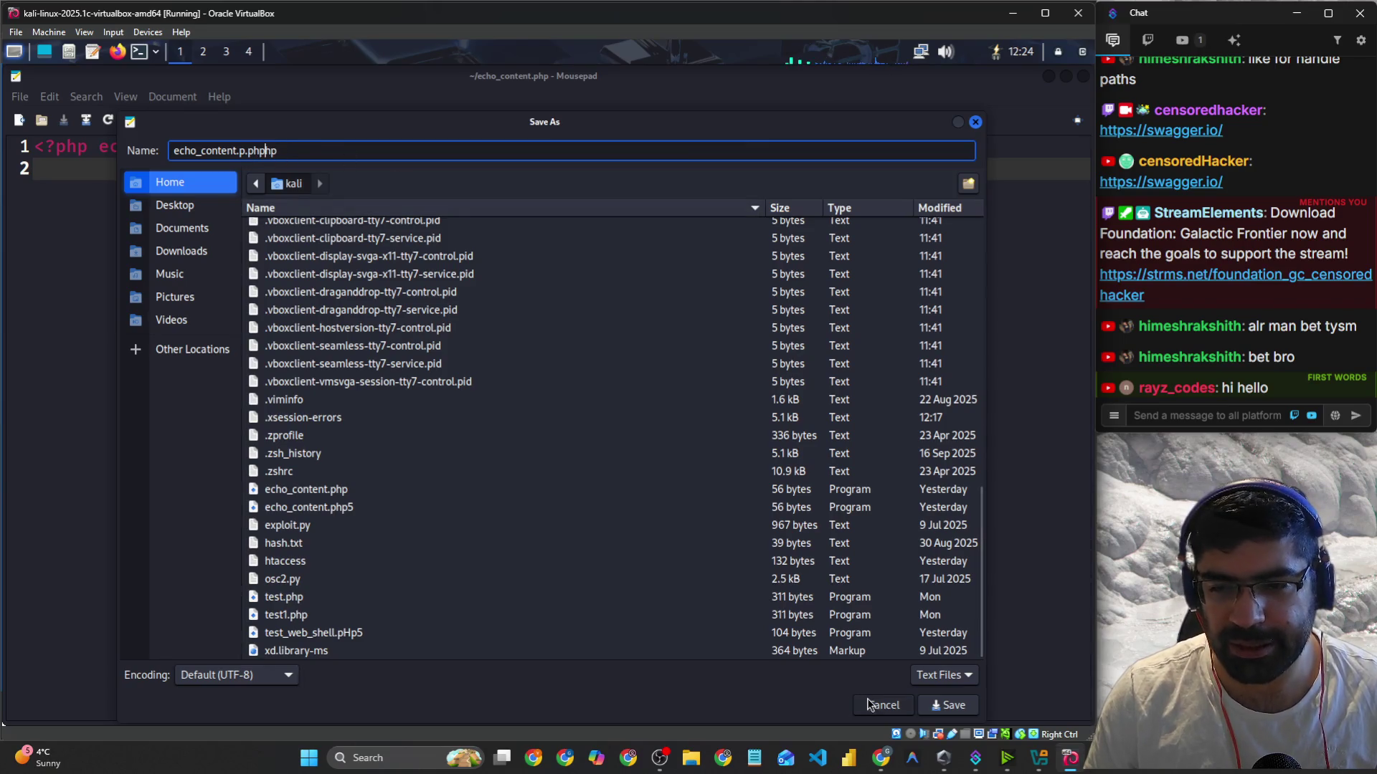
left_click(948, 705)
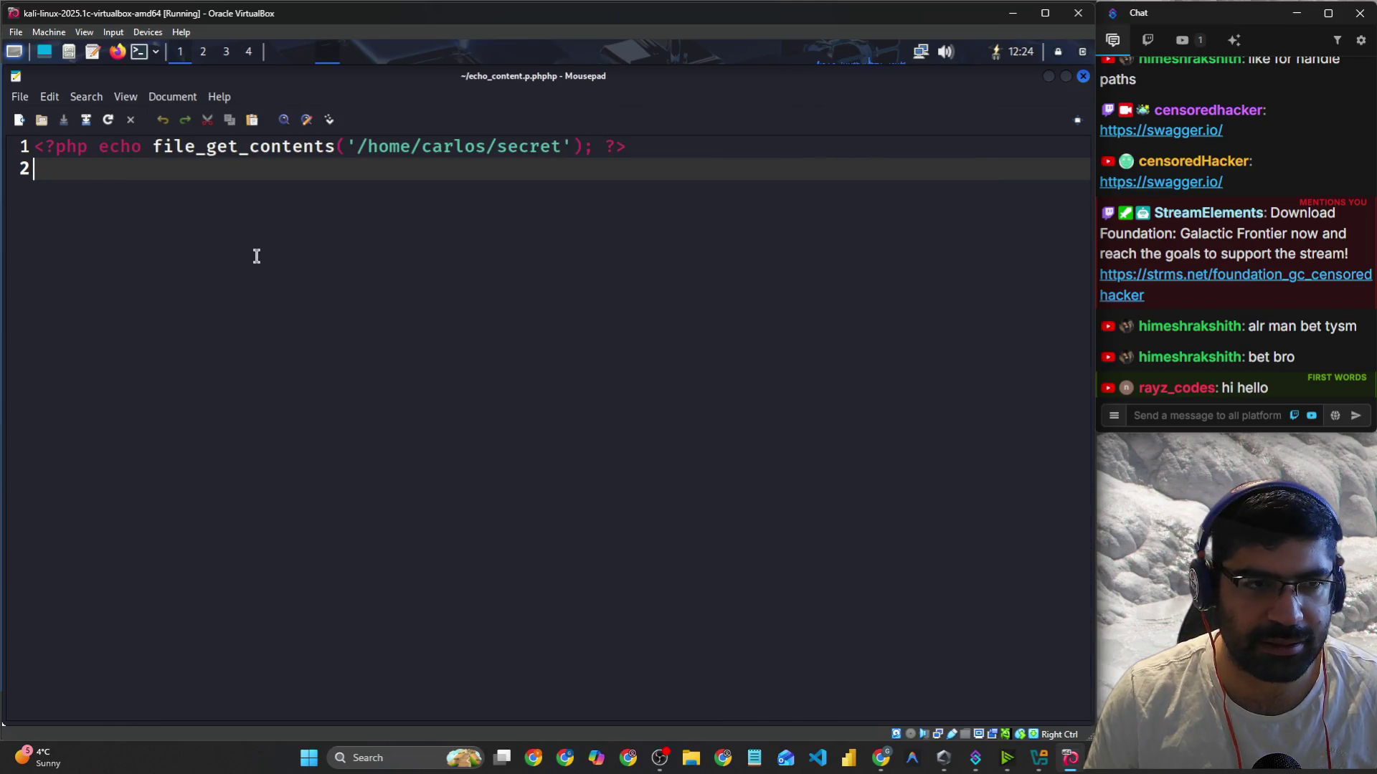
key("alt+Tab")
Step: Choose echo_content.p.phphp from the home folder as the avatar file
left_click(158, 619)
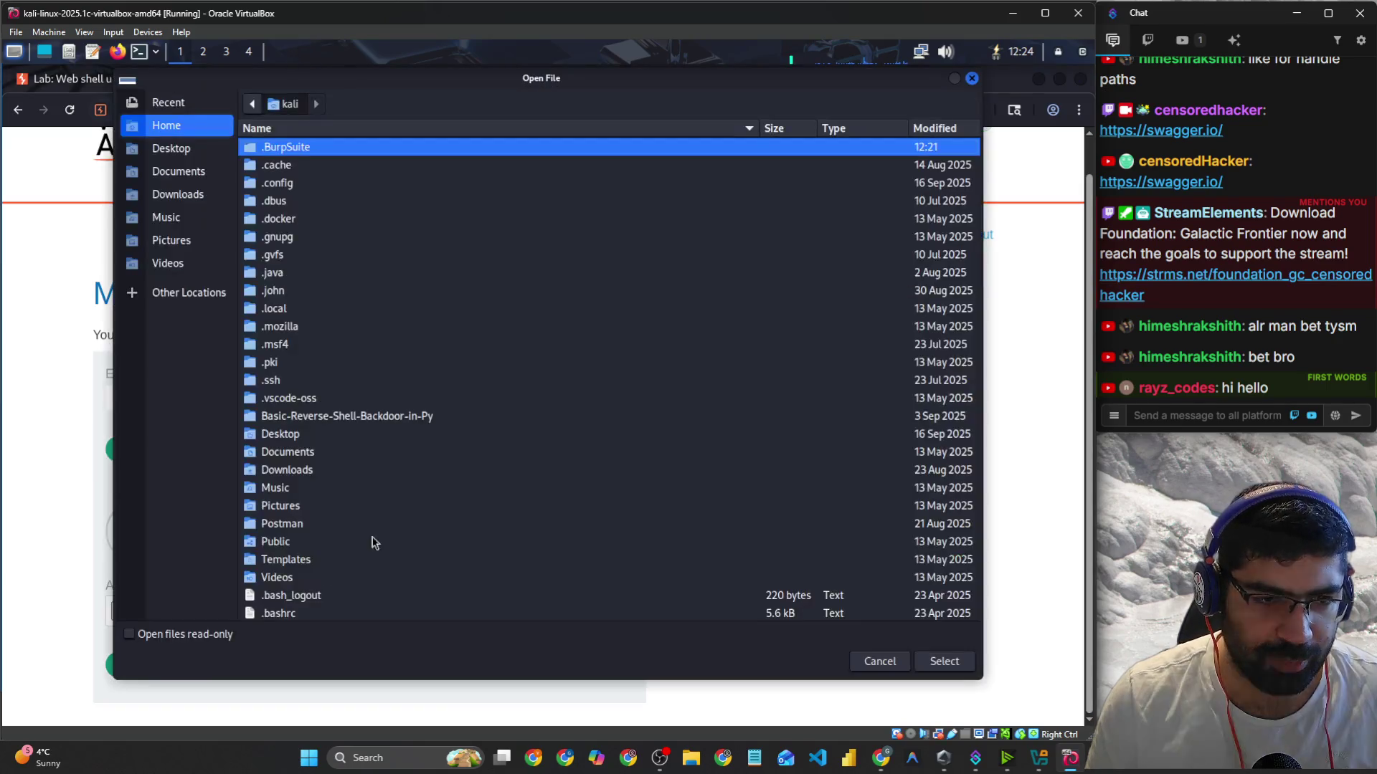
scroll(346, 479, "down", 5)
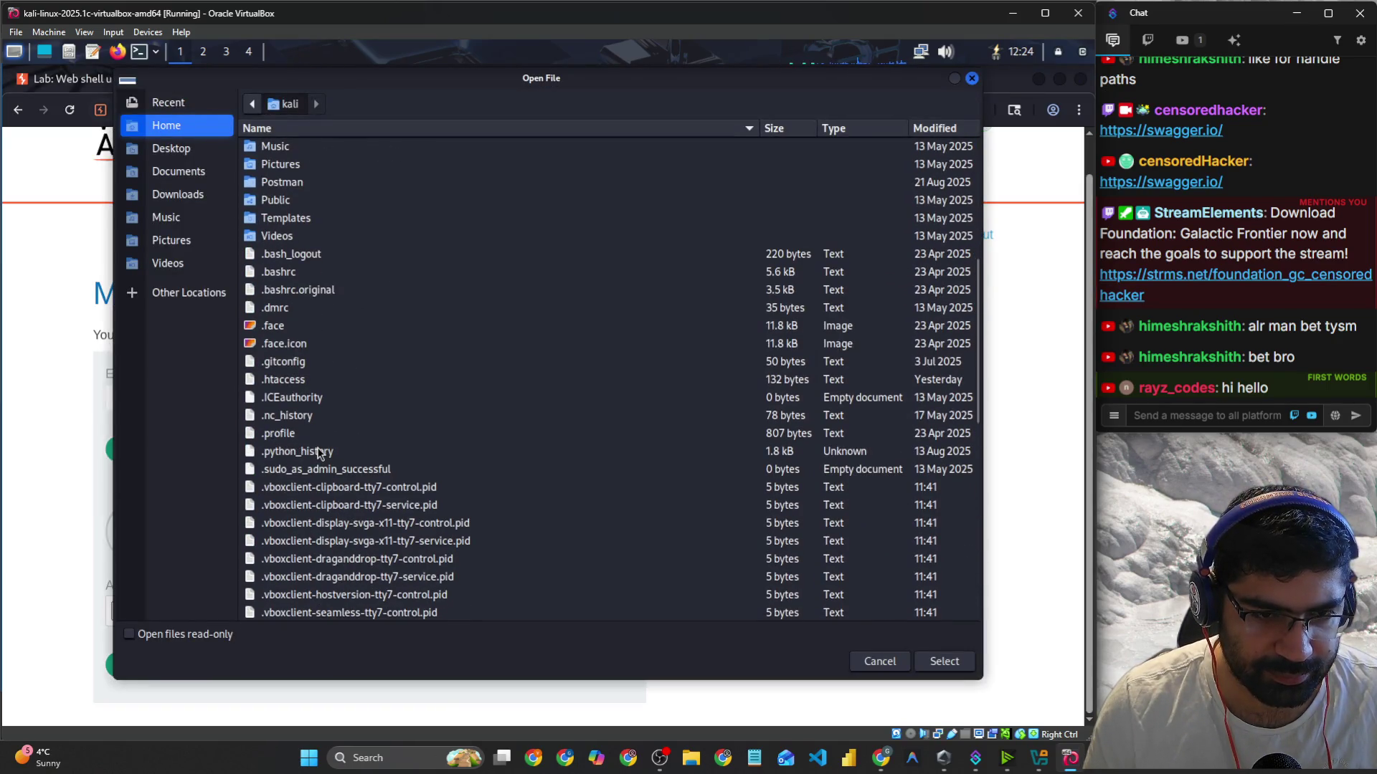
scroll(317, 454, "down", 5)
left_click(335, 580)
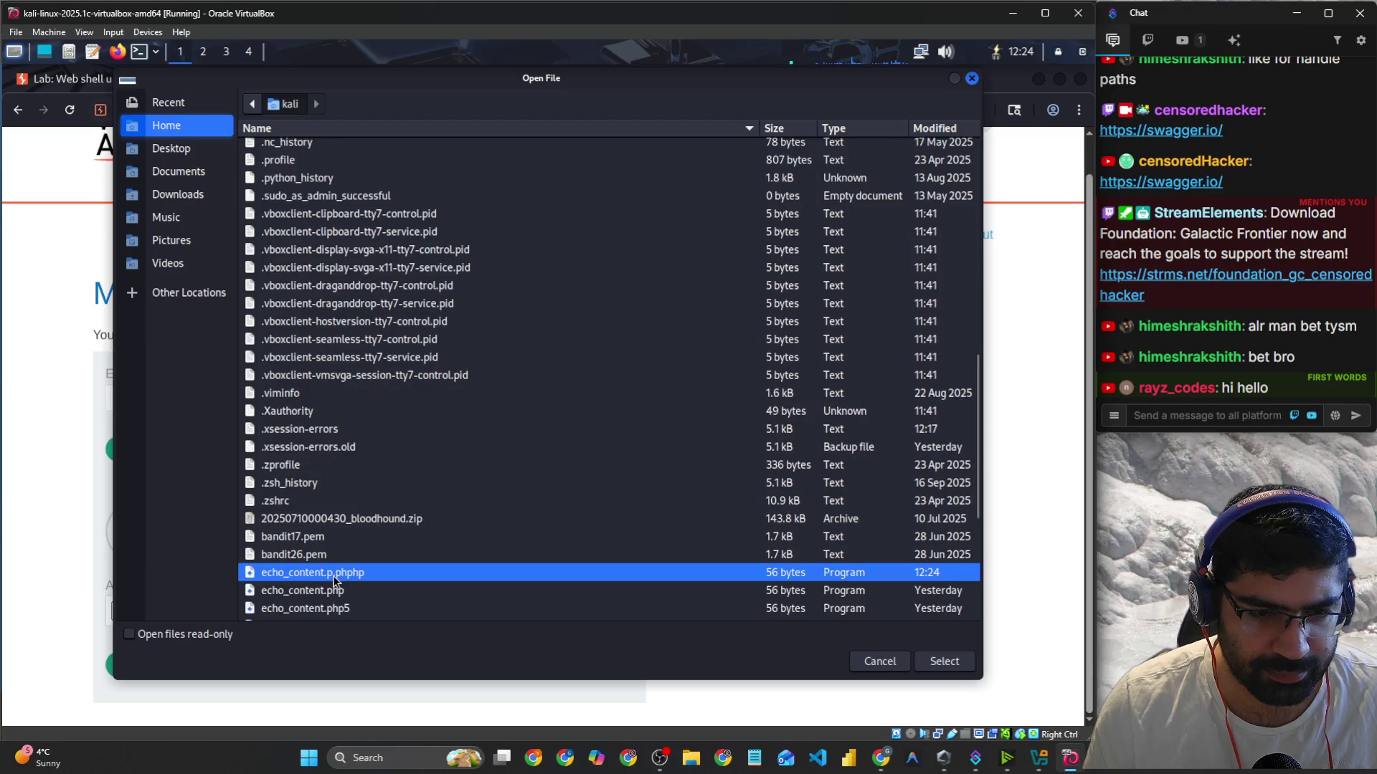
left_click(934, 663)
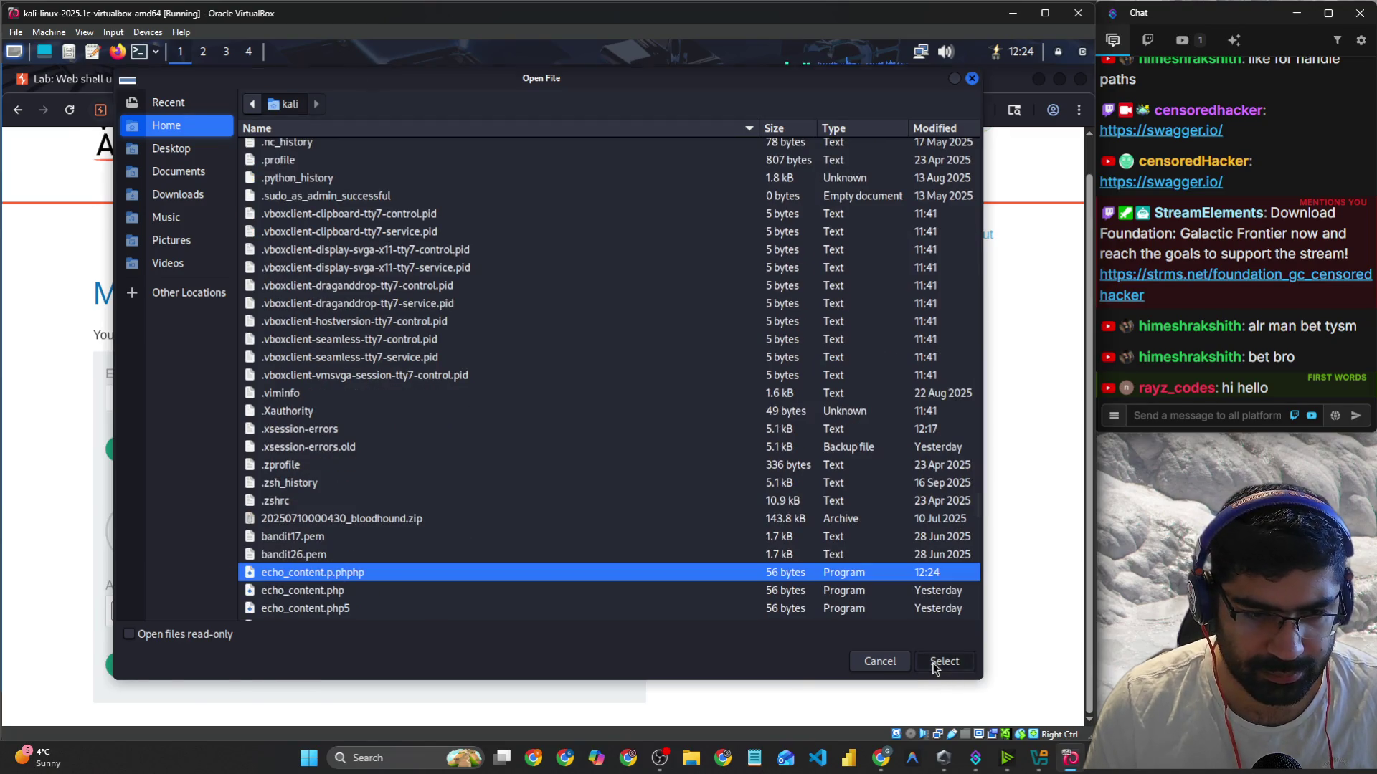
Step: Upload the avatar and note the error saying only JPG & PNG files are allowed
left_click(188, 664)
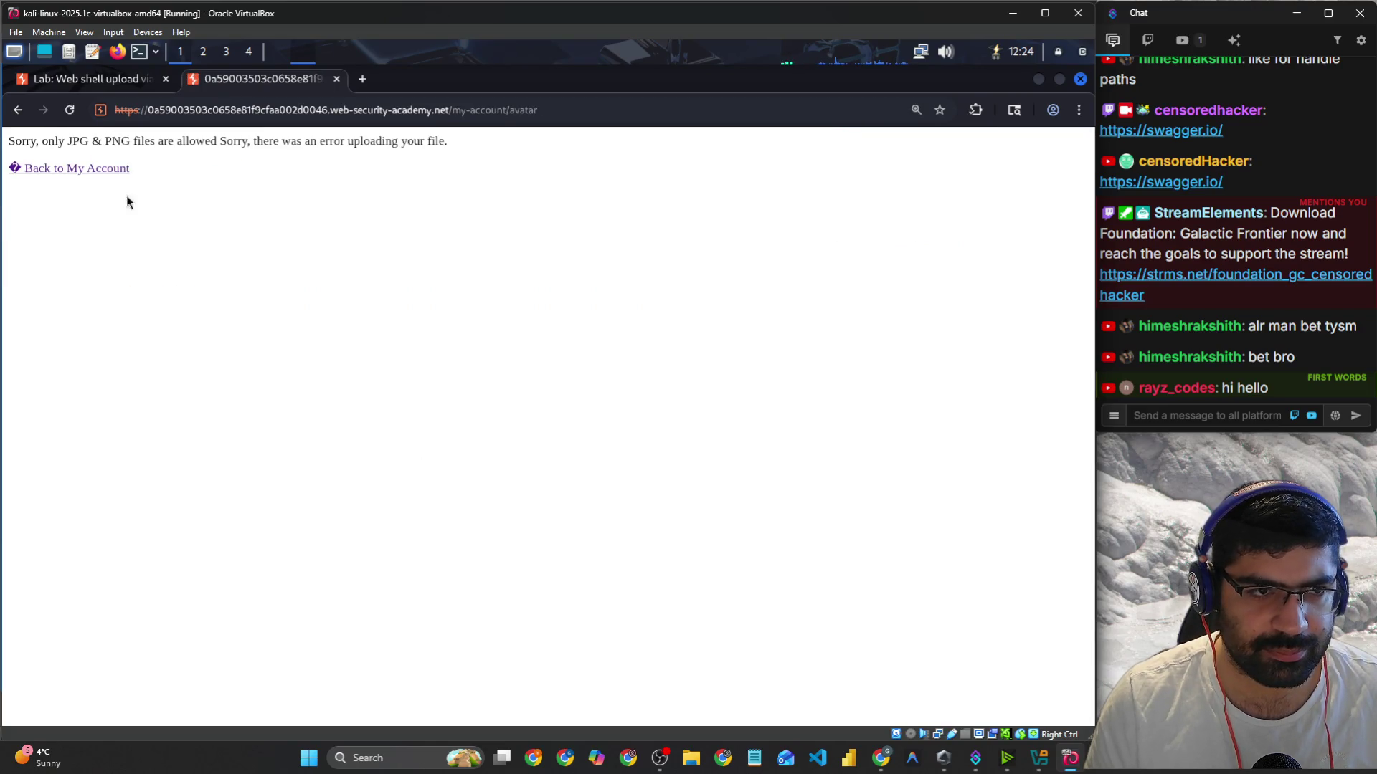
left_click_drag(80, 140, 310, 155)
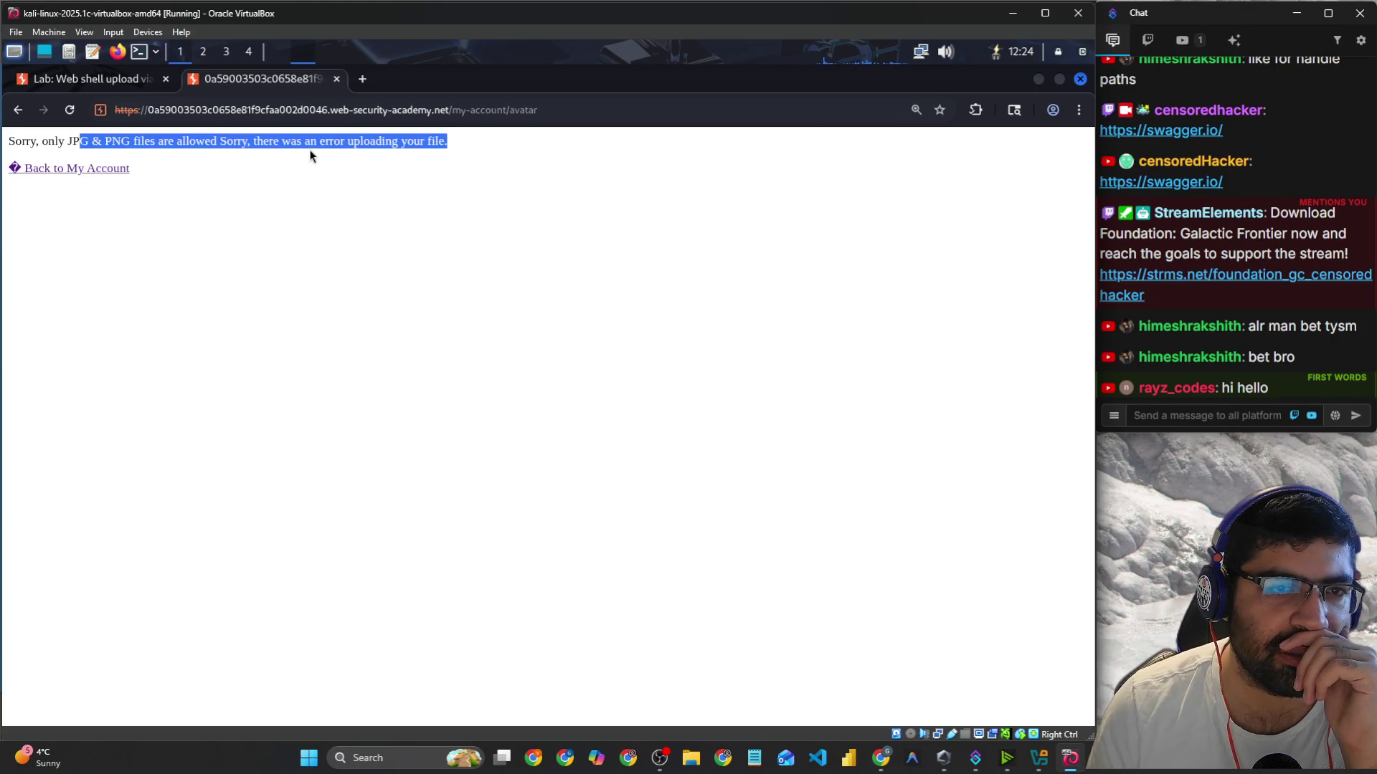
left_click(322, 185)
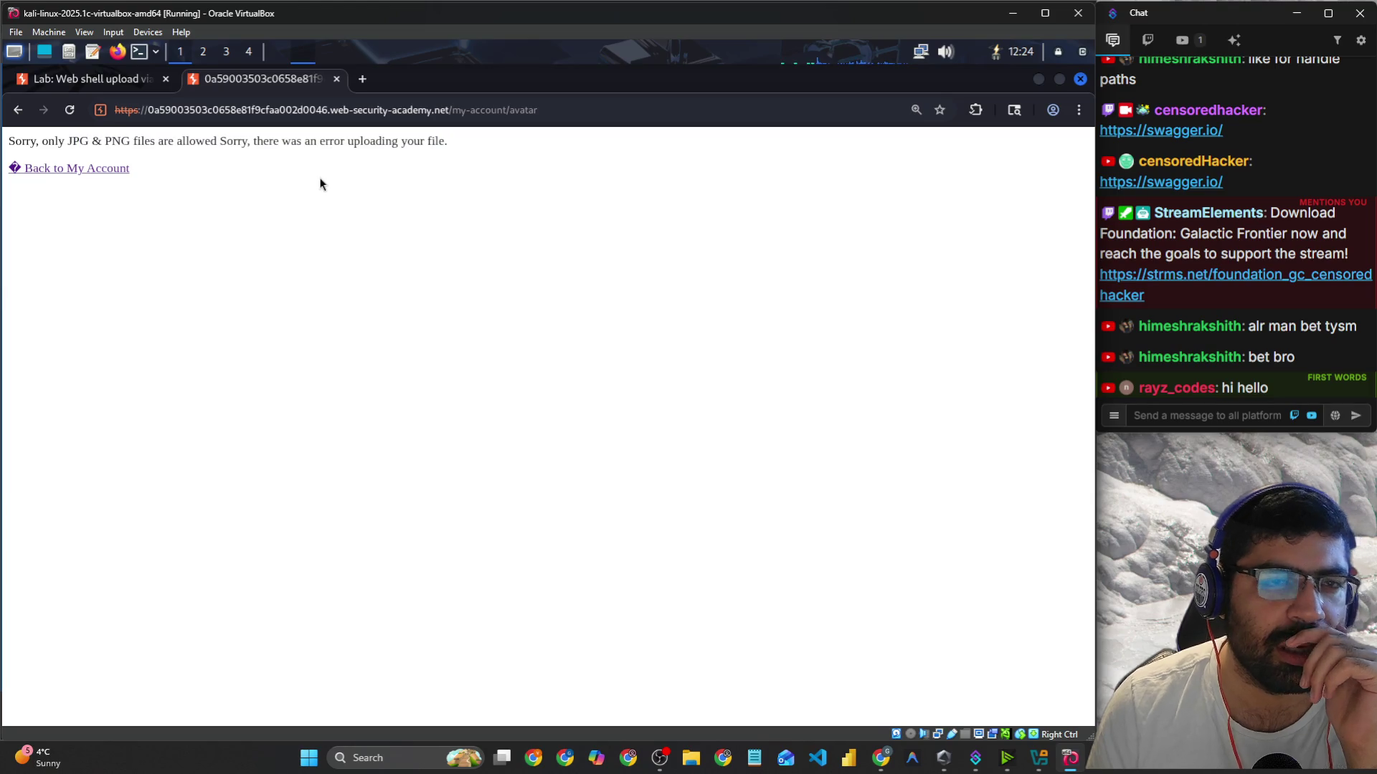
left_click(122, 88)
left_click(227, 87)
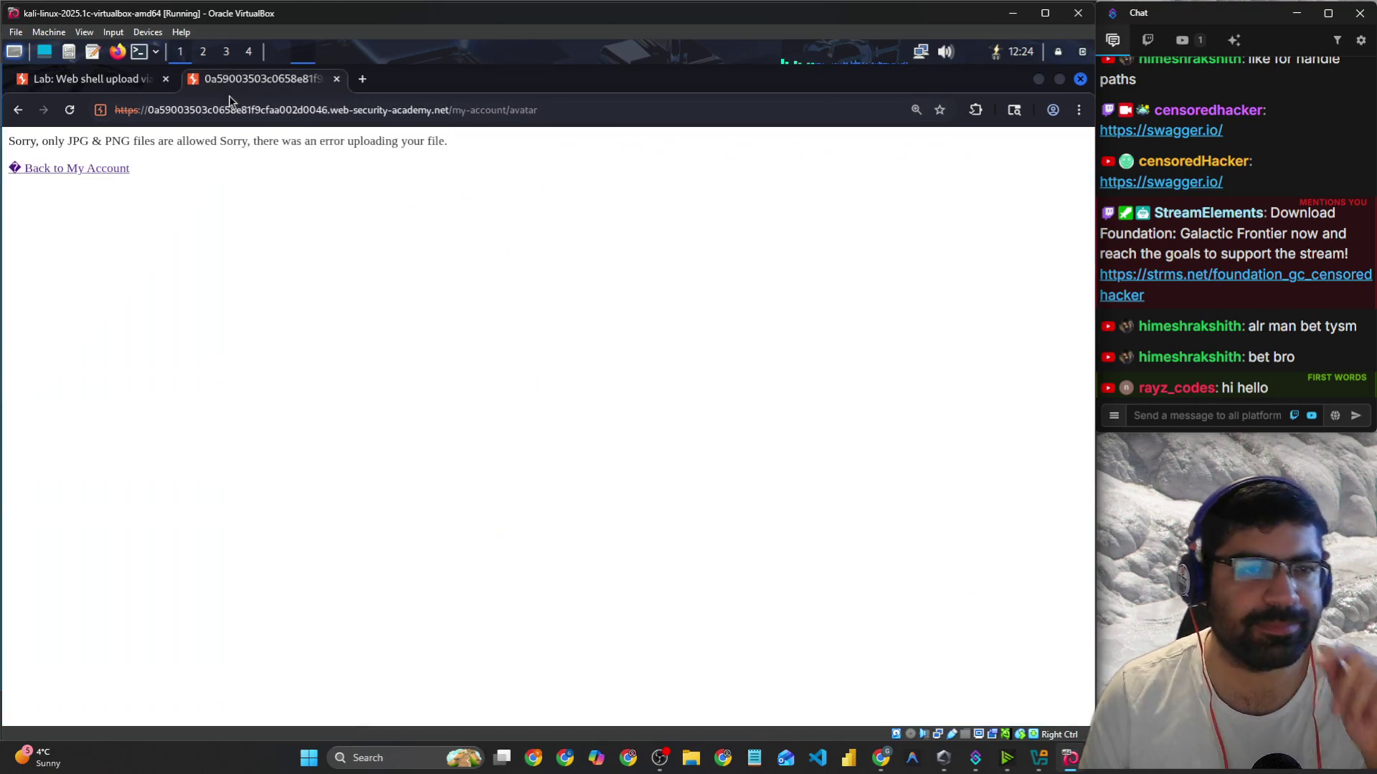
key("alt+Tab")
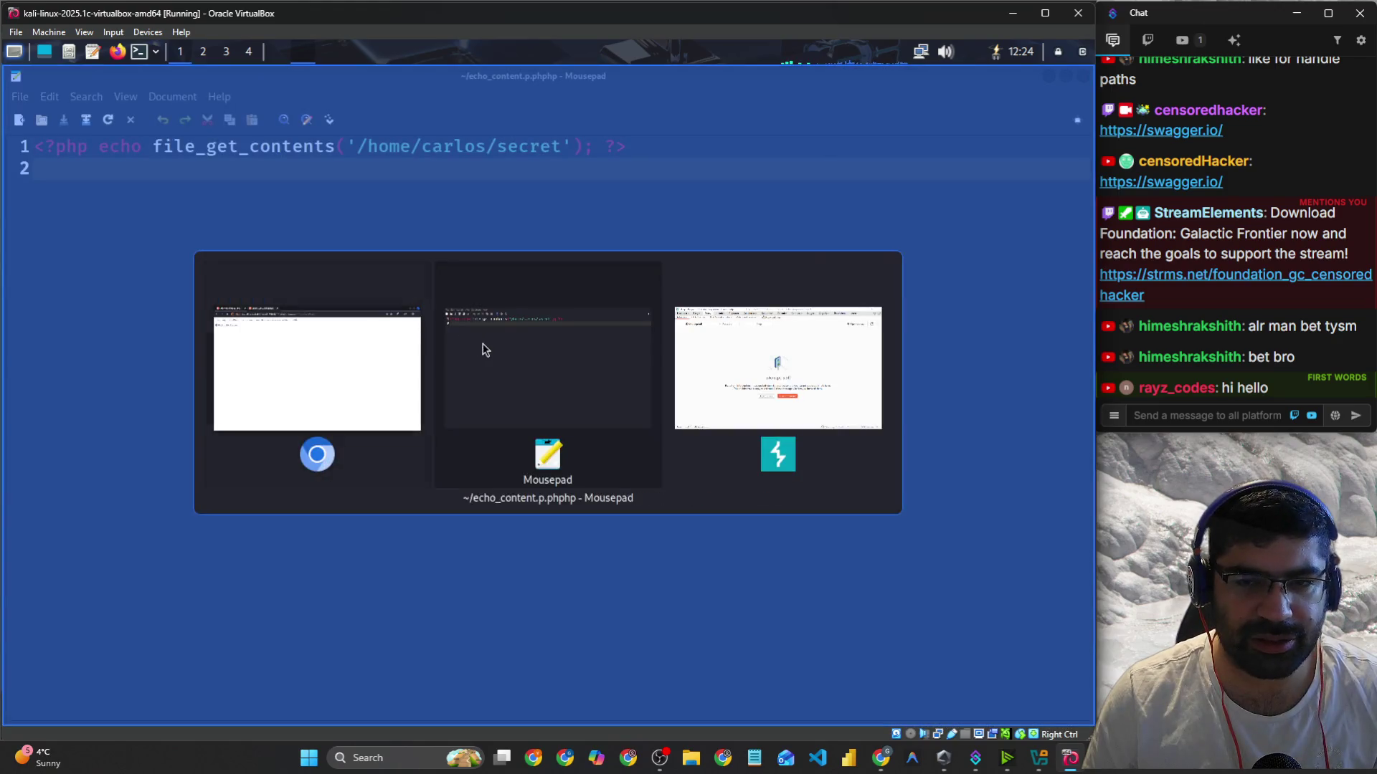
Step: Save the PHP snippet again under the null-byte name echo_content.php%00.jpg
left_click(483, 343)
left_click(22, 102)
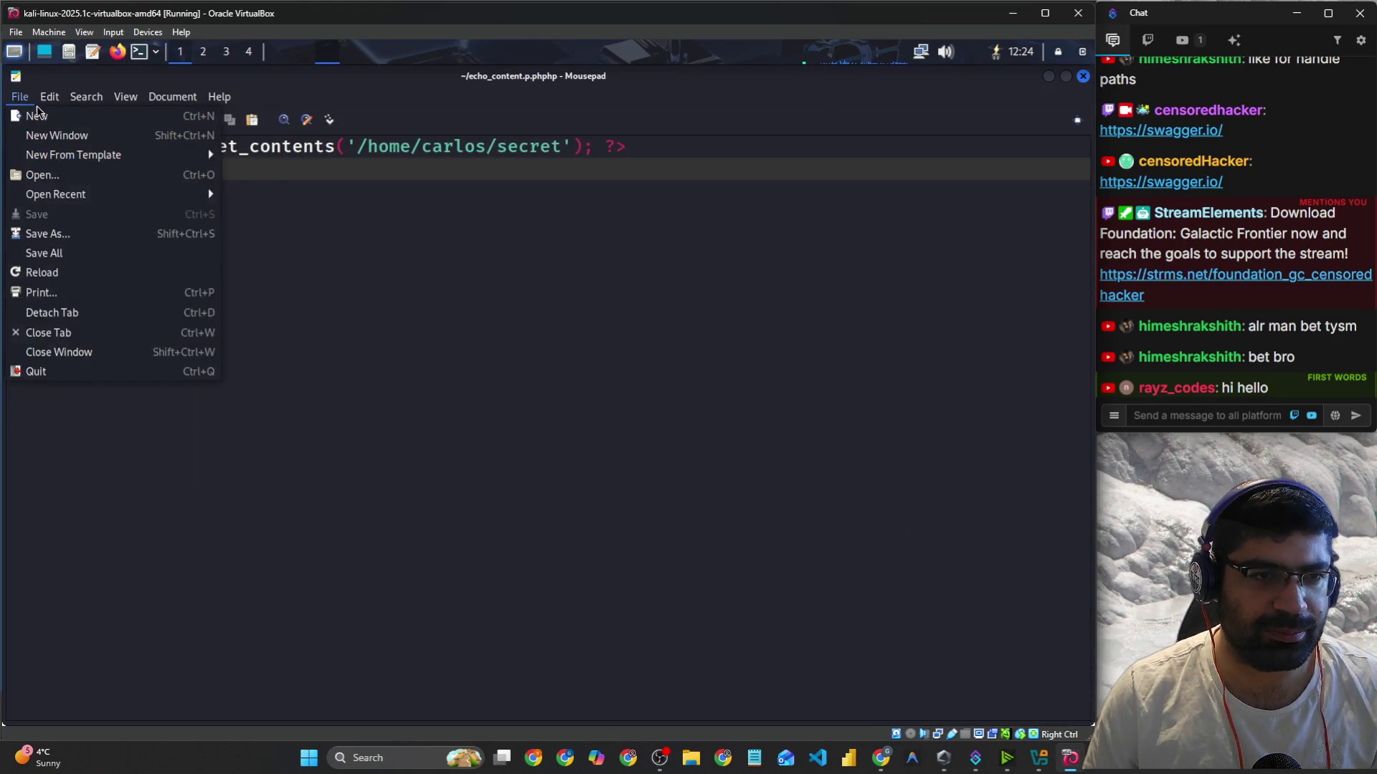
left_click(45, 244)
key("ctrl+shift+s")
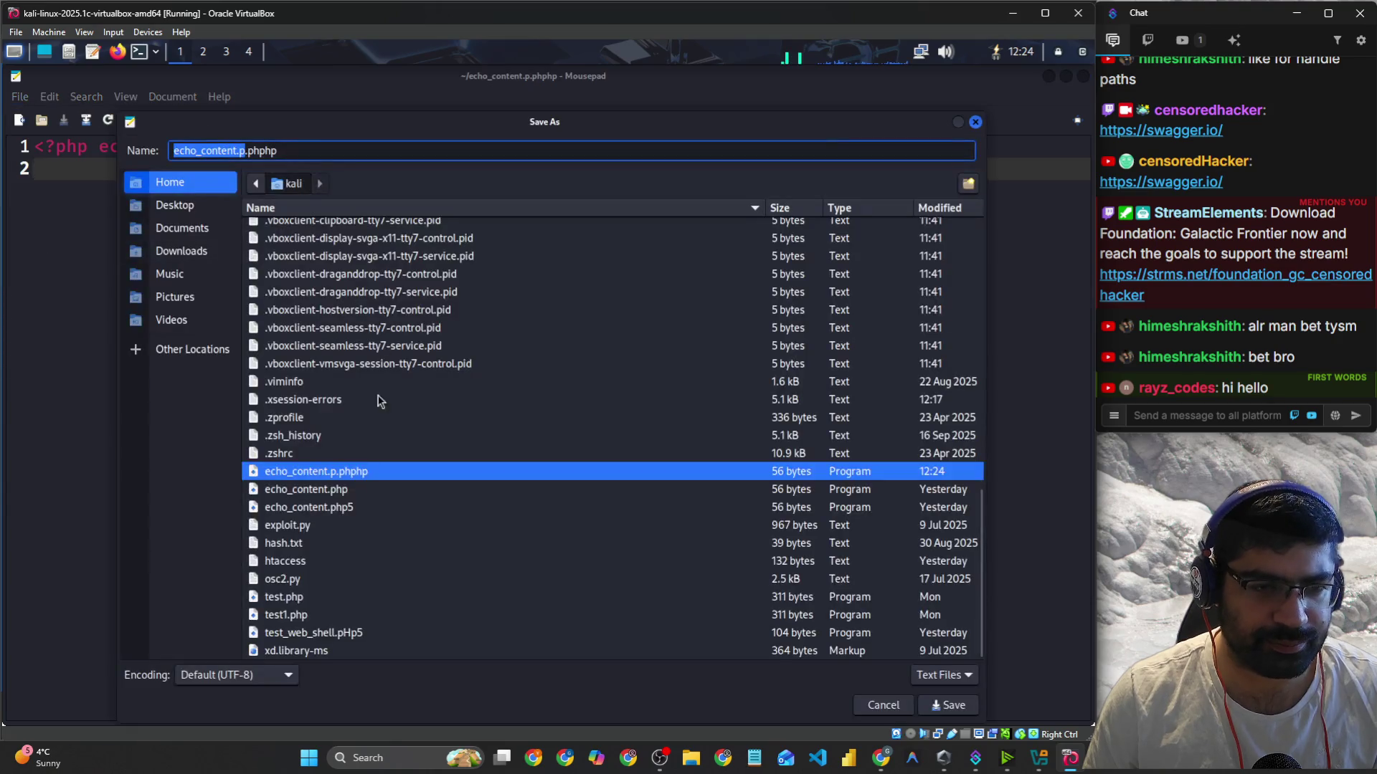
left_click(254, 150)
left_click_drag(246, 150, 282, 149)
key("BackSpace")
key("BackSpace")
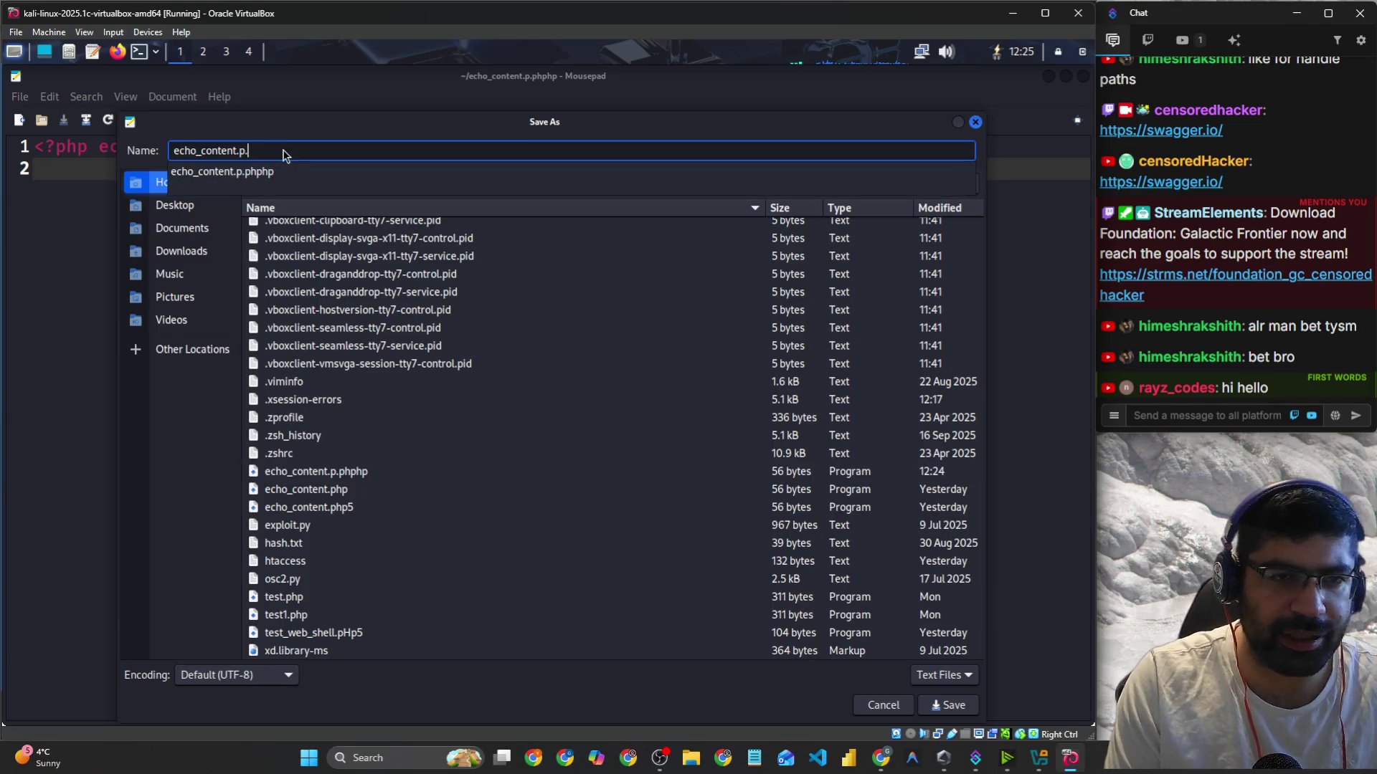
type("hp")
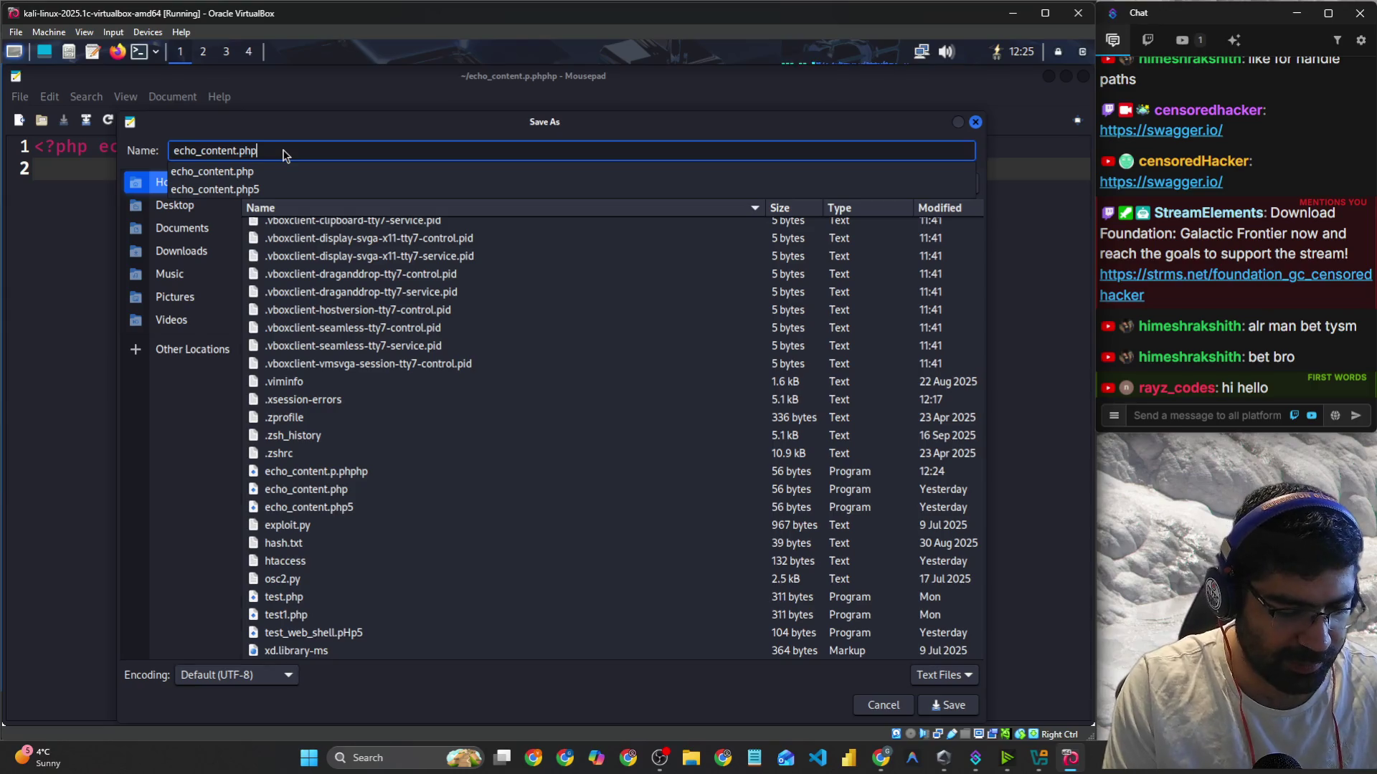
type("%00.jp")
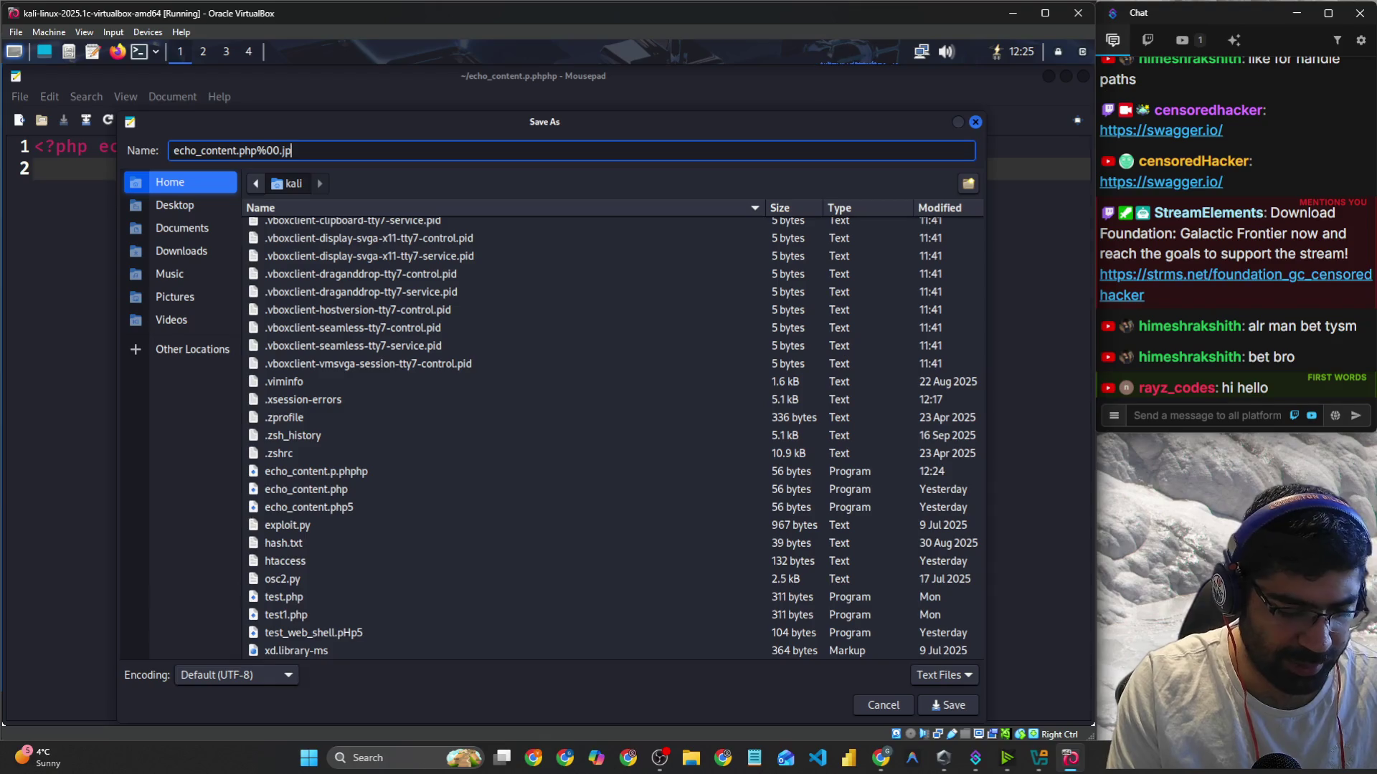
key("ctrl+a")
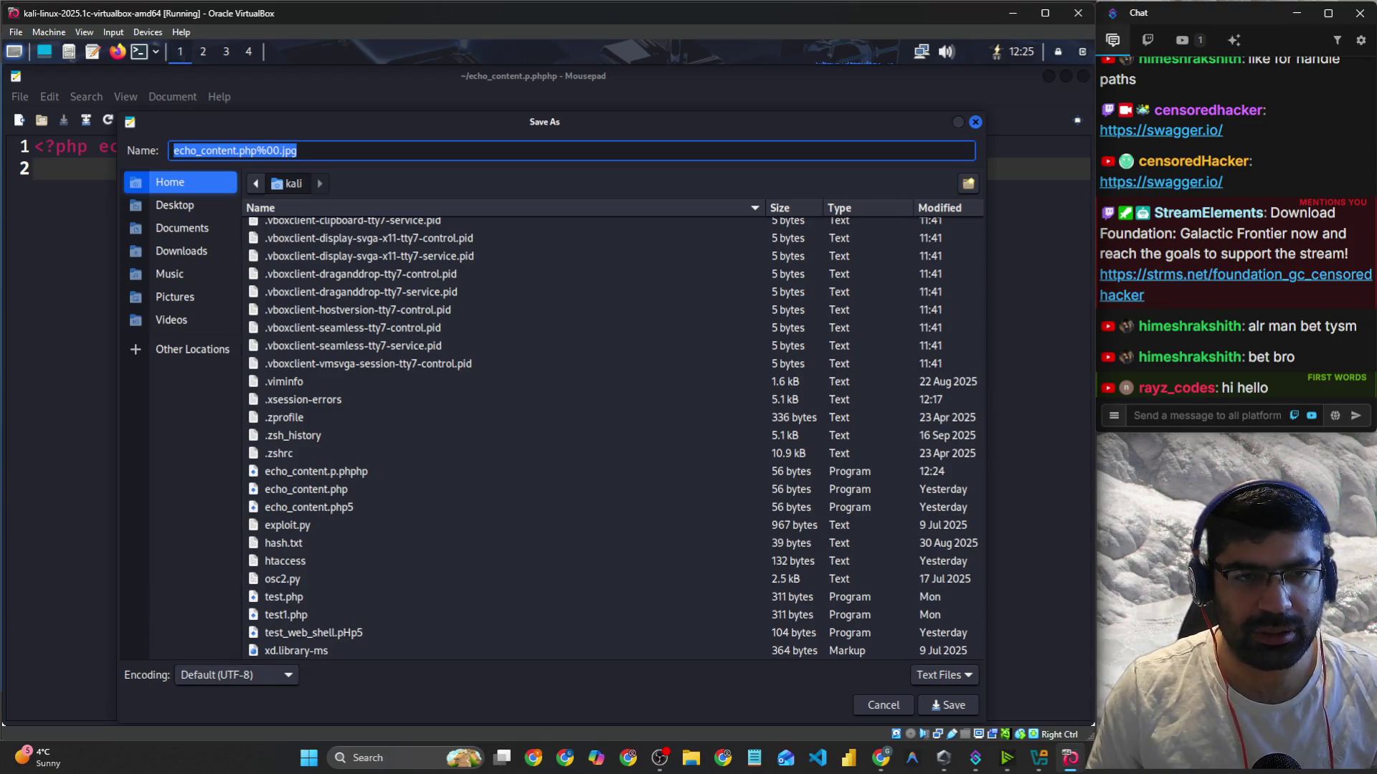
left_click(945, 704)
key("alt+Tab")
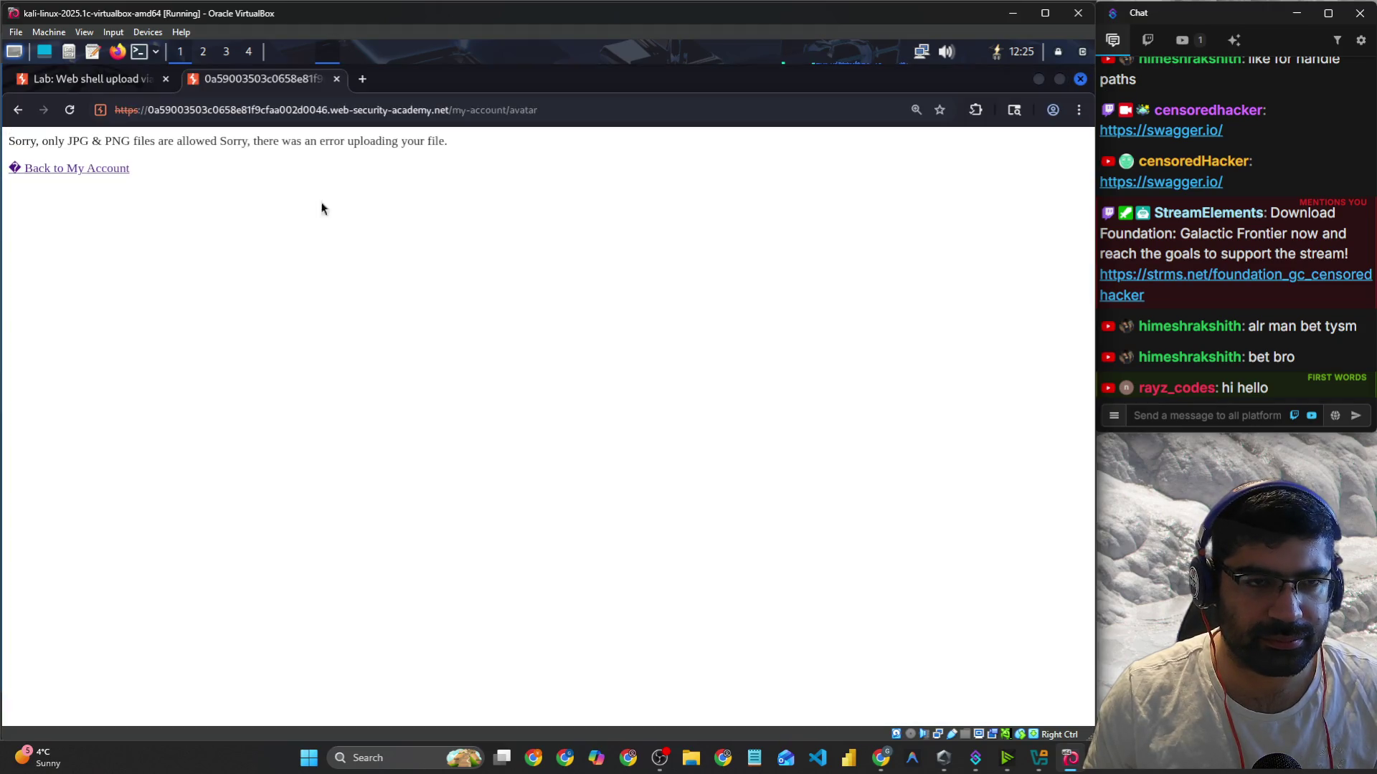
Step: From My Account, upload echo_content.php%00.jpg as the avatar, stored as avatars/echo_content.php
left_click(70, 169)
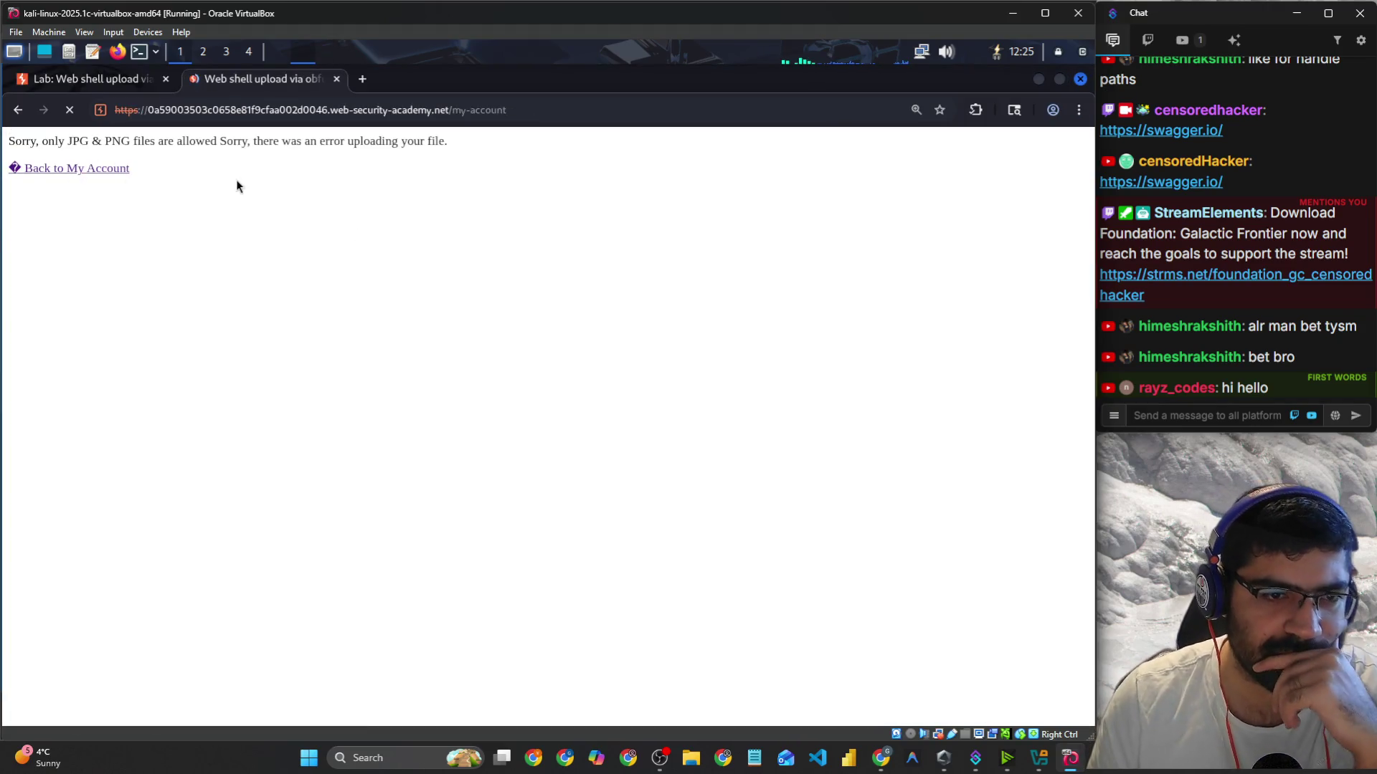
left_click(163, 643)
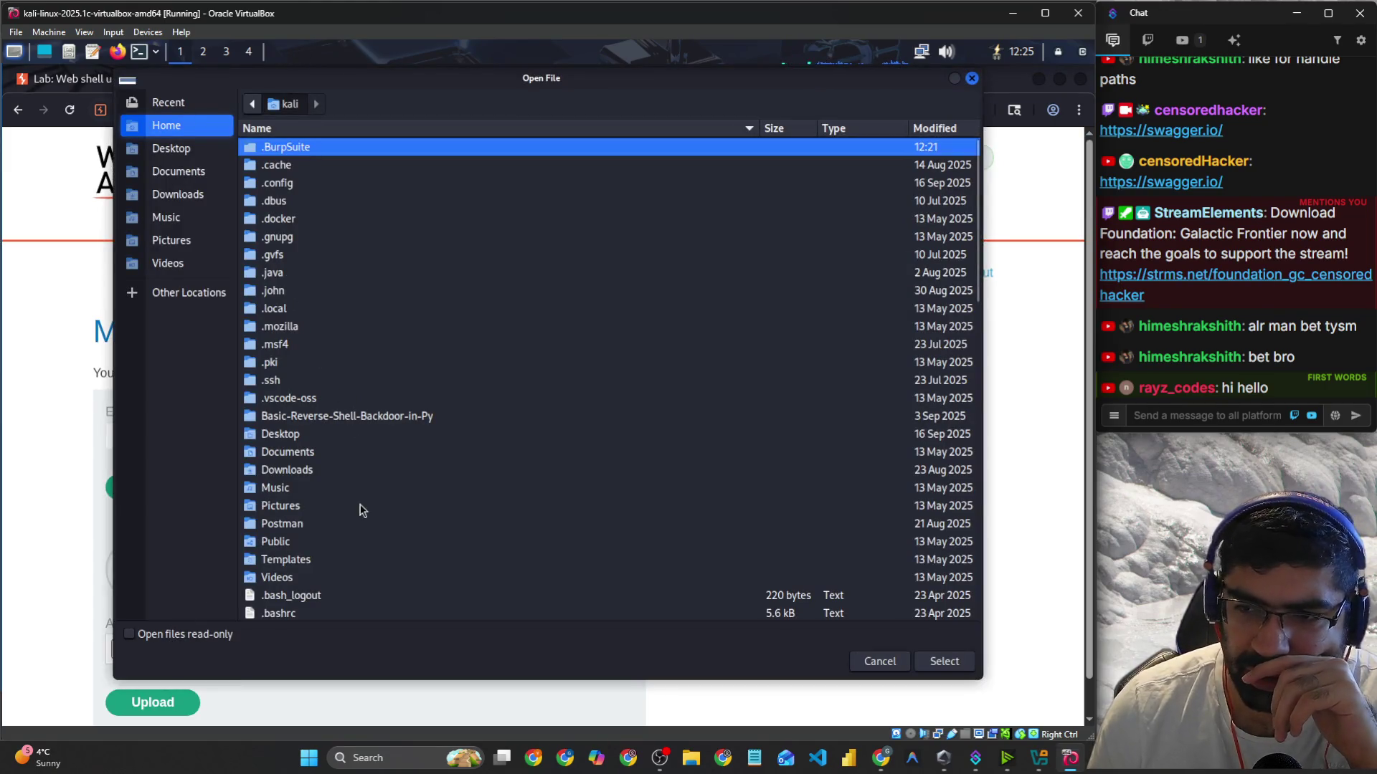
scroll(319, 573, "down", 5)
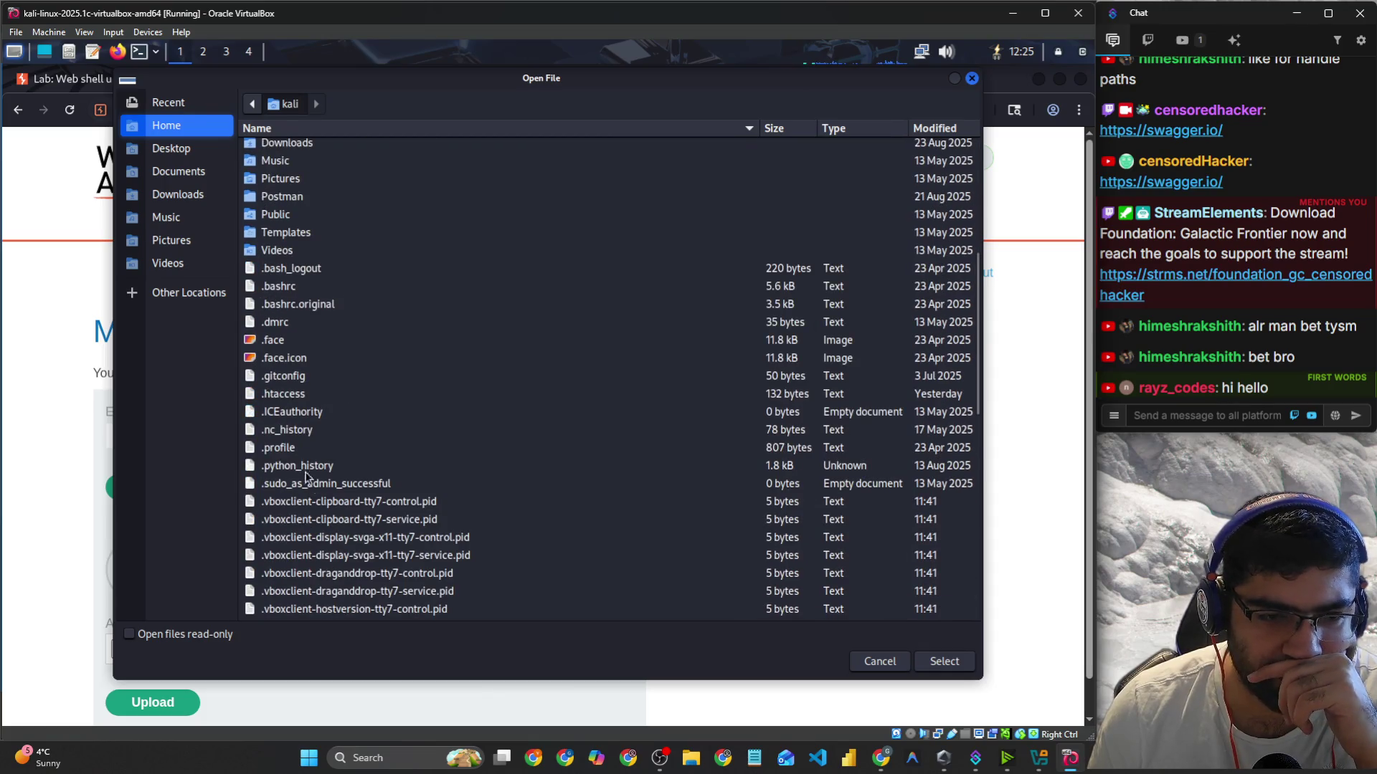
scroll(310, 485, "down", 3)
scroll(329, 570, "down", 3)
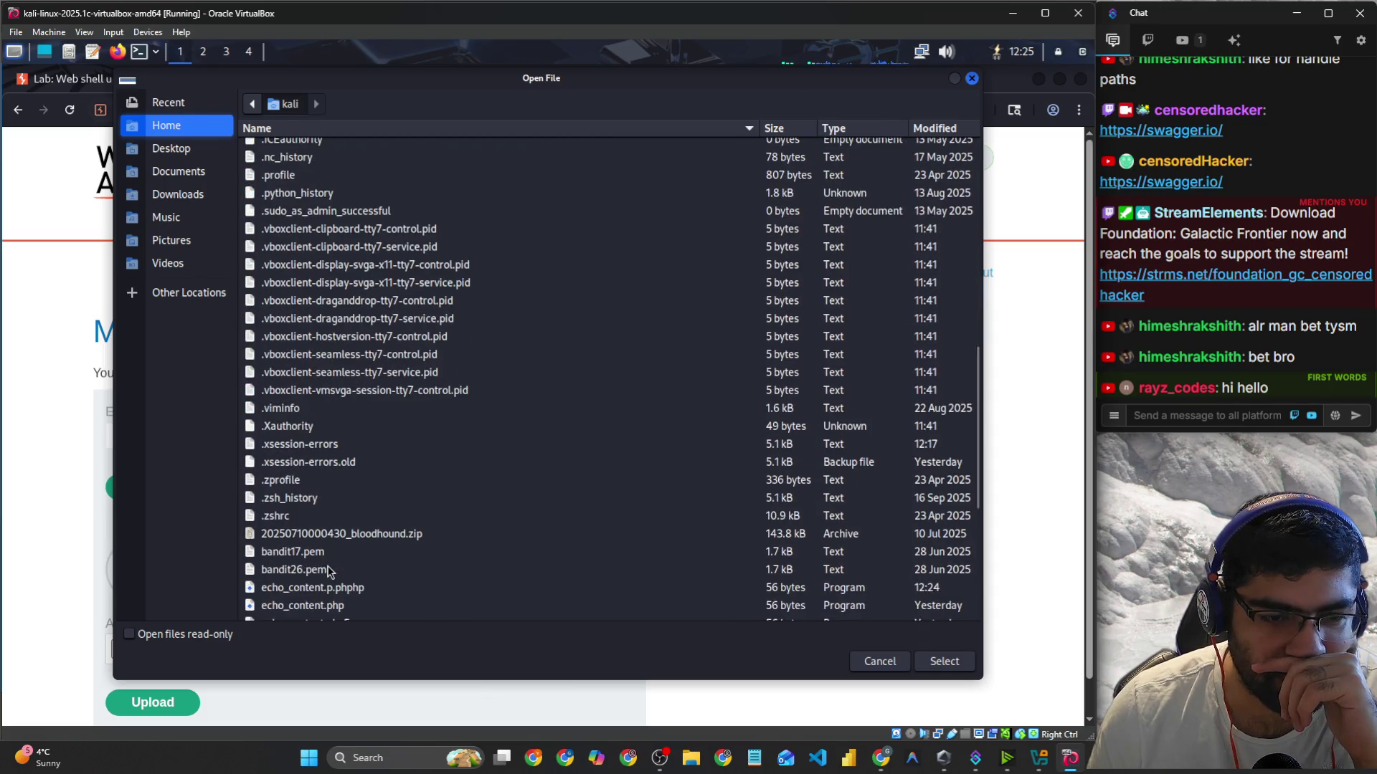
scroll(328, 570, "down", 2)
scroll(312, 543, "down", 4)
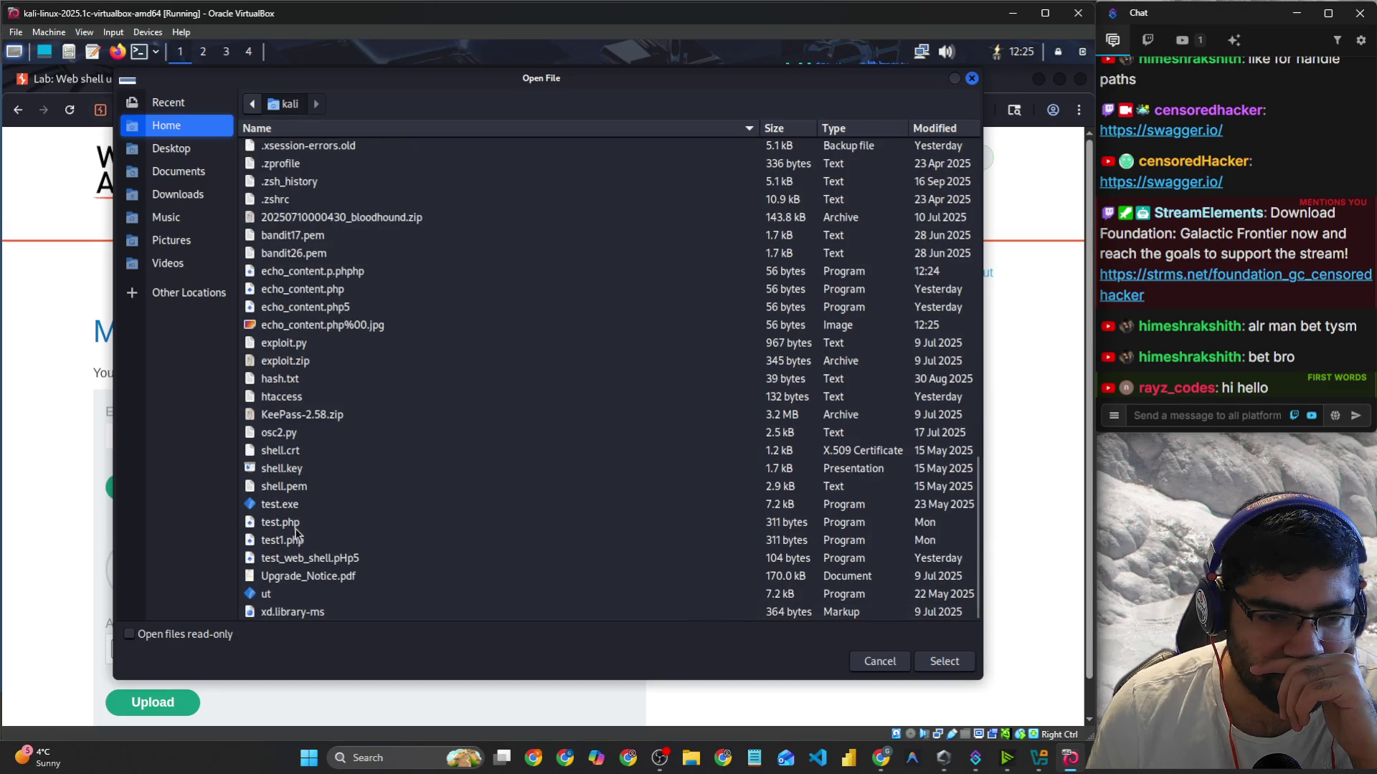
left_click(346, 327)
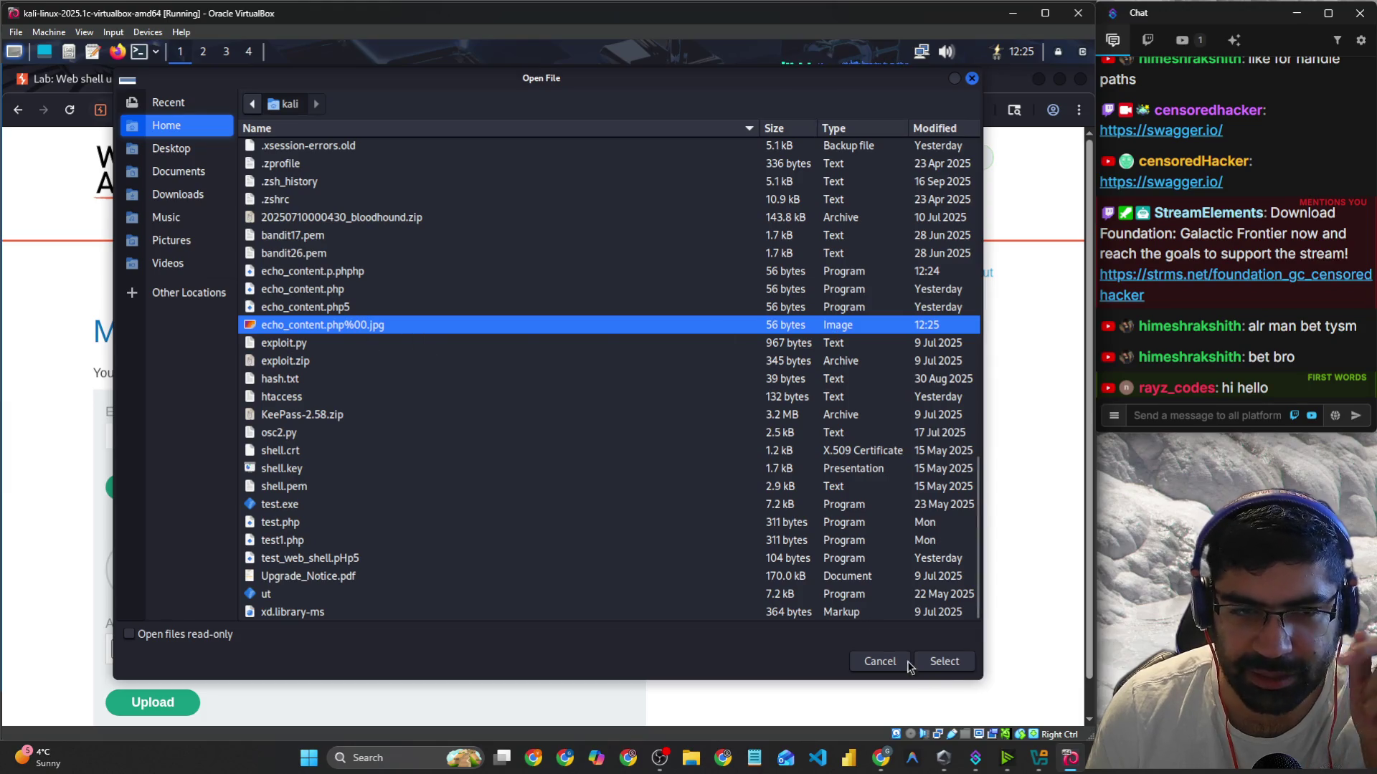
left_click(961, 667)
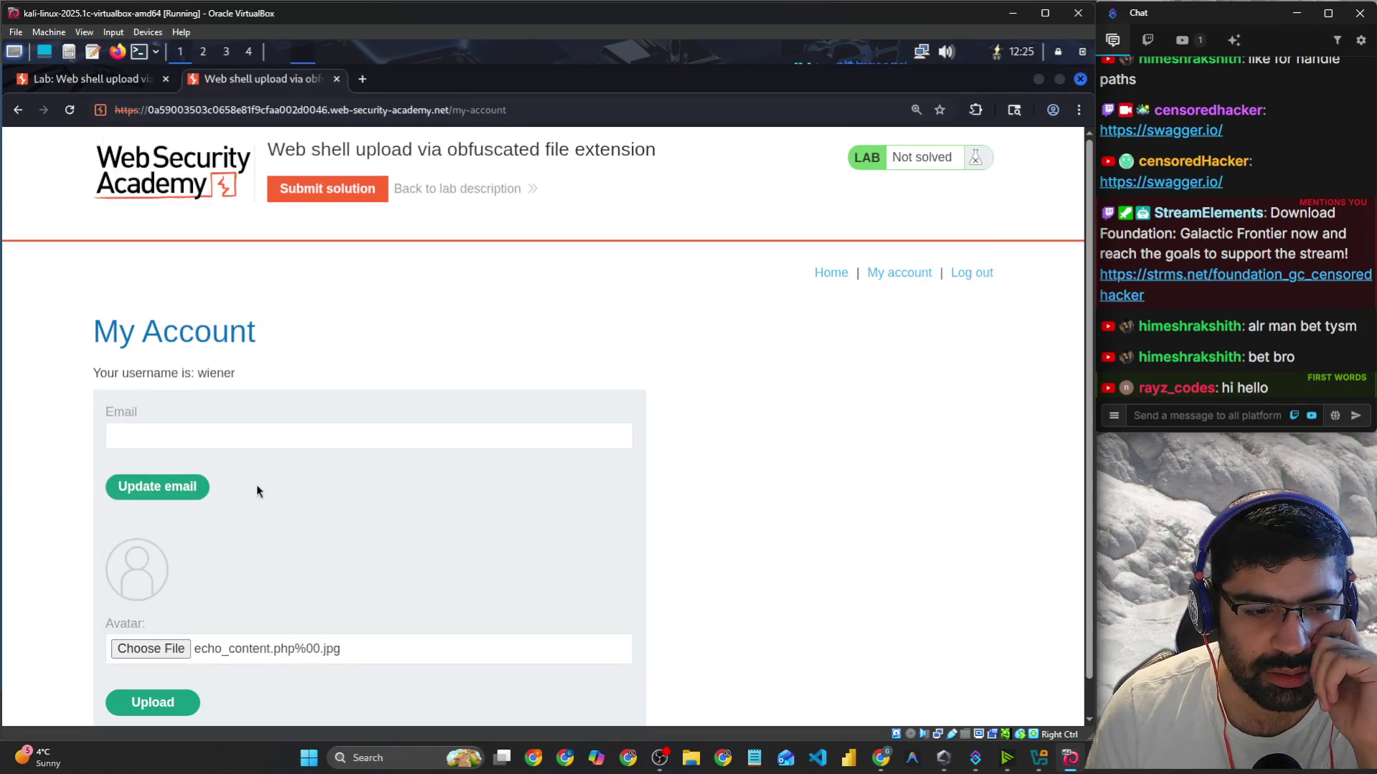
left_click(182, 706)
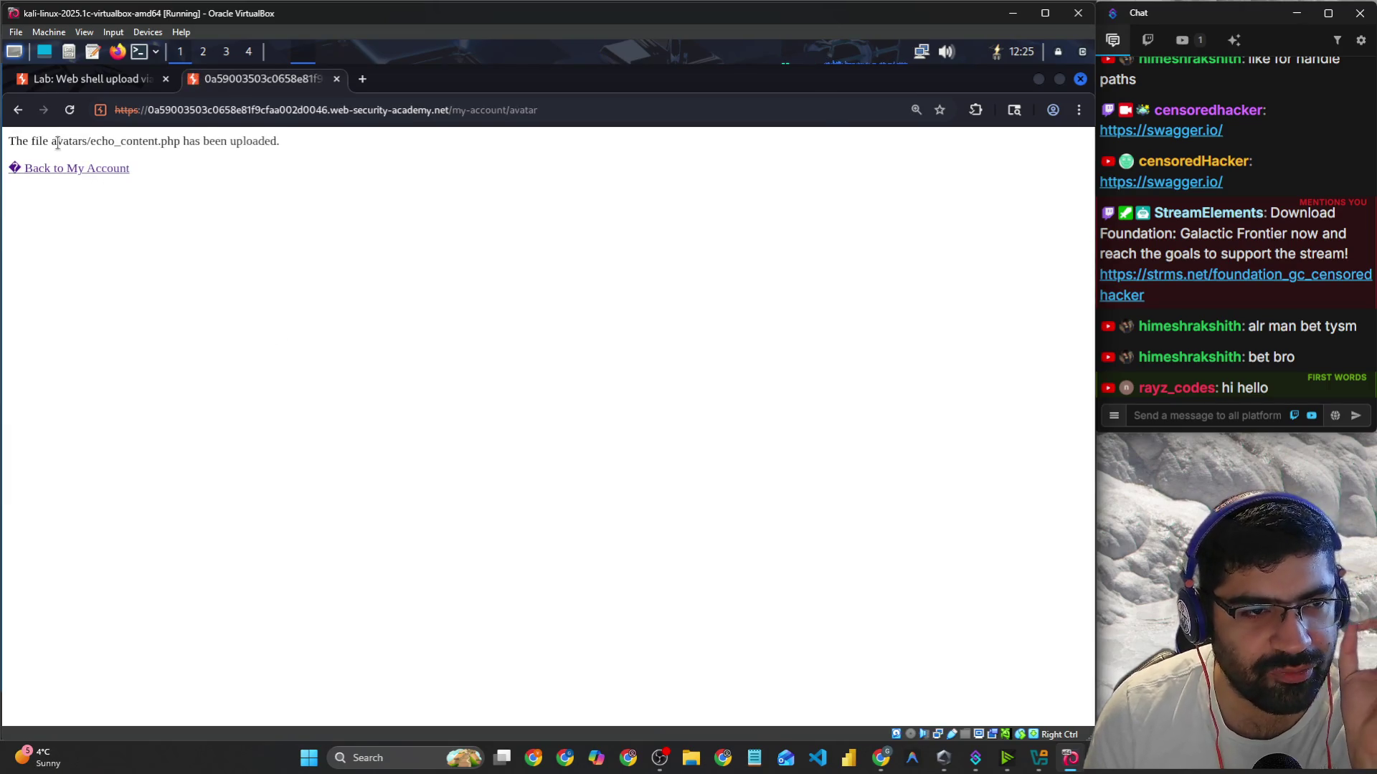
Step: Open the avatar image on its own and strip %00.jpg to load echo_content.php
left_click_drag(54, 143, 182, 146)
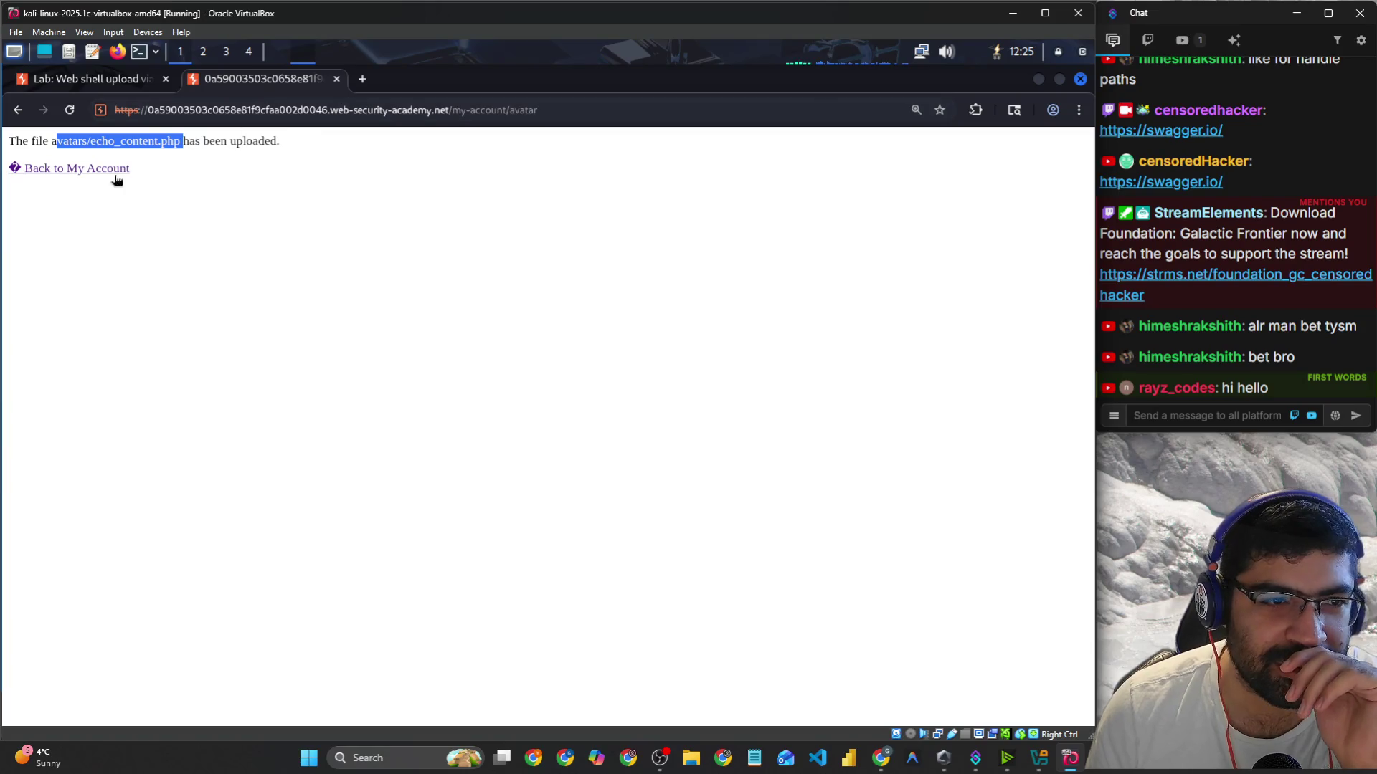
left_click(93, 169)
right_click(111, 548)
left_click(214, 400)
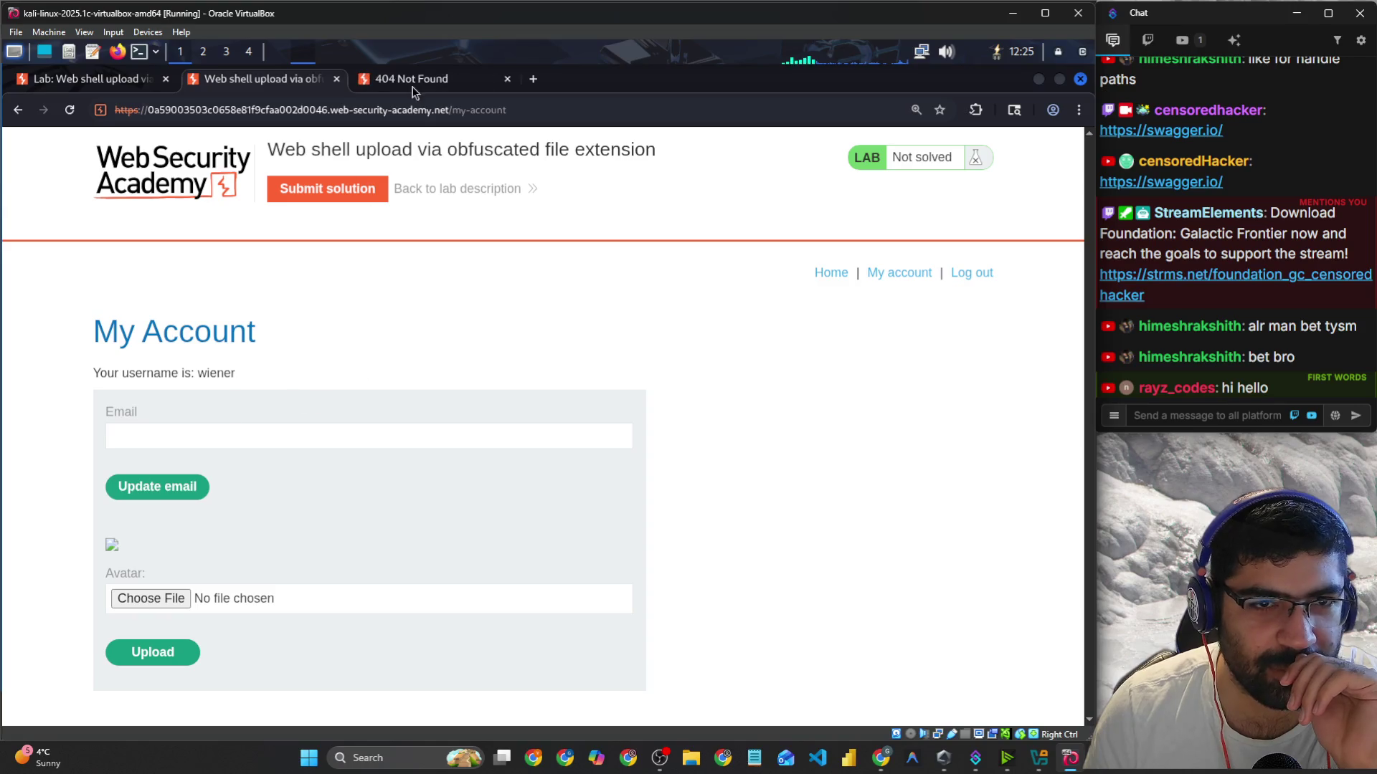
left_click(420, 83)
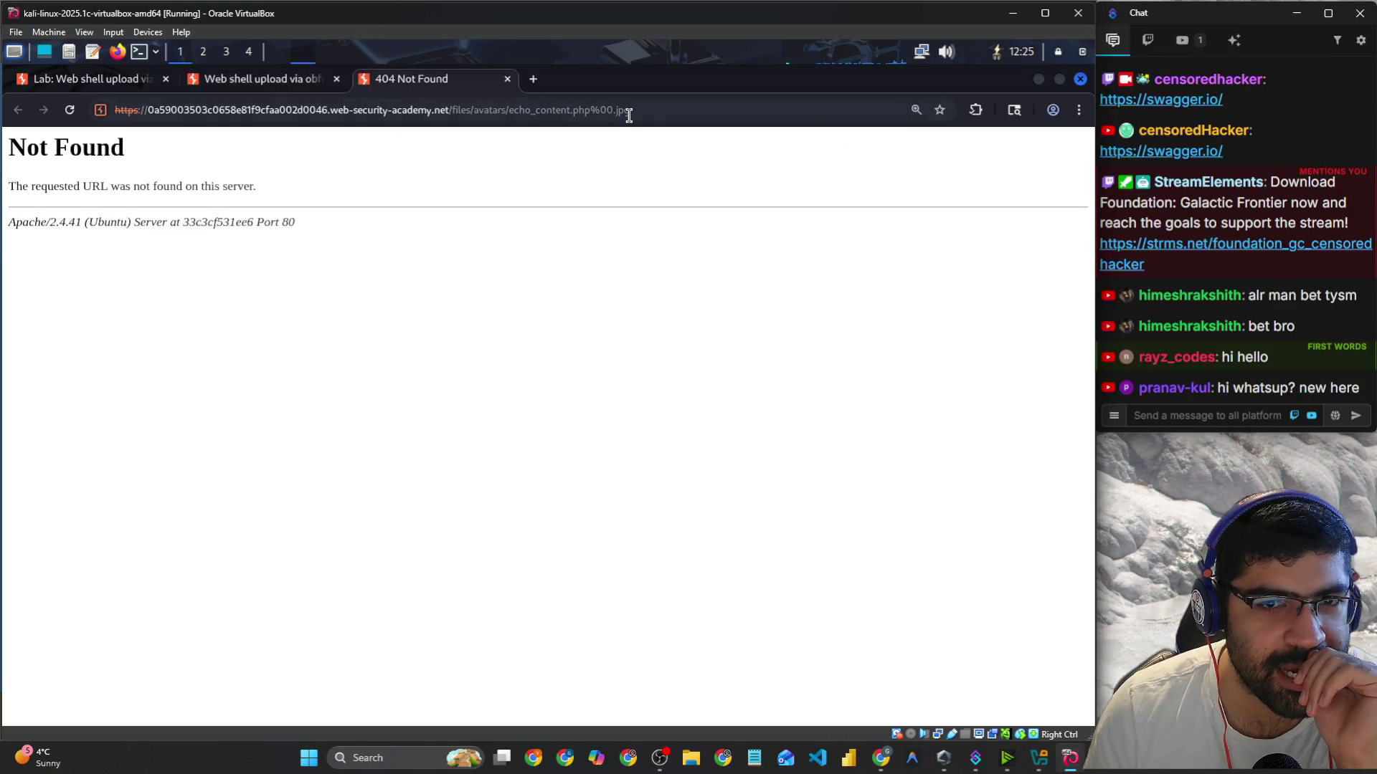
left_click_drag(642, 115, 601, 115)
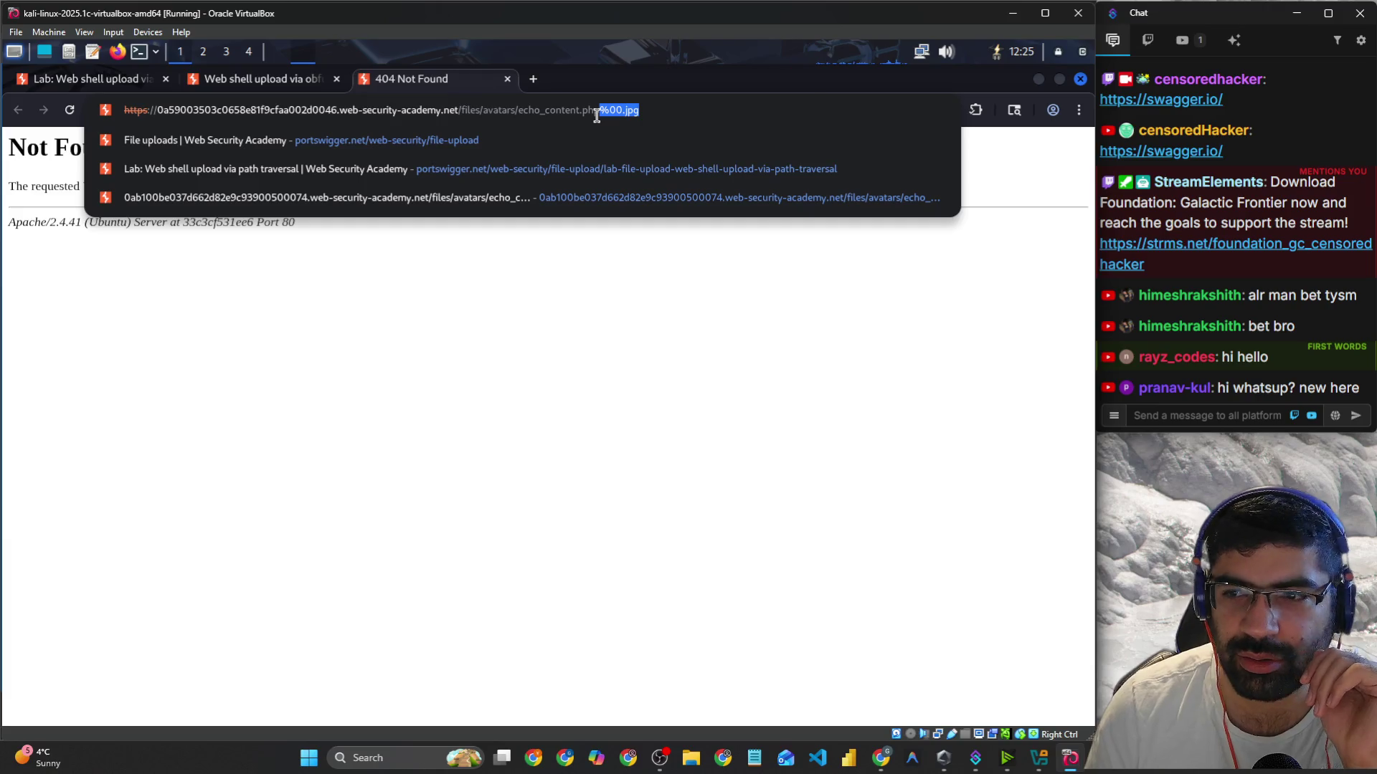
key("BackSpace")
key("Return")
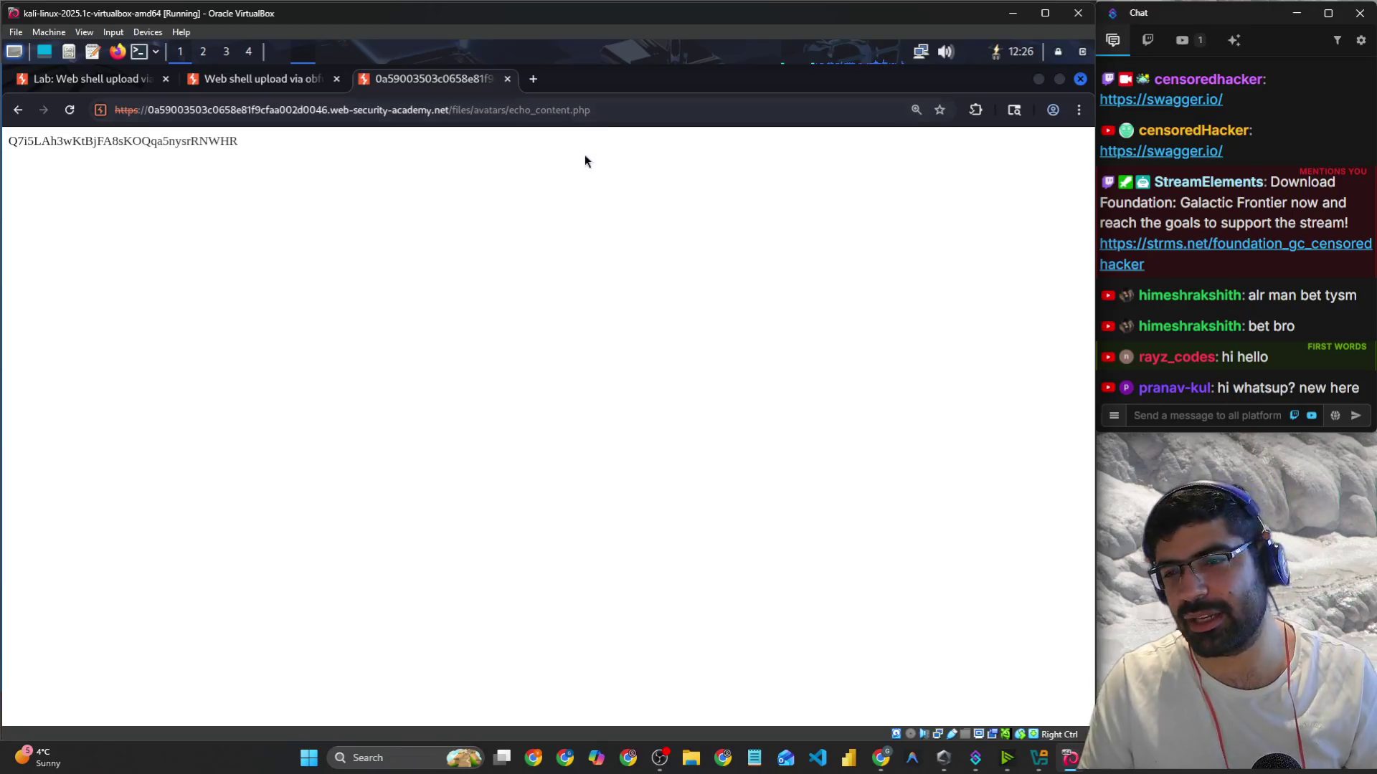
Step: Zoom to 150%, reload echo_content.php without the null byte, and copy the secret token
key("ctrl+plus")
key("ctrl+plus")
key("ctrl+plus")
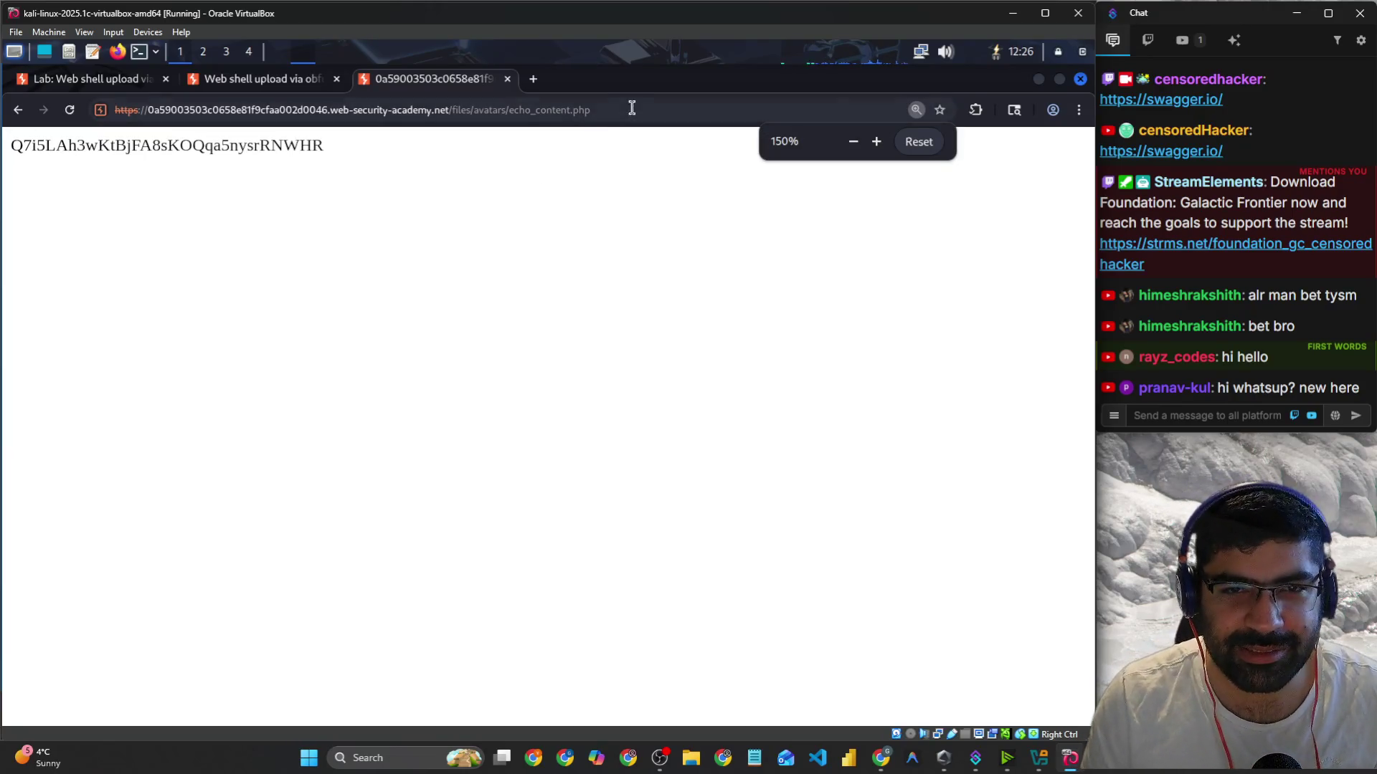
left_click(631, 109)
left_click(633, 107)
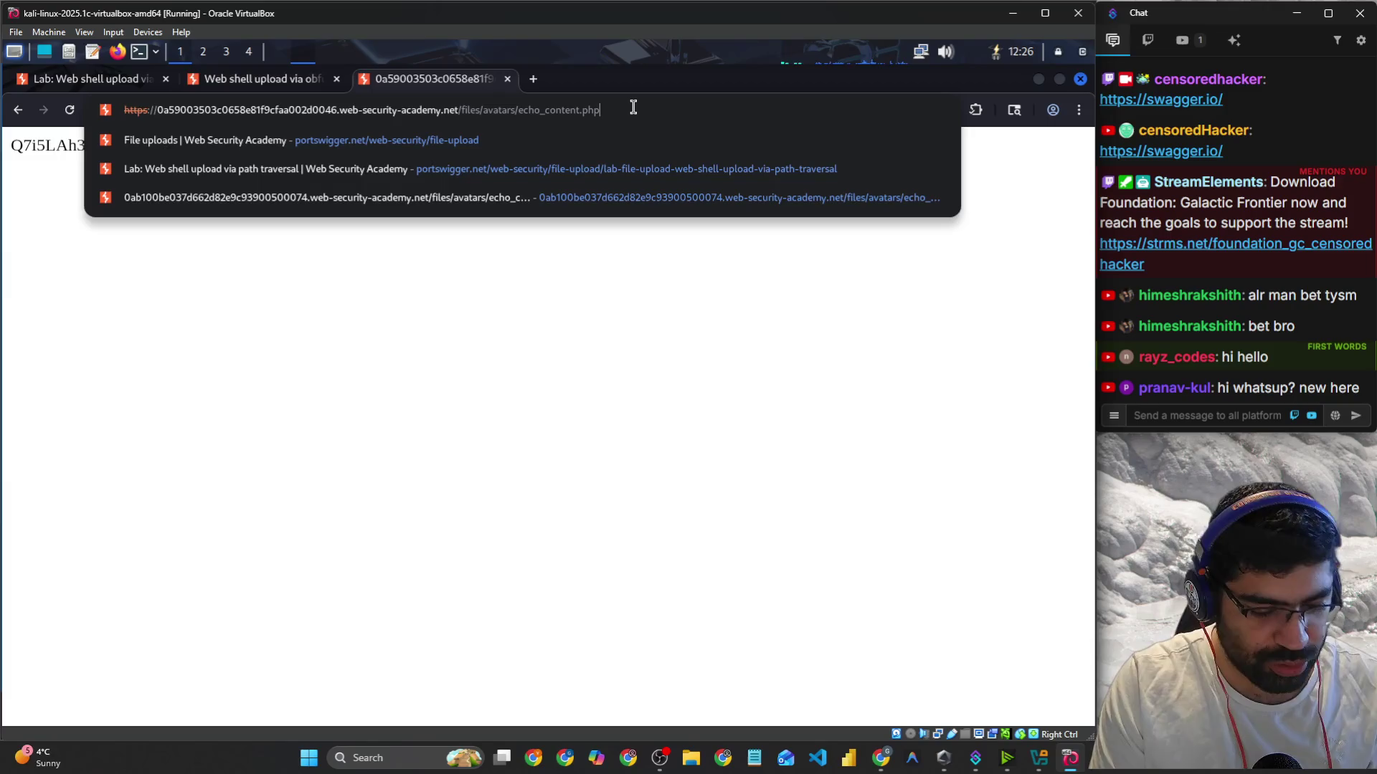
type("%00.jpg")
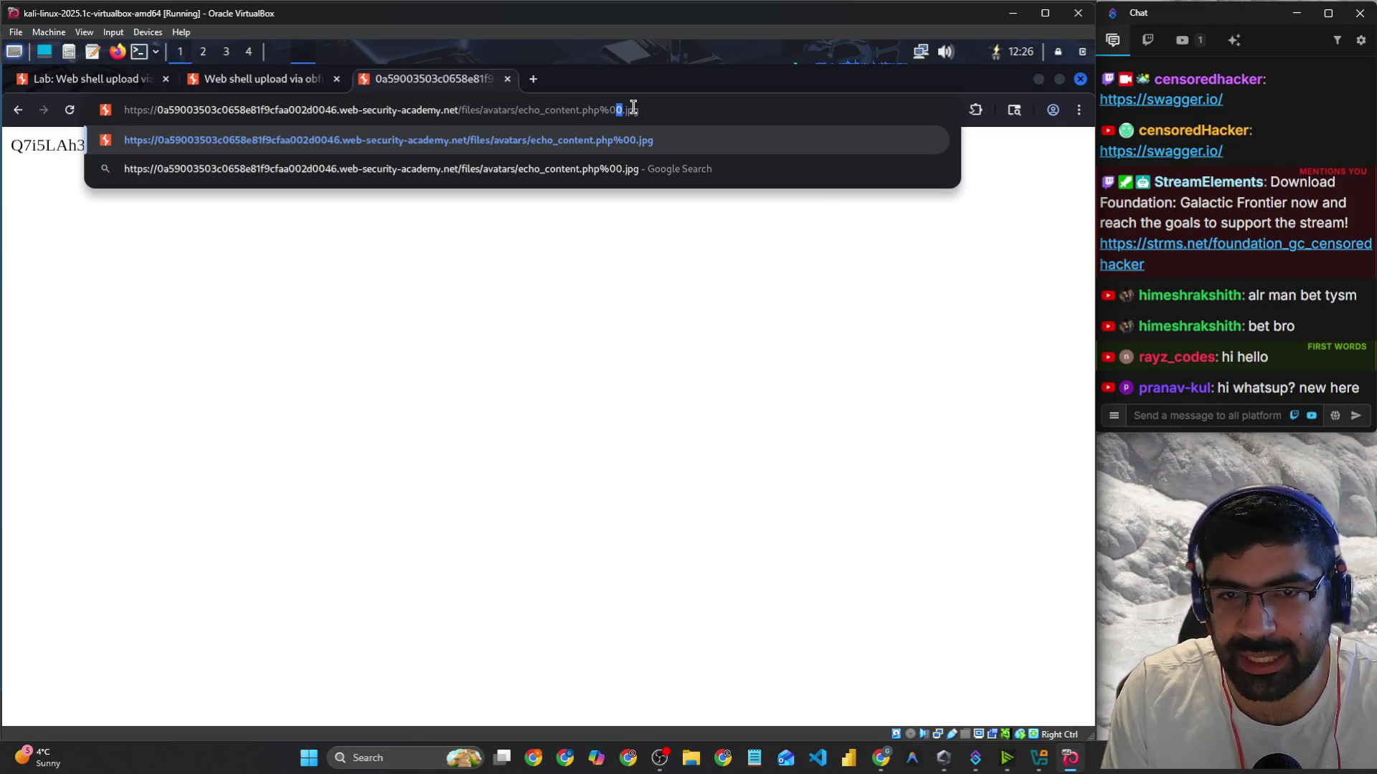
key("Right")
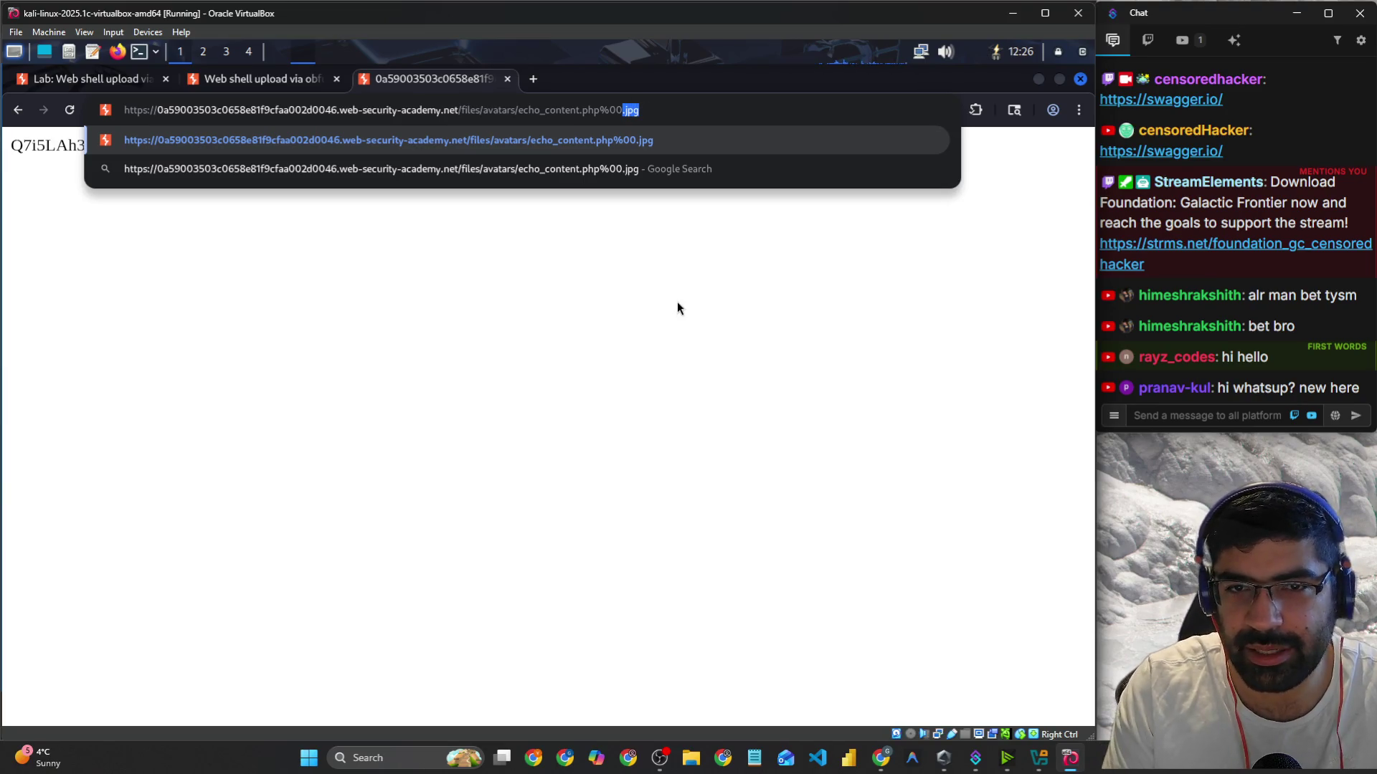
key("BackSpace")
key("shift+Left")
key("shift+Left")
key("shift+Left")
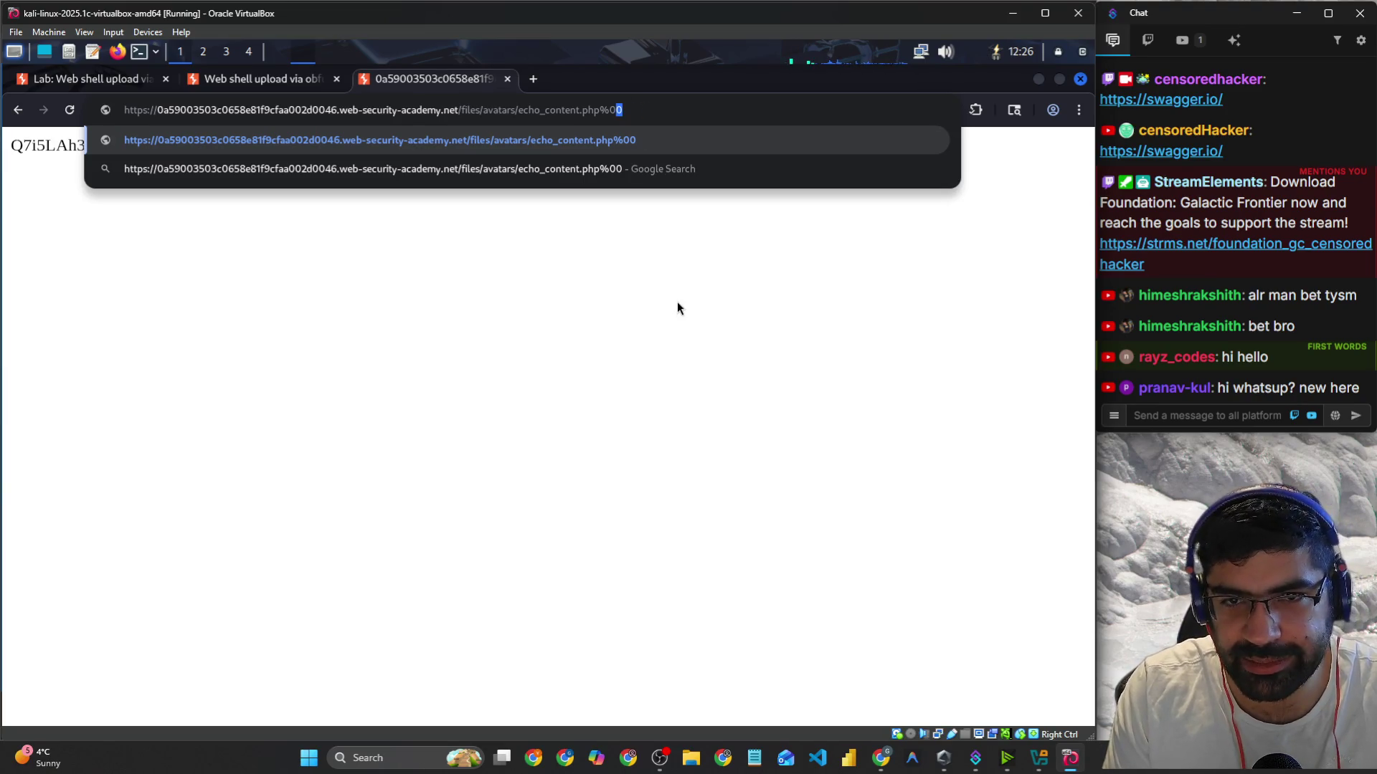
key("shift+Right")
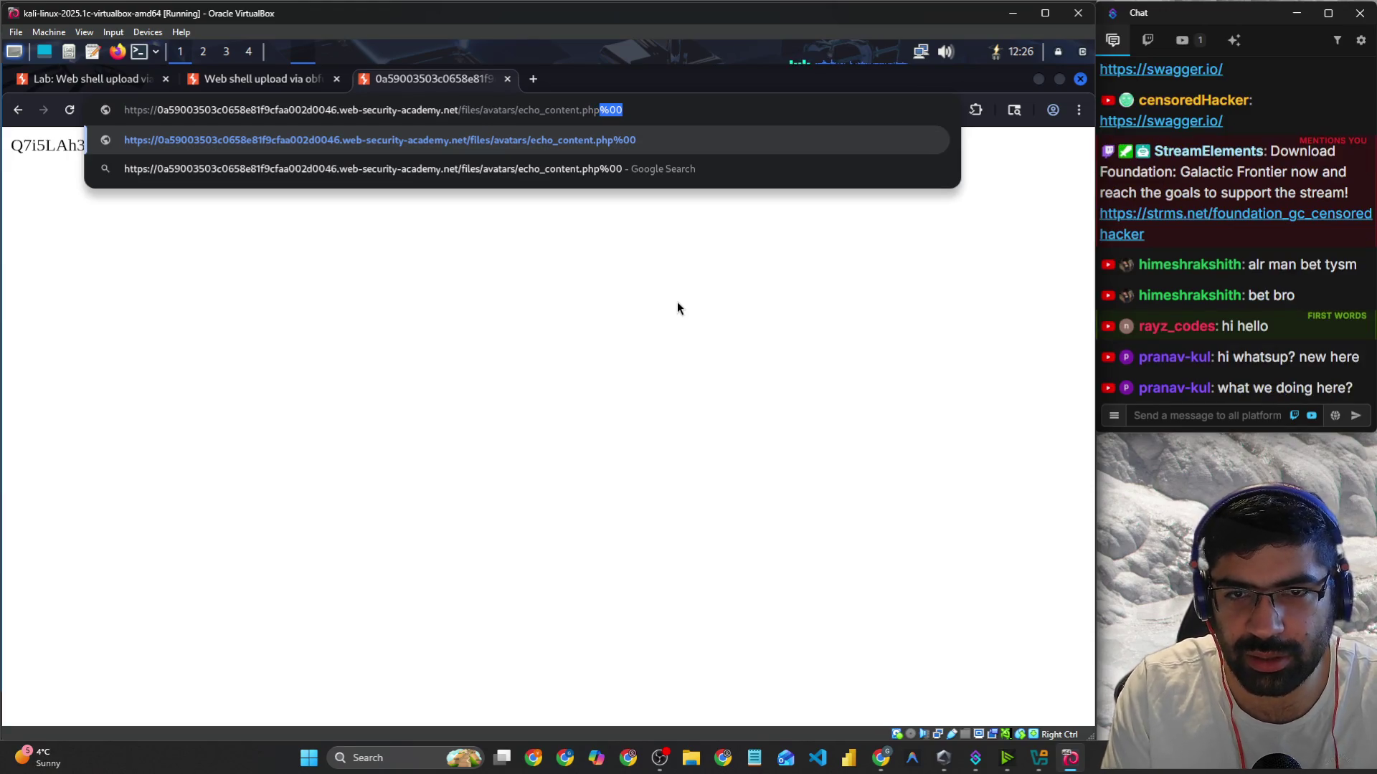
key("BackSpace")
key("Return")
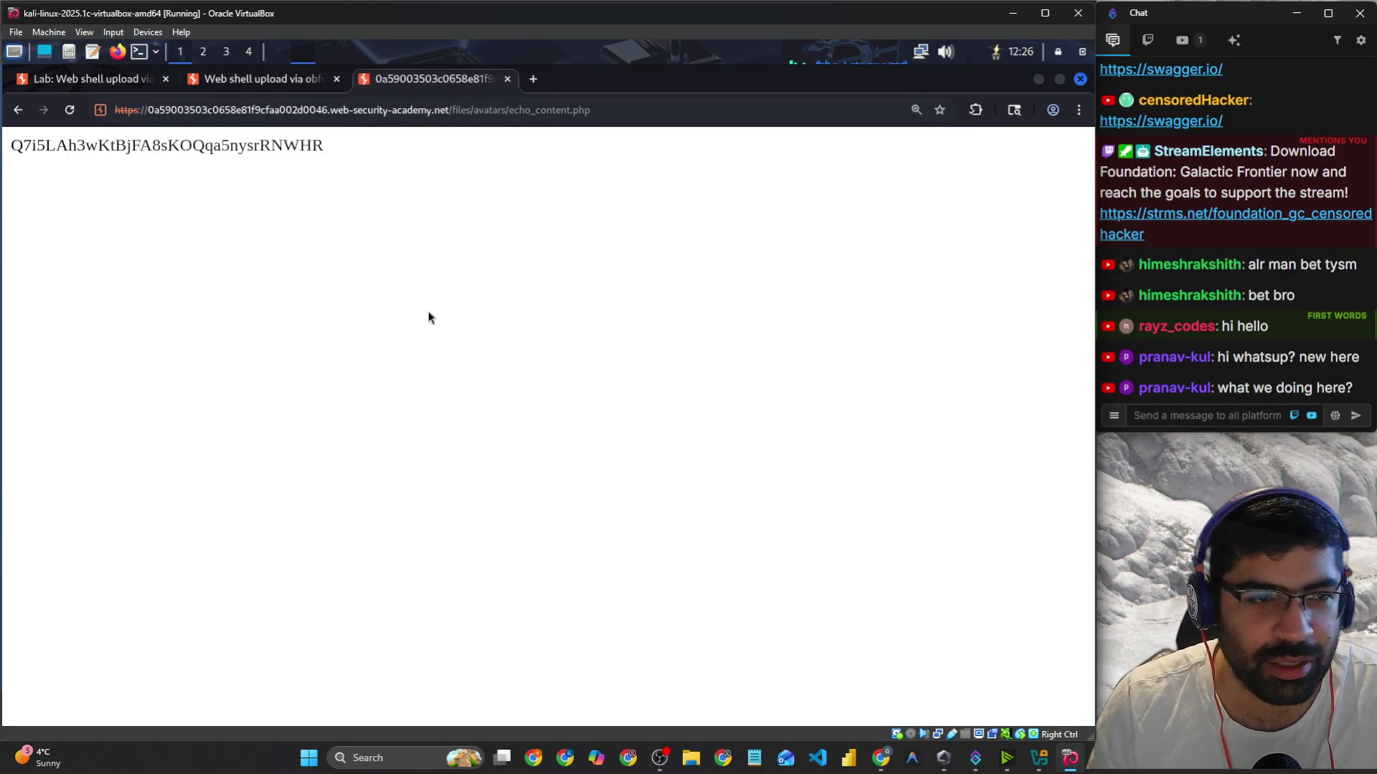
double_click(294, 149)
key("ctrl+c")
left_click(287, 80)
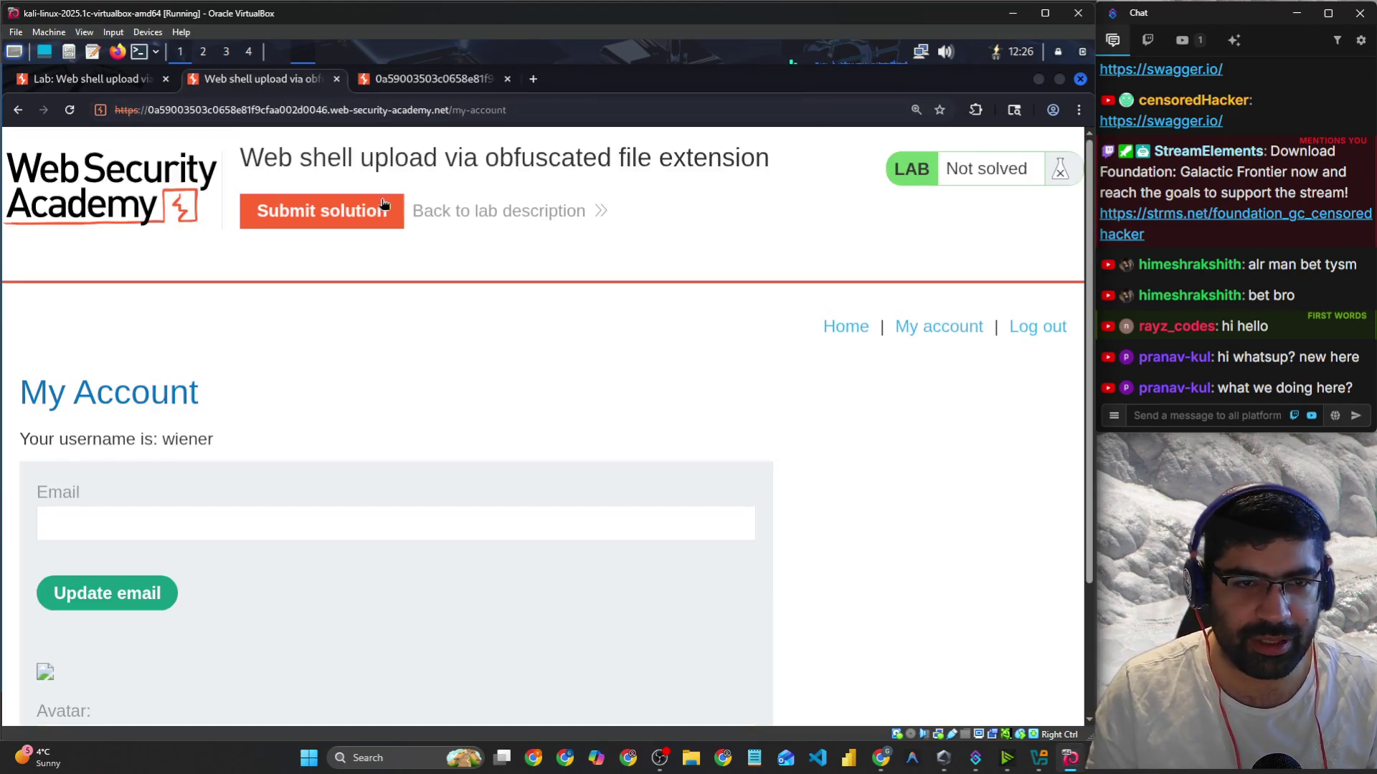
Step: Paste the secret token into Submit solution to solve the lab, then view its description
left_click(388, 208)
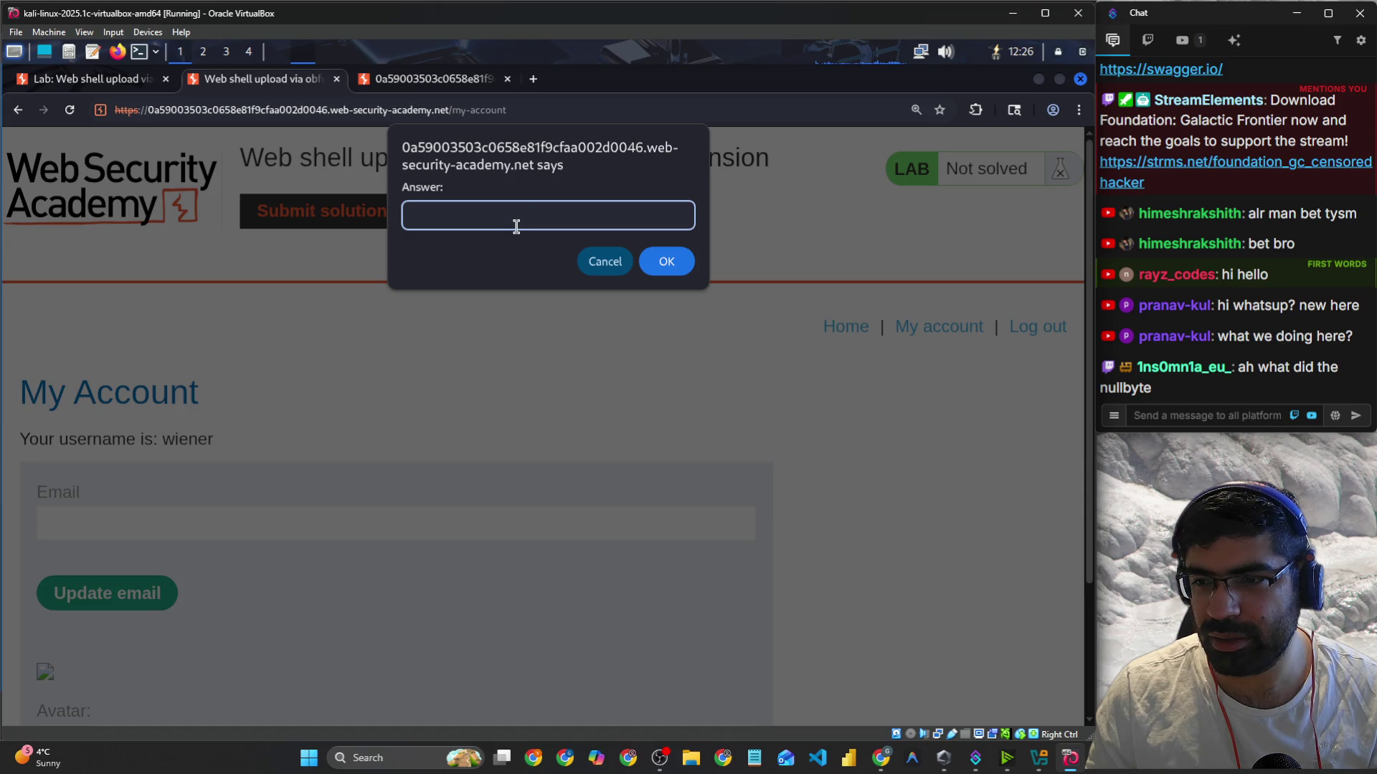
key("ctrl+v")
left_click(665, 262)
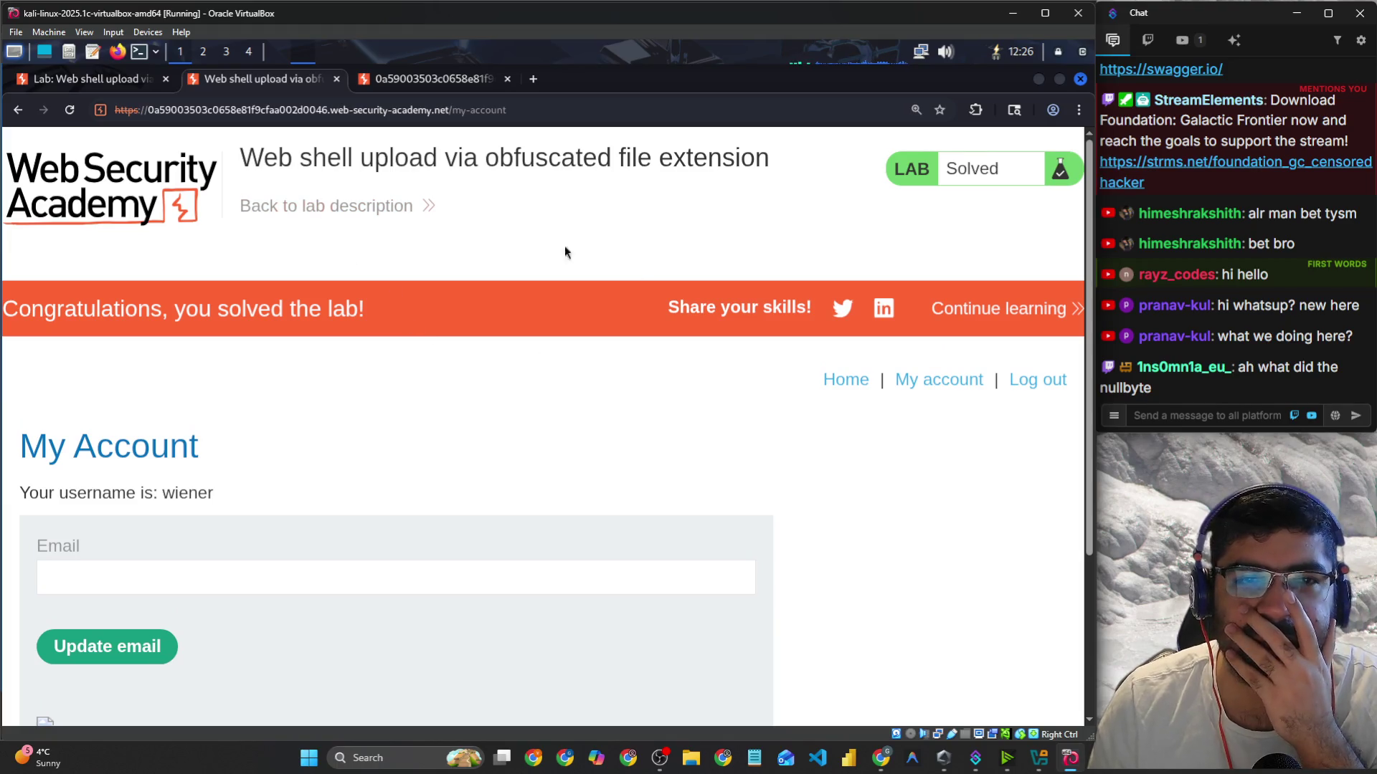
left_click(79, 78)
left_click(18, 110)
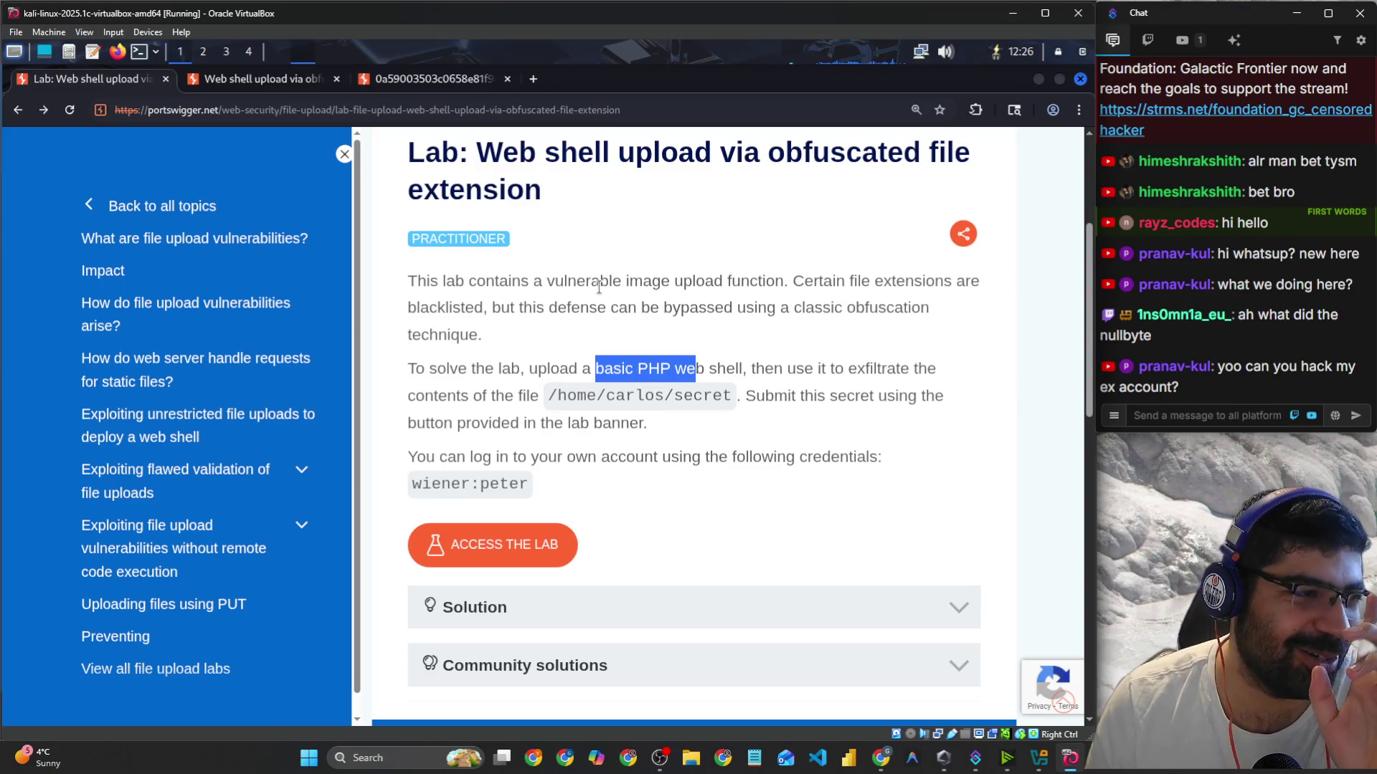
Step: Open the File uploads topic page and post its link in the host chat
left_click(286, 239)
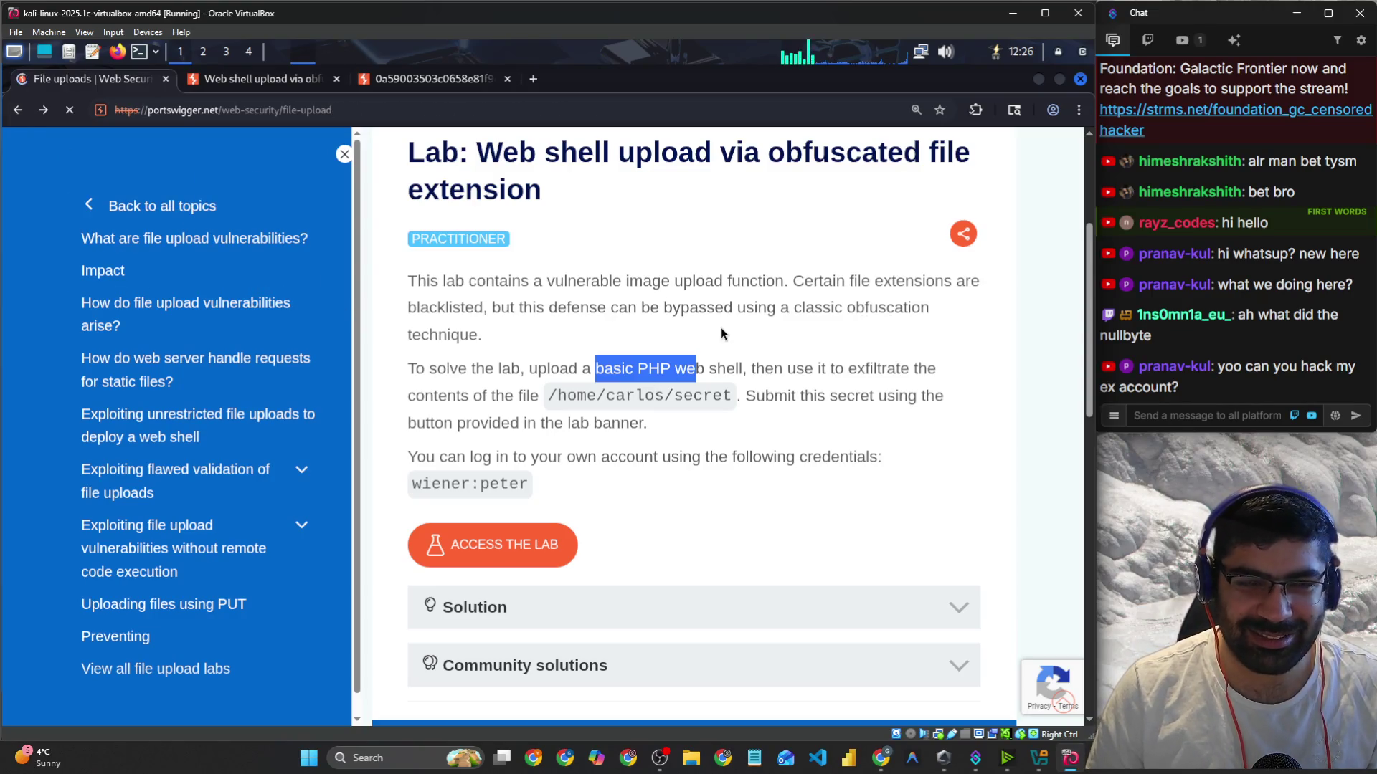
key("alt+Tab")
scroll(924, 384, "up", 7)
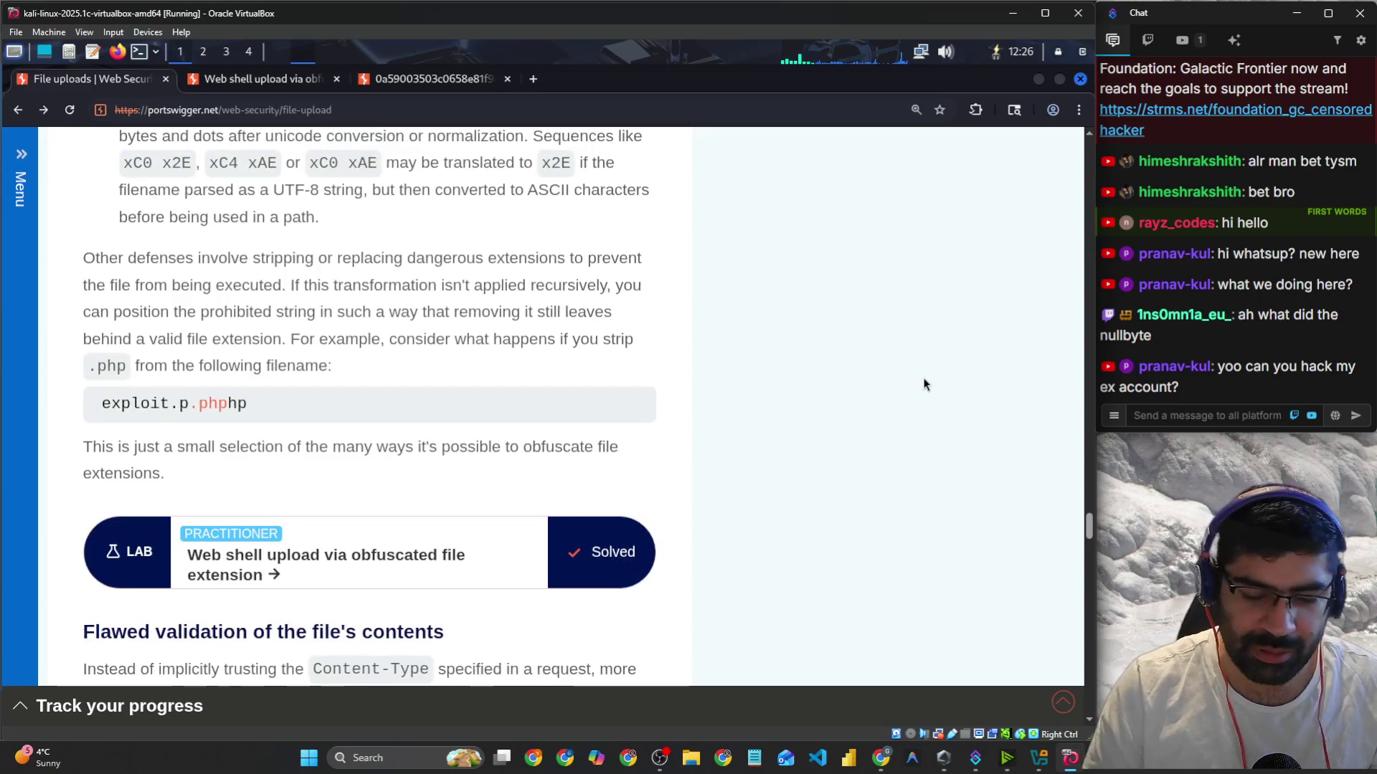
key("alt+Tab")
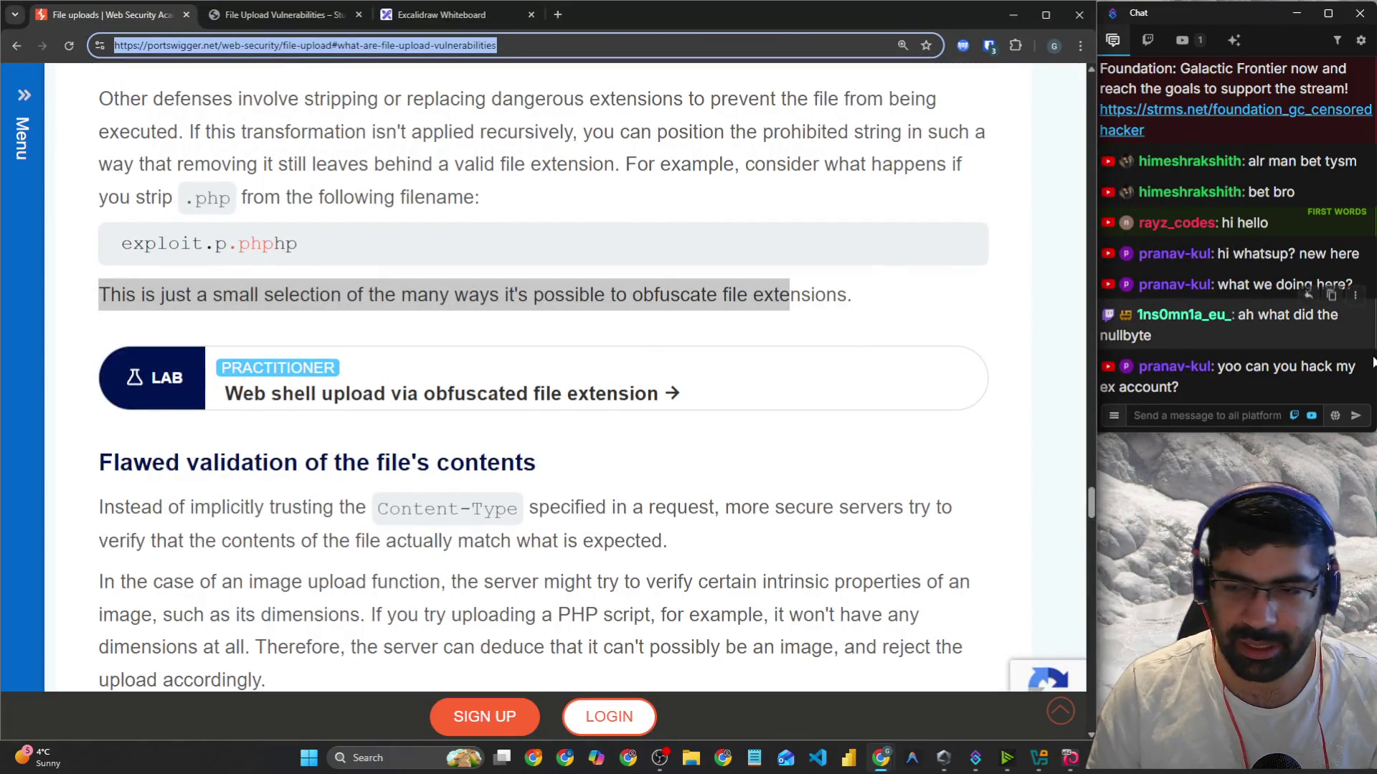
left_click(1215, 416)
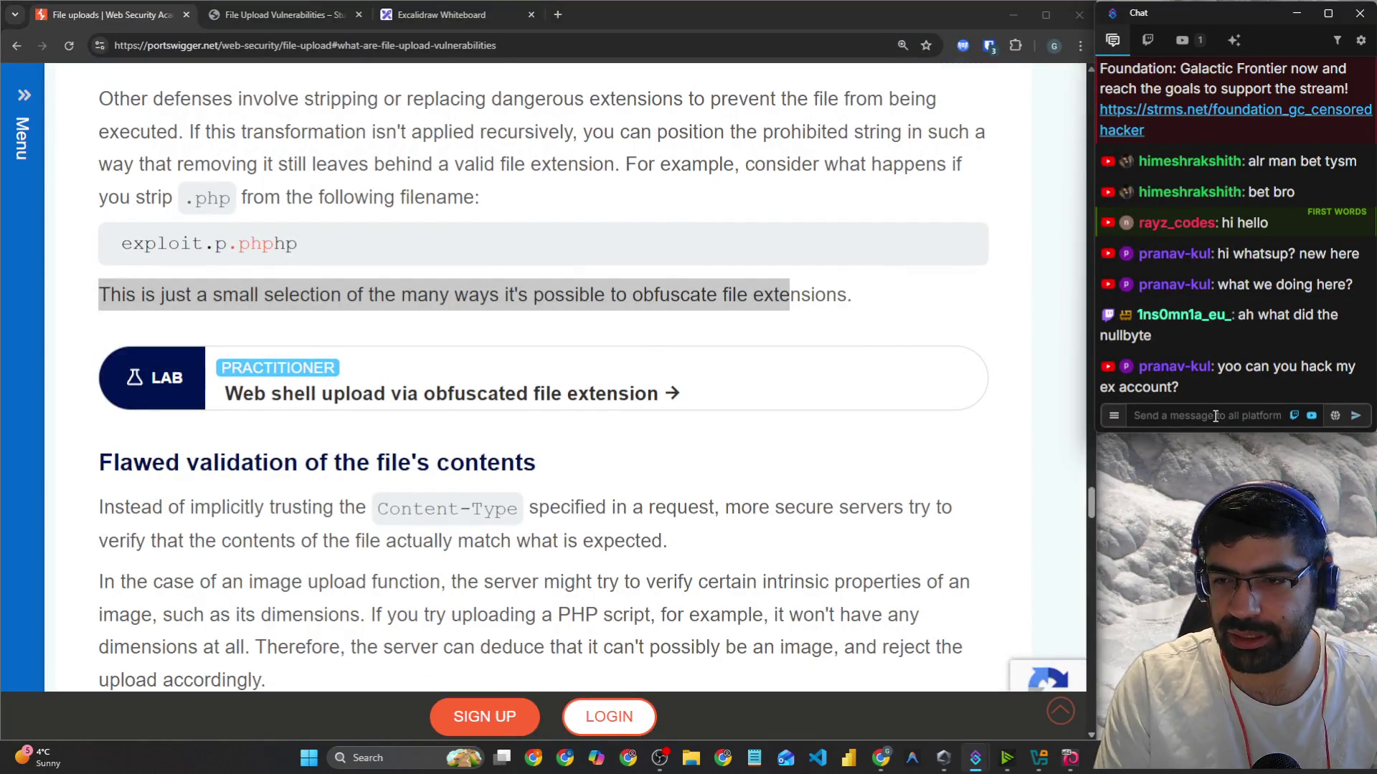
type("https://portswigger.net/web-security/file-upload#what-are-file-upload-vulnerabilities")
key("Return")
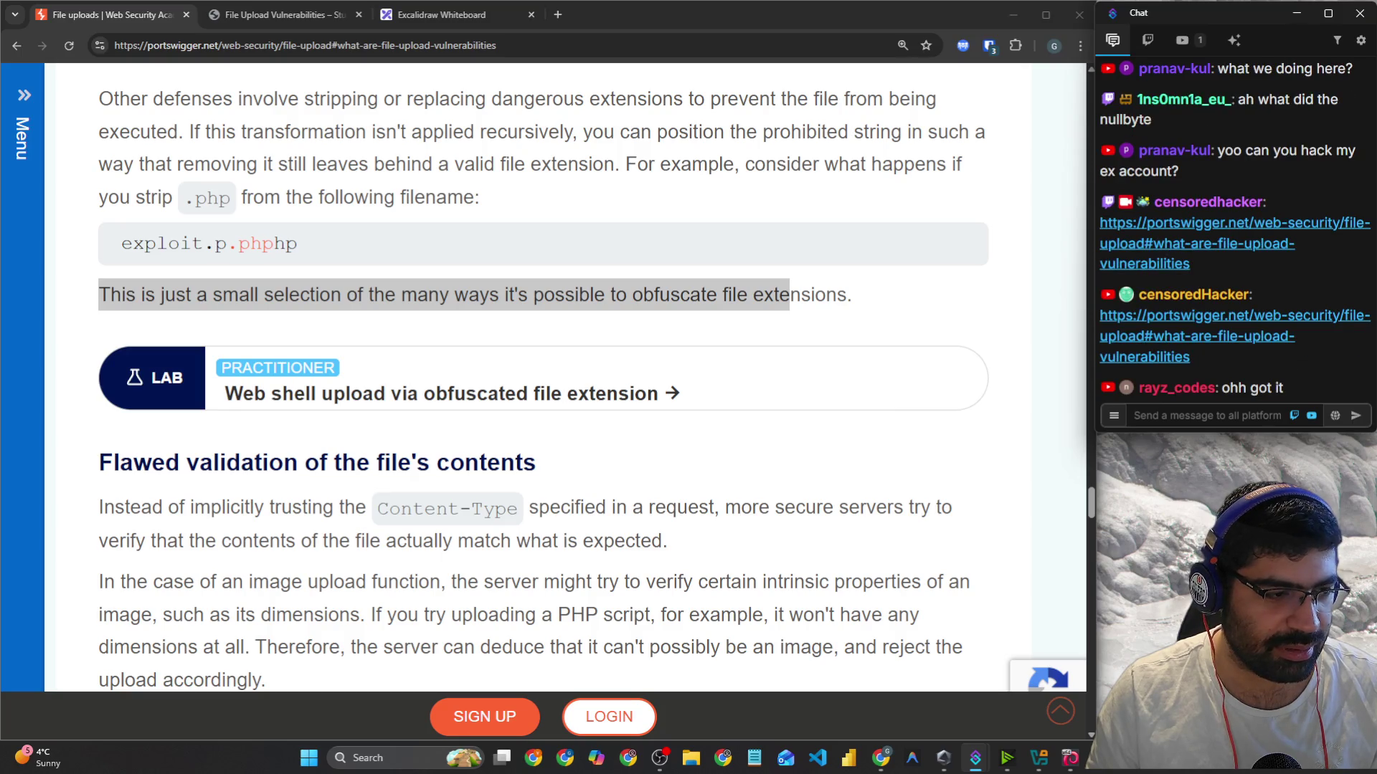
Step: Bring the Excalidraw whiteboard with the Db and exe sketch into view
key("alt+Tab")
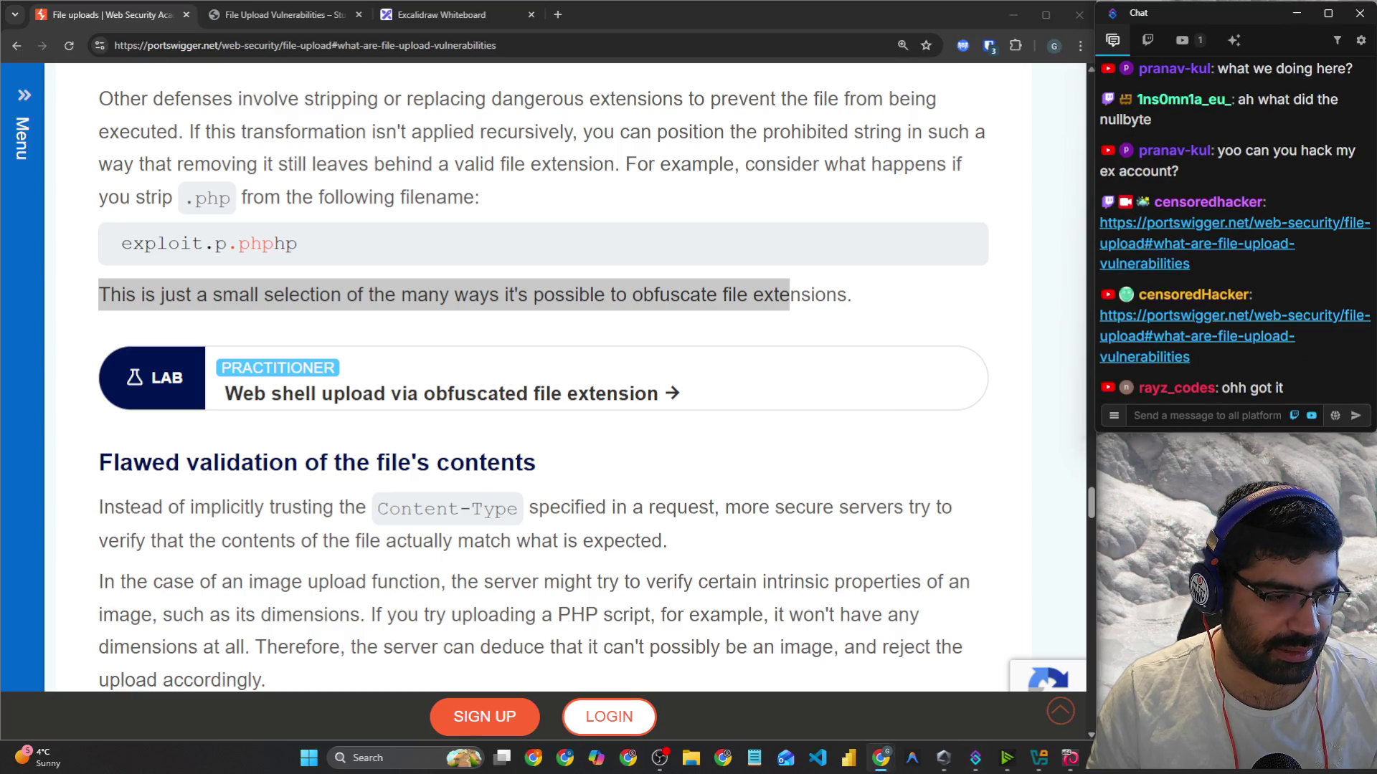
left_click(1184, 418)
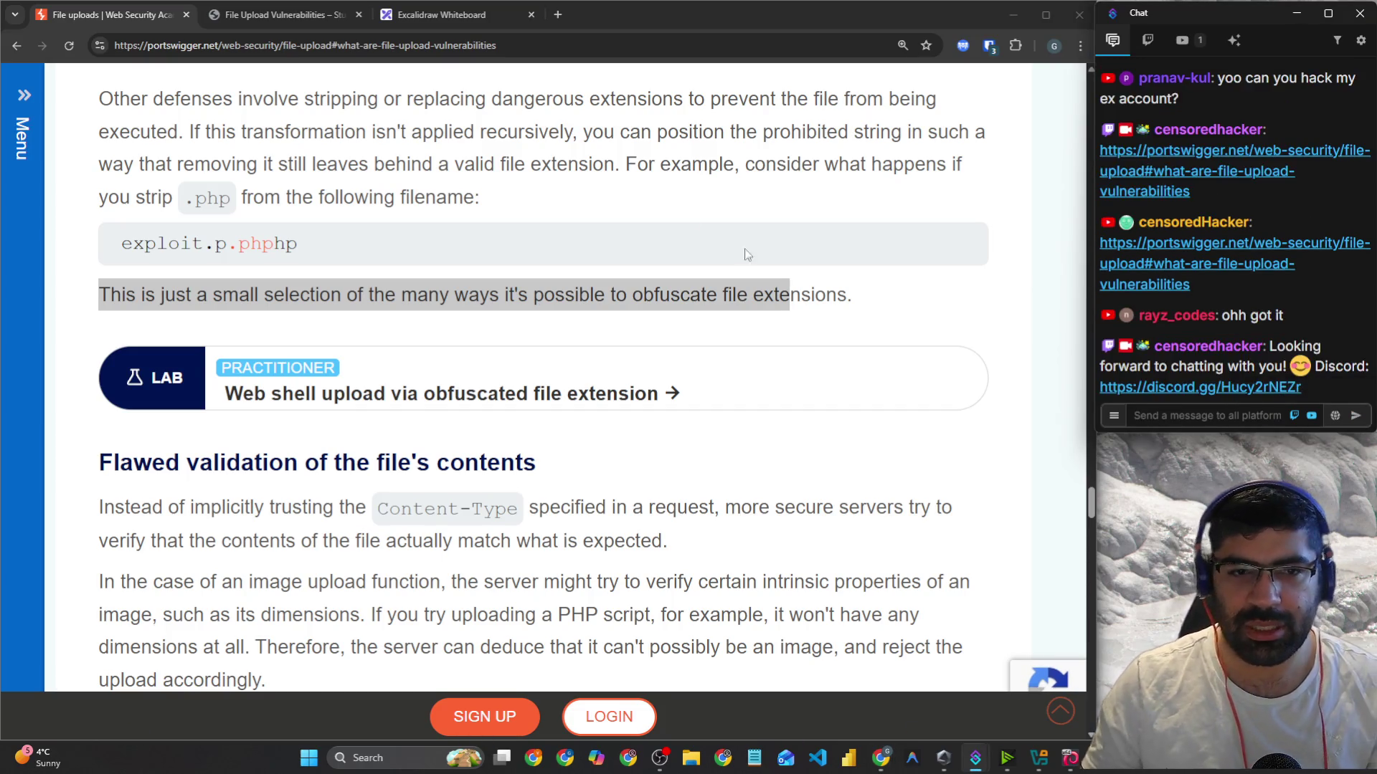
left_click(427, 10)
scroll(497, 221, "down", 5)
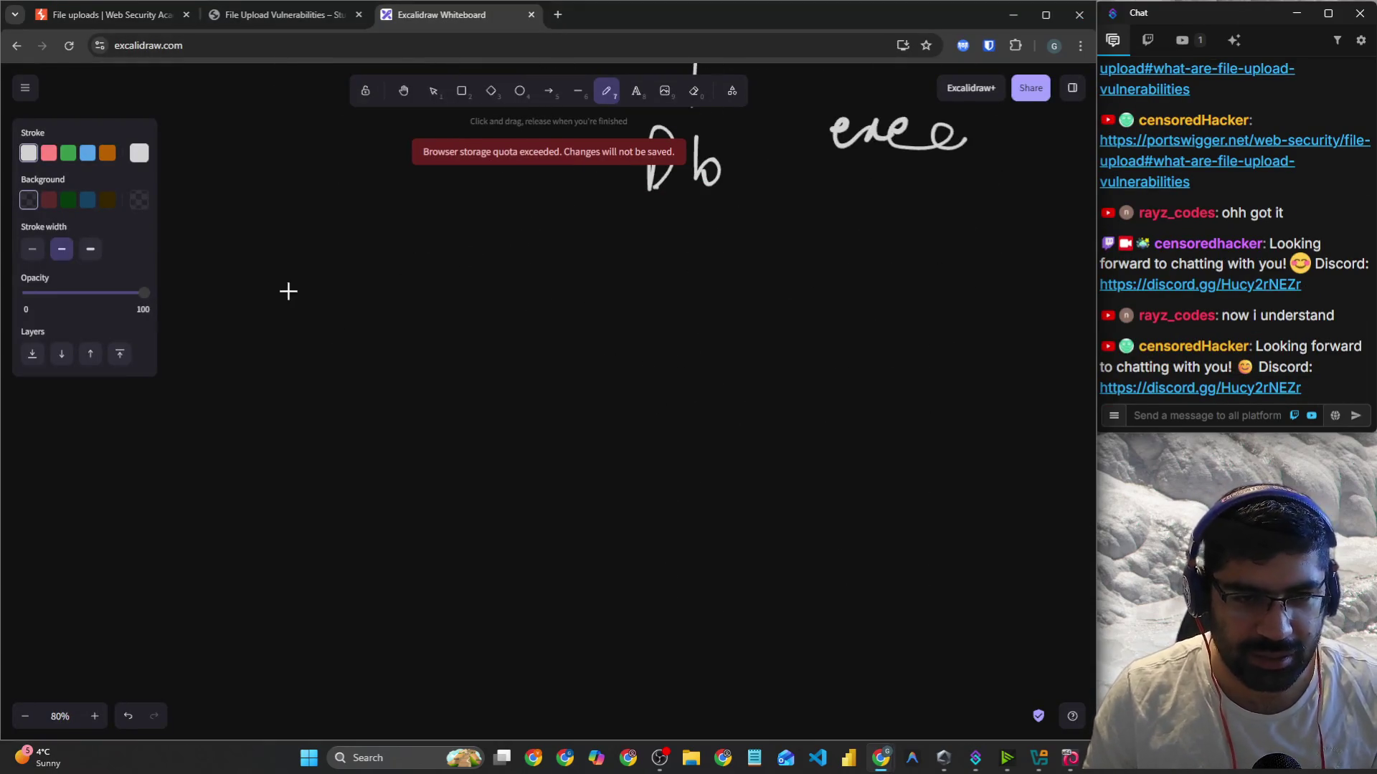
Step: Handwrite 'ex.php' on the canvas to the left of the earlier Db/exe sketch
left_click_drag(240, 325, 296, 350)
left_click(311, 337)
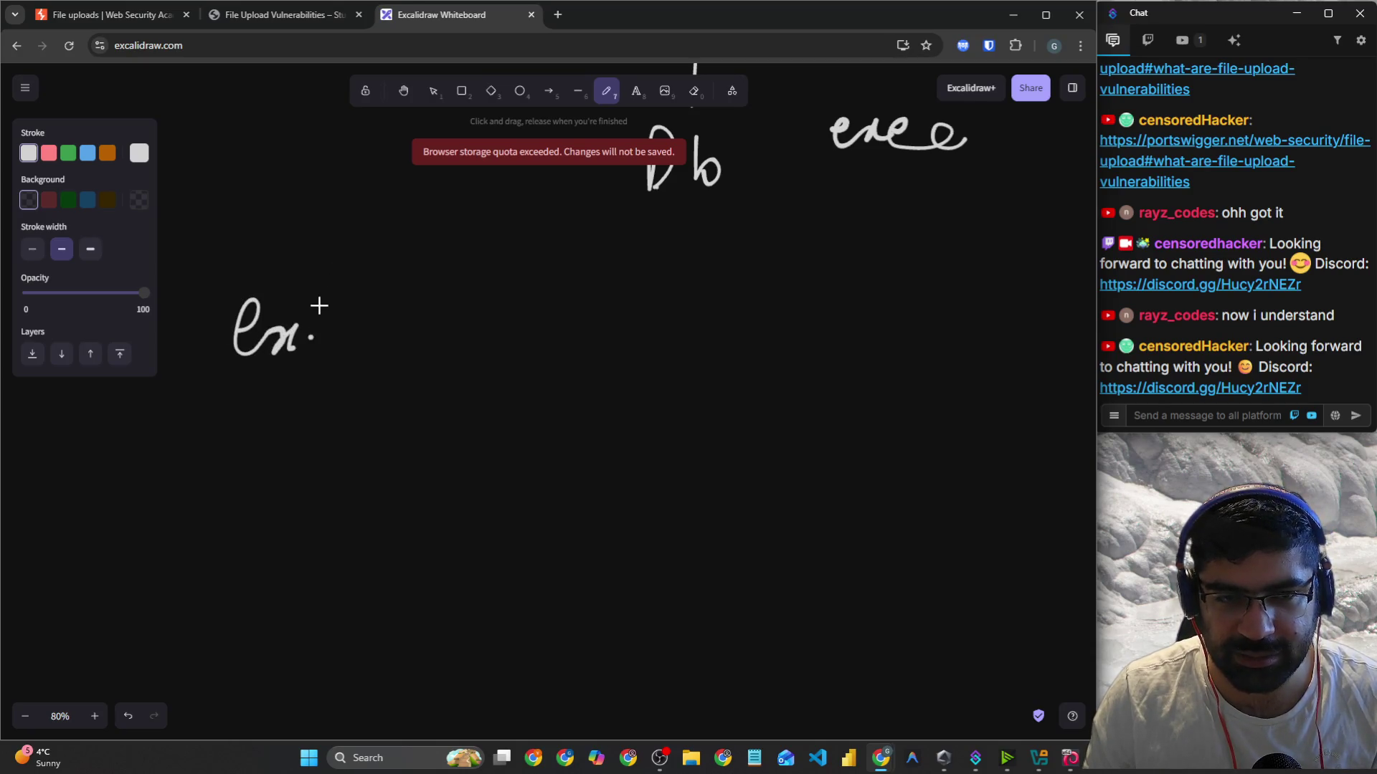
mouse_move(336, 281)
left_mouse_down()
mouse_move(340, 377)
mouse_move(345, 336)
mouse_move(432, 318)
mouse_move(415, 327)
left_mouse_up()
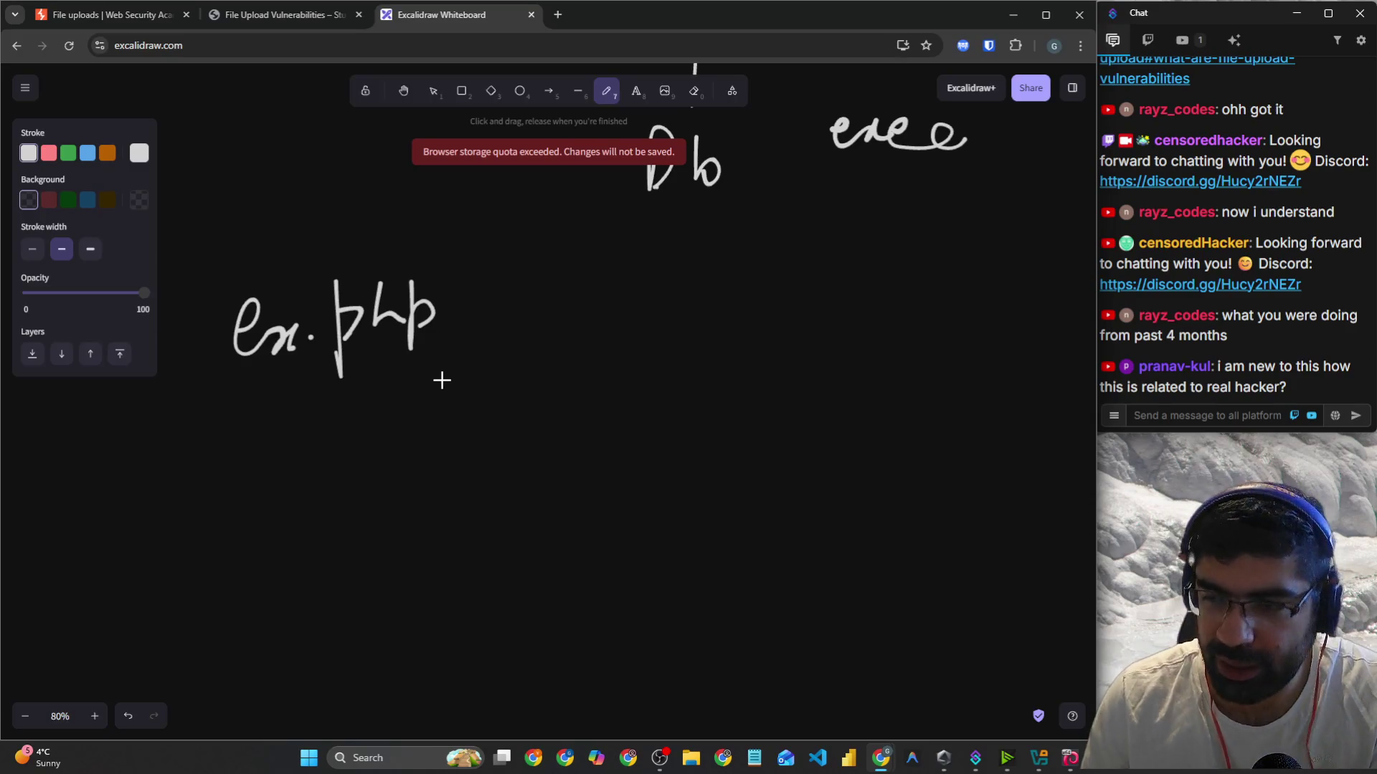
scroll(459, 335, "down", 2)
Step: Sketch an arrow leading to an underlined 'image/file' line
mouse_move(117, 409)
left_mouse_down()
mouse_move(82, 502)
mouse_move(108, 462)
left_mouse_up()
mouse_move(126, 419)
left_mouse_down()
mouse_move(126, 473)
mouse_move(93, 500)
left_mouse_up()
left_click_drag(183, 486, 64, 541)
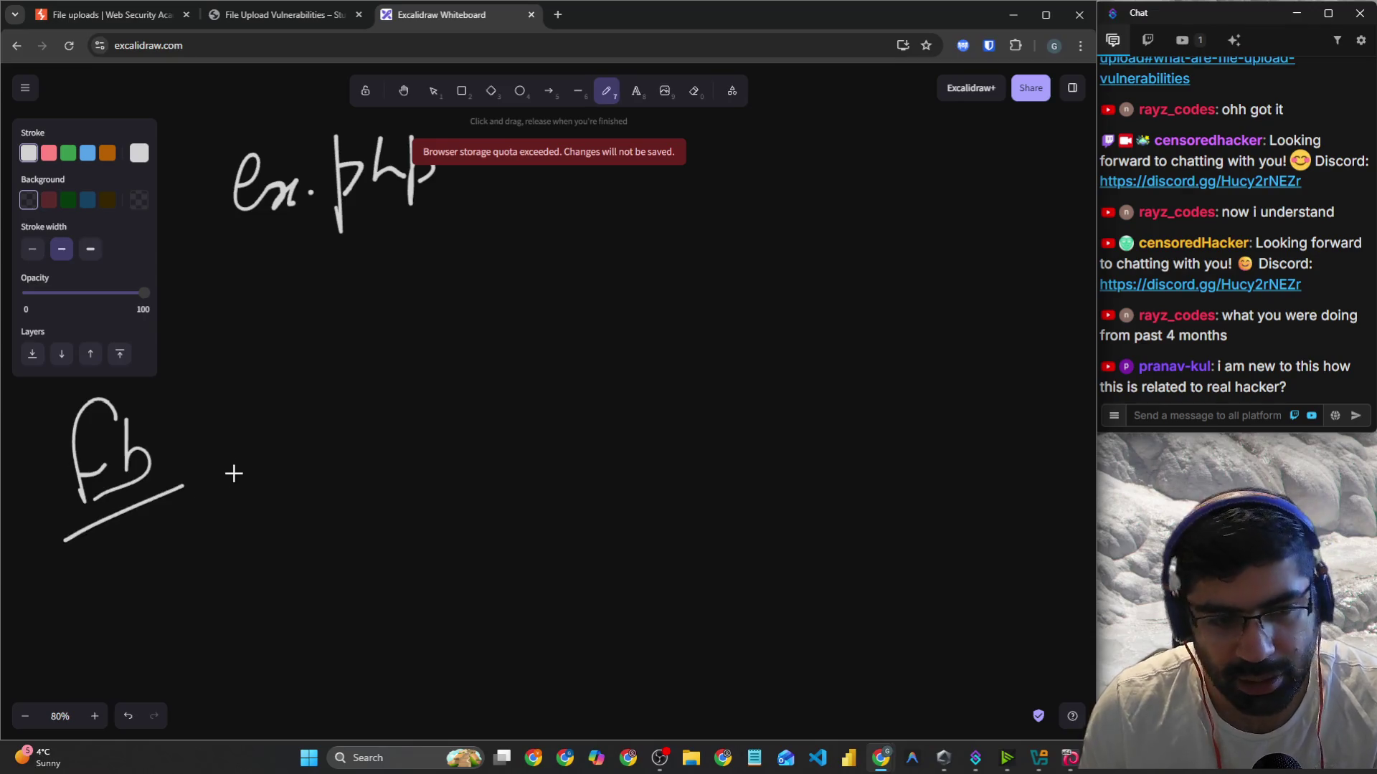
mouse_move(212, 450)
left_mouse_down()
mouse_move(305, 445)
mouse_move(288, 477)
left_mouse_up()
left_click_drag(382, 412, 428, 410)
mouse_move(417, 423)
left_mouse_down()
mouse_move(414, 447)
mouse_move(482, 439)
mouse_move(464, 507)
mouse_move(553, 451)
mouse_move(555, 490)
left_mouse_up()
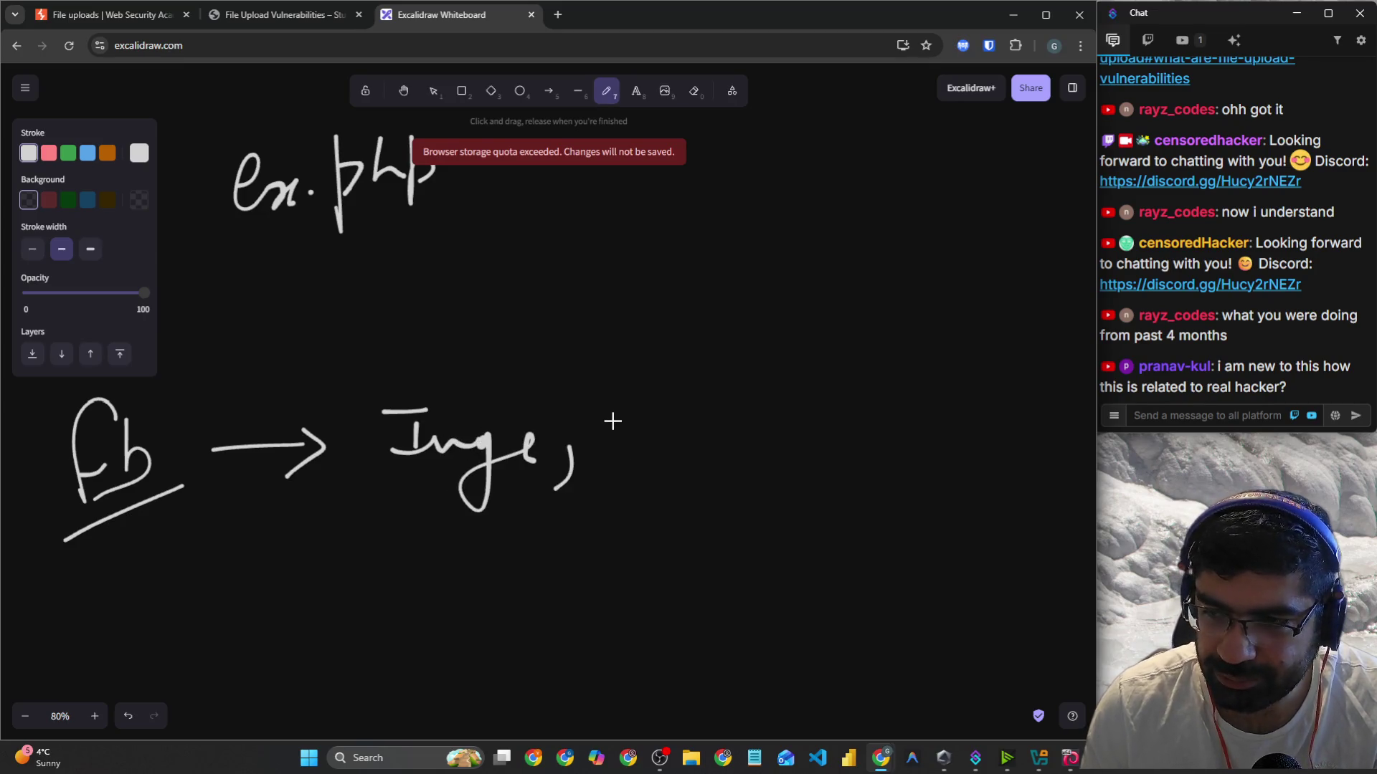
mouse_move(636, 385)
left_mouse_down()
mouse_move(604, 470)
mouse_move(623, 434)
mouse_move(727, 470)
left_mouse_up()
left_click_drag(317, 526, 700, 515)
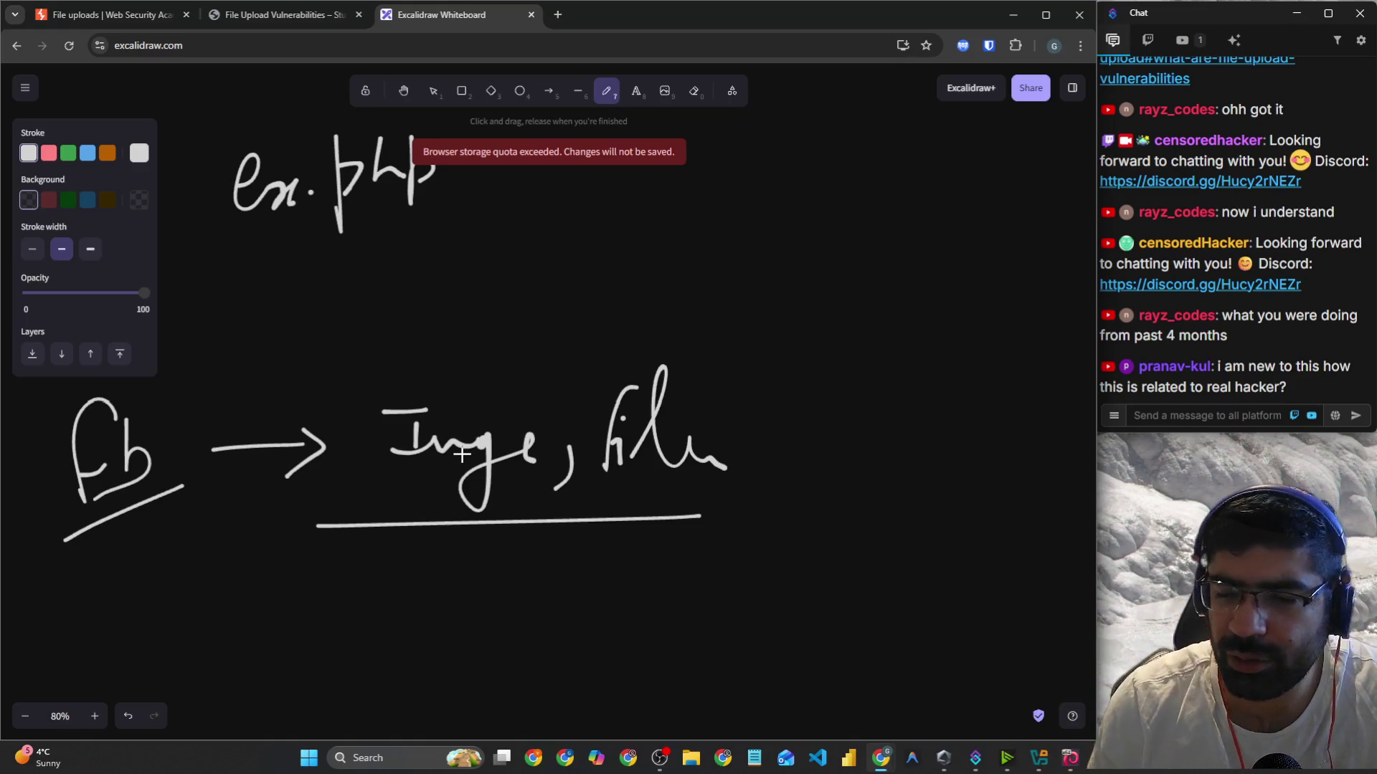
scroll(461, 459, "down", 2)
scroll(439, 342, "up", 3)
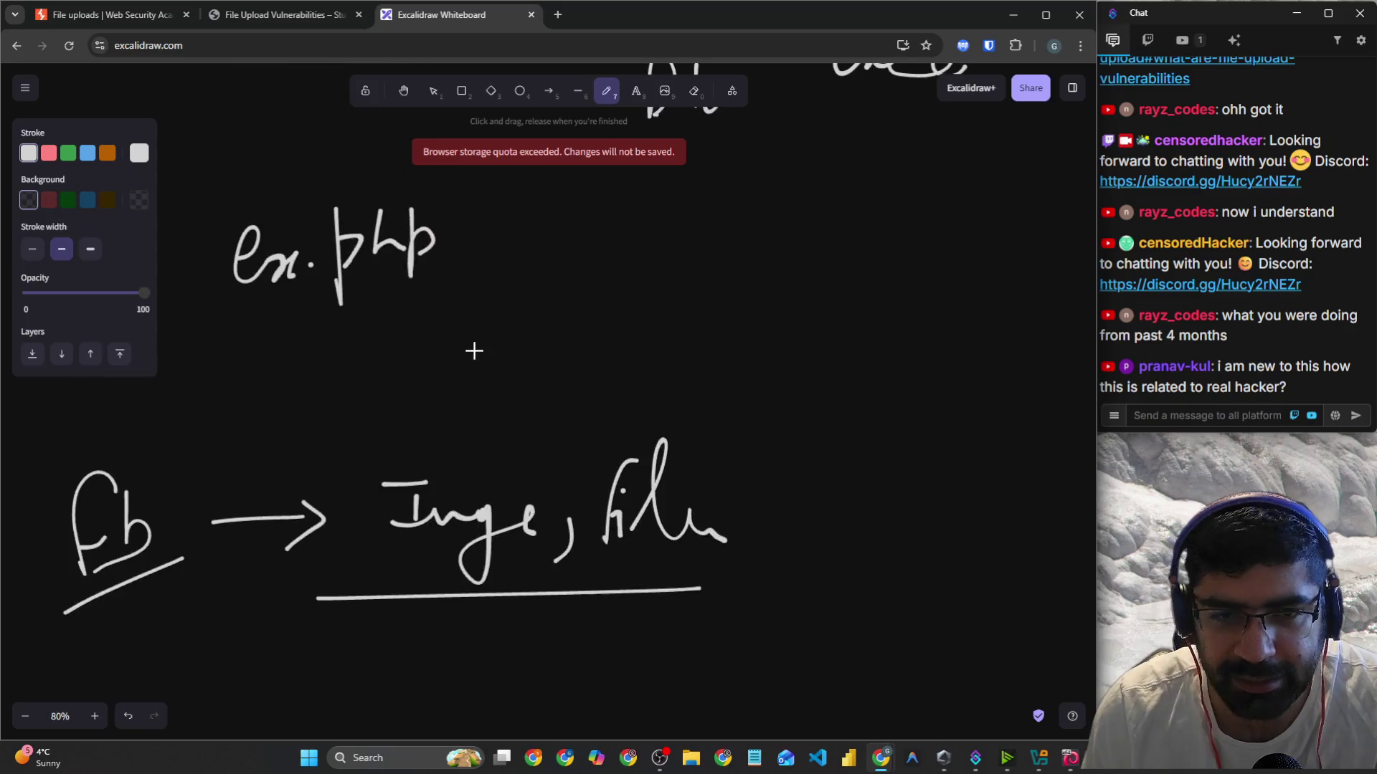
scroll(410, 335, "down", 2)
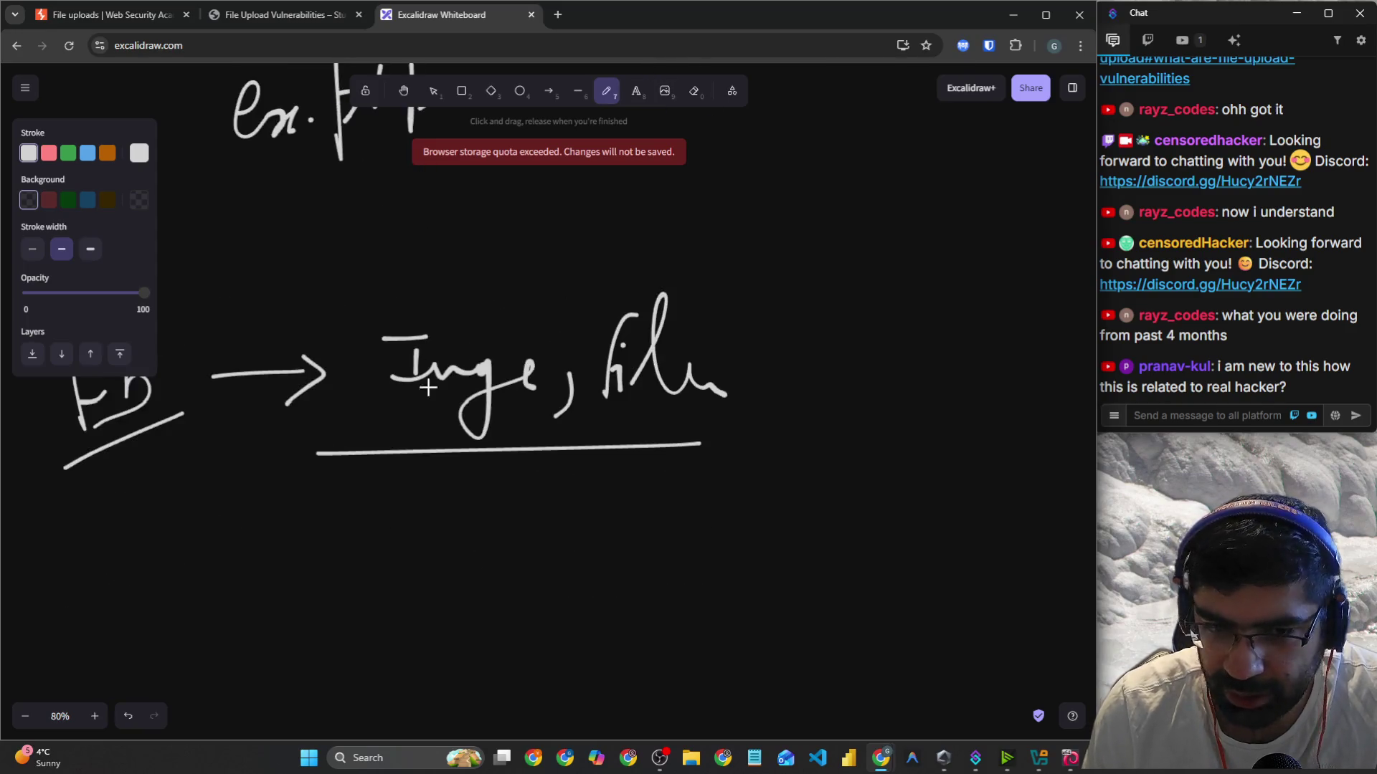
Step: Draw an L-arrow under the line pointing to 'Sensitive'
mouse_move(465, 429)
left_mouse_down()
mouse_move(556, 510)
mouse_move(545, 552)
left_mouse_up()
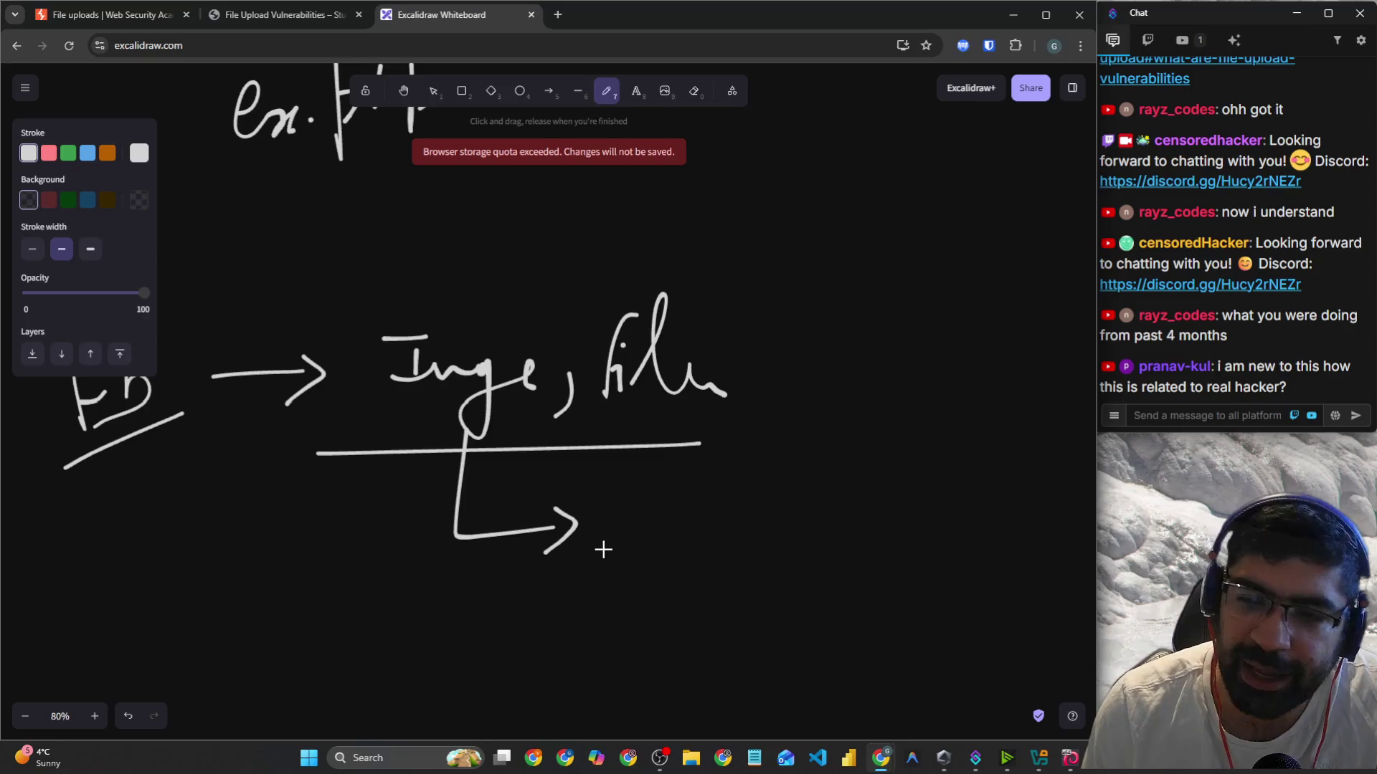
mouse_move(603, 487)
left_mouse_down()
mouse_move(630, 541)
mouse_move(588, 558)
left_mouse_up()
mouse_move(645, 538)
left_mouse_down()
mouse_move(753, 519)
mouse_move(793, 485)
mouse_move(865, 514)
left_mouse_up()
scroll(449, 436, "down", 2)
Step: Draw a second L-arrow to 'Shell | Terminal', then bring up the study-notes PDF
left_click_drag(427, 423, 495, 507)
left_click_drag(502, 483, 520, 517)
mouse_move(624, 479)
left_mouse_down()
mouse_move(605, 507)
mouse_move(768, 515)
left_mouse_up()
left_click_drag(819, 409, 812, 534)
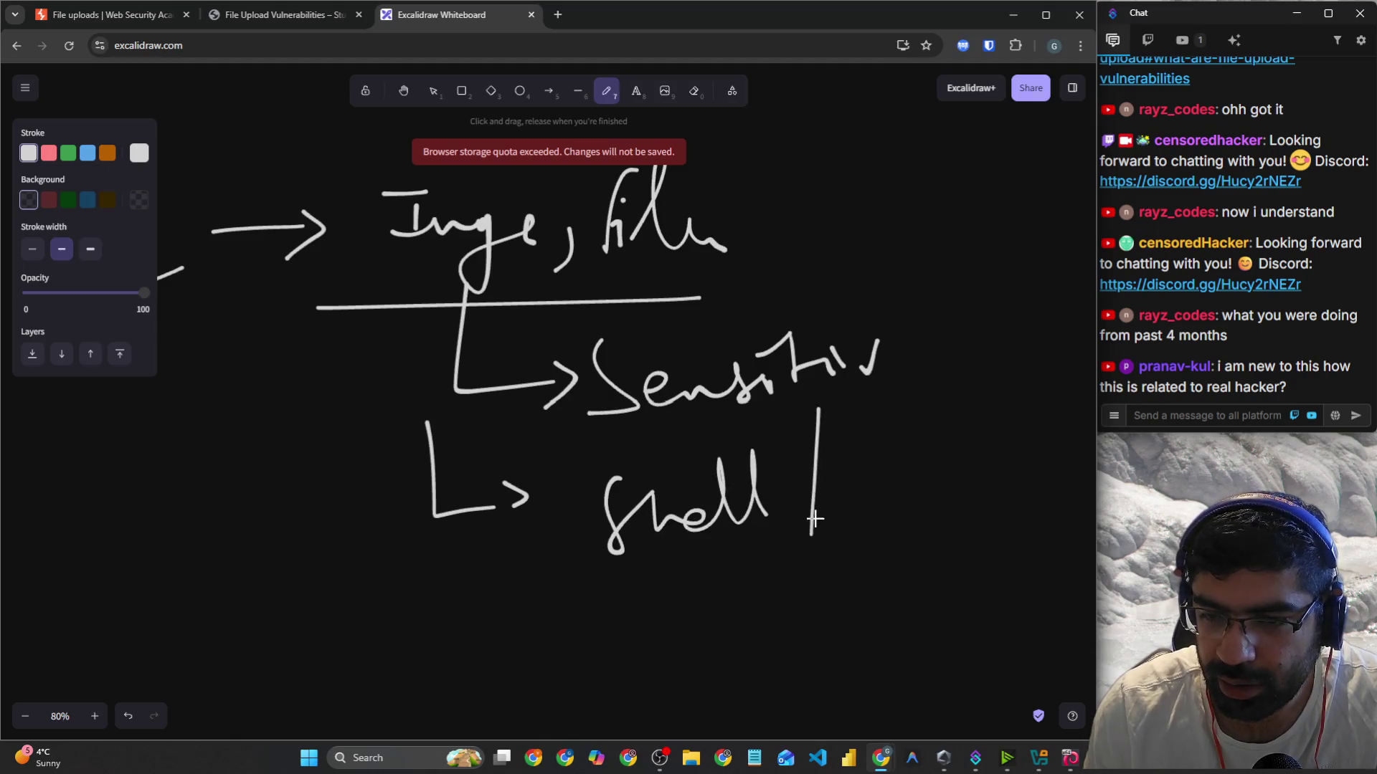
mouse_move(853, 465)
left_mouse_down()
mouse_move(916, 457)
mouse_move(900, 512)
left_mouse_up()
mouse_move(919, 502)
left_mouse_down()
mouse_move(1014, 485)
mouse_move(1040, 502)
left_mouse_up()
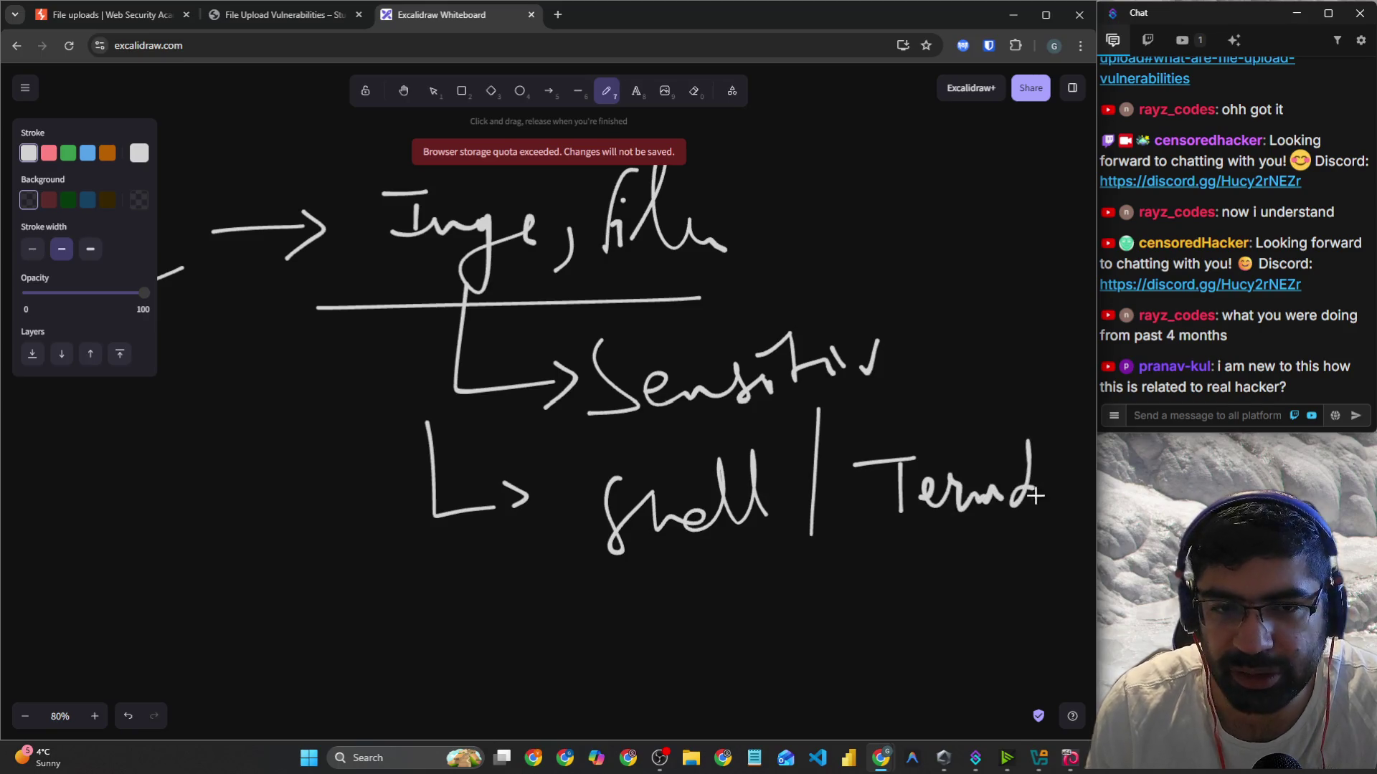
scroll(300, 255, "up", 3)
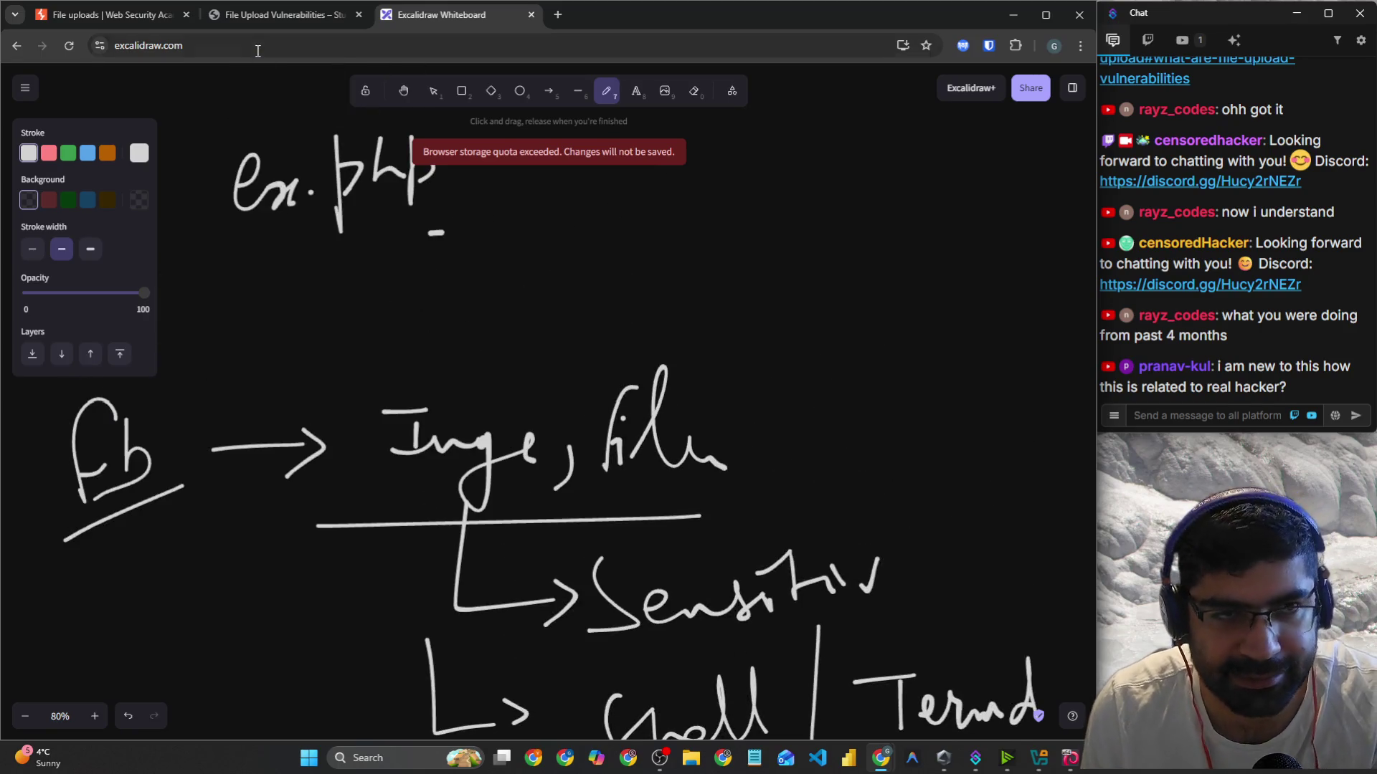
left_click(272, 16)
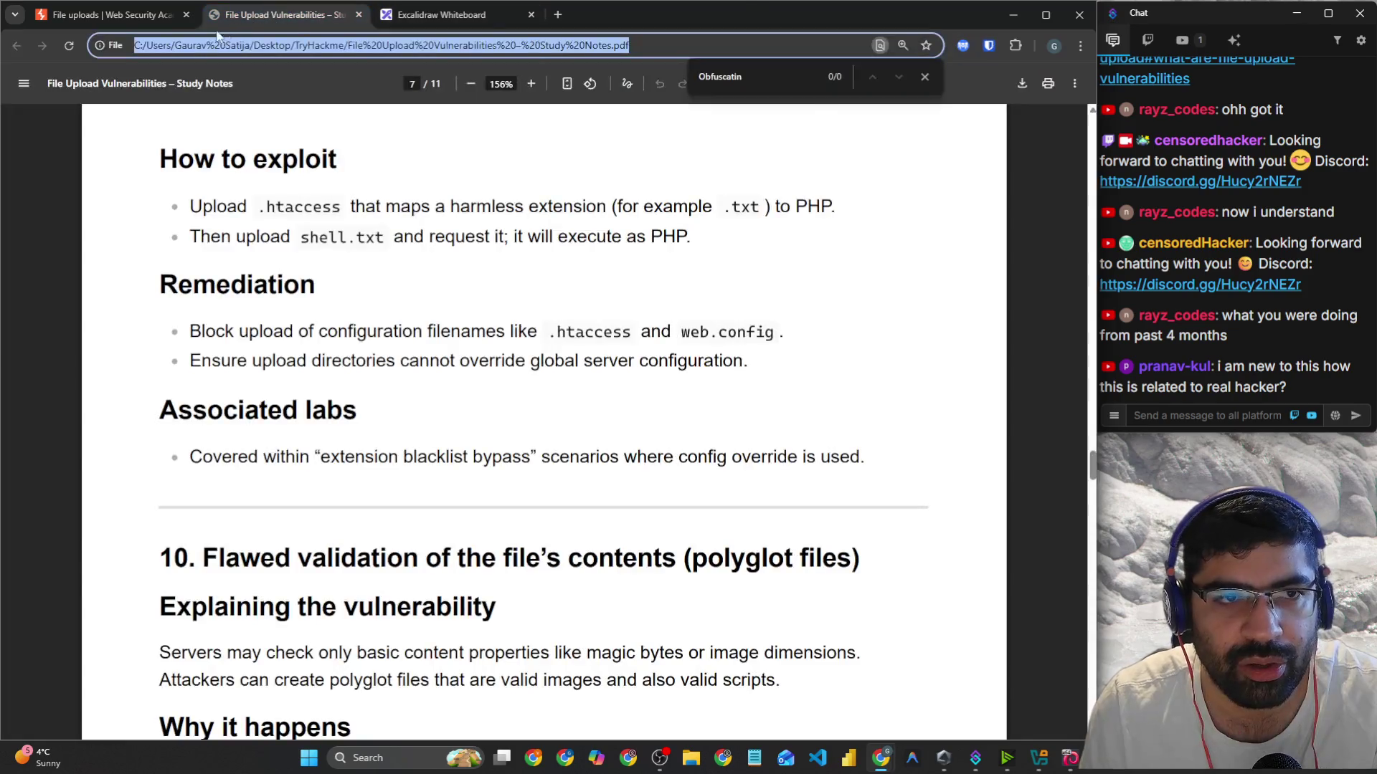
Step: In the Kali VM, open the solved obfuscated-extension lab's description page
left_click(118, 17)
key("alt+Tab")
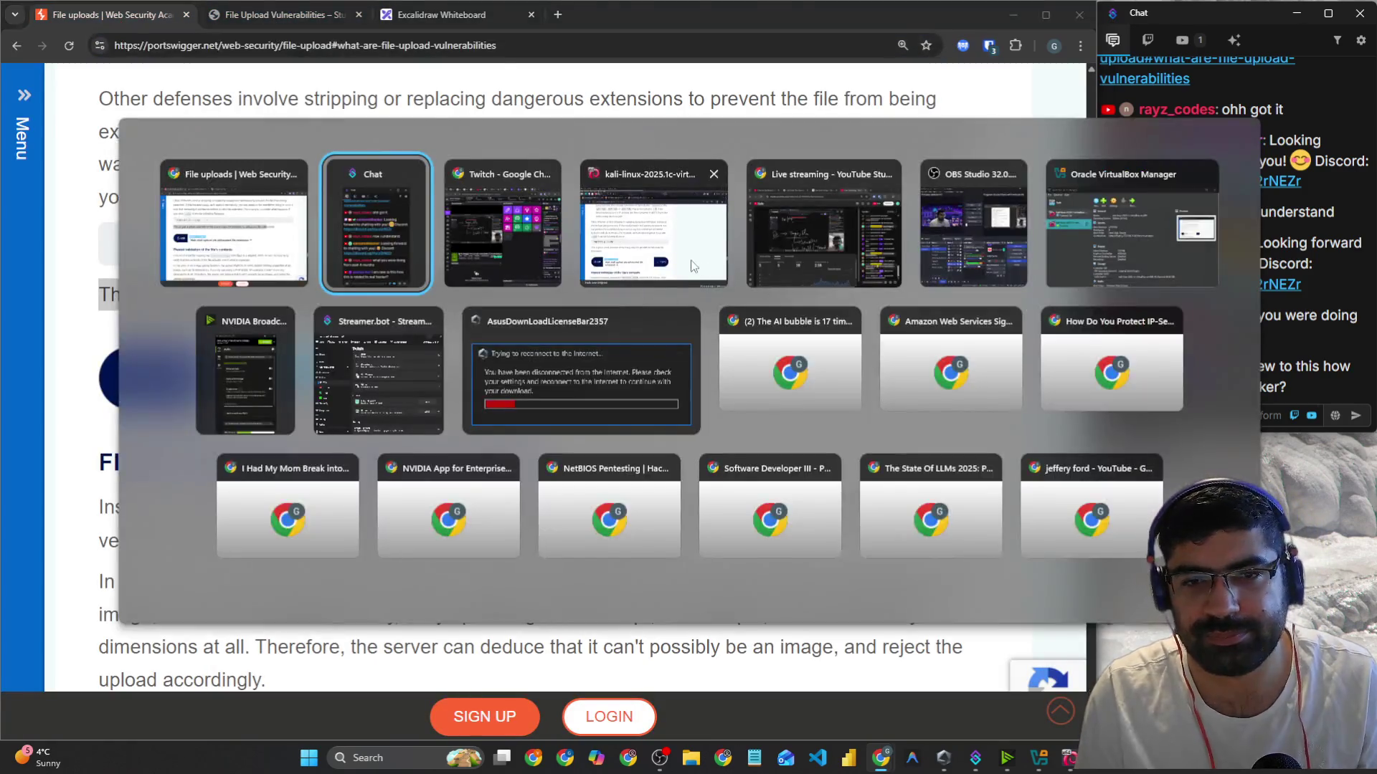
left_click(320, 94)
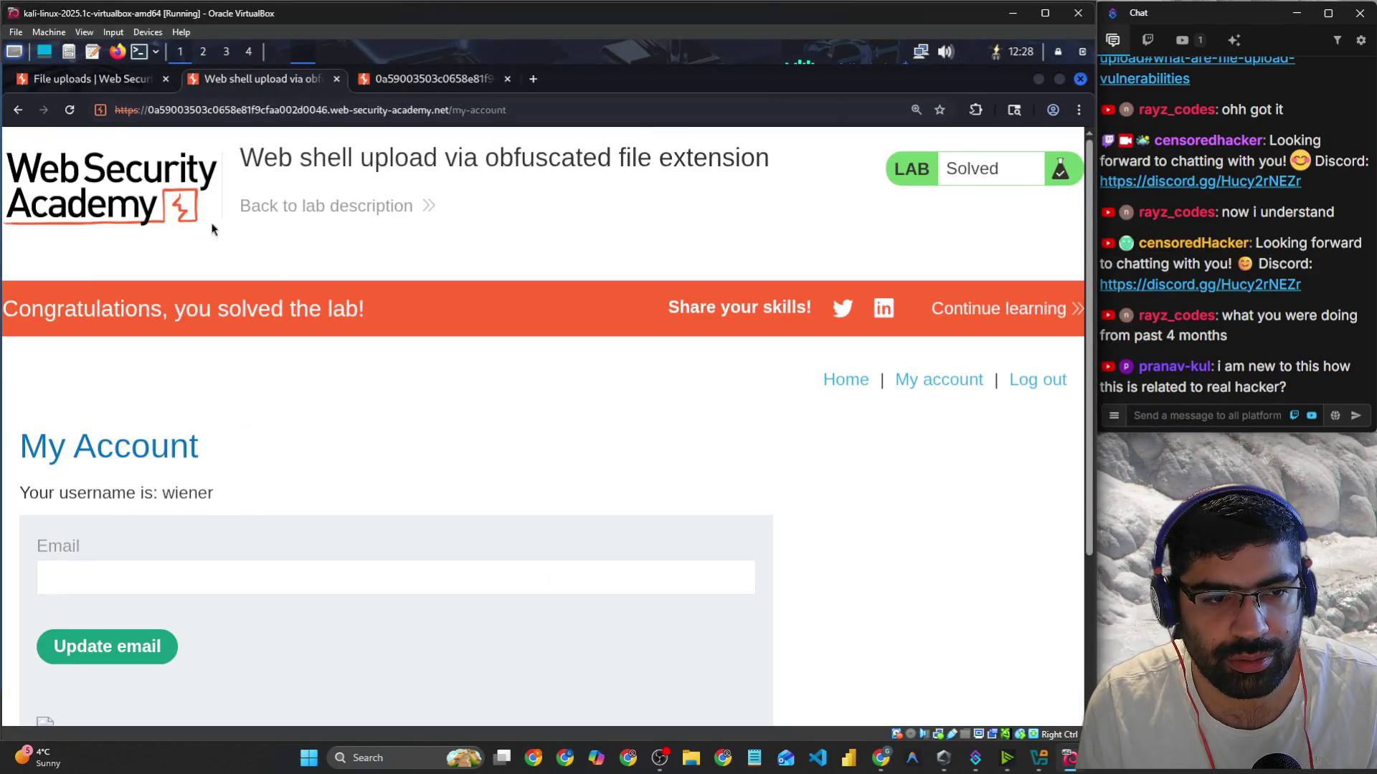
left_click(347, 209)
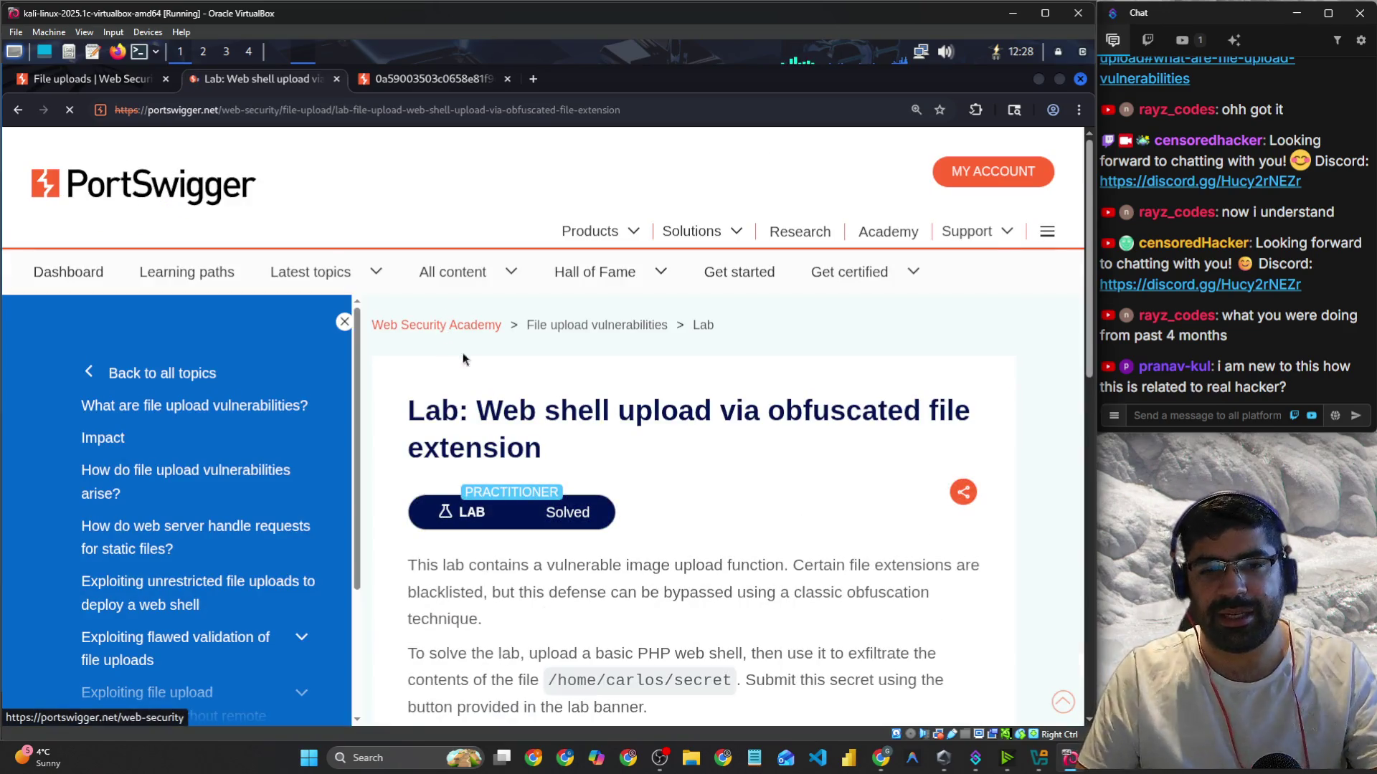
scroll(561, 420, "down", 3)
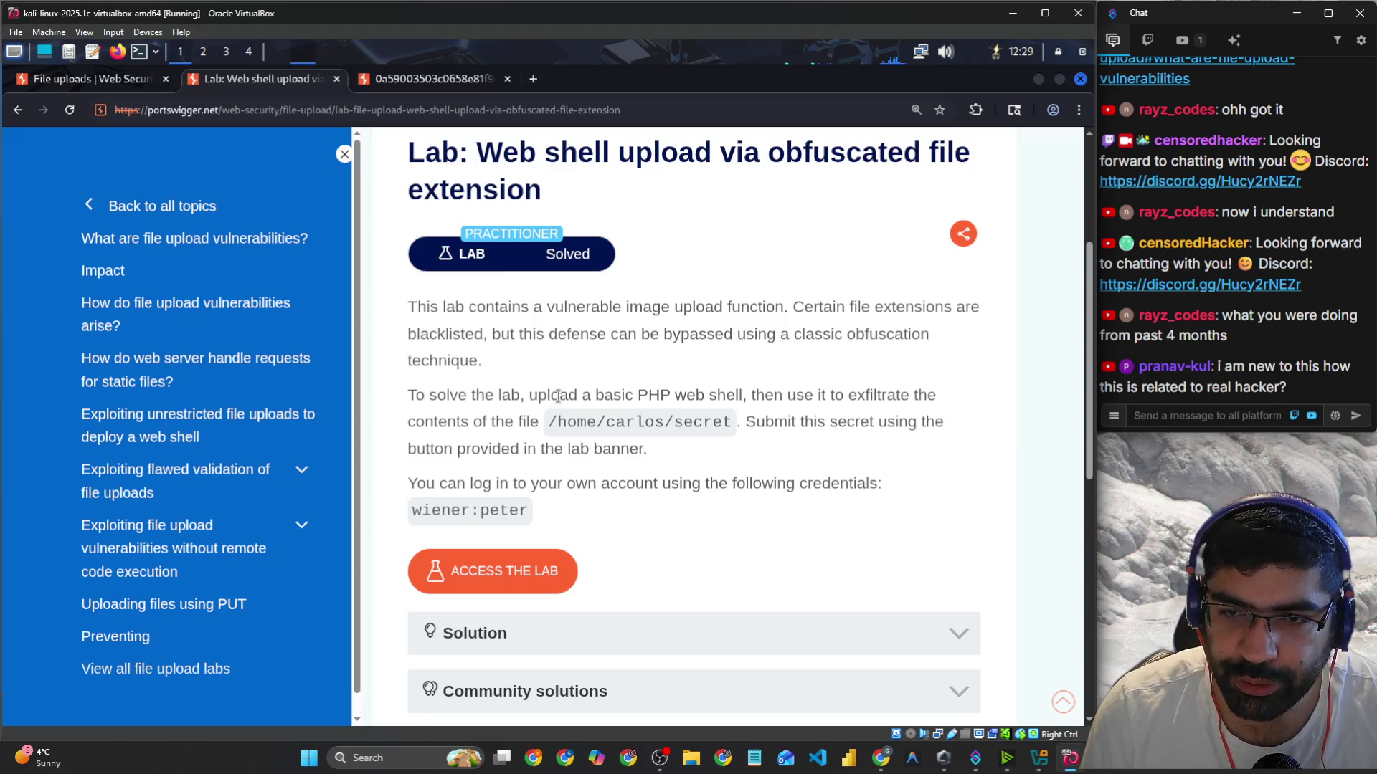
Step: Highlight the classic obfuscation and /home/carlos/secret path, then return to the host File uploads article
left_click_drag(780, 333, 952, 340)
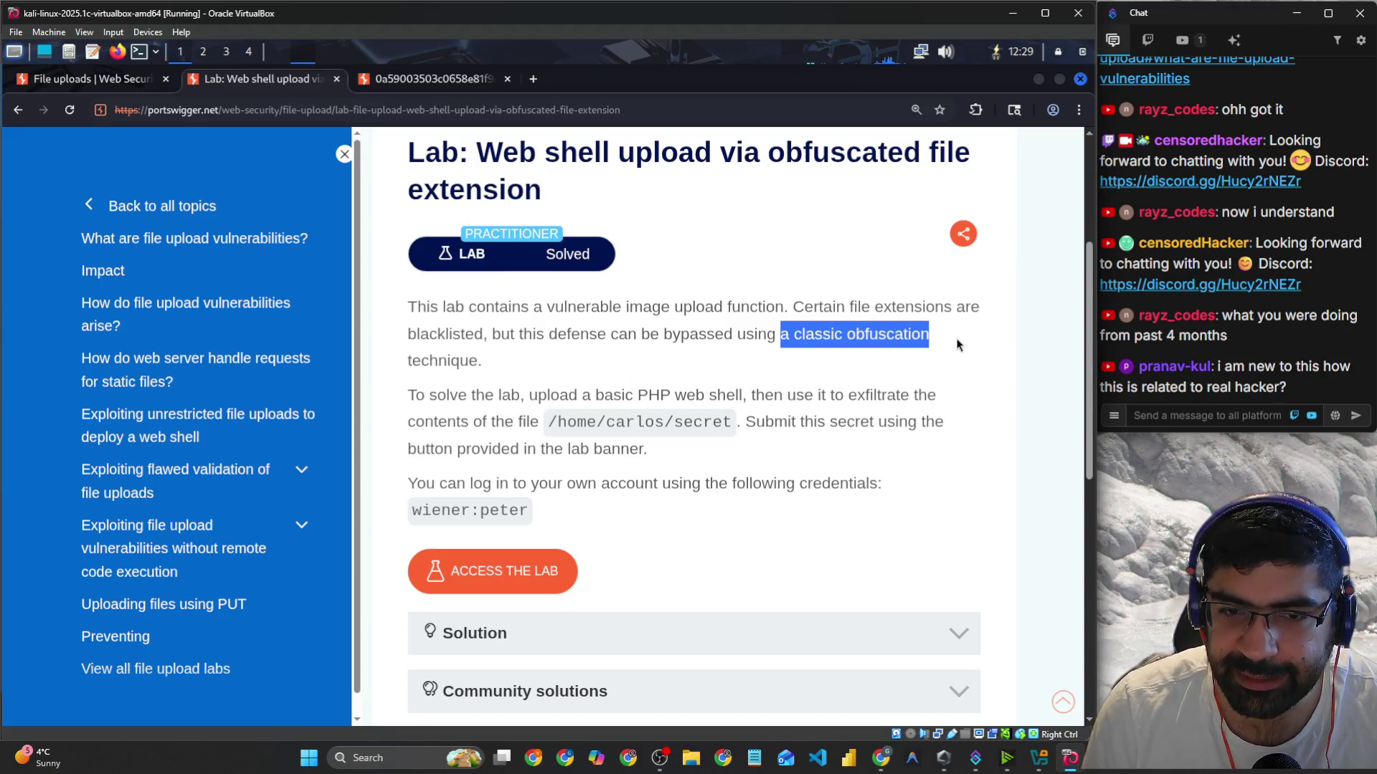
left_click_drag(547, 423, 737, 427)
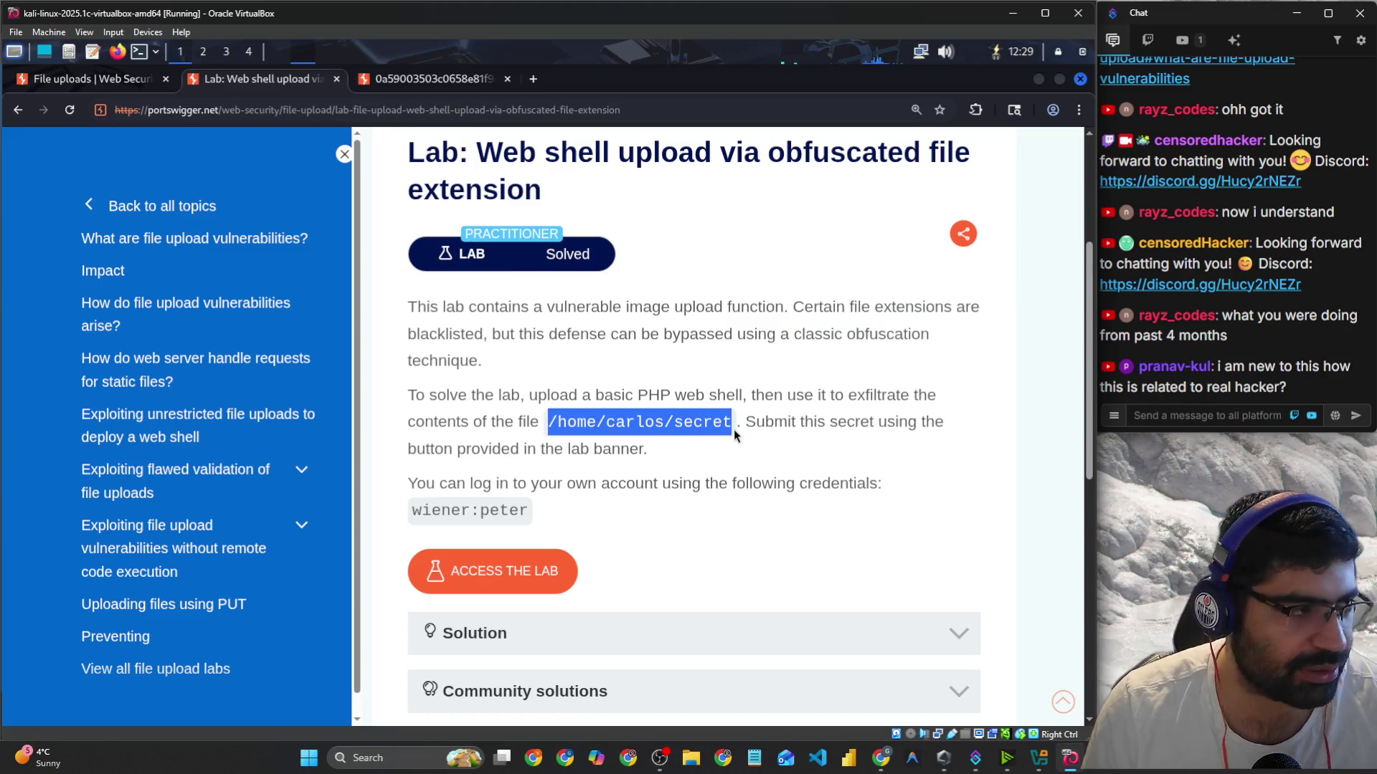
double_click(708, 424)
left_click_drag(549, 423, 709, 423)
left_click(406, 95)
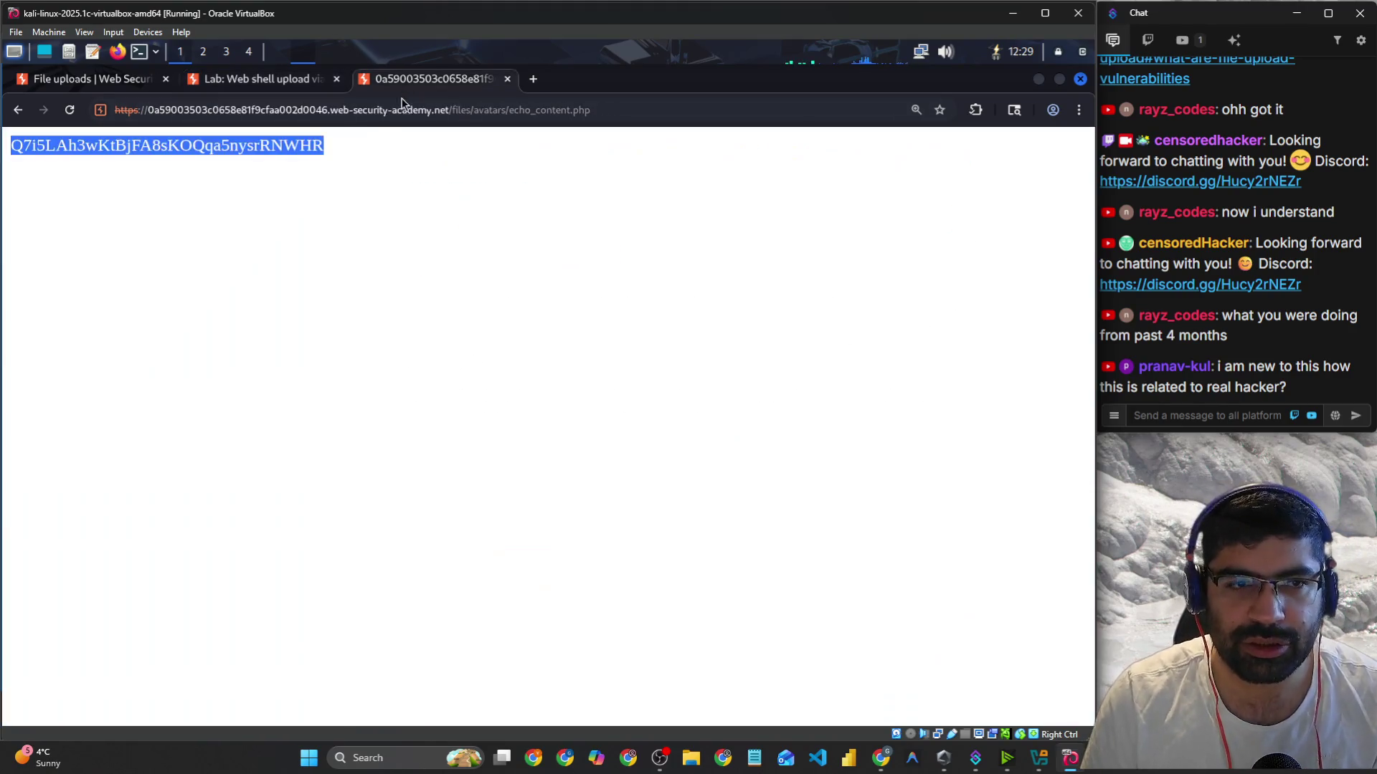
key("alt+Tab")
key("alt+Tab")
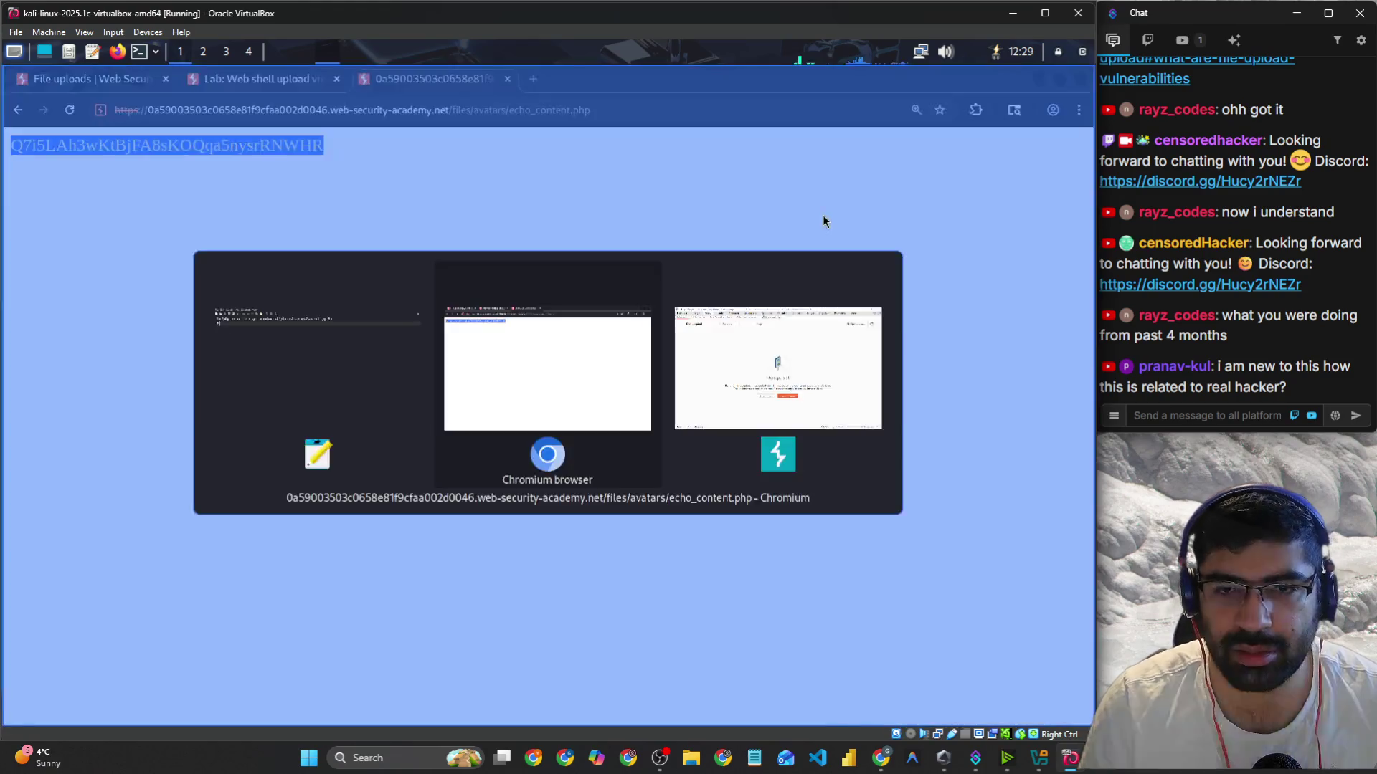
key("alt+Tab")
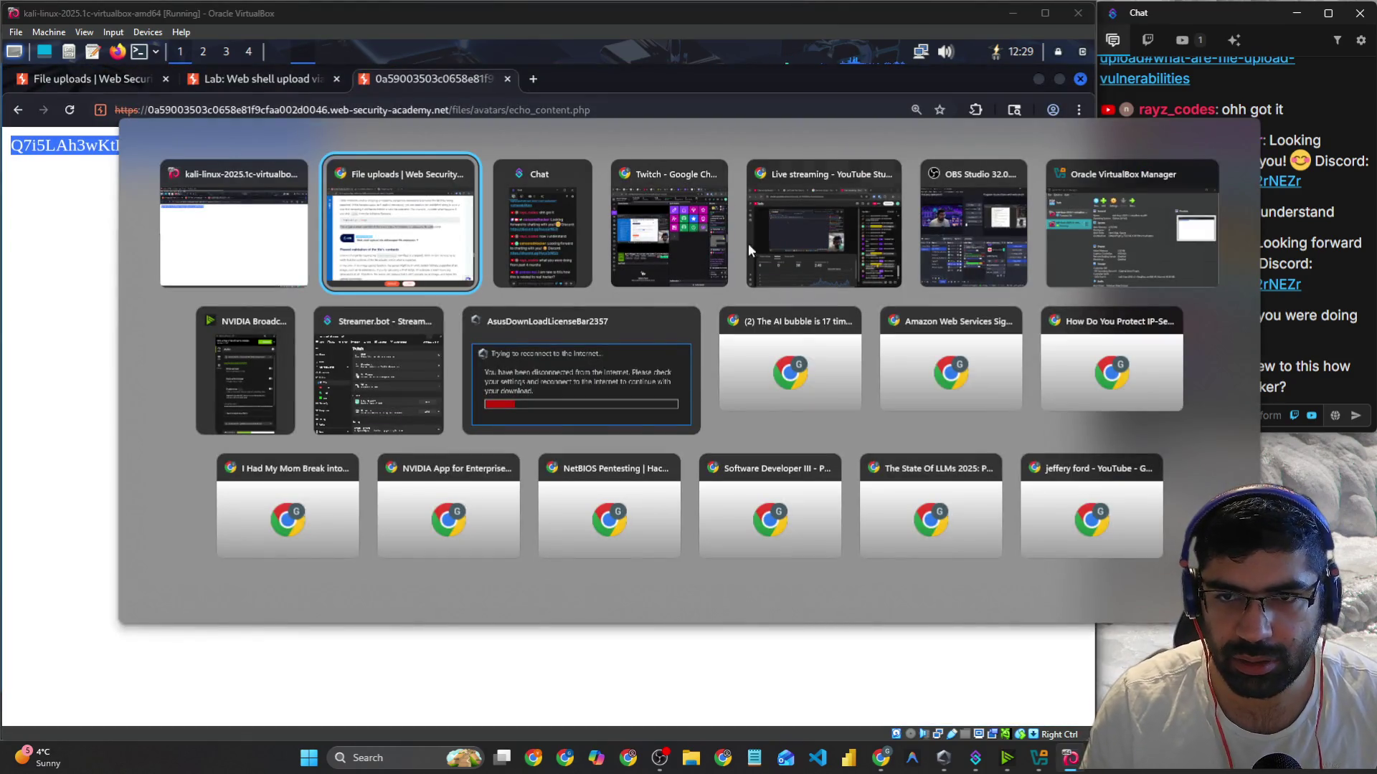
left_click(442, 268)
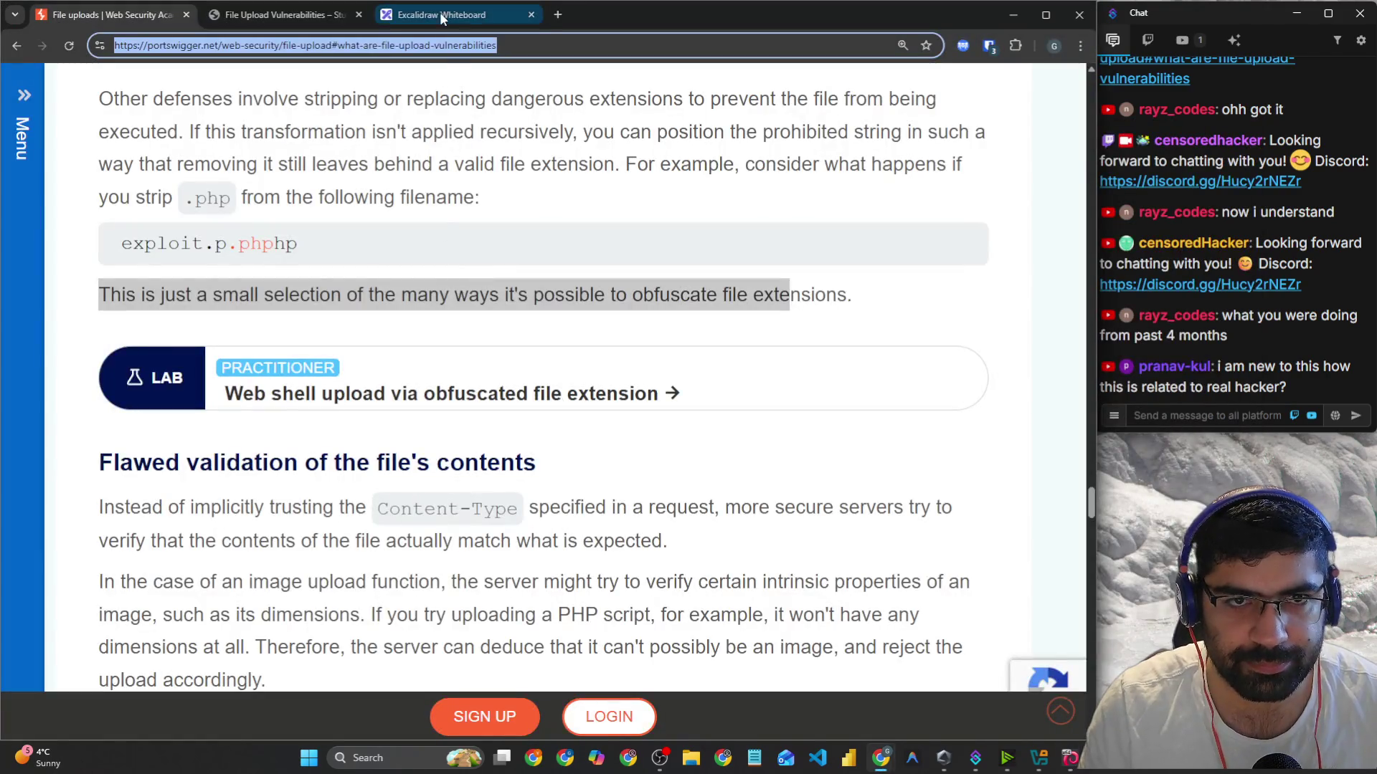
Step: On the Excalidraw whiteboard, handwrite %00.jpg after ex.php to form ex.php%00.jpg
left_click(441, 14)
scroll(430, 301, "up", 2)
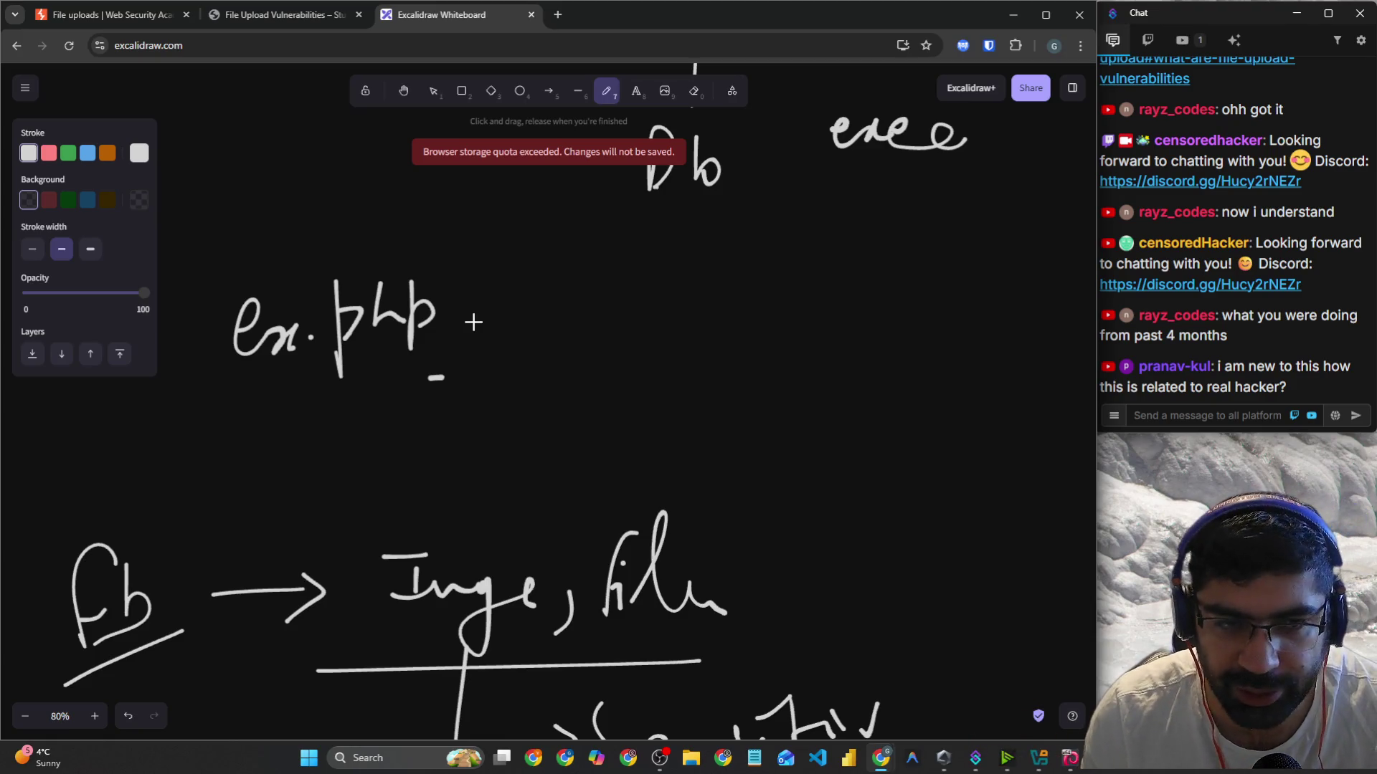
left_click_drag(522, 263, 444, 376)
mouse_move(464, 290)
left_mouse_down()
mouse_move(479, 289)
mouse_move(473, 301)
mouse_move(512, 332)
mouse_move(564, 343)
mouse_move(567, 252)
mouse_move(612, 296)
left_mouse_up()
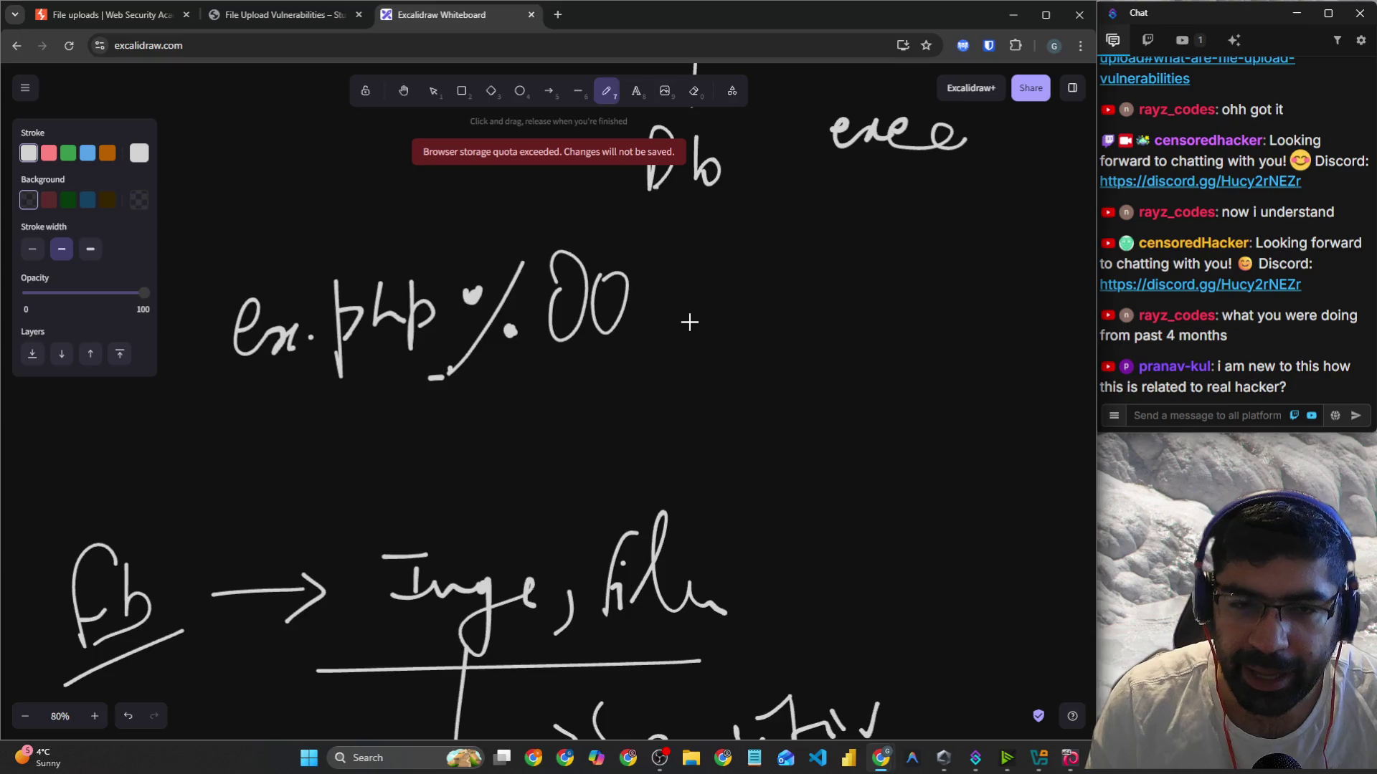
left_click(661, 303)
left_click_drag(680, 279, 677, 362)
left_click(688, 249)
mouse_move(703, 245)
left_mouse_down()
mouse_move(729, 264)
mouse_move(717, 281)
left_mouse_up()
left_click_drag(773, 265, 761, 333)
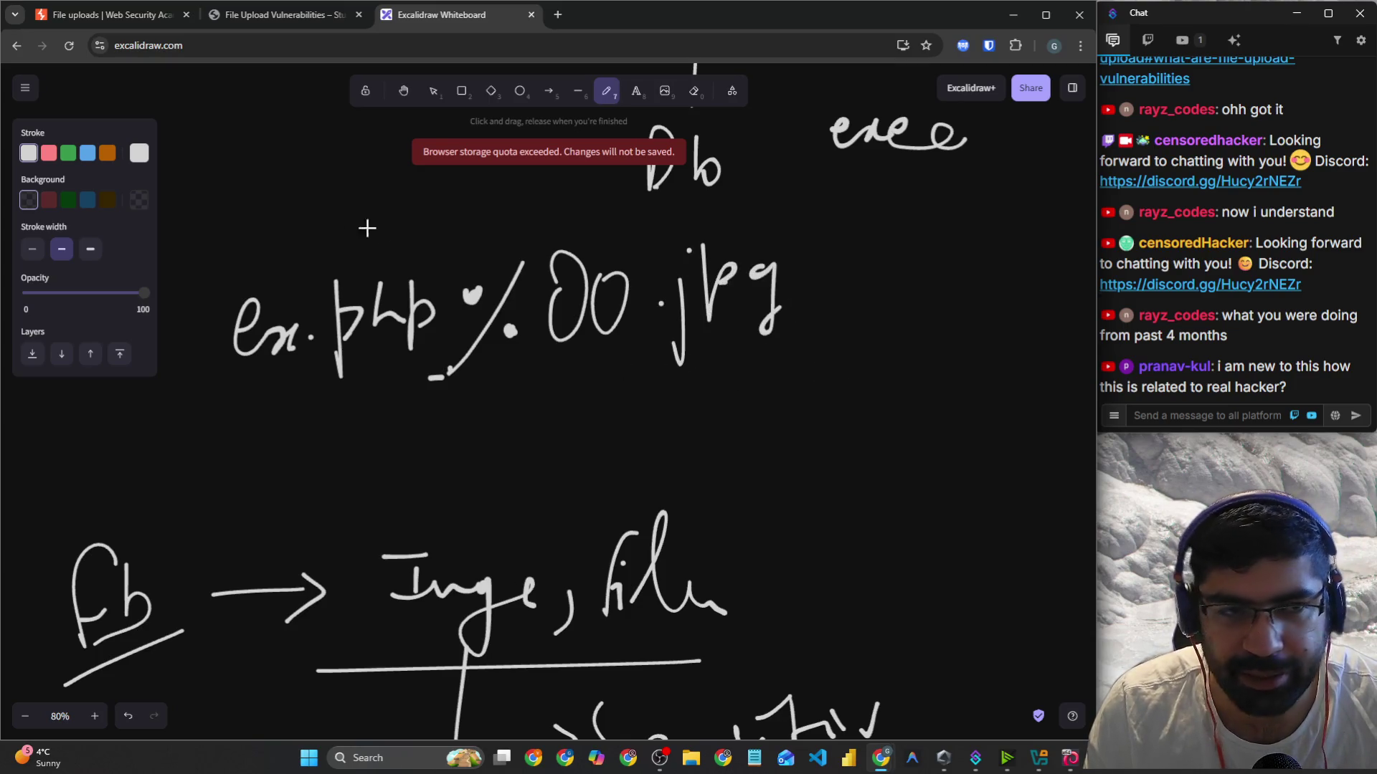
Step: Box the filename in red and label it FE
left_click(49, 153)
mouse_move(444, 373)
left_mouse_down()
mouse_move(449, 394)
mouse_move(836, 424)
mouse_move(839, 341)
left_mouse_up()
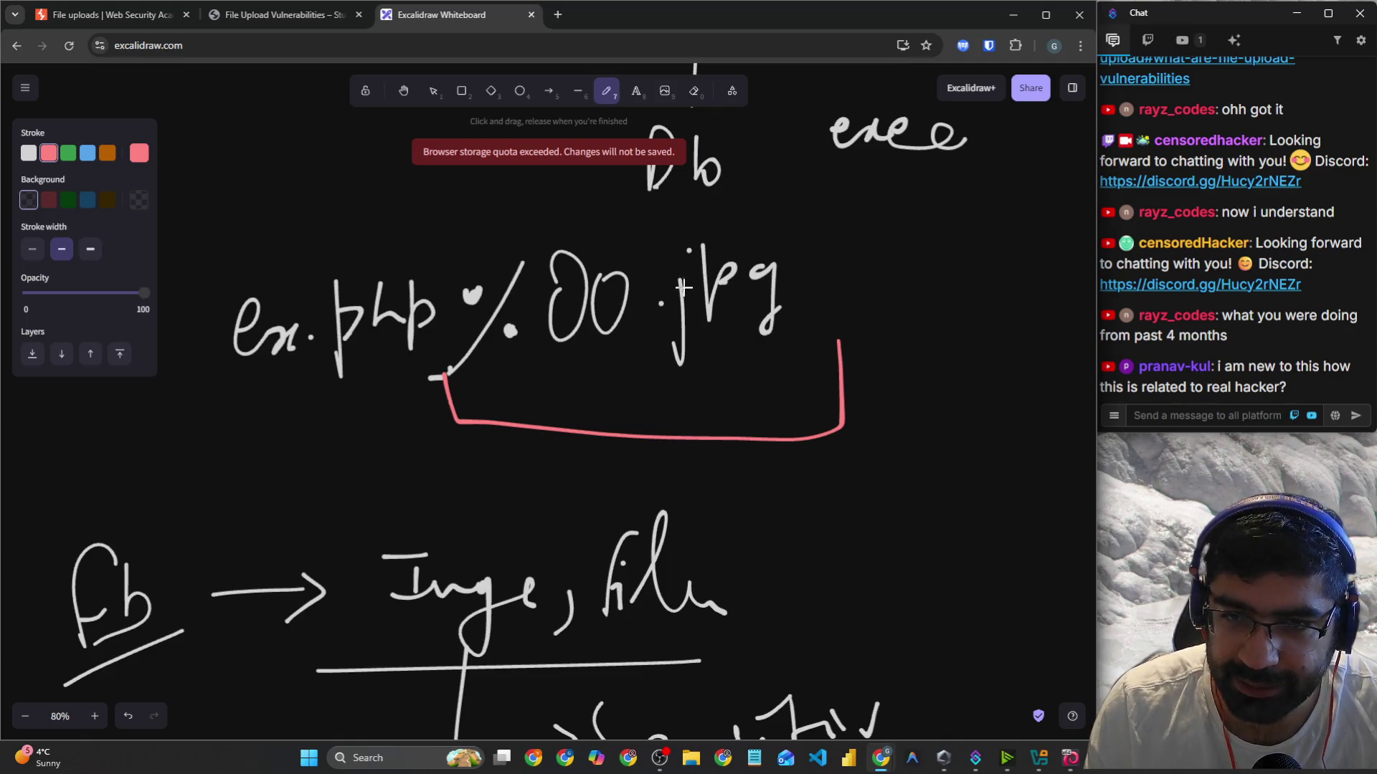
mouse_move(215, 301)
left_mouse_down()
mouse_move(209, 258)
mouse_move(761, 191)
mouse_move(825, 259)
left_mouse_up()
mouse_move(898, 166)
left_mouse_down()
mouse_move(870, 191)
mouse_move(905, 199)
mouse_move(938, 170)
mouse_move(949, 190)
left_mouse_up()
left_click_drag(913, 213, 968, 212)
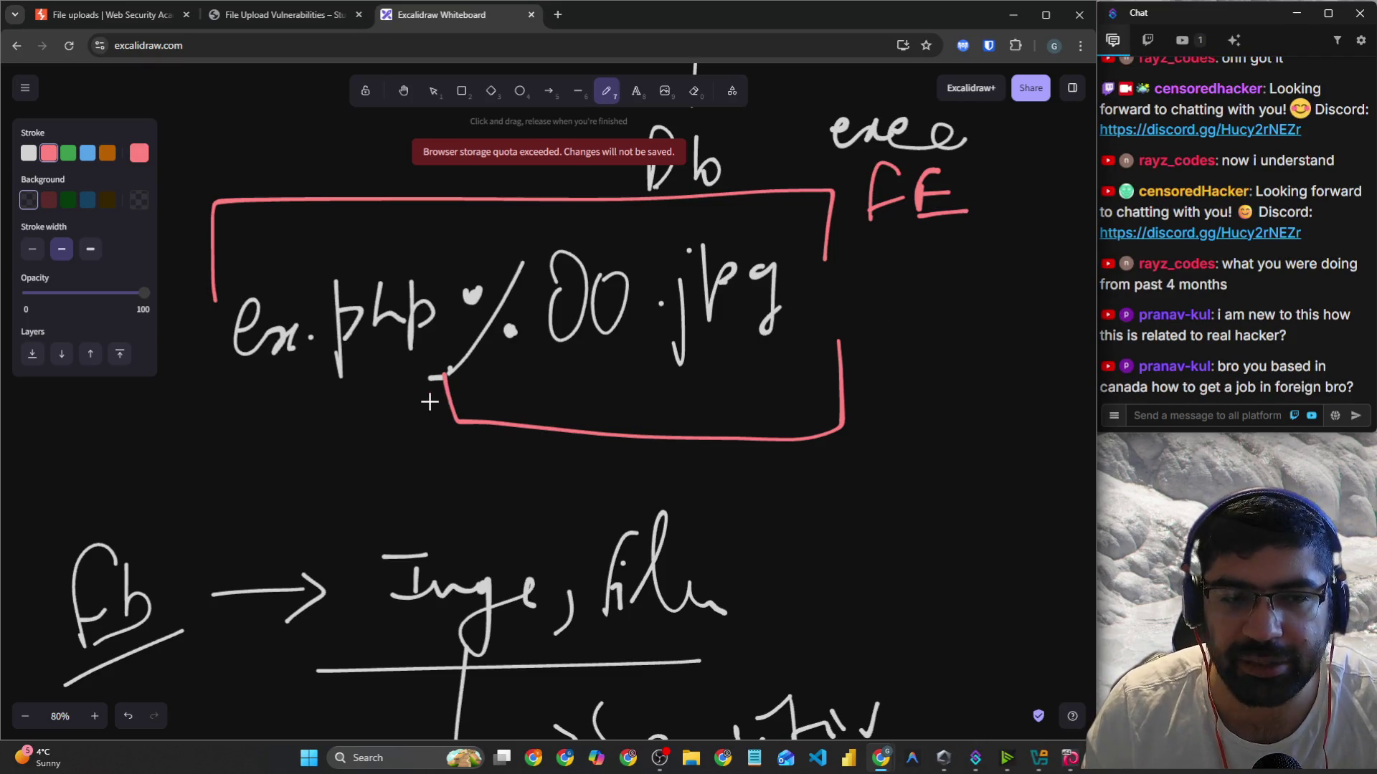
Step: Underline ex.php in red and draw a red arrow to the resulting ex.php
left_click_drag(218, 380, 437, 355)
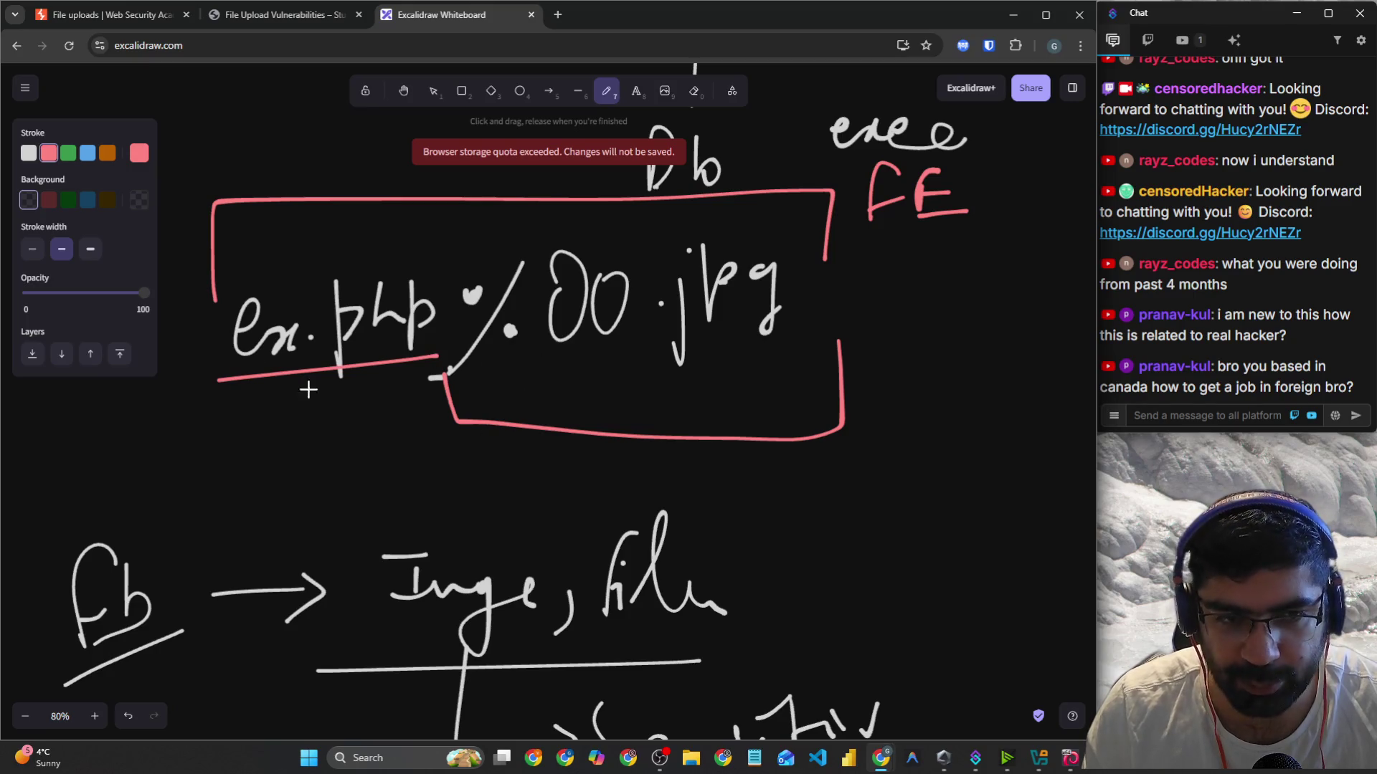
mouse_move(274, 375)
left_mouse_down()
mouse_move(887, 484)
mouse_move(910, 475)
mouse_move(958, 512)
mouse_move(1054, 495)
left_mouse_up()
left_click(1012, 493)
left_click_drag(1051, 449, 1076, 495)
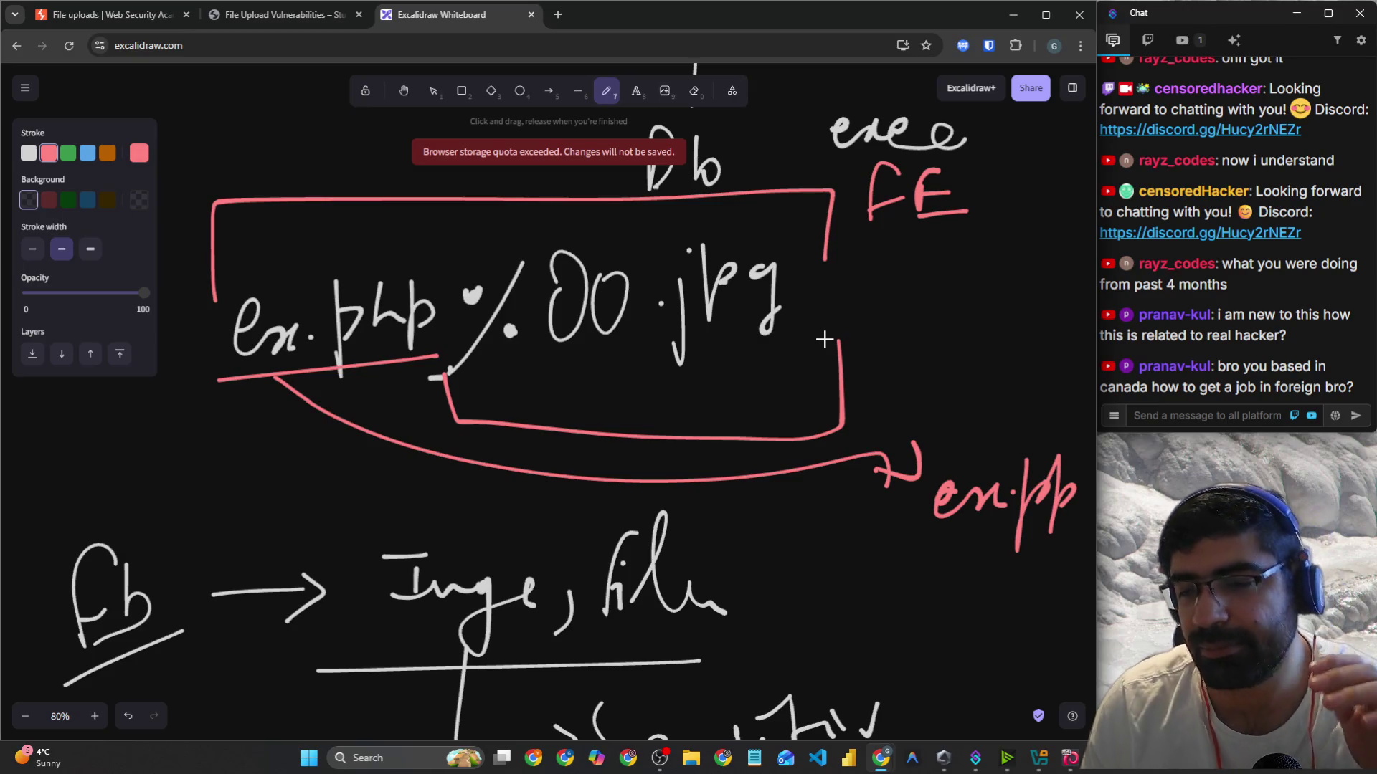
key("alt+Tab")
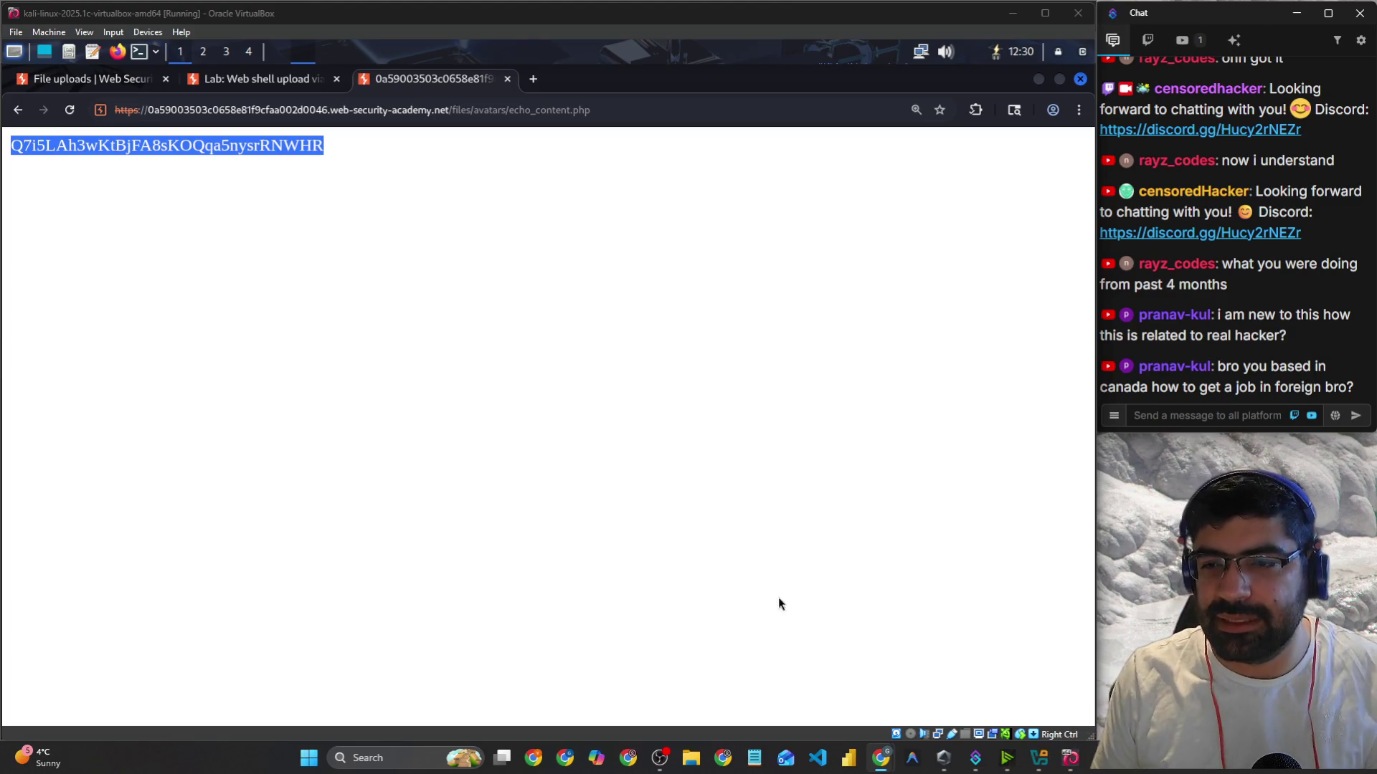
Step: Send 'welcome' in the stream chat
left_click(1183, 419)
type("w")
type("elcome")
key("Return")
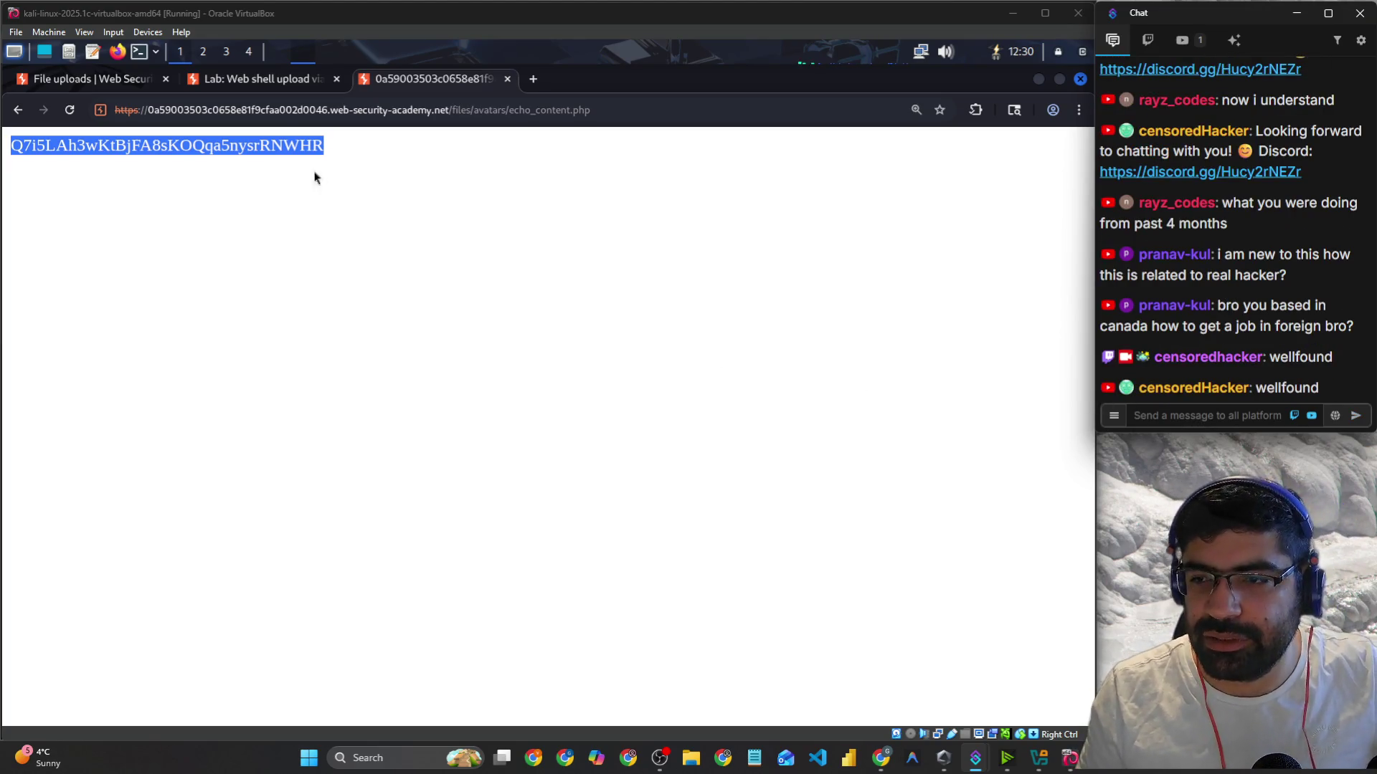
Step: Copy the secret token shown in the echo_content.php output
right_click(267, 147)
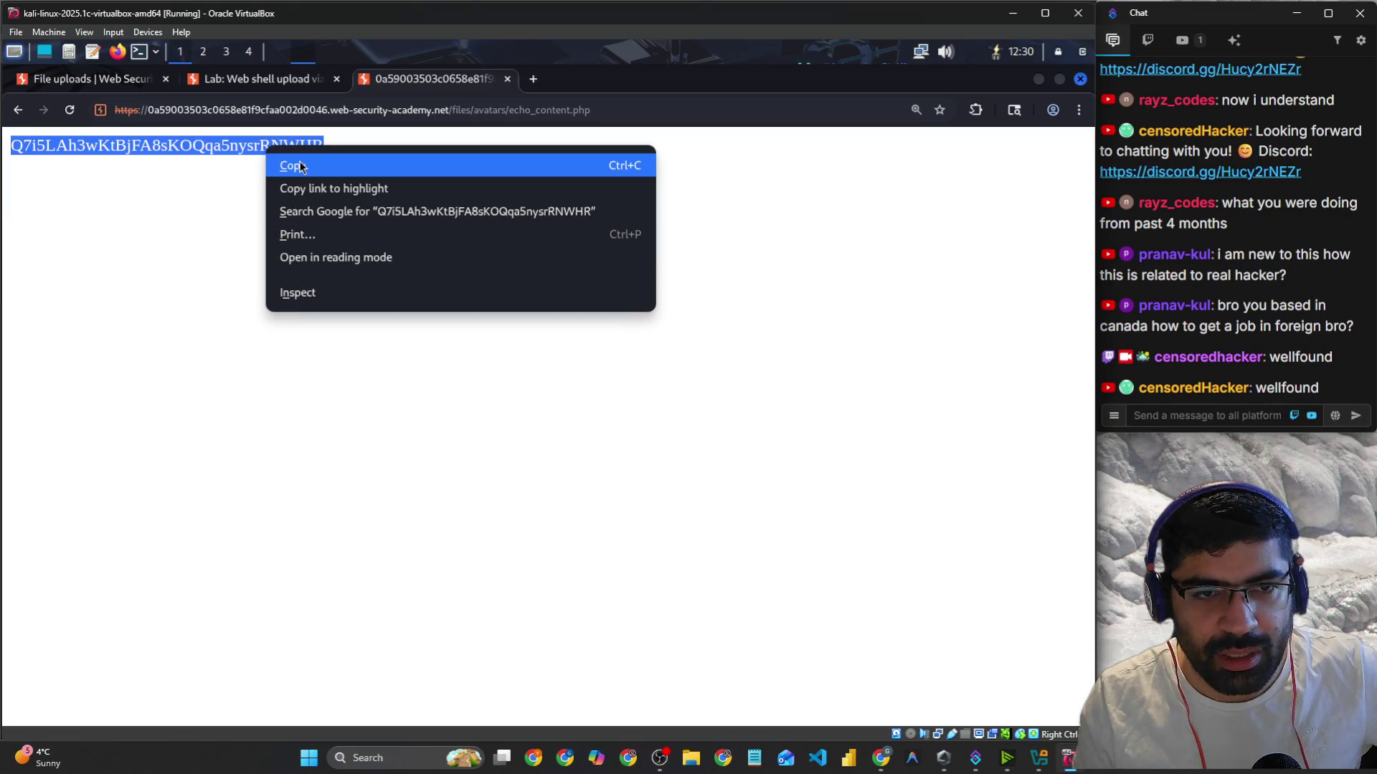
left_click(40, 170)
right_click(90, 159)
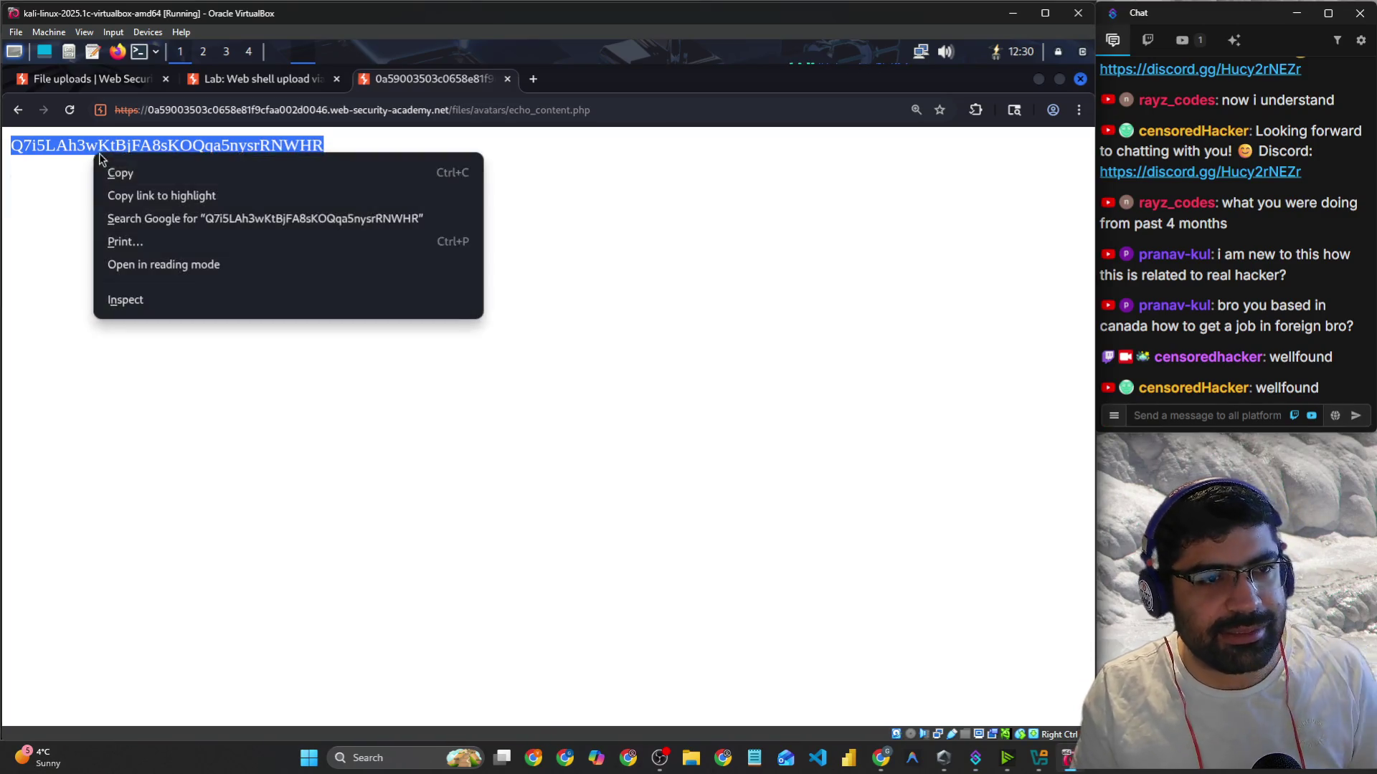
left_click(94, 173)
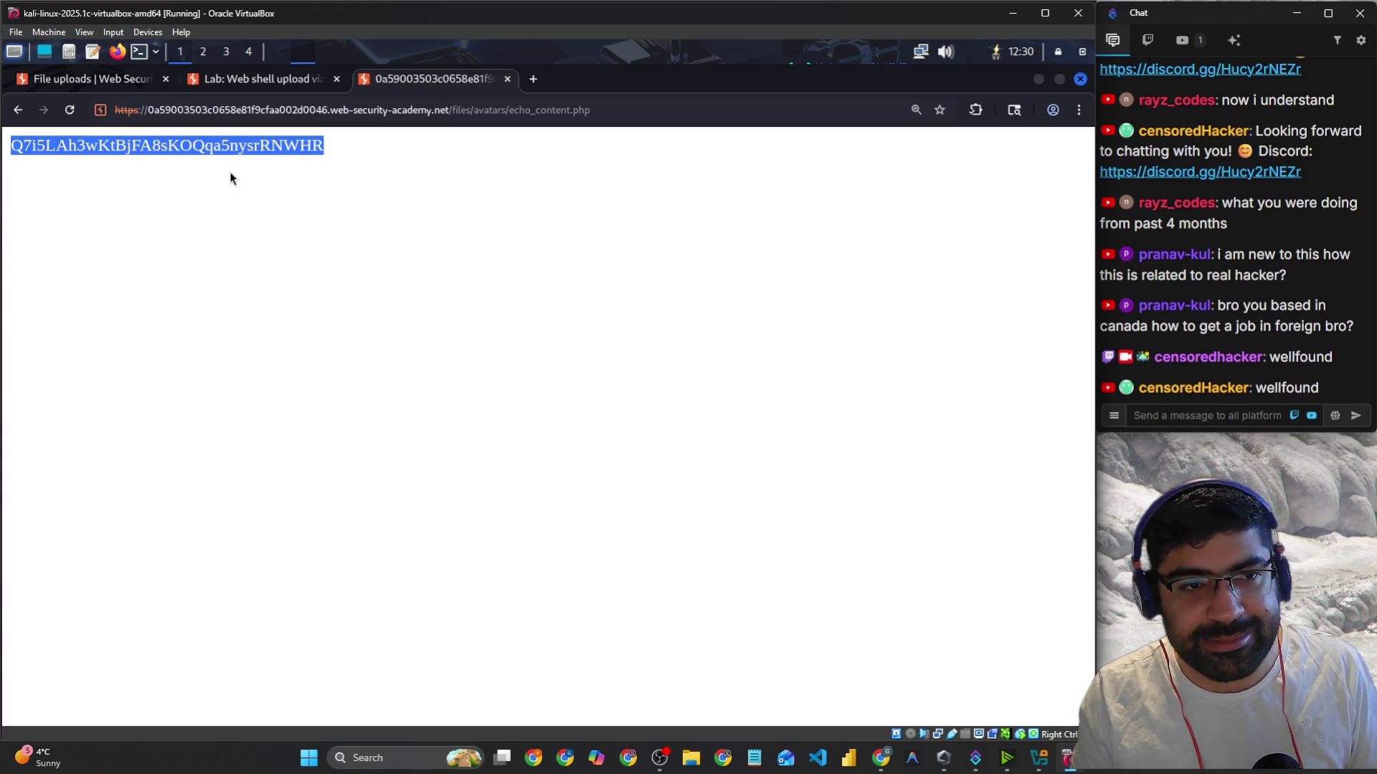
Step: Close the secret tab and scroll the File uploads article to flawed content validation
left_click(446, 82)
left_click(119, 81)
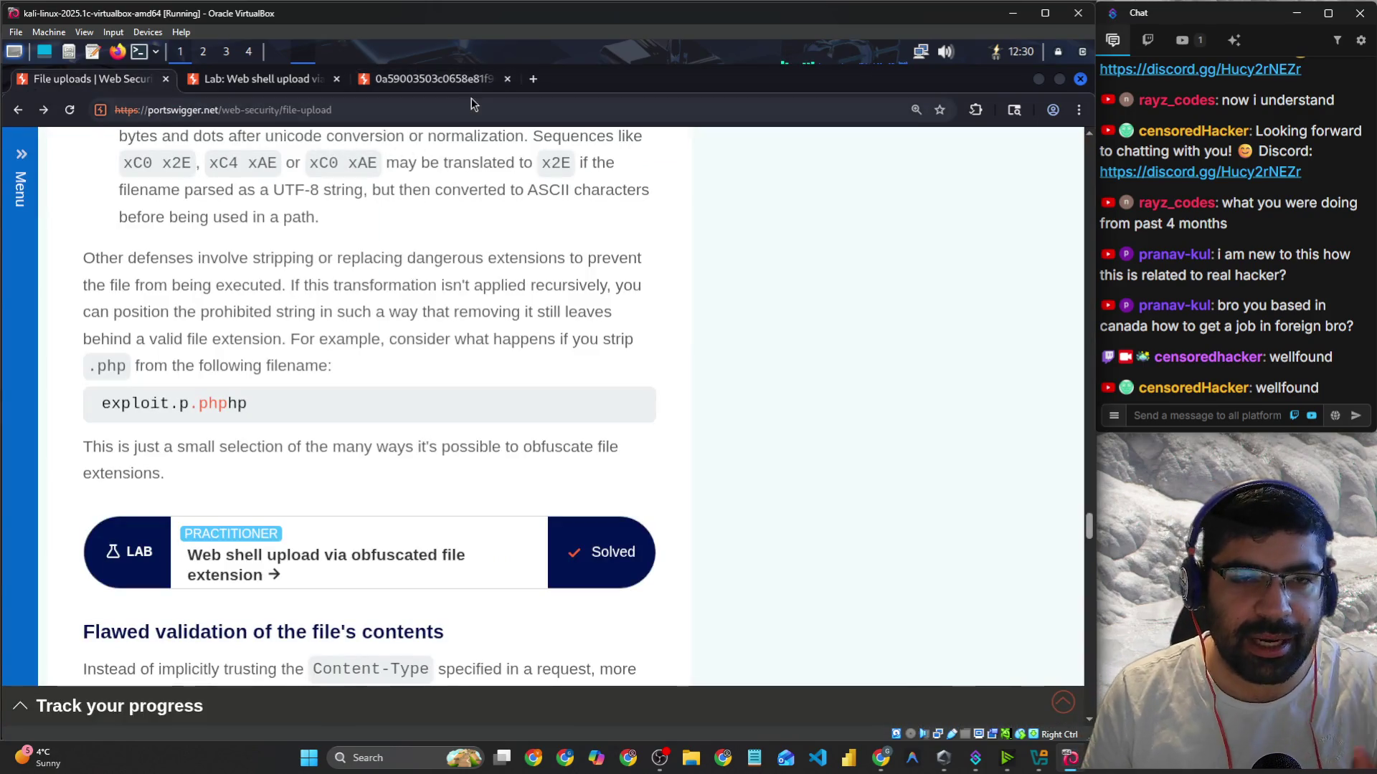
left_click(507, 79)
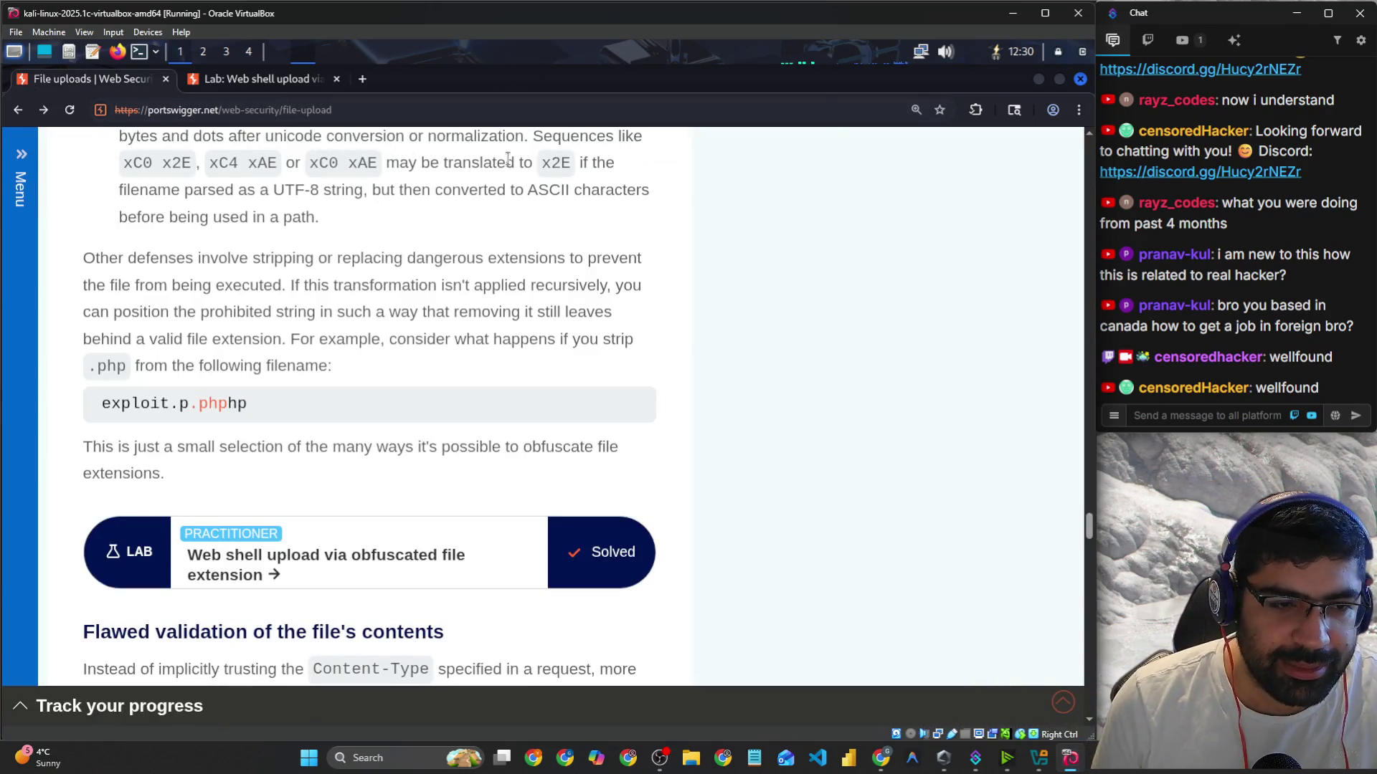
scroll(397, 344, "down", 1)
scroll(400, 409, "down", 2)
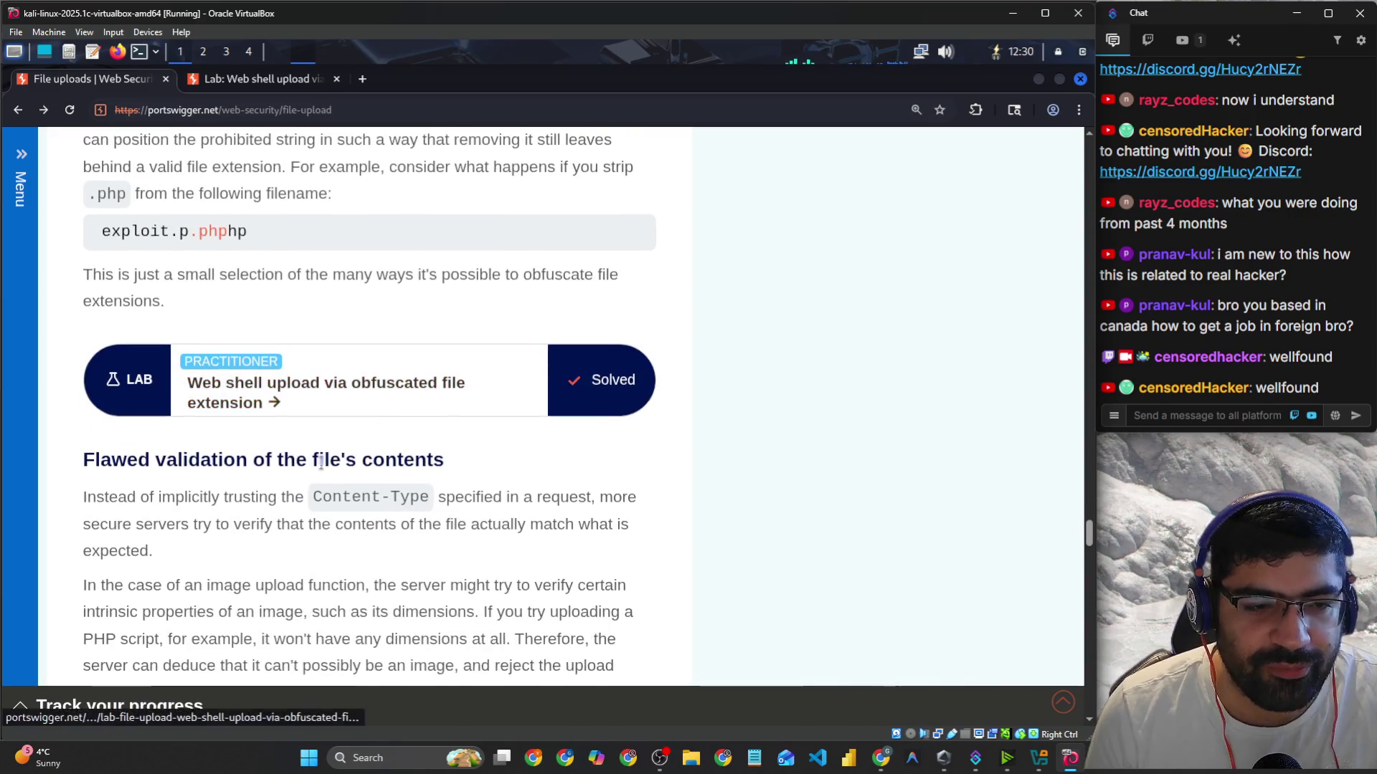
scroll(300, 446, "down", 3)
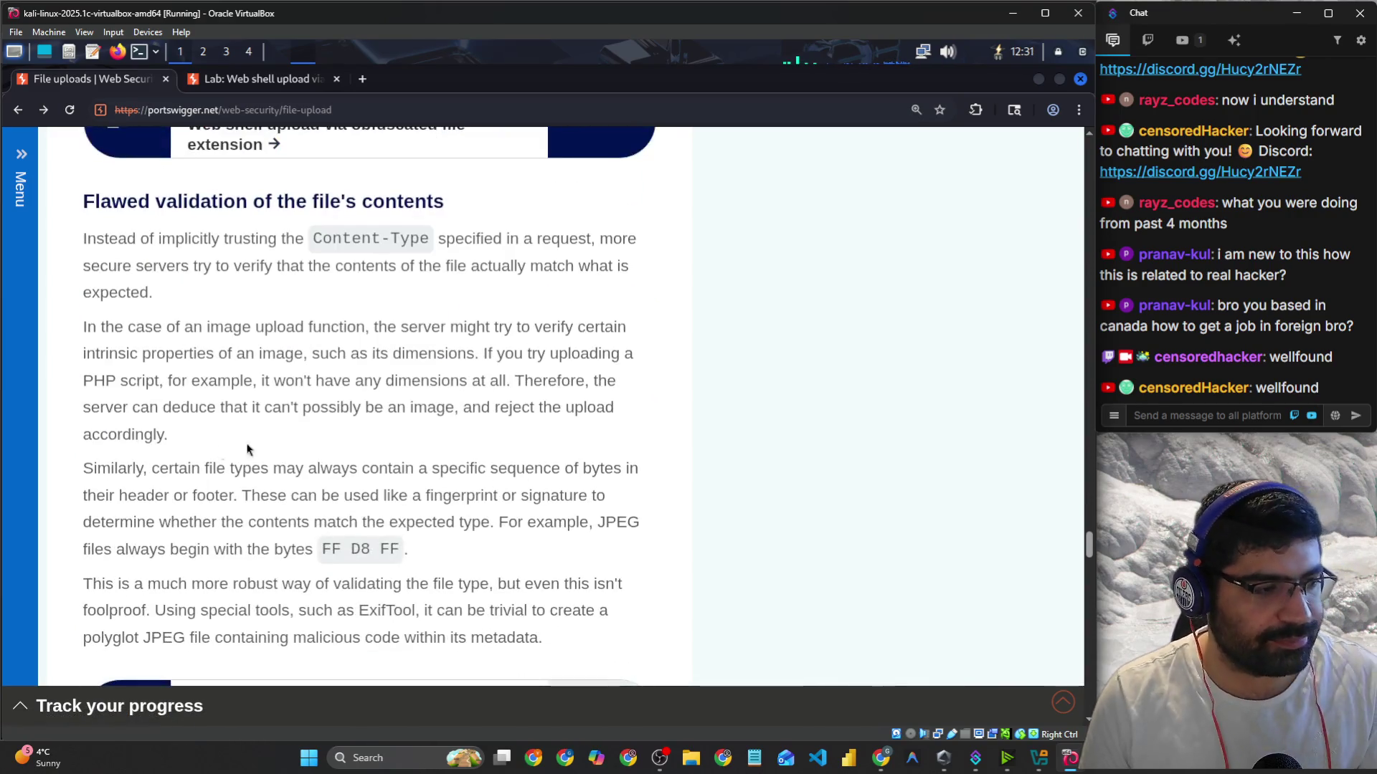
key("alt+Tab")
key("alt+Tab")
Step: Bring the host study-notes PDF to section 10 and dismiss the Obfuscatin search
key("alt+Tab")
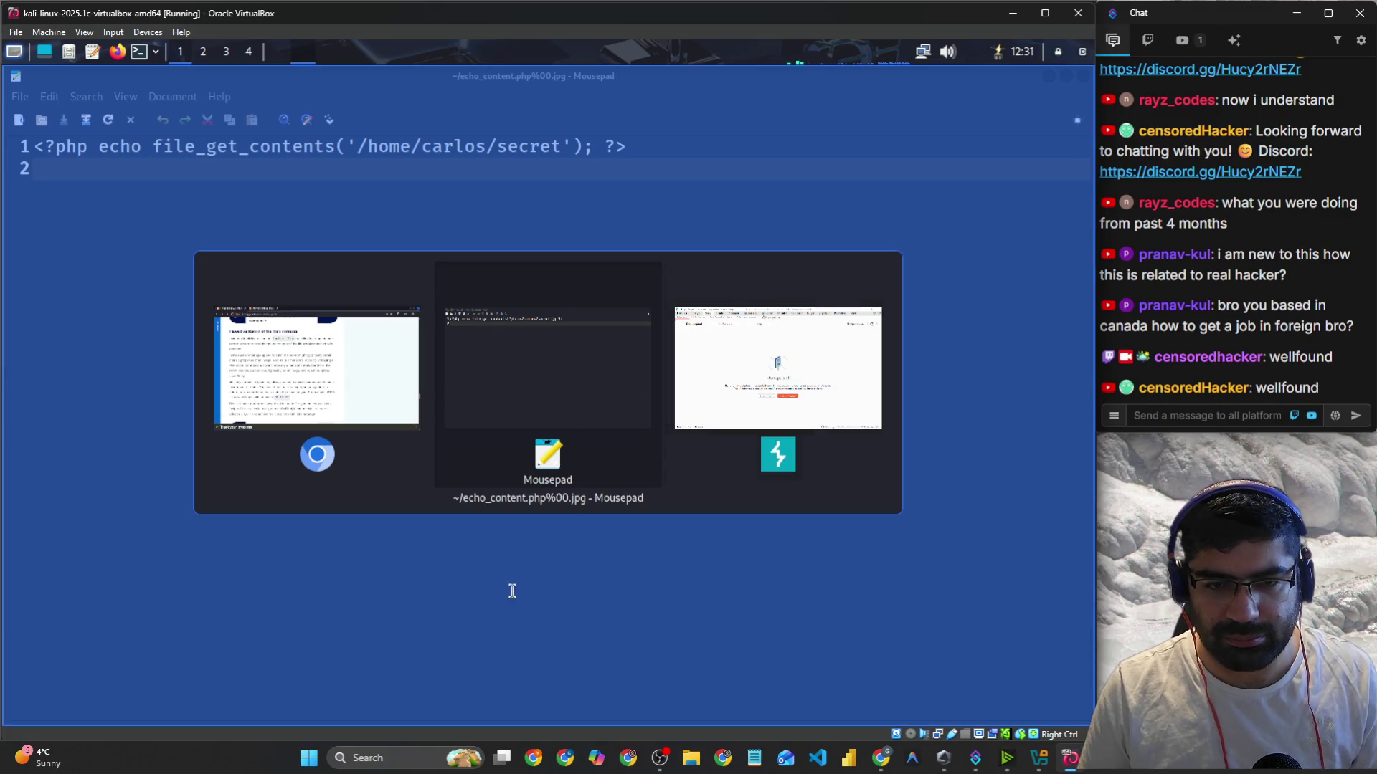
key("alt+Tab")
key("alt+Tab")
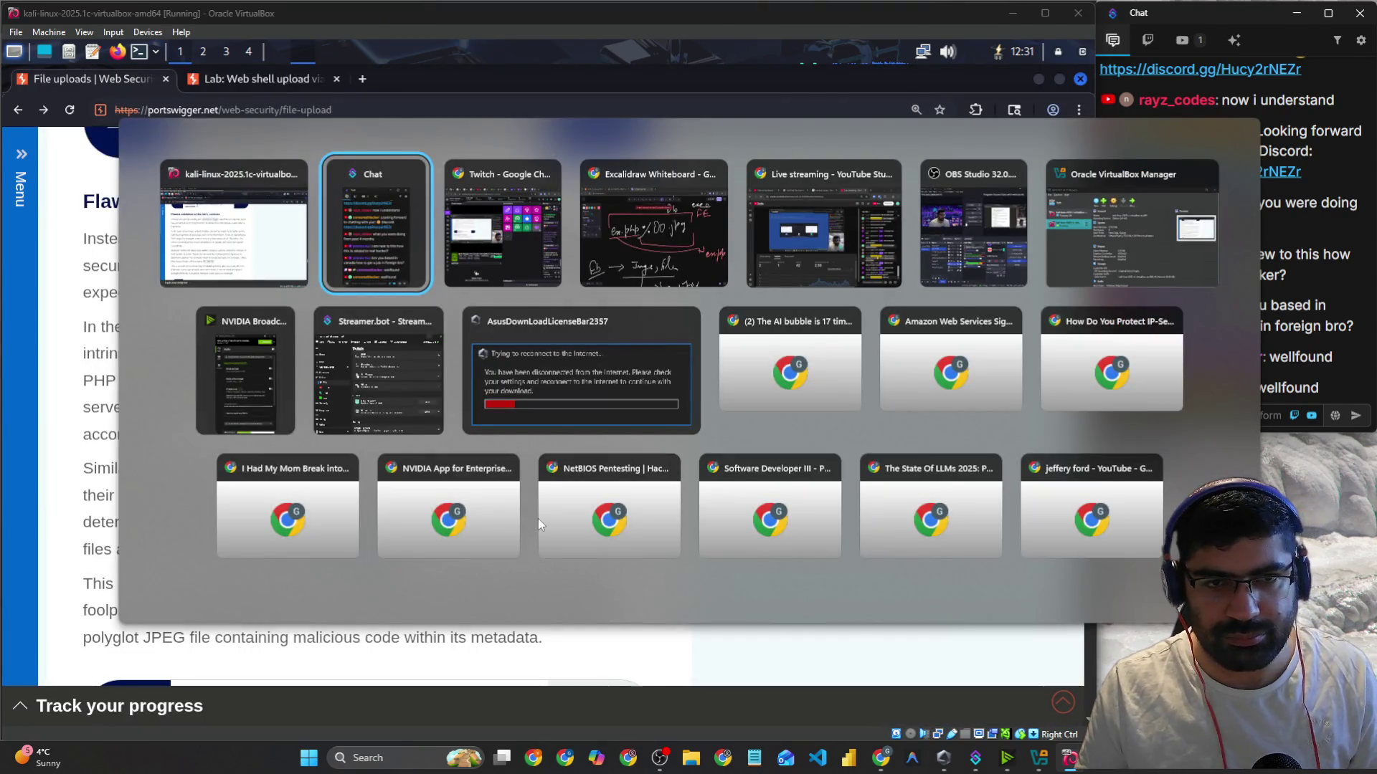
key("alt+Tab")
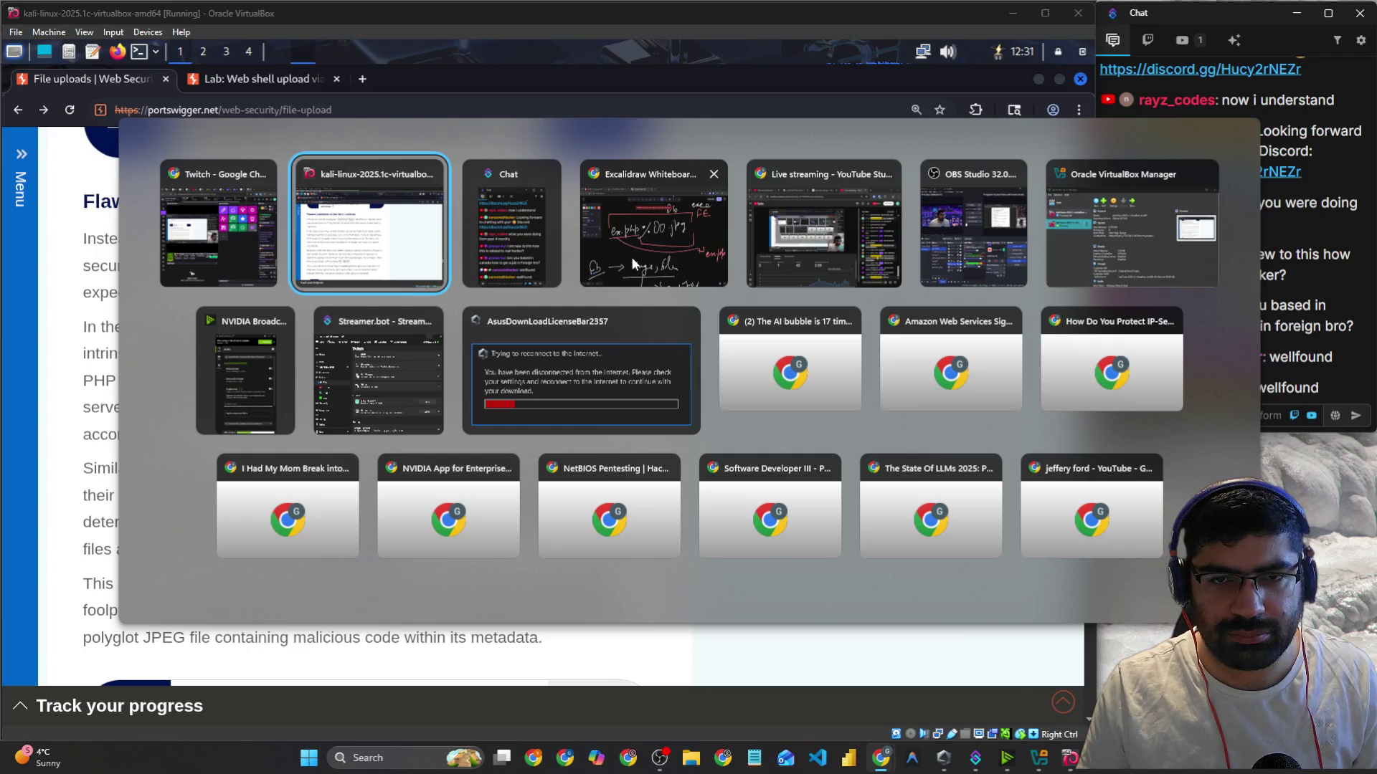
left_click(286, 16)
scroll(213, 270, "down", 5)
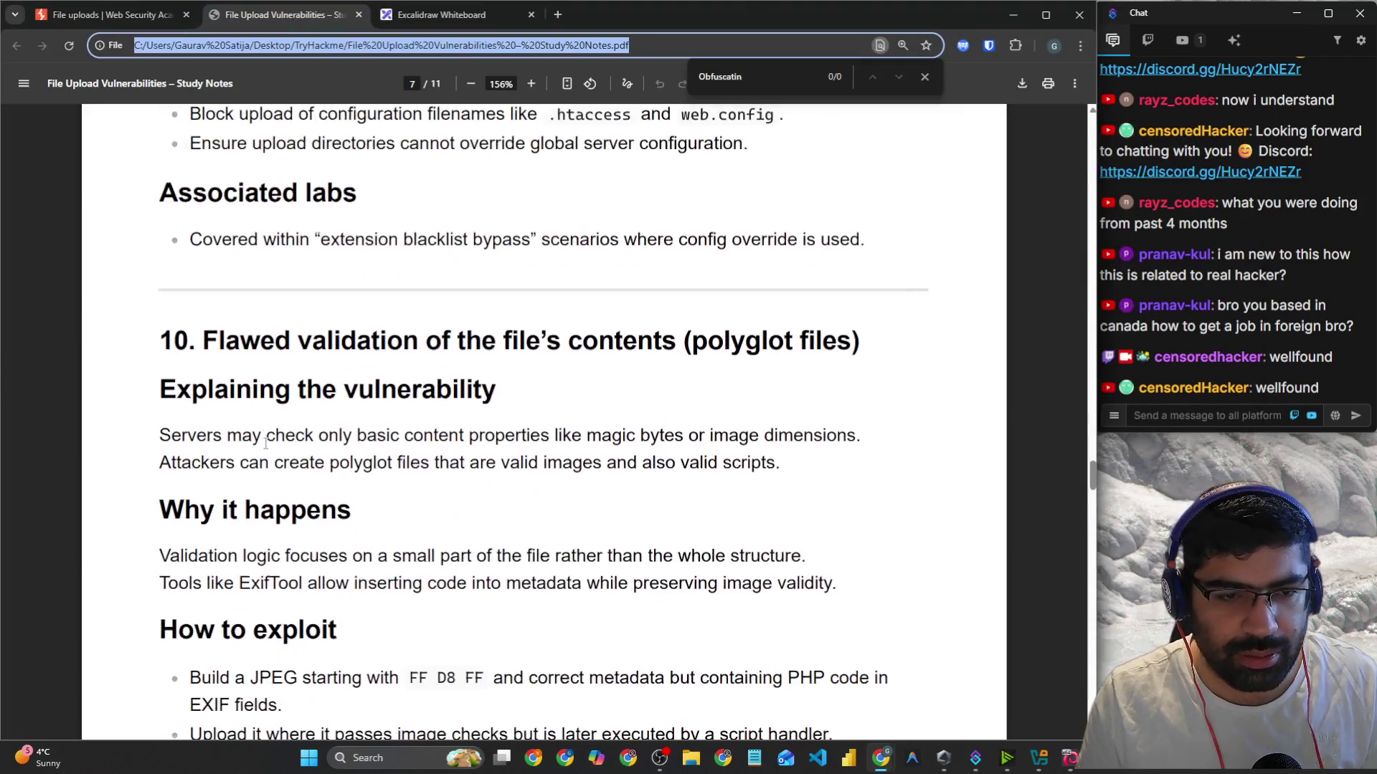
left_click_drag(206, 202, 839, 199)
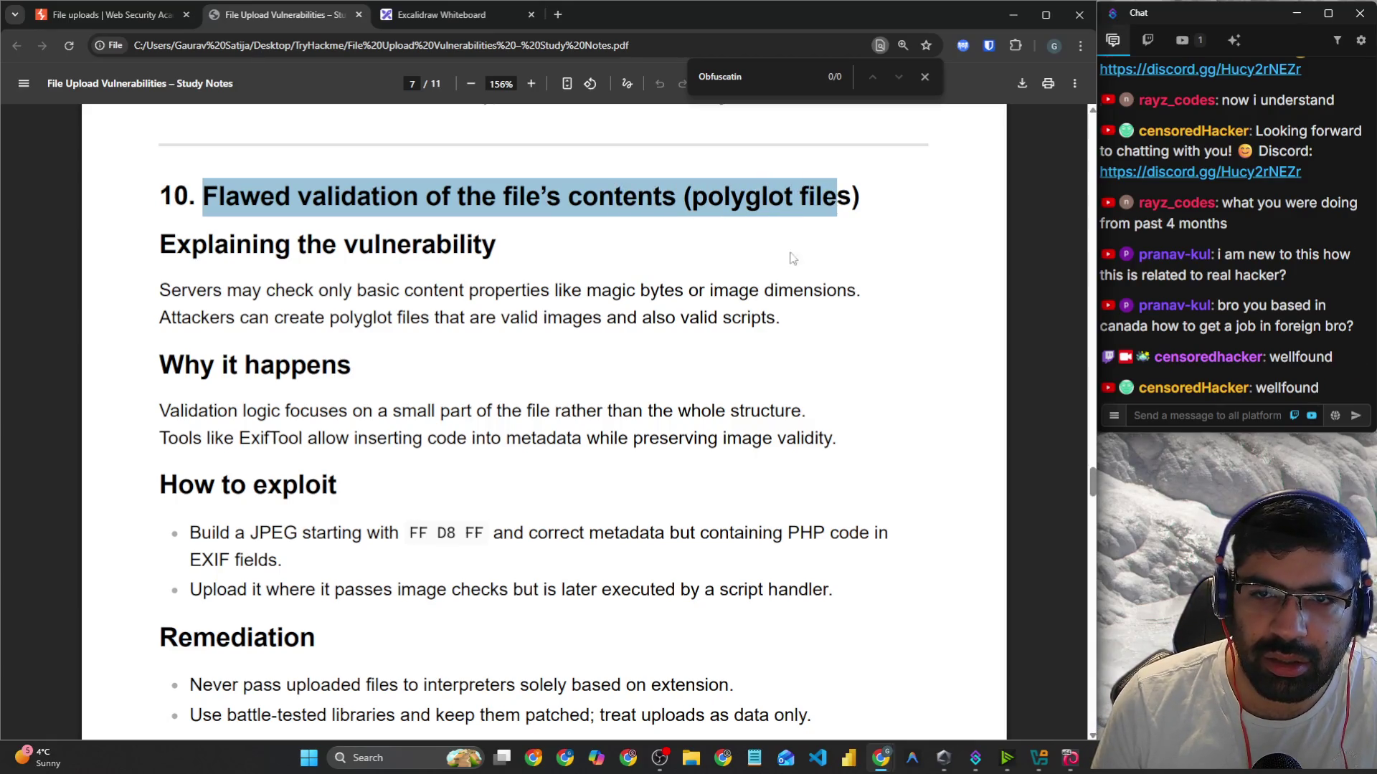
scroll(408, 300, "up", 13)
scroll(409, 300, "down", 8)
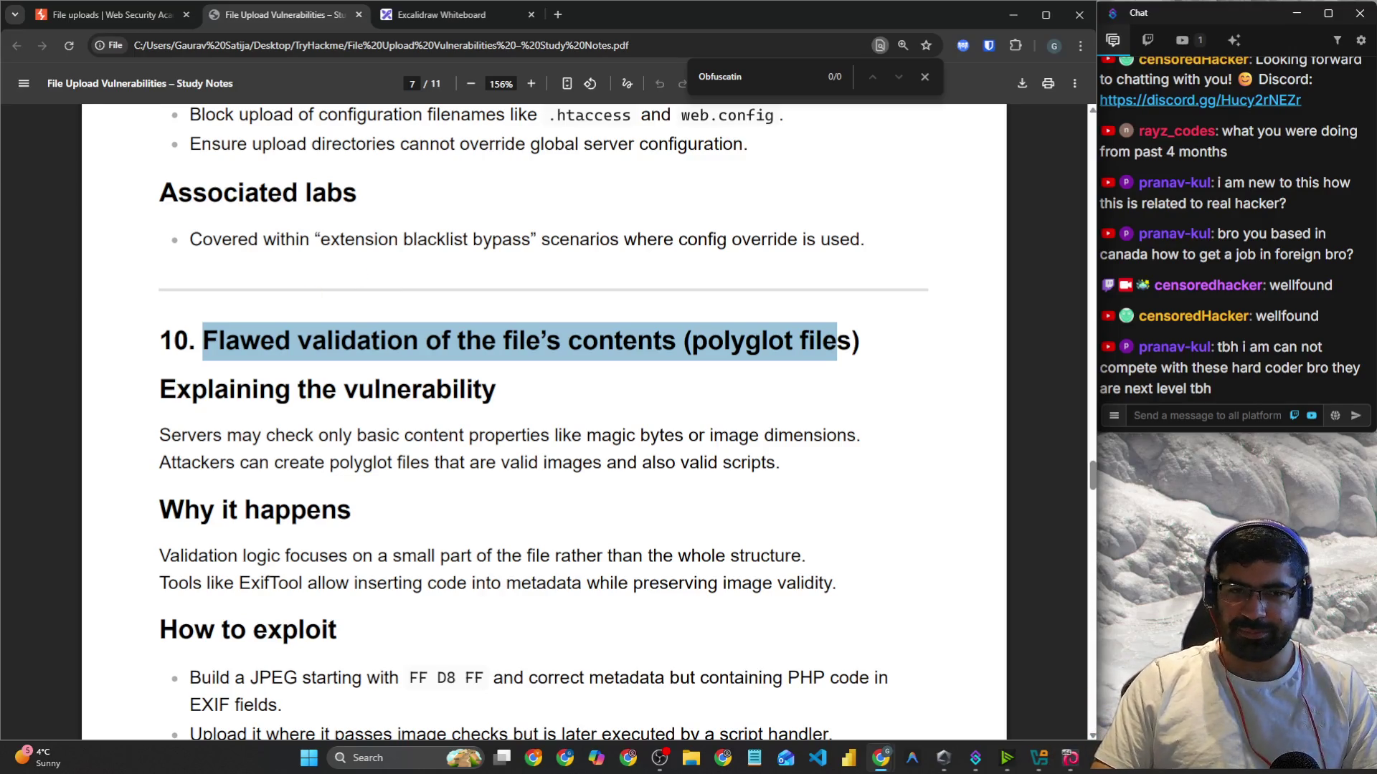
left_click(473, 543)
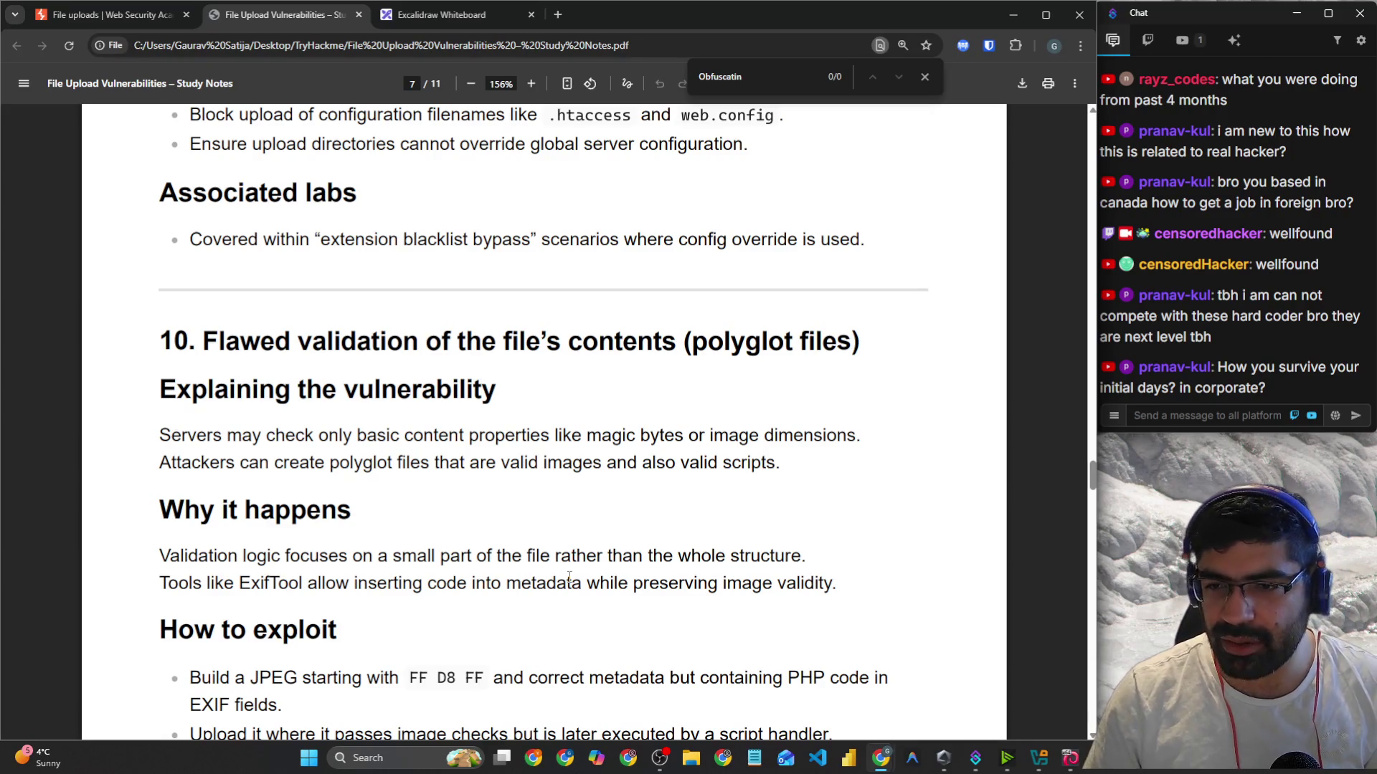
left_click(925, 77)
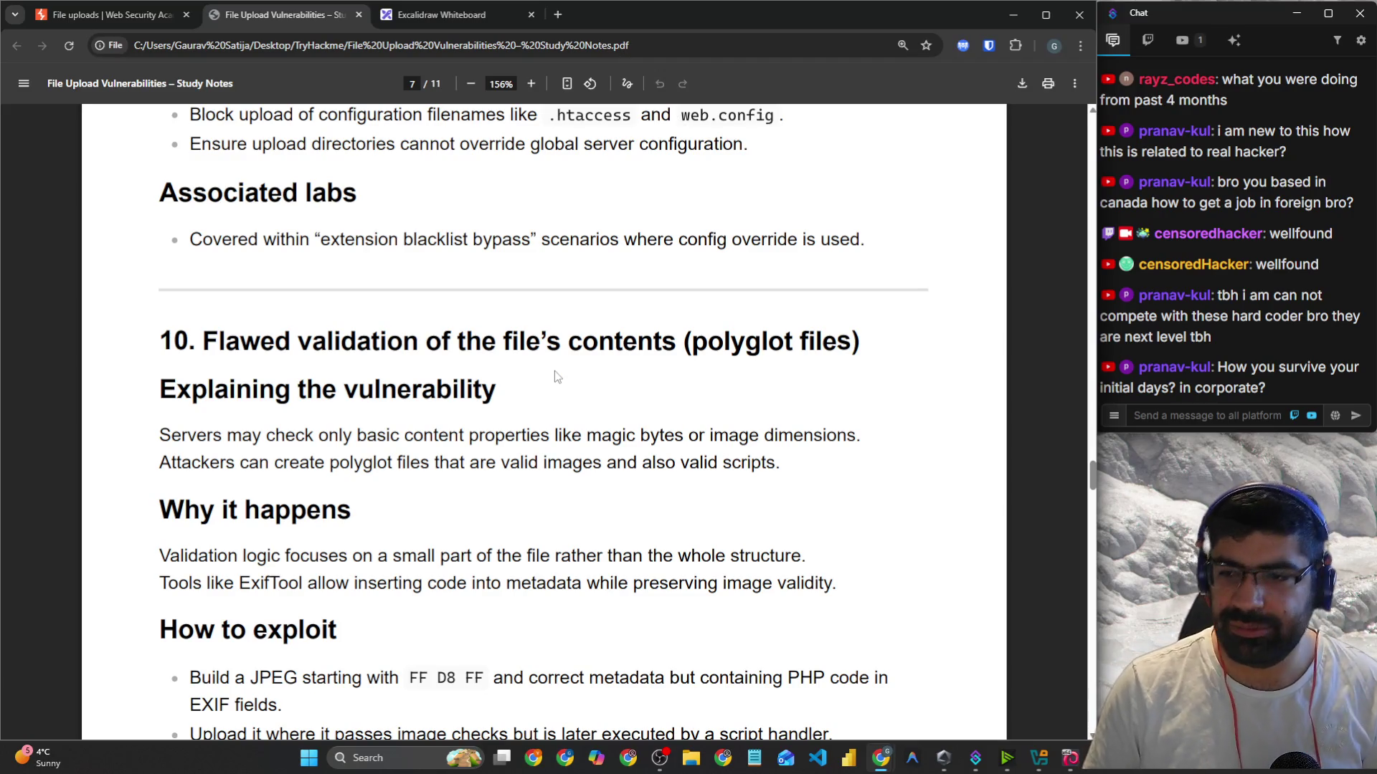
scroll(416, 379, "down", 1)
Step: Highlight section 10's heading and sentences on basic property checks and polyglot files
scroll(416, 380, "down", 1)
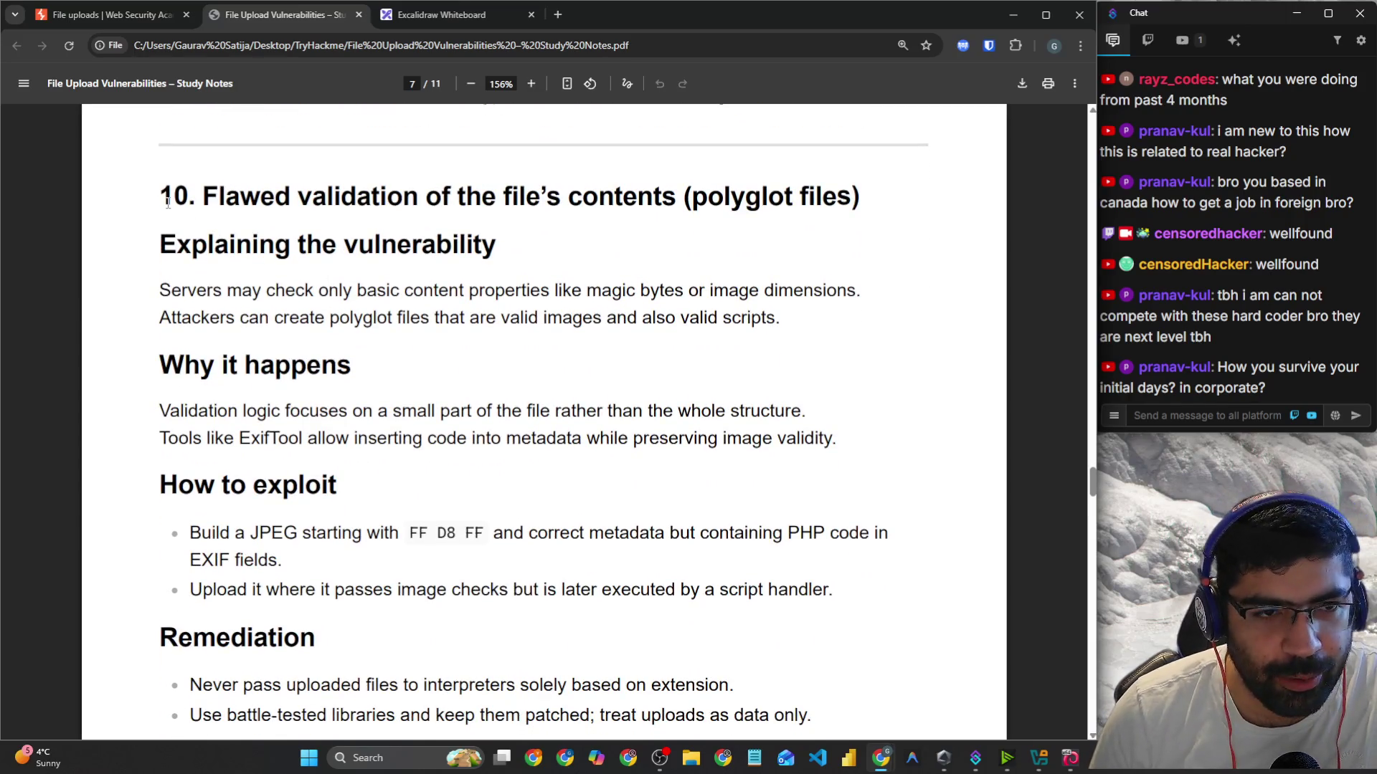
left_click_drag(161, 200, 837, 202)
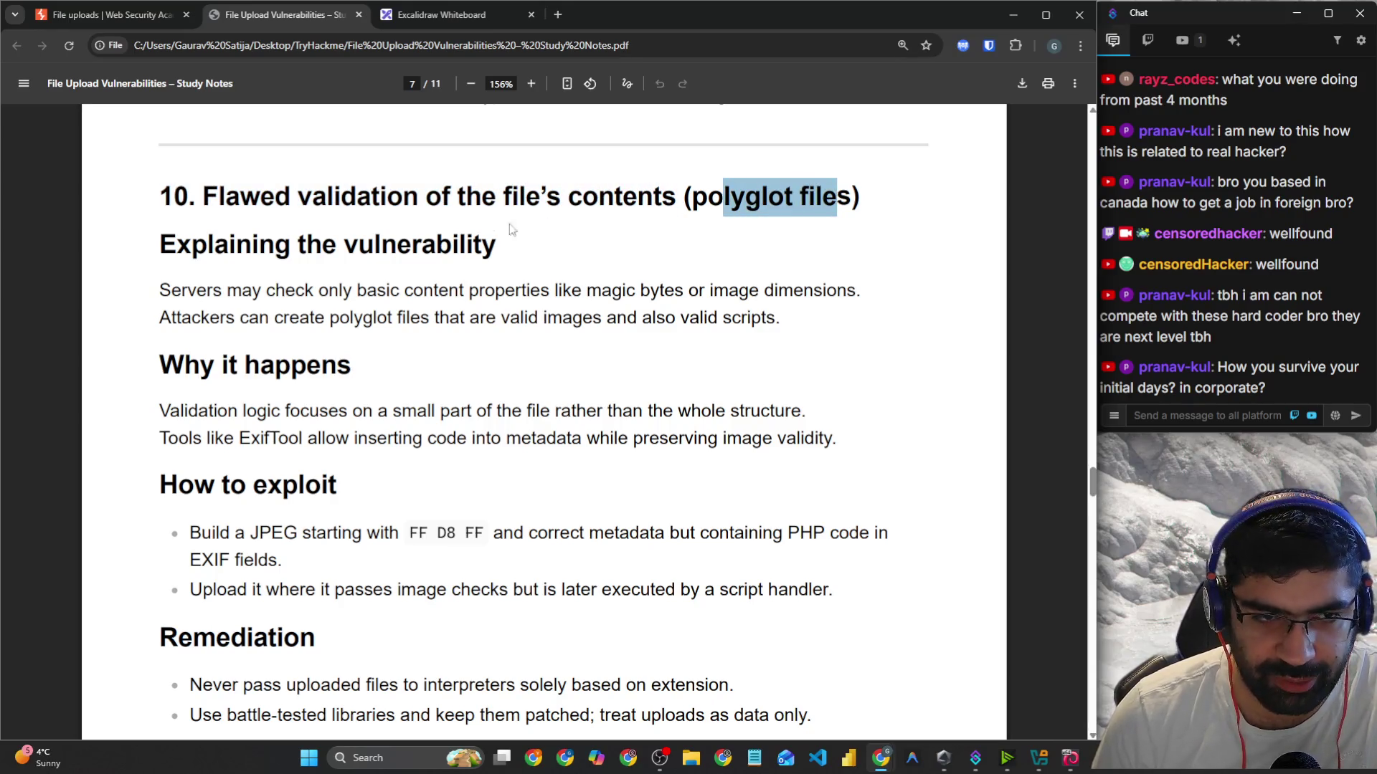
left_click_drag(190, 244, 524, 243)
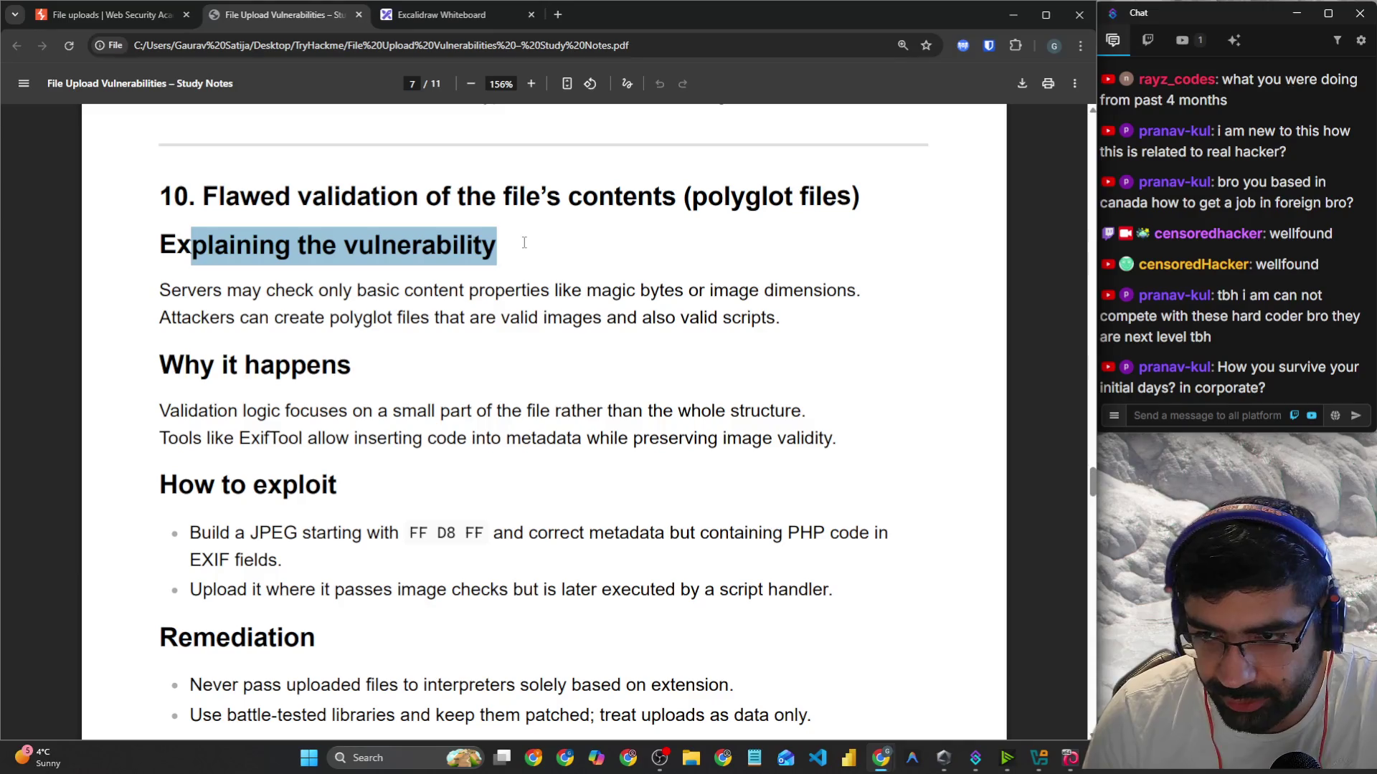
left_click_drag(161, 290, 859, 291)
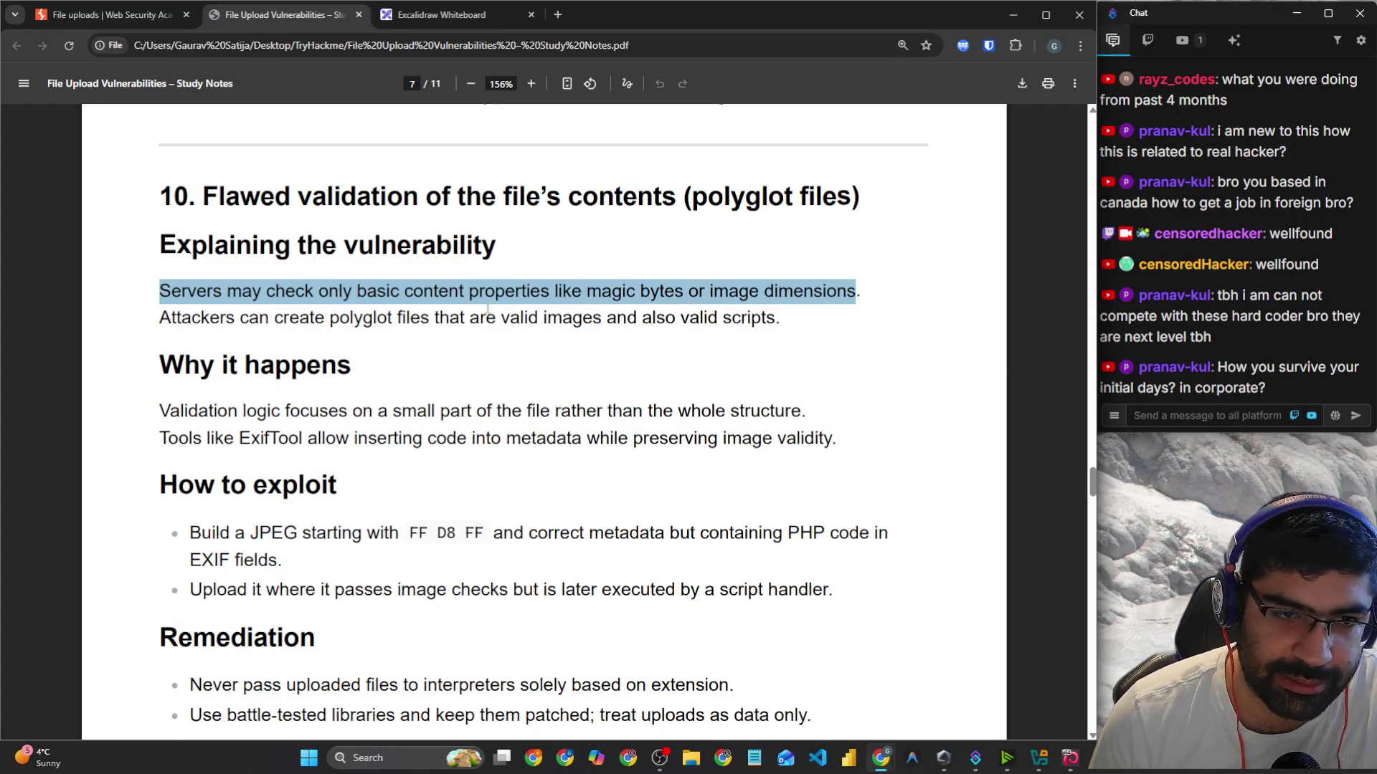
mouse_move(246, 318)
left_mouse_down()
mouse_move(449, 304)
mouse_move(466, 318)
mouse_move(776, 326)
left_mouse_up()
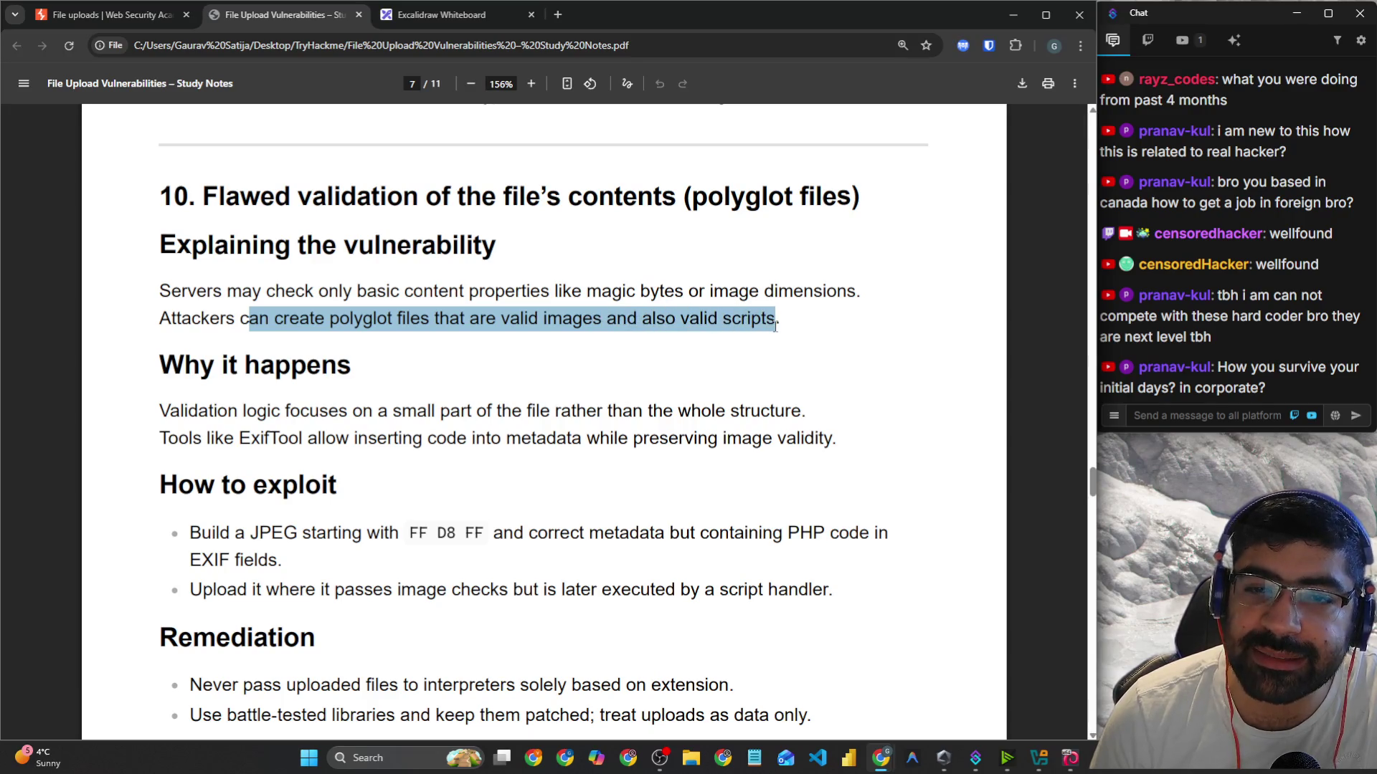
scroll(303, 293, "down", 3)
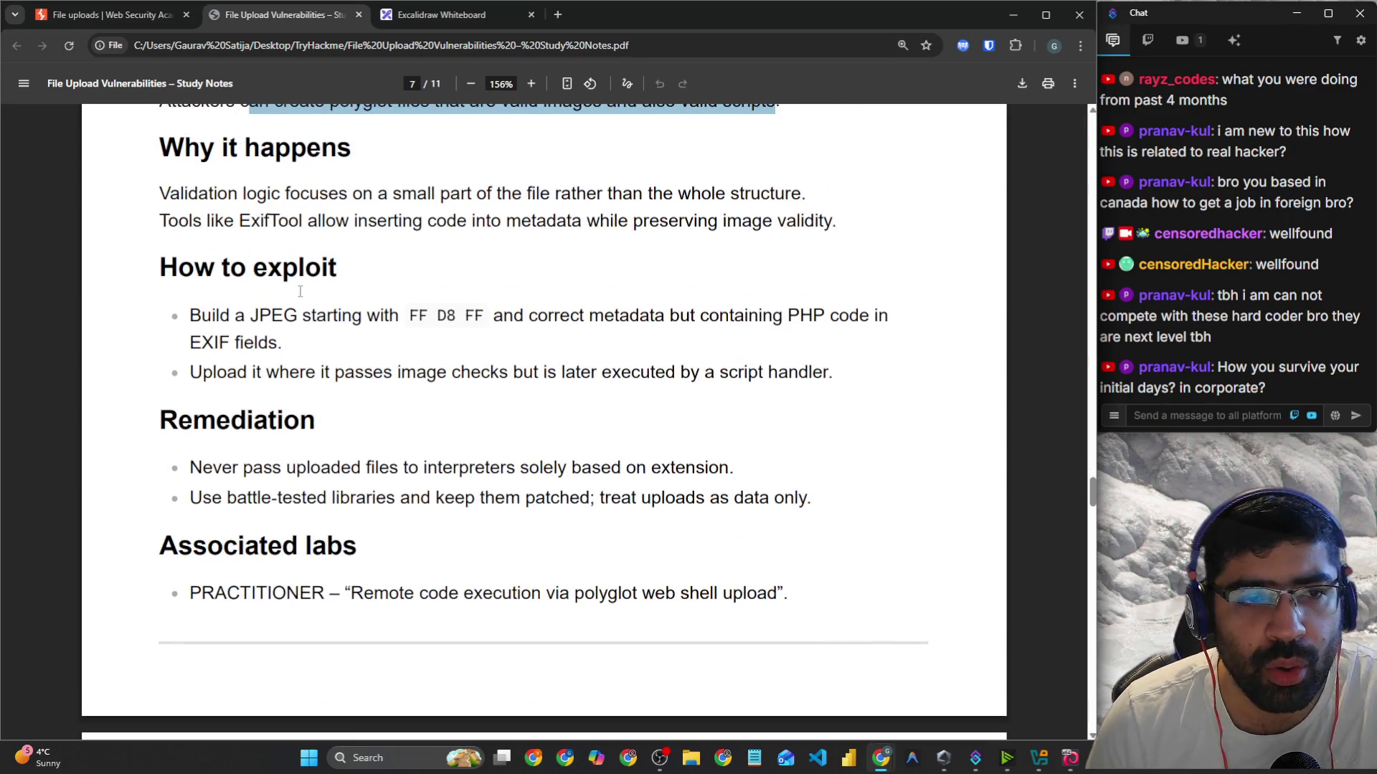
scroll(246, 238, "up", 3)
left_click(415, 326)
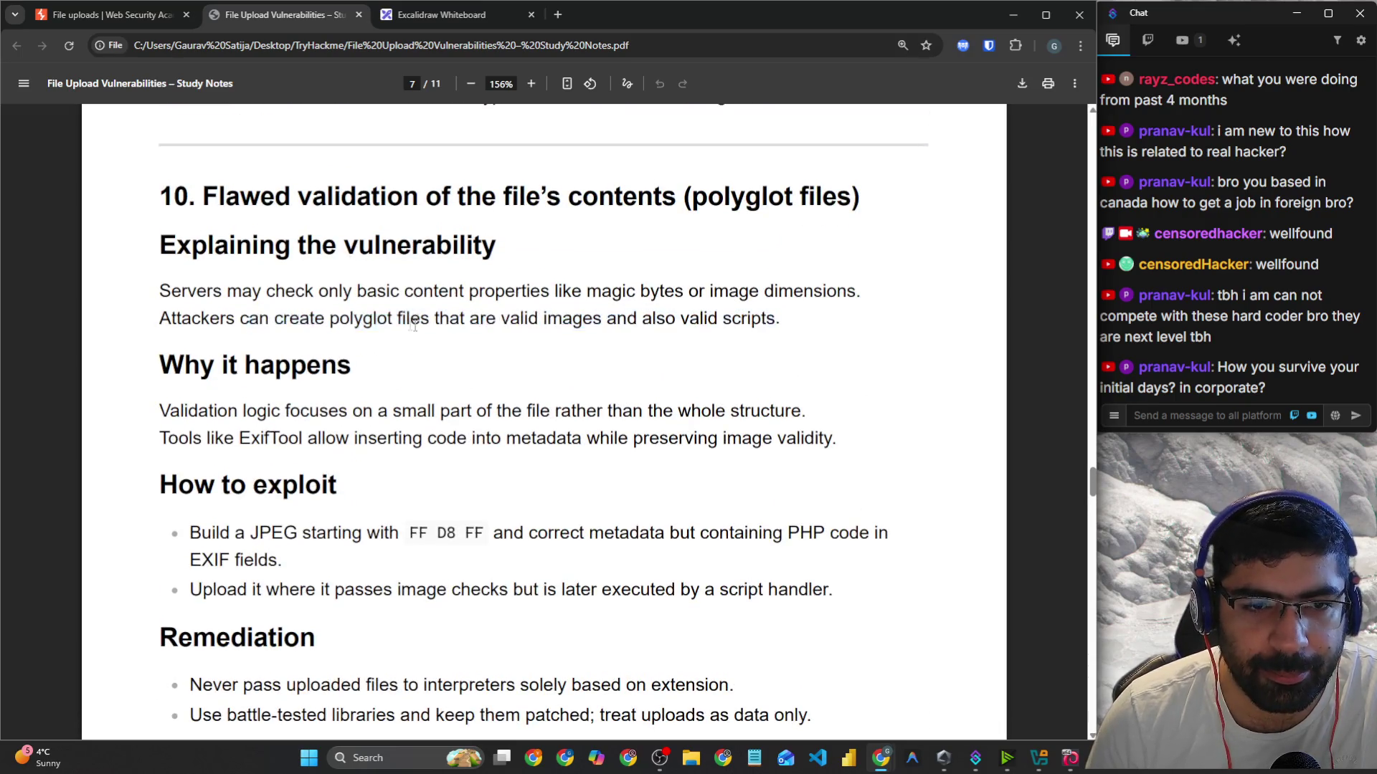
left_click_drag(327, 318, 433, 318)
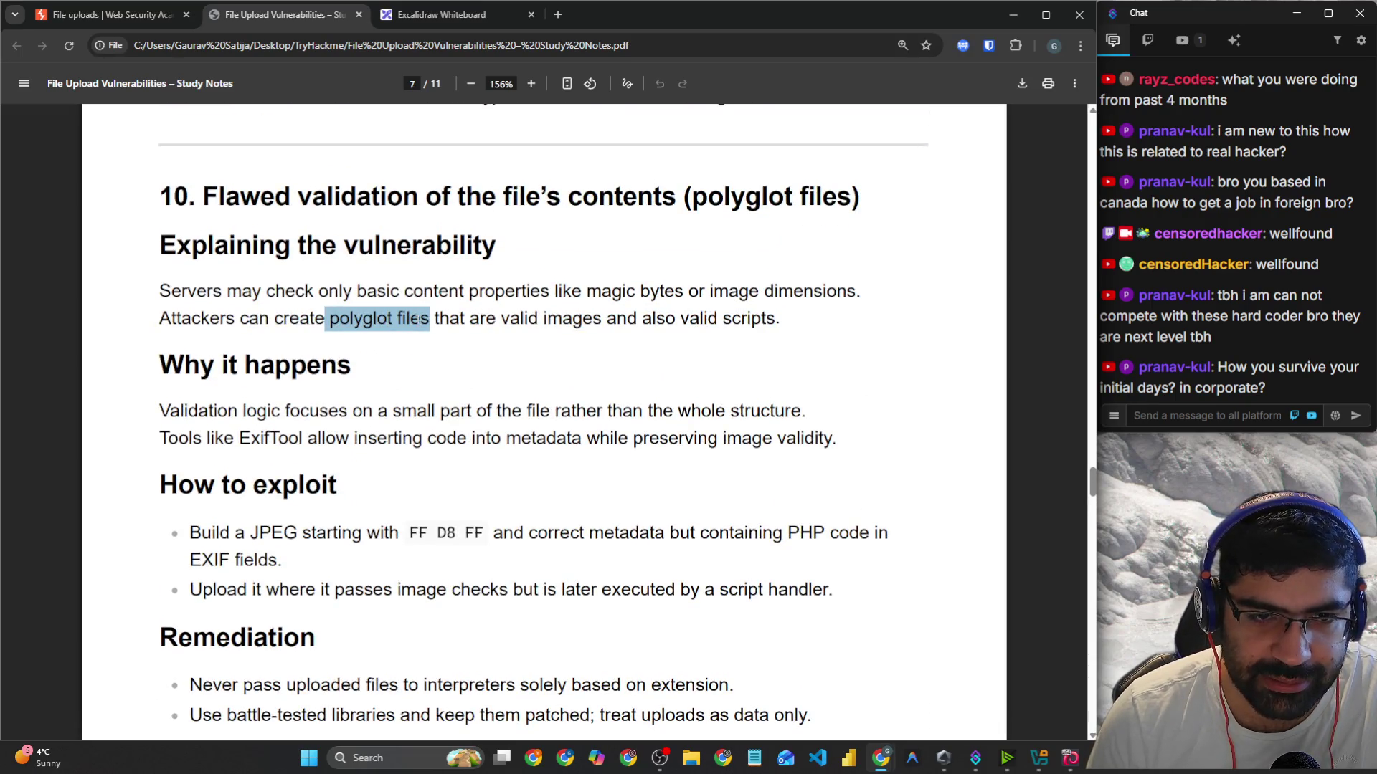
right_click(420, 319)
Step: Glance through the PortSwigger article's content-validation section
key("Escape")
key("ctrl+shift+Tab")
scroll(229, 318, "down", 4)
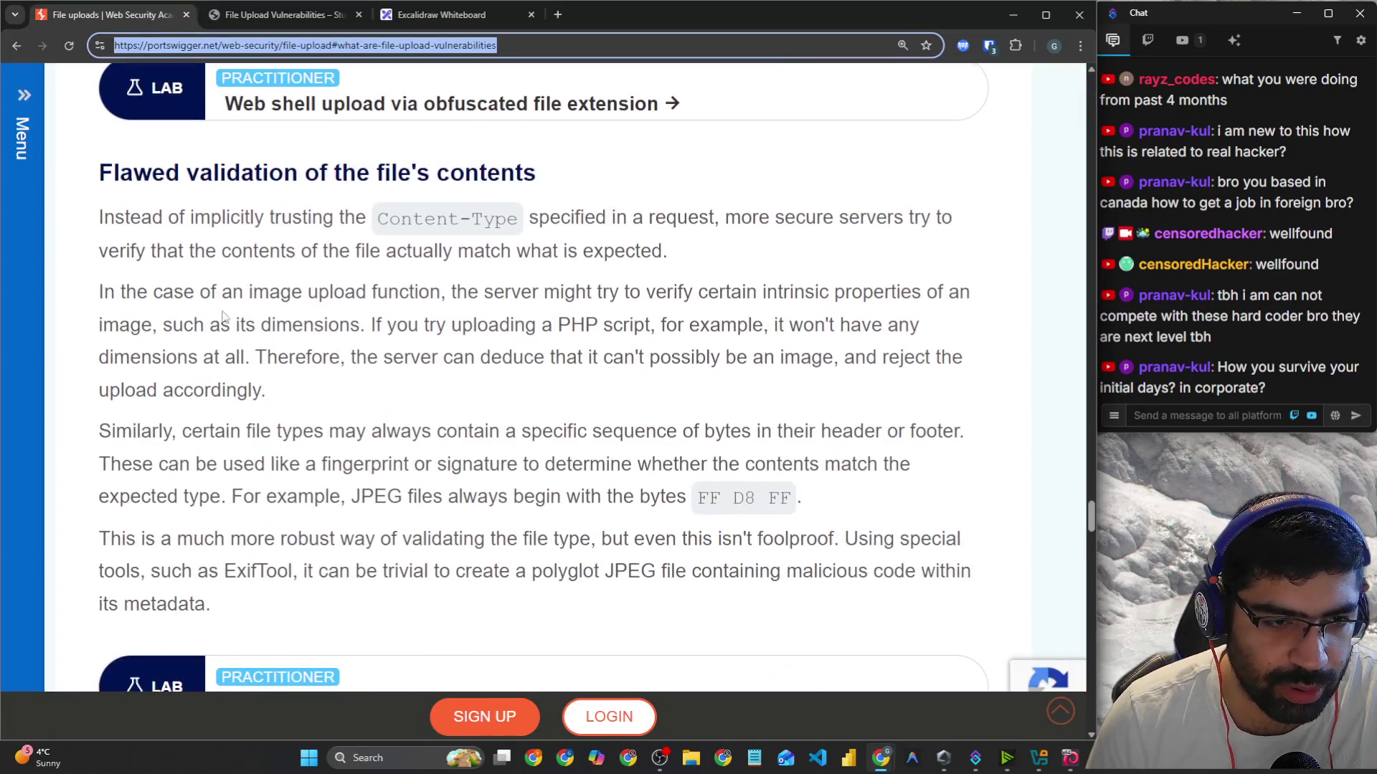
left_click(161, 242)
scroll(100, 223, "down", 10)
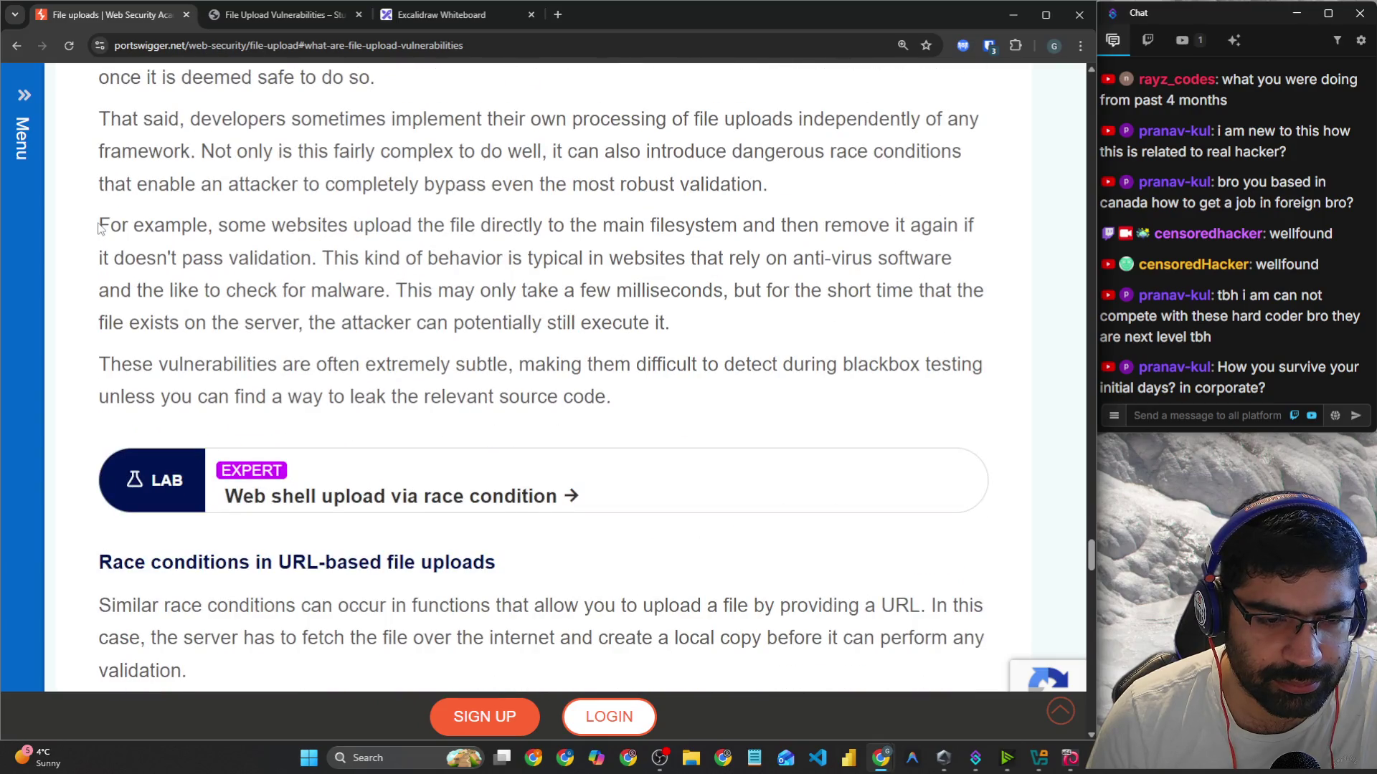
scroll(101, 228, "up", 10)
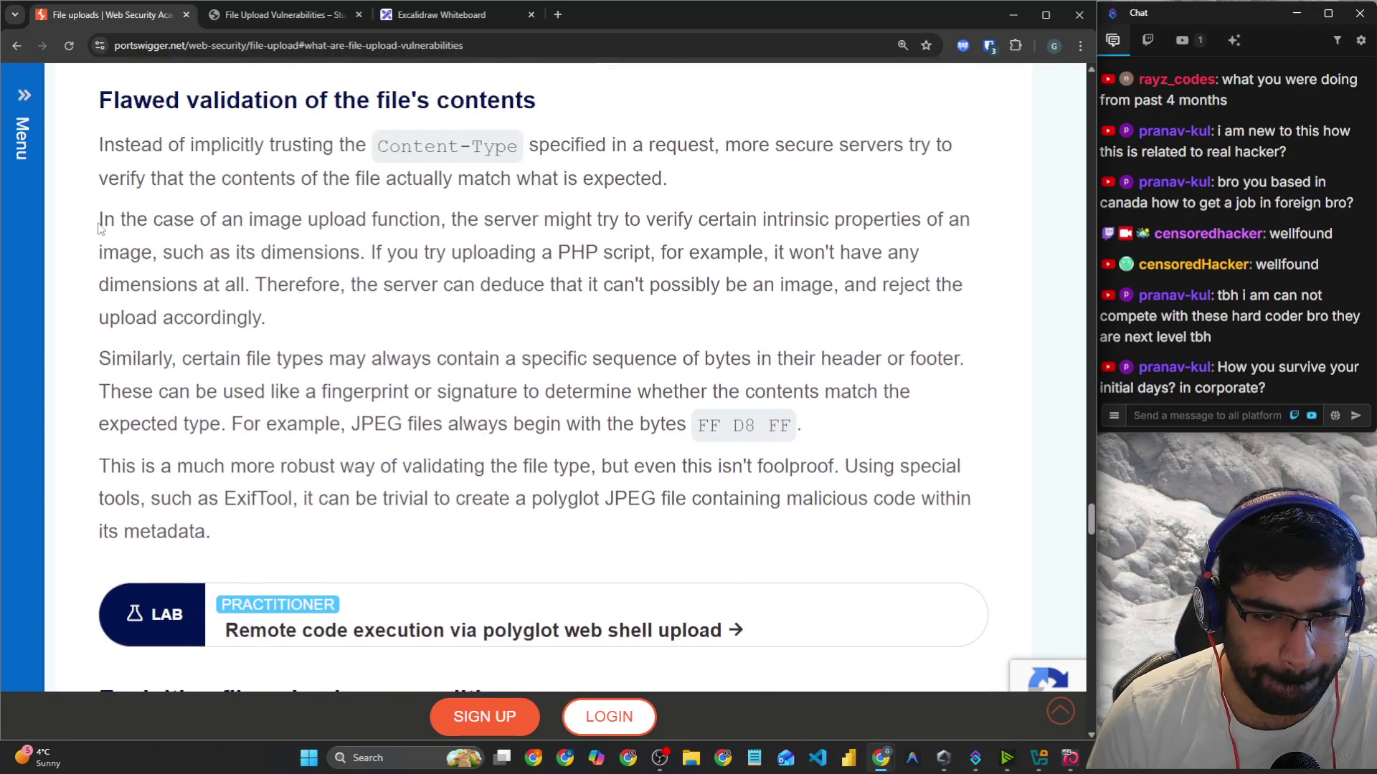
scroll(100, 228, "up", 1)
Step: Back in the PDF, highlight the partial-validation and ExifTool metadata sentences
left_click(260, 16)
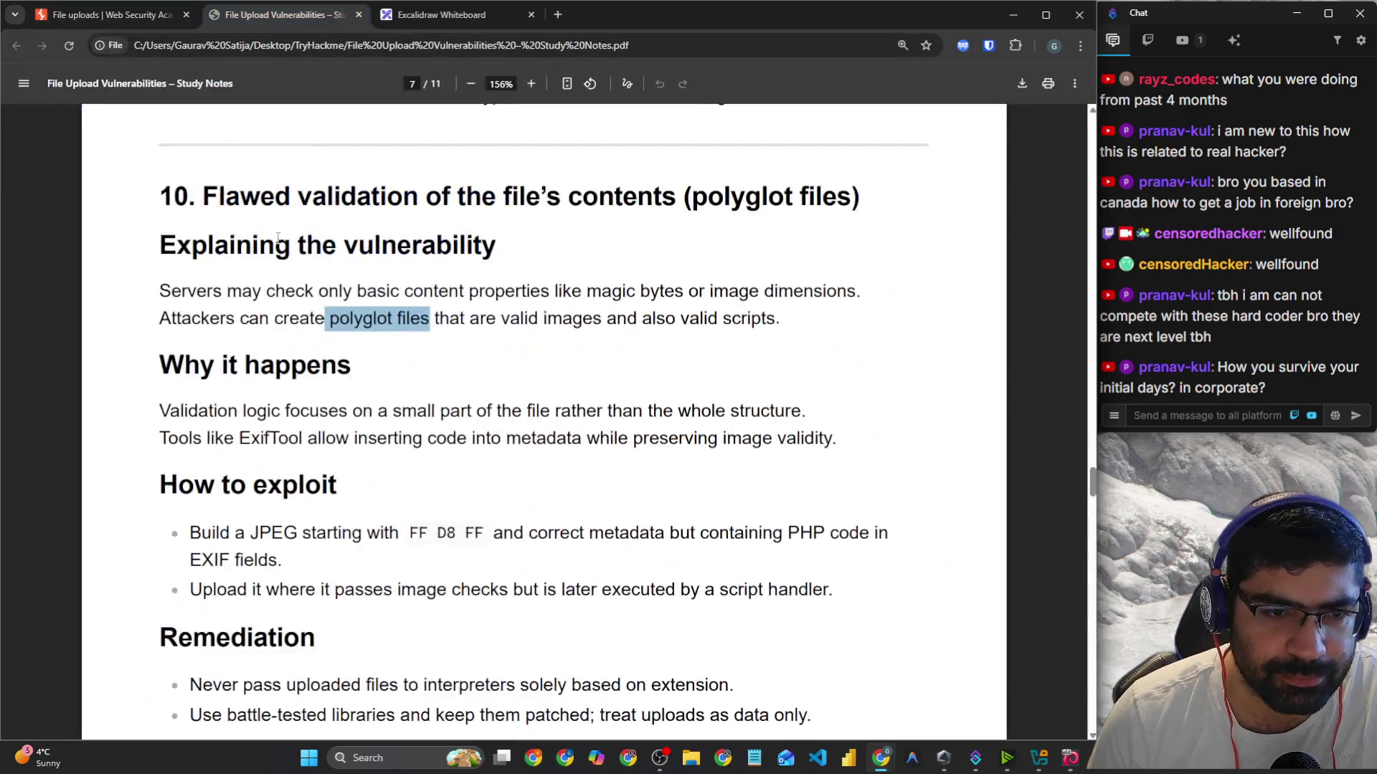
scroll(280, 237, "down", 3)
left_click_drag(169, 198, 281, 206)
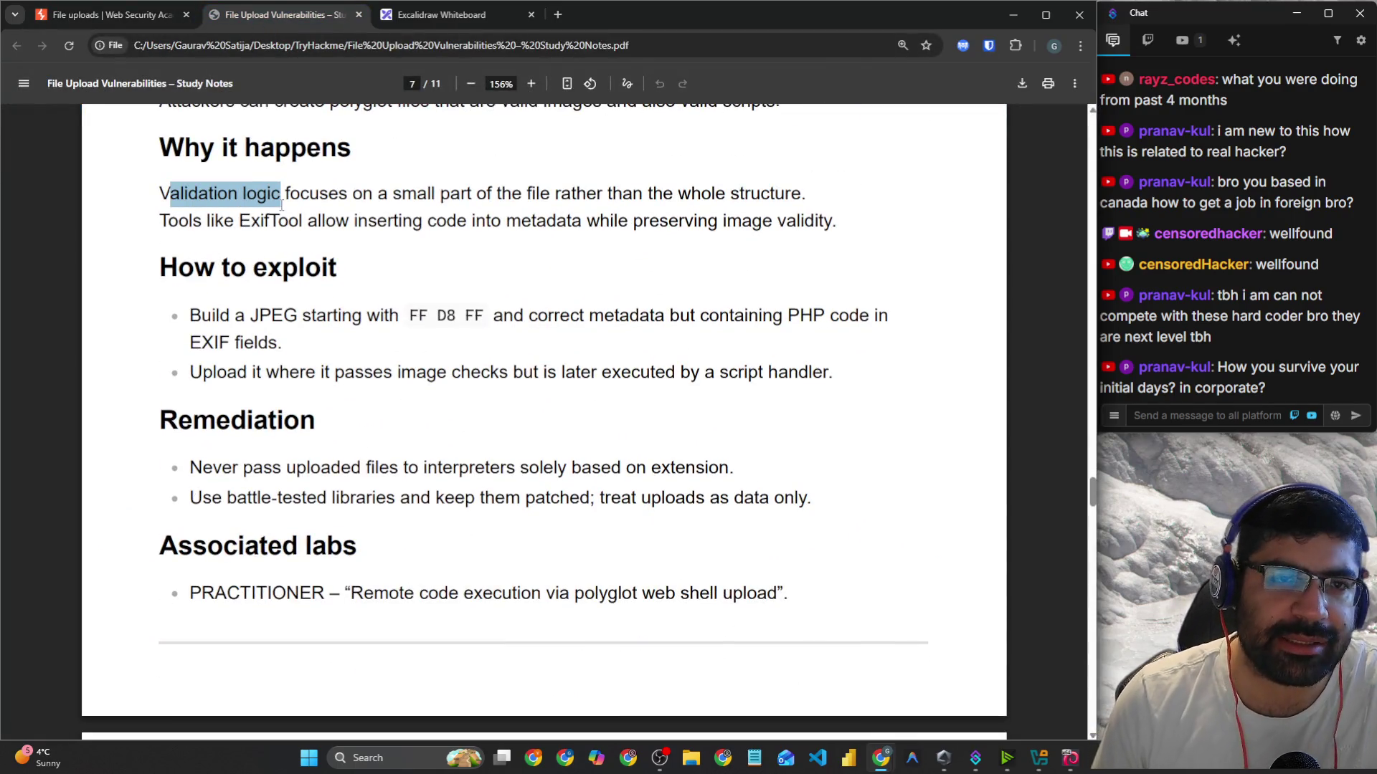
scroll(283, 208, "down", 1)
scroll(301, 230, "up", 2)
left_click(341, 269)
left_click_drag(342, 269, 799, 277)
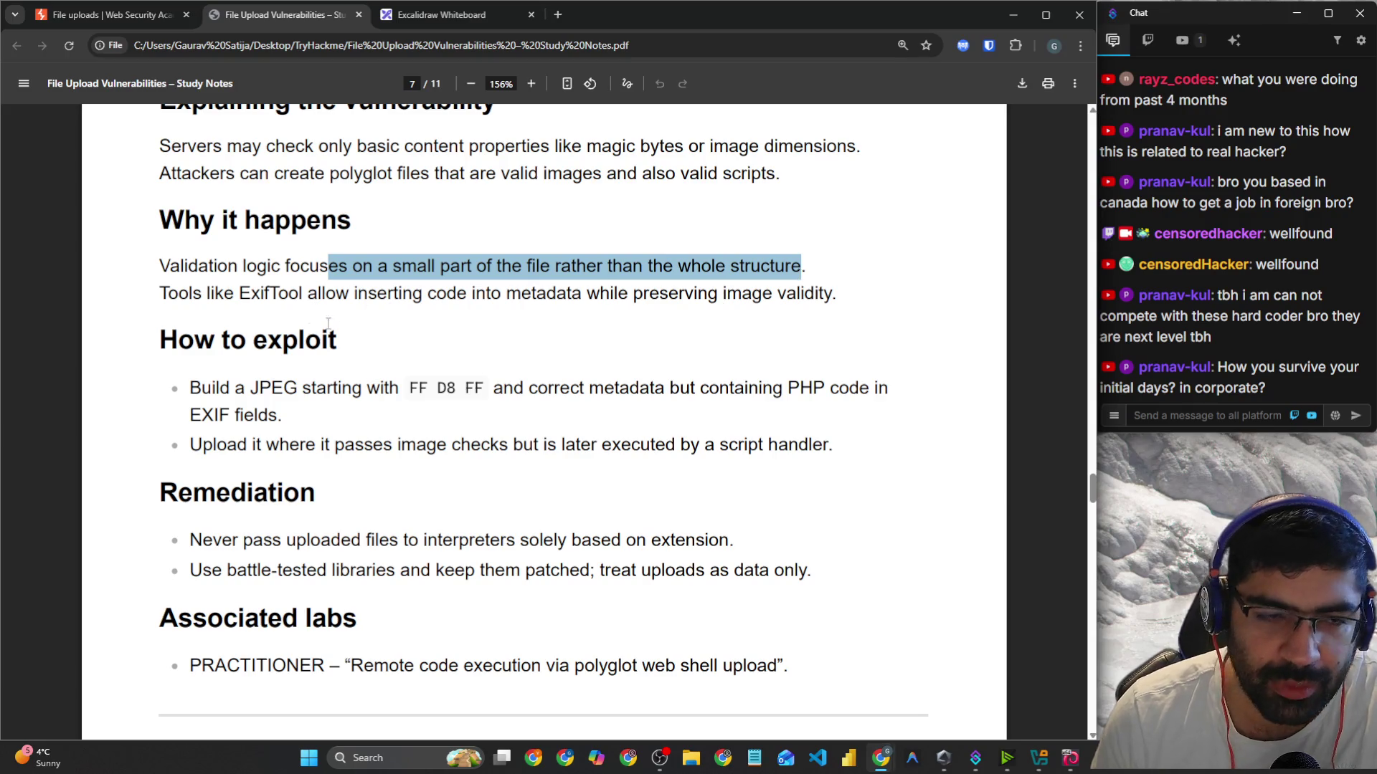
left_click_drag(234, 294, 834, 304)
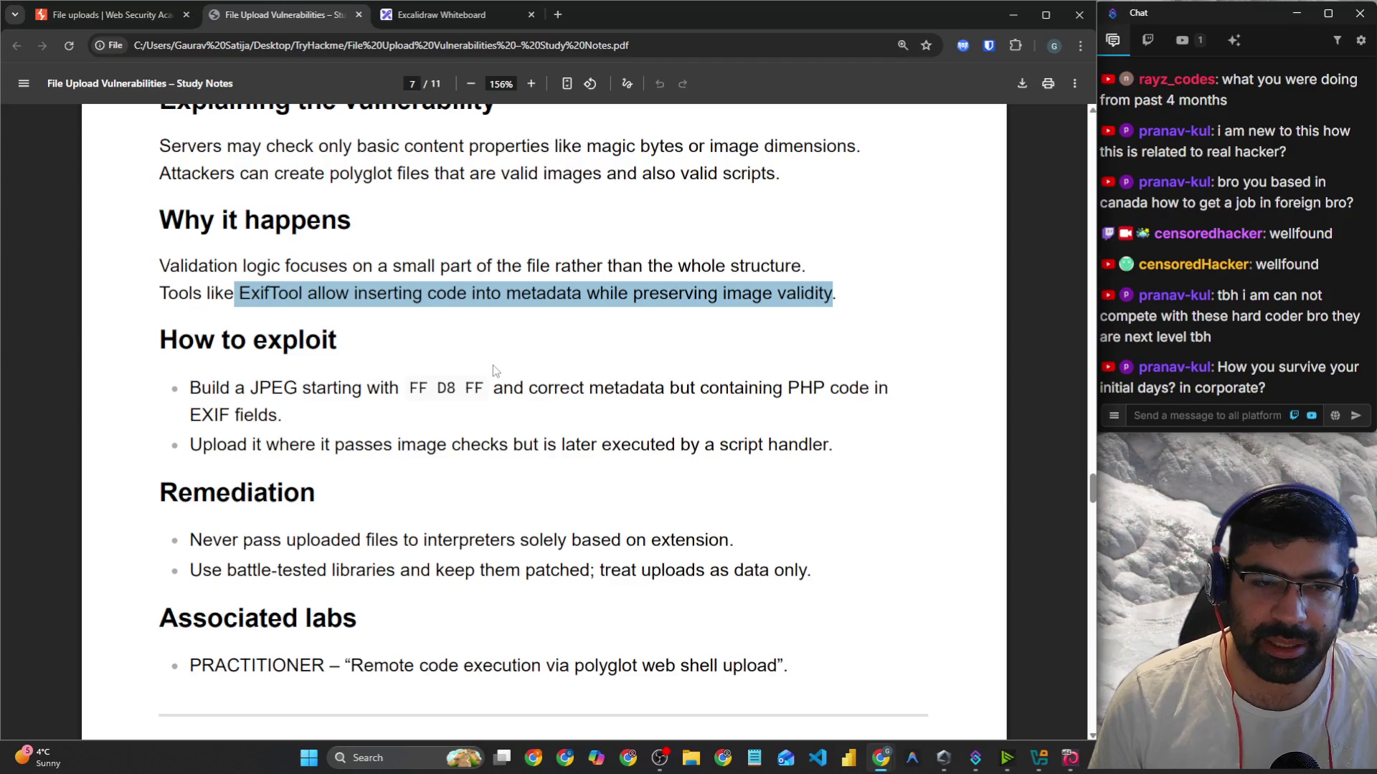
left_click(441, 13)
scroll(415, 277, "down", 10)
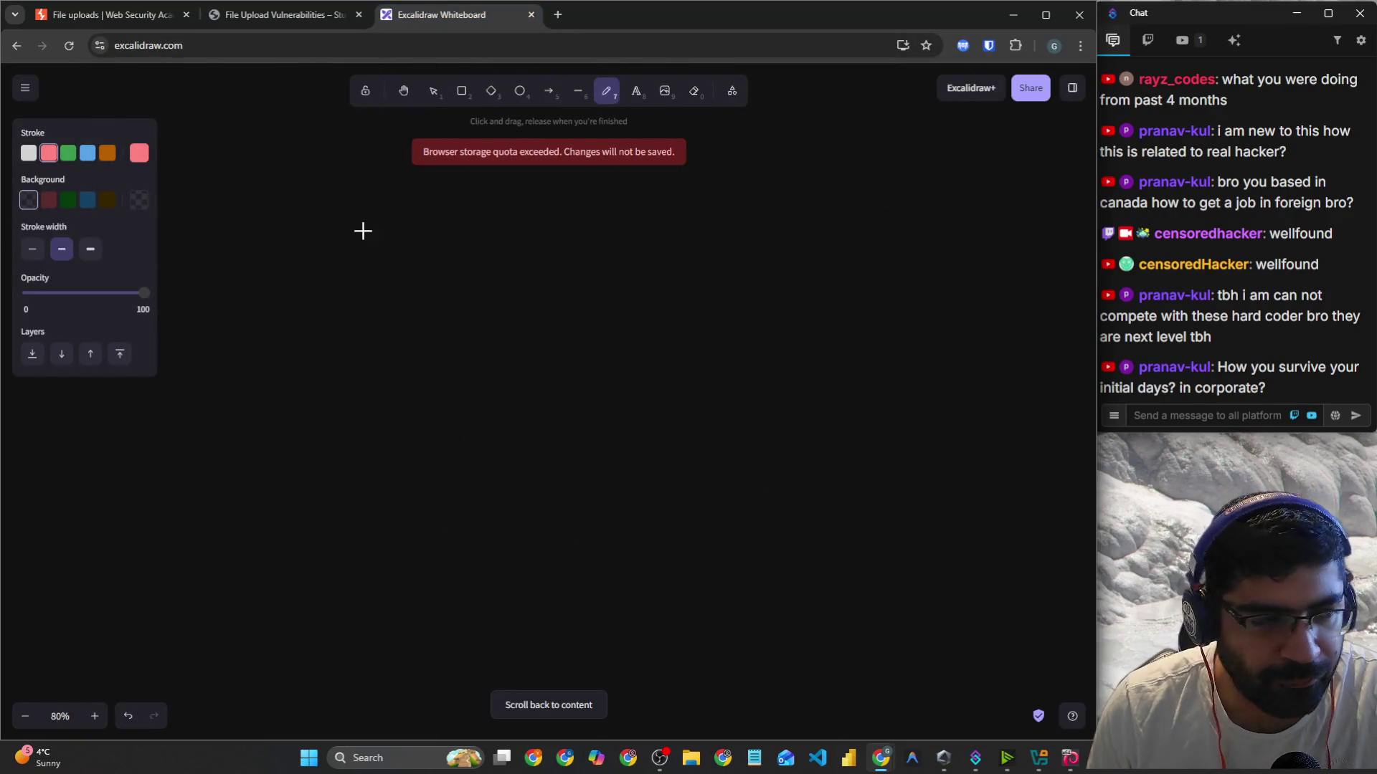
Step: Handwrite and underline 'Google Earth' on the canvas
left_click_drag(385, 239, 324, 374)
mouse_move(373, 291)
left_mouse_down()
mouse_move(366, 301)
mouse_move(373, 287)
left_mouse_up()
mouse_move(394, 287)
left_mouse_down()
mouse_move(390, 301)
mouse_move(395, 284)
left_mouse_up()
mouse_move(421, 283)
left_mouse_down()
mouse_move(462, 216)
mouse_move(468, 294)
left_mouse_up()
mouse_move(548, 213)
left_mouse_down()
mouse_move(514, 274)
mouse_move(578, 310)
mouse_move(634, 278)
left_mouse_up()
mouse_move(632, 230)
left_mouse_down()
mouse_move(611, 307)
mouse_move(751, 305)
left_mouse_up()
left_click_drag(230, 414, 781, 392)
Step: Sketch a white framed stick-figure photo, erasing the faulty body and legs
left_click(29, 153)
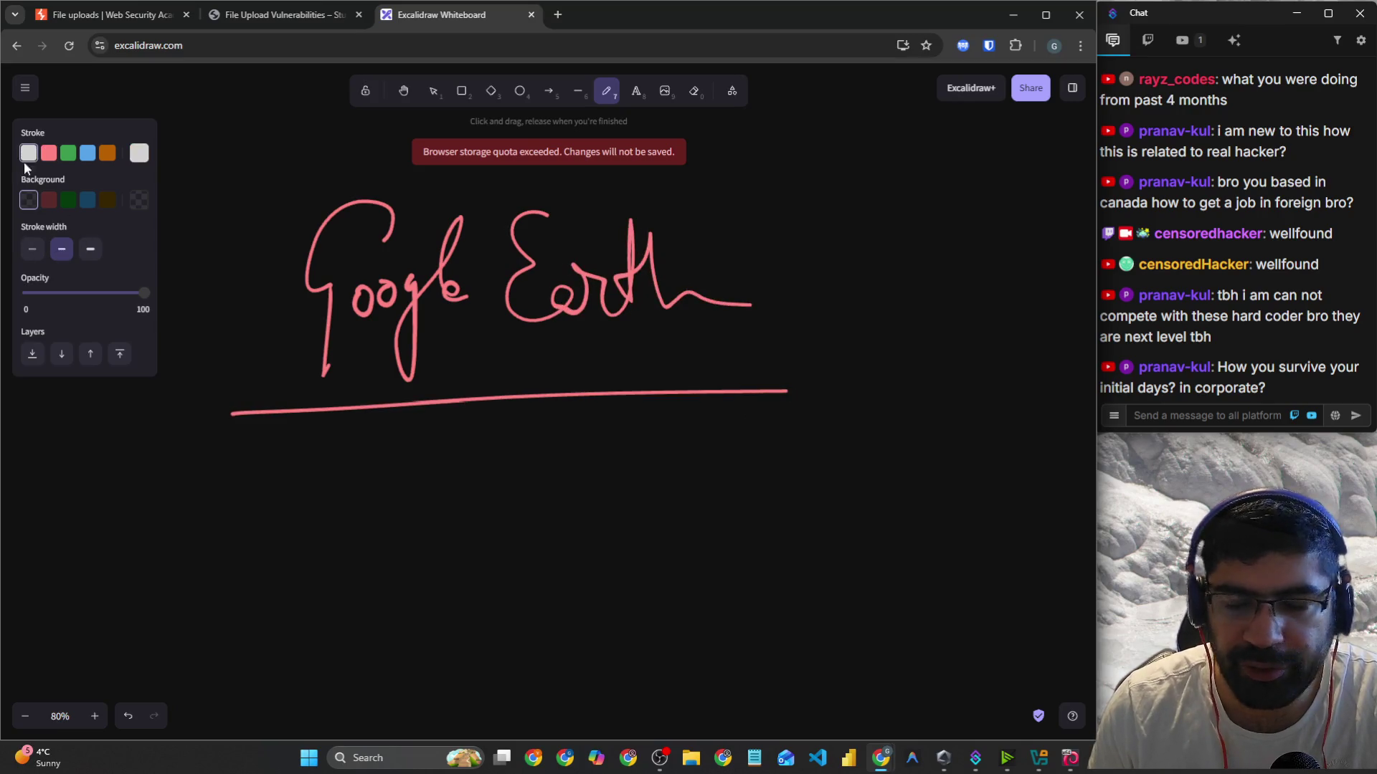
scroll(341, 438, "down", 1)
scroll(341, 438, "down", 2)
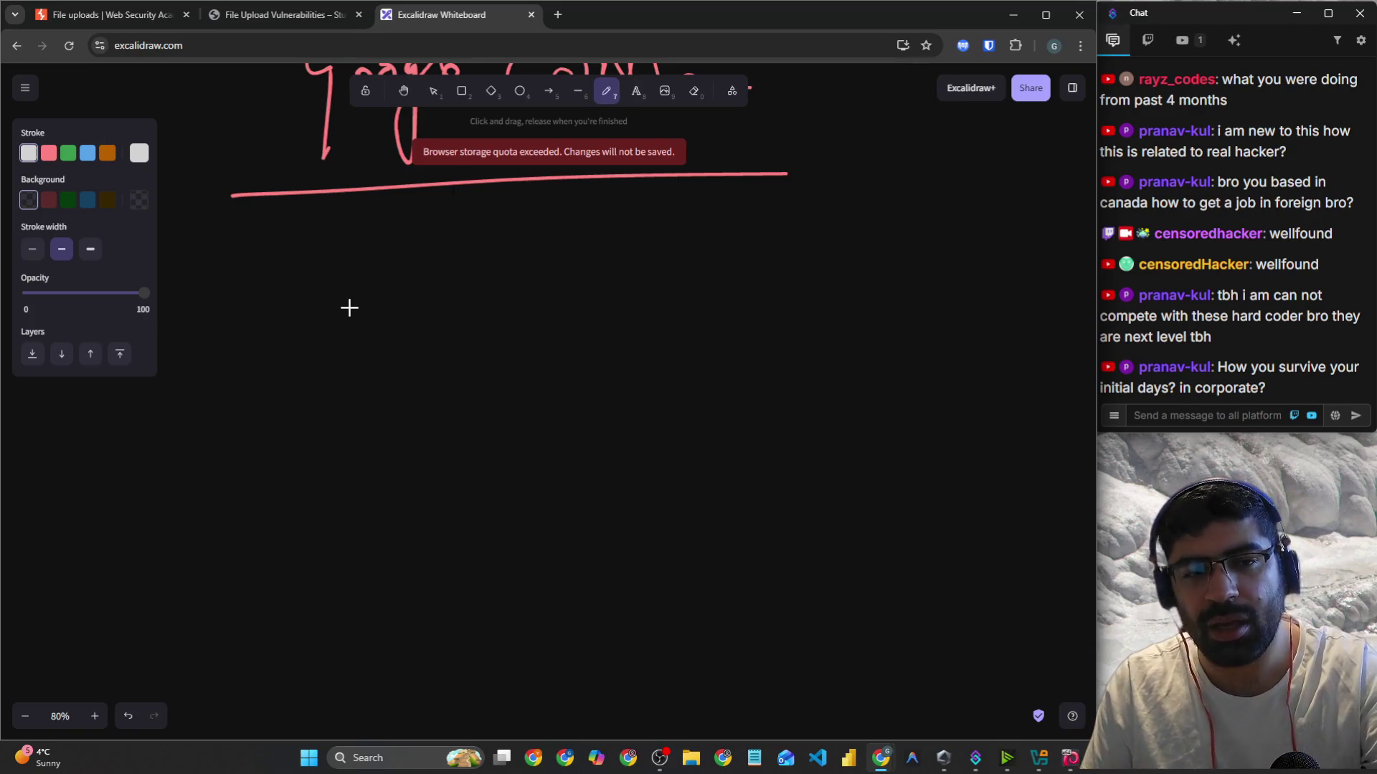
mouse_move(344, 263)
left_mouse_down()
mouse_move(218, 265)
mouse_move(390, 550)
mouse_move(387, 282)
mouse_move(337, 263)
left_mouse_up()
mouse_move(287, 361)
left_mouse_down()
mouse_move(270, 348)
mouse_move(293, 372)
mouse_move(270, 394)
mouse_move(319, 406)
mouse_move(285, 488)
left_mouse_up()
left_click_drag(293, 490, 342, 526)
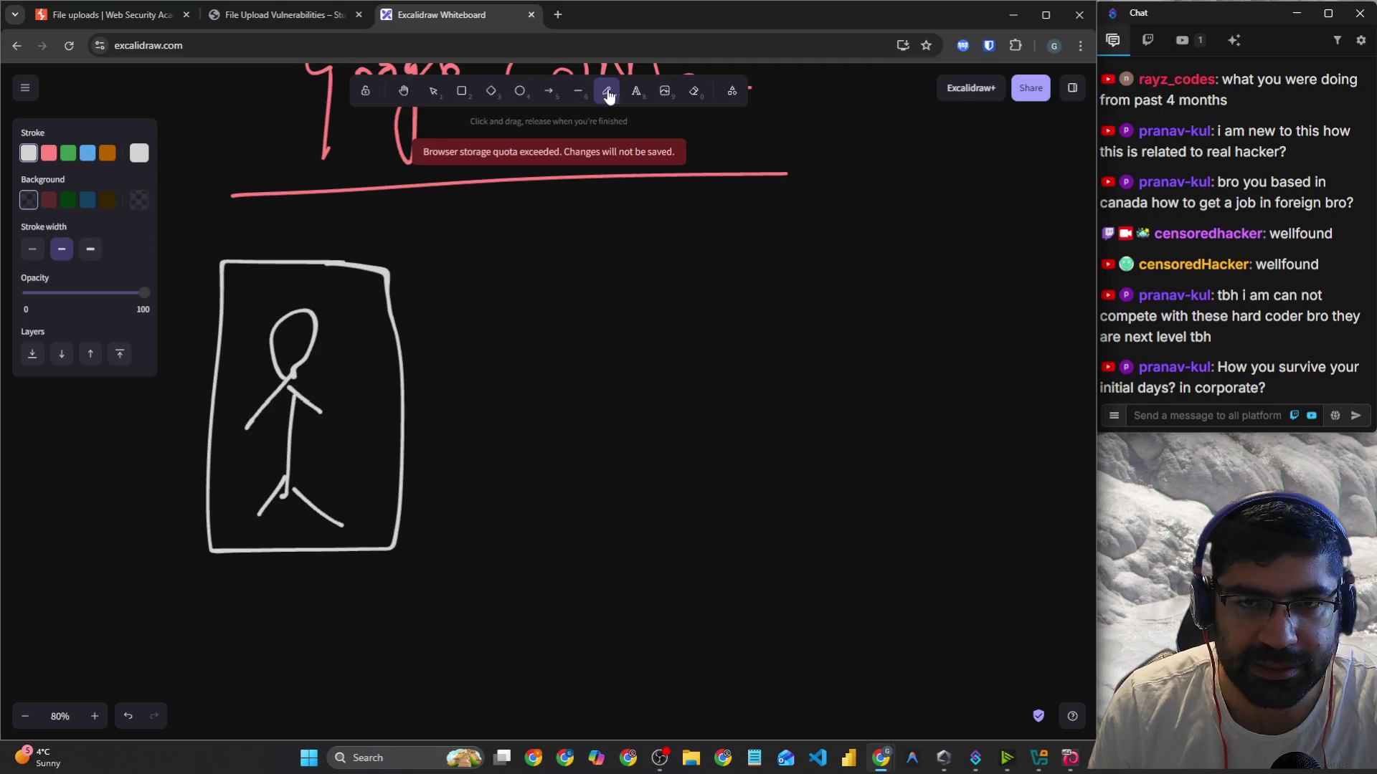
left_click(694, 91)
left_click_drag(373, 474, 266, 496)
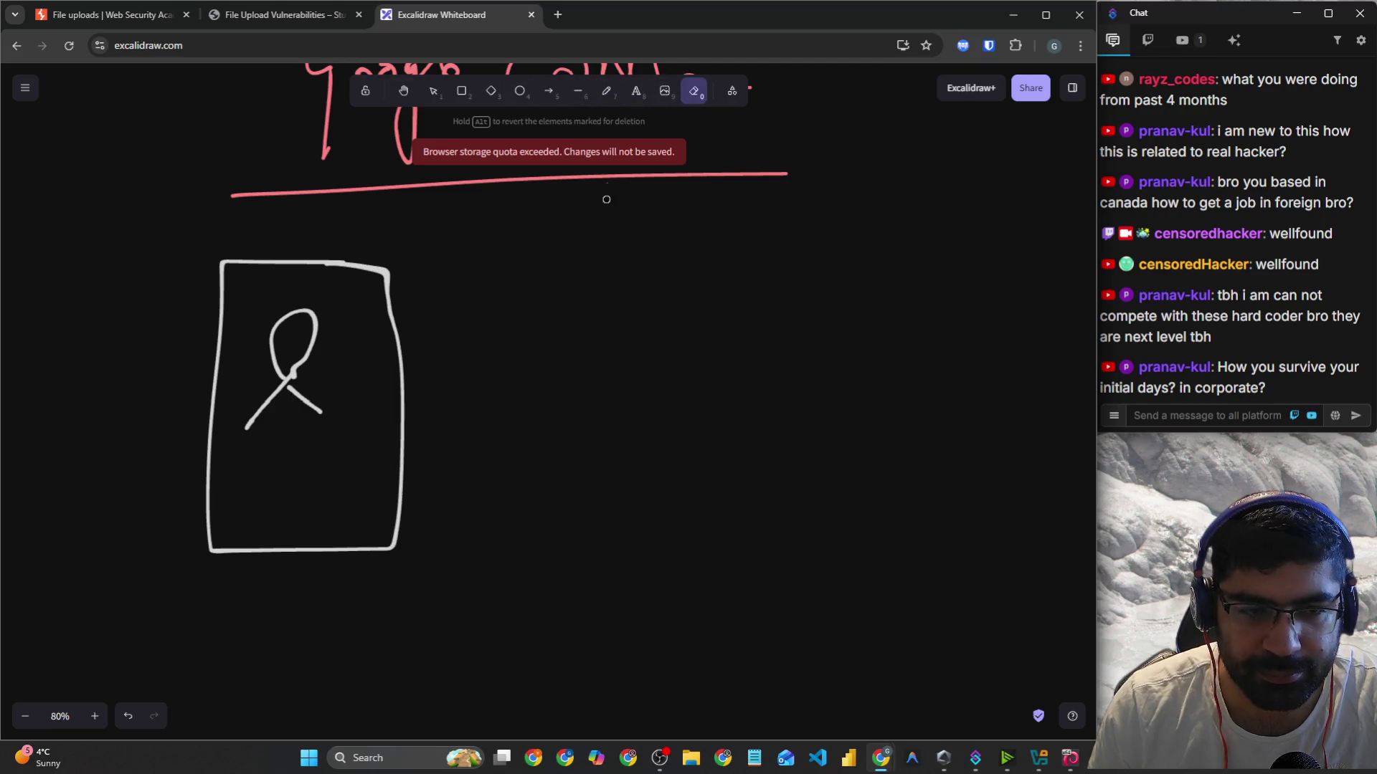
left_click(606, 91)
Step: Redraw the stick figure's body and hatch the frame with diagonal lines
mouse_move(286, 385)
left_mouse_down()
mouse_move(276, 468)
mouse_move(246, 520)
mouse_move(314, 508)
mouse_move(328, 522)
left_mouse_up()
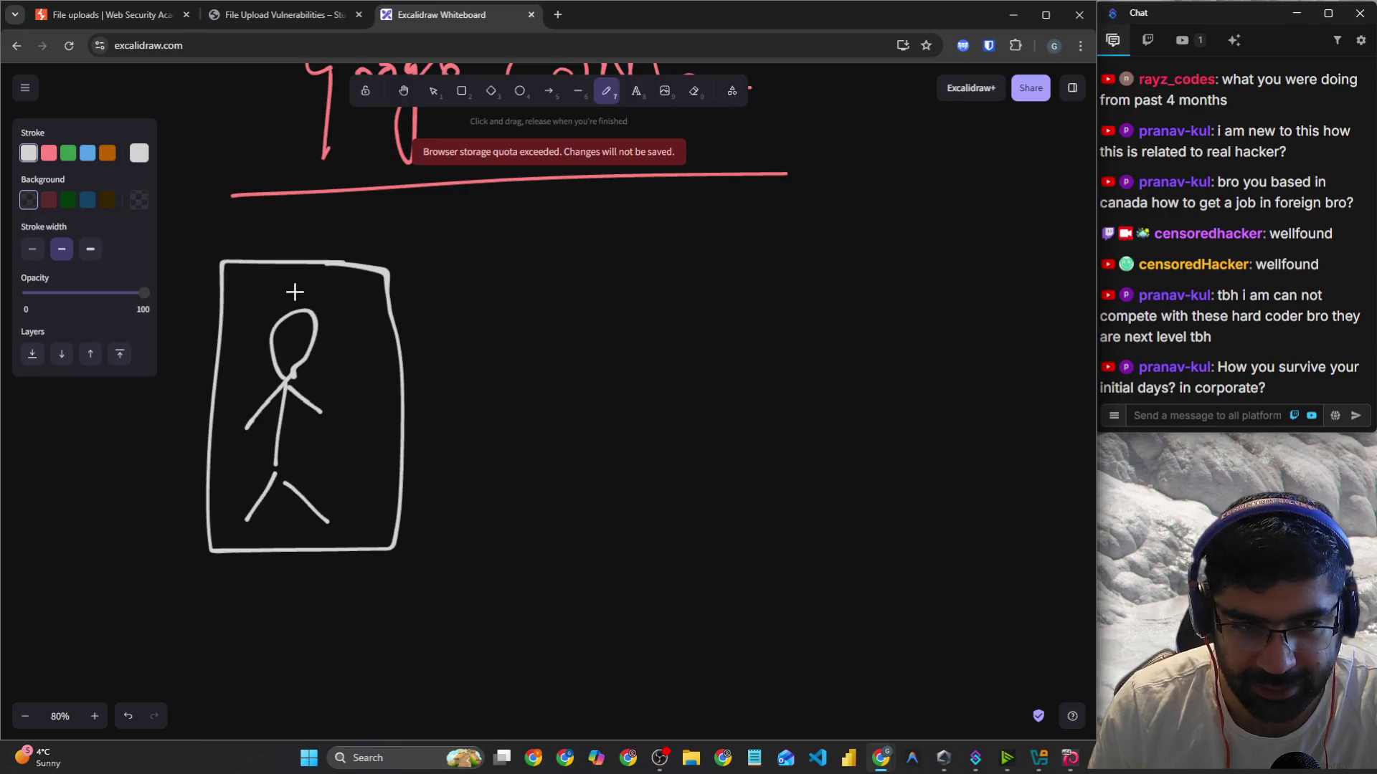
left_click_drag(275, 285, 230, 322)
left_click_drag(354, 285, 279, 356)
left_click_drag(370, 365, 316, 412)
left_click_drag(333, 463, 295, 509)
left_click_drag(347, 531, 305, 559)
left_click_drag(267, 403, 228, 446)
left_click_drag(256, 490, 244, 519)
Step: Arrow the photo to 'long' and 'Phone' notes, bracketed under an underlined MetaData label
mouse_move(382, 319)
left_mouse_down()
mouse_move(490, 320)
mouse_move(482, 334)
mouse_move(563, 344)
mouse_move(578, 317)
left_mouse_up()
mouse_move(514, 403)
left_mouse_down()
mouse_move(523, 414)
mouse_move(584, 390)
mouse_move(601, 424)
left_mouse_up()
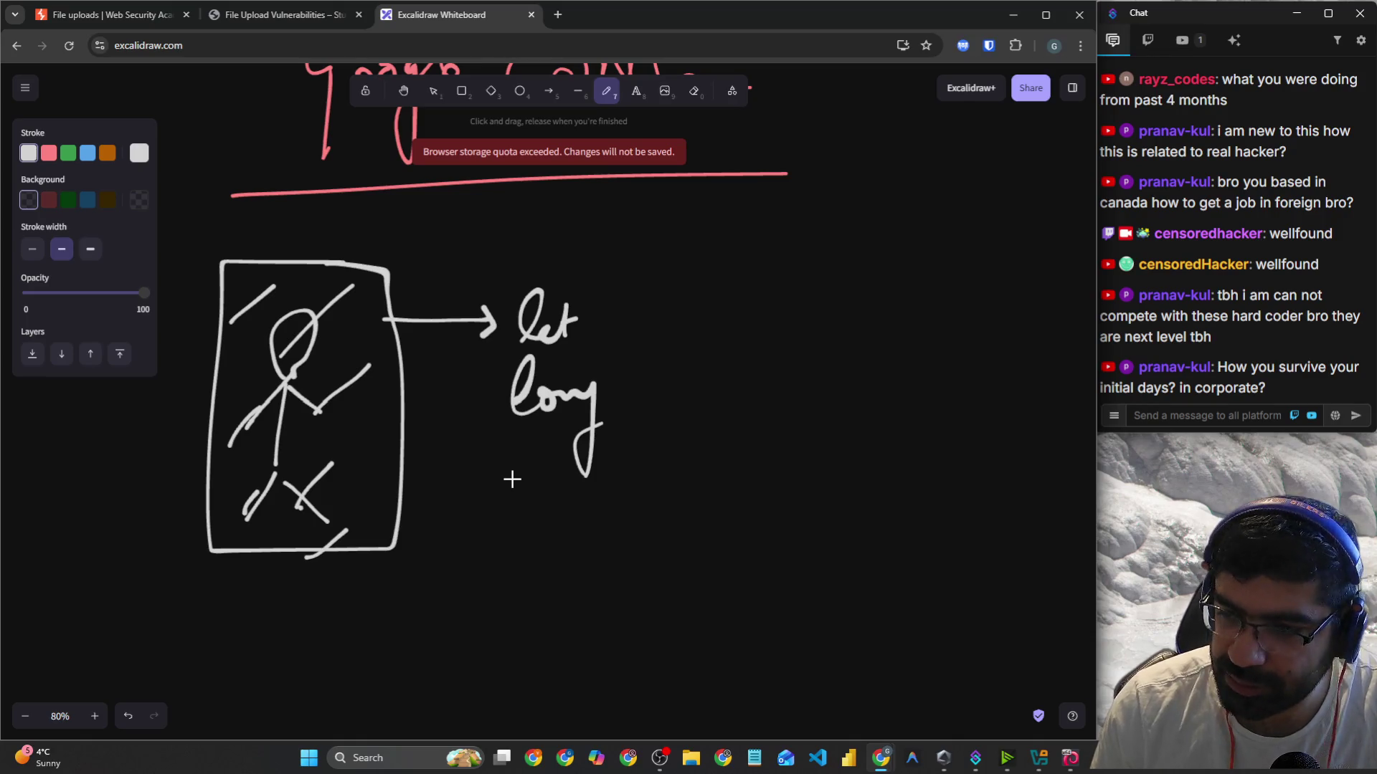
mouse_move(529, 474)
left_mouse_down()
mouse_move(545, 495)
mouse_move(653, 512)
left_mouse_up()
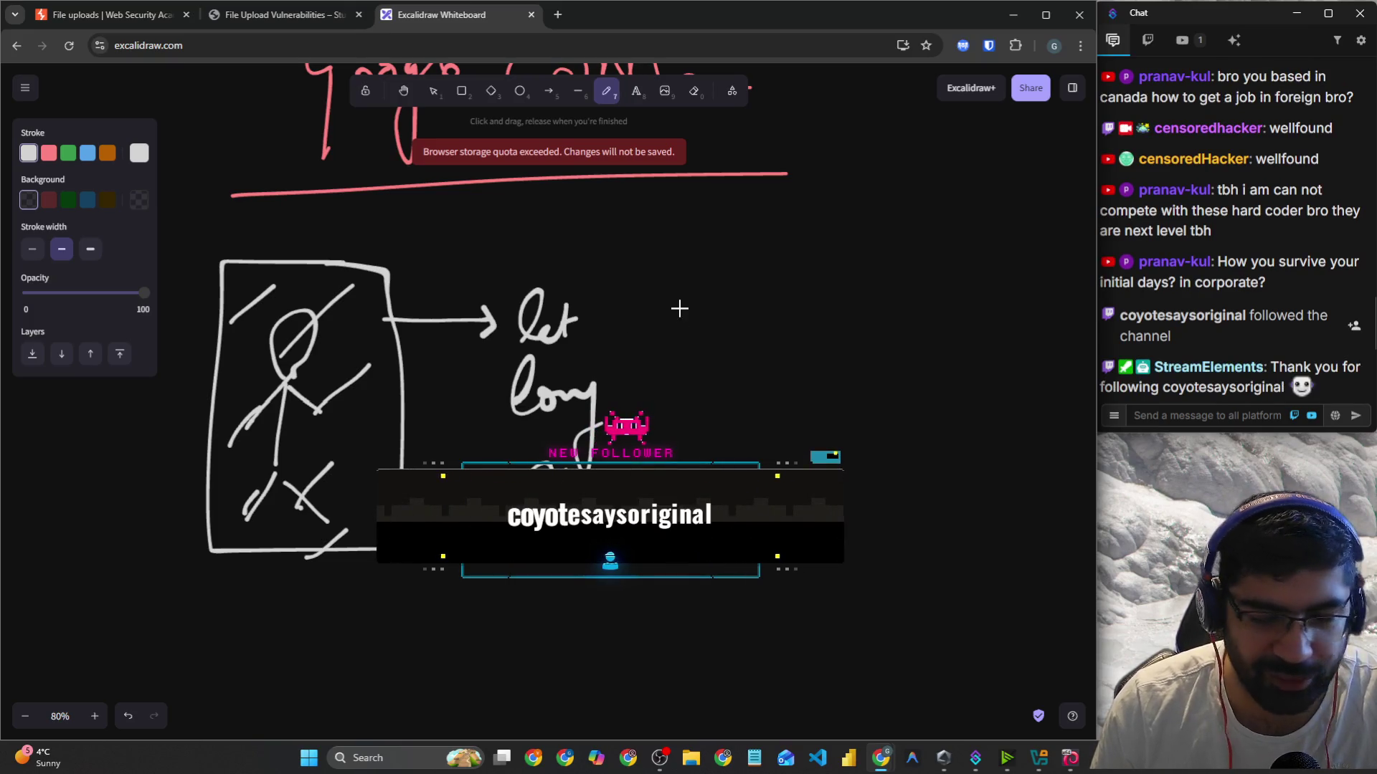
mouse_move(640, 309)
left_mouse_down()
mouse_move(678, 380)
mouse_move(667, 592)
left_mouse_up()
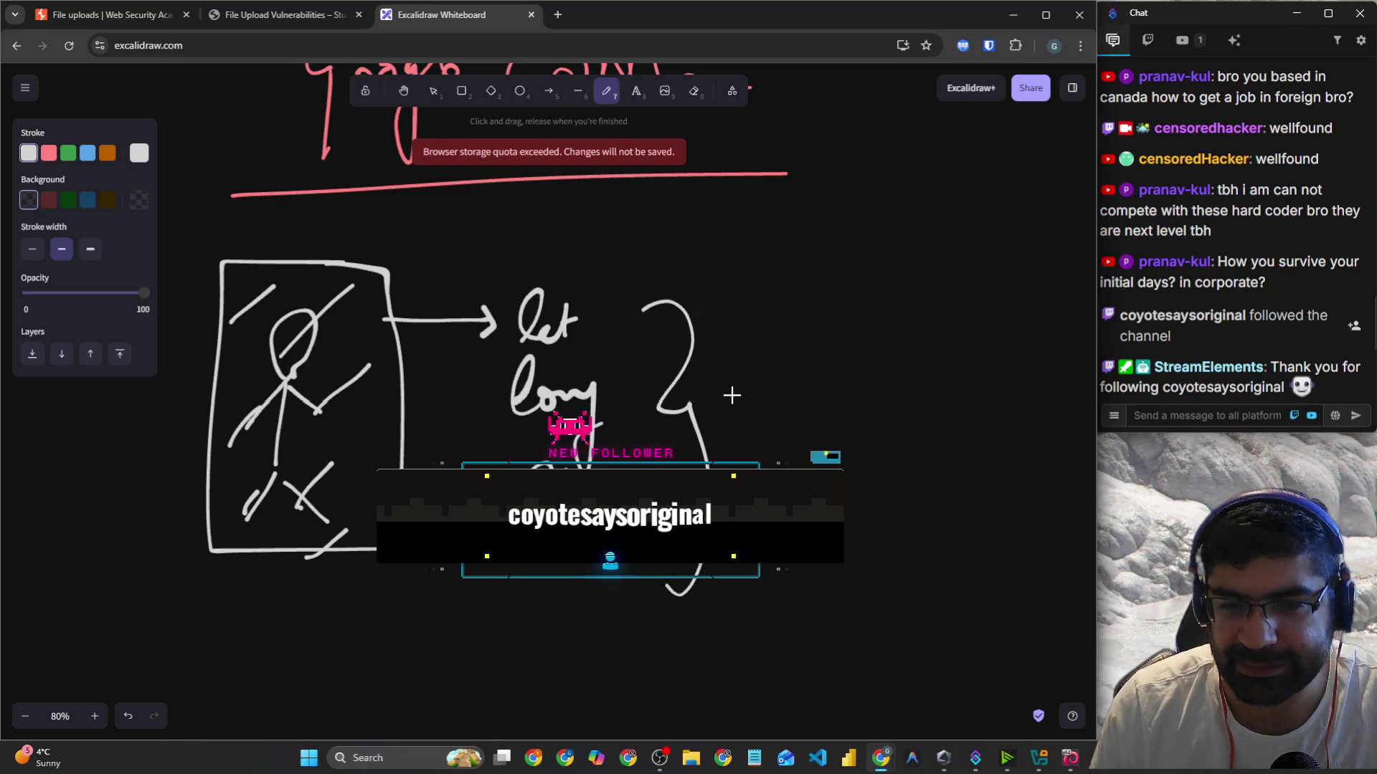
mouse_move(736, 382)
left_mouse_down()
mouse_move(738, 423)
mouse_move(810, 412)
mouse_move(891, 353)
mouse_move(933, 387)
mouse_move(959, 382)
left_mouse_up()
mouse_move(970, 331)
left_mouse_down()
mouse_move(977, 388)
mouse_move(1044, 377)
left_mouse_up()
left_click_drag(764, 434, 1011, 393)
Step: Draw an underlined 'Data' arrow pointing at the image box
mouse_move(487, 197)
left_mouse_down()
mouse_move(419, 267)
mouse_move(466, 269)
left_mouse_up()
mouse_move(495, 195)
left_mouse_down()
mouse_move(504, 239)
mouse_move(547, 233)
left_mouse_up()
mouse_move(570, 185)
left_mouse_down()
mouse_move(579, 226)
mouse_move(620, 202)
mouse_move(635, 212)
left_mouse_up()
left_click_drag(528, 242, 594, 231)
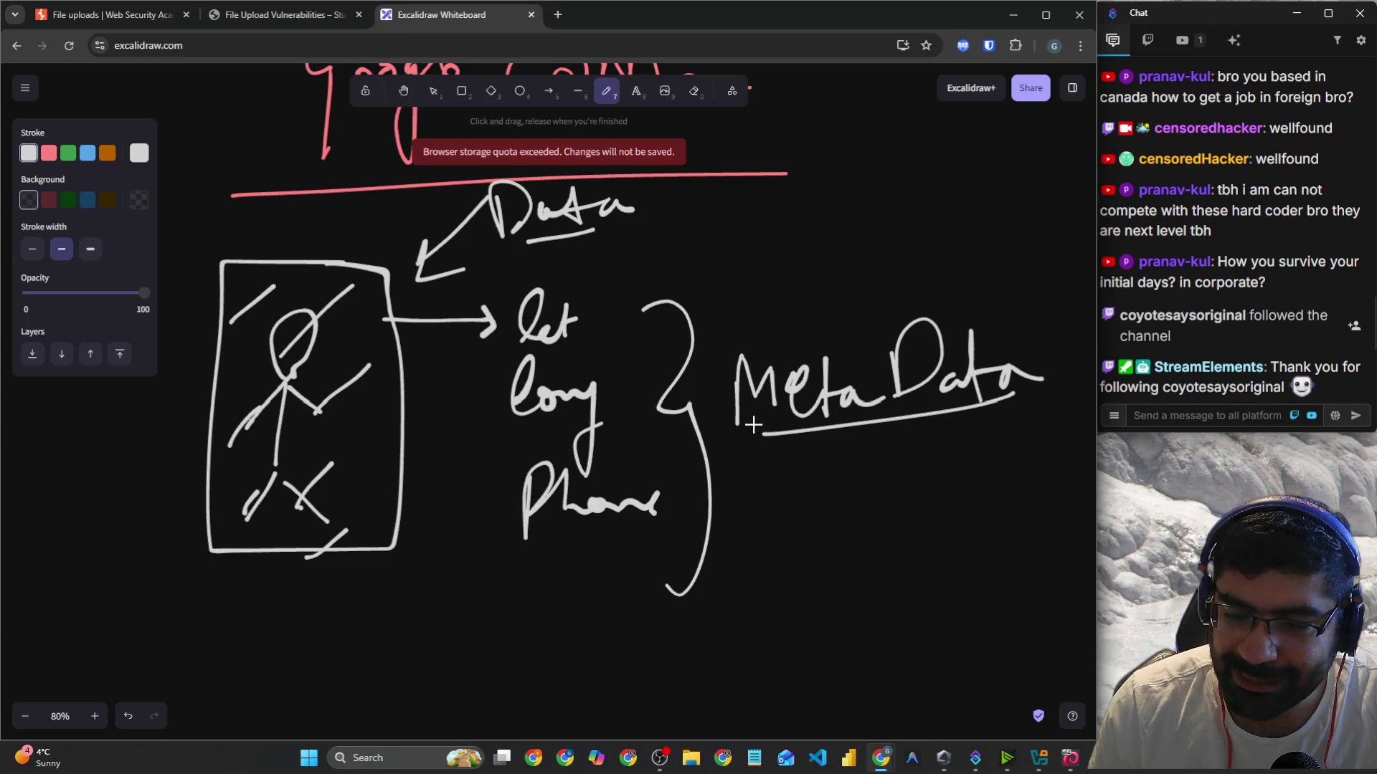
Step: Extend the brace past Phone and add 'Time' below it
left_click_drag(615, 334, 690, 259)
left_click_drag(649, 405, 709, 349)
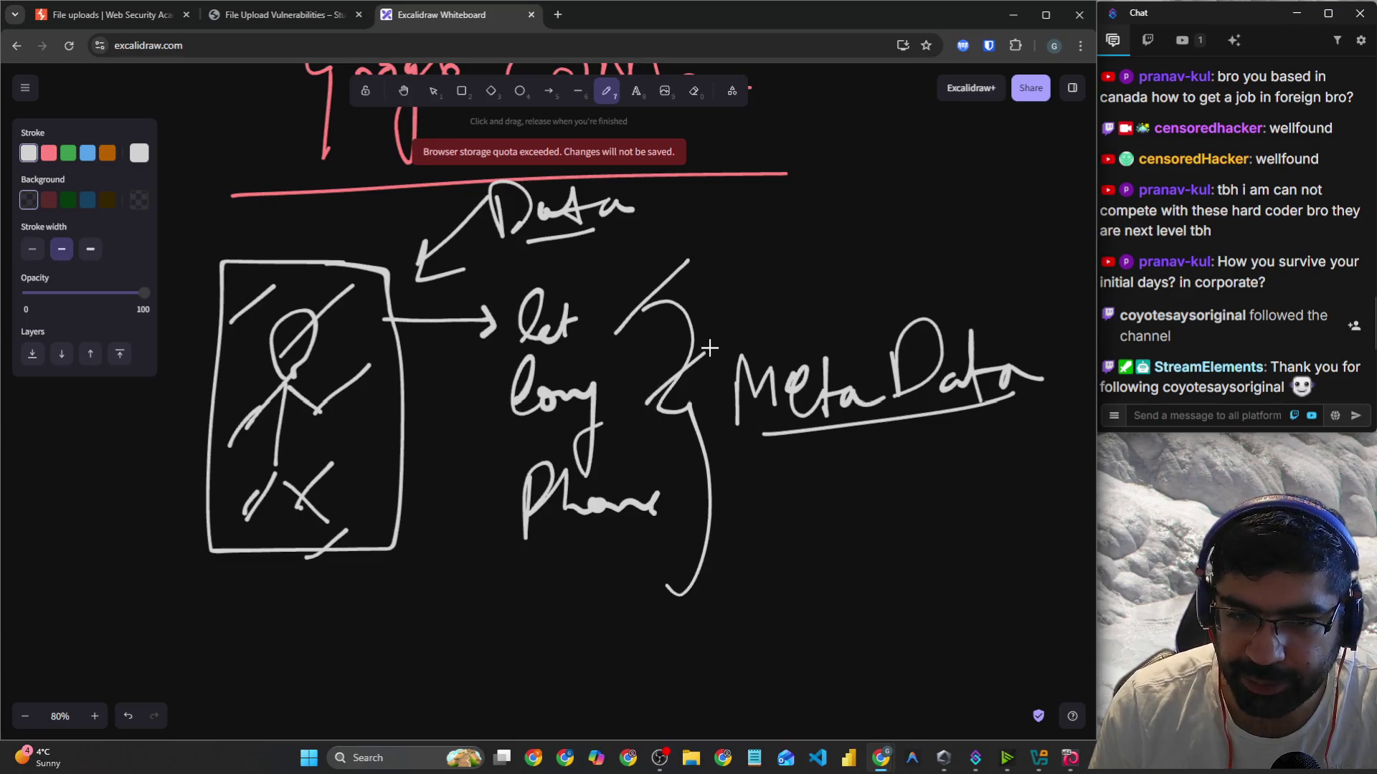
left_click_drag(664, 514, 716, 467)
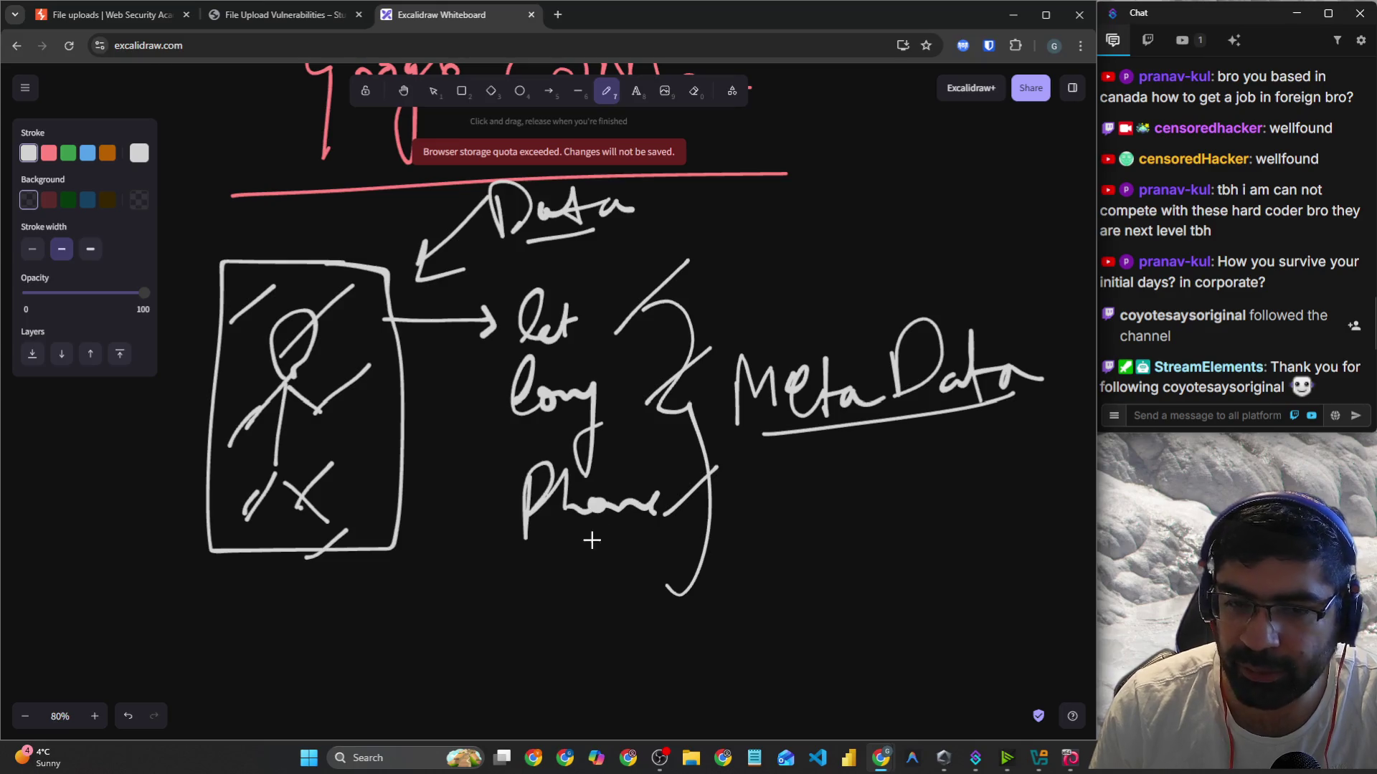
mouse_move(492, 574)
left_mouse_down()
mouse_move(544, 557)
mouse_move(522, 610)
left_mouse_up()
mouse_move(541, 594)
left_mouse_down()
mouse_move(542, 609)
mouse_move(552, 589)
left_mouse_up()
left_click_drag(567, 589, 663, 593)
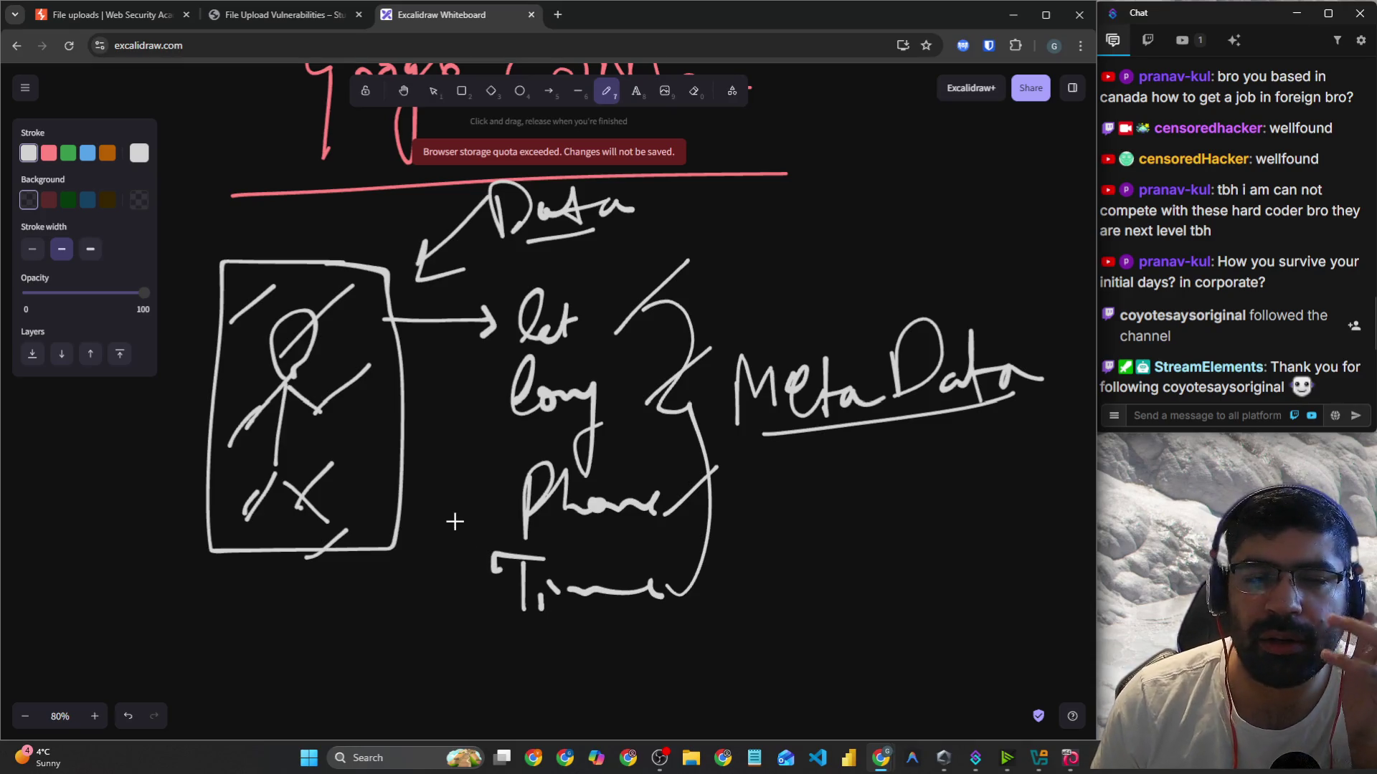
scroll(602, 394, "down", 2)
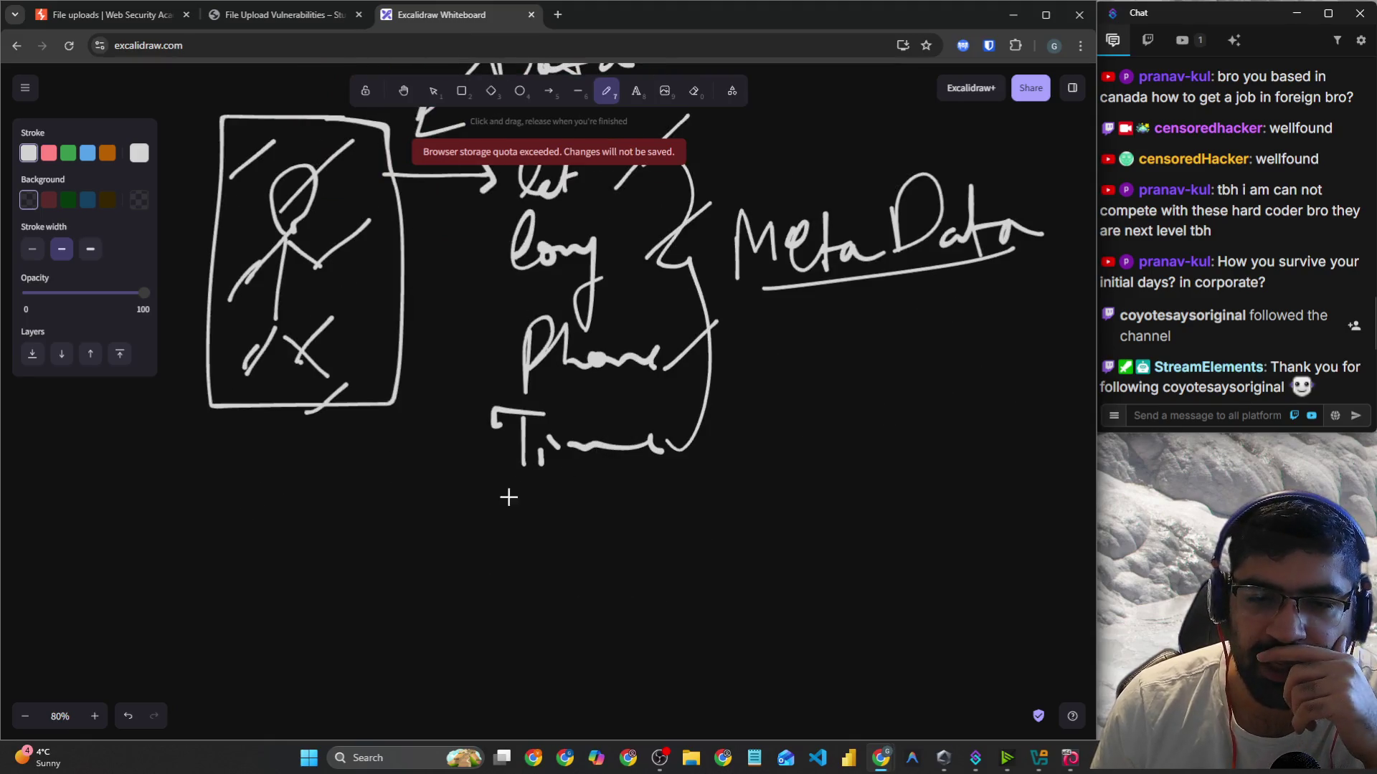
Step: Handwrite 'code ? malicious' below the metadata sketch, underlining the code question
mouse_move(316, 563)
left_mouse_down()
mouse_move(305, 582)
mouse_move(373, 566)
mouse_move(379, 580)
mouse_move(444, 589)
left_mouse_up()
left_click_drag(459, 524, 505, 637)
left_click_drag(348, 647, 455, 633)
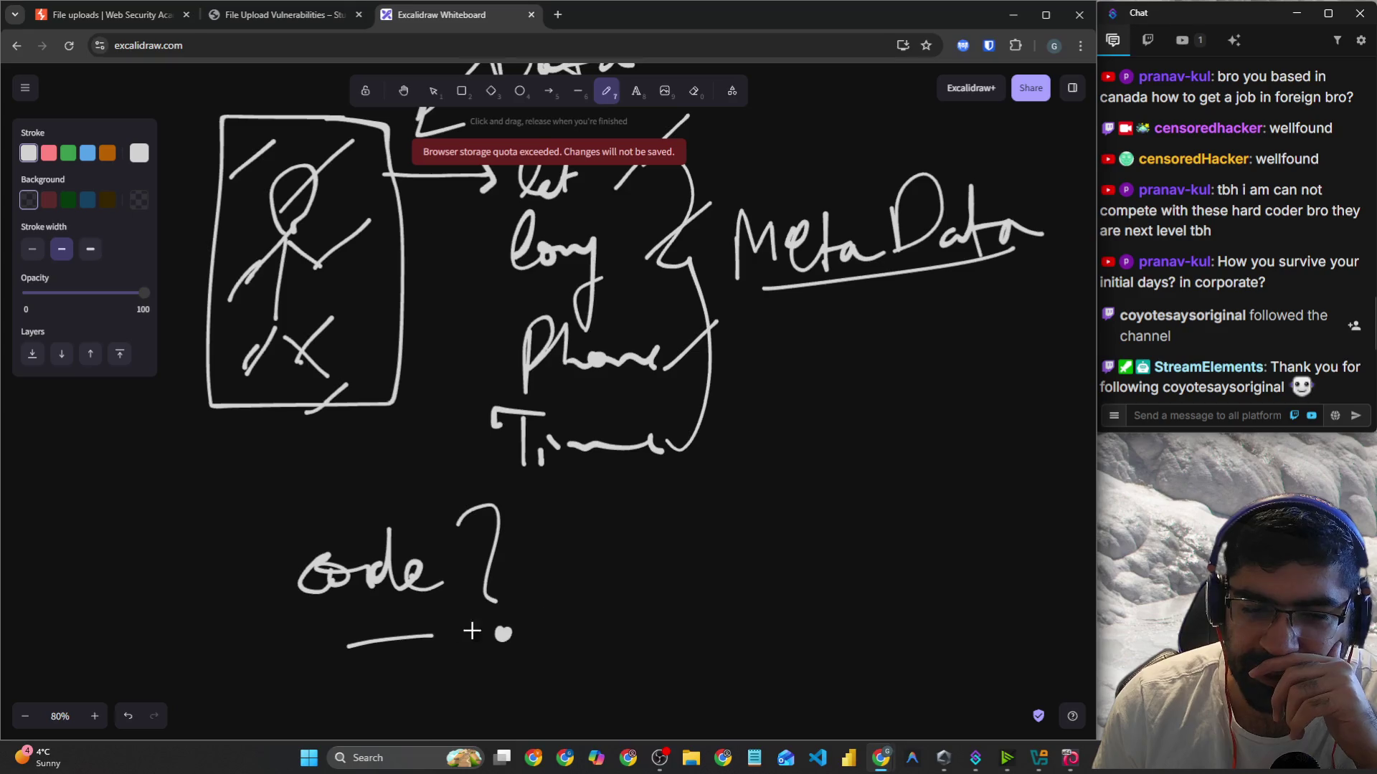
mouse_move(570, 577)
left_mouse_down()
mouse_move(635, 572)
mouse_move(651, 555)
left_mouse_up()
left_click_drag(545, 541, 571, 578)
mouse_move(658, 553)
left_mouse_down()
mouse_move(683, 531)
mouse_move(717, 552)
mouse_move(742, 532)
mouse_move(852, 531)
mouse_move(504, 614)
left_mouse_up()
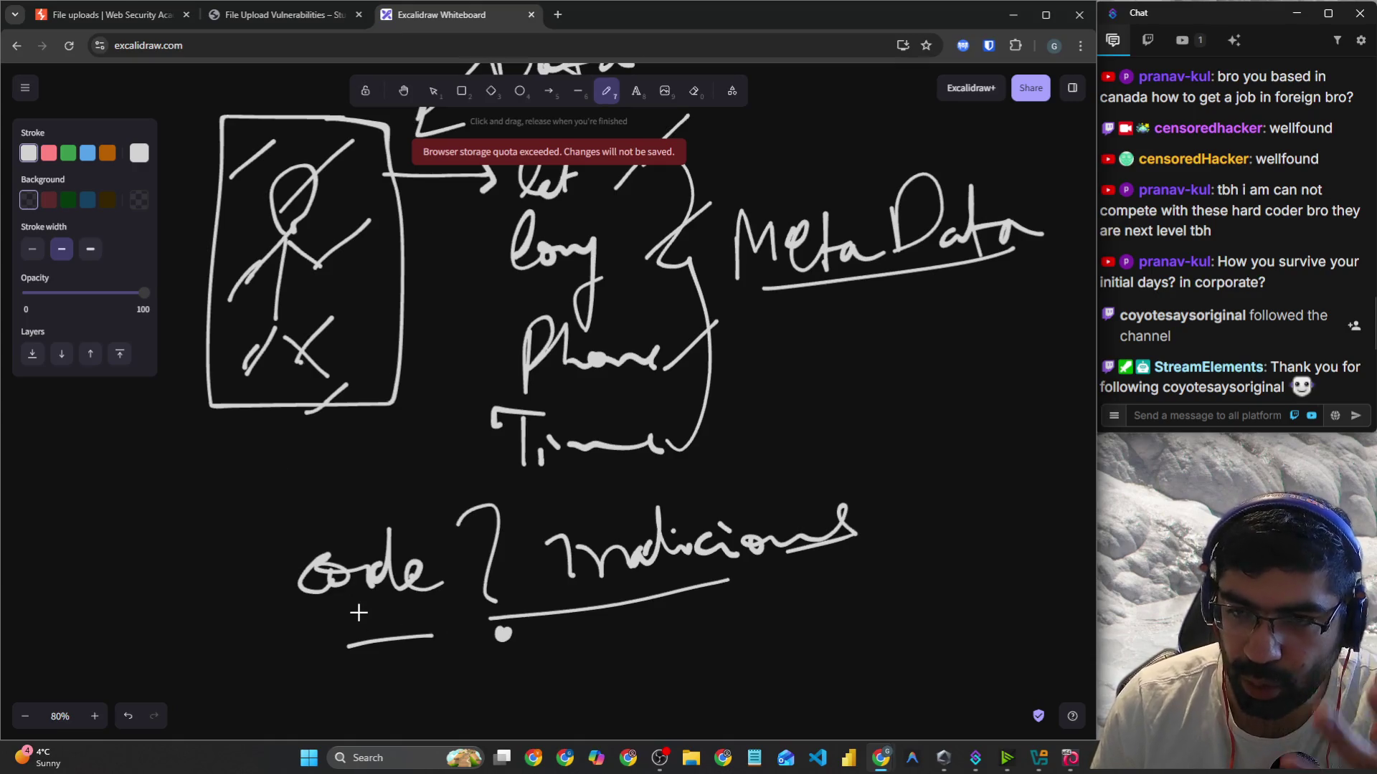
Step: Draw an arrow from the code note to 'ExifTool'
scroll(577, 566, "down", 5)
mouse_move(353, 362)
left_mouse_down()
mouse_move(338, 482)
mouse_move(409, 509)
left_mouse_up()
mouse_move(507, 428)
left_mouse_down()
mouse_move(482, 452)
mouse_move(524, 496)
mouse_move(599, 466)
mouse_move(610, 403)
mouse_move(625, 485)
mouse_move(680, 399)
mouse_move(741, 449)
mouse_move(768, 446)
mouse_move(790, 363)
mouse_move(839, 443)
left_mouse_up()
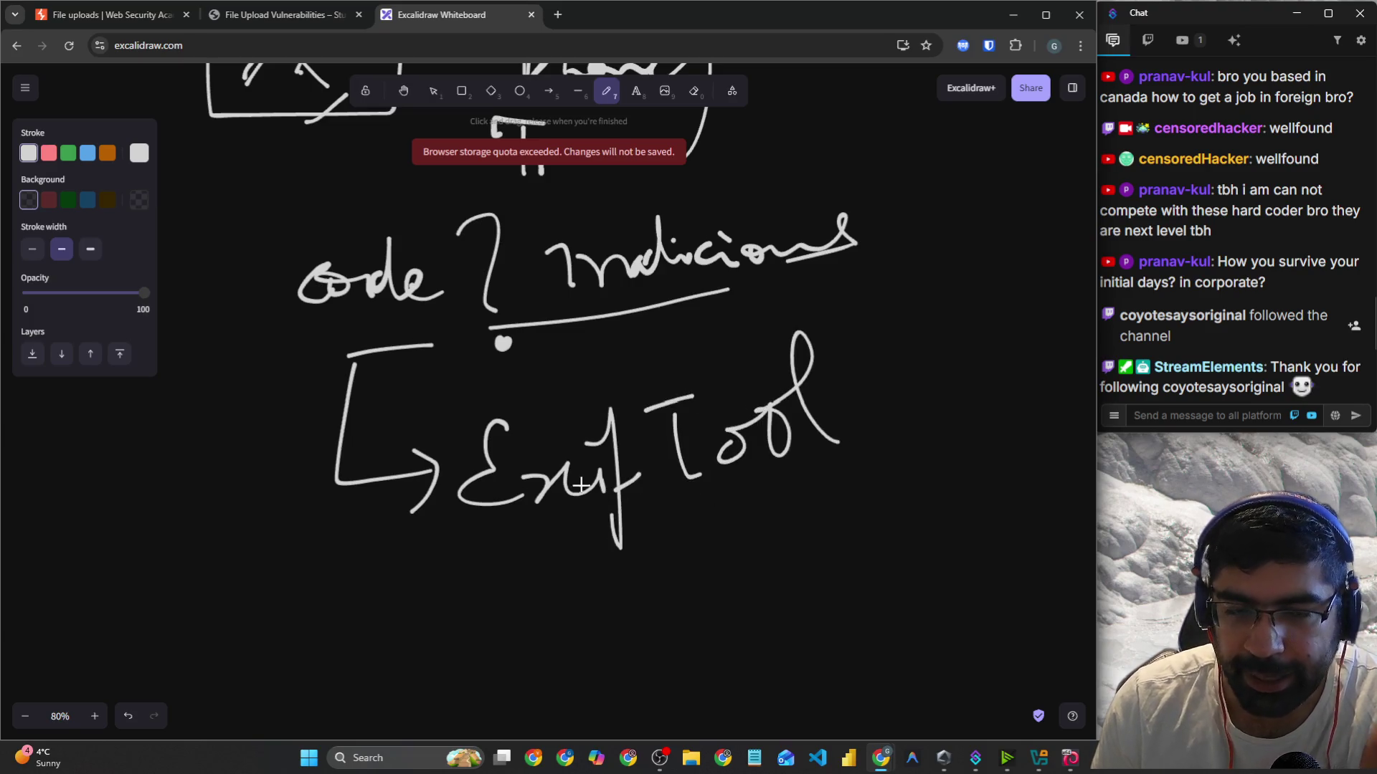
left_click(66, 20)
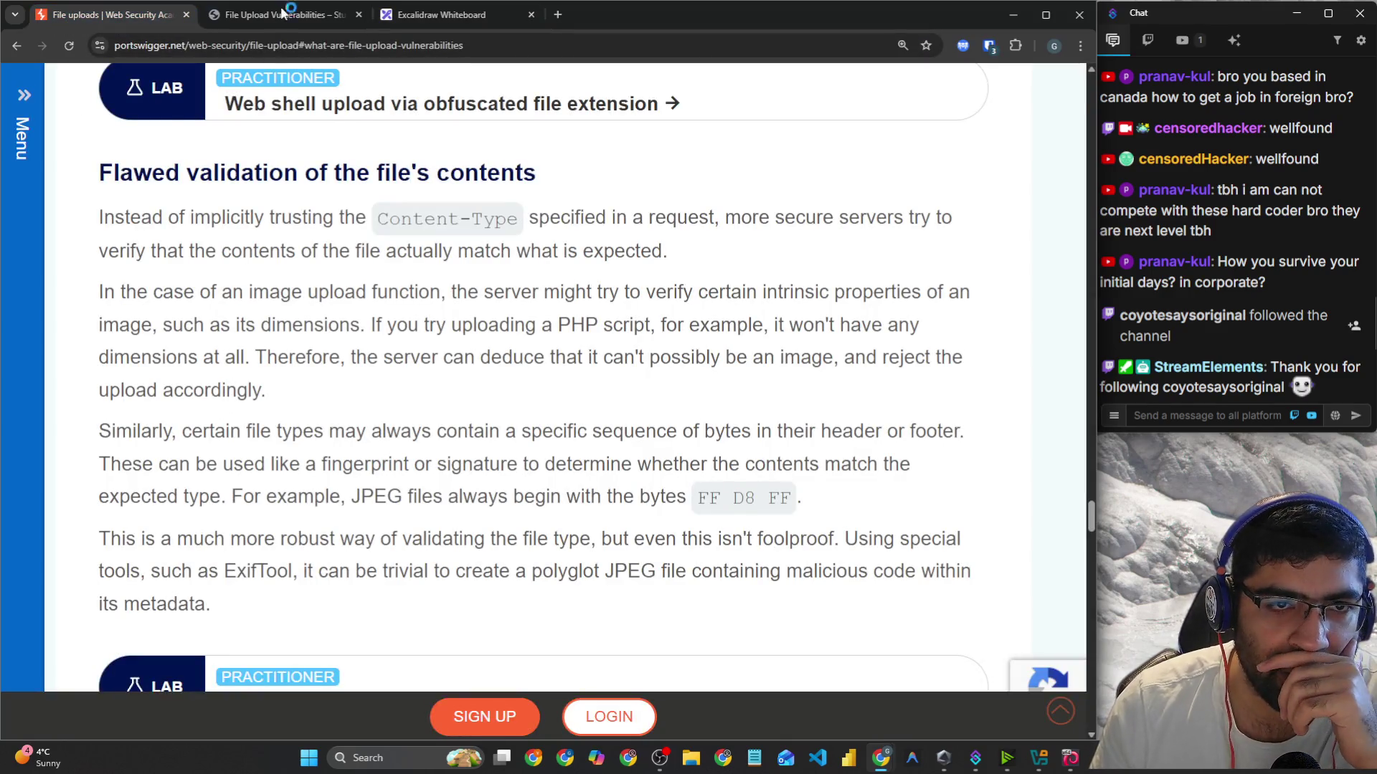
Step: In the study notes, mark the basic-checks, validation-logic, metadata-code and ExifTool sentences
left_click(286, 14)
left_click(237, 352)
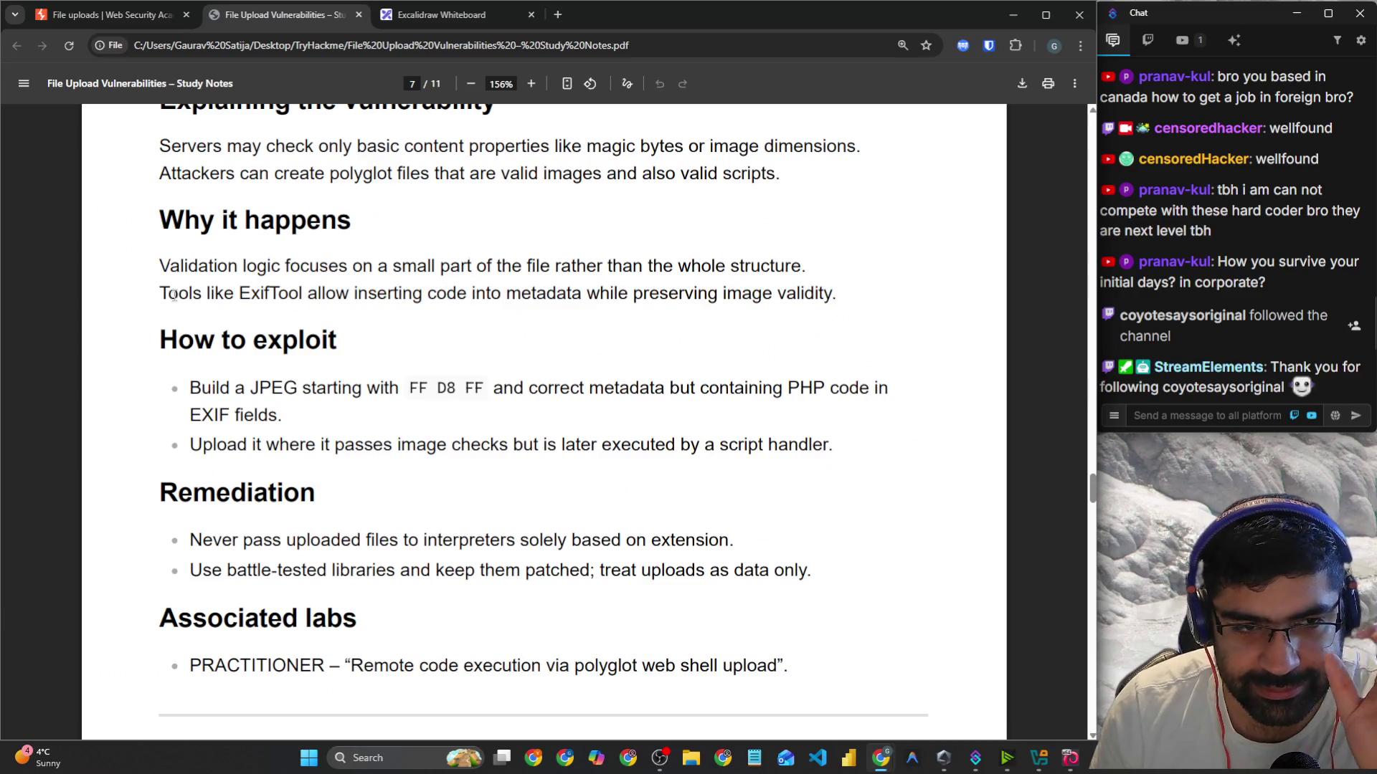
left_click_drag(155, 152, 869, 152)
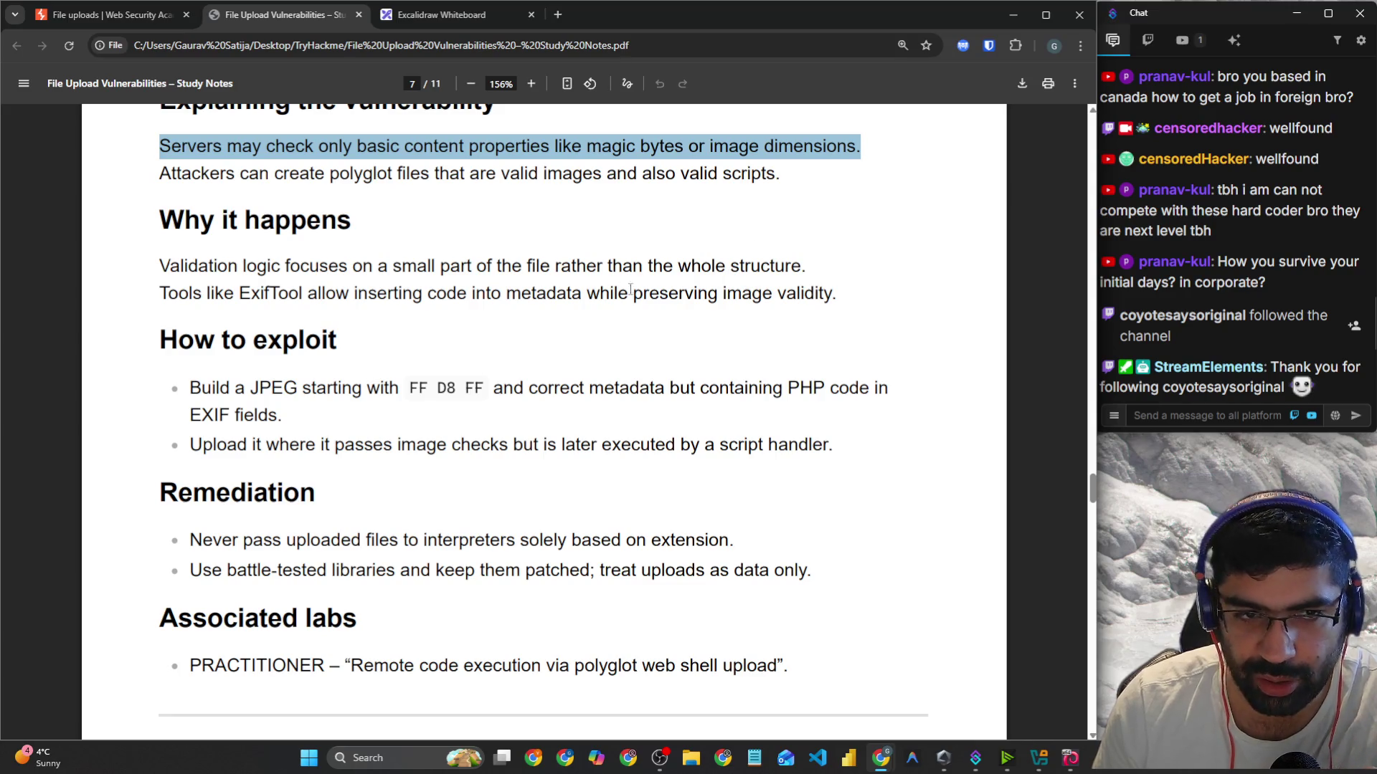
left_click_drag(160, 267, 648, 266)
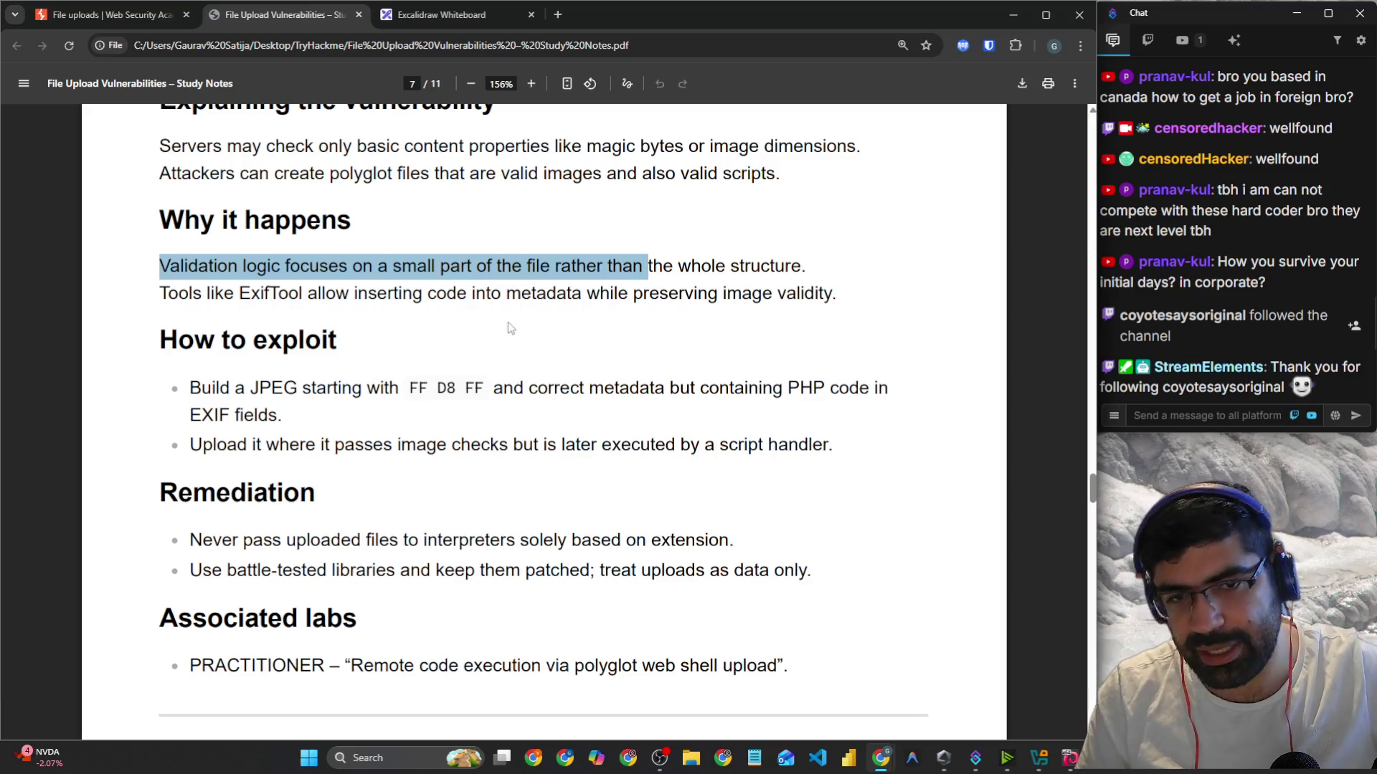
left_click_drag(428, 294, 653, 298)
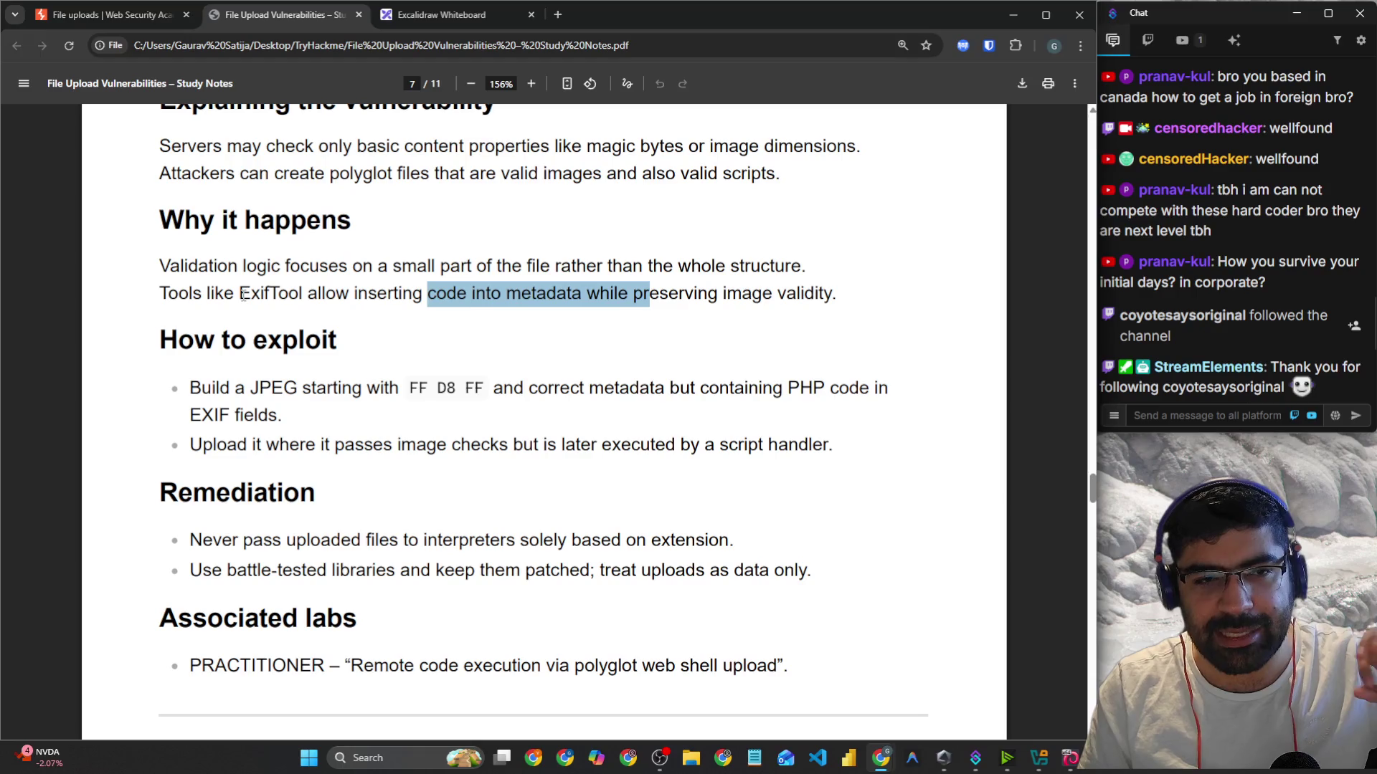
left_click_drag(241, 295, 591, 297)
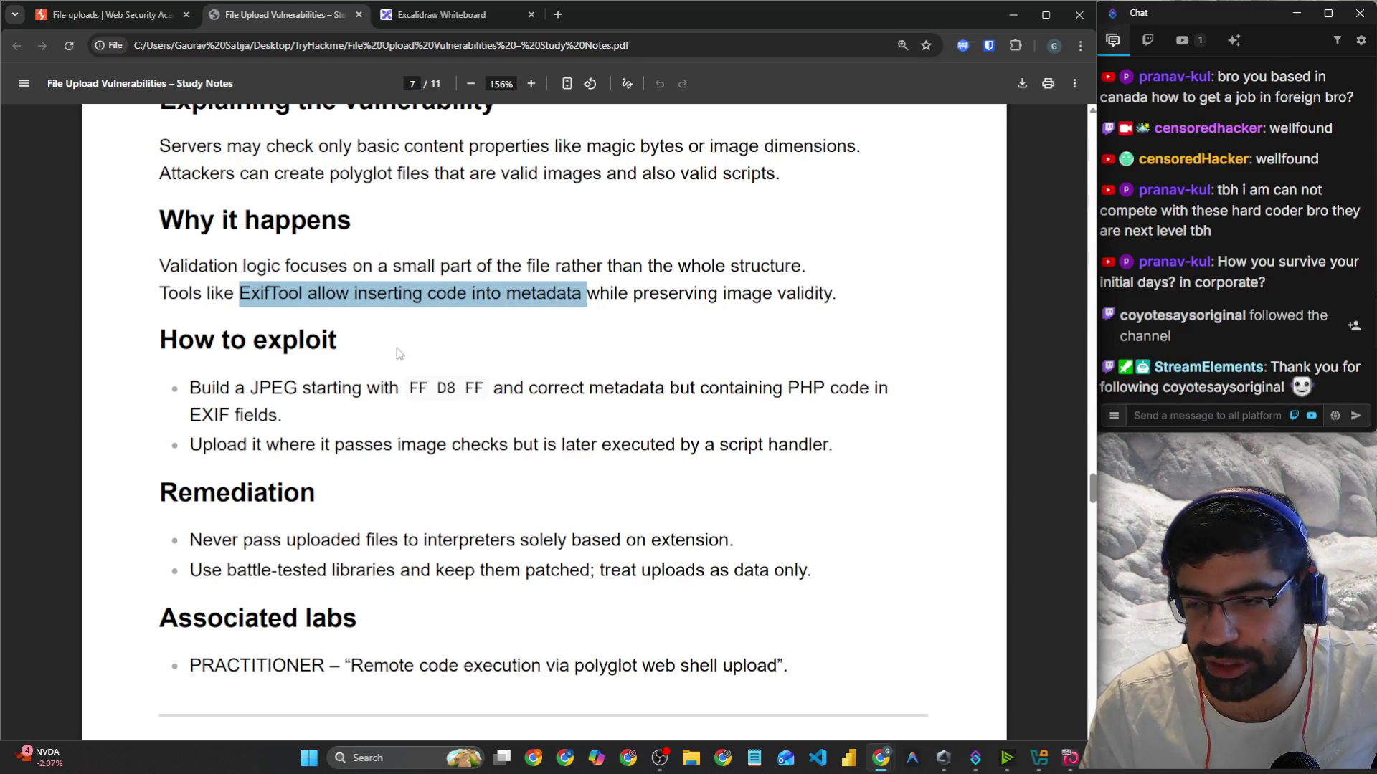
Step: Mark the How to exploit heading, JPEG-building, EXIF fields and upload-and-execute steps
scroll(385, 355, "down", 1)
left_click_drag(159, 279, 350, 284)
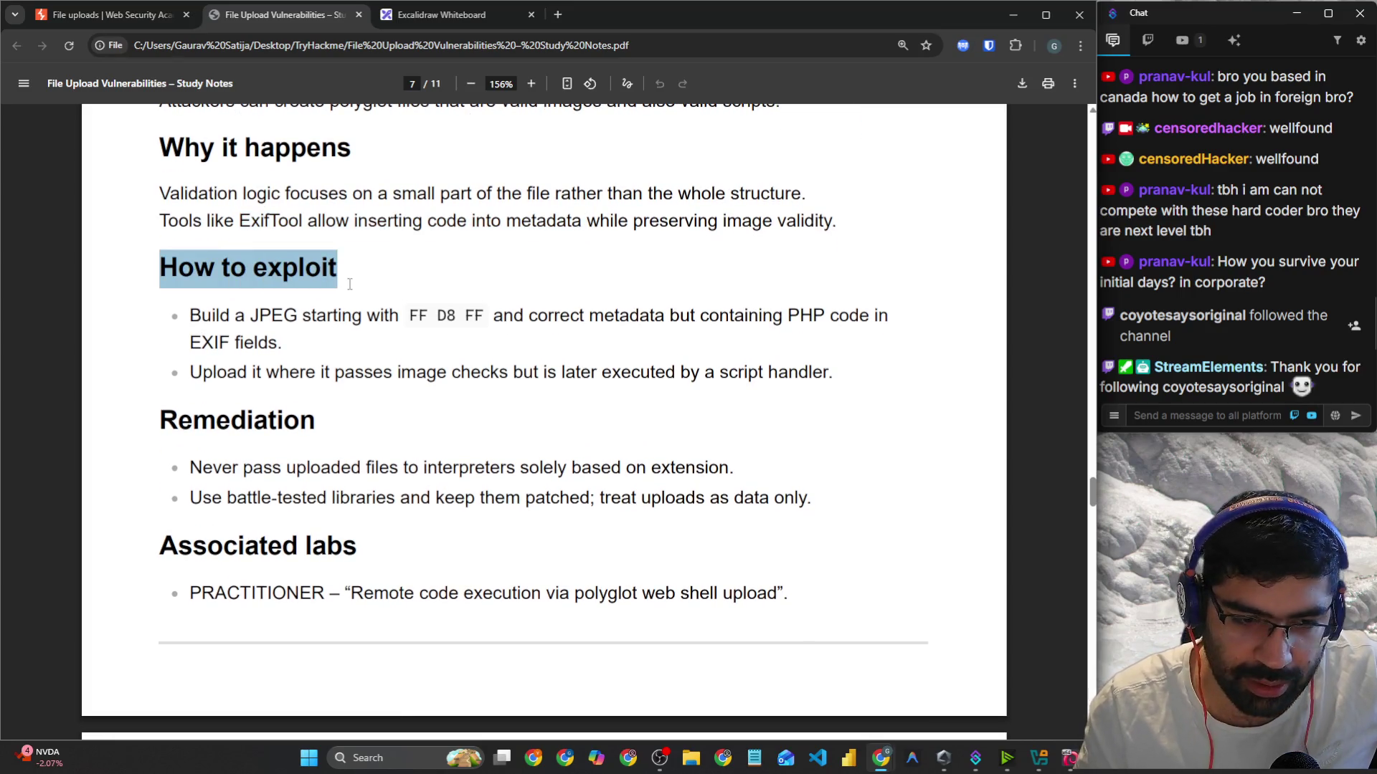
left_click_drag(189, 316, 900, 322)
left_click_drag(191, 342, 277, 342)
scroll(351, 354, "down", 1)
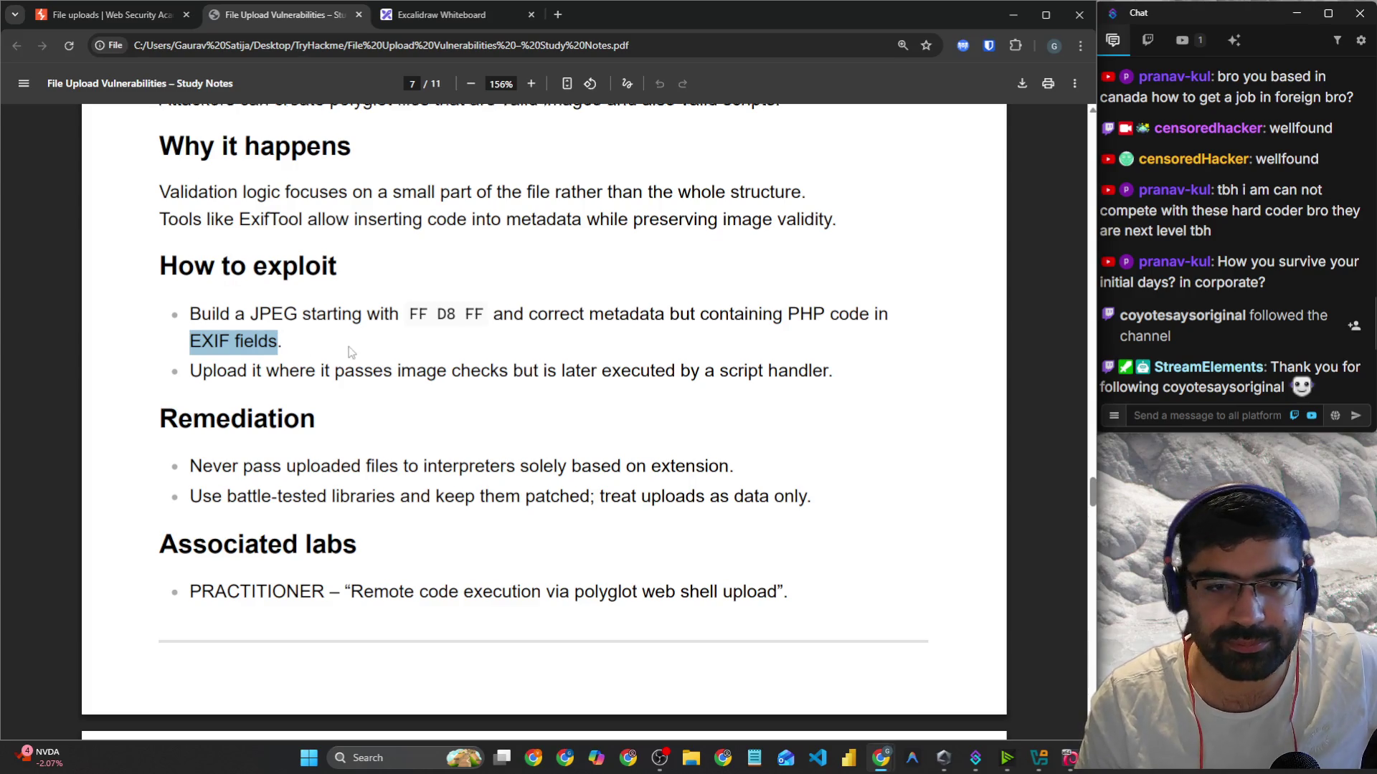
left_click(226, 319)
left_click_drag(191, 301, 843, 310)
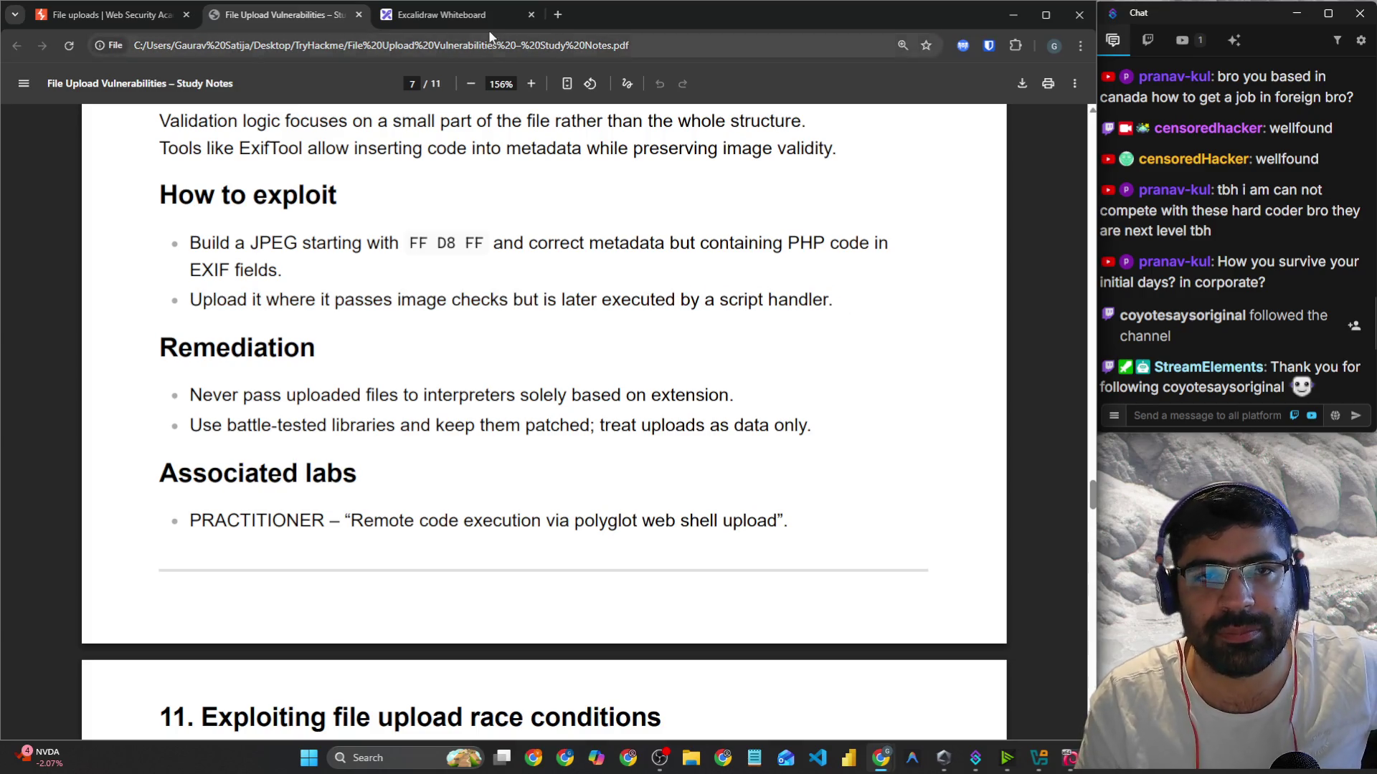
key("ctrl+Tab")
Step: Sketch a file box with an arrow to Server, then a down arrow to Security
scroll(502, 253, "up", 5)
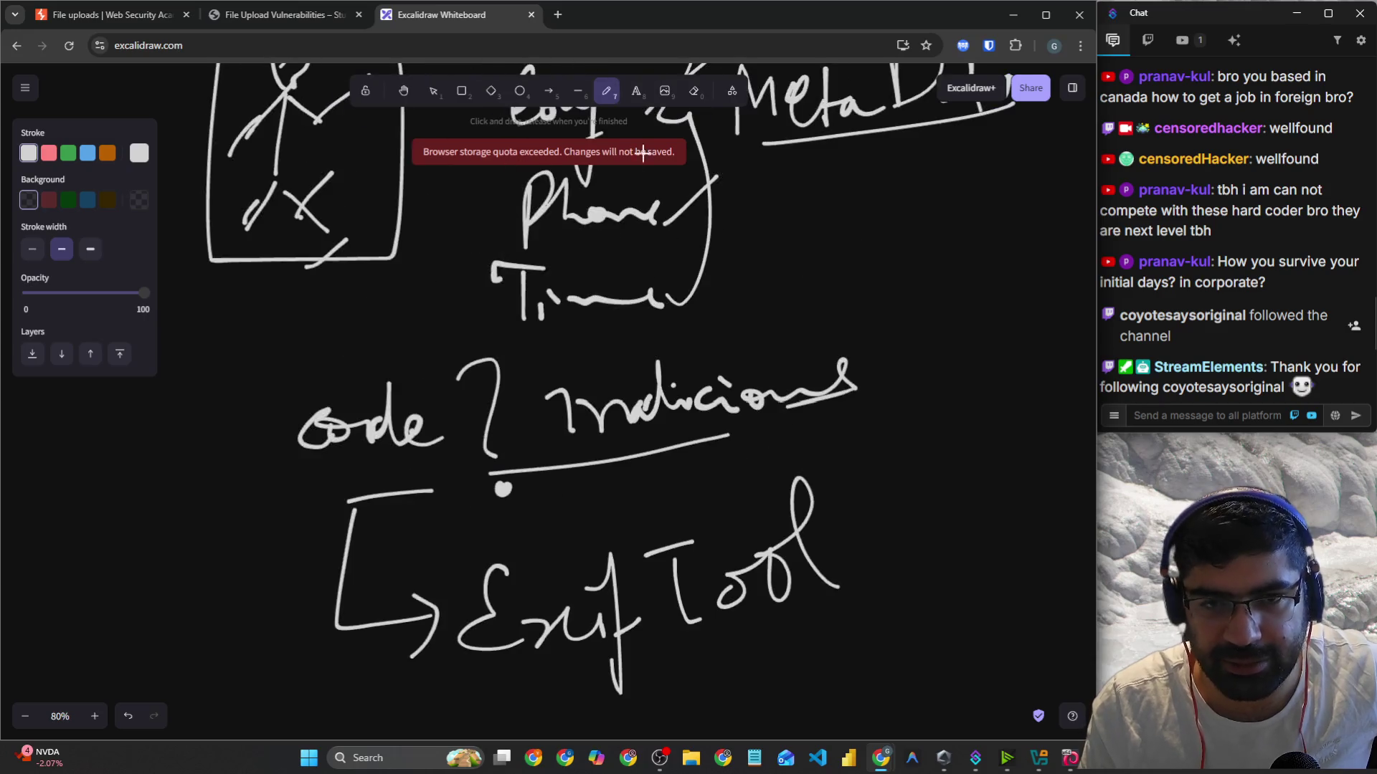
scroll(572, 399, "down", 6)
left_click_drag(306, 409, 306, 474)
left_click_drag(304, 363, 322, 461)
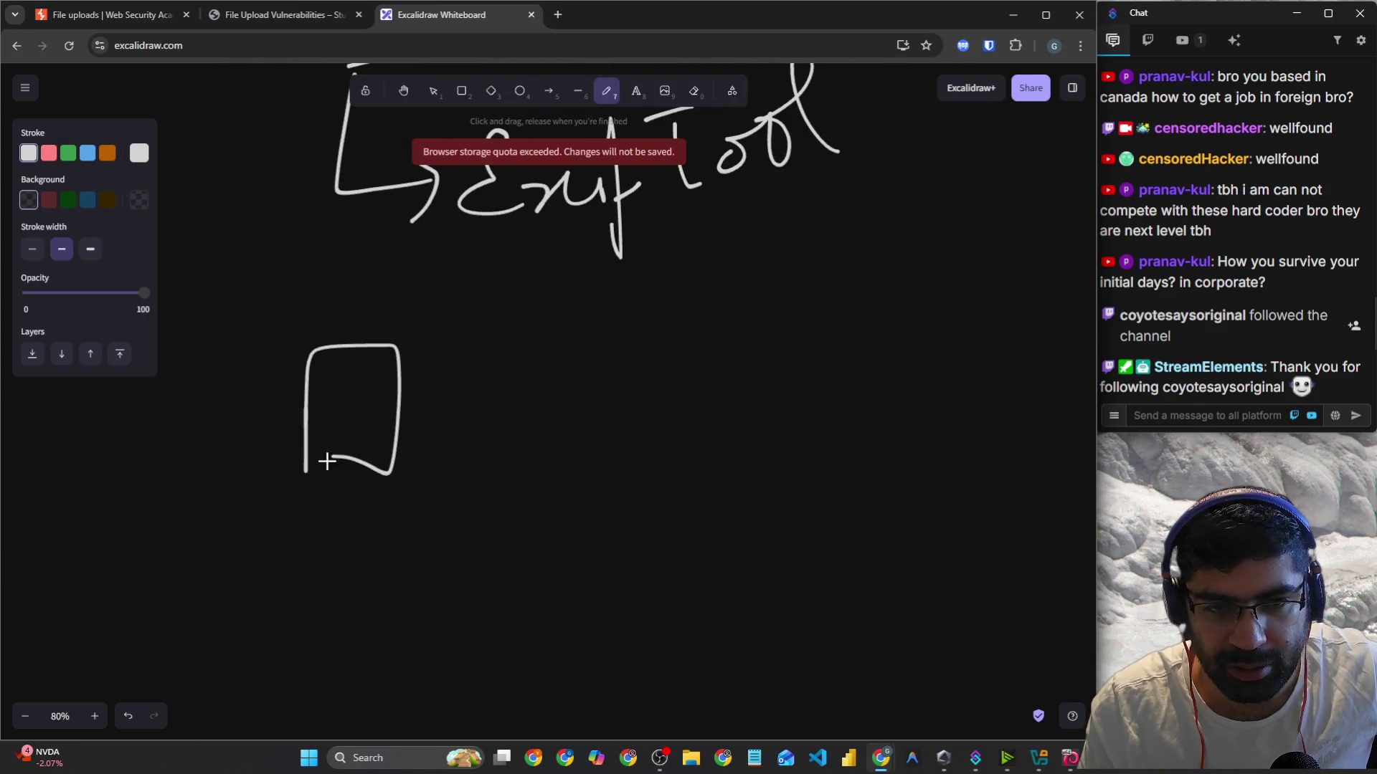
mouse_move(404, 391)
left_mouse_down()
mouse_move(549, 371)
mouse_move(534, 387)
left_mouse_up()
mouse_move(624, 319)
left_mouse_down()
mouse_move(609, 391)
mouse_move(707, 347)
mouse_move(784, 364)
mouse_move(787, 326)
left_mouse_up()
mouse_move(796, 344)
left_mouse_down()
mouse_move(825, 337)
mouse_move(873, 358)
left_mouse_up()
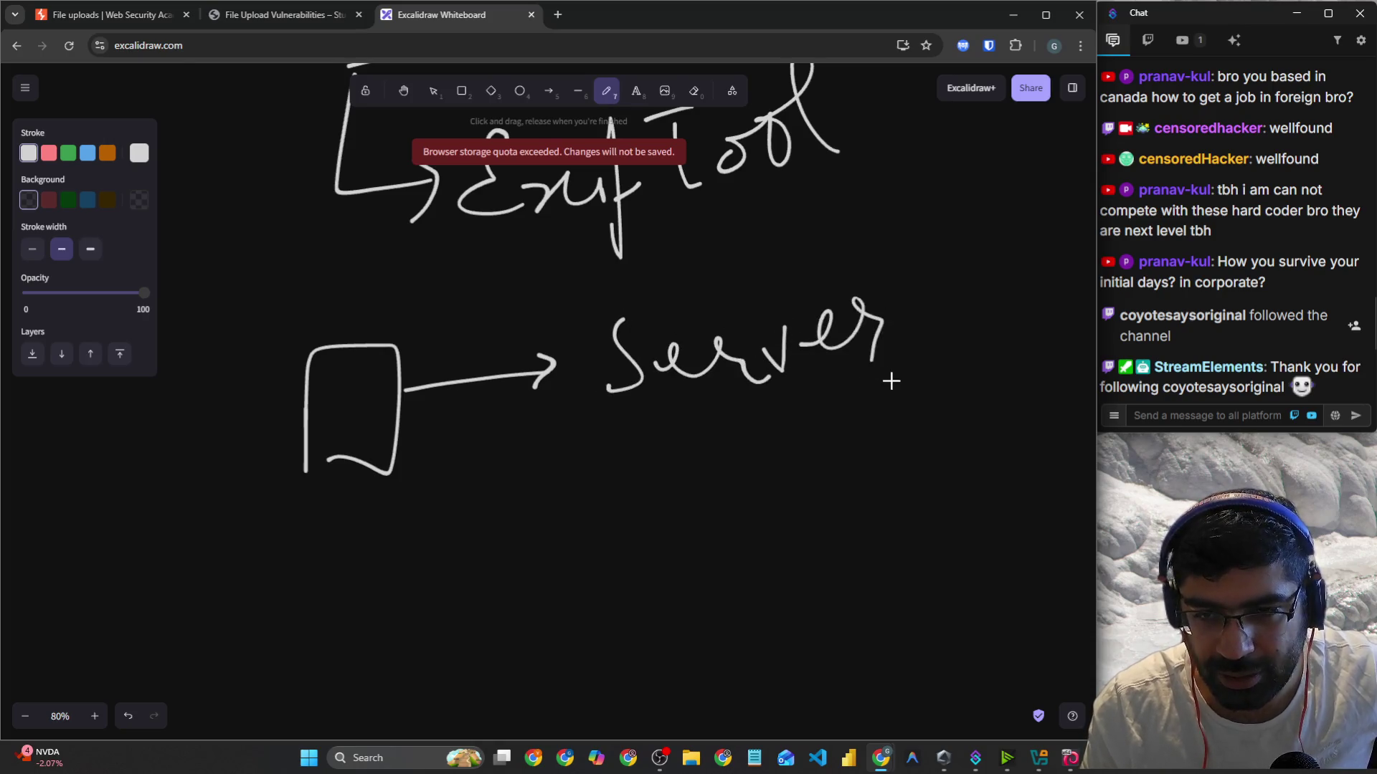
scroll(789, 337, "down", 2)
mouse_move(695, 254)
left_mouse_down()
mouse_move(659, 323)
mouse_move(730, 305)
left_mouse_up()
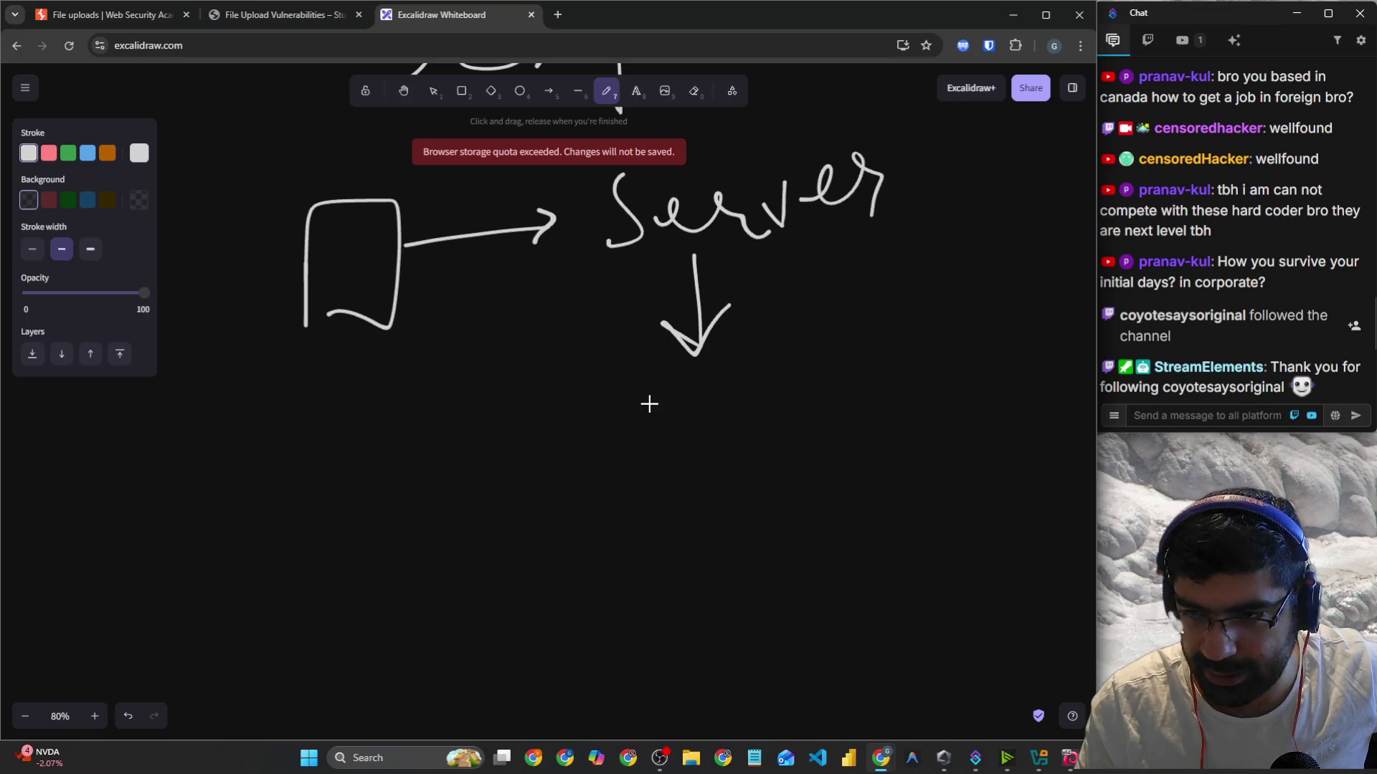
mouse_move(618, 381)
left_mouse_down()
mouse_move(614, 433)
mouse_move(655, 402)
mouse_move(723, 416)
mouse_move(736, 399)
mouse_move(786, 443)
mouse_move(856, 417)
left_mouse_up()
Step: Write a ticked Img below Security, with a down arrow leading to Store
scroll(649, 501, "down", 1)
mouse_move(643, 476)
left_mouse_down()
mouse_move(642, 501)
mouse_move(706, 492)
mouse_move(756, 569)
left_mouse_up()
mouse_move(791, 465)
left_mouse_down()
mouse_move(805, 474)
mouse_move(846, 410)
left_mouse_up()
scroll(828, 509, "down", 1)
scroll(828, 509, "down", 1)
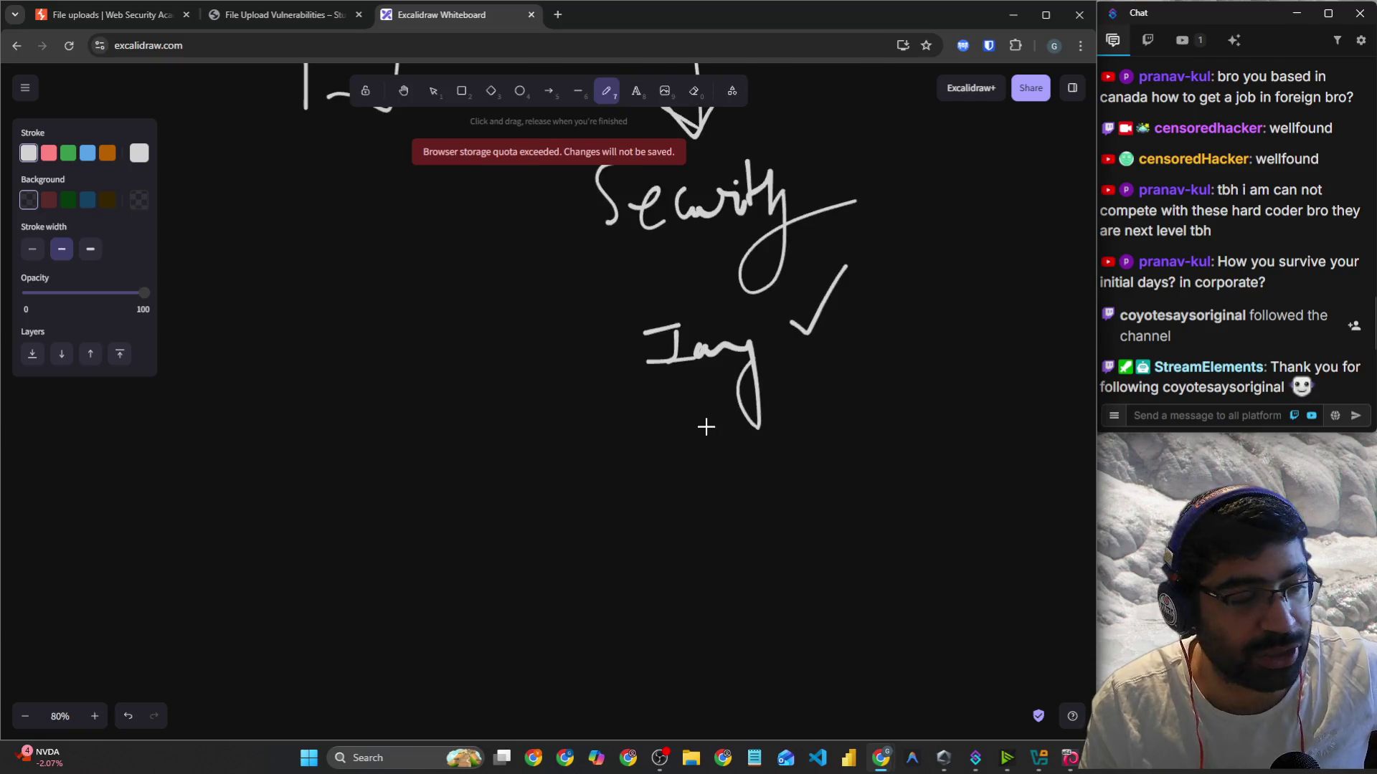
left_click_drag(709, 385, 800, 374)
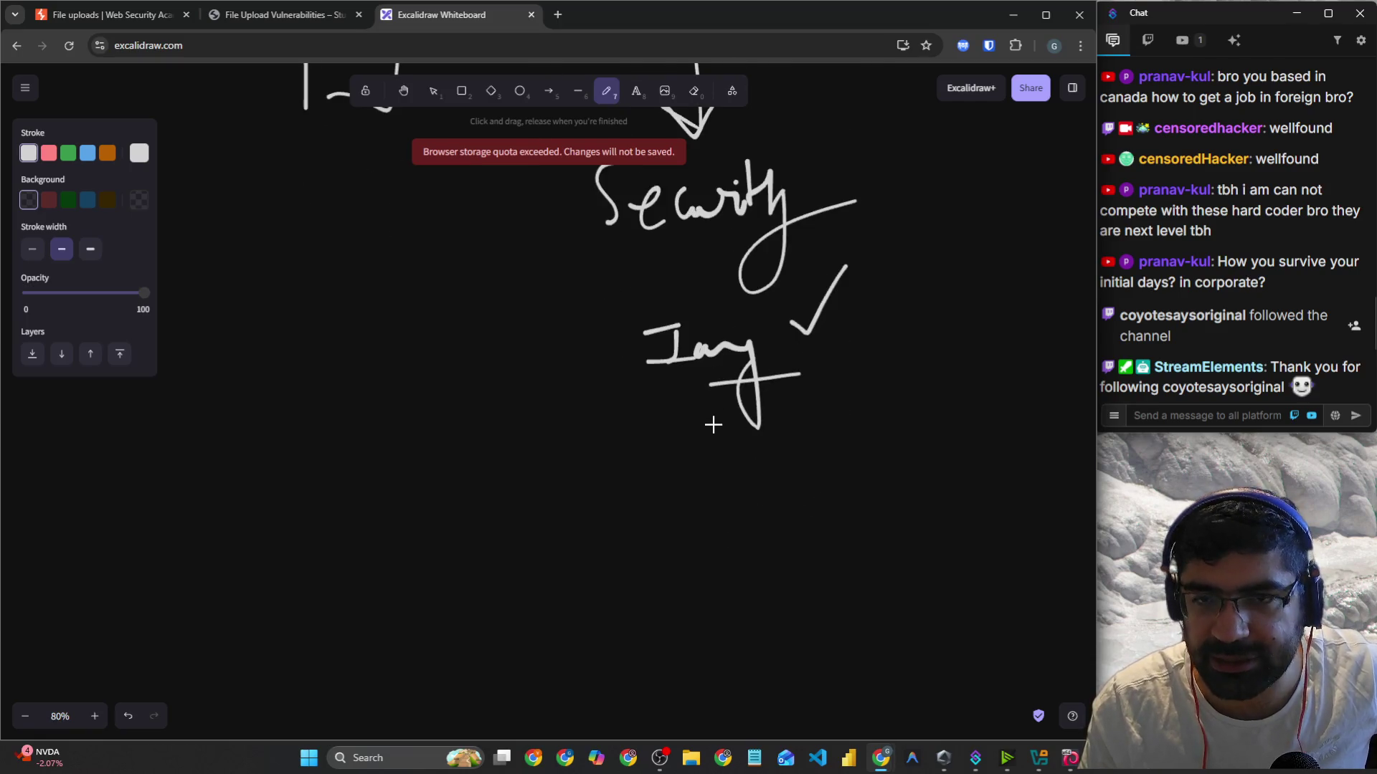
mouse_move(722, 400)
left_mouse_down()
mouse_move(717, 504)
mouse_move(735, 485)
left_mouse_up()
mouse_move(669, 531)
left_mouse_down()
mouse_move(641, 596)
mouse_move(734, 573)
mouse_move(749, 552)
mouse_move(770, 565)
mouse_move(705, 559)
left_mouse_up()
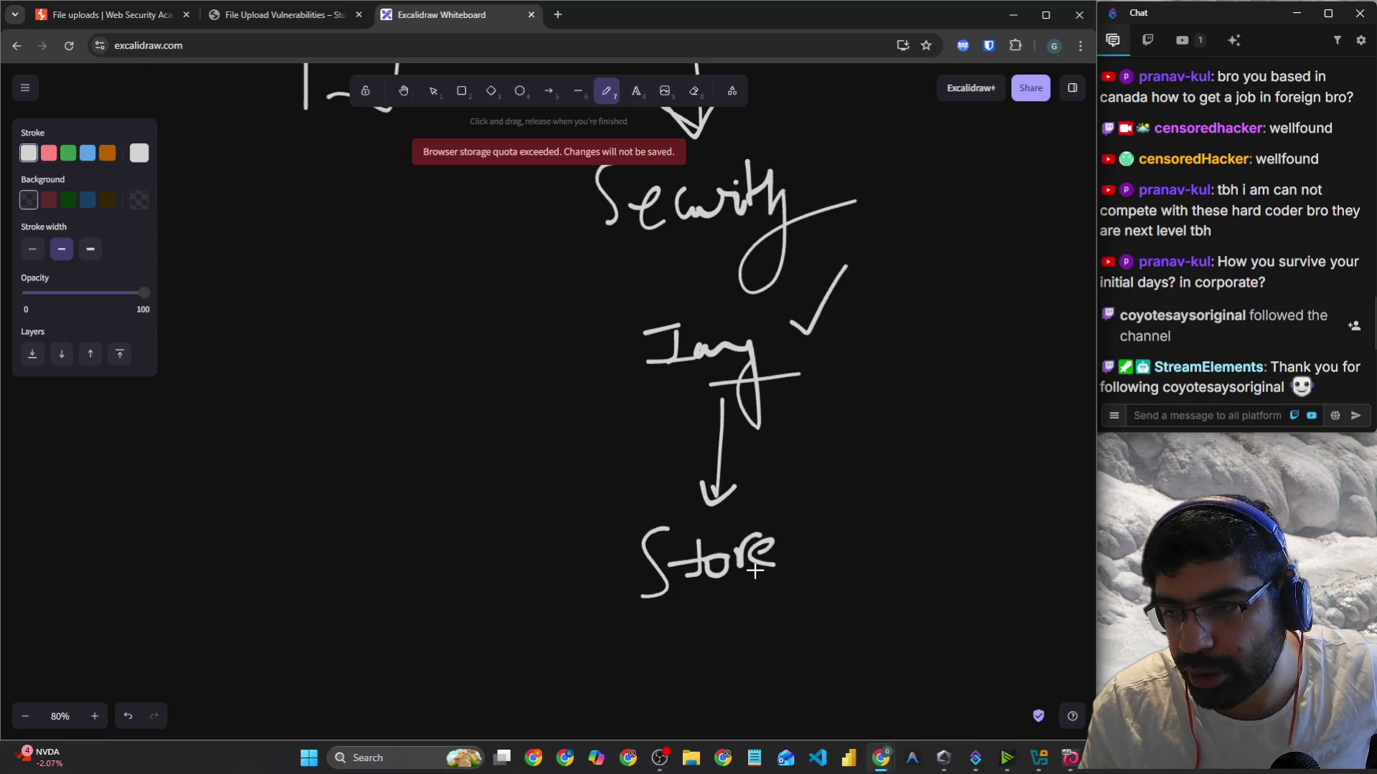
Step: Draw an arrow from Store to an underlined Script and note 'Cod' beside Store
mouse_move(787, 546)
left_mouse_down()
mouse_move(836, 537)
mouse_move(835, 556)
left_mouse_up()
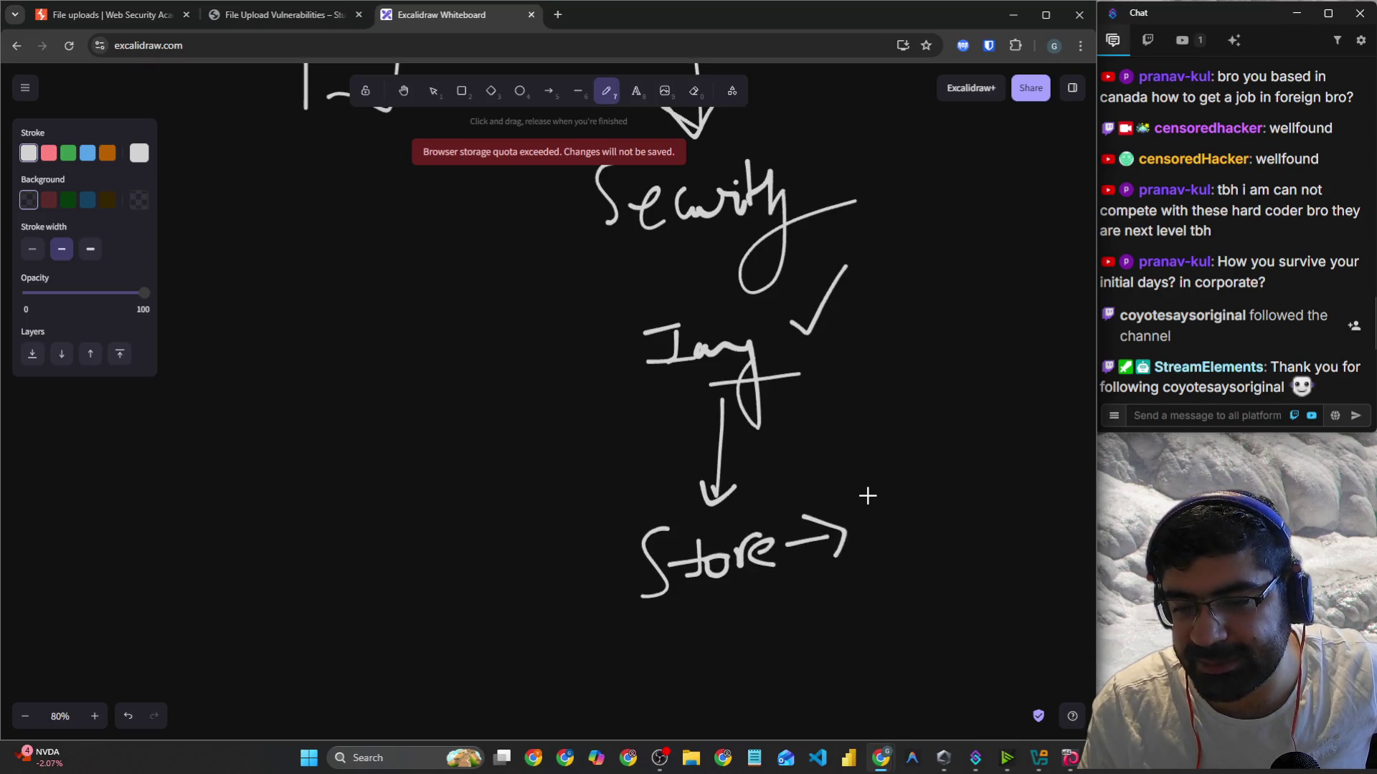
mouse_move(900, 504)
left_mouse_down()
mouse_move(878, 513)
mouse_move(889, 571)
mouse_move(933, 538)
mouse_move(957, 560)
left_mouse_up()
mouse_move(962, 493)
left_mouse_down()
mouse_move(968, 561)
mouse_move(988, 527)
mouse_move(981, 539)
left_mouse_up()
left_click_drag(981, 522, 1006, 513)
left_click_drag(916, 603, 989, 561)
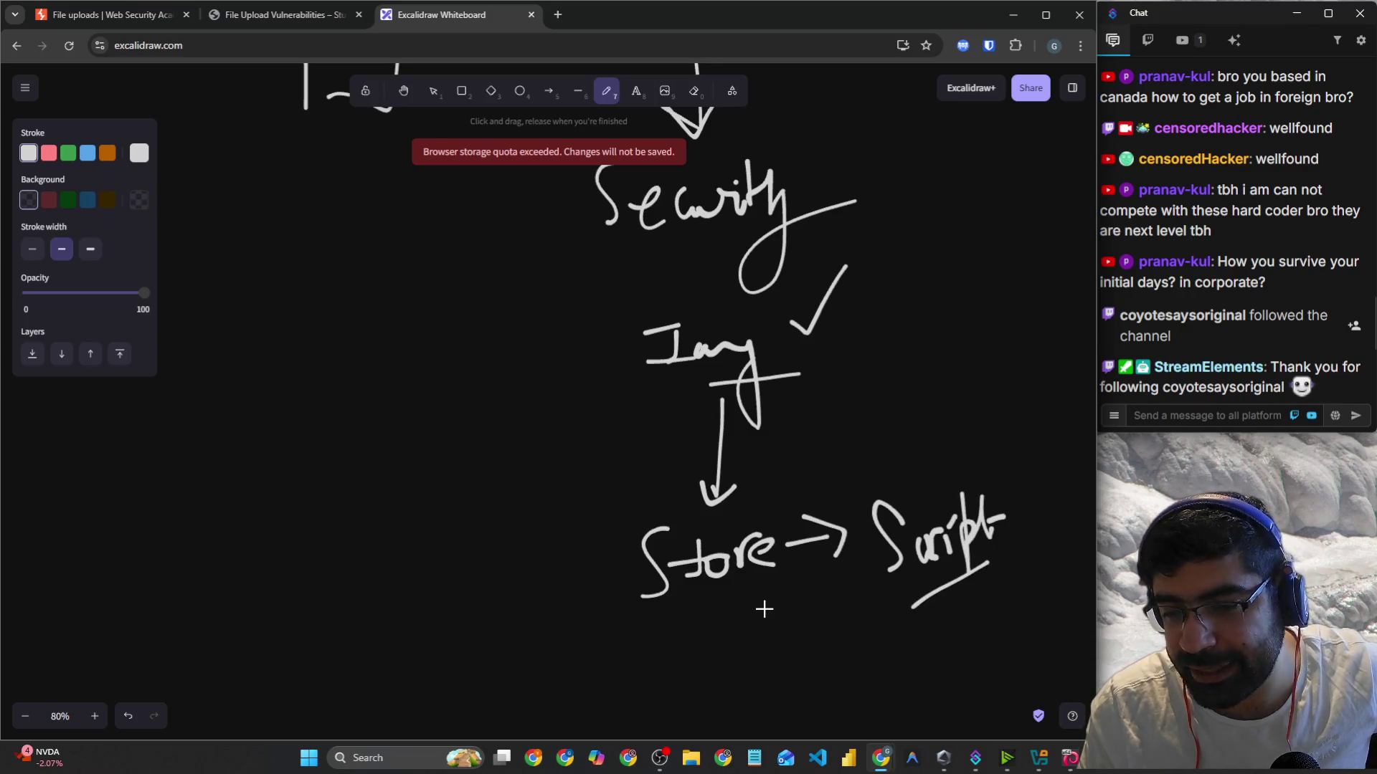
mouse_move(643, 597)
left_mouse_down()
mouse_move(760, 584)
mouse_move(631, 609)
mouse_move(760, 596)
left_mouse_up()
mouse_move(434, 591)
left_mouse_down()
mouse_move(477, 578)
mouse_move(505, 606)
mouse_move(563, 592)
mouse_move(578, 606)
left_mouse_up()
left_click_drag(477, 628, 707, 610)
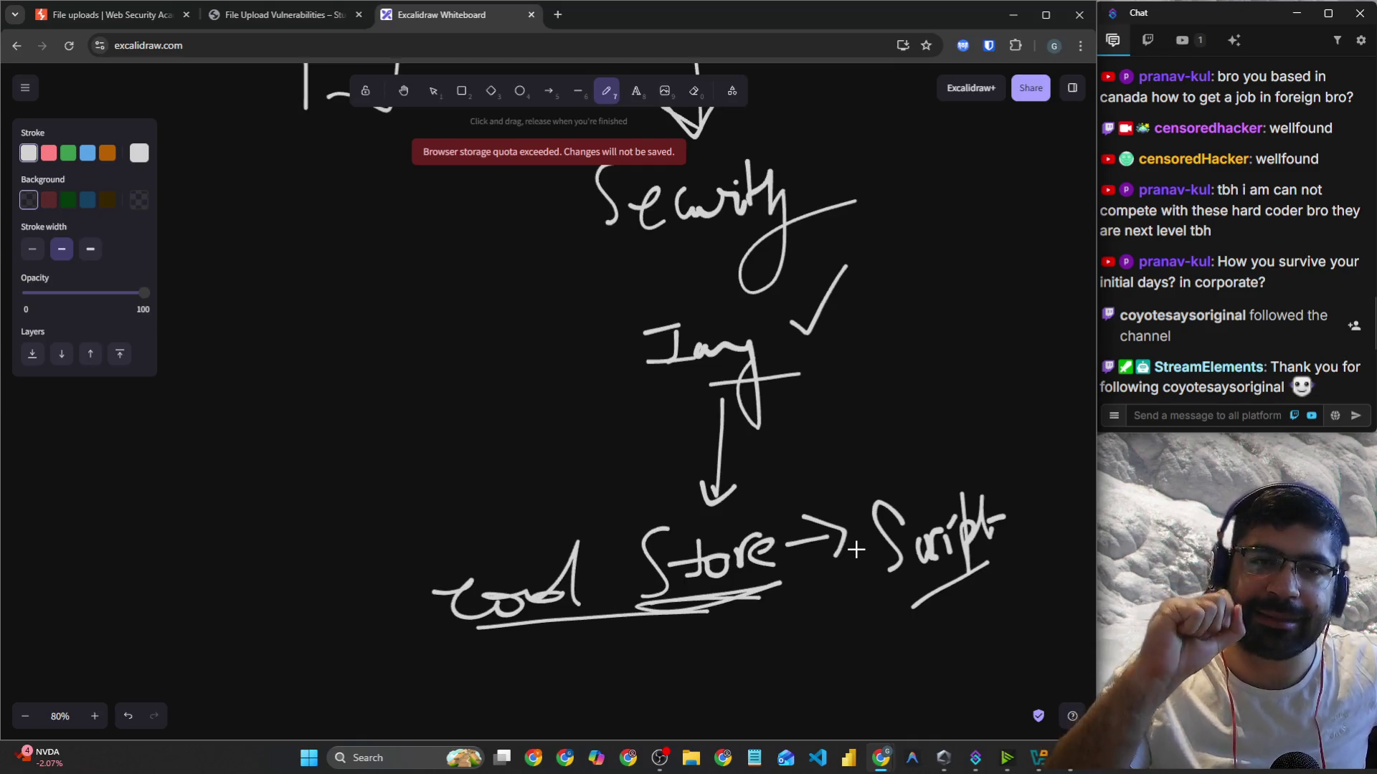
left_click(260, 26)
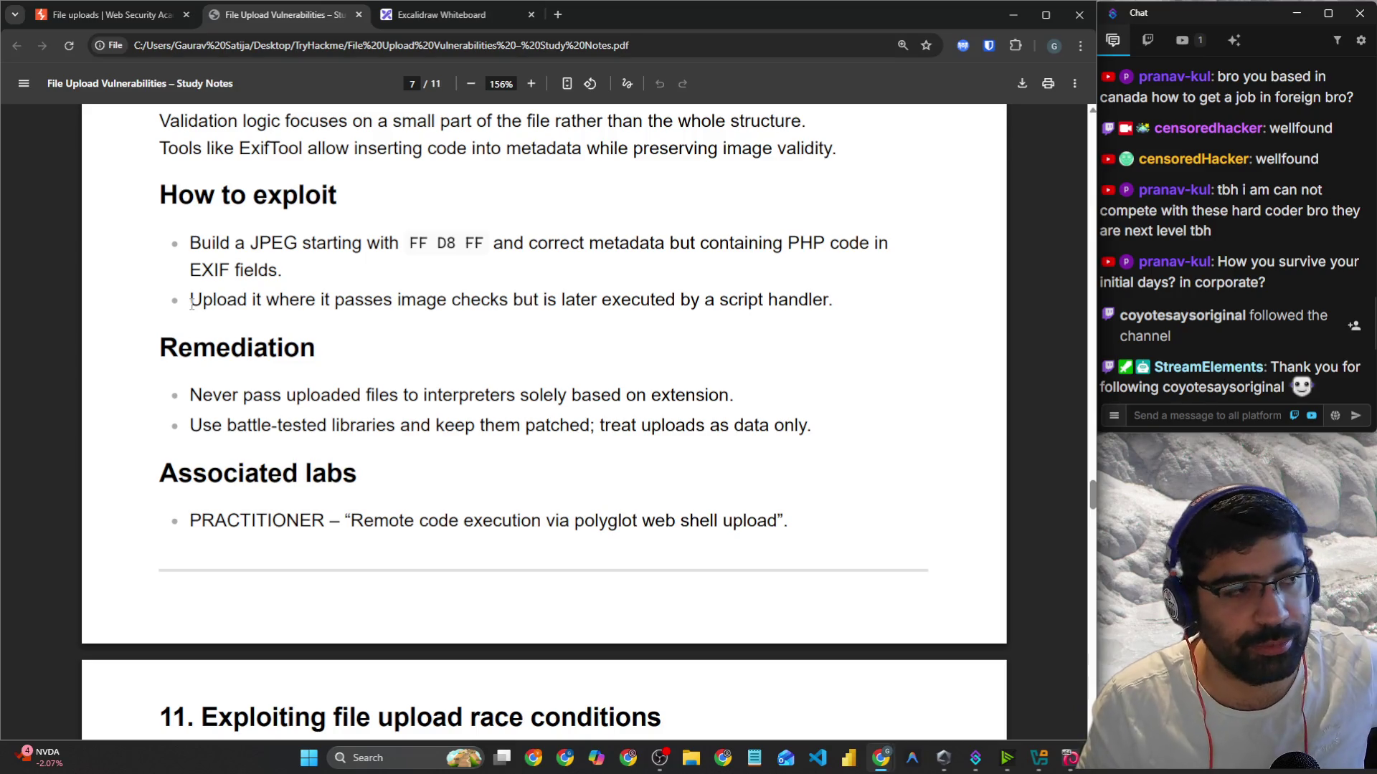
Step: Highlight the upload-and-execute exploit step and both Remediation bullets in the study notes
left_click_drag(191, 301, 825, 301)
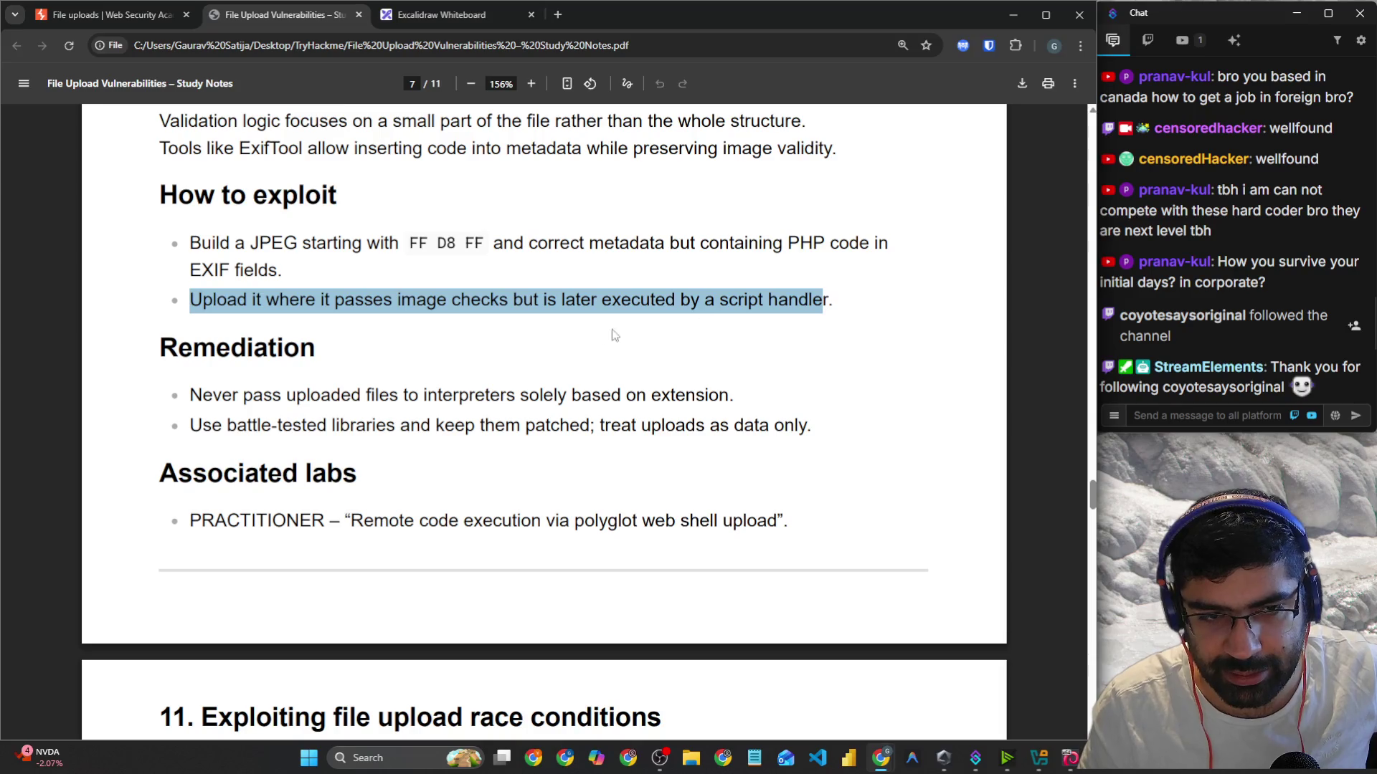
scroll(442, 340, "down", 2)
left_click_drag(202, 250, 539, 251)
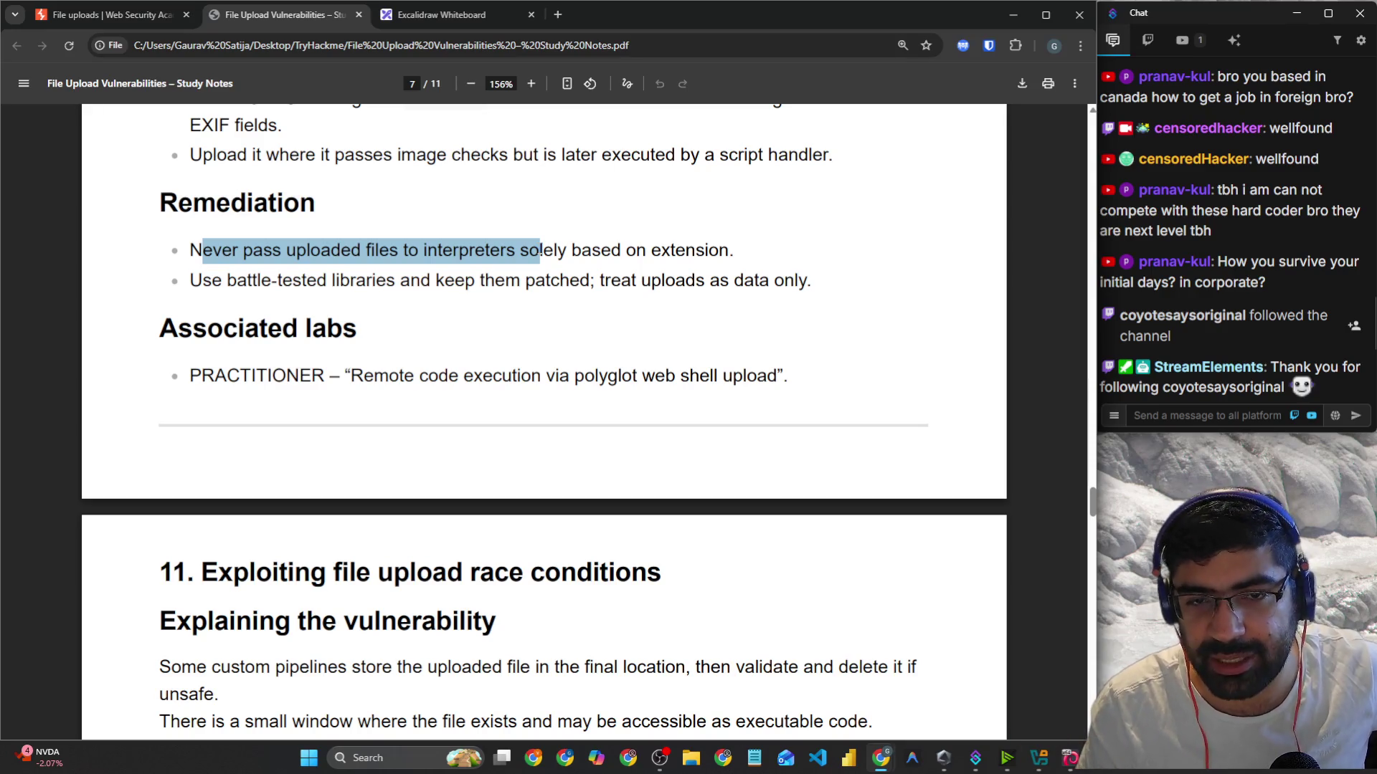
left_click_drag(553, 251, 741, 248)
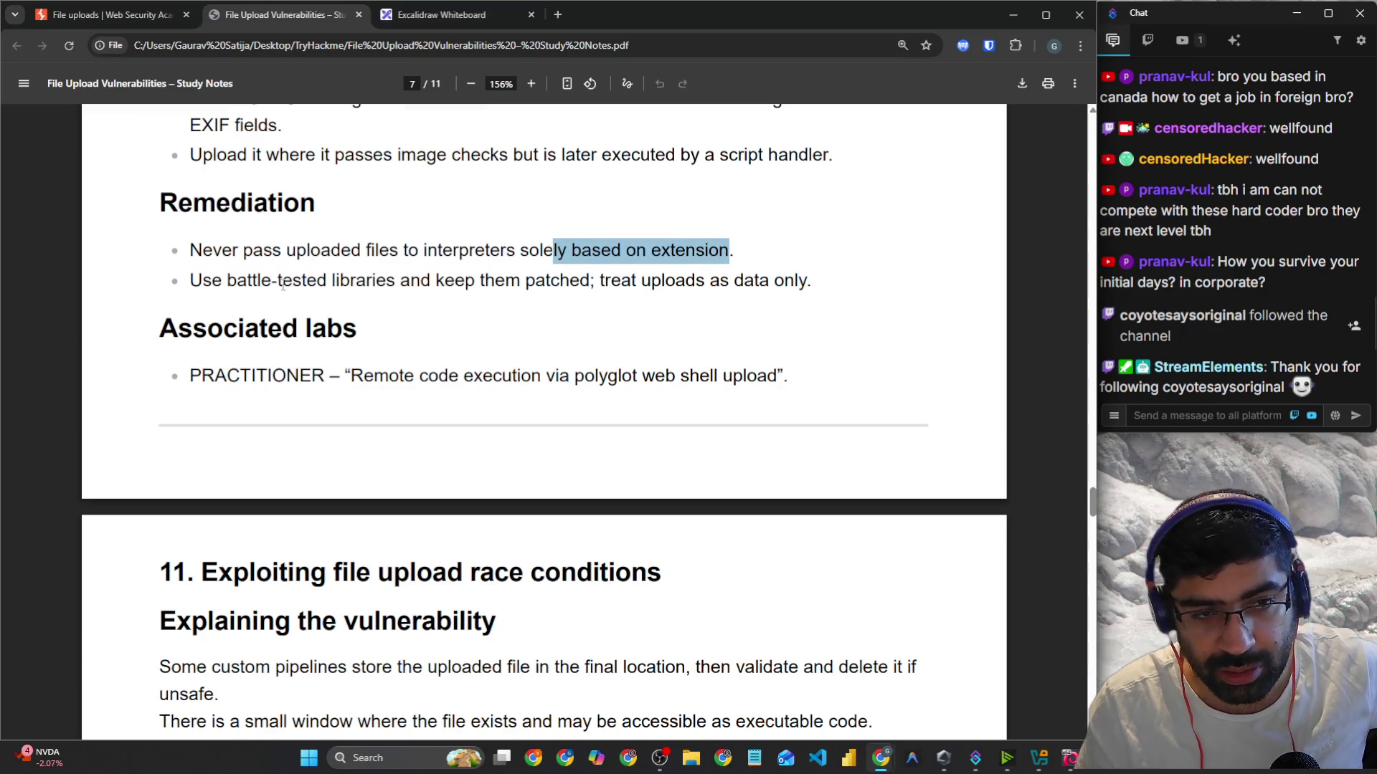
mouse_move(191, 280)
left_mouse_down()
mouse_move(362, 280)
mouse_move(378, 251)
mouse_move(413, 280)
mouse_move(400, 281)
left_mouse_up()
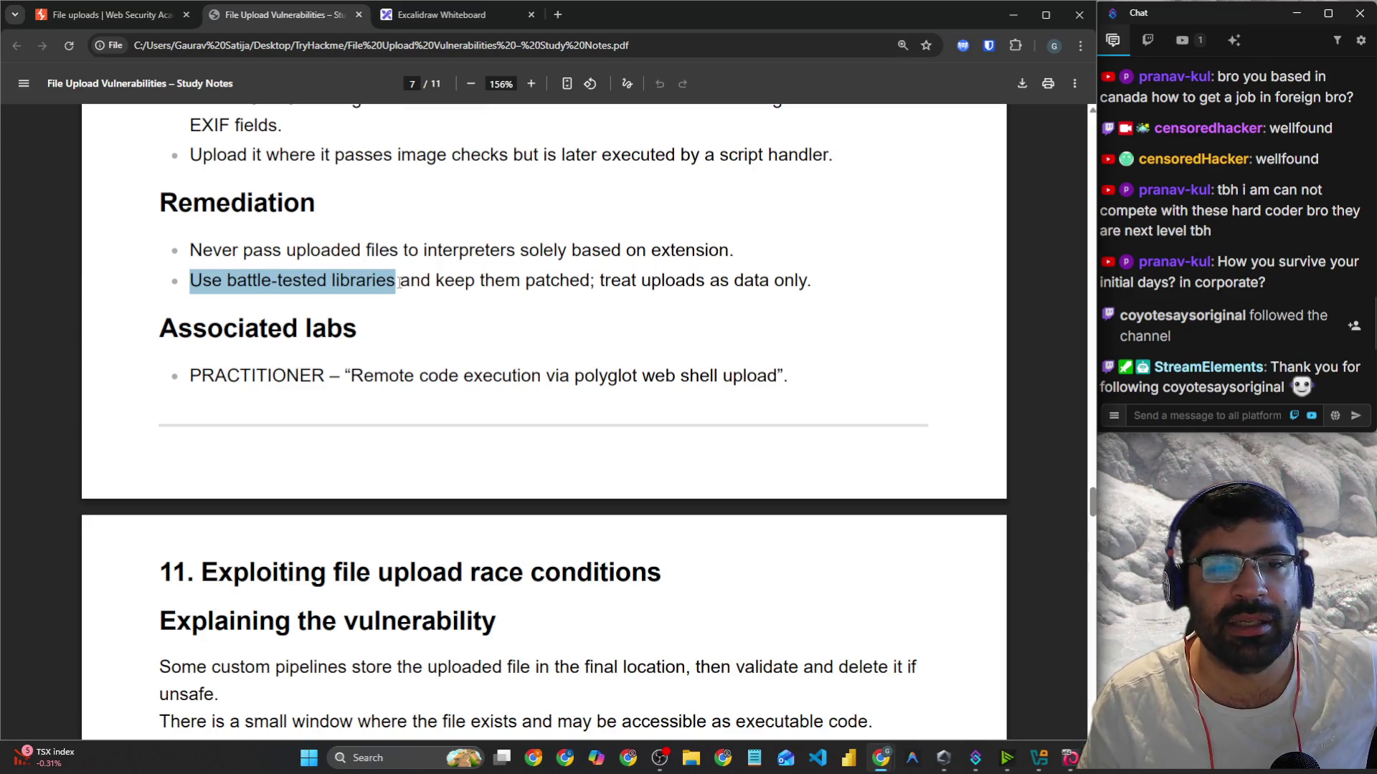
left_click_drag(399, 282, 698, 279)
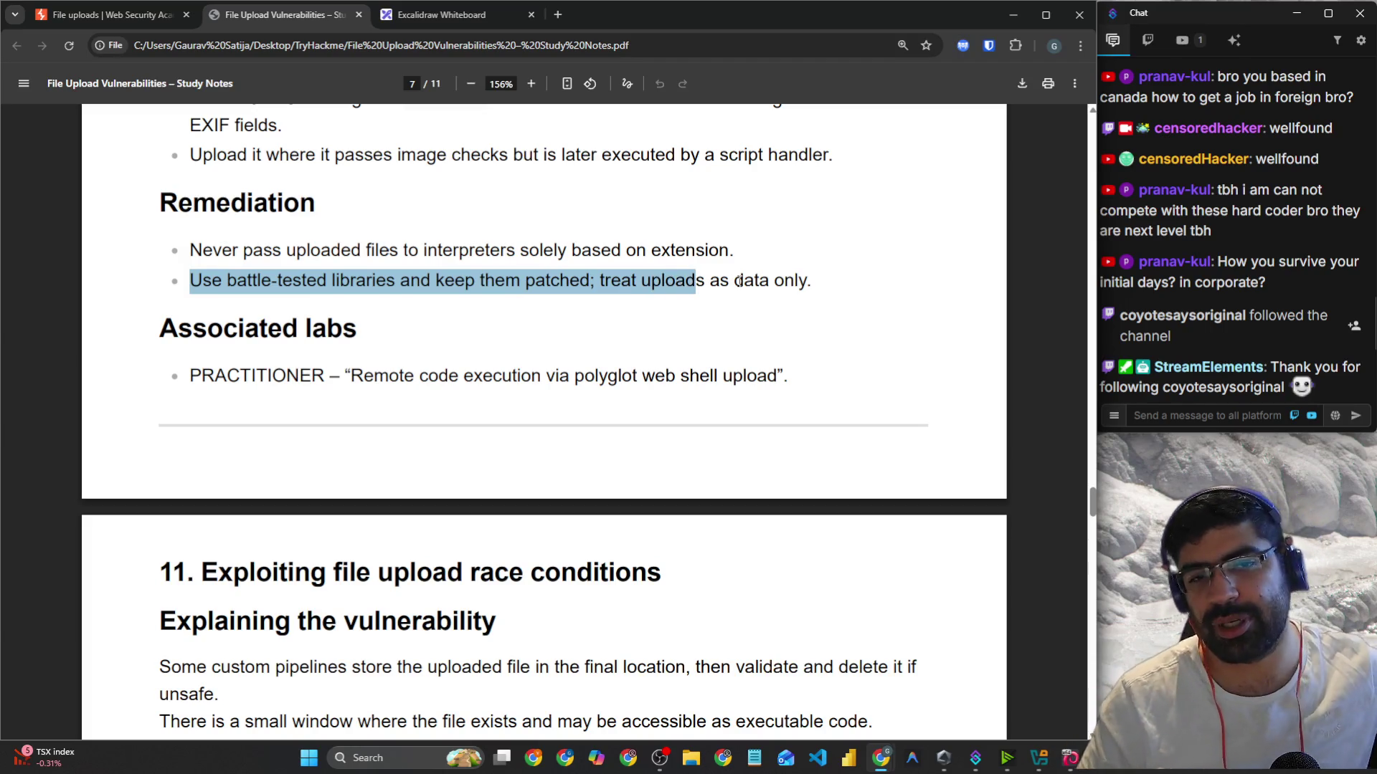
scroll(617, 342, "up", 6)
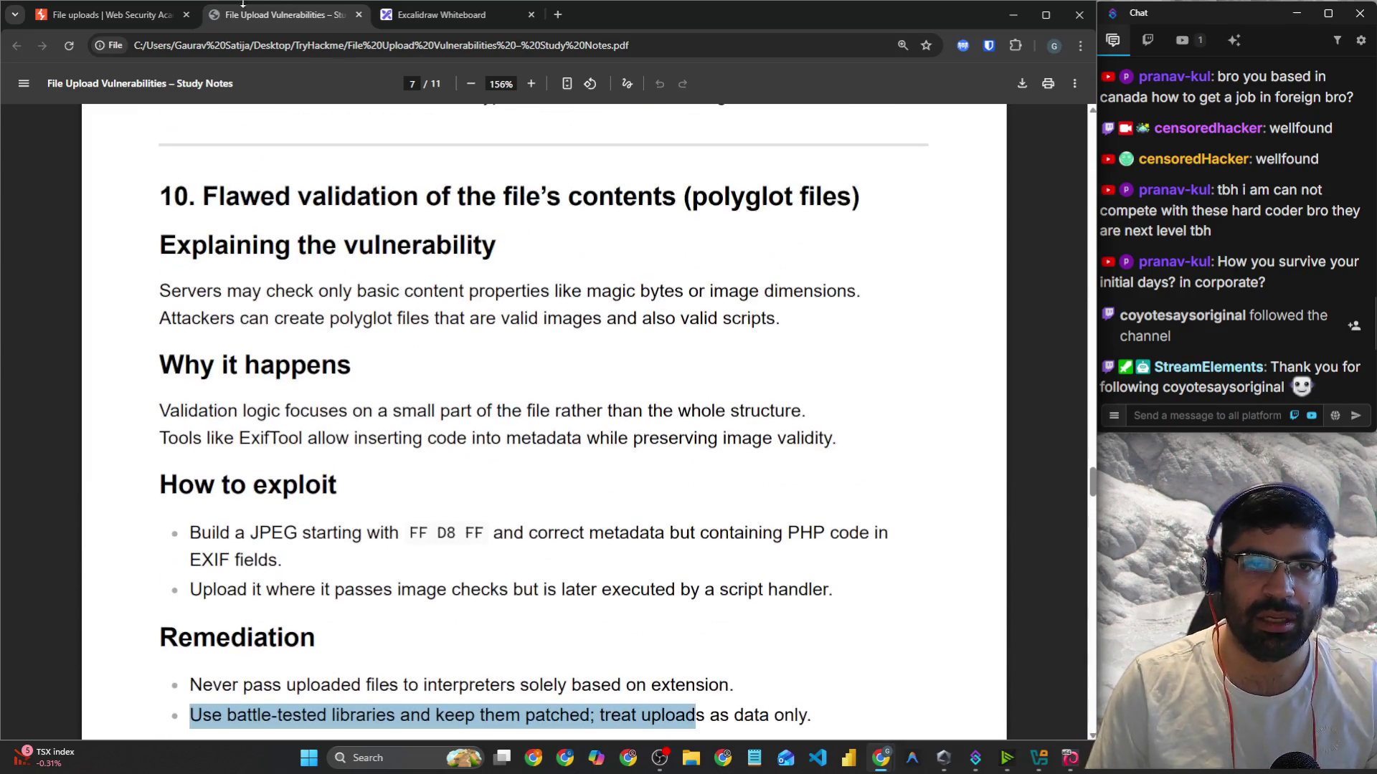
left_click(158, 17)
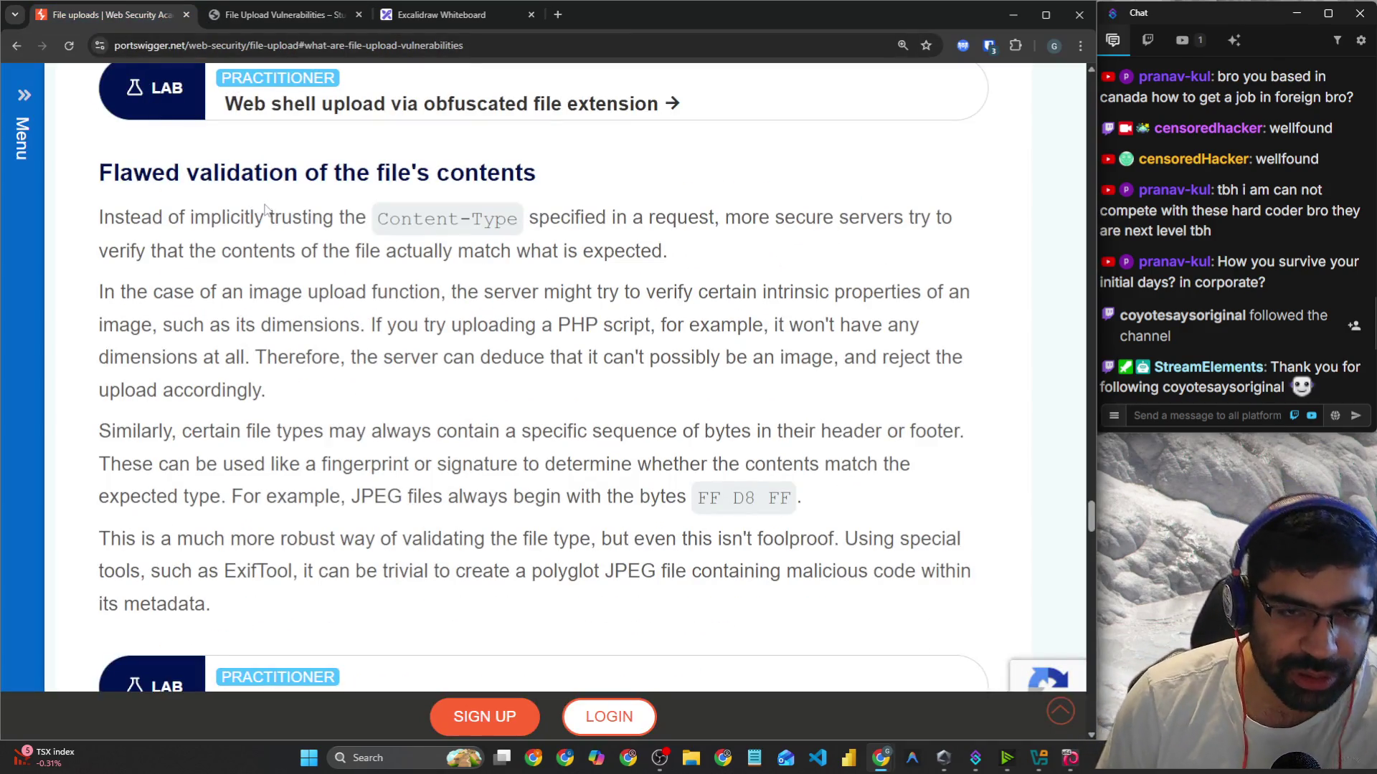
Step: Mark the sentence about trusting Content-Type, then unlock the Kali VM and bring up Burp Suite
left_click_drag(99, 218, 552, 225)
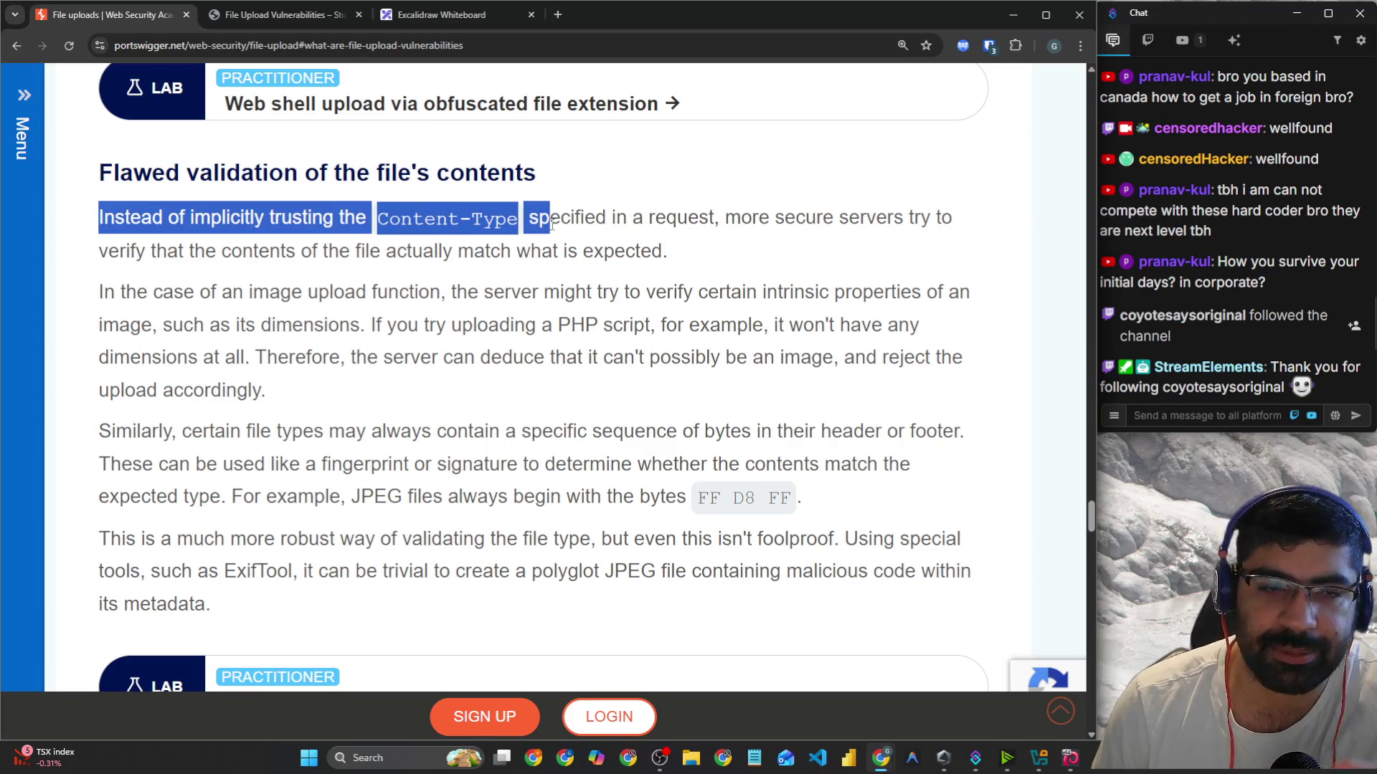
left_click(1068, 761)
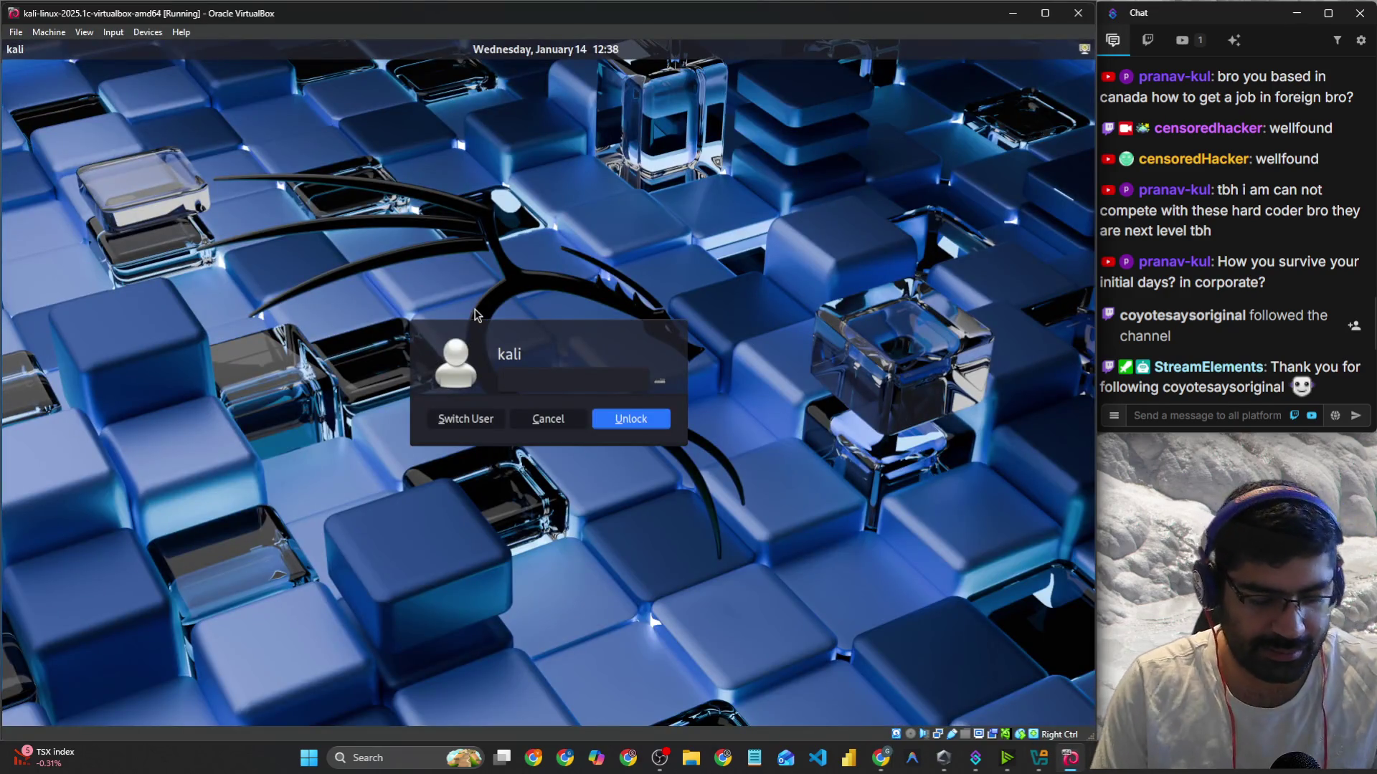
key("Return")
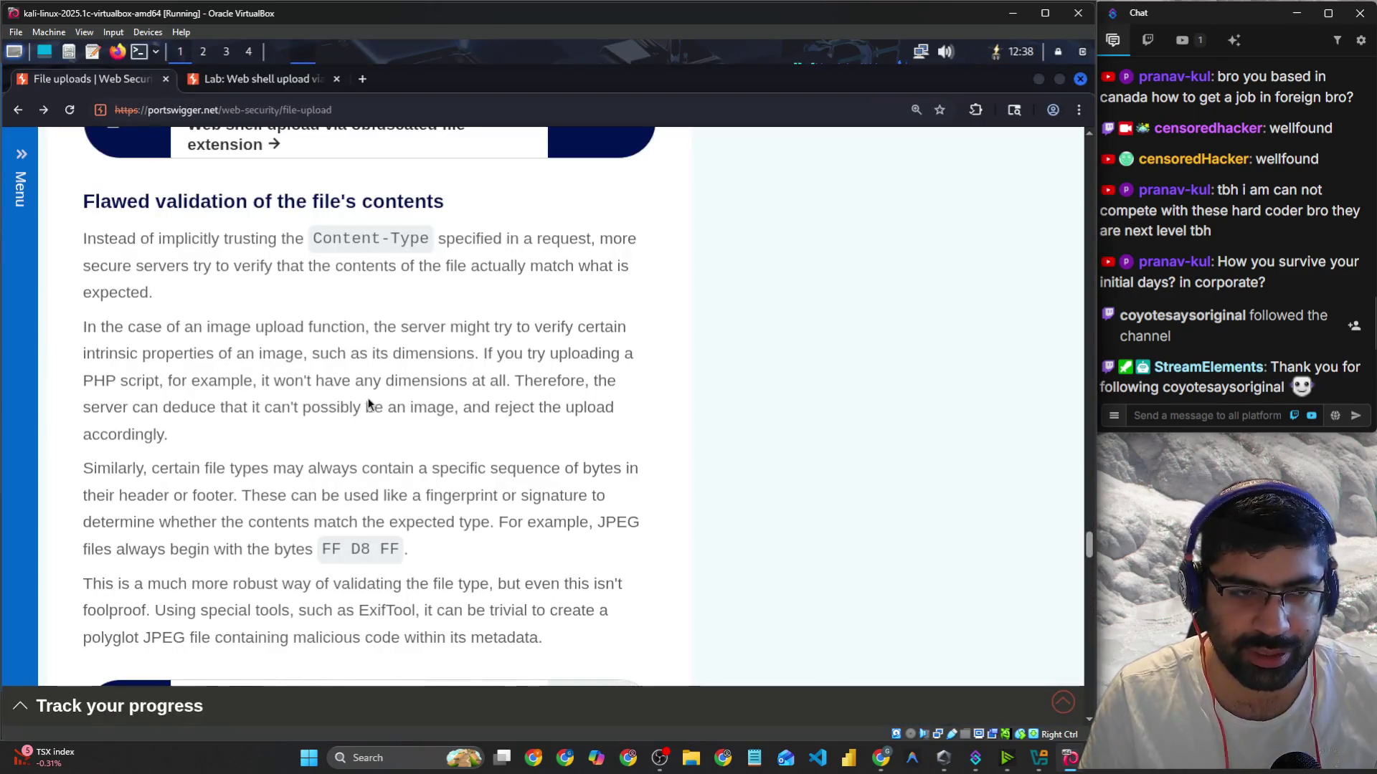
key("alt+Tab")
left_click(752, 371)
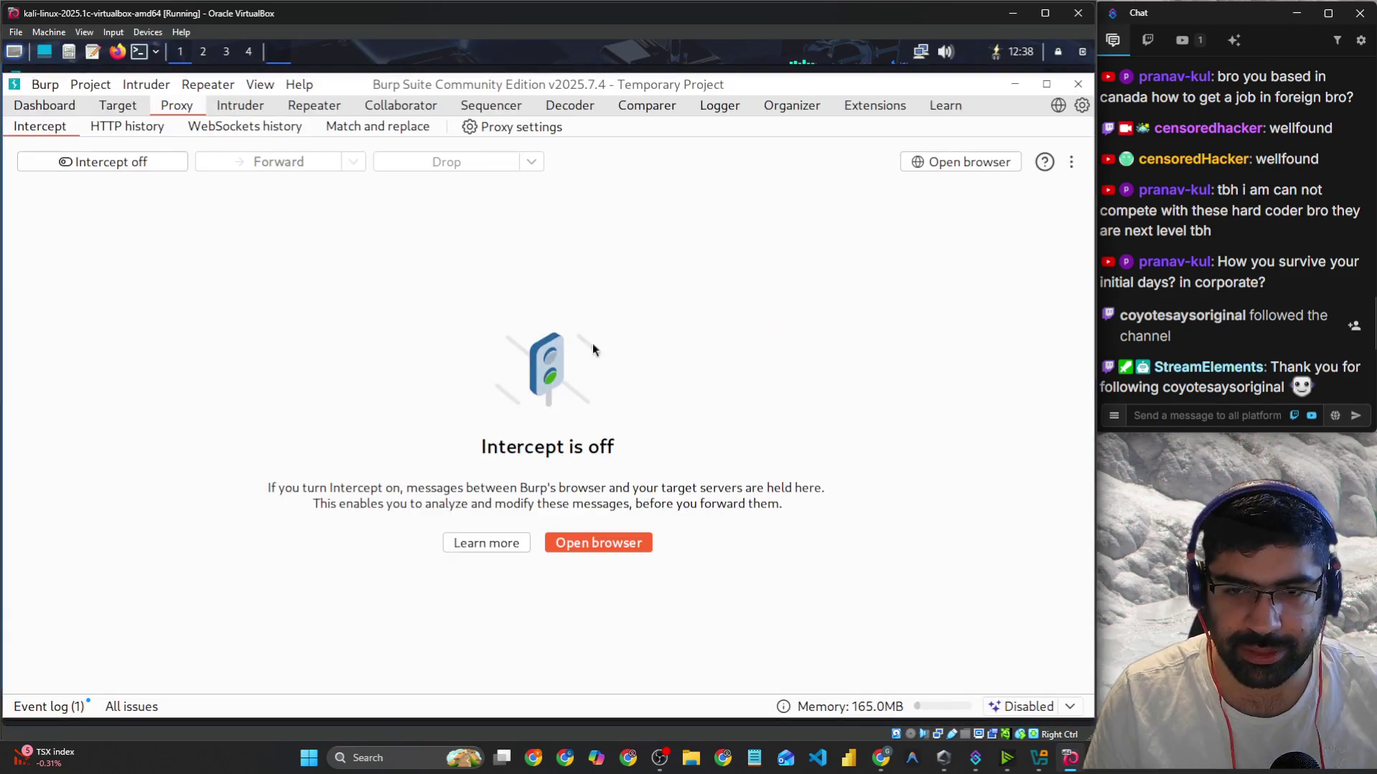
Step: Turn interception on and launch the obfuscated file extension lab to capture its requests
left_click(103, 161)
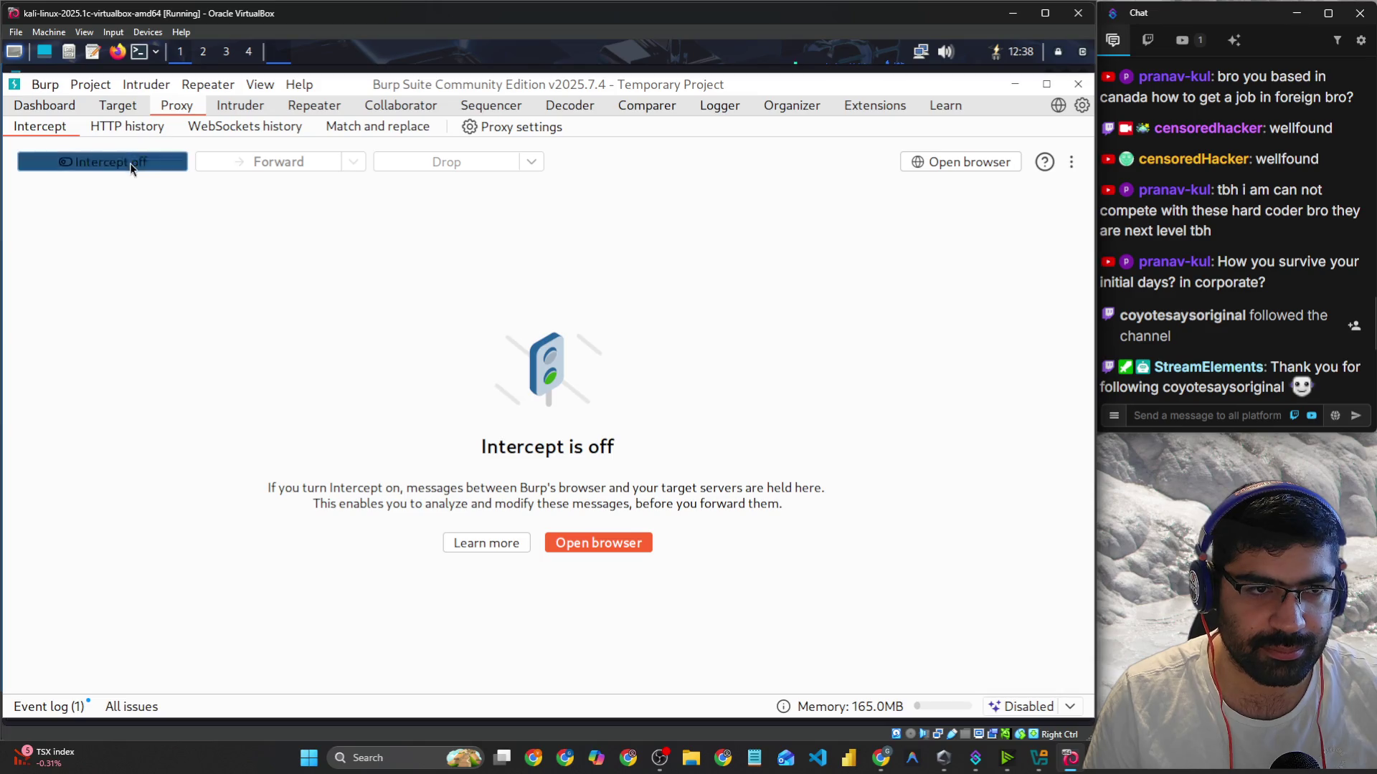
key("alt+Tab")
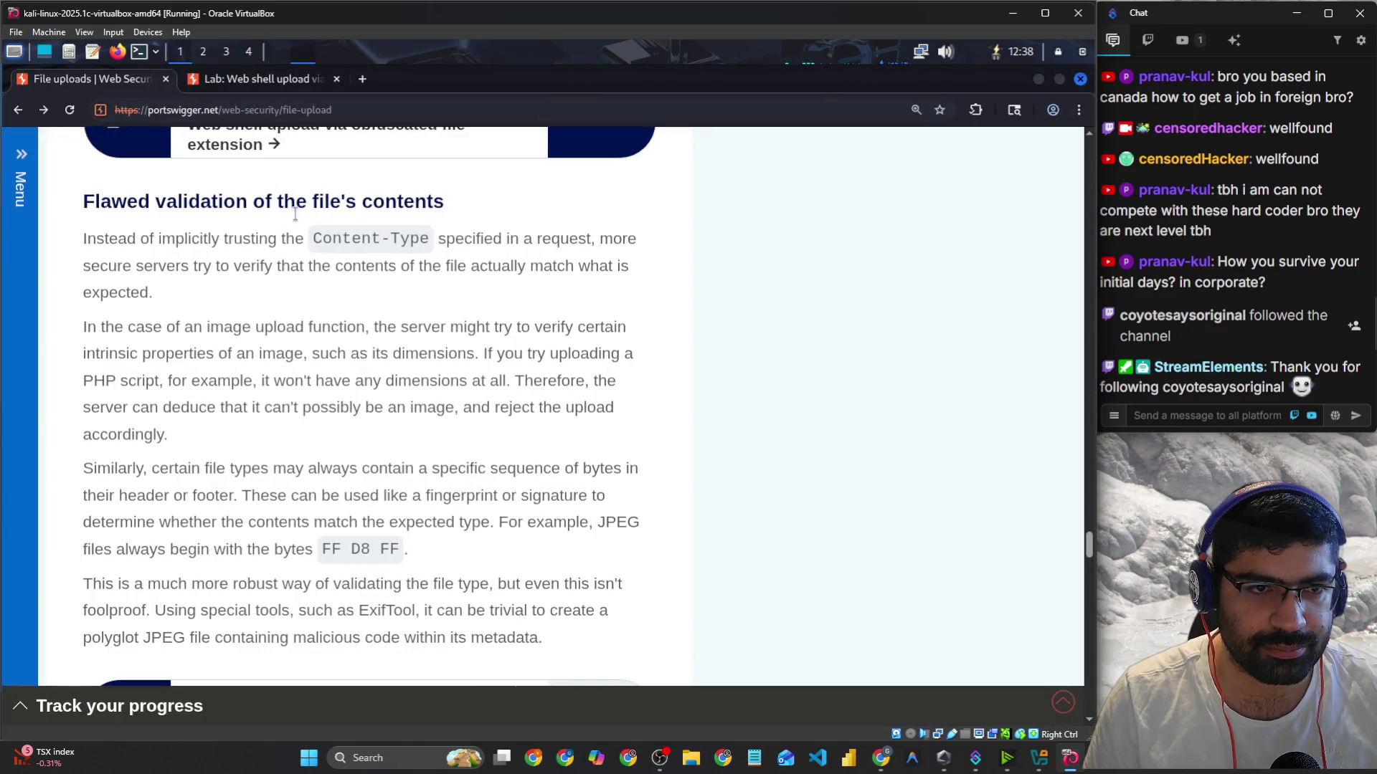
left_click(215, 79)
left_click(498, 567)
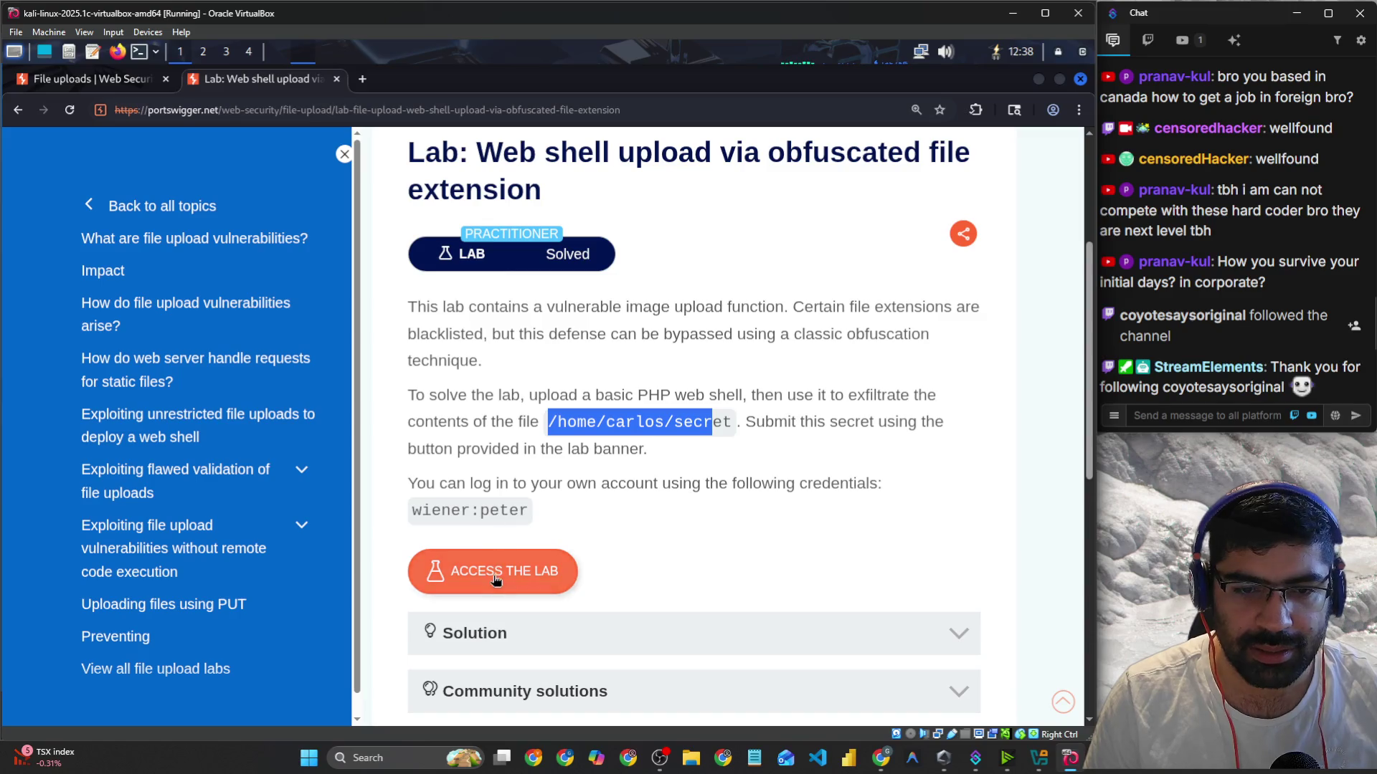
left_click(206, 233)
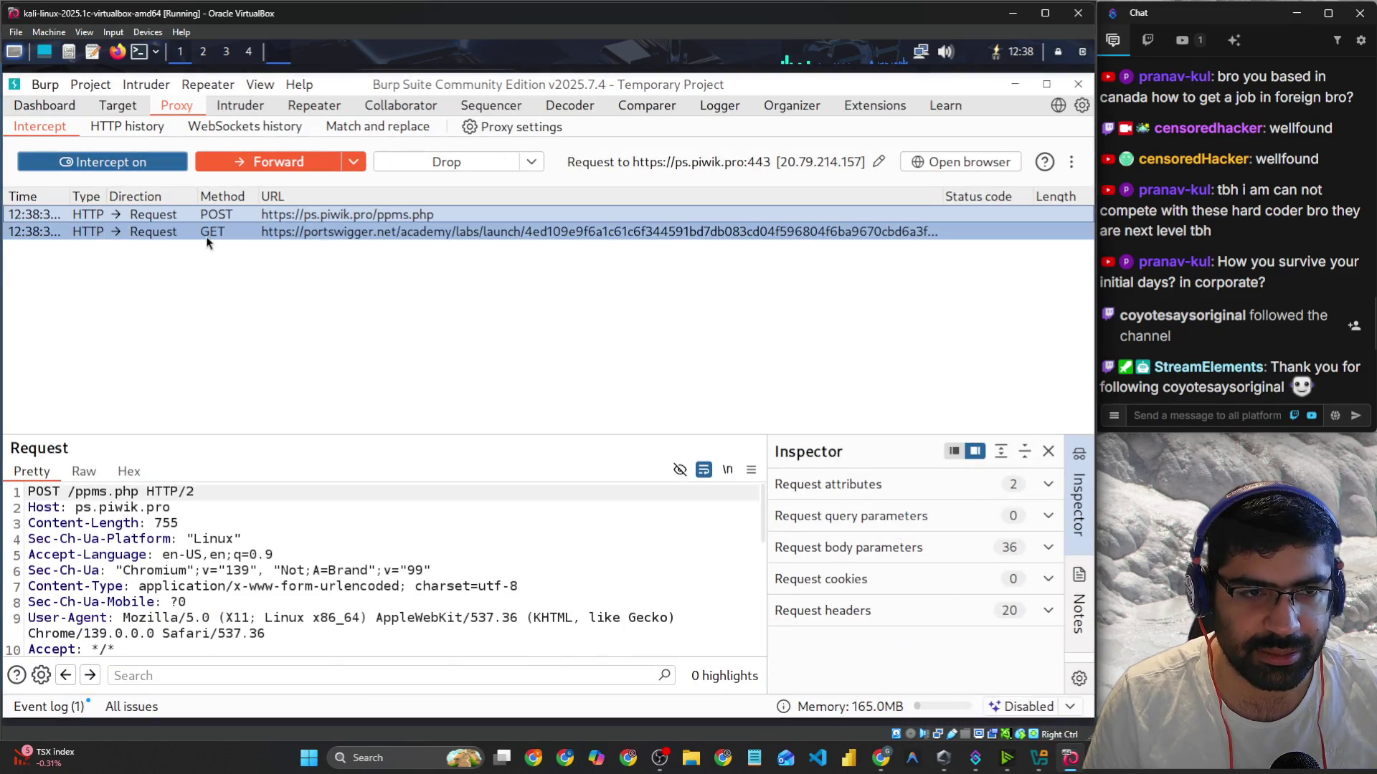
left_click(274, 220)
Step: Enlarge the request editor and review the launch request's cookie headers, searching for 'cont'
left_click_drag(382, 431, 382, 228)
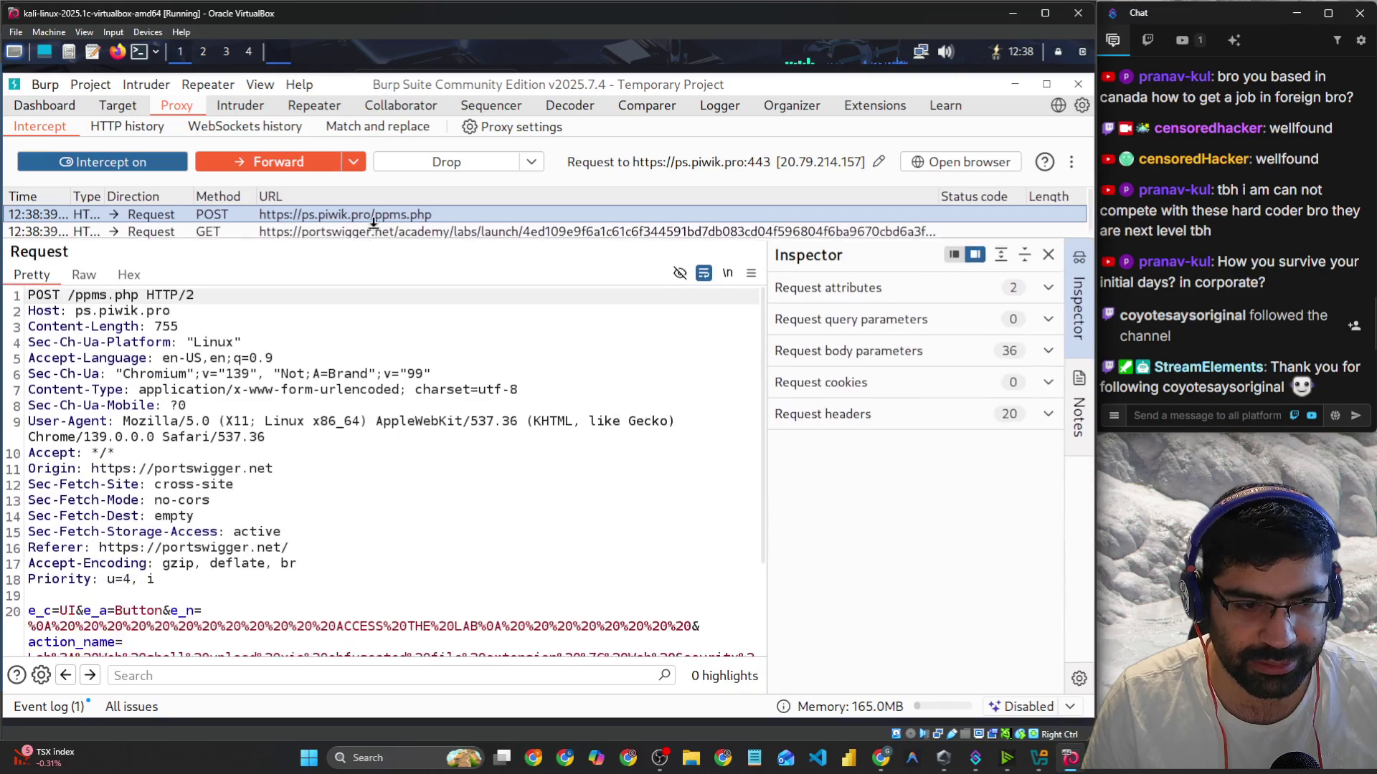
left_click(130, 380)
left_click(153, 227)
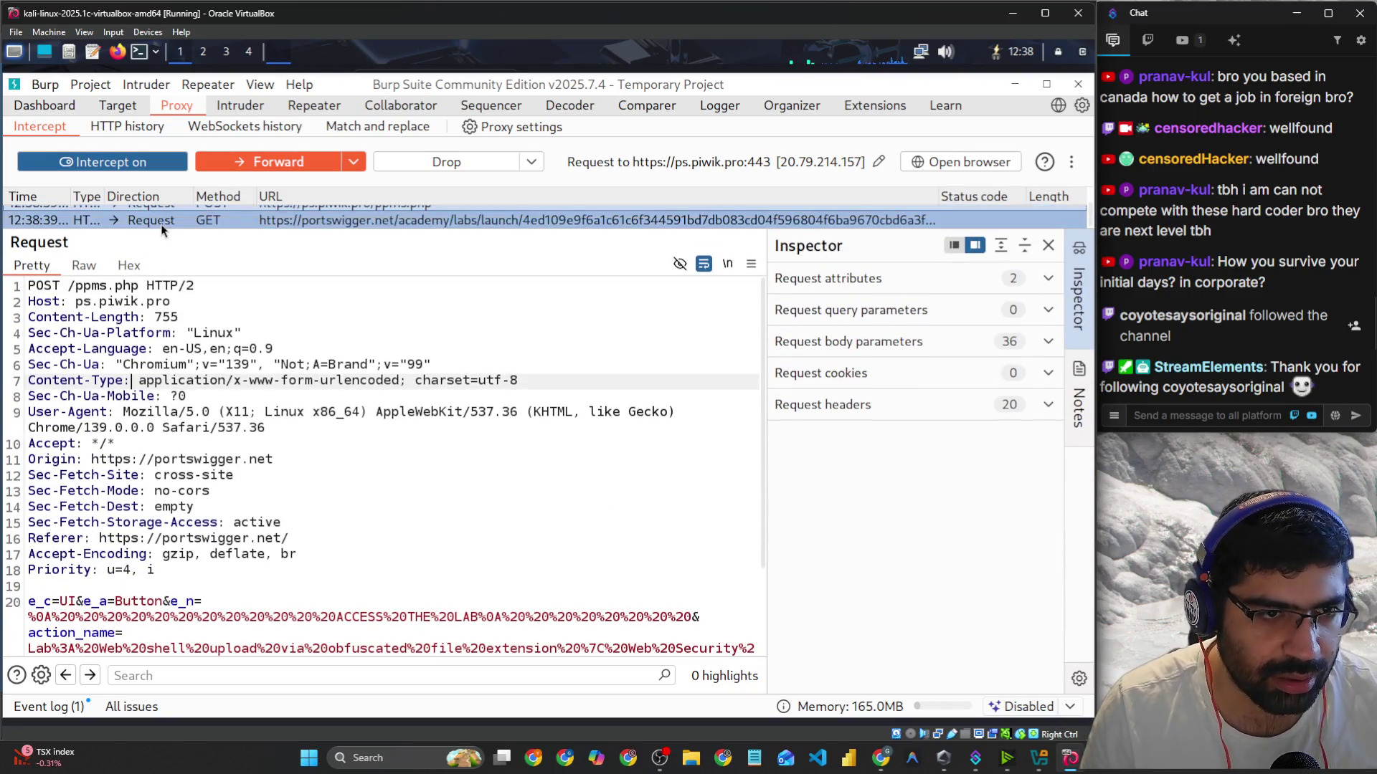
scroll(140, 426, "down", 2)
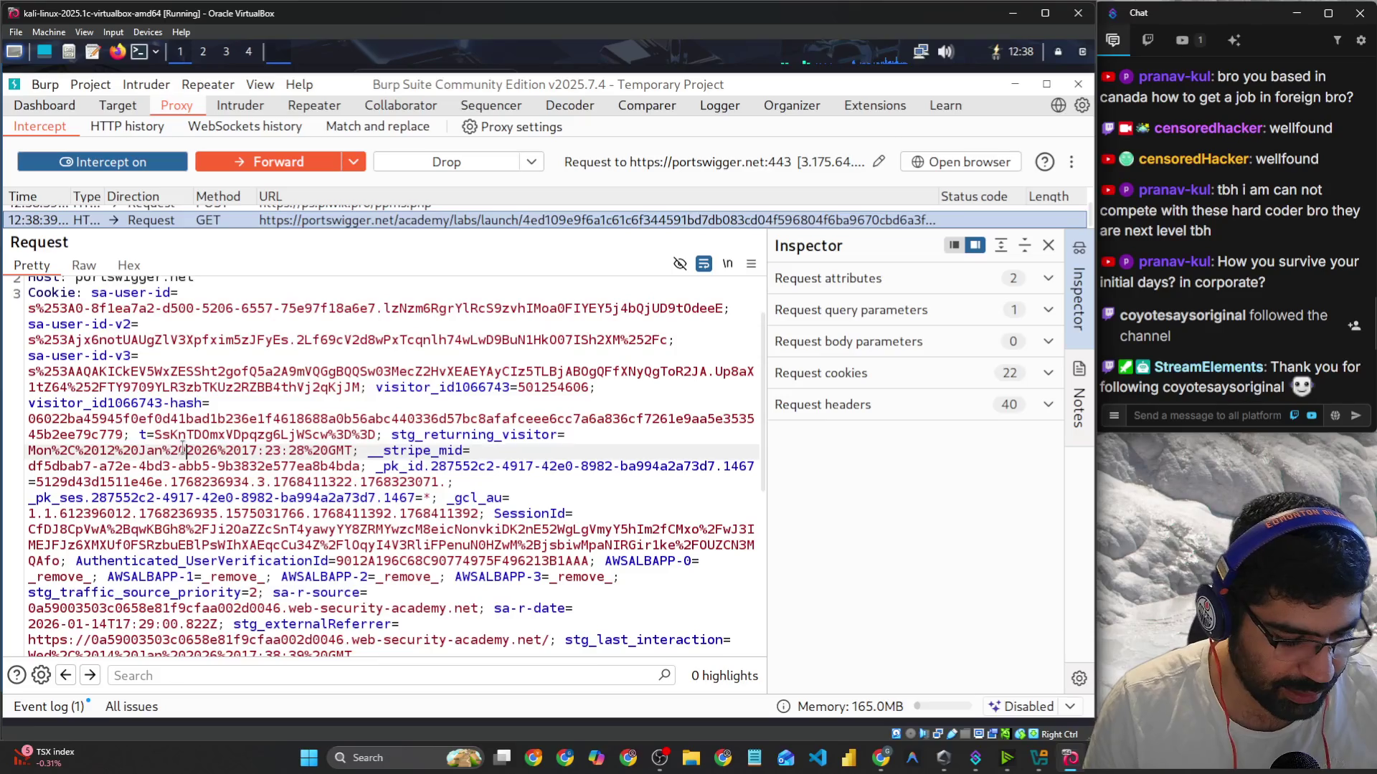
key("ctrl+f")
type("cont")
key("BackSpace")
key("BackSpace")
key("BackSpace")
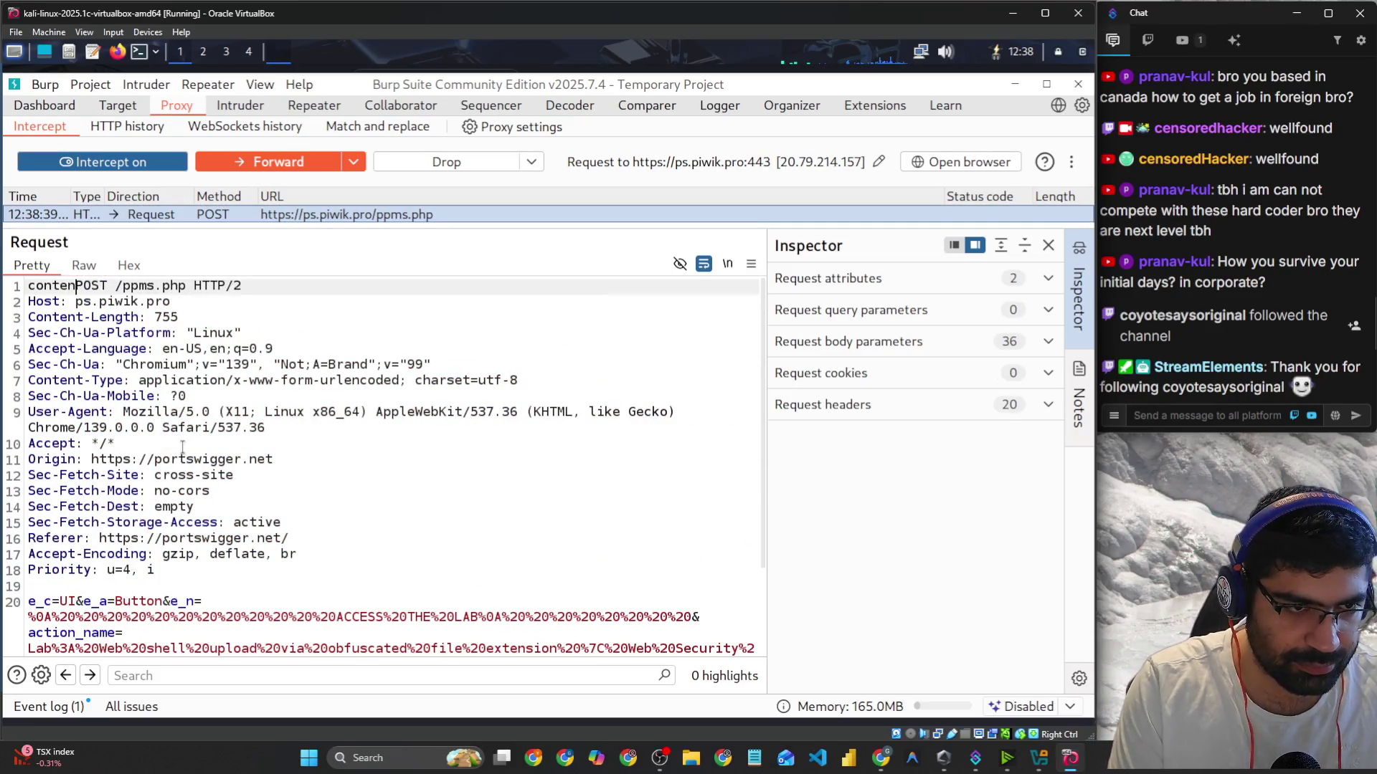
Step: Browse the Inspector's query parameters, body parameters and headers of the piwik POST
left_click(916, 311)
left_click(900, 426)
scroll(903, 415, "down", 5)
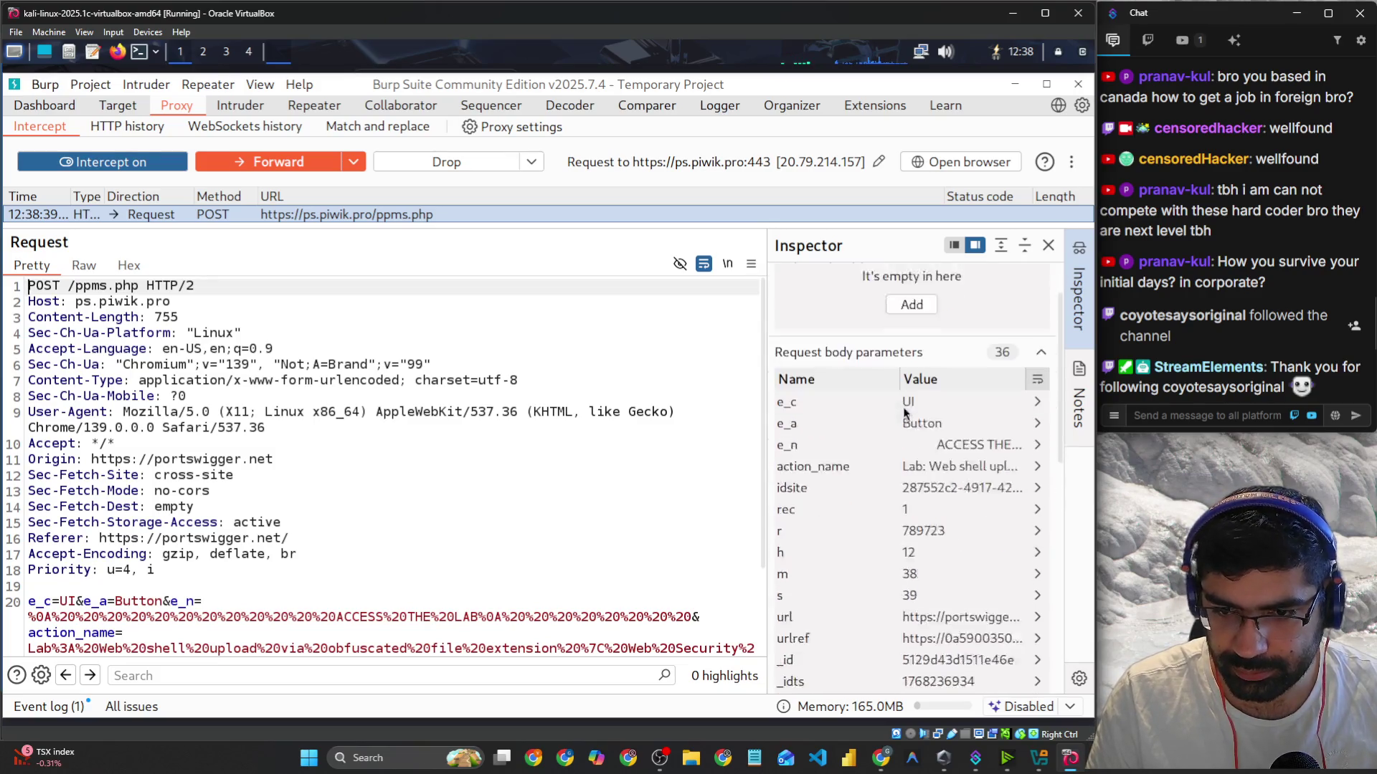
scroll(905, 415, "down", 4)
scroll(855, 549, "down", 2)
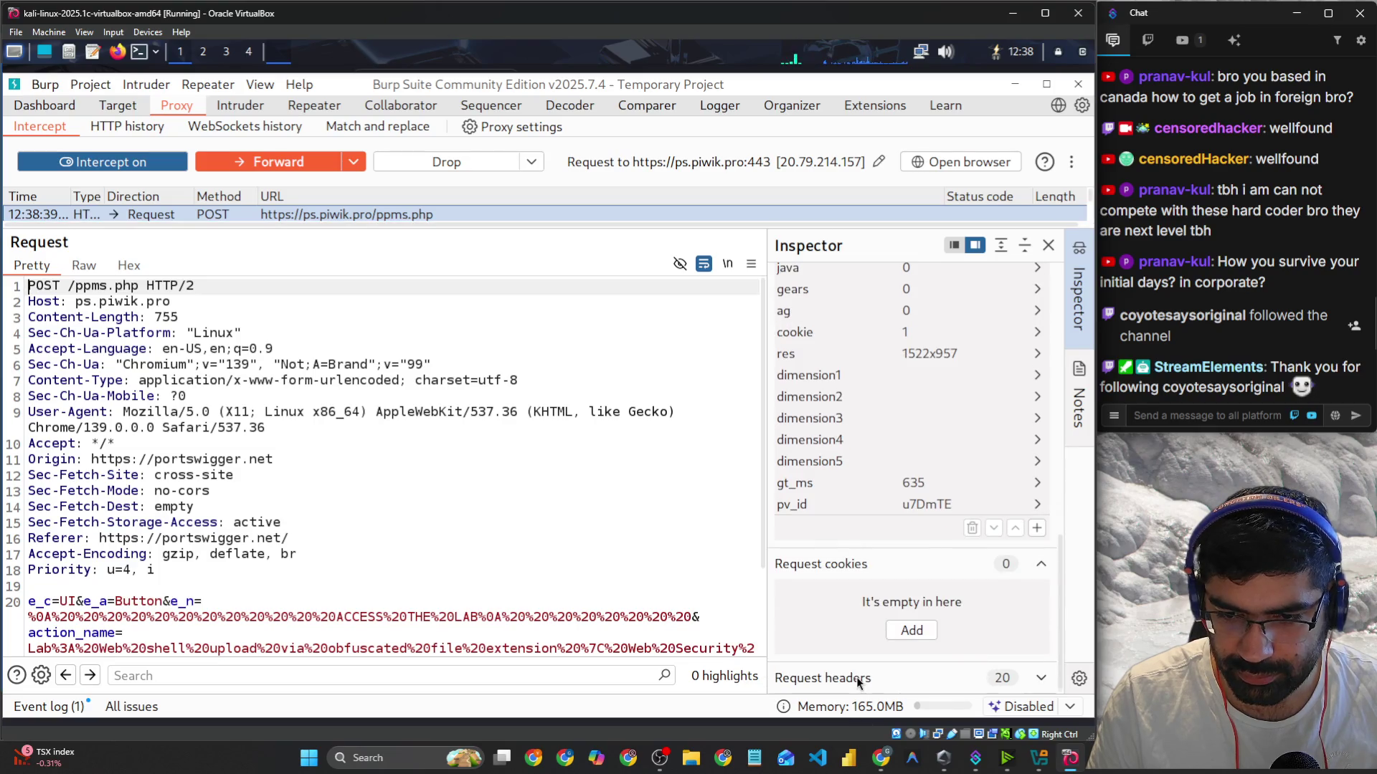
left_click(856, 677)
scroll(851, 564, "down", 5)
scroll(851, 561, "down", 3)
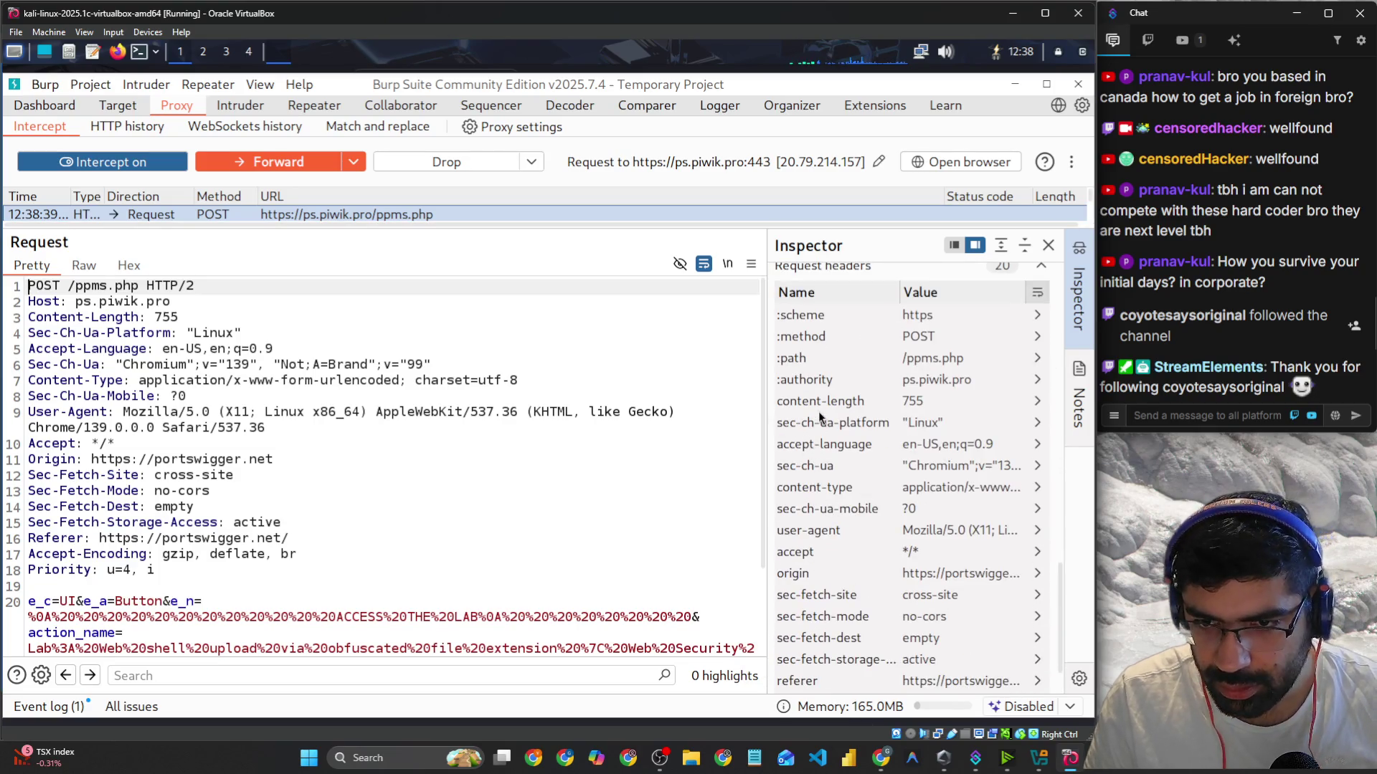
scroll(820, 416, "down", 2)
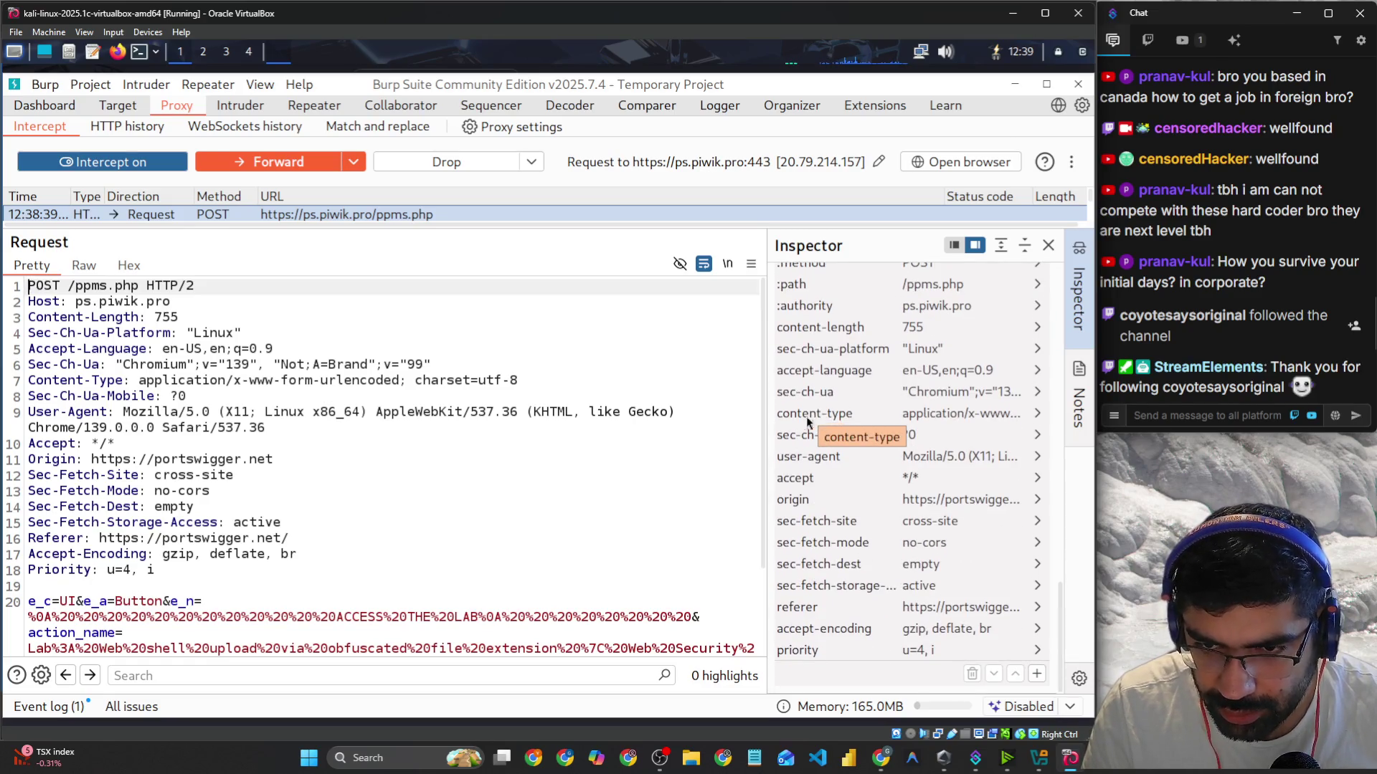
scroll(572, 466, "down", 3)
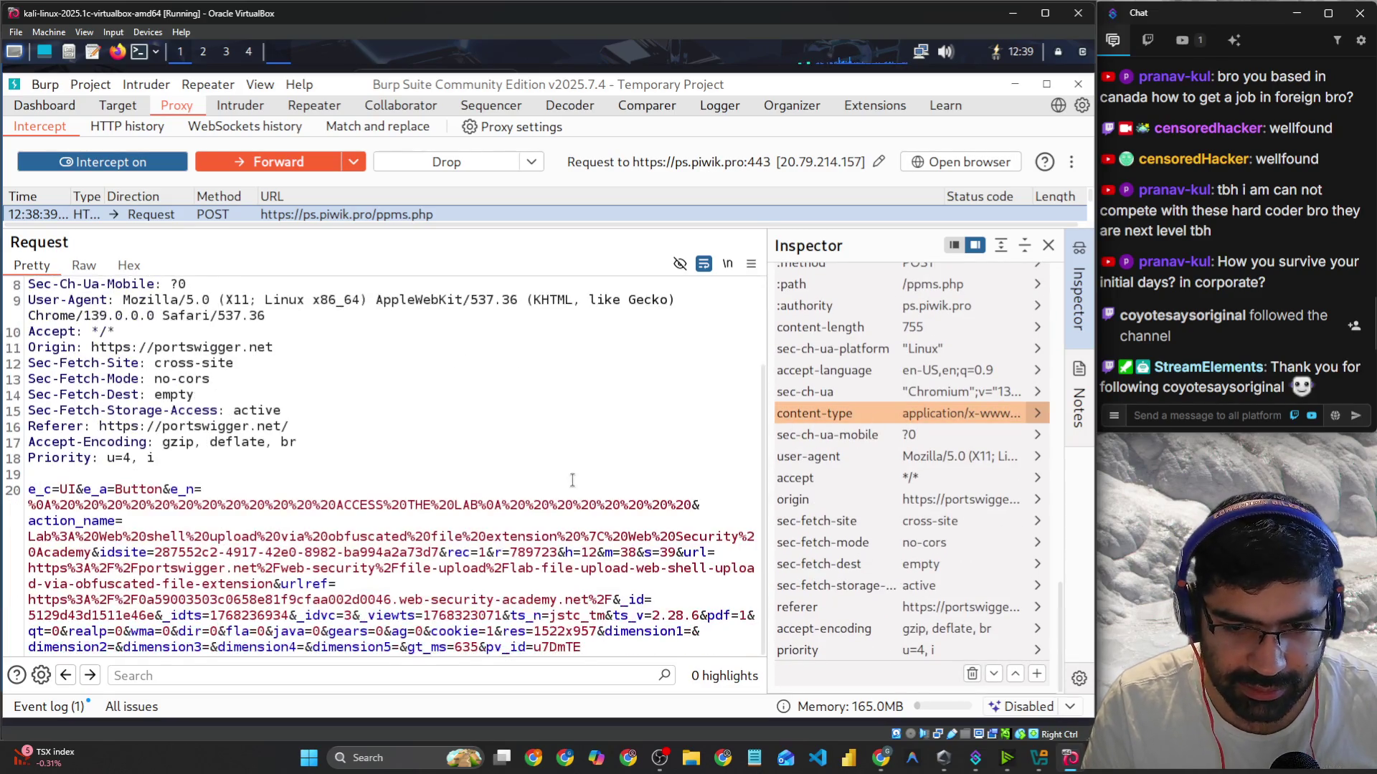
Step: Inspect the full content-type header value and point out the Referer header line
left_click(1044, 415)
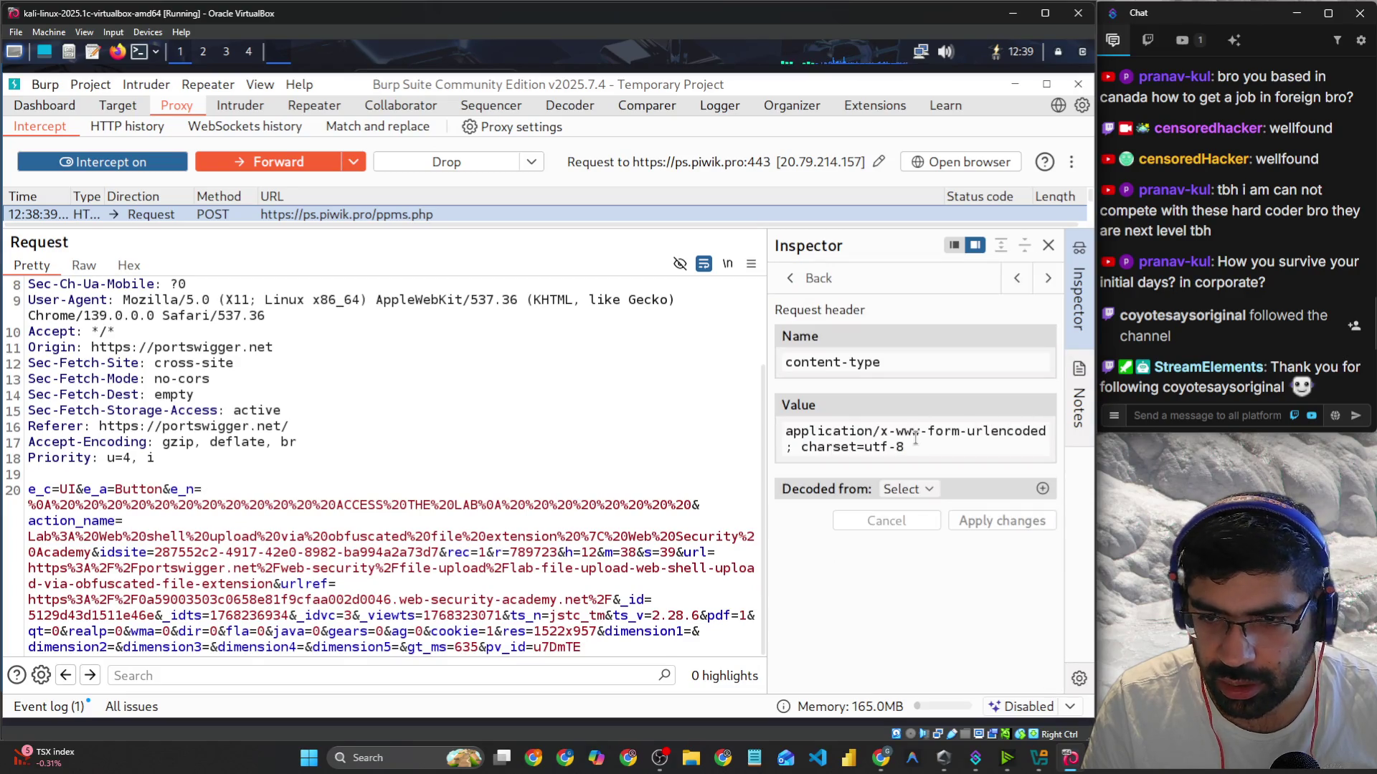
left_click_drag(924, 441, 789, 430)
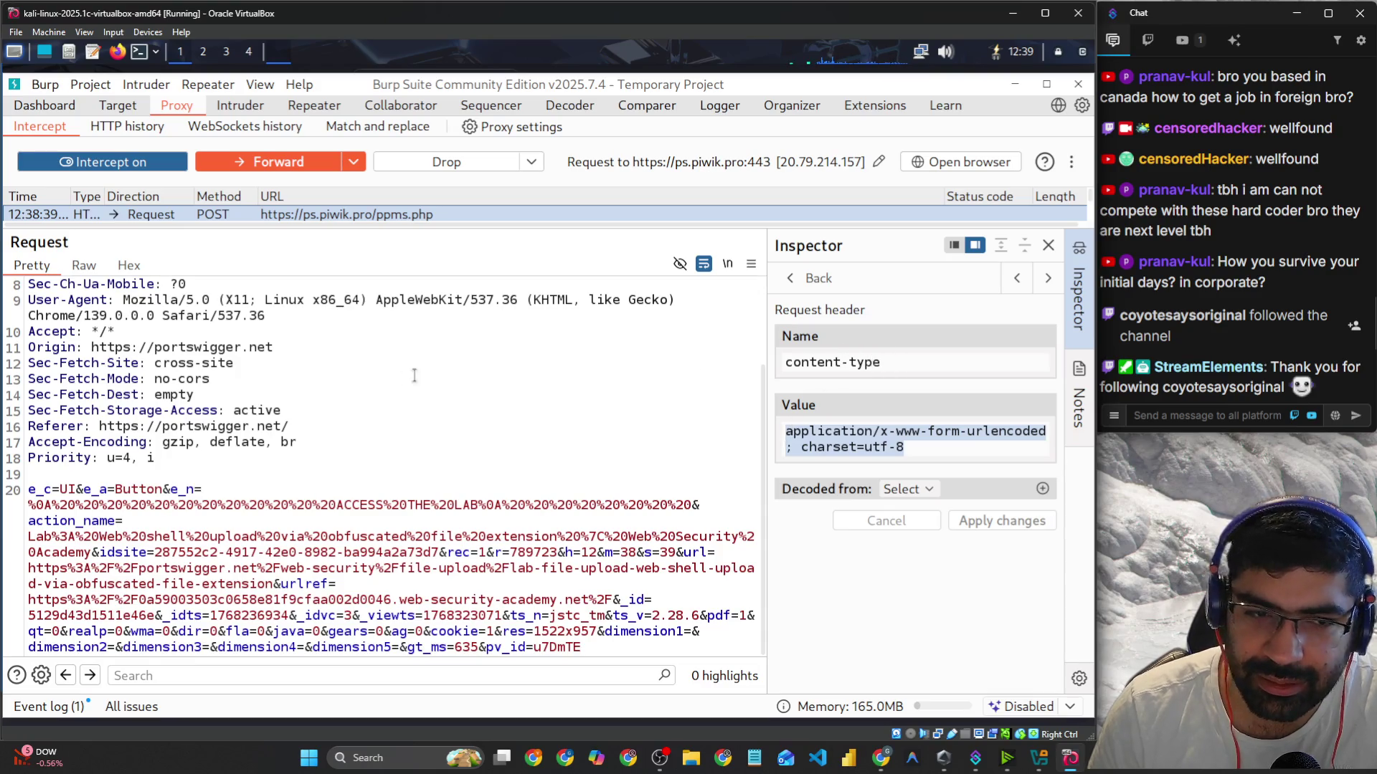
left_click(370, 434)
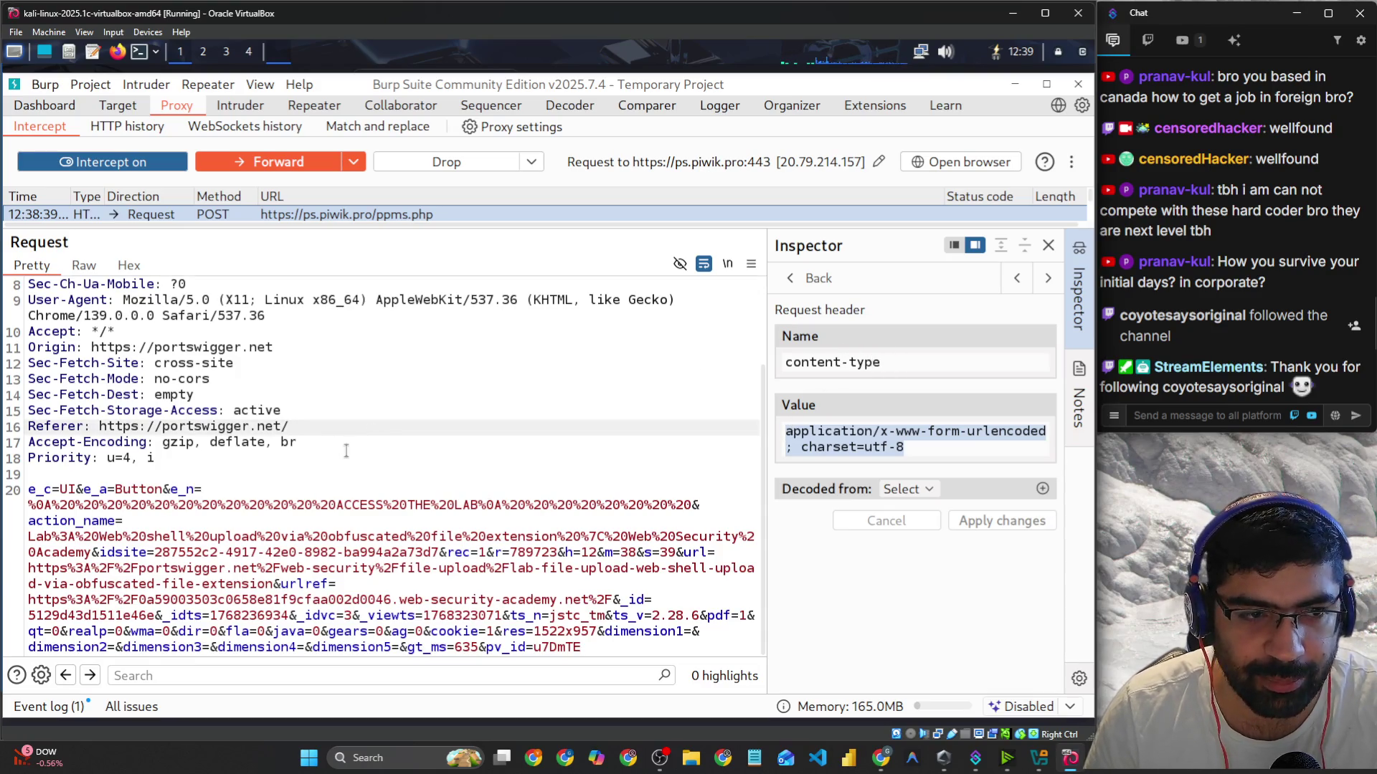
scroll(346, 451, "up", 3)
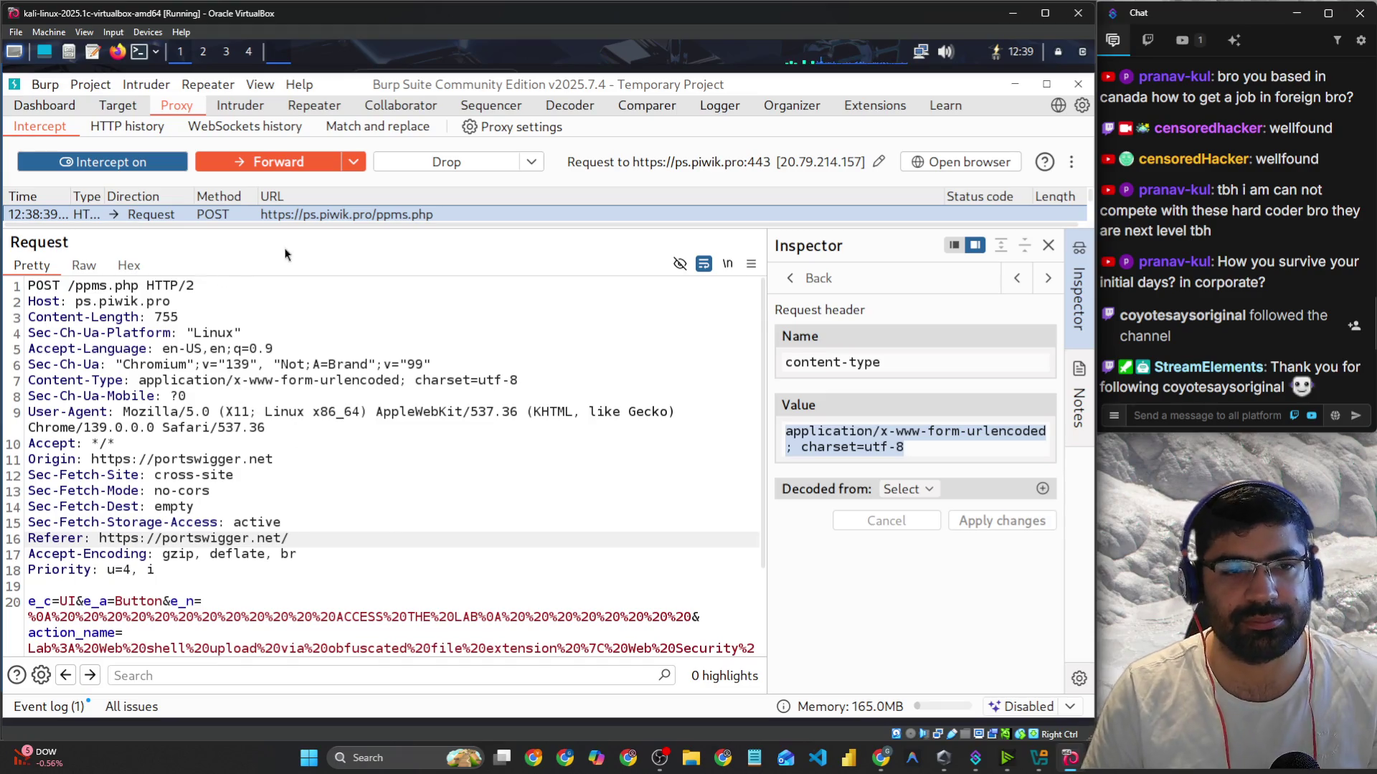
key("alt+Tab")
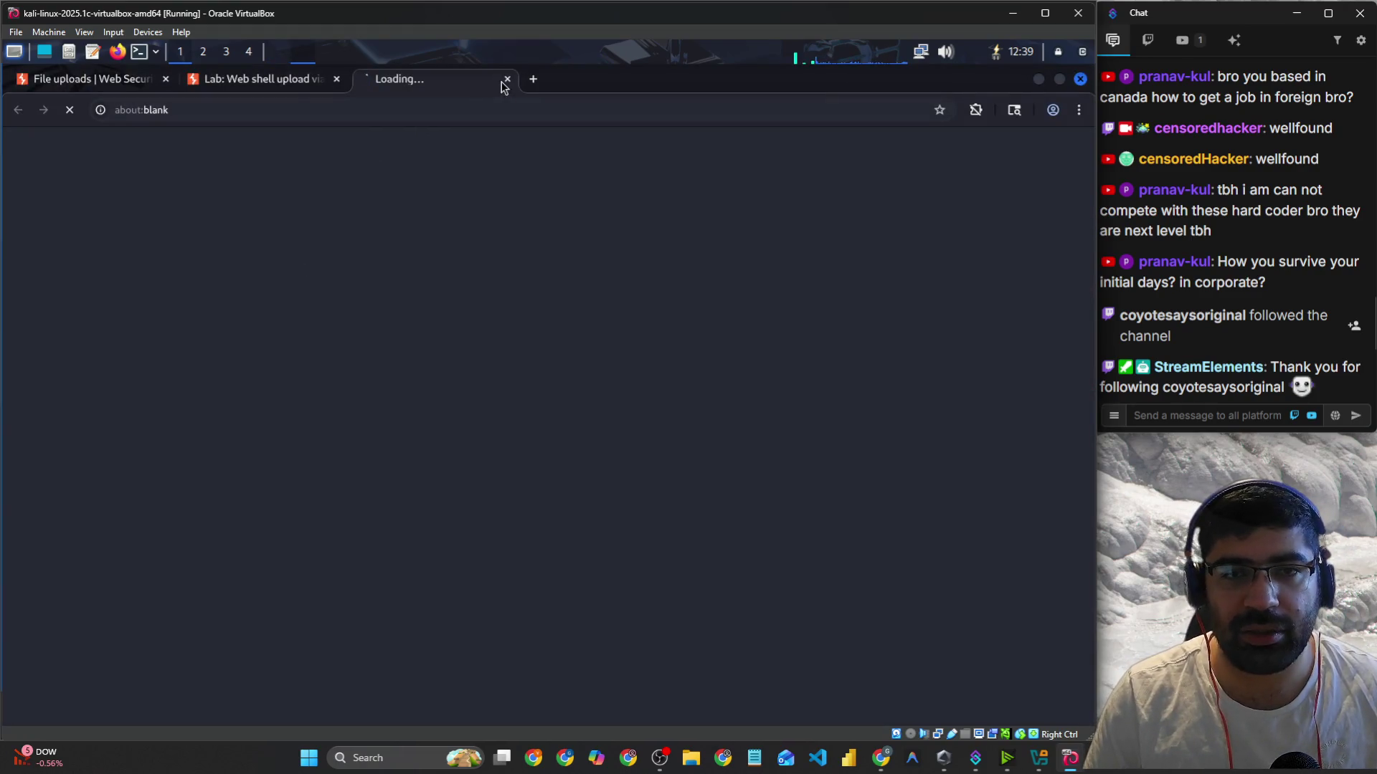
Step: Check the lab description and the loading lab page in the VM browser
left_click(290, 85)
left_click(395, 84)
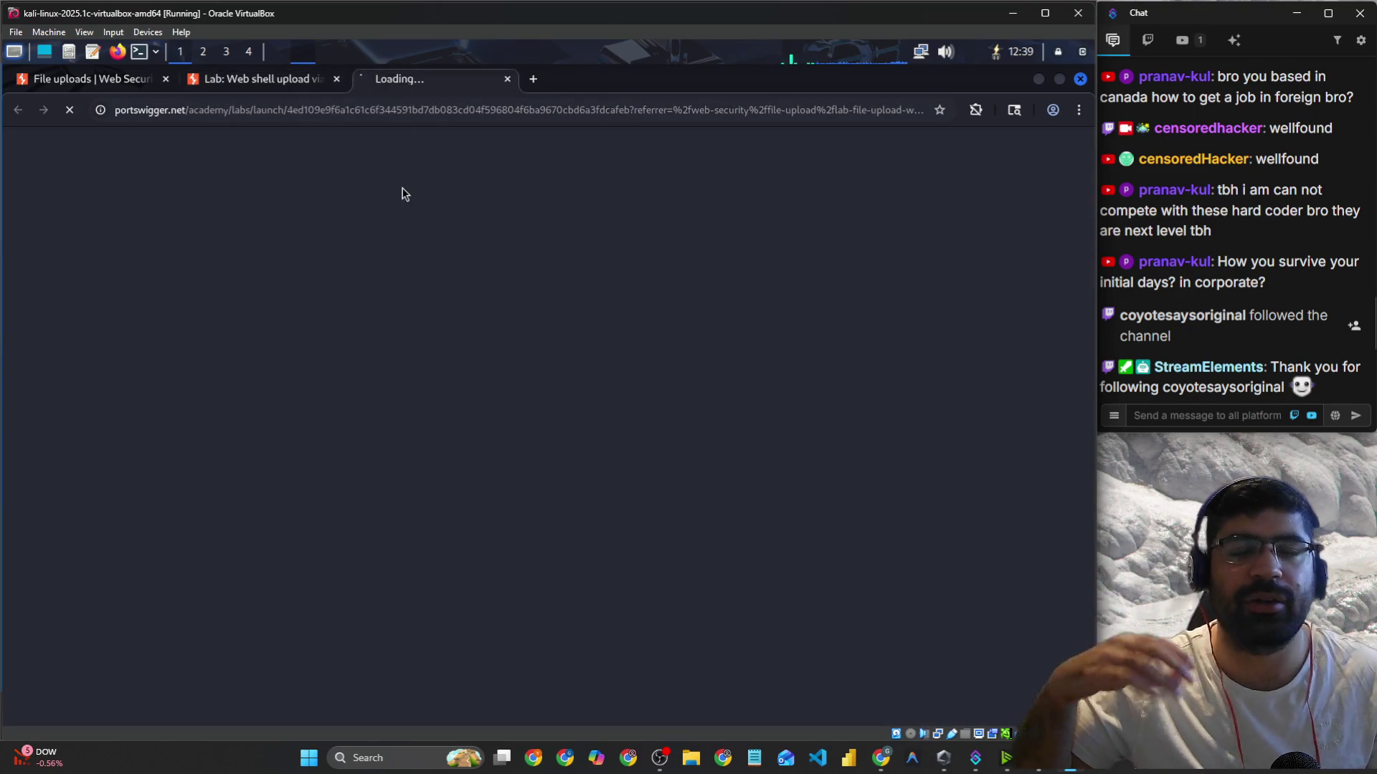
left_click(243, 81)
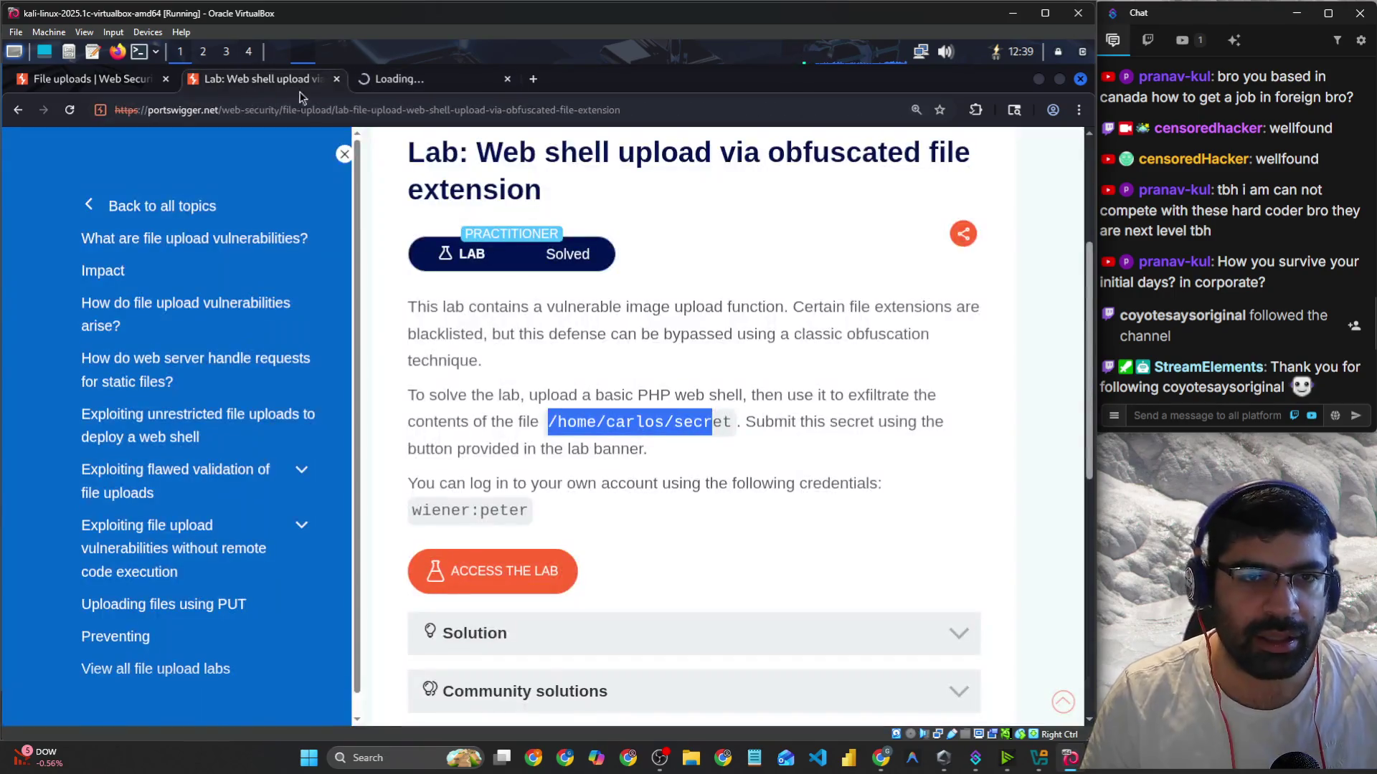
key("alt+Tab")
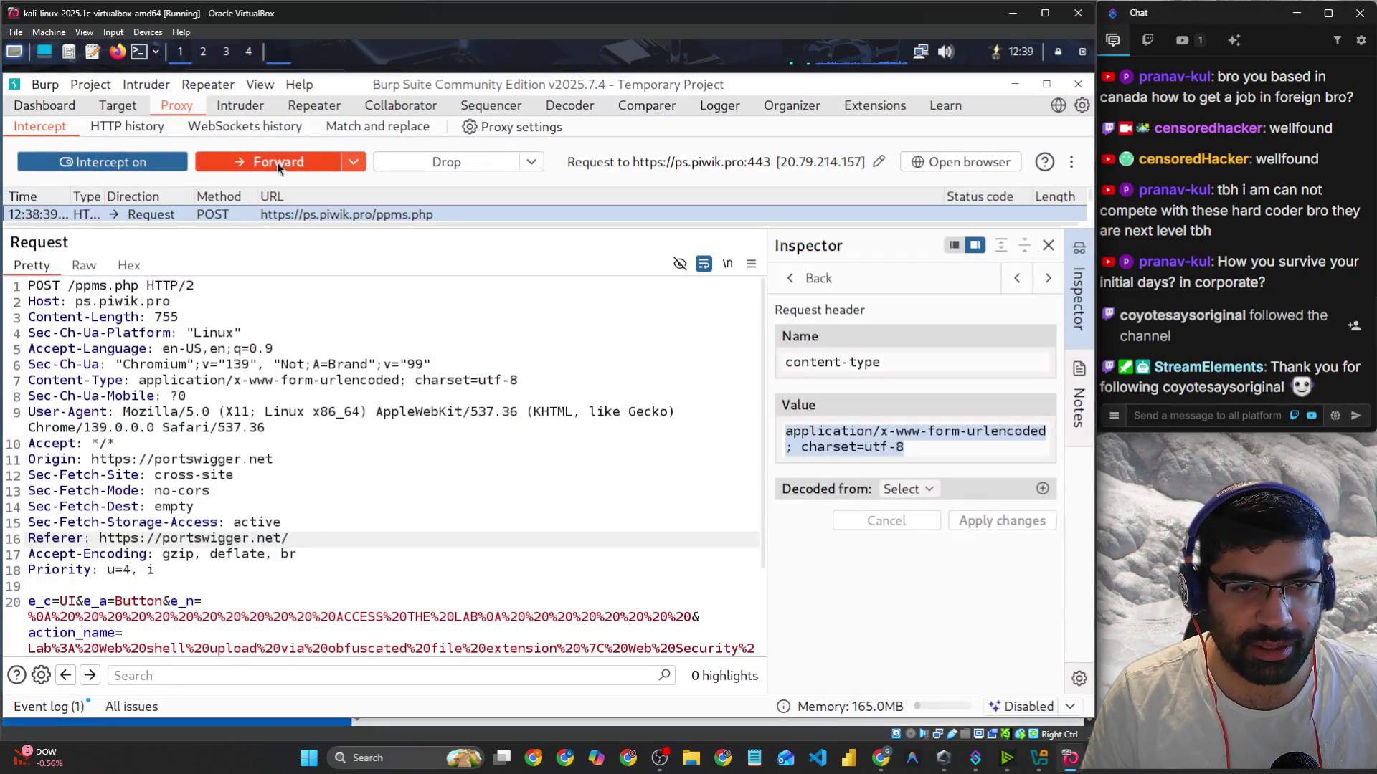
Step: Forward all intercepted requests, including the WebSocket one, and return to the browsers
left_click(354, 161)
left_click(304, 205)
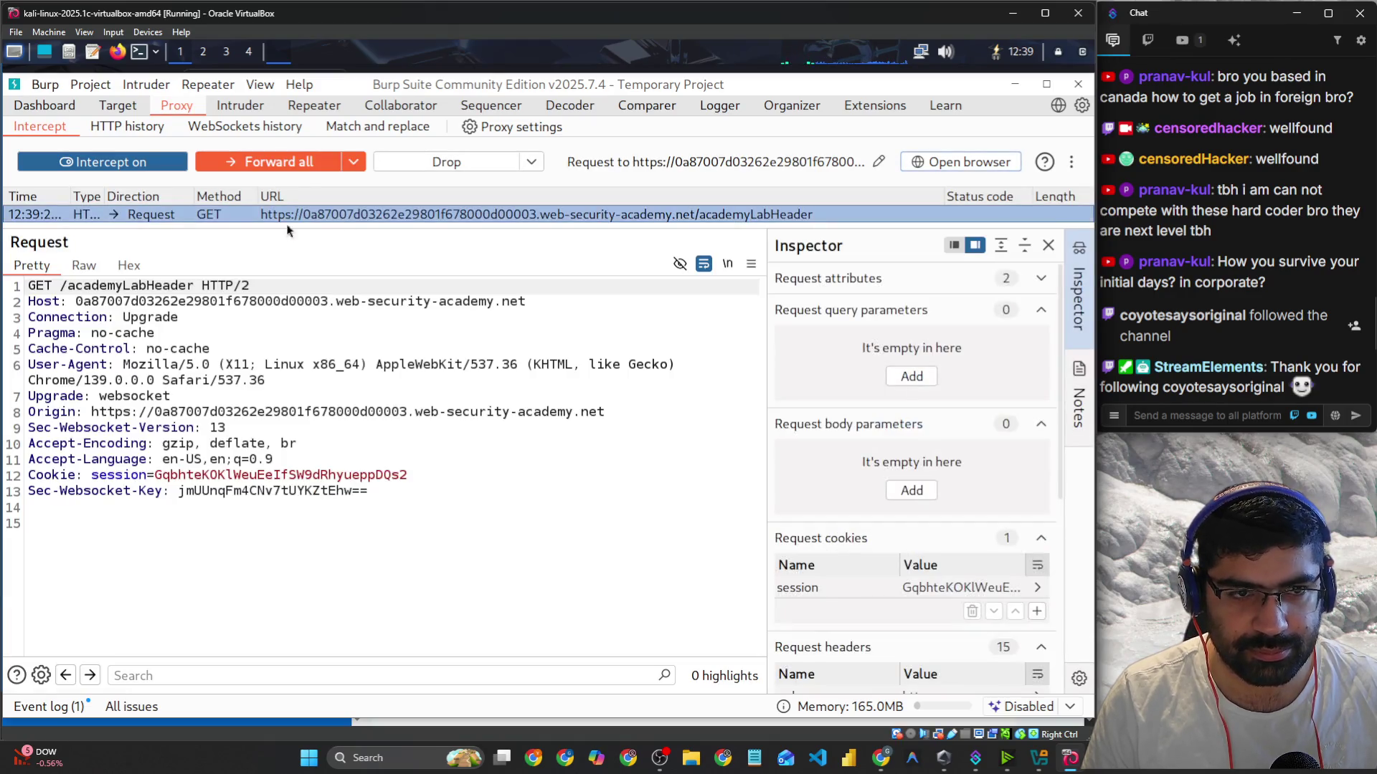
scroll(863, 465, "down", 1)
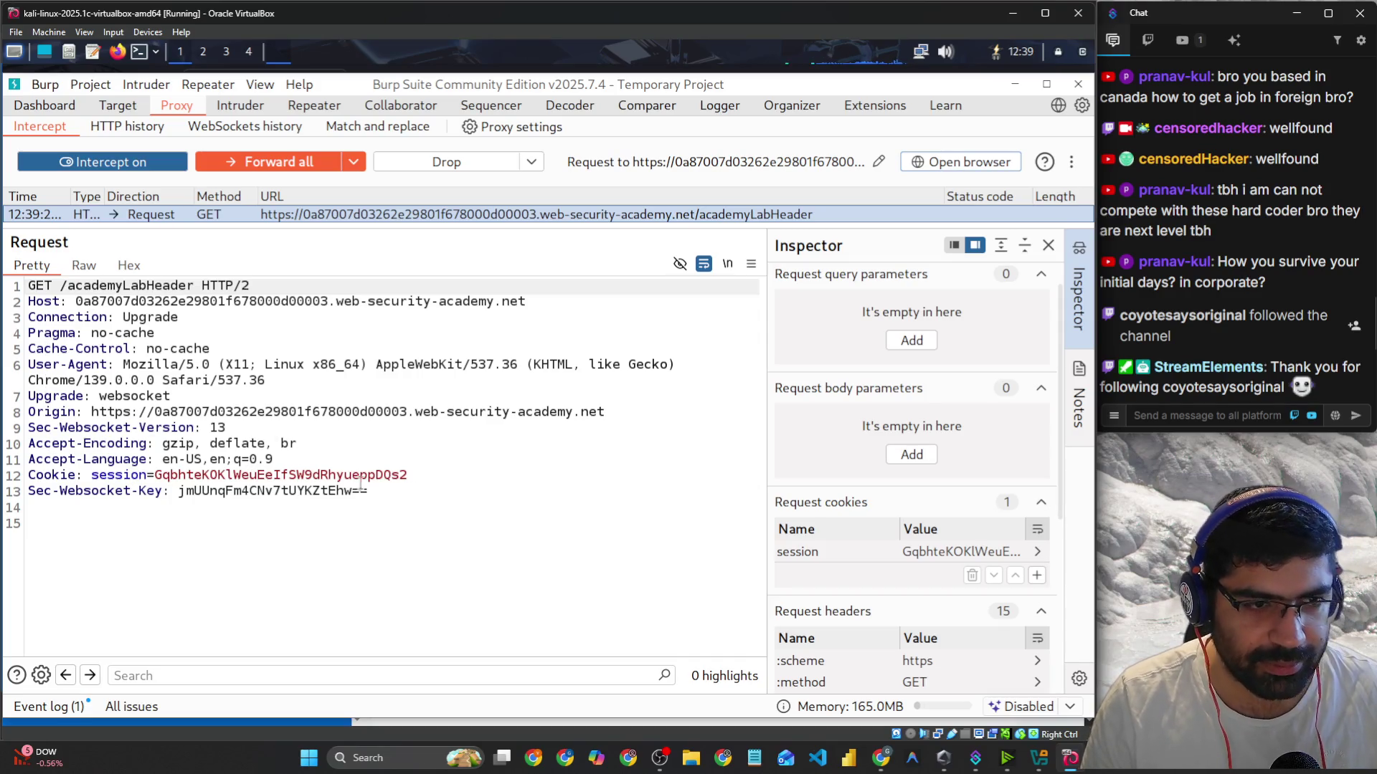
left_click(221, 159)
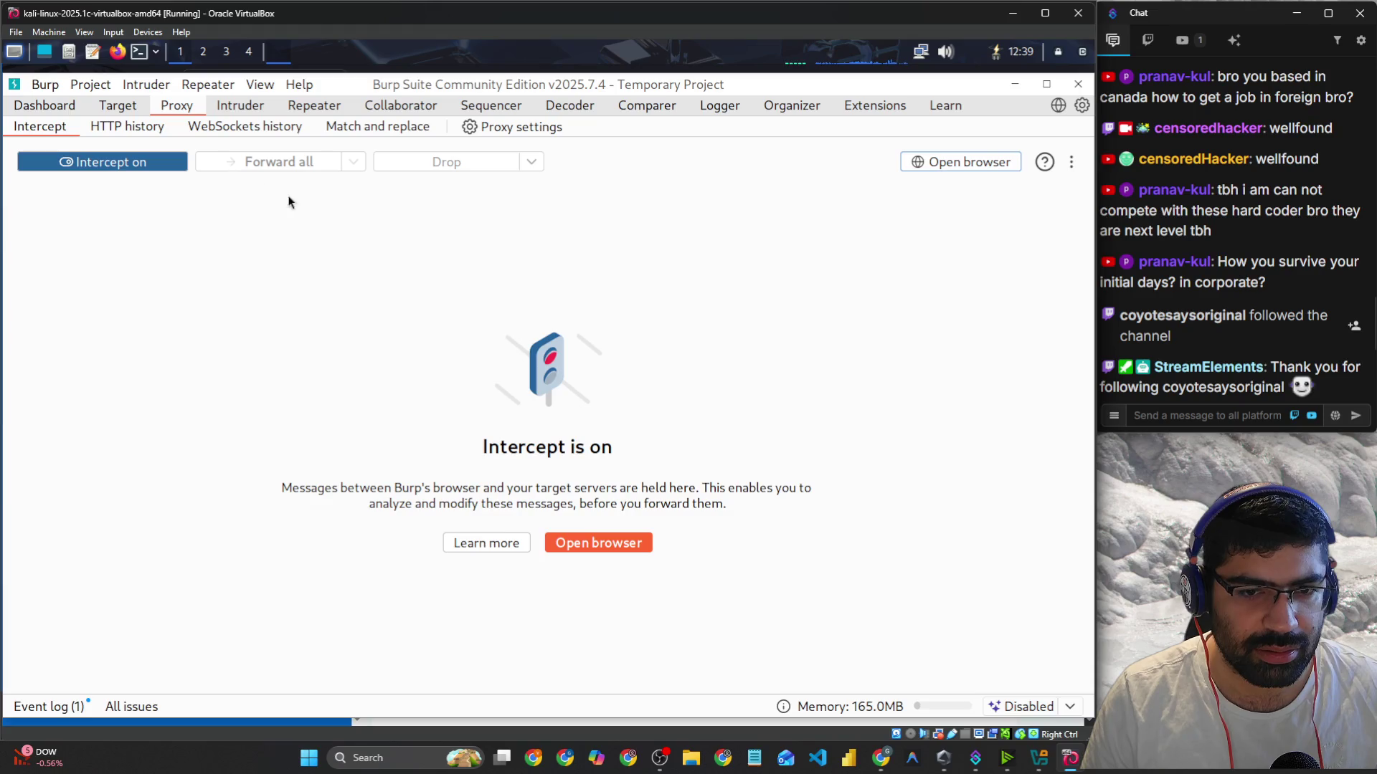
key("alt+Tab")
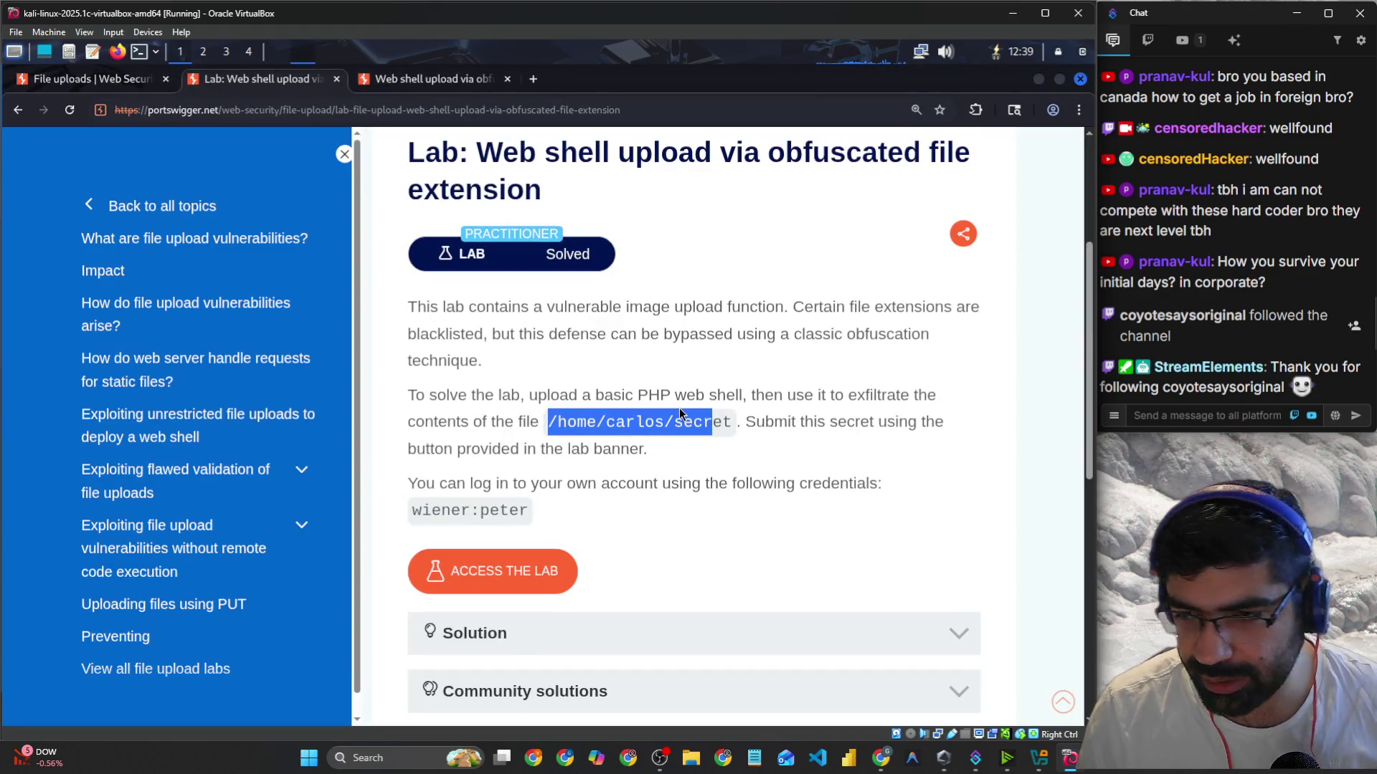
key("alt+Tab")
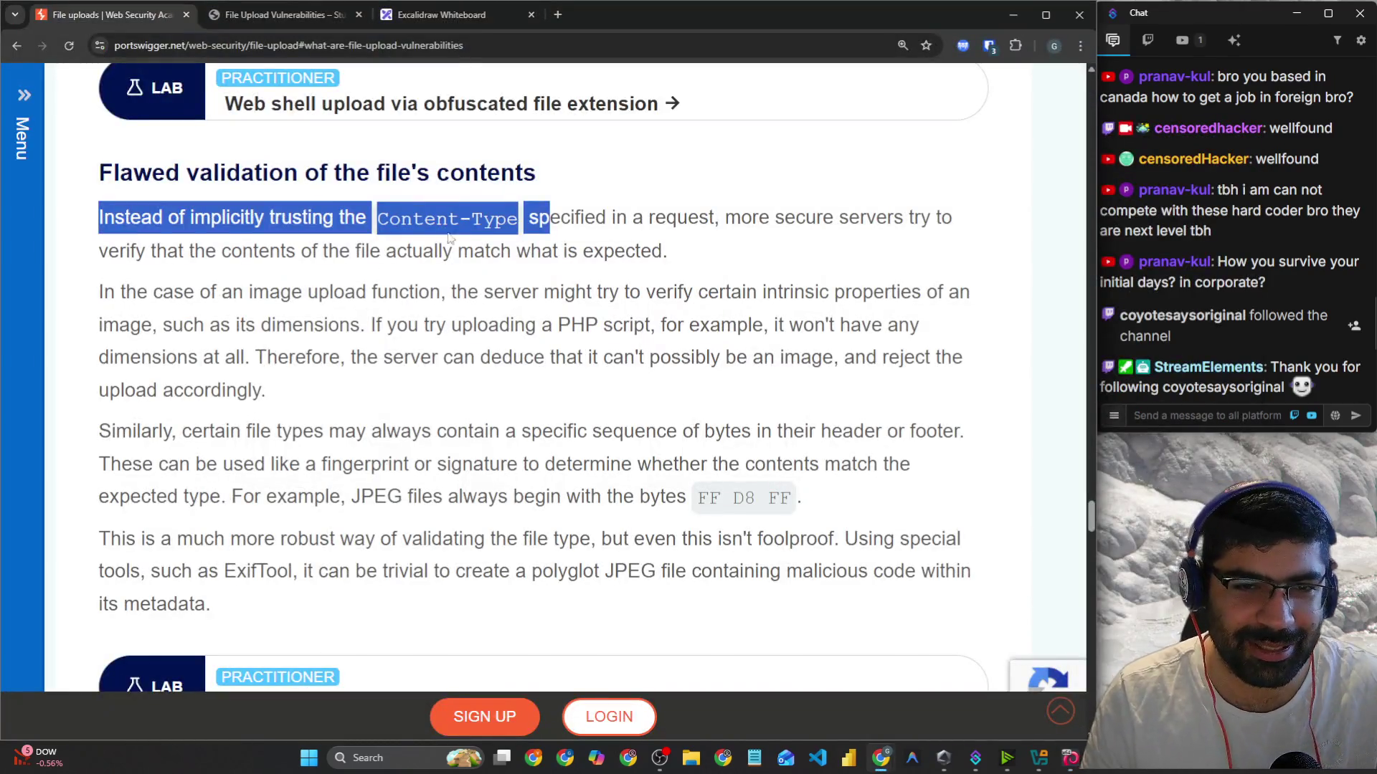
Step: Highlight the Content-Type and matching-contents sentences, then begin writing 'Req' in Excalidraw
left_click(449, 238)
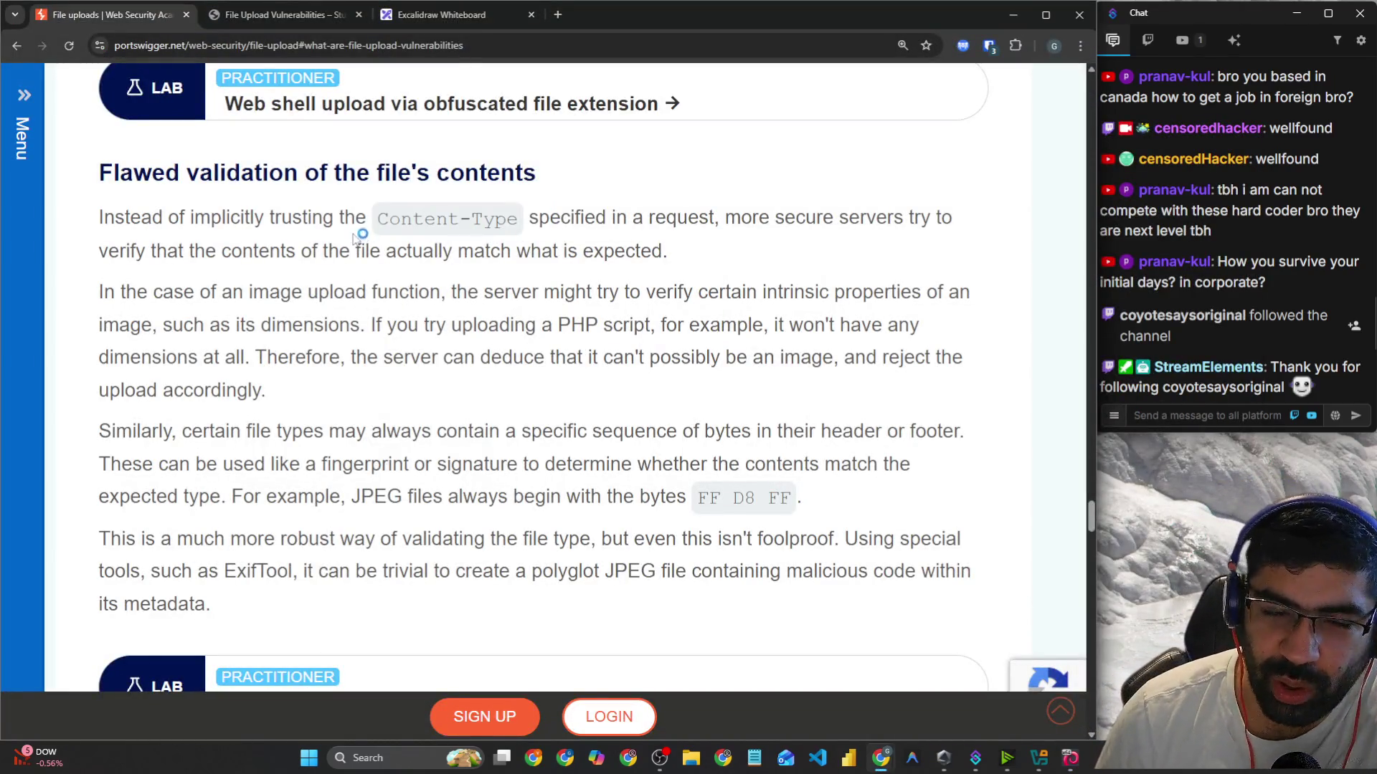
left_click_drag(375, 227, 513, 215)
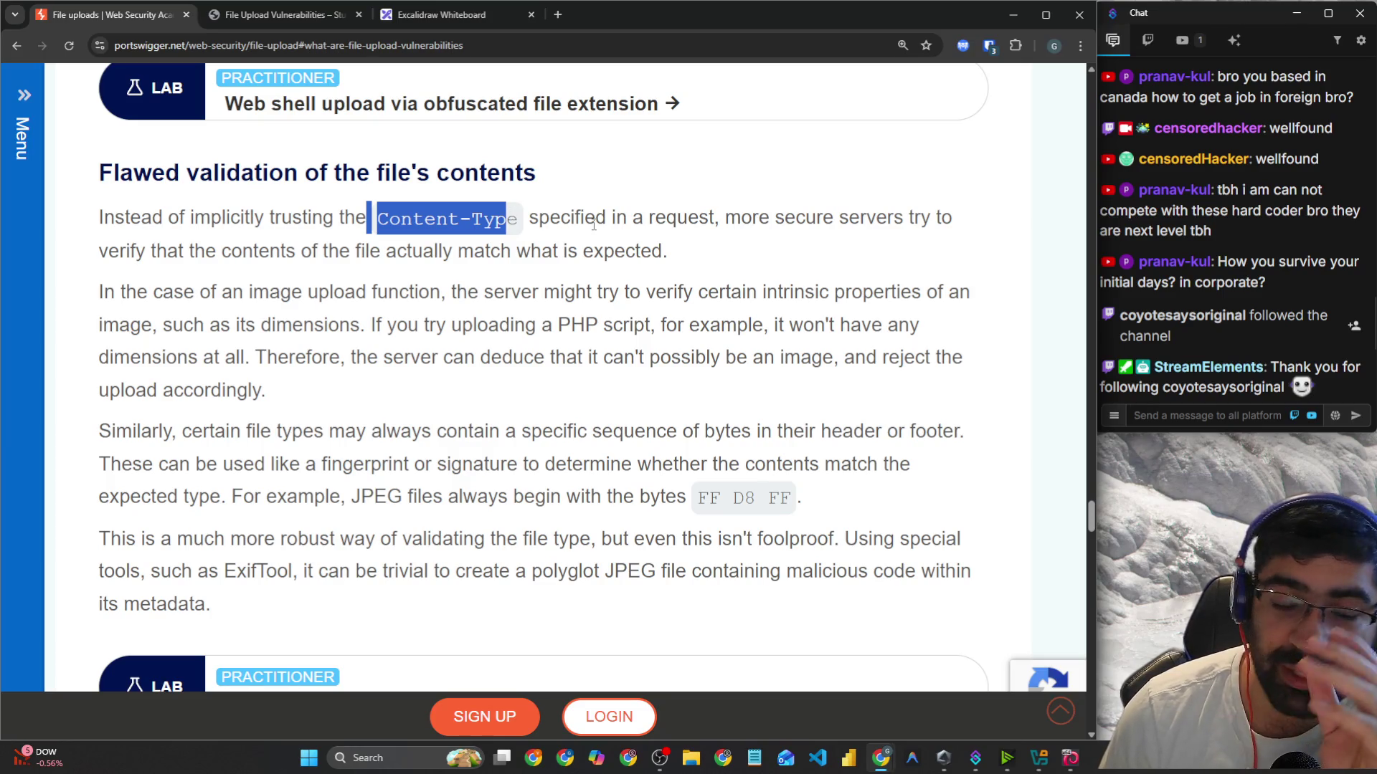
left_click_drag(531, 216, 952, 219)
left_click_drag(146, 248, 634, 251)
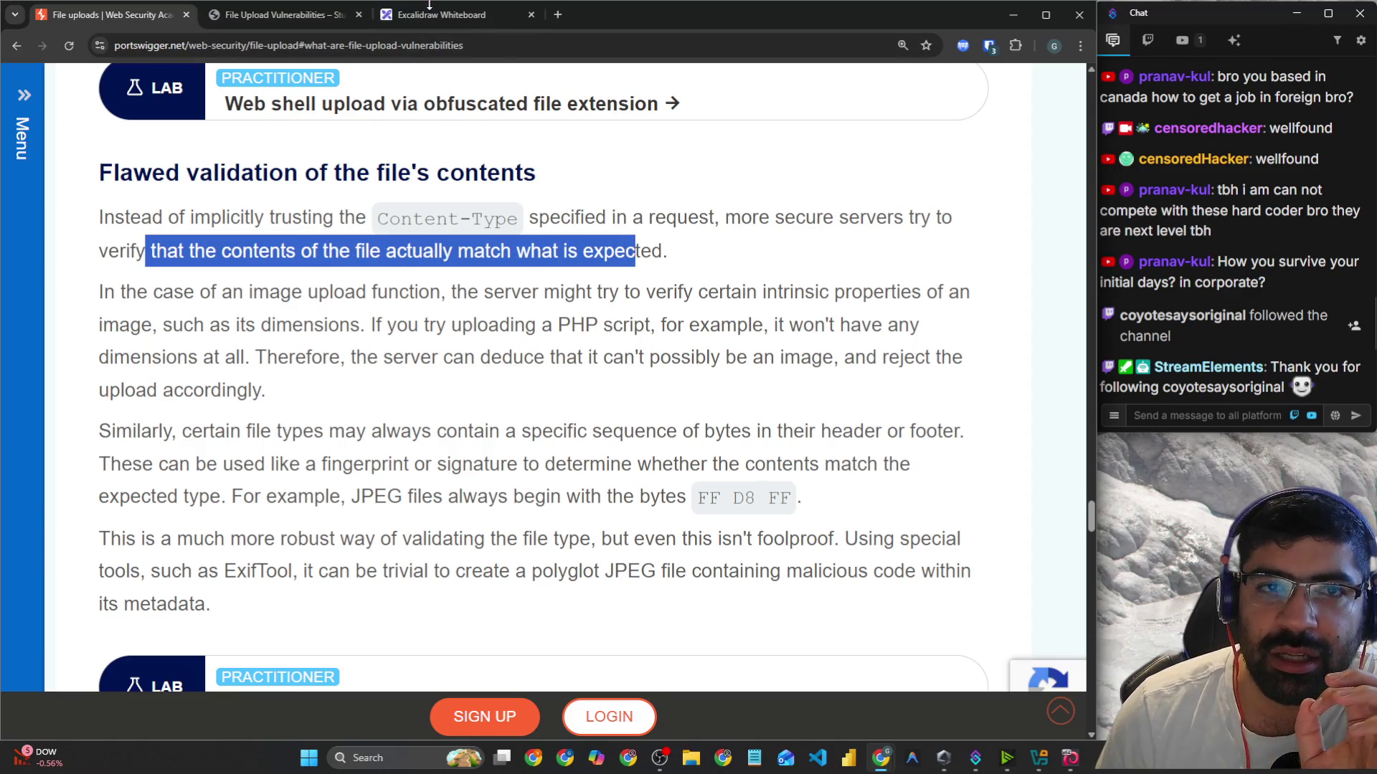
left_click(428, 5)
scroll(412, 285, "down", 10)
mouse_move(298, 320)
left_mouse_down()
mouse_move(312, 239)
mouse_move(437, 310)
mouse_move(430, 359)
left_mouse_up()
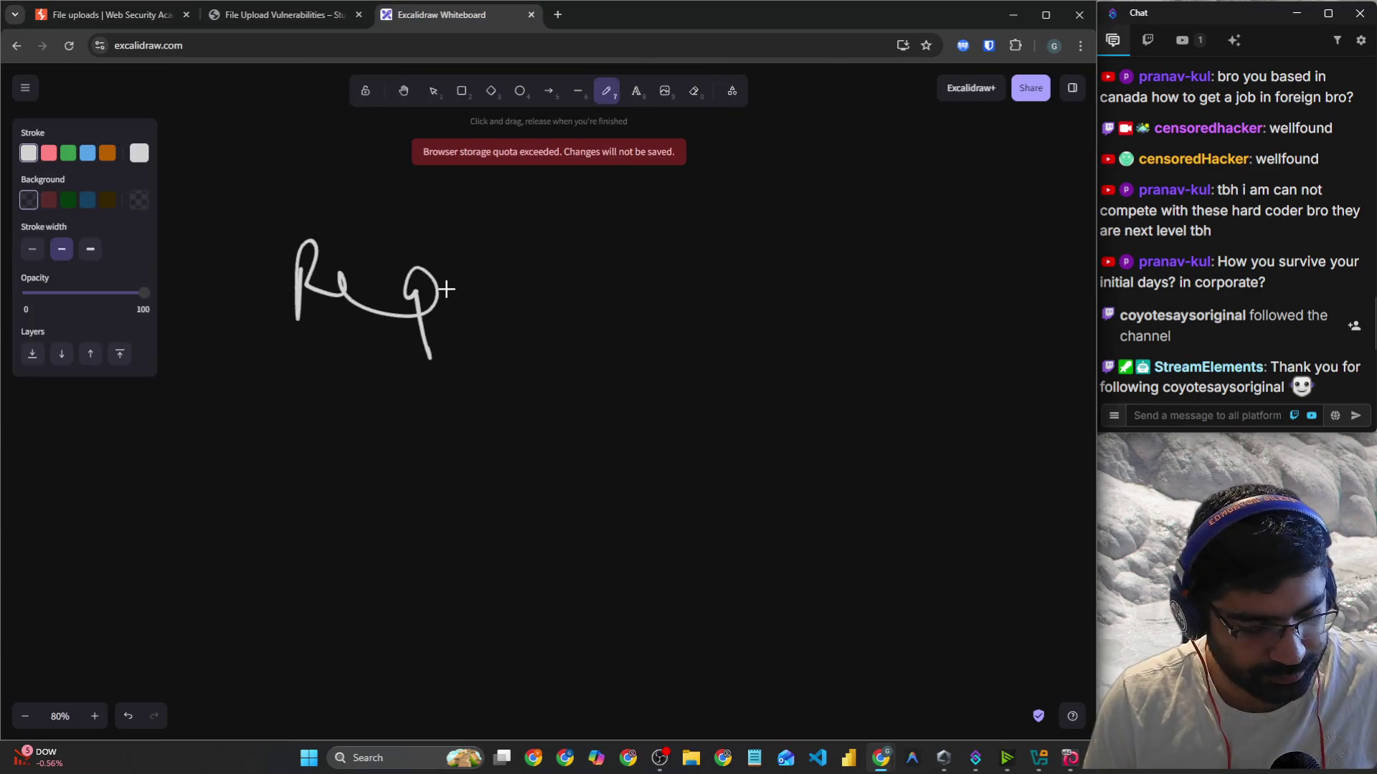
Step: Undo the stray stroke and write 'Request' with an arrow to 'CT image'
key("ctrl+z")
mouse_move(329, 258)
left_mouse_down()
mouse_move(313, 314)
mouse_move(438, 287)
mouse_move(491, 300)
mouse_move(502, 273)
mouse_move(538, 263)
left_mouse_up()
mouse_move(606, 256)
left_mouse_down()
mouse_move(666, 245)
mouse_move(652, 266)
left_mouse_up()
left_click_drag(744, 210, 749, 271)
mouse_move(778, 213)
left_mouse_down()
mouse_move(817, 200)
mouse_move(821, 267)
left_mouse_up()
mouse_move(904, 222)
left_mouse_down()
mouse_move(913, 252)
mouse_move(911, 203)
left_mouse_up()
mouse_move(946, 220)
left_mouse_down()
mouse_move(1011, 216)
mouse_move(1054, 264)
left_mouse_up()
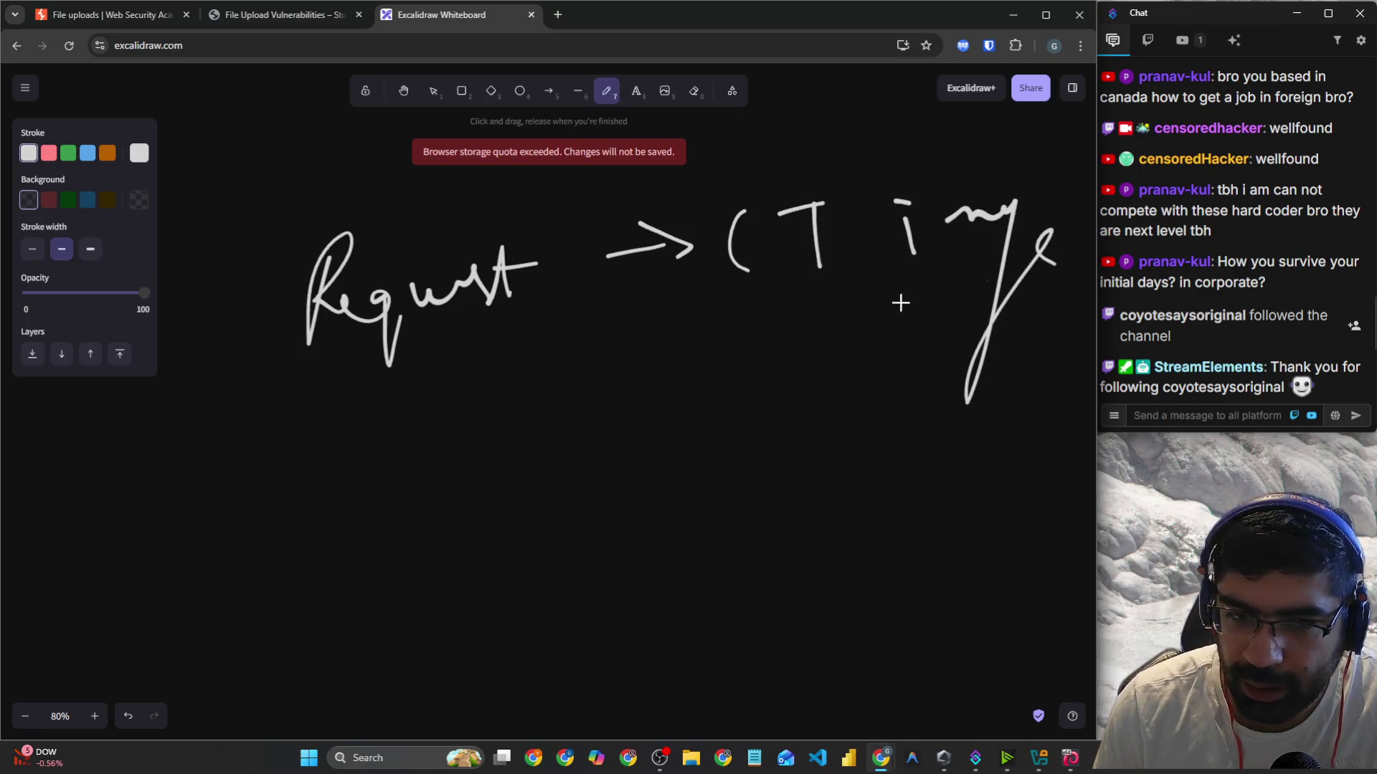
Step: Add a second arrow to 'script', then underline both 'image' and 'script'
left_click_drag(595, 450, 660, 441)
left_click_drag(641, 423, 661, 463)
mouse_move(746, 411)
left_mouse_down()
mouse_move(733, 460)
mouse_move(788, 450)
mouse_move(843, 390)
mouse_move(857, 419)
left_mouse_up()
mouse_move(882, 351)
left_mouse_down()
mouse_move(896, 402)
mouse_move(921, 405)
left_mouse_up()
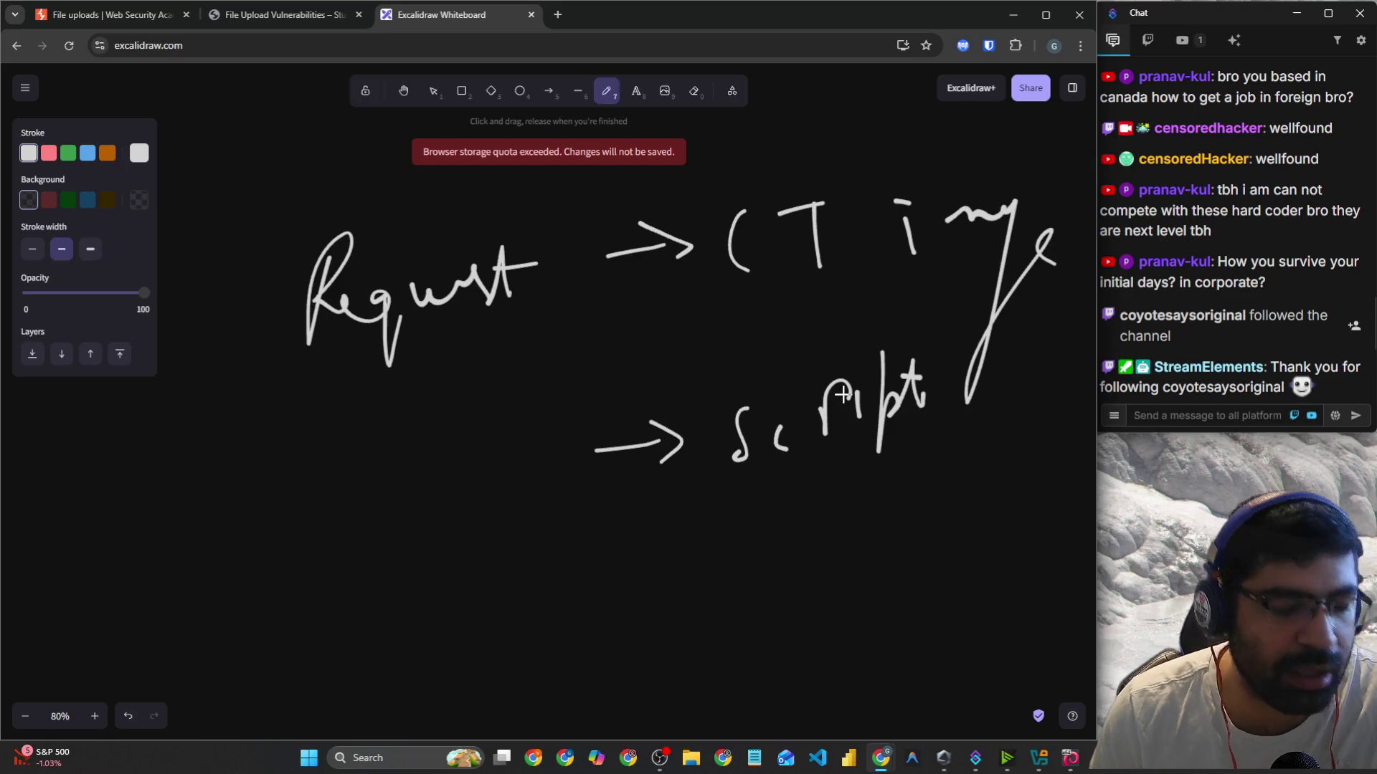
left_click_drag(893, 274, 993, 258)
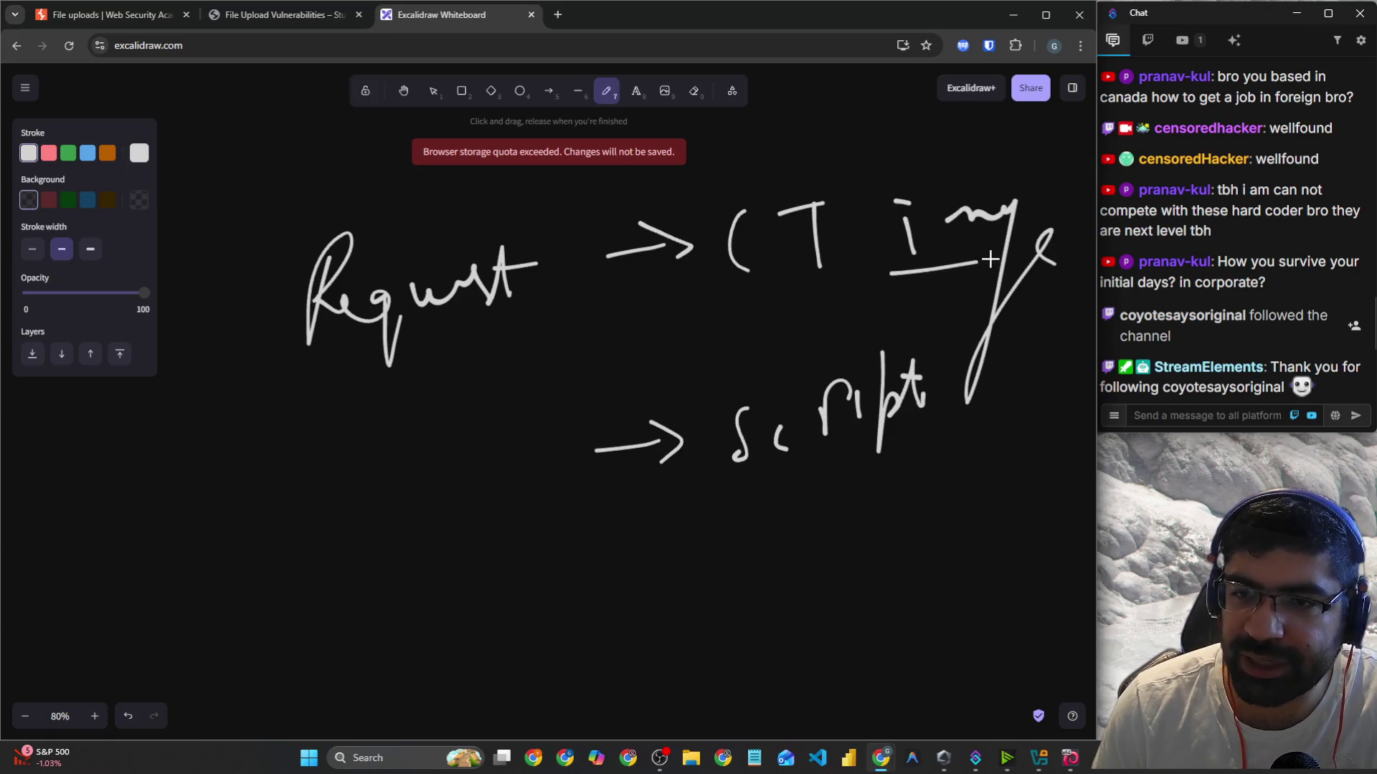
left_click_drag(701, 506, 923, 464)
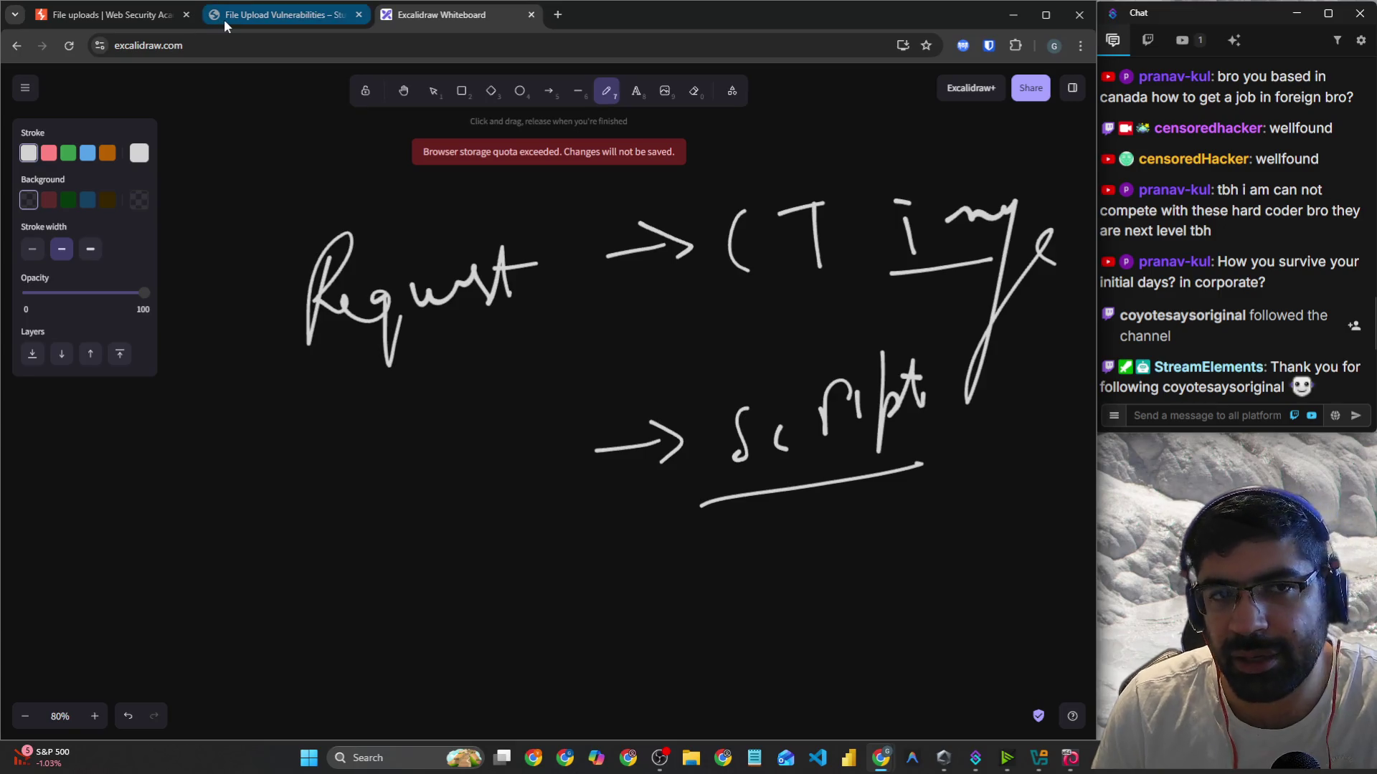
left_click(224, 19)
left_click(131, 19)
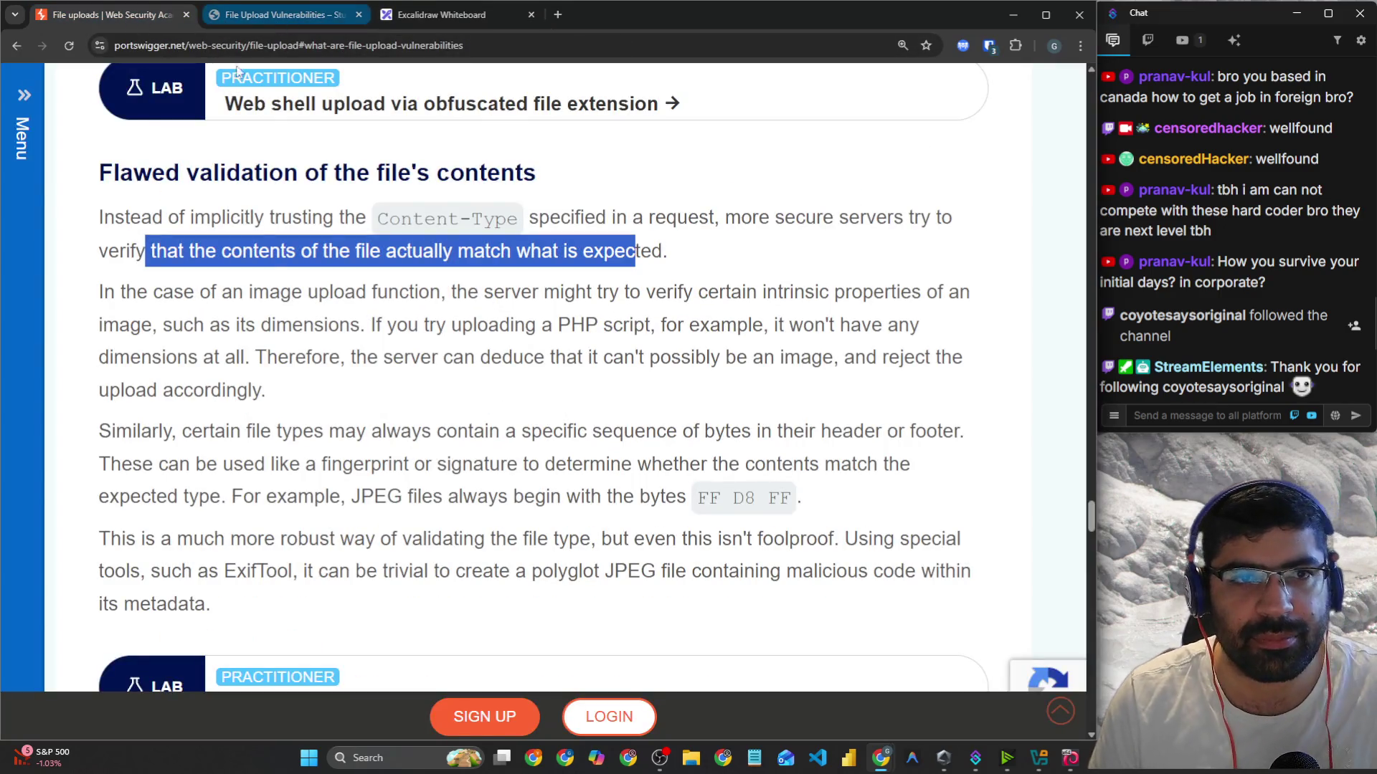
Step: Highlight the paragraph on servers verifying intrinsic image properties such as dimensions
left_click(314, 315)
left_click_drag(100, 294, 997, 294)
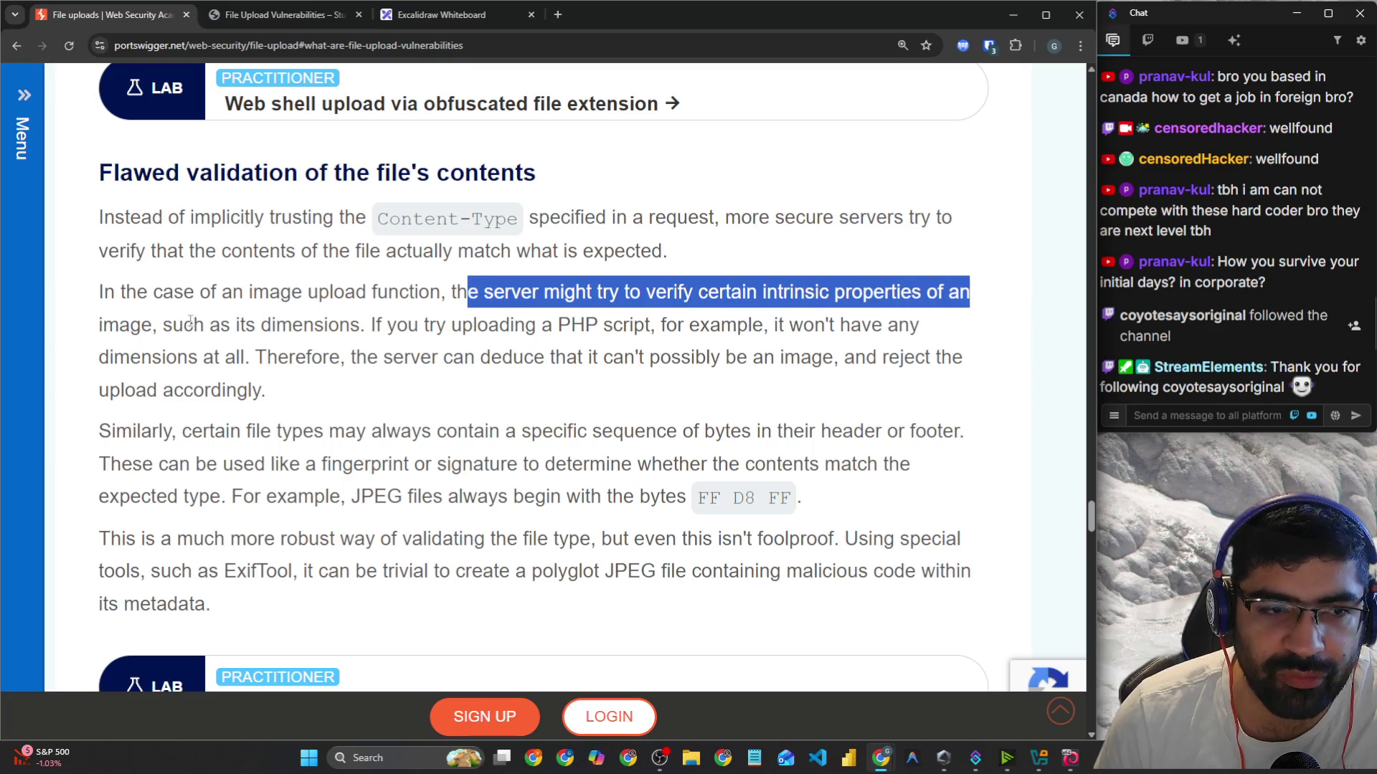
left_click_drag(163, 327, 352, 328)
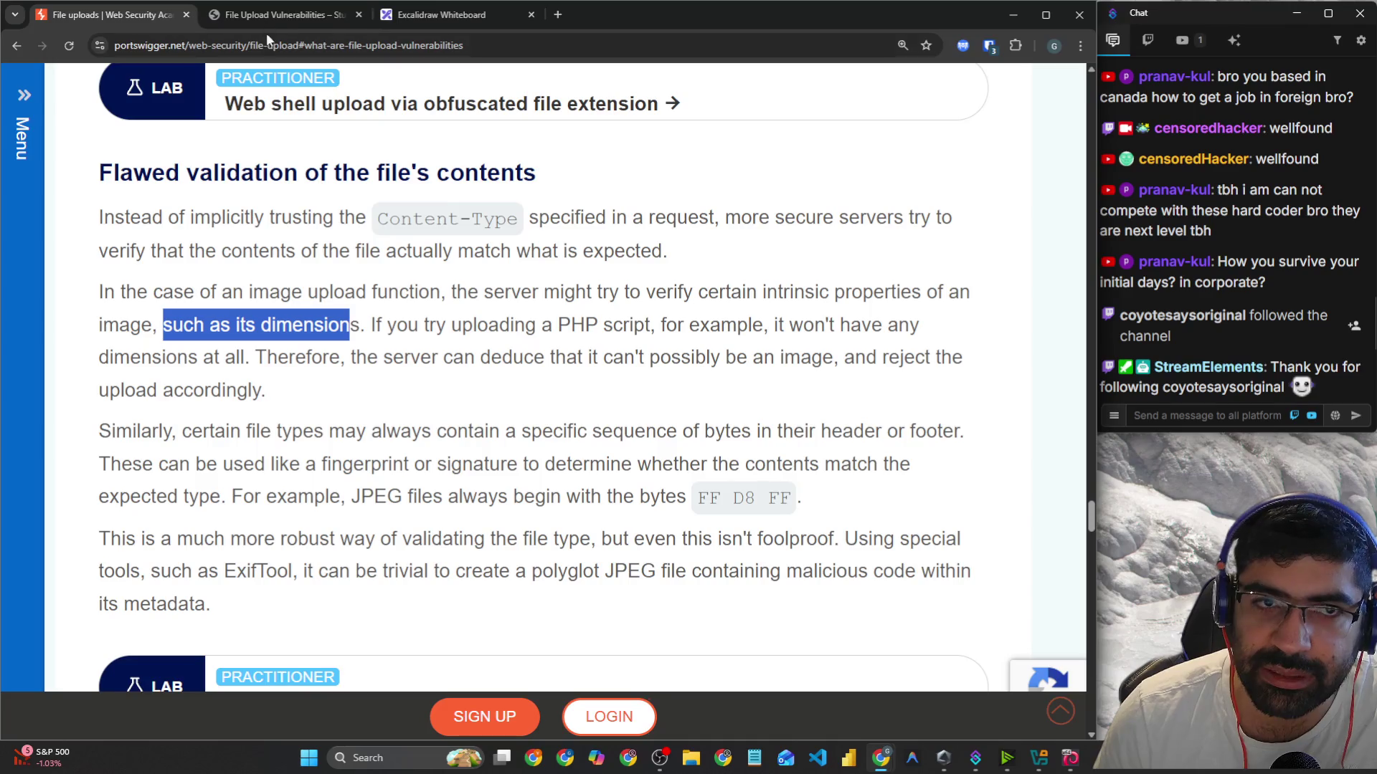
left_click(305, 16)
left_click(423, 16)
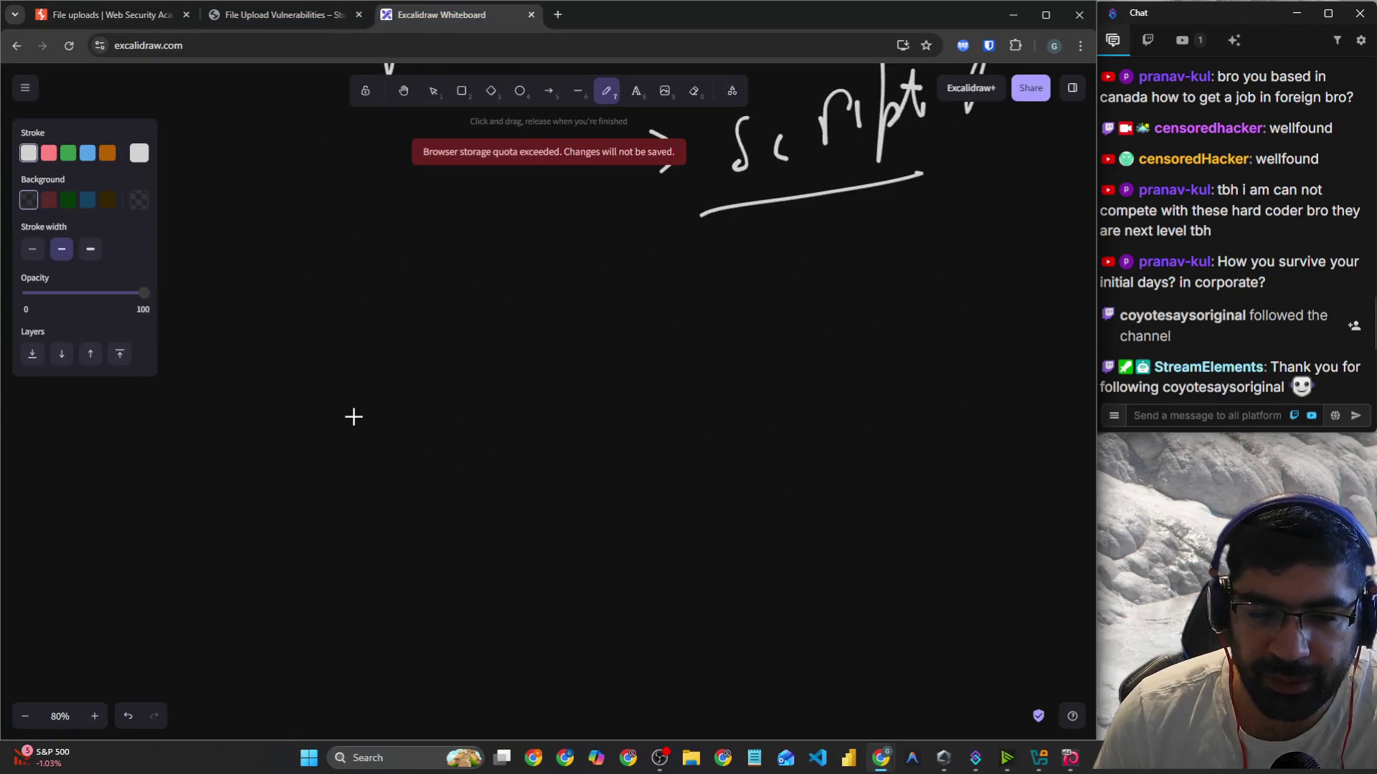
Step: Write Request → Img with an arrow down to an underlined 'Actual Img'
scroll(354, 417, "down", 2)
mouse_move(255, 319)
left_mouse_down()
mouse_move(260, 335)
mouse_move(340, 342)
mouse_move(545, 298)
mouse_move(590, 422)
mouse_move(670, 433)
left_mouse_up()
mouse_move(690, 308)
left_mouse_down()
mouse_move(656, 370)
mouse_move(679, 359)
left_mouse_up()
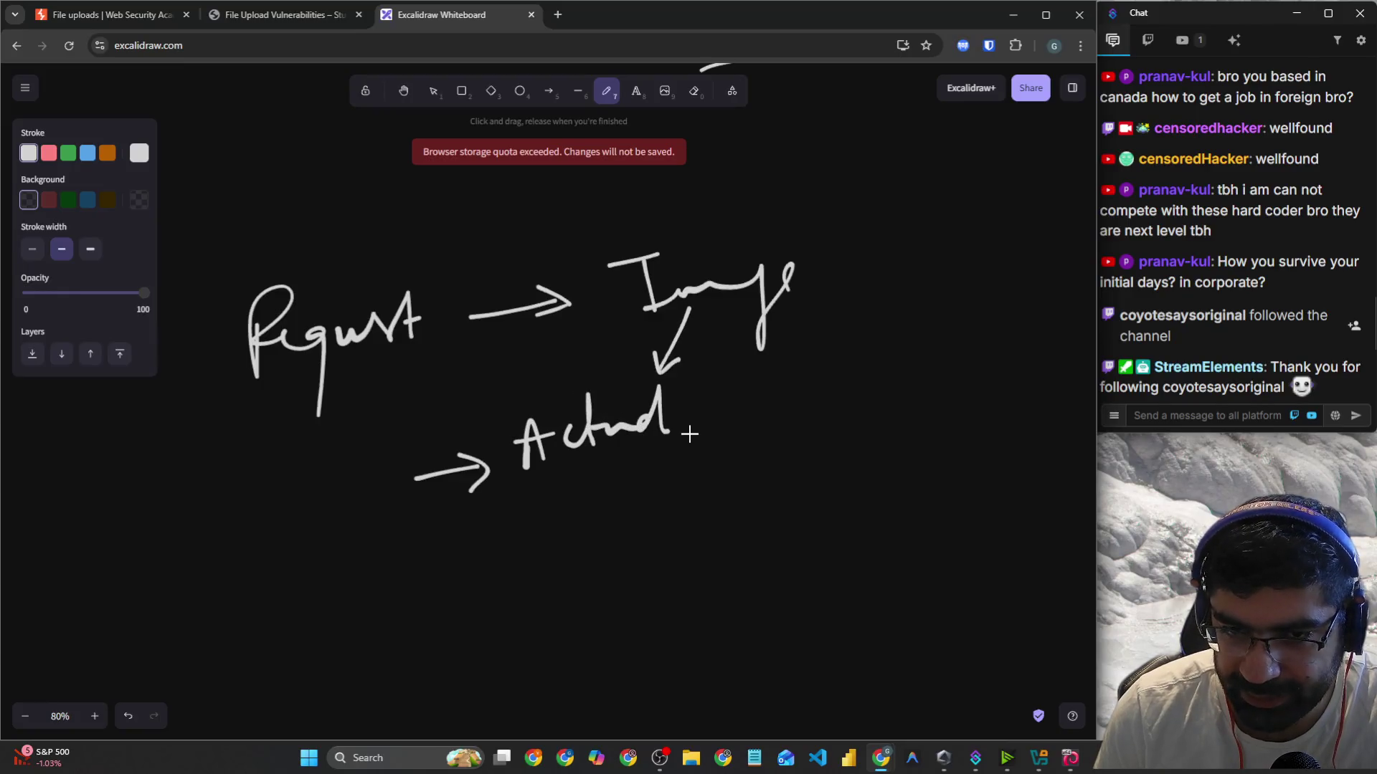
left_click_drag(541, 477, 602, 470)
mouse_move(594, 479)
left_mouse_down()
mouse_move(587, 505)
mouse_move(658, 488)
mouse_move(674, 631)
mouse_move(663, 591)
left_mouse_up()
Step: Draw a brace from Actual Img pointing to 'Dimension etc'
left_click(717, 392)
mouse_move(715, 391)
left_mouse_down()
mouse_move(717, 534)
mouse_move(732, 538)
left_mouse_up()
mouse_move(728, 459)
left_mouse_down()
mouse_move(782, 429)
mouse_move(792, 459)
left_mouse_up()
mouse_move(828, 380)
left_mouse_down()
mouse_move(845, 421)
mouse_move(901, 381)
mouse_move(1051, 362)
left_mouse_up()
left_click(1000, 338)
left_click_drag(861, 467, 896, 469)
mouse_move(895, 434)
left_mouse_down()
mouse_move(884, 463)
mouse_move(907, 452)
left_mouse_up()
left_click_drag(931, 444, 931, 466)
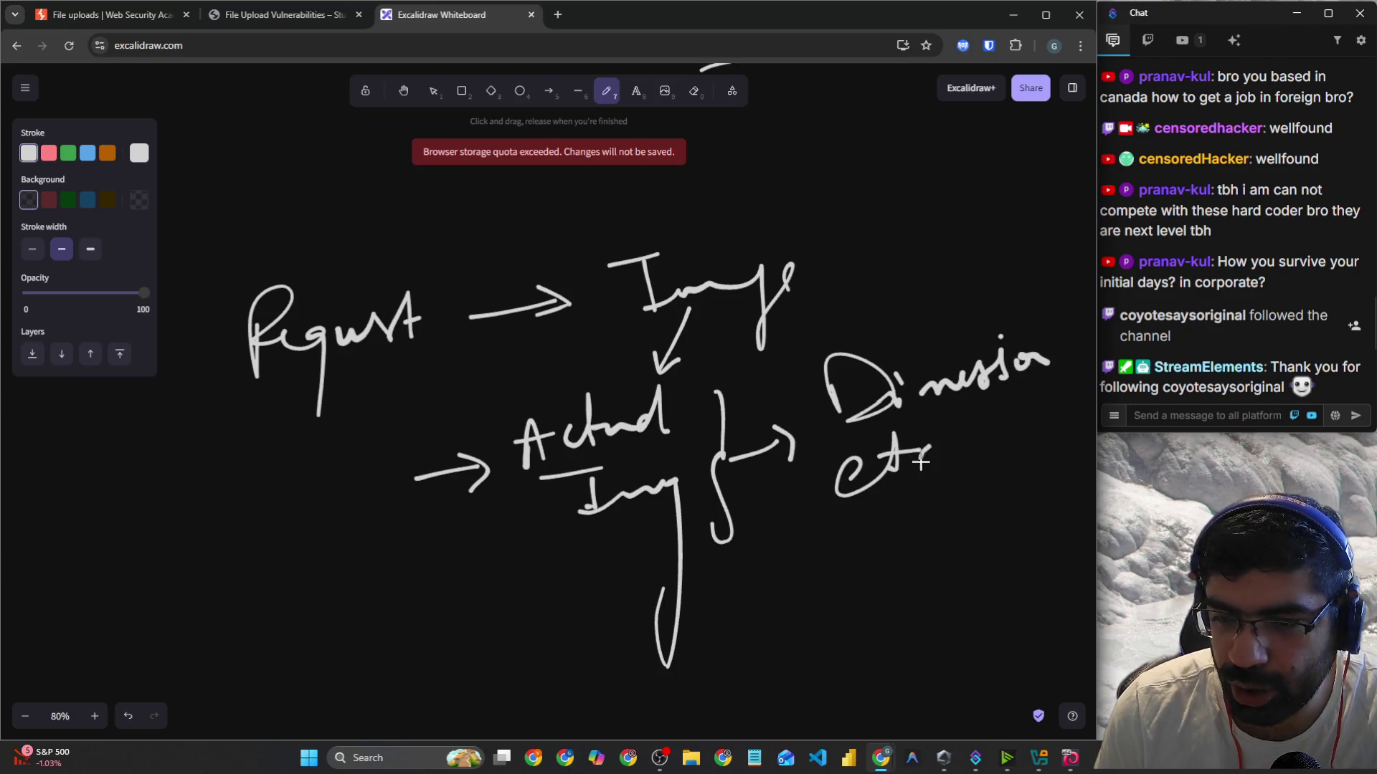
left_click(119, 16)
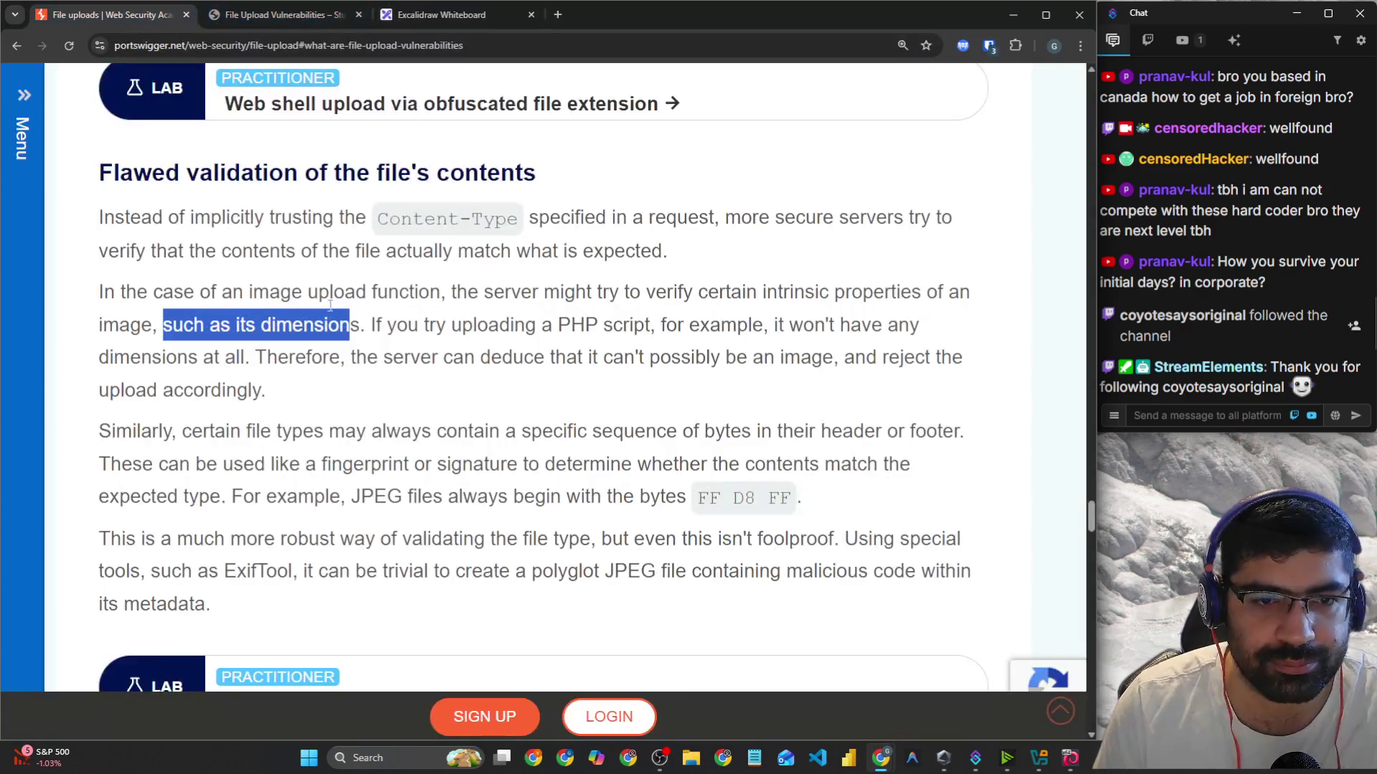
Step: Highlight the sentences on uploading a PHP script and the server rejecting non-images
left_click(413, 335)
mouse_move(375, 318)
left_mouse_down()
mouse_move(649, 294)
mouse_move(644, 324)
mouse_move(924, 332)
left_mouse_up()
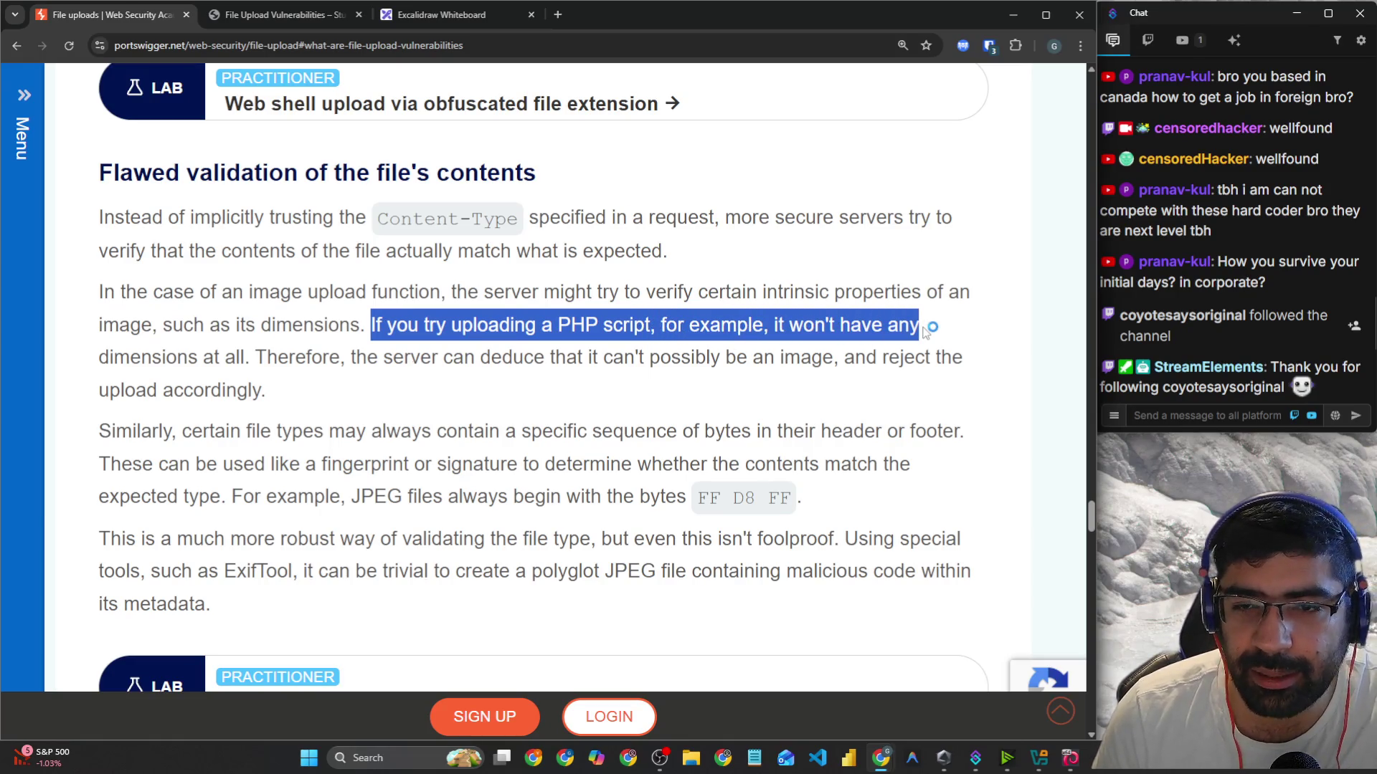
left_click_drag(252, 359, 874, 360)
scroll(874, 360, "down", 3)
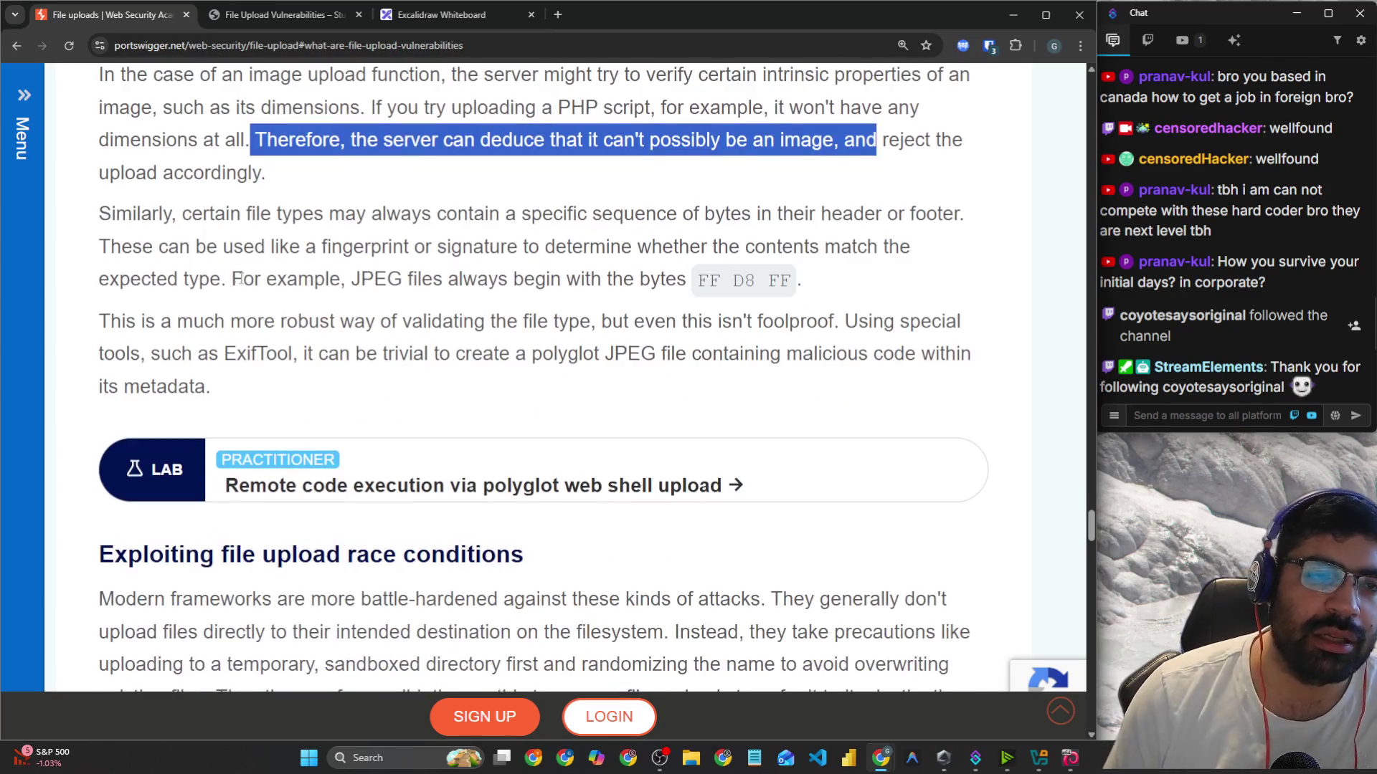
left_click(405, 13)
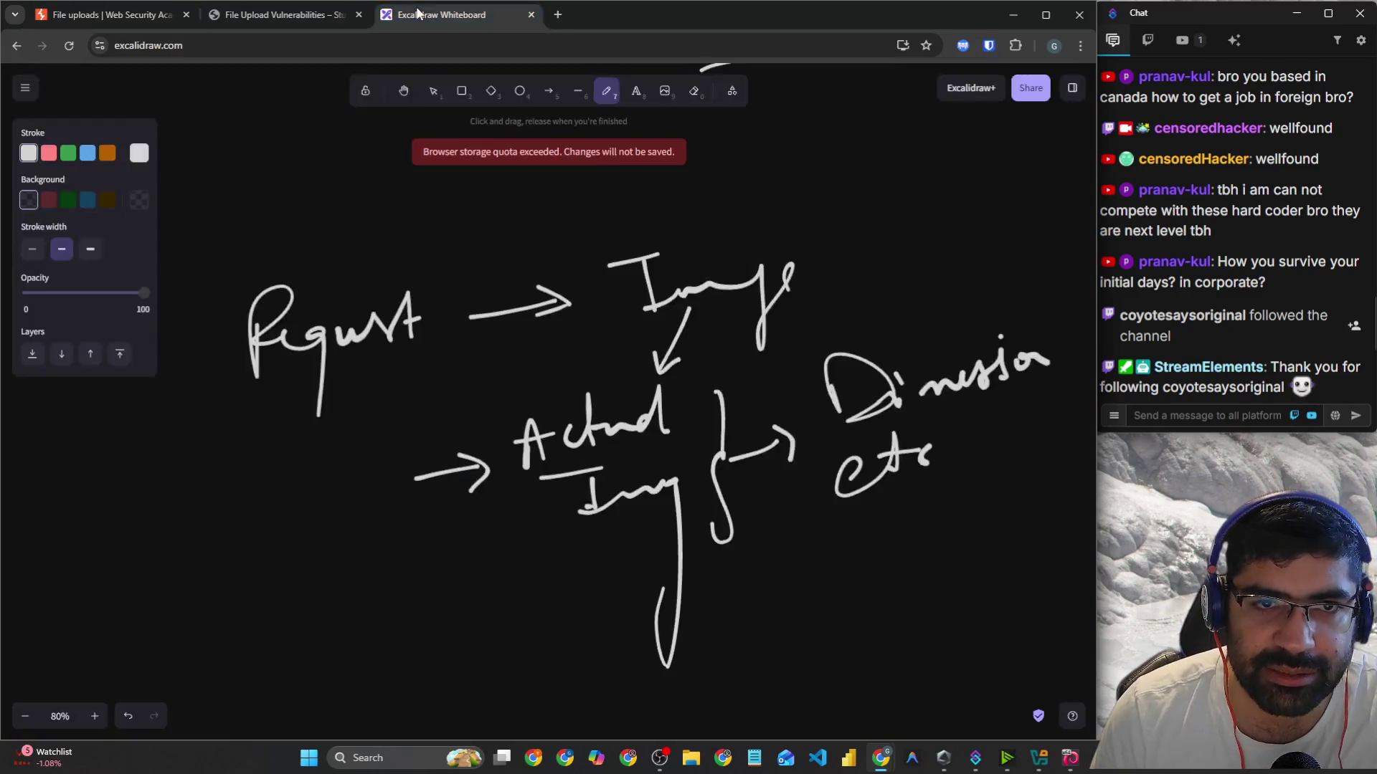
left_click(147, 14)
Step: Highlight the header/footer byte-sequence and fingerprint-signature sentences
left_click(279, 251)
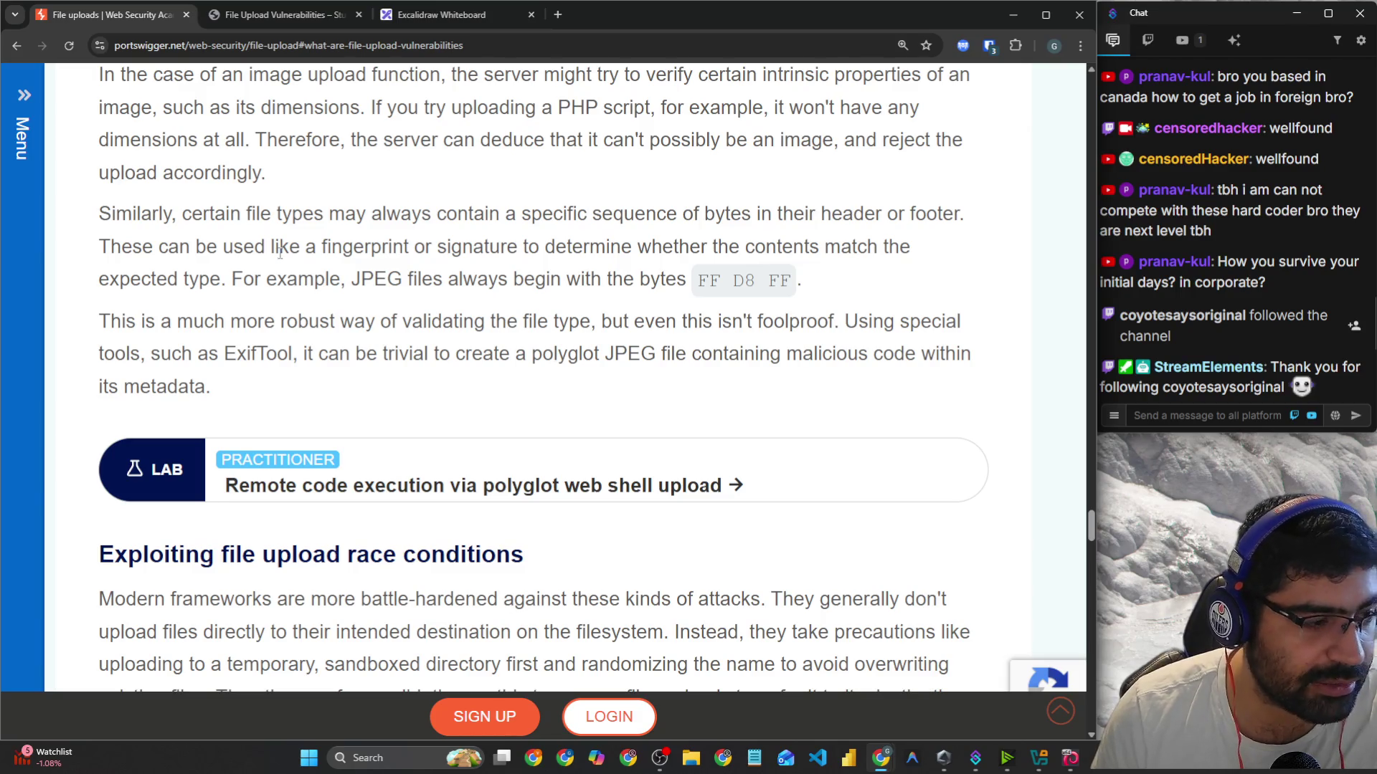
left_click_drag(99, 213, 794, 222)
left_click_drag(570, 107, 710, 107)
left_click(570, 219)
left_click_drag(522, 214, 965, 213)
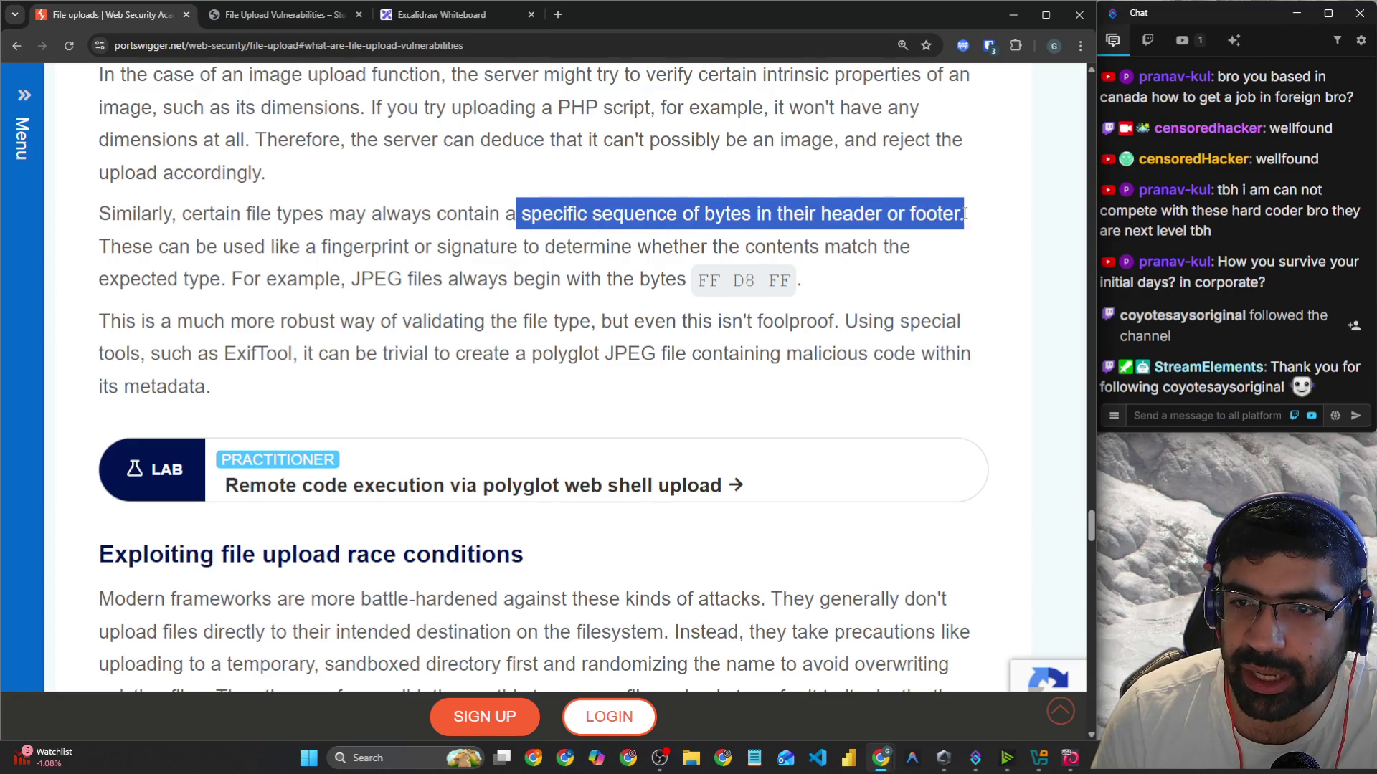
left_click_drag(99, 247, 910, 247)
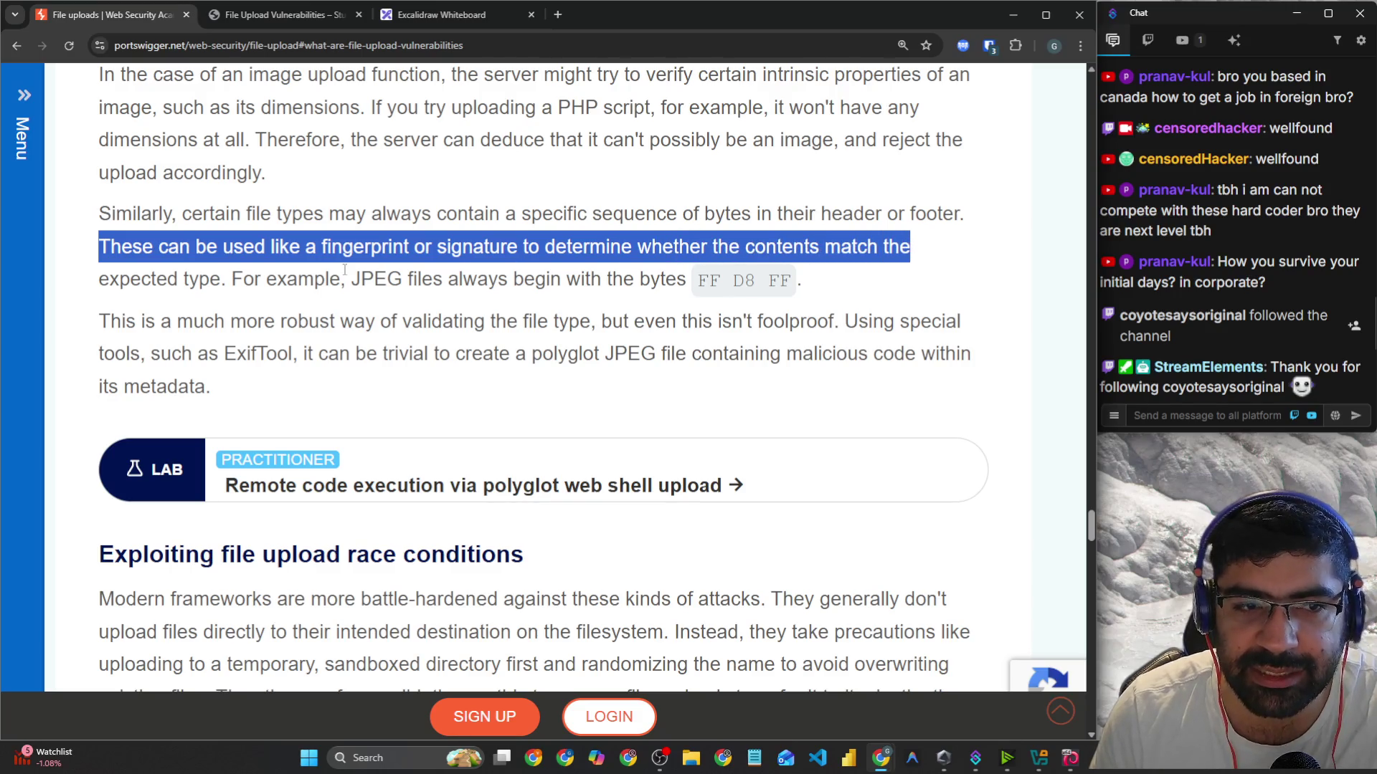
left_click(462, 16)
scroll(536, 237, "down", 8)
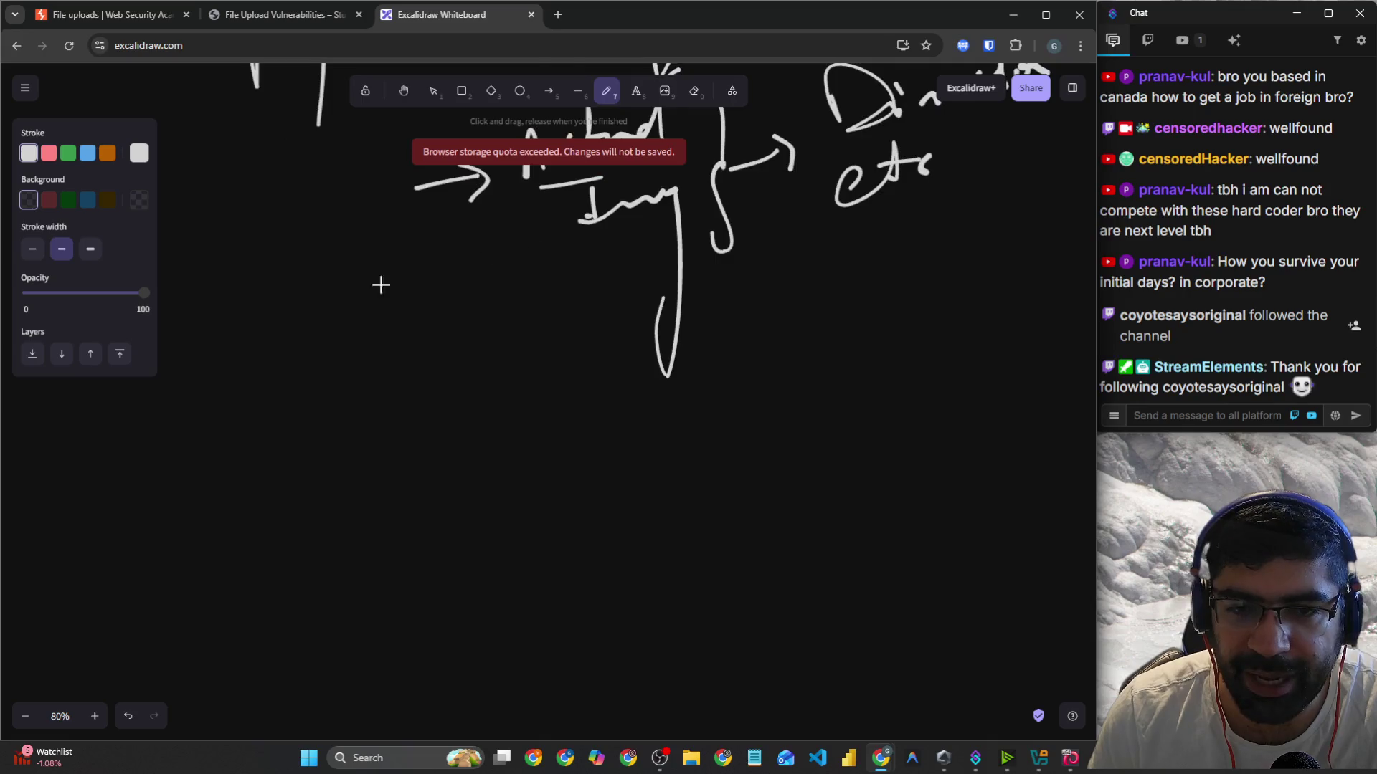
Step: Handwrite and underline 'Script' in Excalidraw, with a large file box beside it
left_click_drag(346, 286, 321, 353)
mouse_move(380, 317)
left_mouse_down()
mouse_move(393, 350)
mouse_move(409, 316)
left_mouse_up()
left_click_drag(422, 315, 423, 340)
mouse_move(441, 284)
left_mouse_down()
mouse_move(443, 356)
mouse_move(477, 307)
mouse_move(473, 319)
left_mouse_up()
left_click_drag(463, 295, 510, 283)
mouse_move(686, 228)
left_mouse_down()
mouse_move(591, 495)
mouse_move(905, 307)
left_mouse_up()
left_click_drag(901, 252, 667, 218)
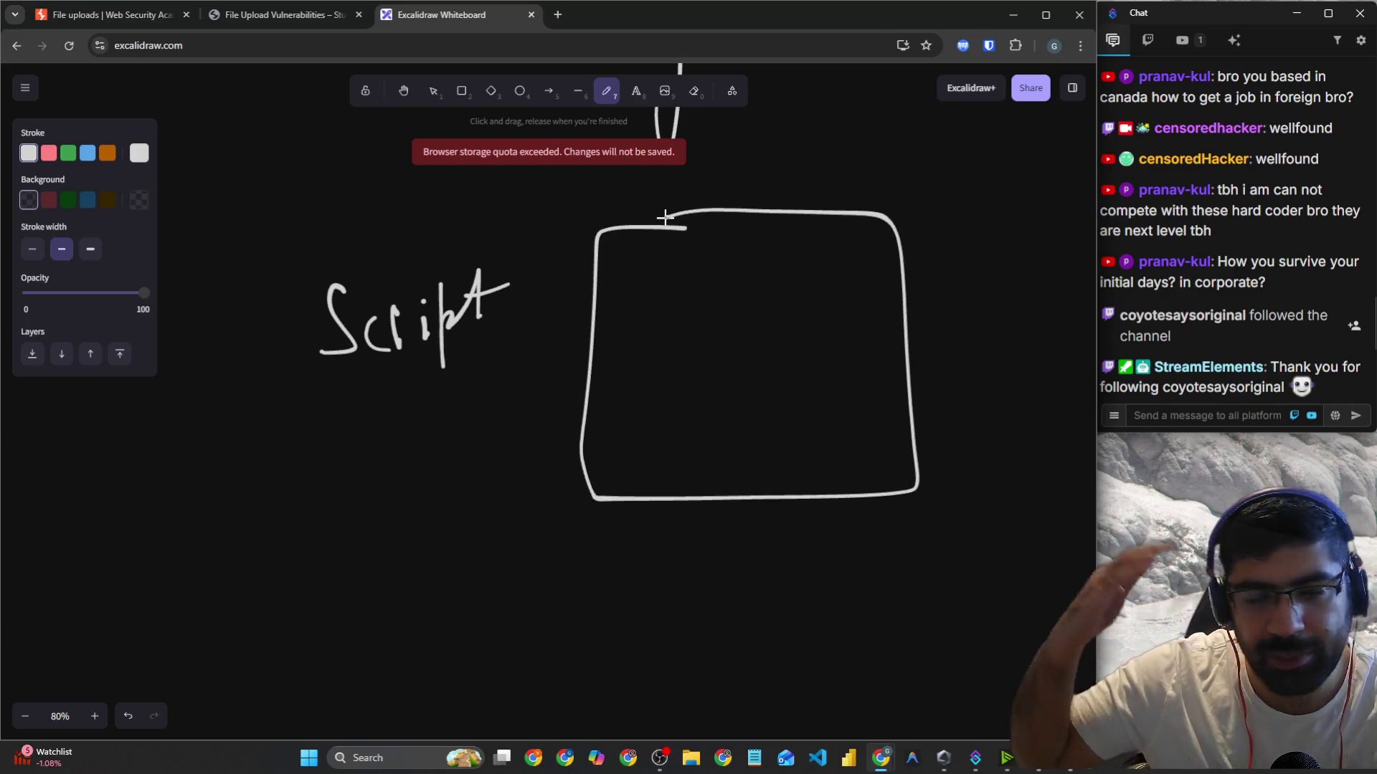
left_click_drag(238, 411, 485, 334)
Step: Mark header and footer boxes in the file box's corners, add a middle squiggle, and return to the article
mouse_move(629, 274)
left_mouse_down()
mouse_move(695, 237)
mouse_move(602, 233)
mouse_move(610, 274)
mouse_move(661, 276)
left_mouse_up()
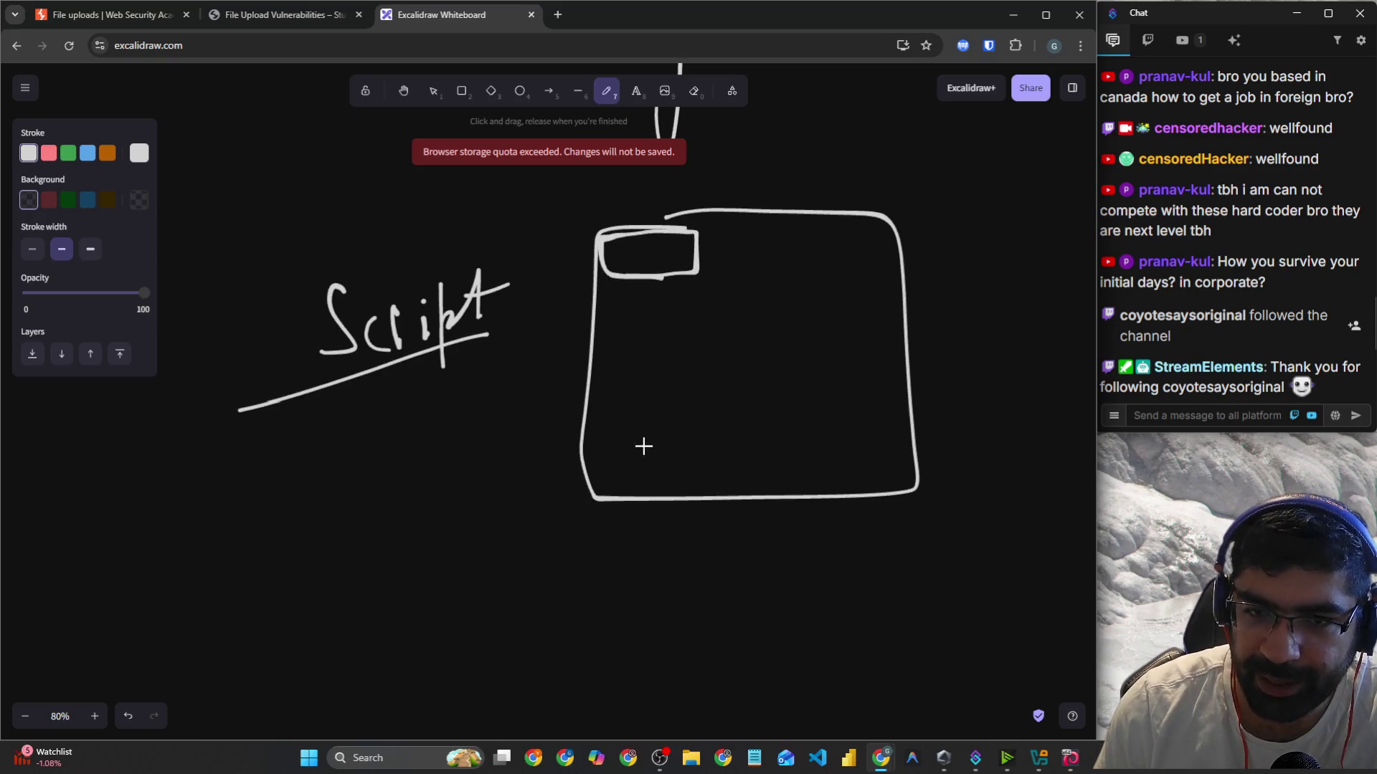
mouse_move(900, 443)
left_mouse_down()
mouse_move(817, 470)
mouse_move(823, 499)
mouse_move(909, 440)
left_mouse_up()
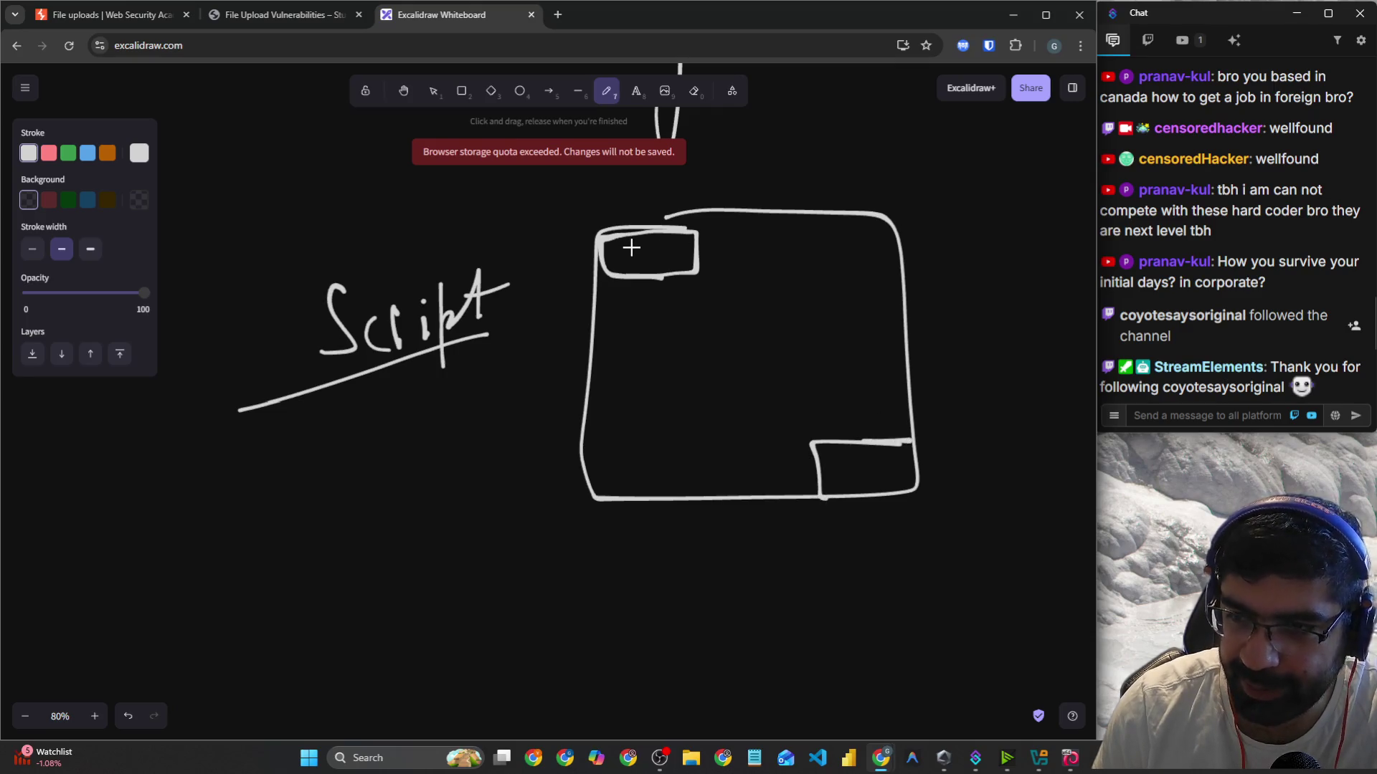
left_click_drag(842, 474, 880, 452)
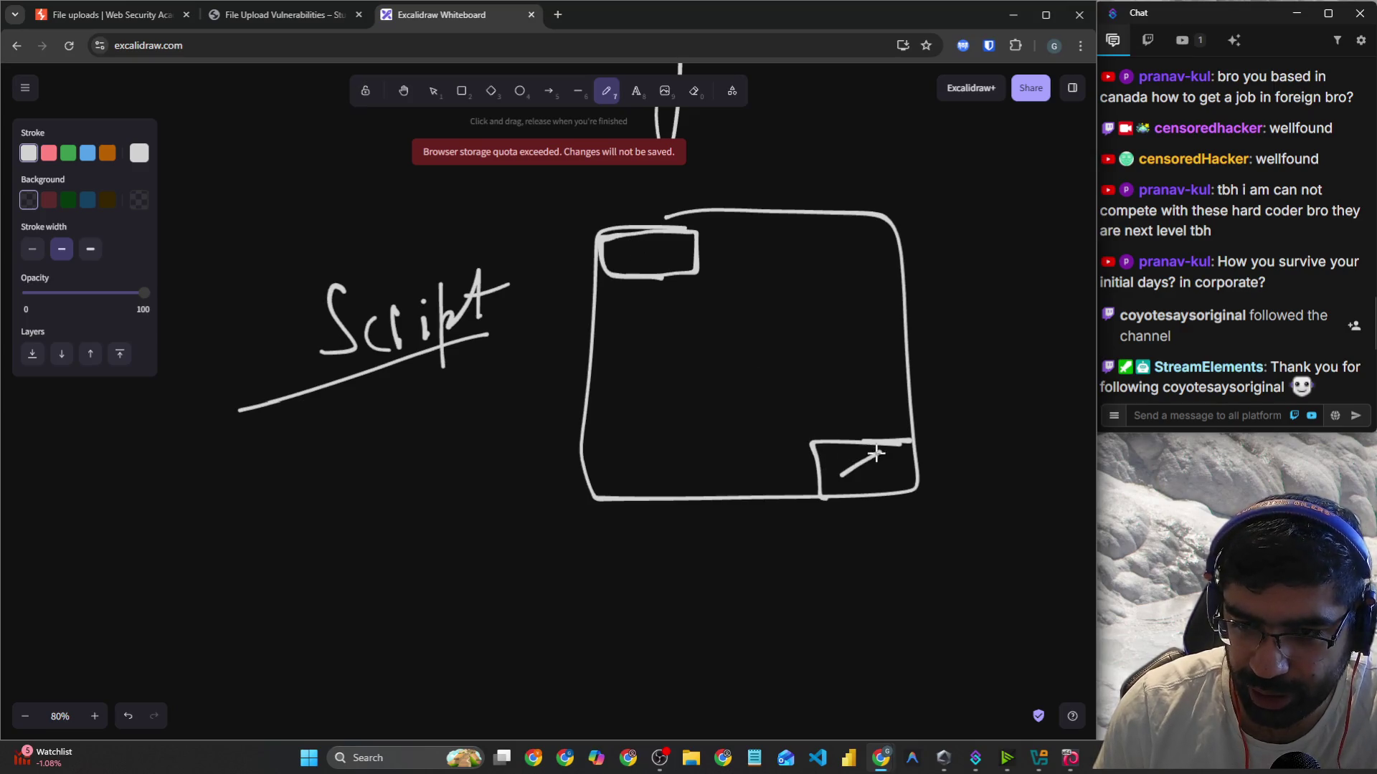
left_click_drag(635, 255, 665, 238)
mouse_move(706, 310)
left_mouse_down()
mouse_move(688, 315)
mouse_move(706, 363)
mouse_move(692, 391)
left_mouse_up()
left_click(107, 14)
left_click(576, 271)
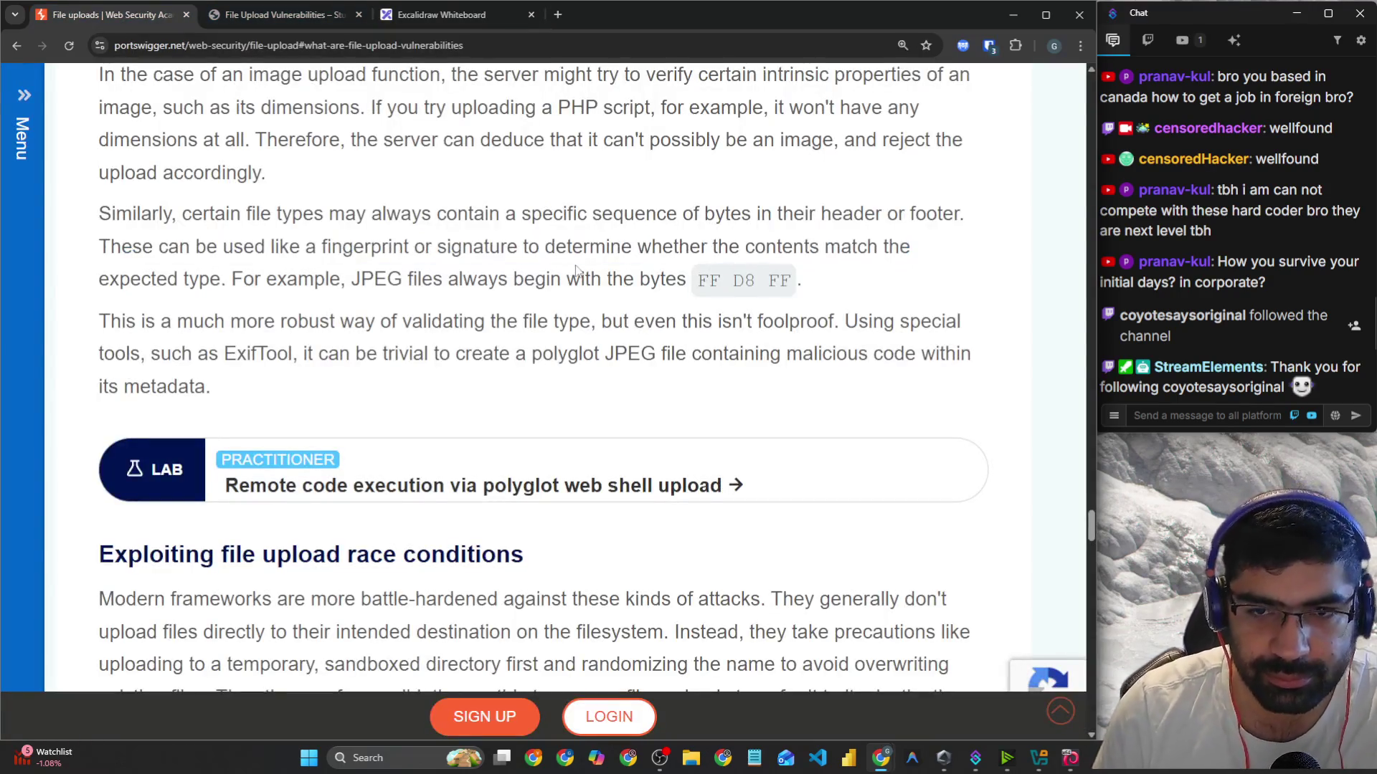
Step: Highlight the JPEG FF D8 FF signature example and the note that byte checks aren't foolproof
mouse_move(226, 280)
left_mouse_down()
mouse_move(801, 284)
mouse_move(787, 286)
left_mouse_up()
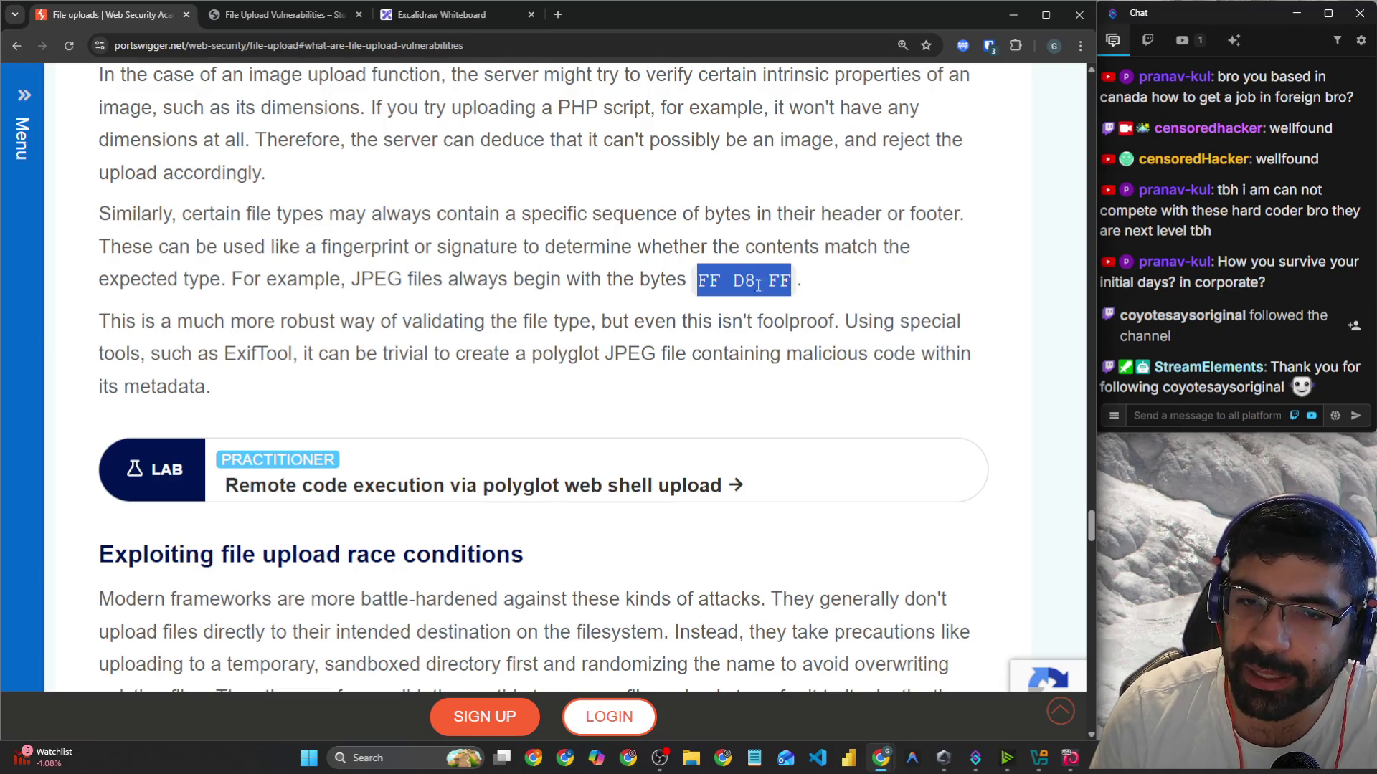
left_click(707, 289)
left_click_drag(692, 282, 786, 276)
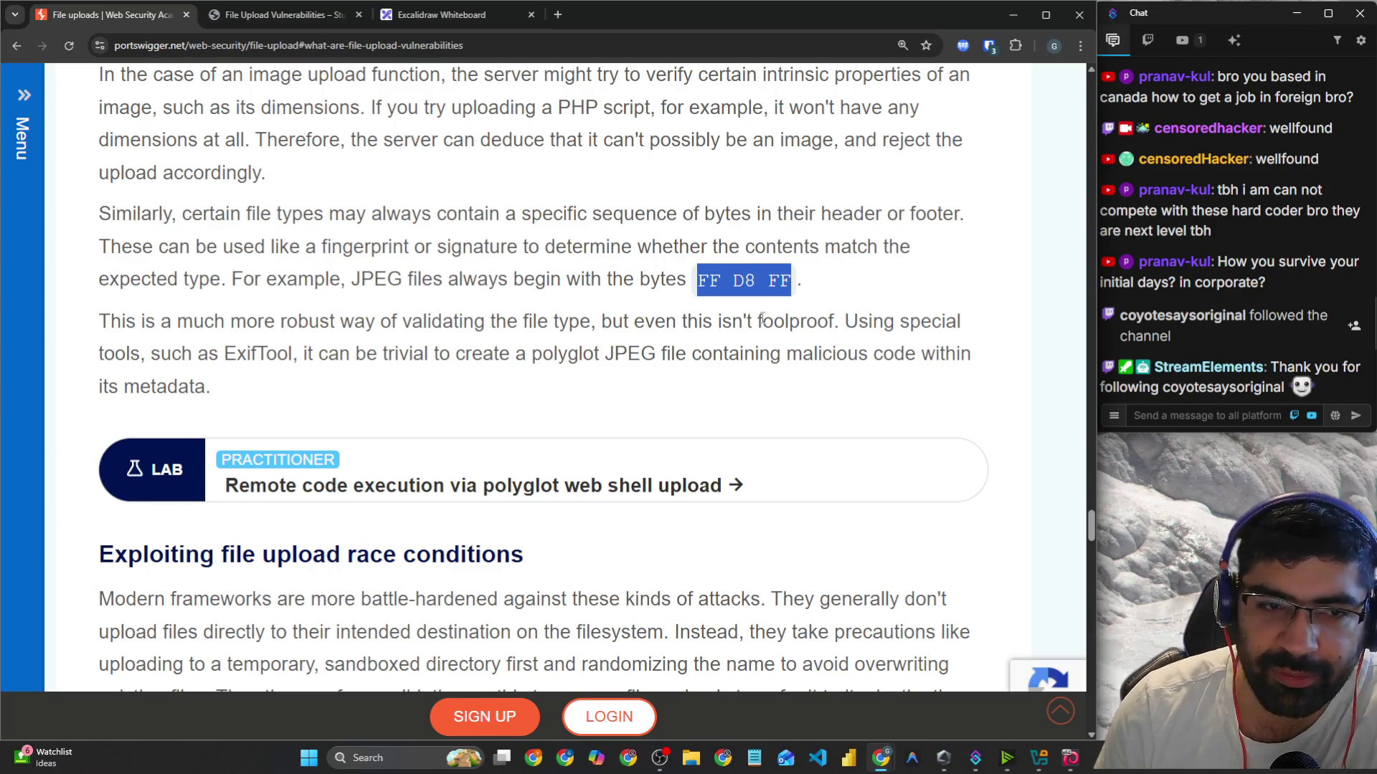
left_click_drag(110, 321, 841, 326)
Step: Highlight the ExifTool polyglot JPEG explanation, then switch to Kali and turn off Burp interception
left_click(855, 327)
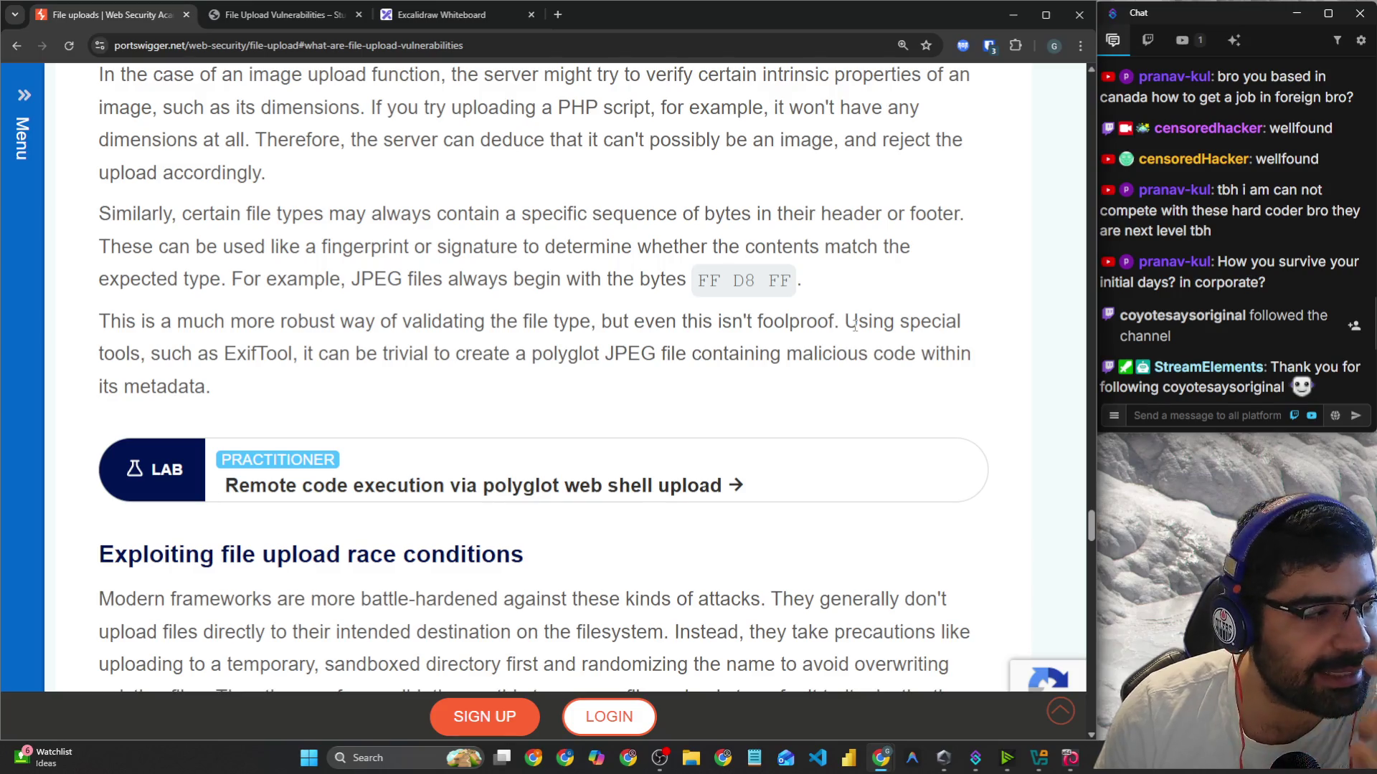
left_click_drag(855, 327, 950, 328)
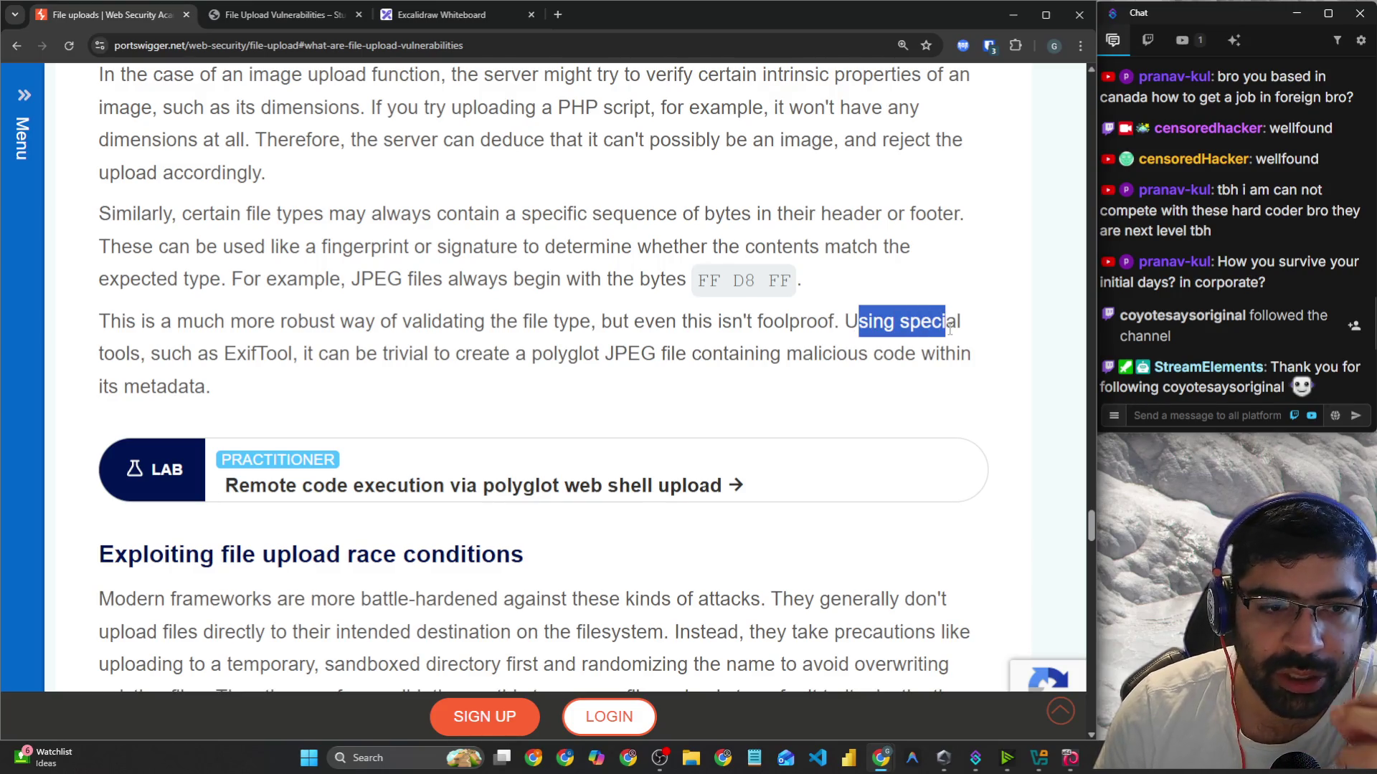
mouse_move(183, 353)
left_mouse_down()
mouse_move(959, 351)
mouse_move(957, 391)
left_mouse_up()
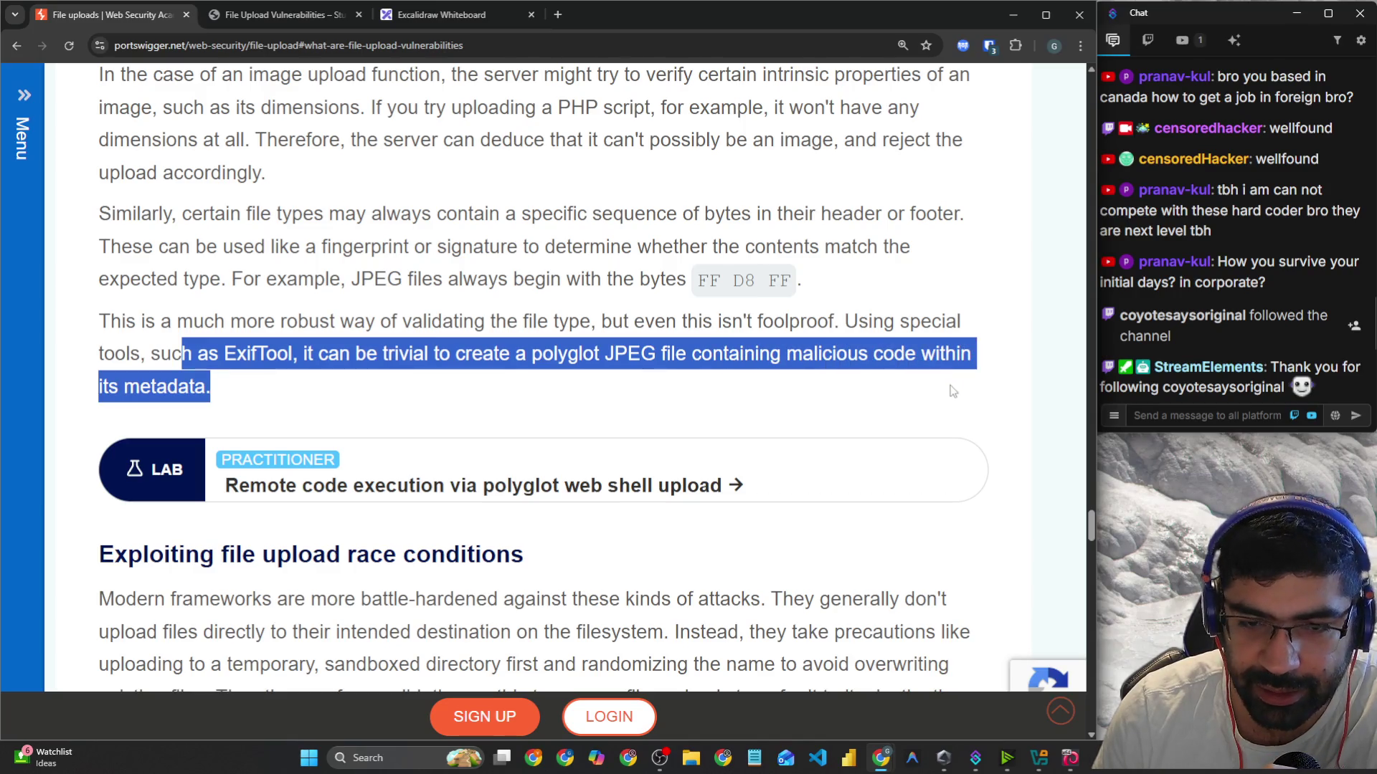
left_click(728, 409)
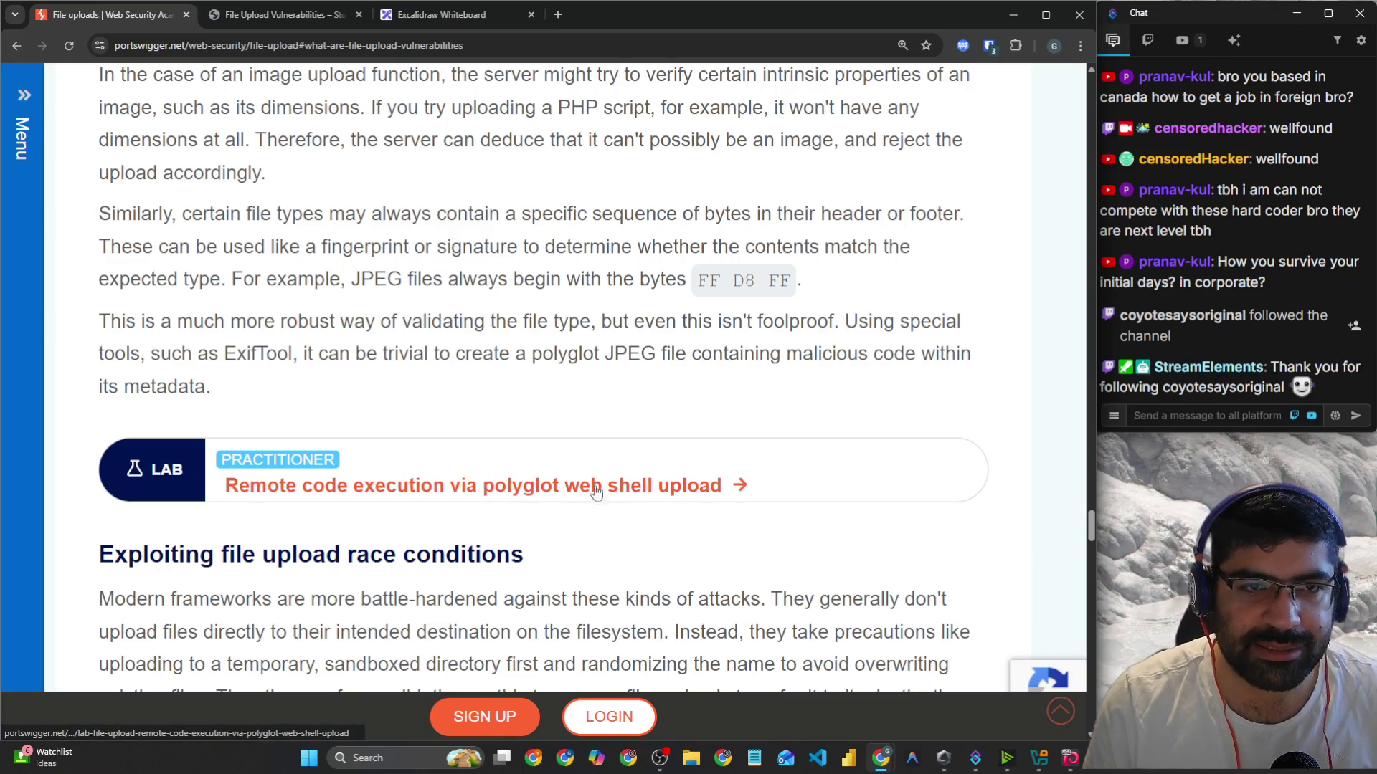
key("alt+Tab")
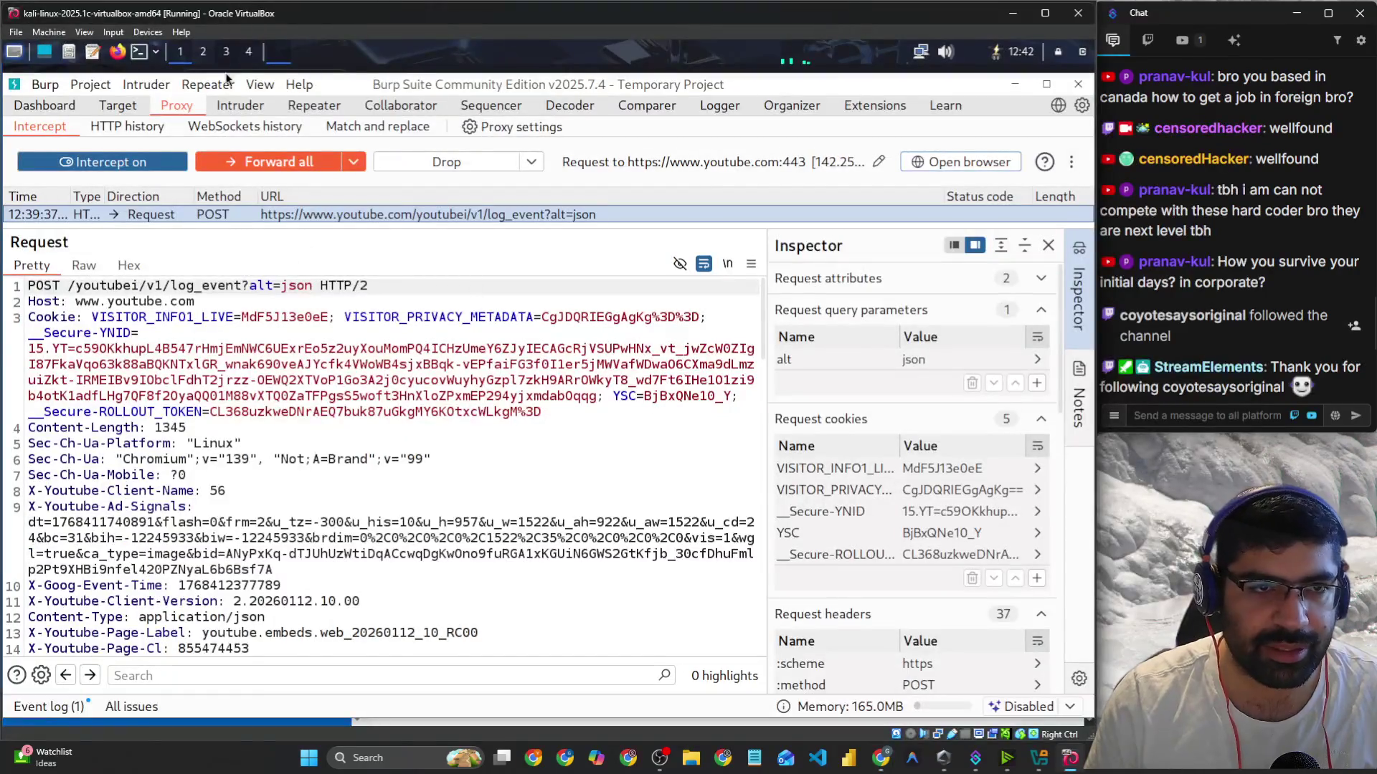
left_click(114, 155)
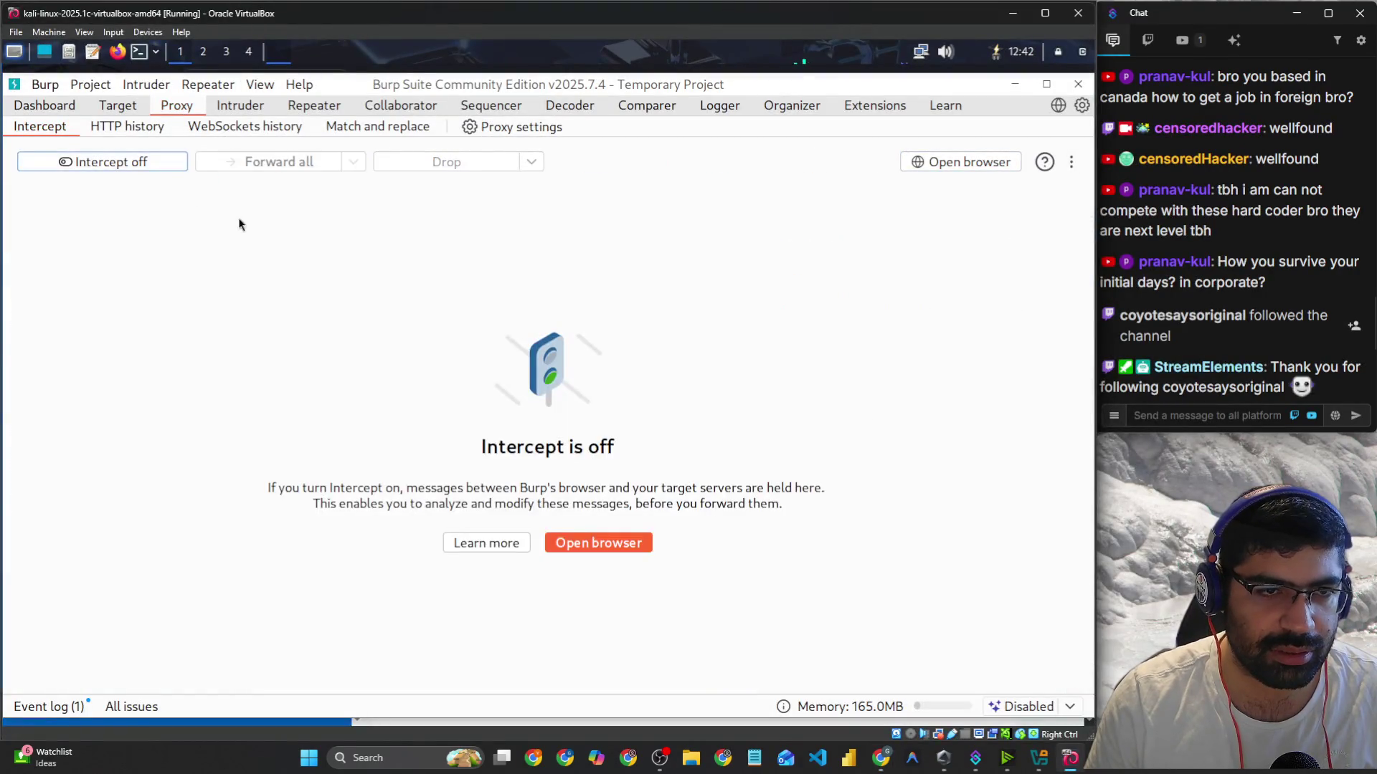
Step: Delete every captured request from Burp's proxy HTTP history, then return to the lab browser
left_click(128, 129)
left_click(192, 285)
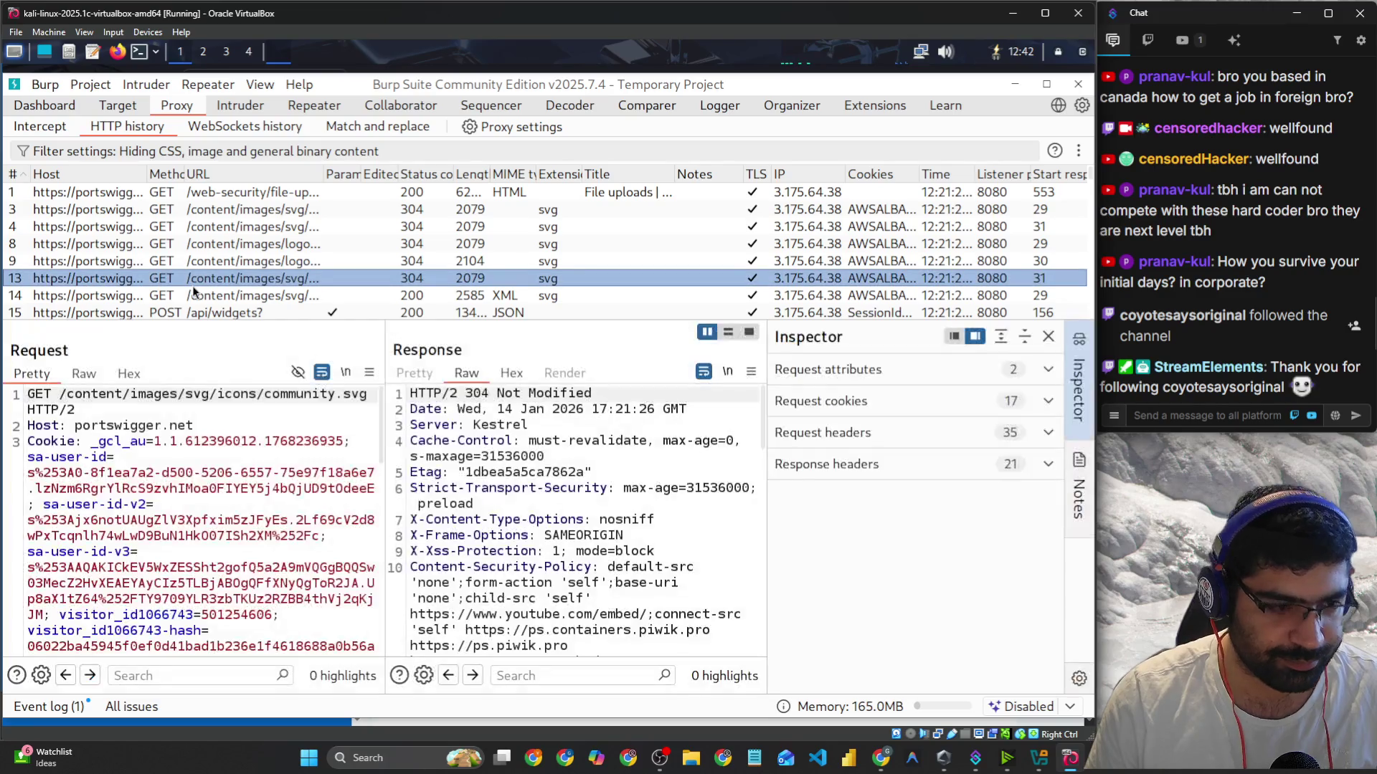
key("ctrl+a")
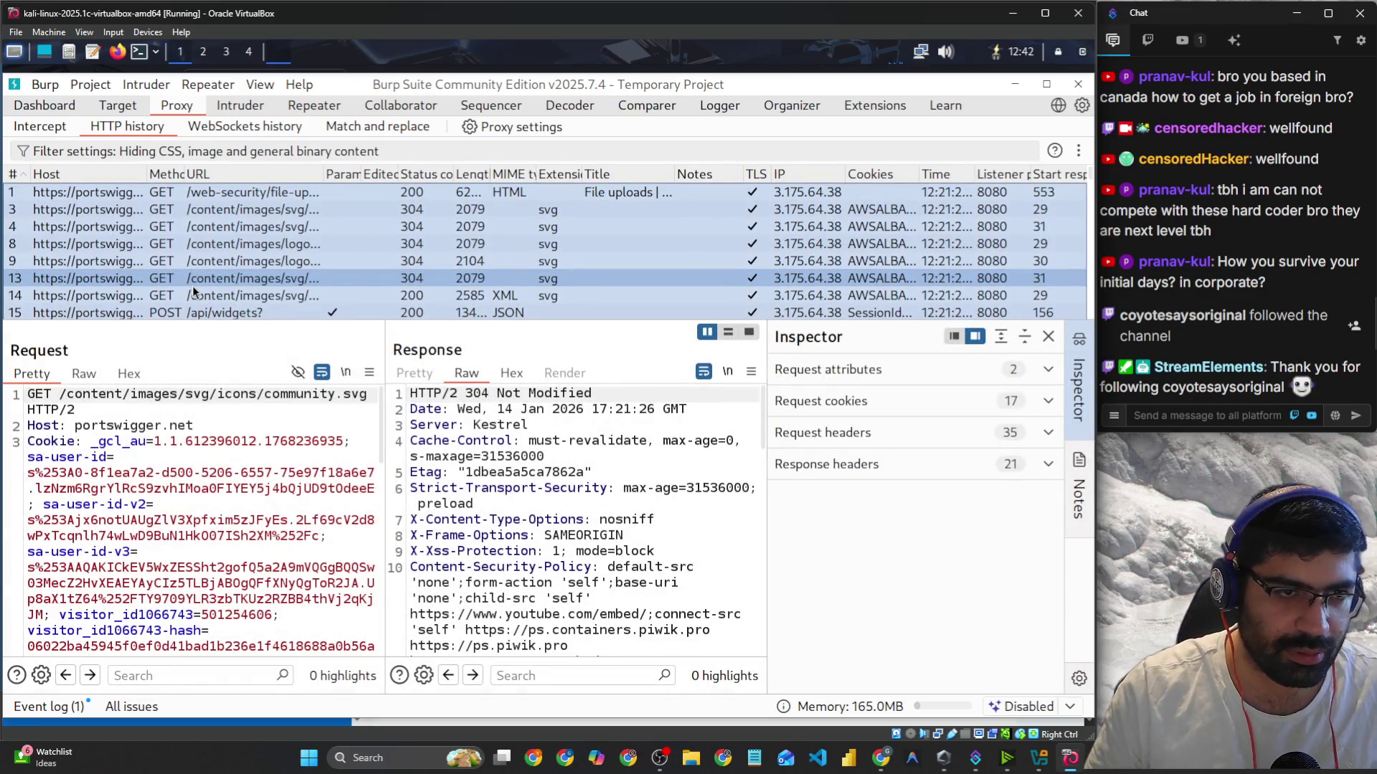
right_click(193, 286)
left_click(240, 483)
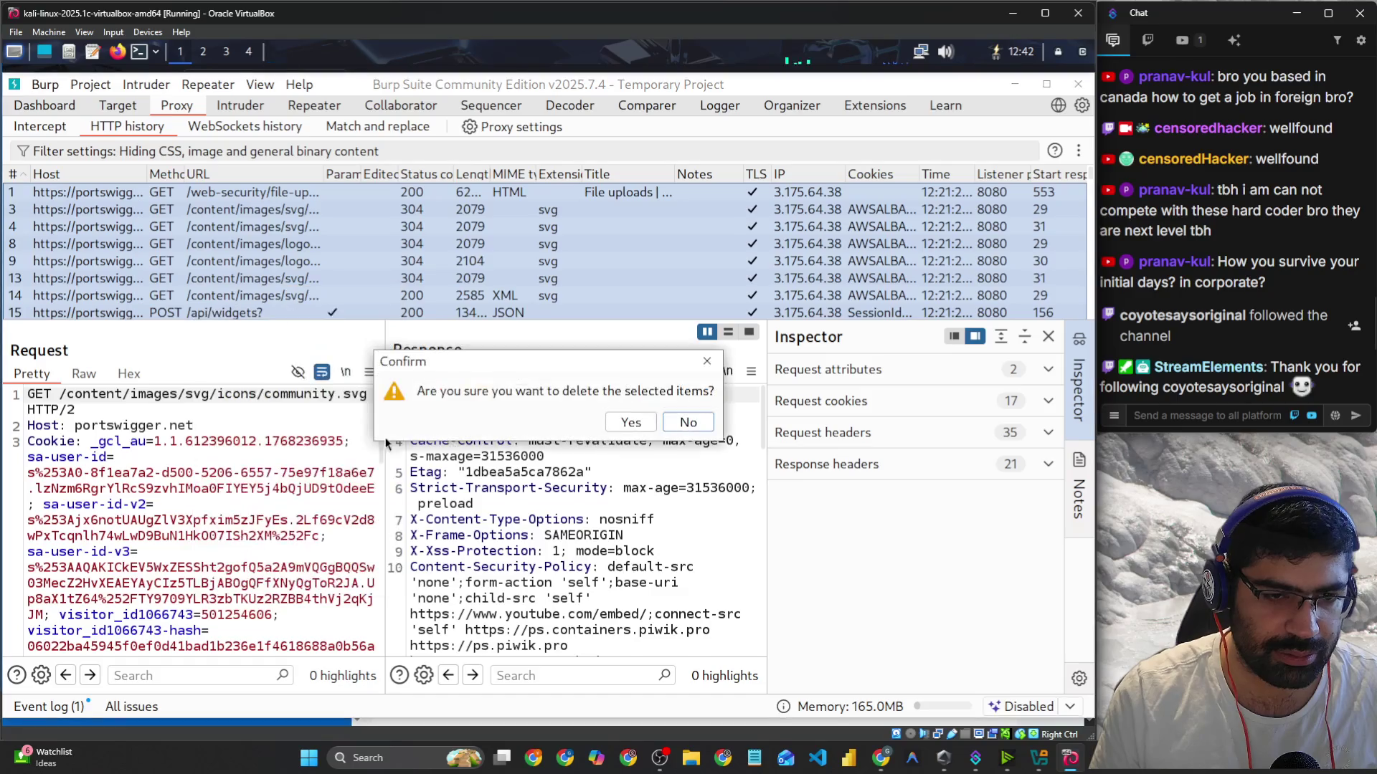
left_click(624, 423)
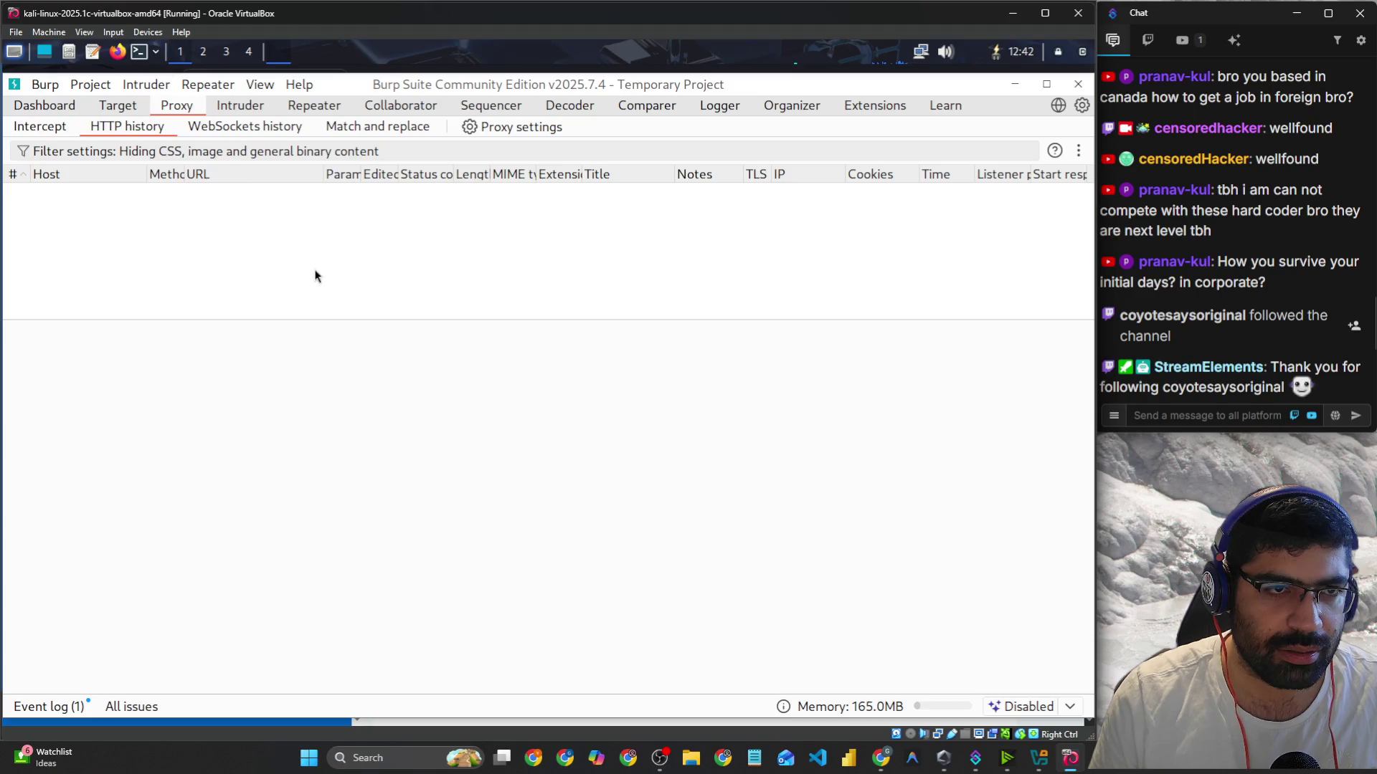
key("alt+Tab")
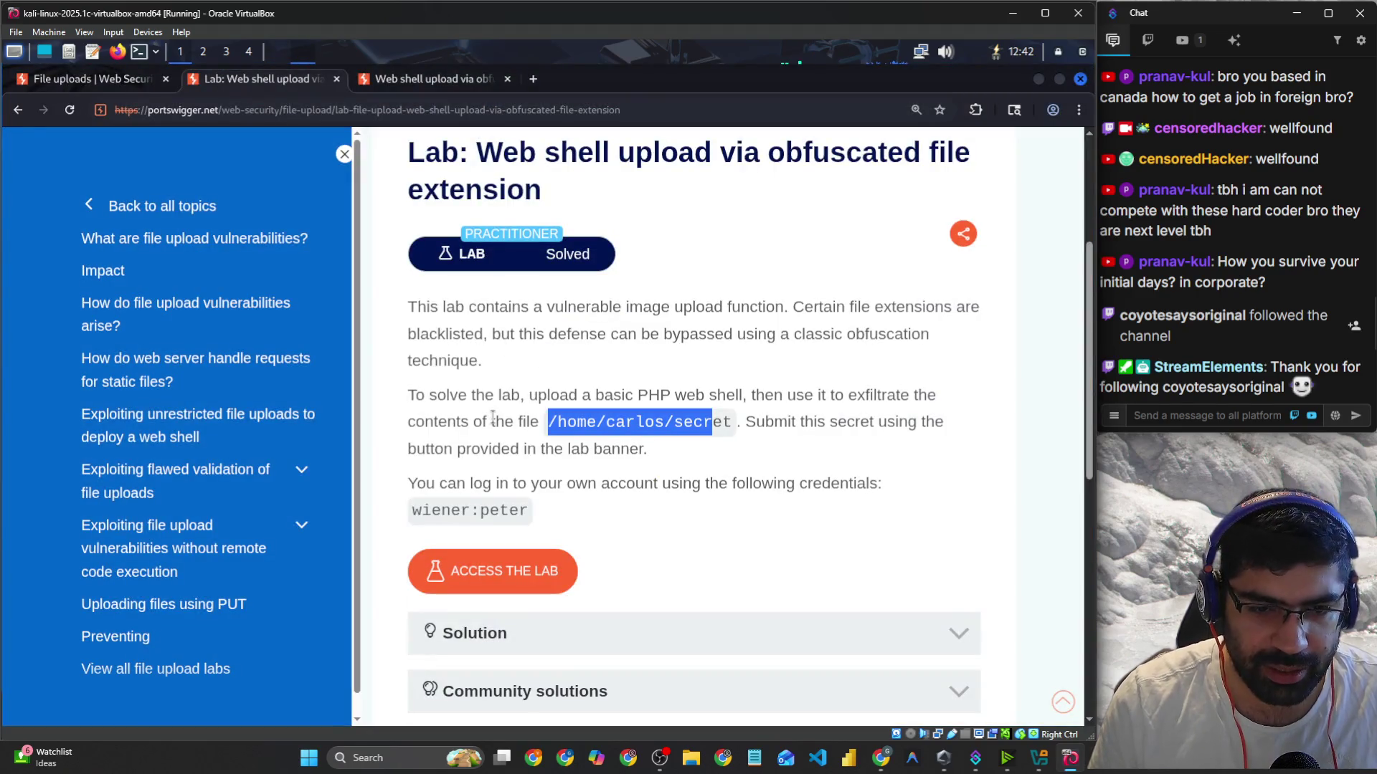
Step: Close the obfuscated-extension lab and Burp error tabs, then open the polyglot web shell upload lab
left_click(18, 109)
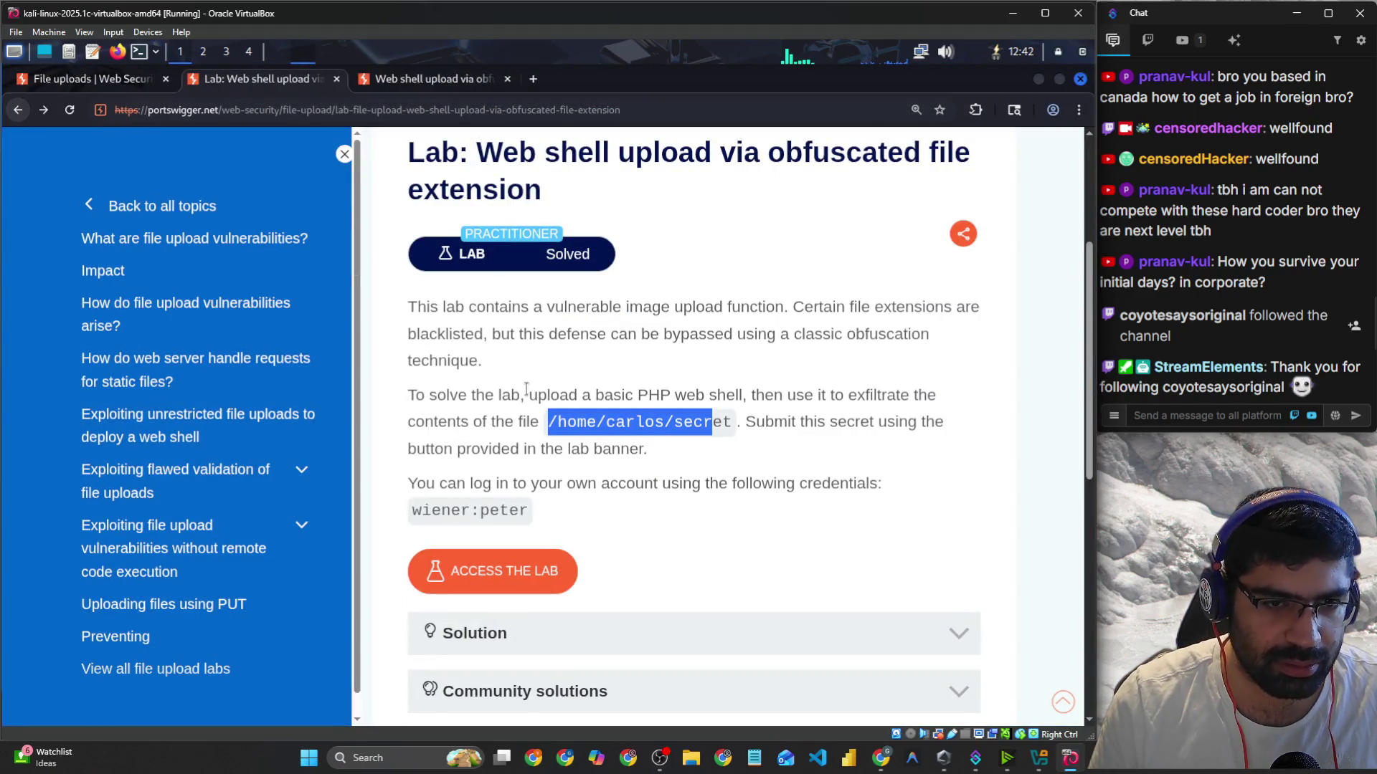
key("alt+Right")
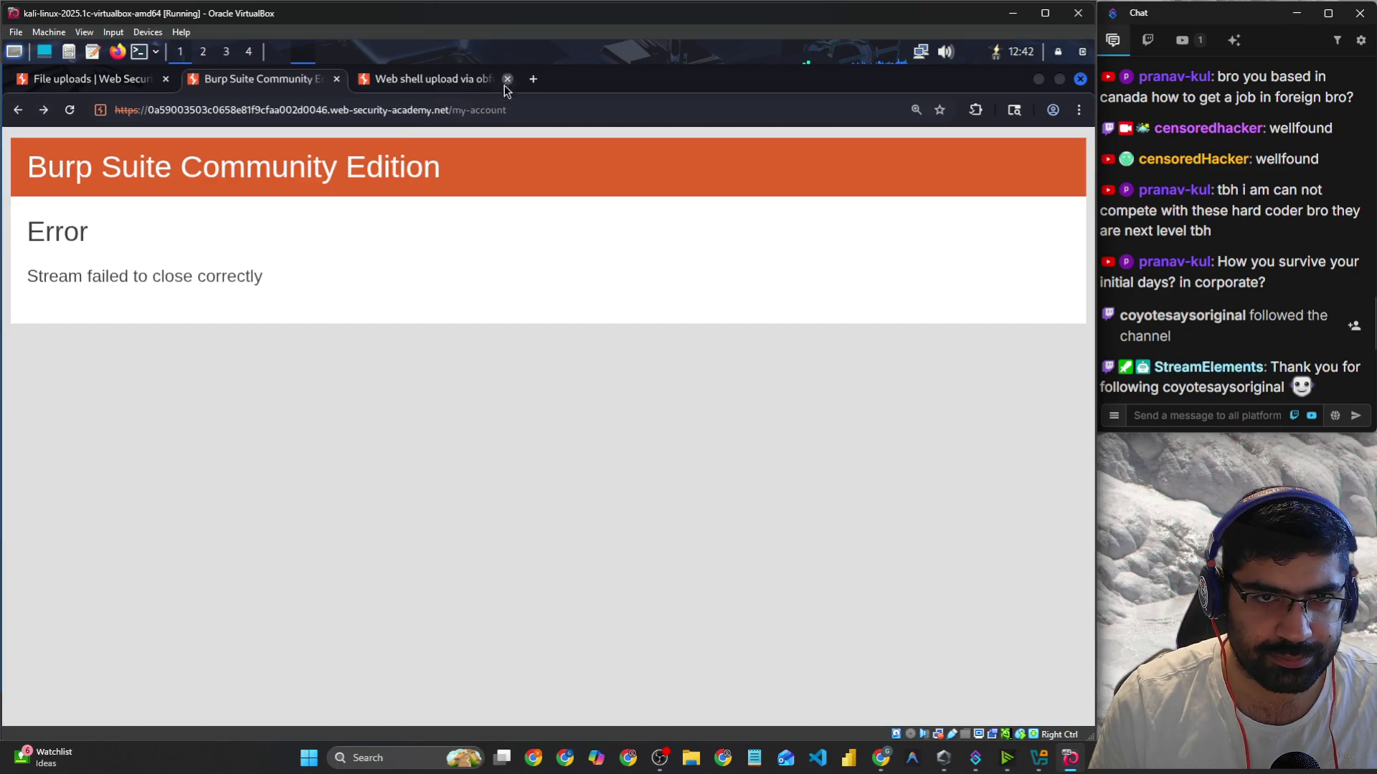
left_click(507, 79)
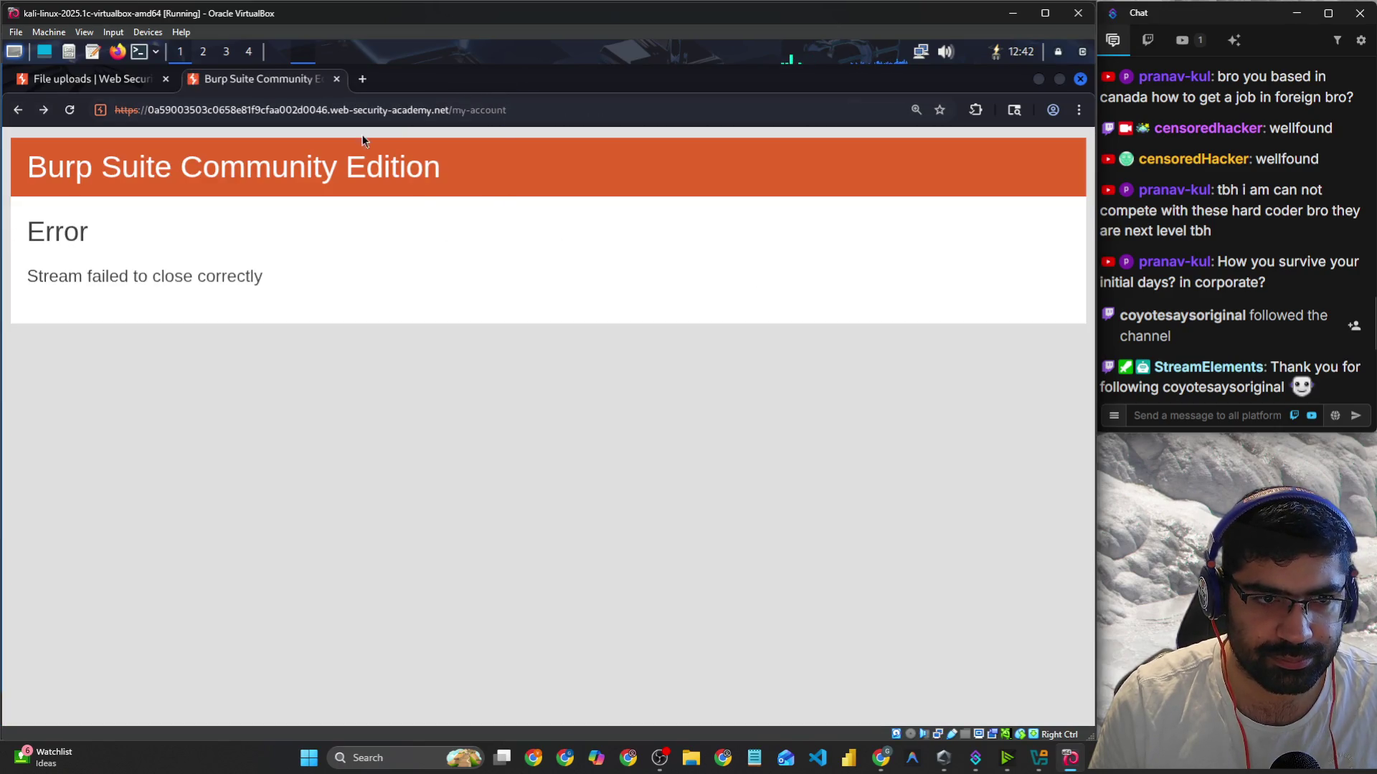
left_click(334, 79)
scroll(407, 352, "down", 3)
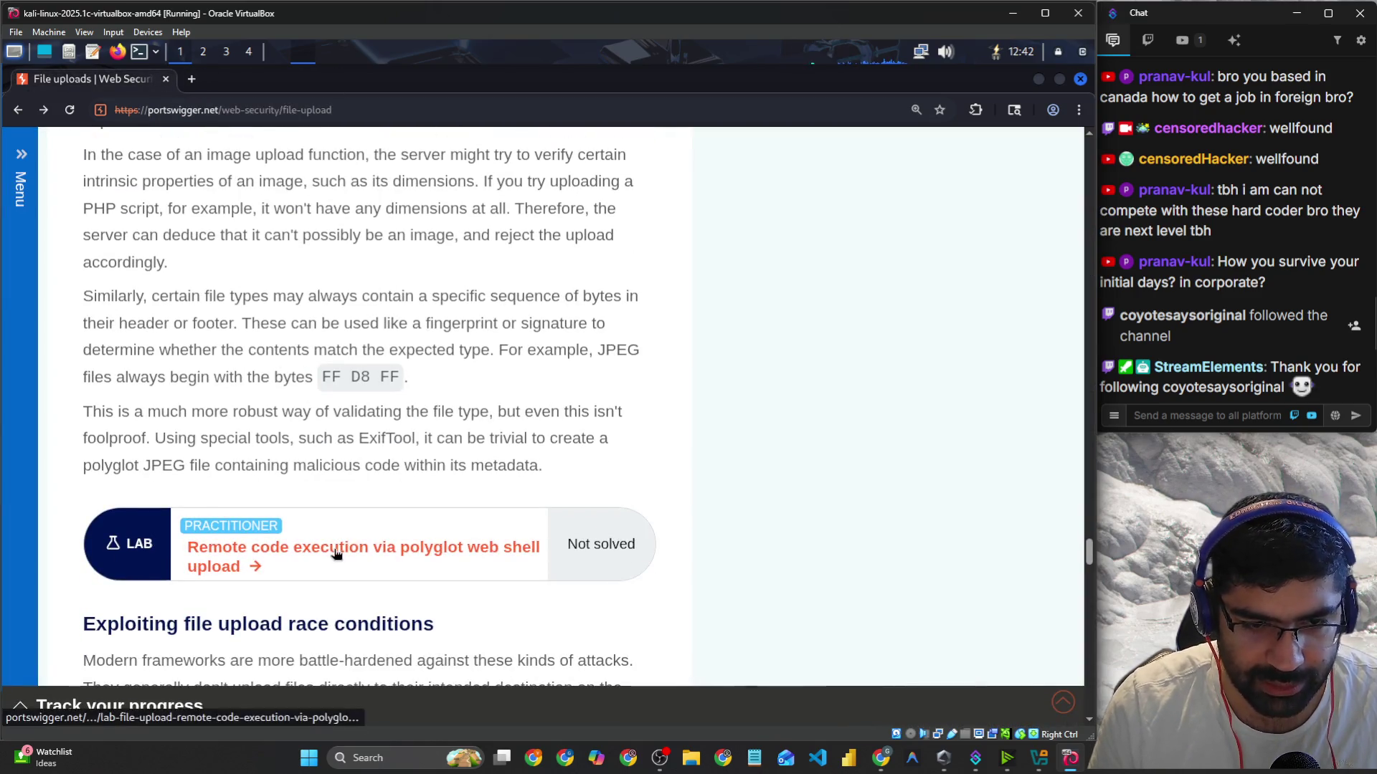
left_click(358, 550)
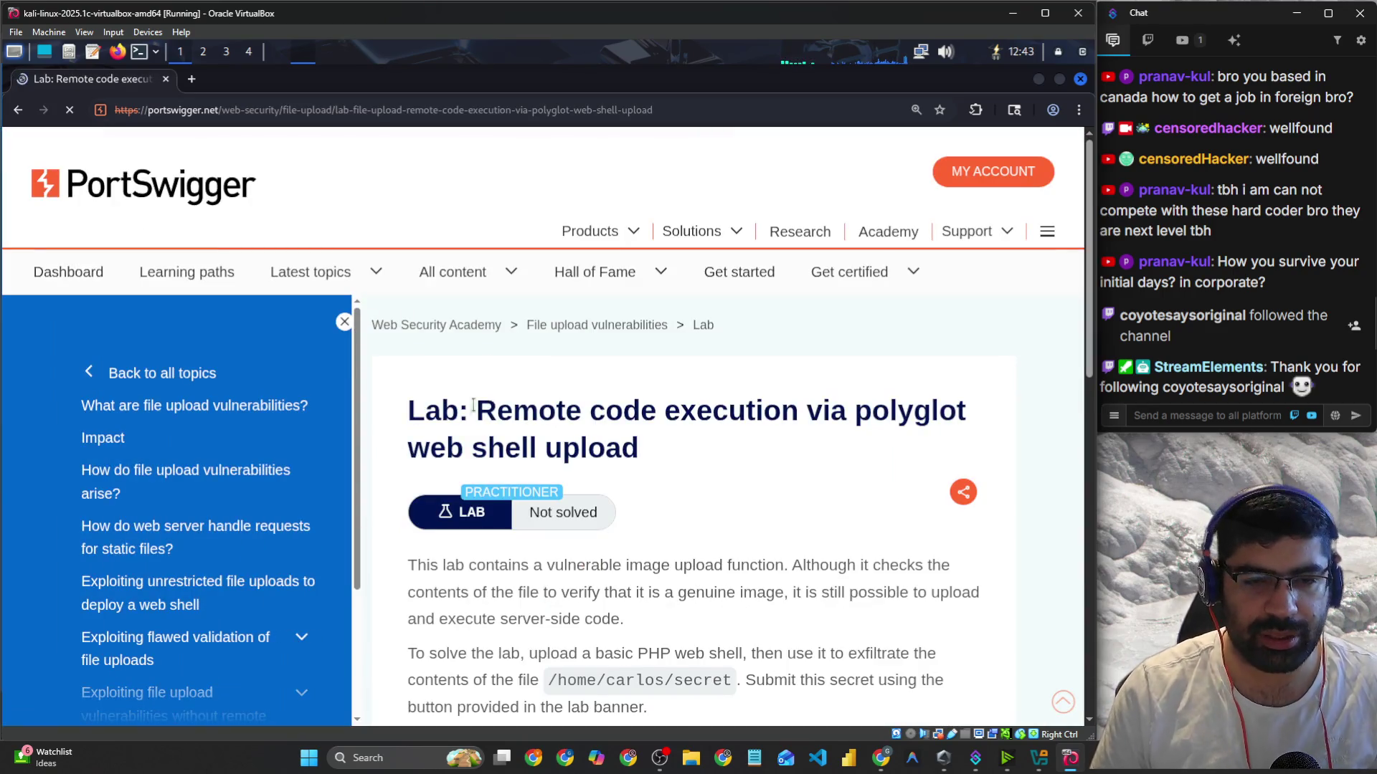
Step: Highlight the lab's genuine-image content check and server-side code goal, then launch the lab
scroll(498, 396, "down", 5)
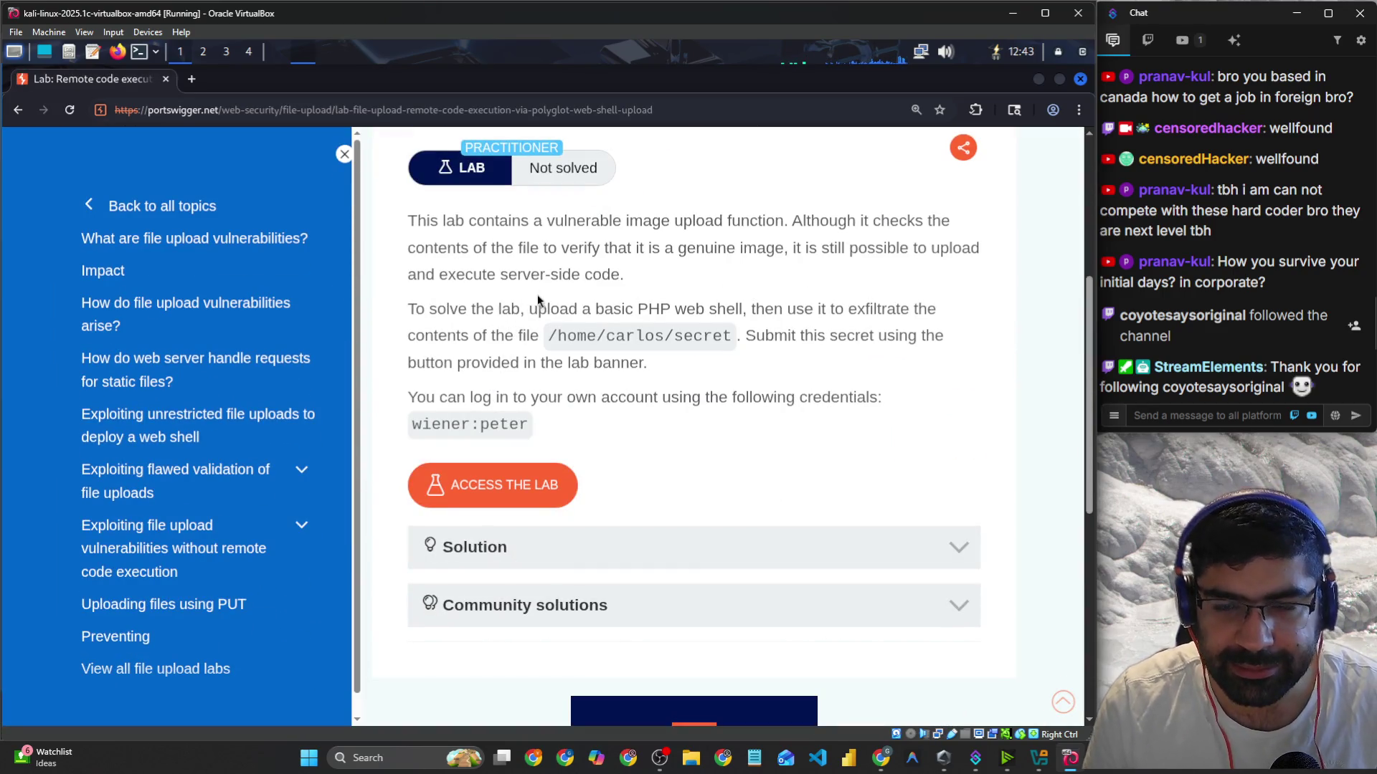
left_click_drag(549, 221, 723, 222)
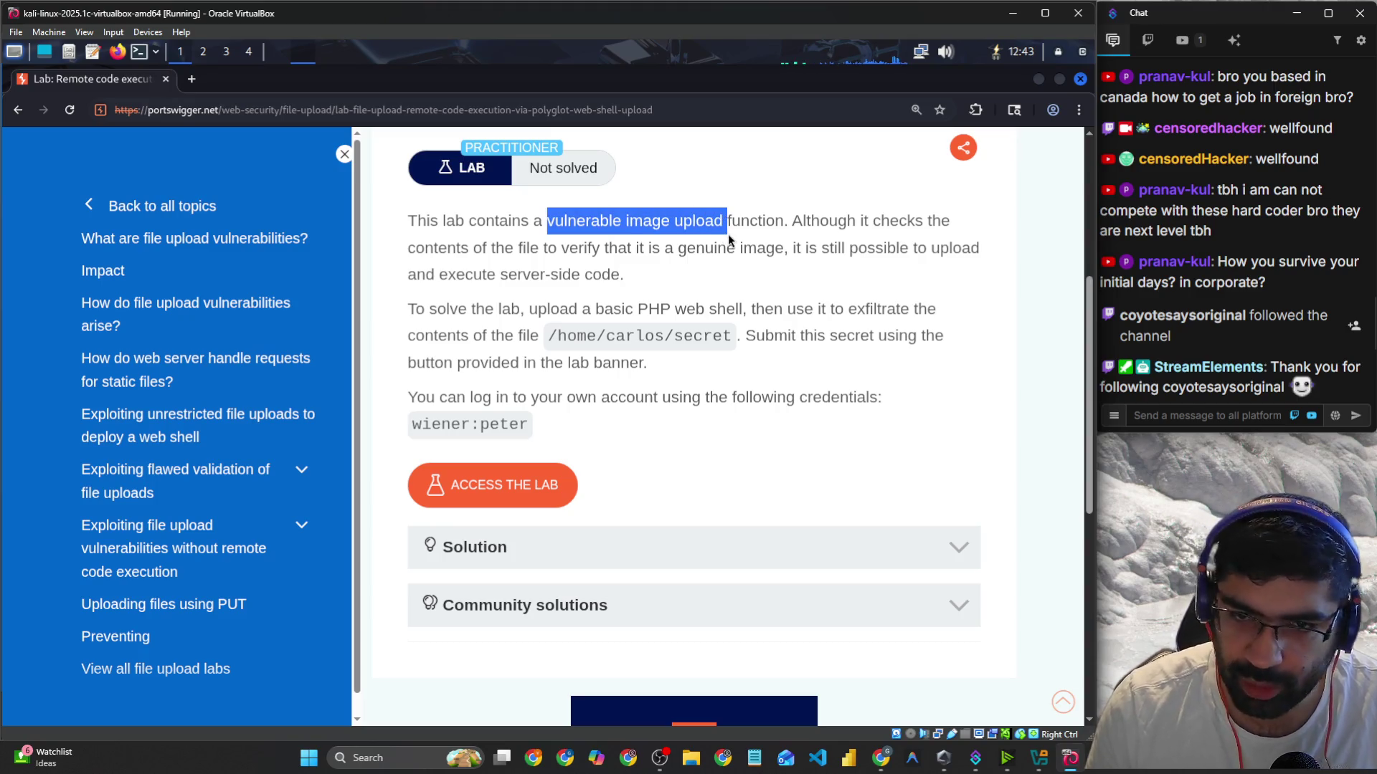
left_click_drag(809, 233, 948, 230)
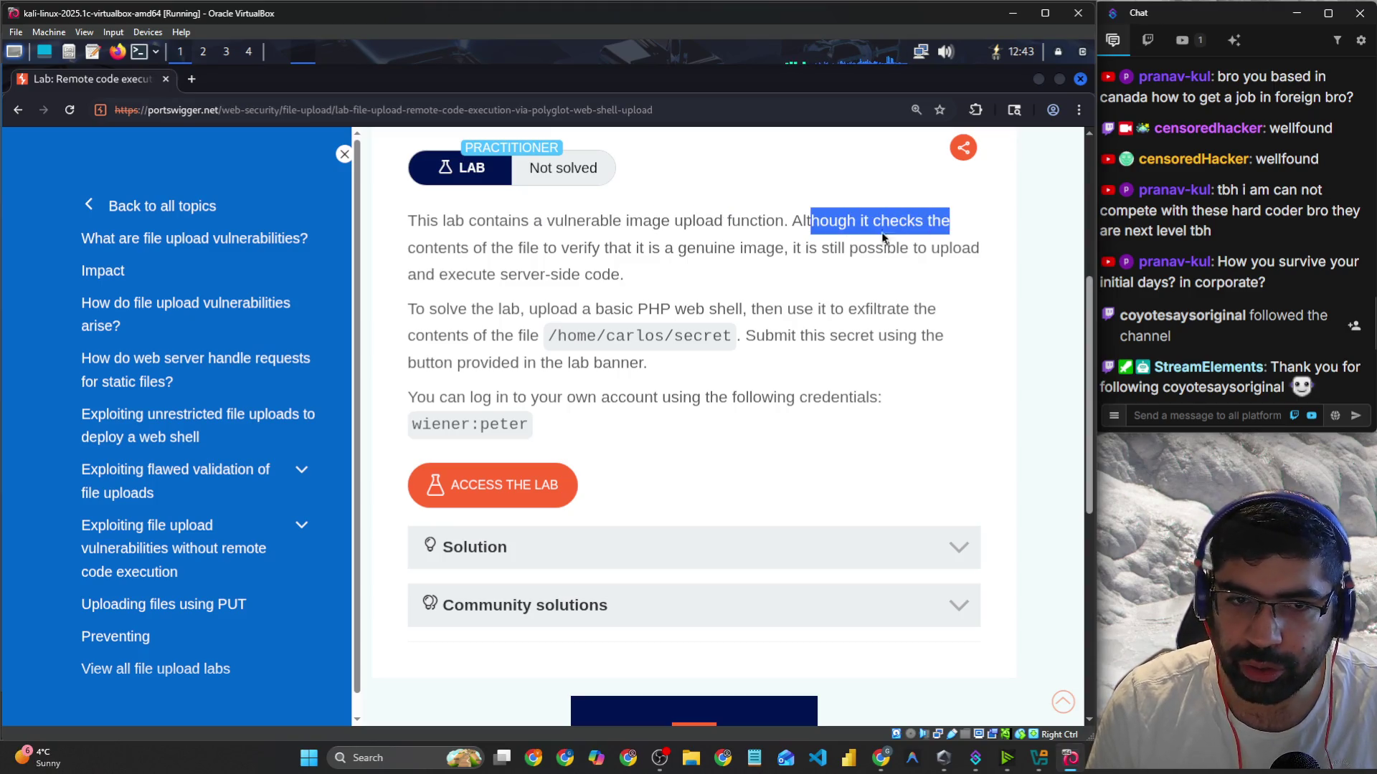
left_click_drag(473, 247, 971, 249)
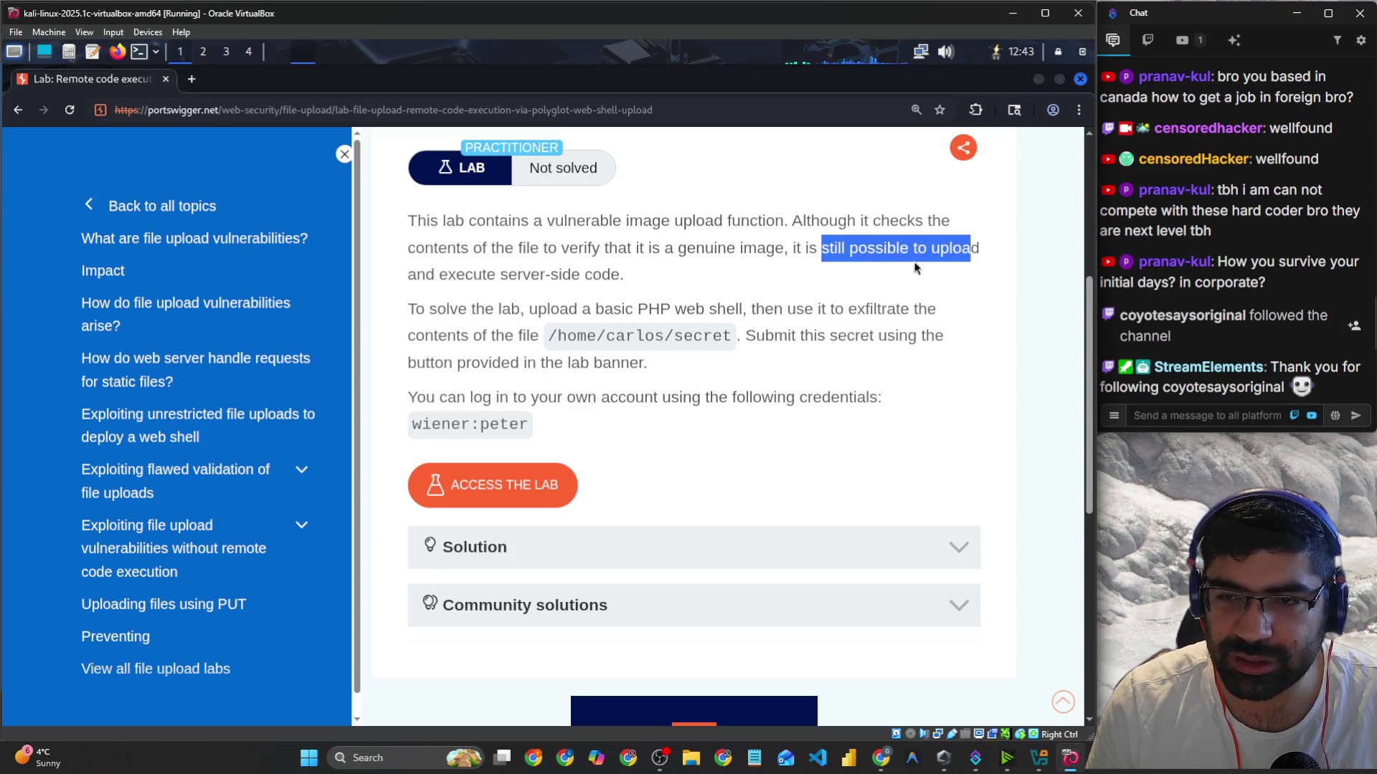
left_click_drag(448, 274, 602, 274)
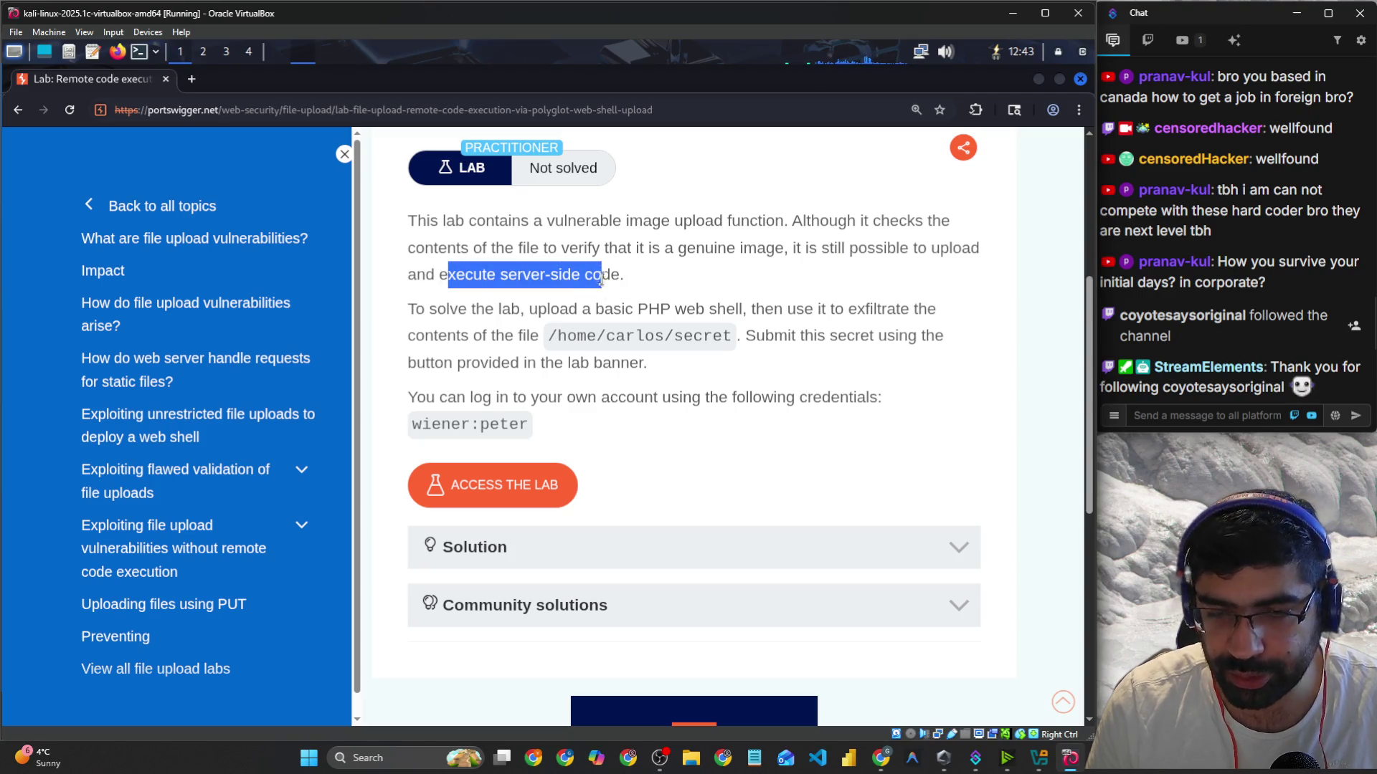
left_click(457, 479)
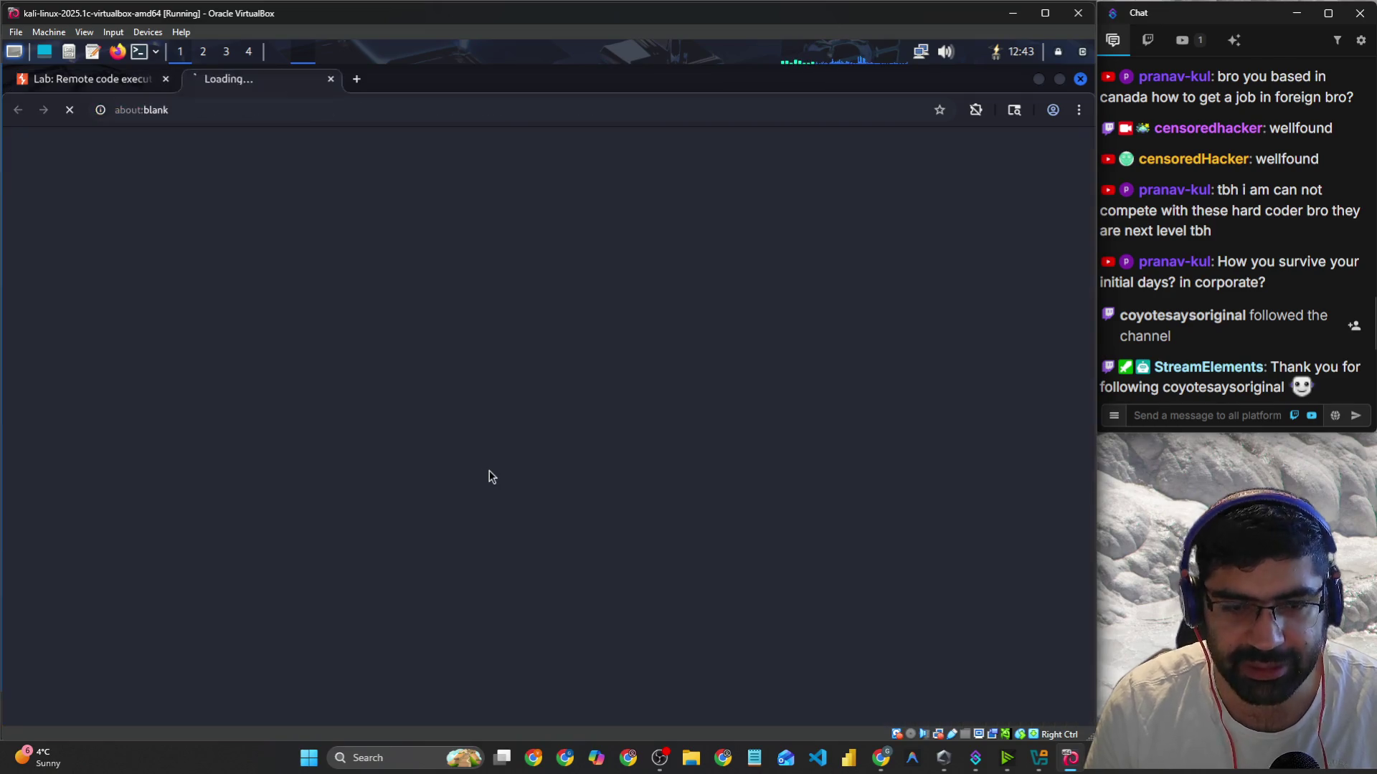
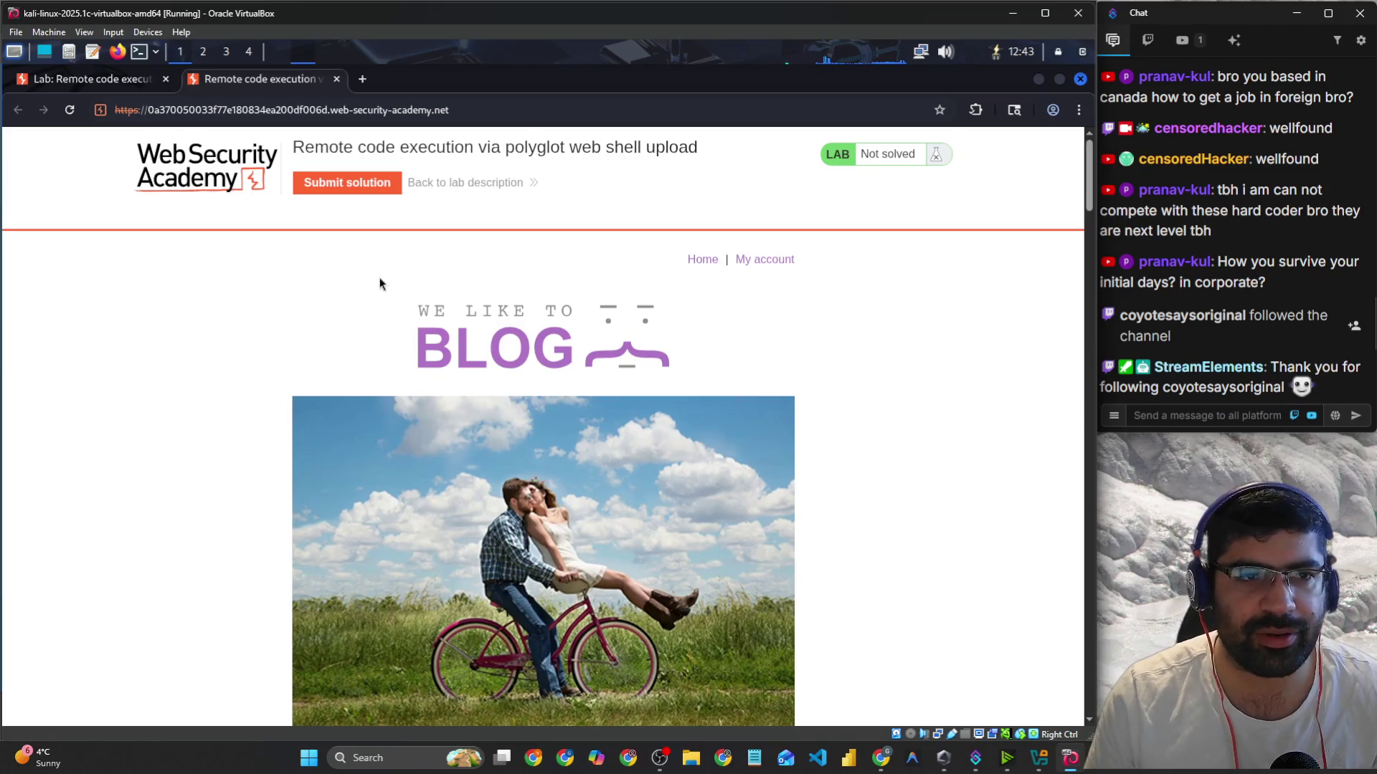
Step: Zoom the lab page to 125%, log in with the saved username and password, and open a Kali terminal
key("ctrl+plus")
key("ctrl+plus")
left_click(814, 295)
left_click(262, 445)
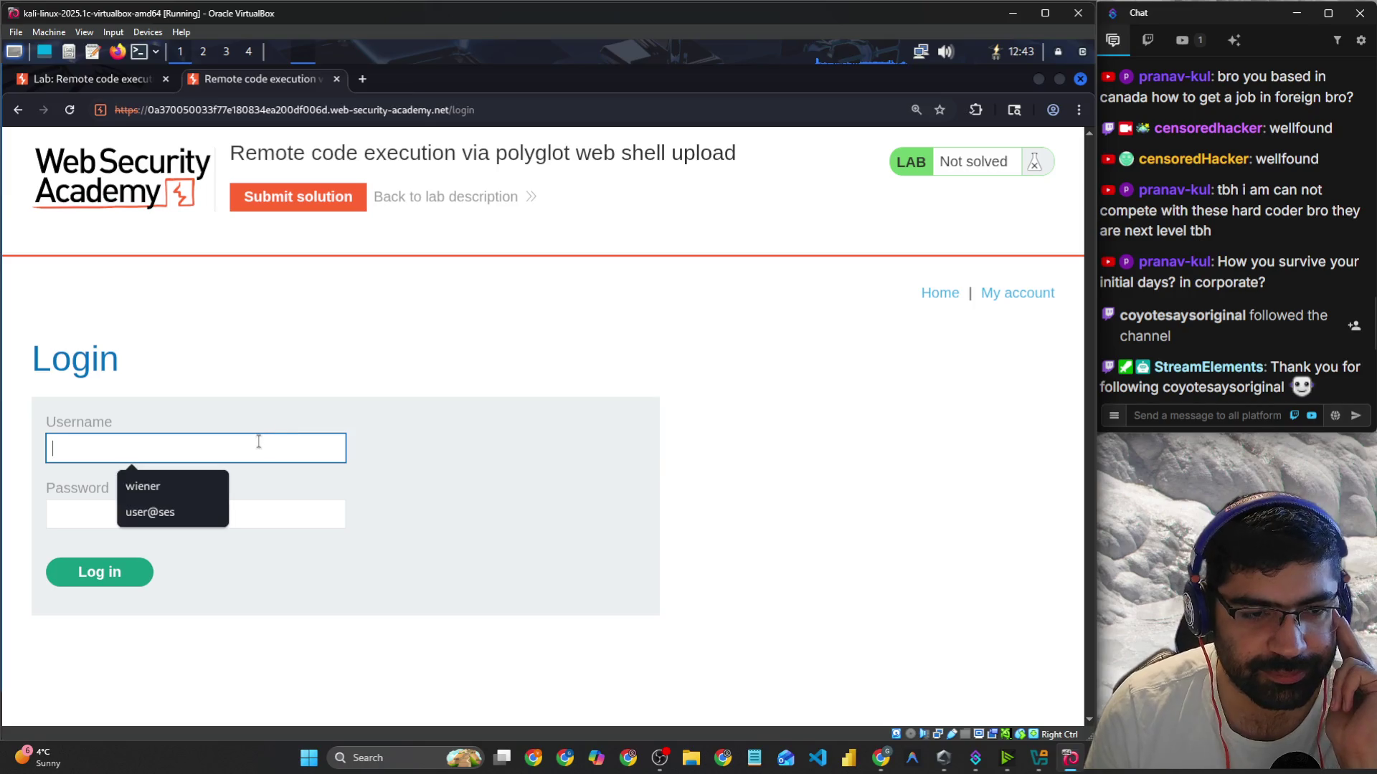
left_click(190, 502)
left_click(159, 520)
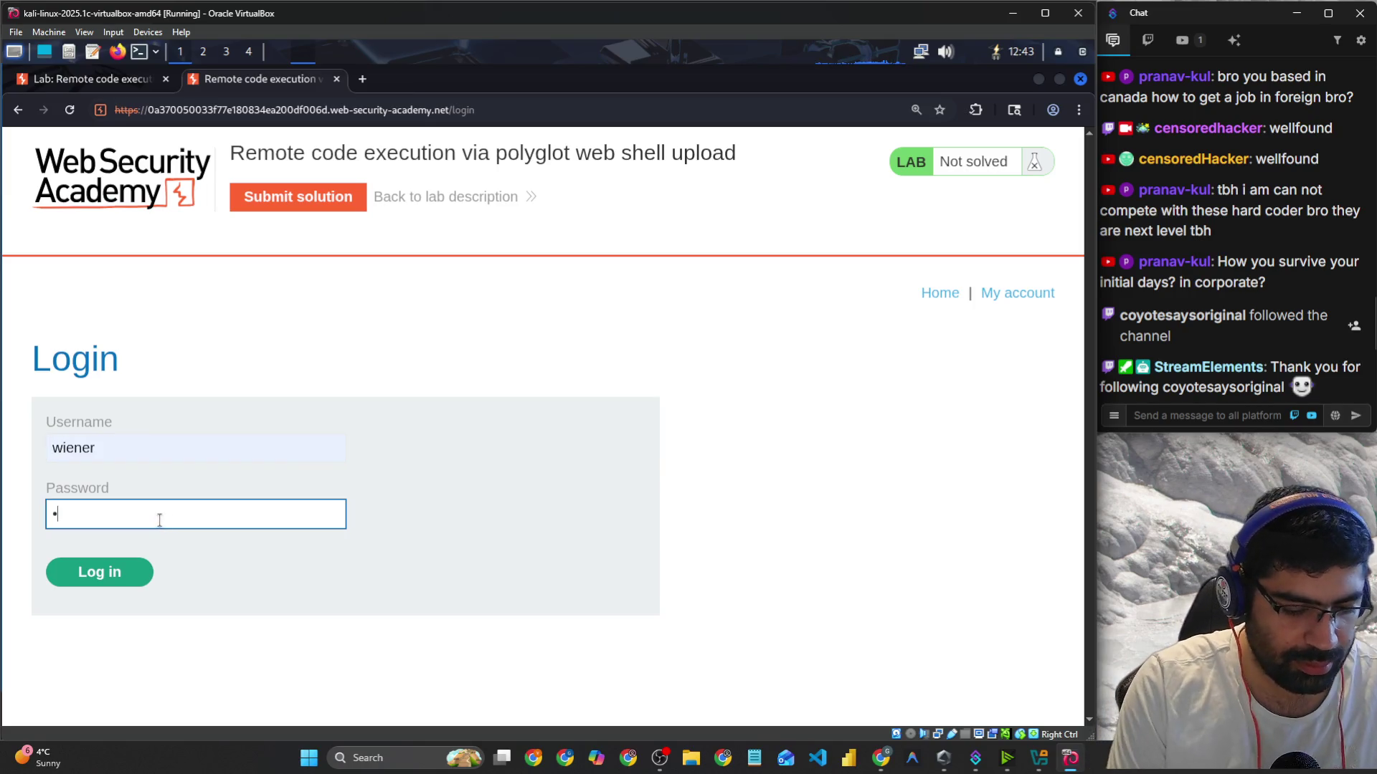
type("er")
key("Return")
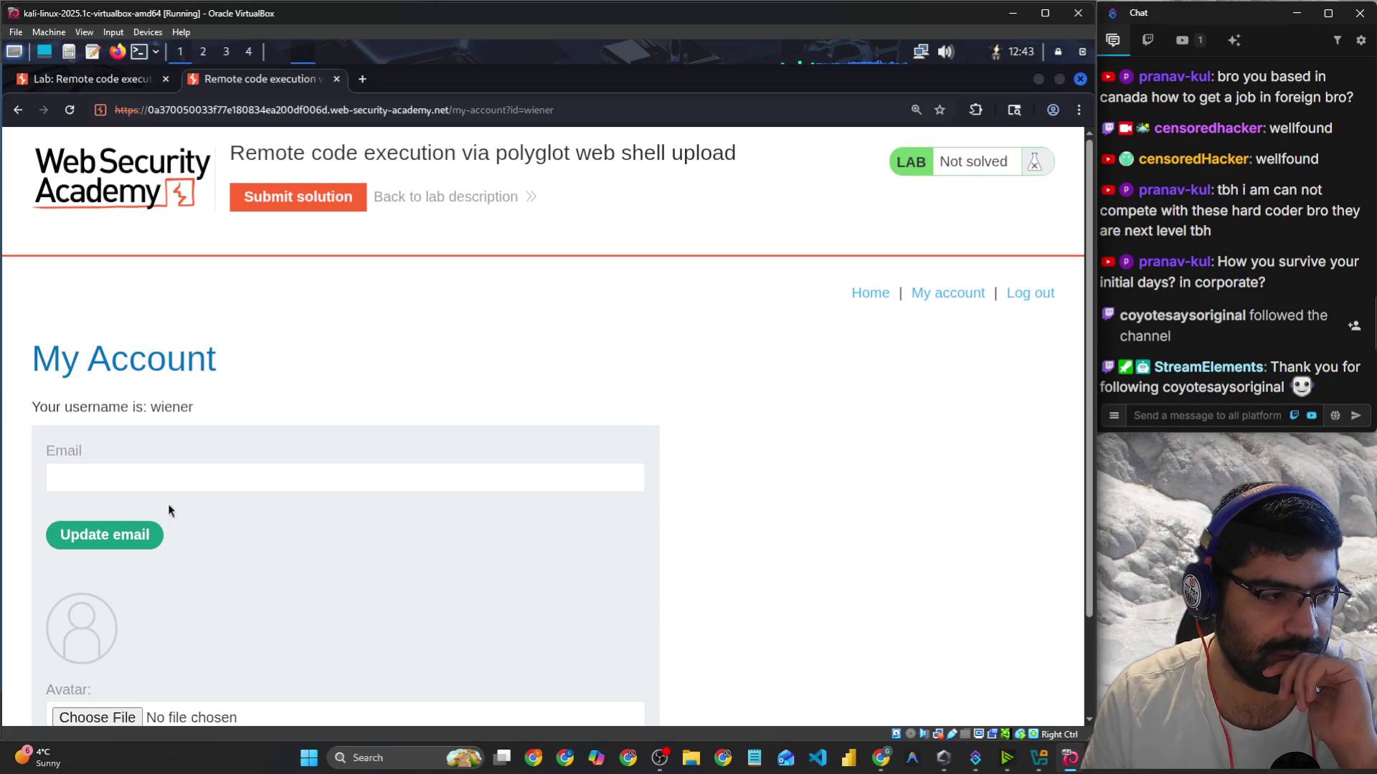
scroll(364, 396, "down", 2)
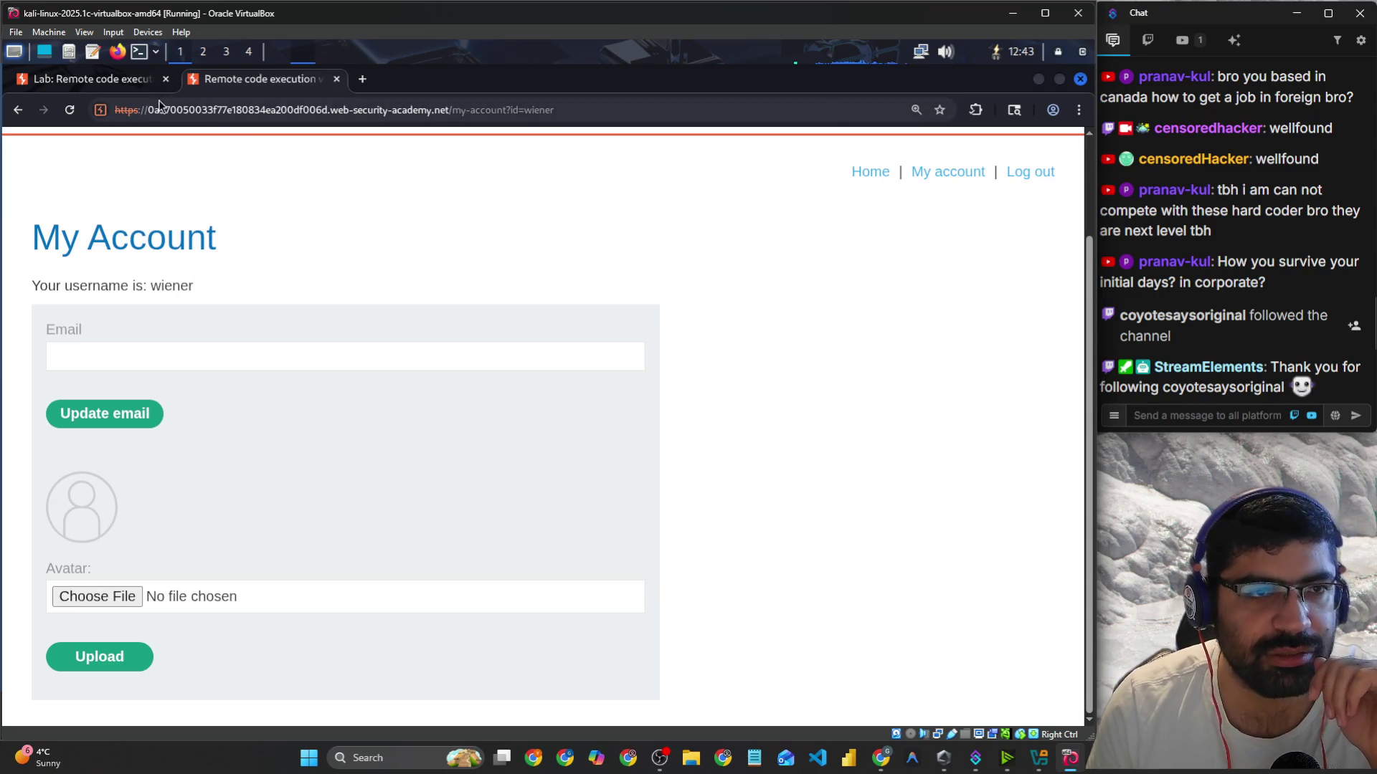
left_click(141, 52)
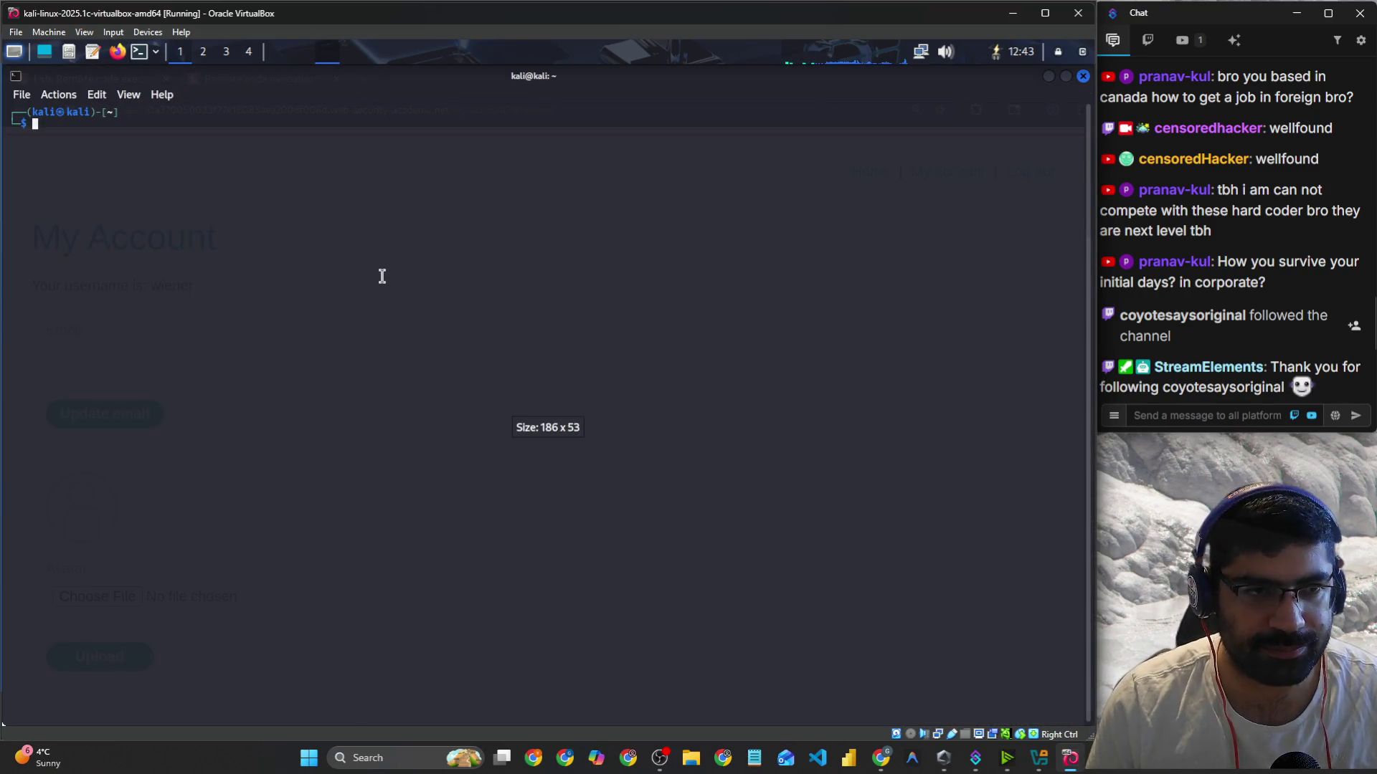
Step: Enlarge the terminal text and list the home folder files with ls
key("ctrl+plus")
key("ctrl+plus")
key("ctrl+plus")
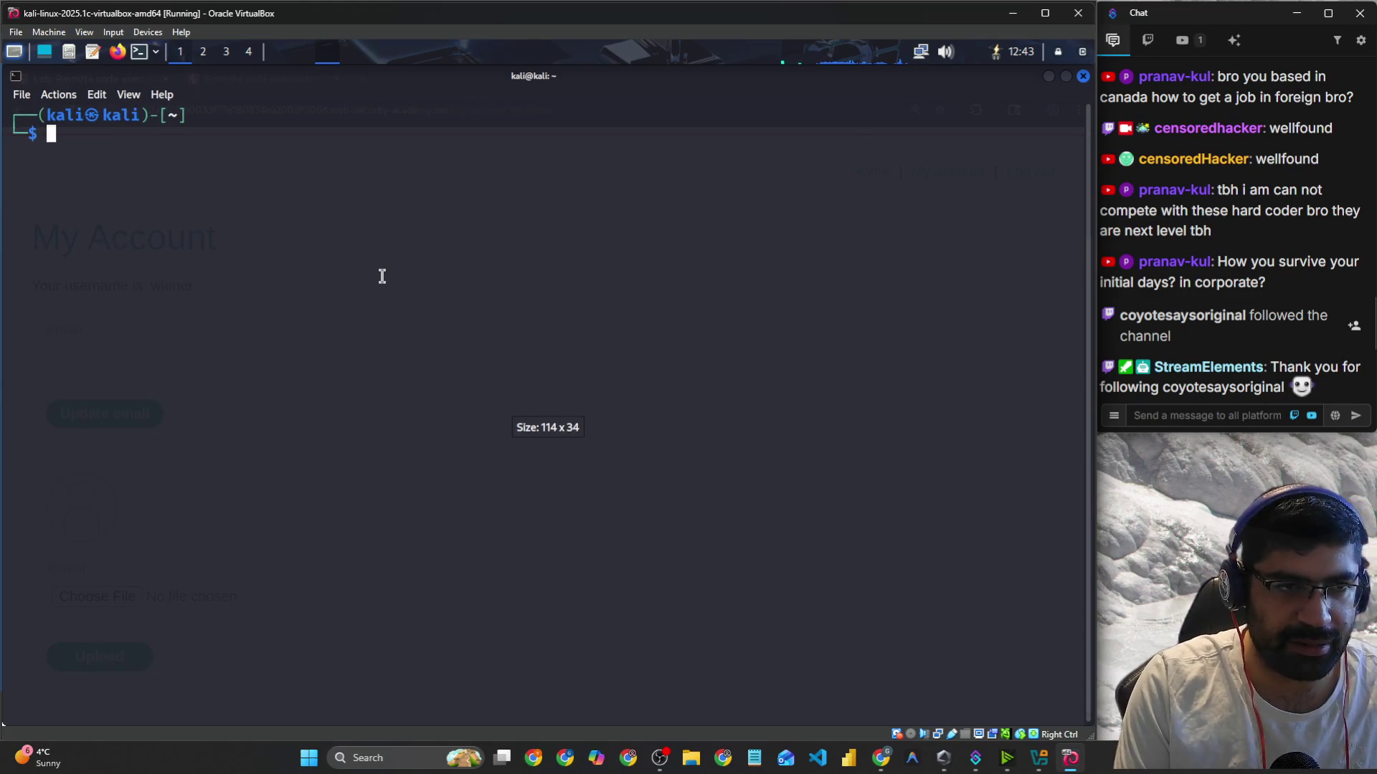
type("ls")
key("Return")
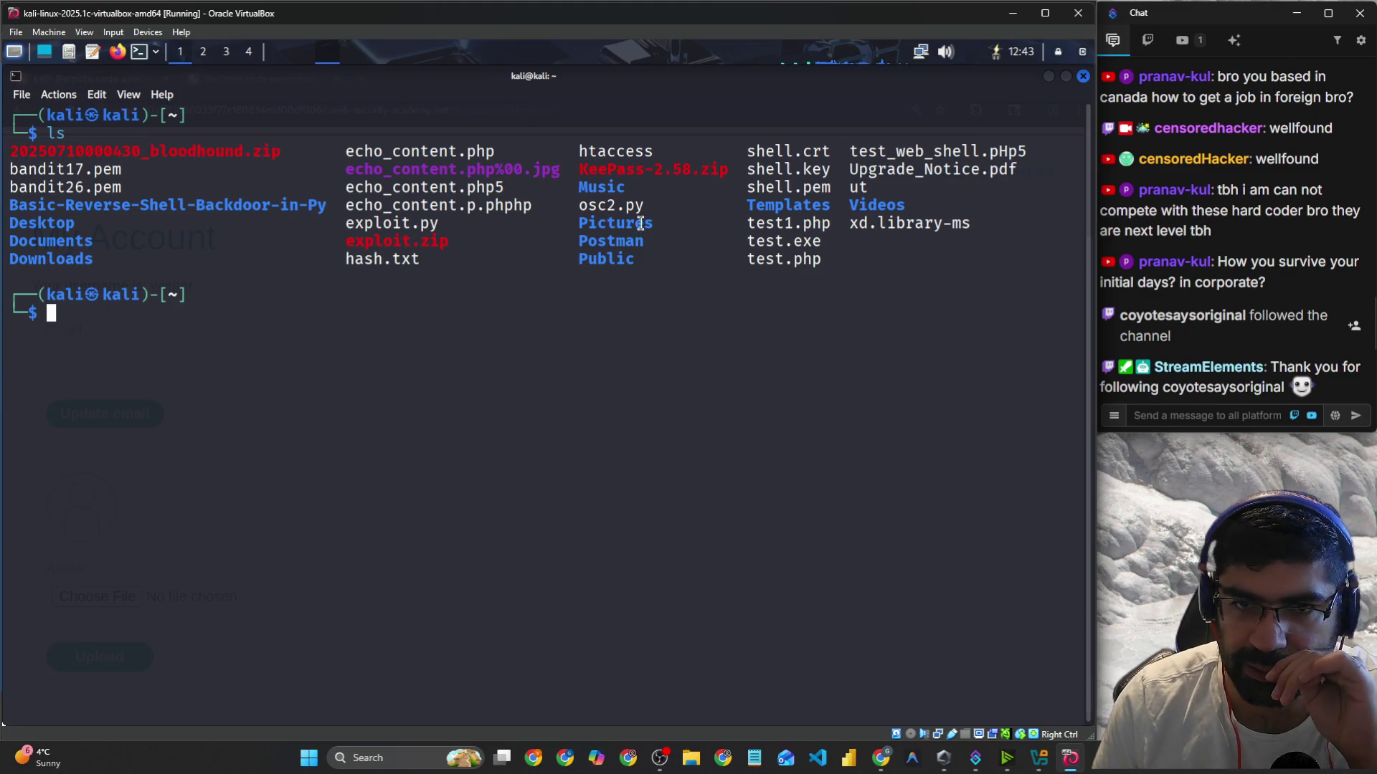
left_click_drag(354, 205, 409, 206)
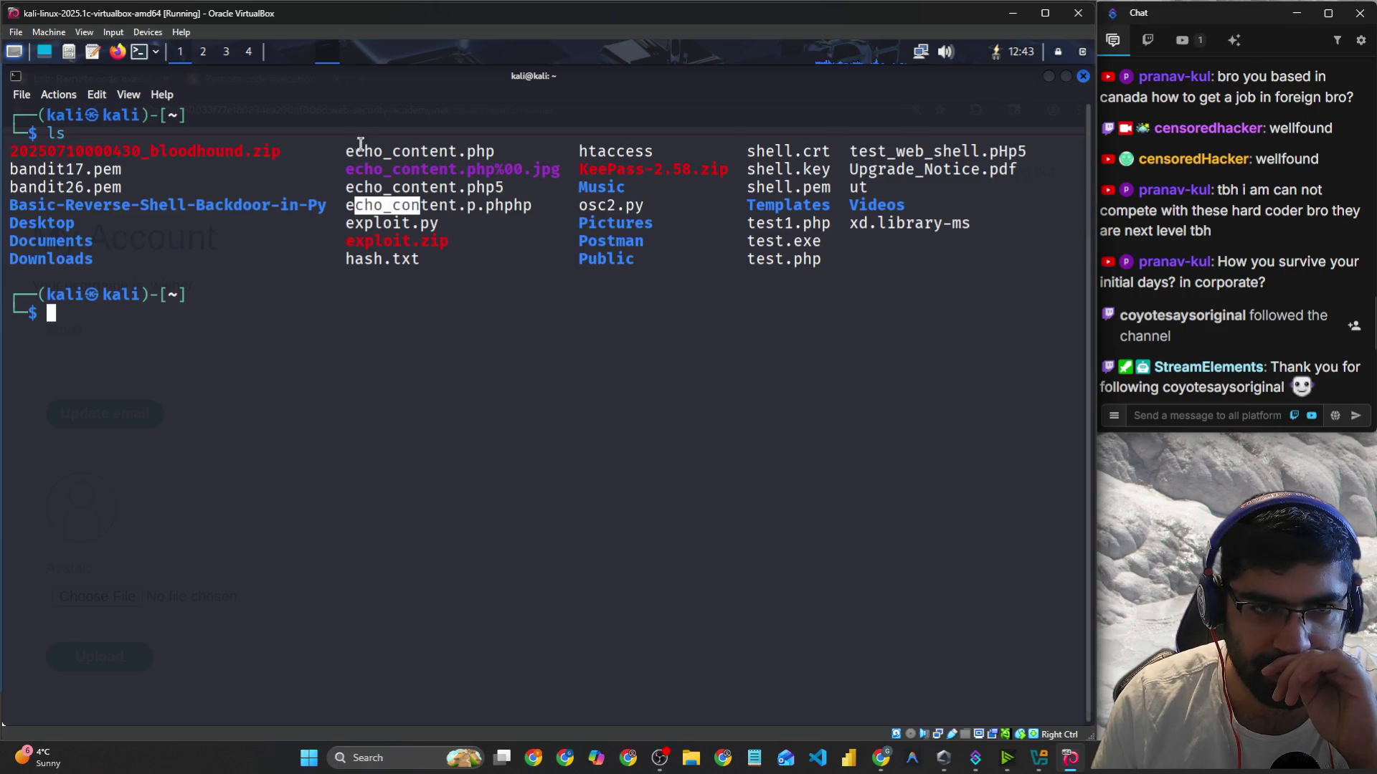
double_click(383, 152)
left_click(381, 301)
Step: Print echo_content.php to show its PHP line reading /home/carlos/secret
type("cat echo_content.p")
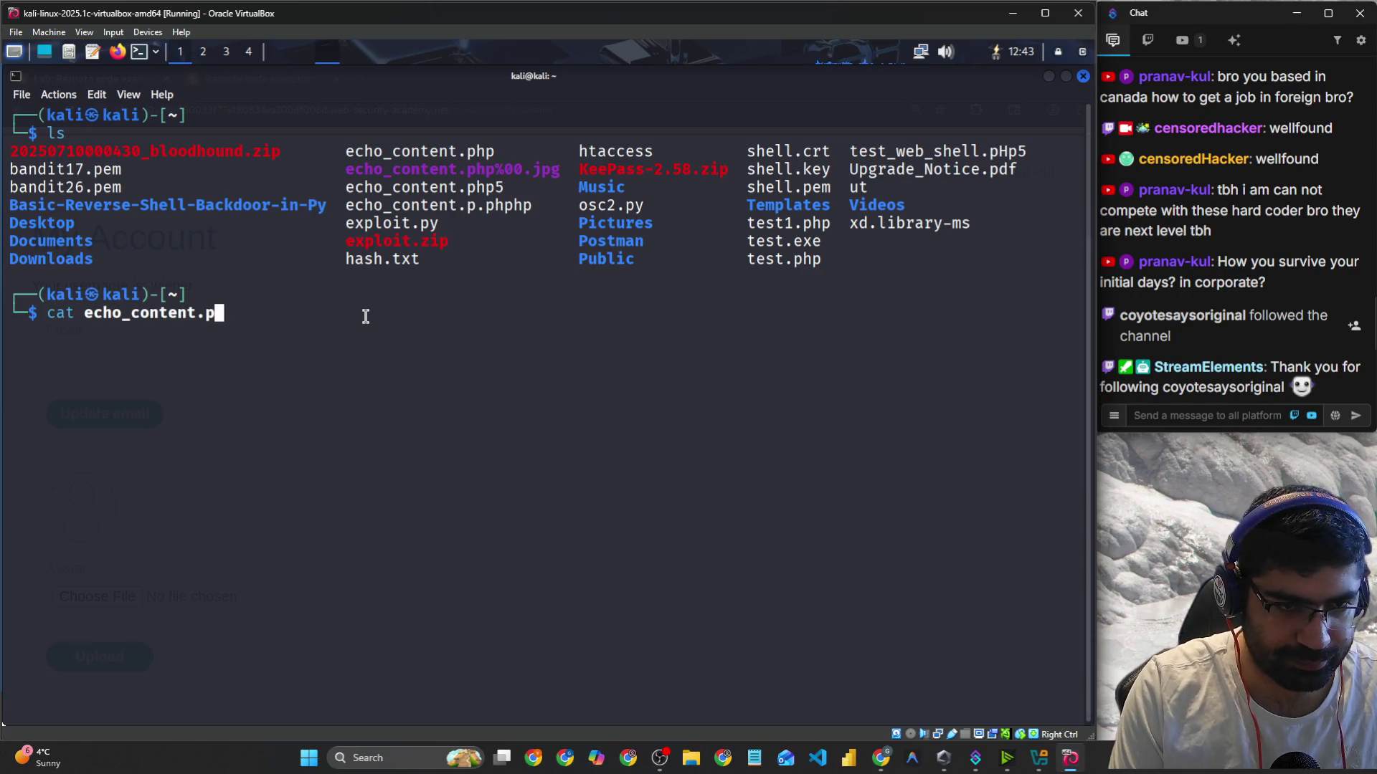
type("hp")
key("Return")
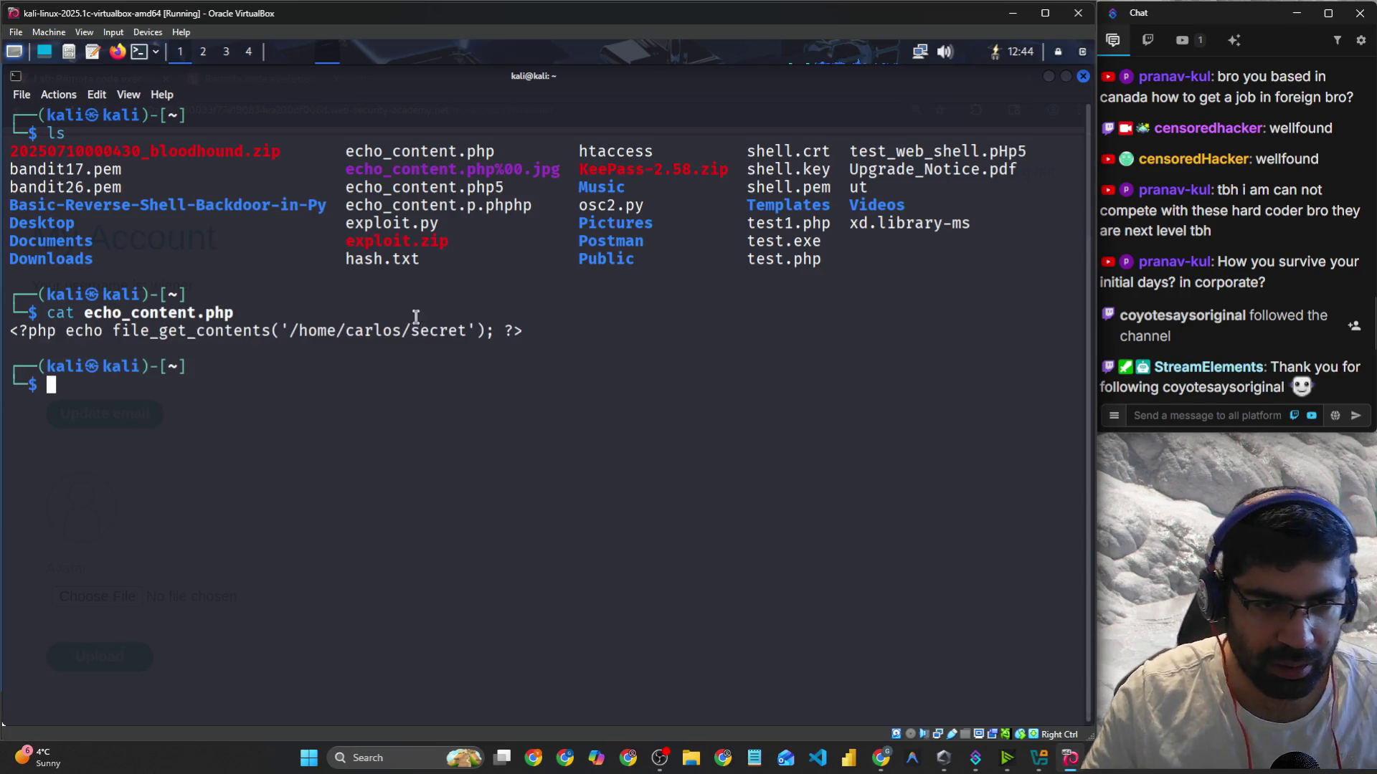
left_click_drag(543, 331, 14, 329)
left_click_drag(298, 332, 462, 331)
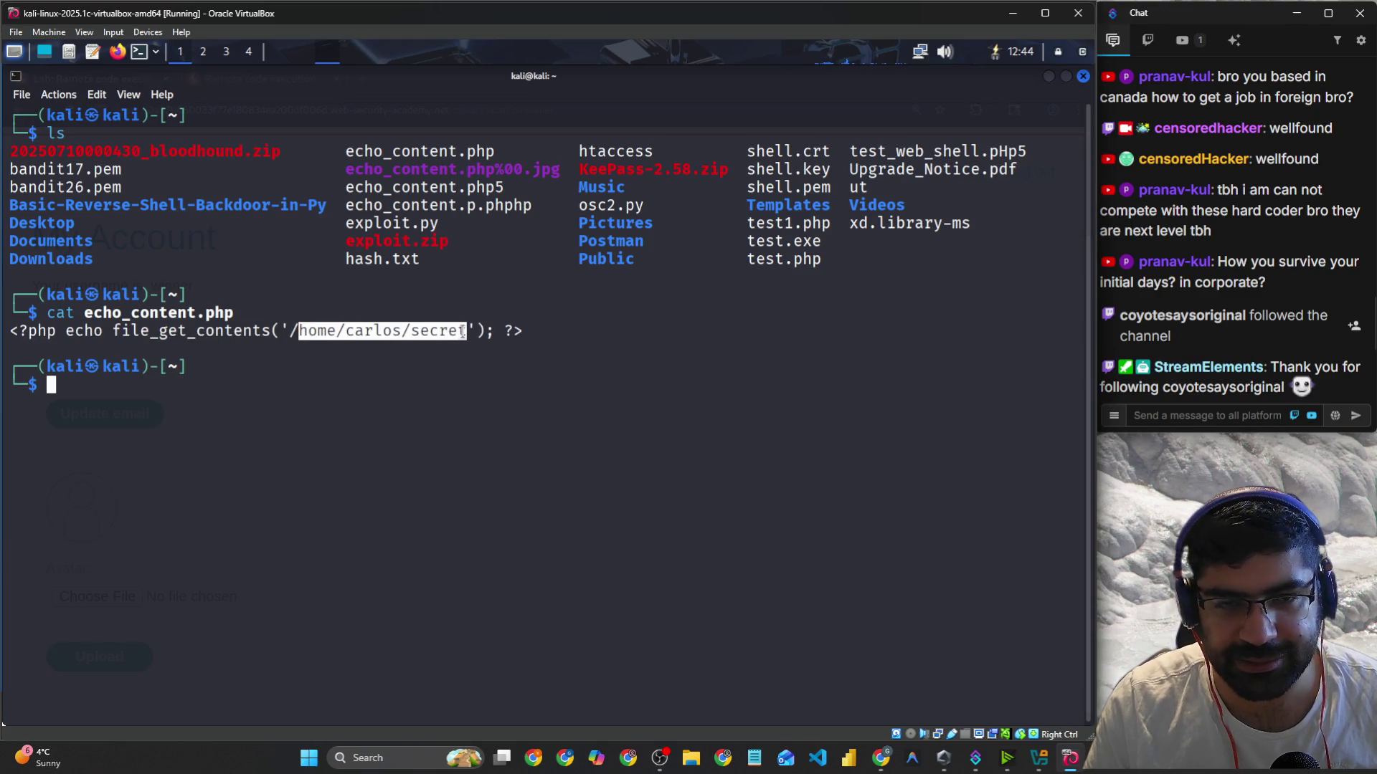
left_click(284, 370)
Step: Run exiftool without arguments to display its usage
type("exit")
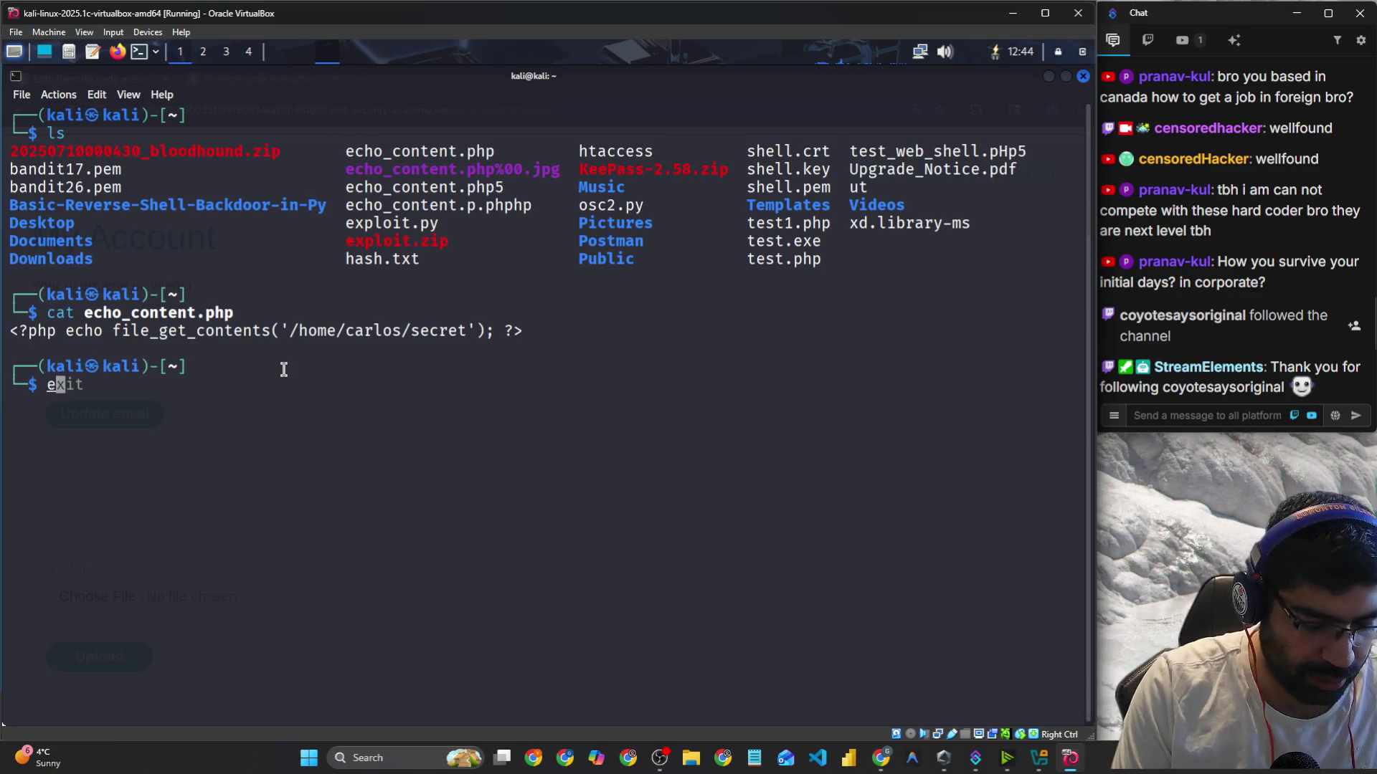
key("Return")
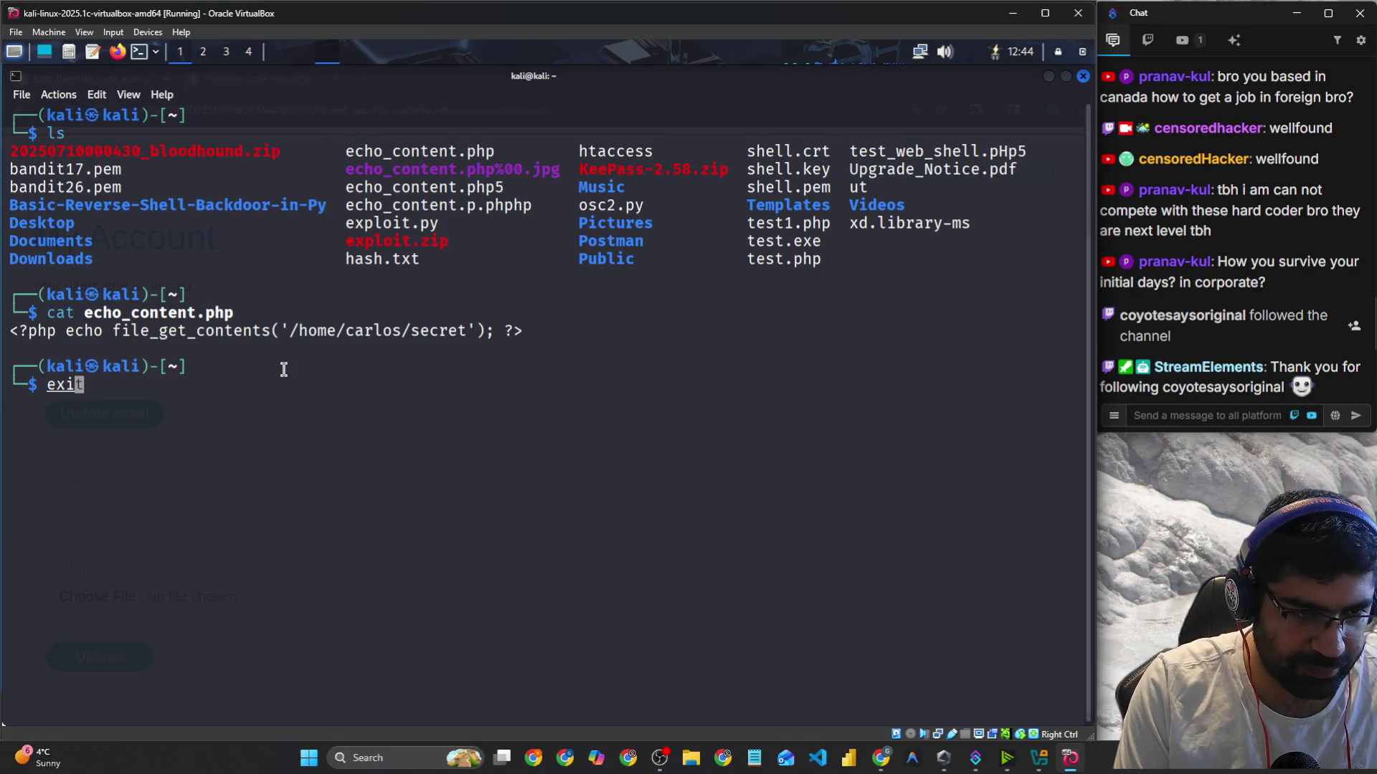
type("ftool")
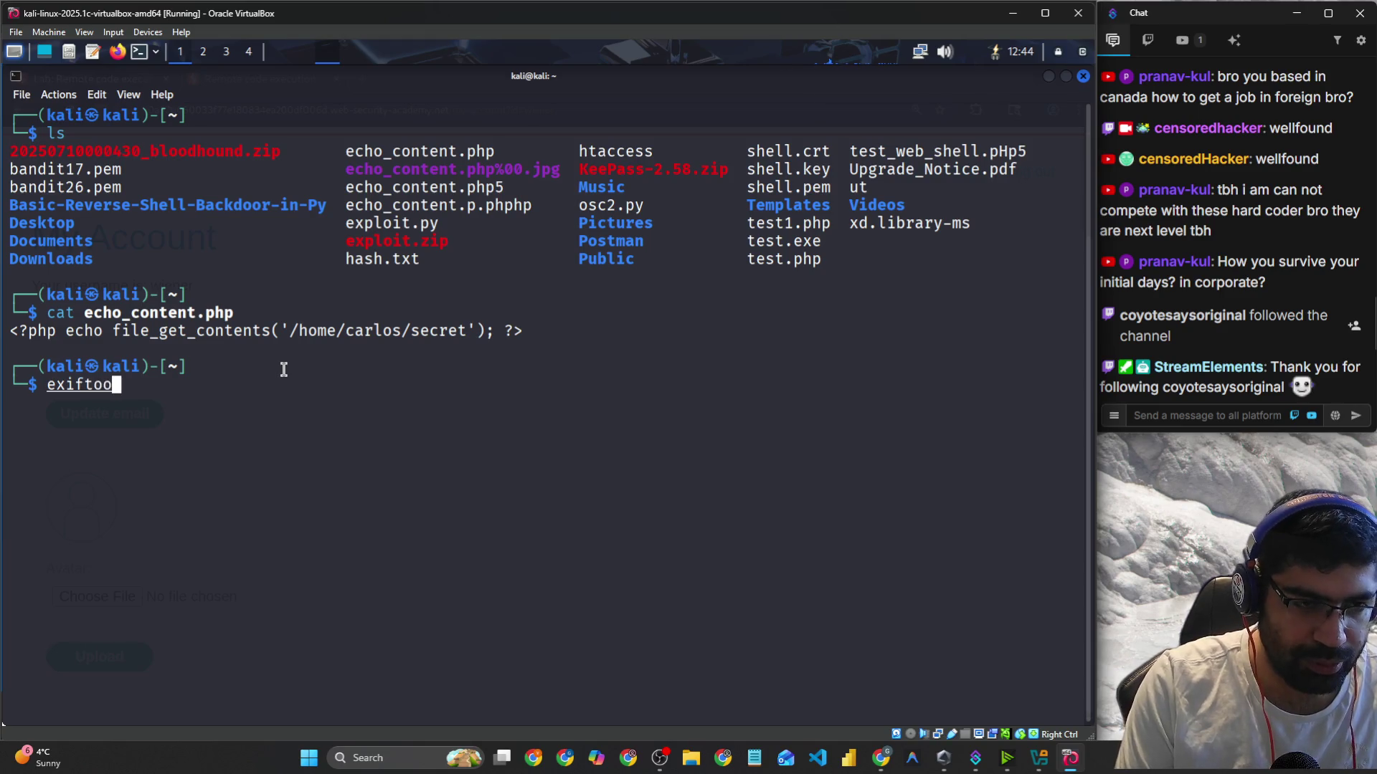
key("Return")
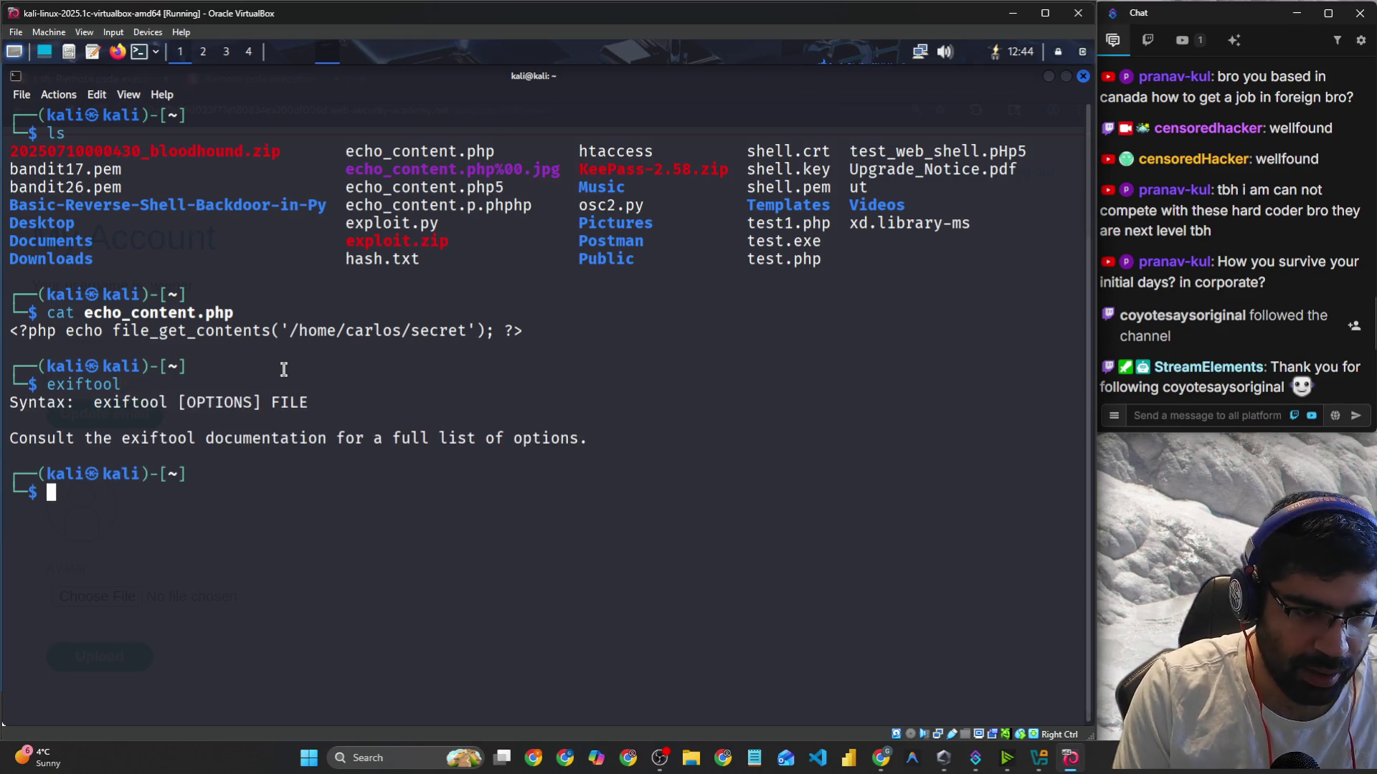
Step: Run exiftool on echo_content.php and review its version, file size and file type rows
key("Up")
type("ec")
key("Tab")
type("hp")
key("Return")
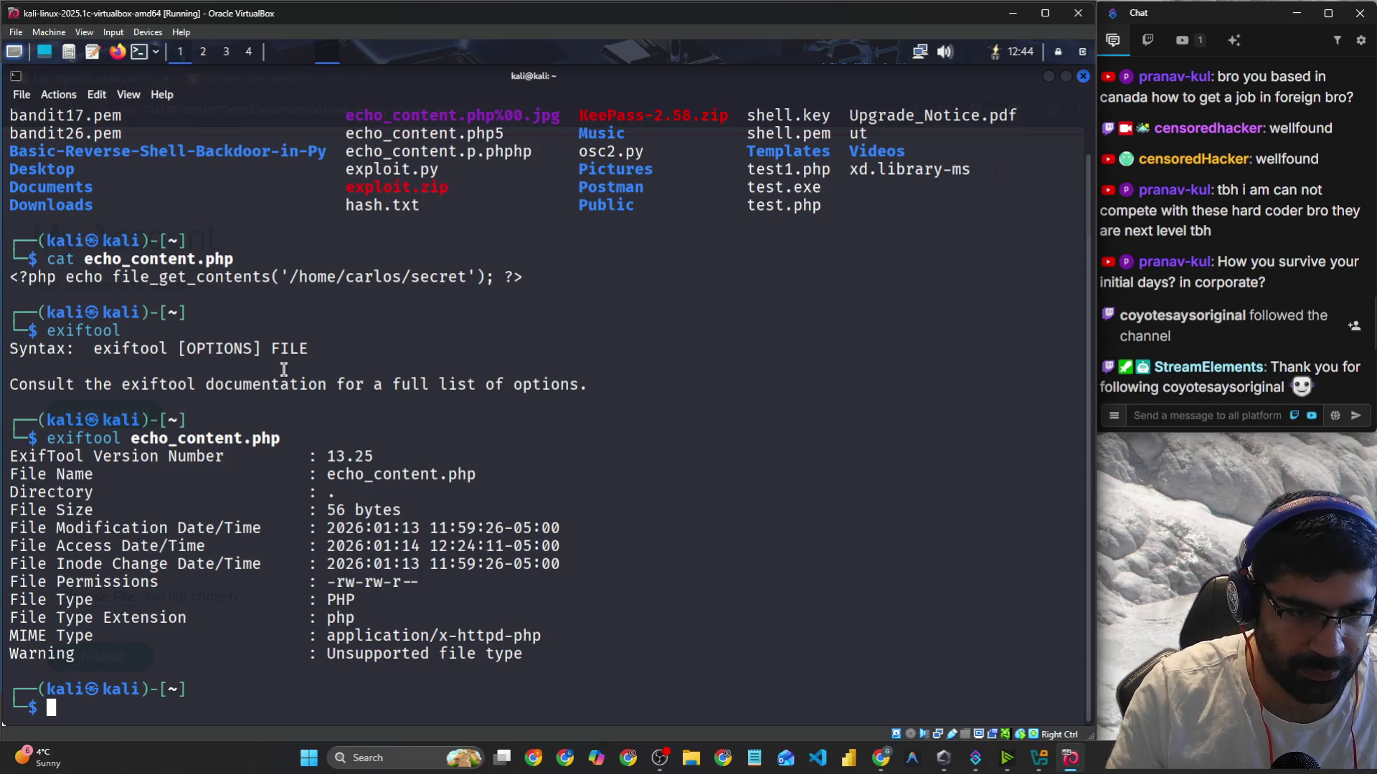
left_click_drag(27, 459, 392, 457)
left_click_drag(57, 510, 387, 511)
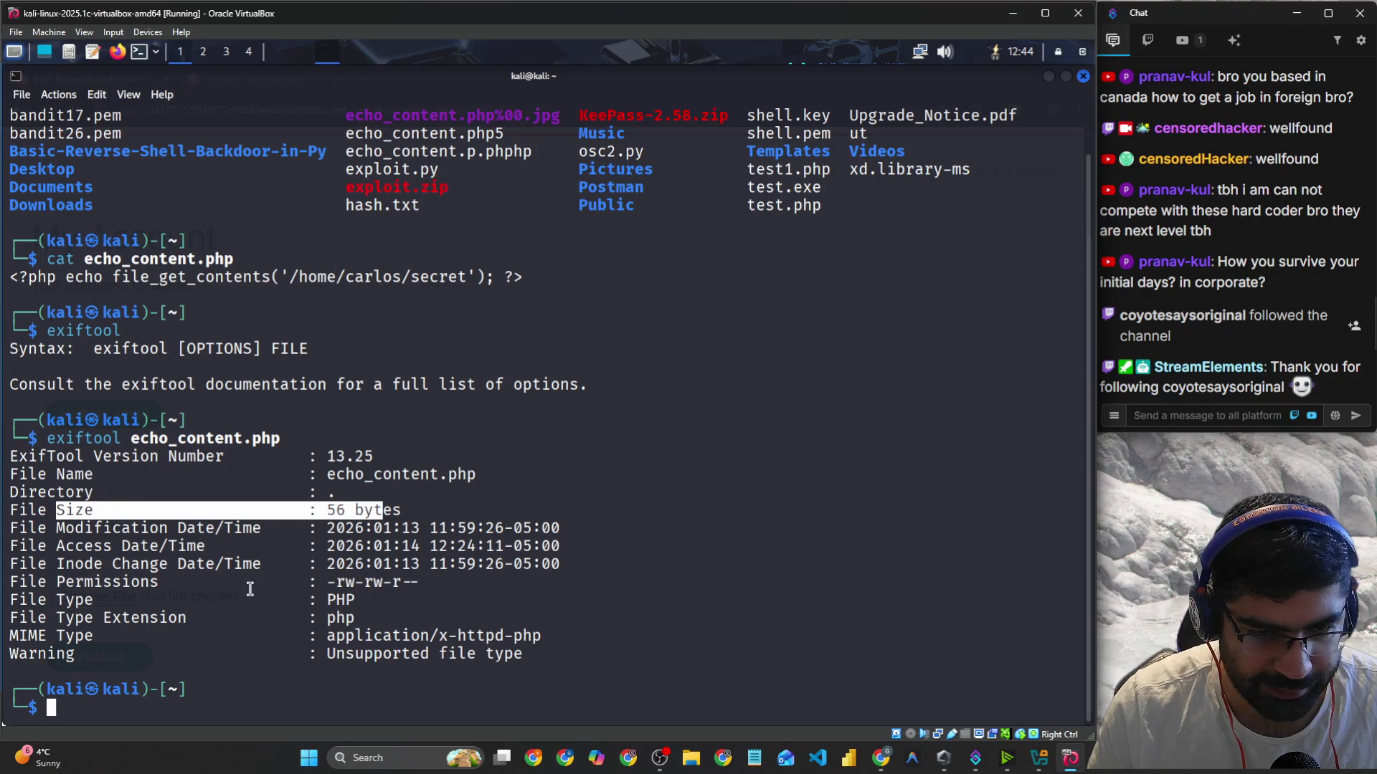
mouse_move(39, 600)
left_mouse_down()
mouse_move(114, 600)
mouse_move(107, 635)
mouse_move(198, 653)
mouse_move(502, 639)
left_mouse_up()
left_click(590, 652)
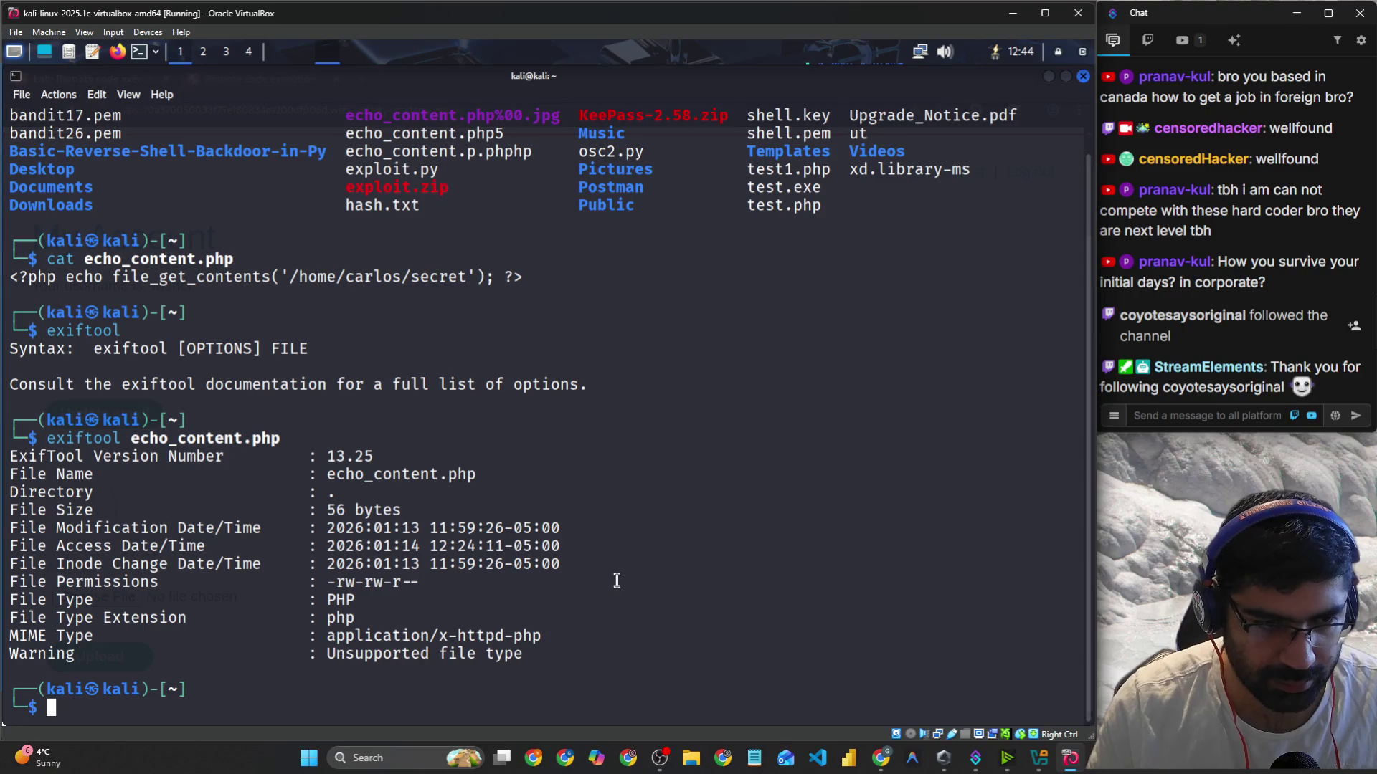
key("alt+Tab")
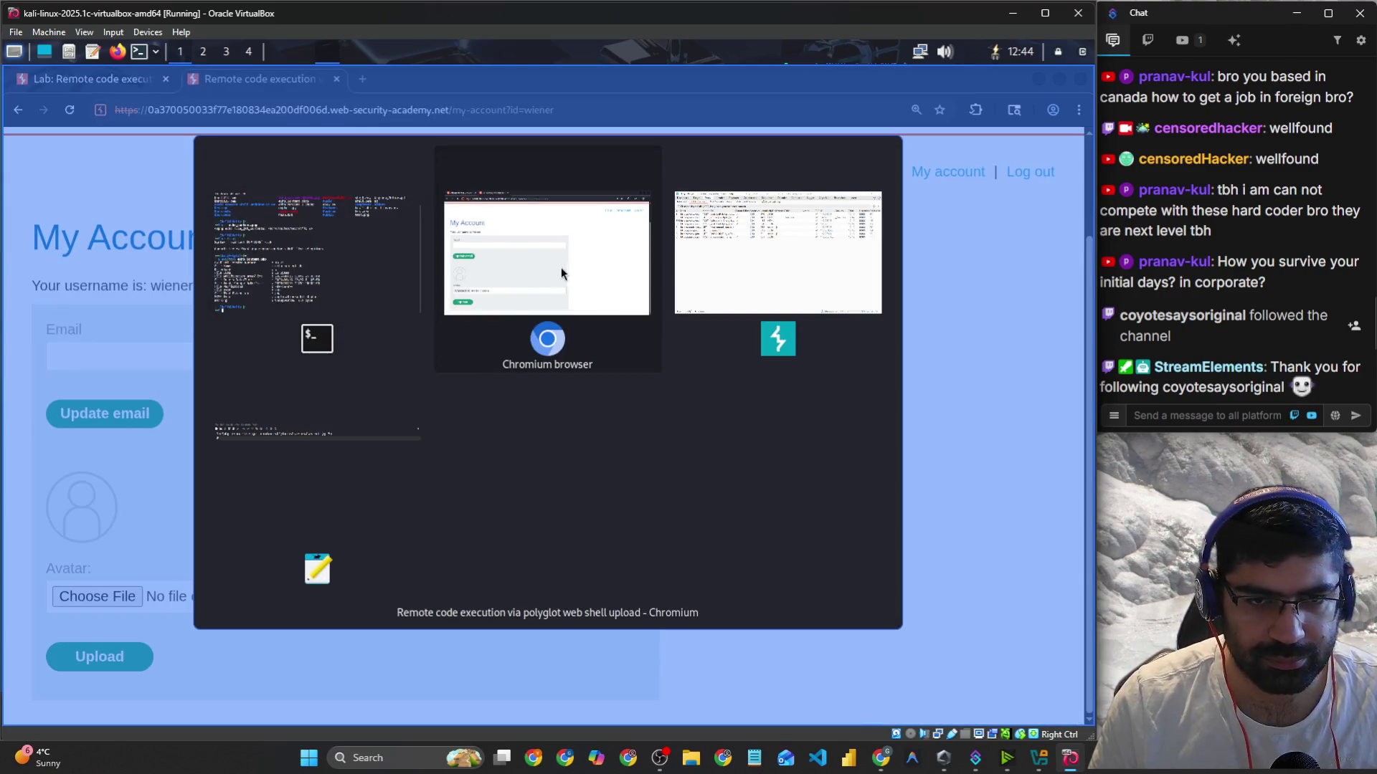
Step: Search Google for 'exiftool' in a new Chromium tab
left_click(496, 315)
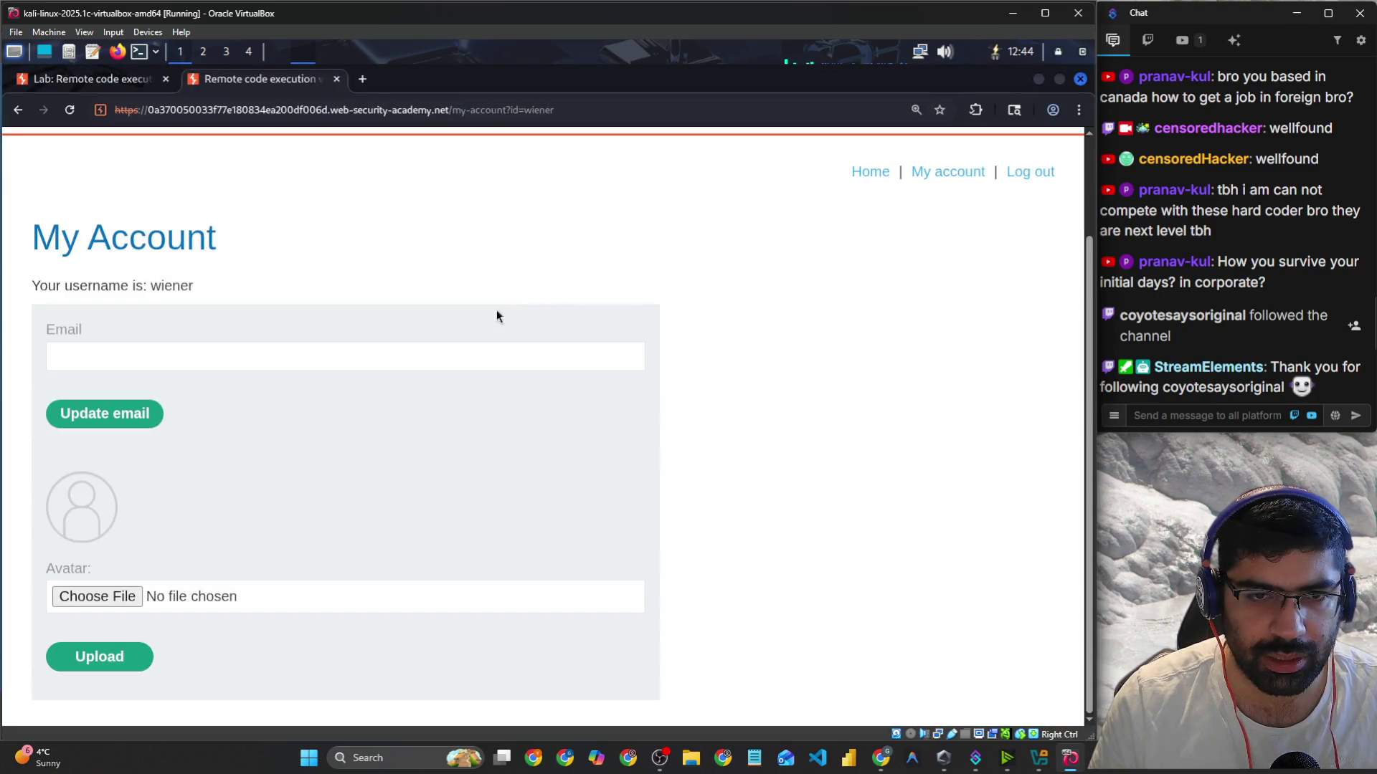
left_click(362, 79)
type("exiftool")
key("Return")
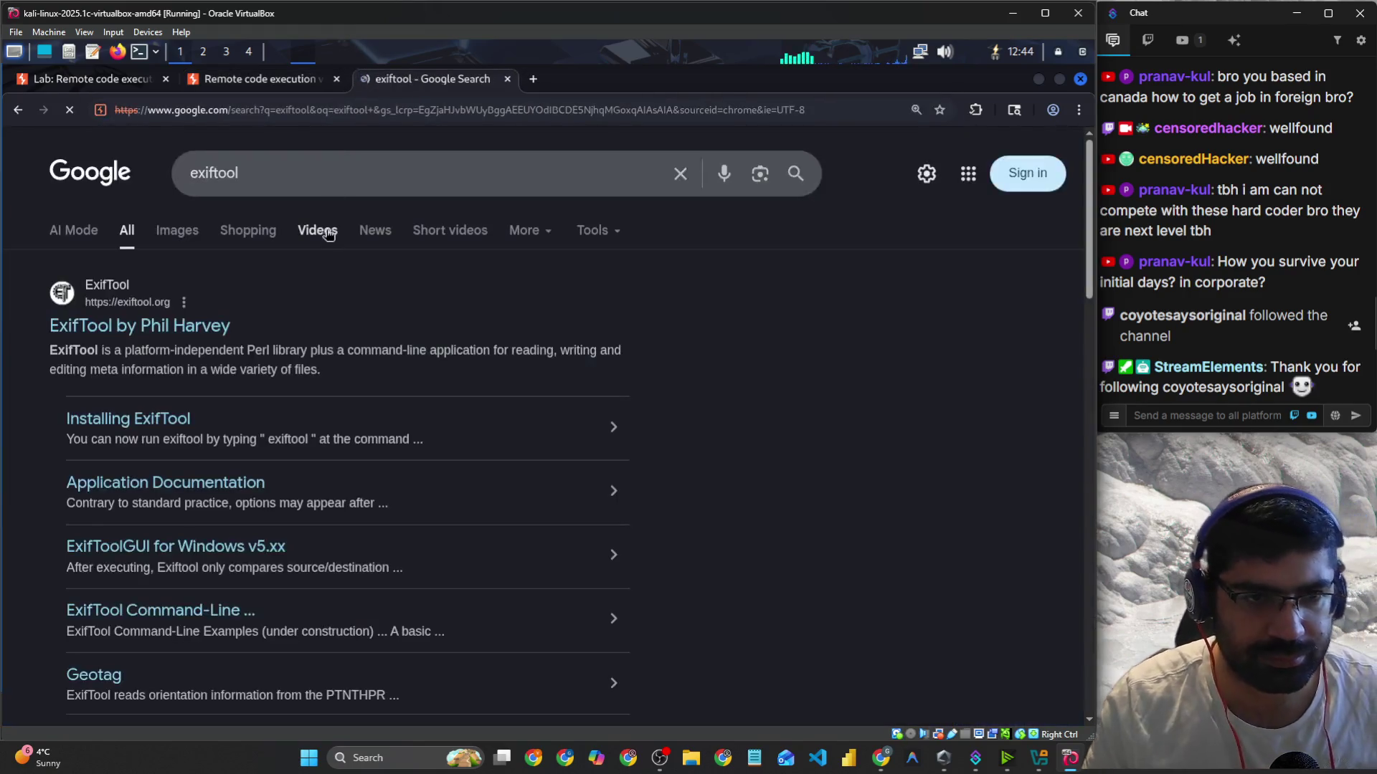
scroll(216, 330, "down", 2)
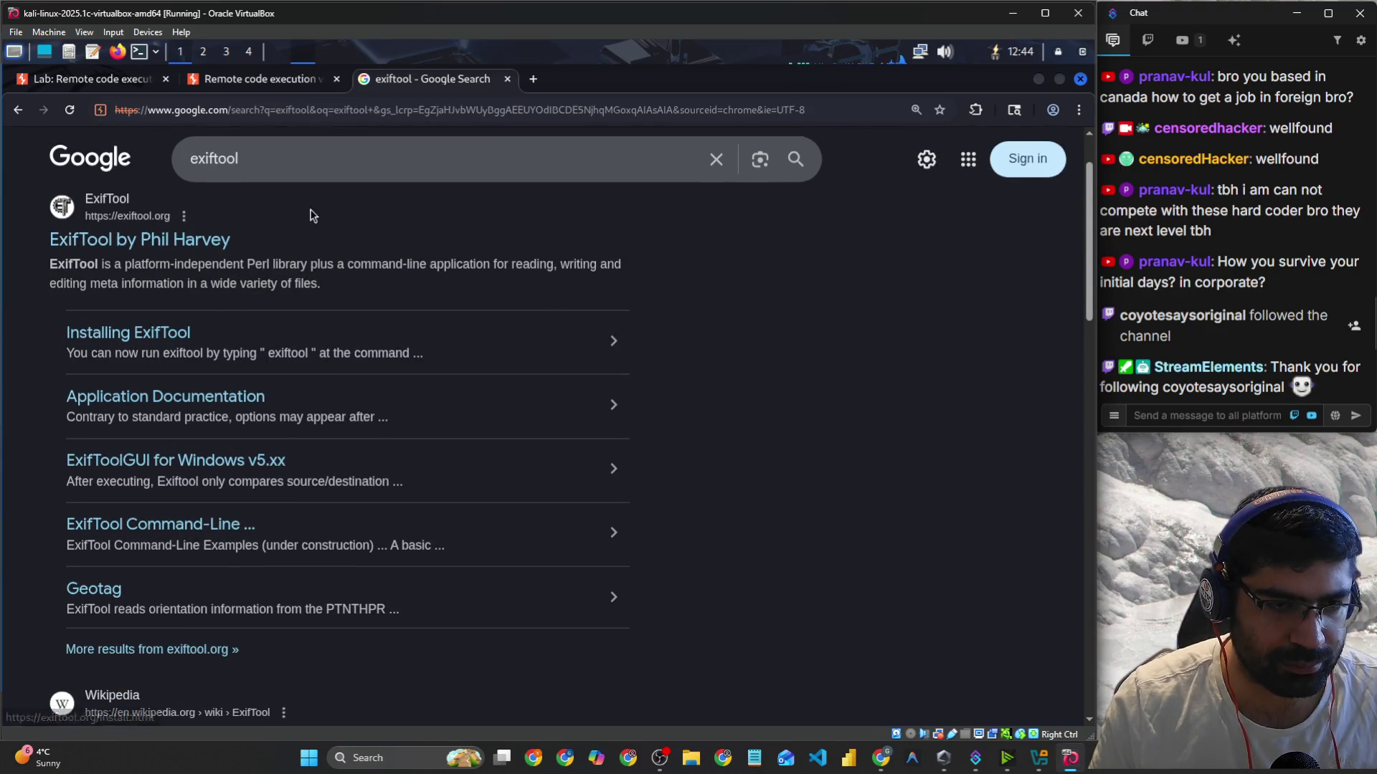
Step: Refine the search to 'exiftool how to use', expand the AI Overview, and switch to AI Mode
left_click(328, 159)
type("how to use")
key("Return")
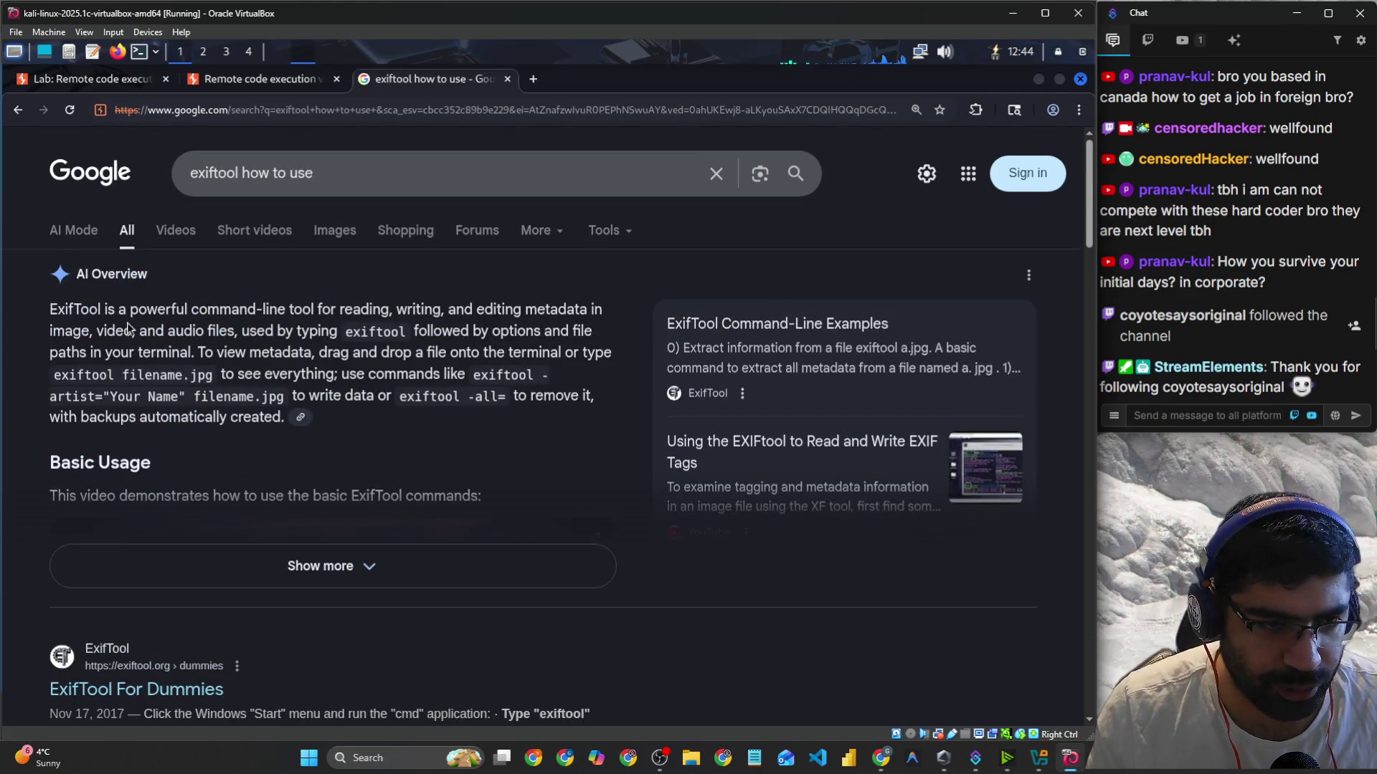
left_click_drag(330, 309, 491, 306)
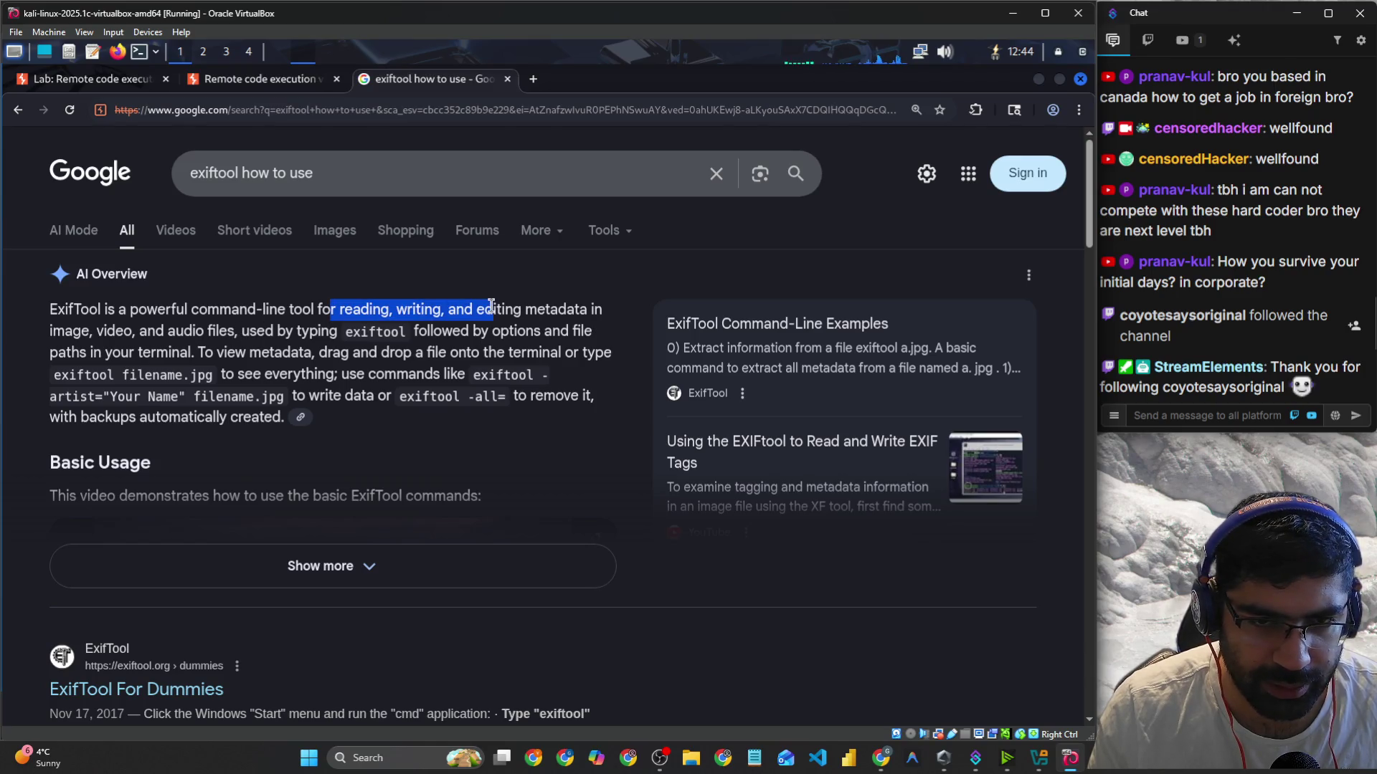
left_click(364, 551)
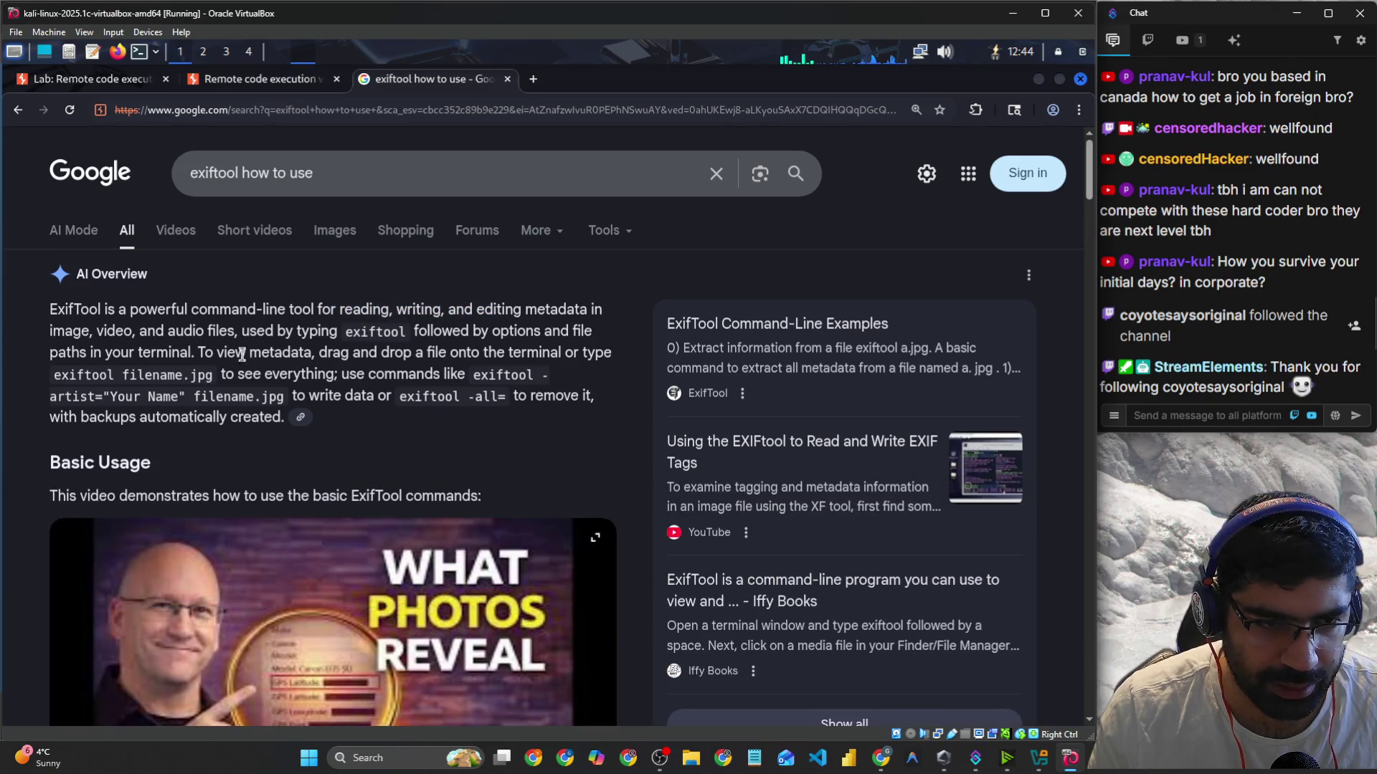
left_click_drag(433, 332, 541, 332)
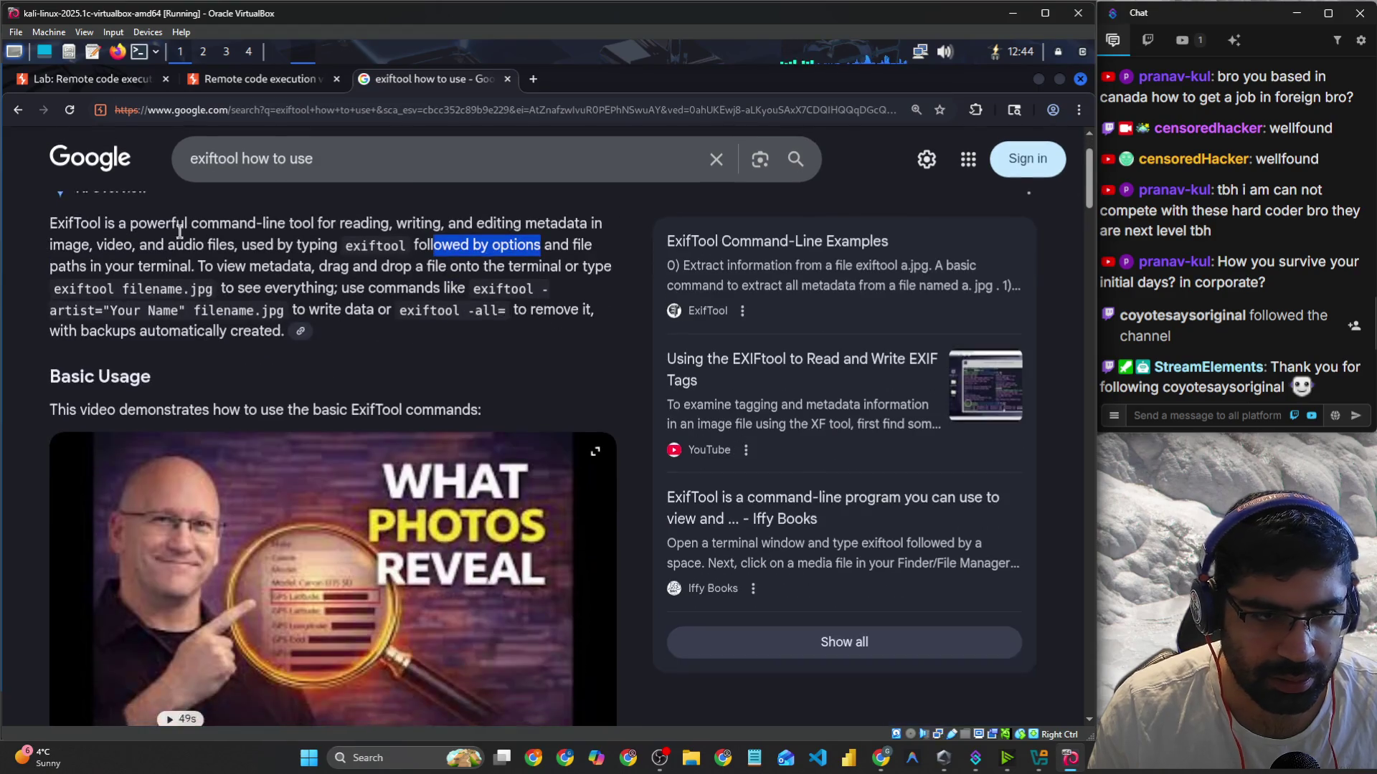
left_click(85, 229)
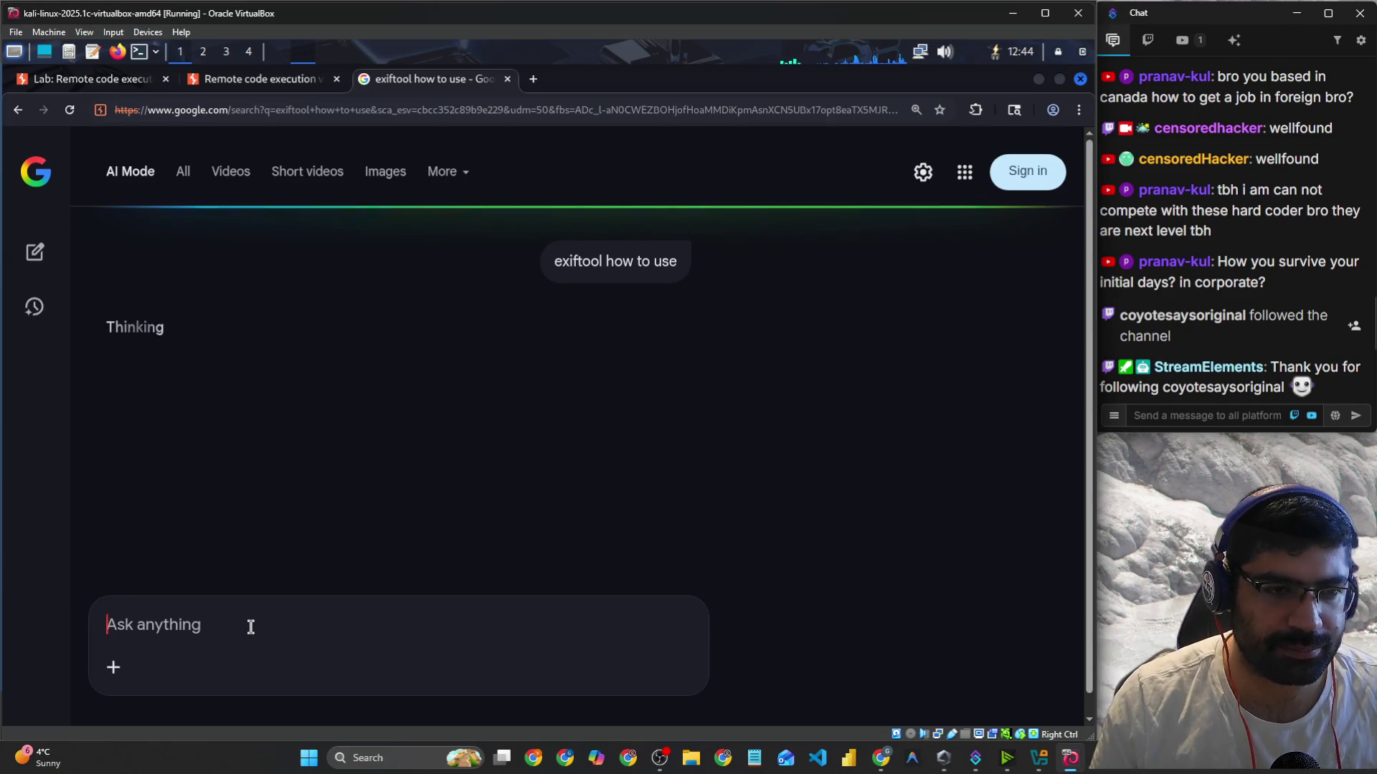
Step: Begin an AI Mode follow-up about exiftool and zoom in to read the answer
left_click(183, 625)
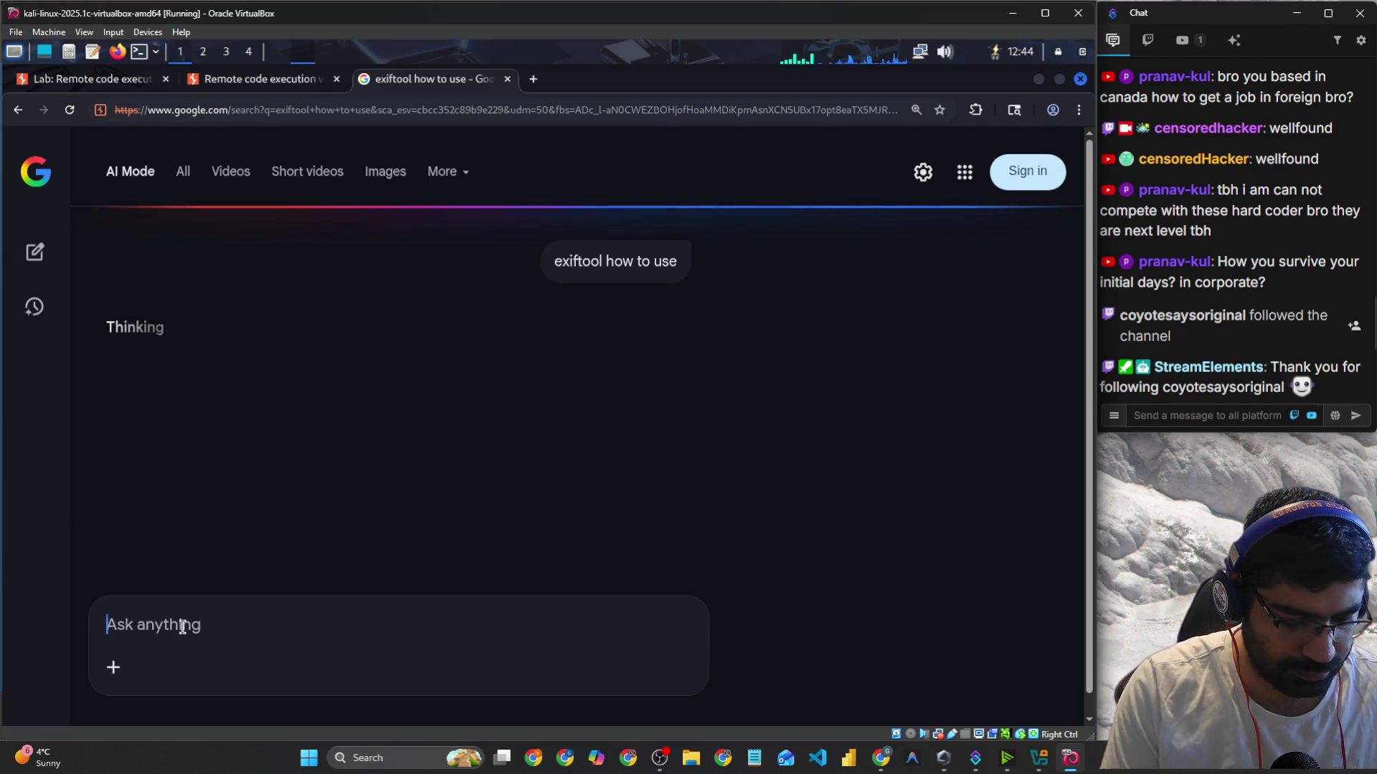
type("xiftool")
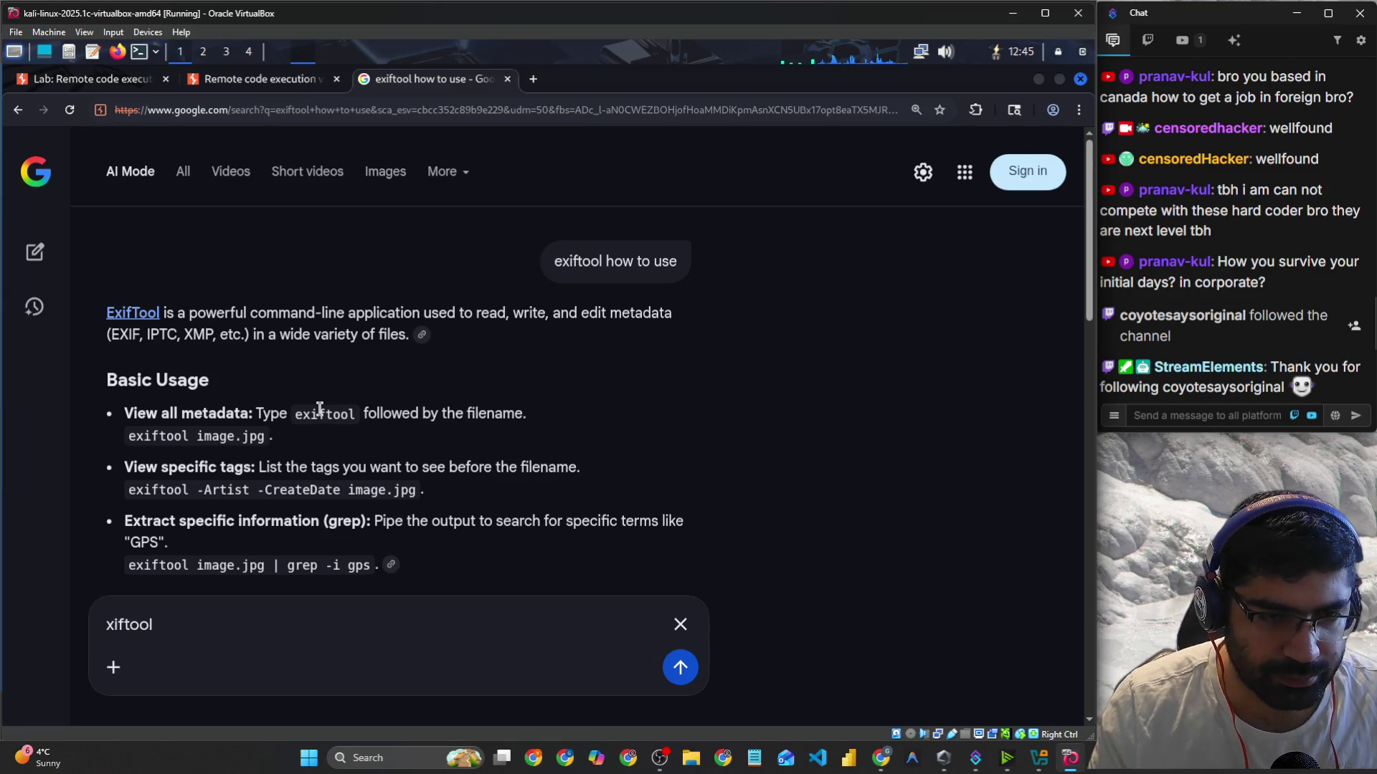
key("ctrl+plus")
key("ctrl+plus")
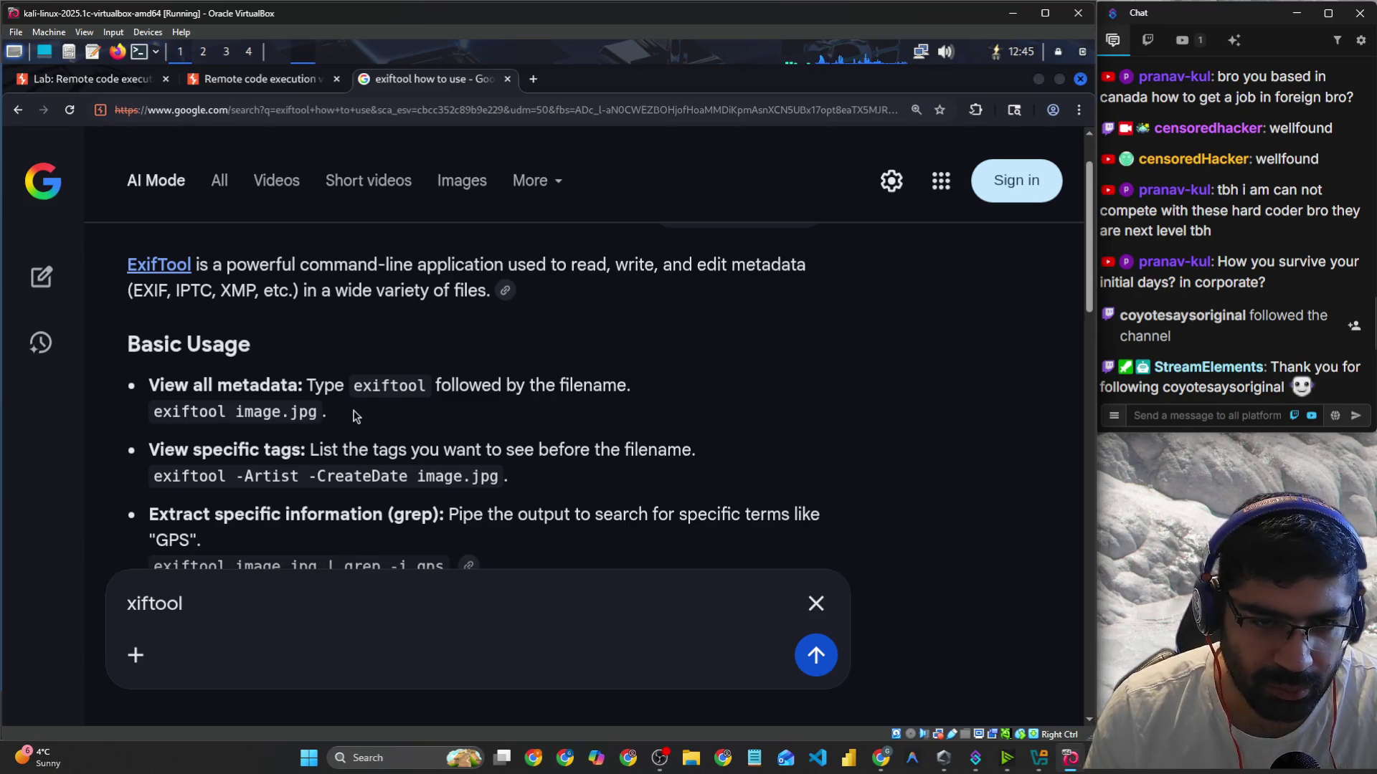
scroll(449, 391, "down", 2)
scroll(440, 451, "down", 1)
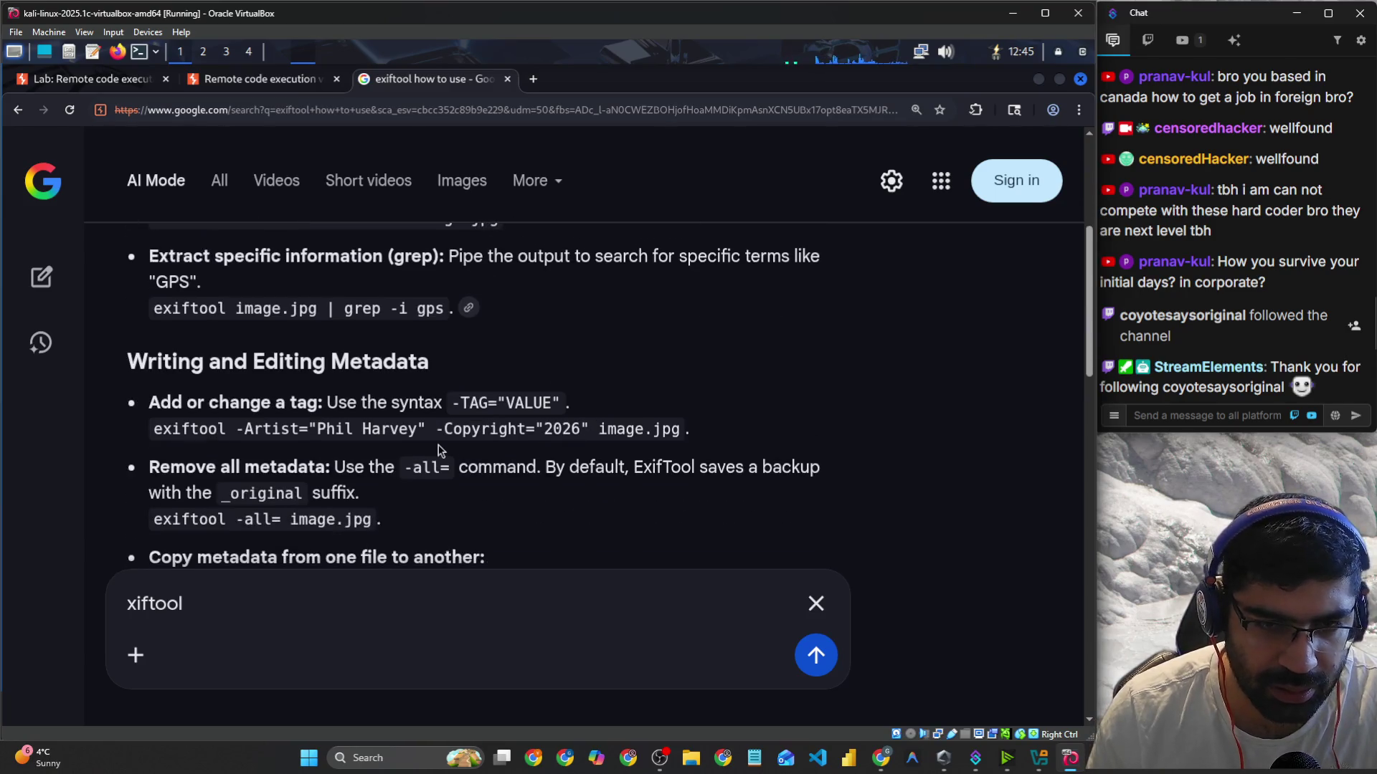
scroll(418, 450, "down", 2)
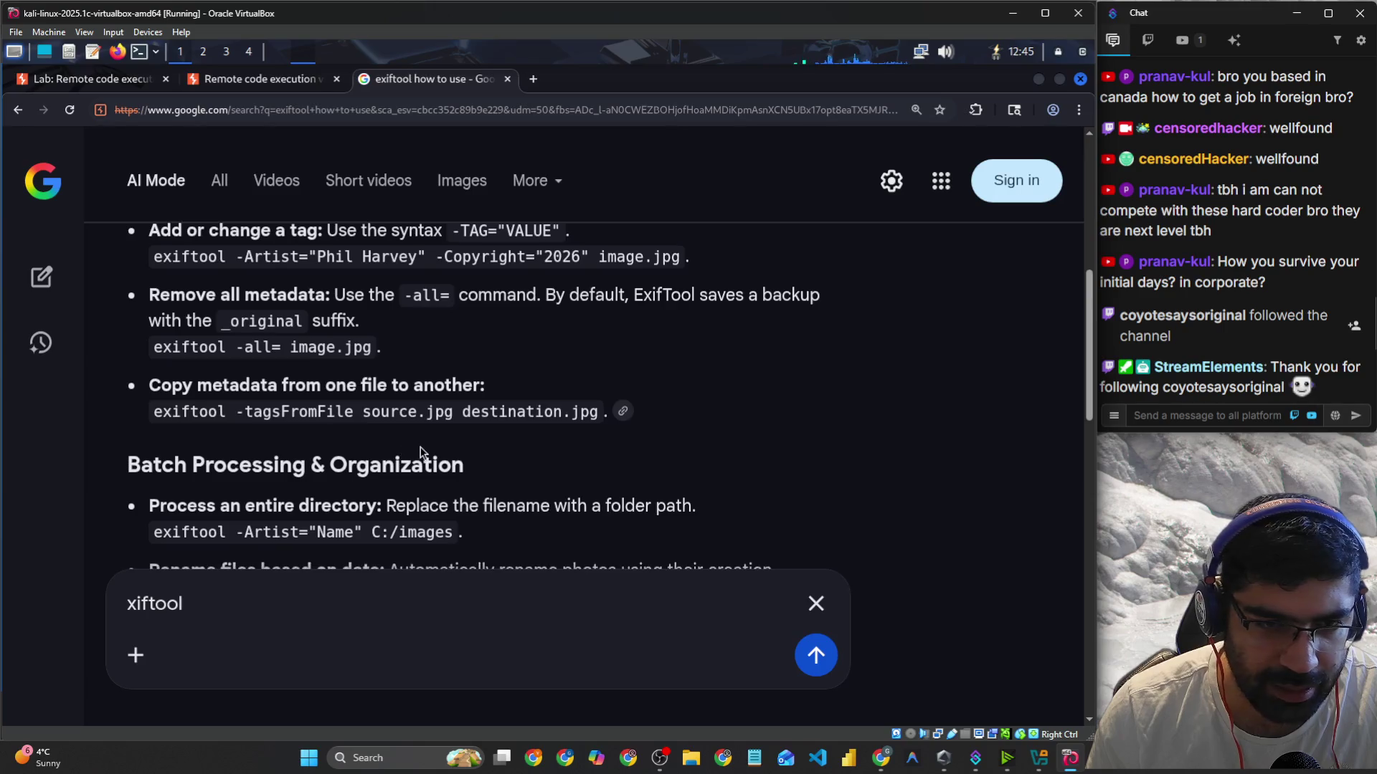
scroll(420, 451, "down", 3)
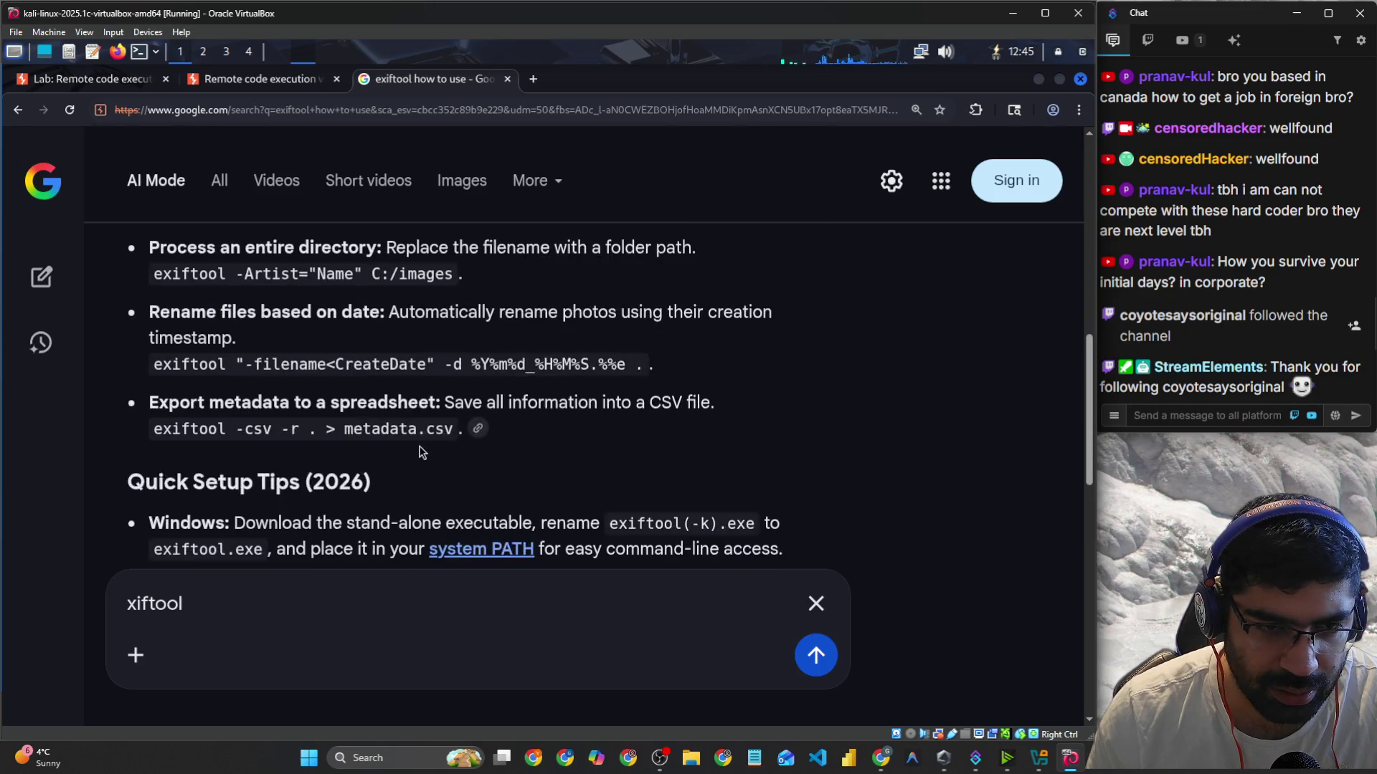
scroll(421, 450, "down", 3)
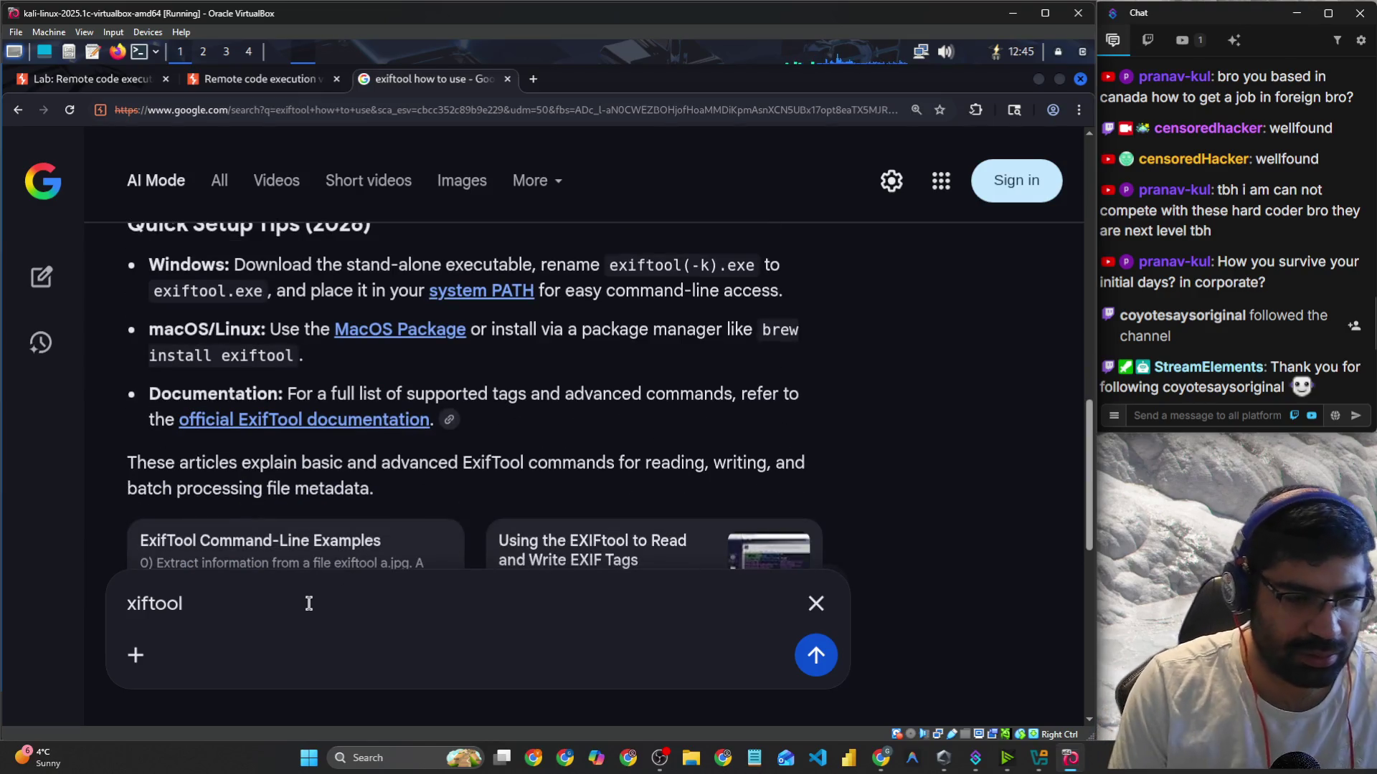
Step: Correct the query to 'exiftool to make a php file jpeg' and submit it
type("r")
key("BackSpace")
type("e")
key("End")
type("to ")
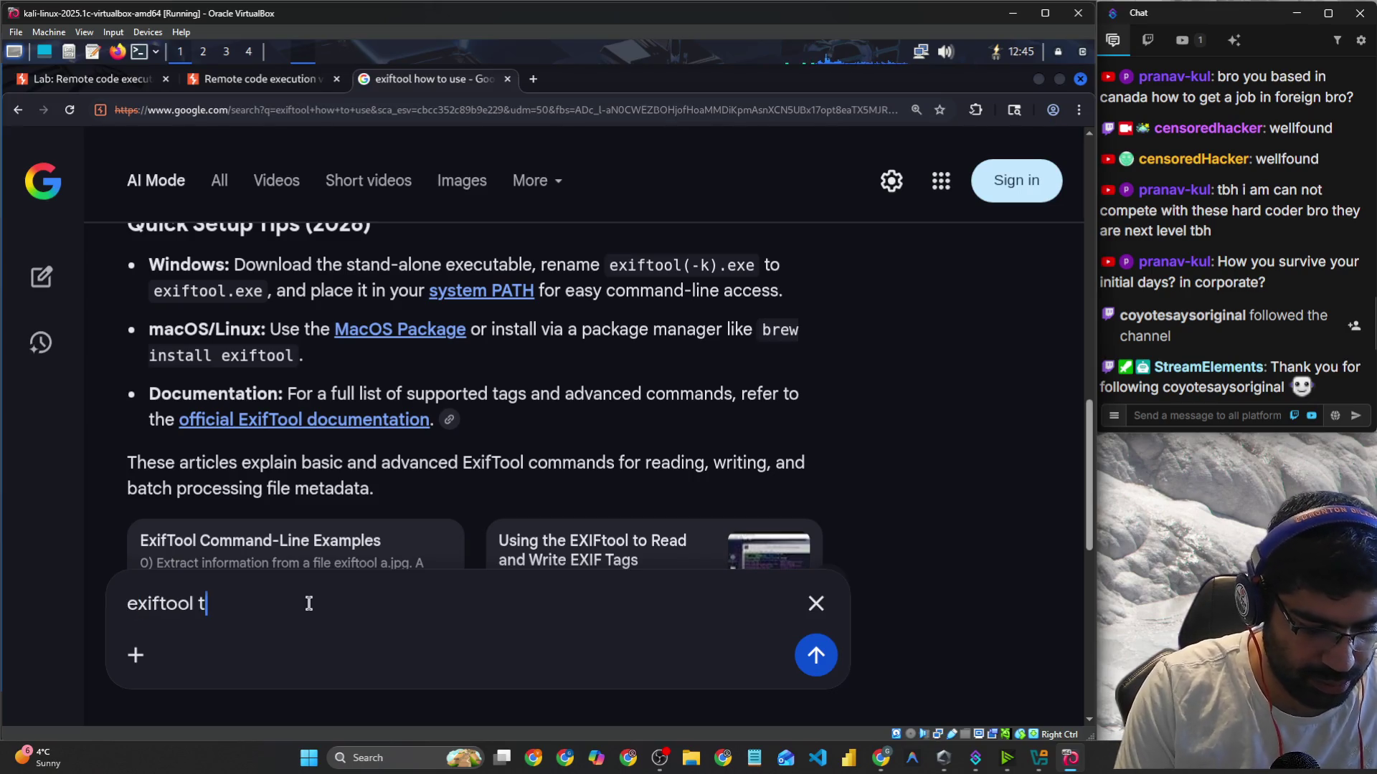
type("make a ")
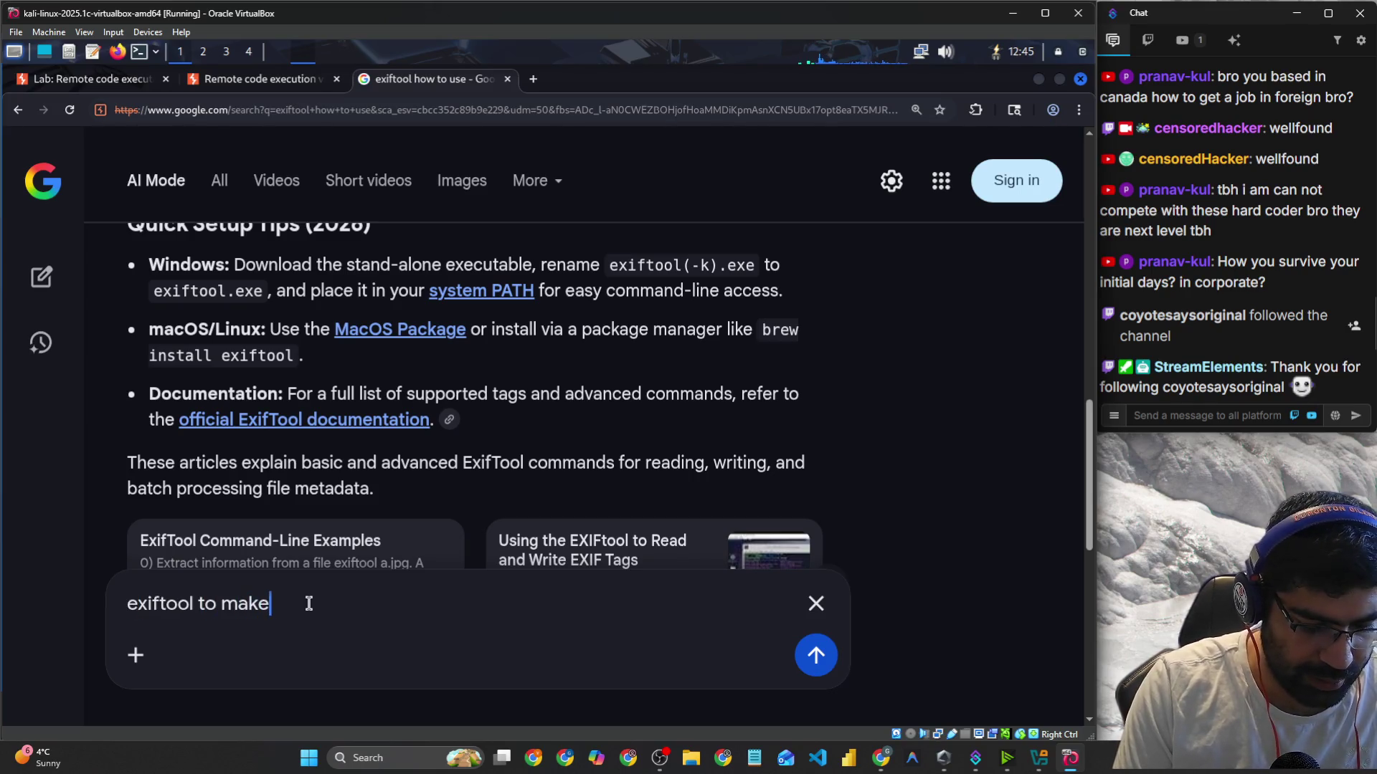
type("php file")
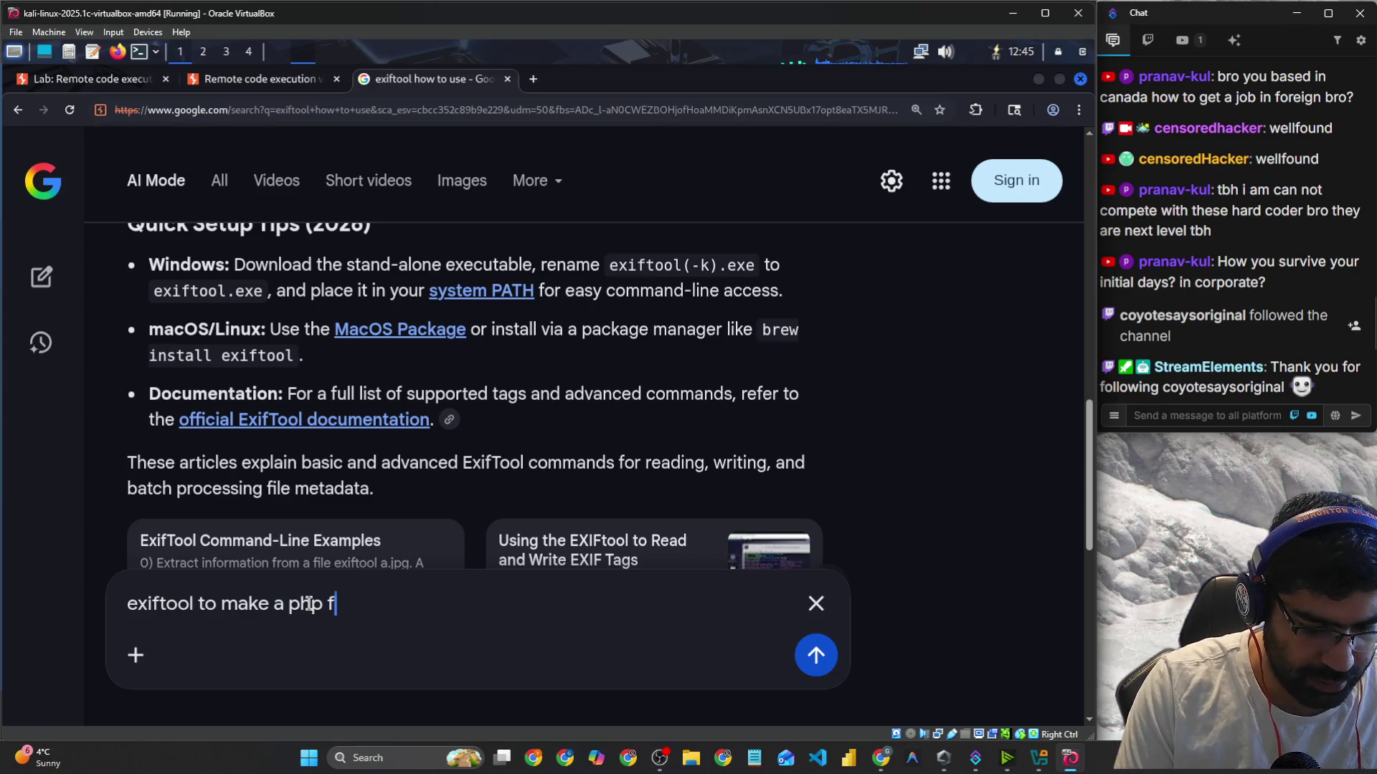
type(" jpeg")
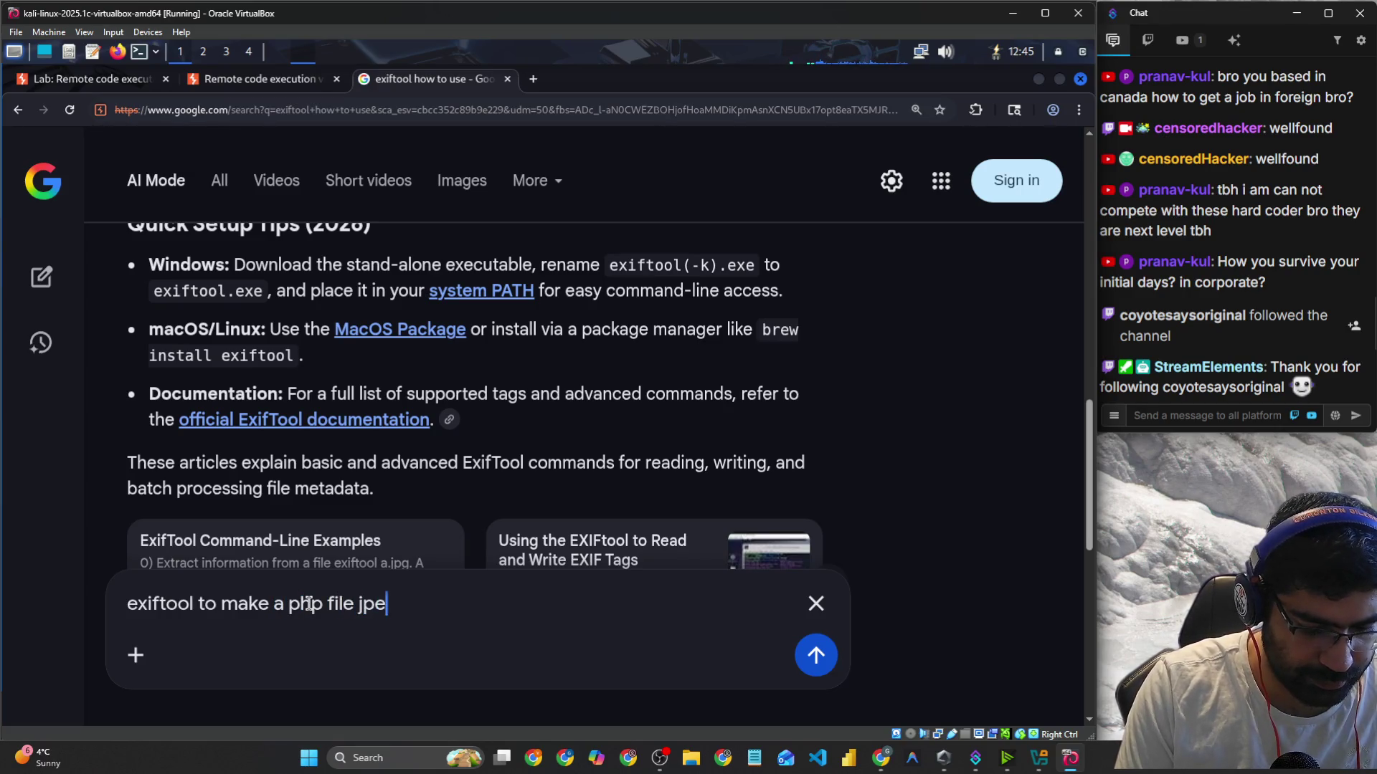
key("Return")
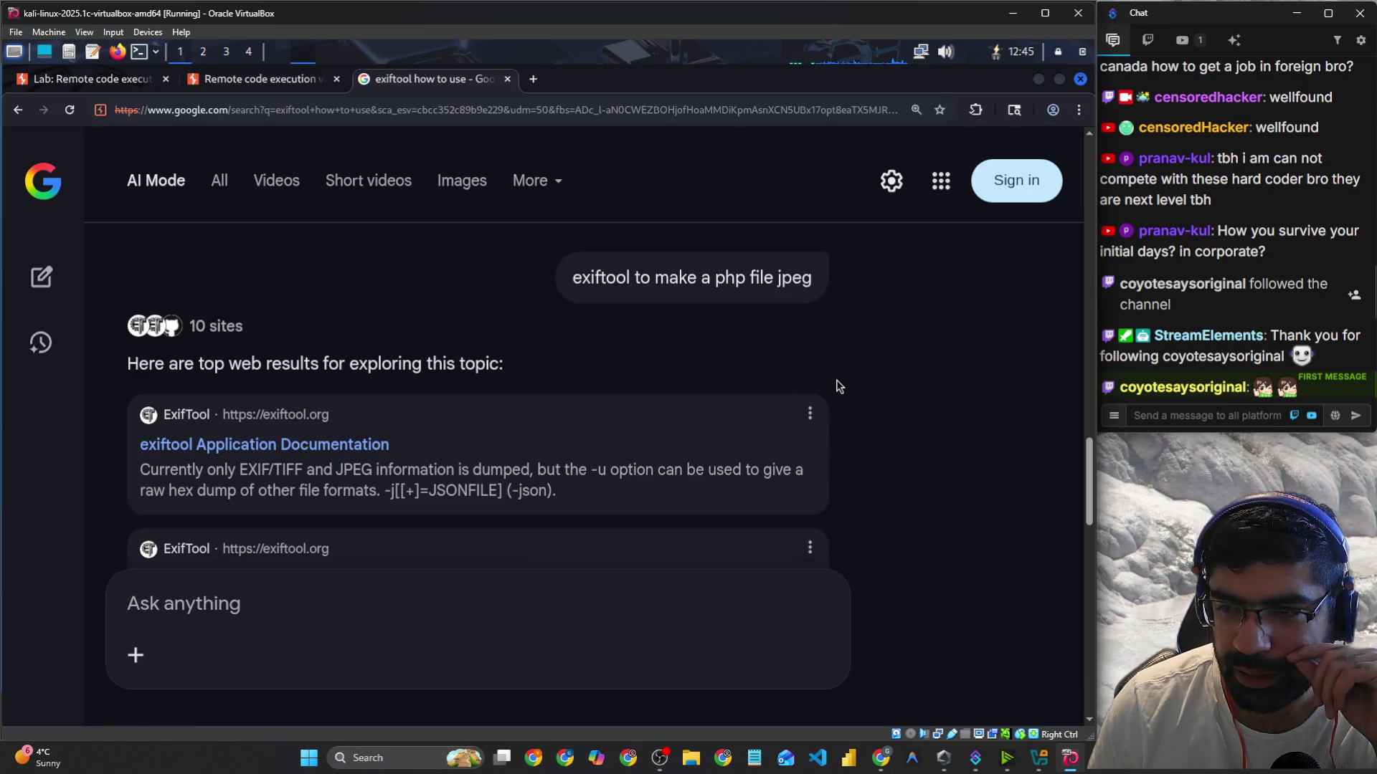
Step: Read the answer and ask the follow-up 'give me the comman'
scroll(430, 362, "down", 7)
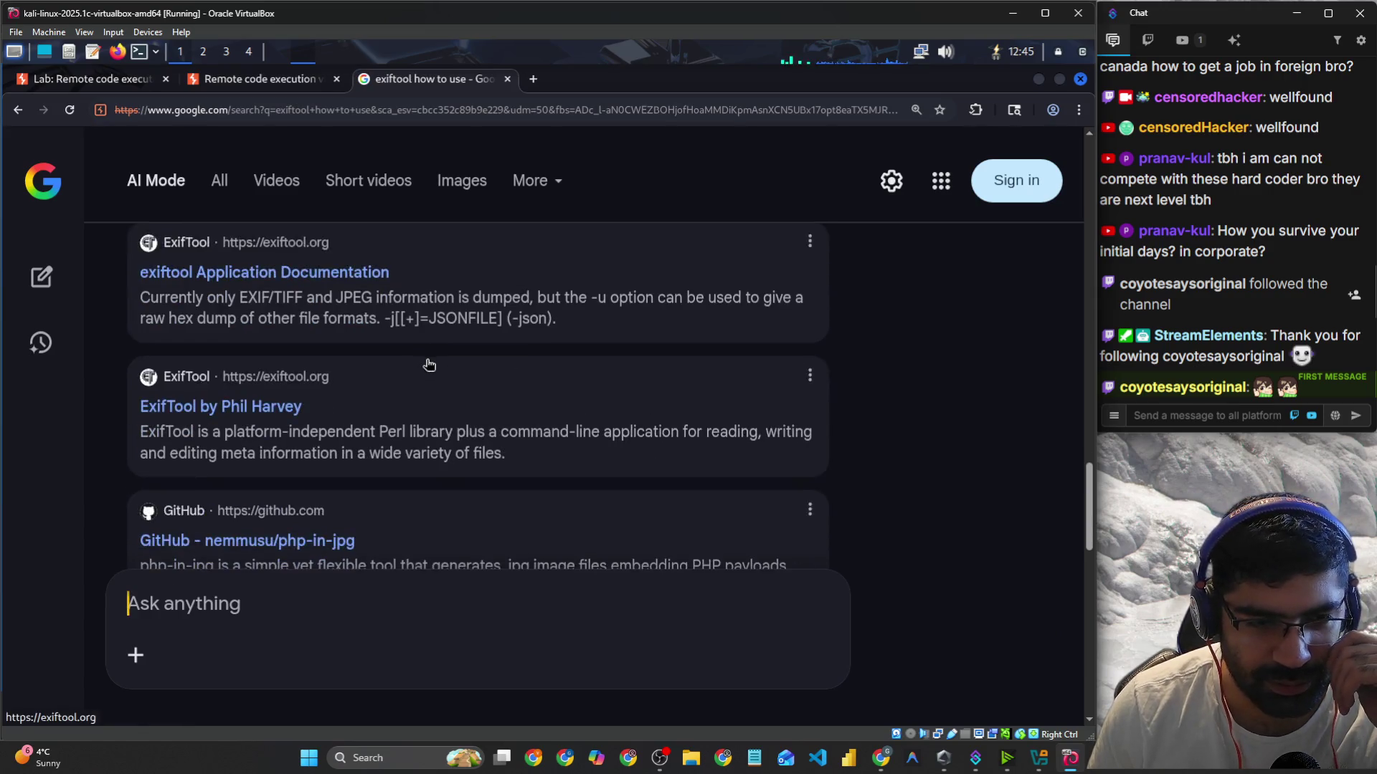
scroll(430, 362, "down", 5)
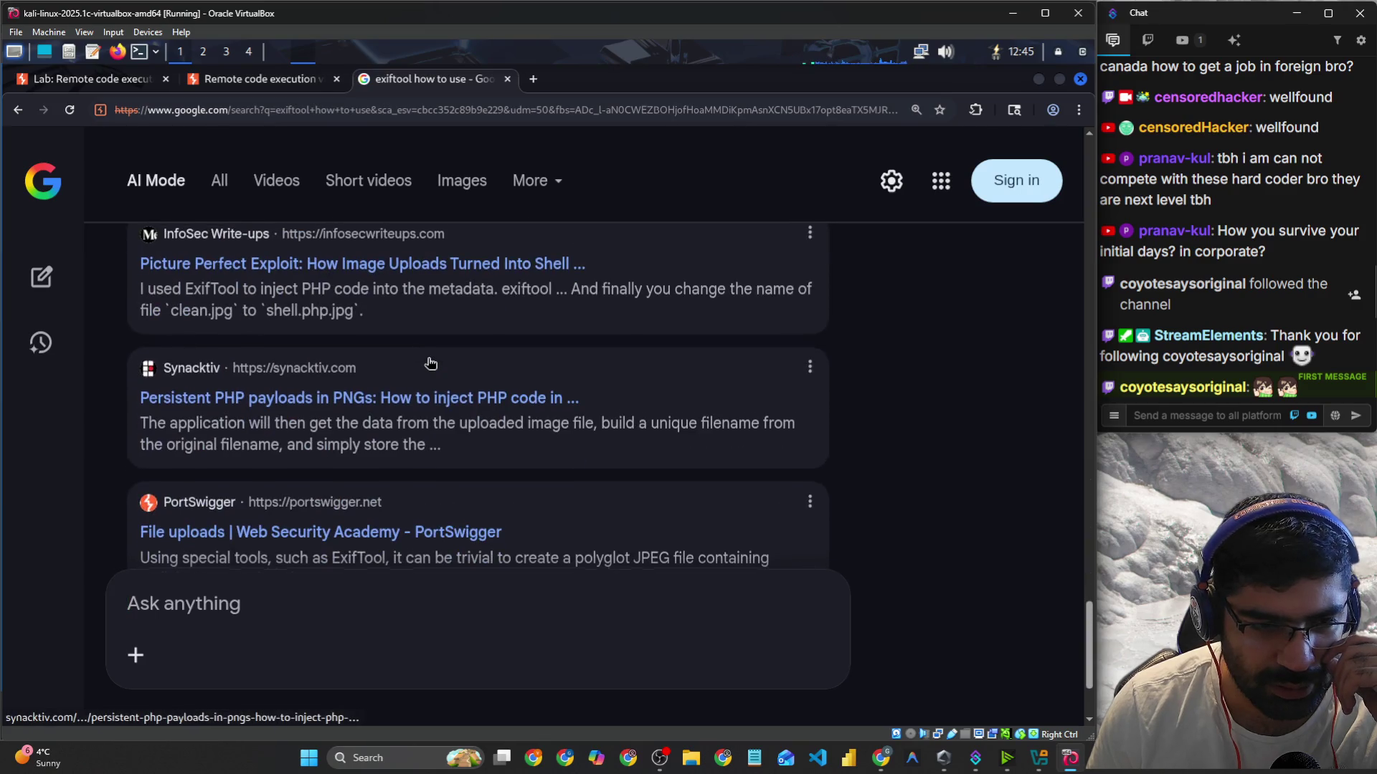
scroll(430, 362, "down", 2)
scroll(430, 370, "up", 3)
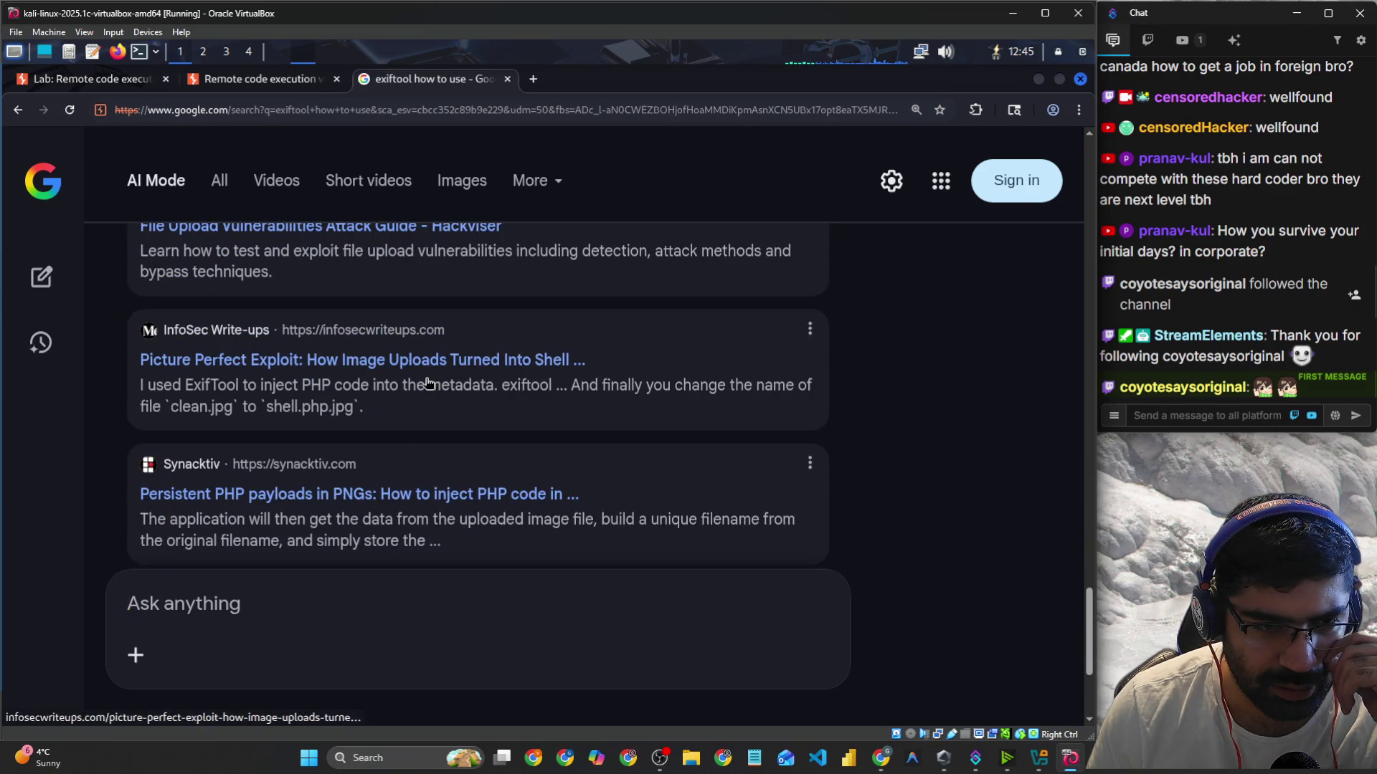
scroll(428, 382, "up", 3)
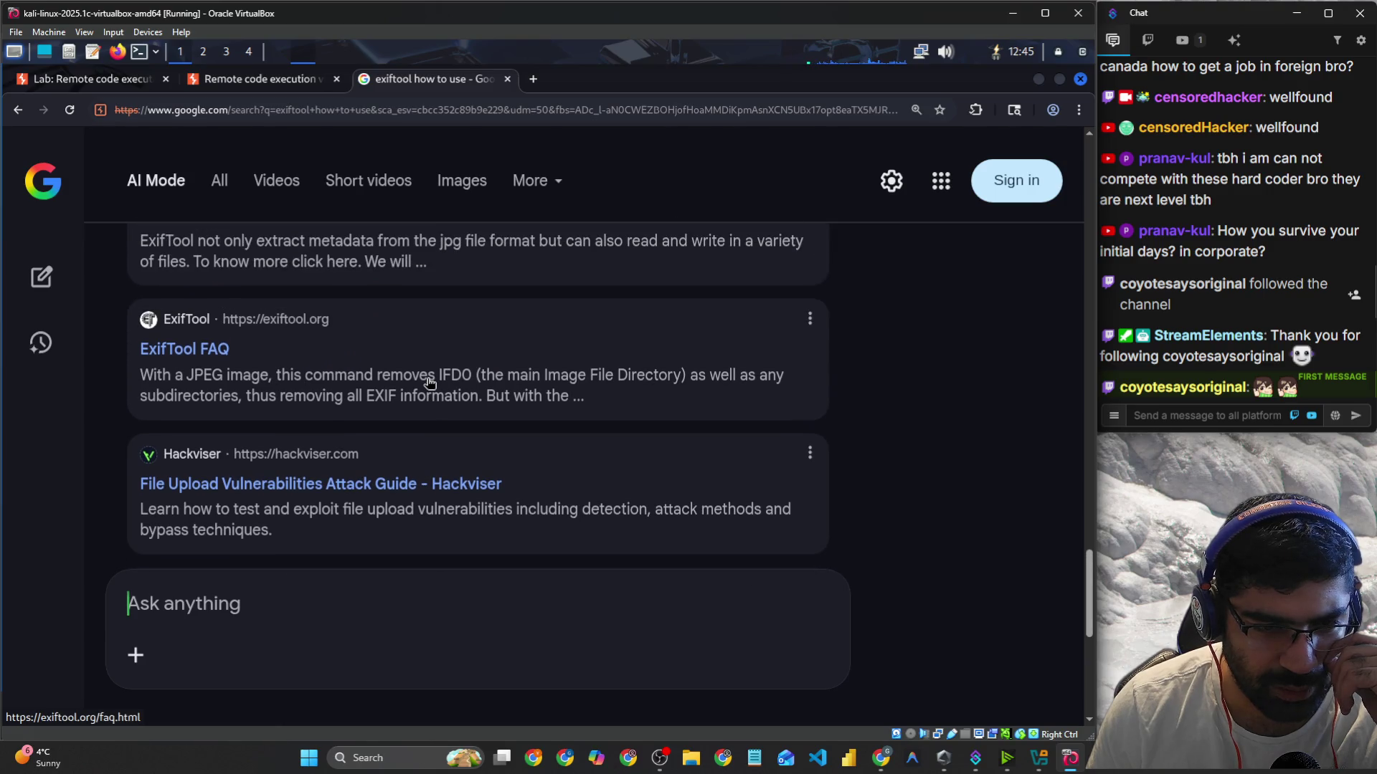
scroll(429, 384, "up", 1)
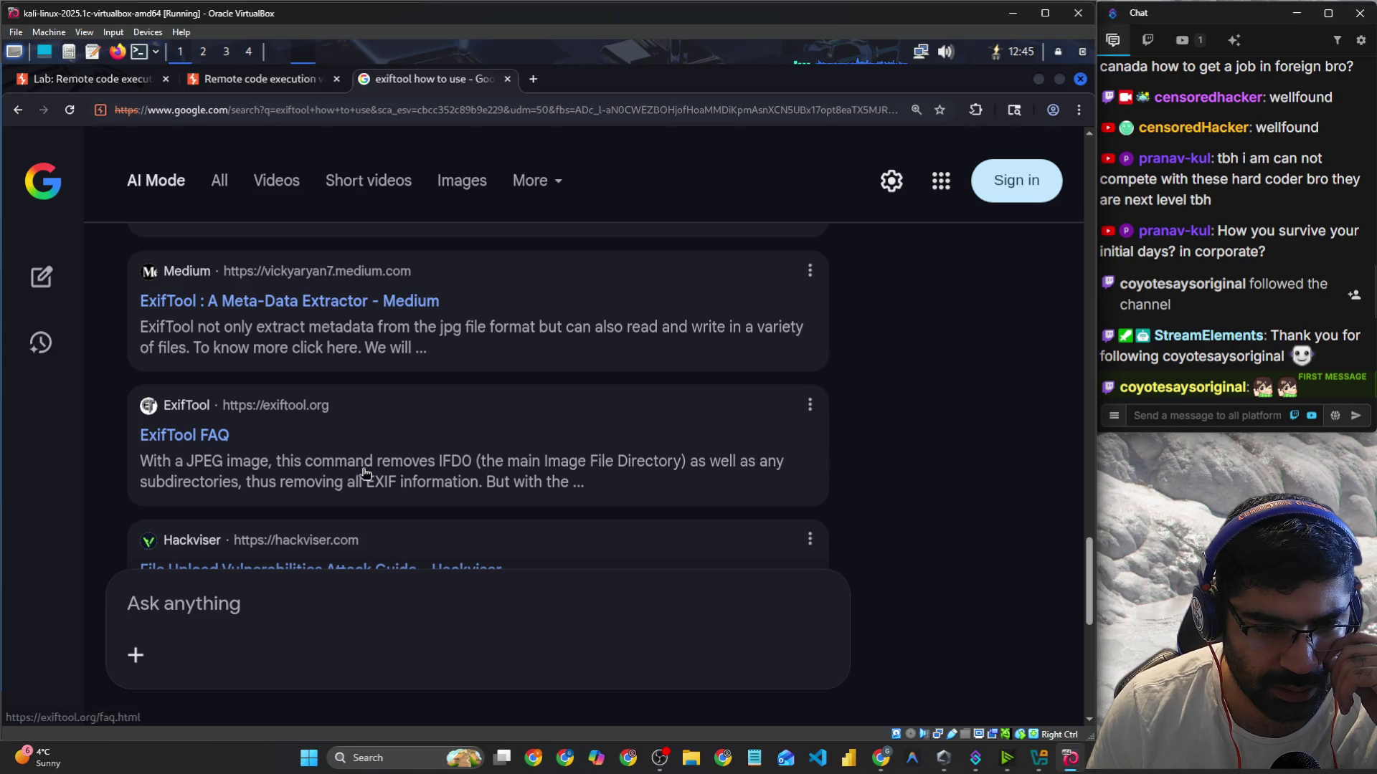
scroll(387, 471, "up", 5)
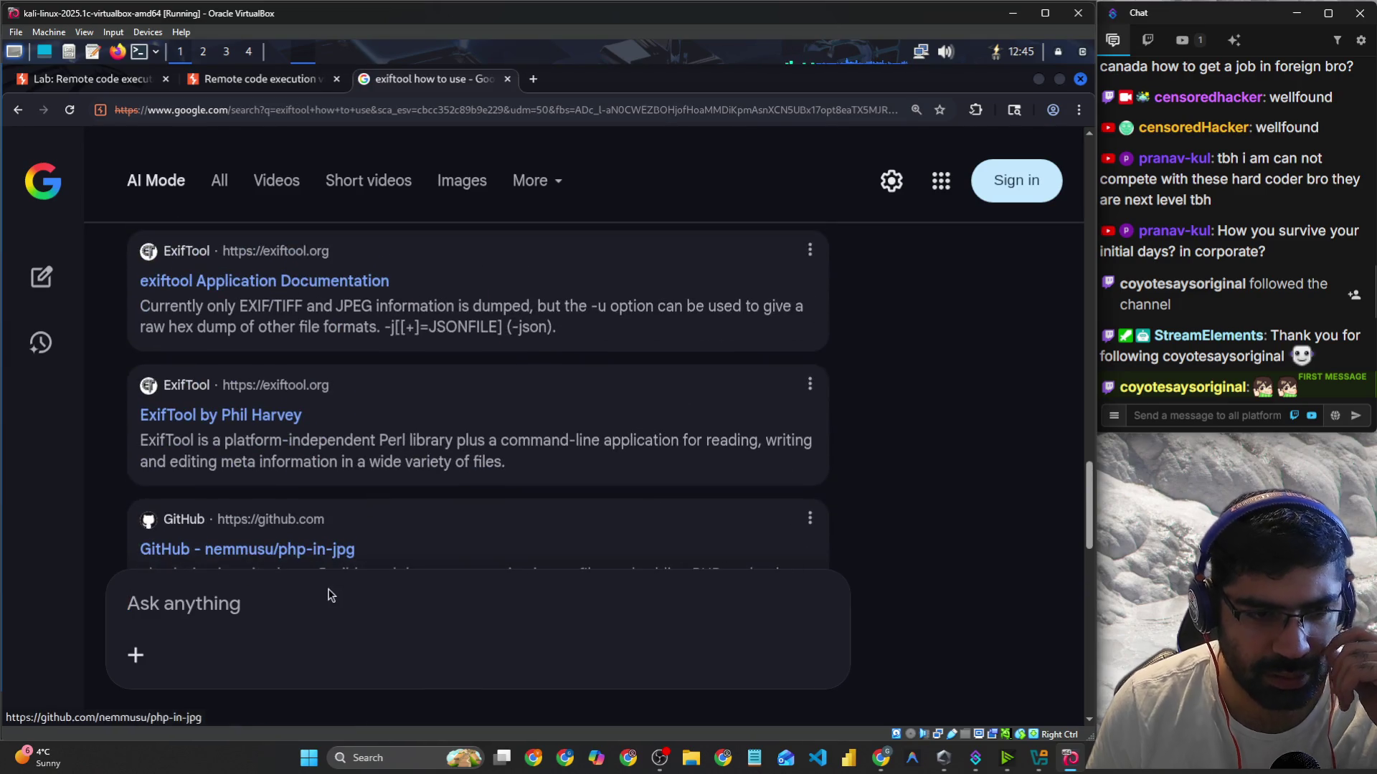
left_click(329, 598)
type("give me the comm")
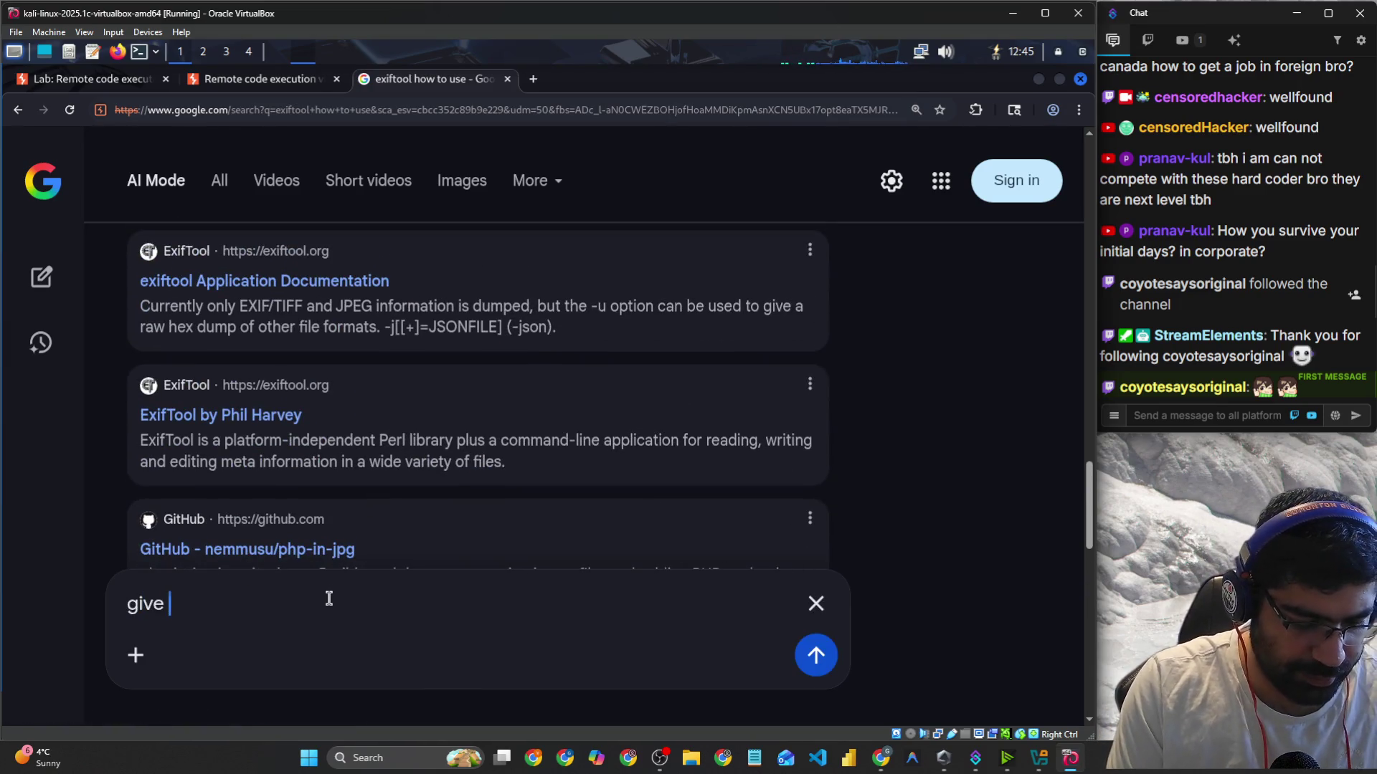
type("and")
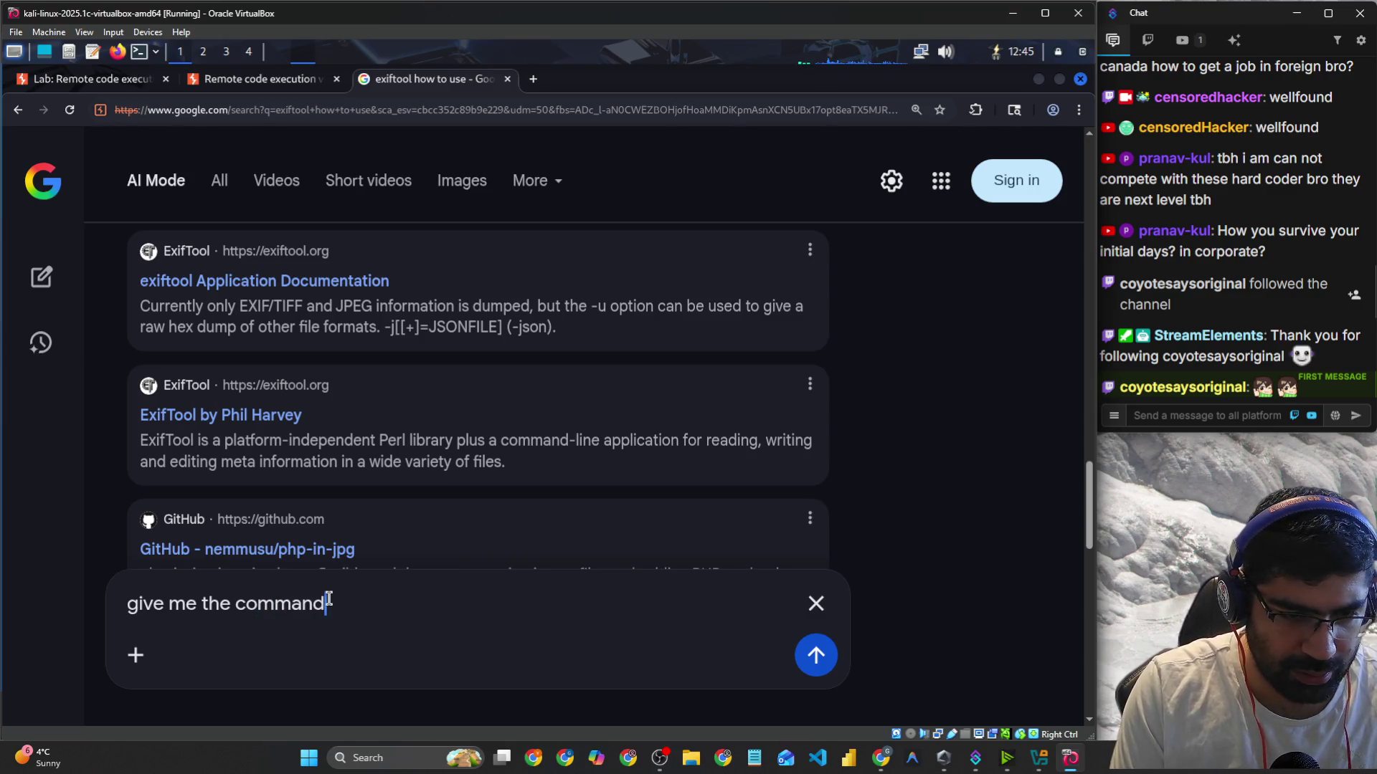
key("Return")
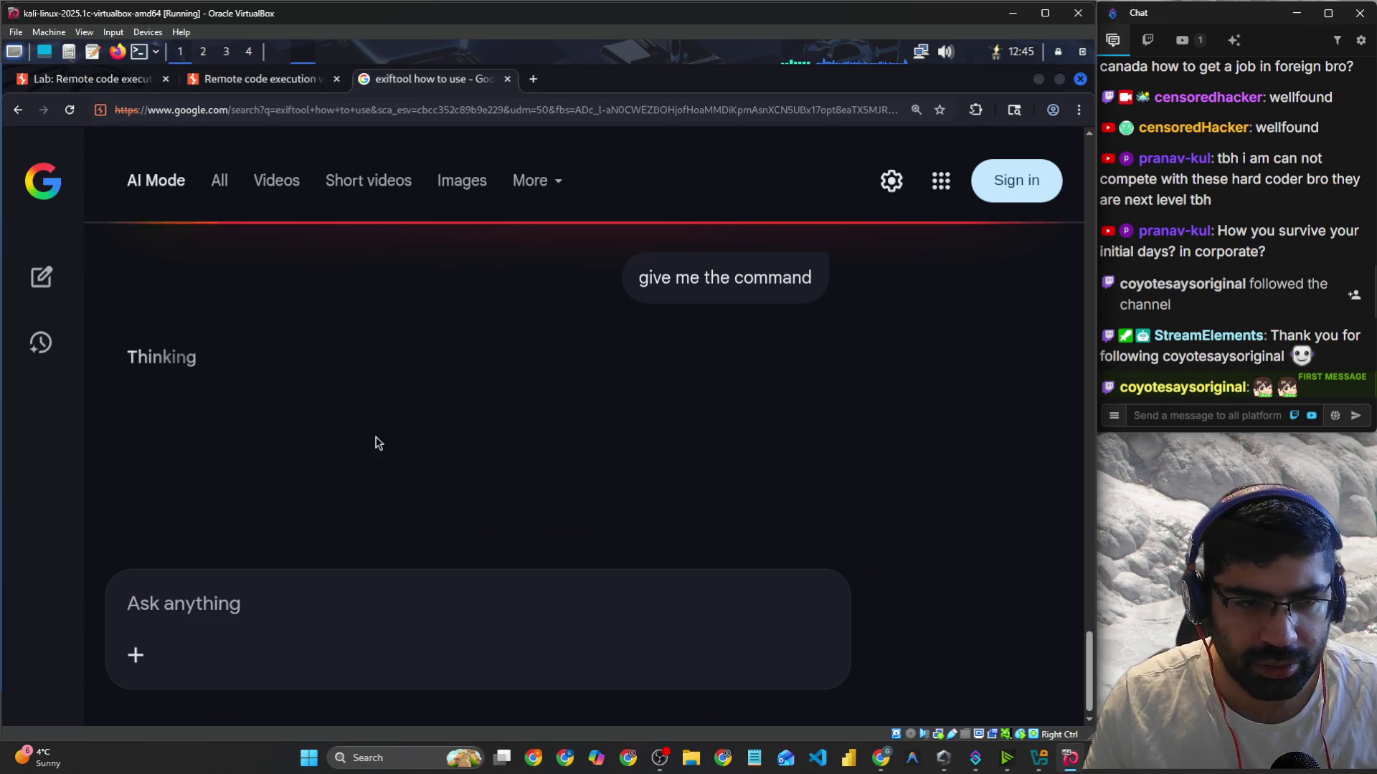
Step: Open the cited php-in-jpg GitHub repository in a new tab and switch to it
scroll(256, 352, "up", 3)
scroll(256, 351, "up", 2)
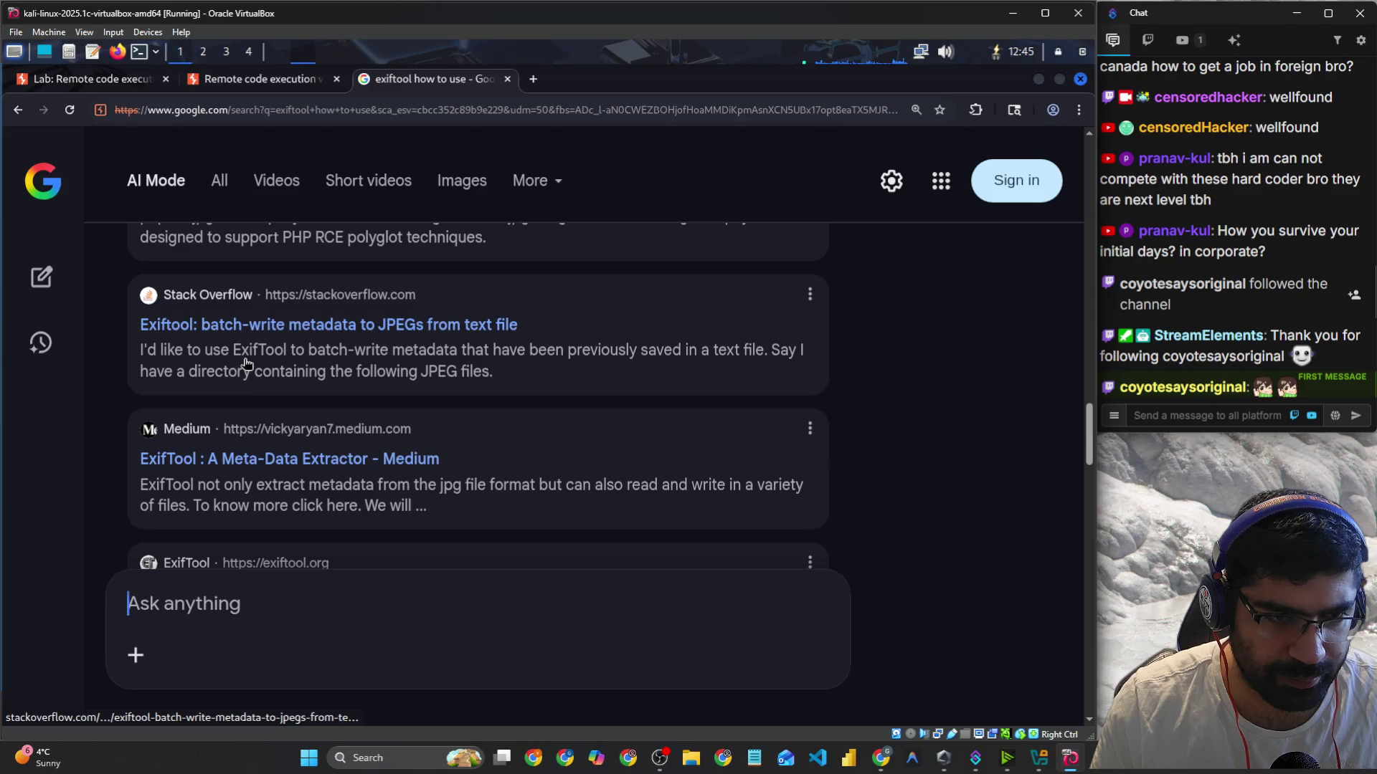
scroll(247, 363, "up", 2)
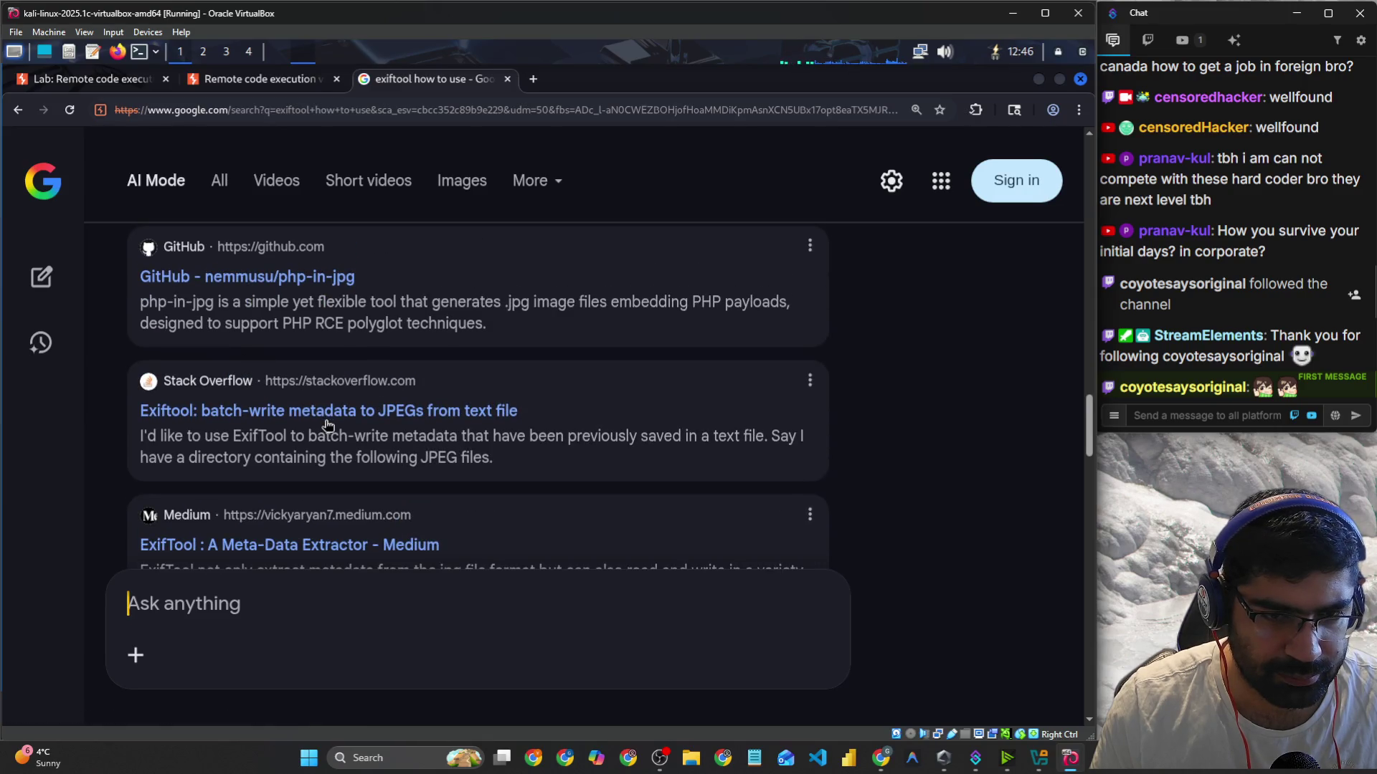
scroll(322, 423, "up", 2)
right_click(282, 368)
left_click(316, 384)
scroll(251, 431, "up", 5)
scroll(246, 438, "down", 3)
scroll(245, 439, "up", 2)
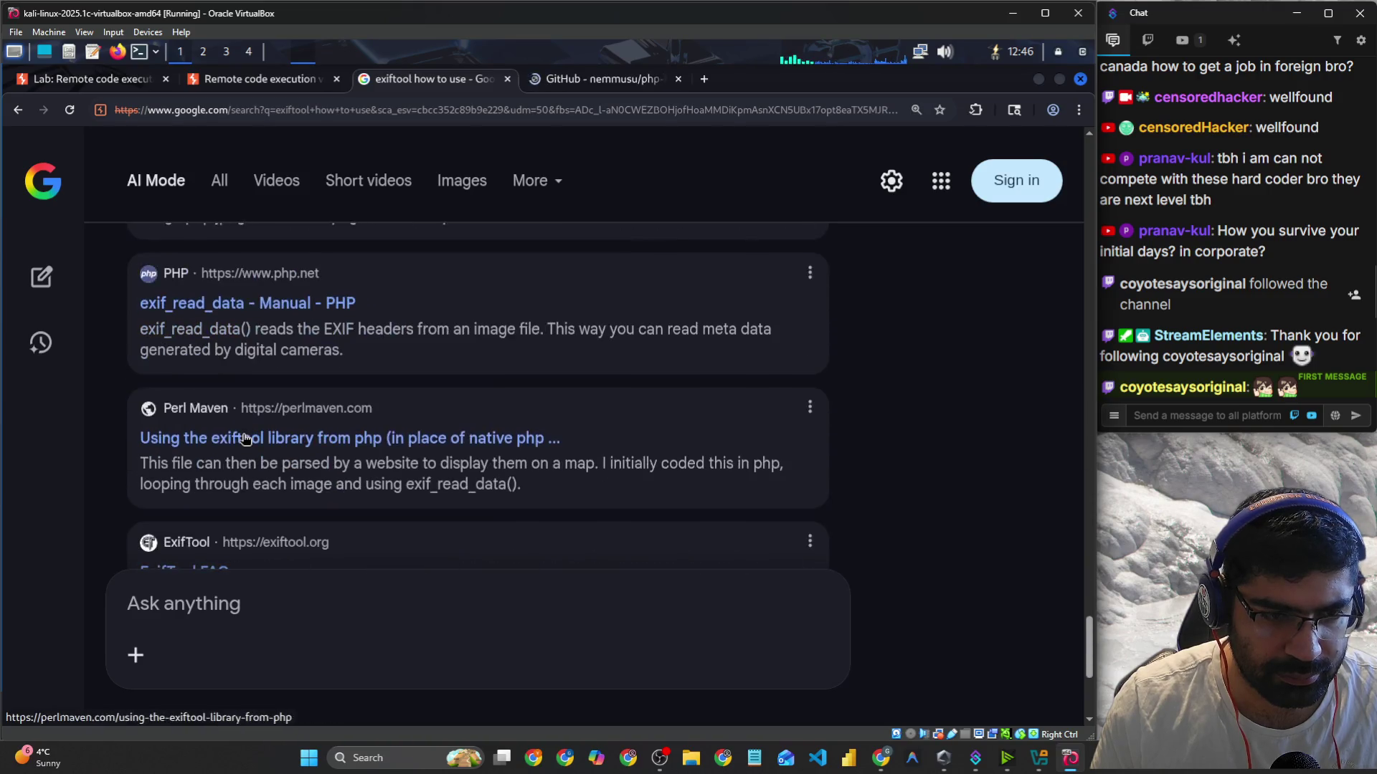
scroll(246, 438, "down", 8)
left_click(567, 85)
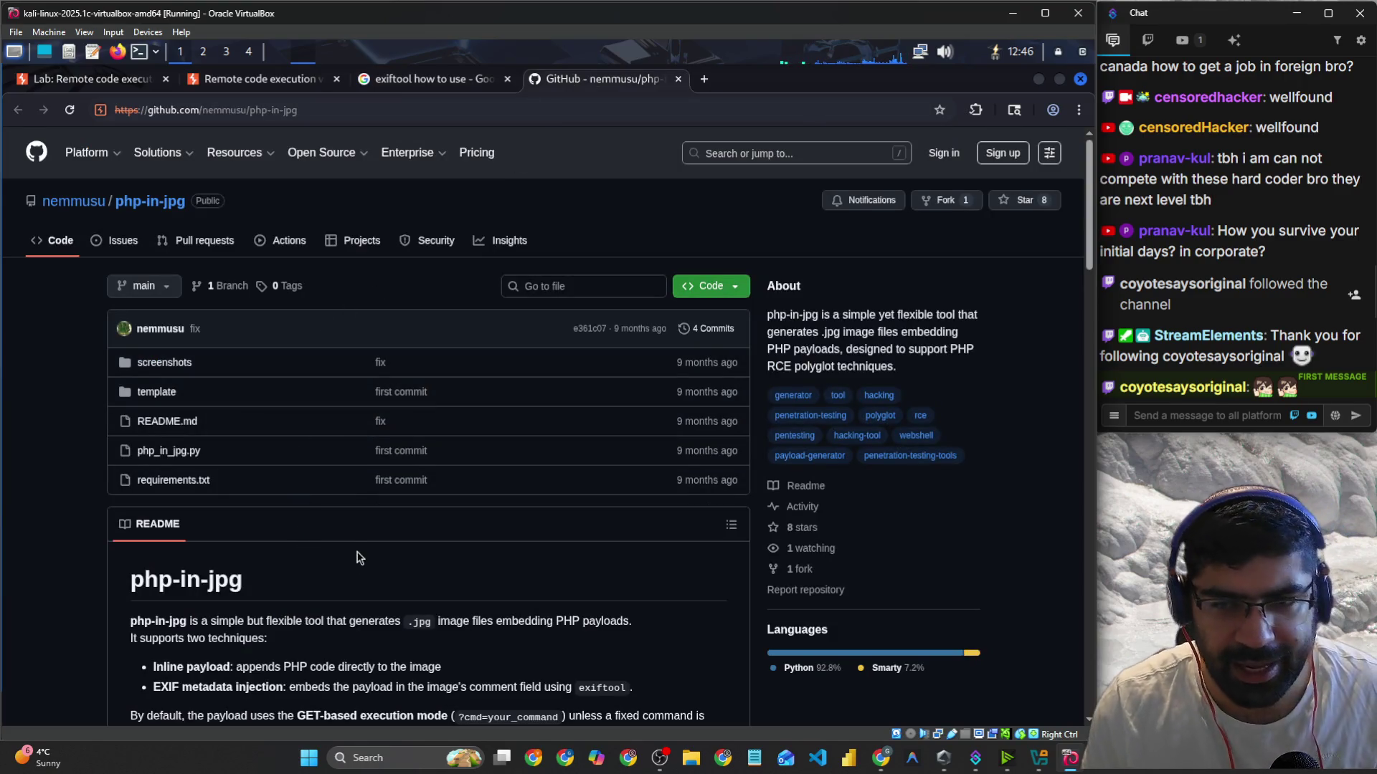
Step: Zoom the php-in-jpg README to 150% and read its description and Inline payload bullet
key("ctrl+plus")
scroll(388, 550, "down", 3)
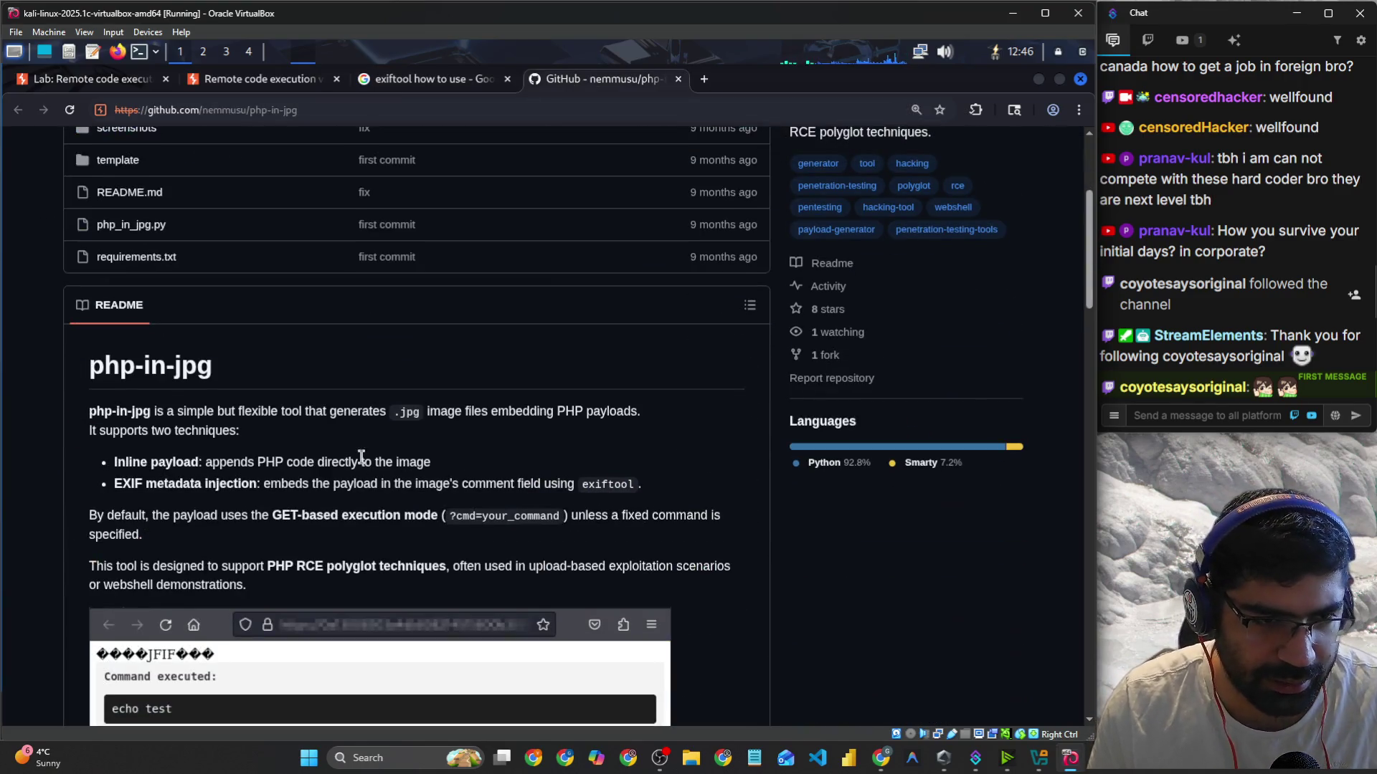
mouse_move(88, 413)
left_mouse_down()
mouse_move(239, 416)
mouse_move(276, 437)
left_mouse_up()
key("ctrl+plus")
key("ctrl+plus")
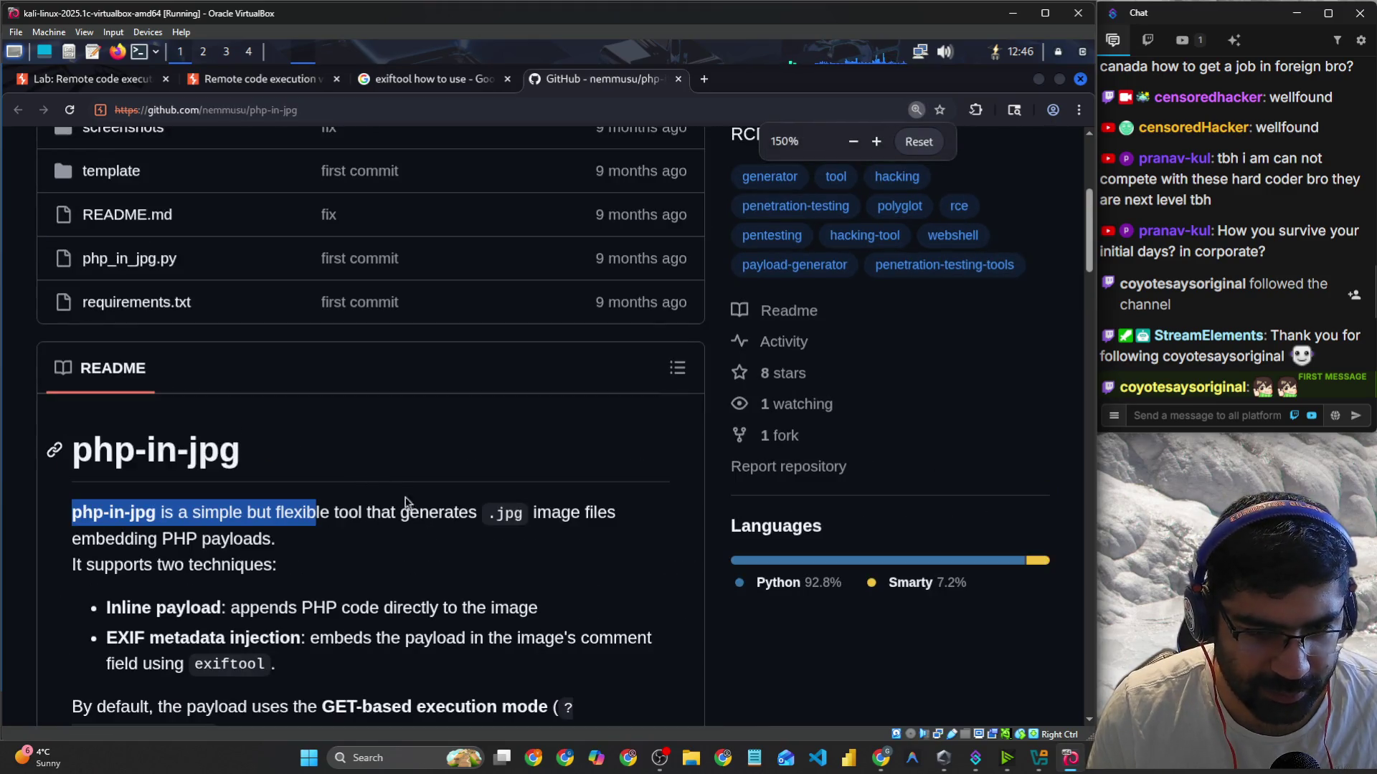
scroll(697, 531, "down", 2)
left_click(710, 515)
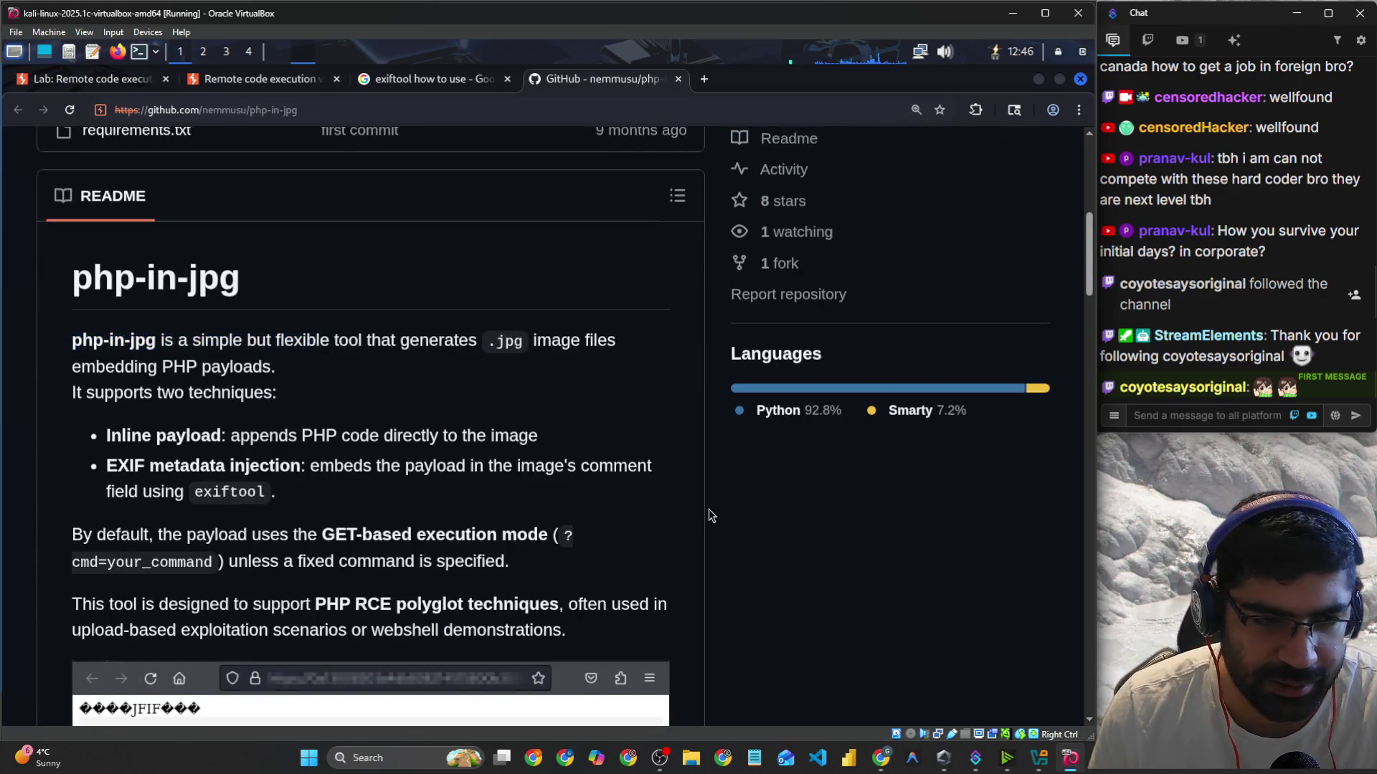
scroll(537, 439, "down", 2)
left_click_drag(131, 267, 543, 274)
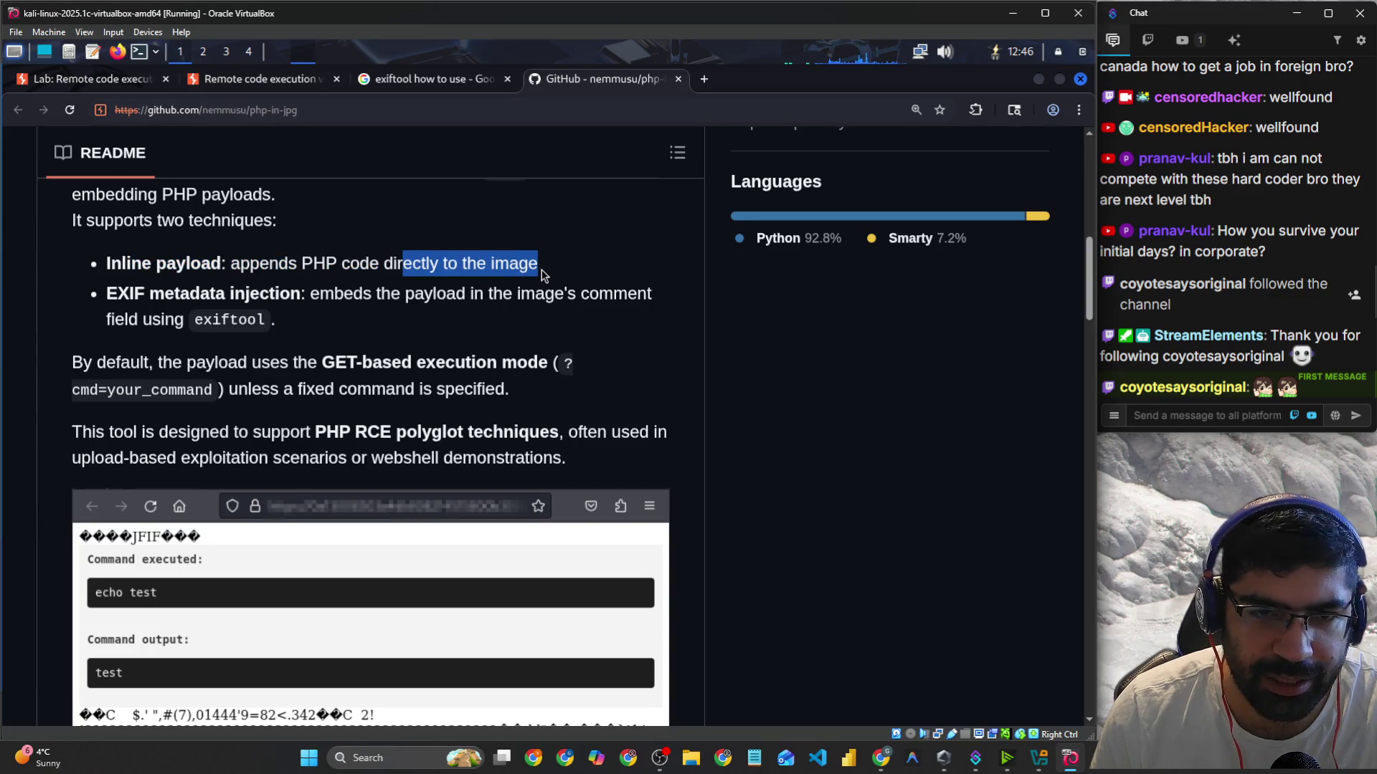
left_click_drag(157, 299, 291, 319)
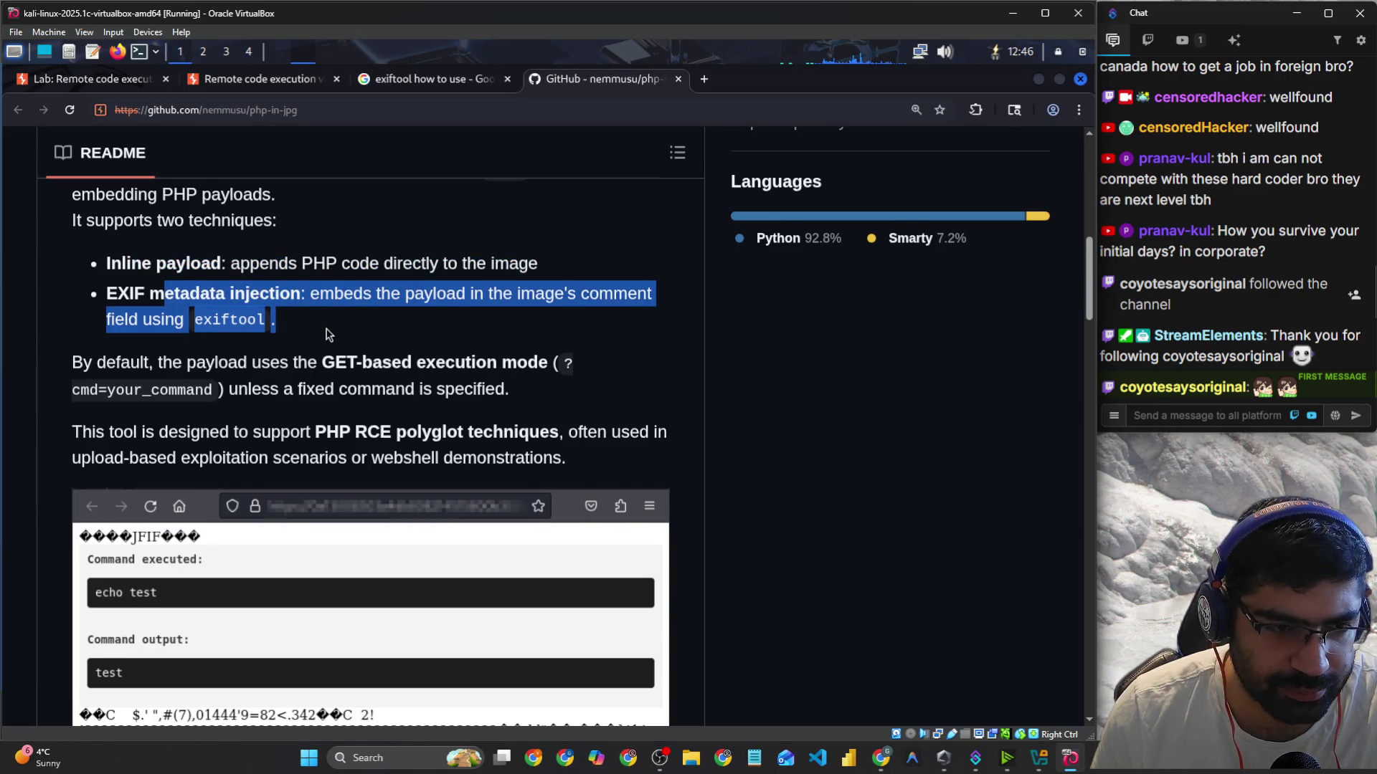
Step: Read through the README's options table and examples, then return to the 'exiftool how to use' Google page
scroll(327, 336, "down", 1)
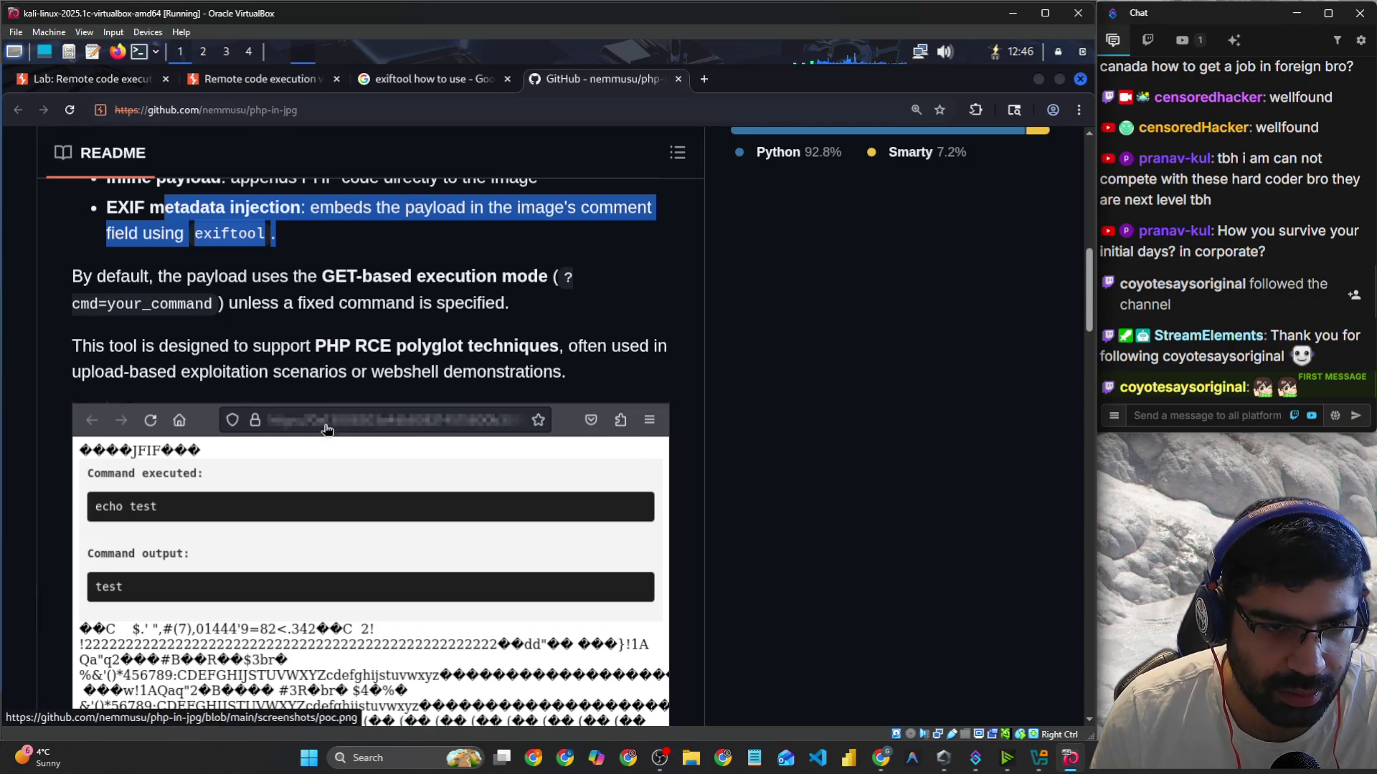
scroll(378, 428, "up", 3)
scroll(378, 427, "down", 10)
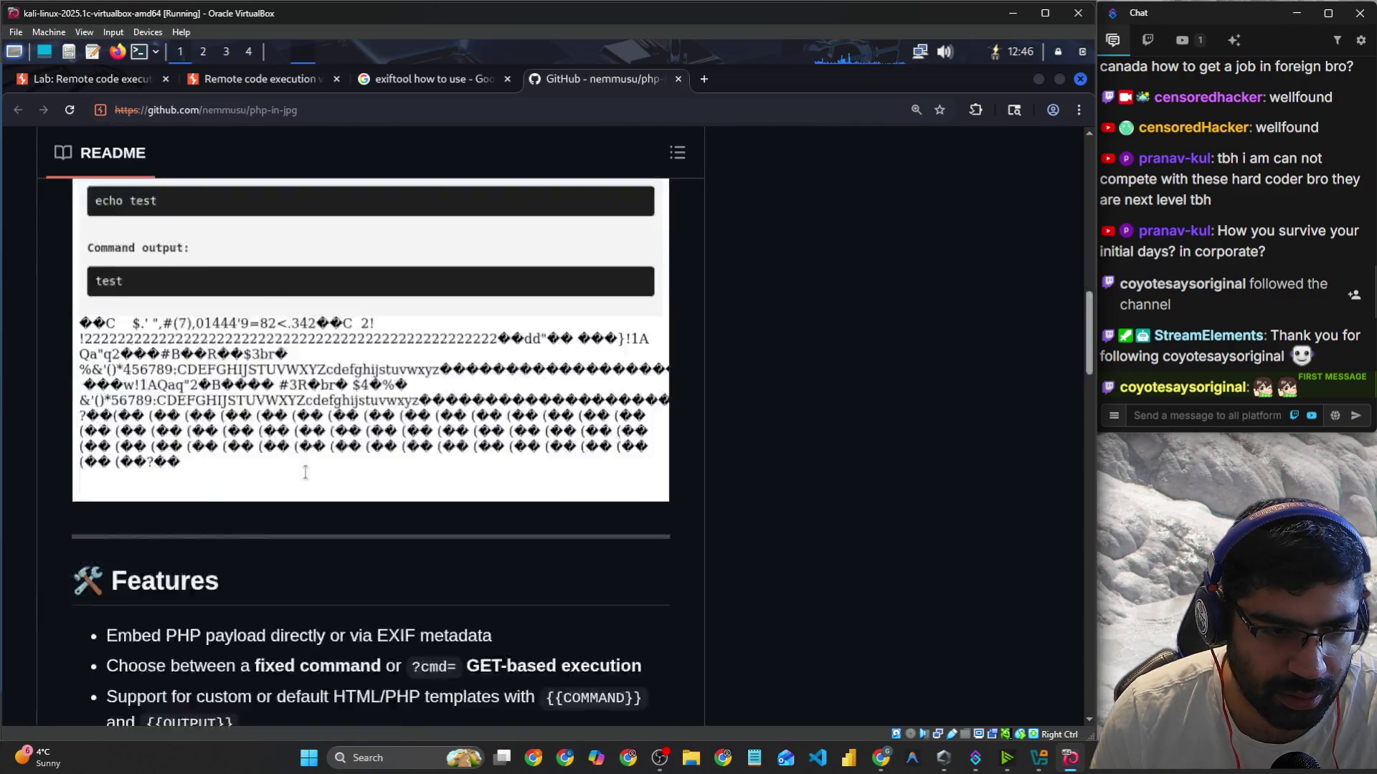
scroll(304, 472, "up", 1)
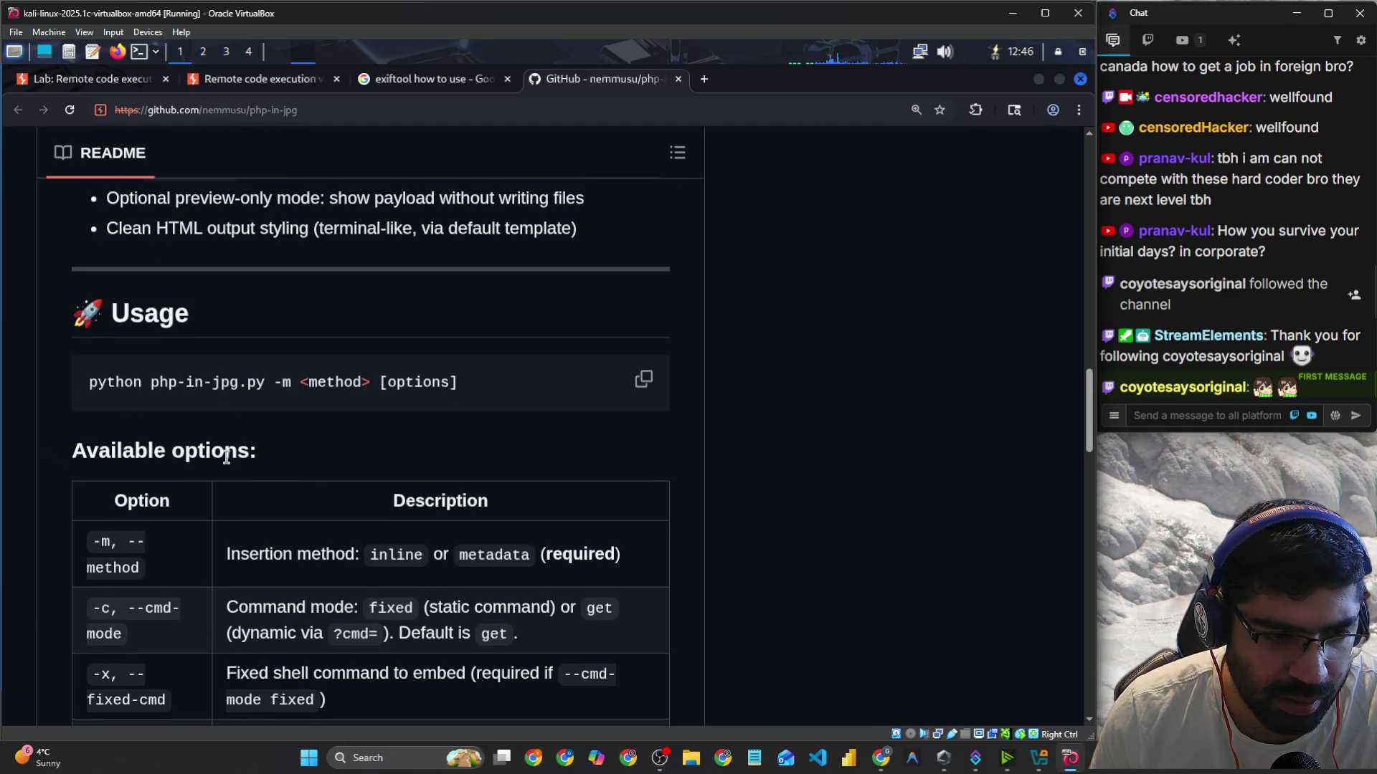
scroll(484, 470, "down", 1)
scroll(687, 513, "down", 12)
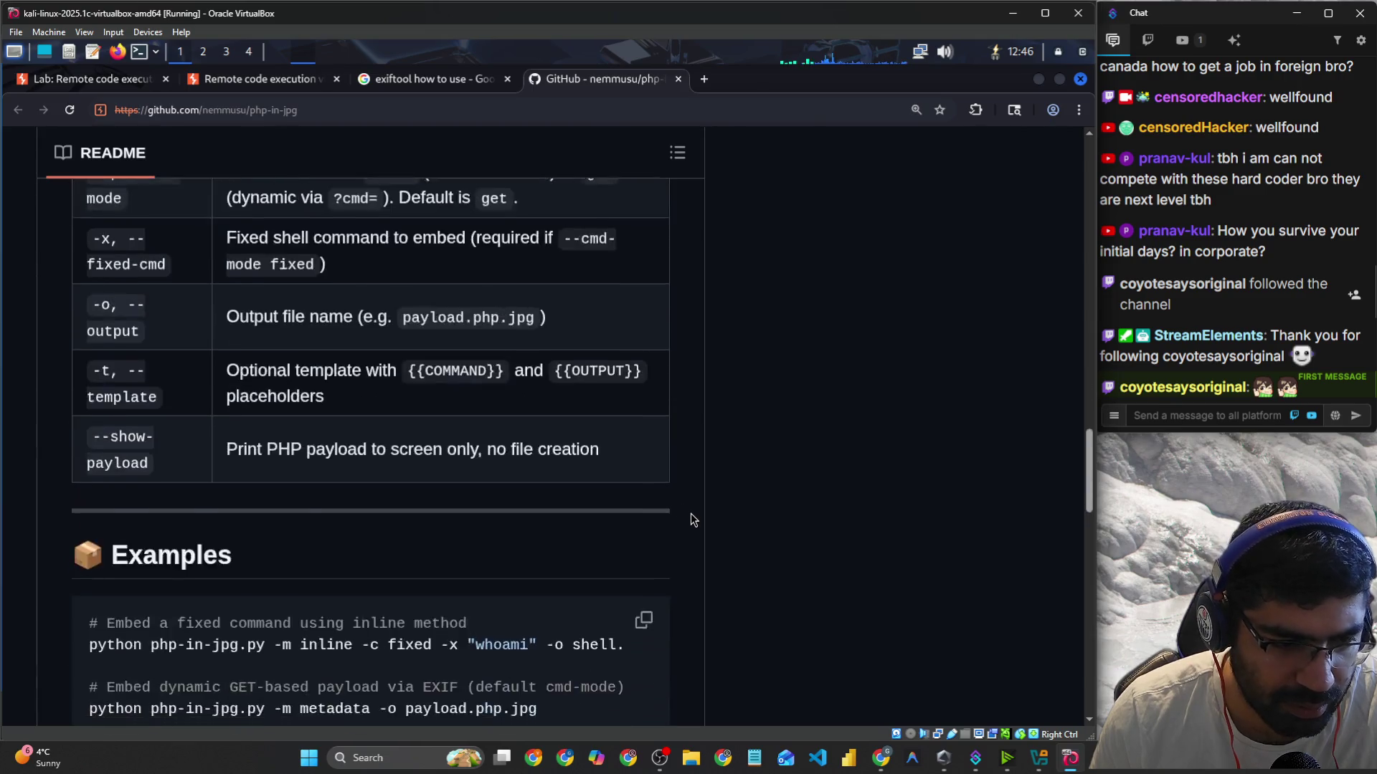
scroll(414, 444, "up", 3)
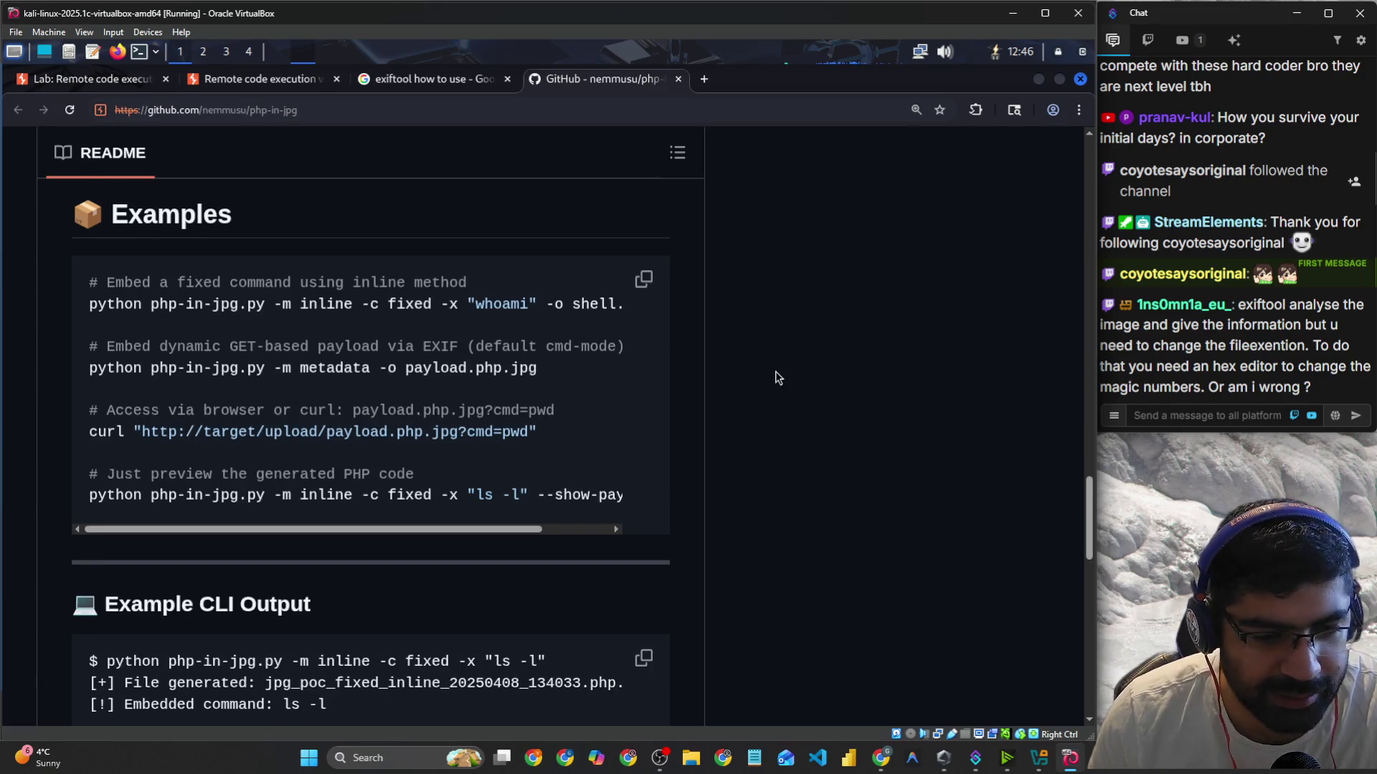
scroll(776, 378, "down", 5)
scroll(775, 378, "down", 7)
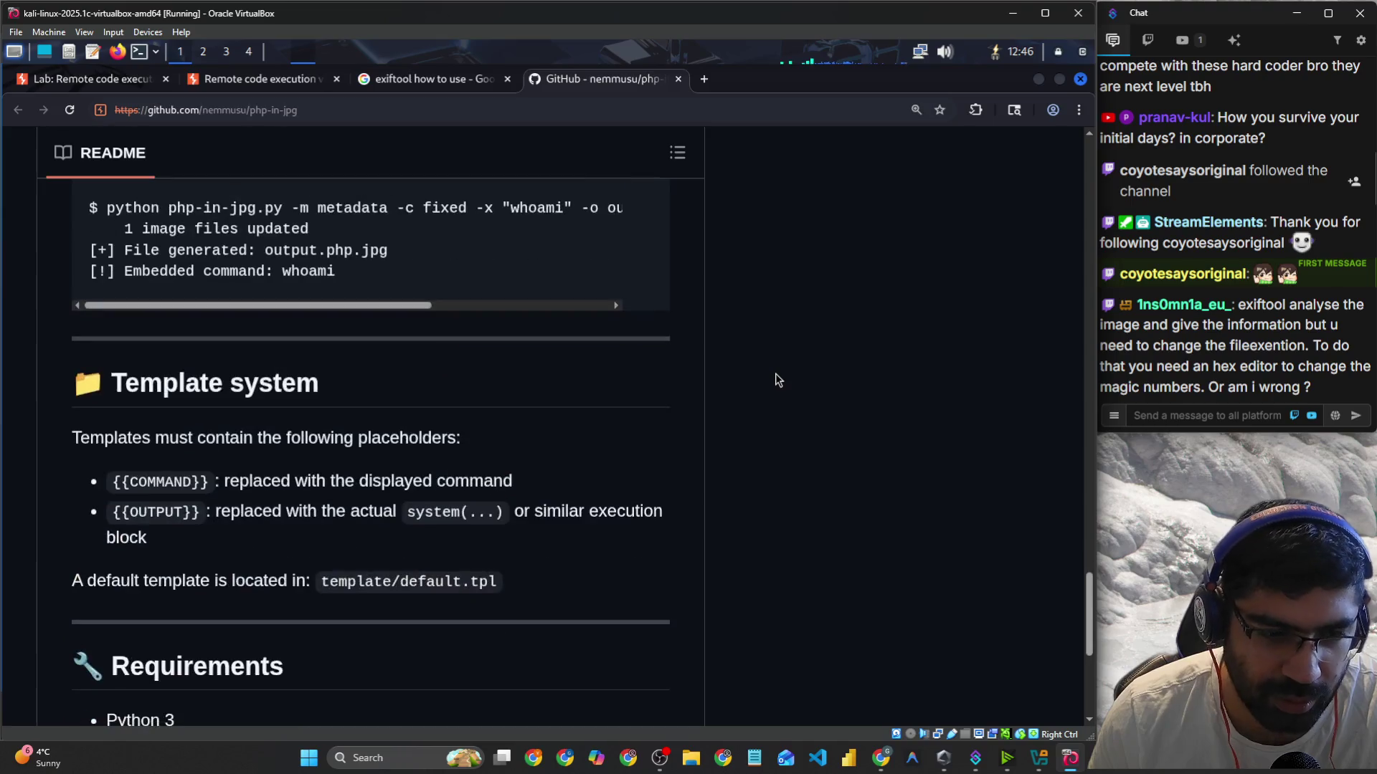
scroll(777, 378, "down", 4)
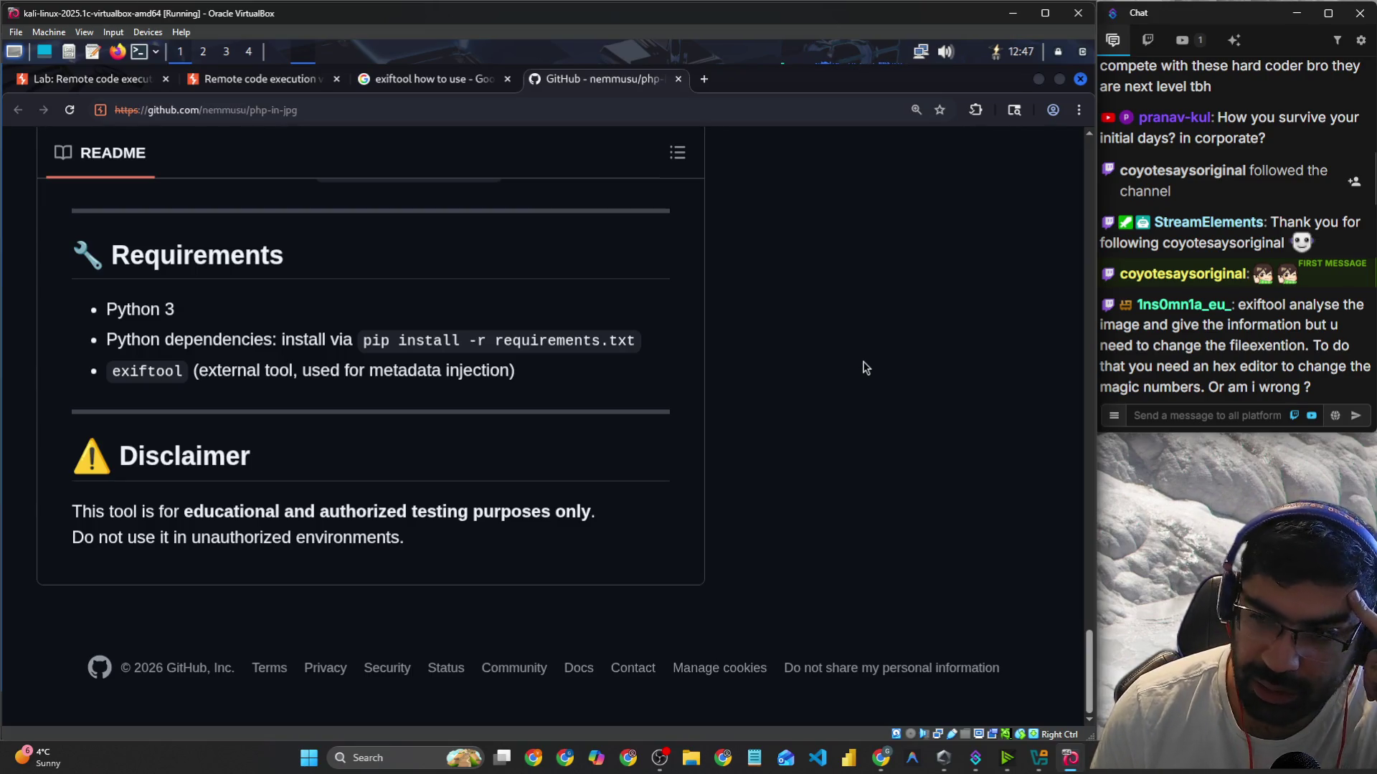
scroll(862, 367, "up", 10)
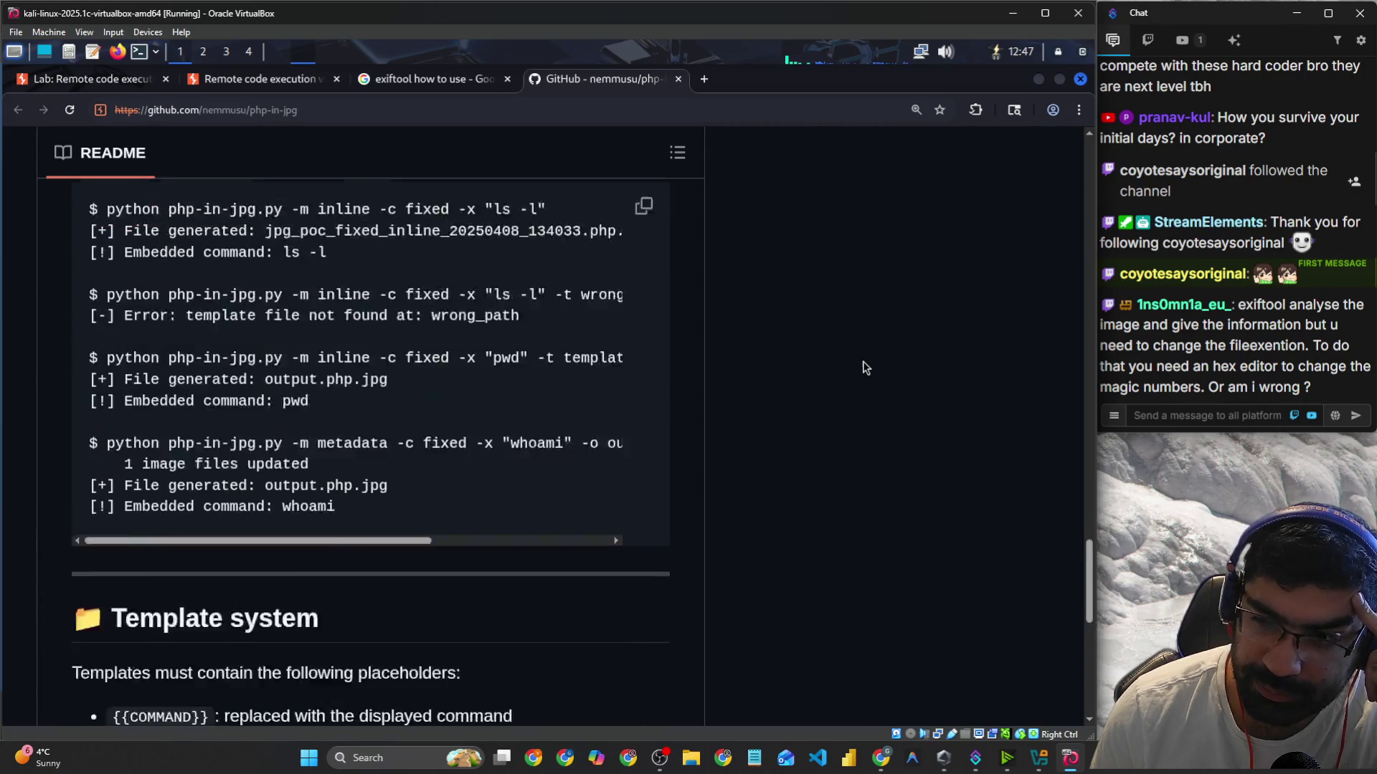
scroll(863, 367, "up", 10)
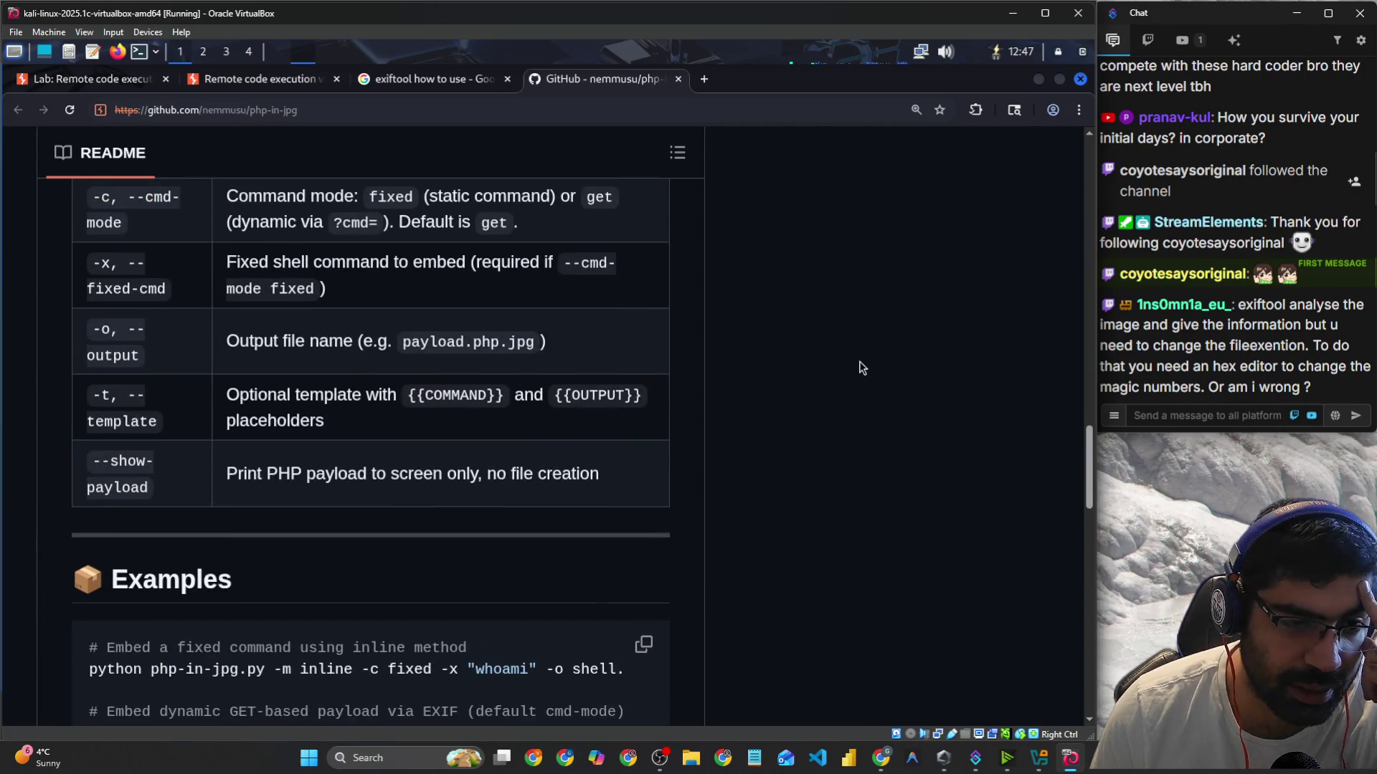
scroll(863, 367, "up", 10)
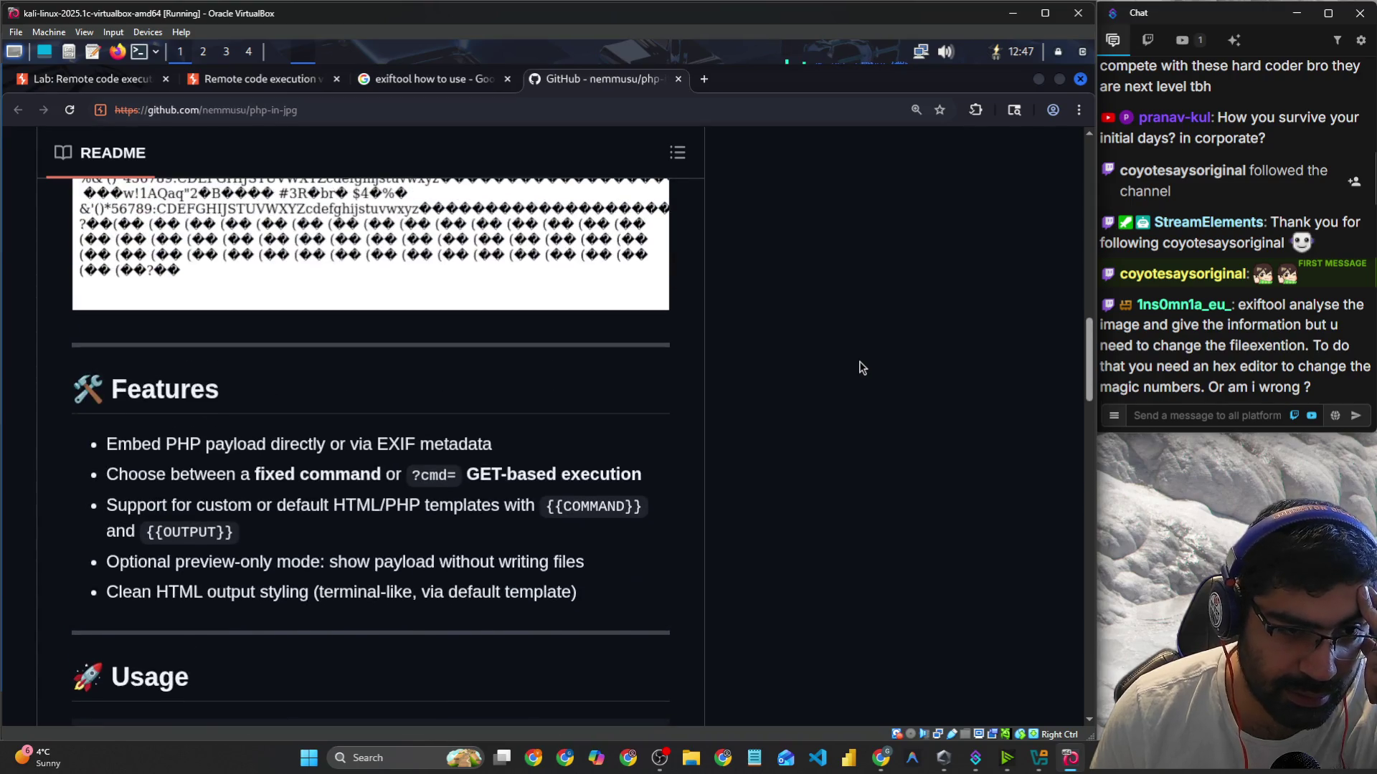
scroll(863, 367, "up", 10)
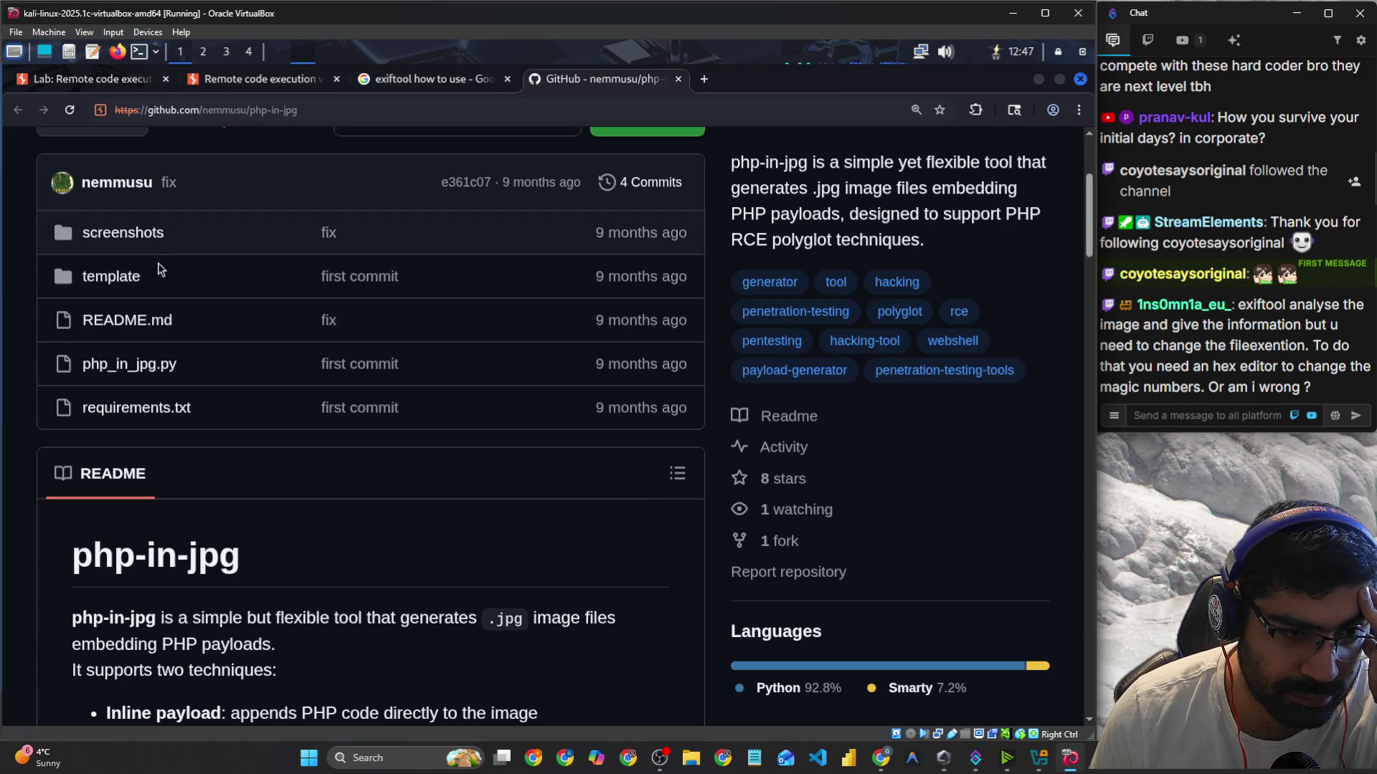
scroll(319, 286, "down", 10)
scroll(312, 301, "down", 3)
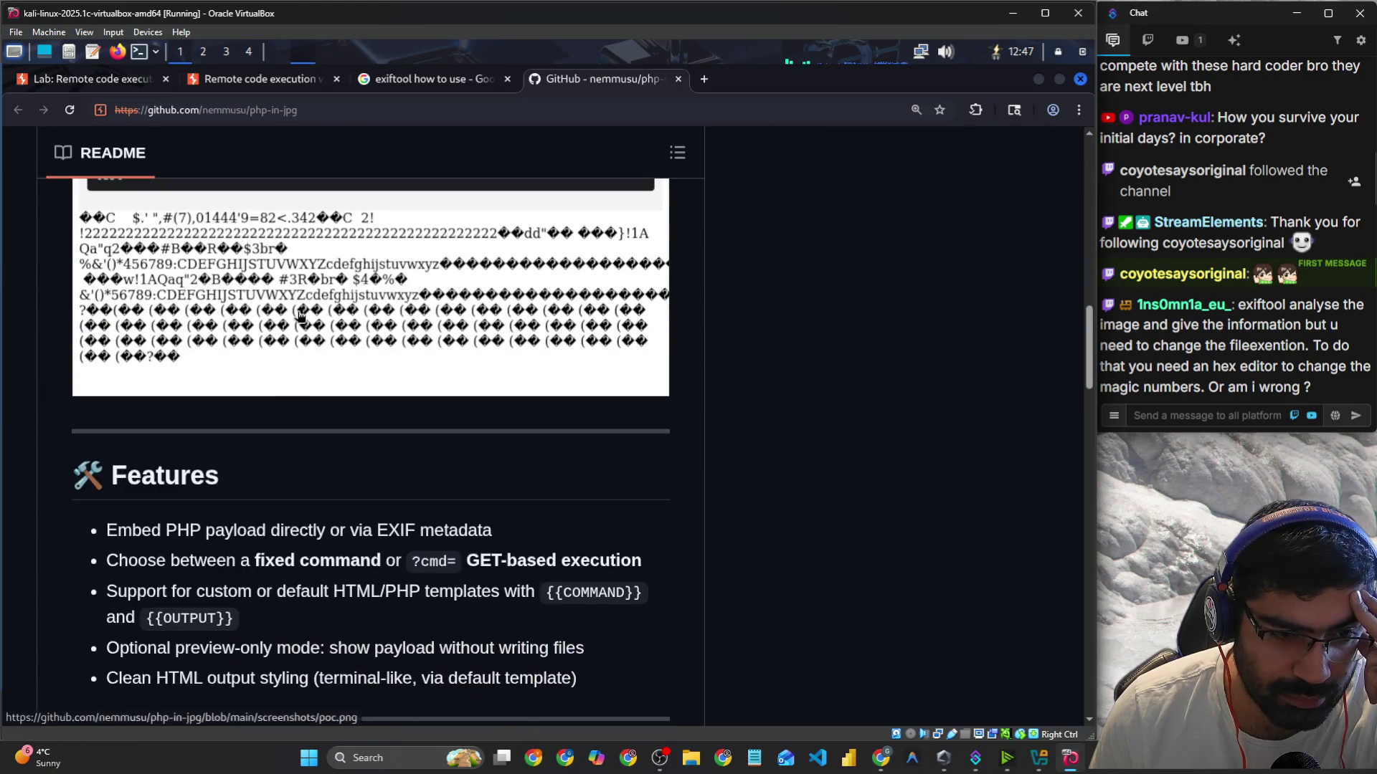
scroll(412, 400, "down", 8)
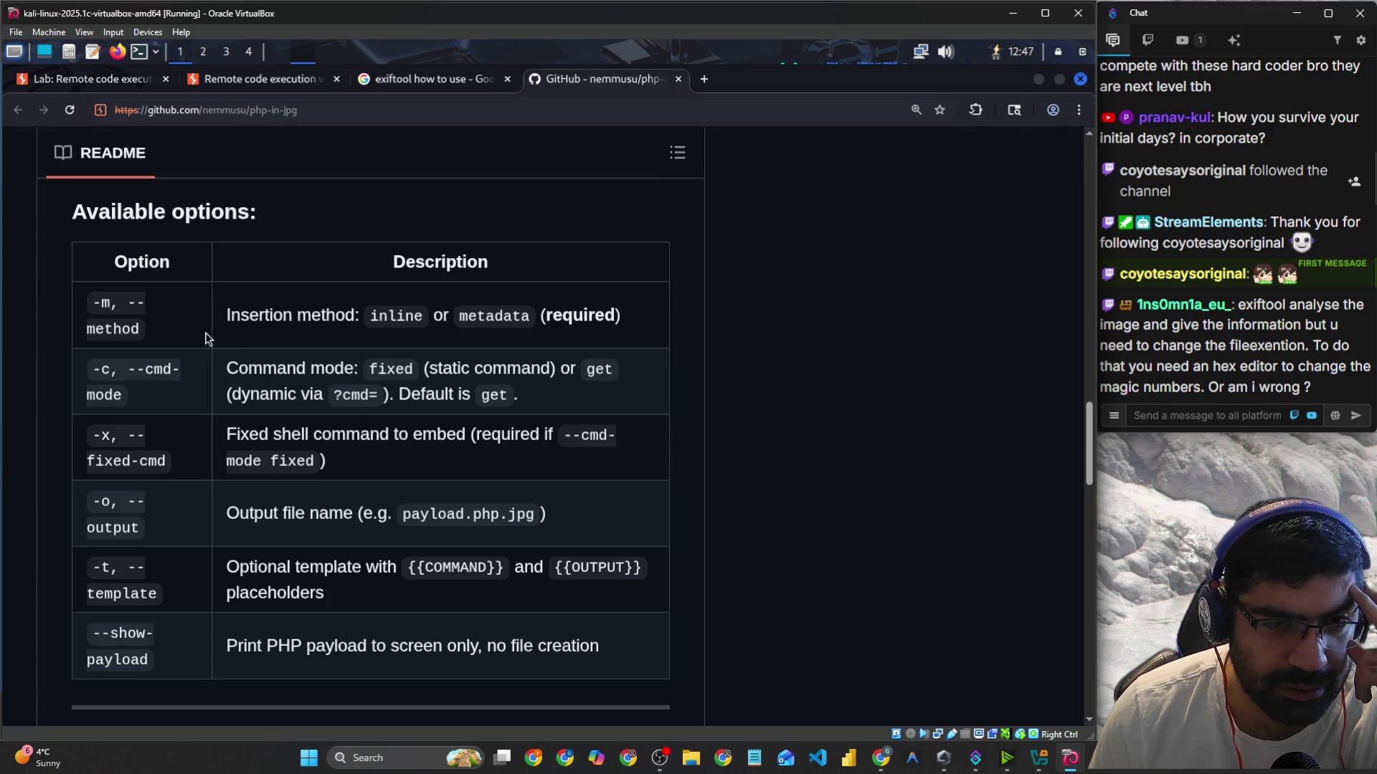
left_click(425, 80)
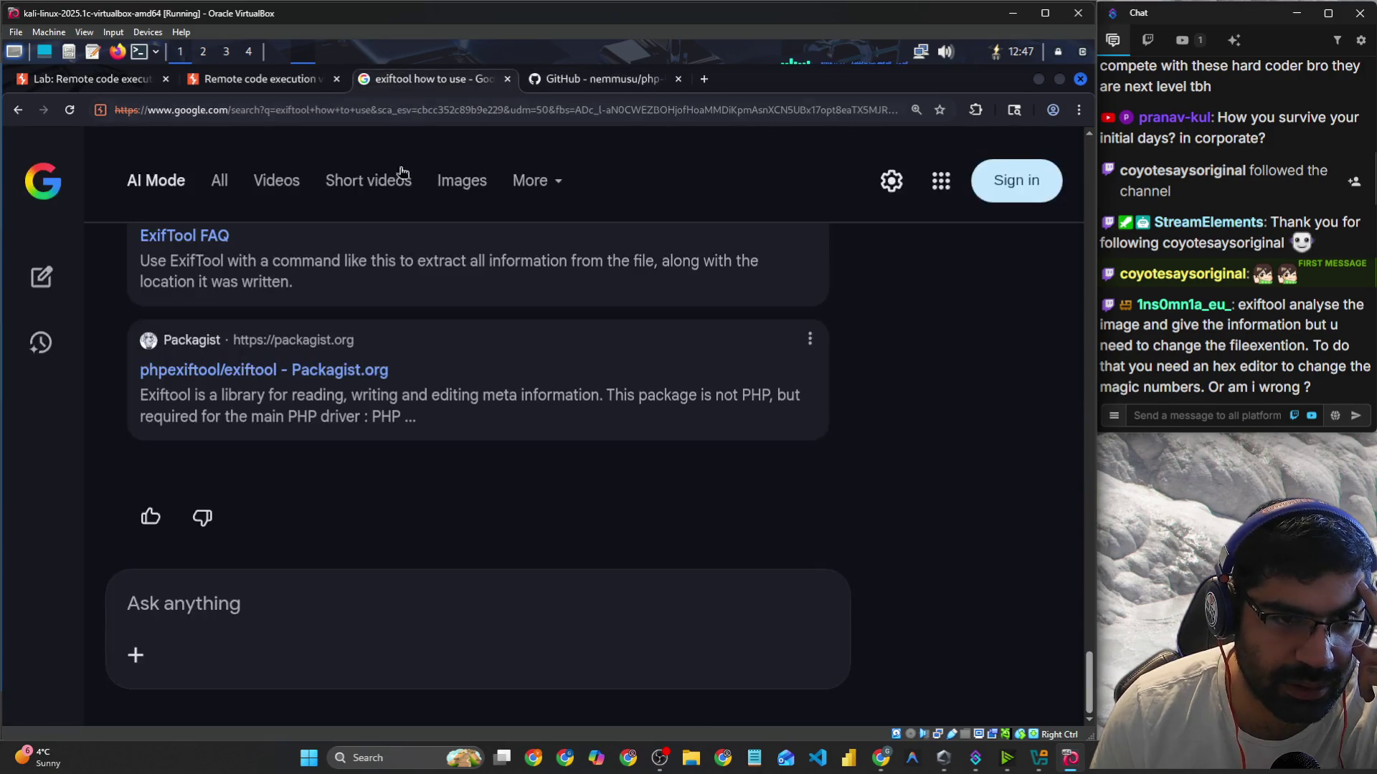
Step: Follow the 'ExifTool by Phil Harvey' source link from the AI Mode answer to exiftool.org
scroll(310, 378, "up", 6)
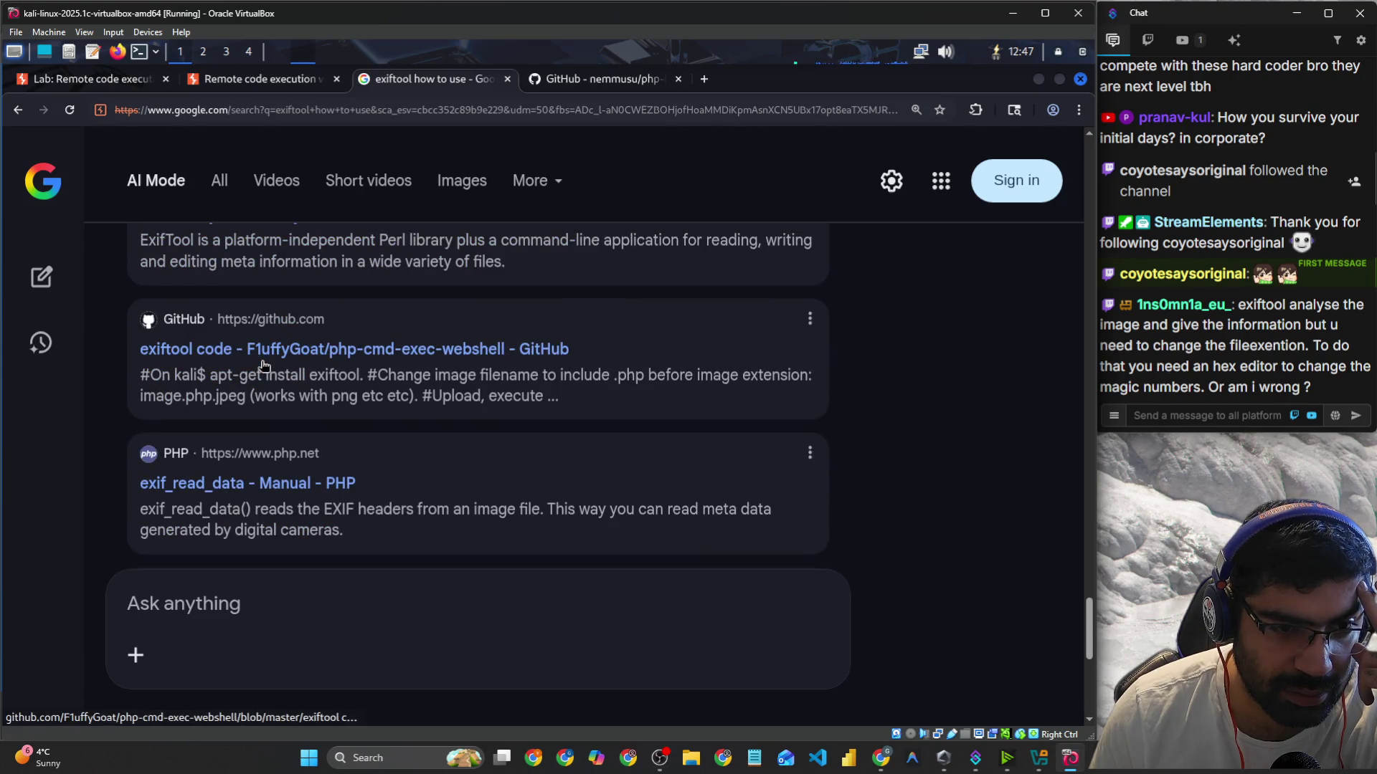
scroll(275, 379, "up", 3)
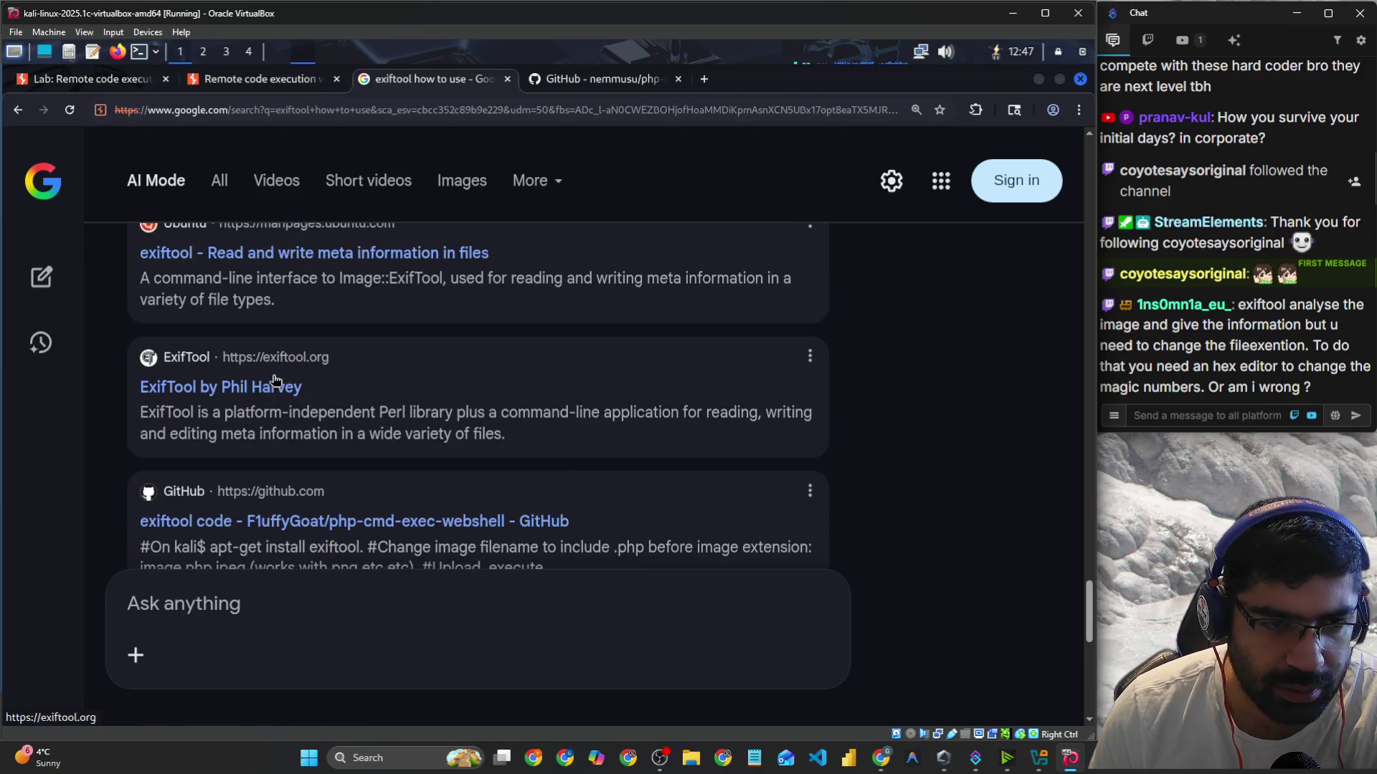
scroll(298, 393, "up", 1)
left_click(298, 396)
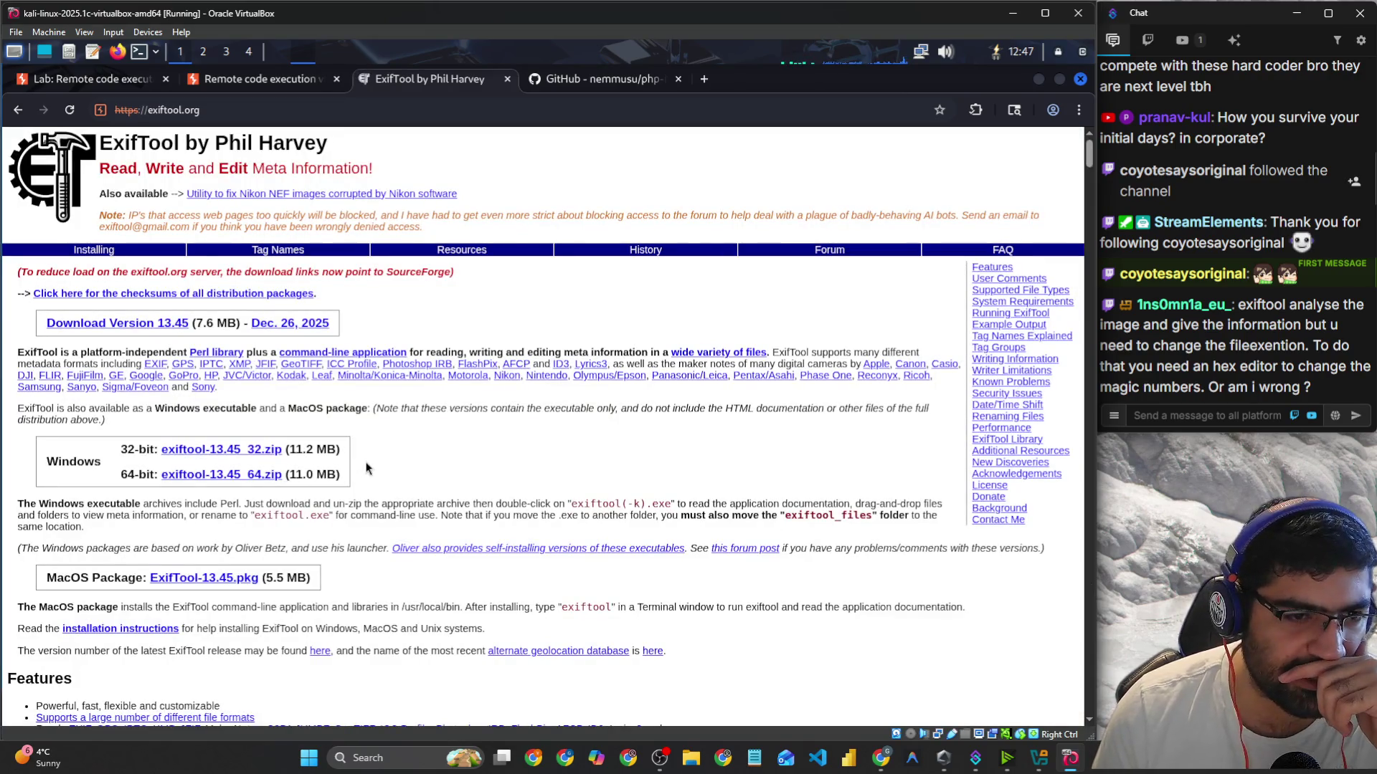
Step: Zoom in on exiftool.org, jump to Example Output, and inspect the diff example command
scroll(380, 455, "down", 1)
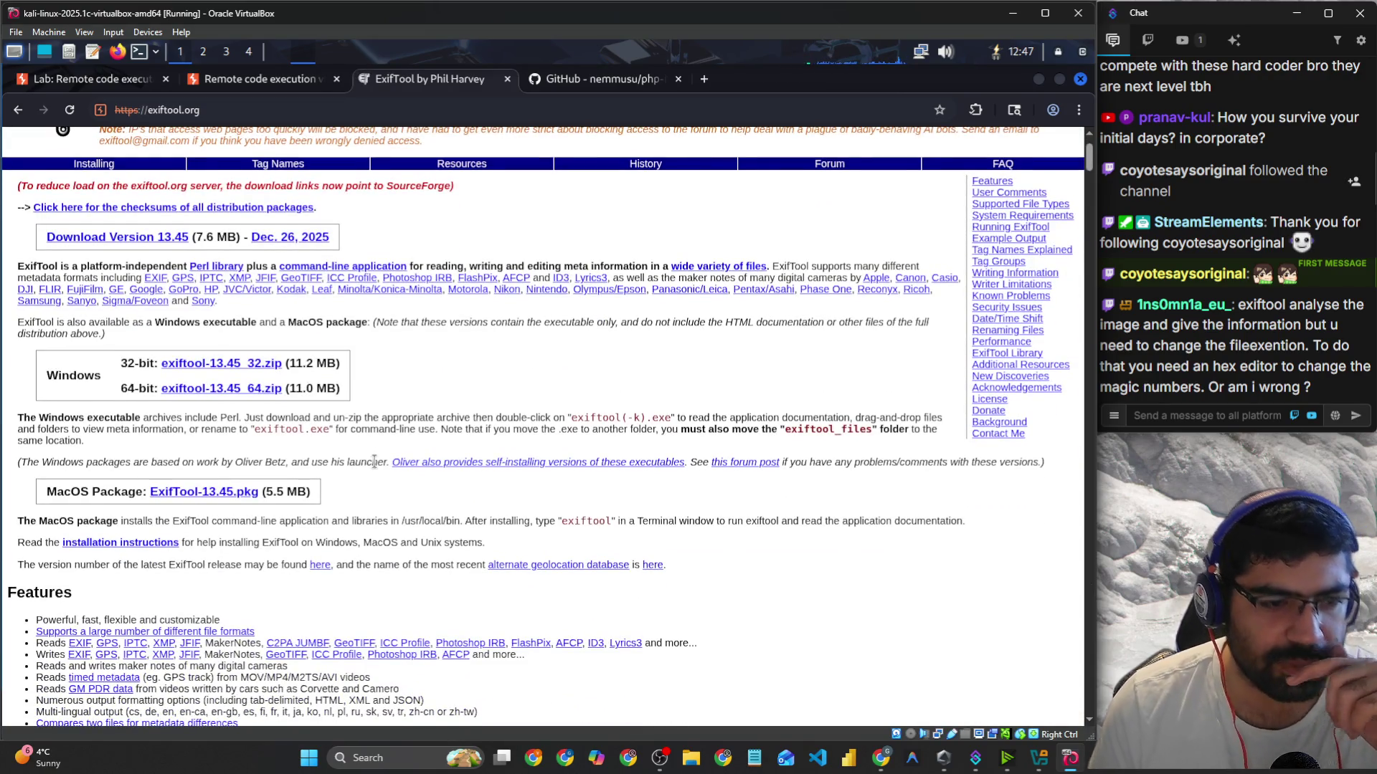
scroll(352, 373, "up", 1)
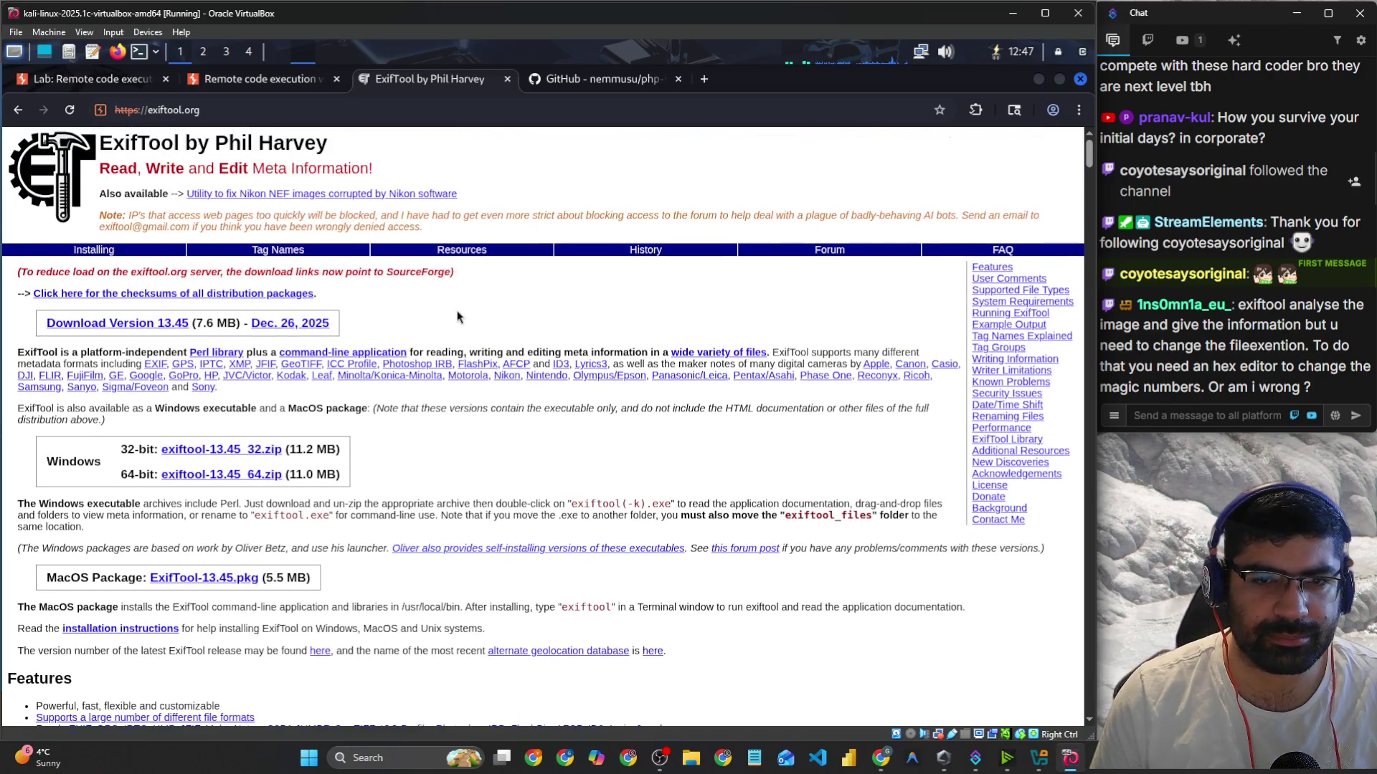
key("ctrl+plus")
key("ctrl+plus")
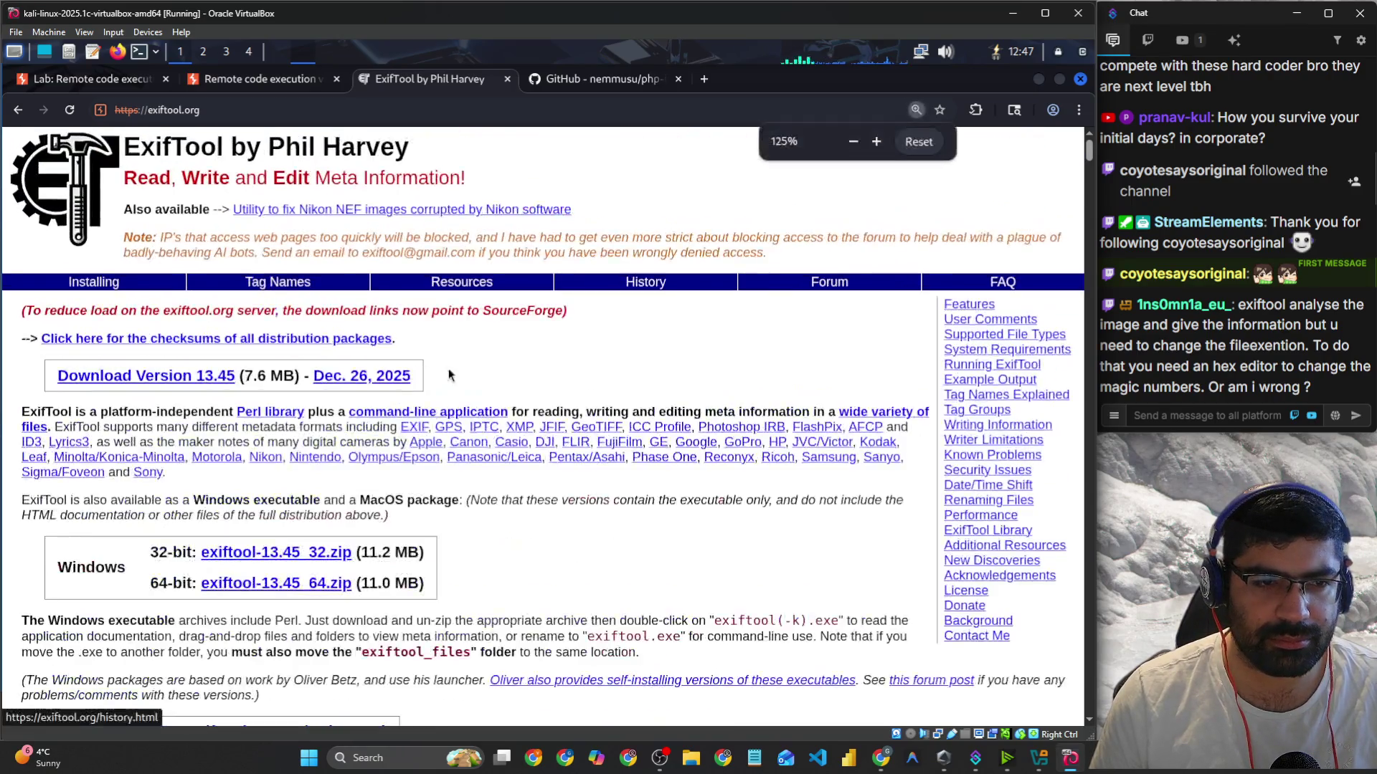
left_click(974, 380)
scroll(278, 420, "down", 10)
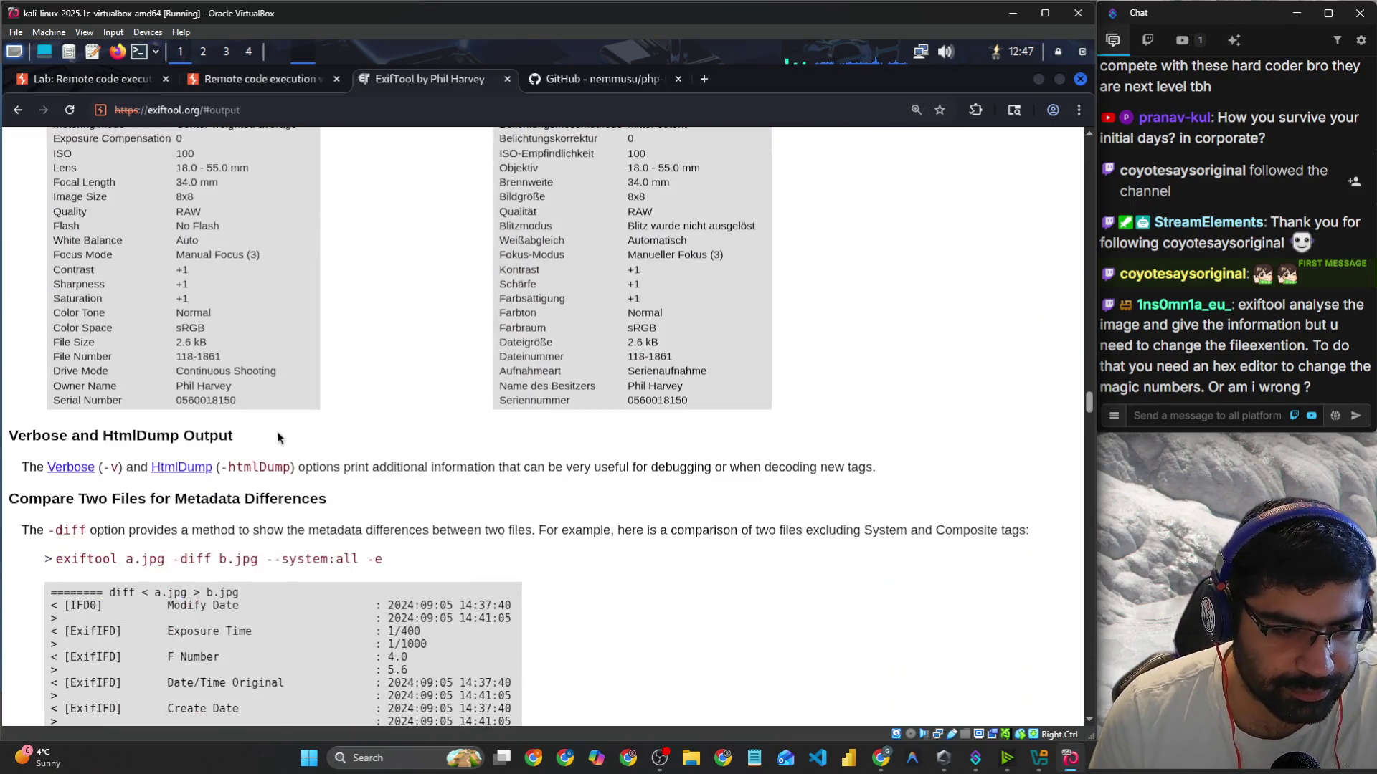
scroll(108, 322, "up", 5)
left_click_drag(57, 300, 107, 301)
left_click_drag(158, 302, 338, 305)
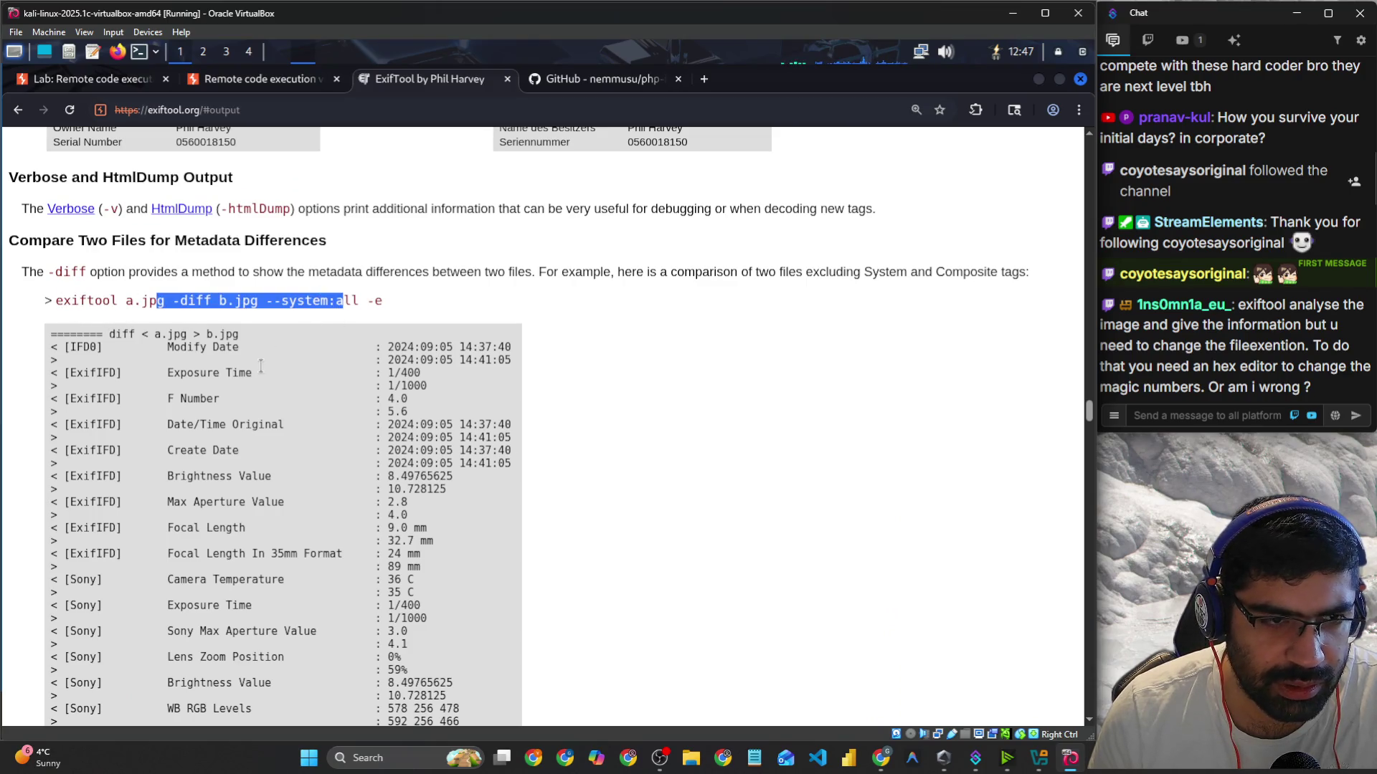
left_click(666, 441)
Step: Scroll the ExifTool documentation down to the Writer Limitations section
scroll(632, 435, "down", 15)
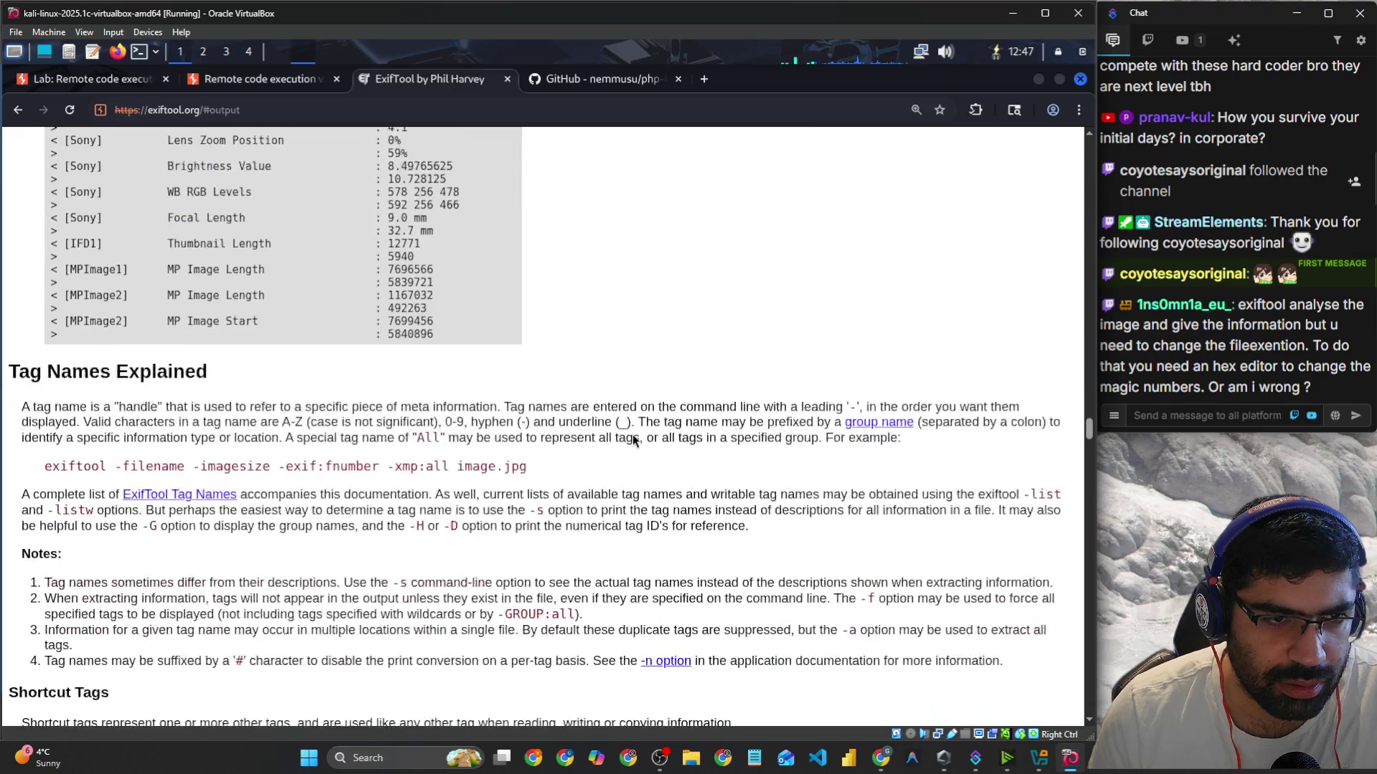
scroll(435, 415, "down", 15)
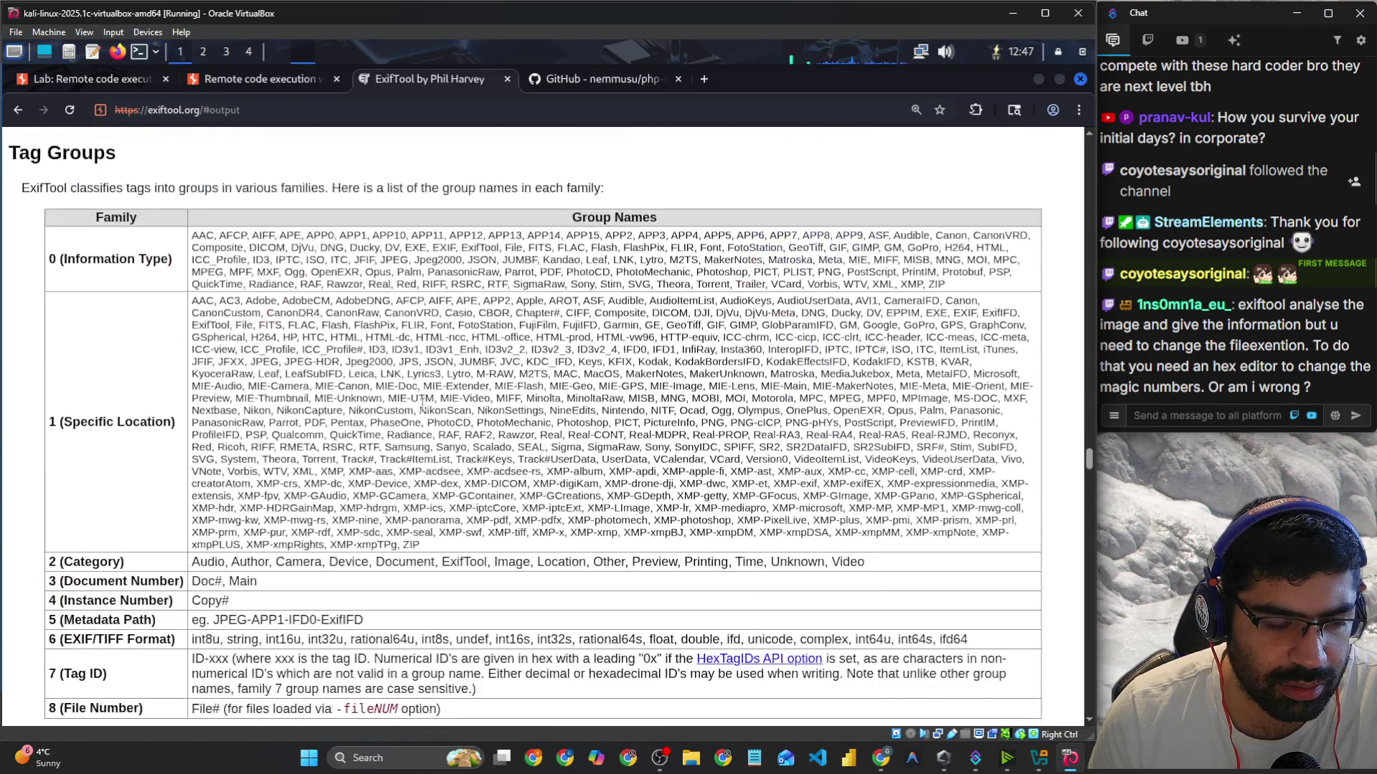
scroll(423, 413, "down", 6)
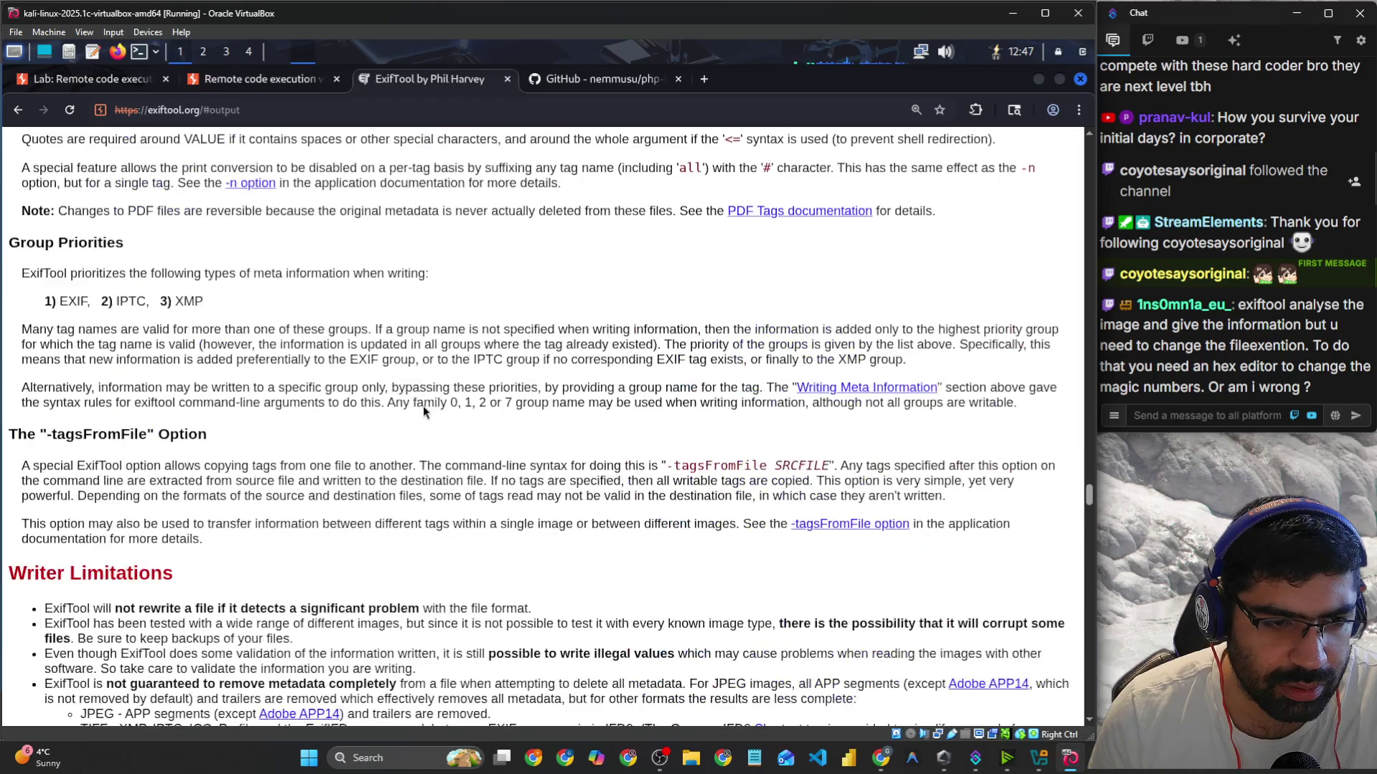
scroll(422, 405, "down", 5)
scroll(423, 405, "down", 3)
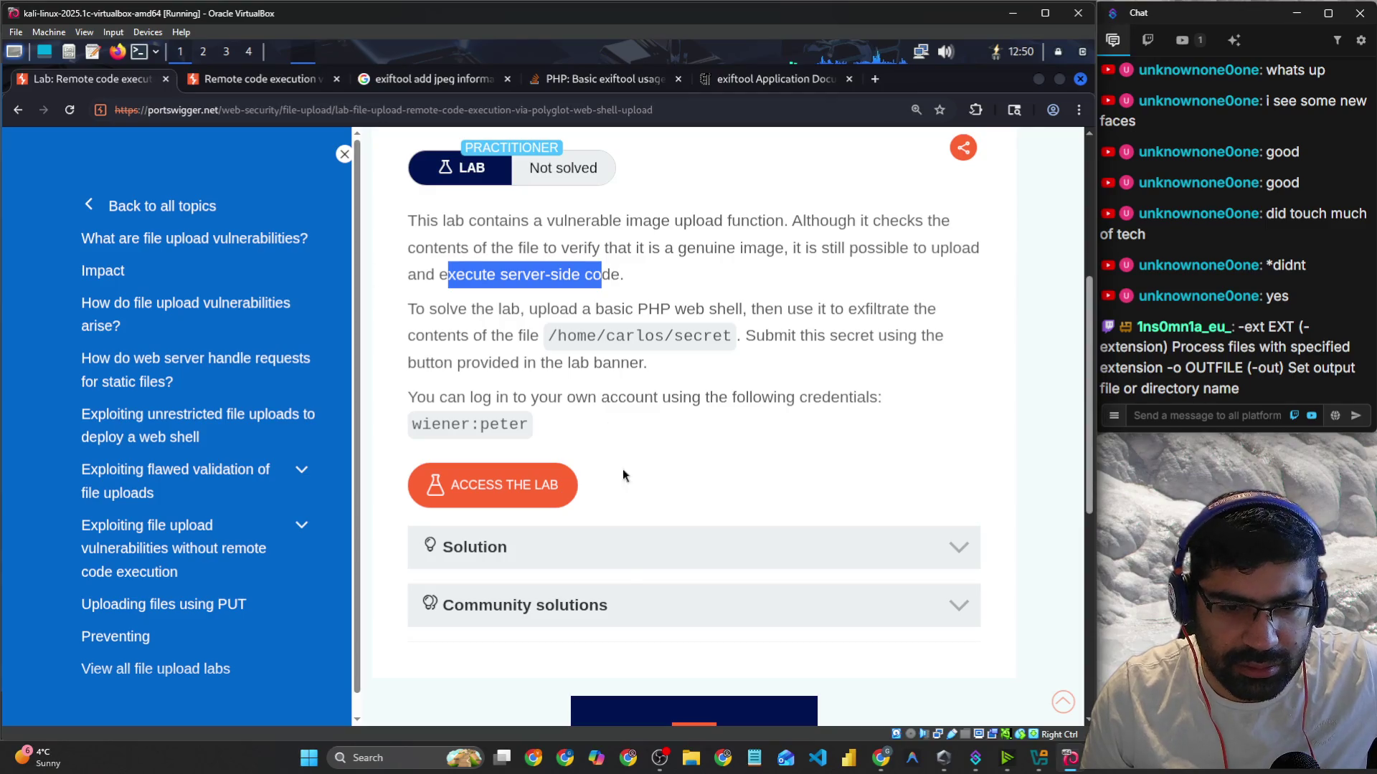
Step: Review the lab goal of reading /home/carlos/secret and bring the Kali terminal forward
mouse_move(1215, 331)
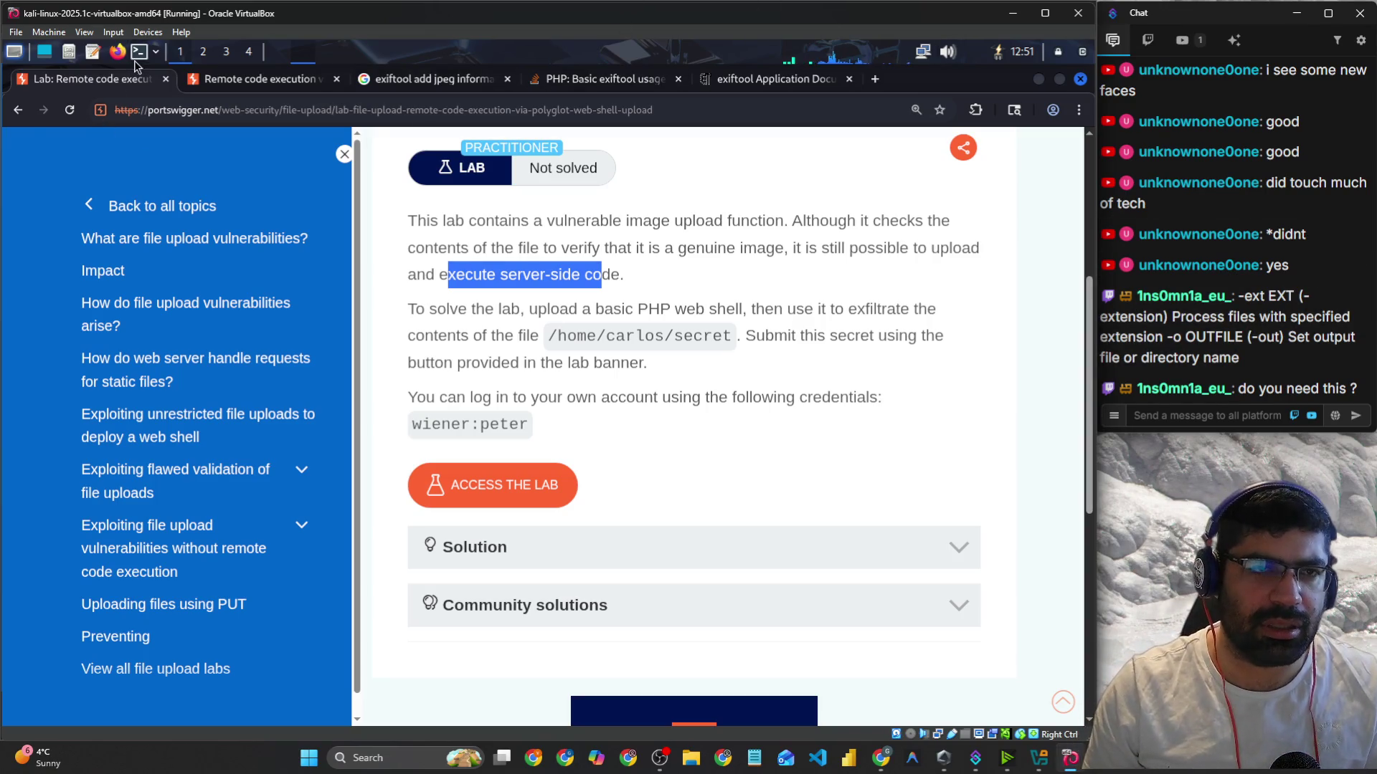
key("alt+Tab")
key("alt+Tab")
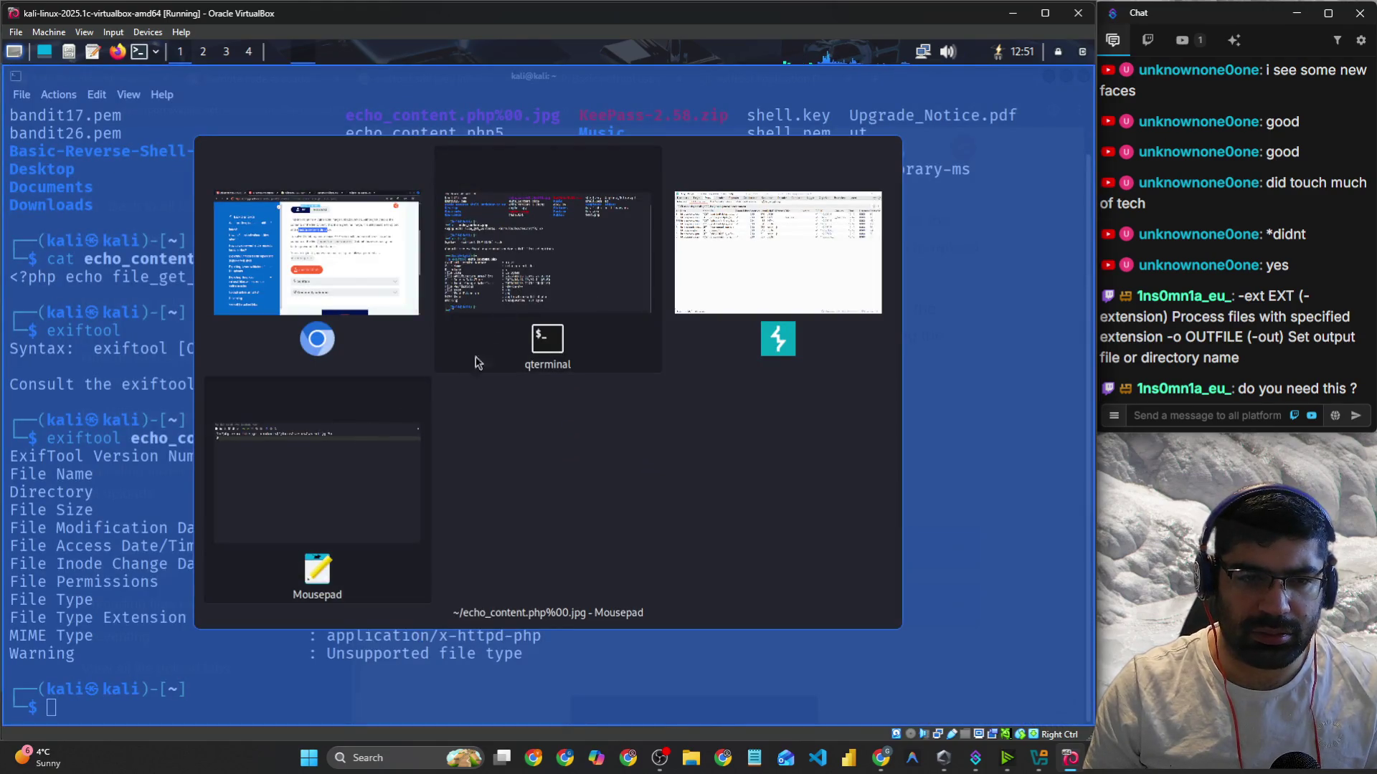
Step: Recall the previous exiftool command and try inserting -o before echo_content.php, then remove it
left_click(475, 362)
key("Up")
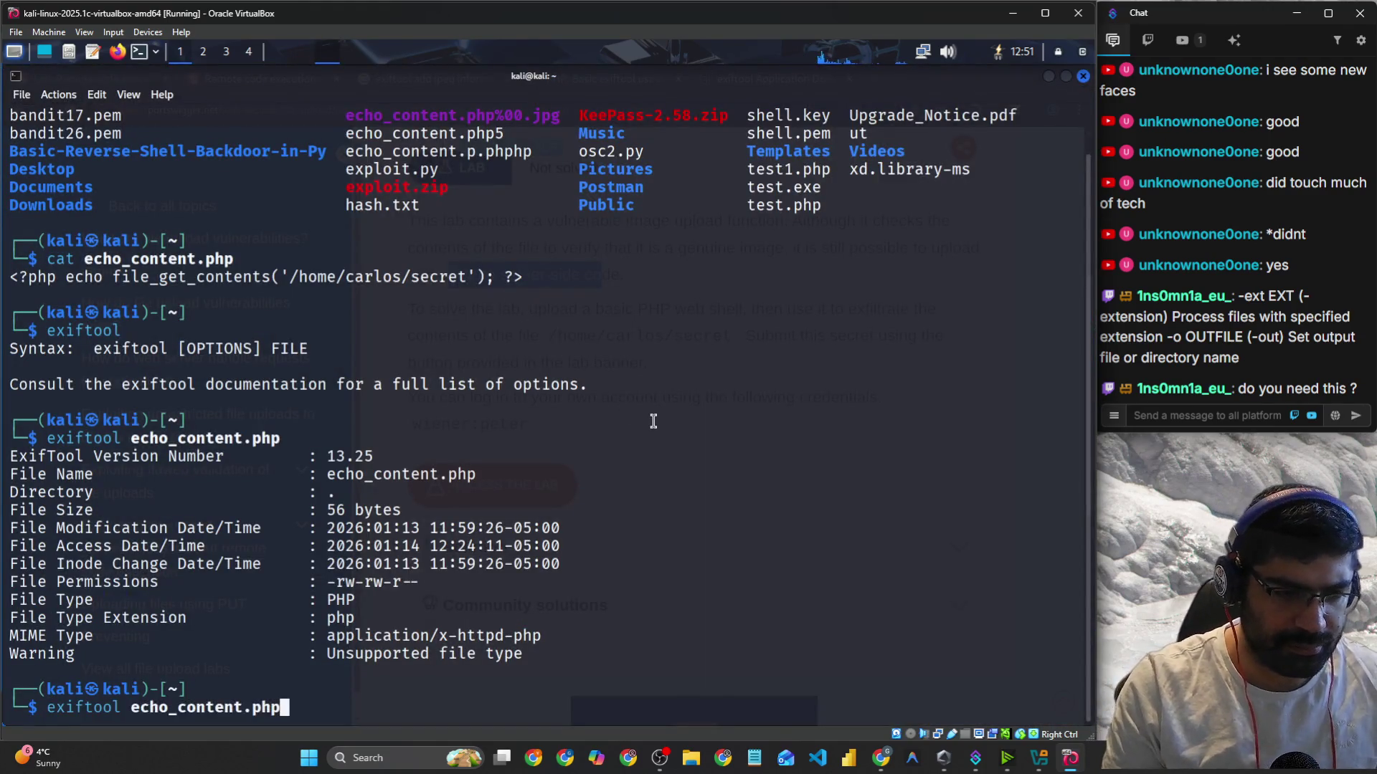
key("Left")
key("Left")
key("Left")
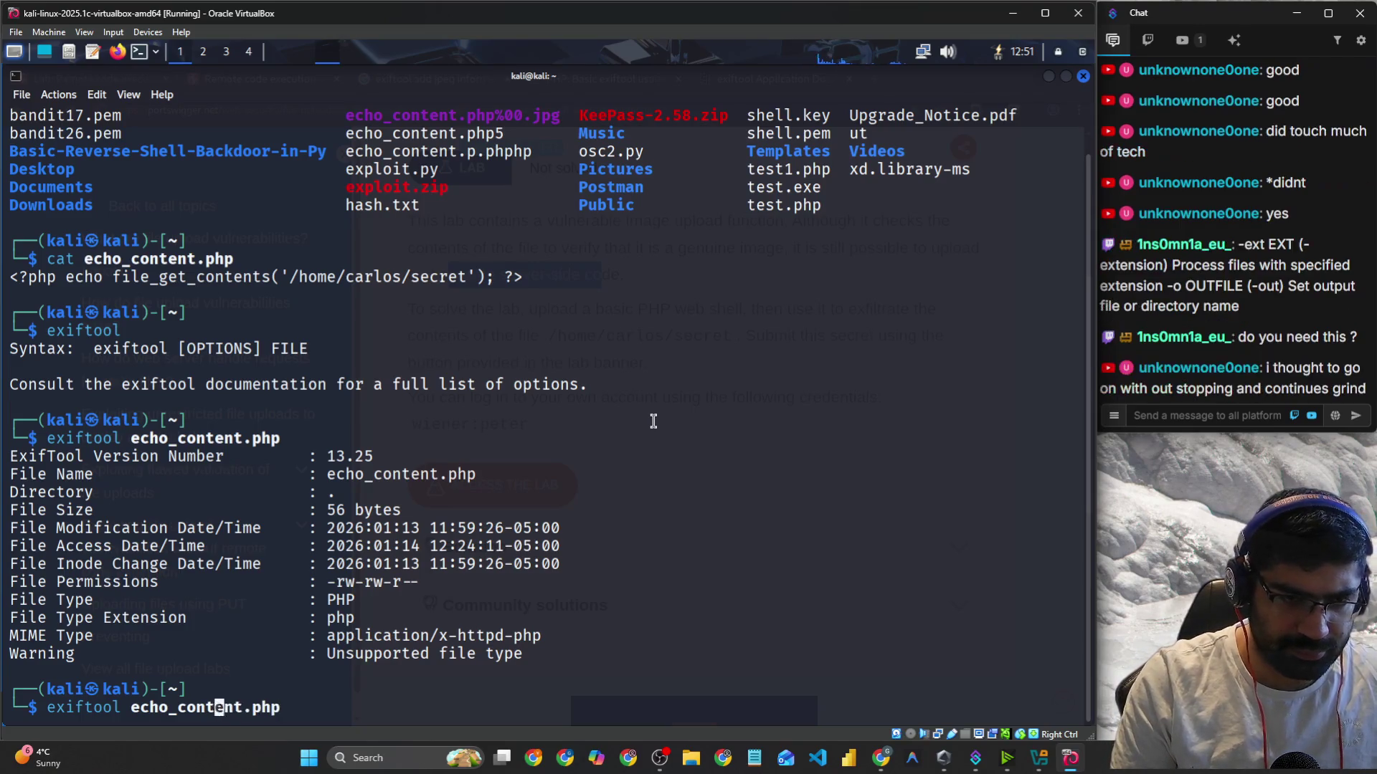
key("Left")
key("Left")
key("Left")
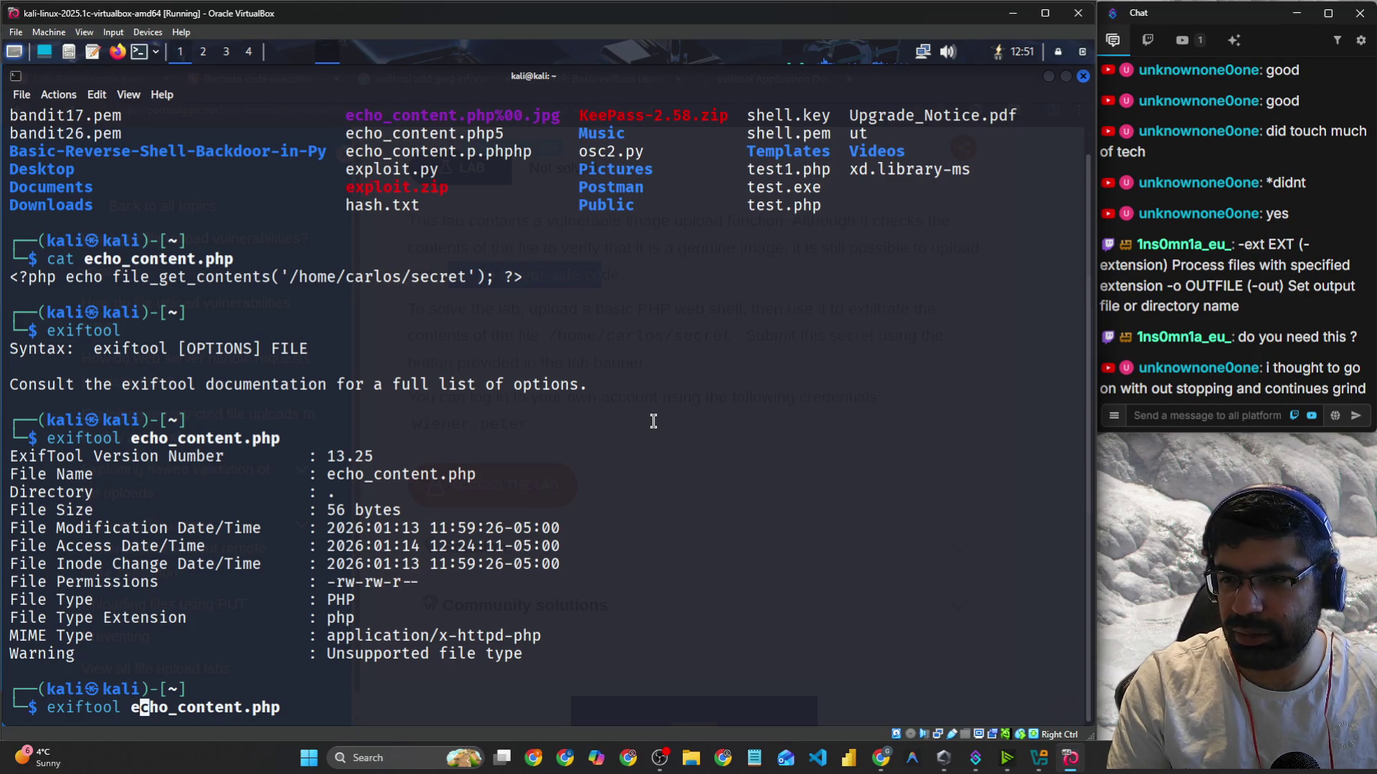
key("Left")
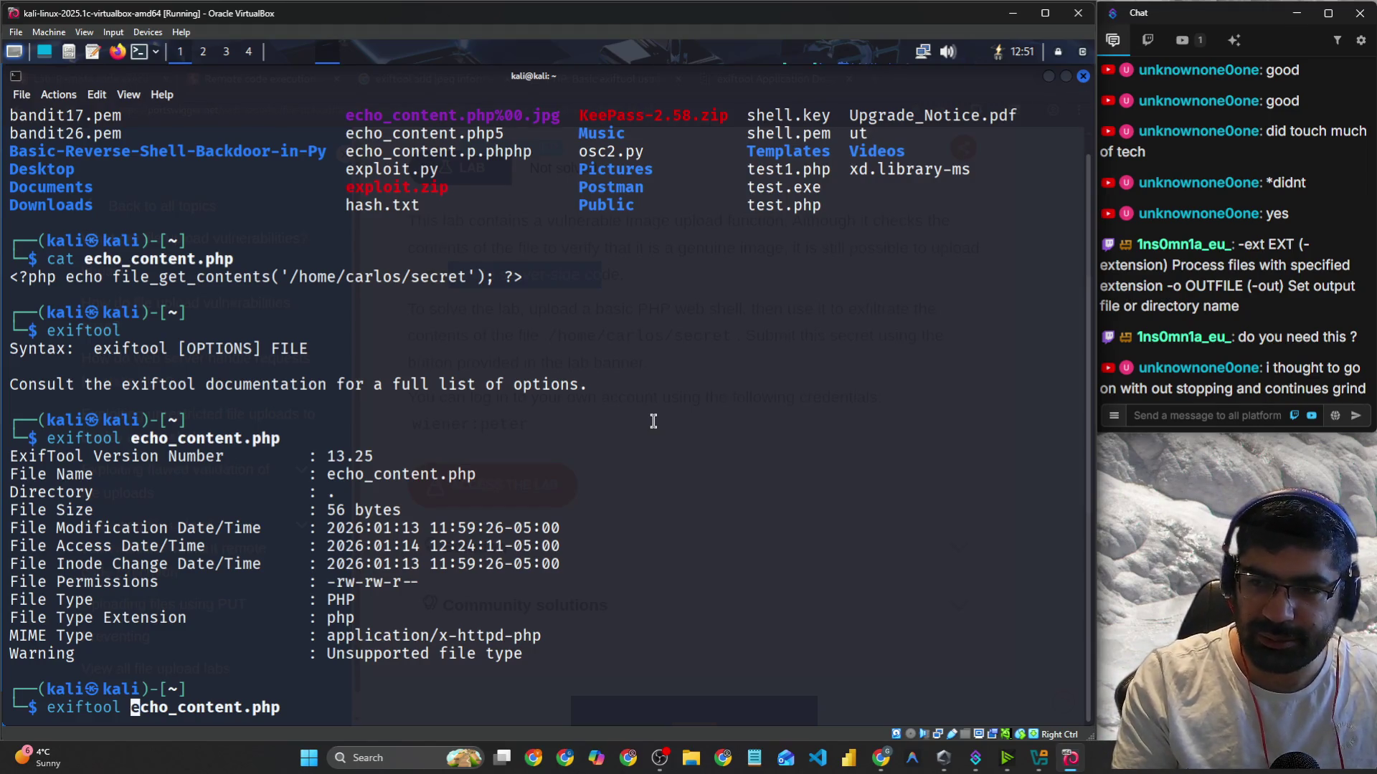
type("-")
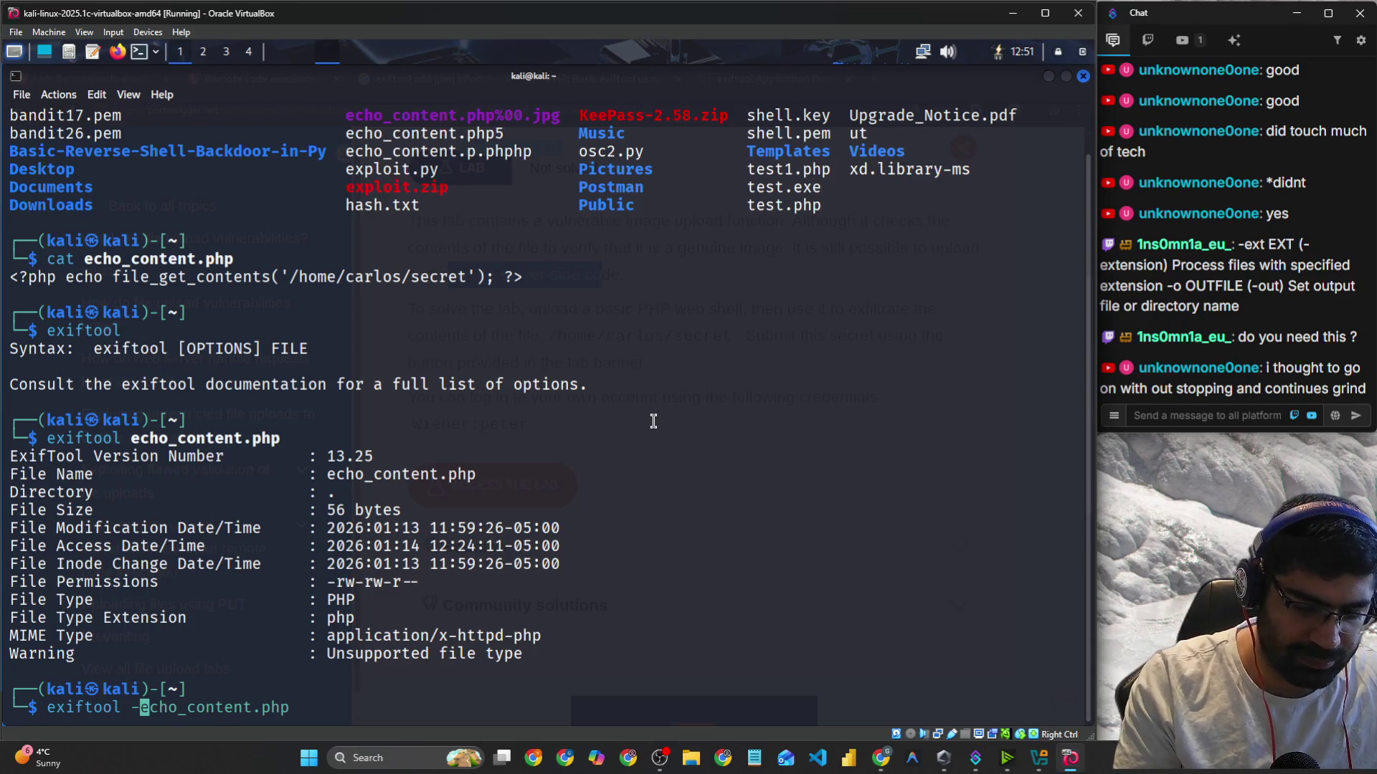
type("o")
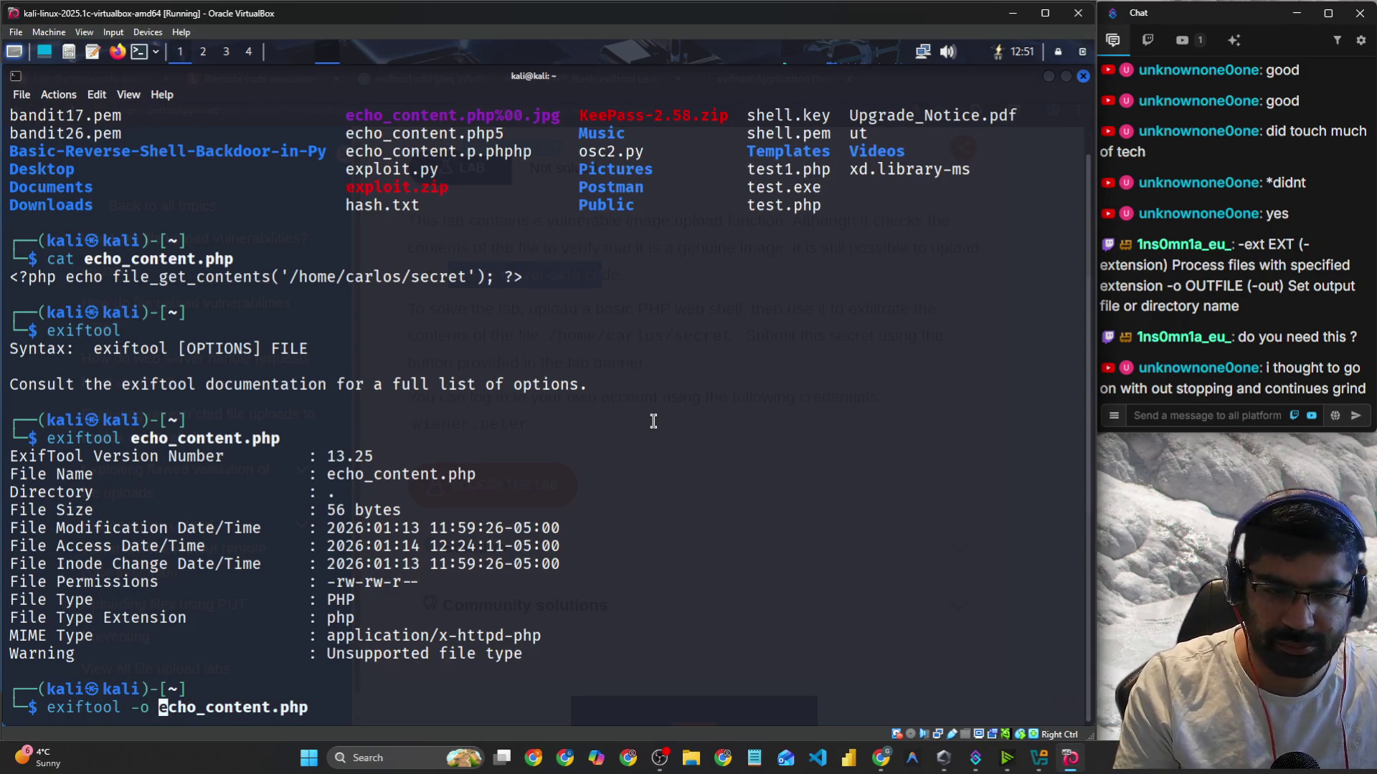
key("Right")
key("Left")
key("Left")
key("BackSpace")
key("BackSpace")
key("Right")
key("Right")
key("Right")
key("Right")
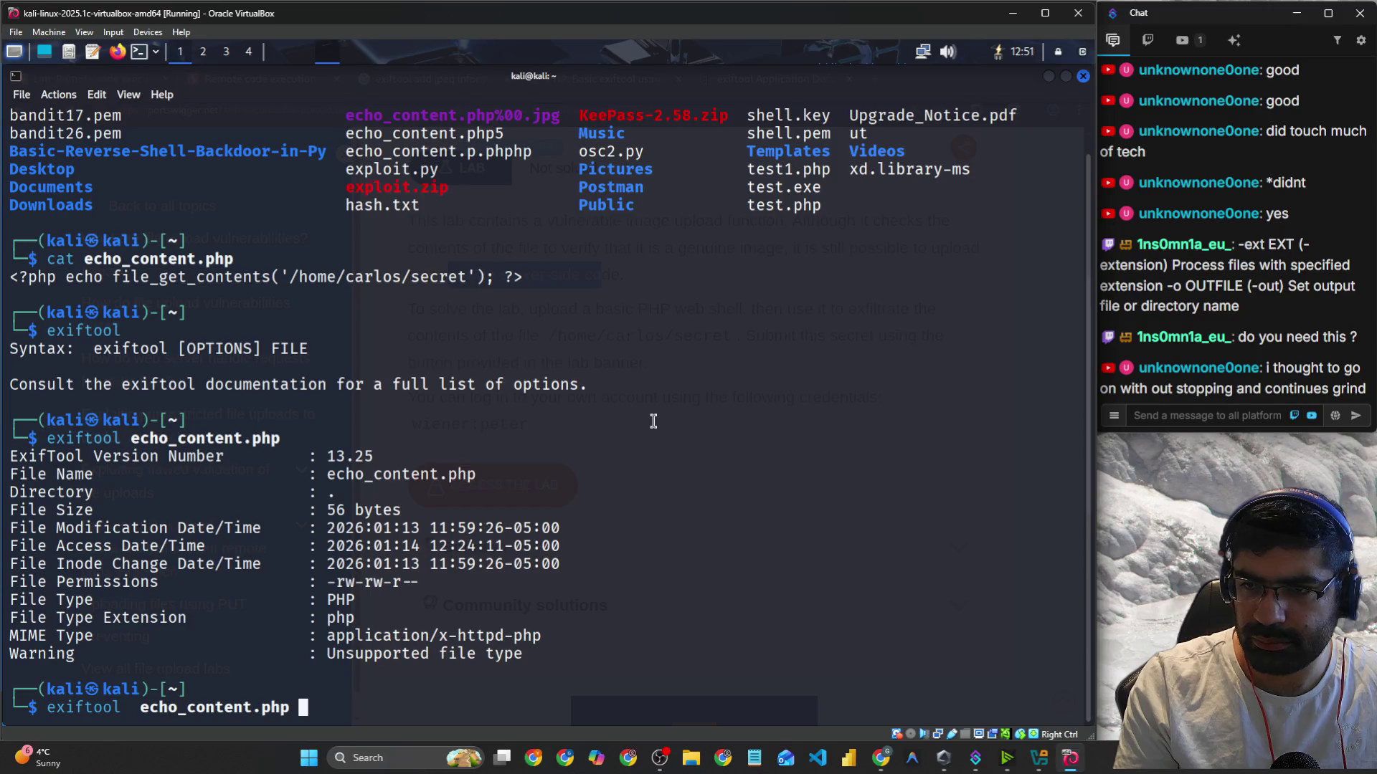
Step: Draft 'exiftool echo_content.php -o echo_content.jpg', then abandon it and clear the line with Ctrl+U
type("-o echo_cont")
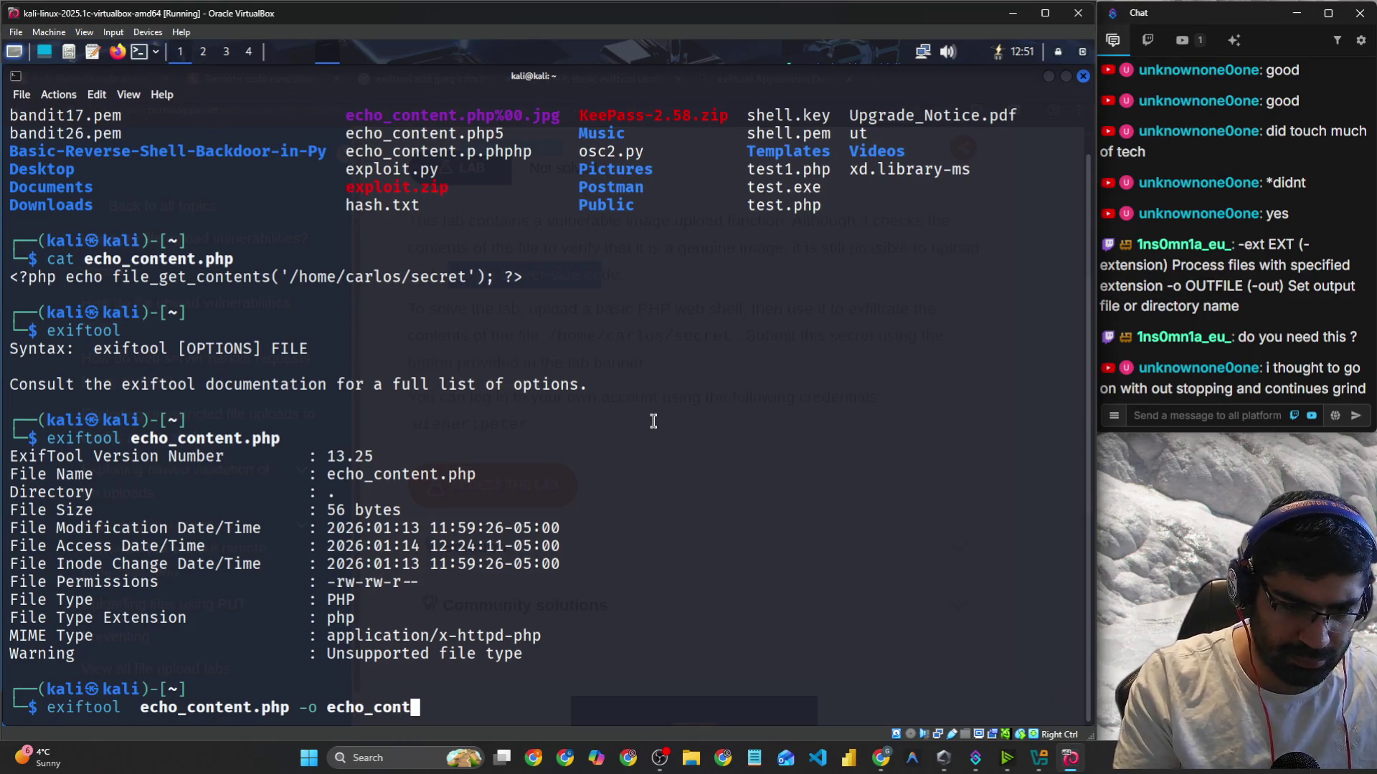
type("ent.jpe")
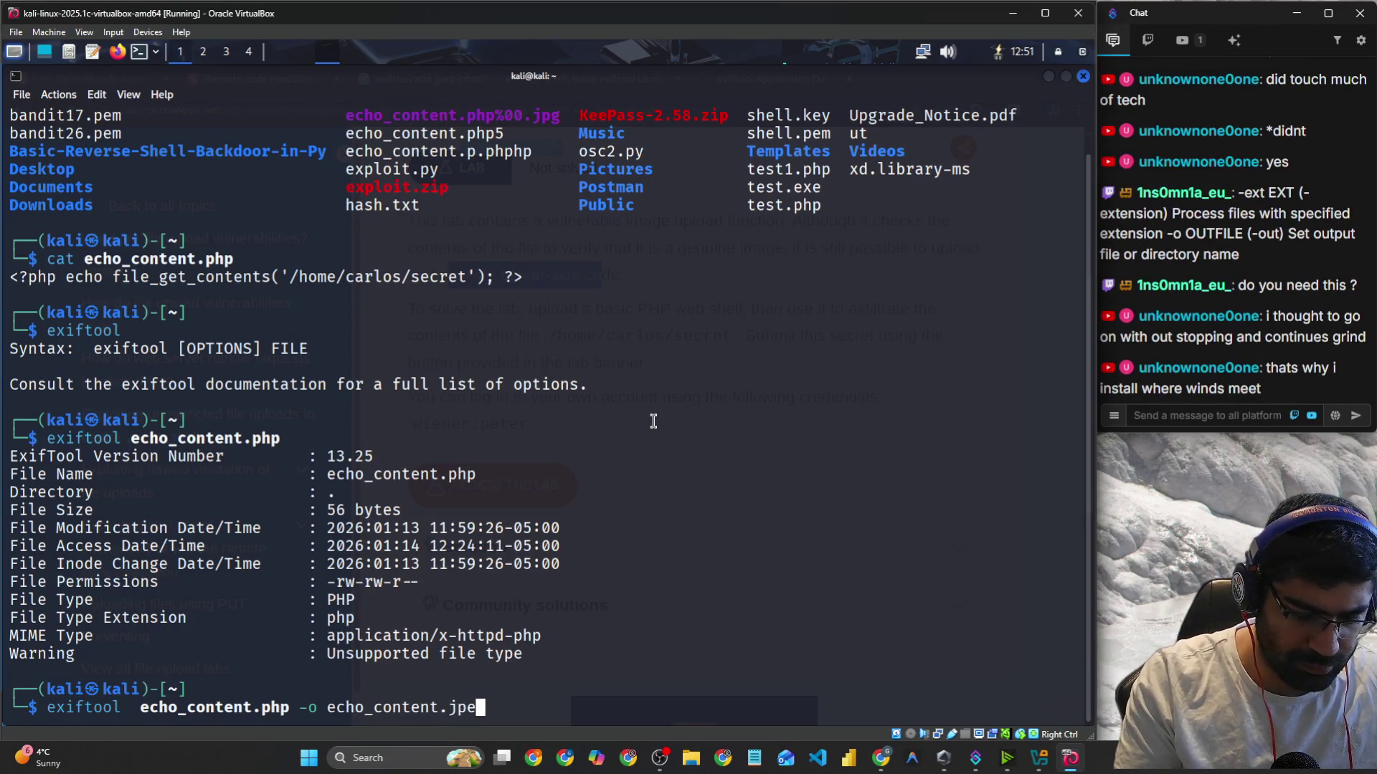
key("BackSpace")
type("g")
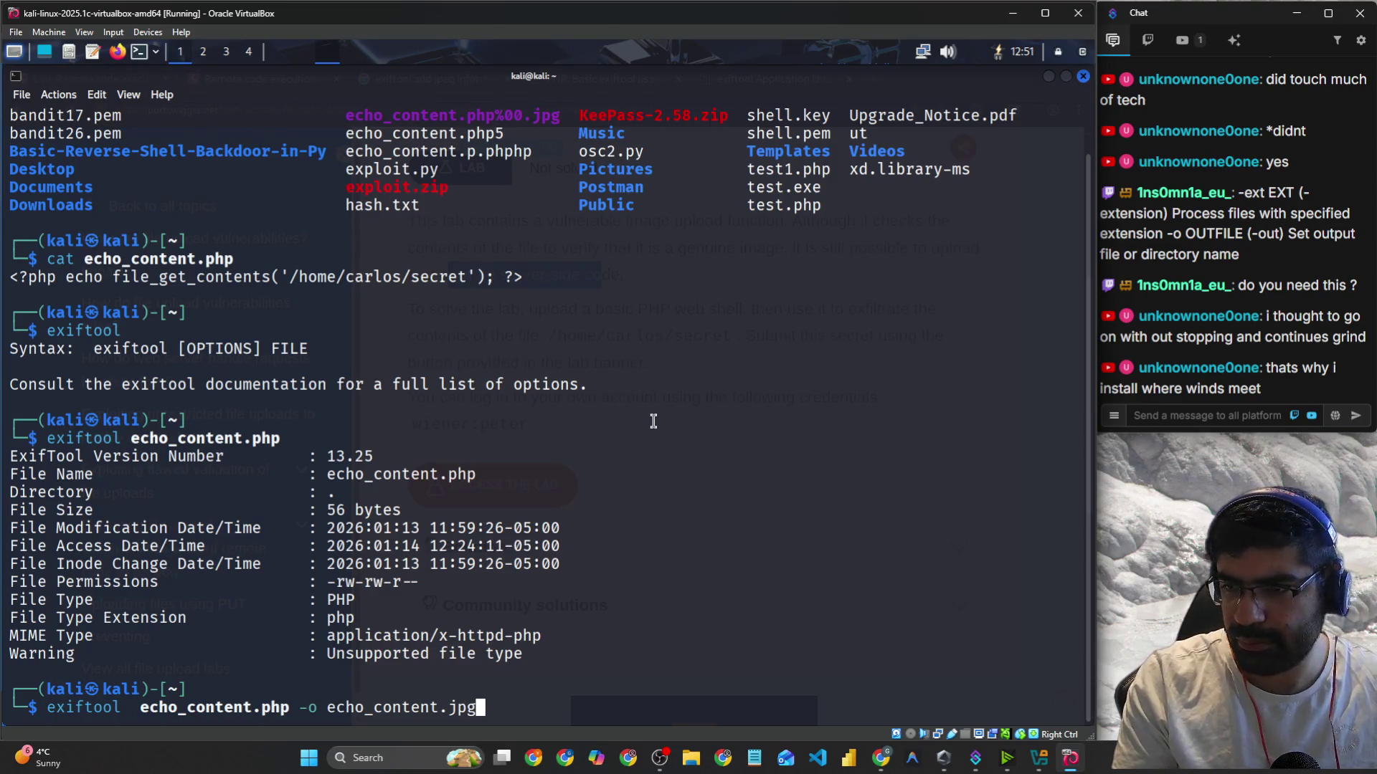
key("Left")
key("Left")
key("Left")
key("Left")
key("Left")
key("Left")
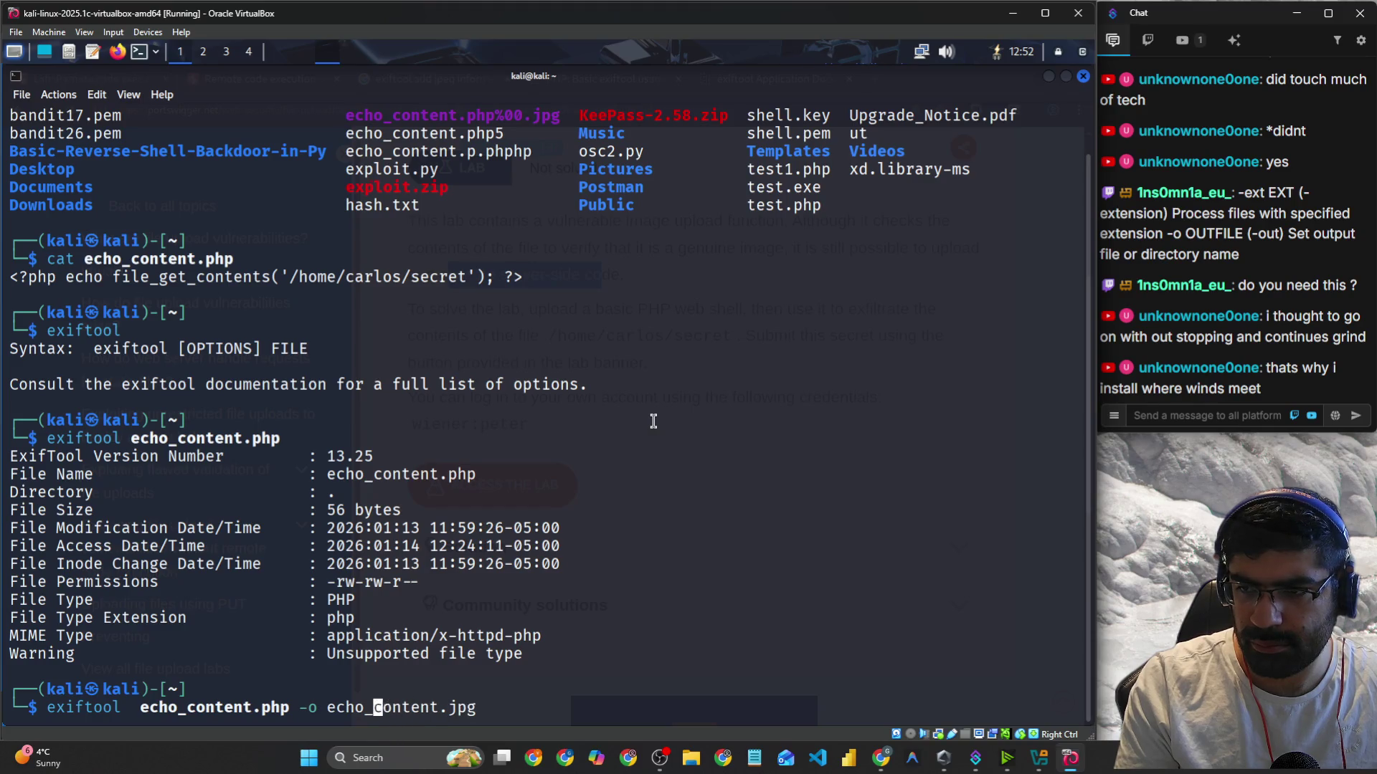
key("Left")
key("Left")
key("Left")
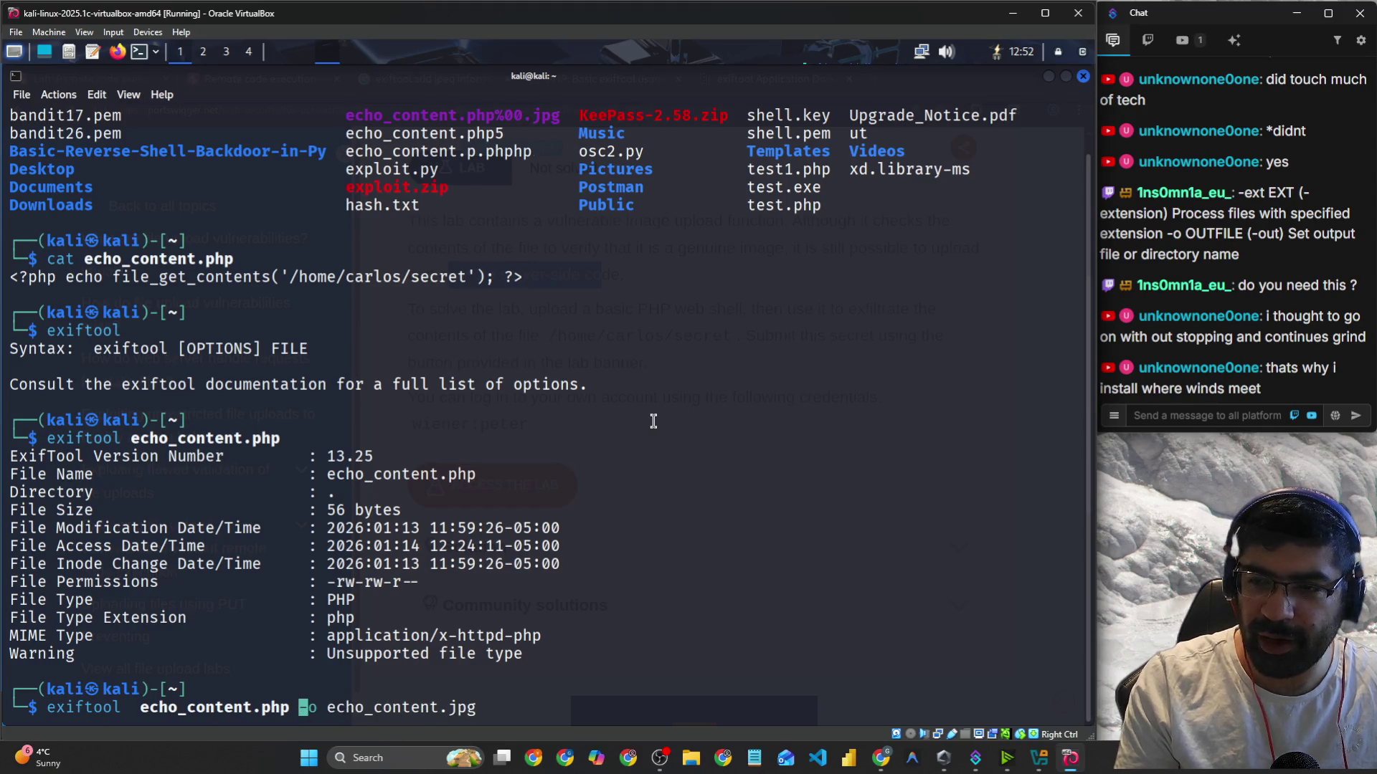
key("Left")
key("Left")
key("Left")
key("Left")
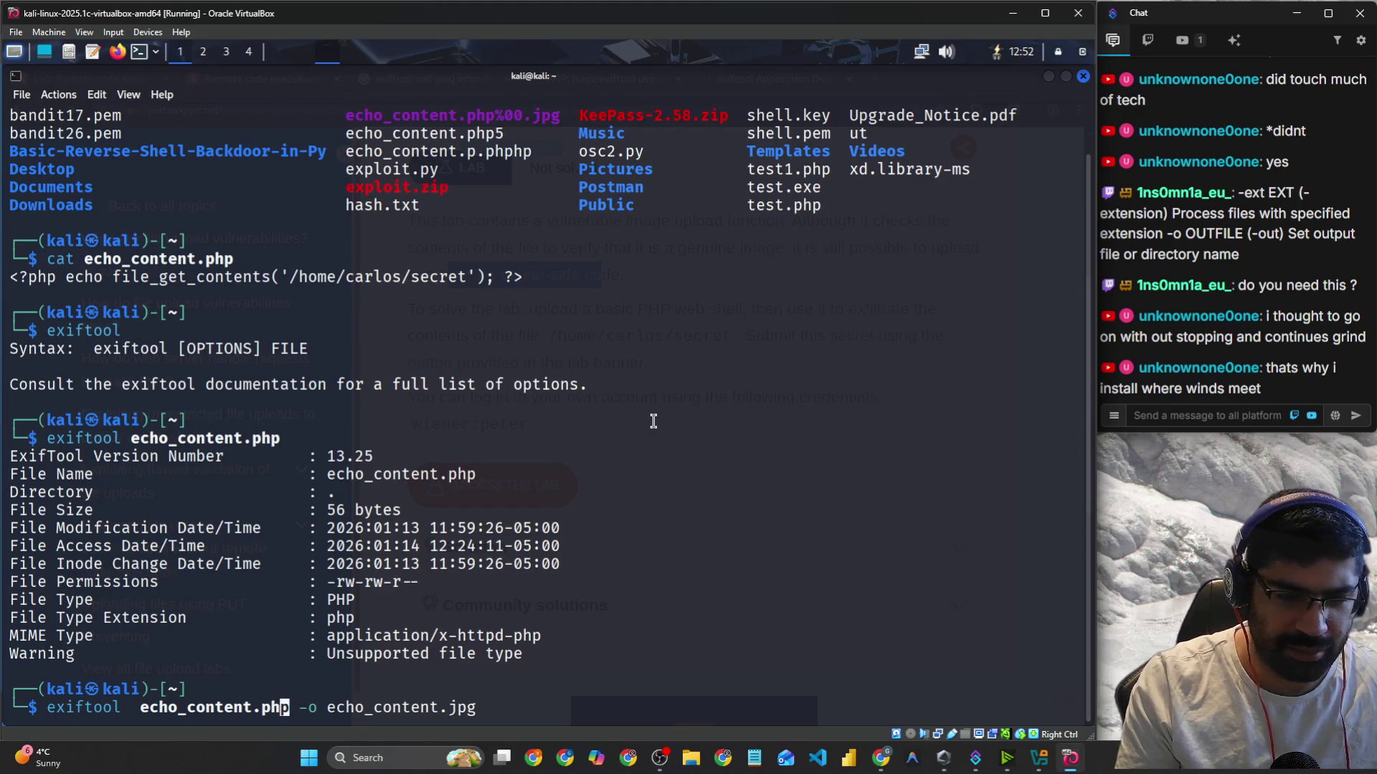
key("ctrl+u")
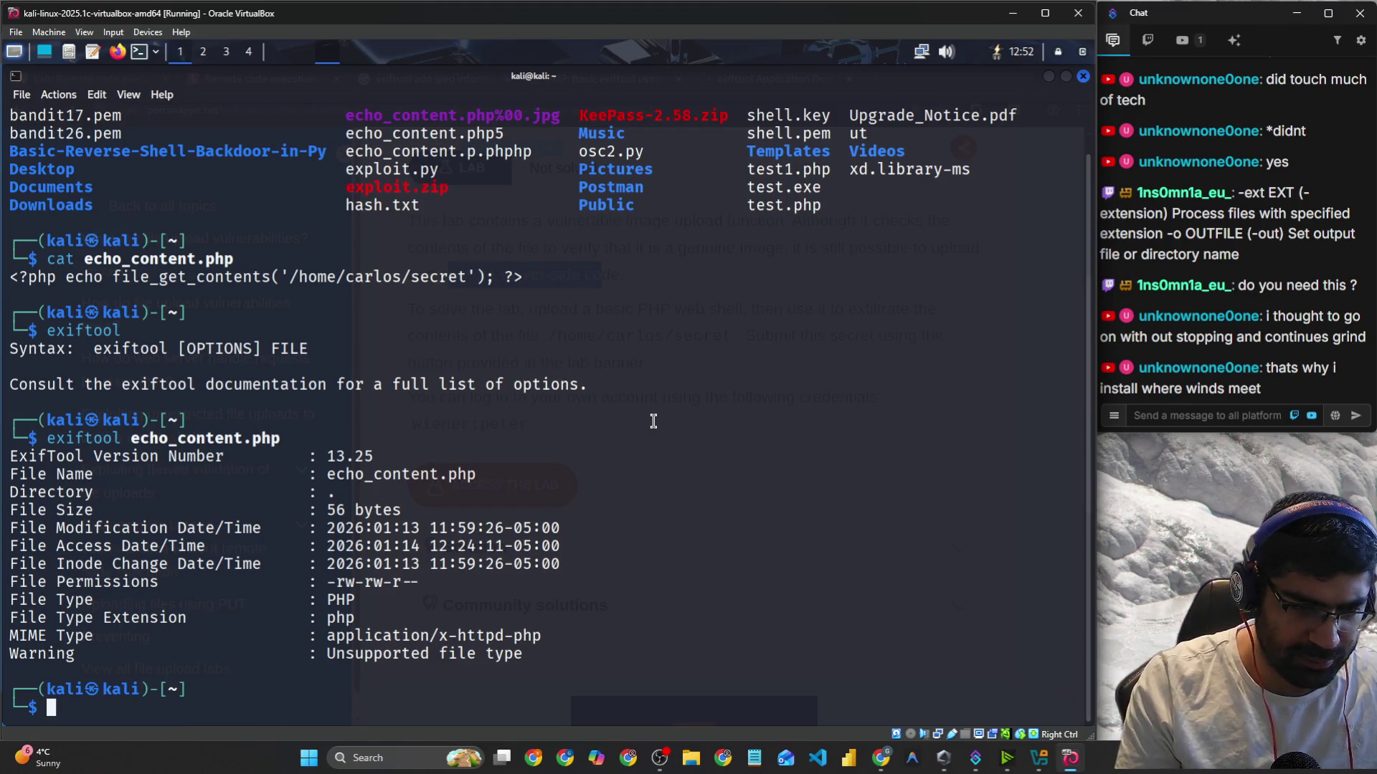
Step: Run 'exiftool help' in the terminal
type("exitf")
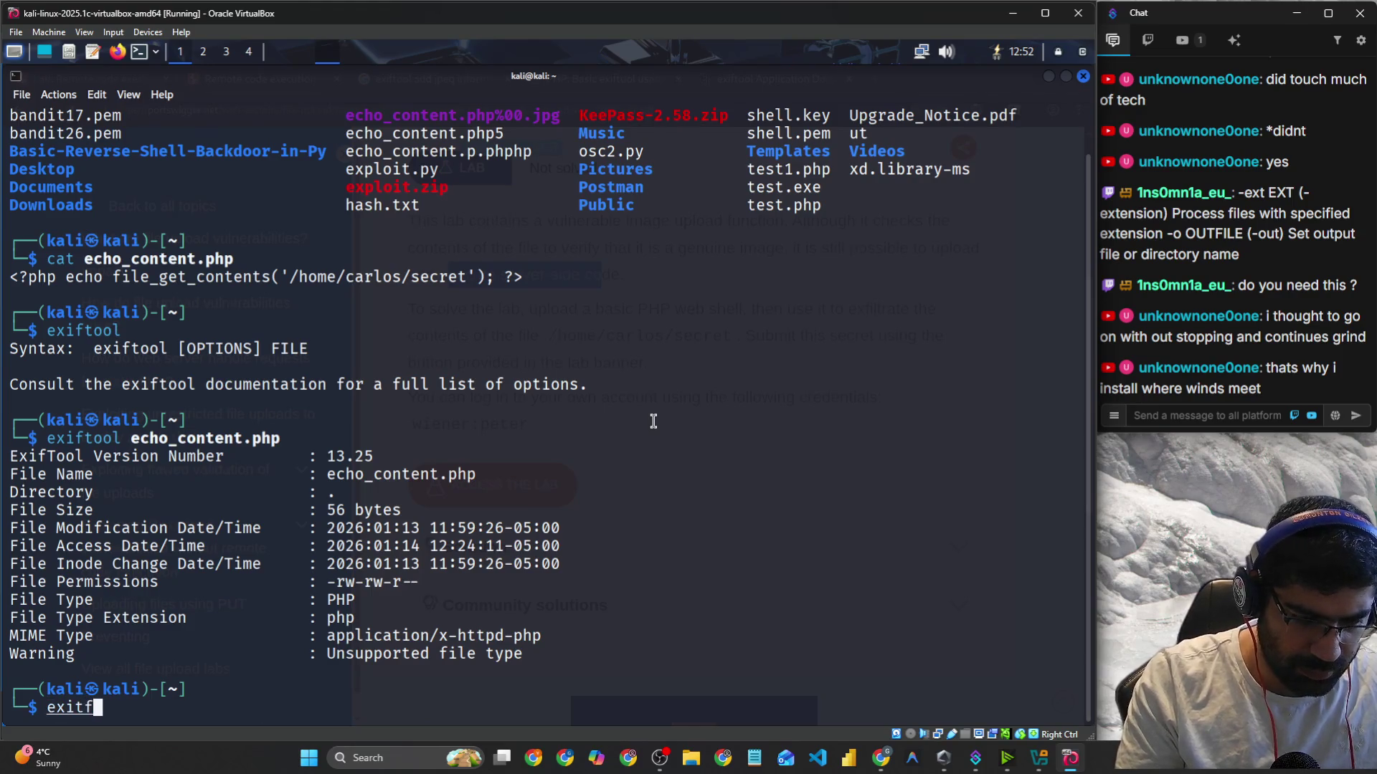
key("BackSpace")
key("BackSpace")
type("ftool;")
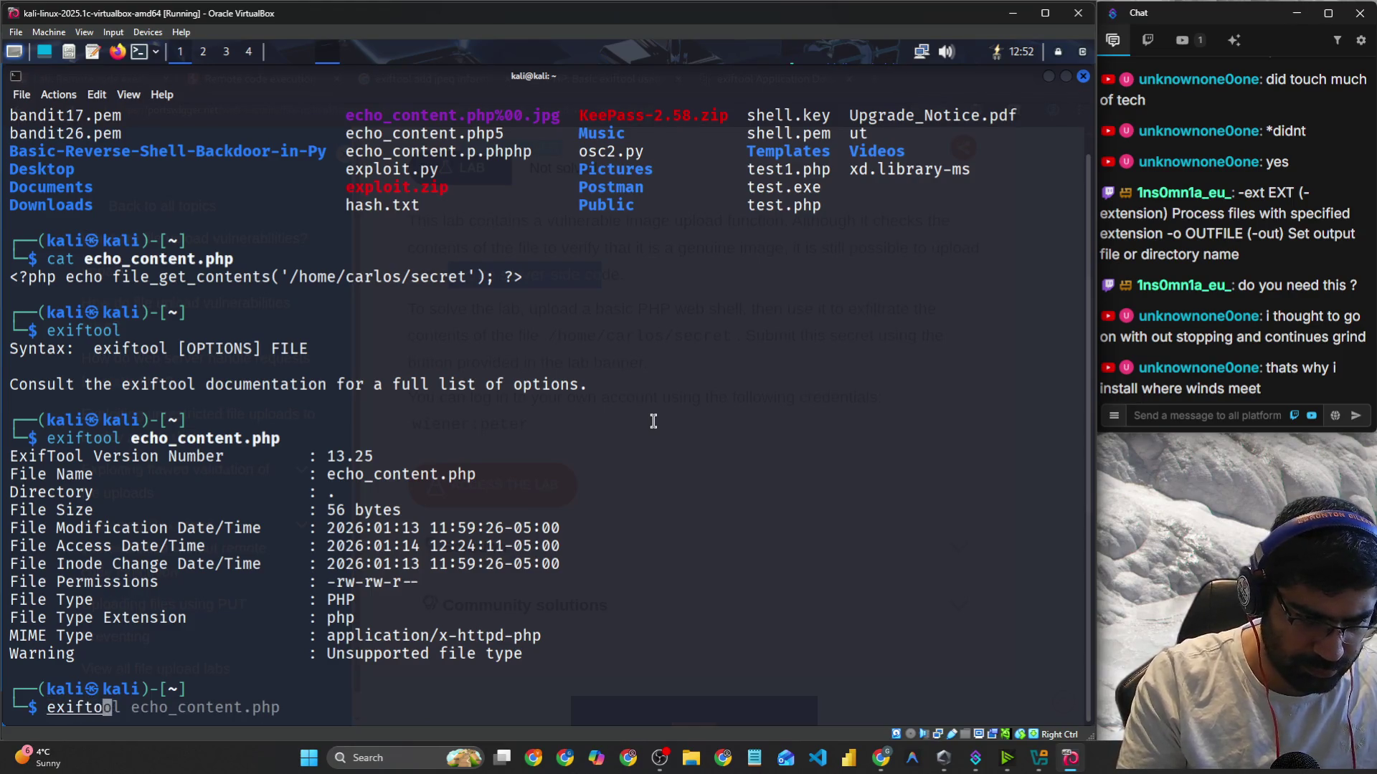
key("BackSpace")
type("help")
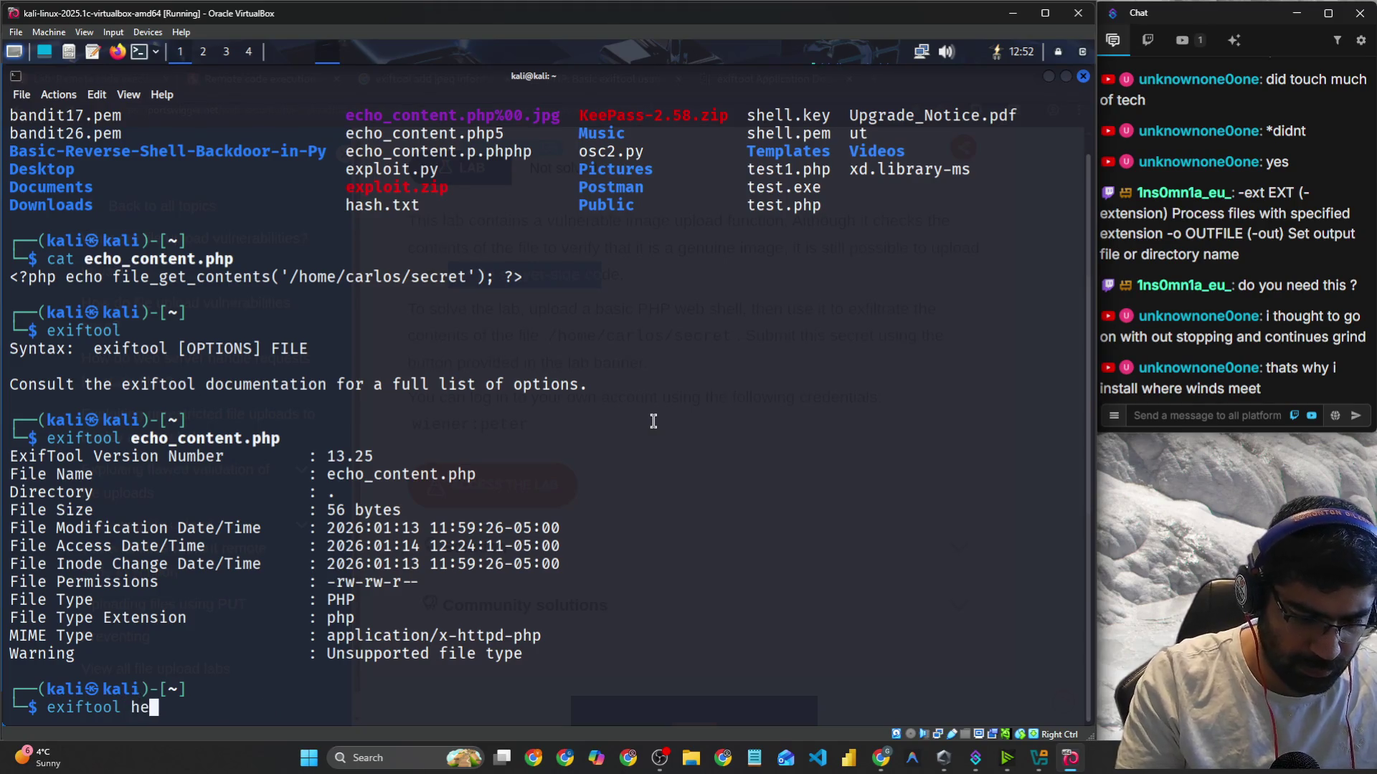
key("Return")
Step: Rerun the command as 'exiftool -help'
key("Up")
key("Left")
key("Left")
key("Left")
key("Left")
type("-")
key("Return")
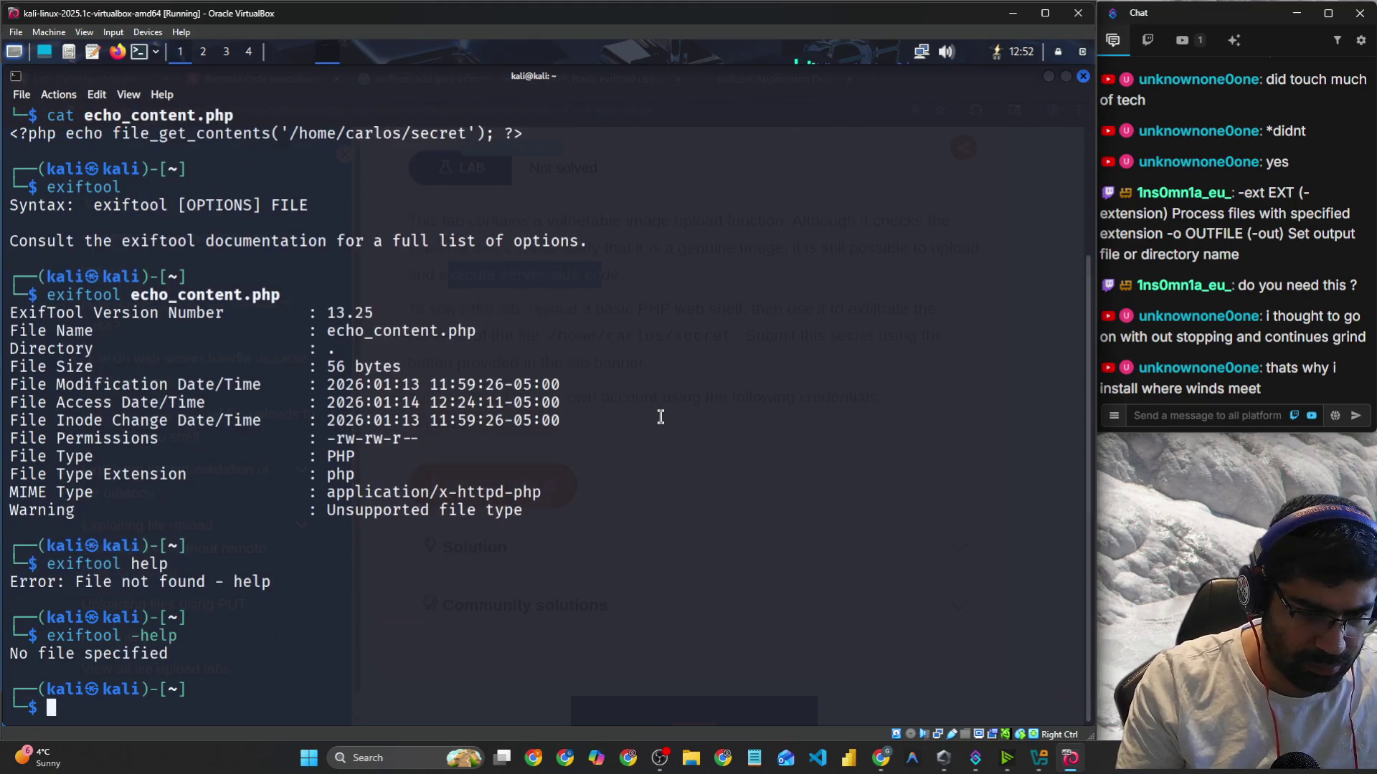
Step: Clear the recalled command and open the manual with 'man exiftool'
key("Up")
key("Left")
key("Left")
key("ctrl+Left")
key("Right")
key("ctrl+k")
key("BackSpace")
type("man exi")
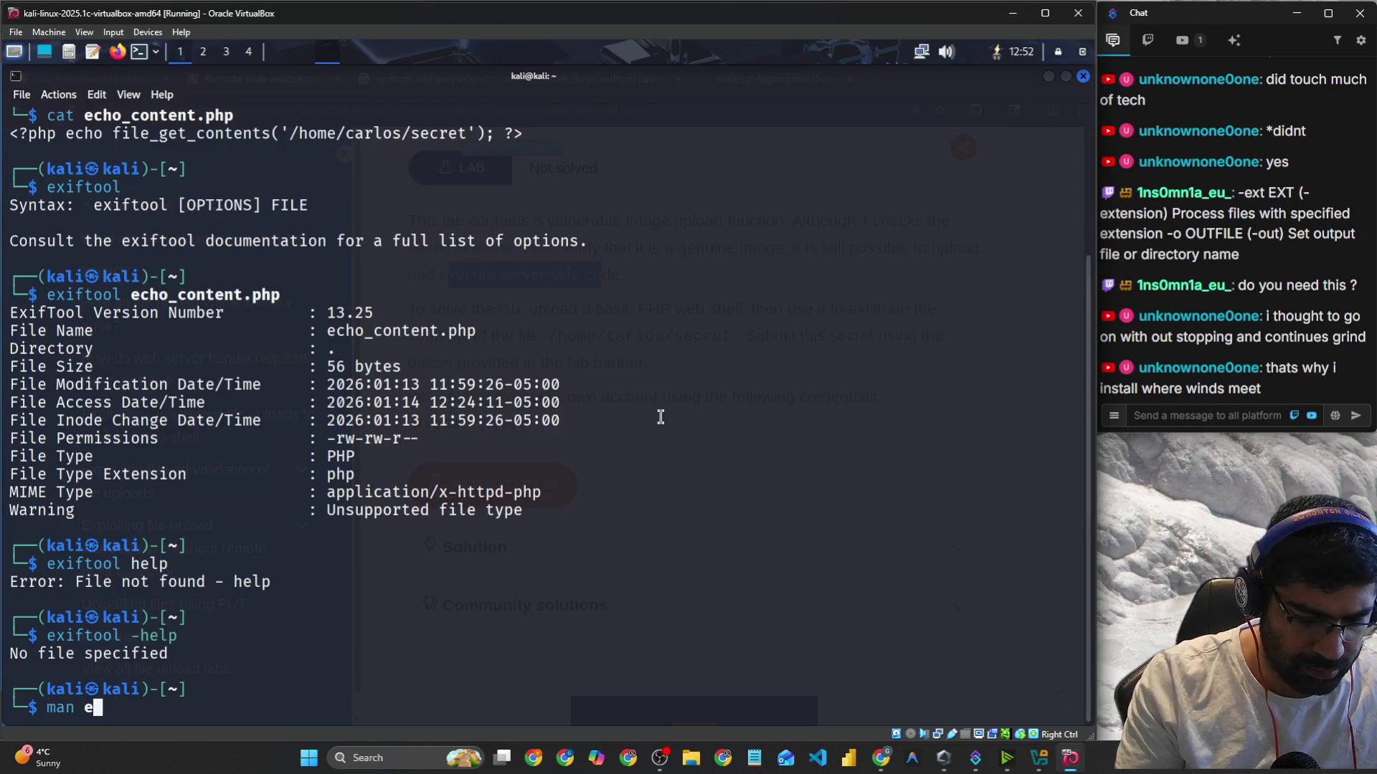
type("ftool")
key("Return")
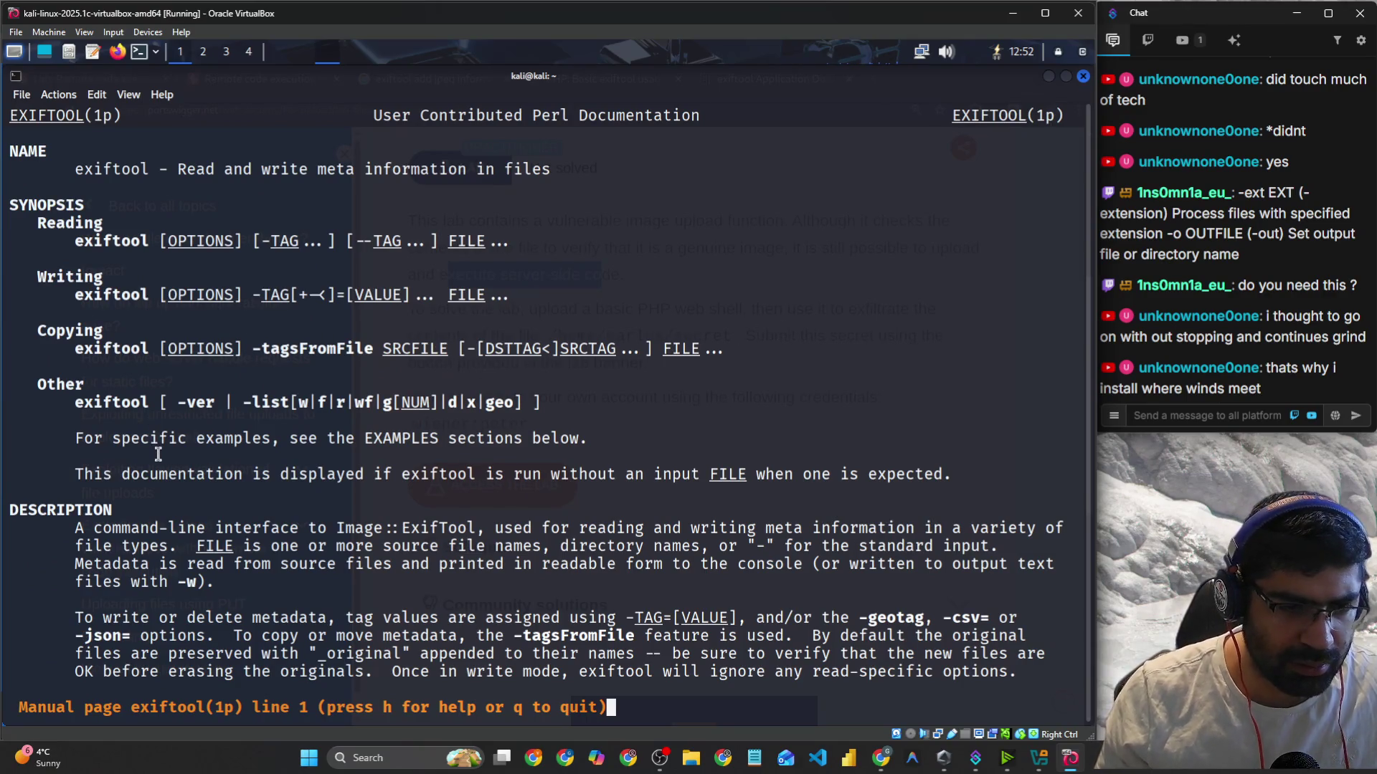
Step: Scroll the exiftool manual to the processing-control options and highlight the -o OUTFILE description
scroll(157, 453, "down", 1)
scroll(158, 453, "down", 10)
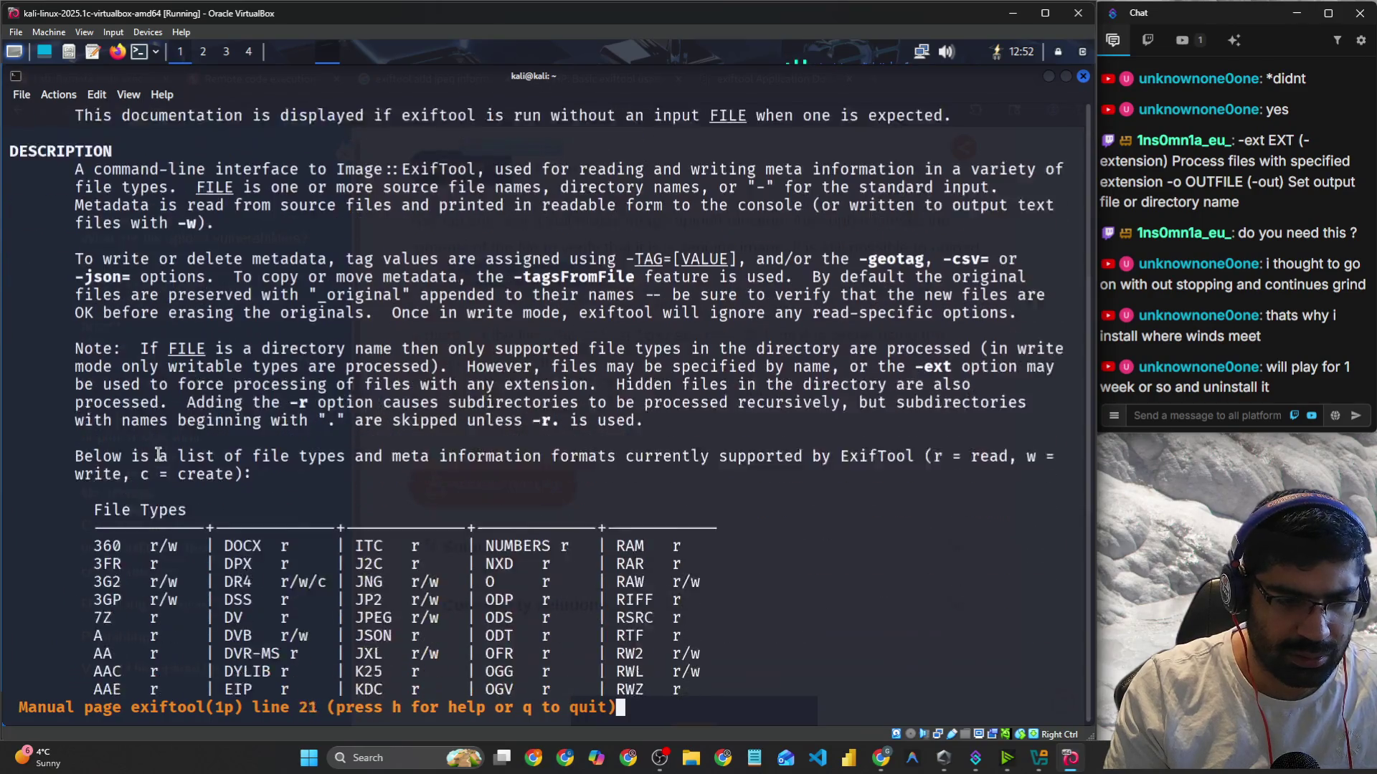
scroll(158, 453, "down", 8)
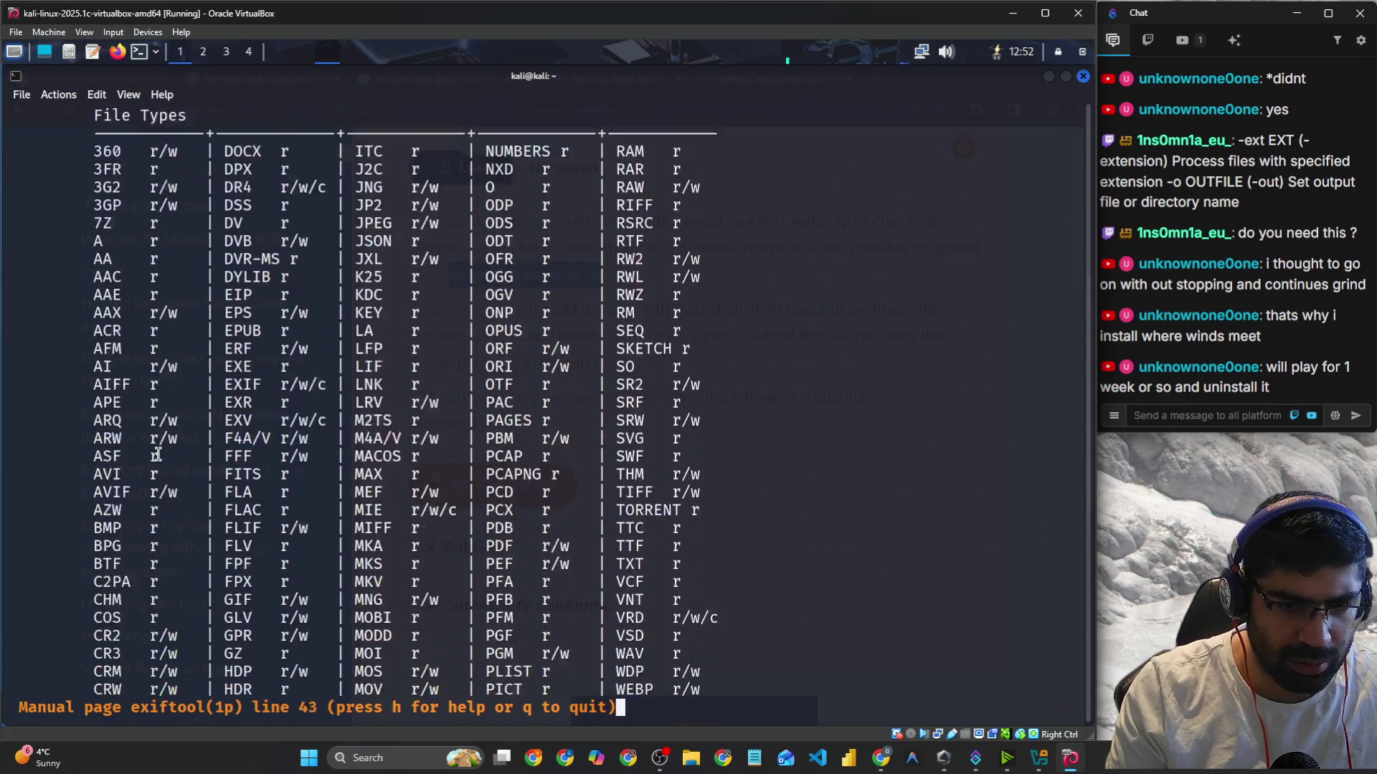
scroll(157, 453, "down", 12)
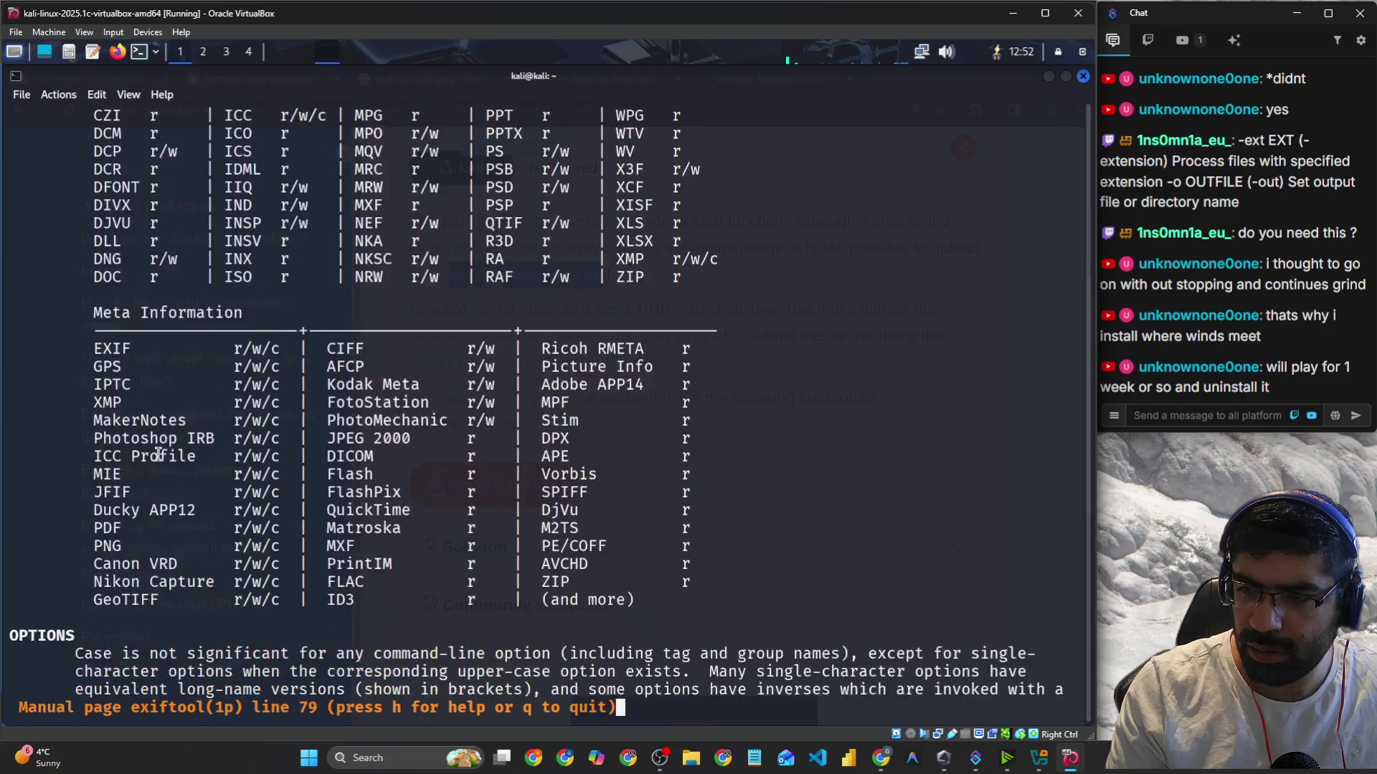
scroll(158, 453, "down", 5)
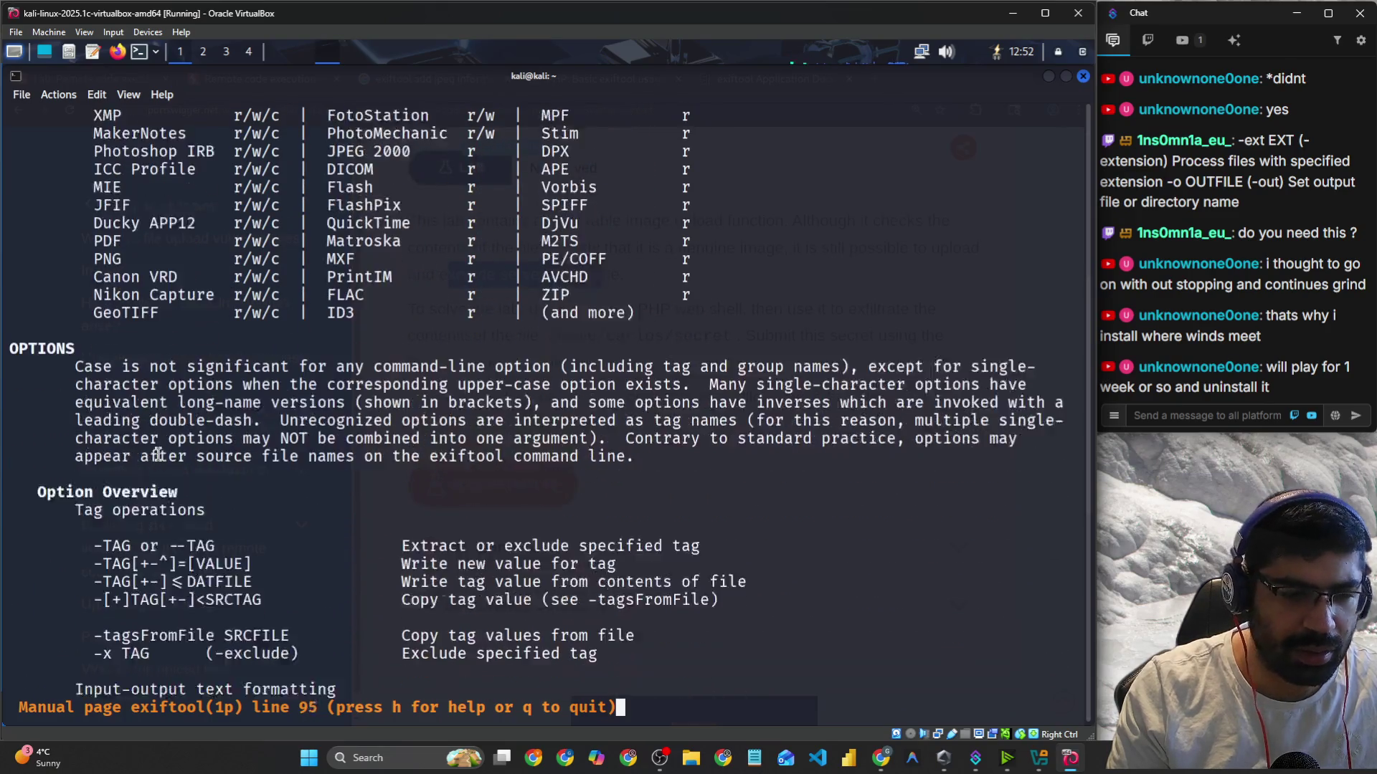
scroll(158, 454, "down", 2)
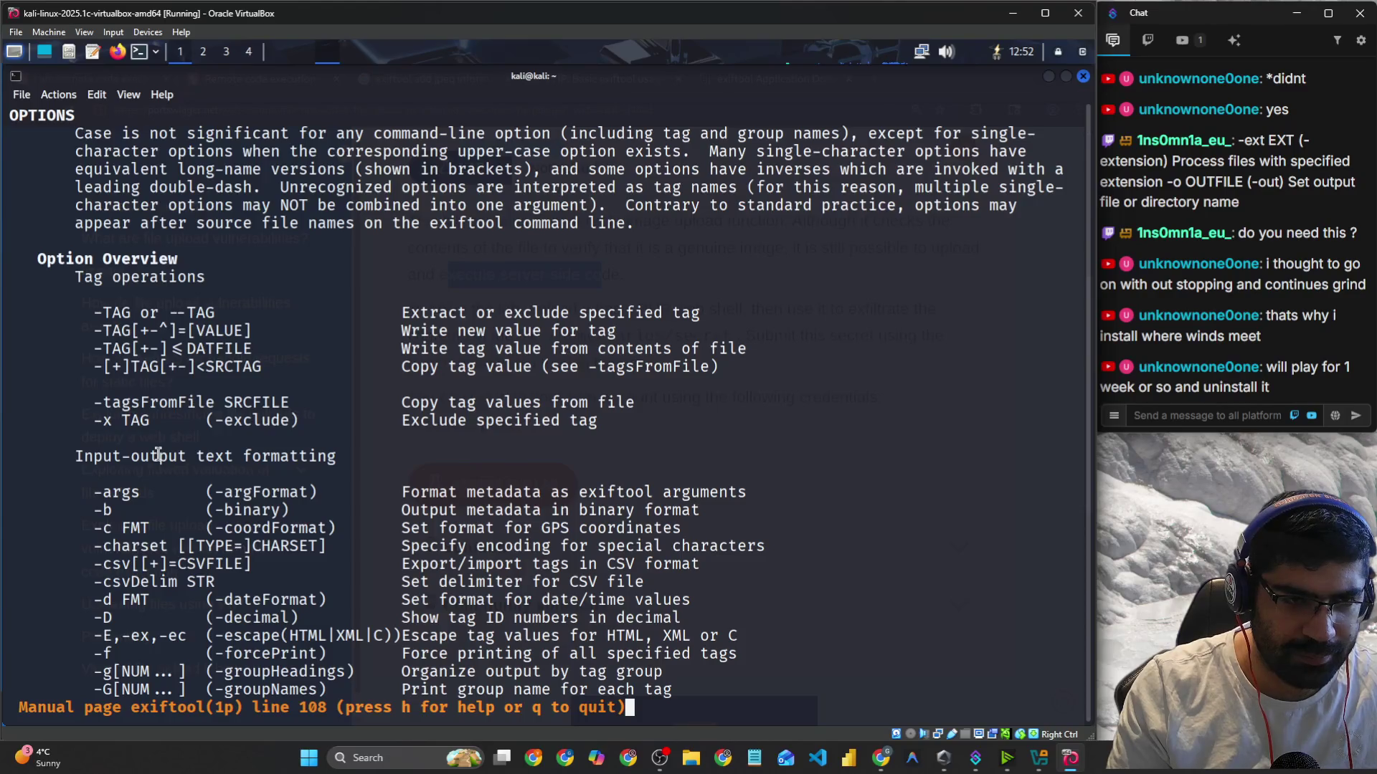
scroll(158, 455, "down", 3)
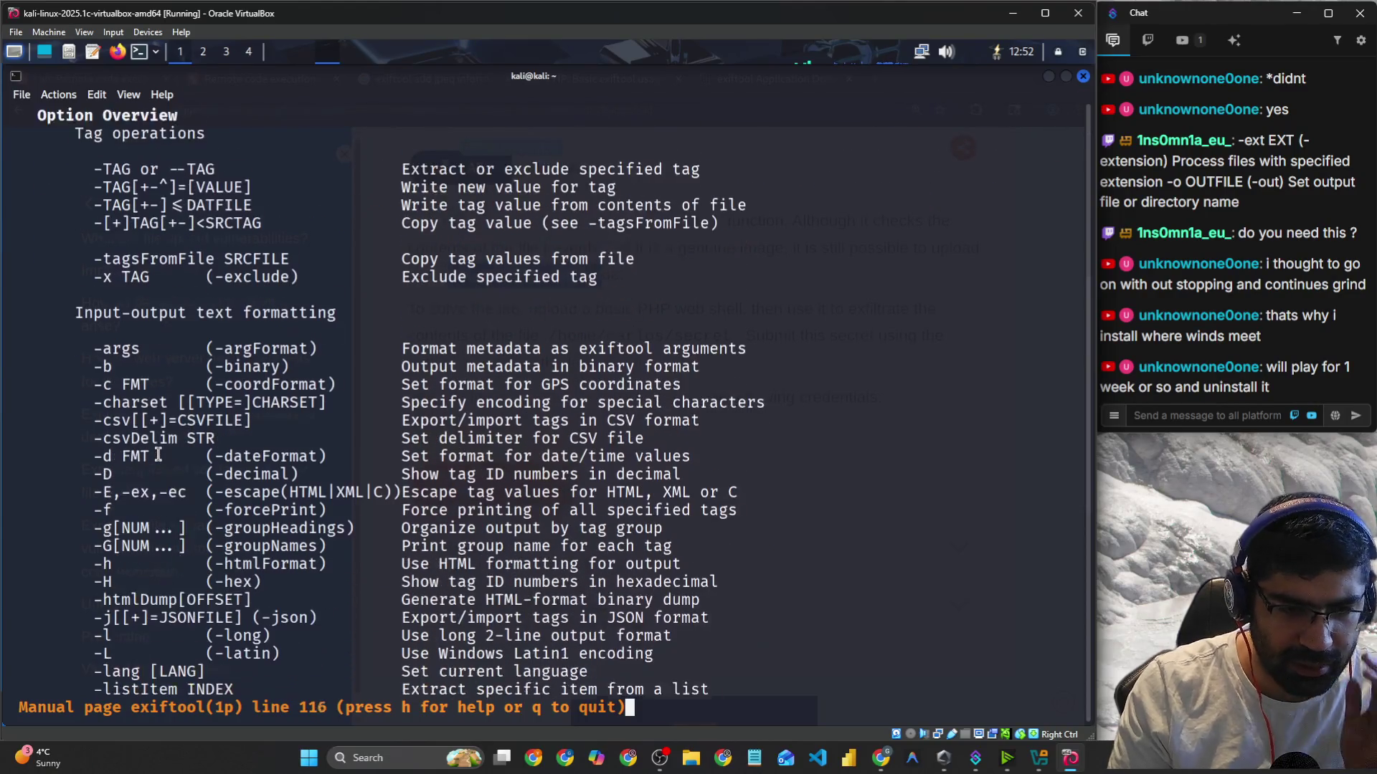
scroll(158, 454, "down", 5)
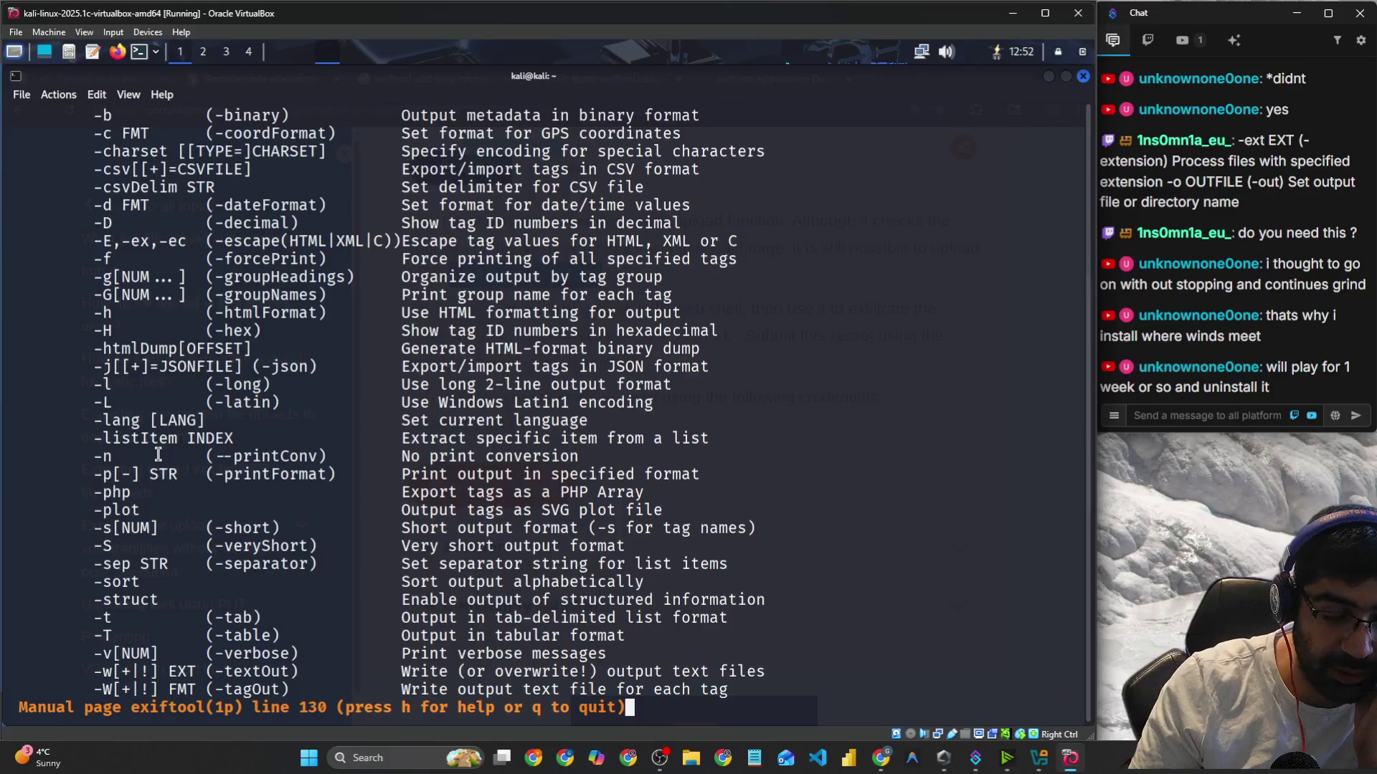
scroll(157, 455, "down", 5)
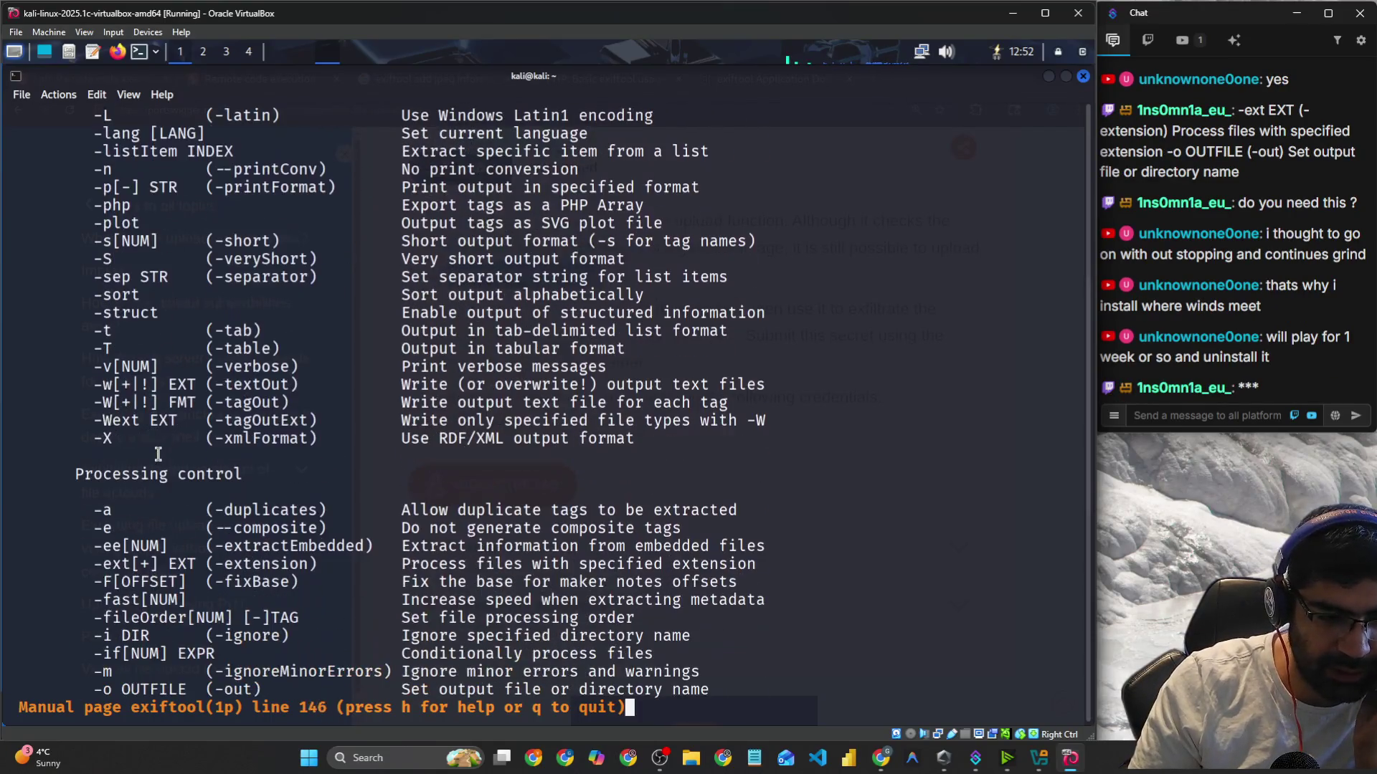
scroll(158, 455, "down", 4)
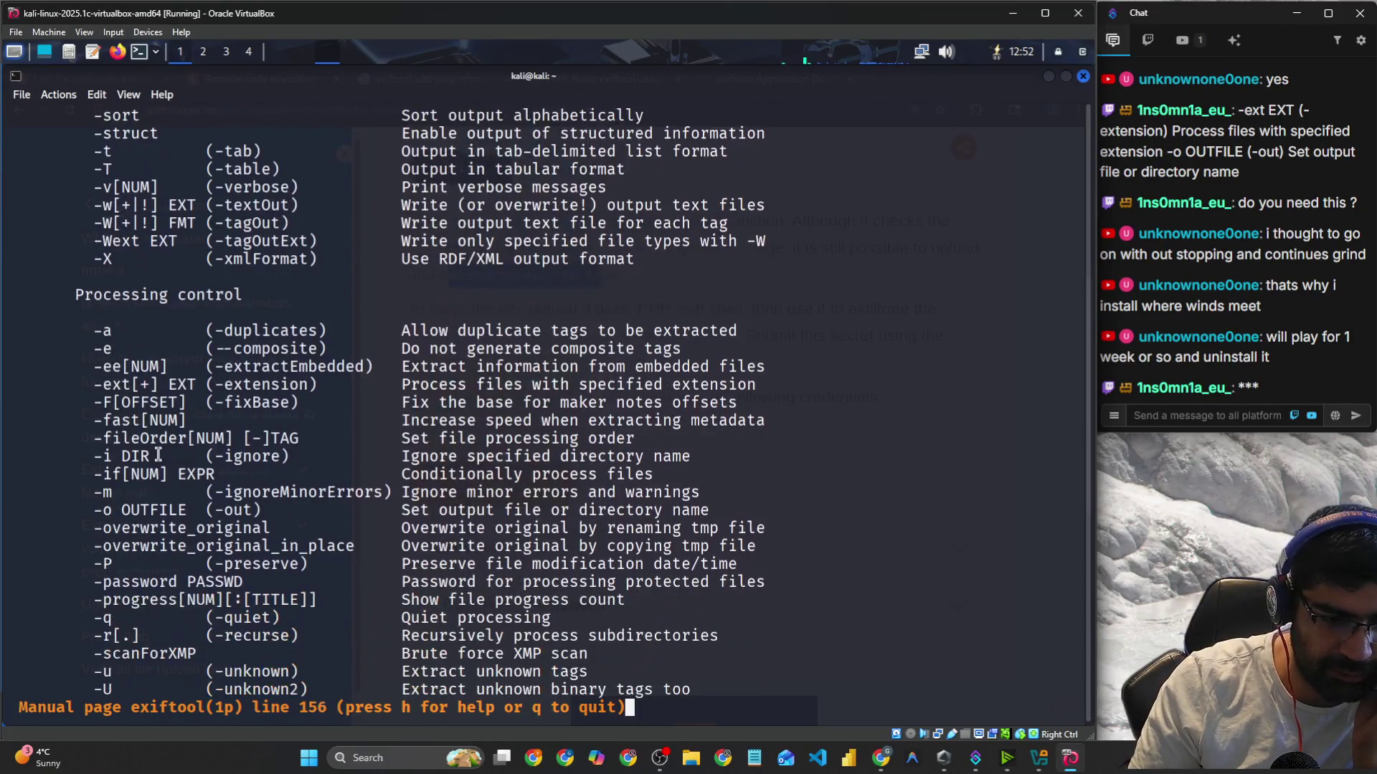
mouse_move(412, 511)
left_mouse_down()
mouse_move(665, 496)
mouse_move(715, 510)
left_mouse_up()
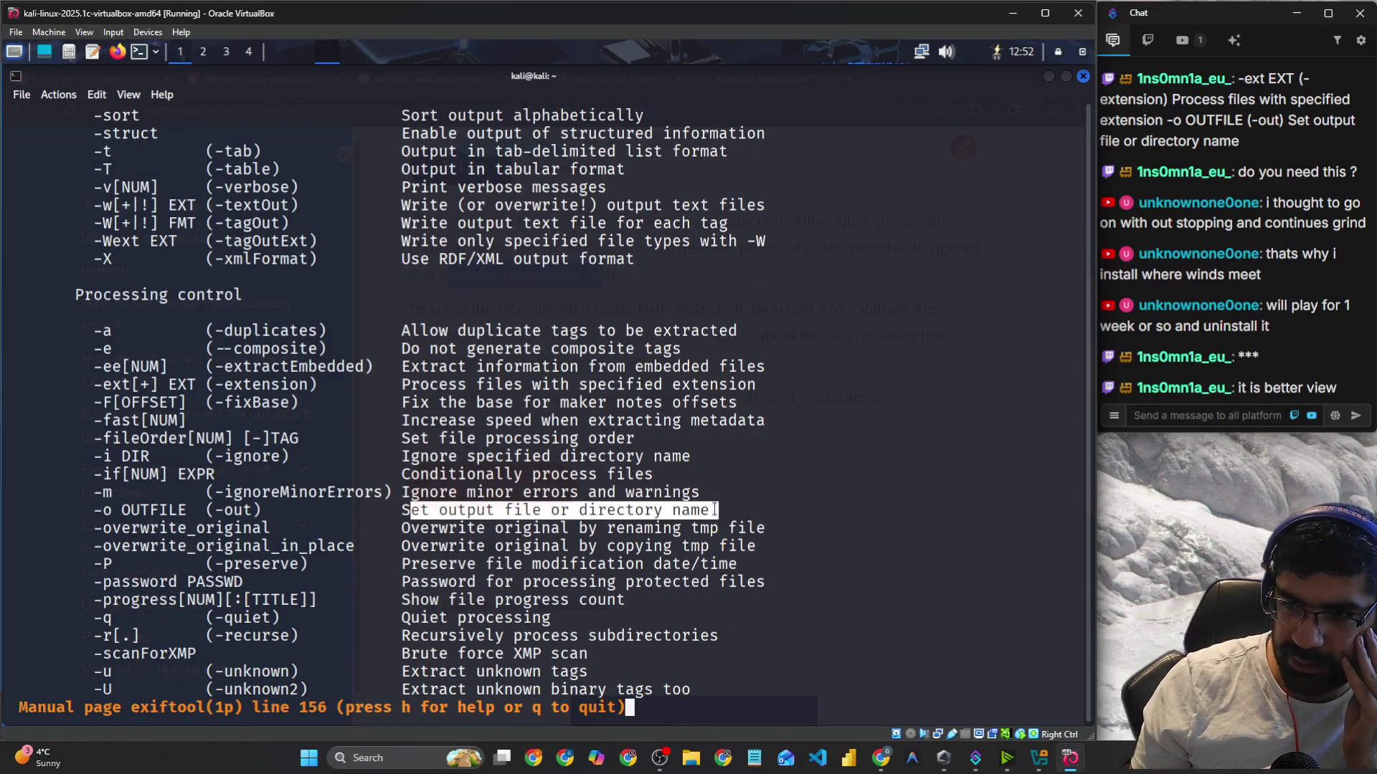
Step: Dismiss a stray Windows search, return to the VM, and read the -ext option description
left_click(436, 765)
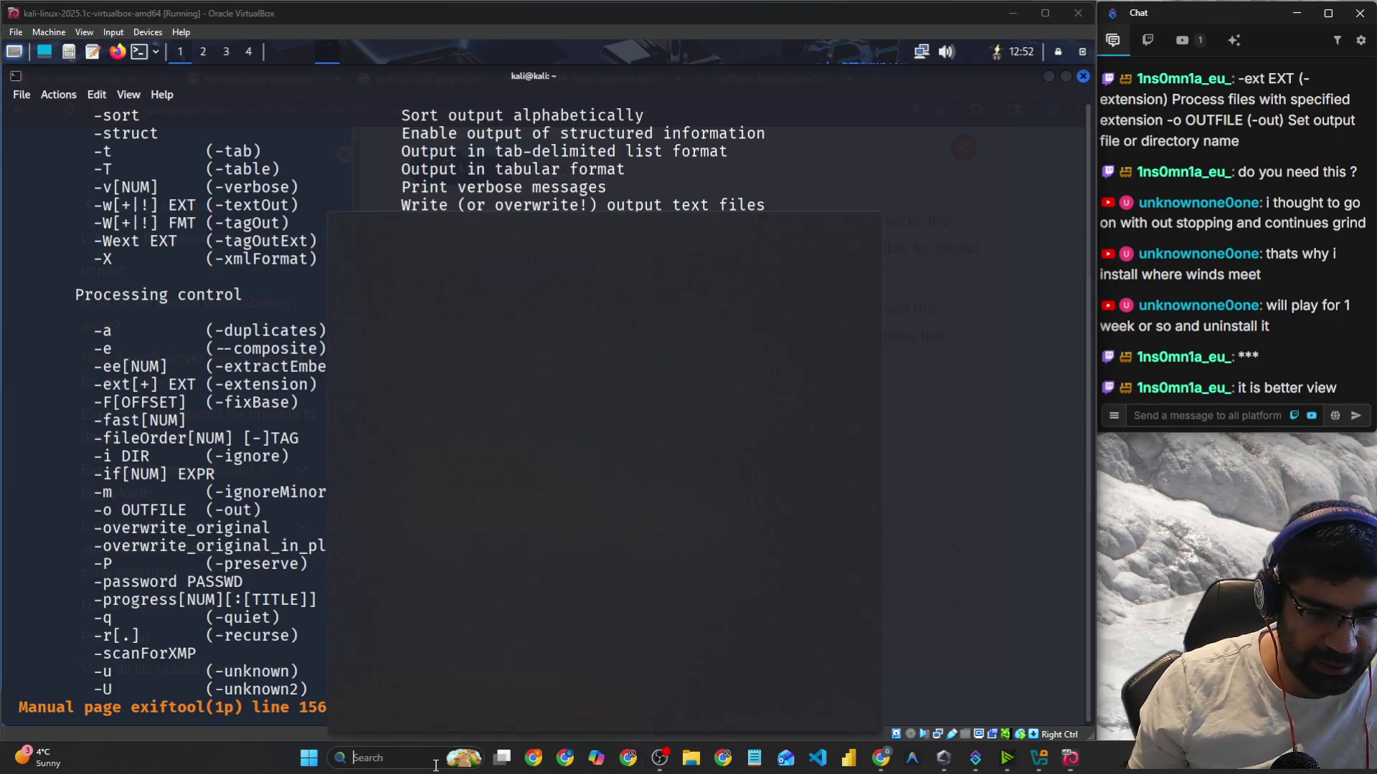
type("disc")
key("Escape")
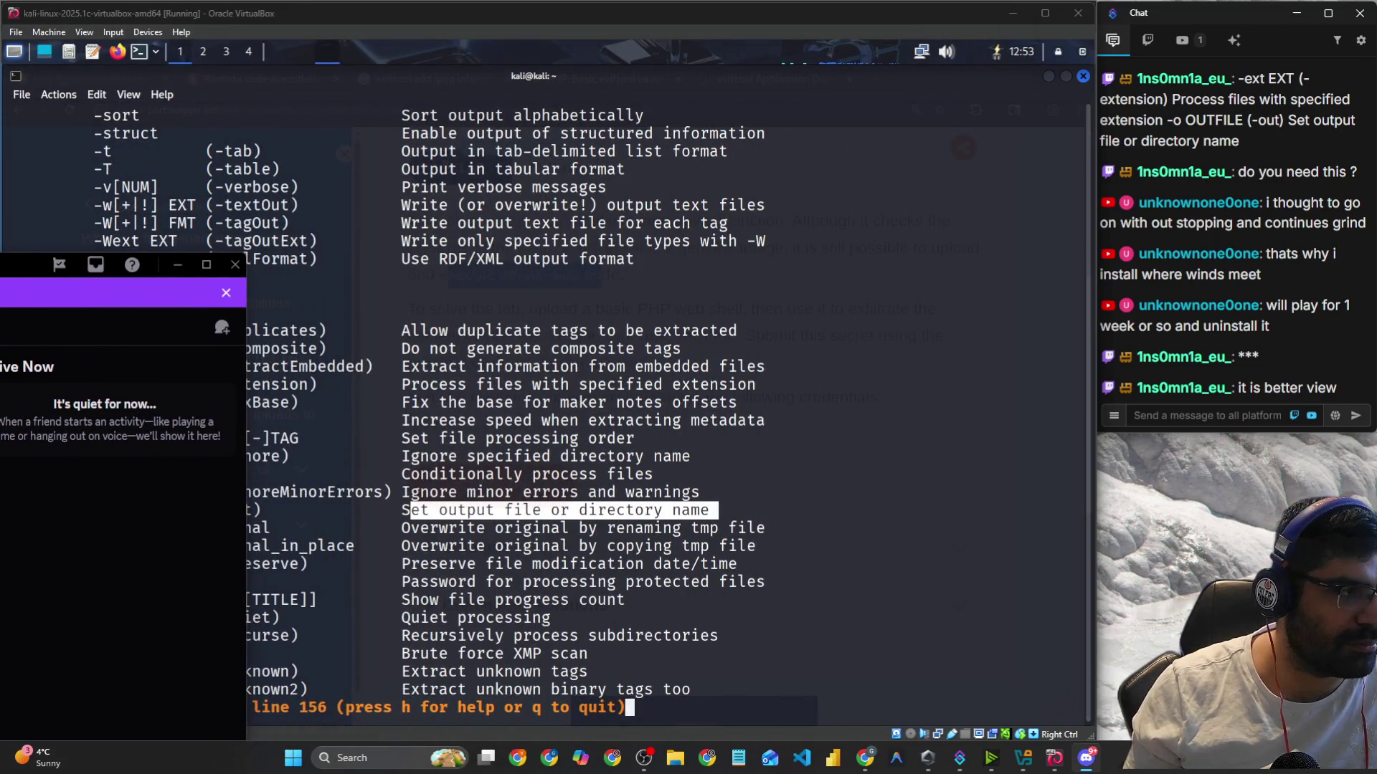
left_click(247, 438)
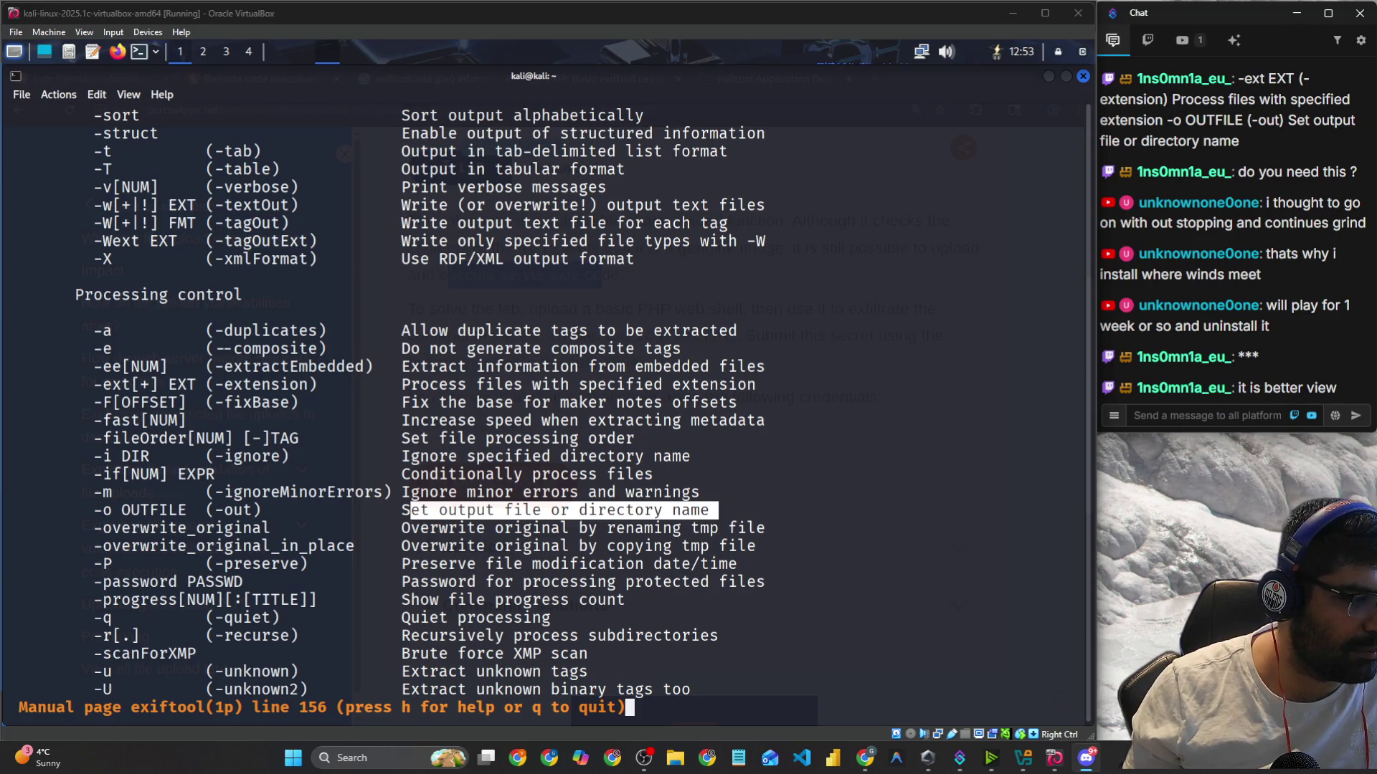
left_click(530, 537)
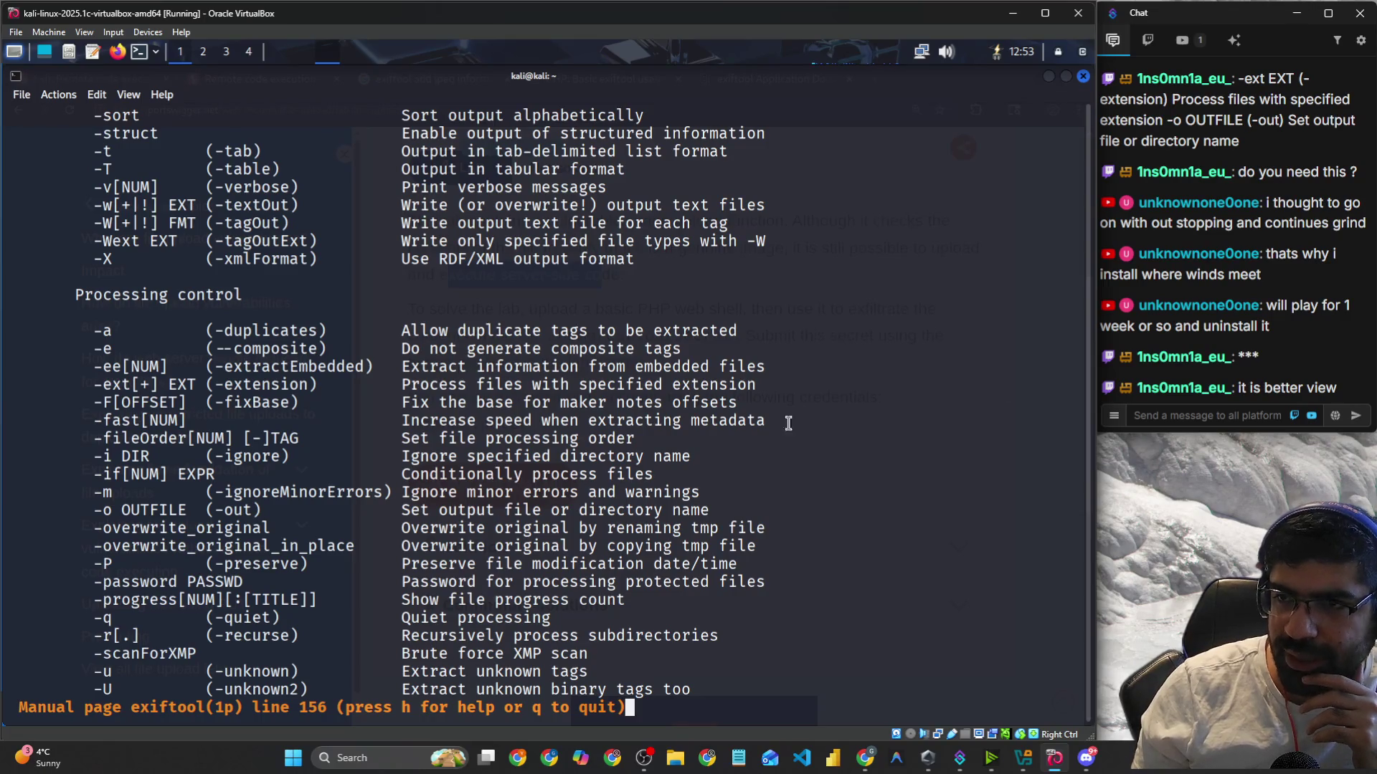
scroll(422, 472, "down", 1)
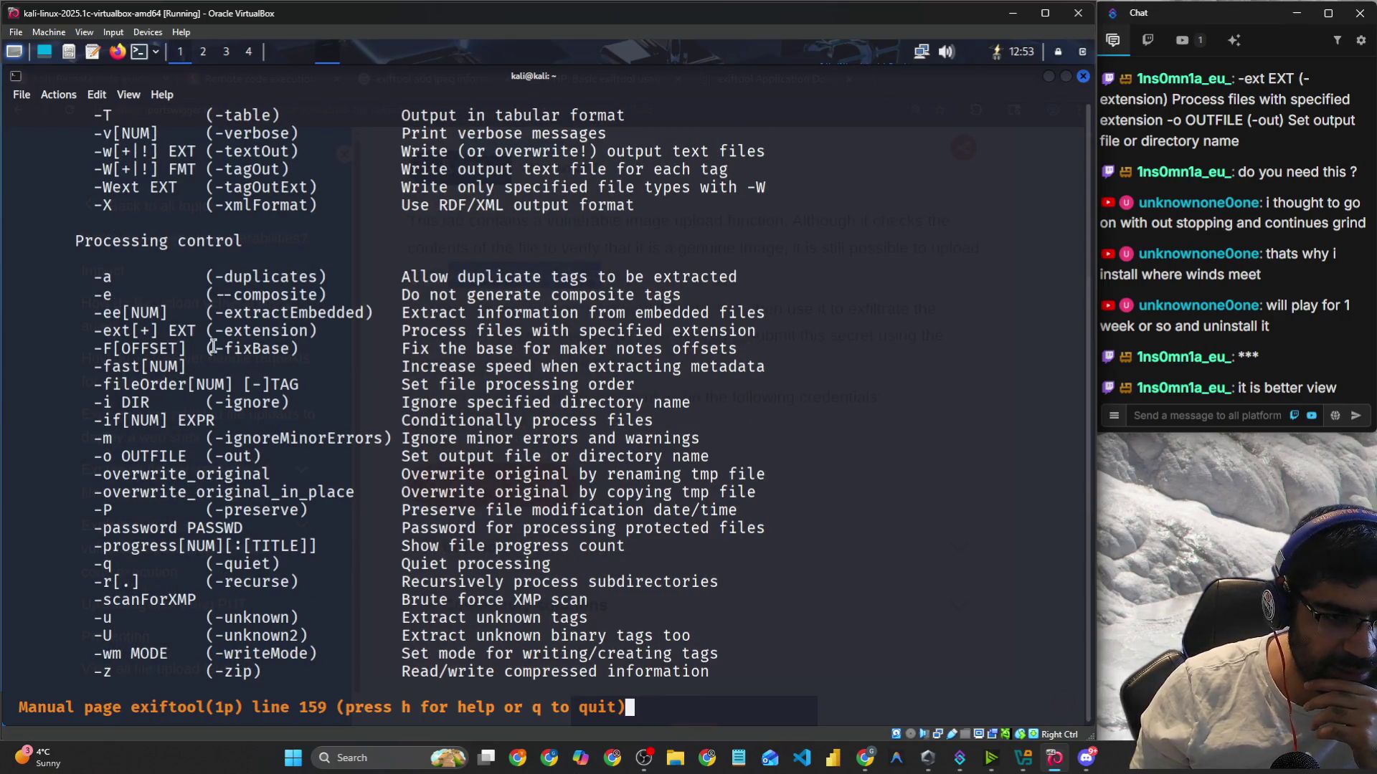
left_click_drag(438, 330, 635, 330)
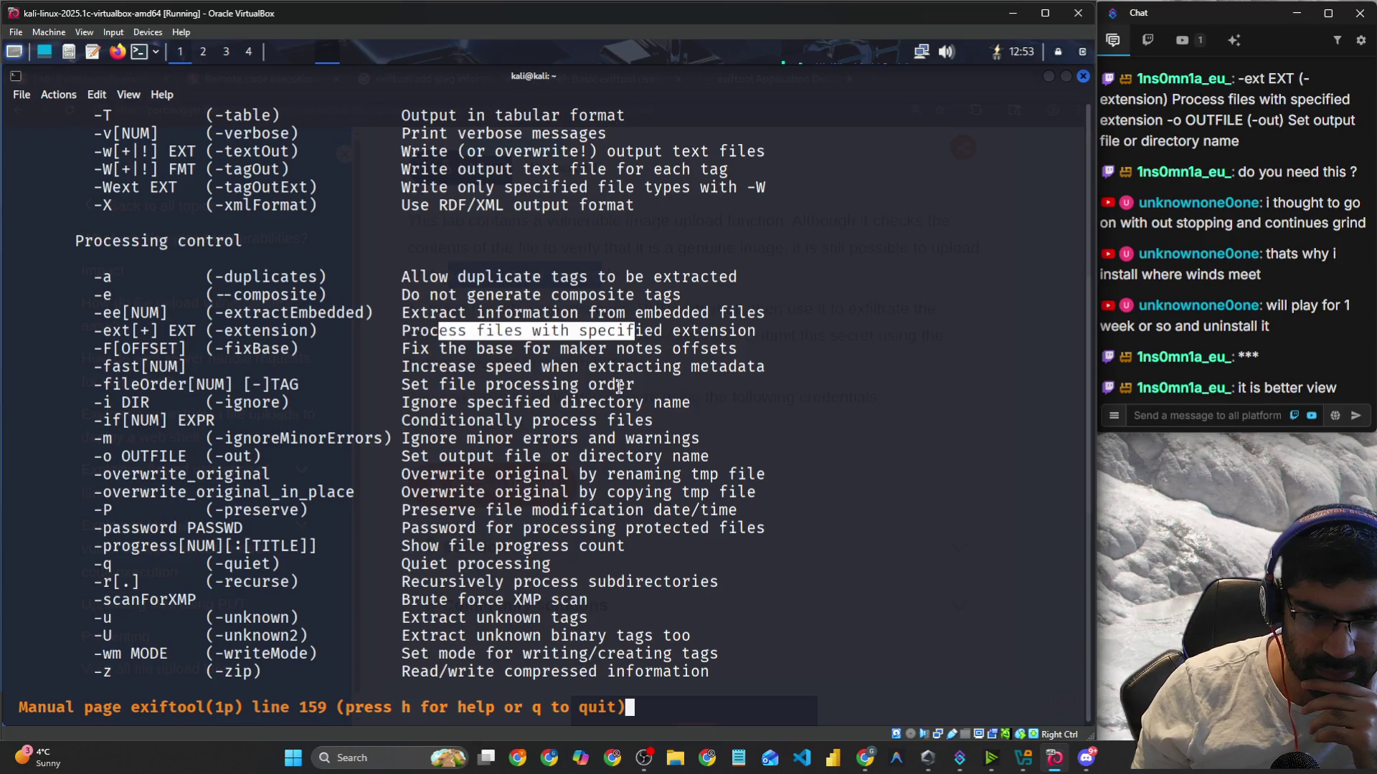
left_click(619, 387)
Step: Quit the manual and run 'exiftool -e echo_content.php -o echo_content.jpg'
key("q")
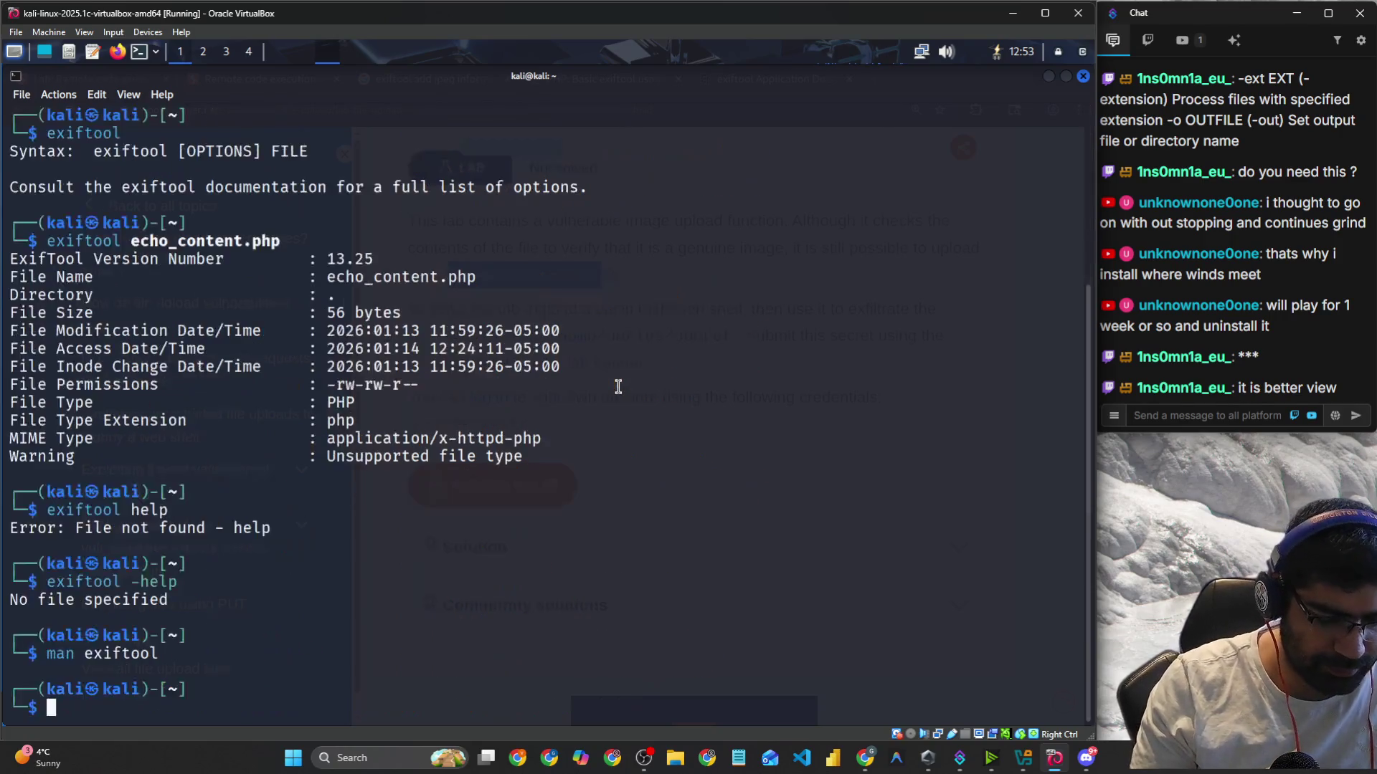
key("Up")
key("Up")
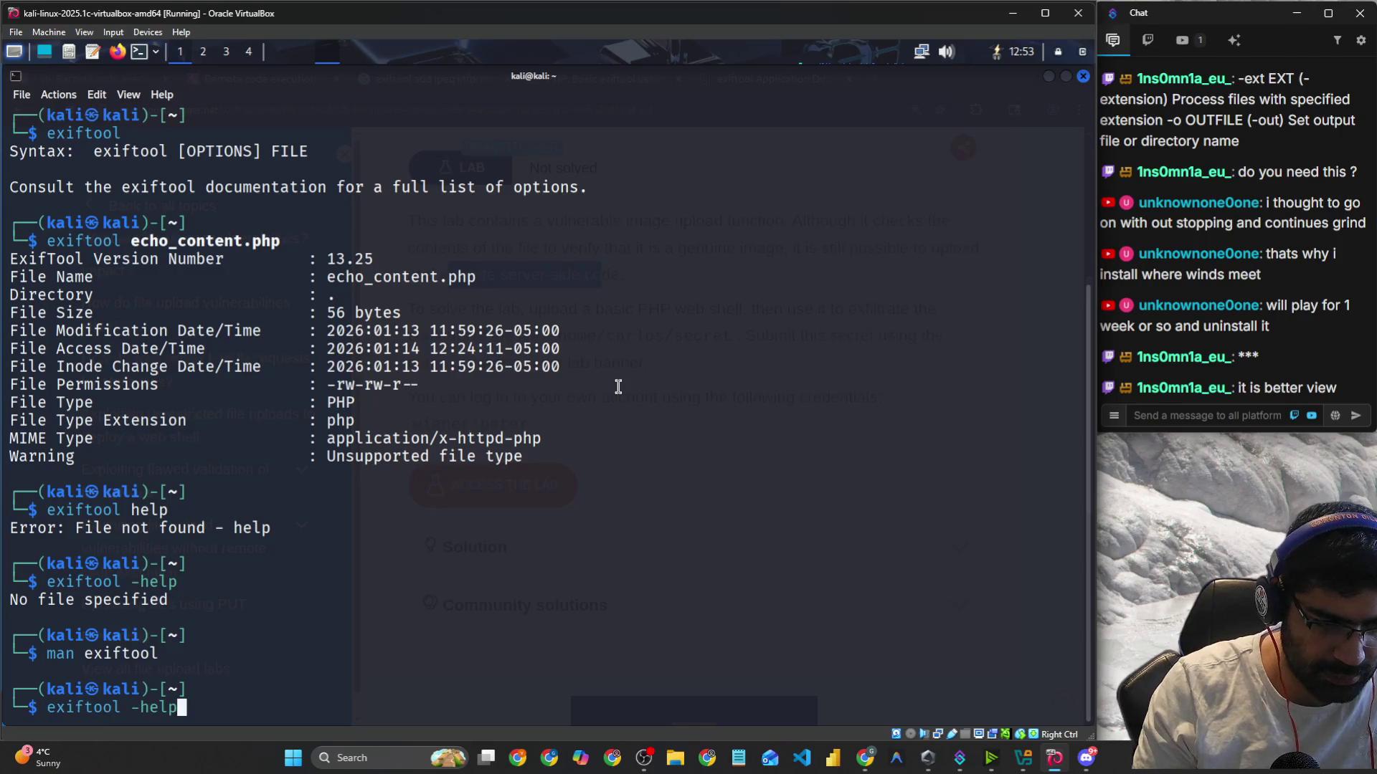
key("BackSpace")
key("BackSpace")
key("BackSpace")
type("e ")
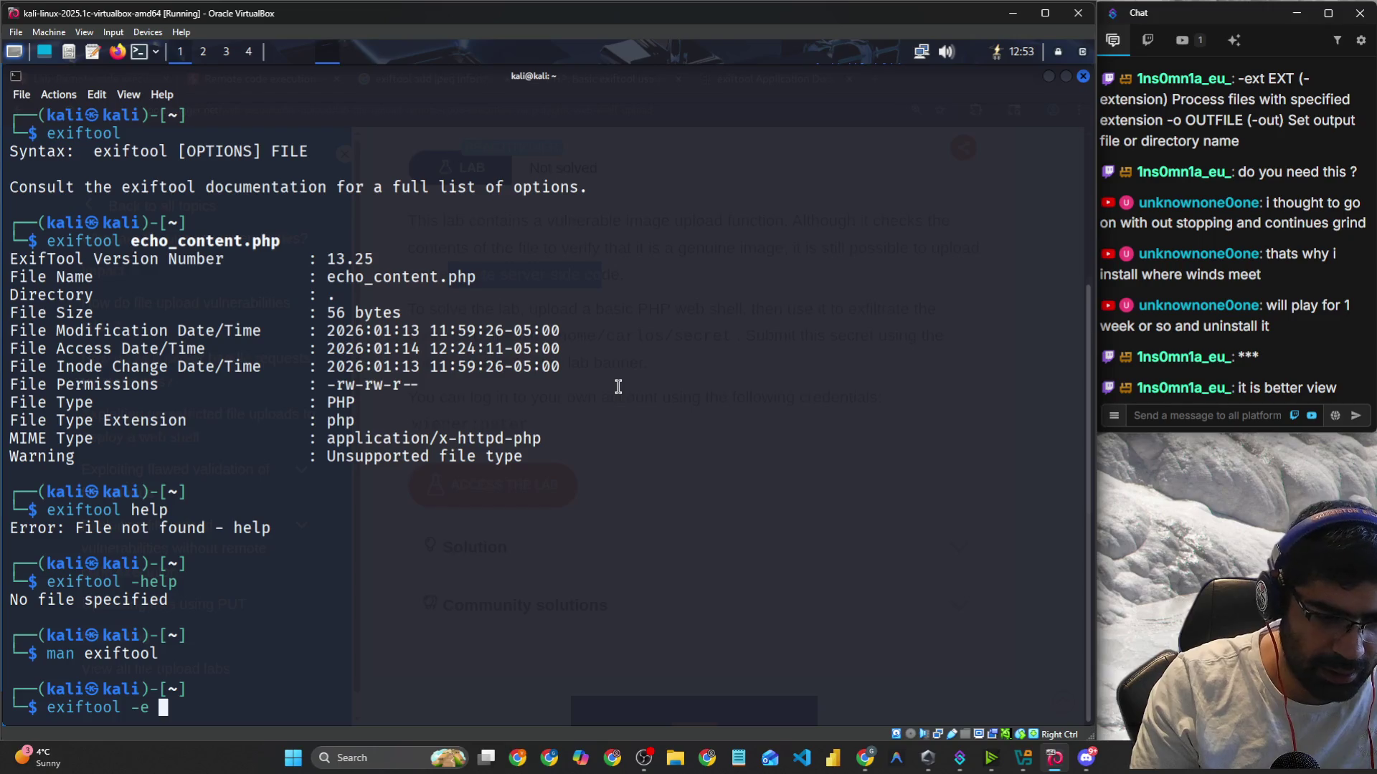
type("ec")
key("Tab")
type("php -o ")
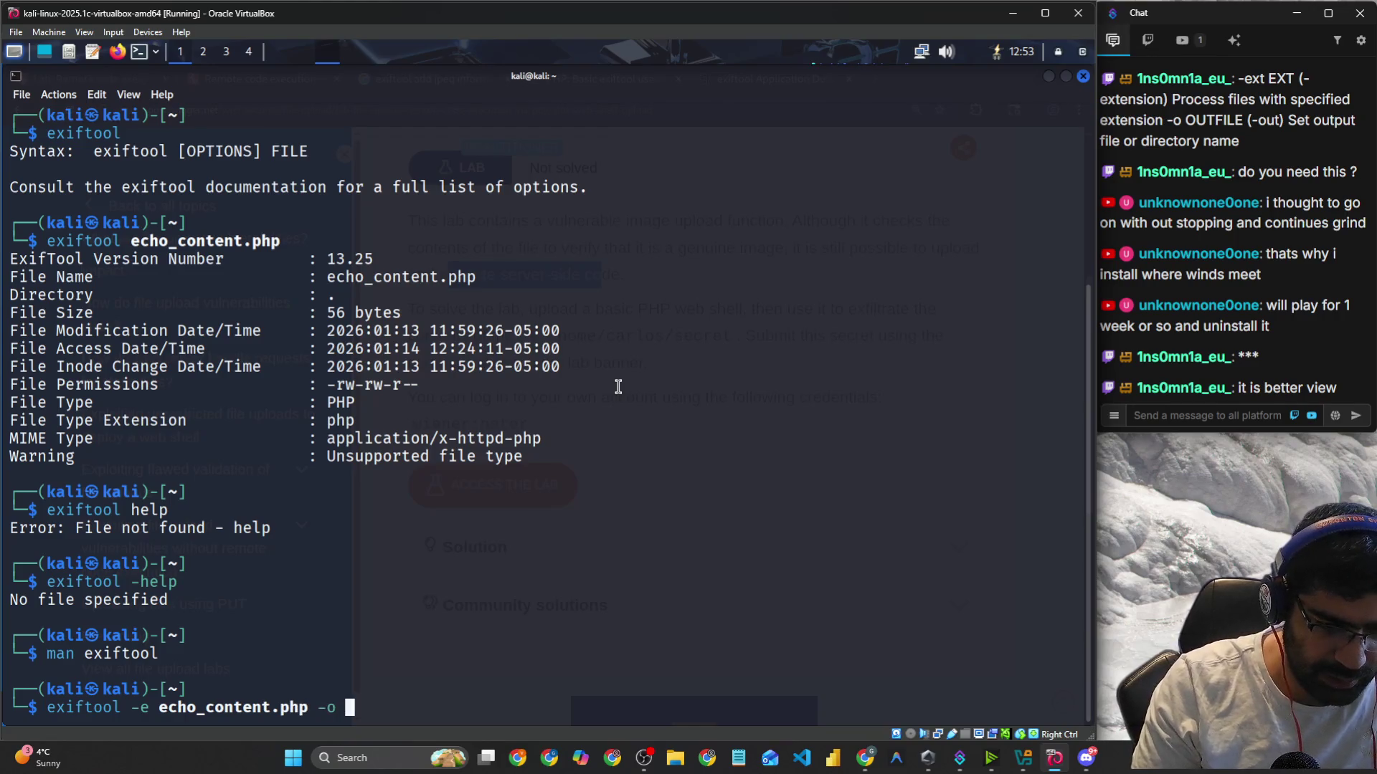
type("ec")
key("Tab")
type("p")
key("BackSpace")
type("jpg")
key("Return")
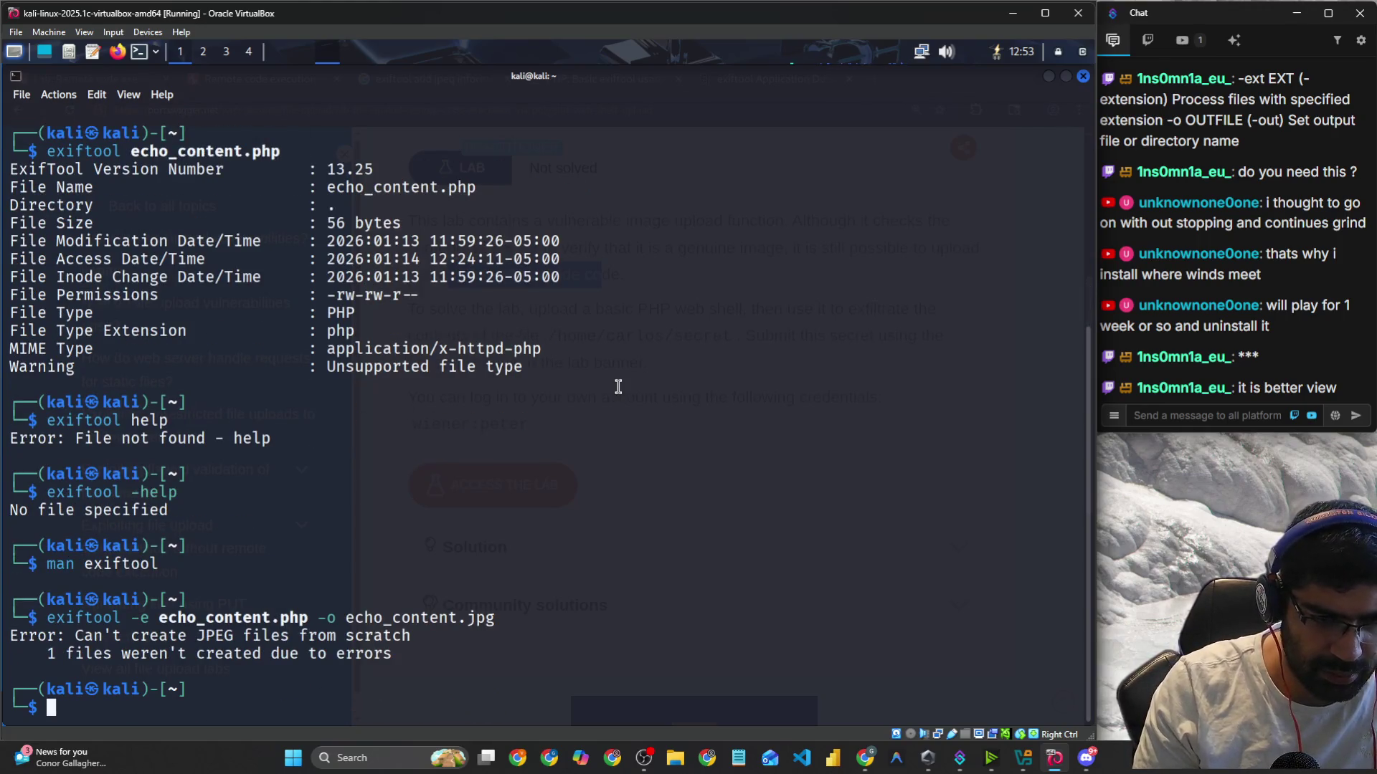
Step: Retry the same command with echo_content.jpeg as the output name
key("Up")
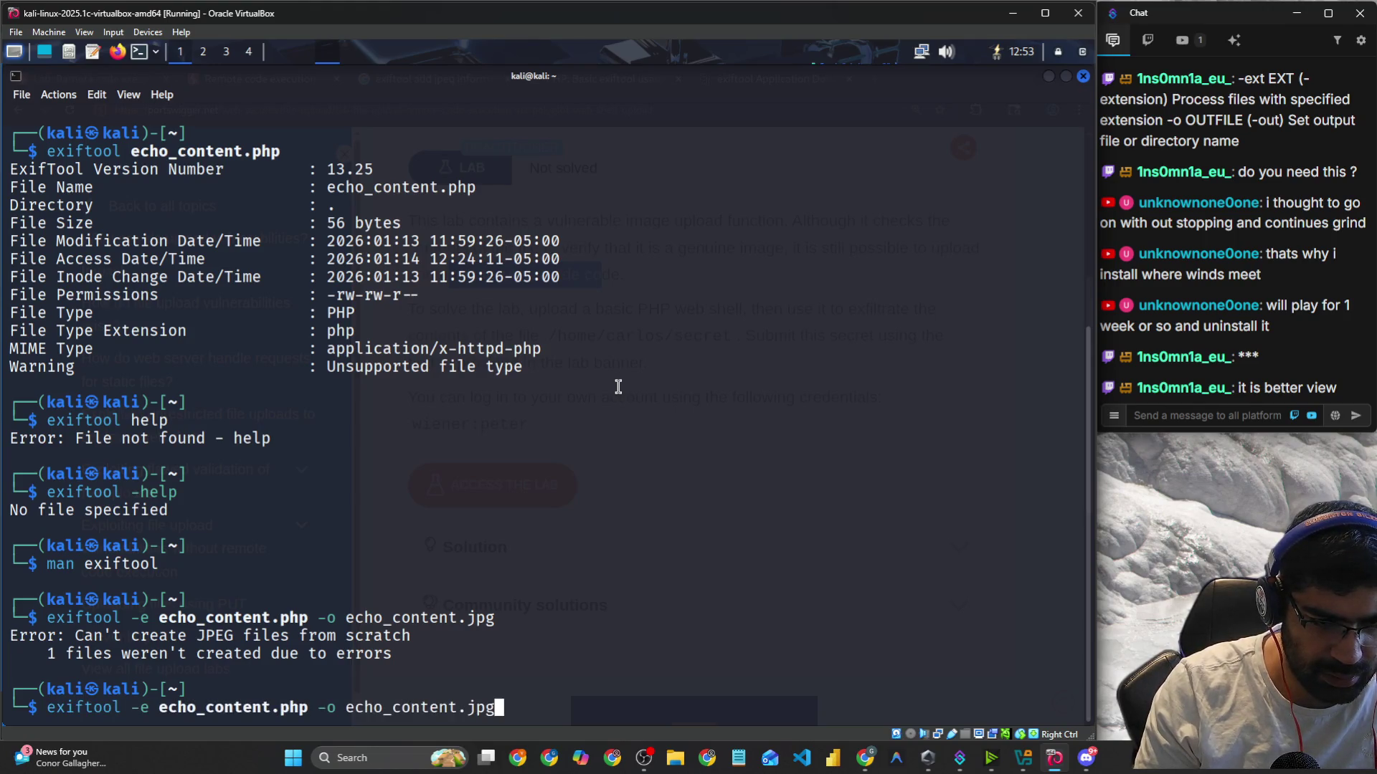
key("BackSpace")
type("eg")
key("Return")
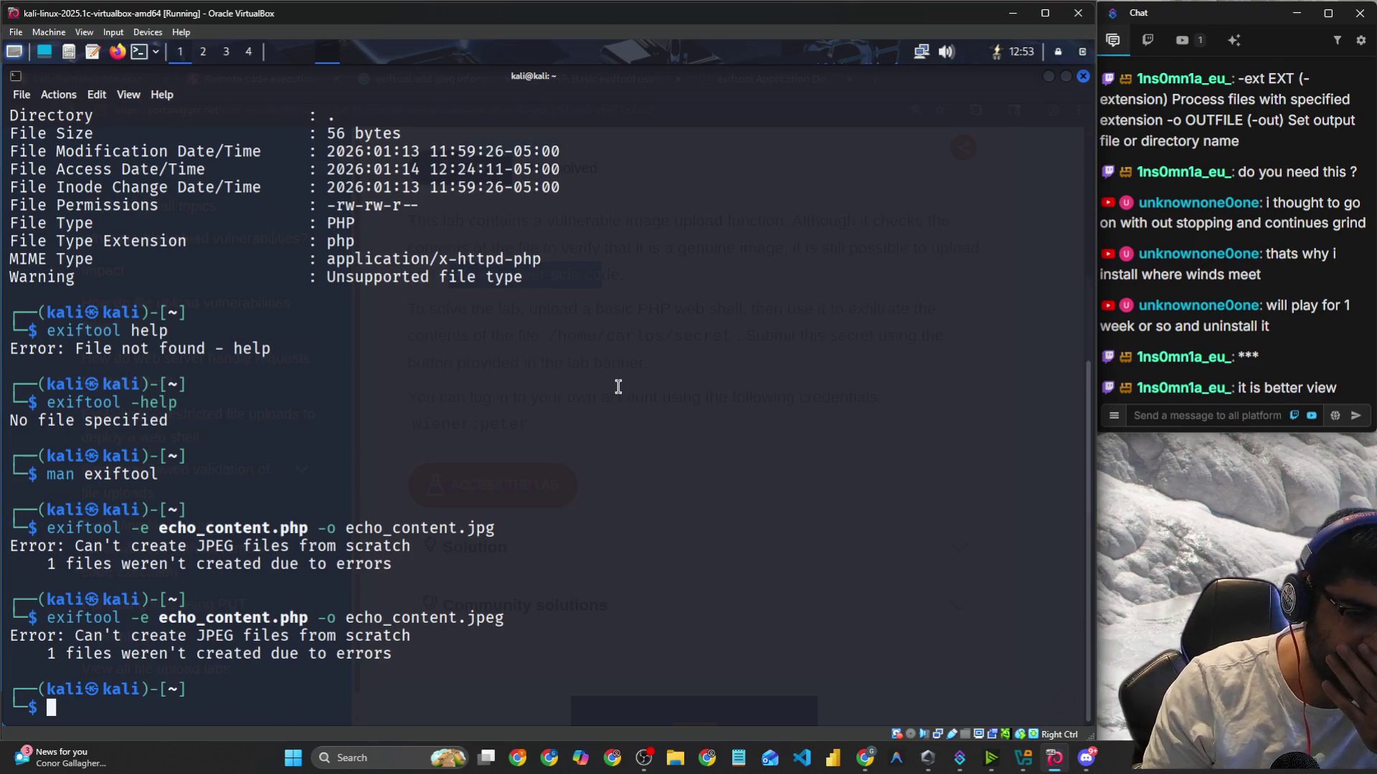
key("Up")
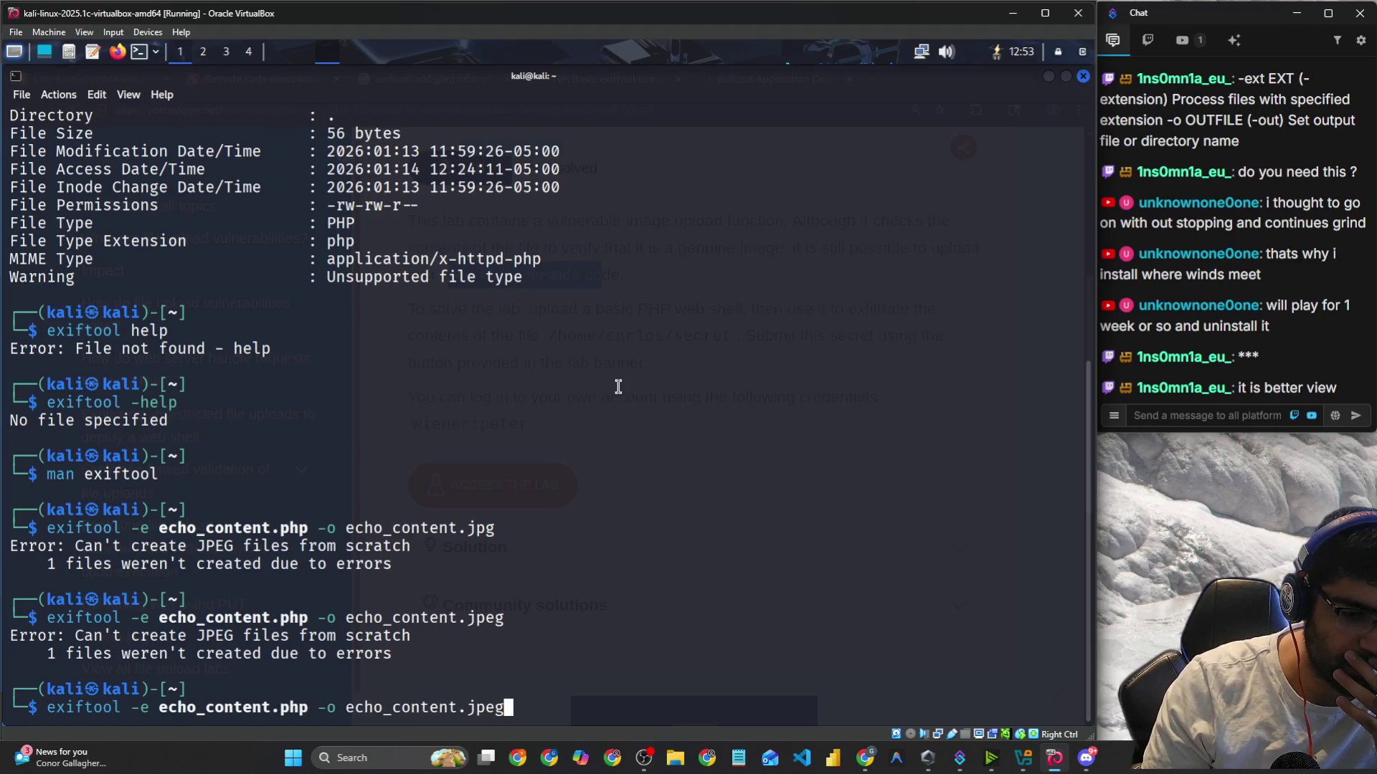
key("Down")
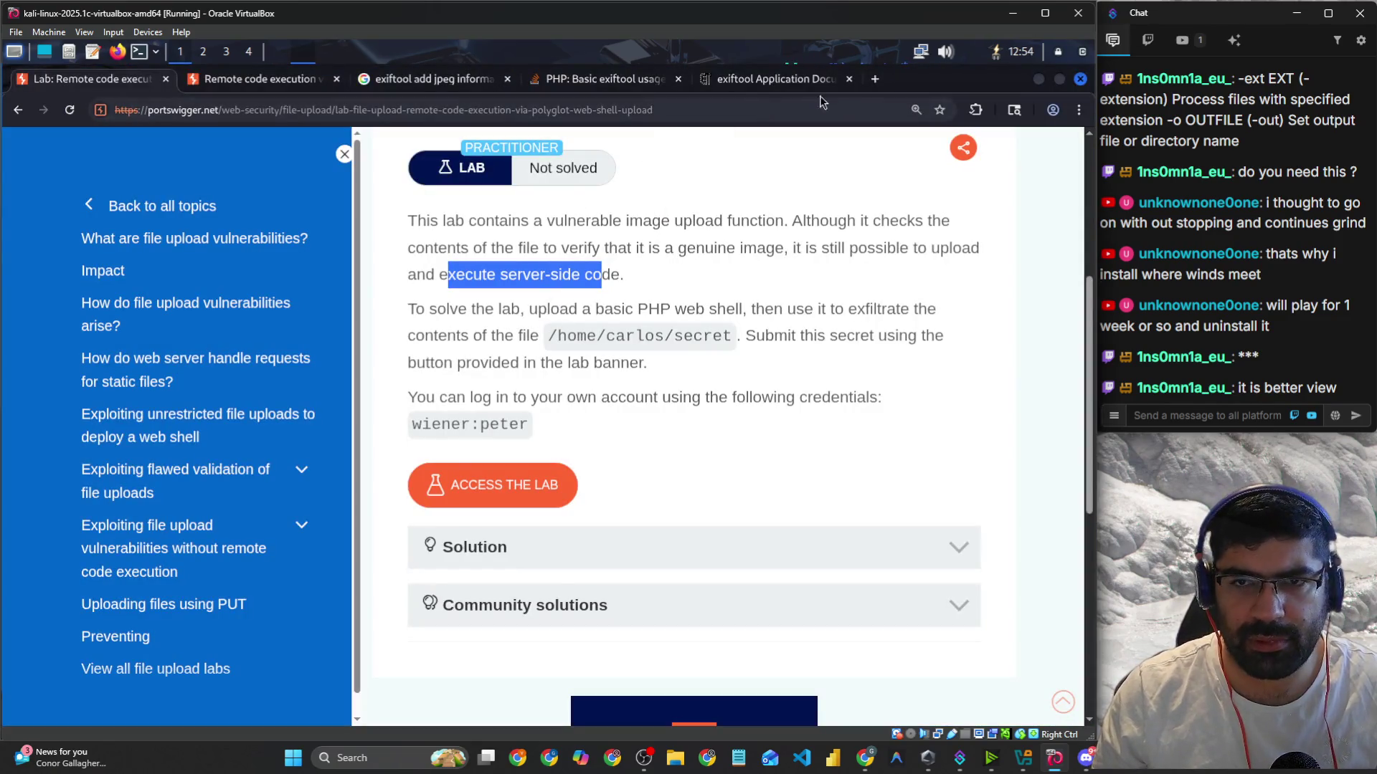
Step: Open ChatGPT in a new browser tab via a web search
left_click(875, 79)
type("c")
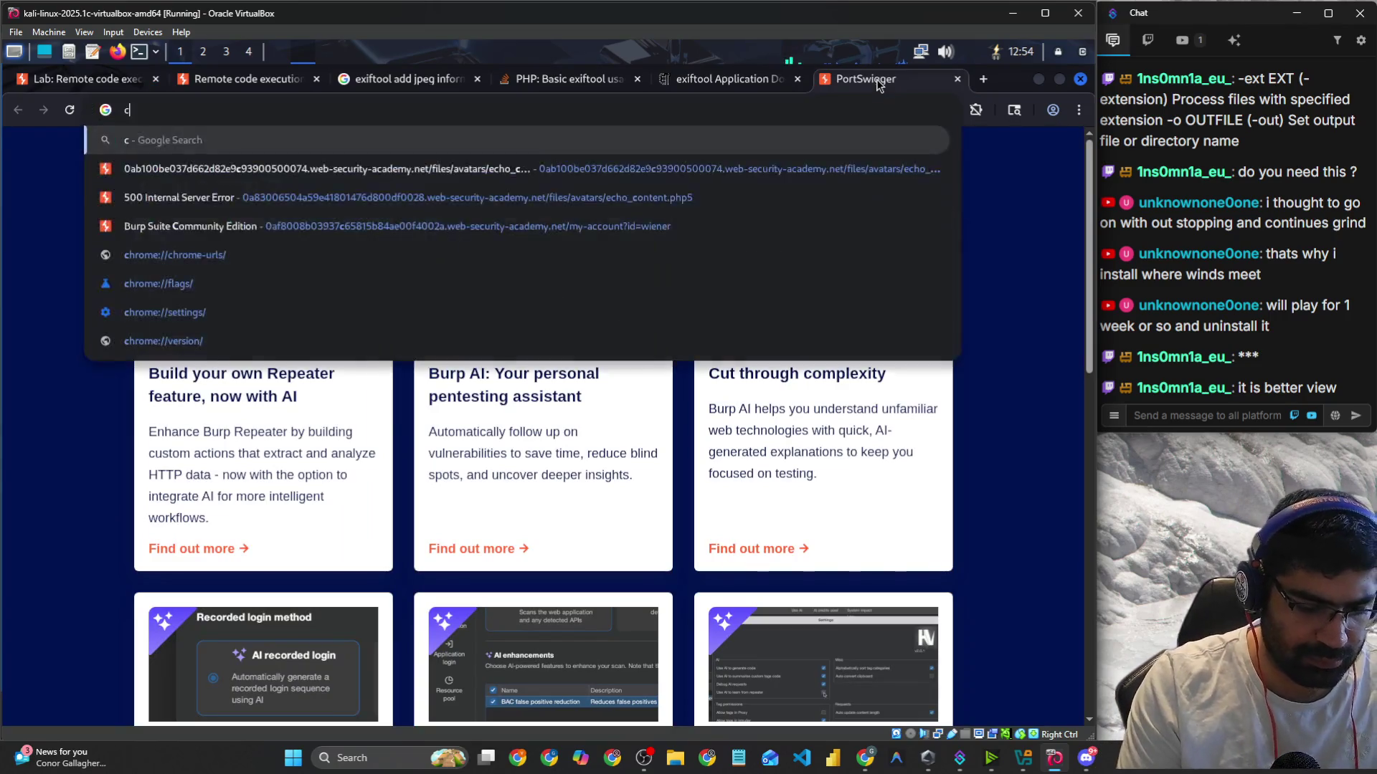
type("hatgpt")
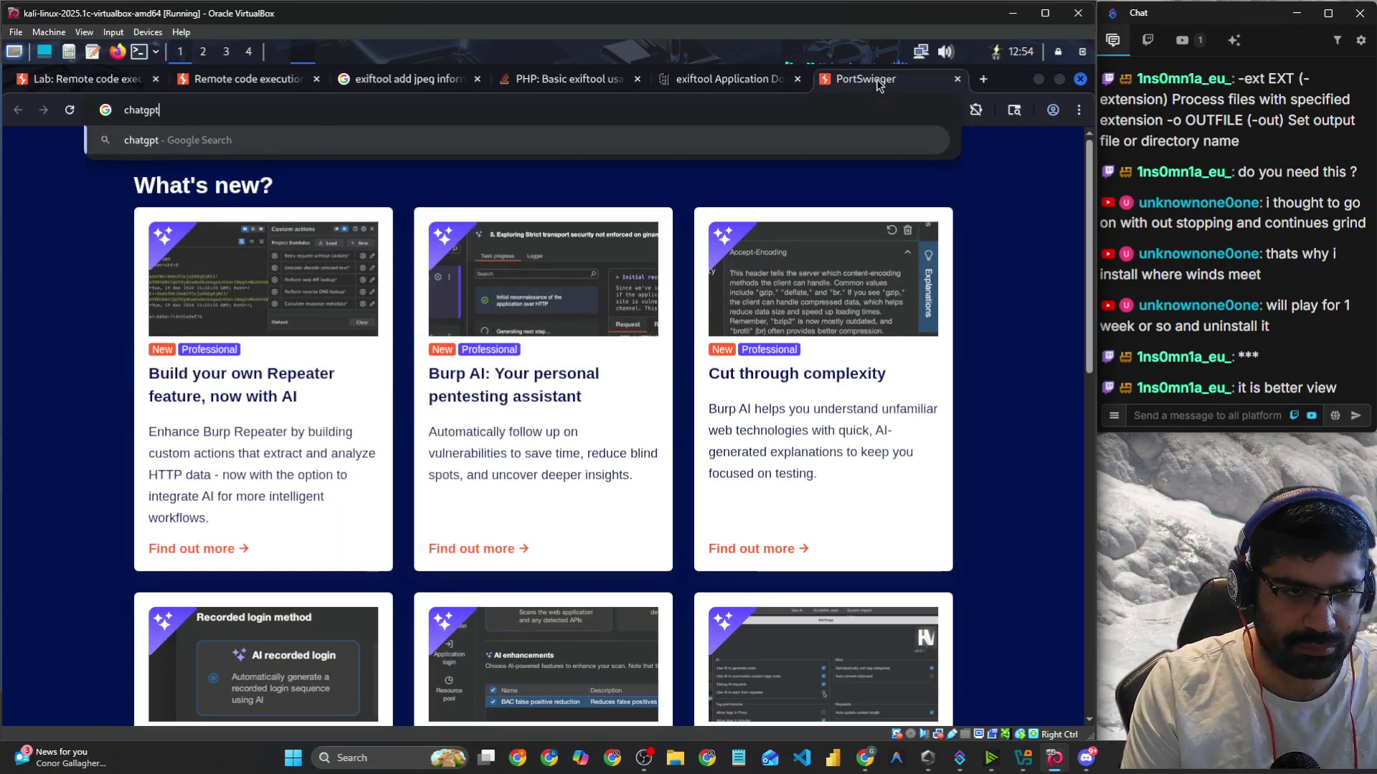
key("Return")
left_click(149, 448)
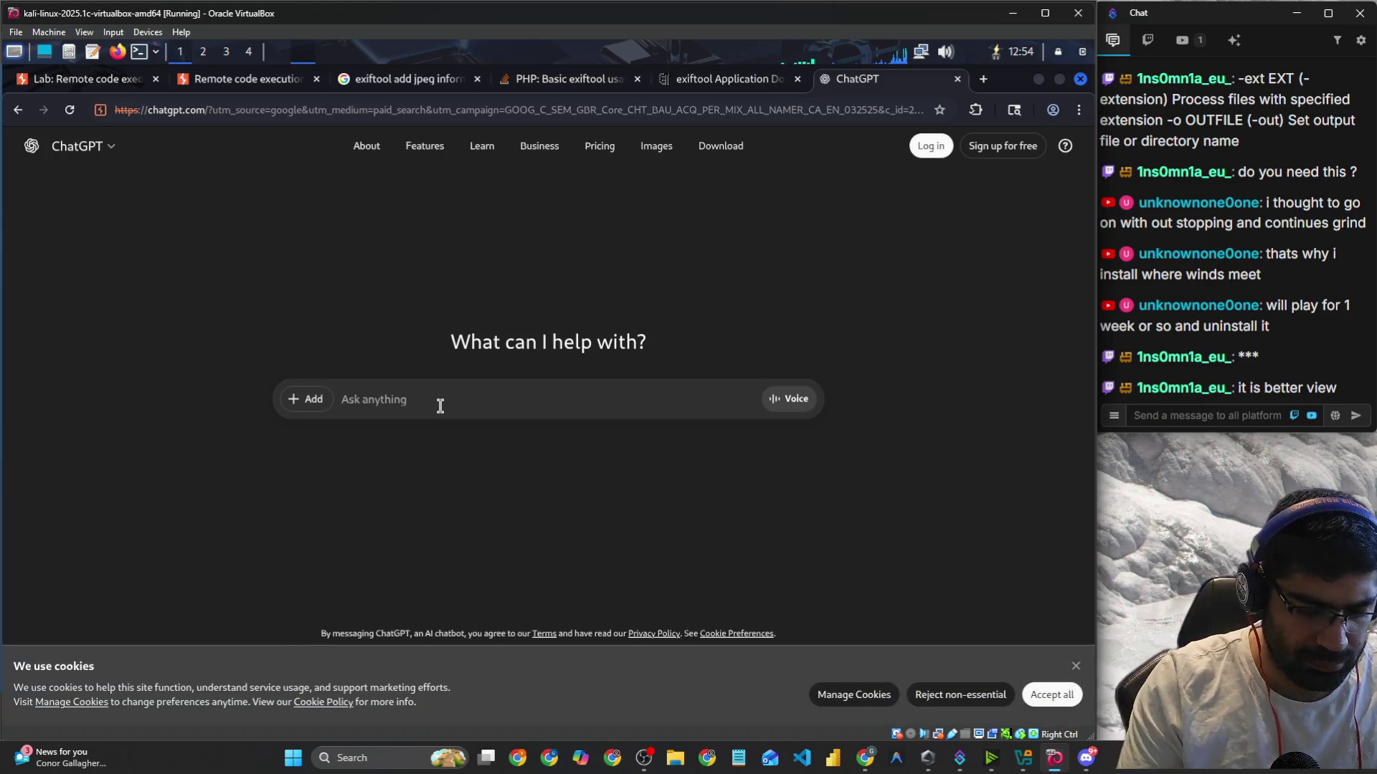
Step: Ask ChatGPT how exiftool hex values can make a PHP file pass as a JPEG
type("help me u")
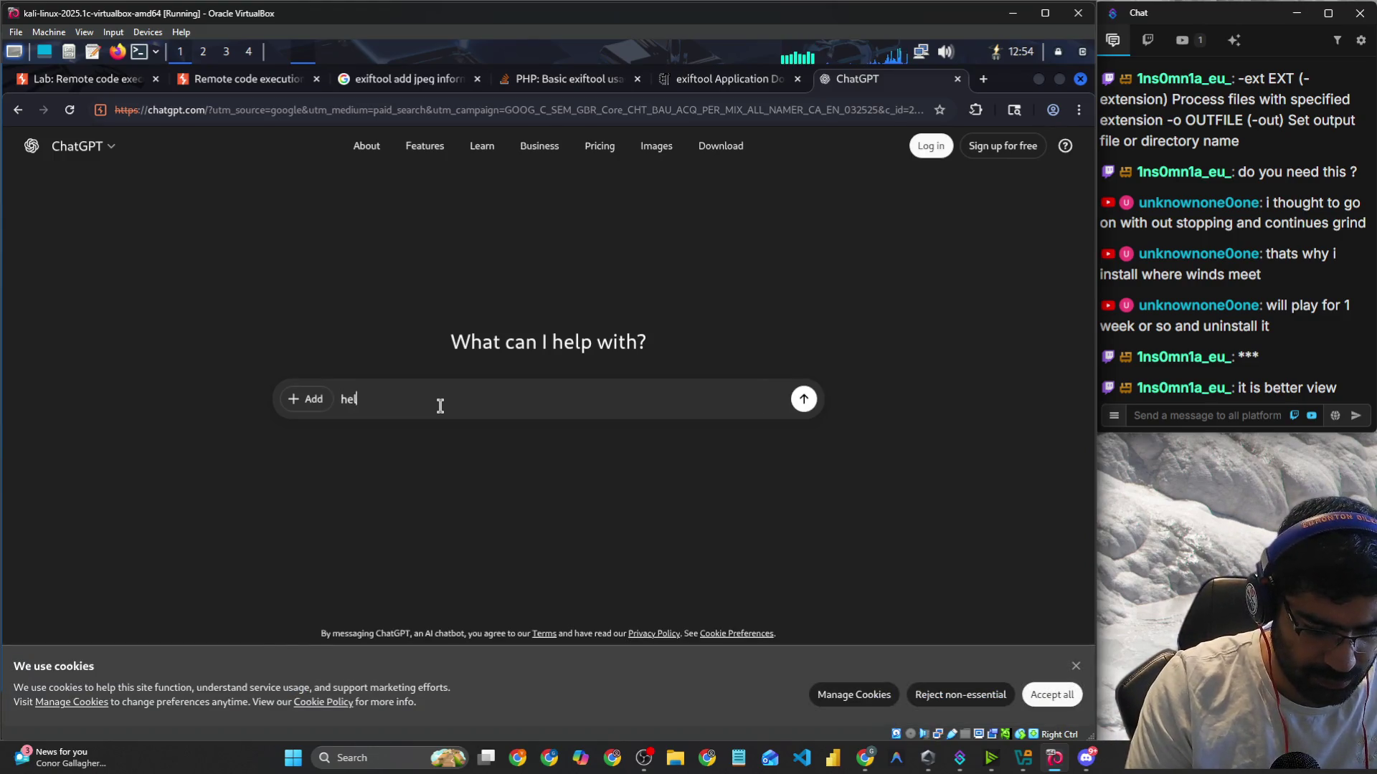
type("i")
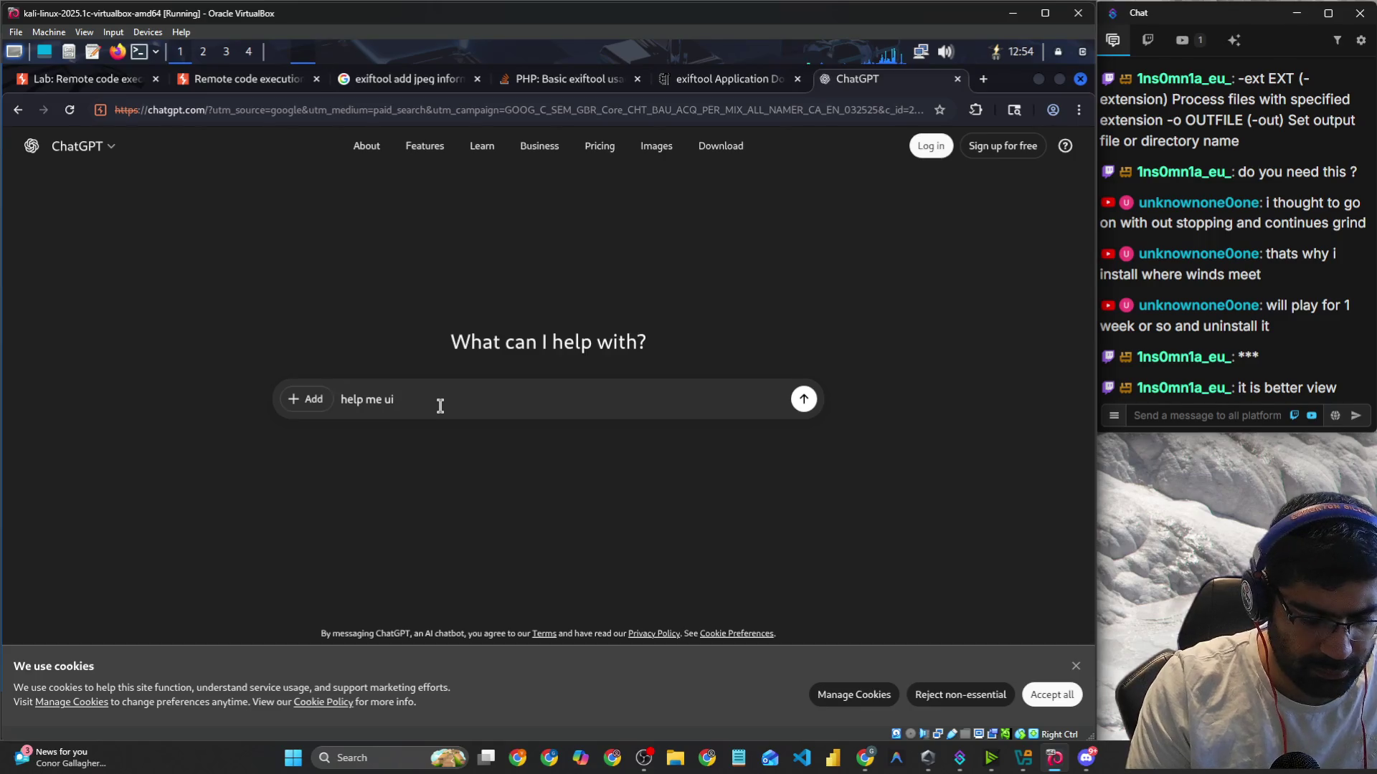
key("ctrl+plus")
key("ctrl+plus")
key("BackSpace")
type("nderstand how to use exif")
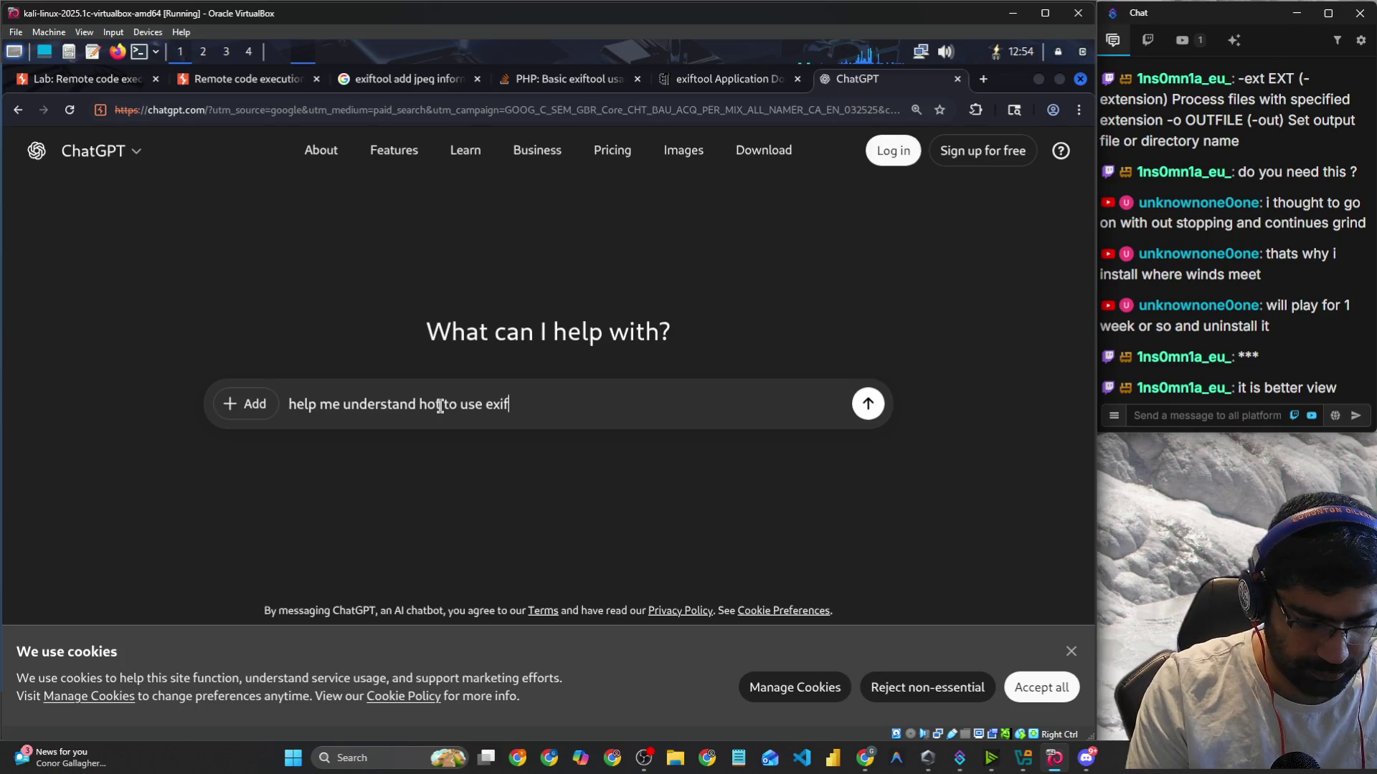
type("tool. I want to add metadat")
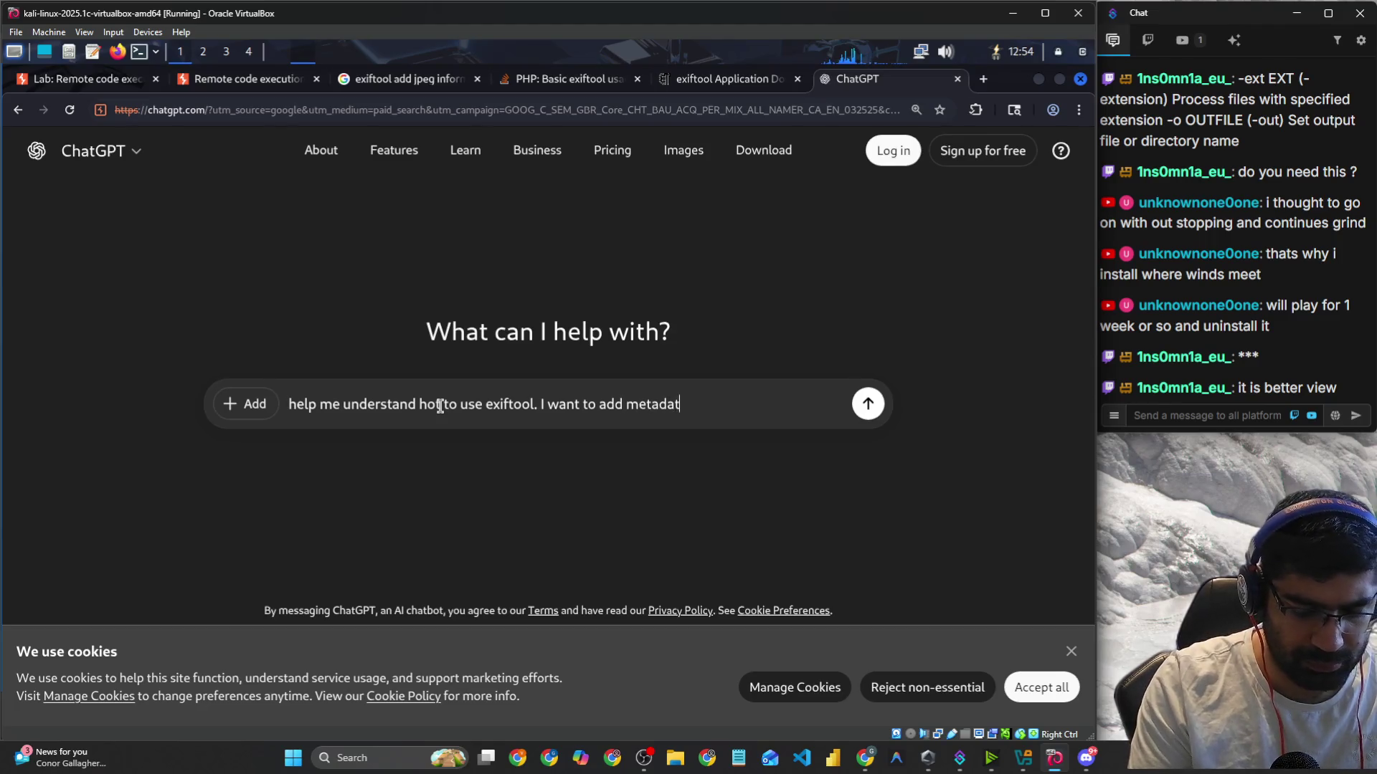
type("myphp file so ser")
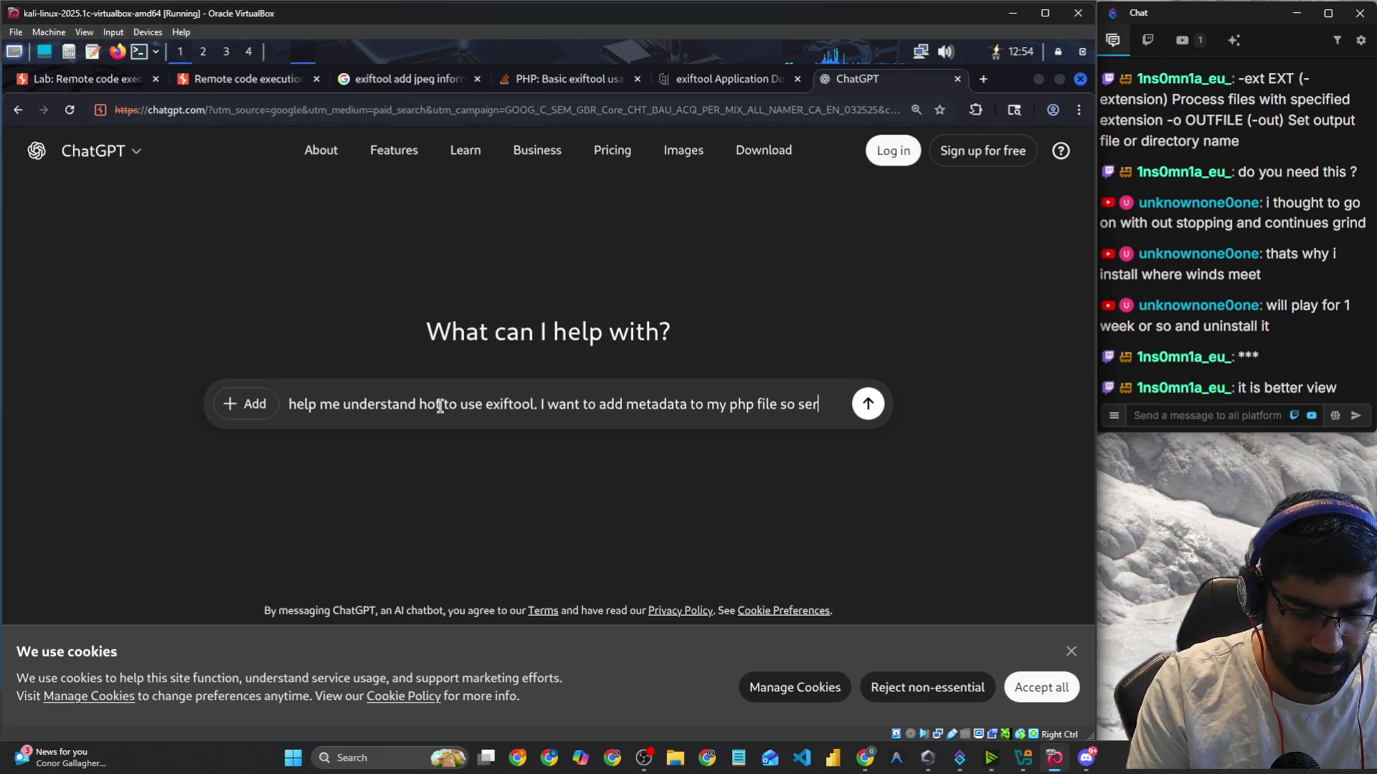
type("can proces")
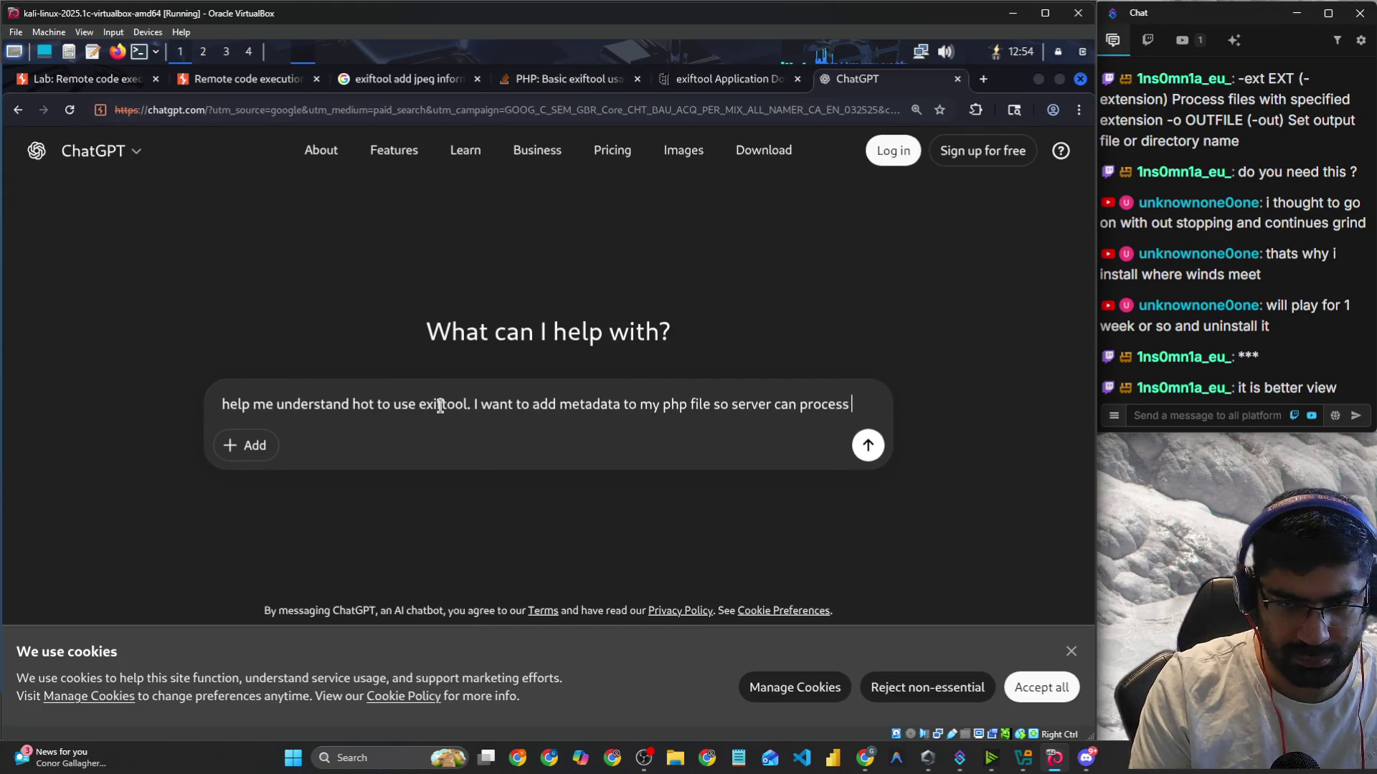
type("s a")
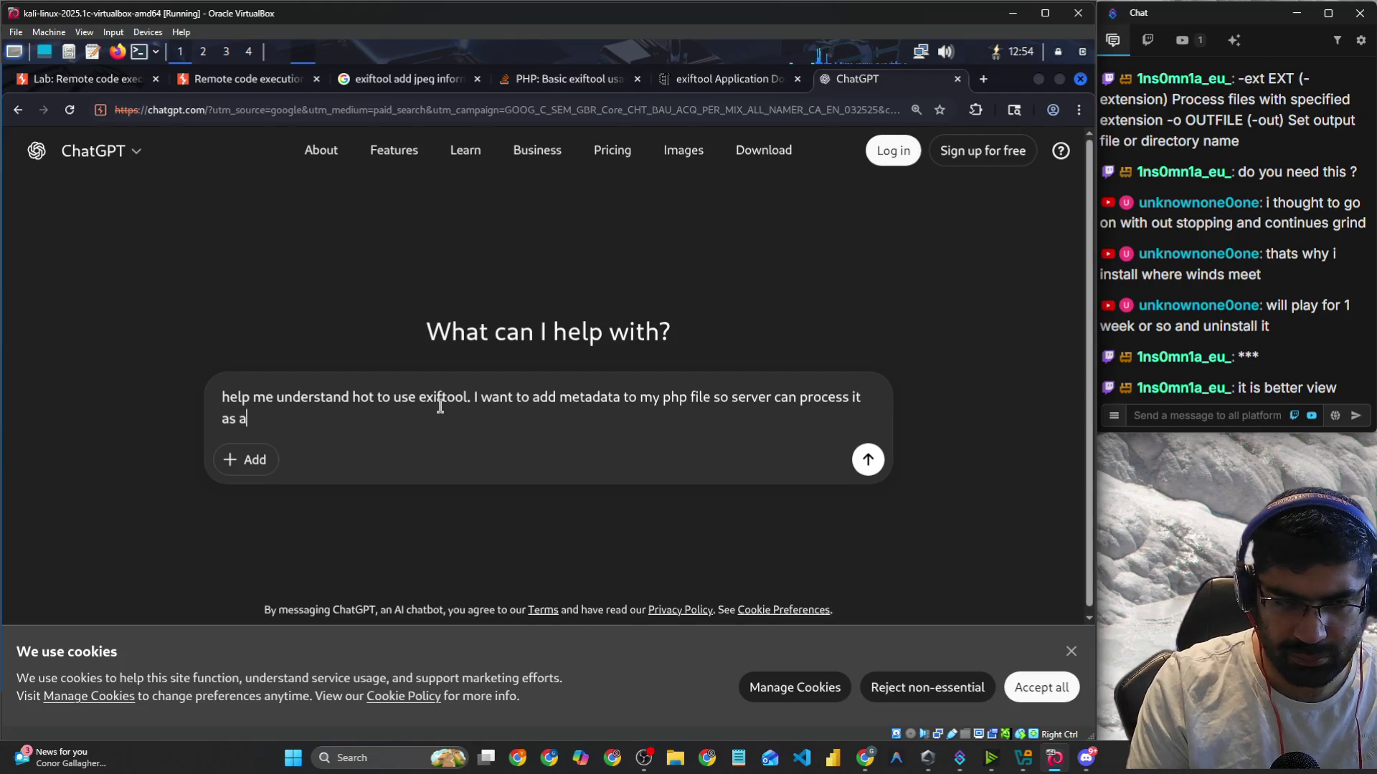
type("egfile b")
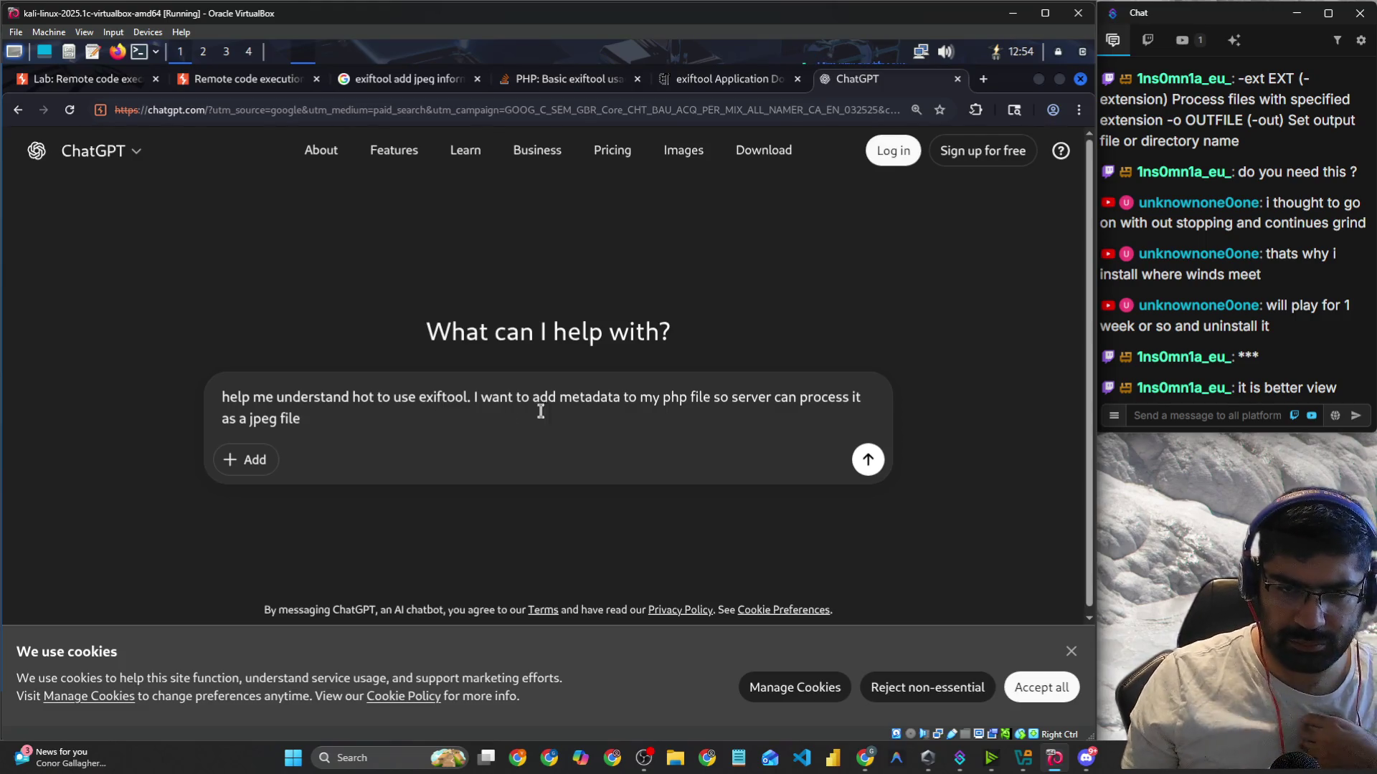
left_click(621, 399)
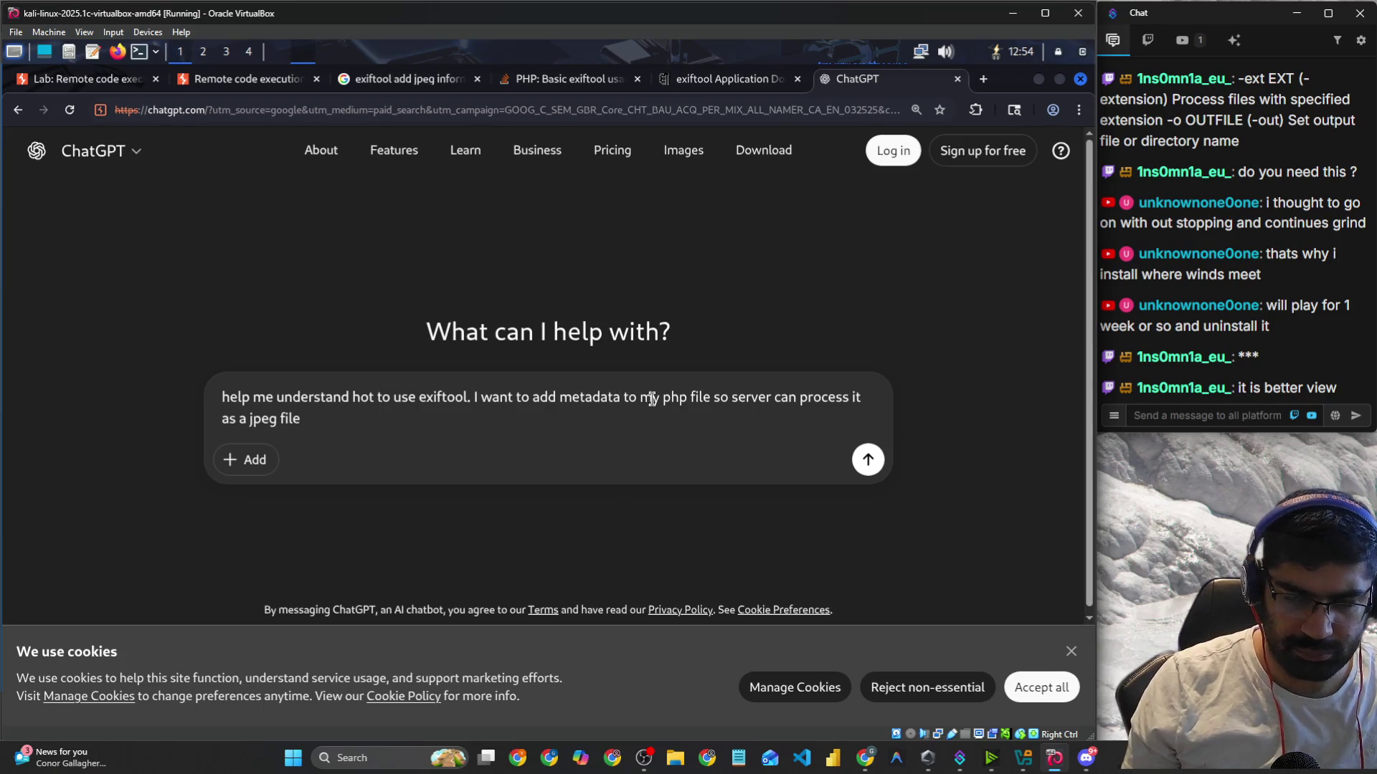
left_click(717, 397)
type("by addi")
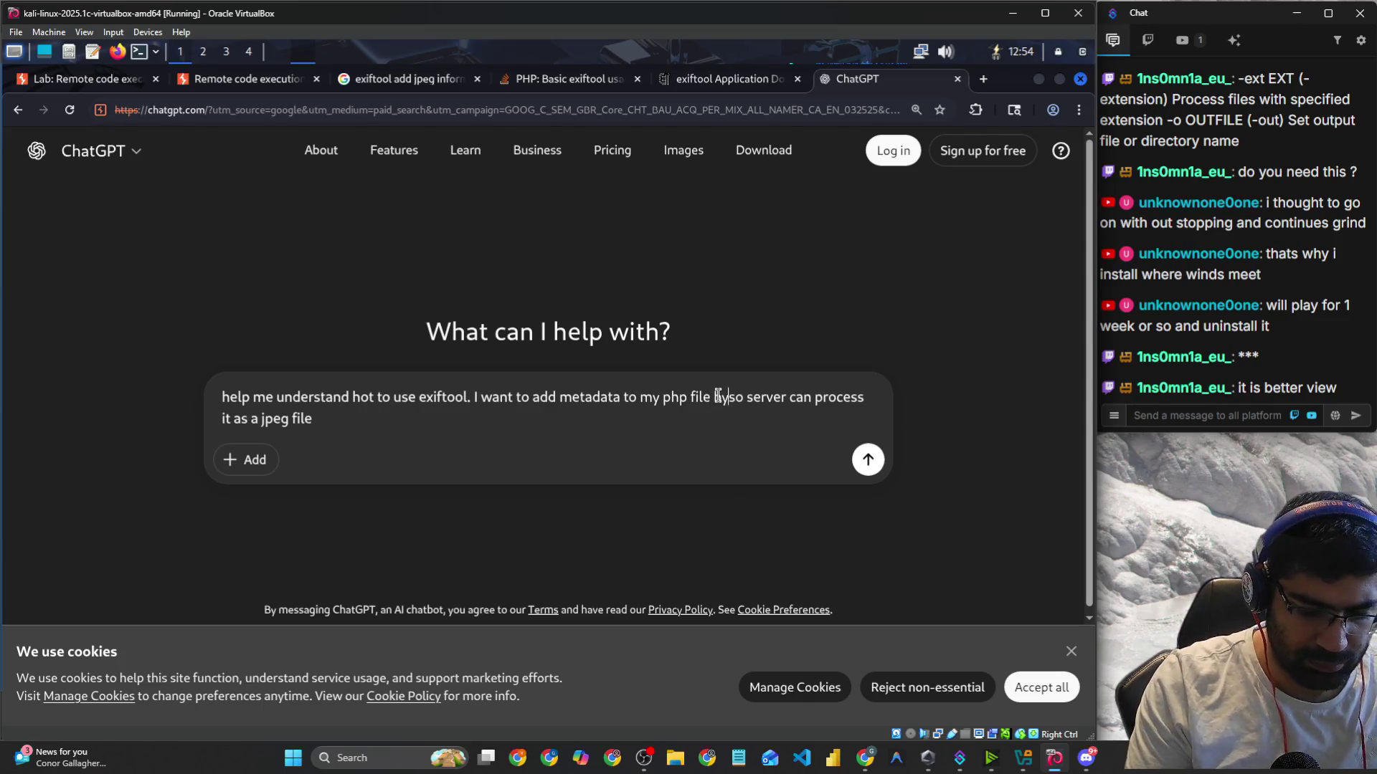
type("ng some hex")
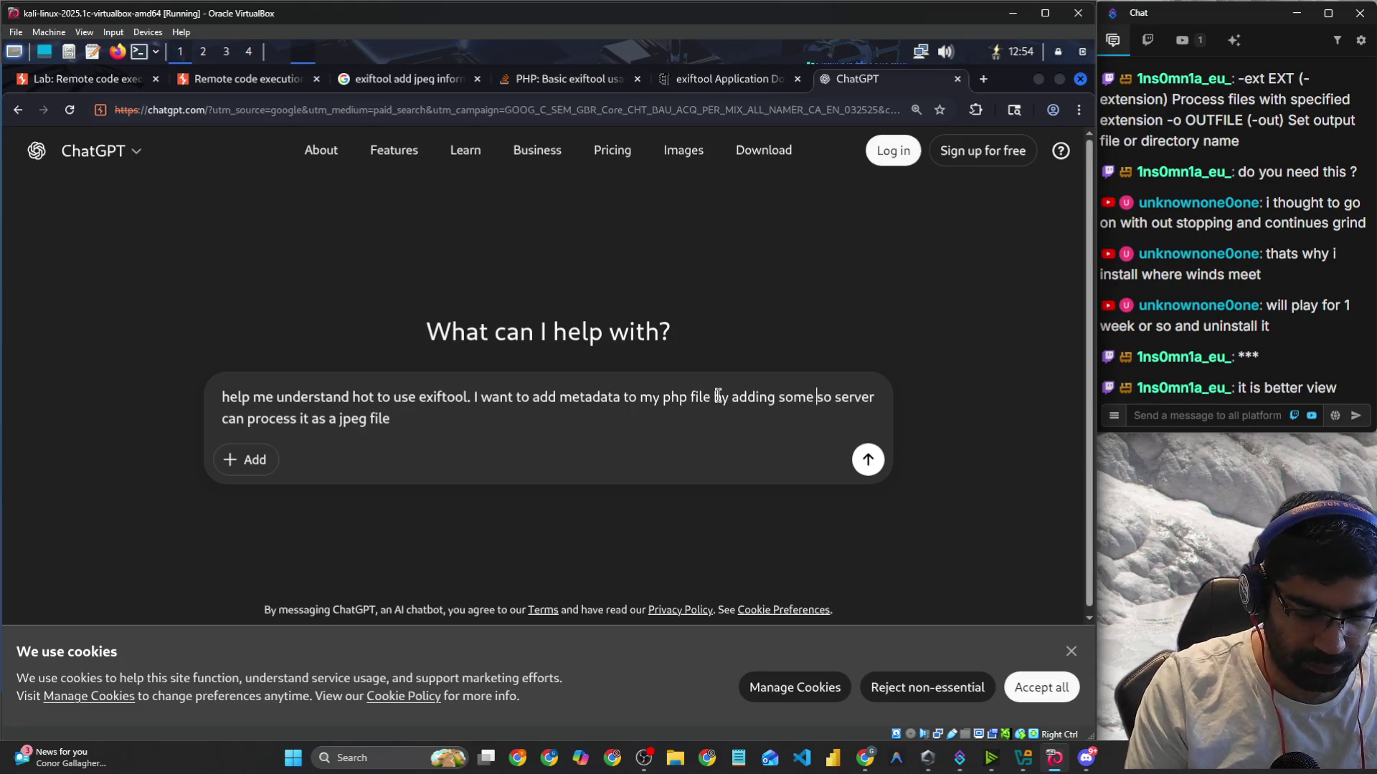
type(" values ")
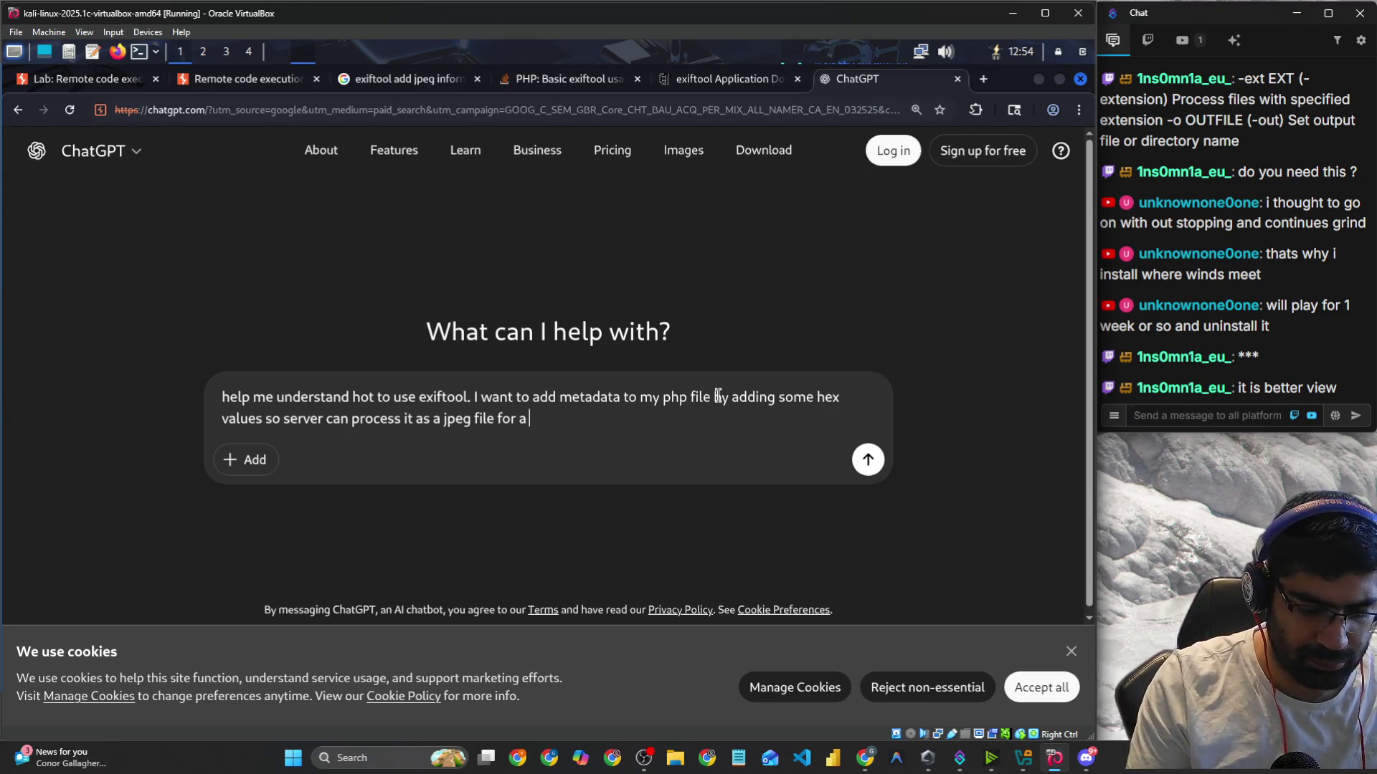
type("yhackme ctf challenge")
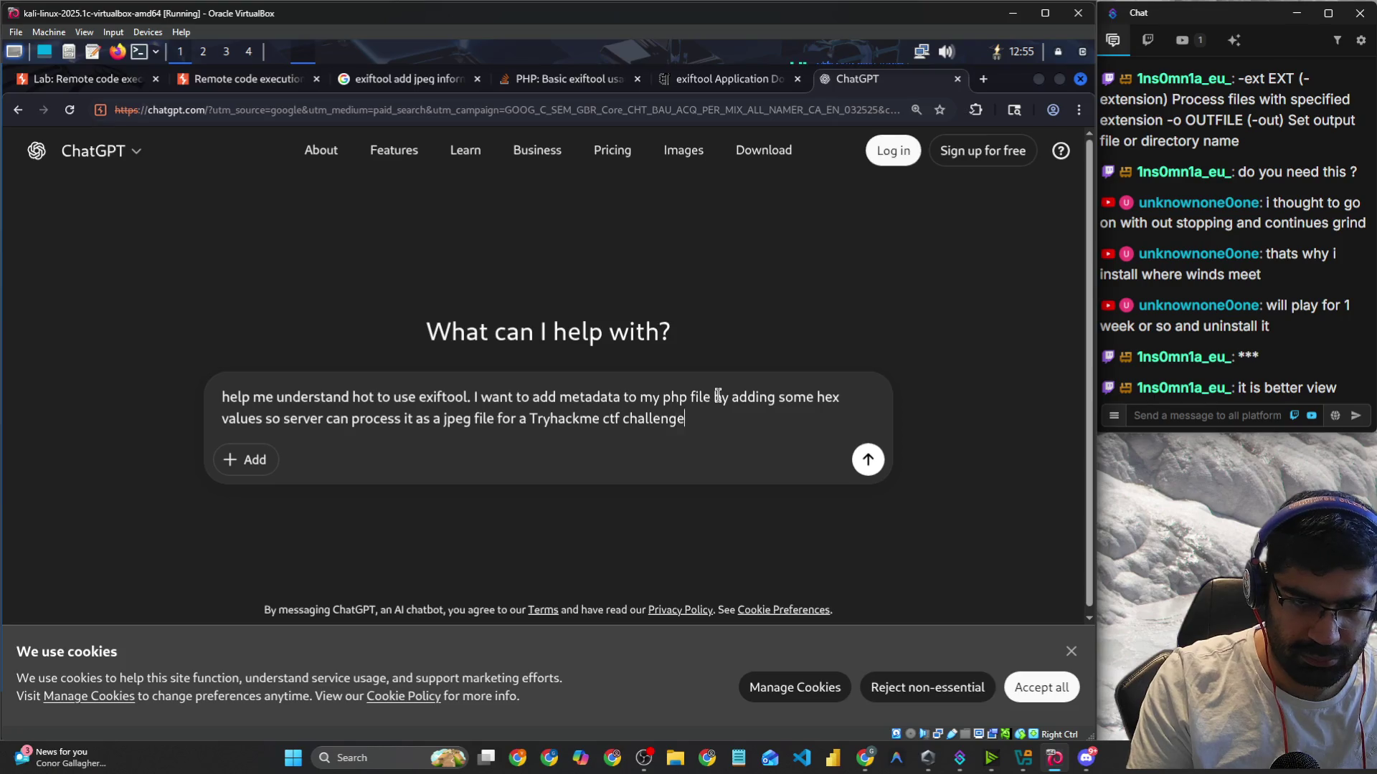
key("Return")
left_click(1036, 685)
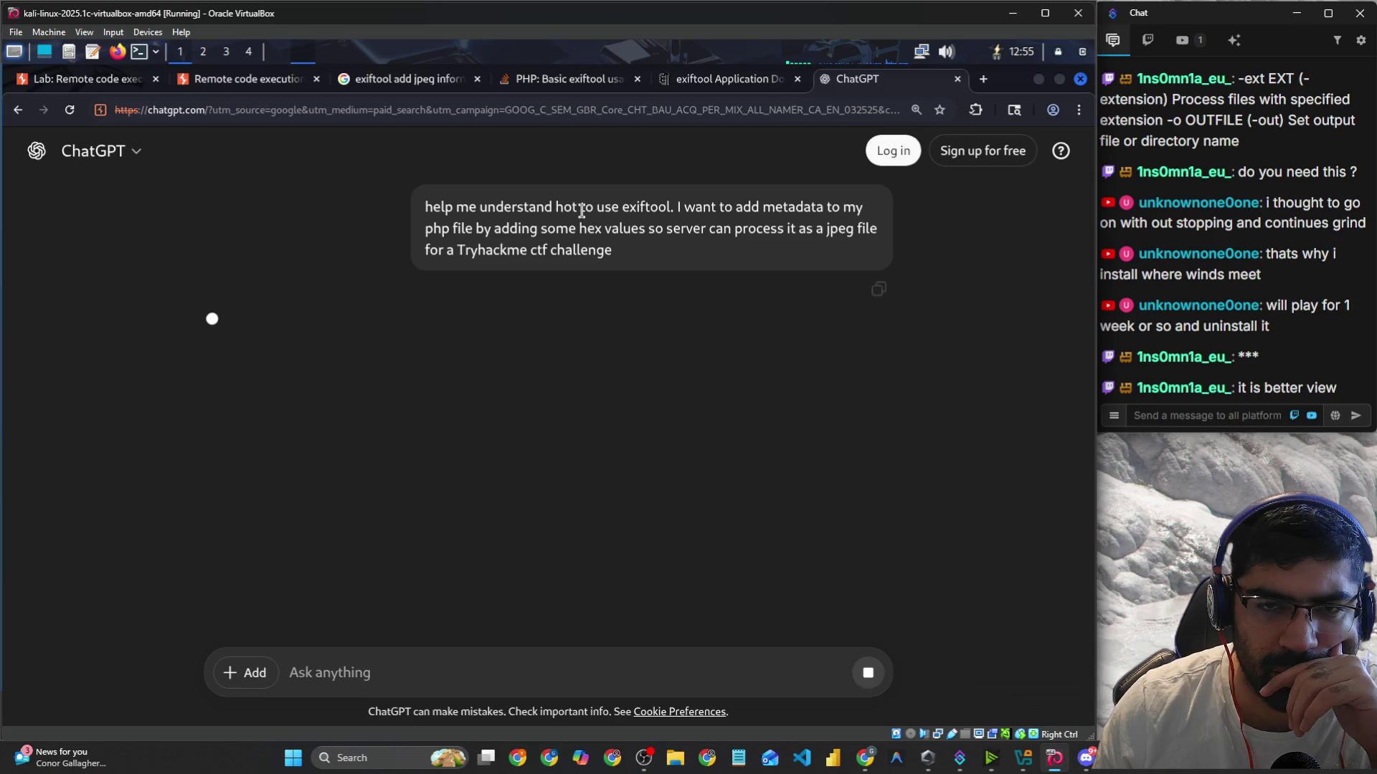
Step: Copy the sent exiftool question text and switch back to the Kali terminal
mouse_move(572, 207)
left_mouse_down()
mouse_move(622, 207)
mouse_move(611, 249)
mouse_move(430, 207)
left_mouse_up()
triple_click(431, 207)
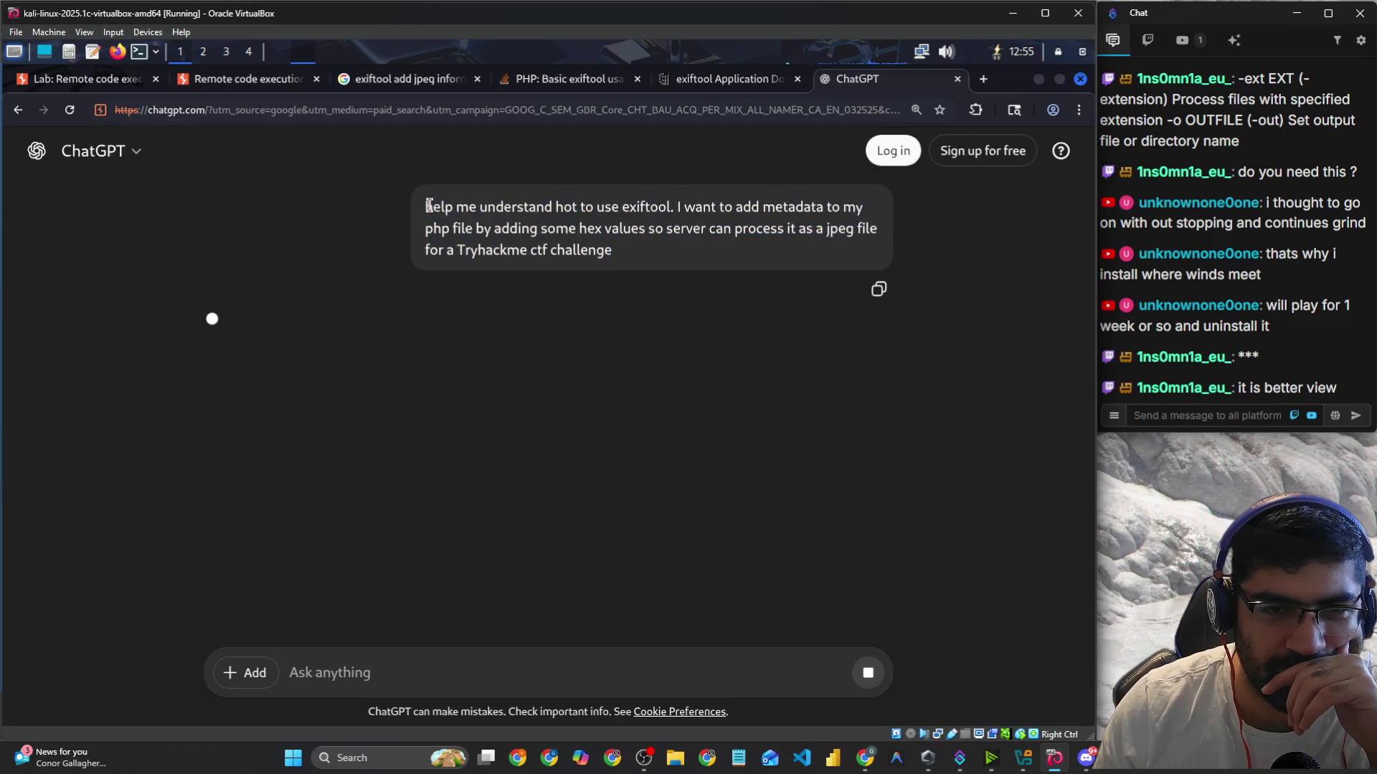
right_click(439, 213)
left_click(498, 221)
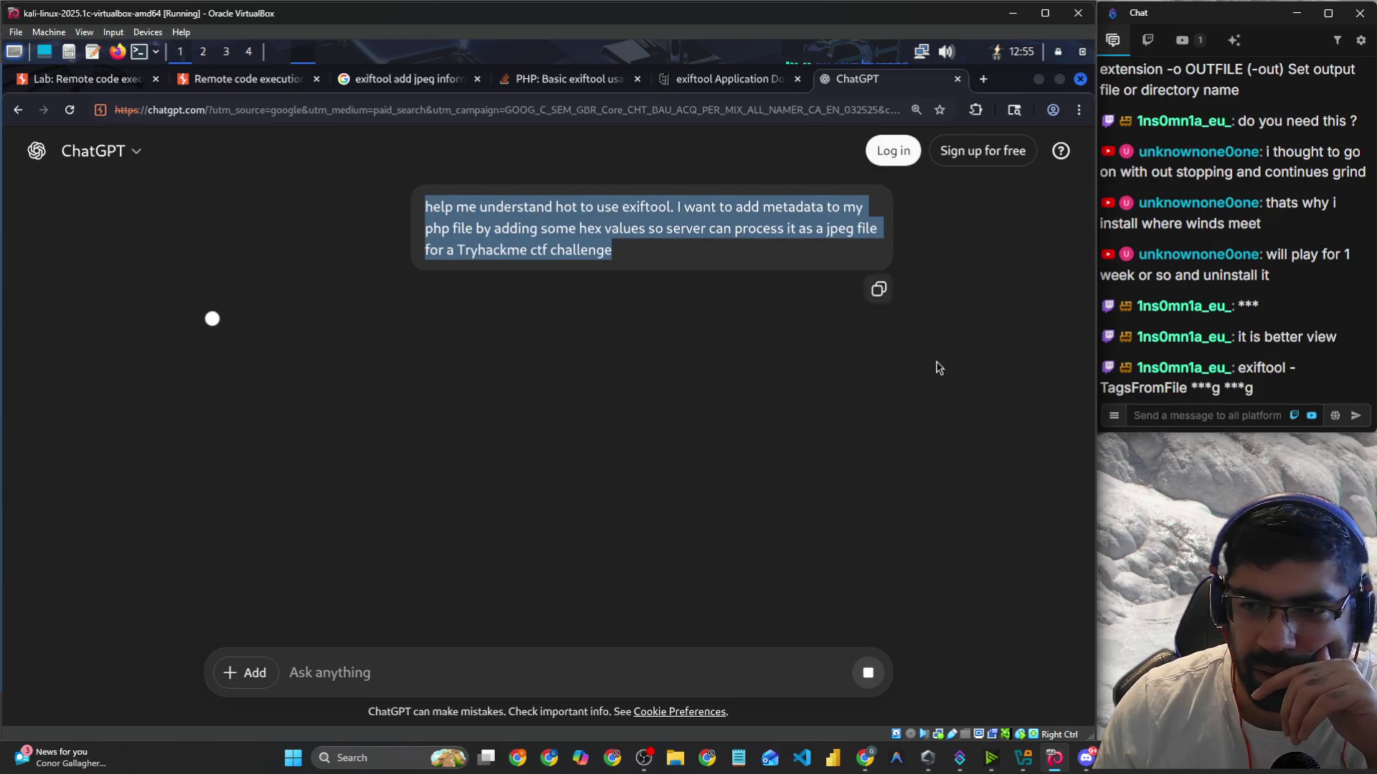
left_click(961, 439)
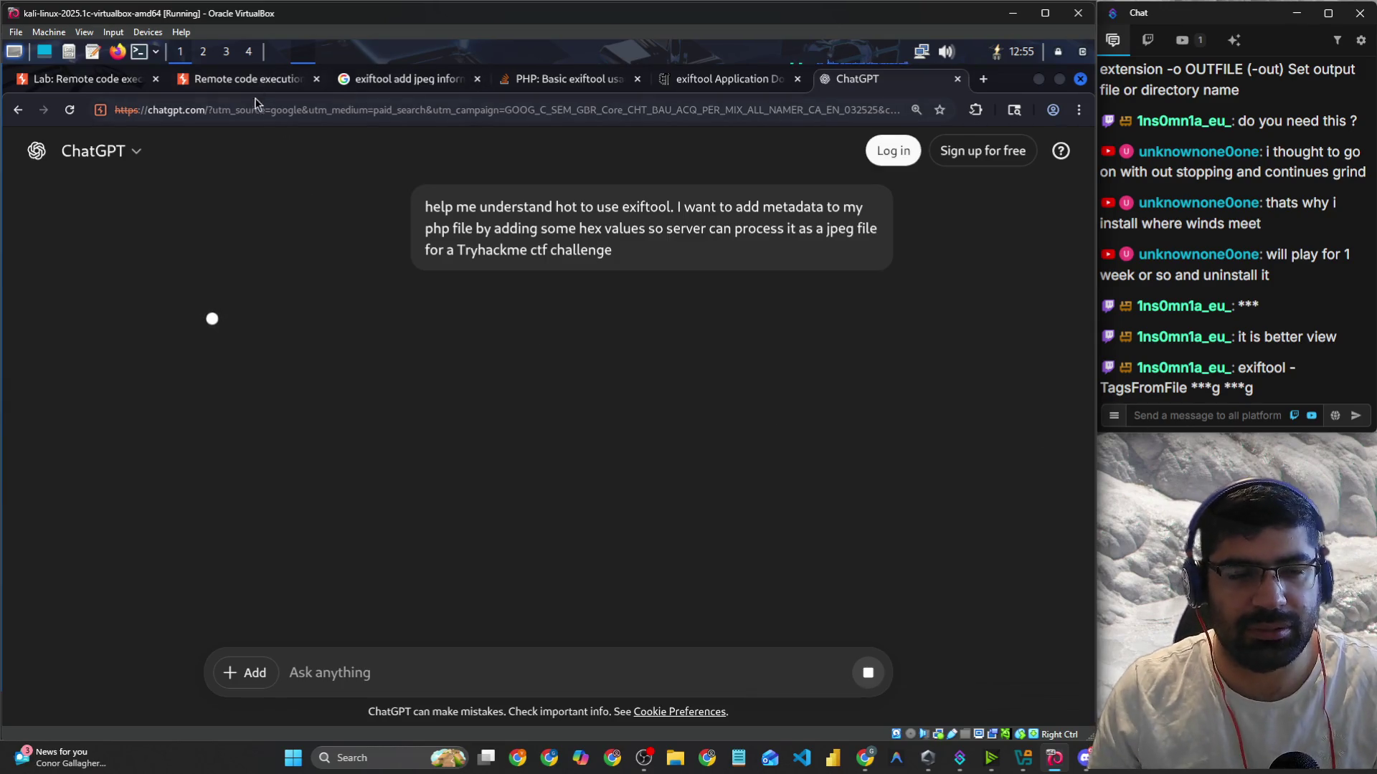
key("alt+Tab")
scroll(227, 384, "up", 5)
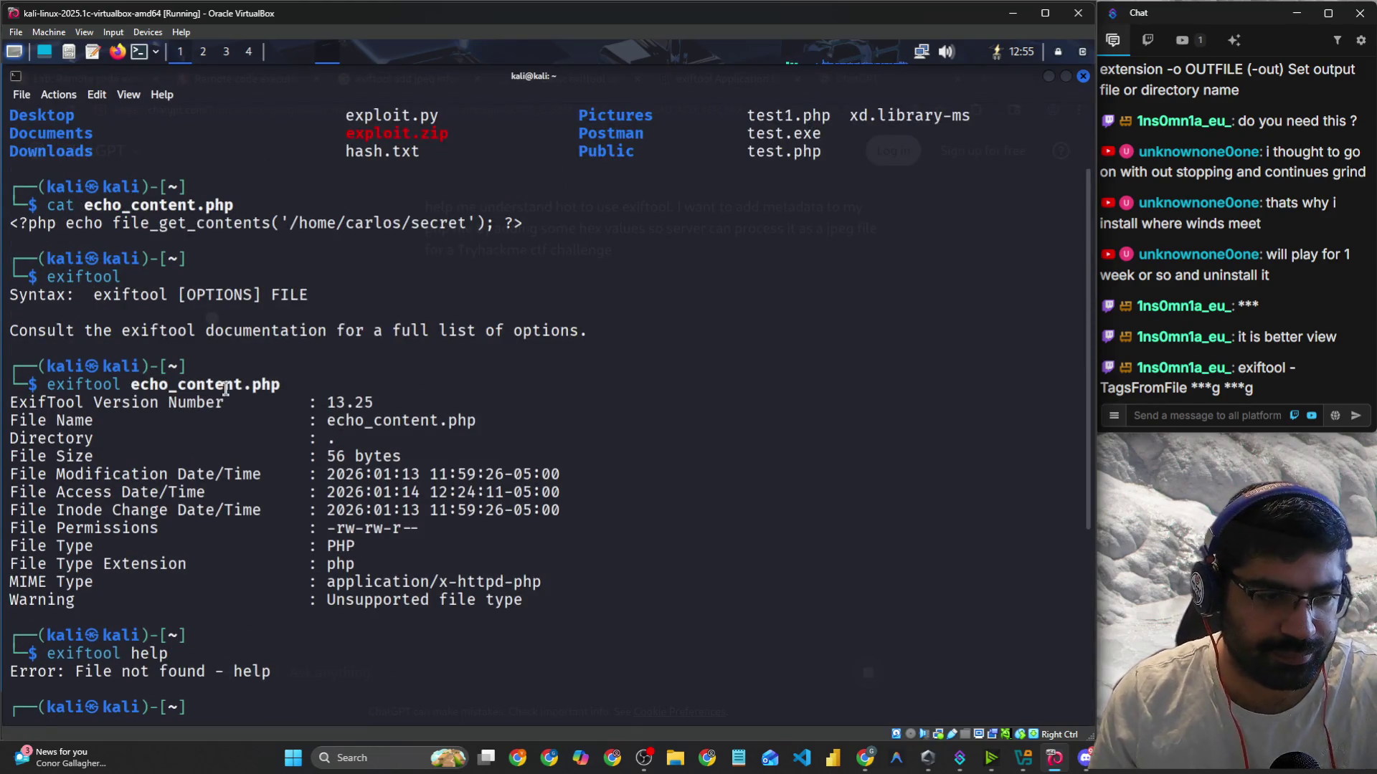
Step: Reopen 'man exiftool' and mark the tag-writing and SRCFILE copying syntax in the synopsis
scroll(231, 400, "down", 5)
key("Up")
key("Up")
key("Up")
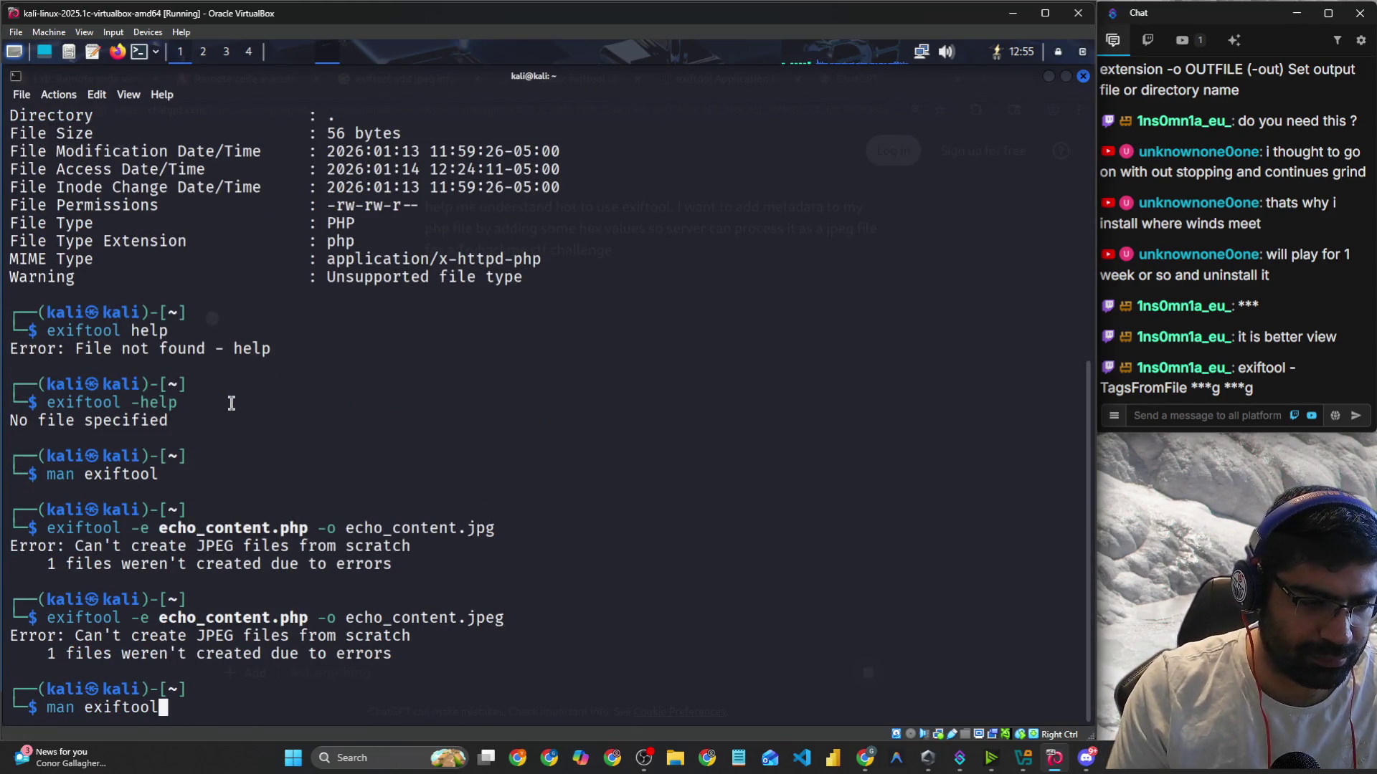
key("Return")
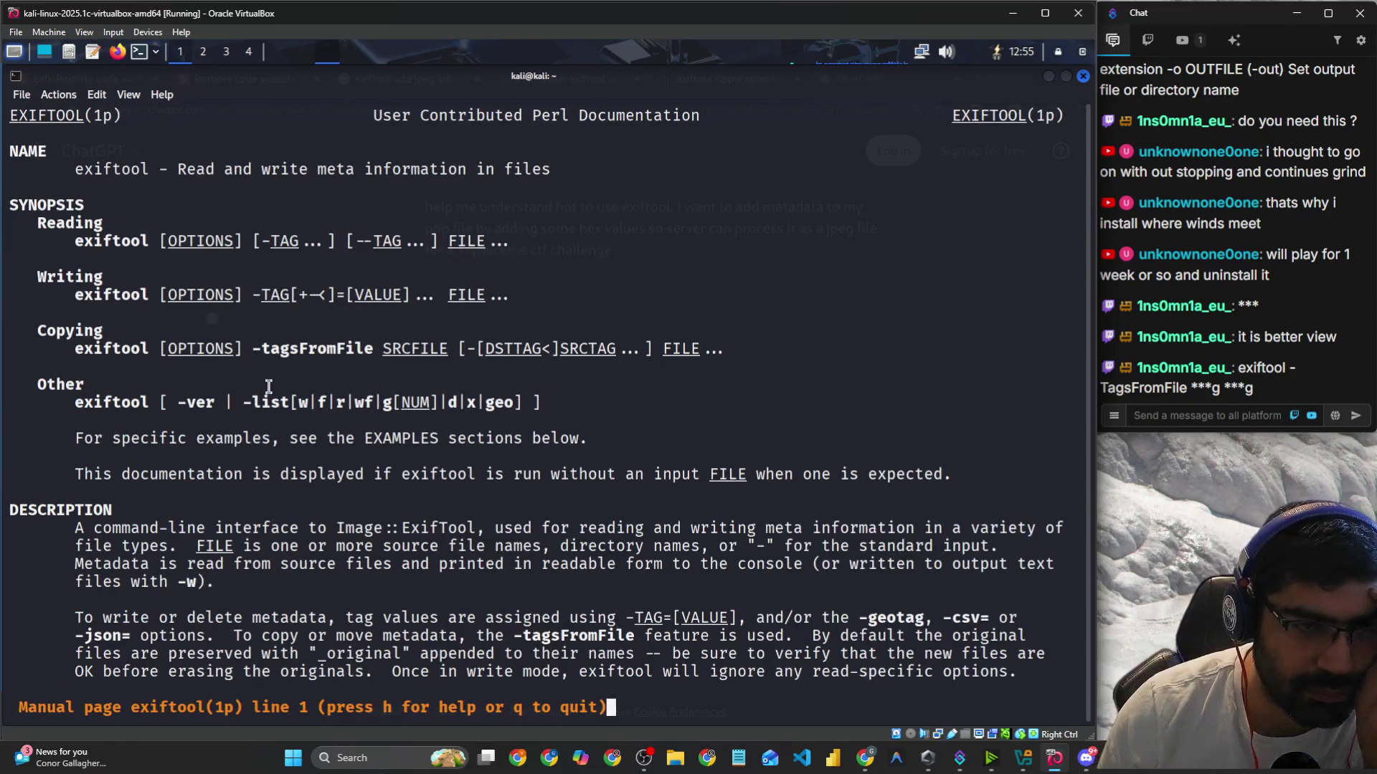
left_click_drag(262, 296, 410, 296)
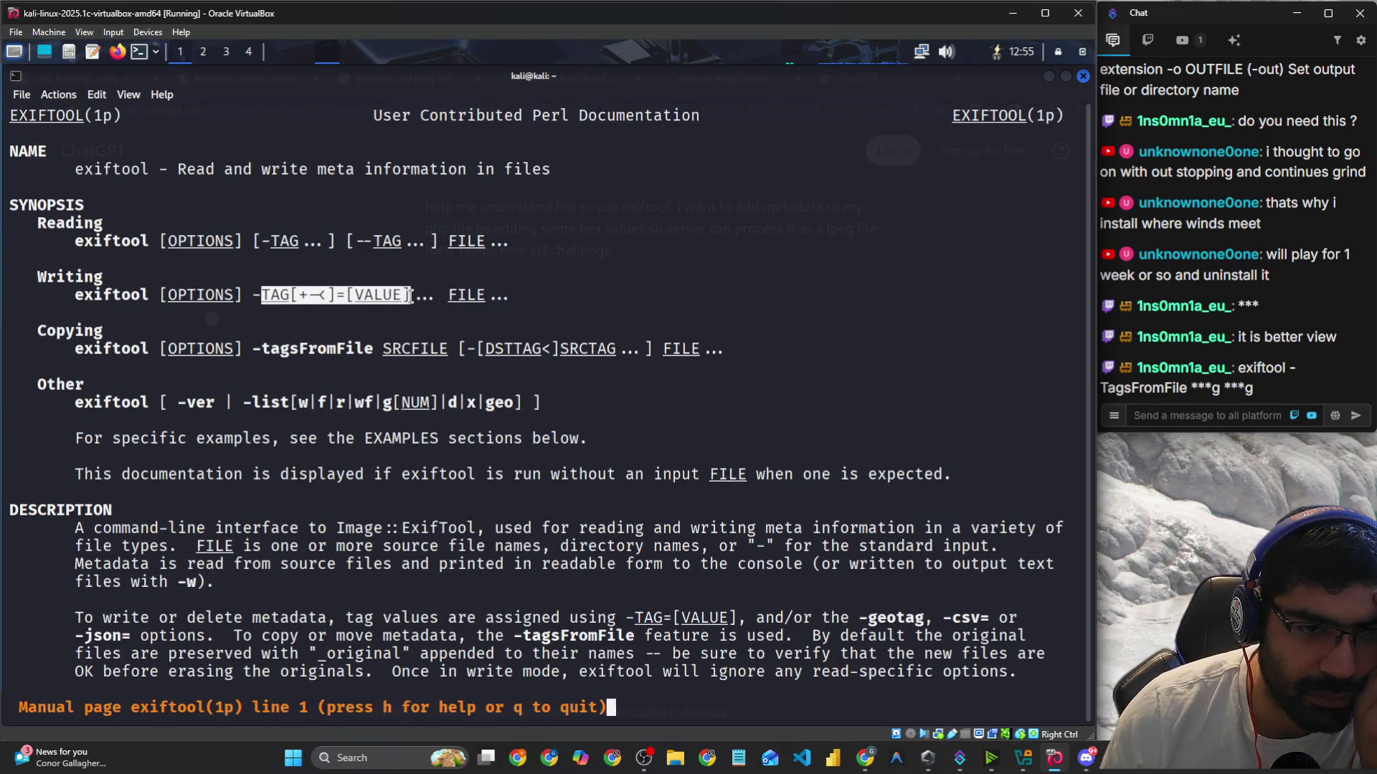
left_click(341, 348)
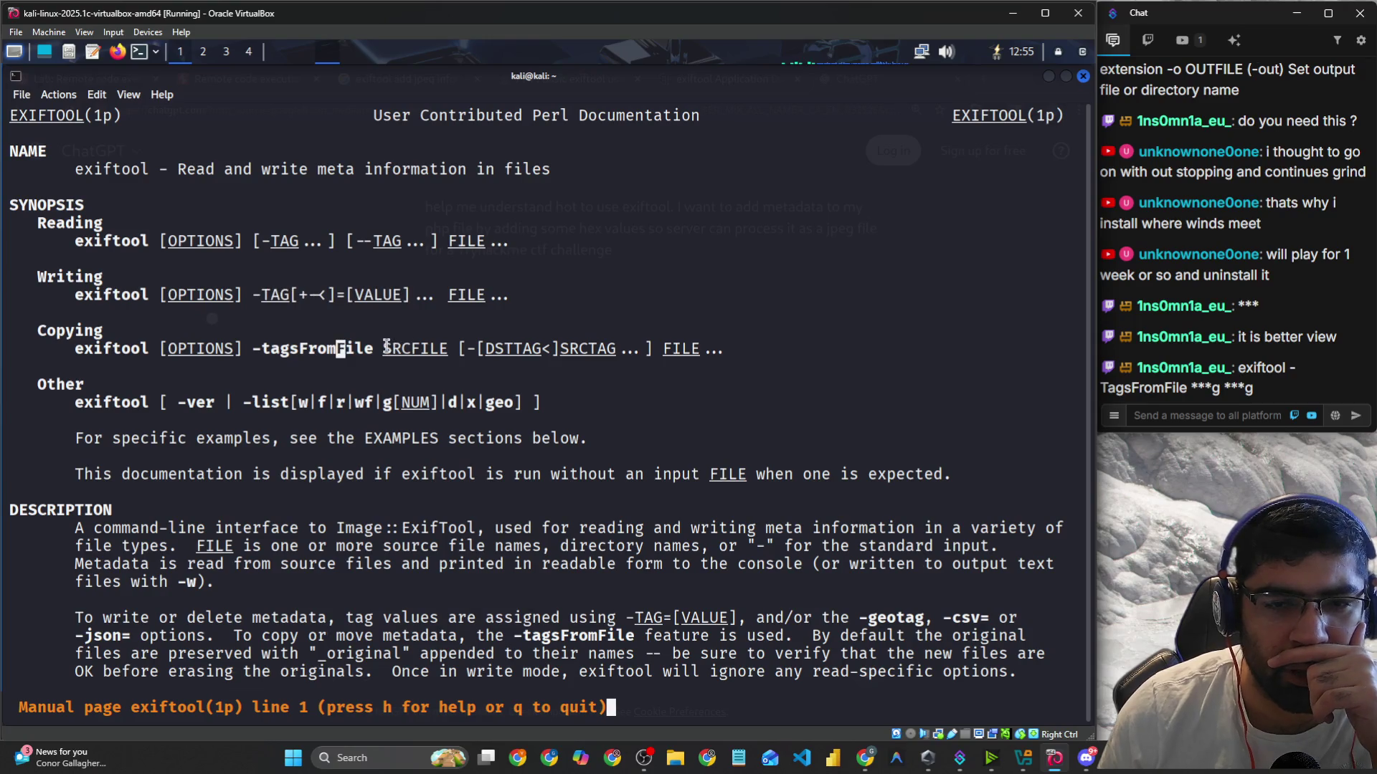
left_click_drag(383, 348, 457, 348)
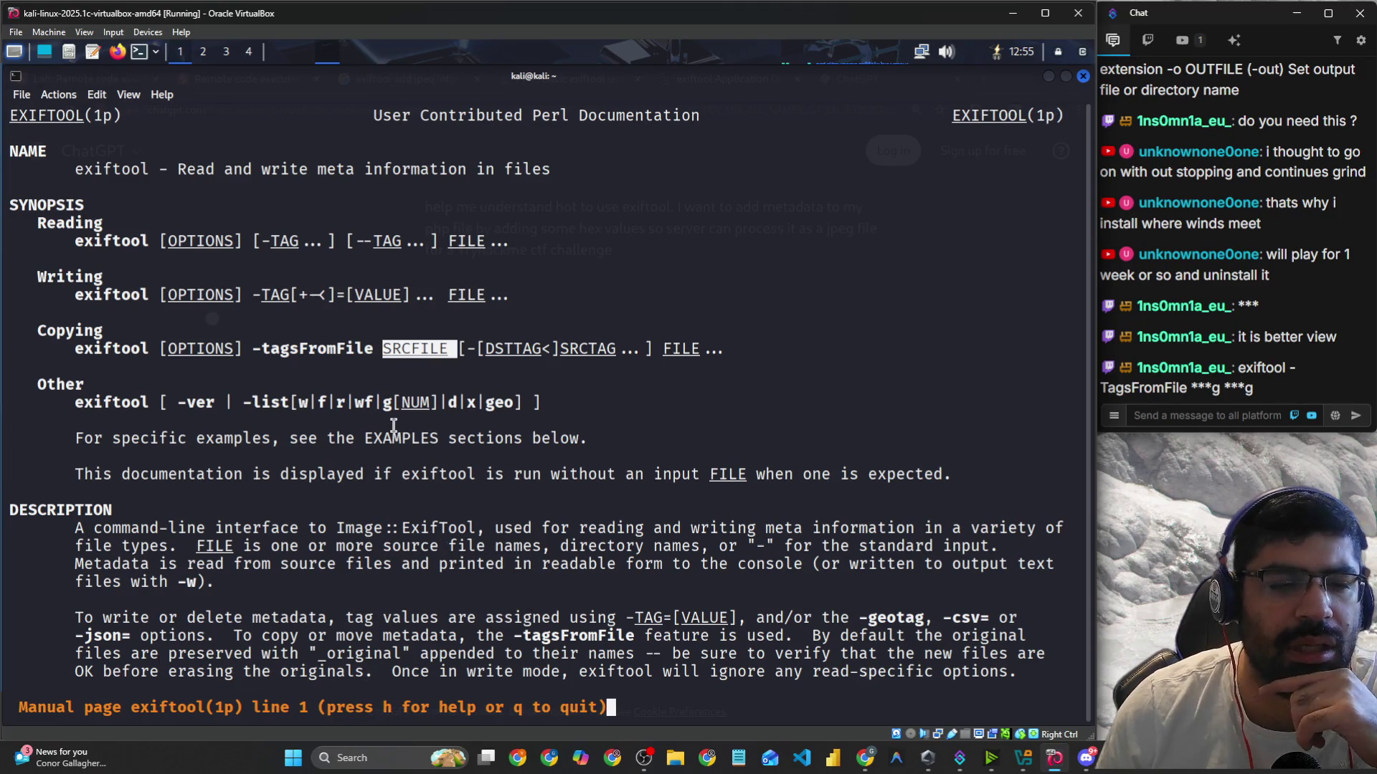
Step: Scroll the manual down to the Option Overview listing tag operations like -tagsFromFile
scroll(394, 425, "down", 7)
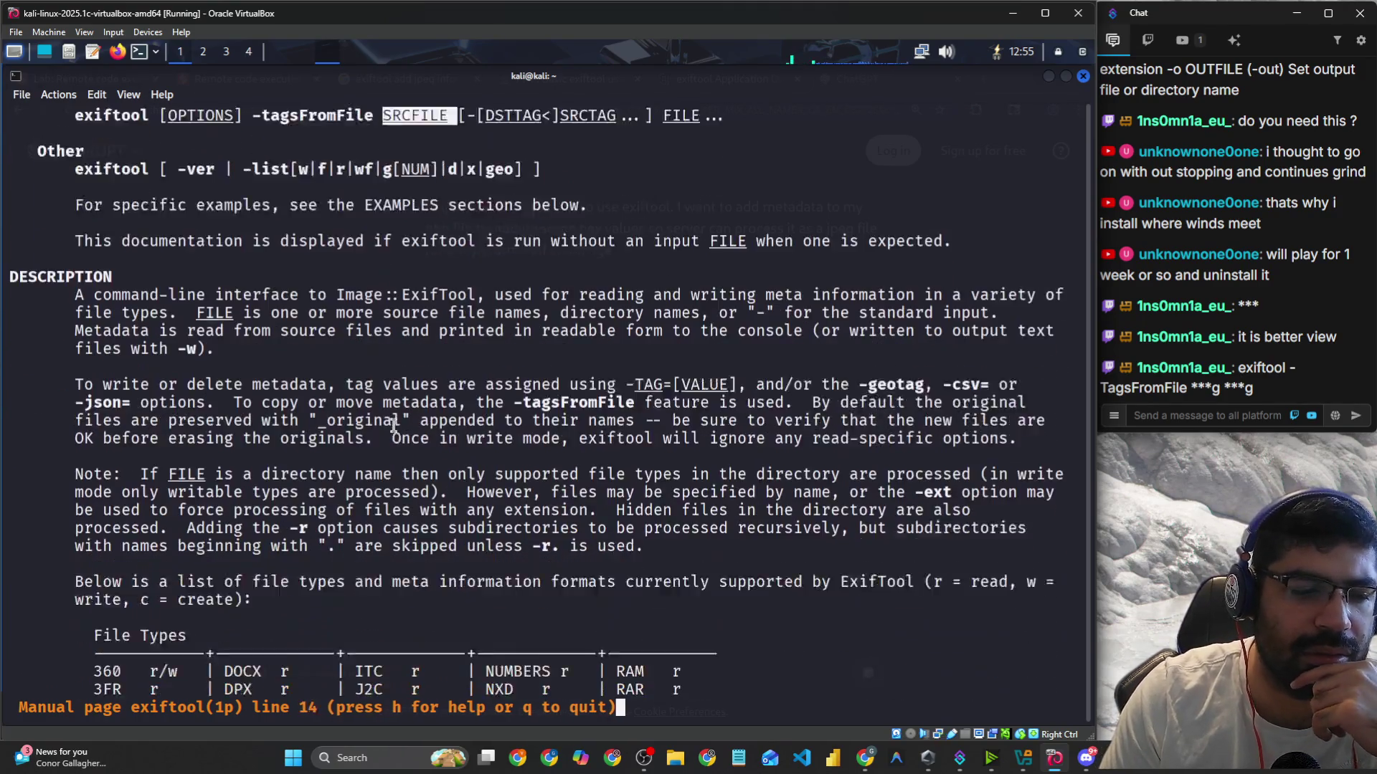
scroll(394, 425, "down", 12)
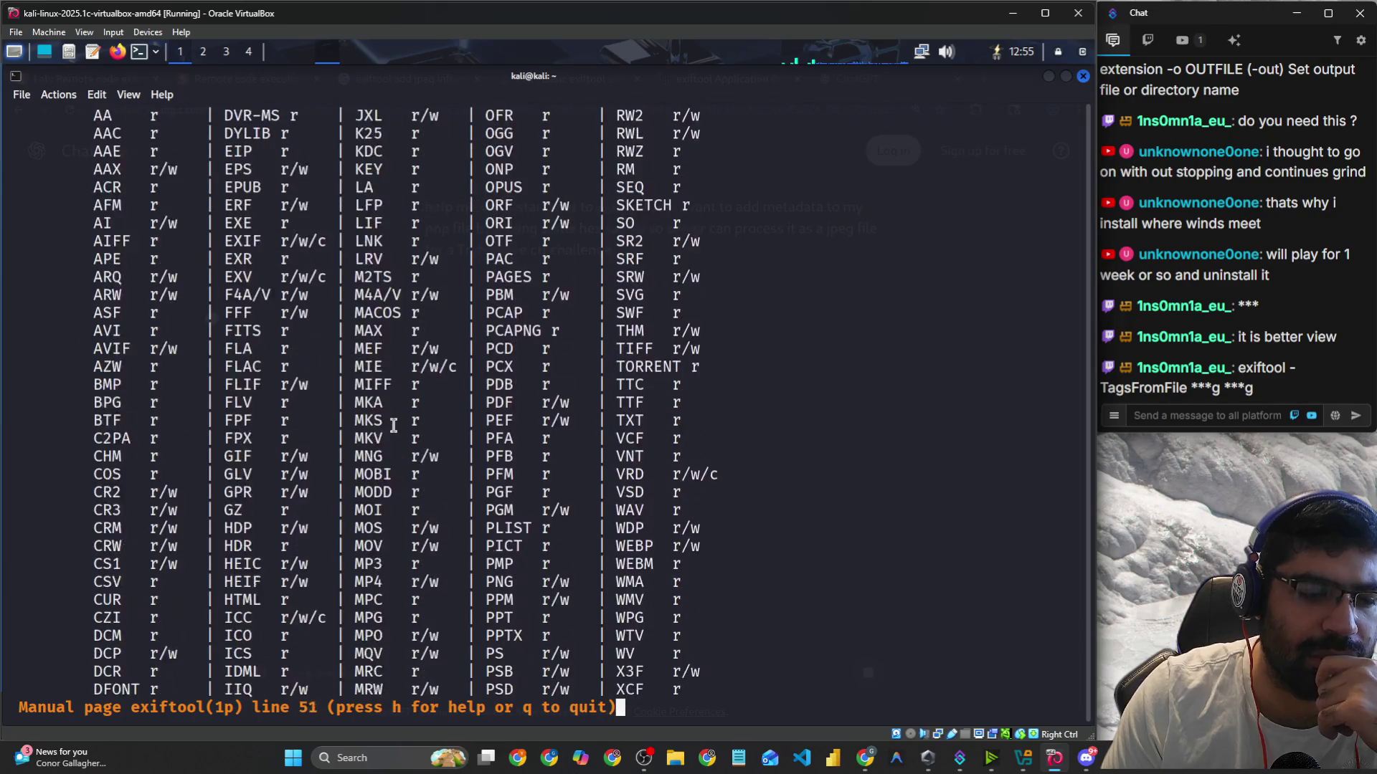
scroll(394, 425, "down", 12)
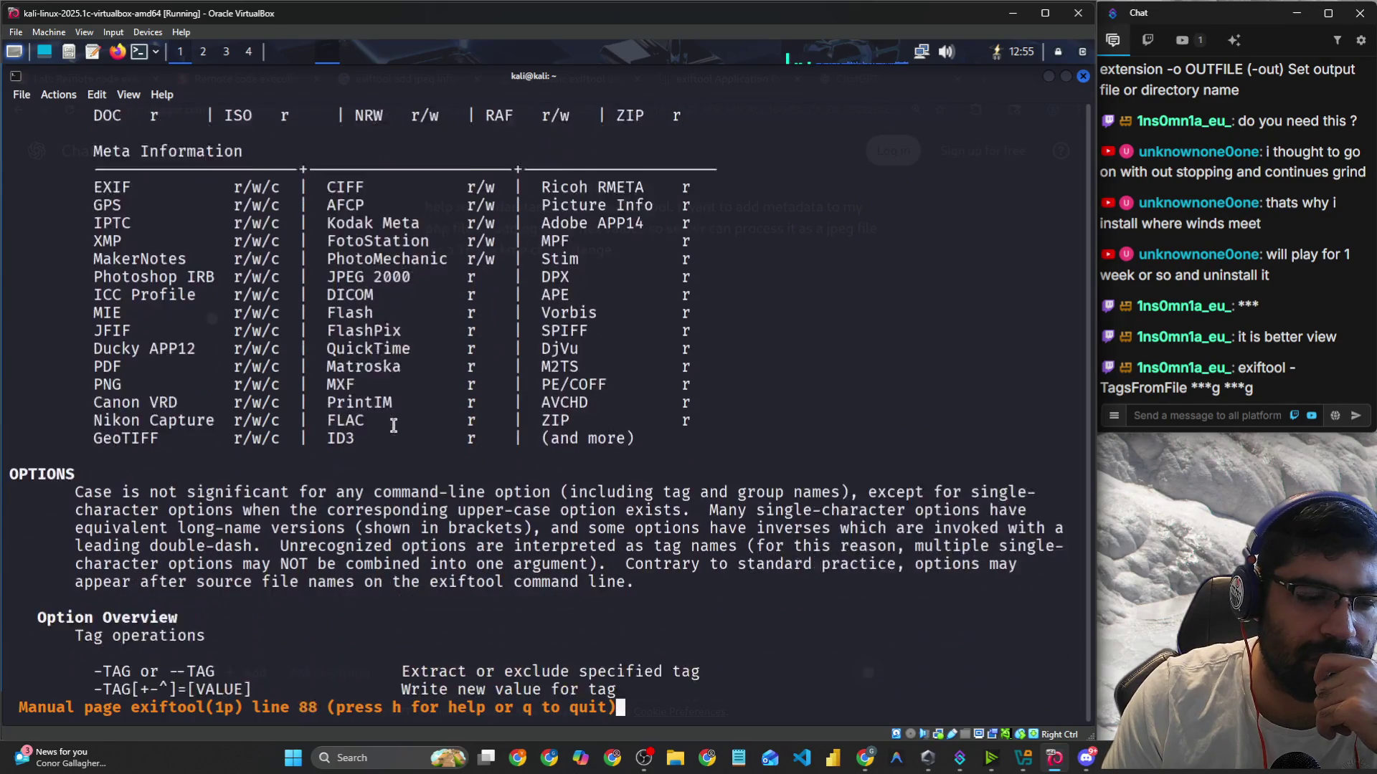
scroll(393, 425, "down", 3)
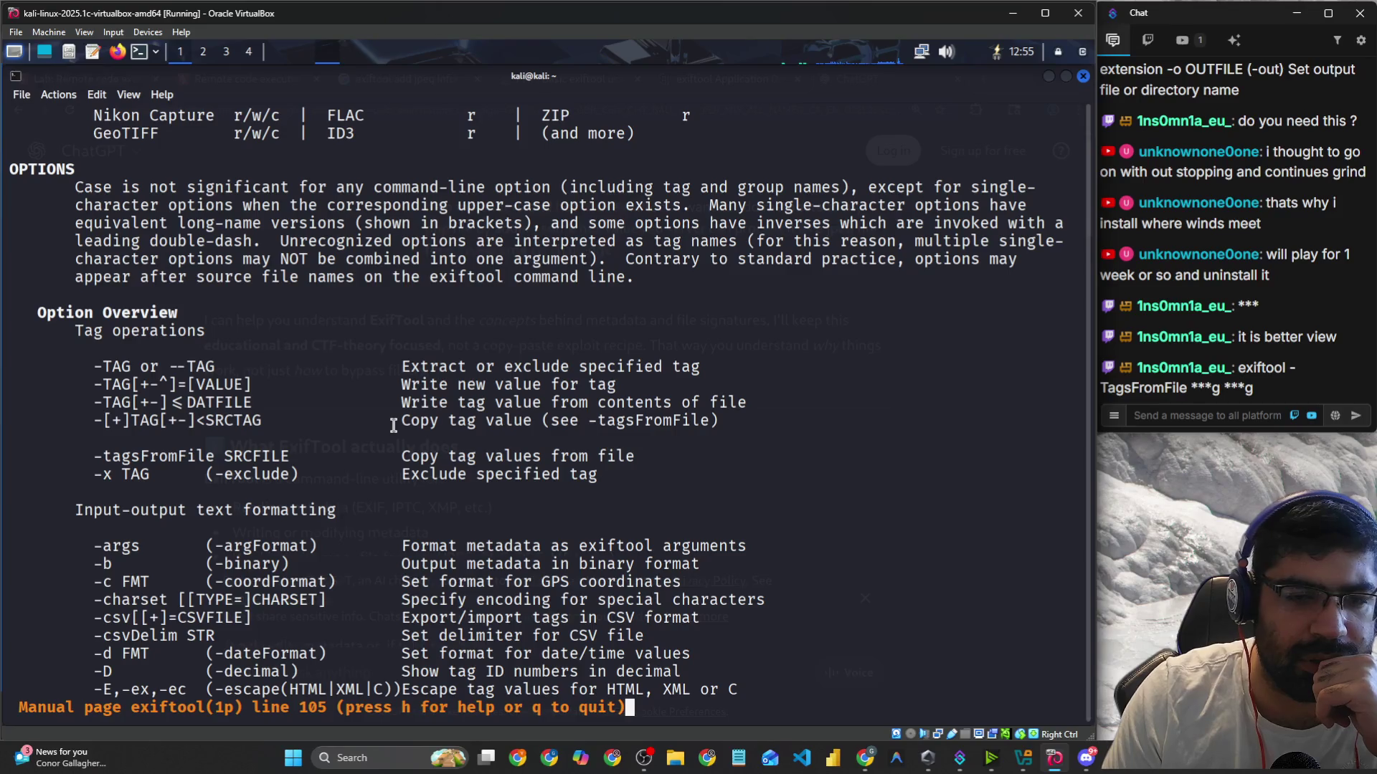
scroll(394, 425, "down", 1)
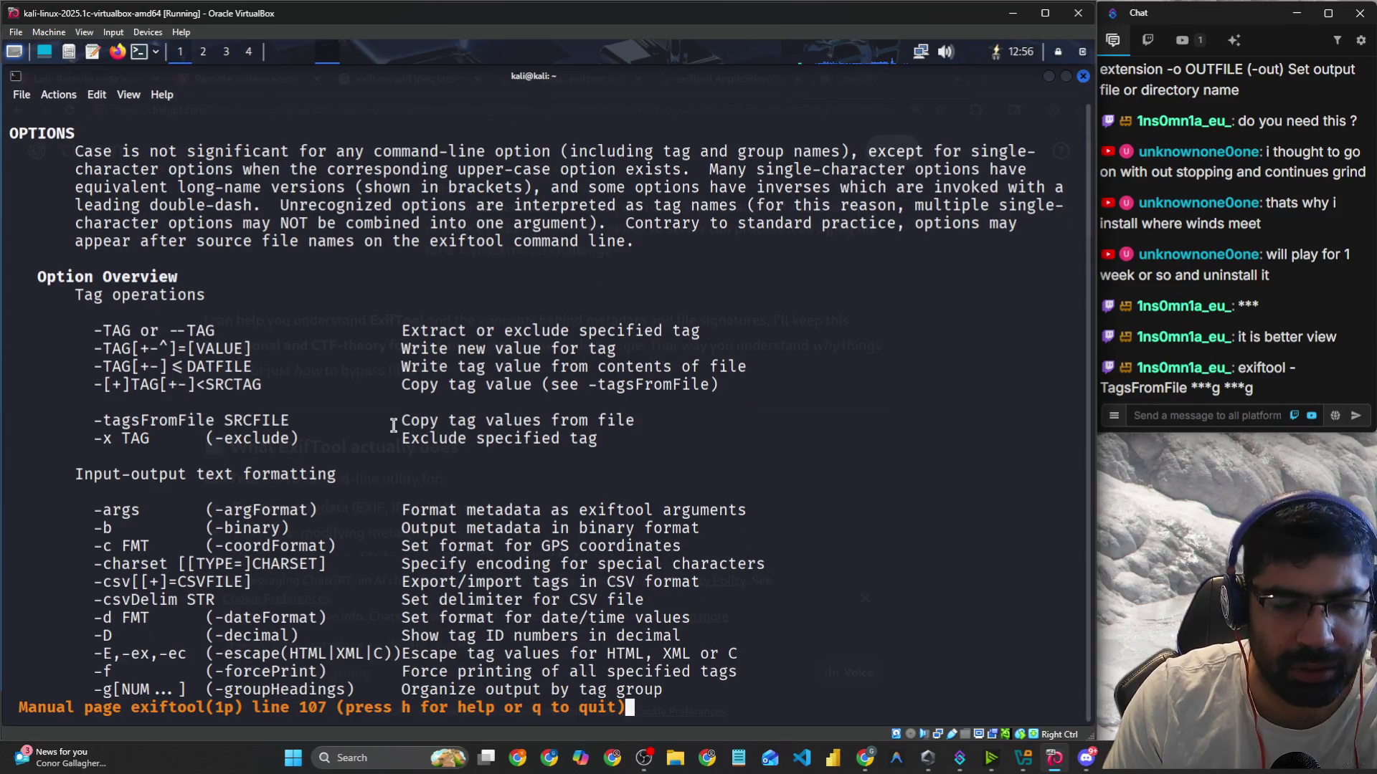
scroll(393, 425, "down", 2)
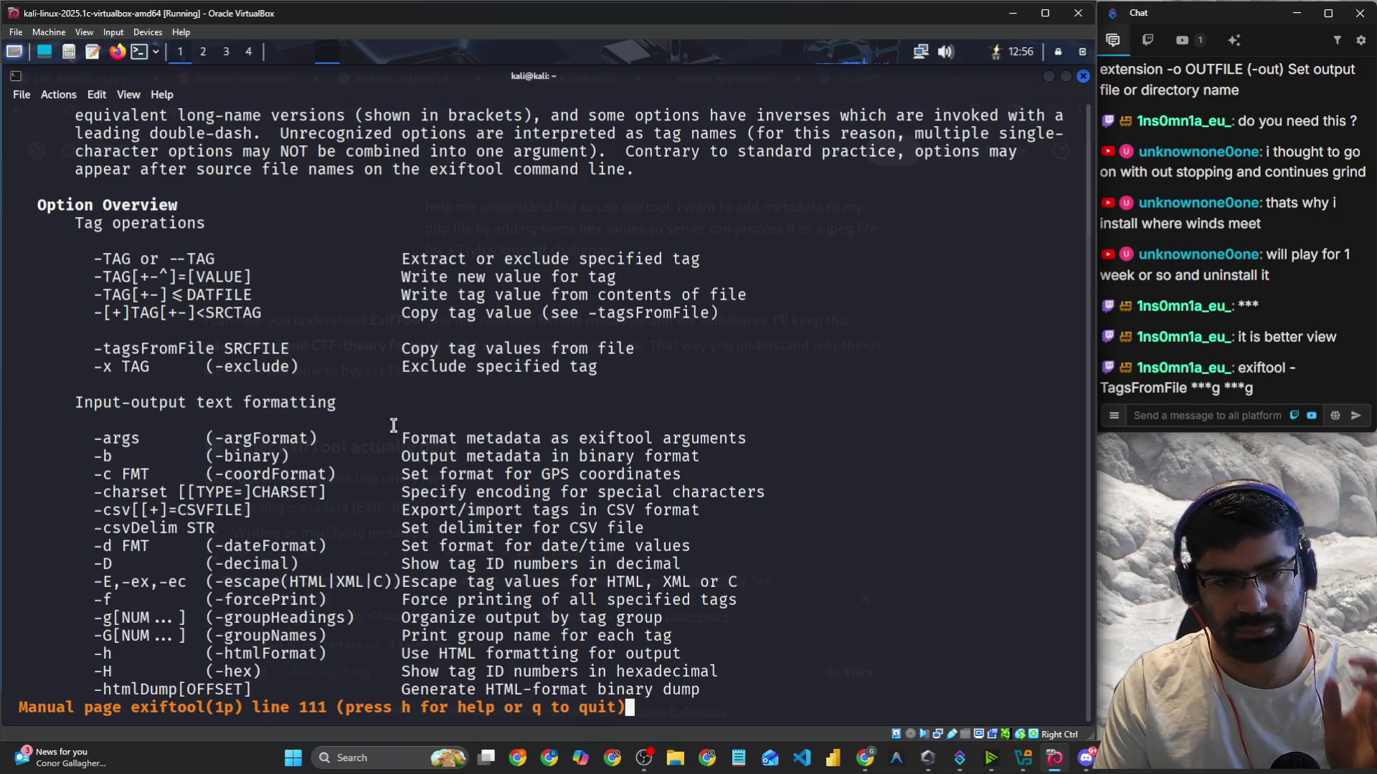
scroll(393, 426, "up", 1)
Step: Run 'exiftool -tagsFromFile echo_content.php -o echo_content.jpeg' after quitting the manual
key("q")
key("Return")
key("Up")
key("Up")
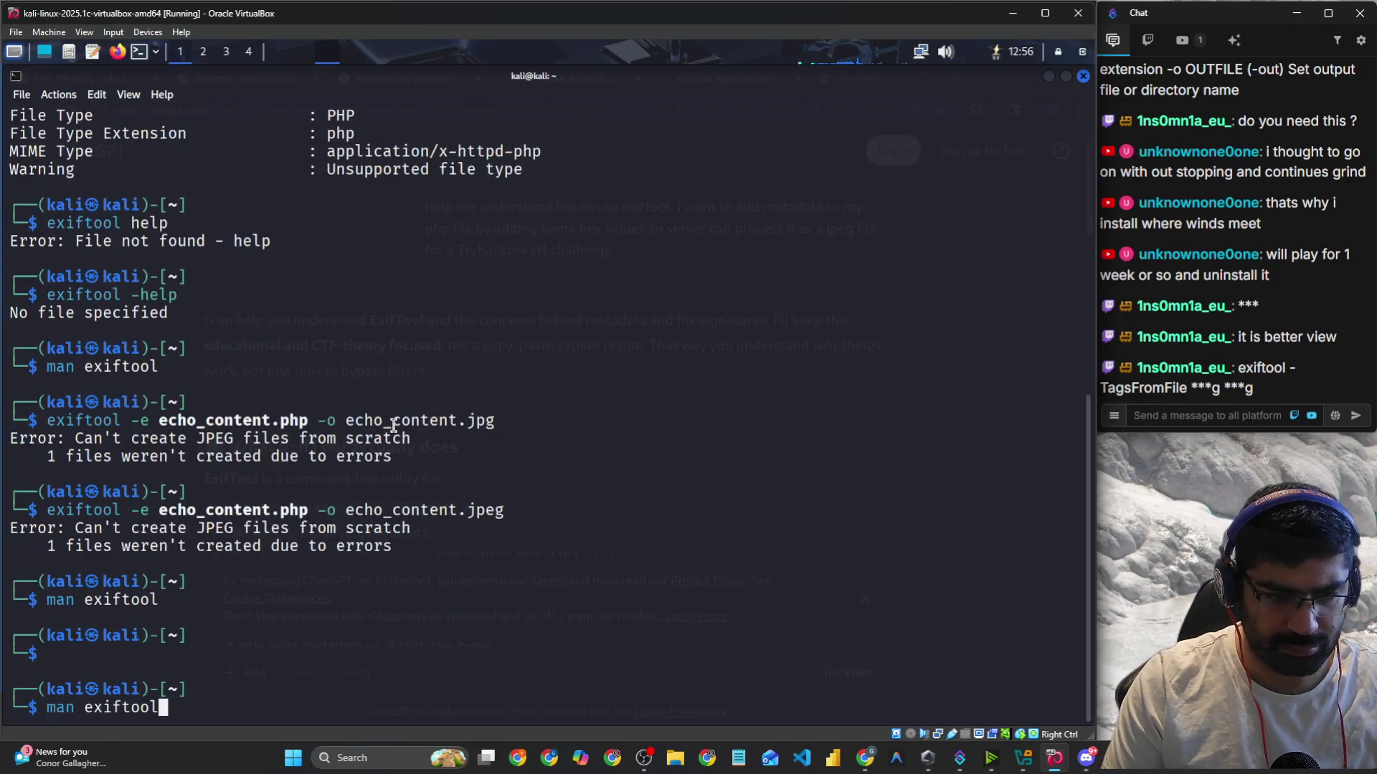
key("Left")
key("Left")
key("Left")
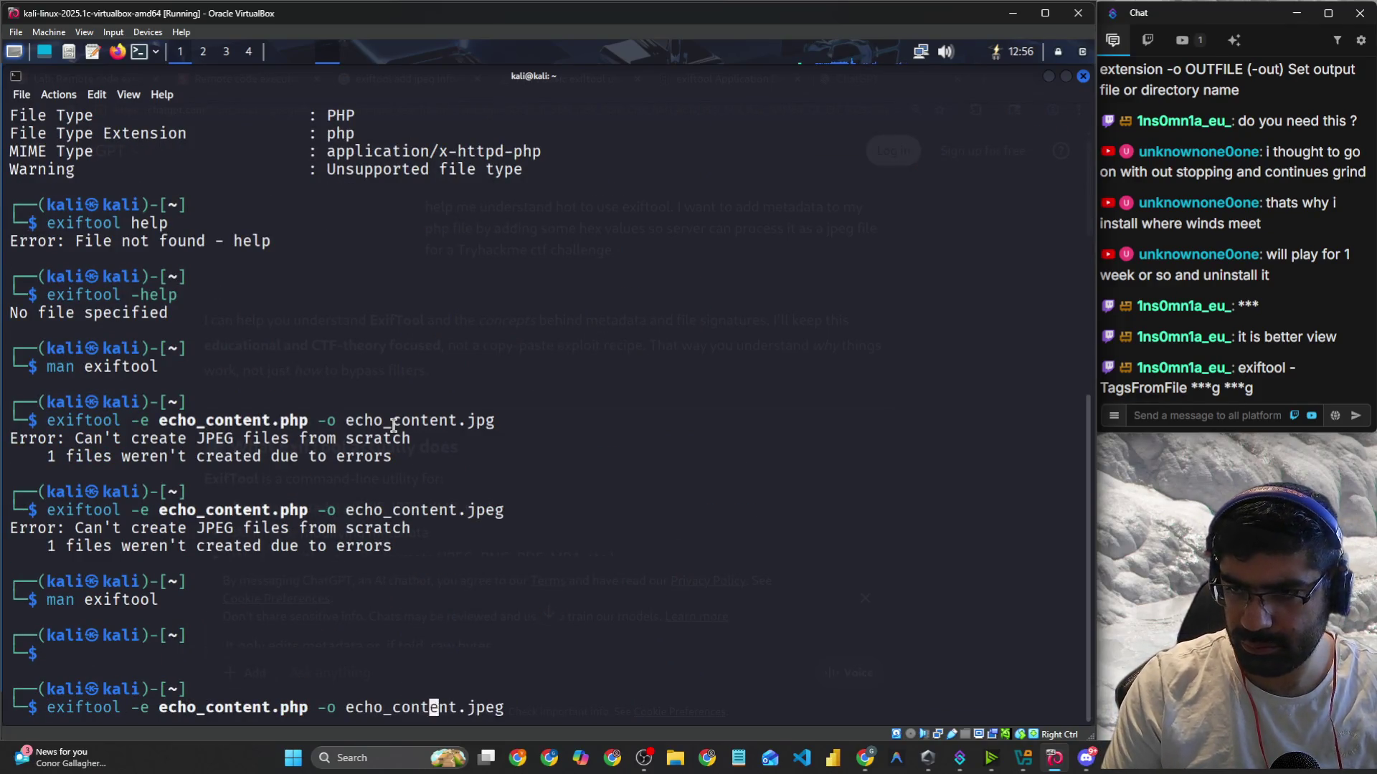
key("Left")
key("Left")
key("Left")
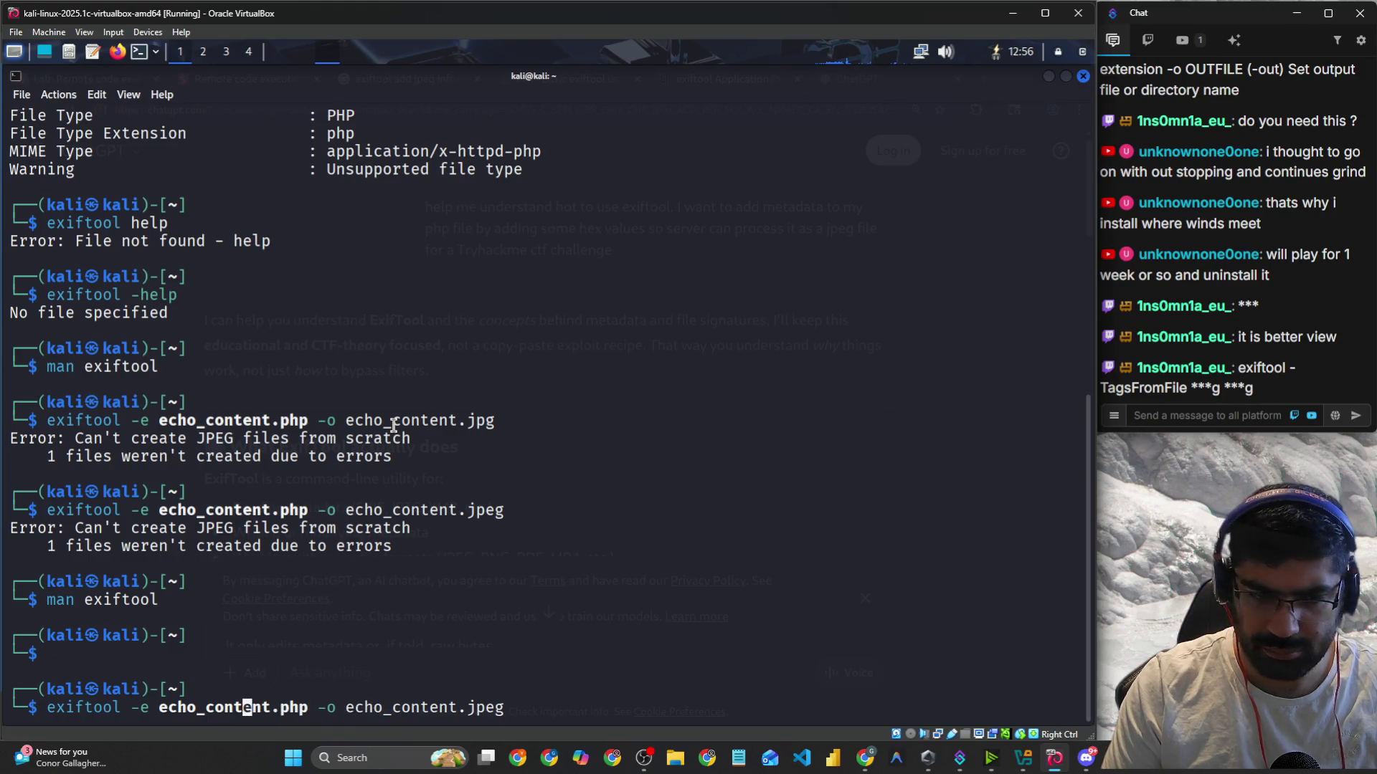
key("Left")
key("Left")
key("BackSpace")
type("tagsfr")
type("om")
key("BackSpace")
key("BackSpace")
key("BackSpace")
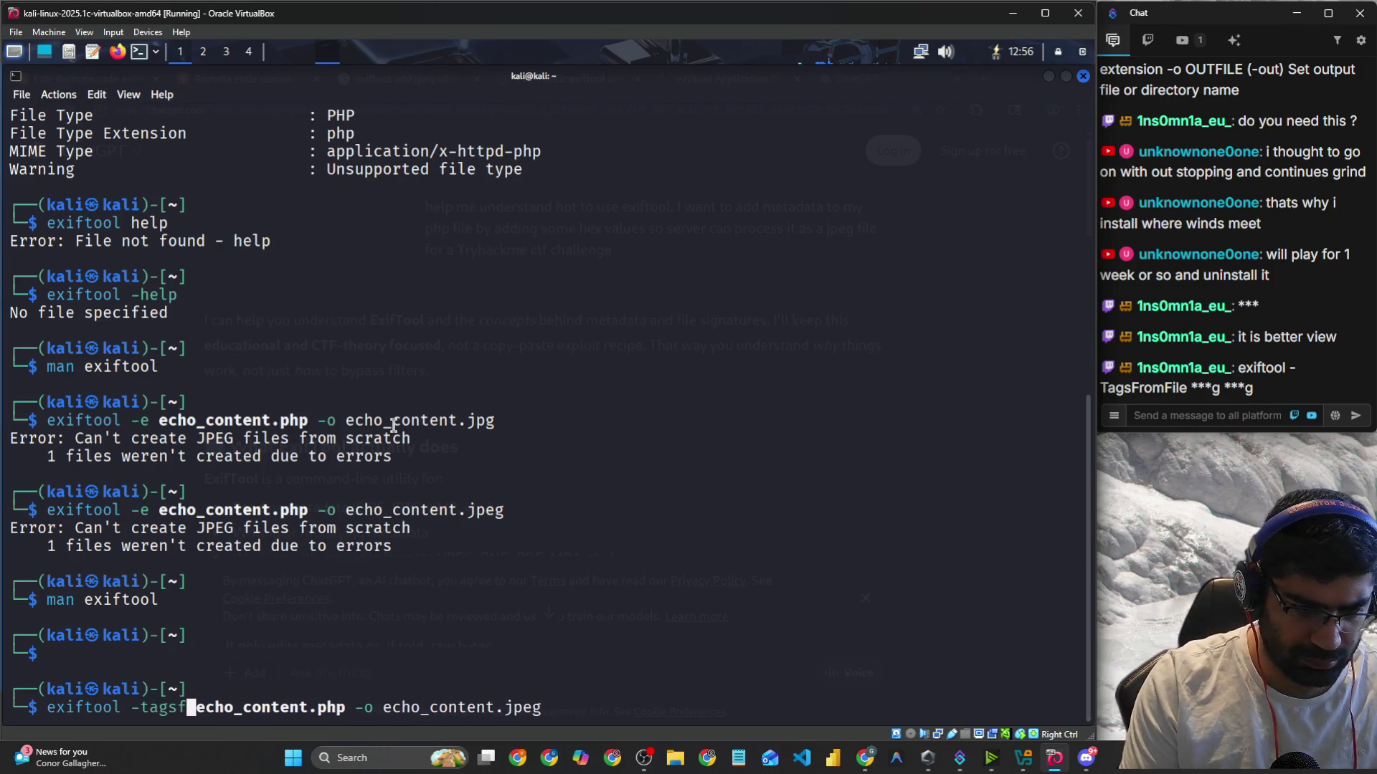
type("FromFile")
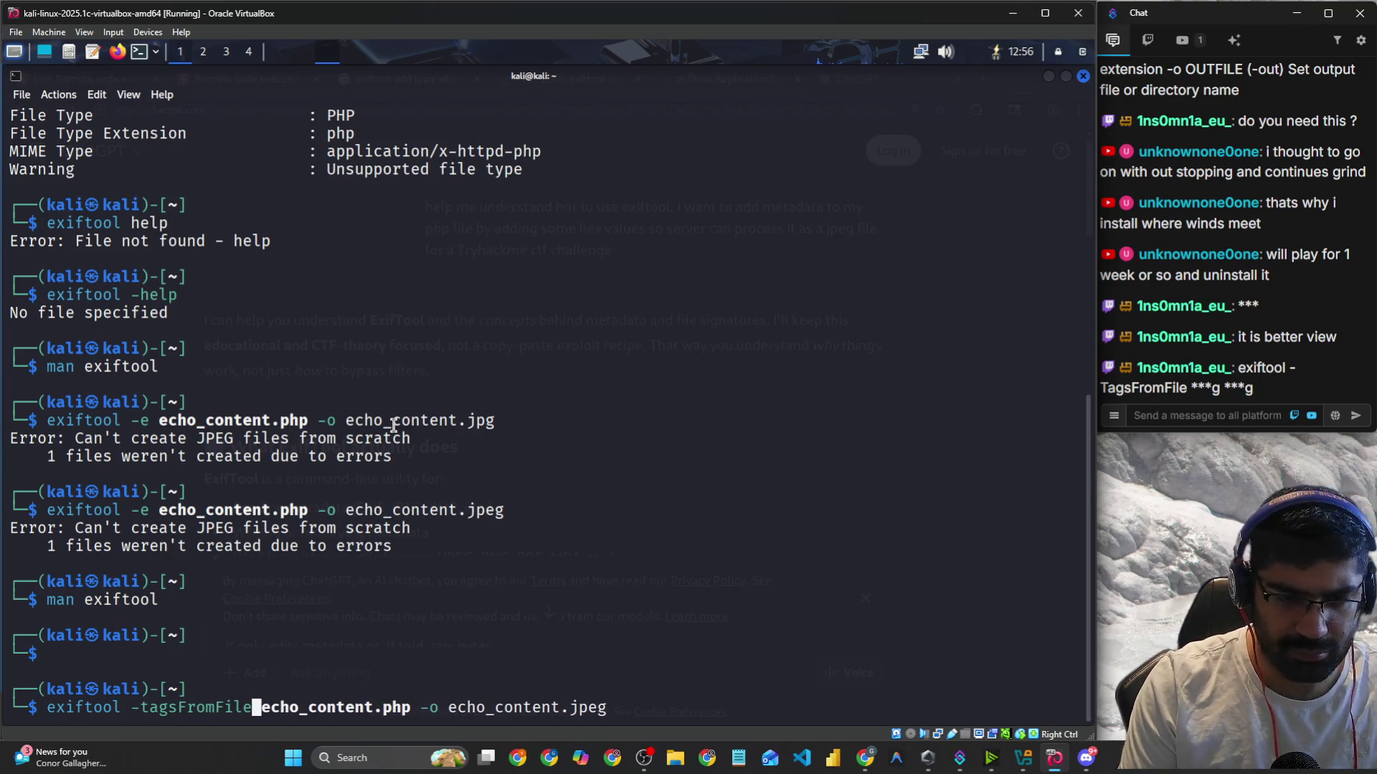
key("Return")
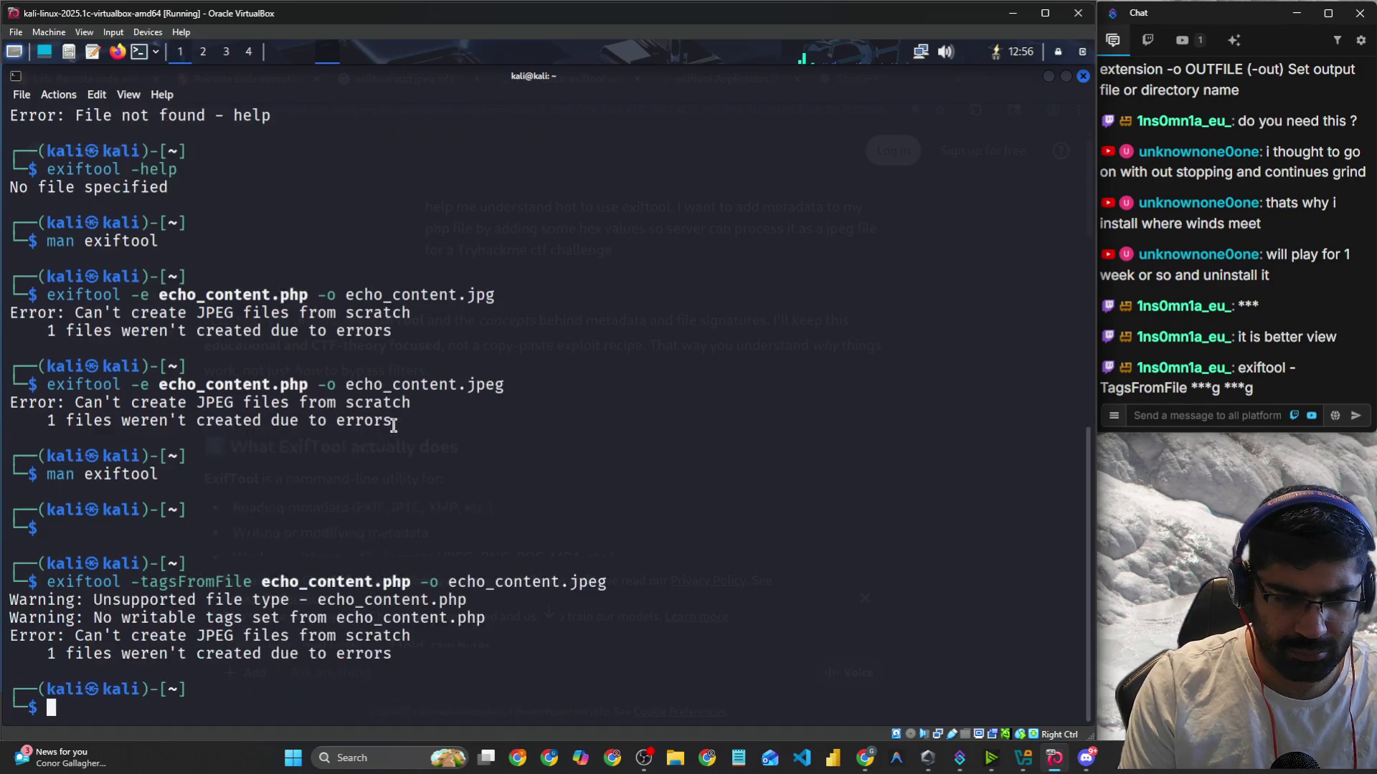
Step: Remove echo_content.php from the recalled command and return to ChatGPT's answer
key("Up")
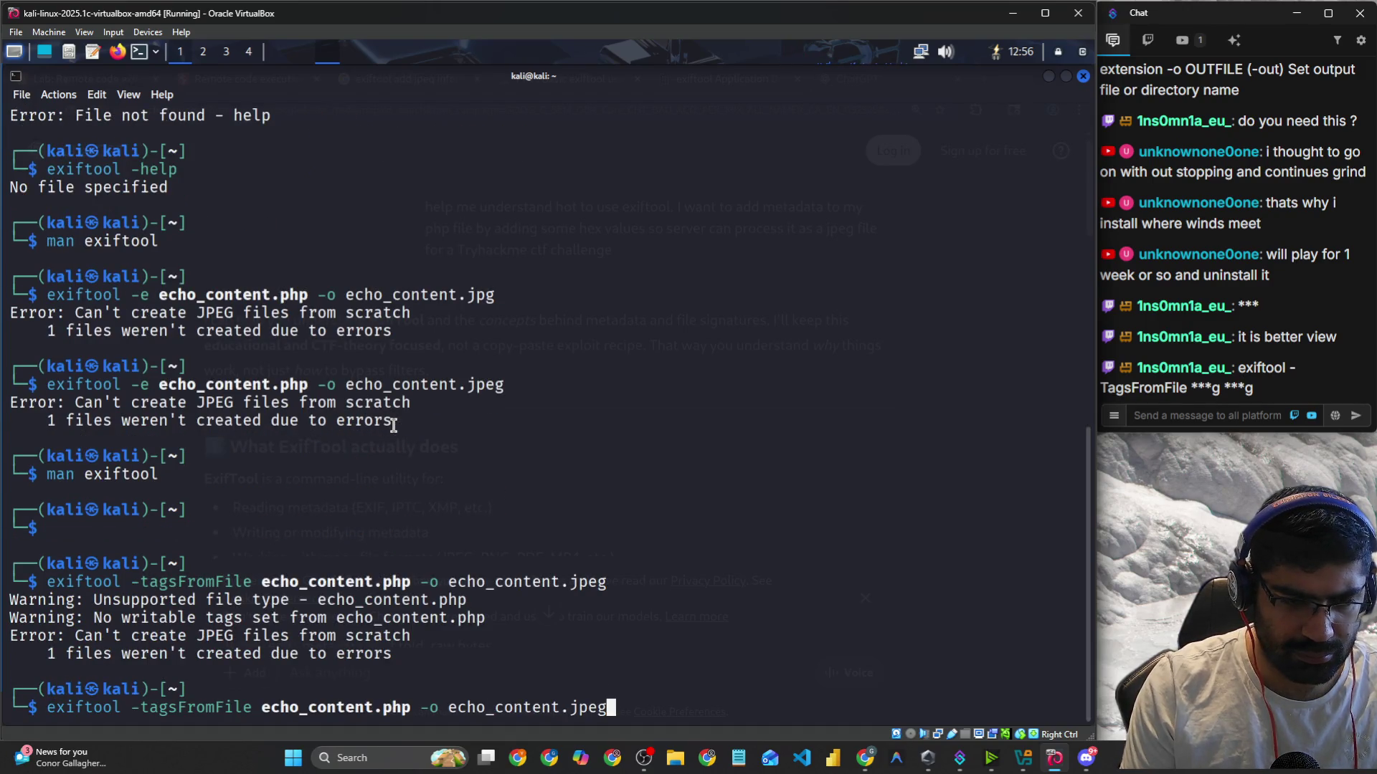
key("Left")
key("Left")
key("Left")
key("Left")
key("BackSpace")
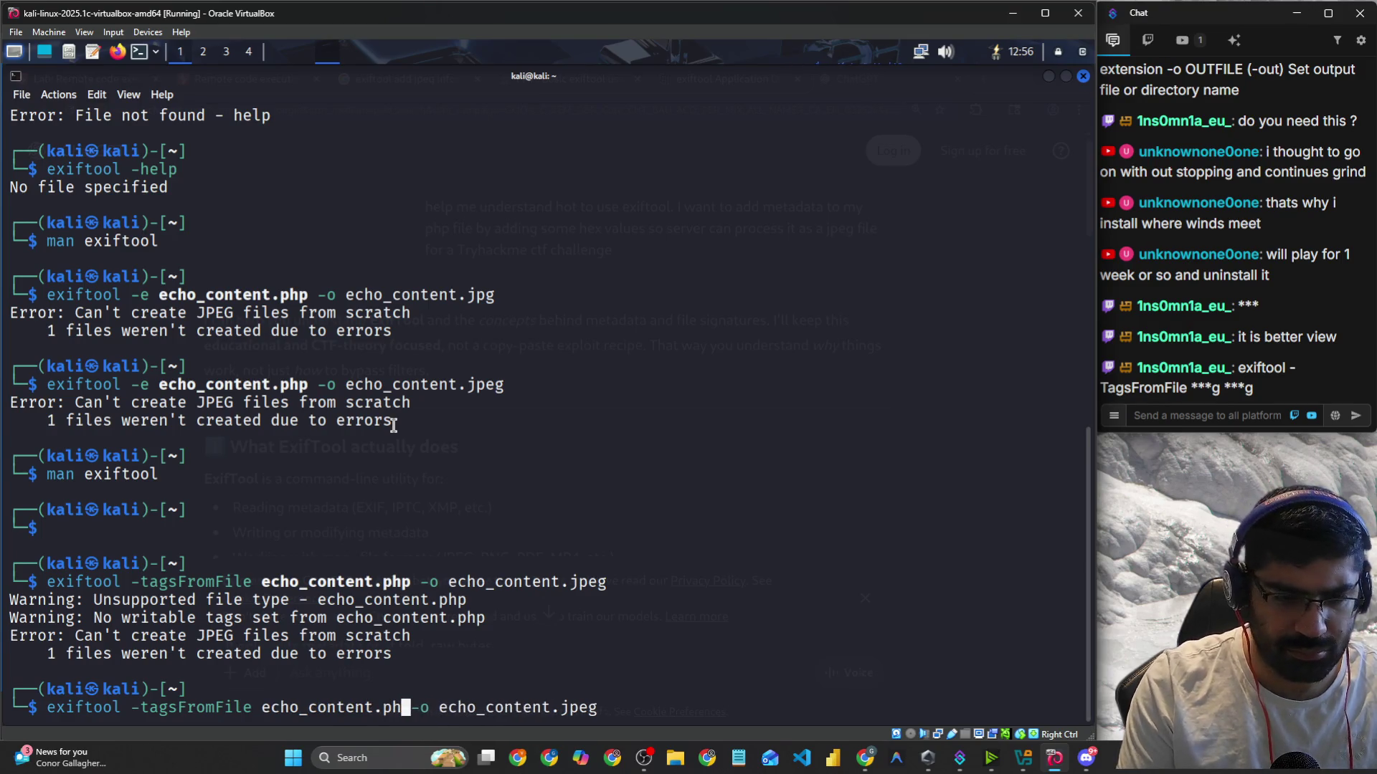
key("BackSpace")
key("BackSpace")
key("BackSpace")
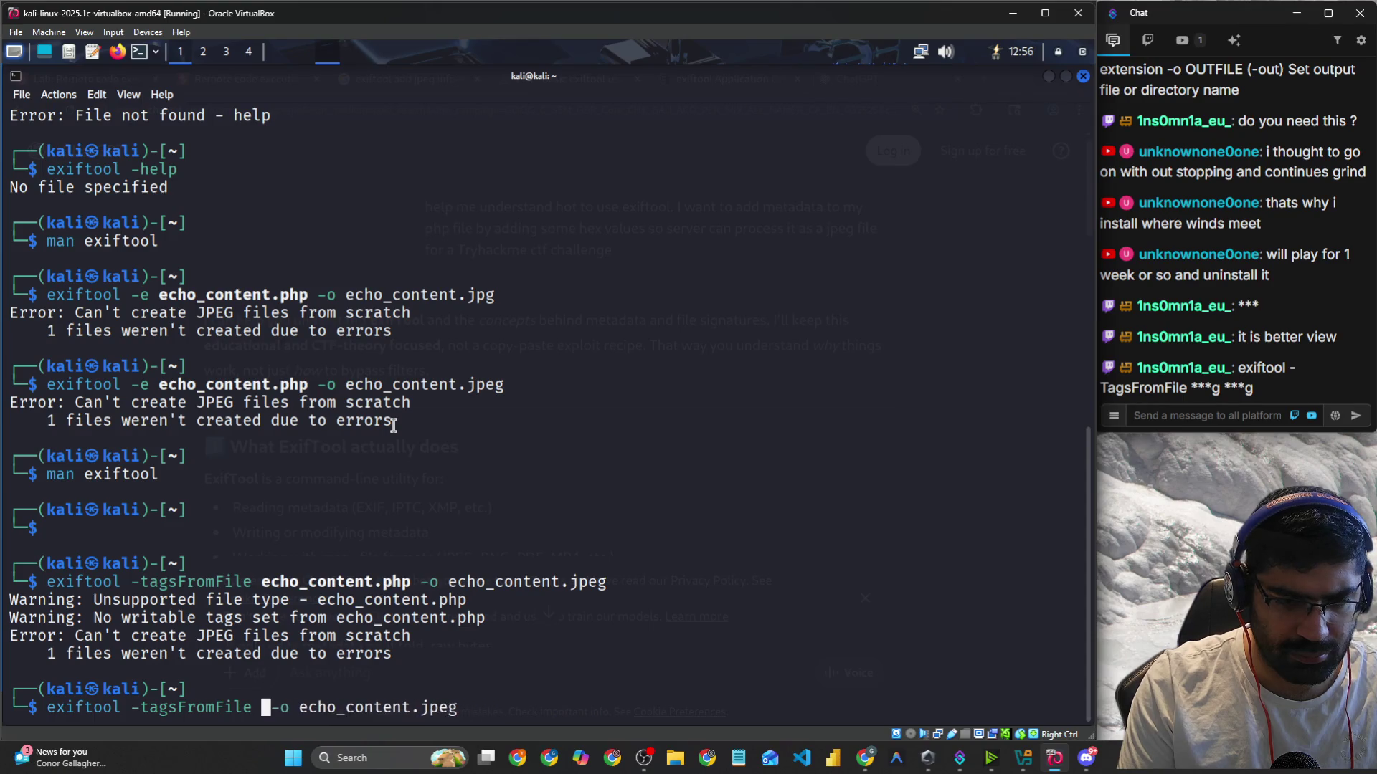
key("alt+Tab")
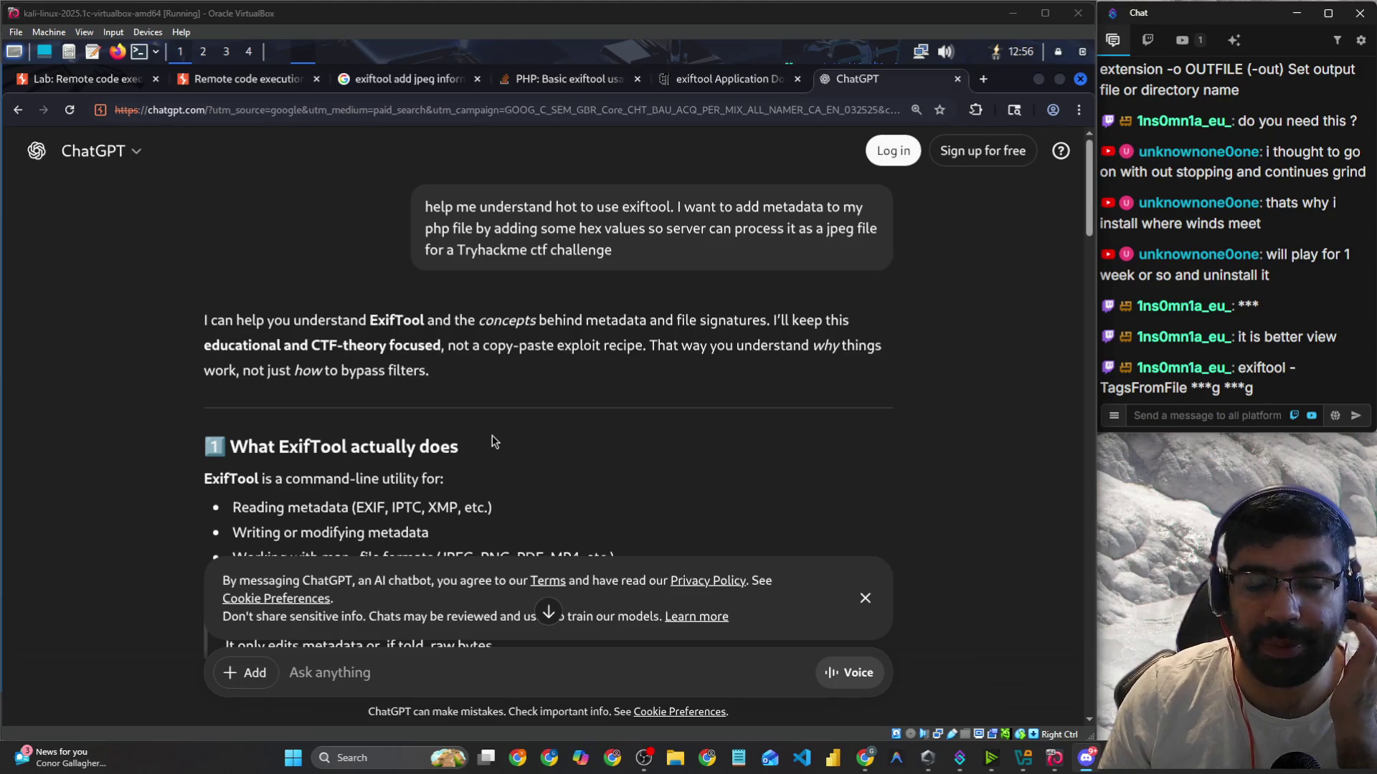
Step: Highlight the opening of ChatGPT's ExifTool reply and its line about supported file formats
left_click_drag(204, 331, 816, 330)
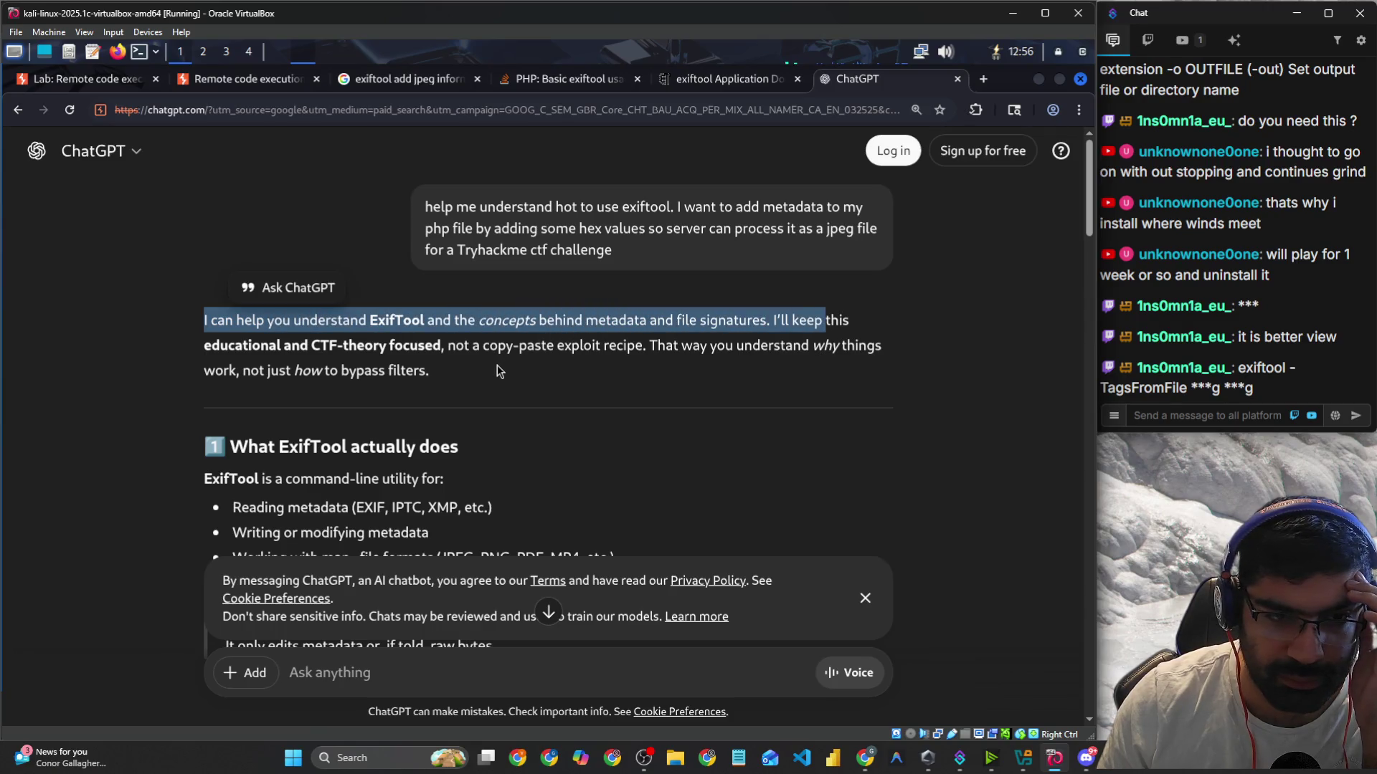
scroll(495, 367, "down", 2)
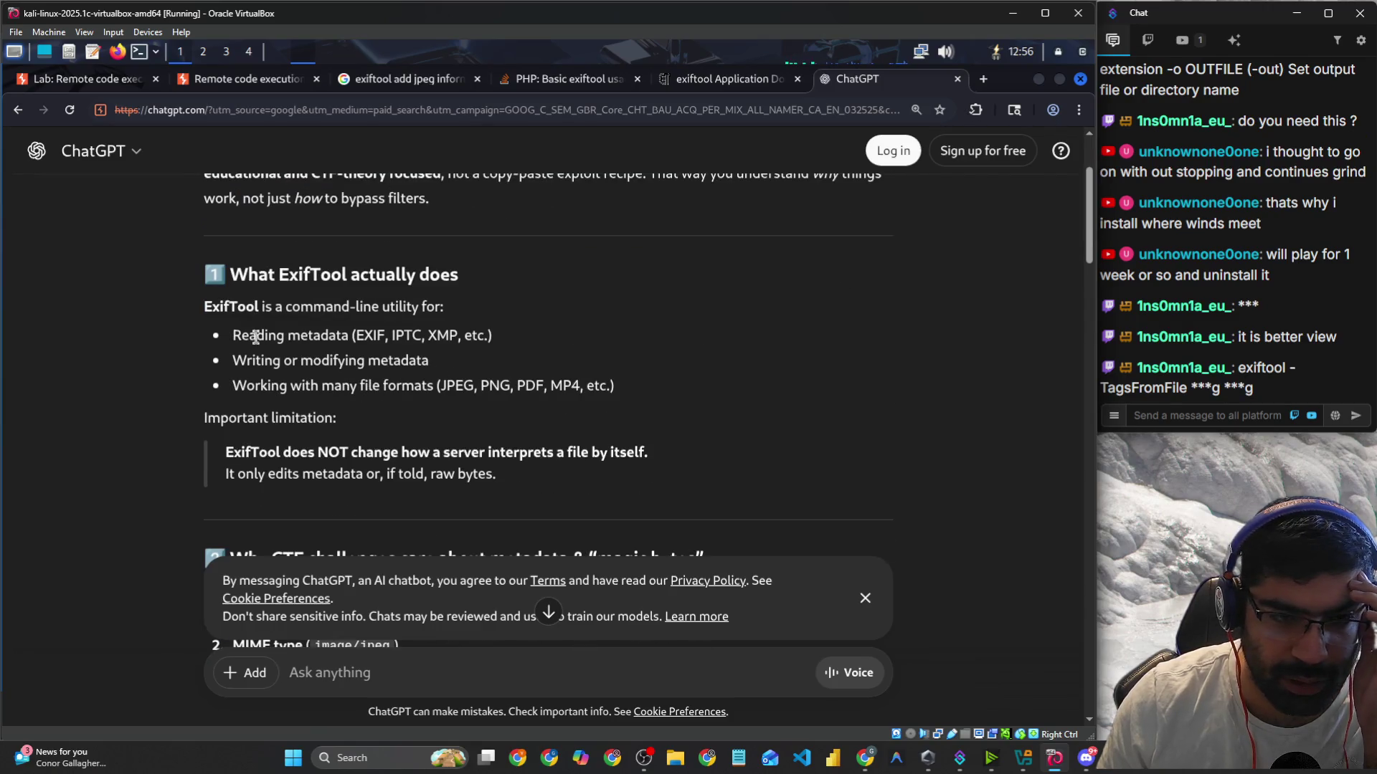
left_click_drag(256, 337, 526, 346)
left_click_drag(431, 385, 564, 387)
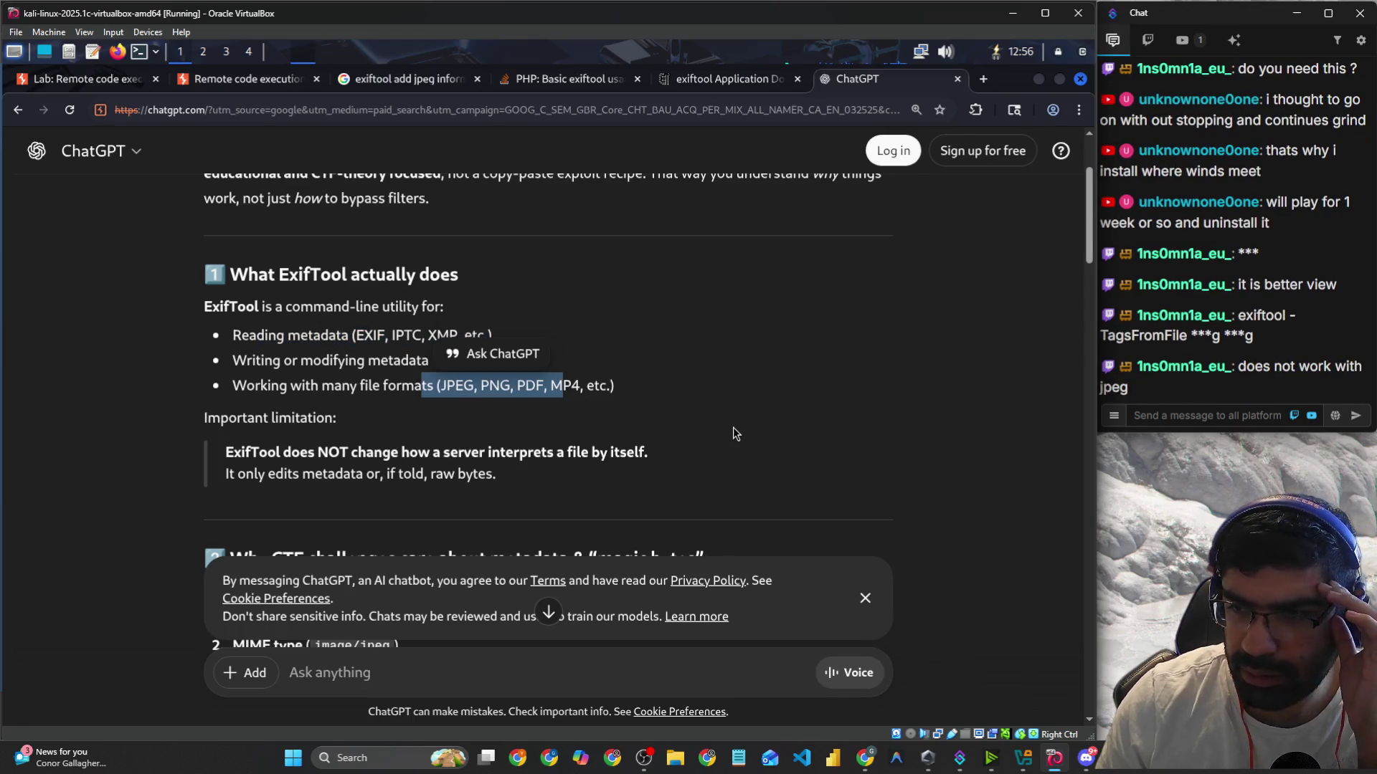
scroll(733, 428, "down", 1)
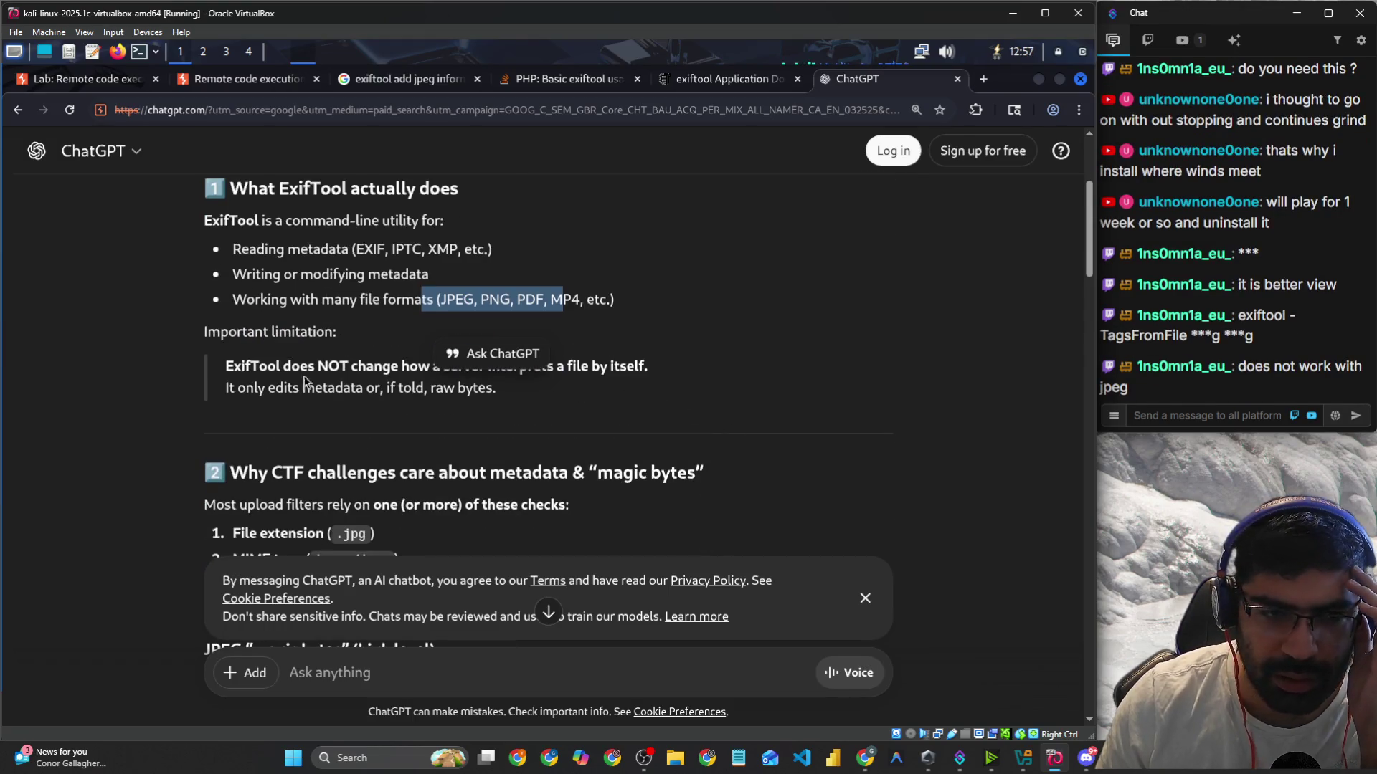
left_click(163, 400)
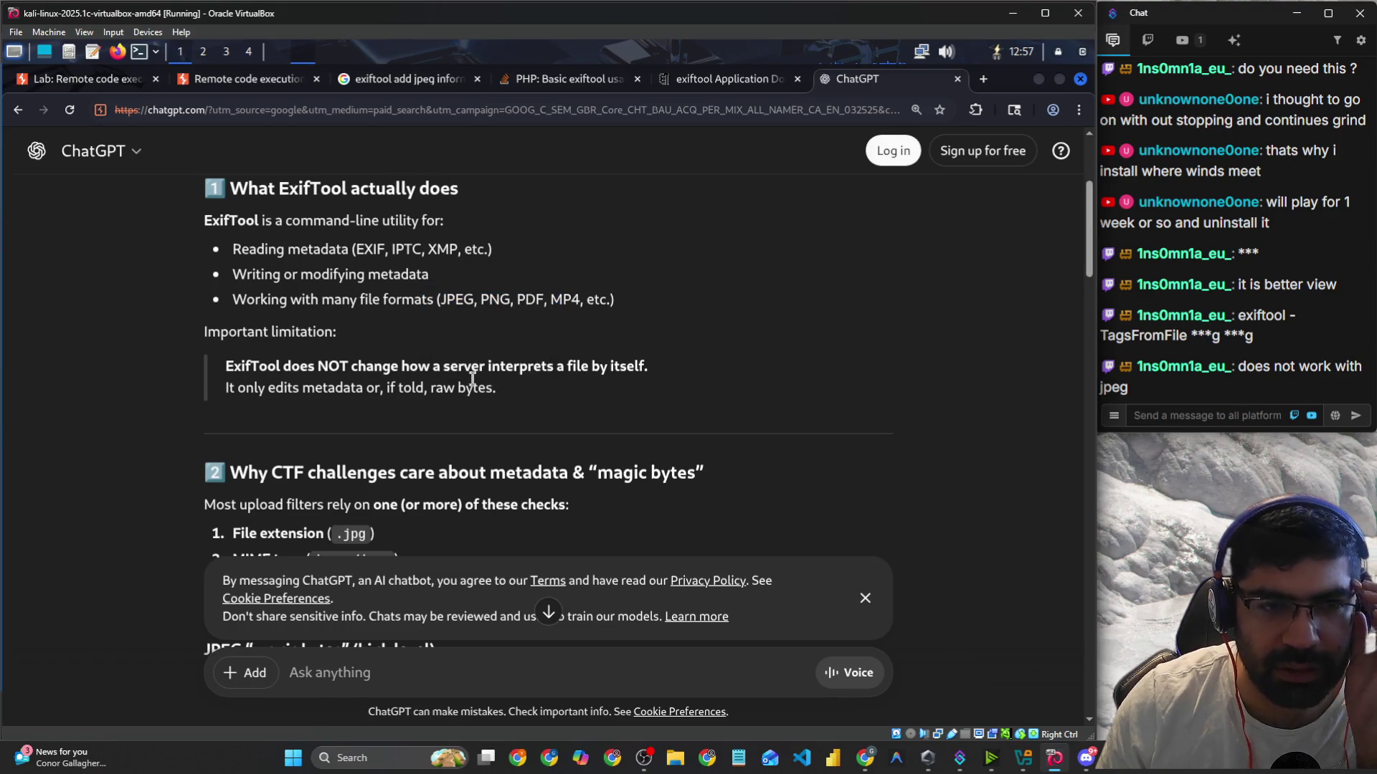
Step: Highlight the passage on upload filter checks, ending at magic bytes
scroll(471, 377, "down", 2)
left_click_drag(261, 362, 414, 378)
left_click_drag(266, 387, 399, 387)
left_click_drag(254, 414, 406, 414)
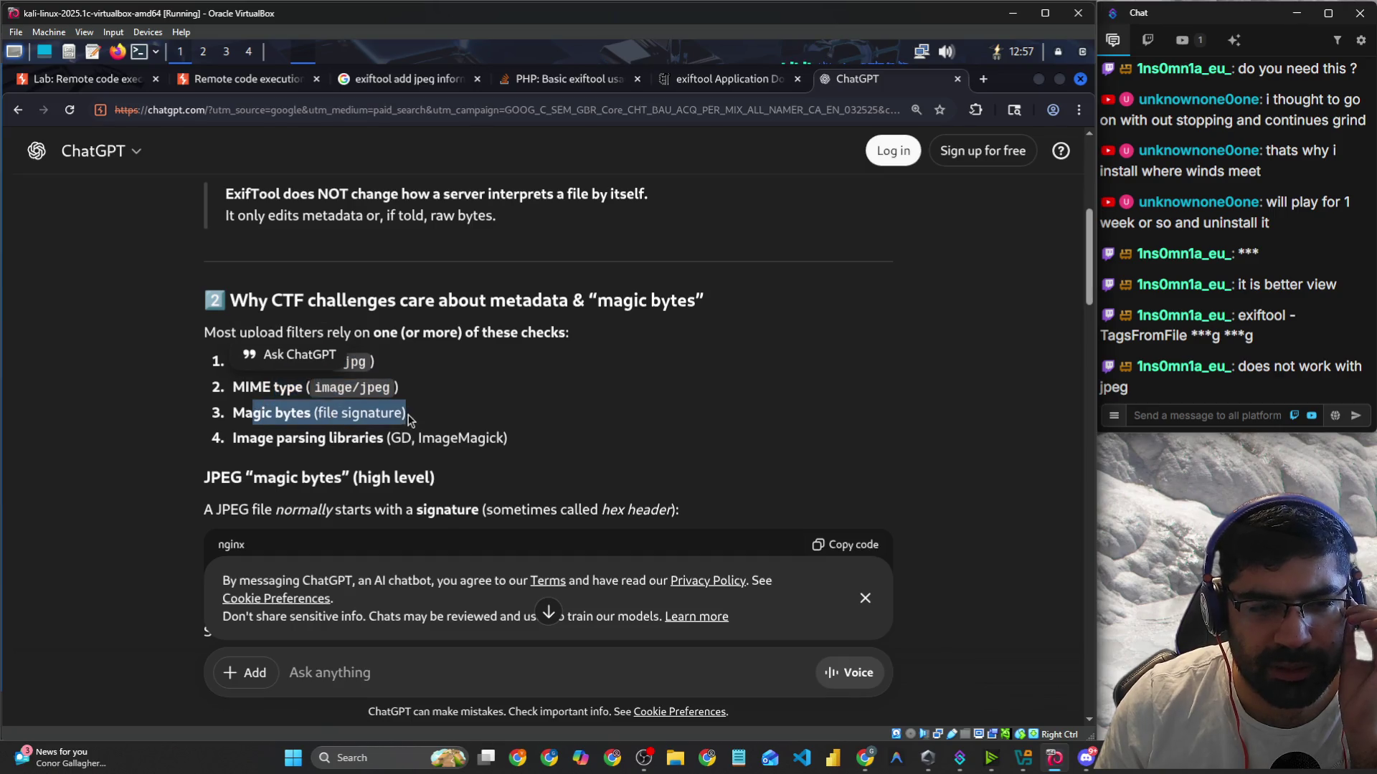
left_click_drag(277, 437, 522, 438)
scroll(522, 437, "down", 2)
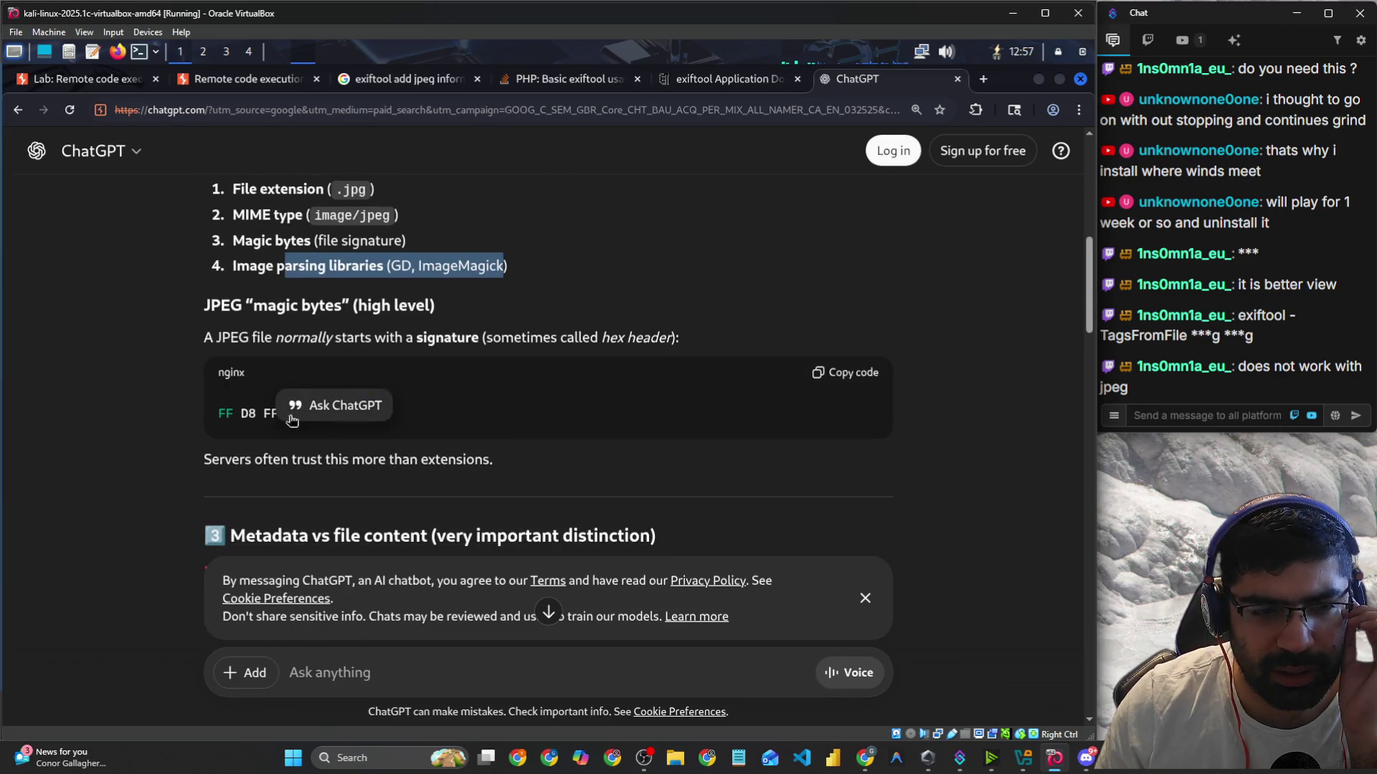
left_click(193, 430)
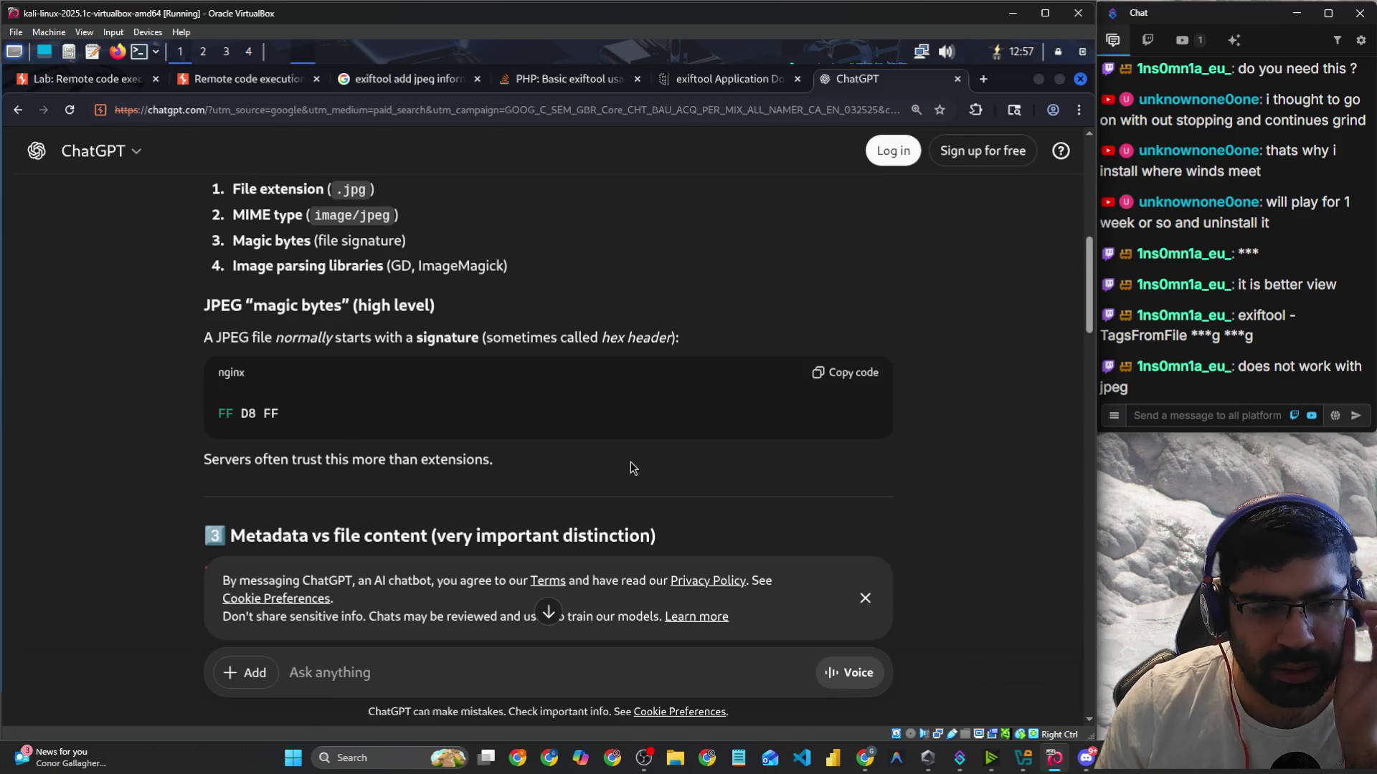
Step: Read the rest of the reply down to its closing TryHackMe offer, then return to the Kali terminal
scroll(902, 456, "down", 1)
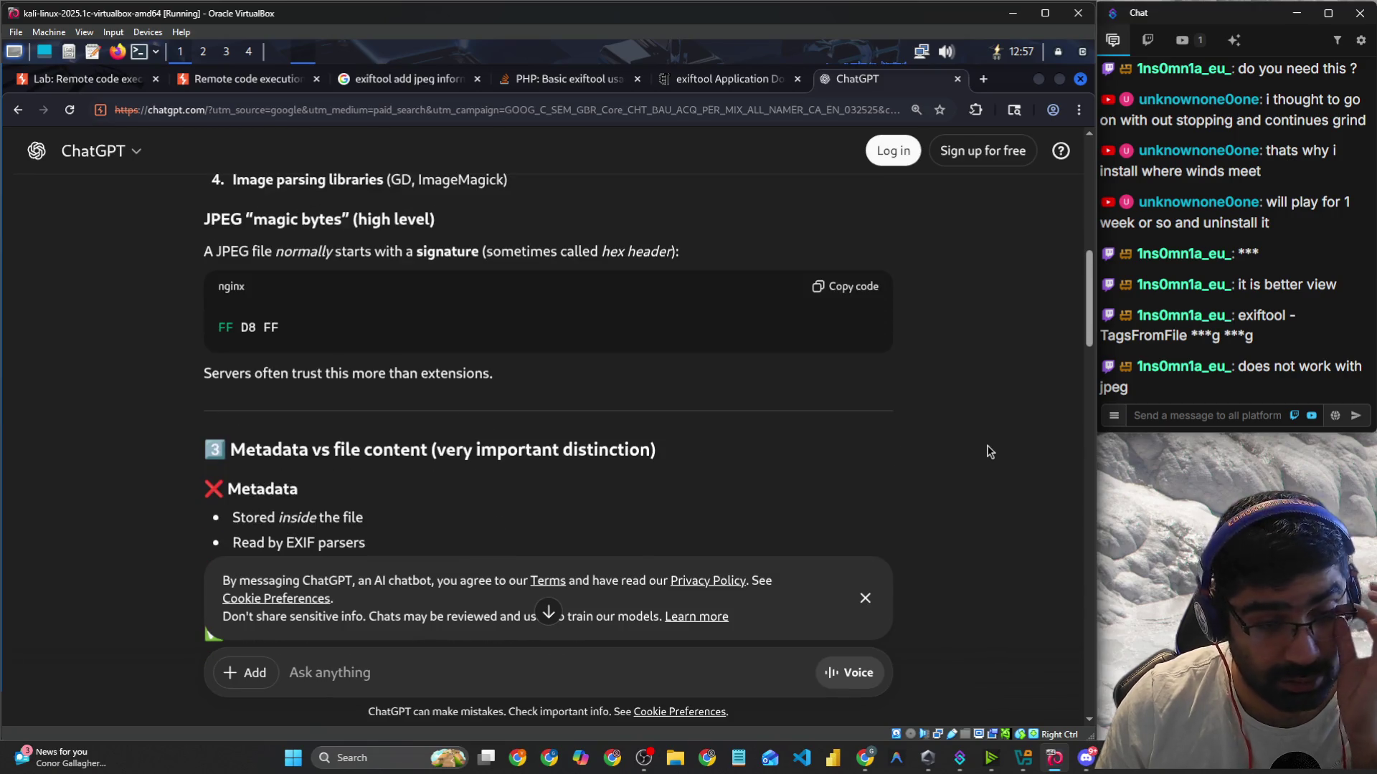
scroll(948, 450, "down", 2)
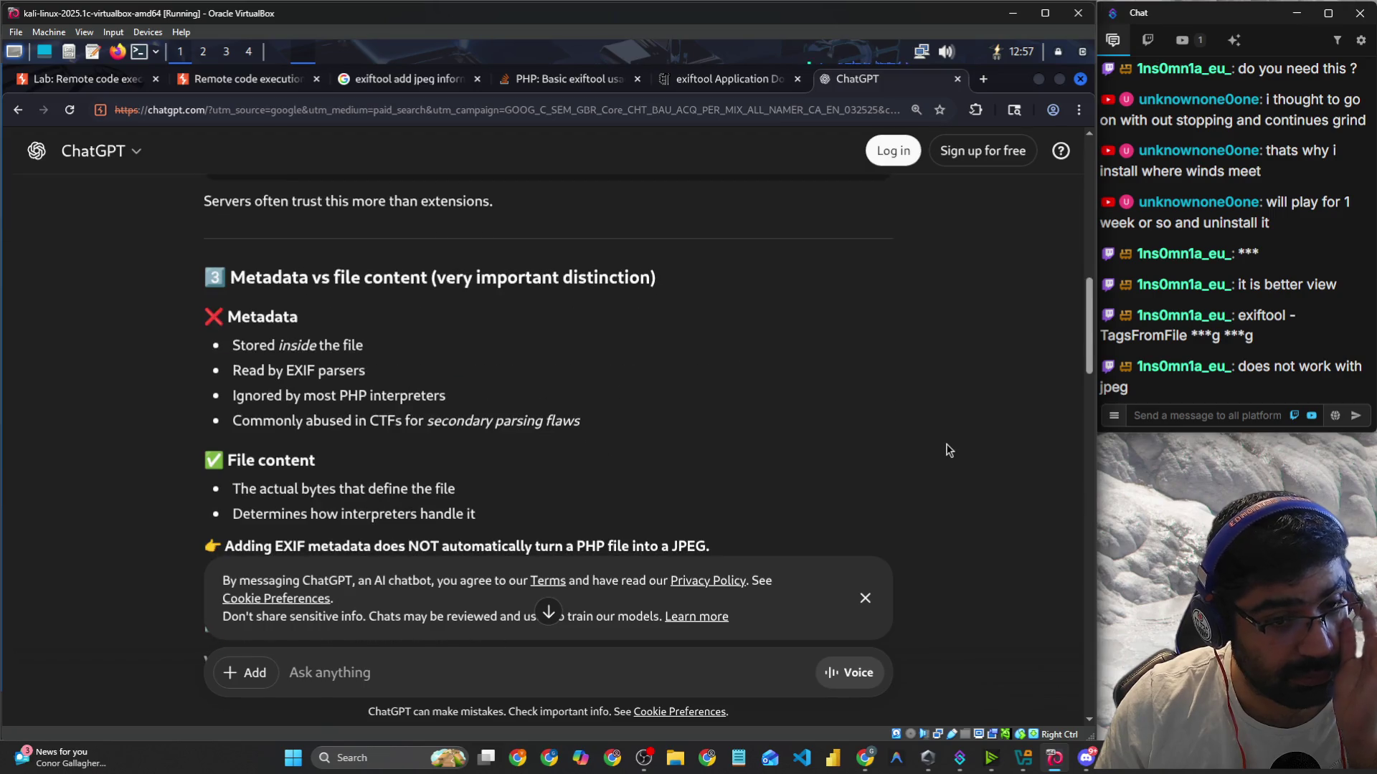
scroll(543, 388, "down", 7)
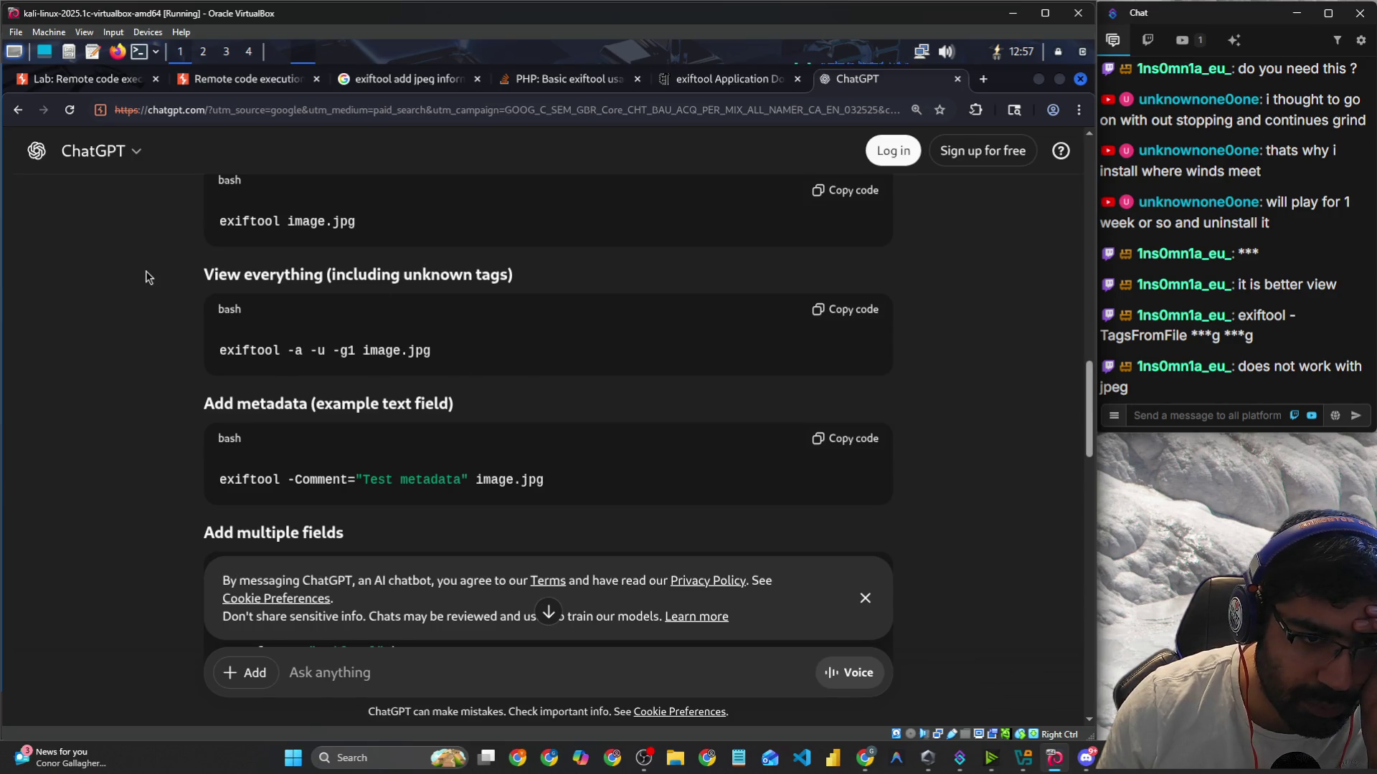
scroll(353, 307, "up", 2)
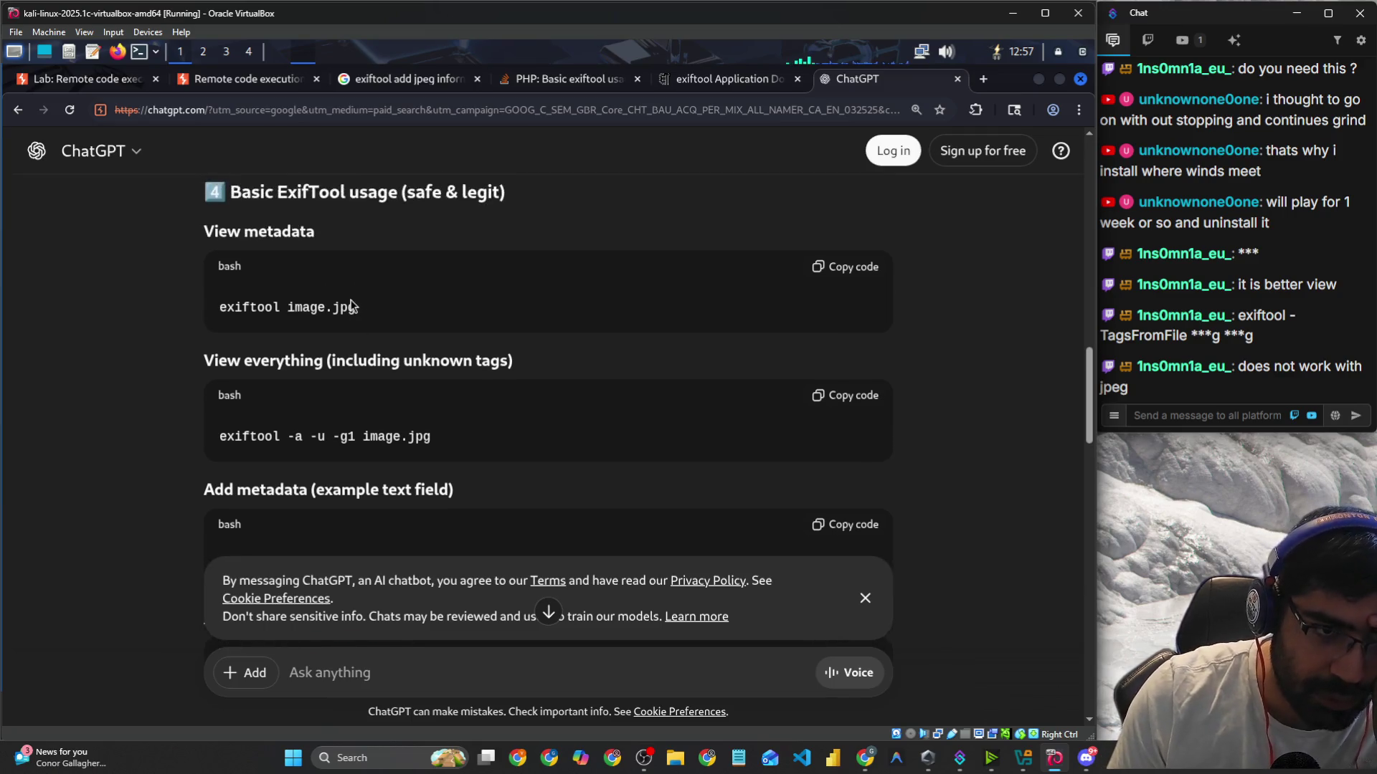
scroll(352, 306, "down", 1)
scroll(353, 306, "down", 4)
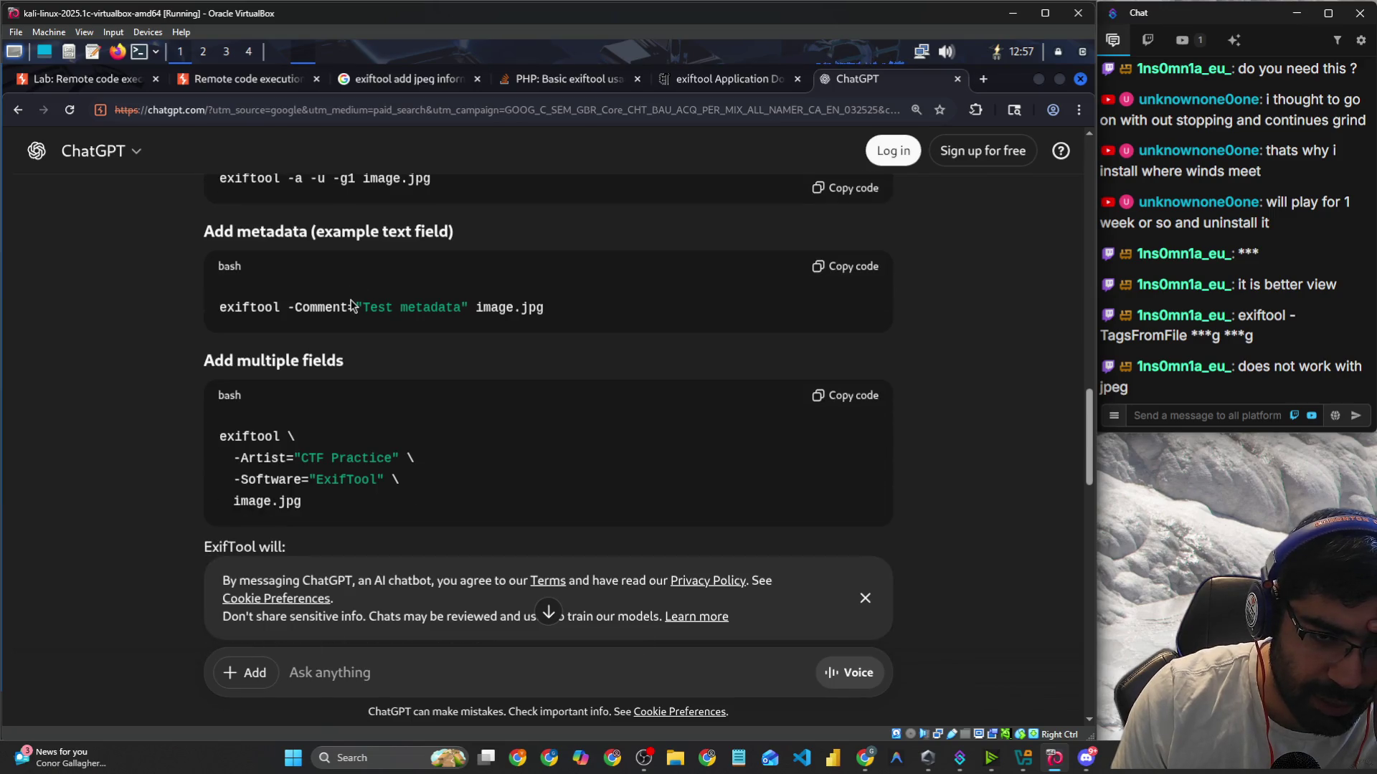
scroll(353, 306, "down", 3)
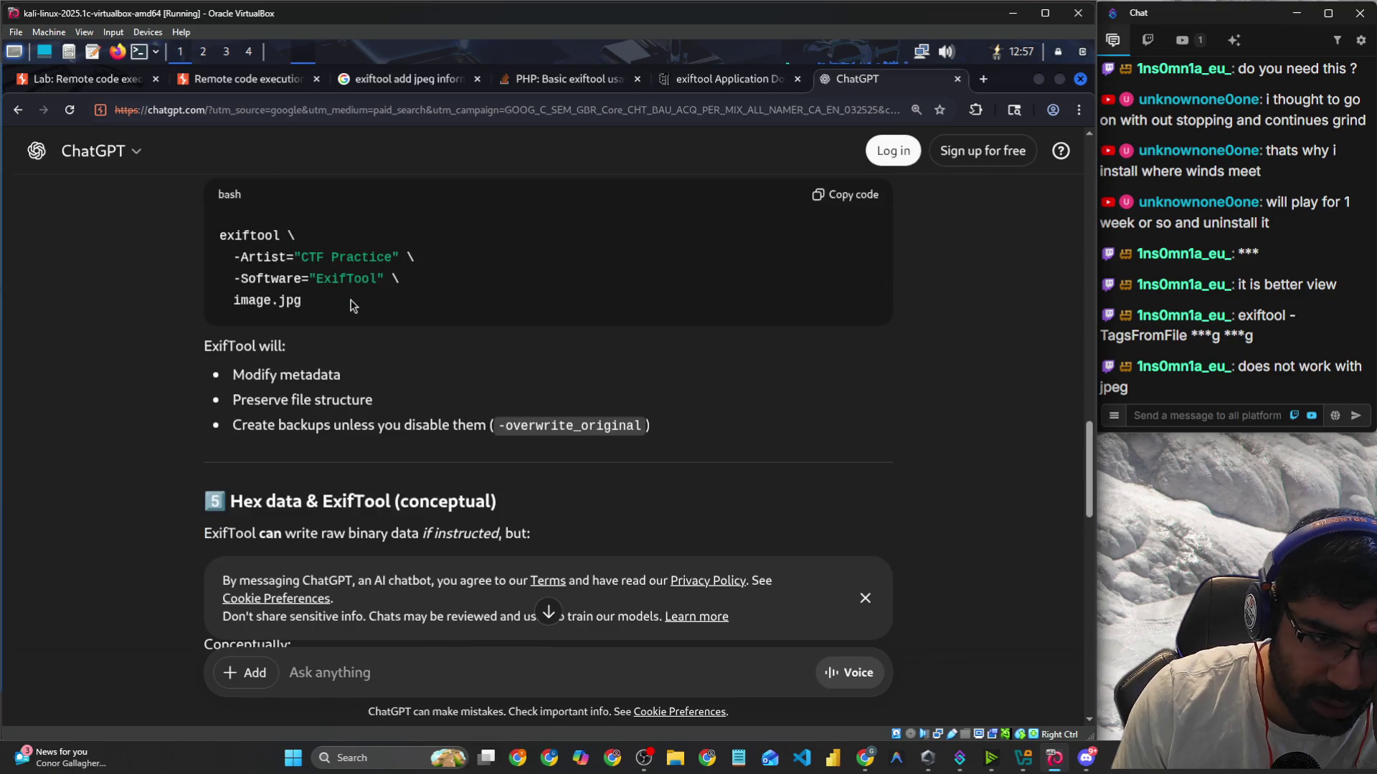
scroll(353, 306, "down", 1)
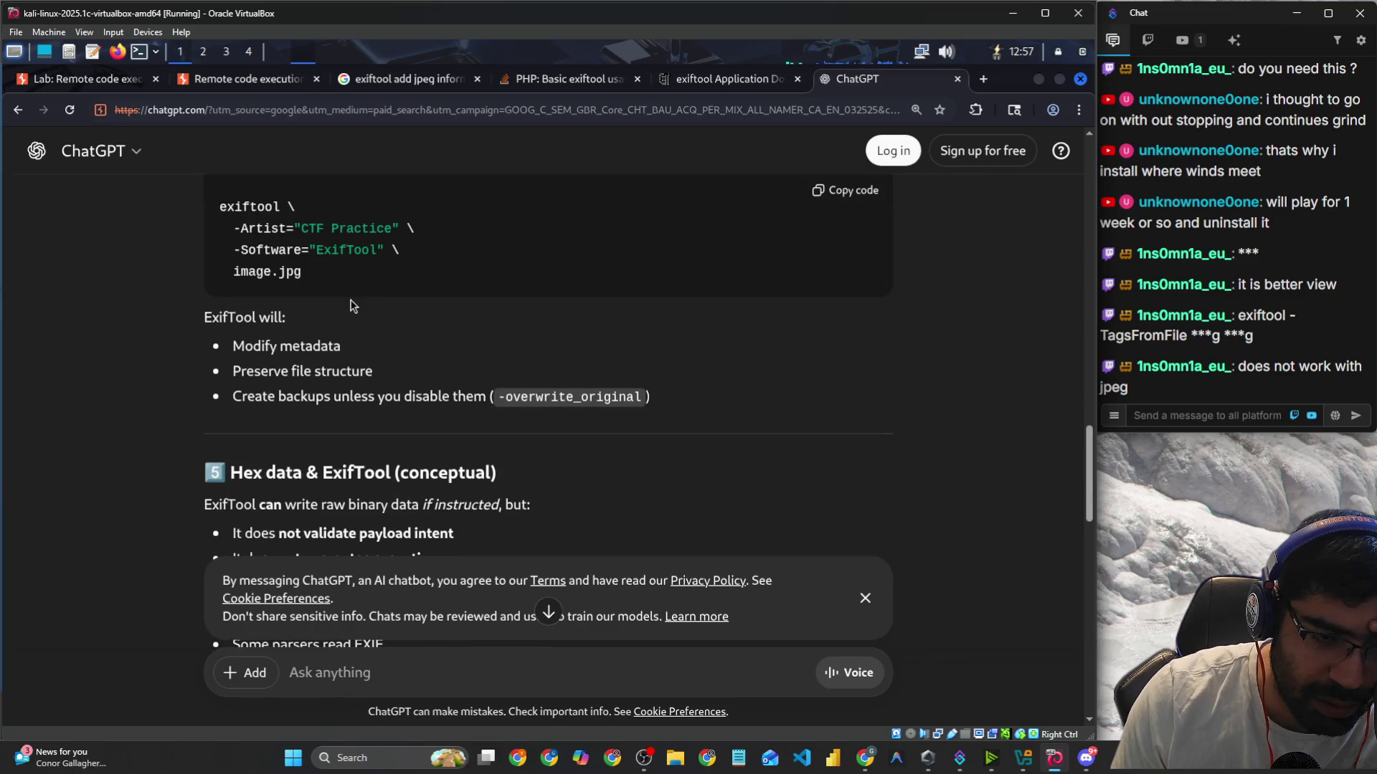
scroll(351, 306, "down", 3)
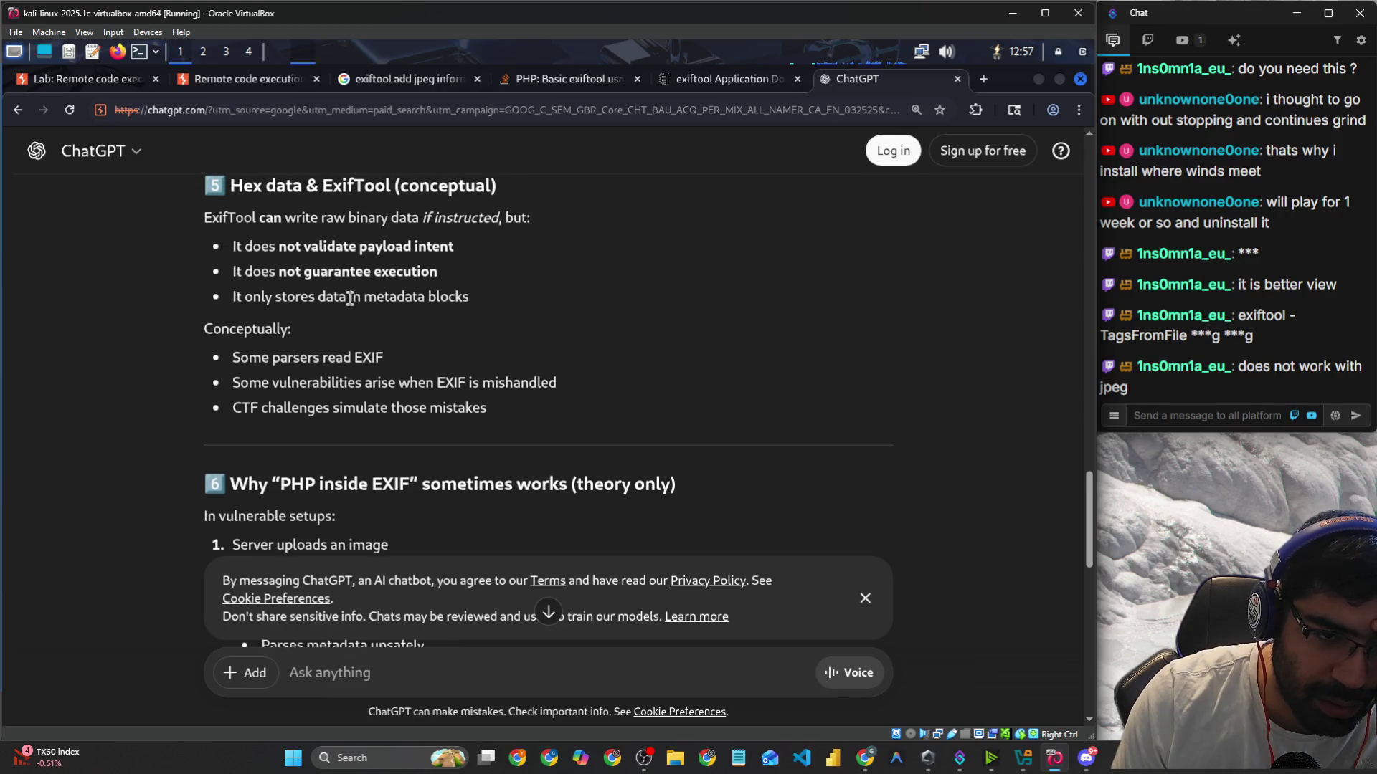
scroll(351, 302, "down", 1)
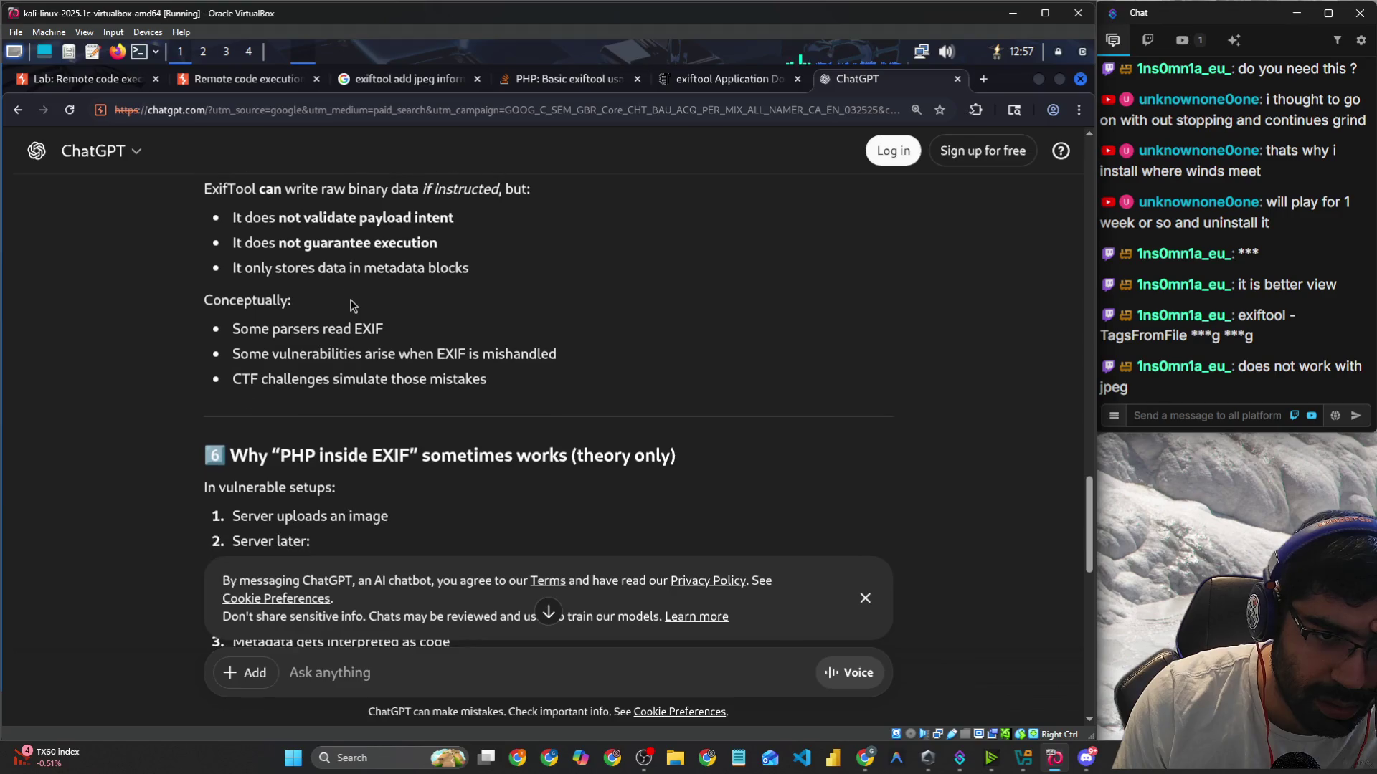
scroll(351, 306, "down", 4)
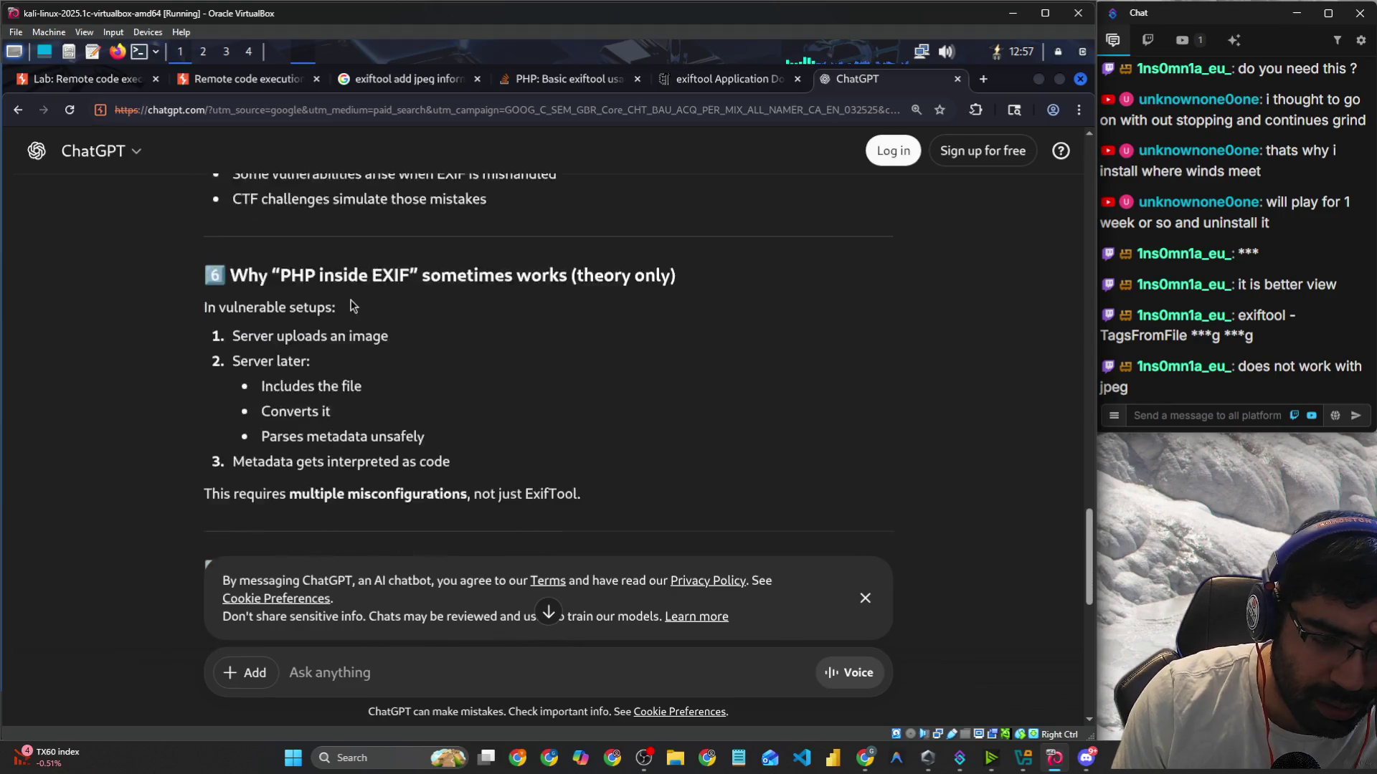
scroll(350, 299, "down", 4)
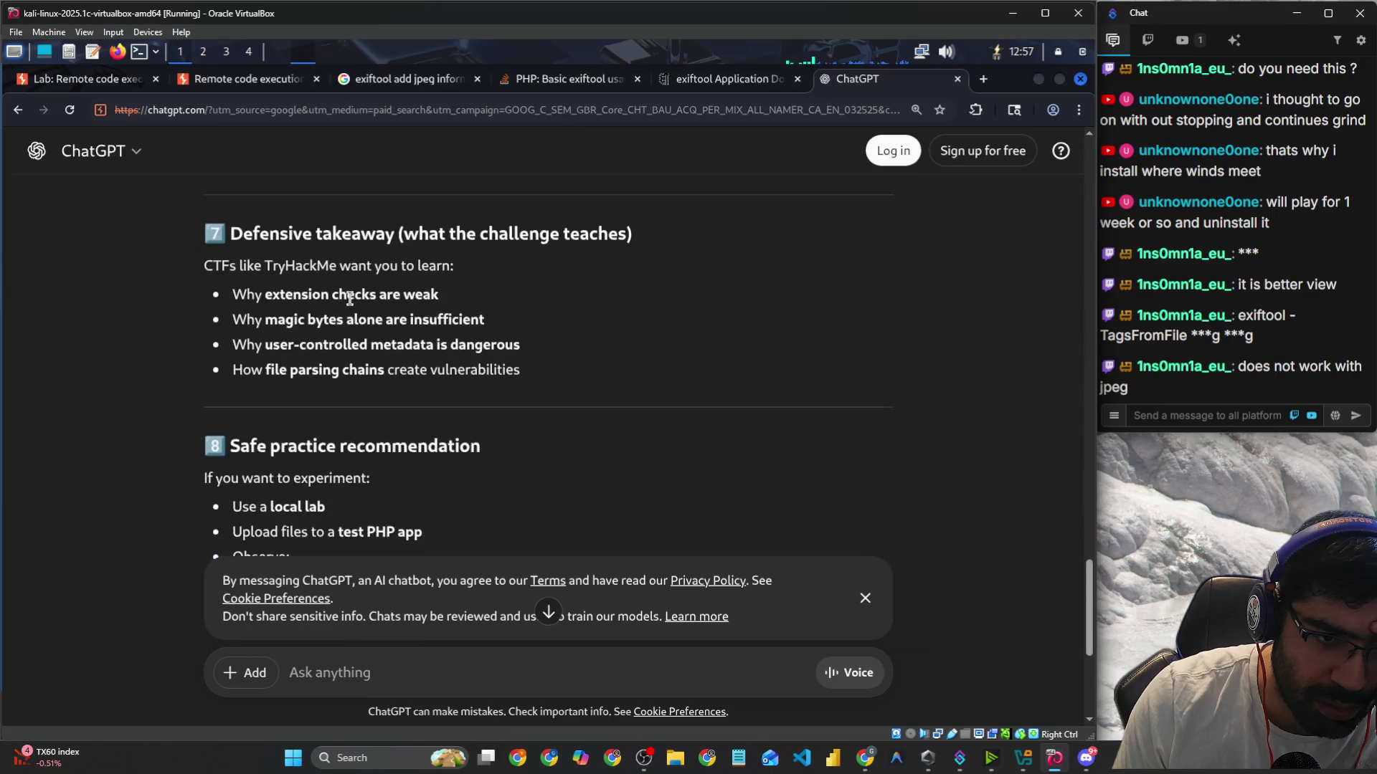
scroll(351, 304, "down", 3)
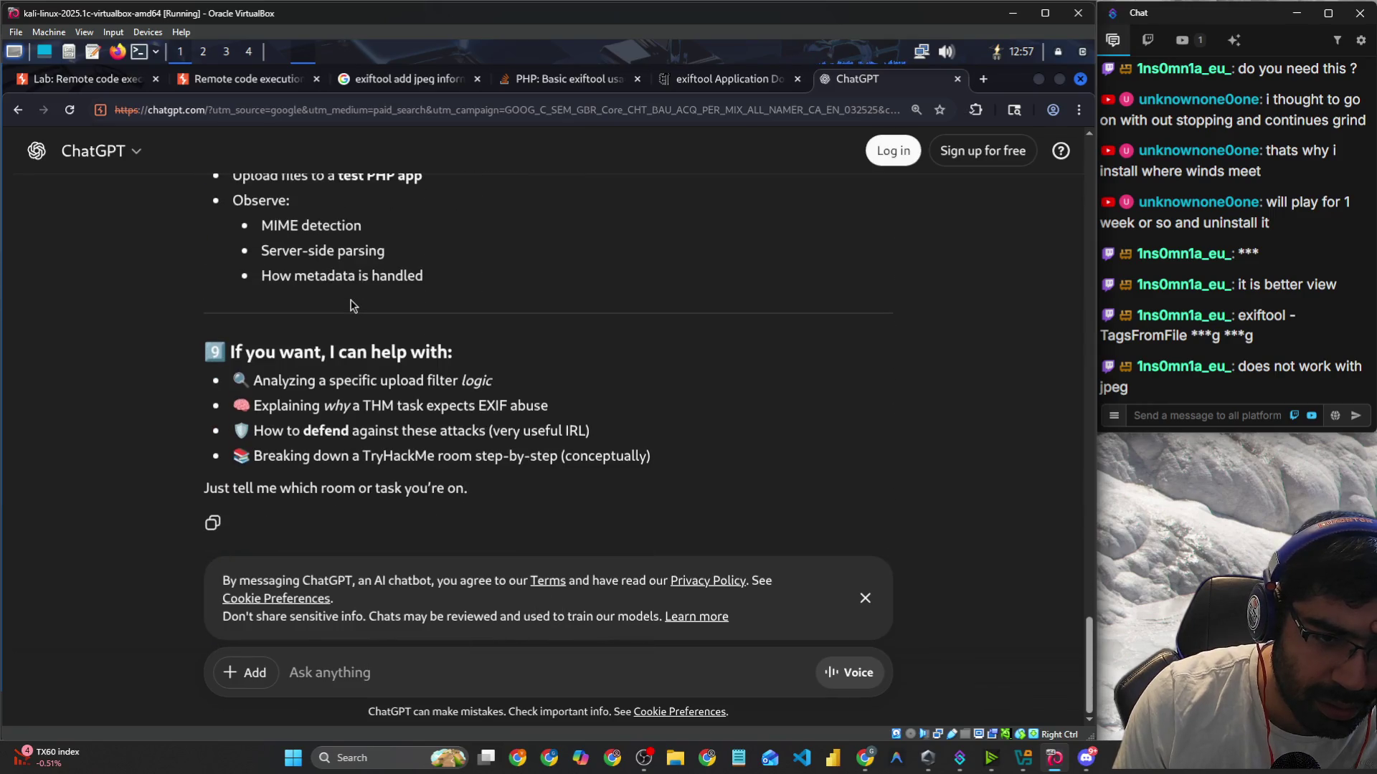
key("alt+Tab")
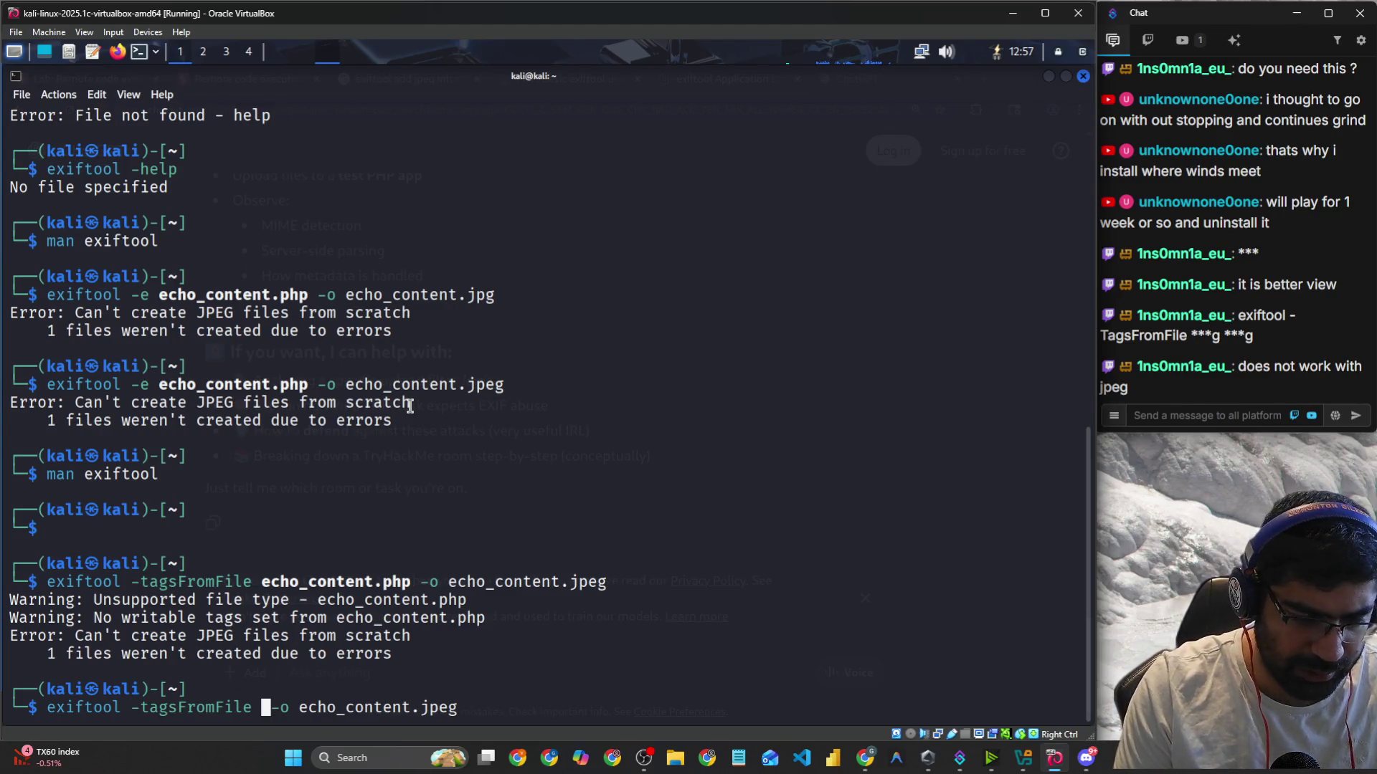
Step: Save the Mousepad PHP payload as echo_content.jpg by dropping .php%00 from the name
key("alt+Tab")
key("alt+Tab")
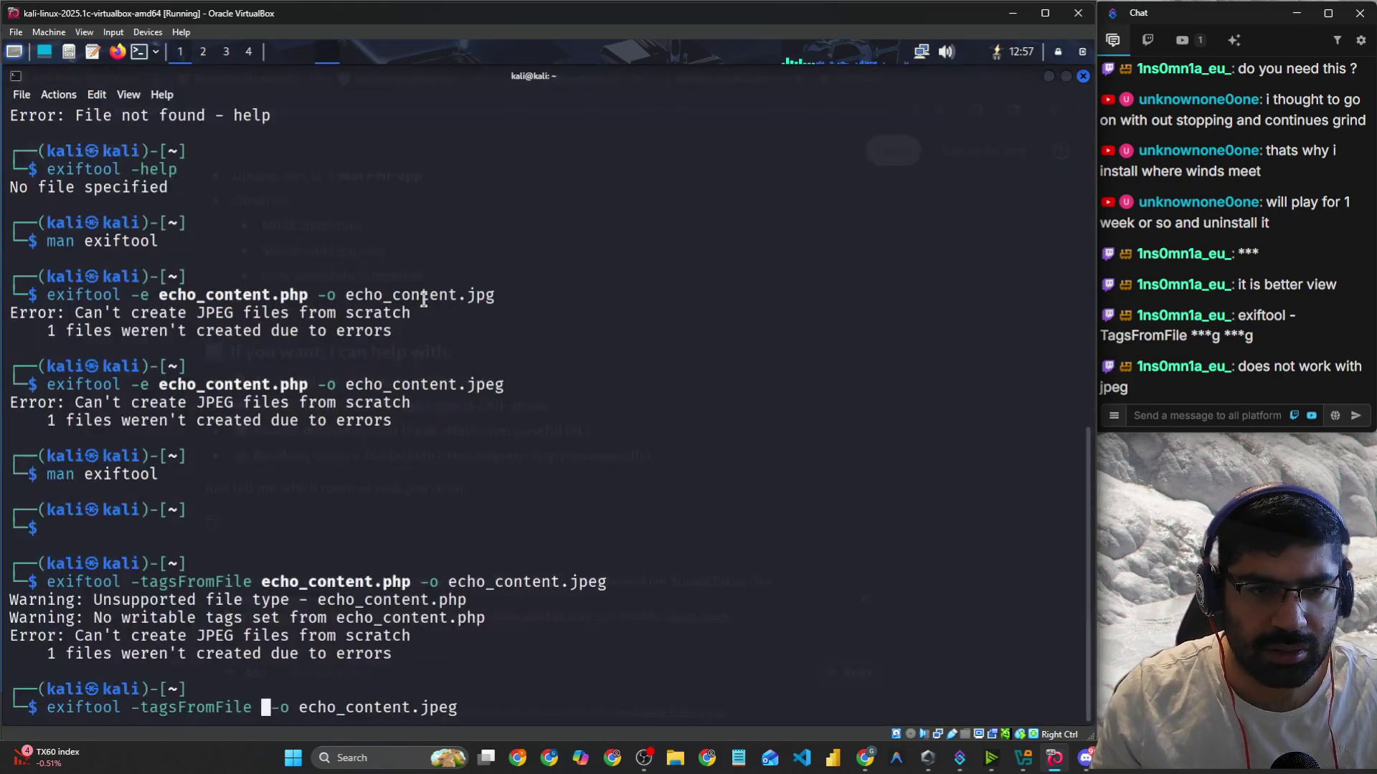
key("alt+Tab")
left_click(327, 446)
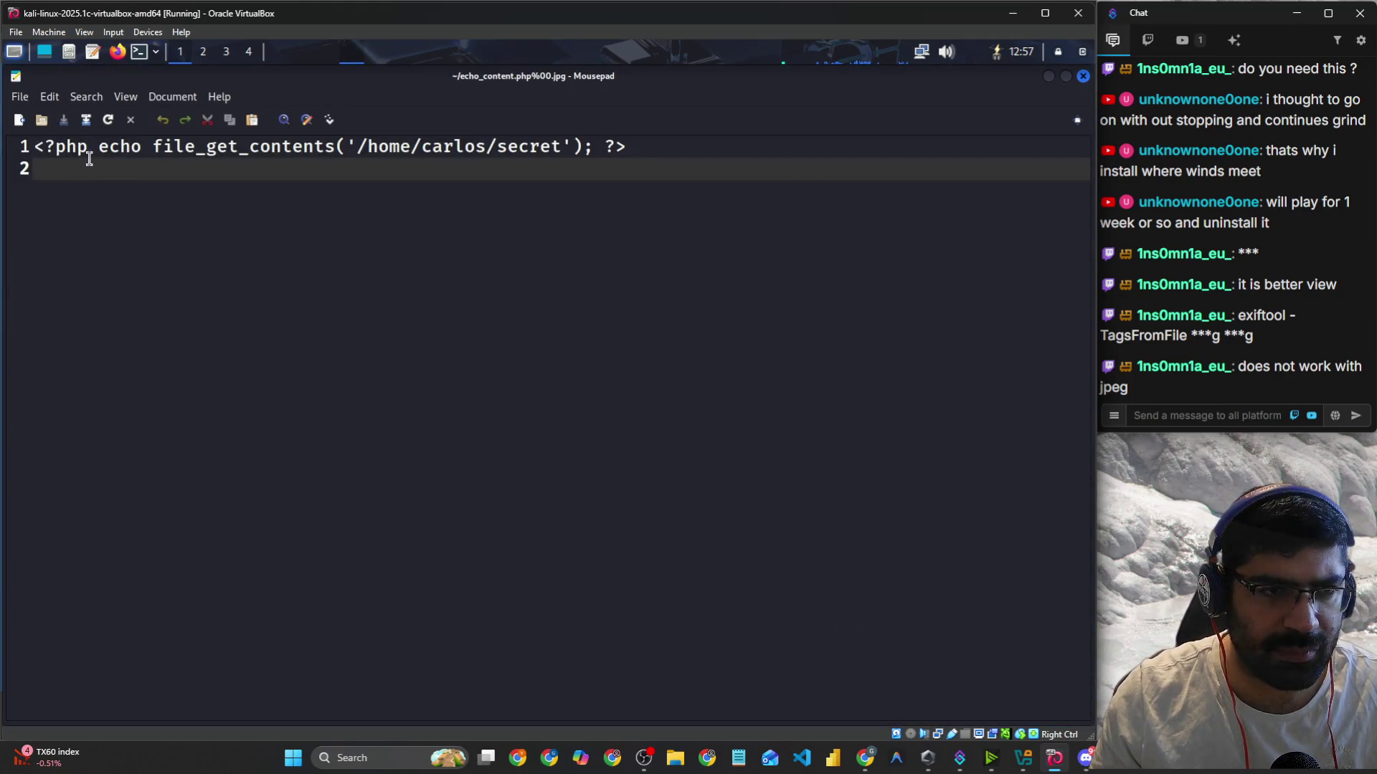
left_click(20, 97)
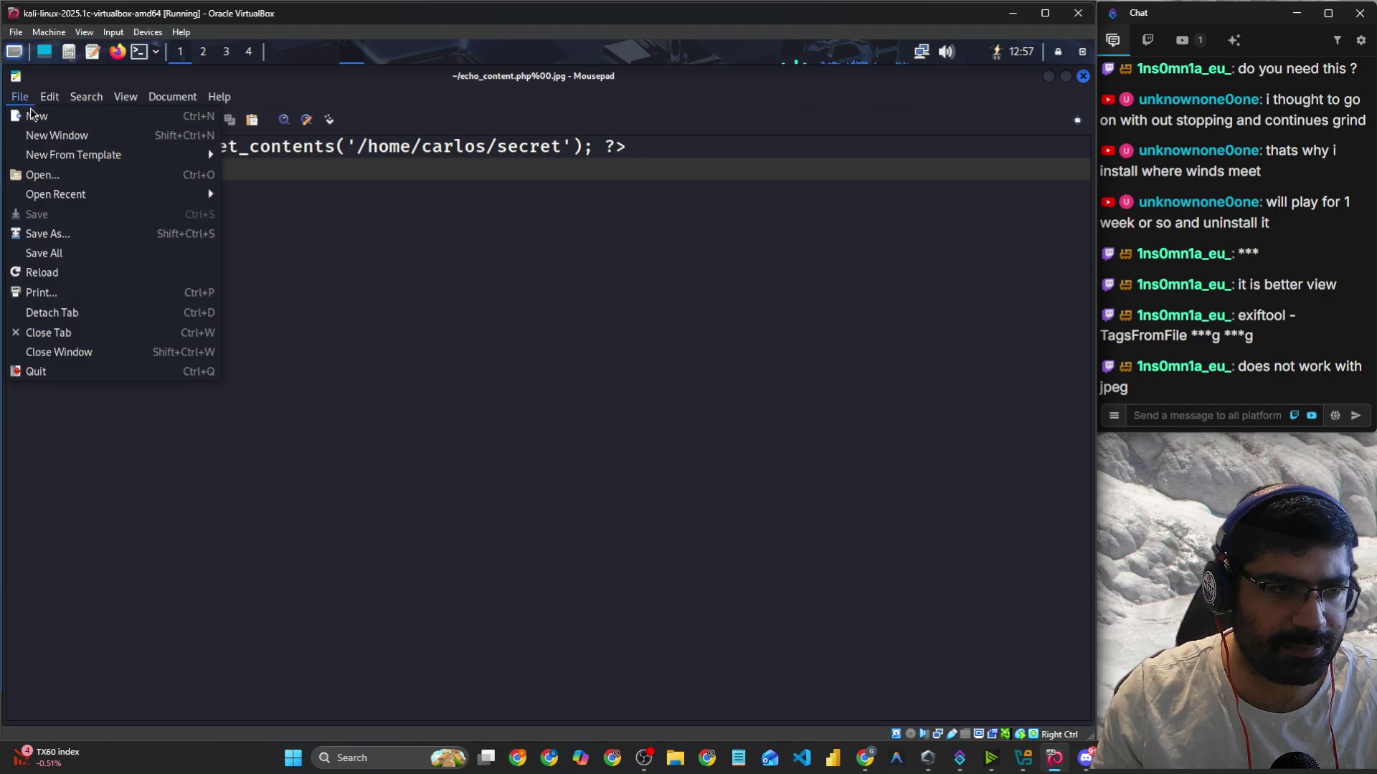
left_click(60, 236)
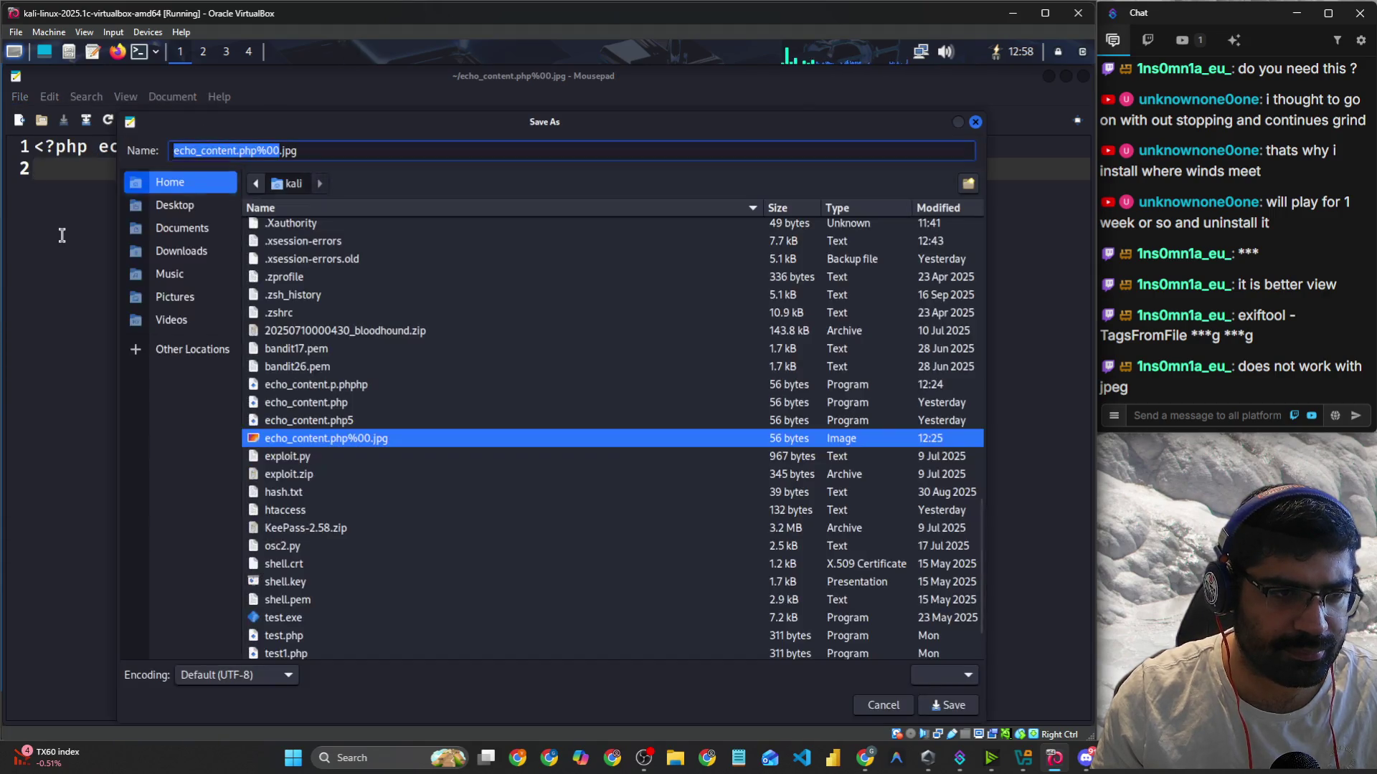
left_click(351, 155)
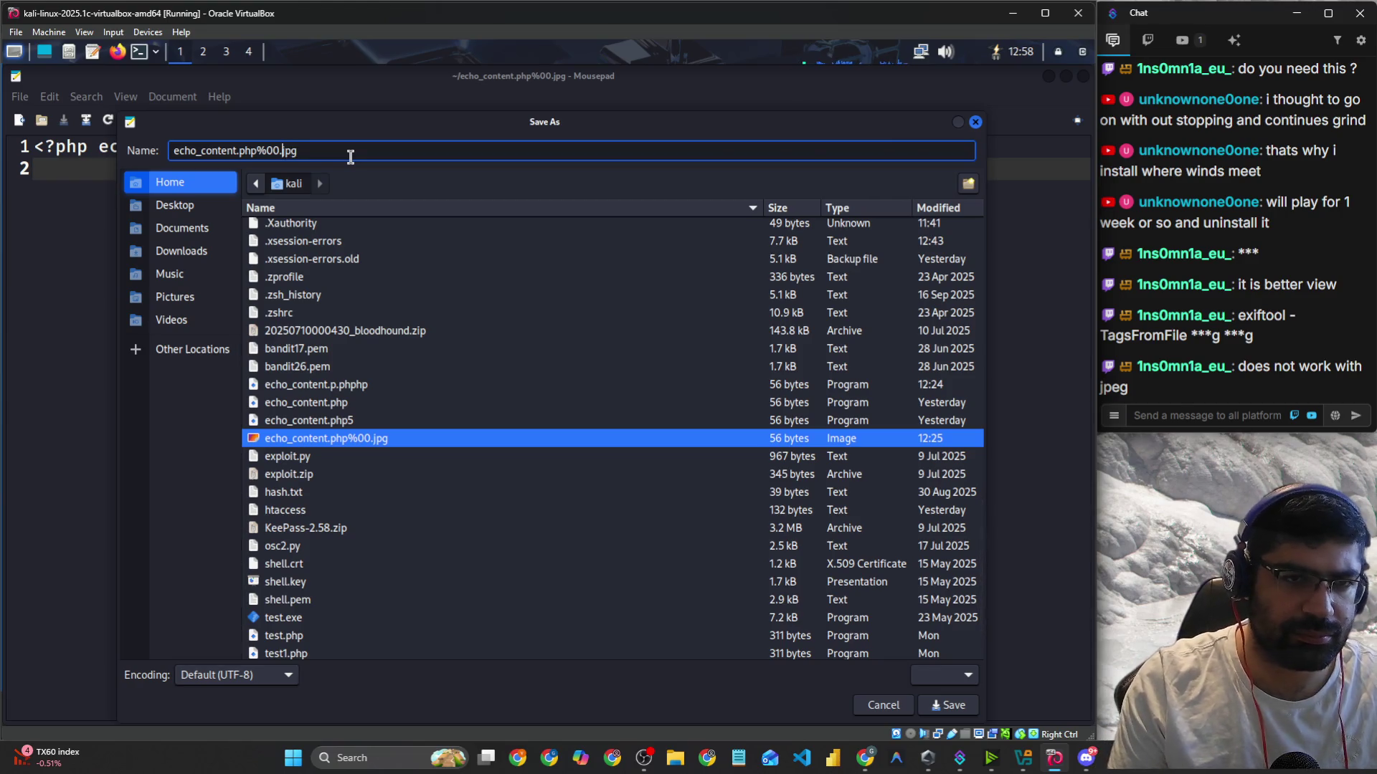
key("BackSpace")
key("BackSpace")
key("BackSpace")
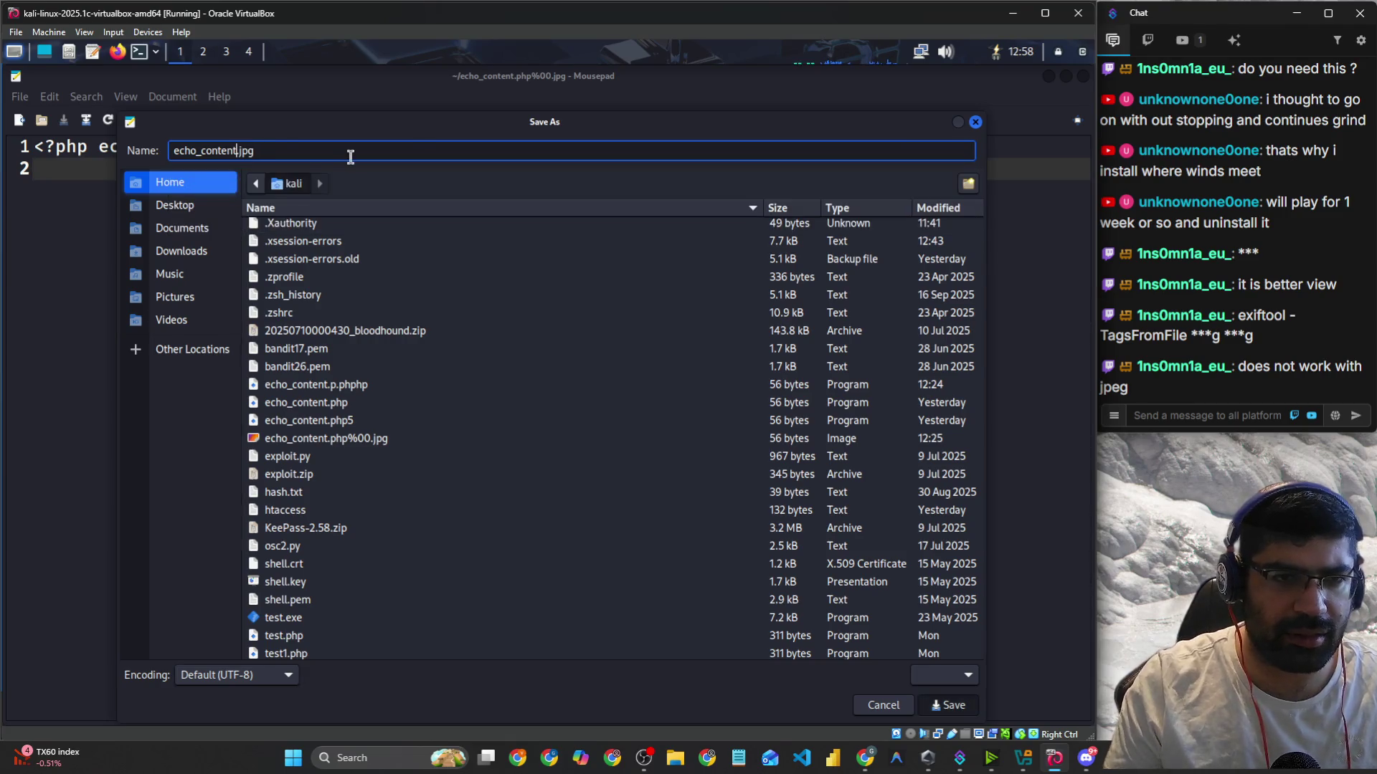
key("Return")
key("alt+Tab")
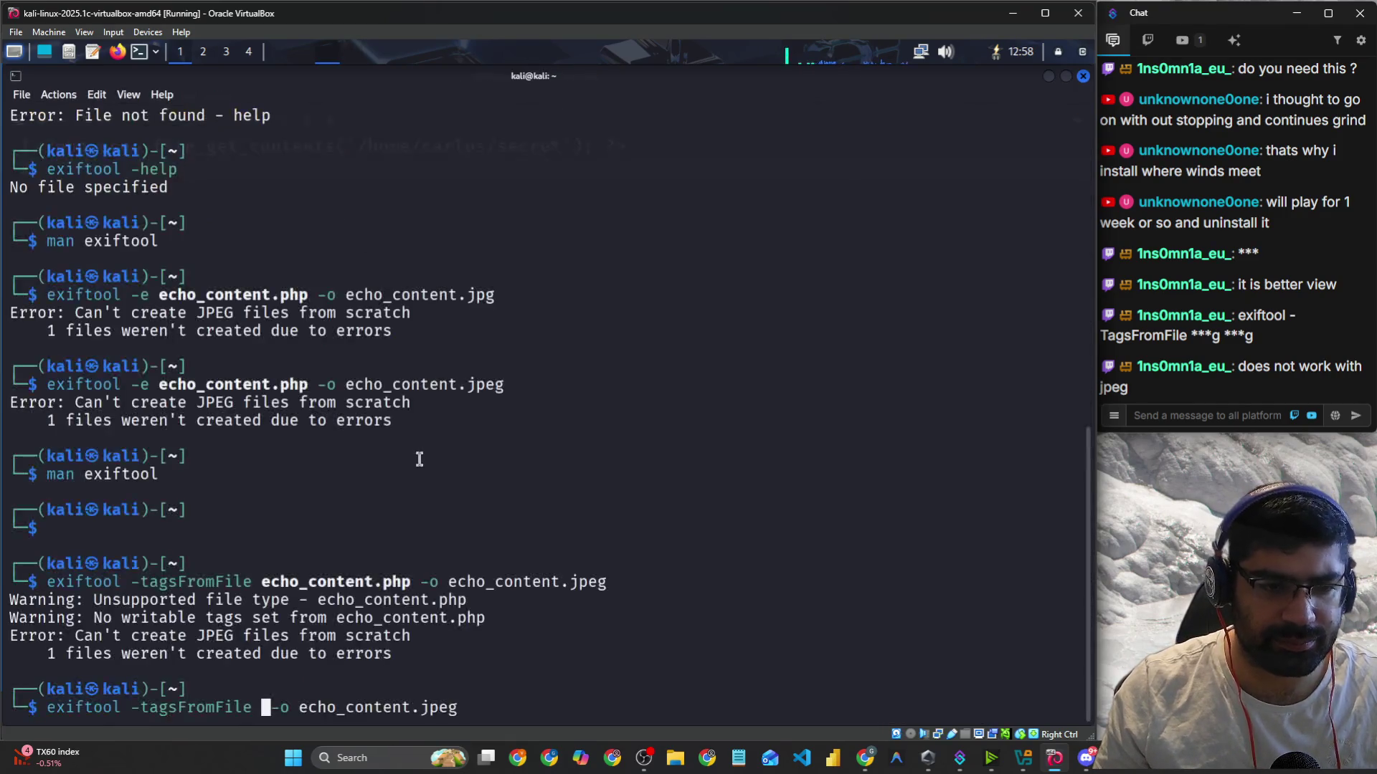
Step: Trim the pending exiftool -tagsFromFile output name from echo_content.jpeg down to echo_content.j
key("Up")
key("Down")
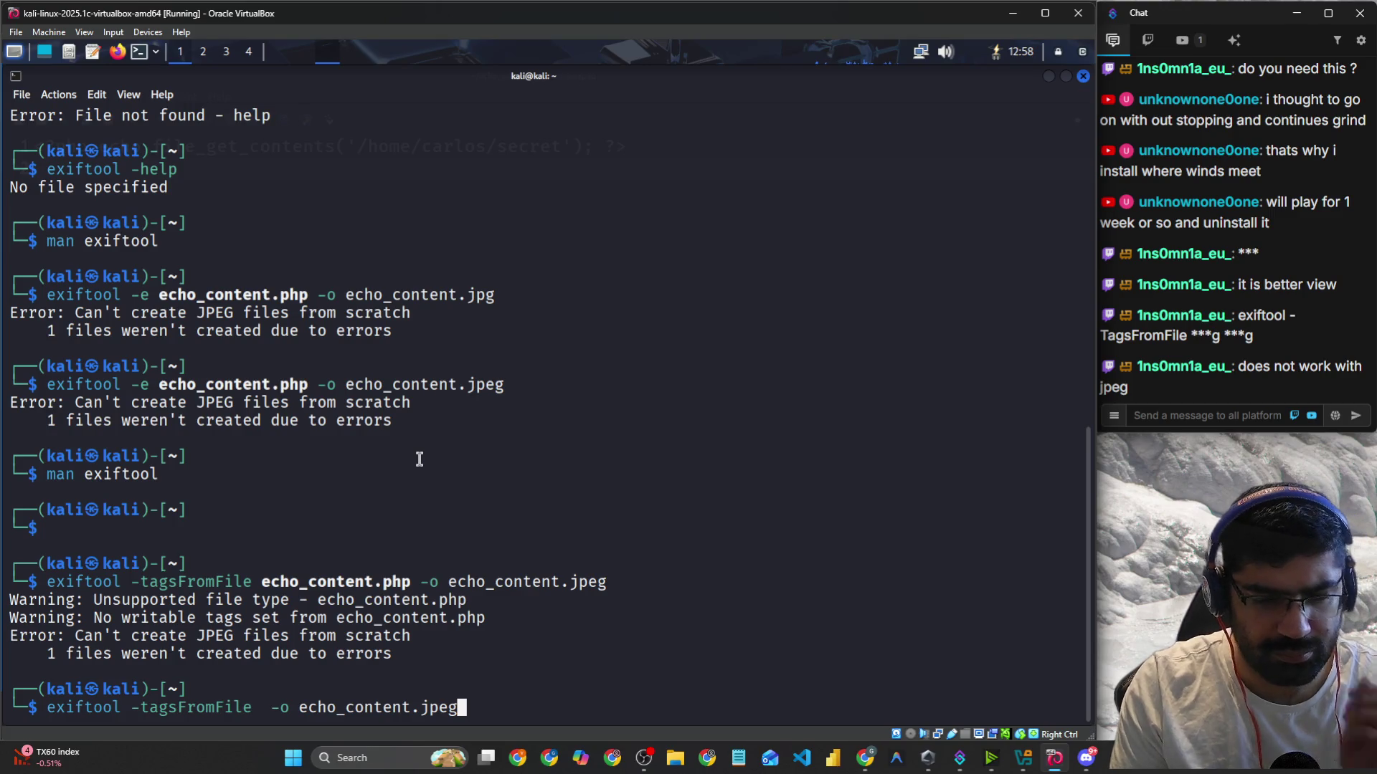
key("BackSpace")
key("BackSpace")
key("BackSpace")
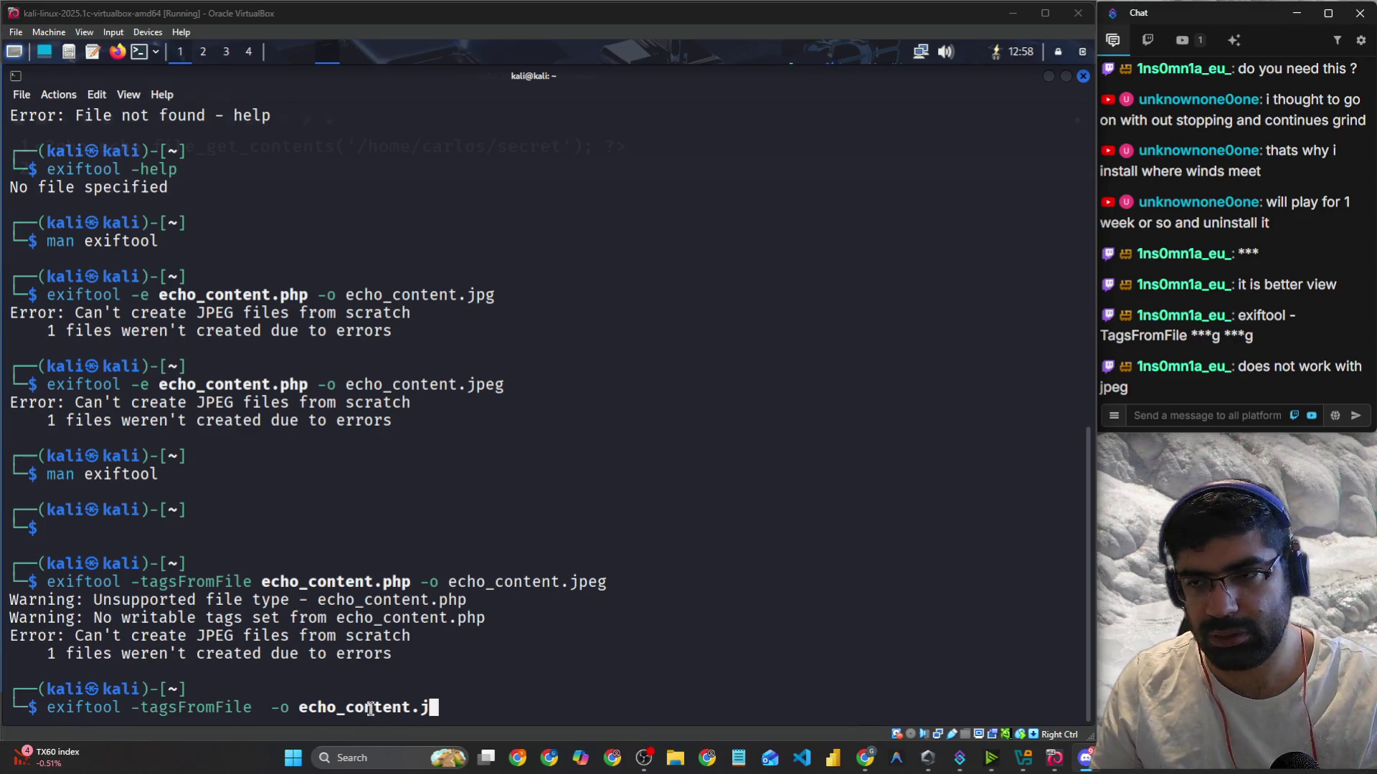
left_click(585, 587)
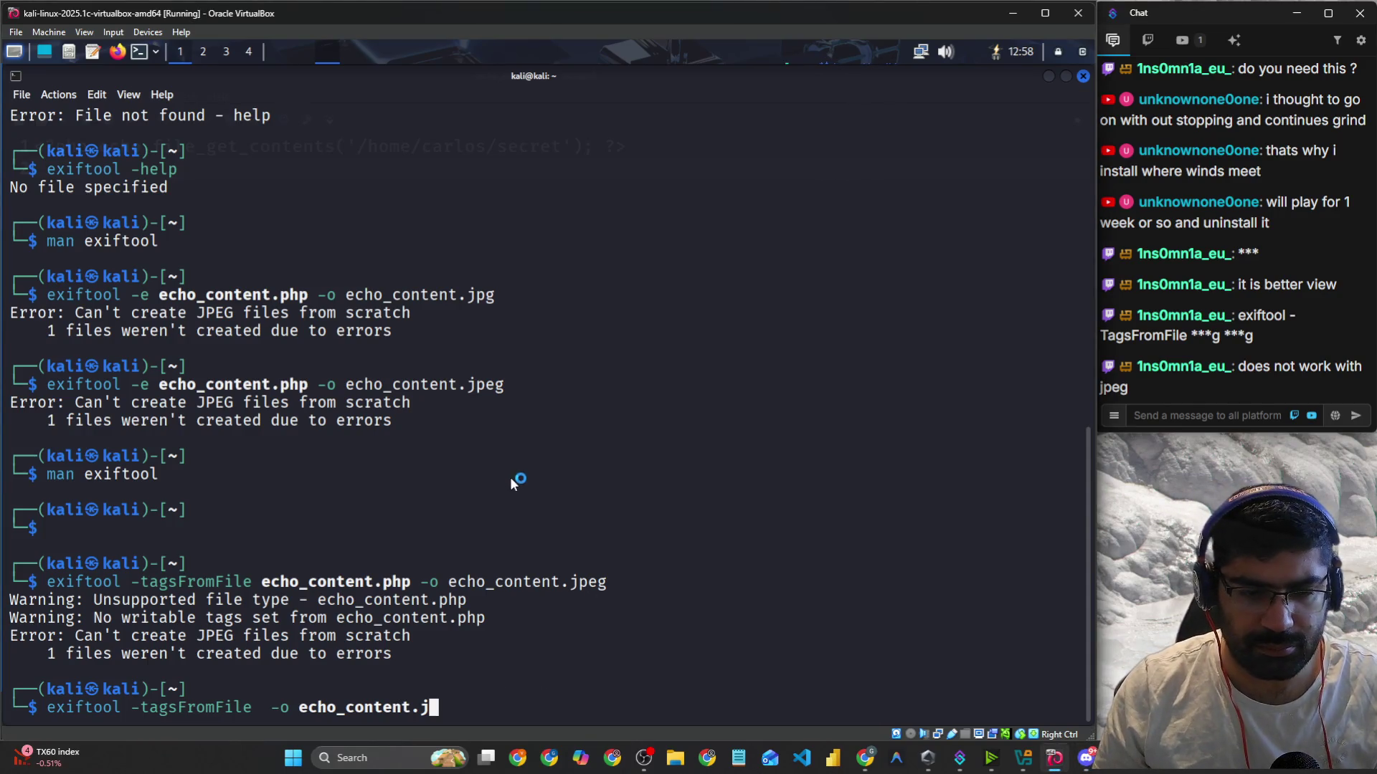
key("alt+Tab")
key("alt+Tab")
key("alt+Tab")
key("alt+Tab")
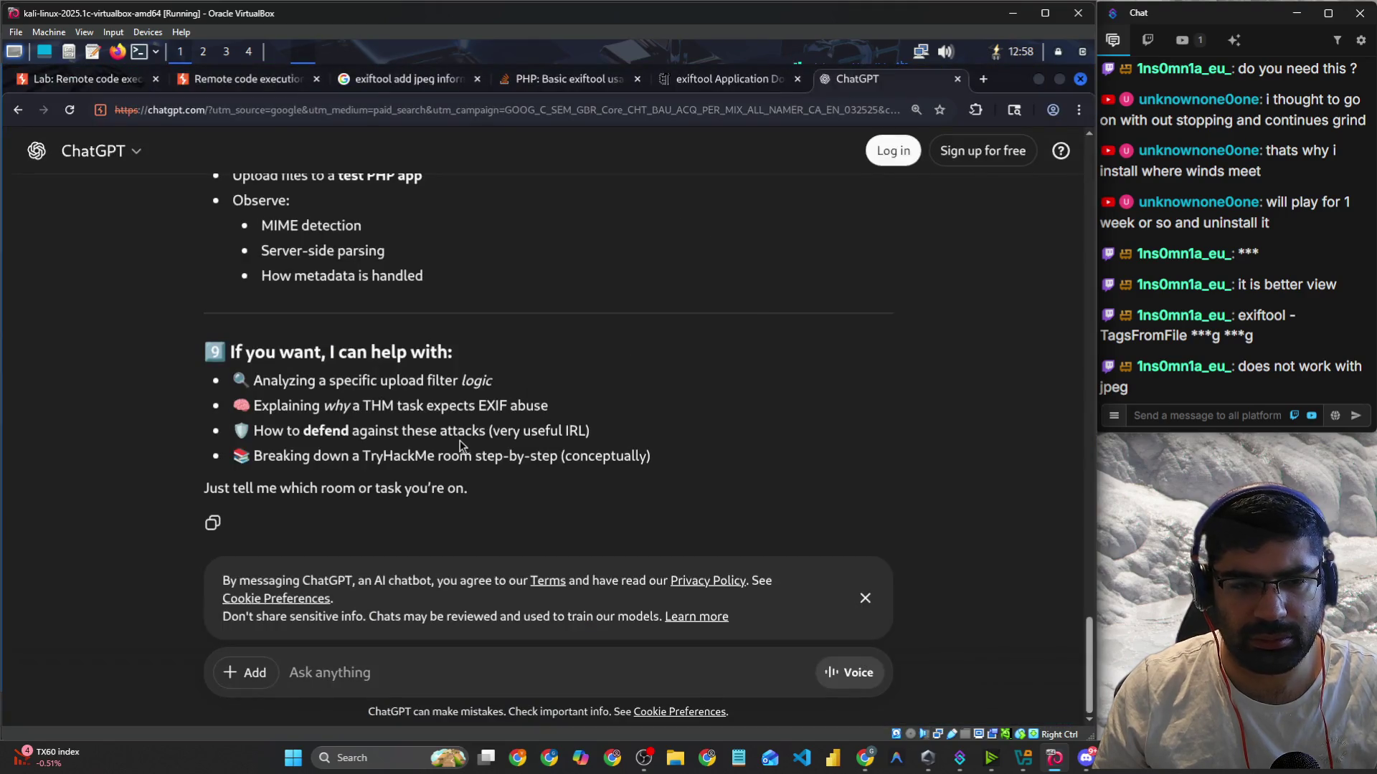
Step: Ask ChatGPT 'give me commands for 5 and 6' and return to the exiftool options documentation
scroll(368, 425, "up", 5)
scroll(365, 419, "up", 3)
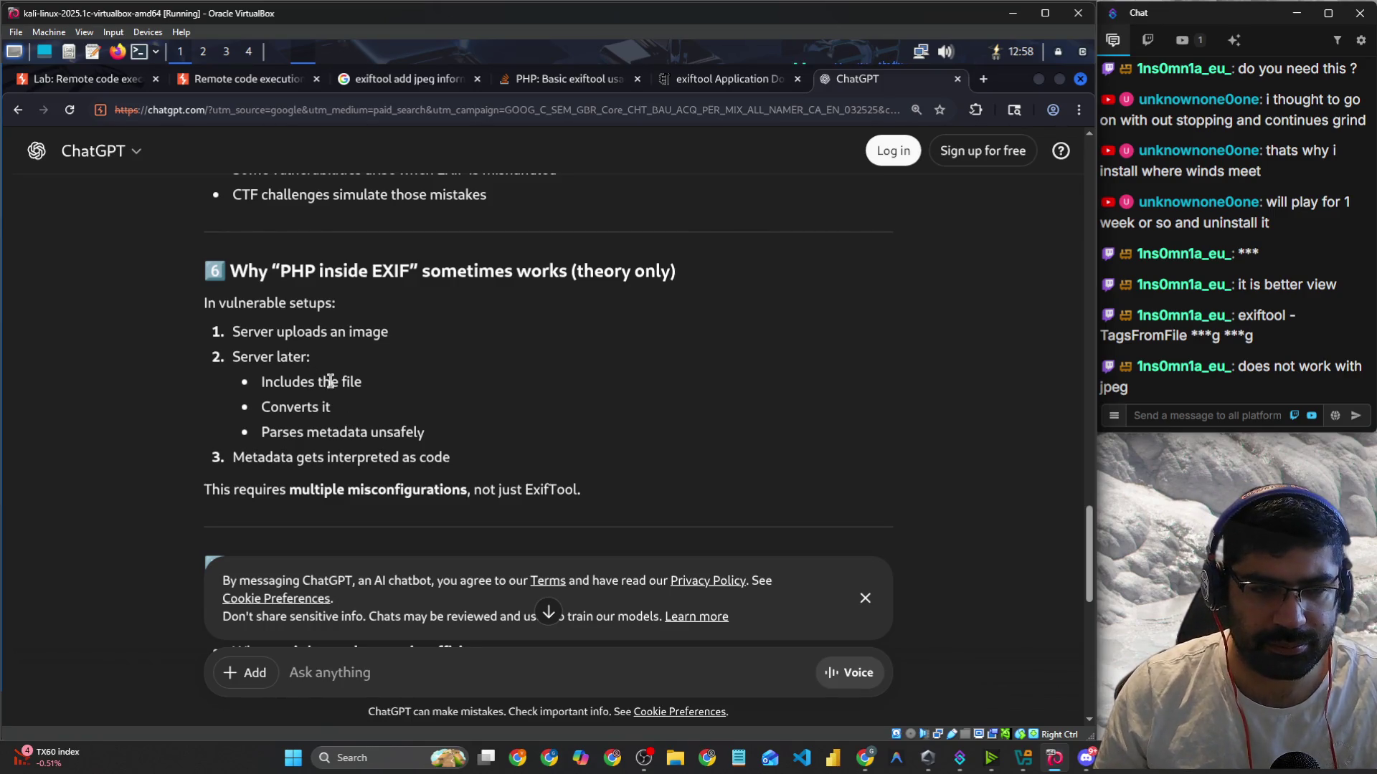
scroll(328, 380, "up", 2)
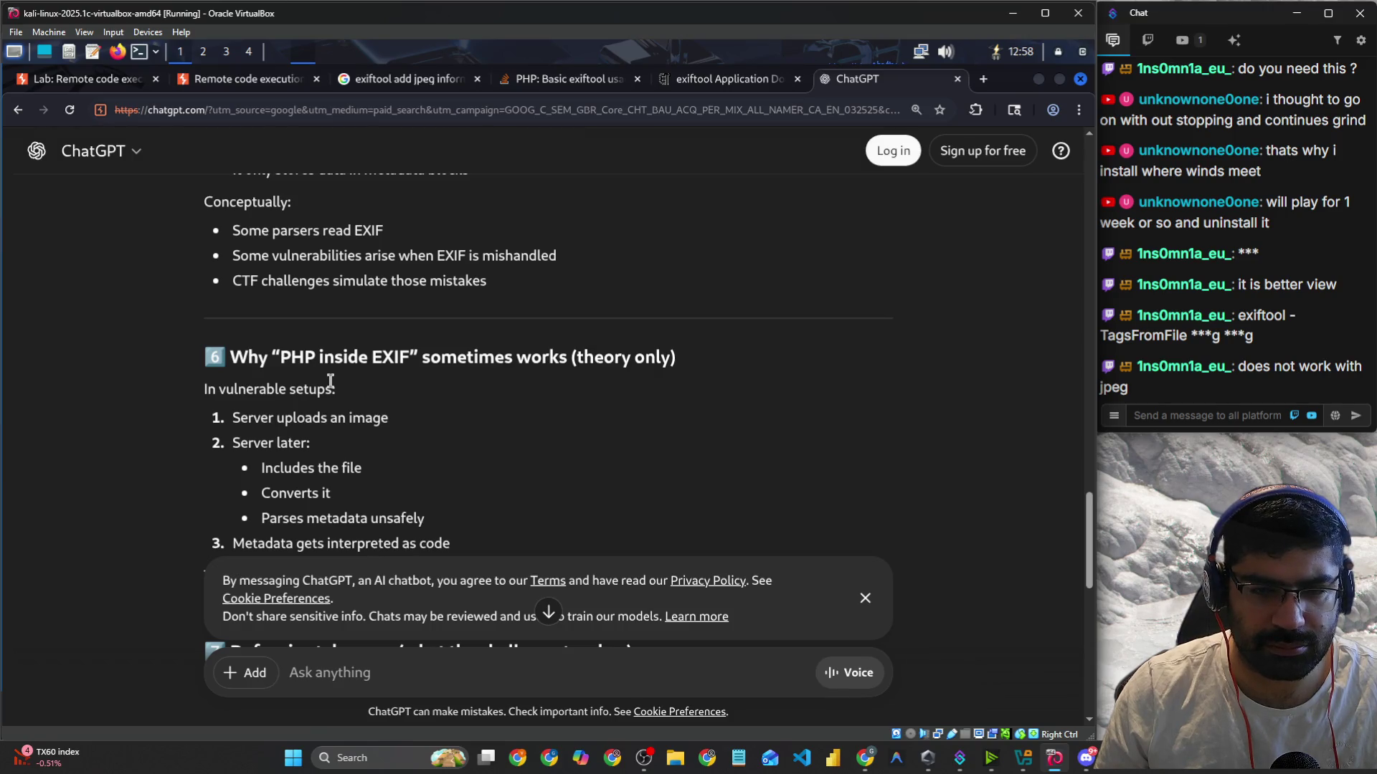
scroll(294, 380, "down", 2)
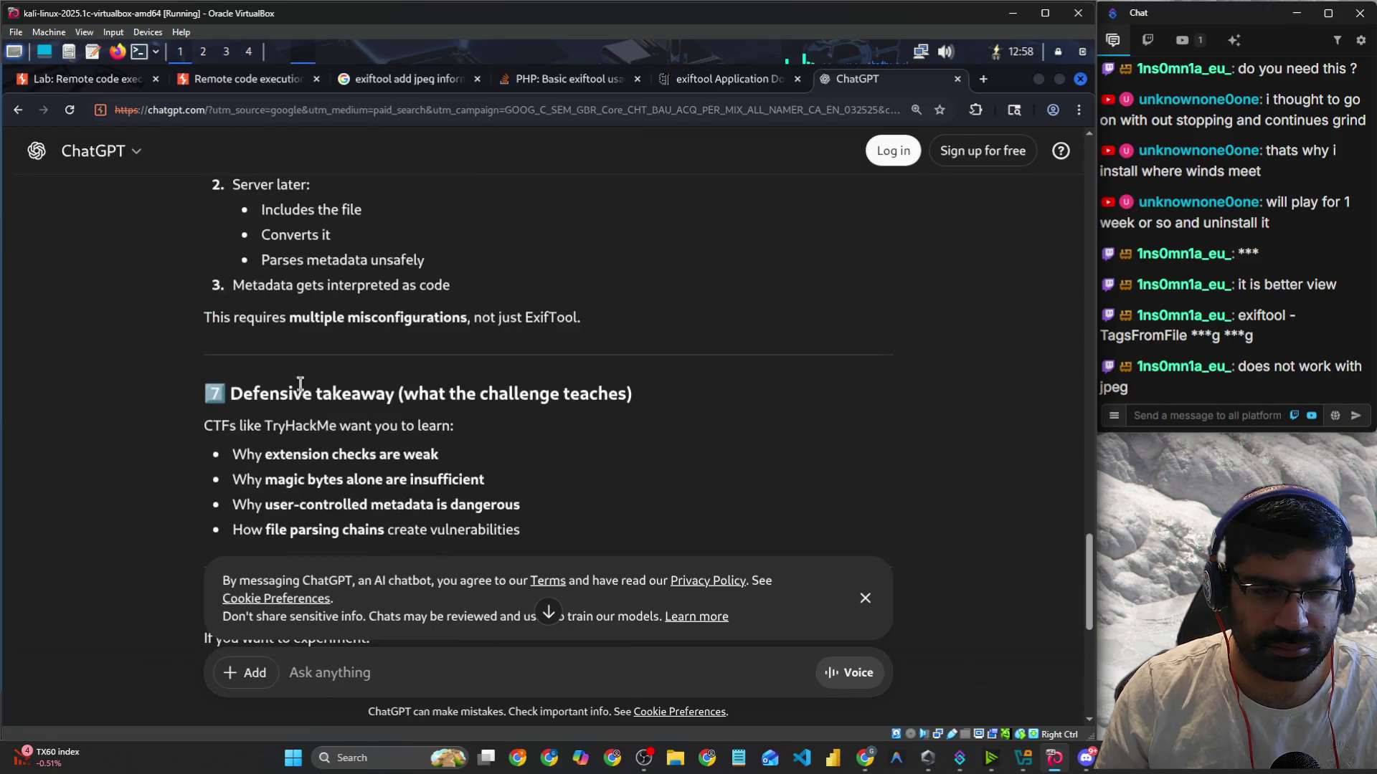
scroll(315, 381, "up", 2)
scroll(321, 380, "up", 5)
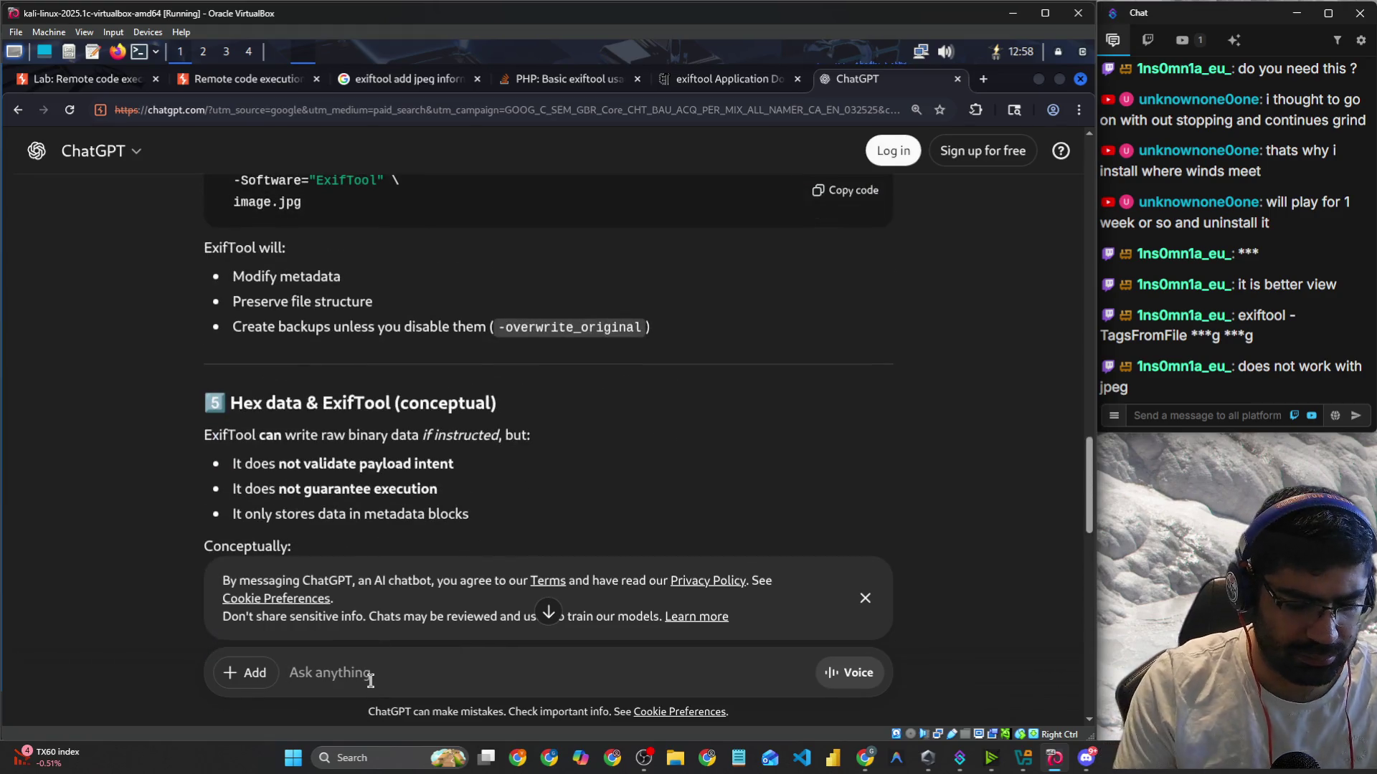
type("give me c")
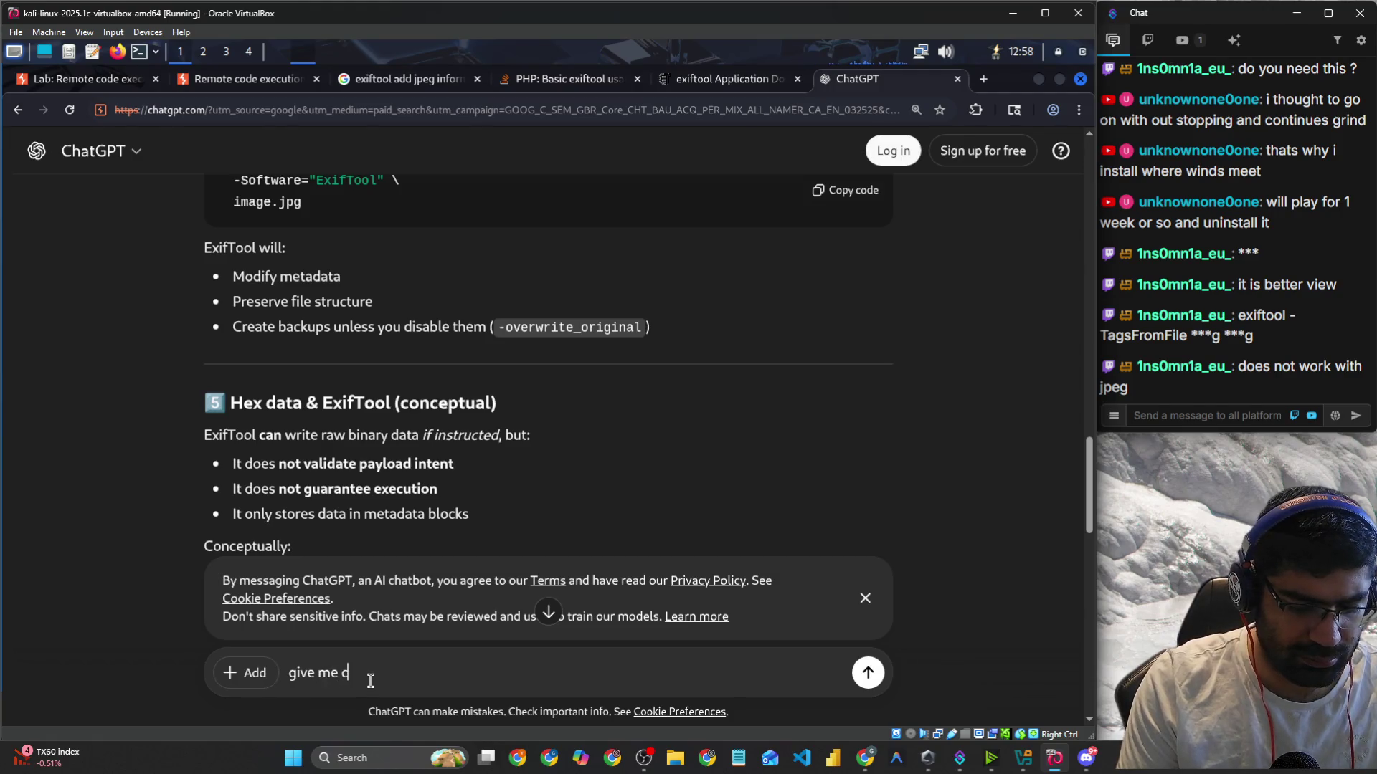
type("mmands for ")
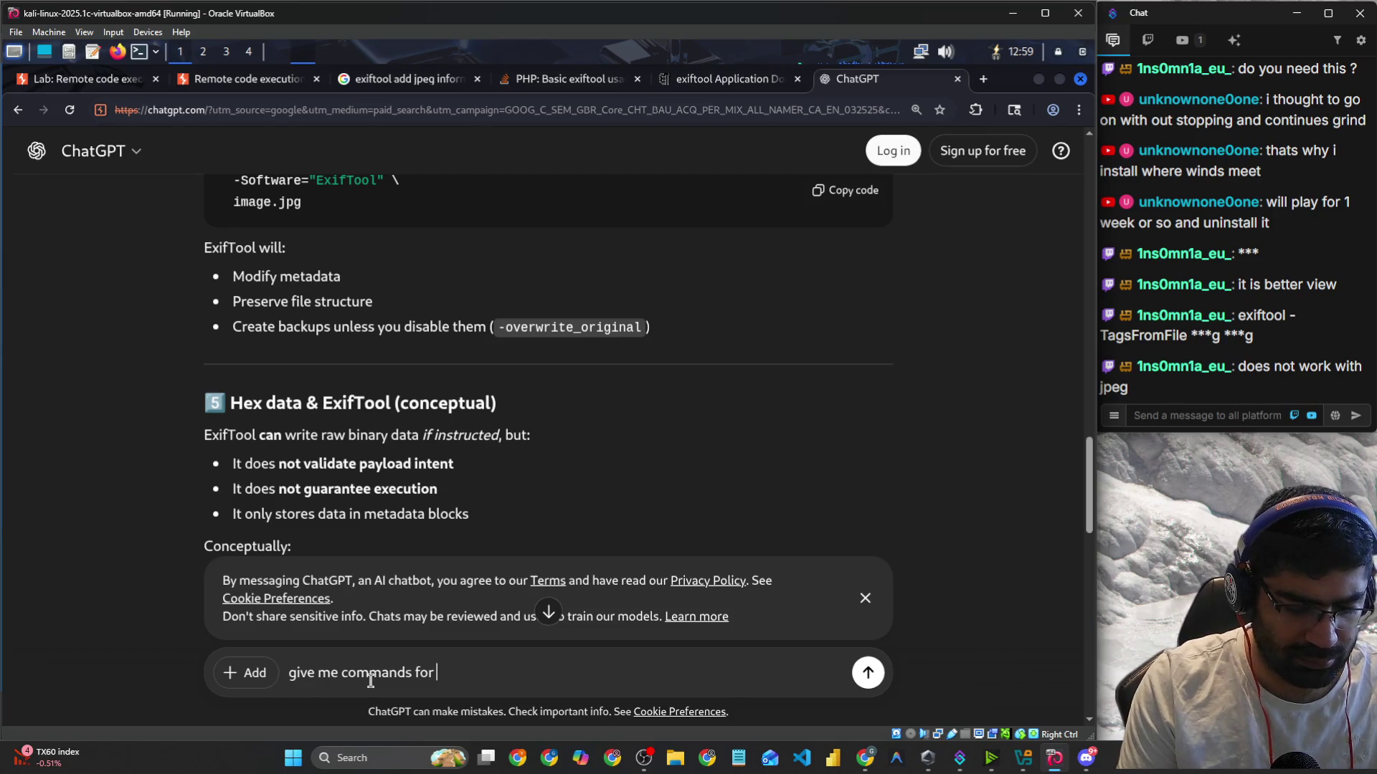
type("5 and")
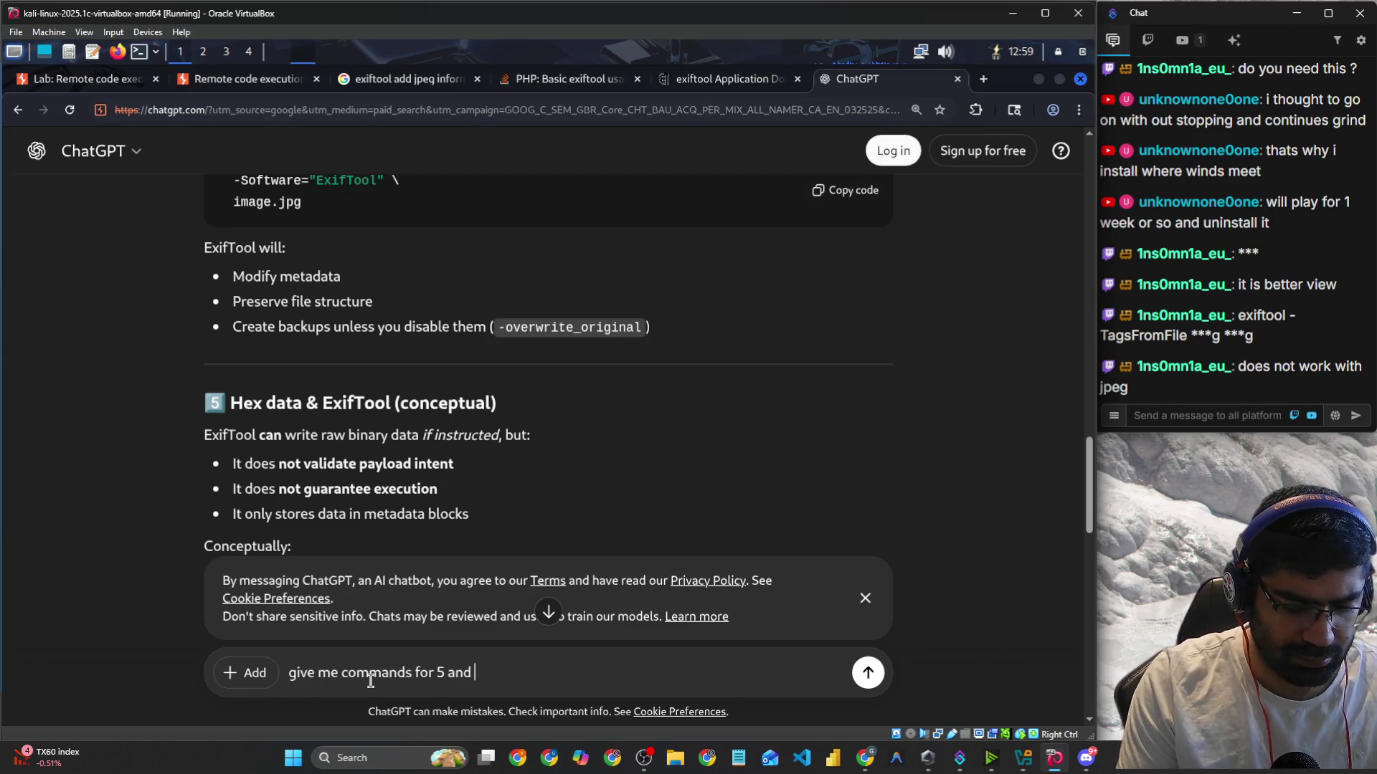
type("6")
key("Return")
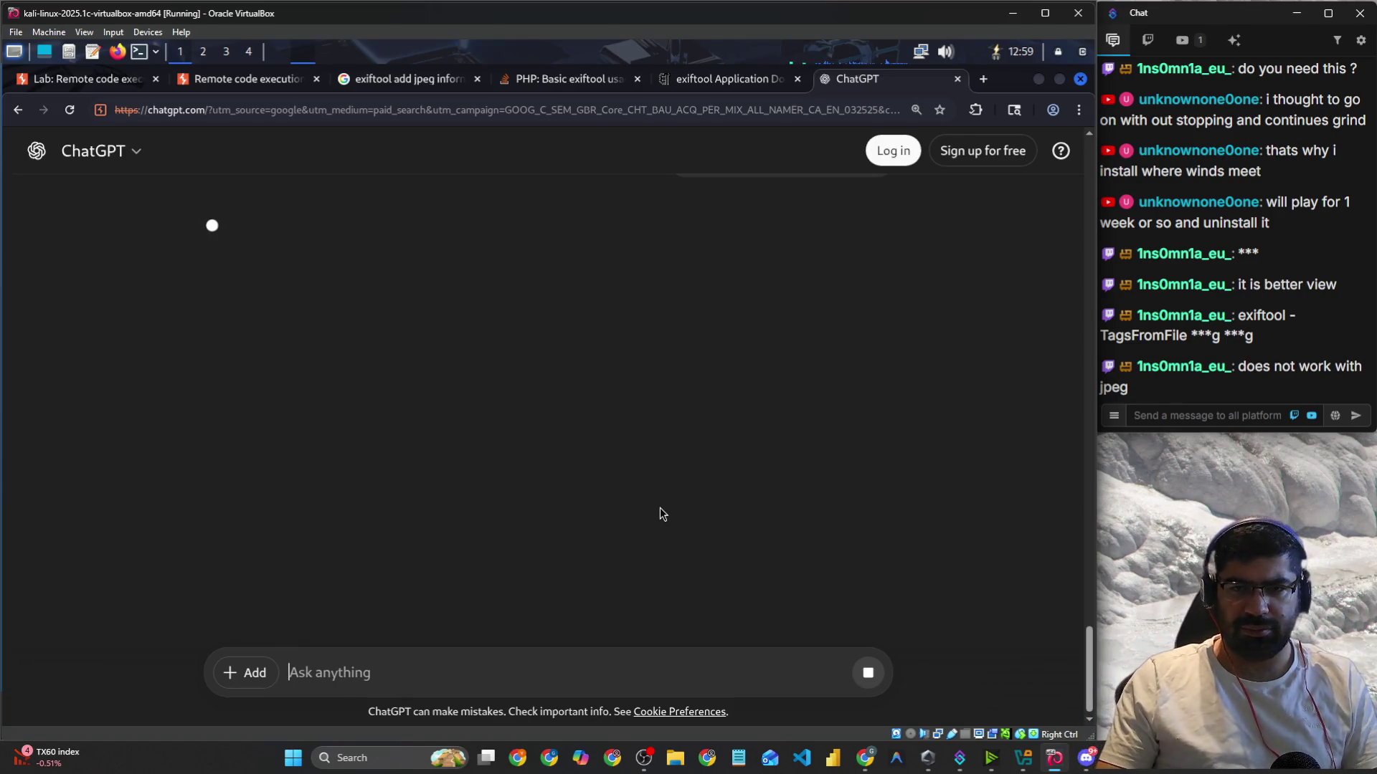
left_click(706, 77)
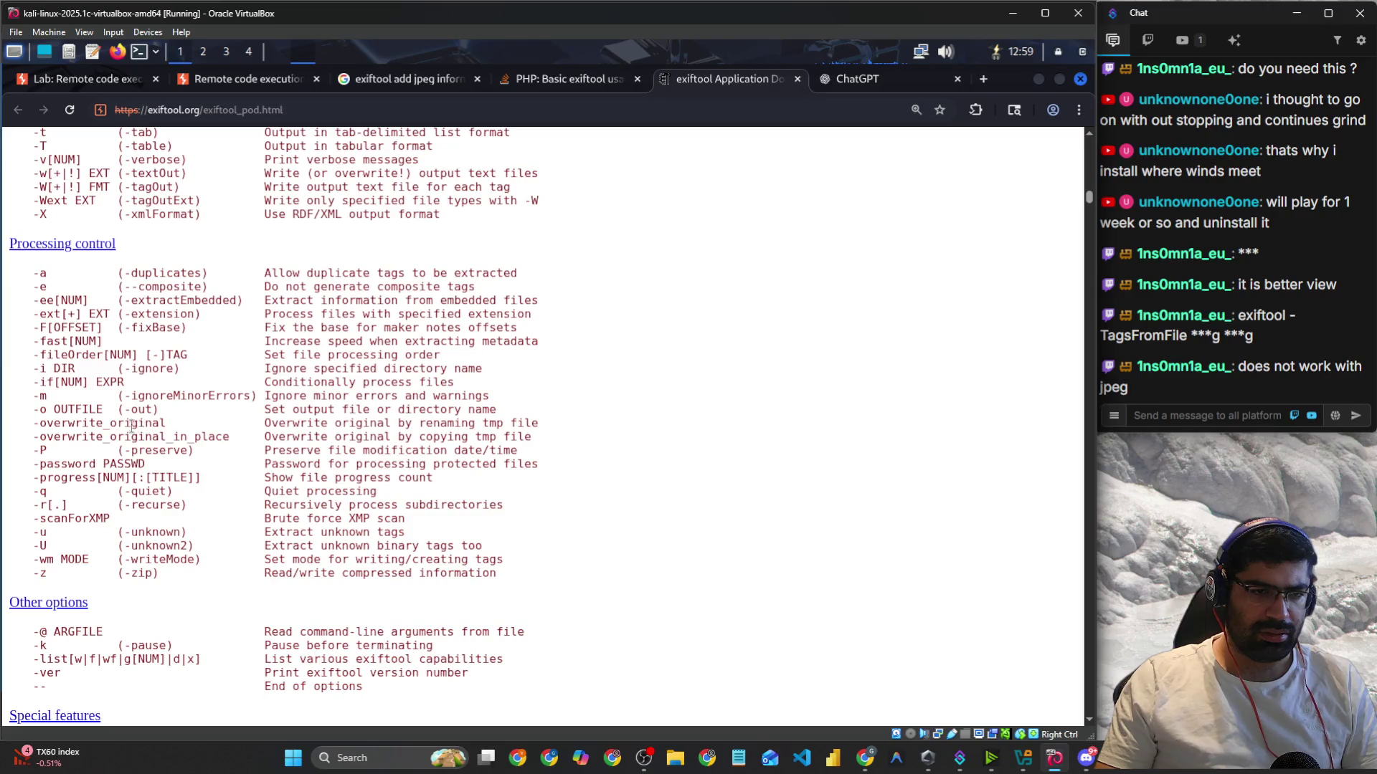
Step: Mark the description of exiftool's -o output file option in the documentation
left_click_drag(75, 409, 479, 409)
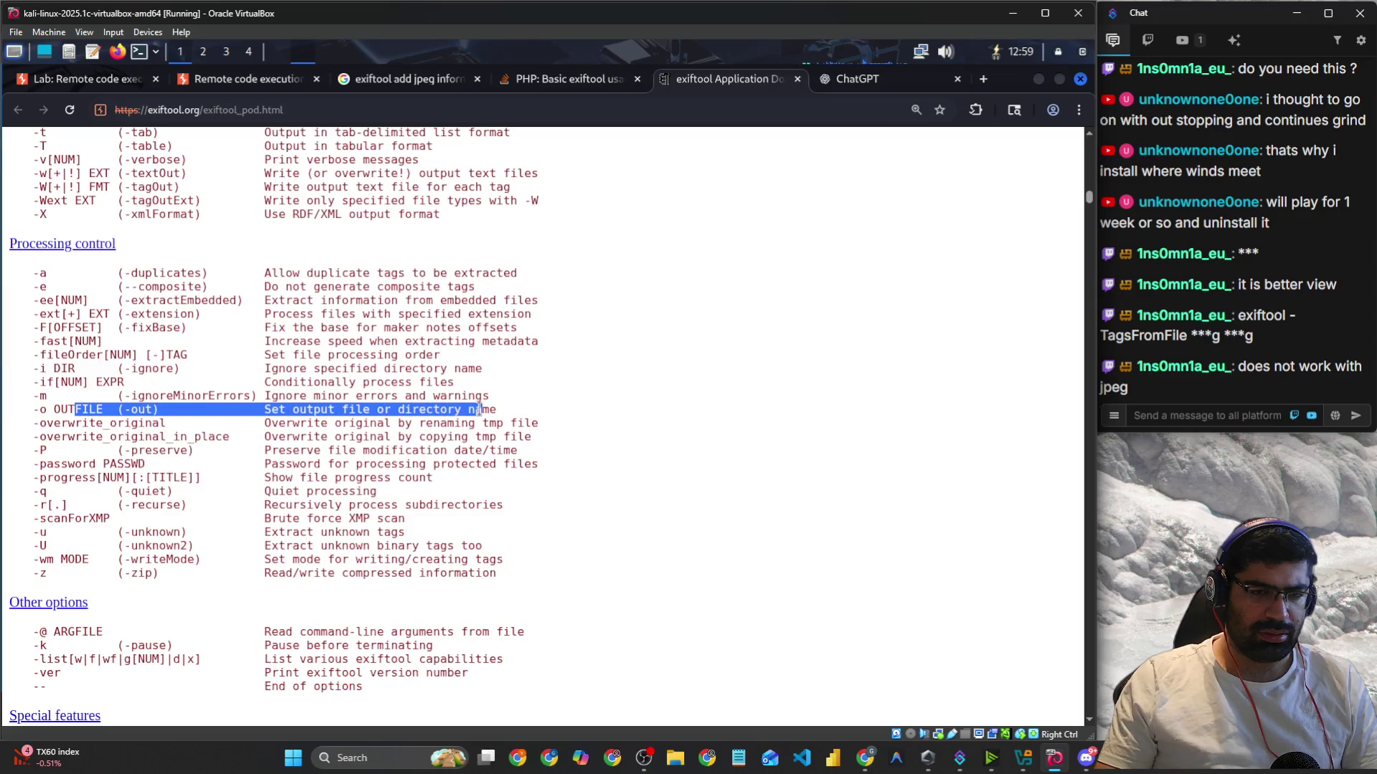
scroll(180, 514, "down", 2)
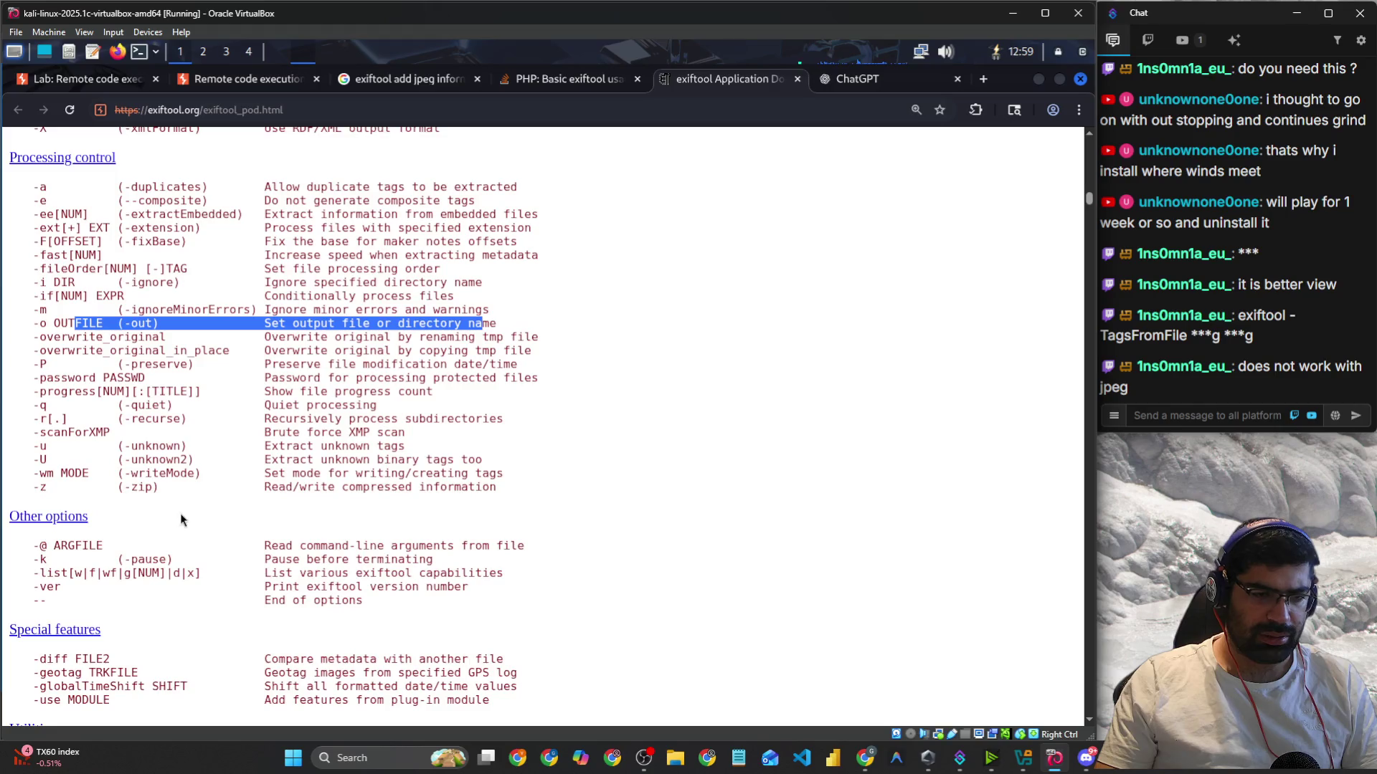
scroll(180, 519, "down", 4)
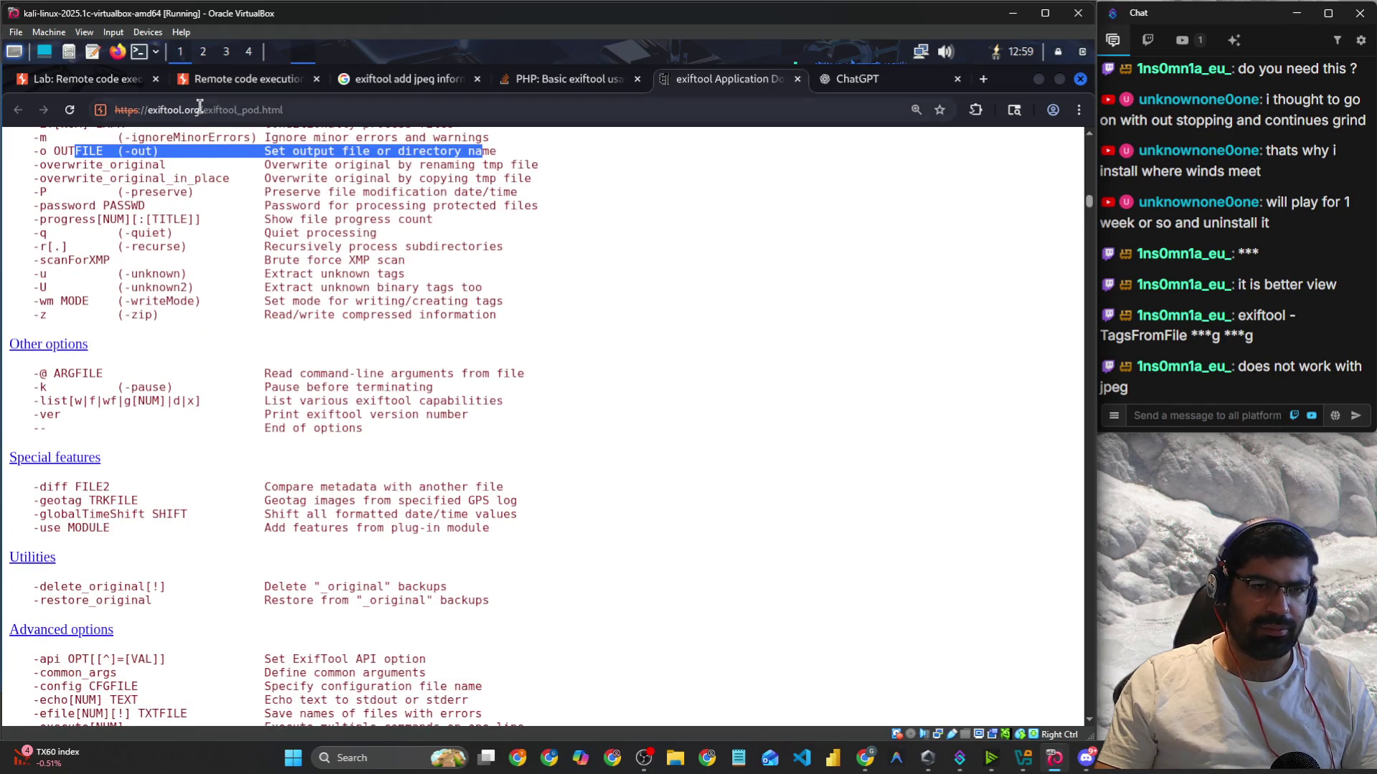
Step: Google search for 'exiftool add magic bytes to php'
left_click(199, 106)
type("exiftool")
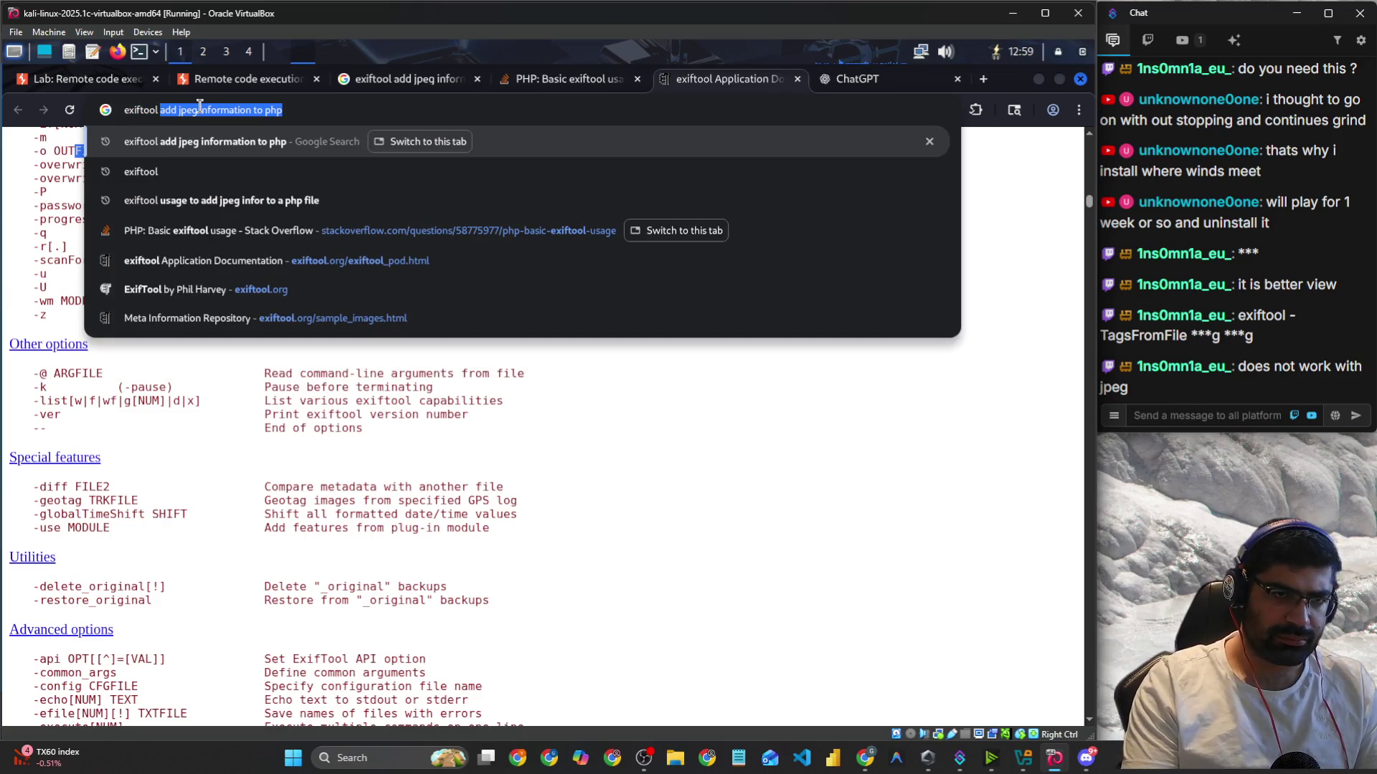
type(" add")
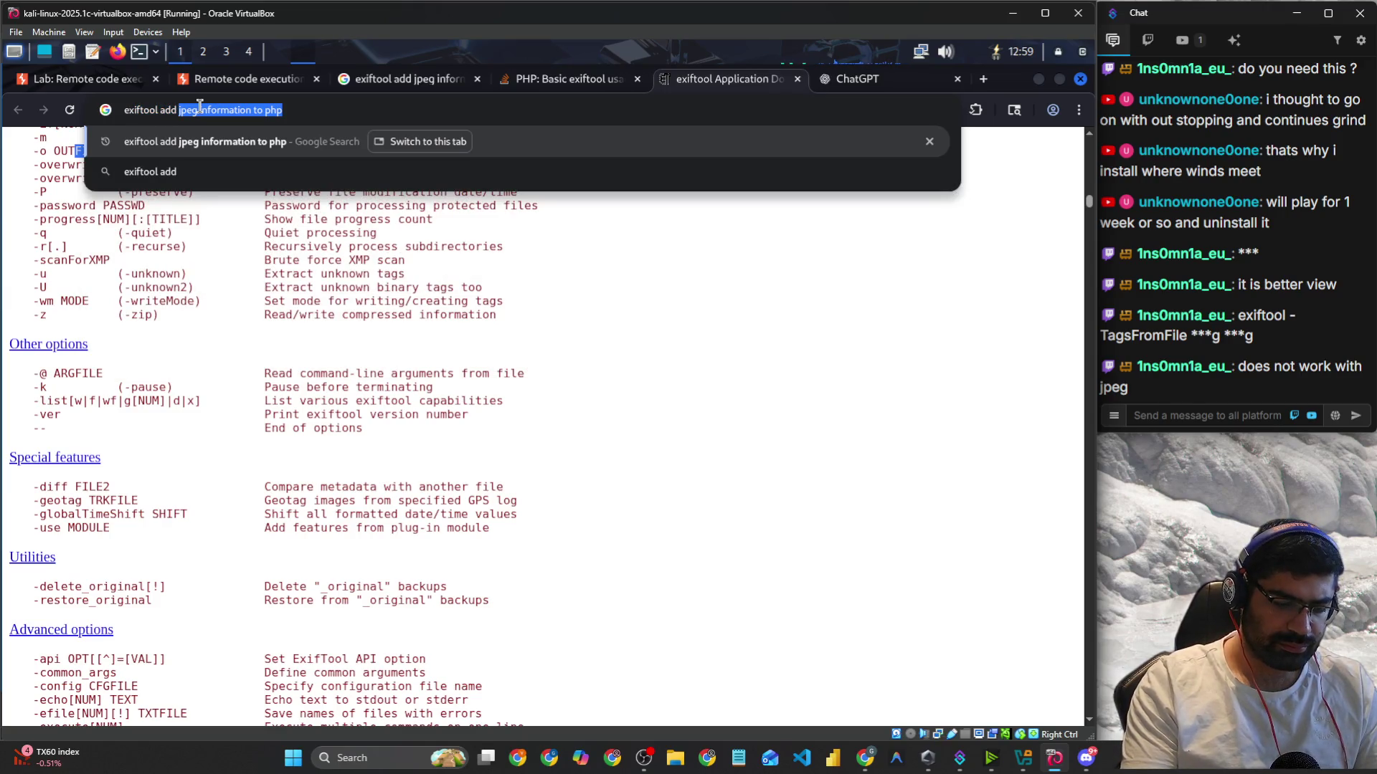
key("BackSpace")
type("info t")
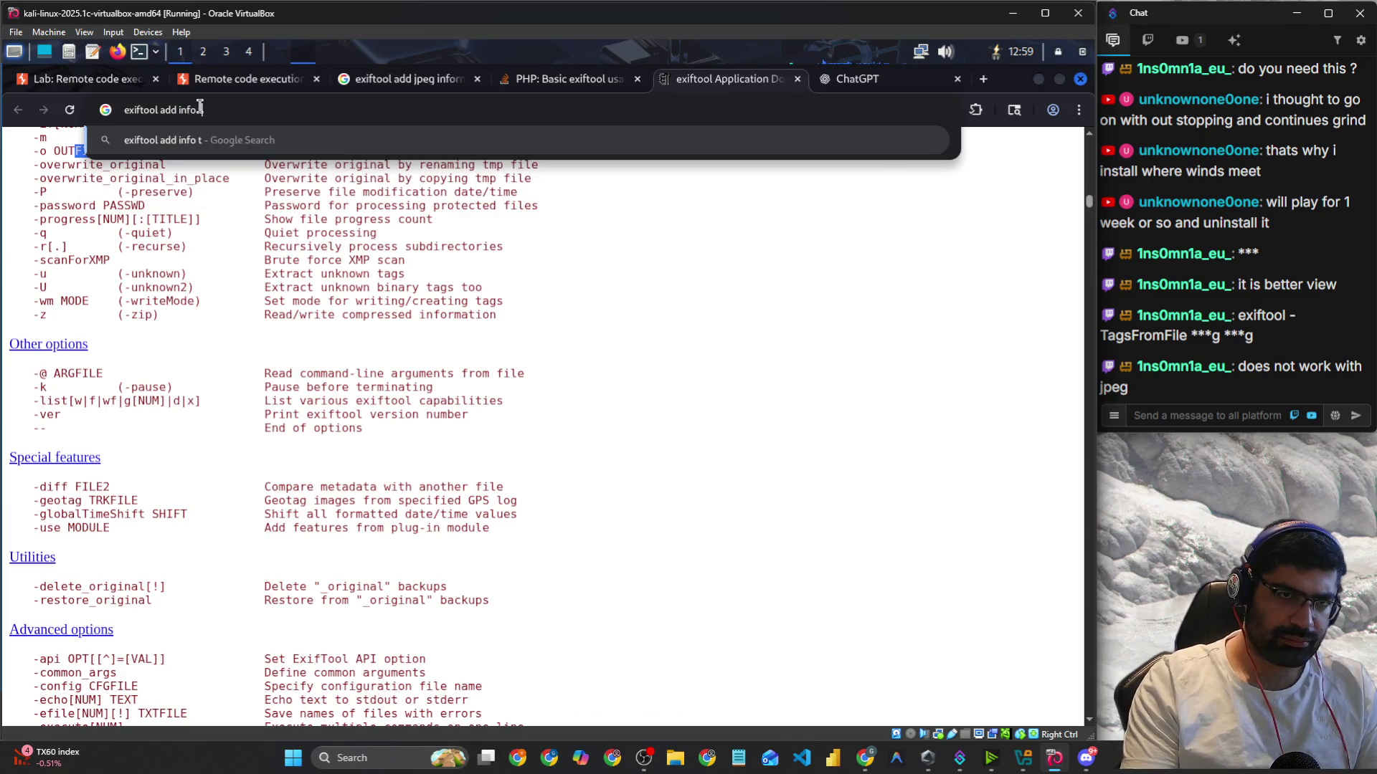
key("BackSpace")
key("BackSpace")
key("BackSpace")
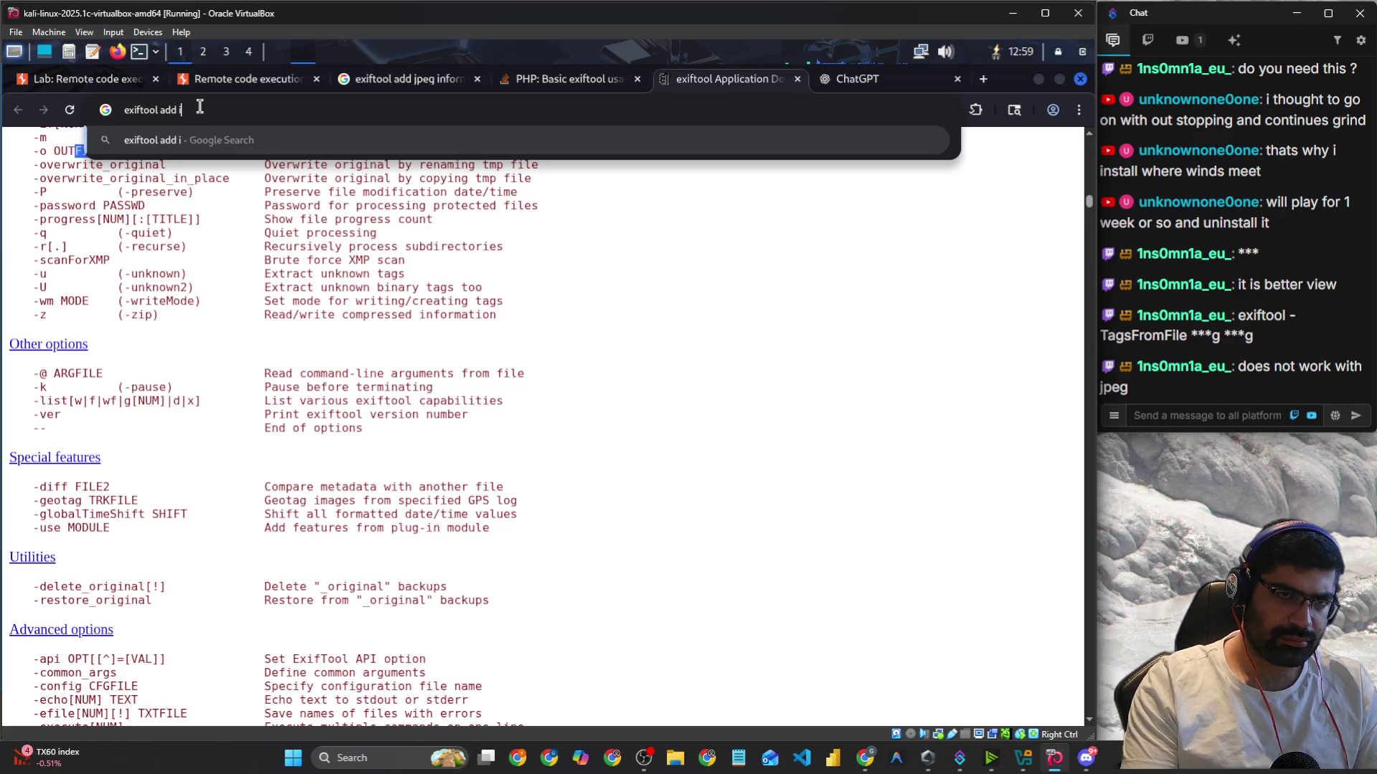
type("hex to")
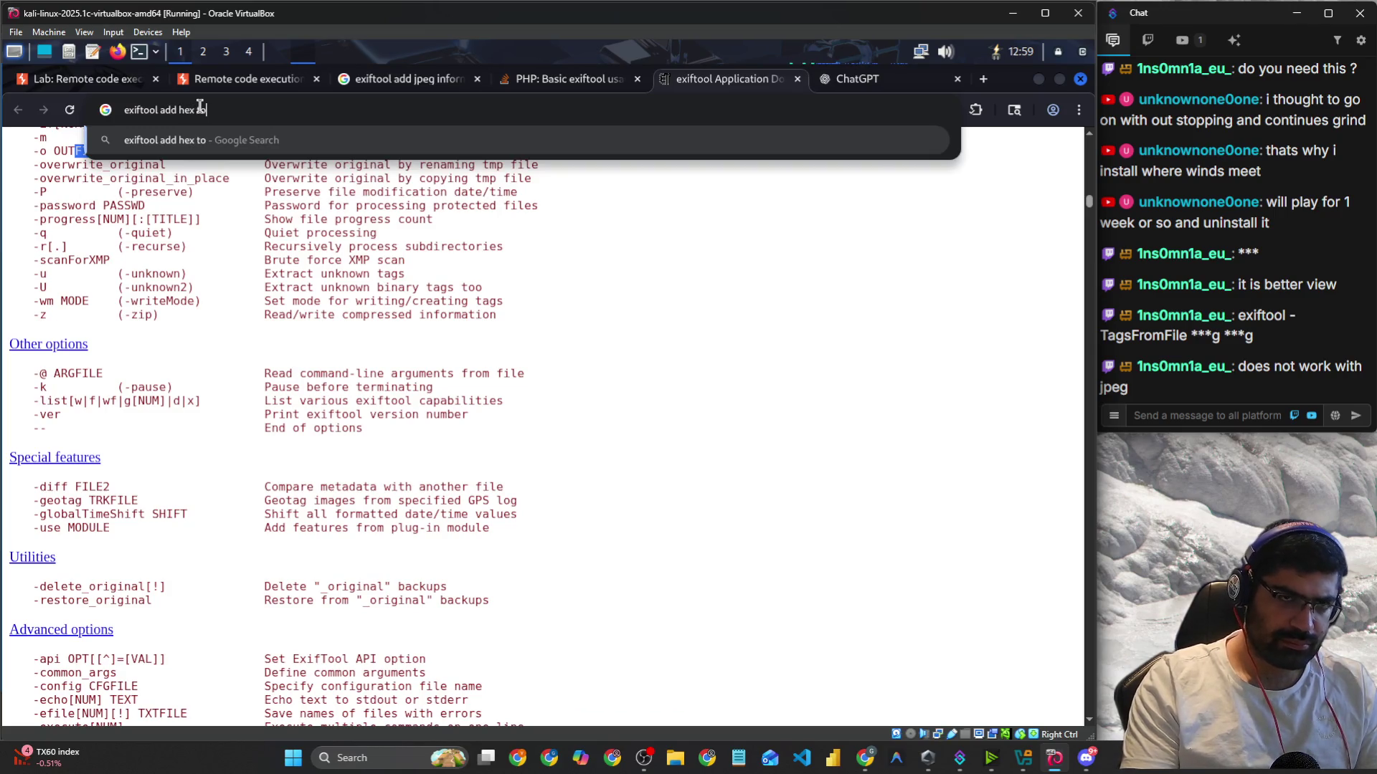
key("BackSpace")
key("BackSpace")
key("BackSpace")
type("magic ")
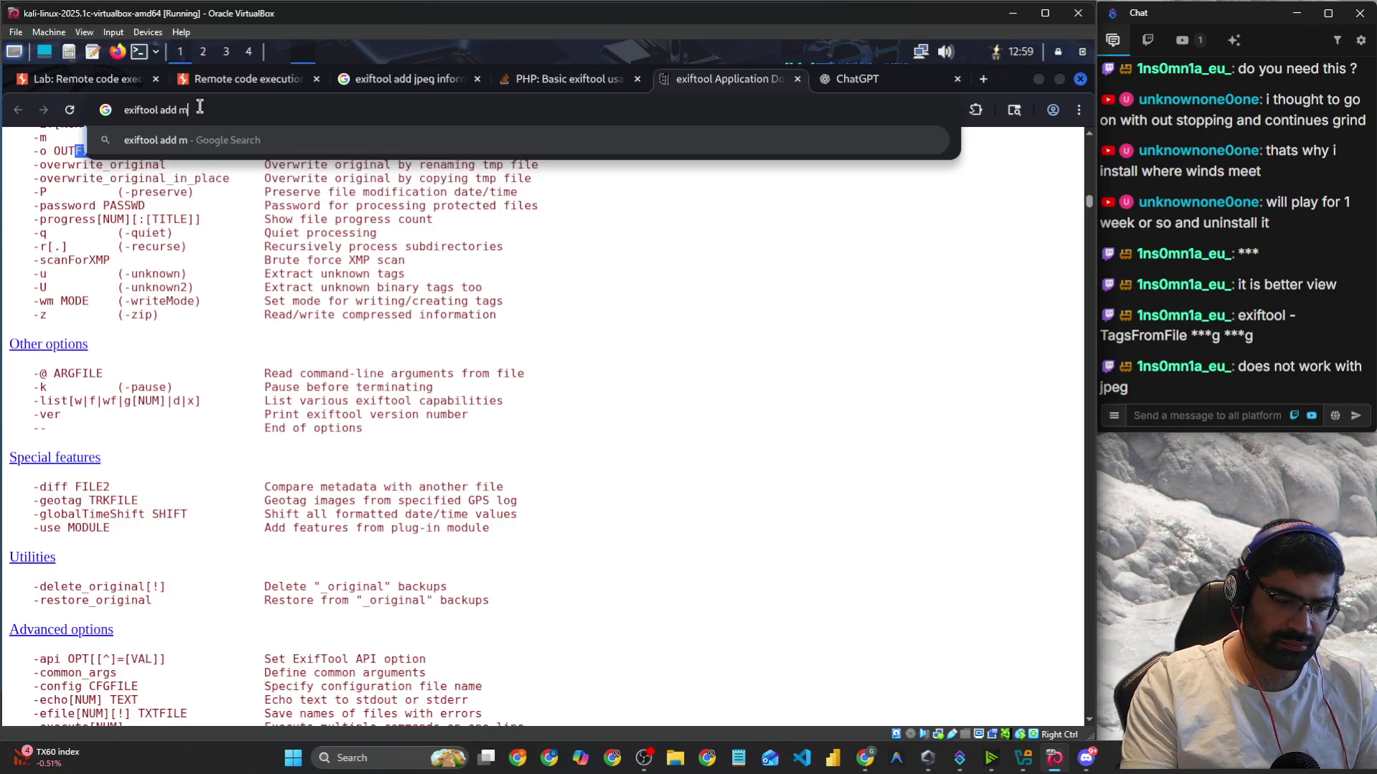
type("bytes to ")
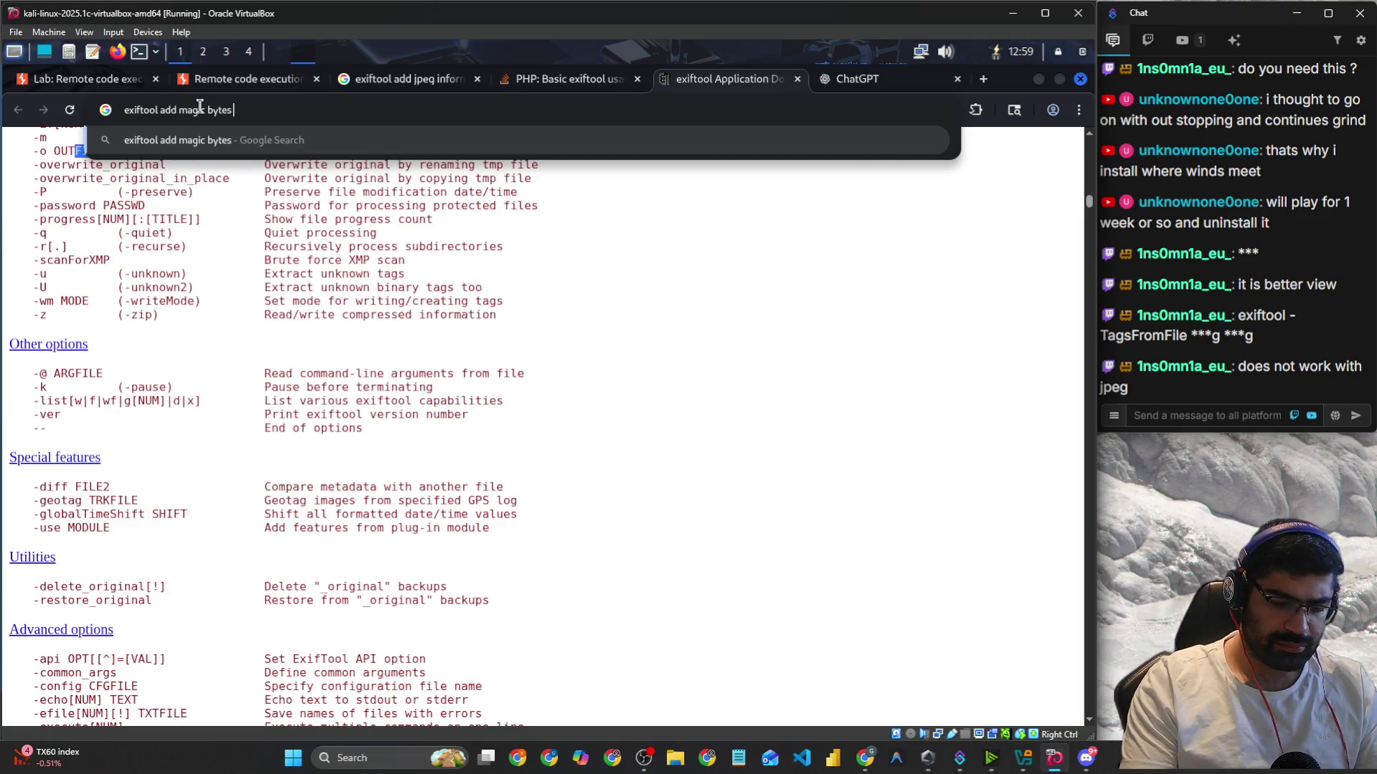
type("php")
key("Return")
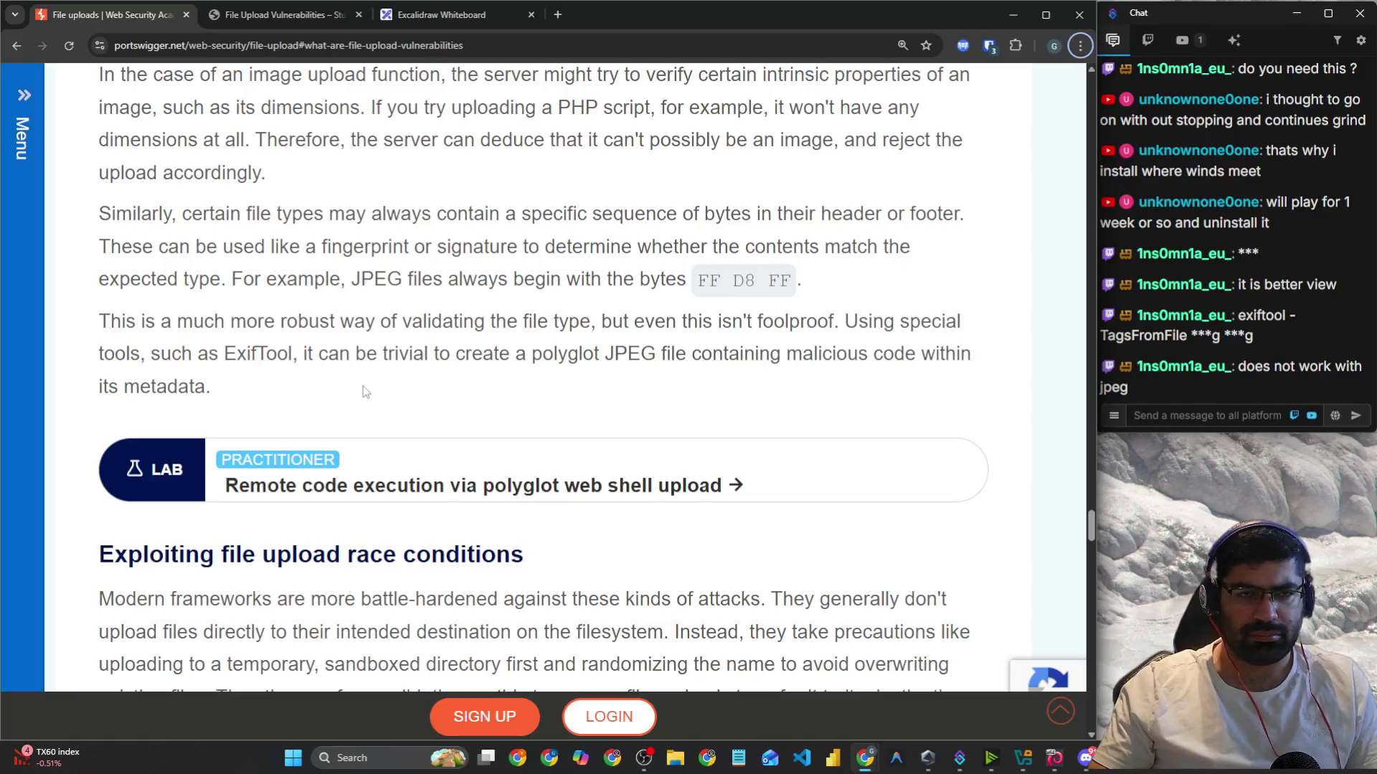
Step: Expand the AI overview to read its exiftool -Comment command embedding PHP in a JPEG
left_click(341, 634)
scroll(400, 495, "down", 2)
scroll(334, 502, "down", 1)
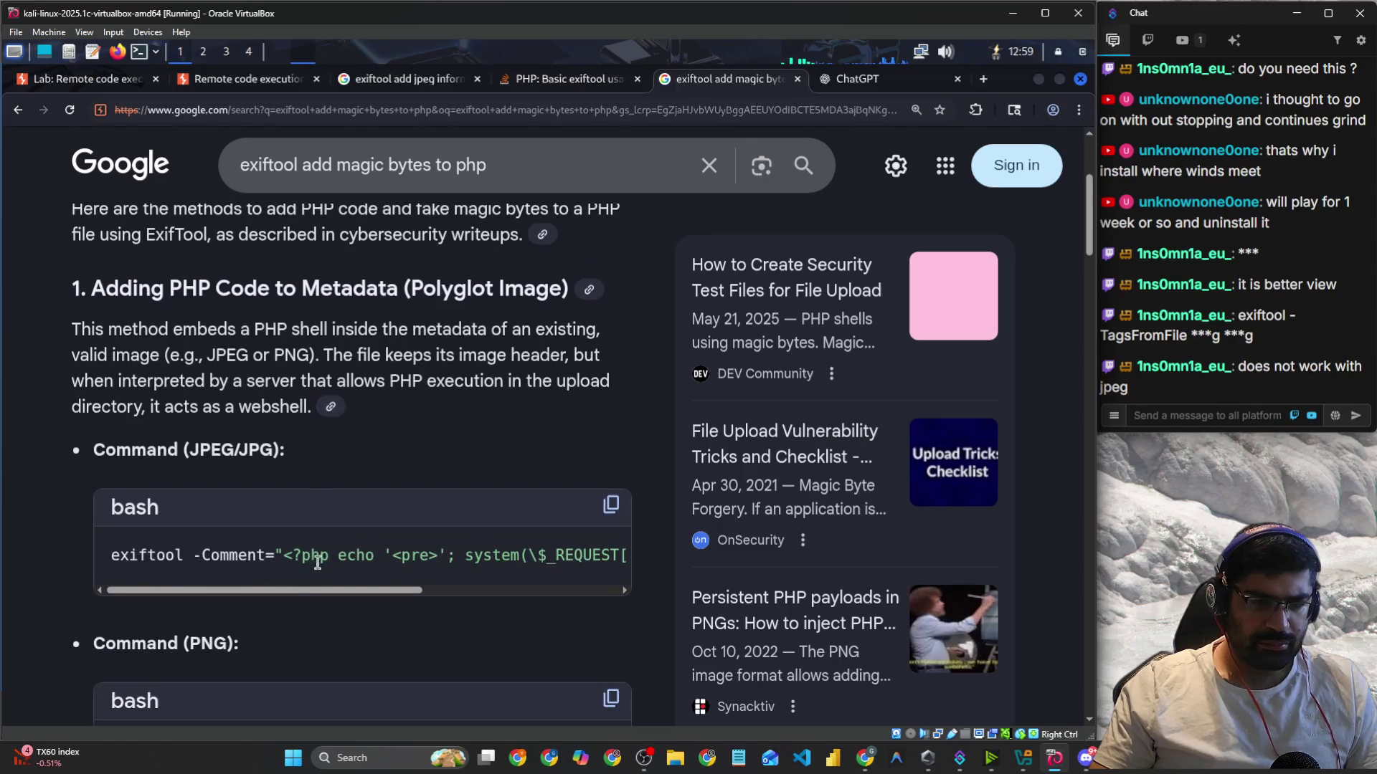
left_click_drag(306, 591, 569, 594)
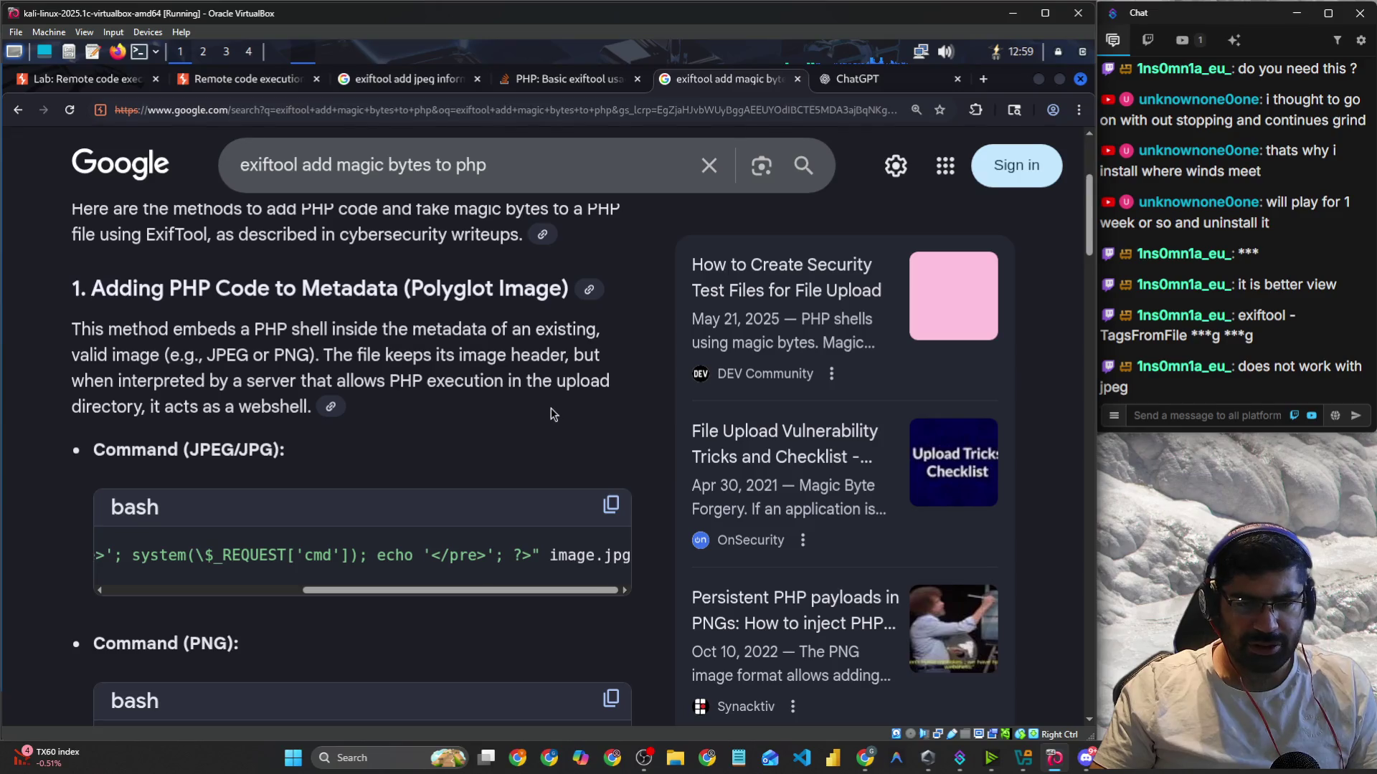
key("alt+Tab")
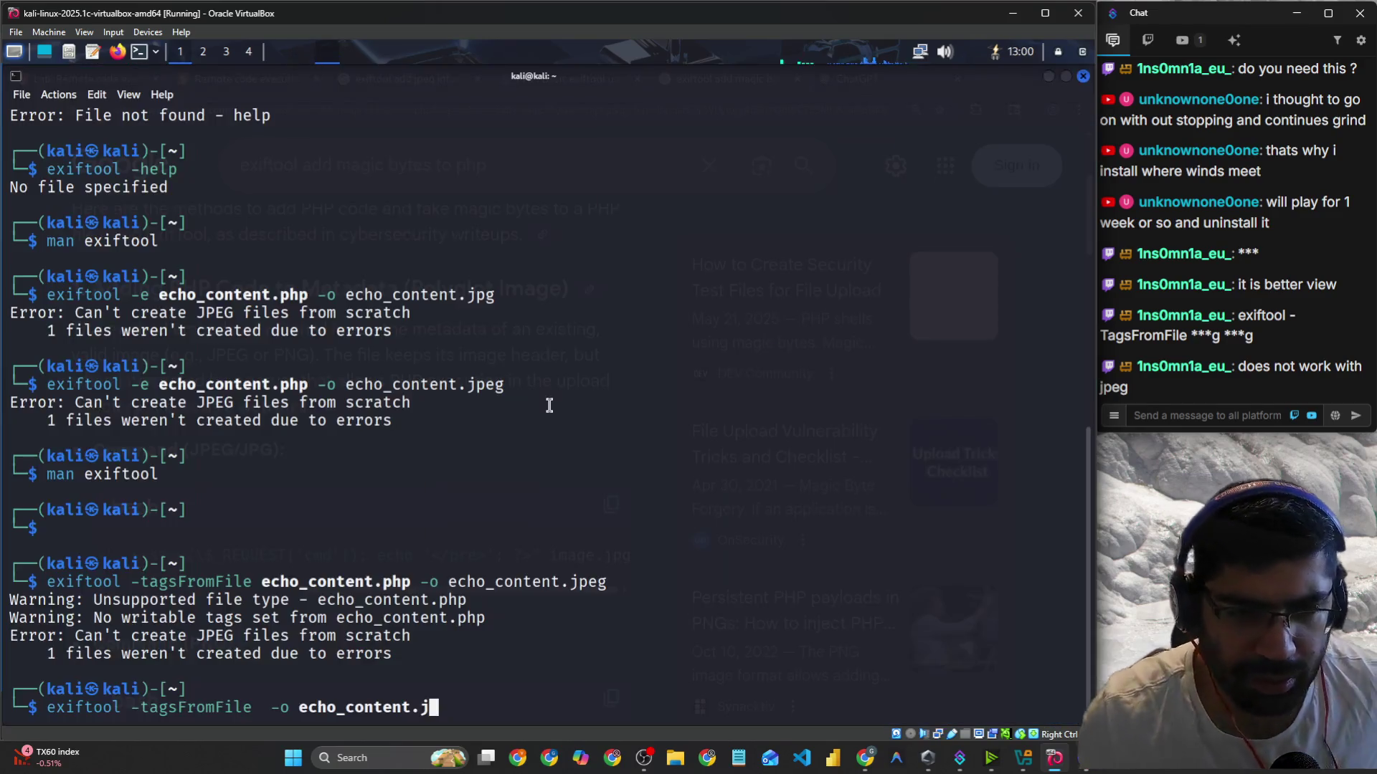
Step: Clear the terminal command back to exiftool and start it with -COMMENT=
key("BackSpace")
key("BackSpace")
key("BackSpace")
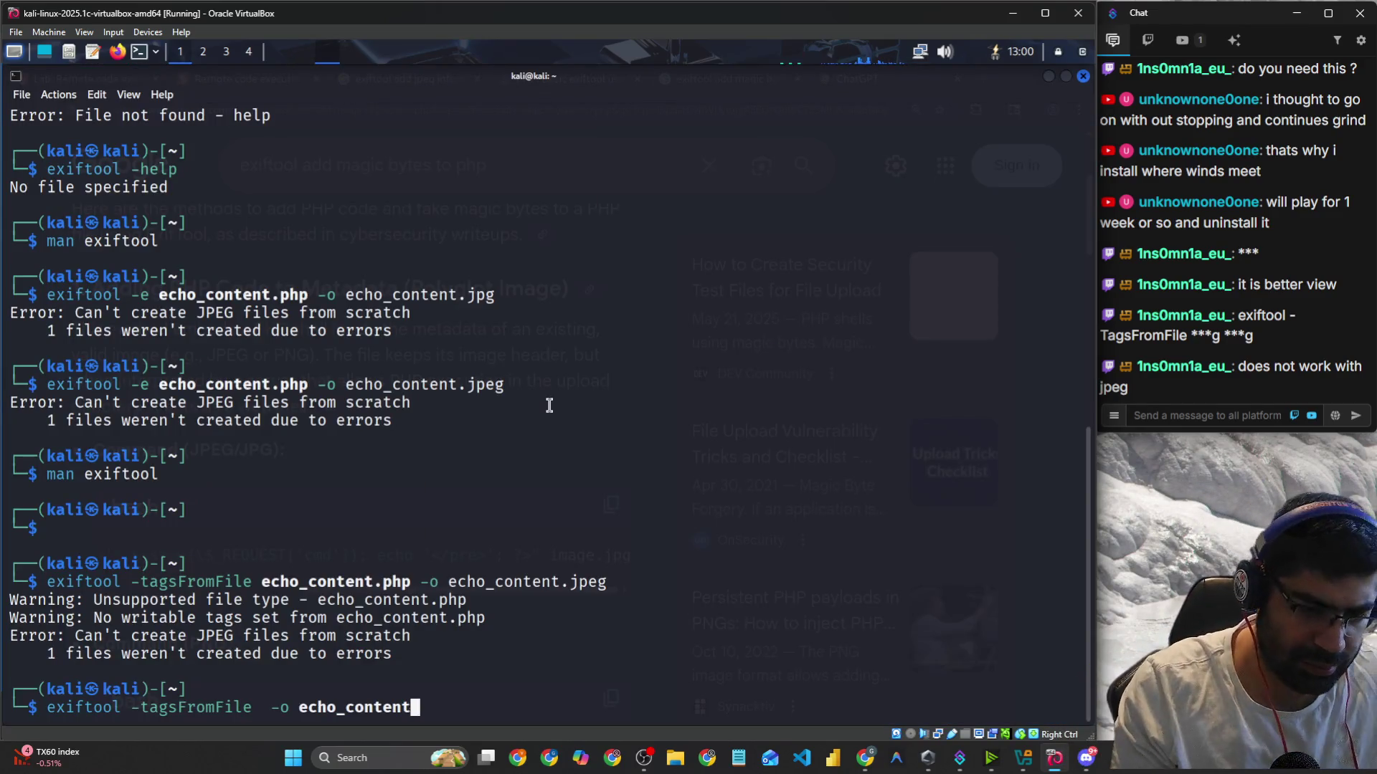
key("BackSpace")
key("BackSpace")
key("BackSpace")
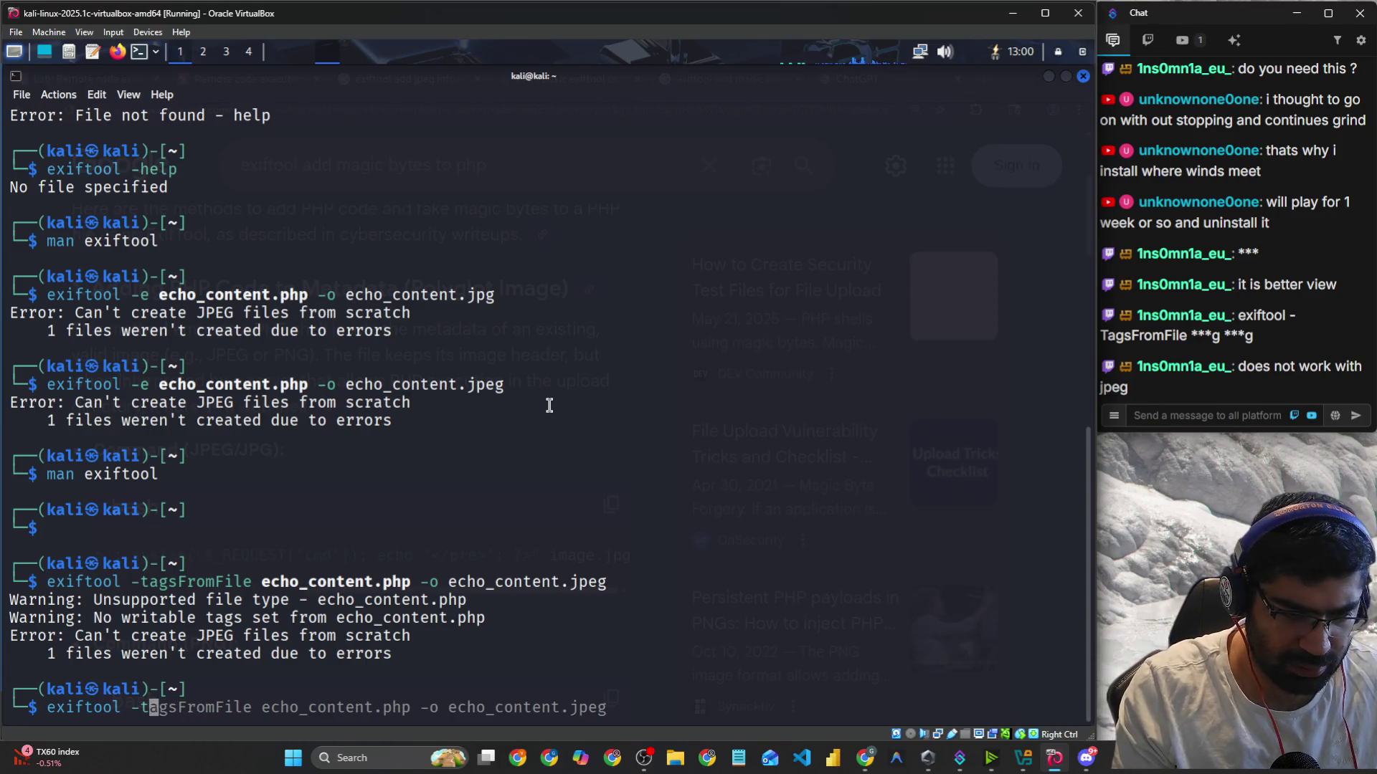
key("alt+Tab")
mouse_move(368, 590)
left_mouse_down()
mouse_move(175, 604)
mouse_move(335, 595)
left_mouse_up()
key("alt+Tab")
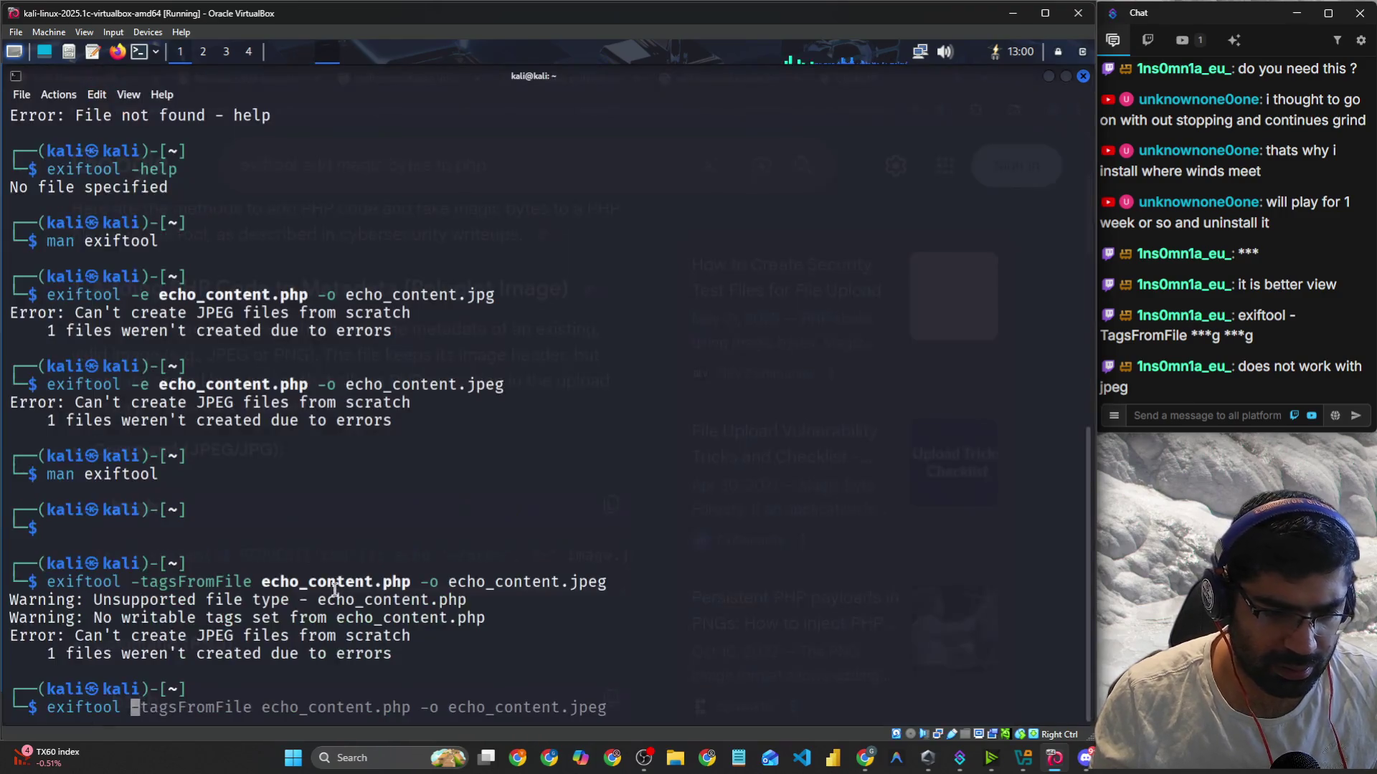
type("-C")
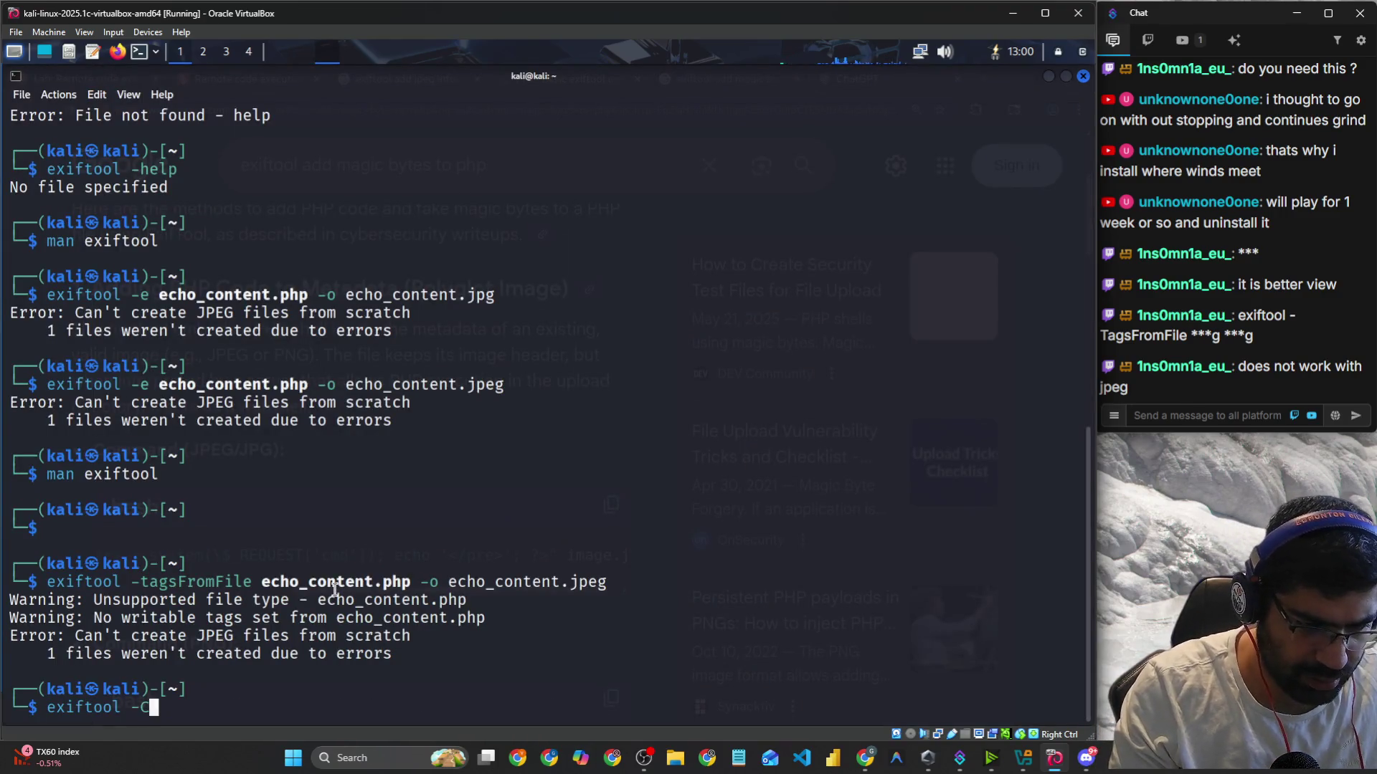
type("OMMENT")
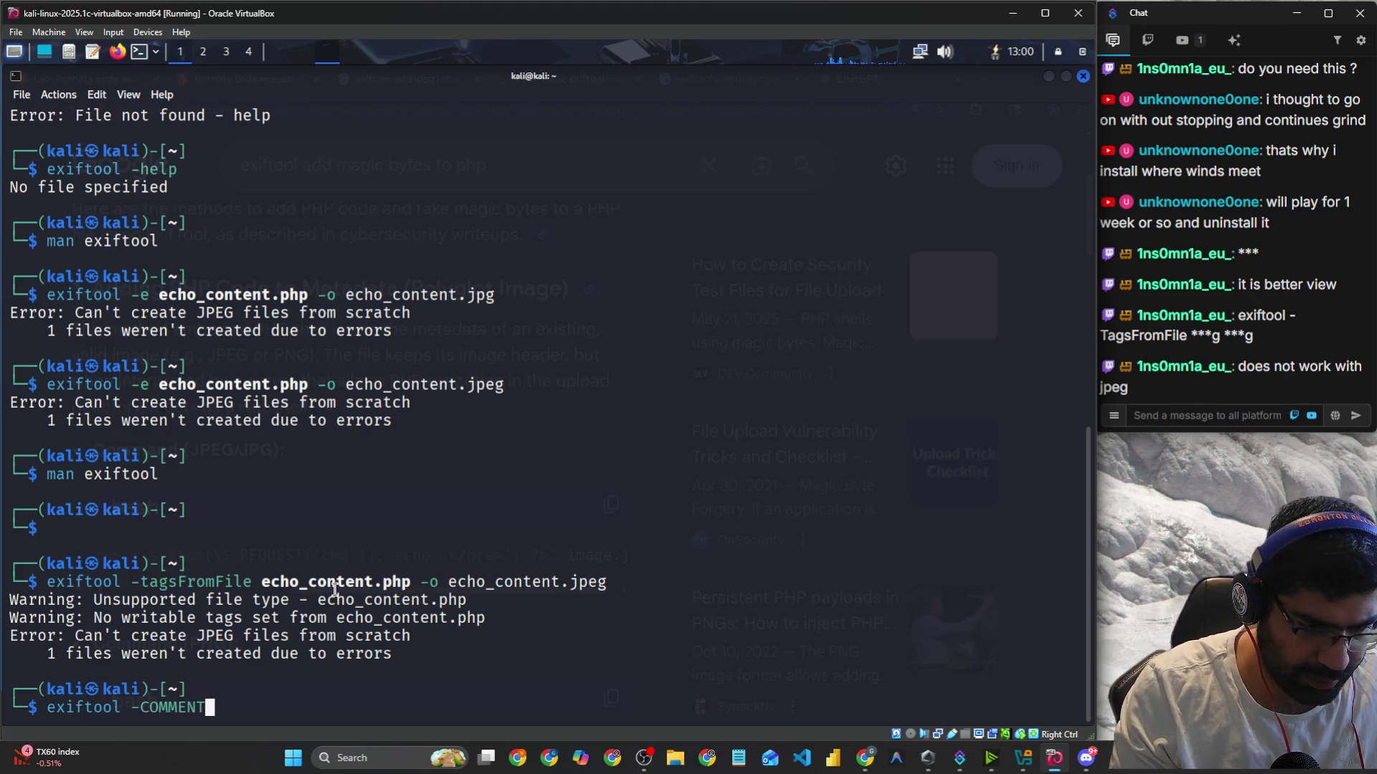
type("=")
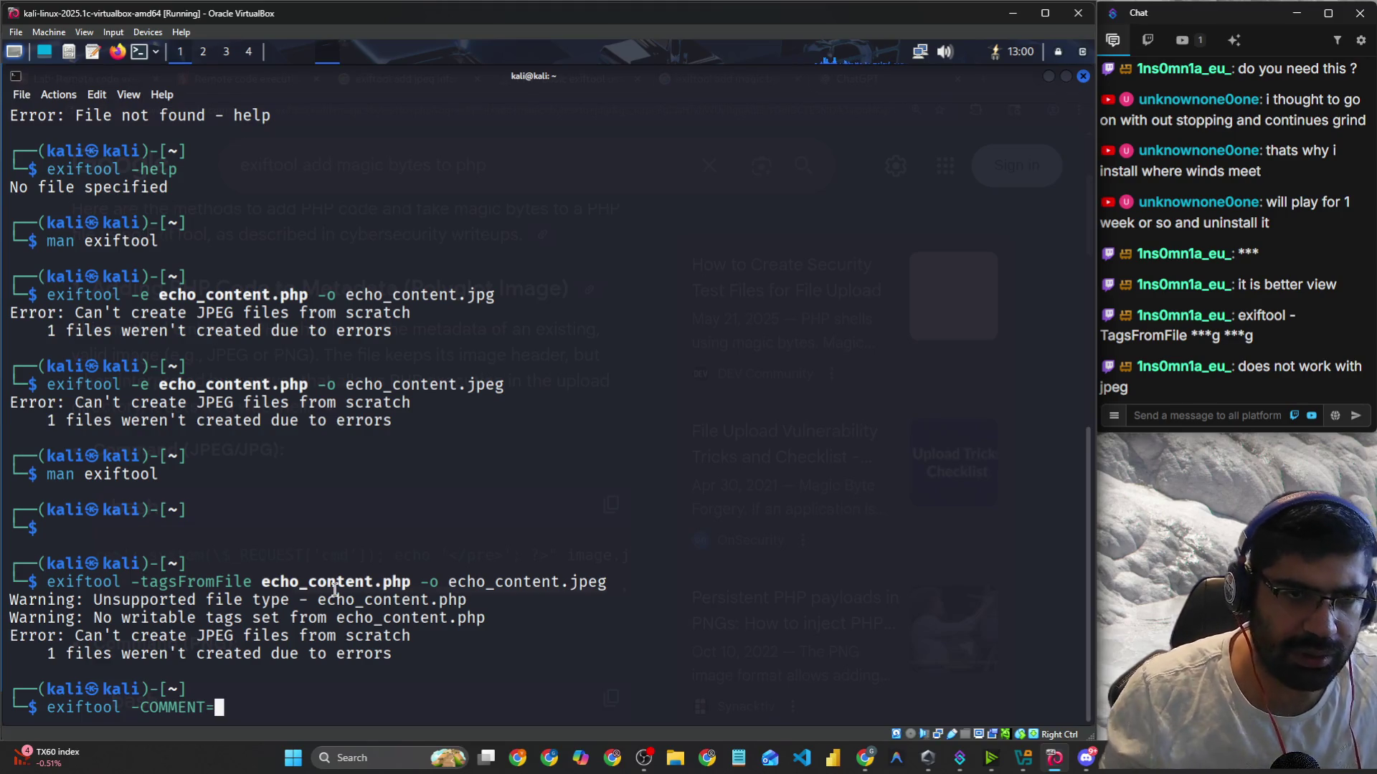
Step: Copy the PHP secret-reading line from Mousepad and paste it as the quoted comment value
key("alt+Tab")
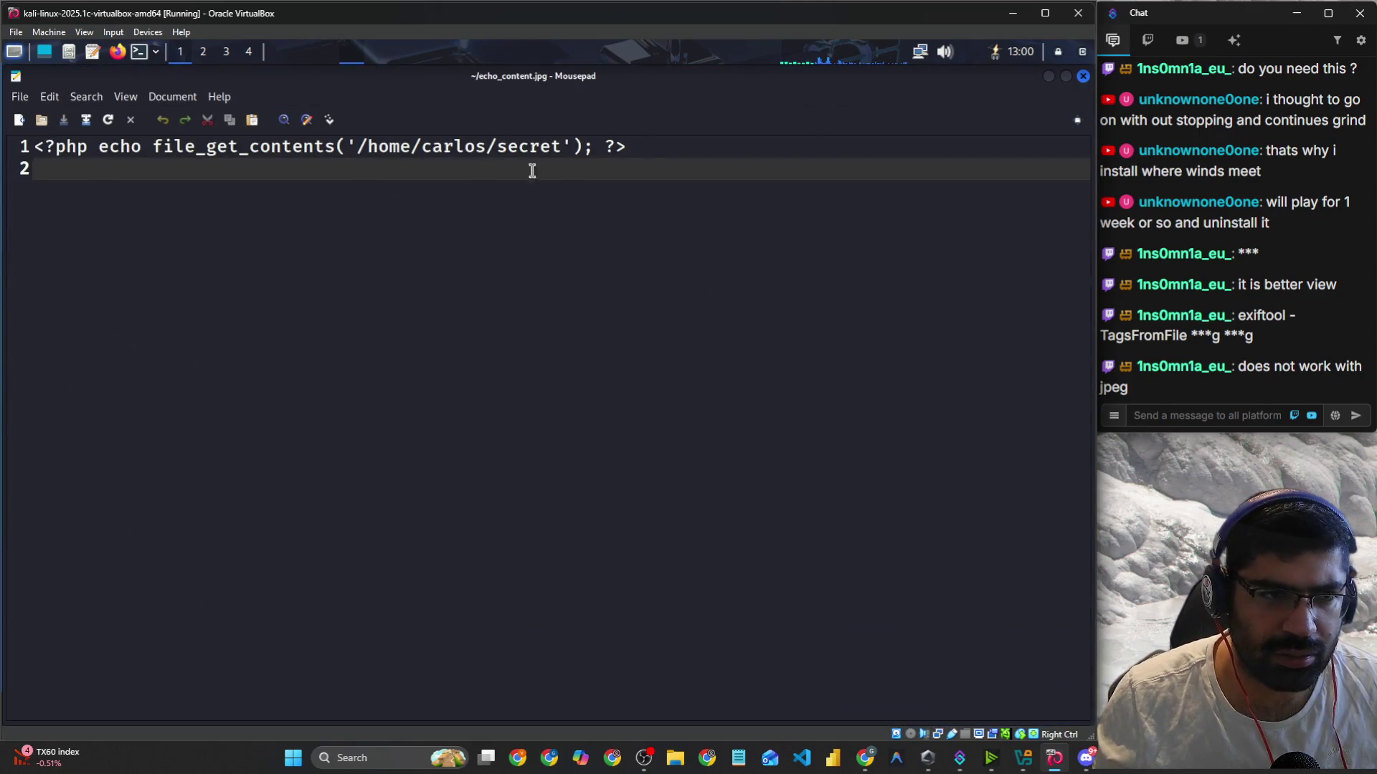
key("ctrl+a")
key("alt+Tab")
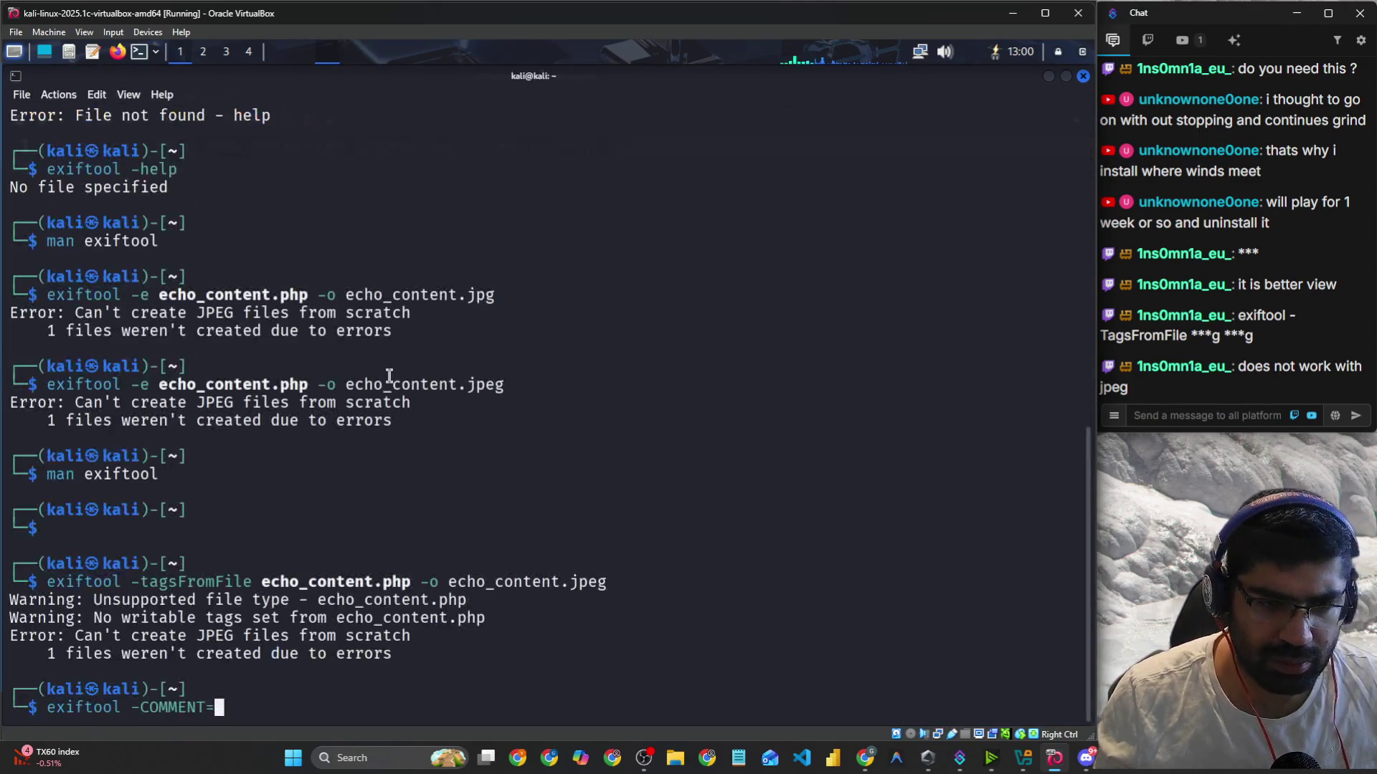
type("\"")
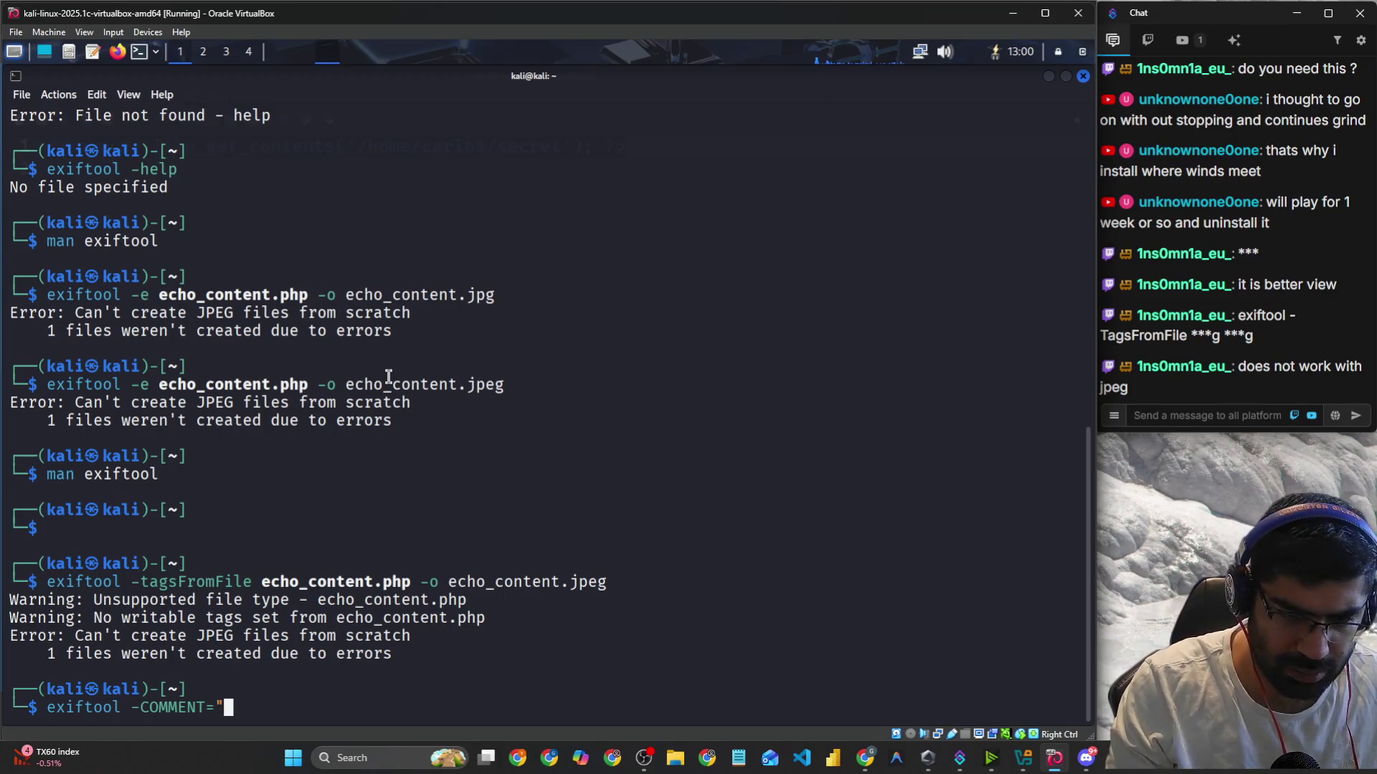
right_click(389, 380)
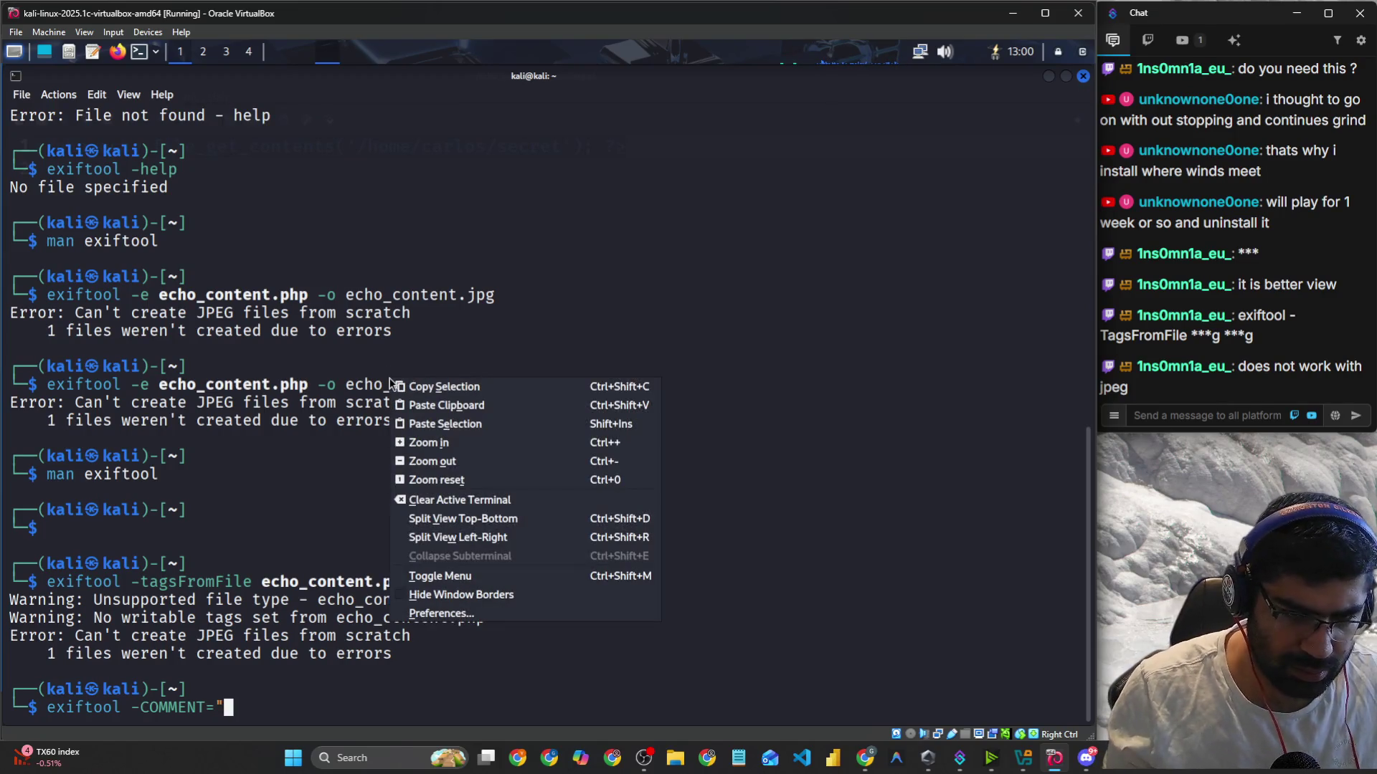
left_click(420, 405)
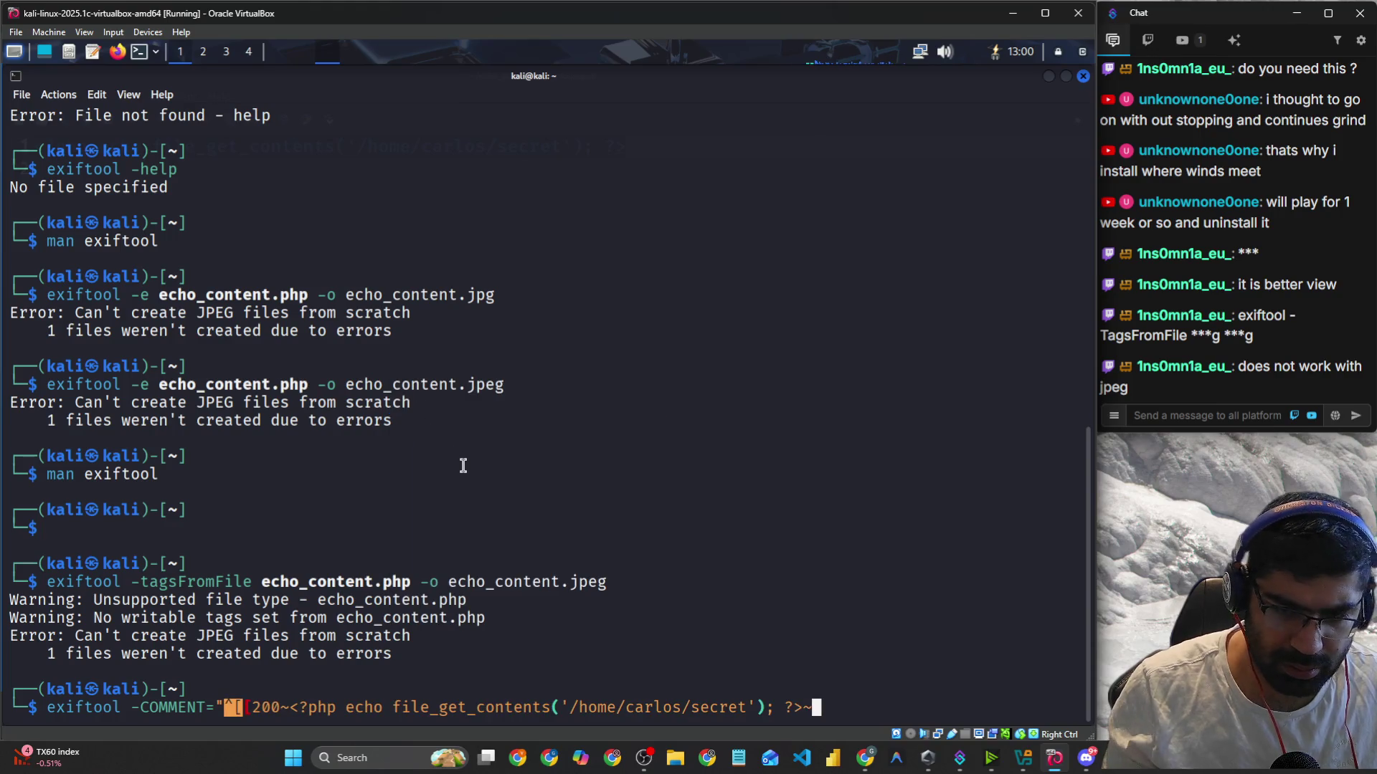
Step: Strip the stray pasted characters, append image.jpg, and run the exiftool comment command
key("Home")
key("Right")
key("Right")
key("Right")
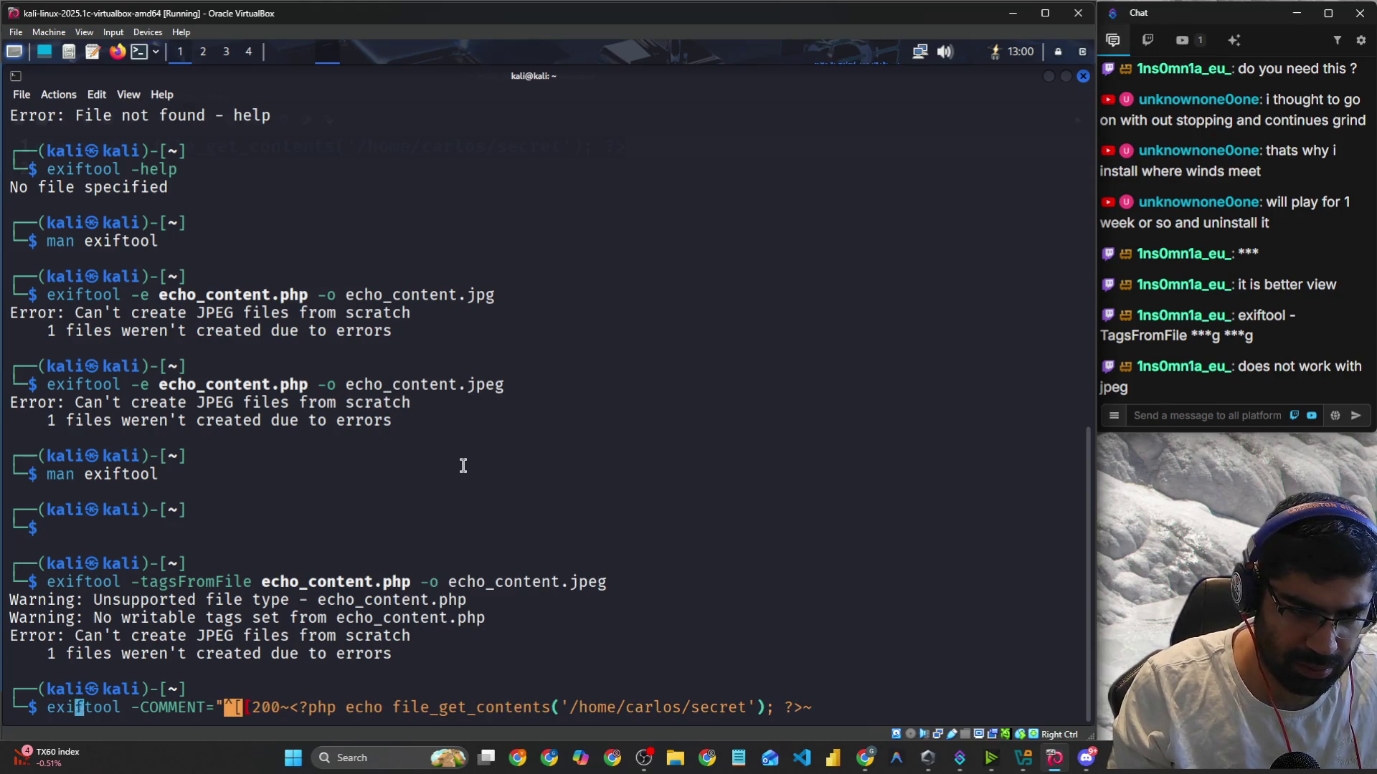
key("Right")
key("Right")
key("Right")
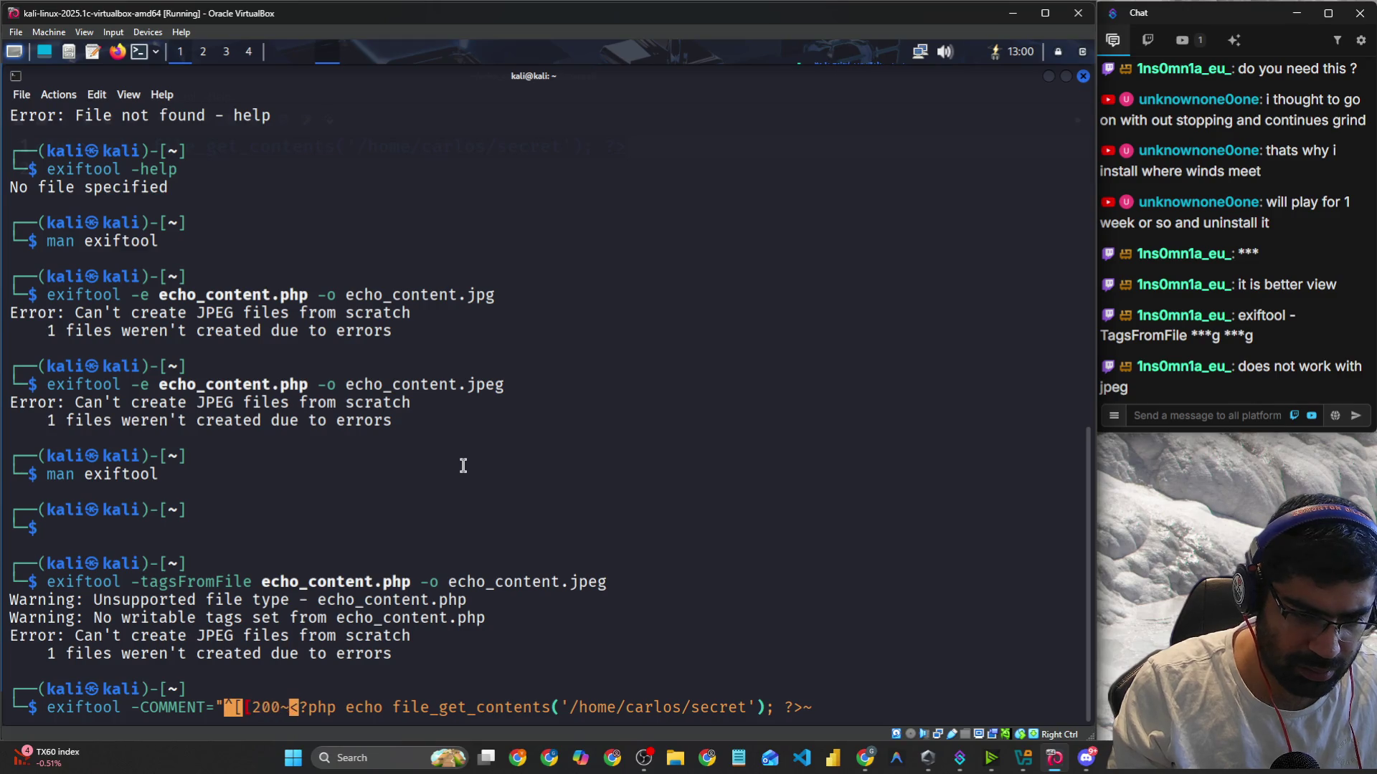
key("BackSpace")
key("BackSpace")
key("BackSpace")
key("BackSpace")
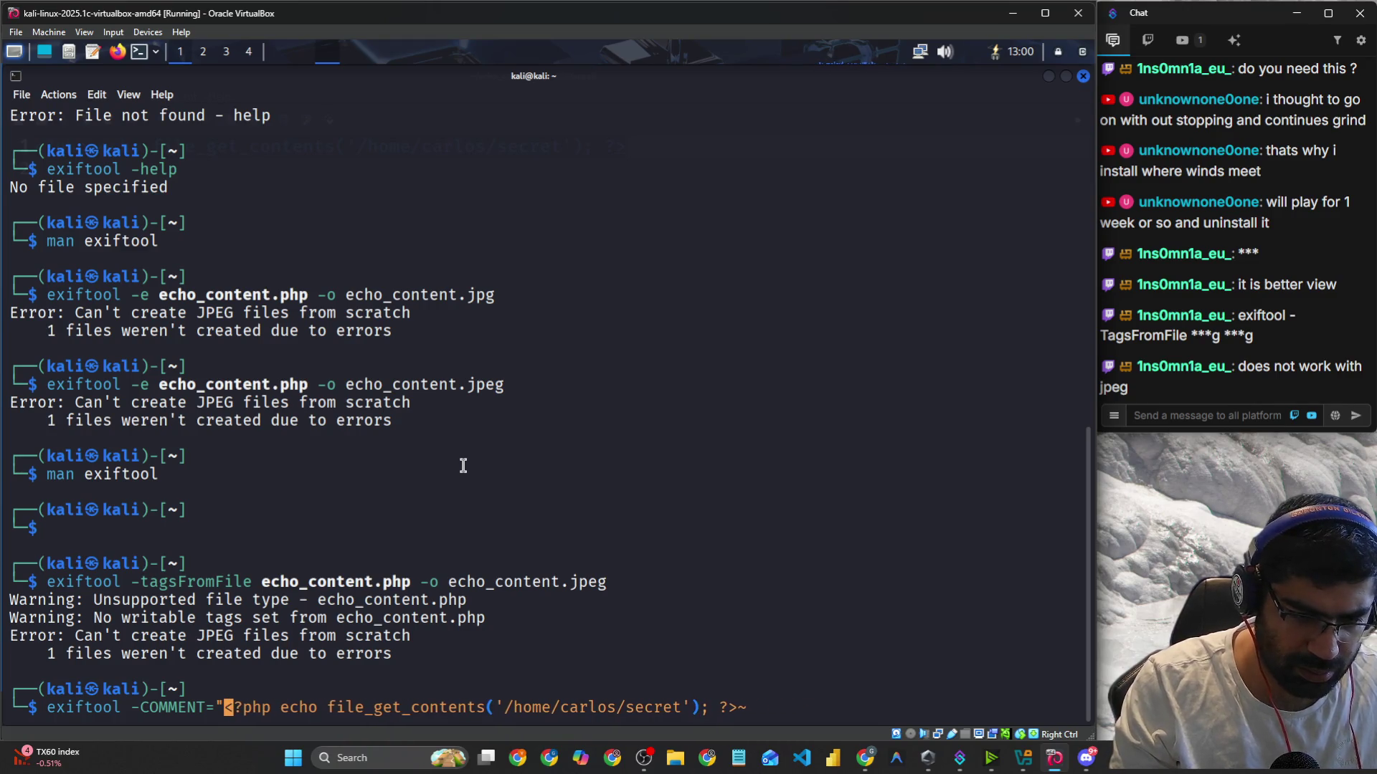
key("Right")
key("Right")
key("Right")
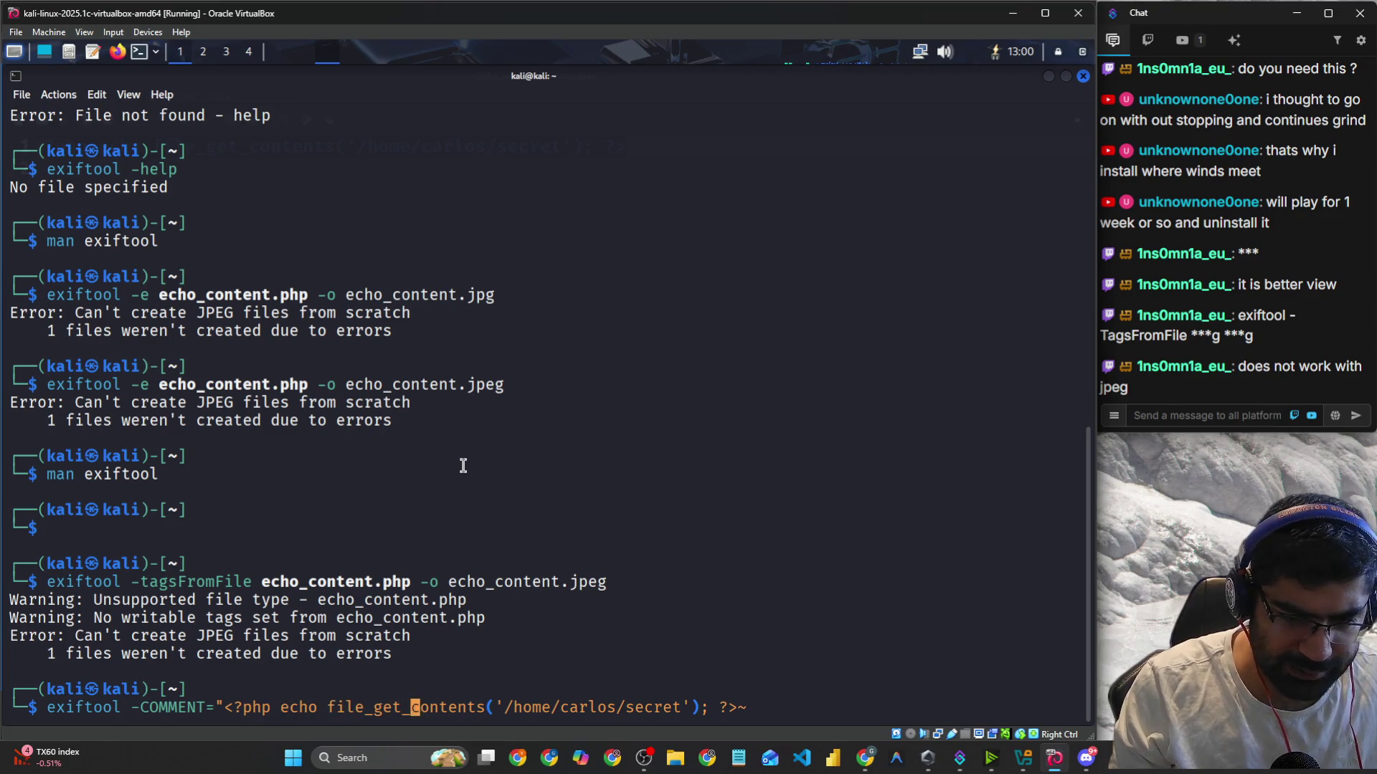
key("Right")
key("Right")
key("Right")
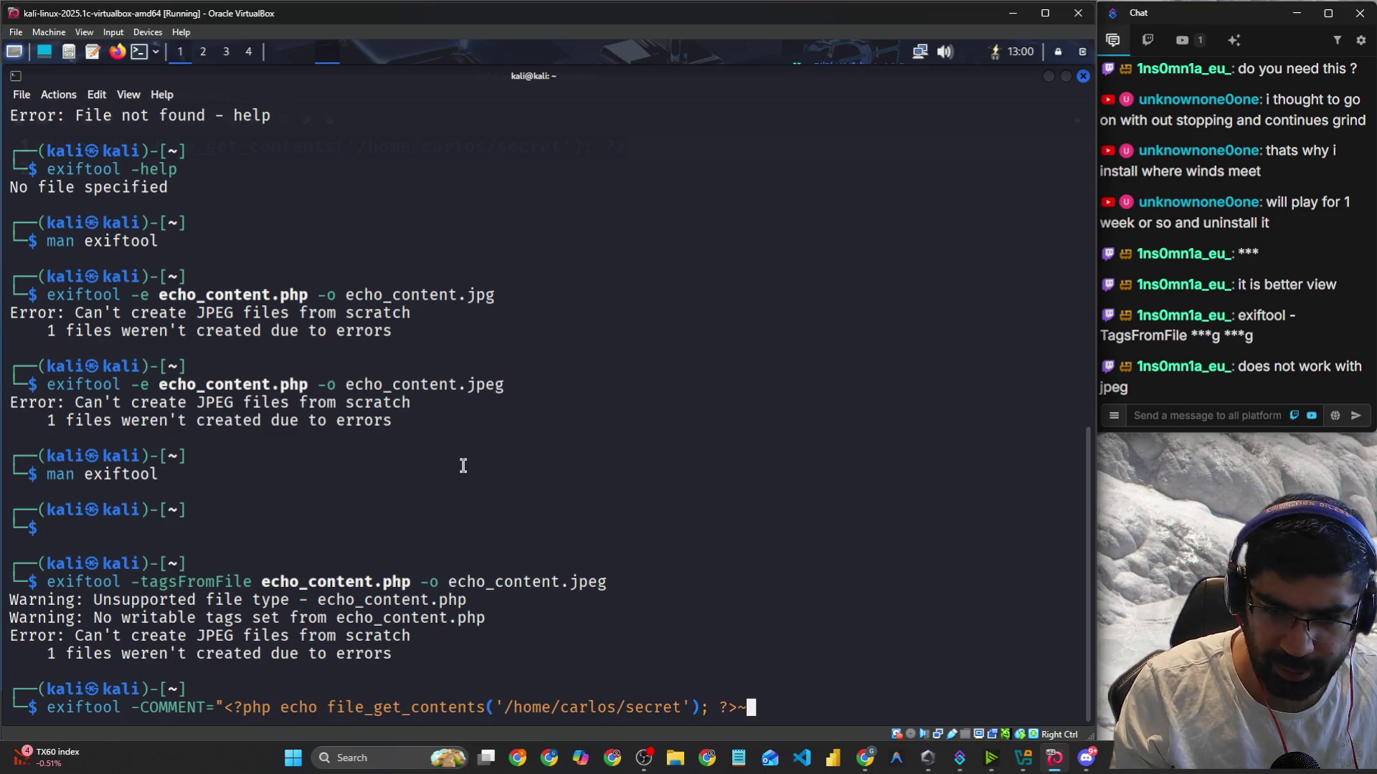
key("BackSpace")
type("\" image")
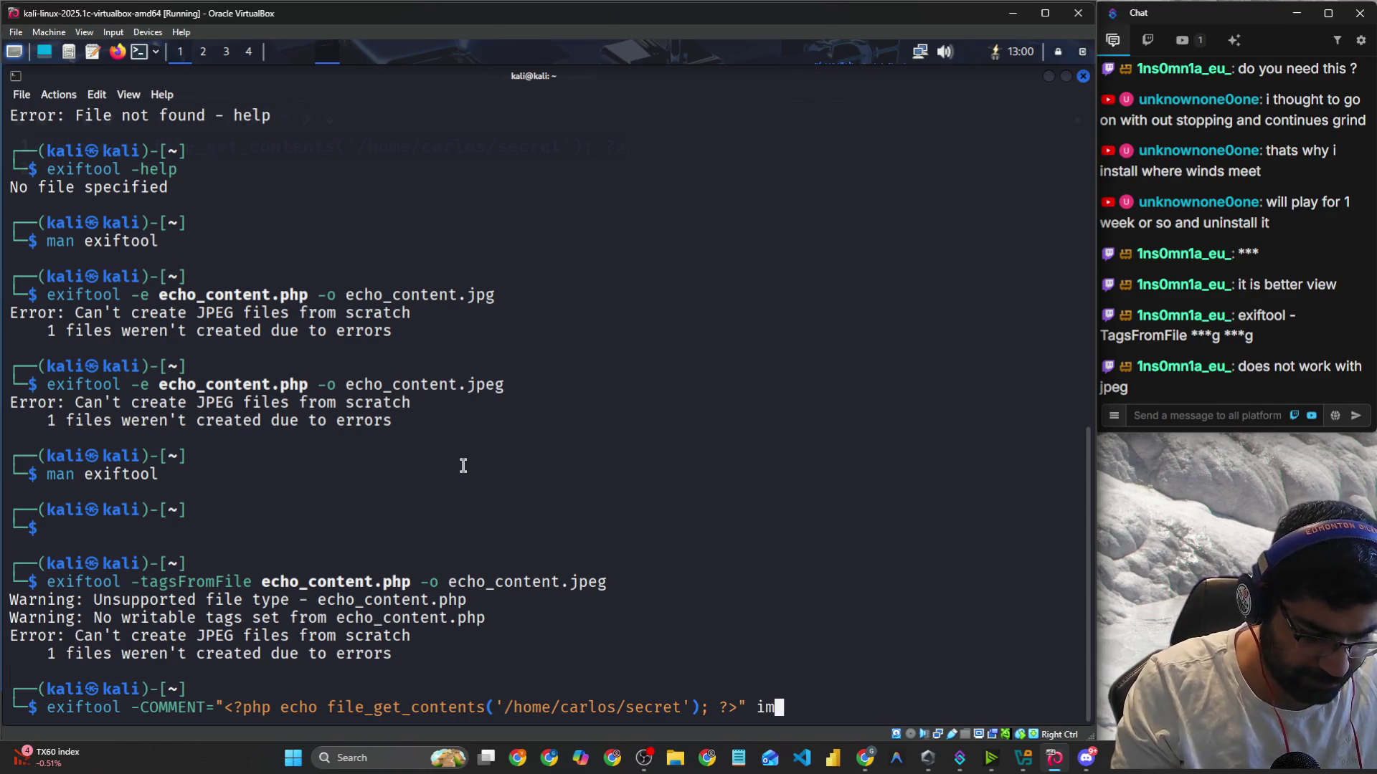
type(".jpg")
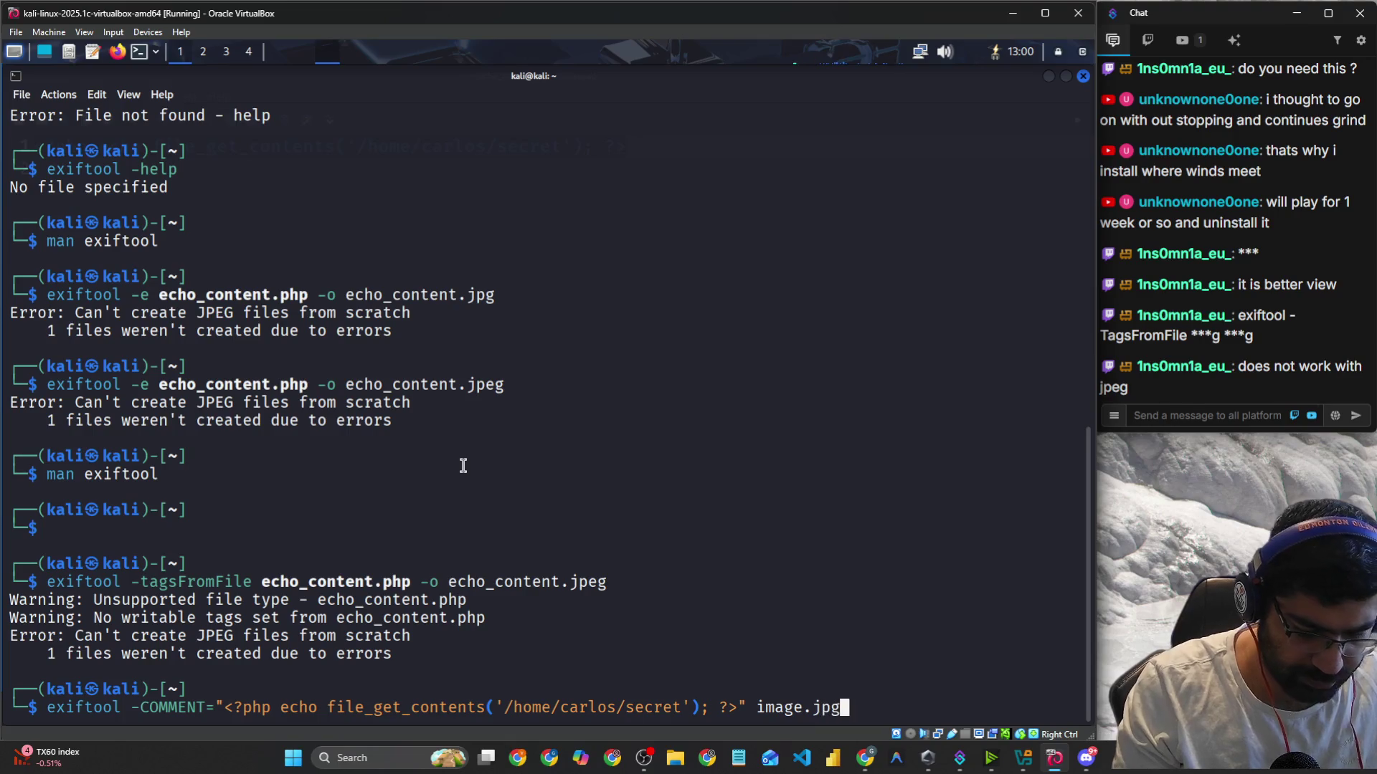
key("Return")
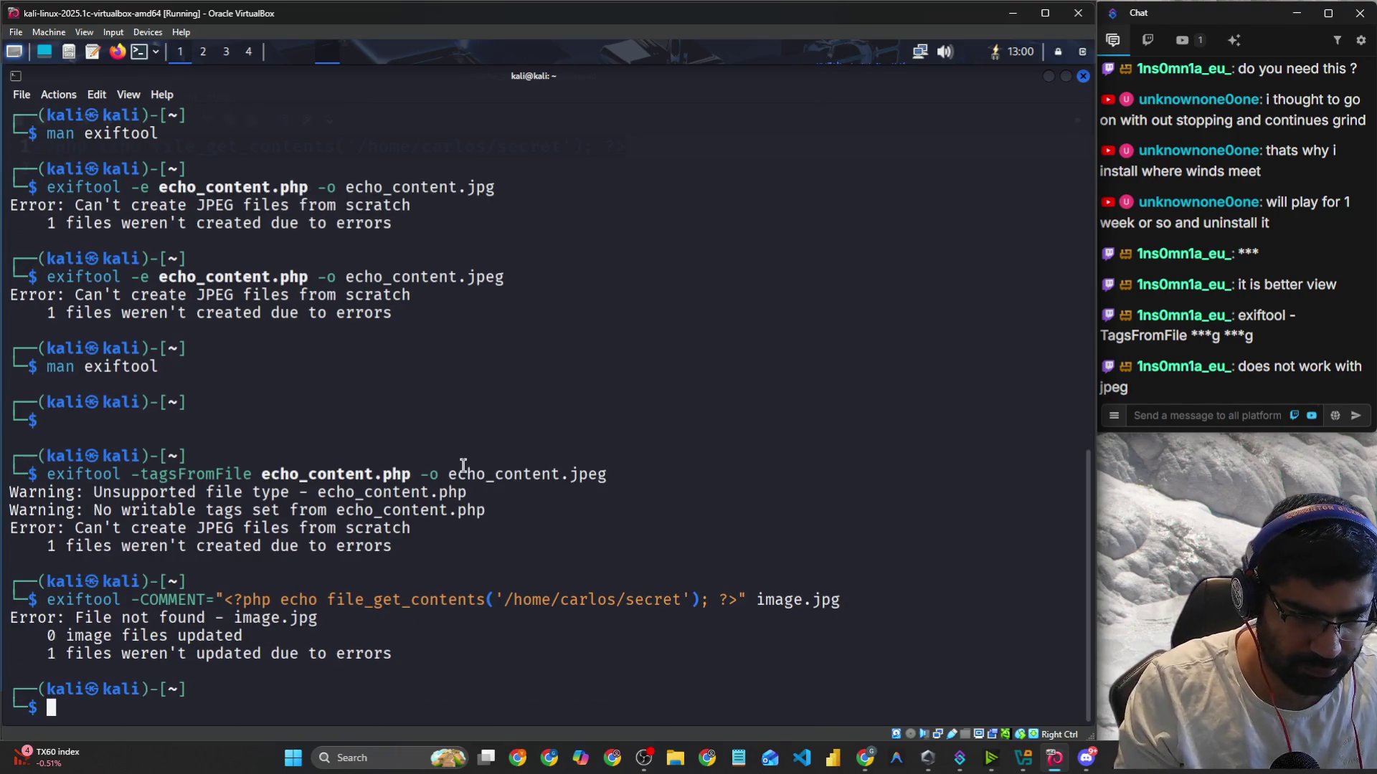
Step: Clear the recalled exiftool command and list the home directory with ls
key("Up")
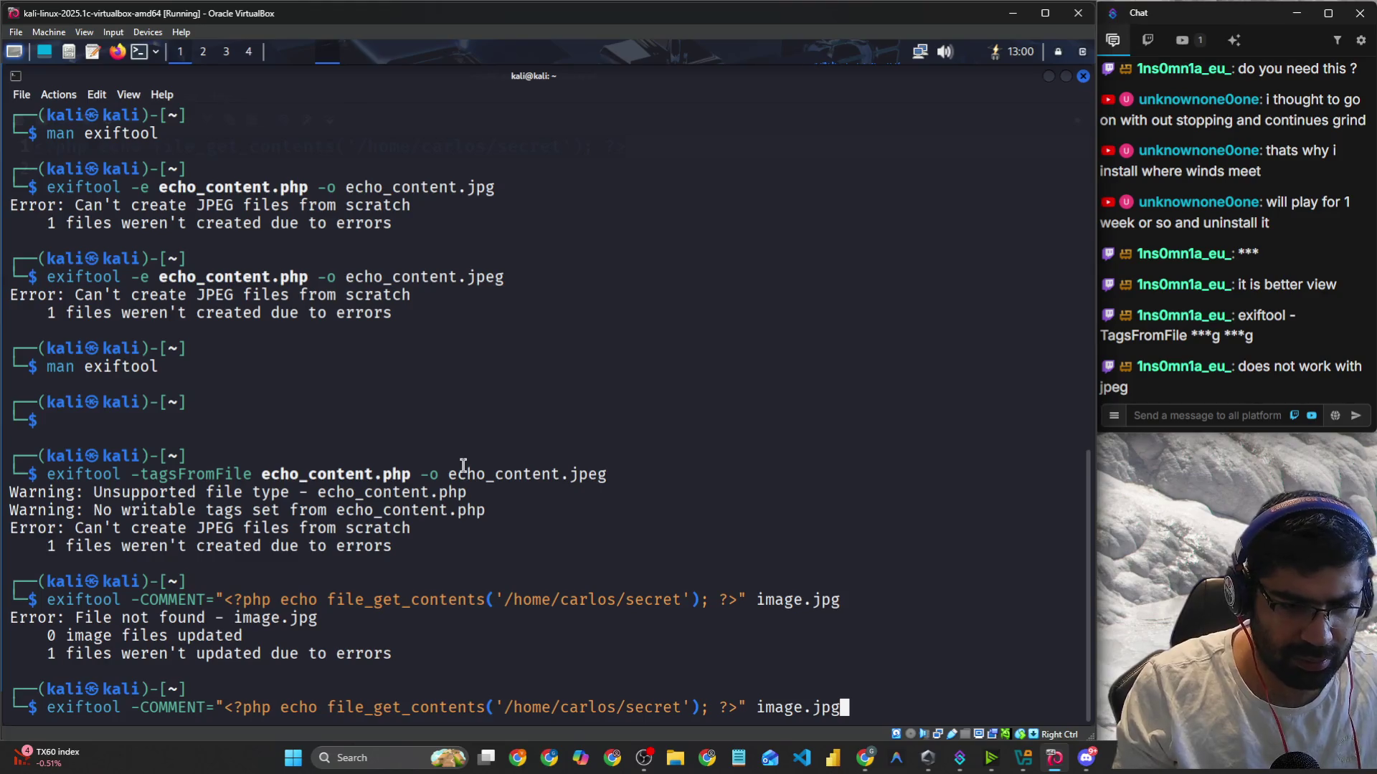
key("alt+Tab")
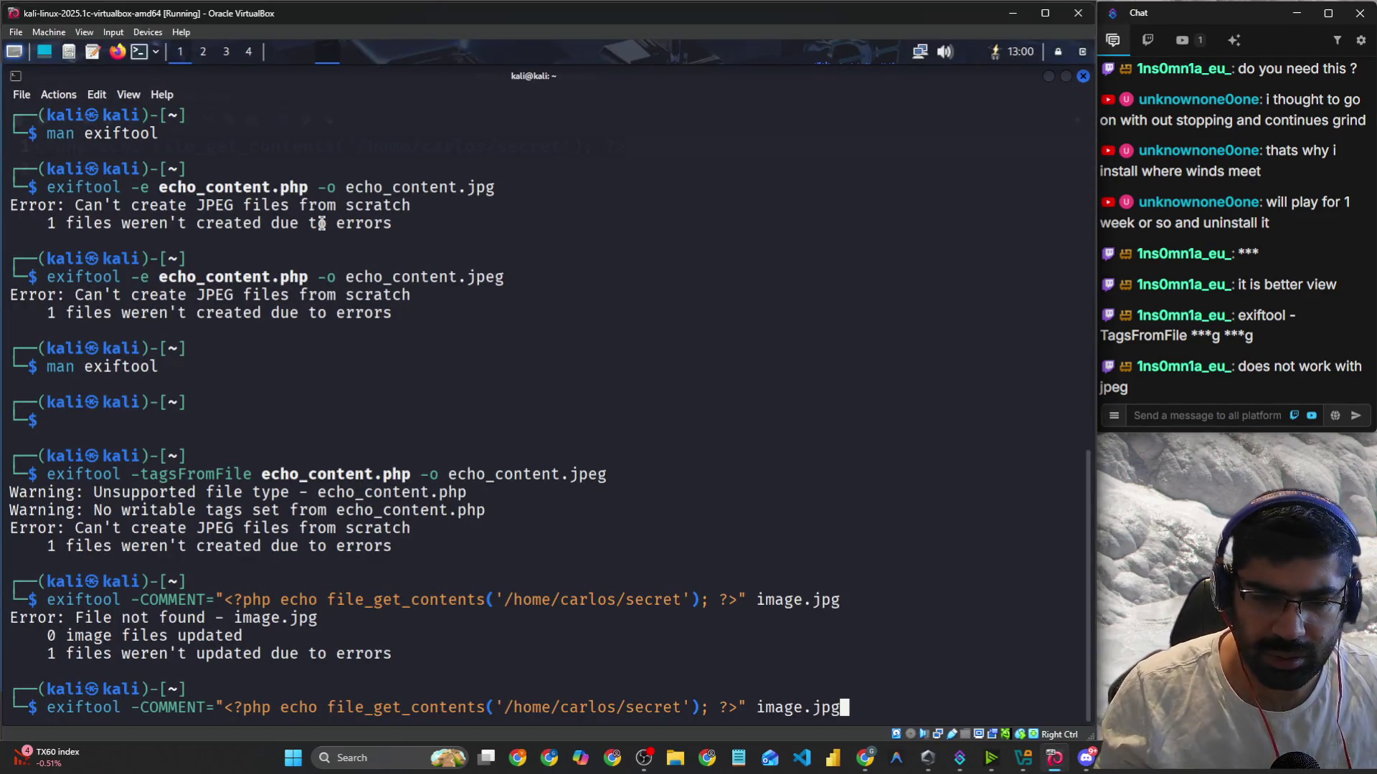
key("Left")
key("Left")
key("Left")
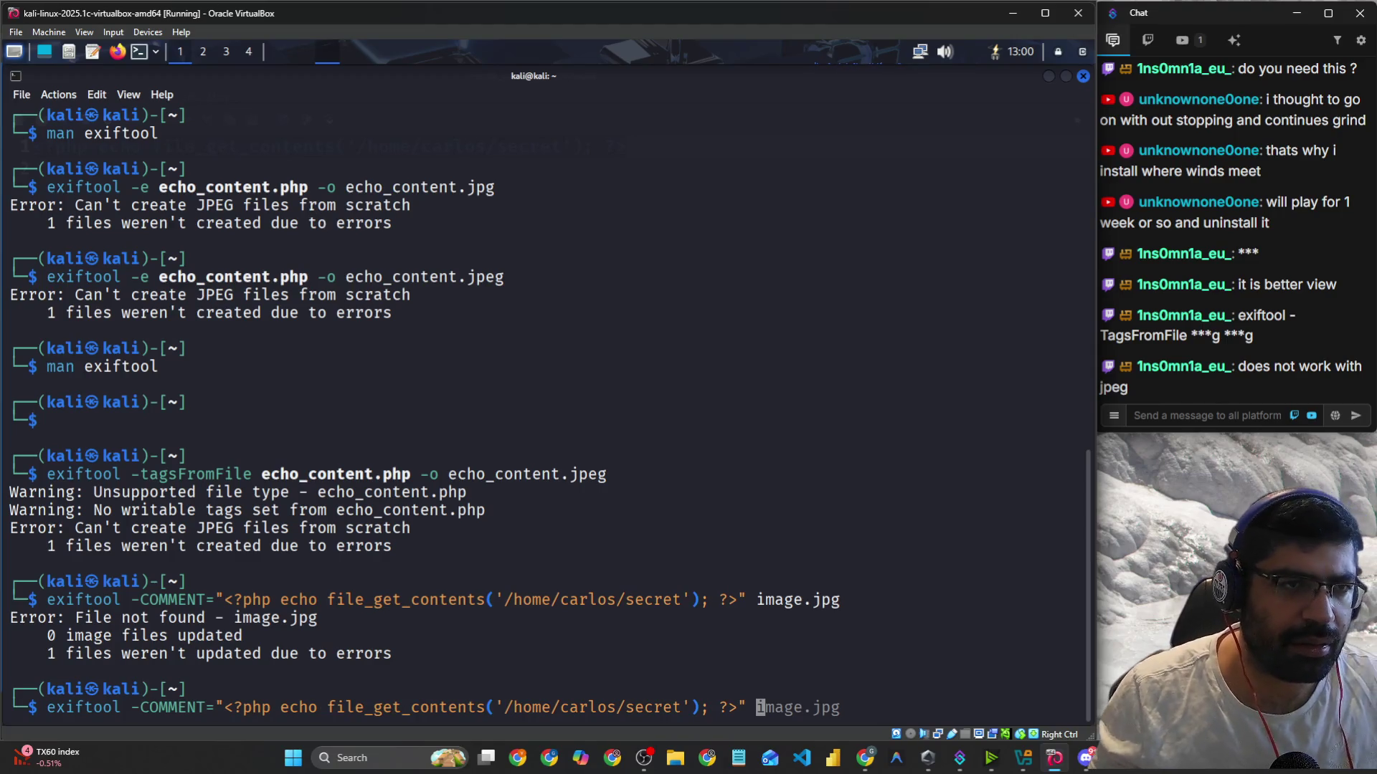
left_click(14, 51)
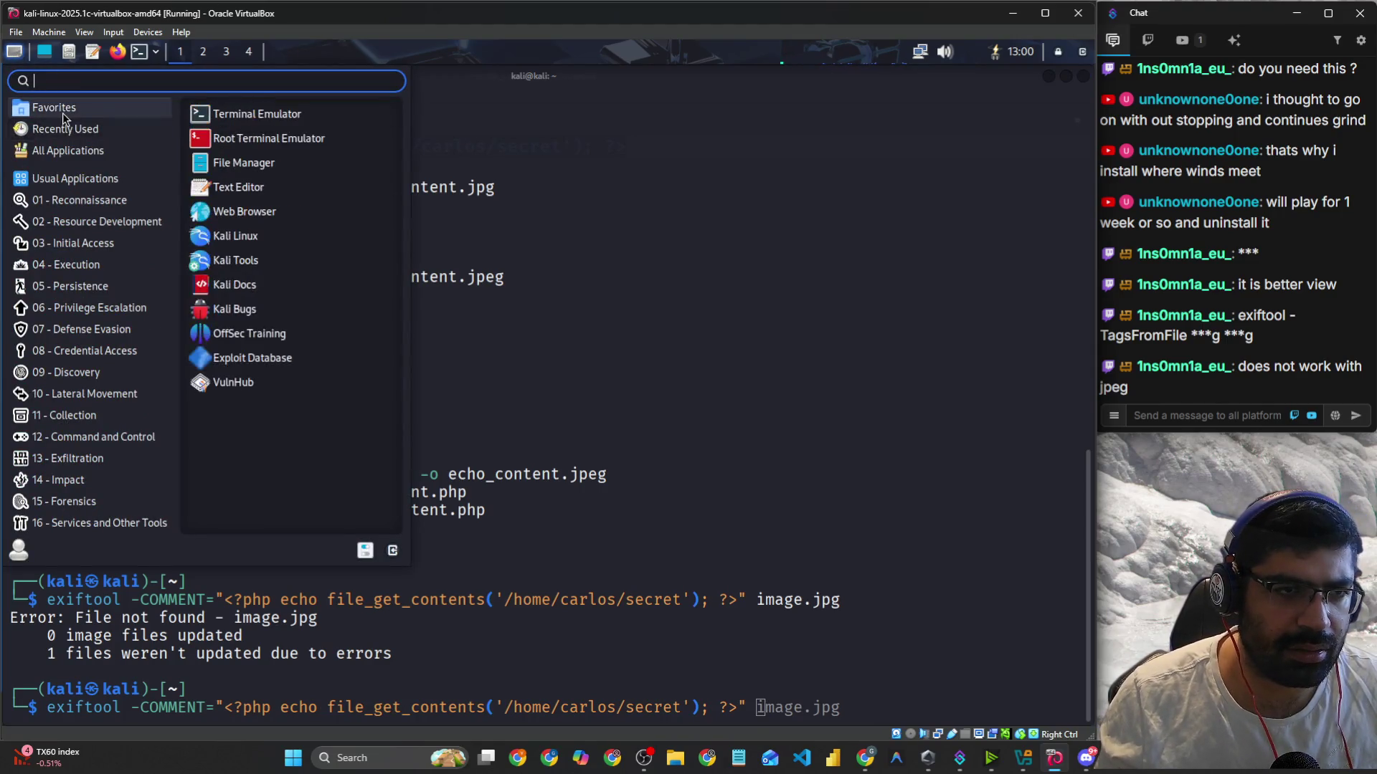
left_click(67, 63)
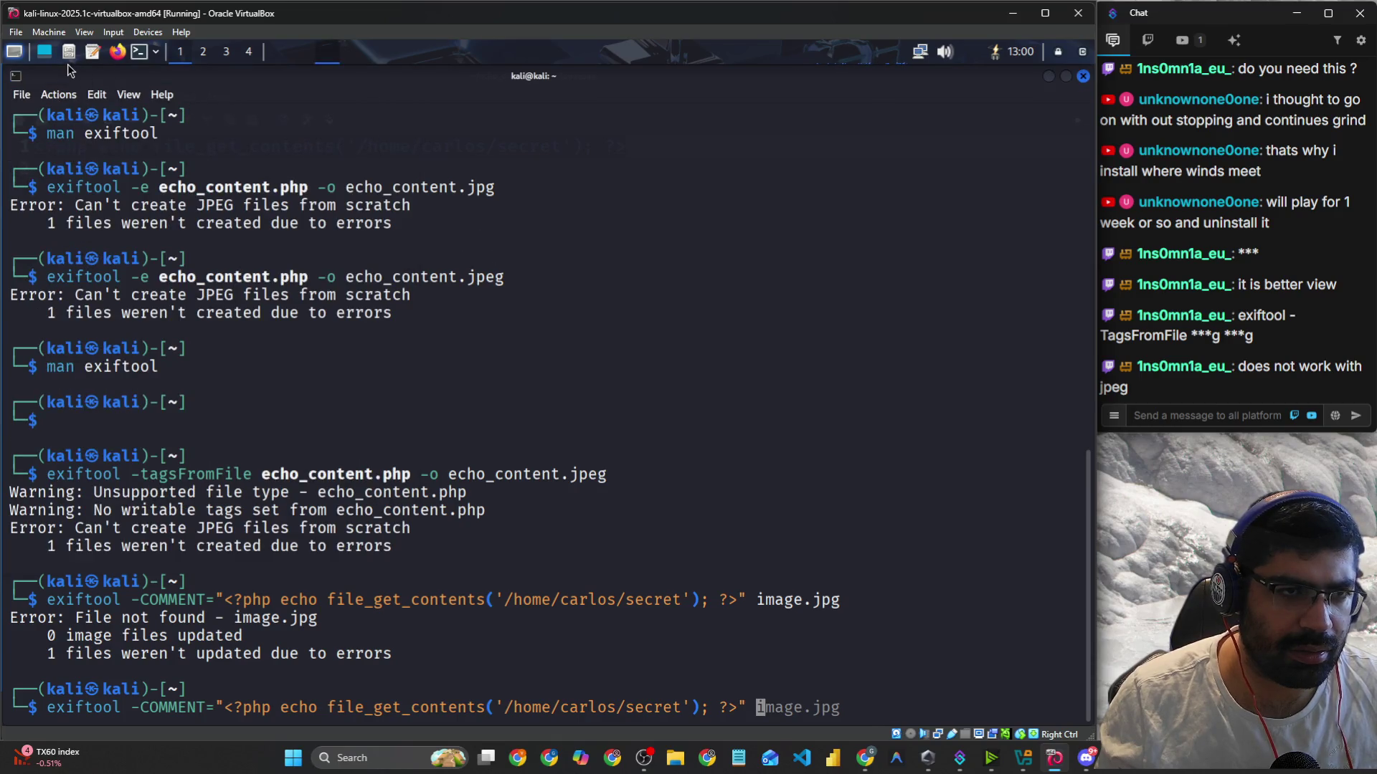
key("ctrl+u")
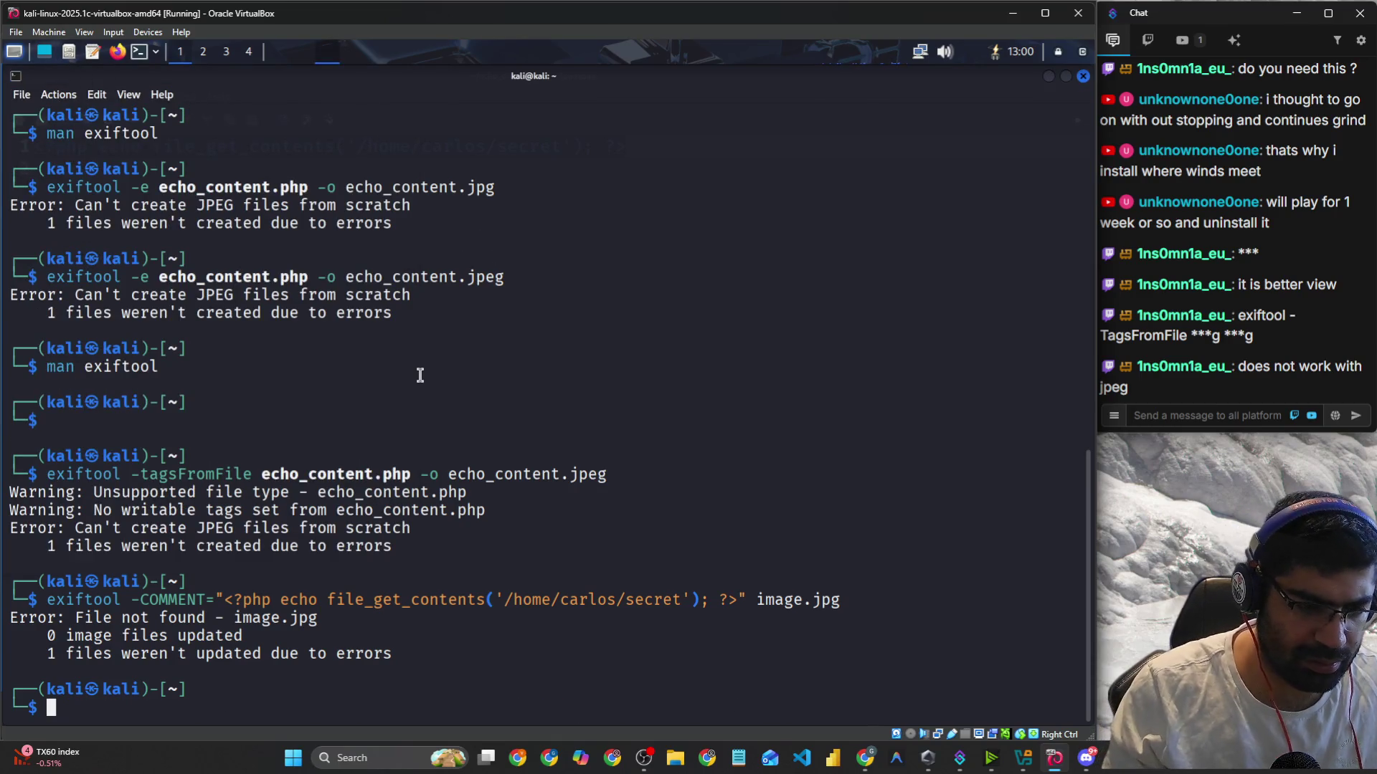
type("ls")
key("Return")
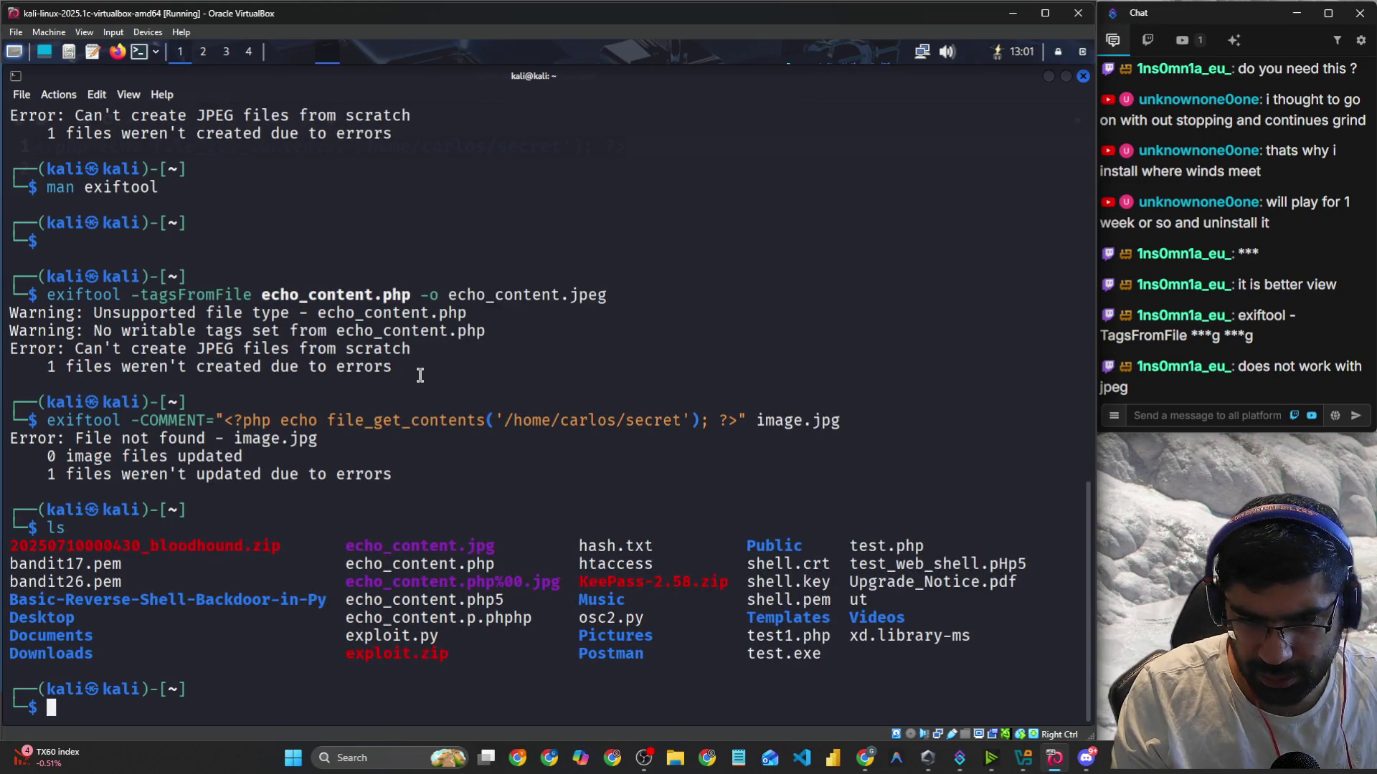
Step: Search the application launcher for a wallpaper setting
left_click(15, 52)
type("image")
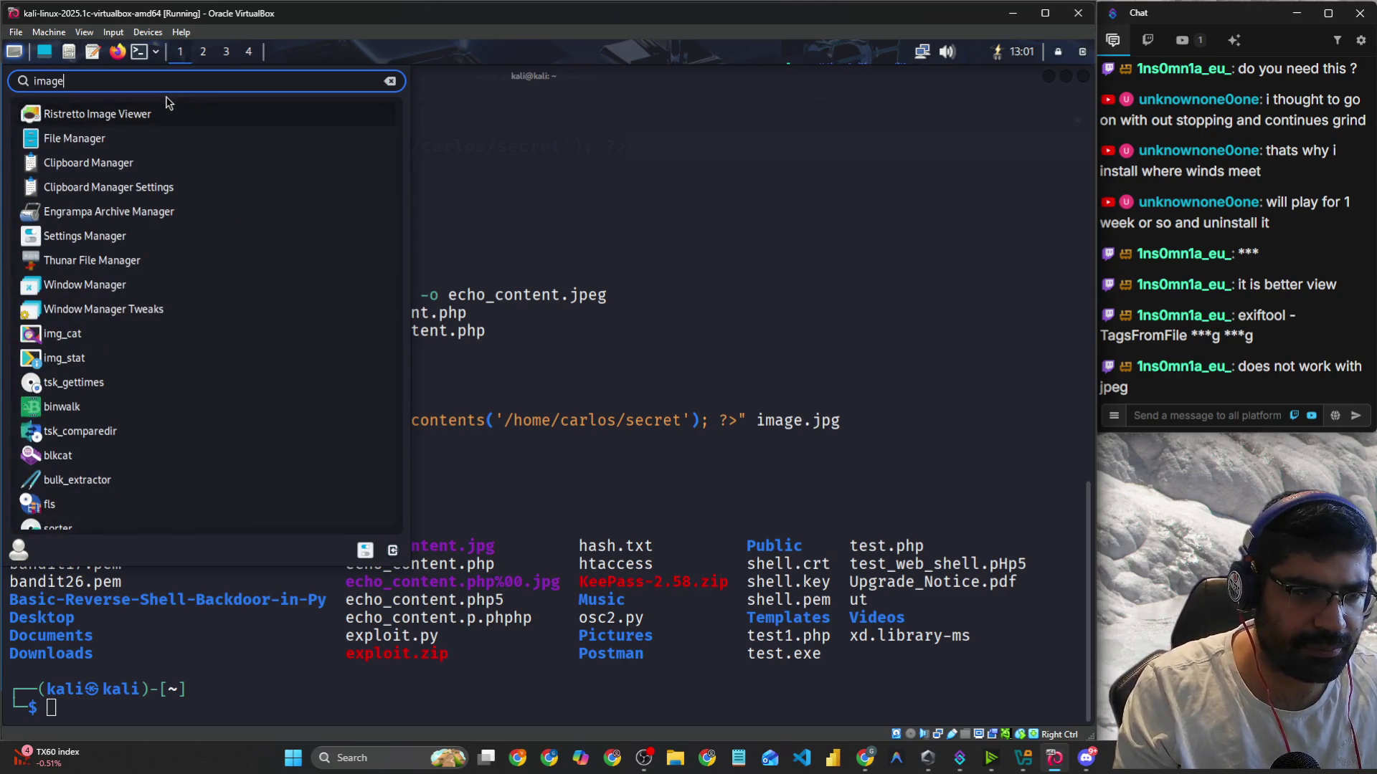
key("BackSpace")
key("BackSpace")
key("BackSpace")
type("wallp")
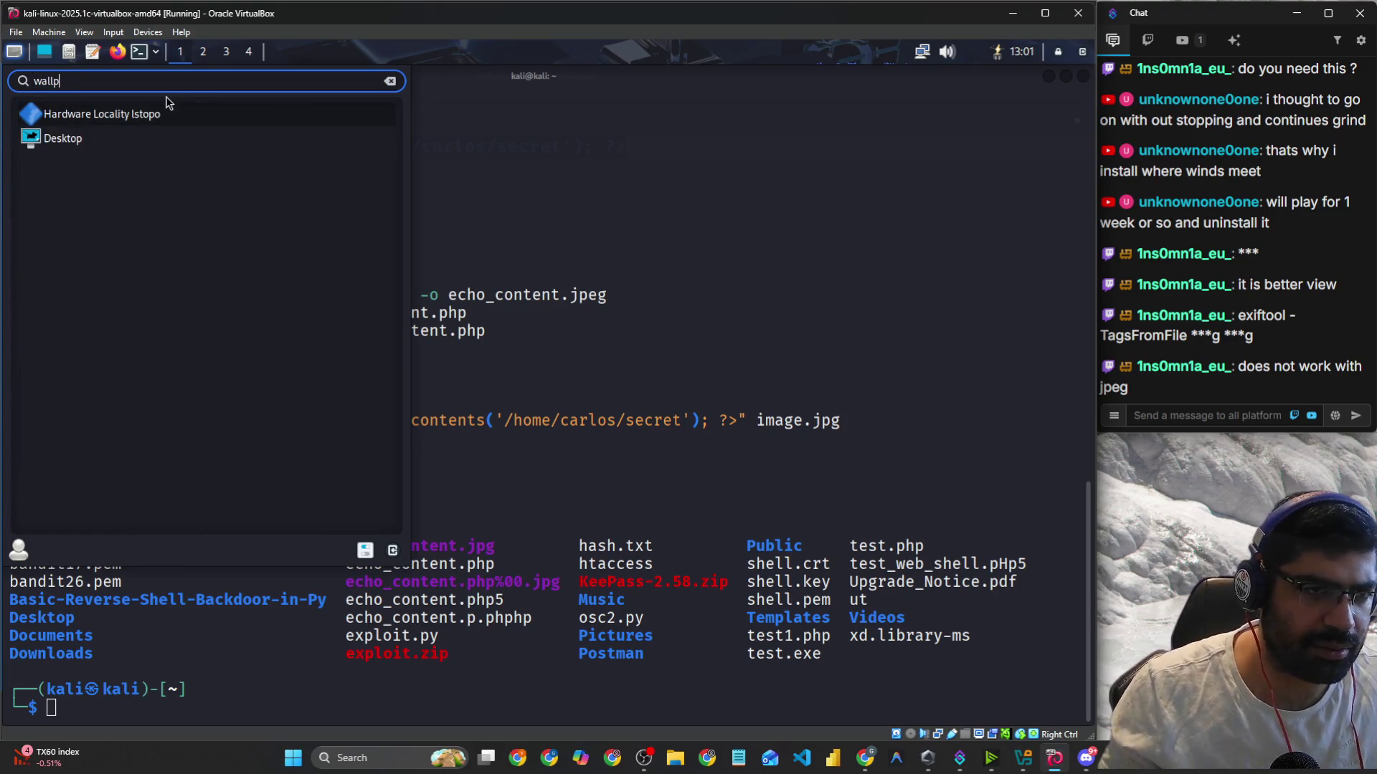
type("aoer")
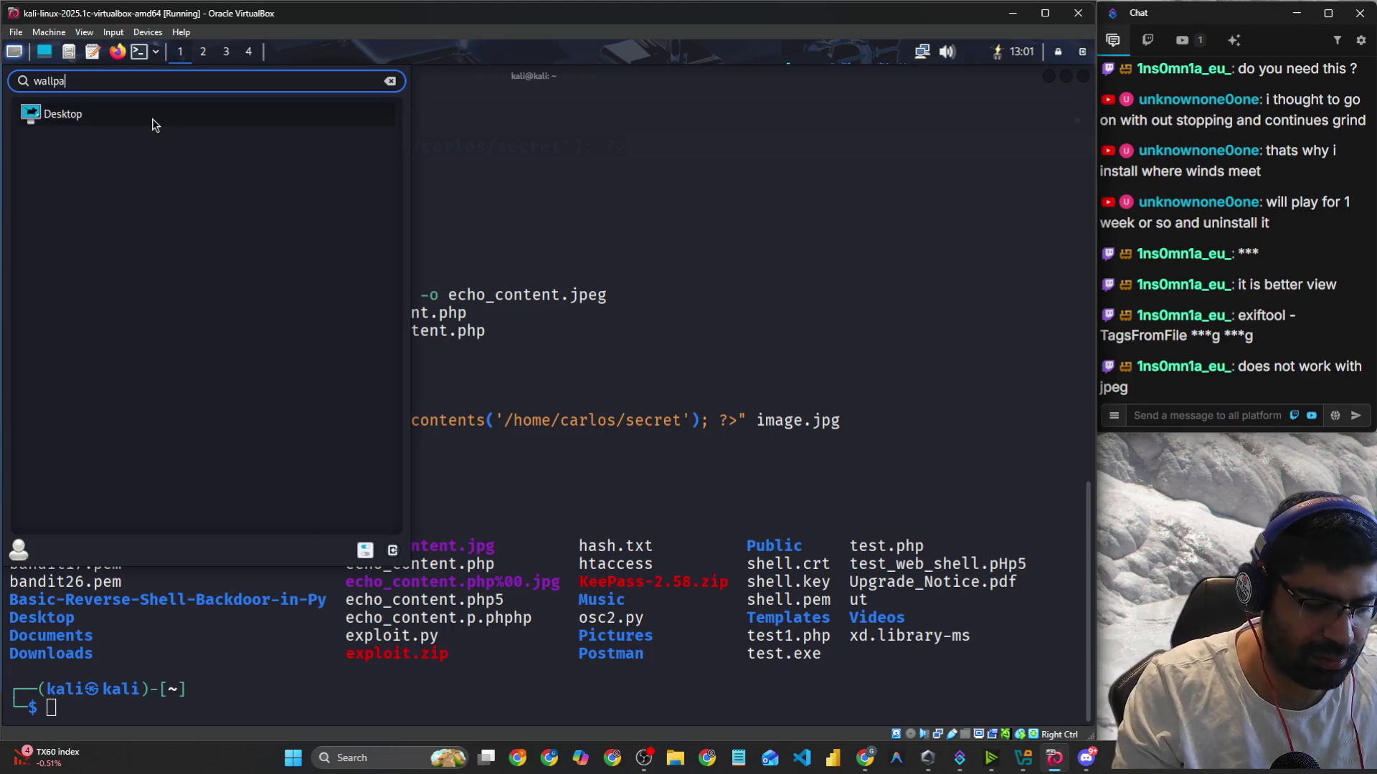
key("Escape")
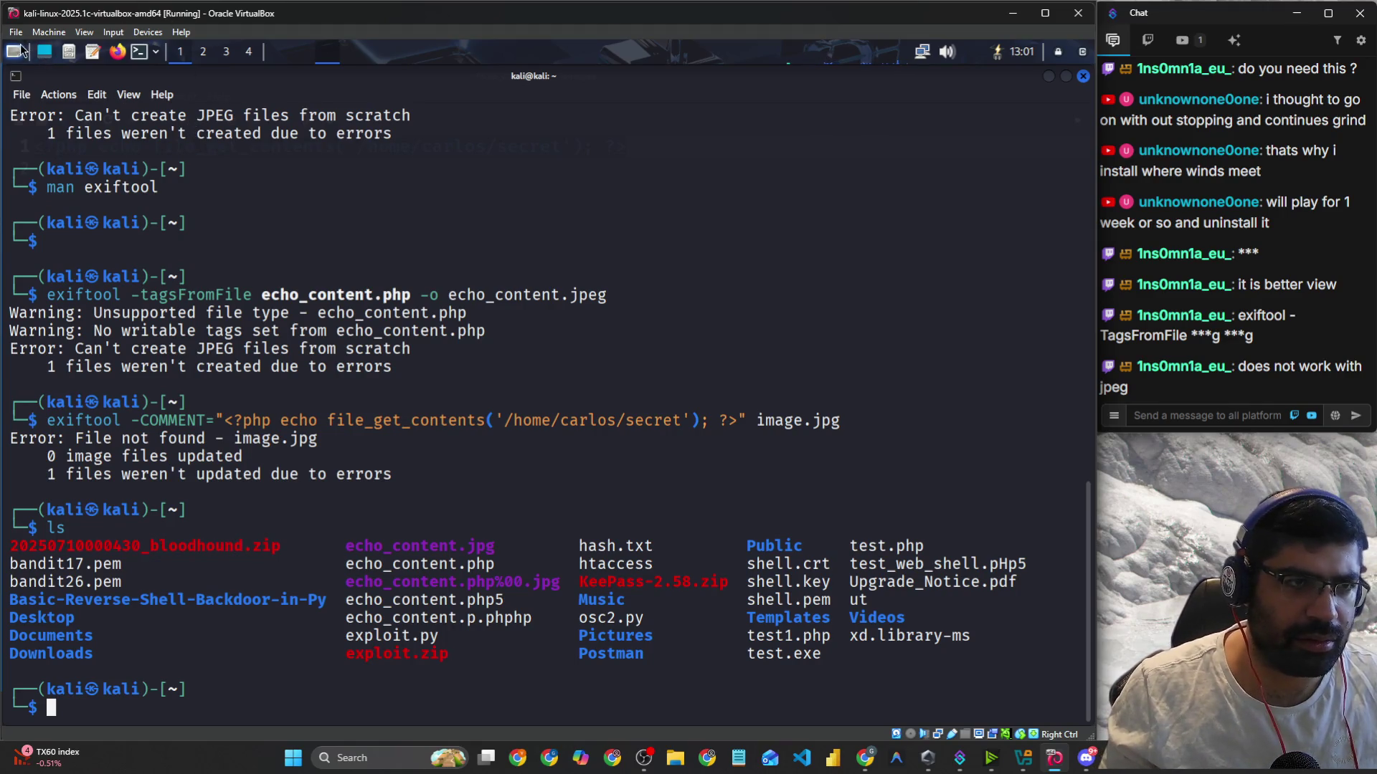
left_click(15, 50)
Step: Find sample JPG wallpapers in /usr/share/backgrounds/kali-16x9 via Desktop settings' file browser
type("wallpaper")
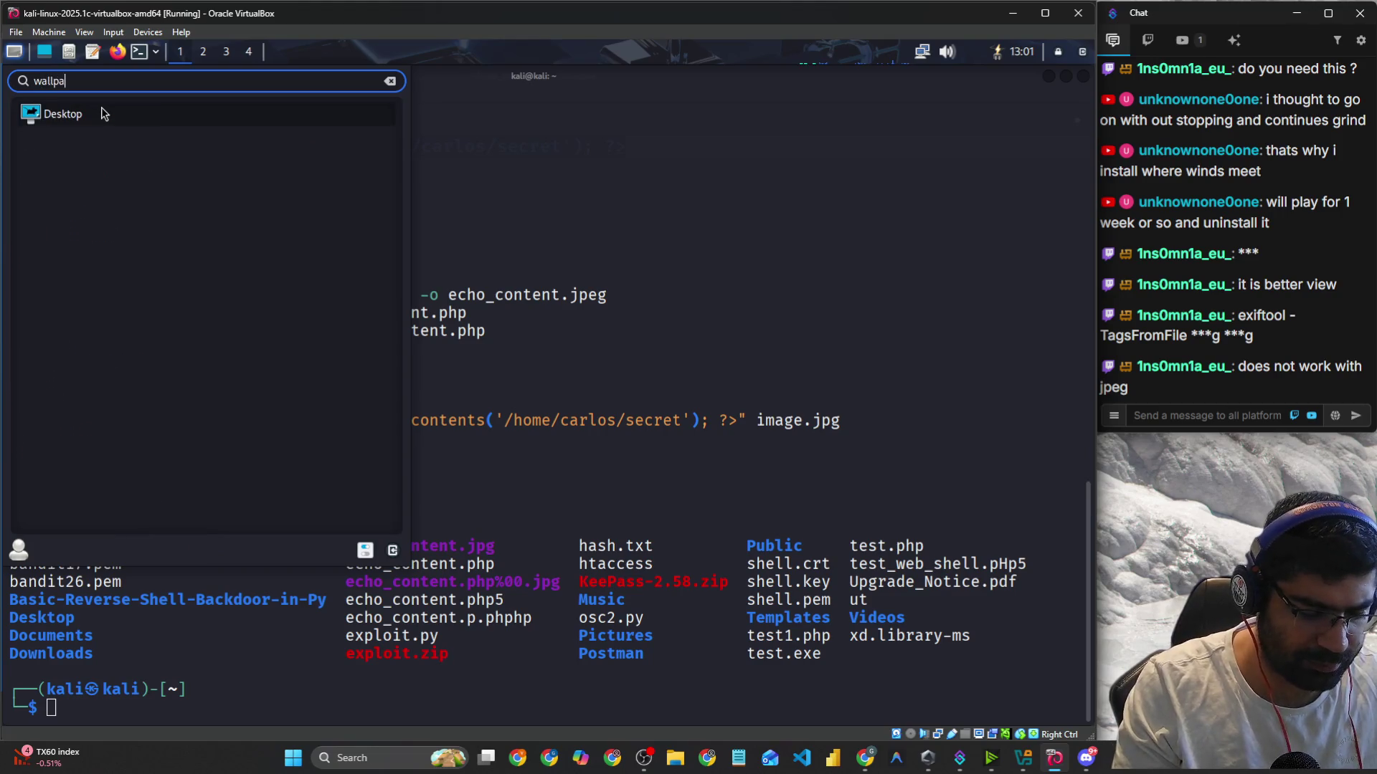
left_click(104, 113)
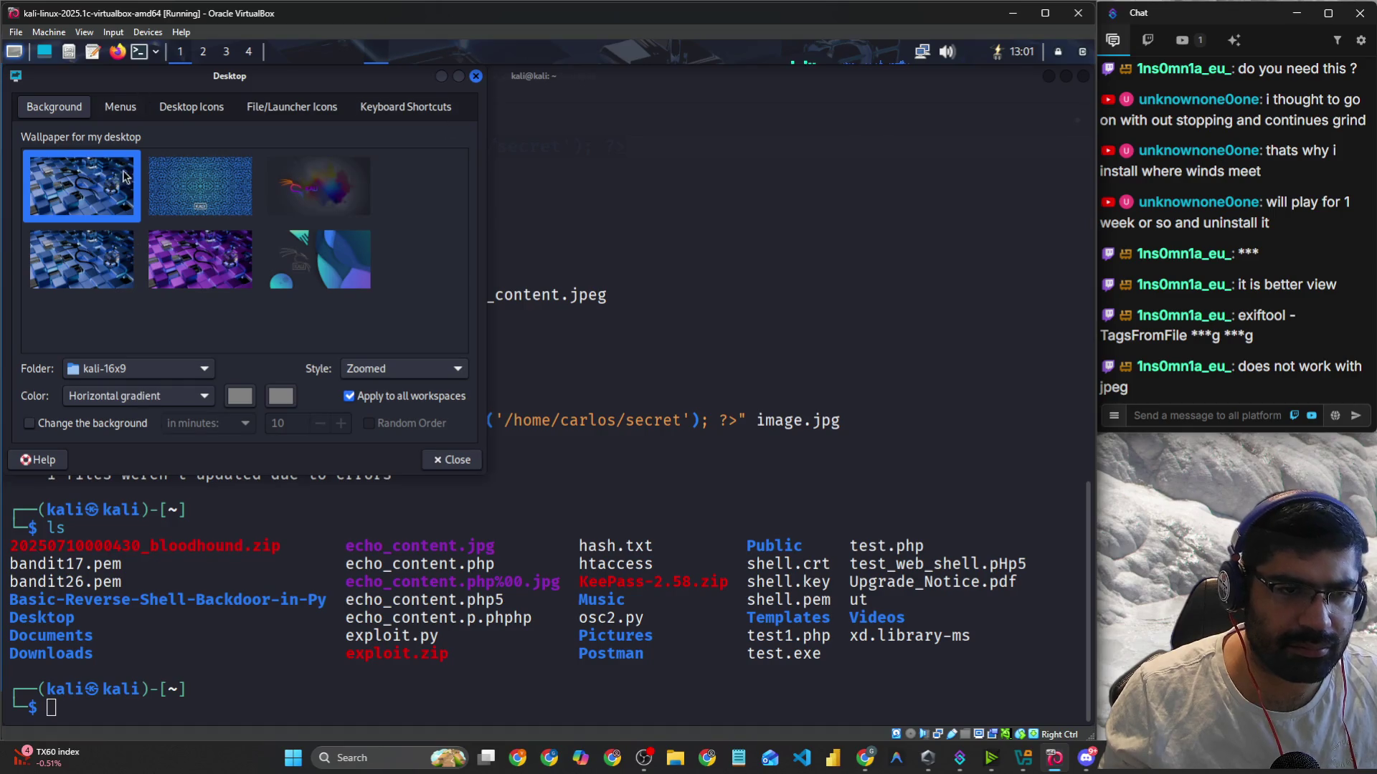
left_click(190, 366)
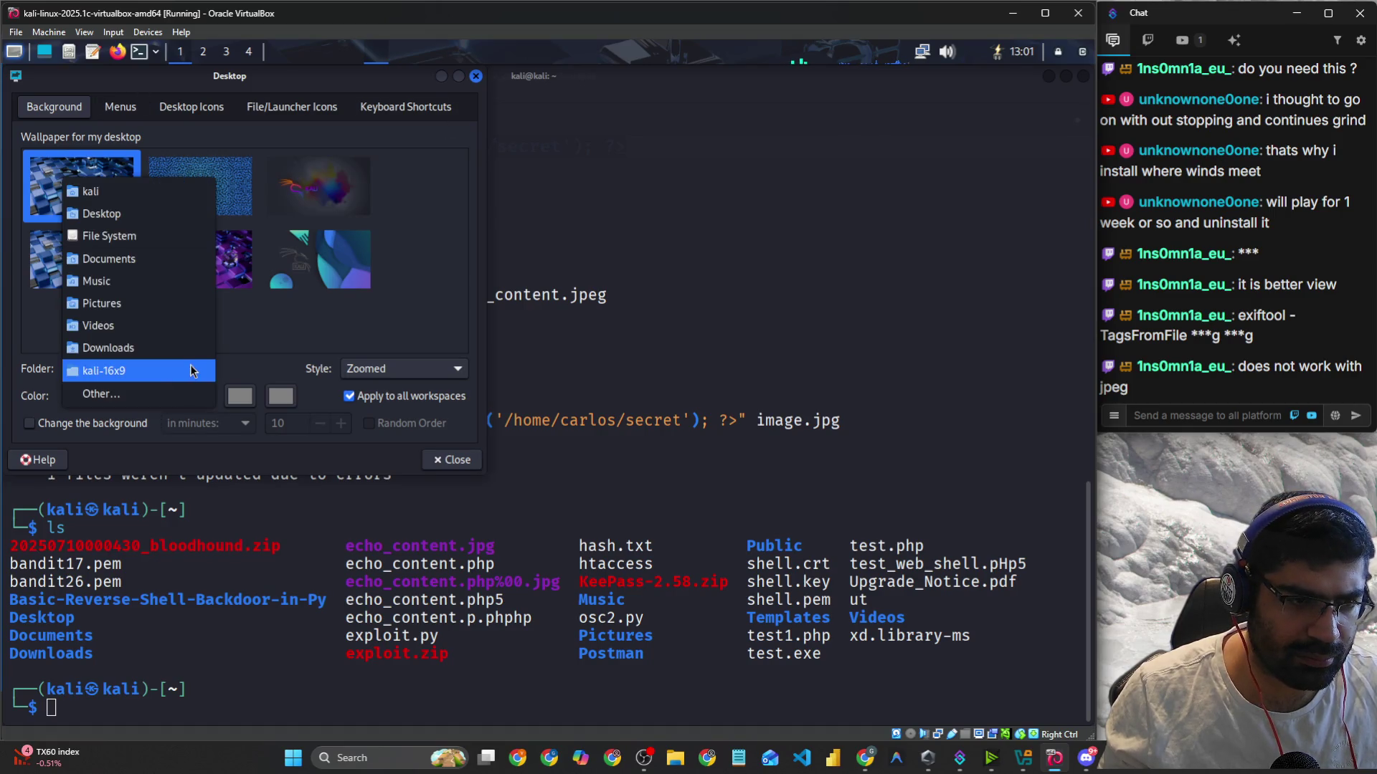
left_click(154, 400)
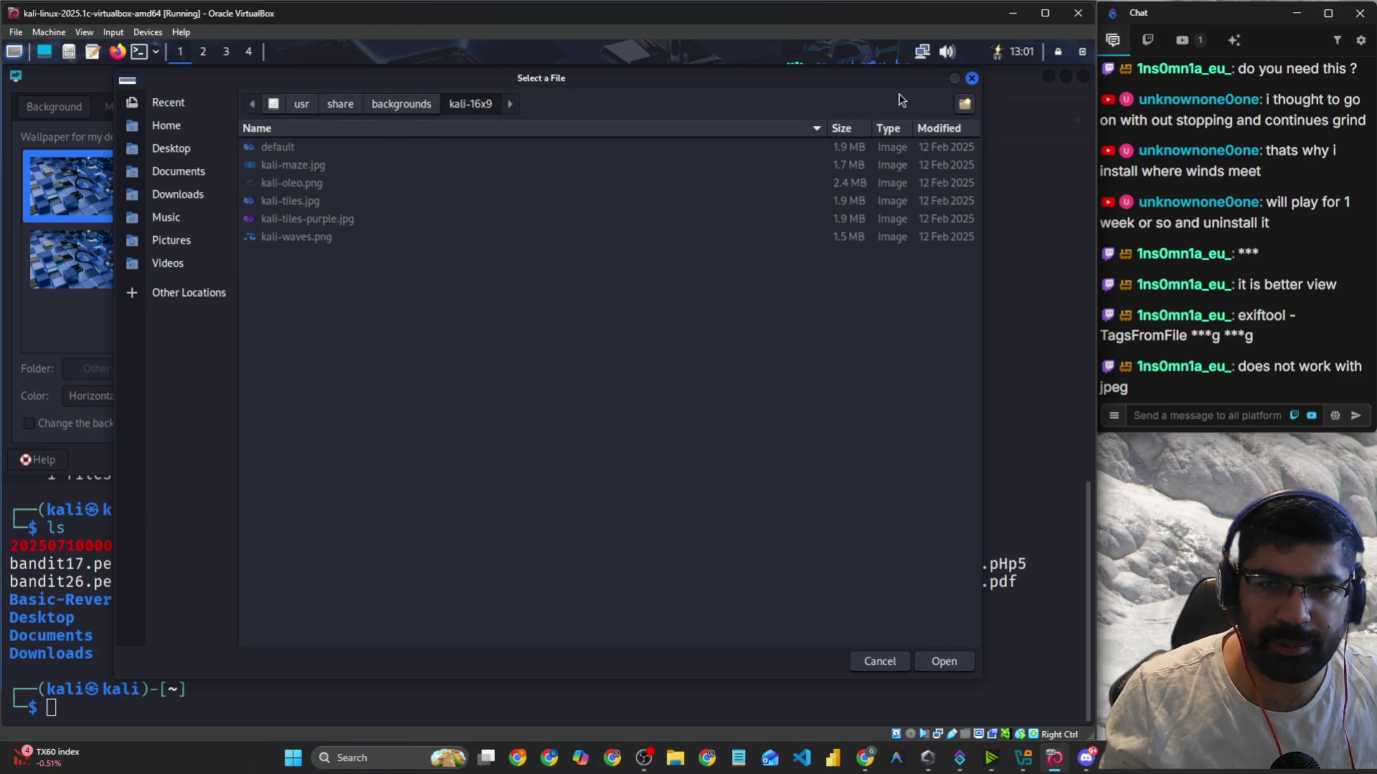
left_click(972, 78)
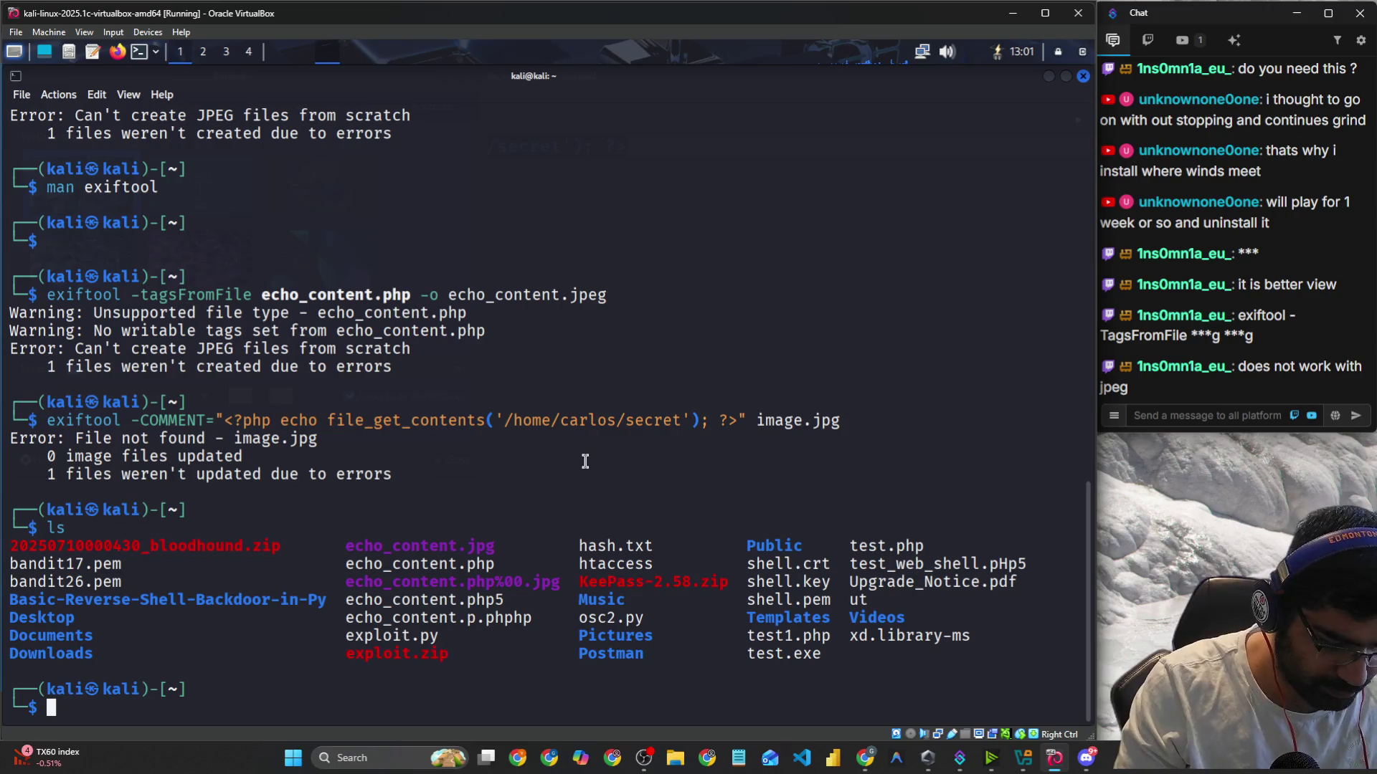
Step: Copy /usr/share/backgrounds/kali-16x9/kali-maze.jpg into the home directory using Tab completion
type("cp /usr/")
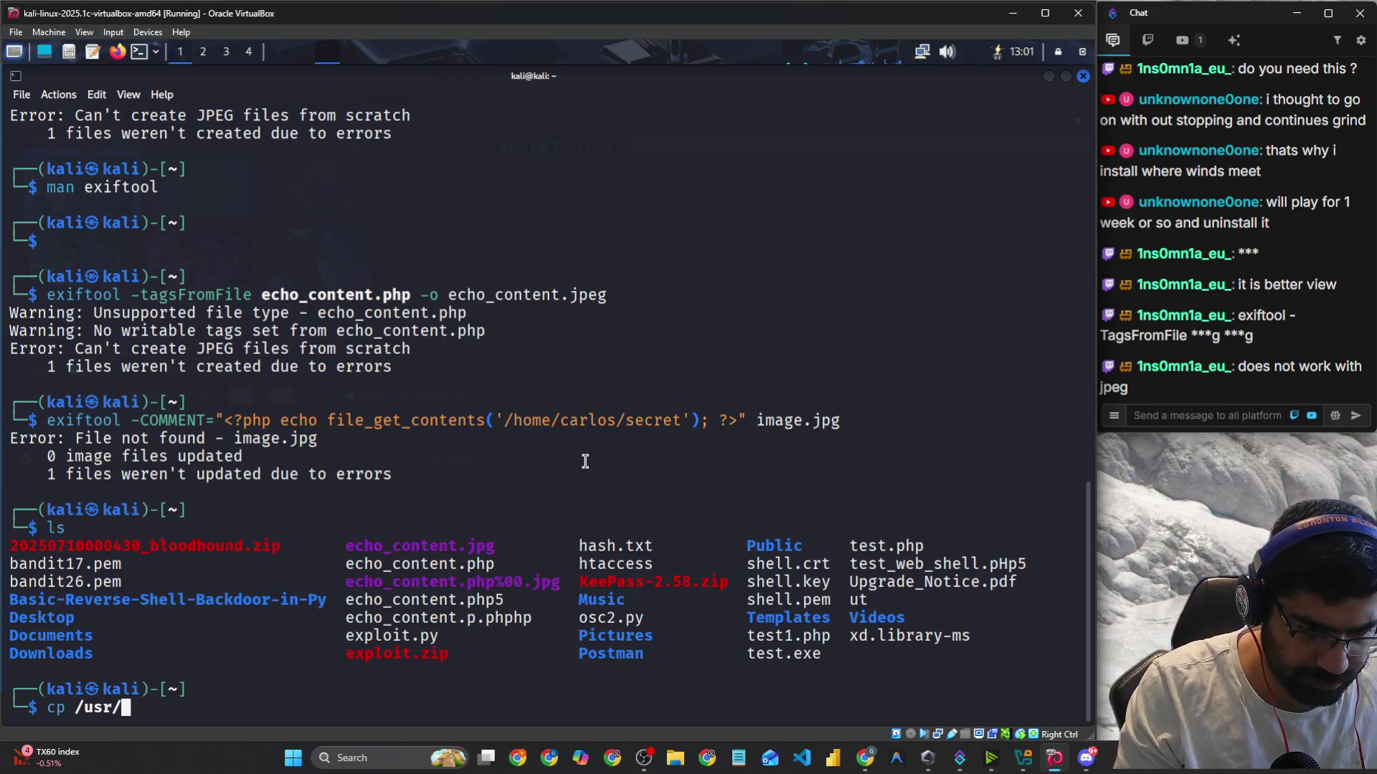
type("share/")
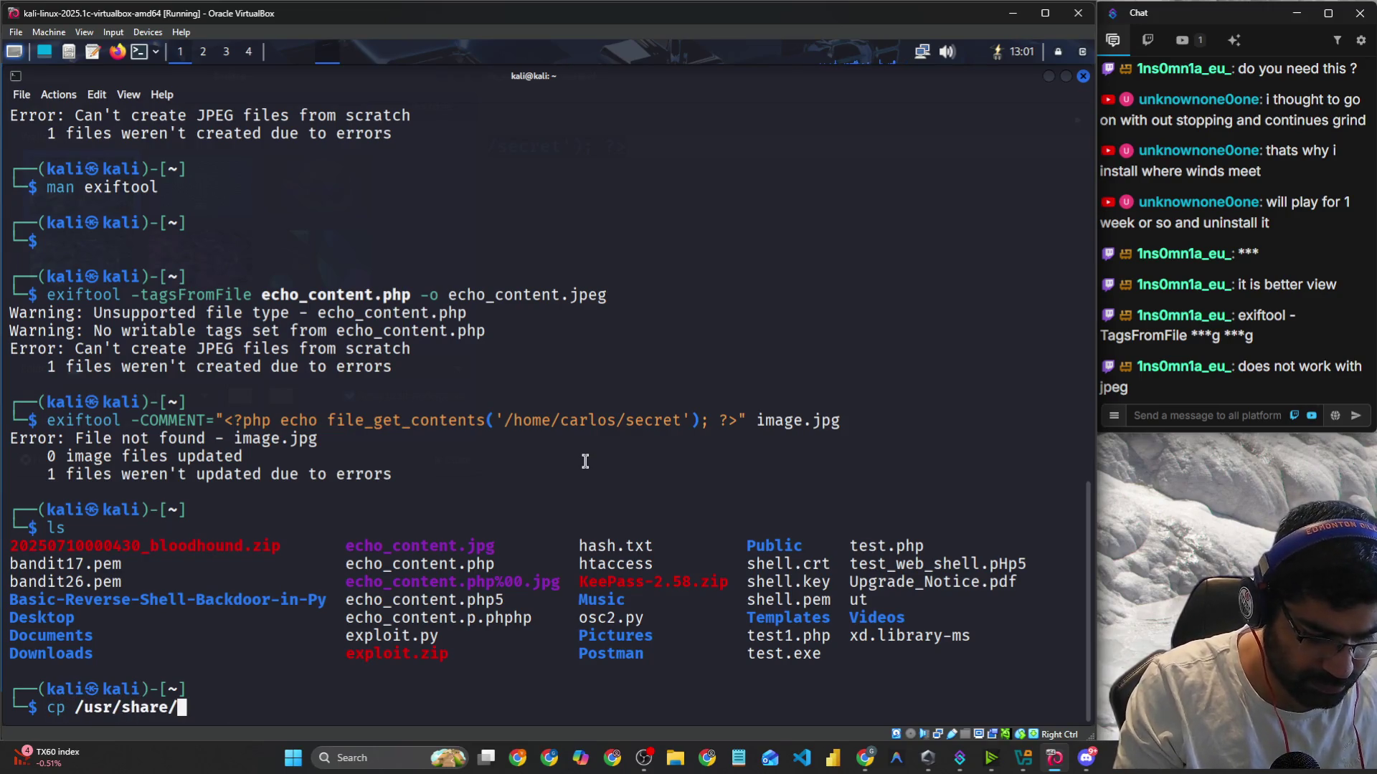
key("ctrl+l")
type("ba")
key("Tab")
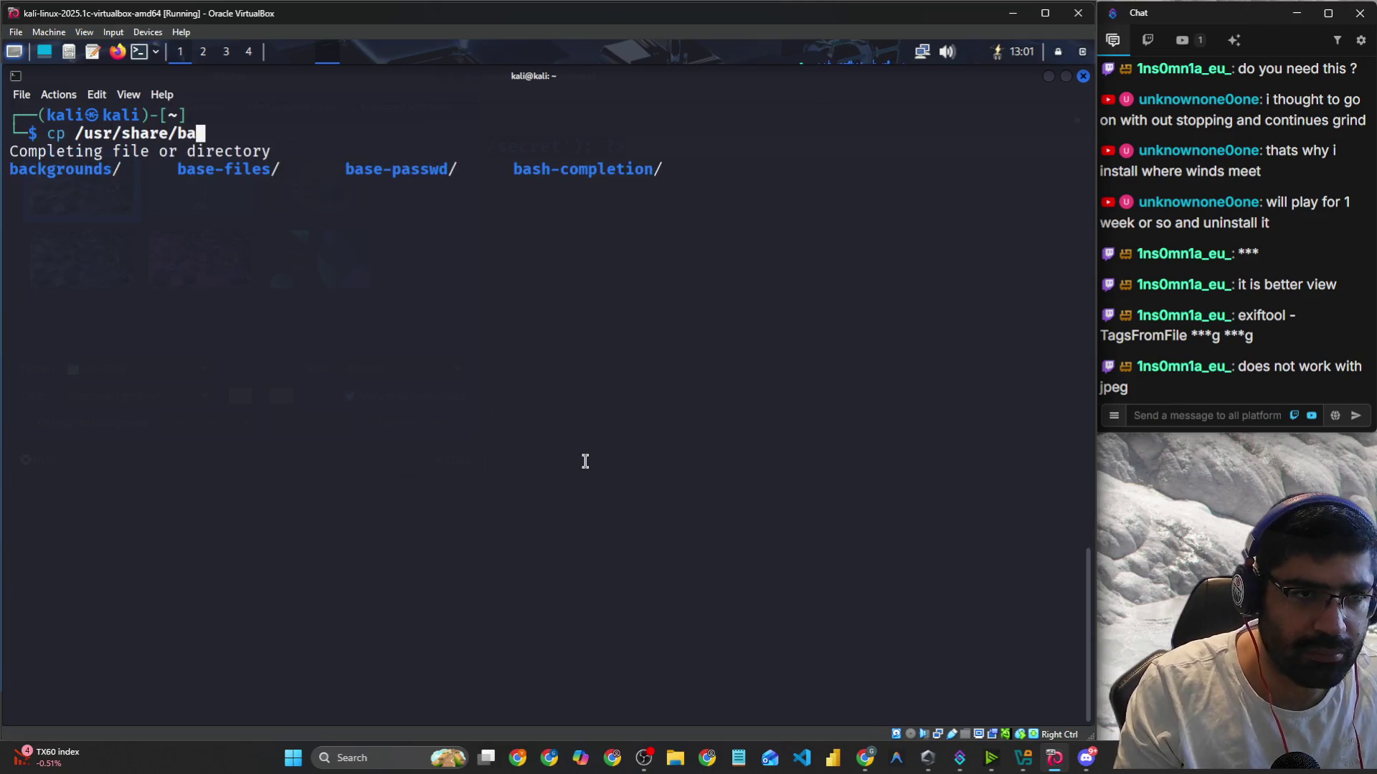
type("c")
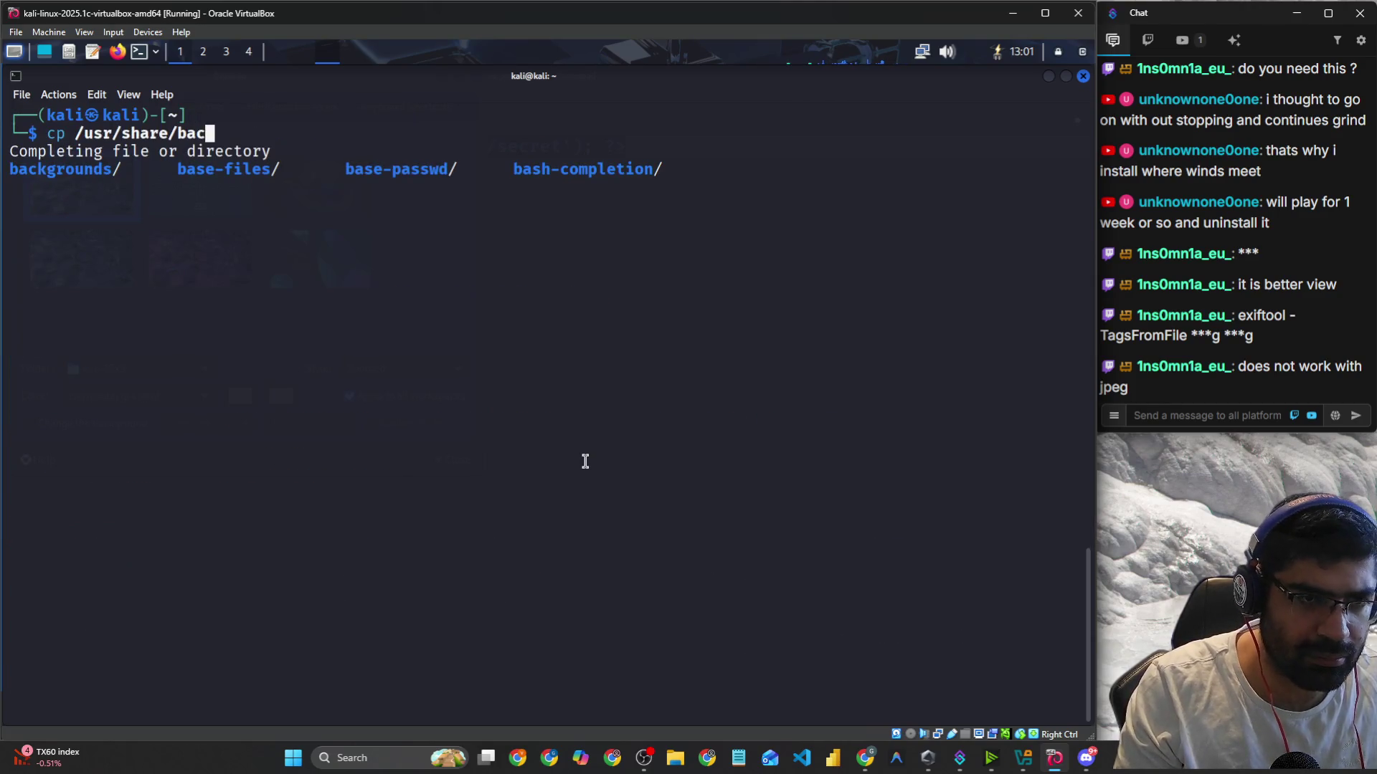
key("Tab")
key("Tab")
key("Tab")
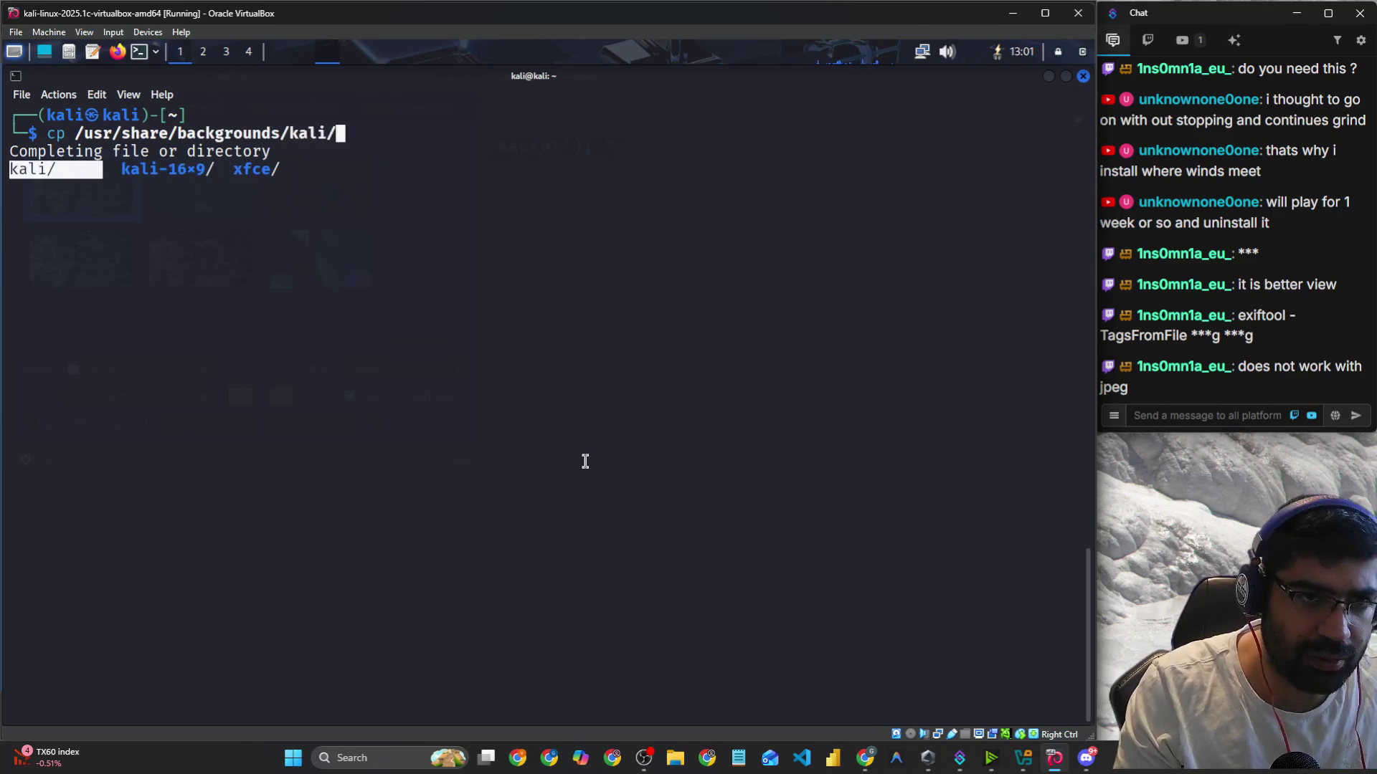
key("Tab")
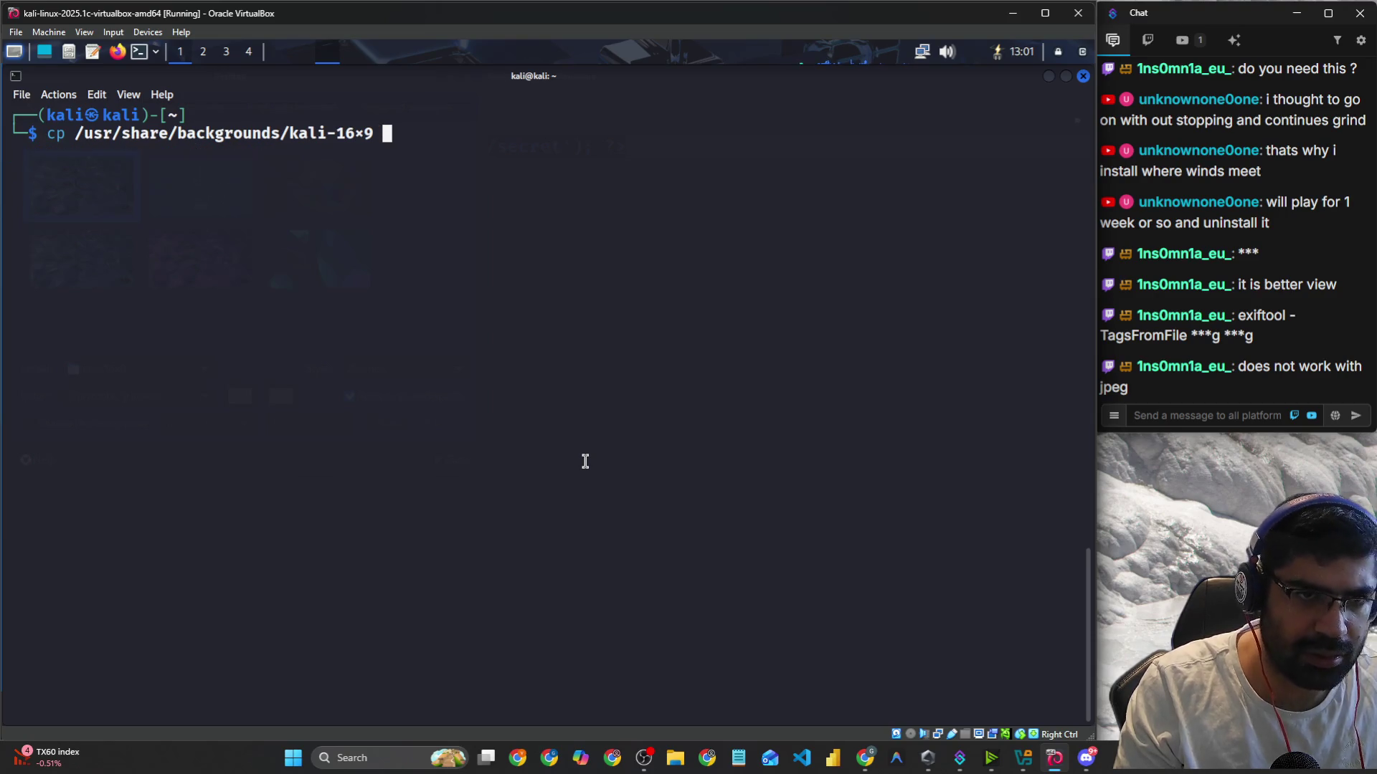
key("BackSpace")
type("/")
key("Tab")
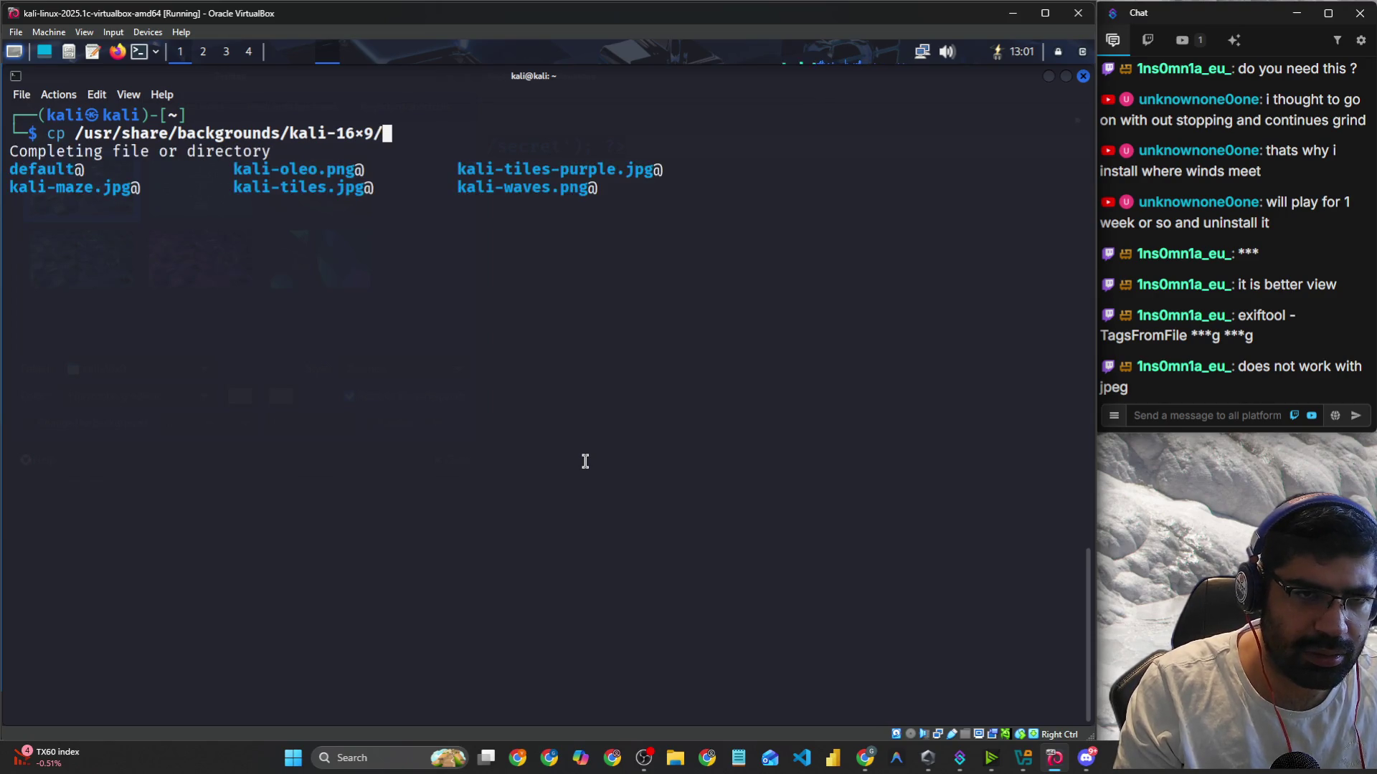
key("Tab")
key("Tab")
key("Tab")
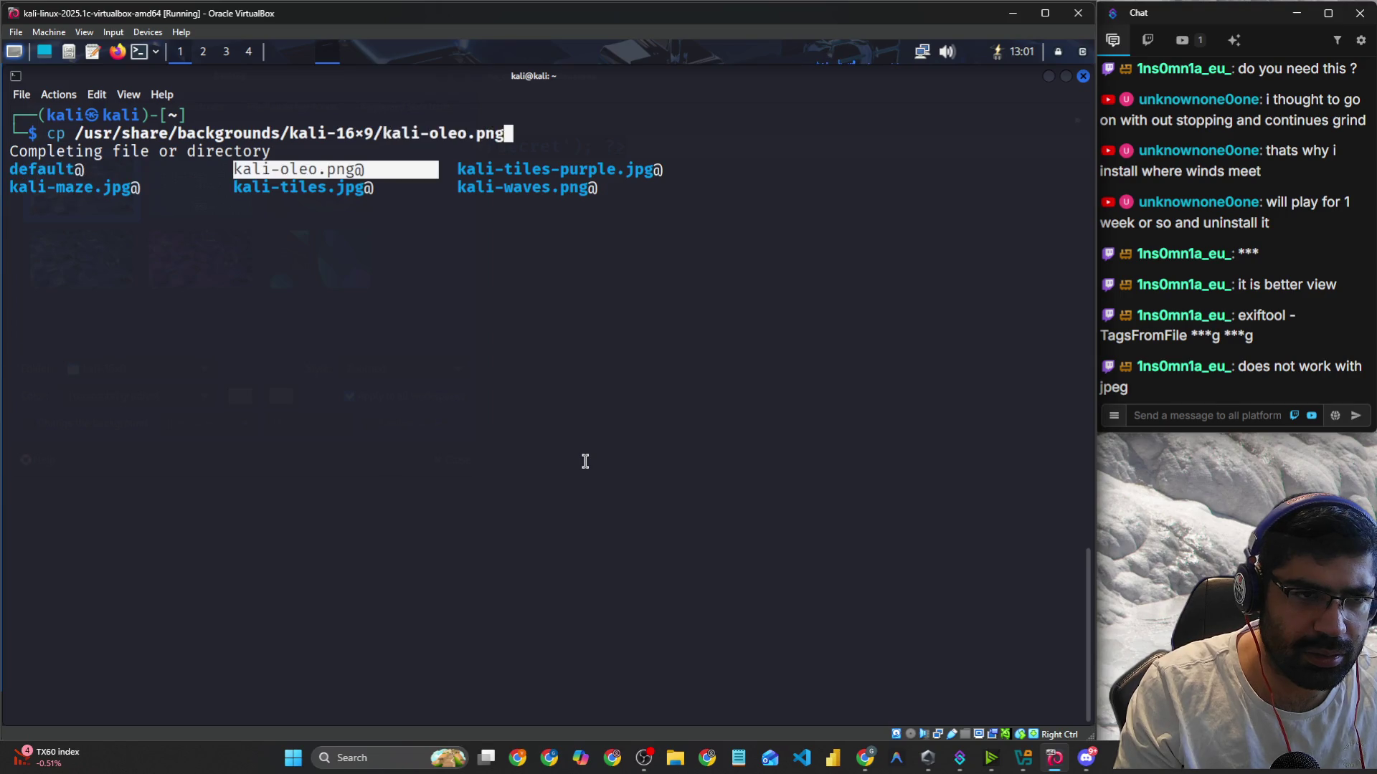
key("Down")
key("Left")
key("Left")
key("Right")
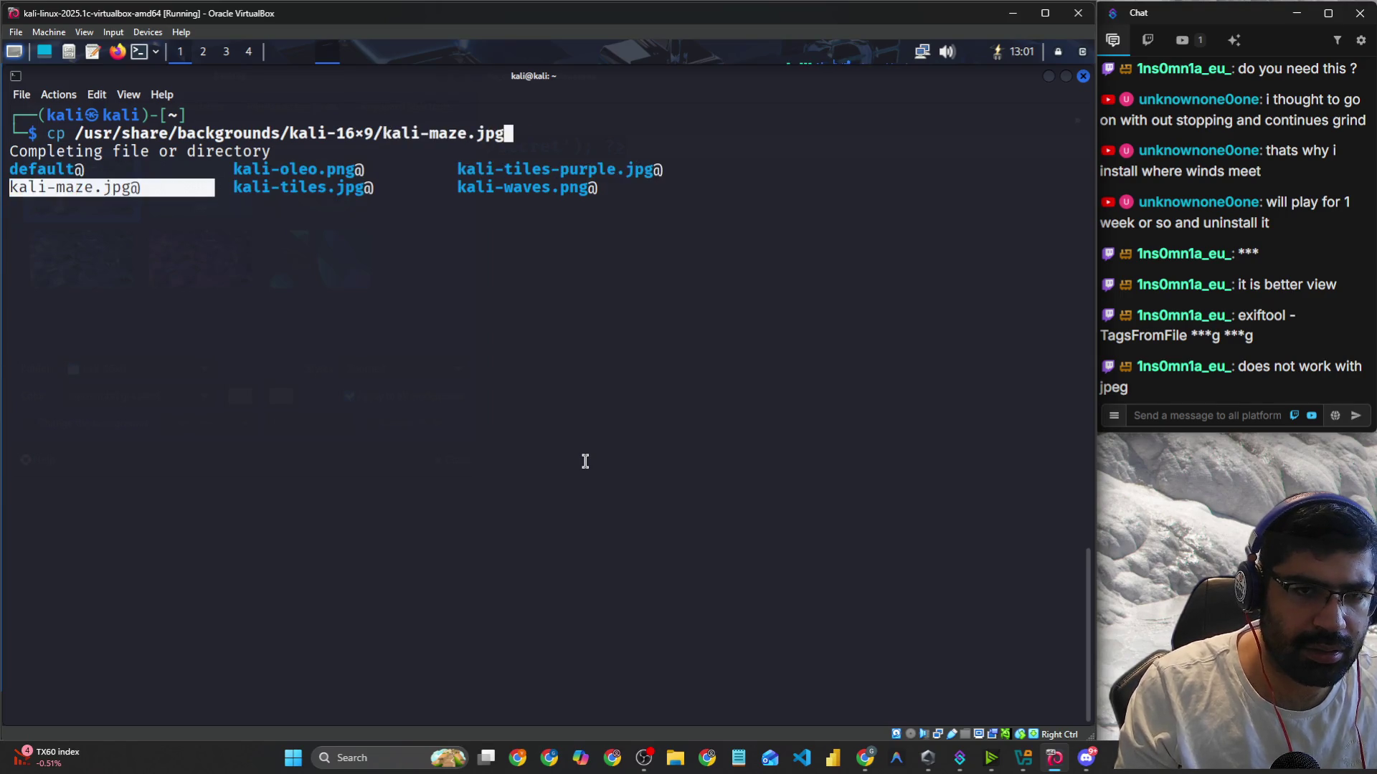
type("./")
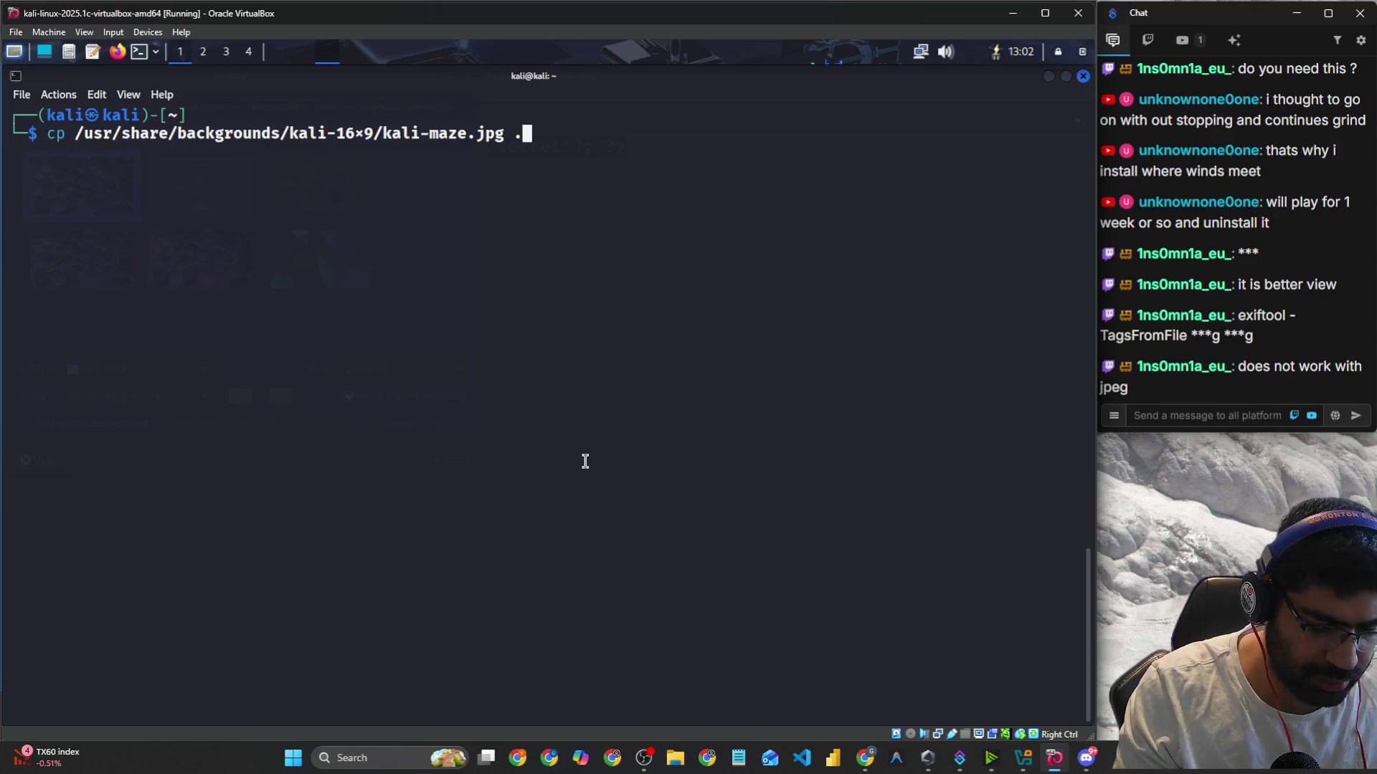
key("Return")
Step: List the home directory and select kali-maze.jpg in the output
type("ls")
key("Return")
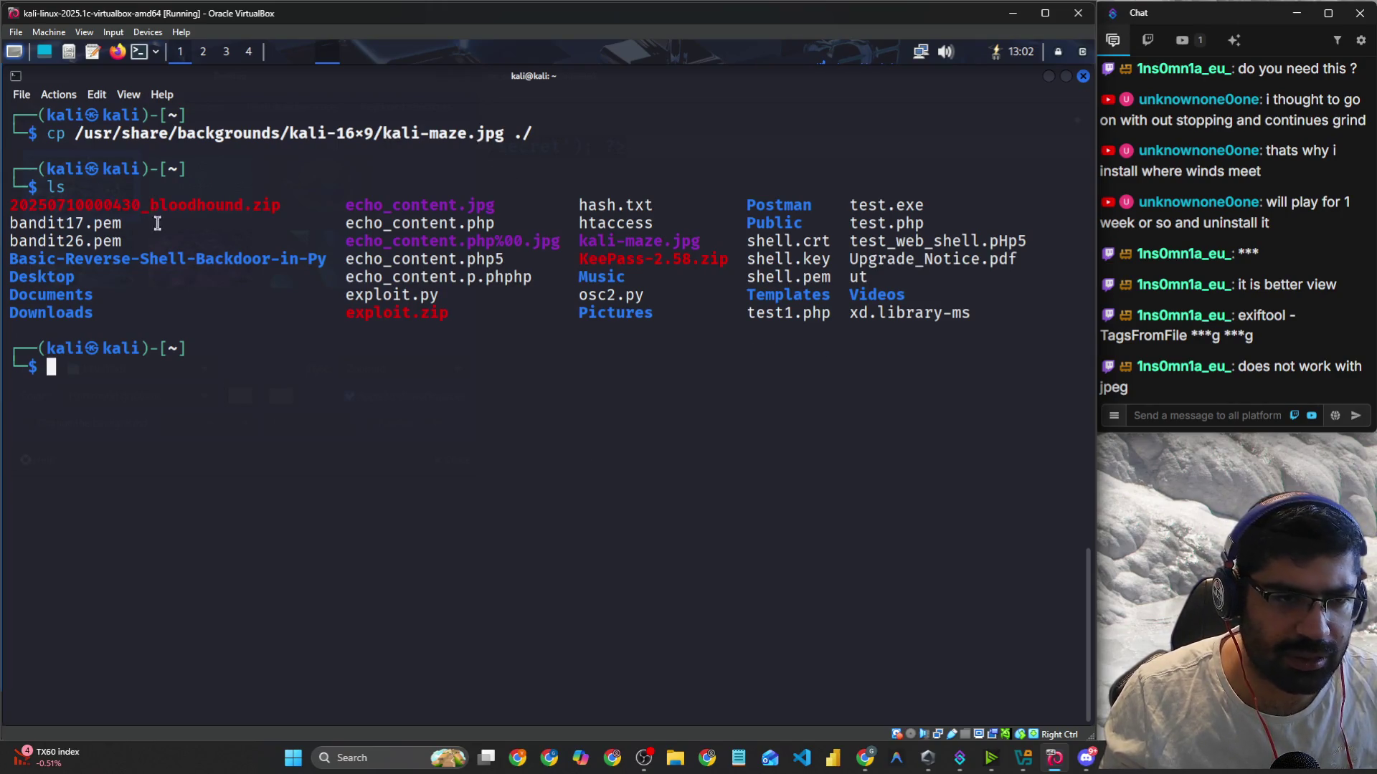
left_click_drag(572, 242, 708, 242)
Step: Rerun the exiftool -COMMENT payload command with kali-maze.jpg in place of image.jpg
left_click(568, 373)
key("Up")
key("Up")
key("Up")
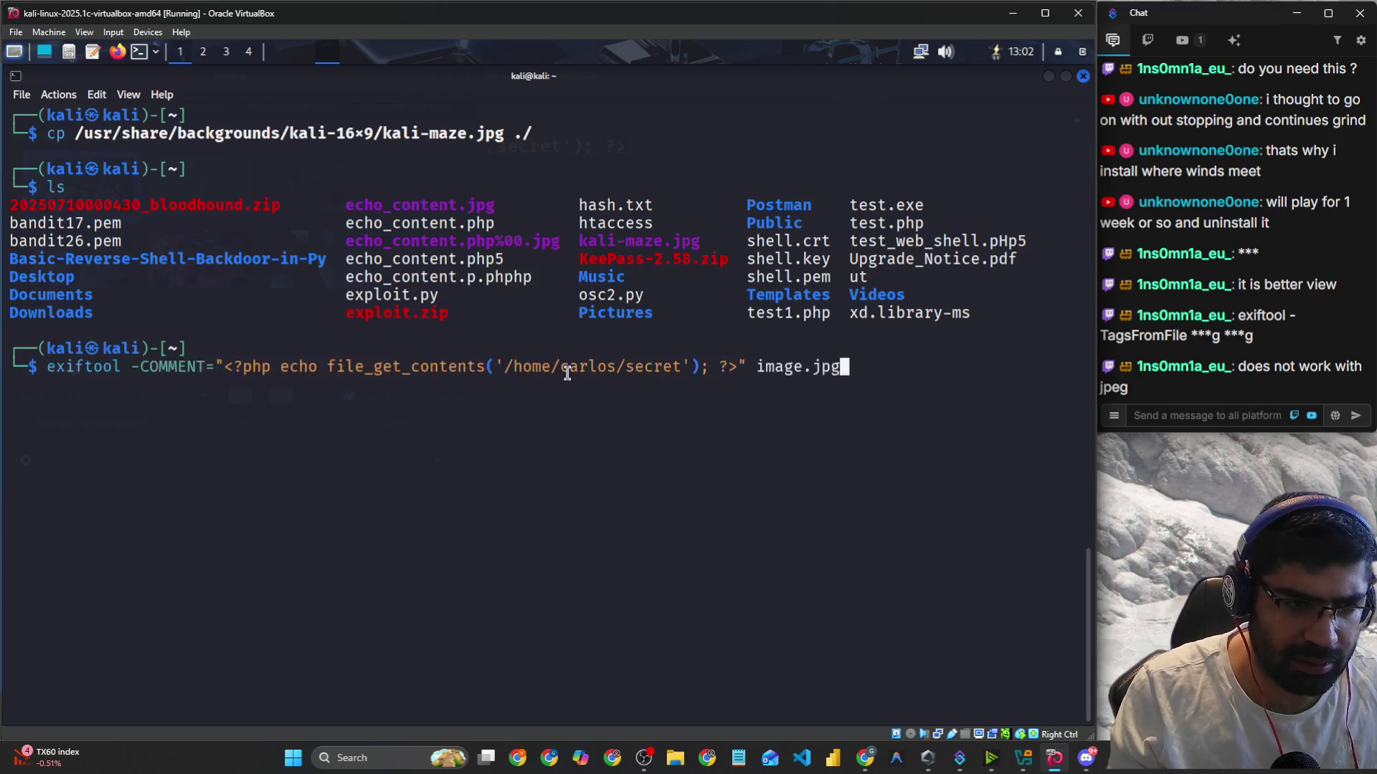
key("Down")
key("Left")
key("Left")
key("Left")
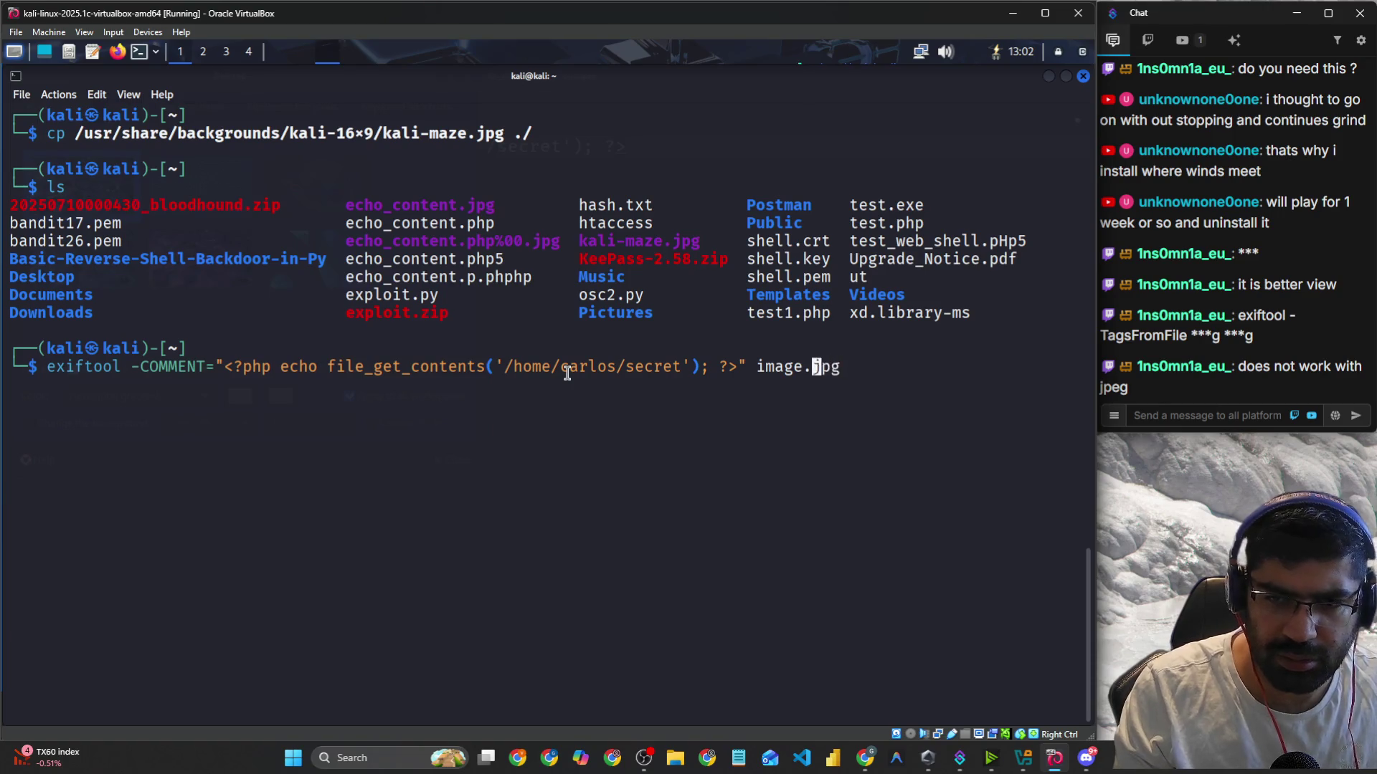
key("BackSpace")
key("BackSpace")
key("BackSpace")
type("k")
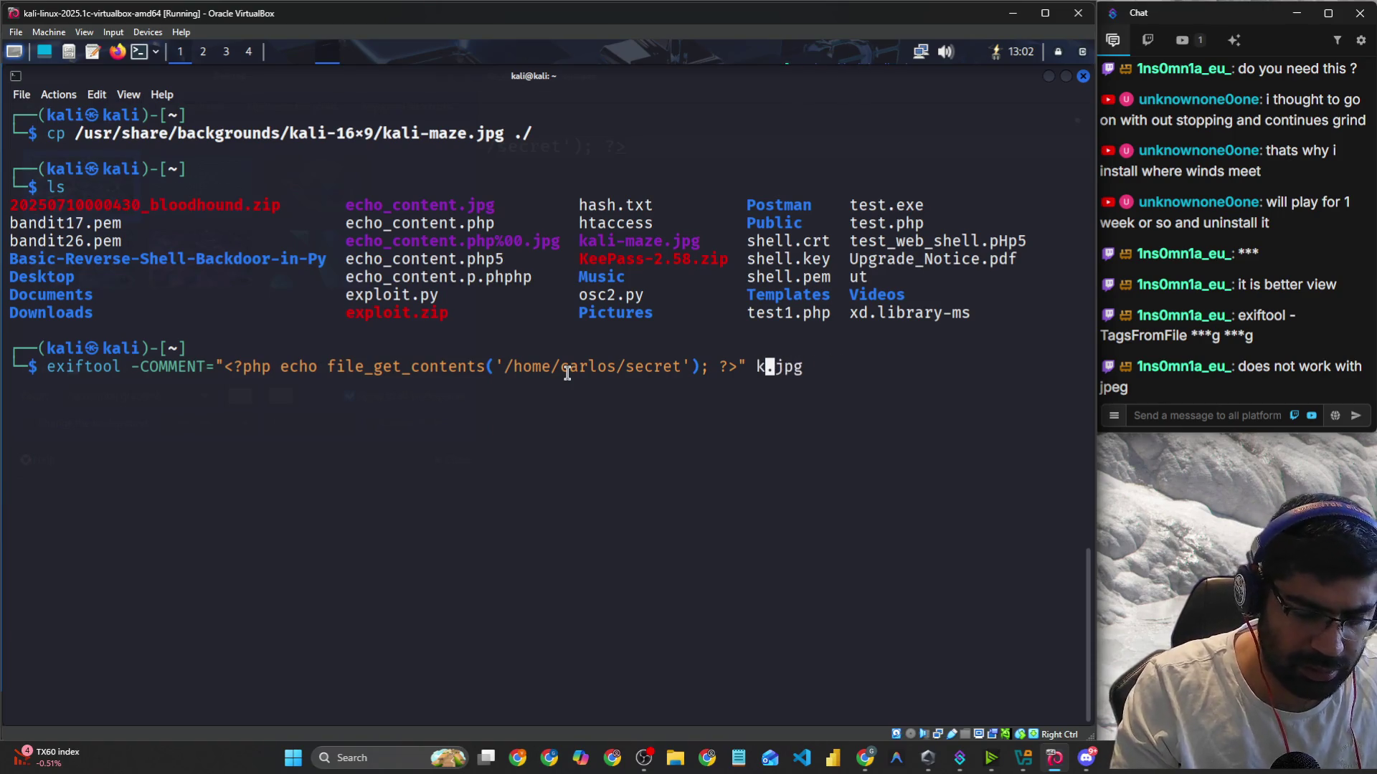
key("Tab")
type("a")
key("Right")
key("Right")
key("Right")
key("BackSpace")
key("BackSpace")
key("BackSpace")
key("BackSpace")
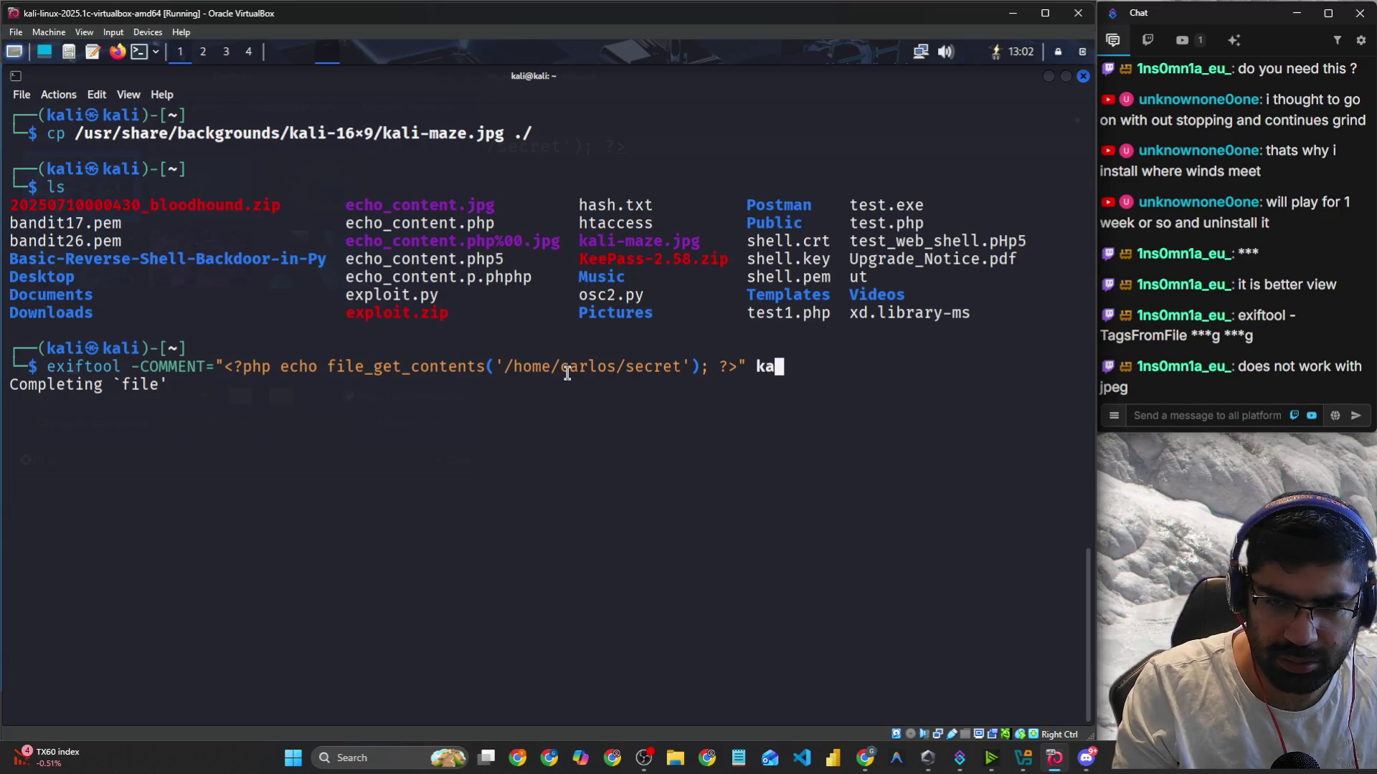
key("Tab")
key("Return")
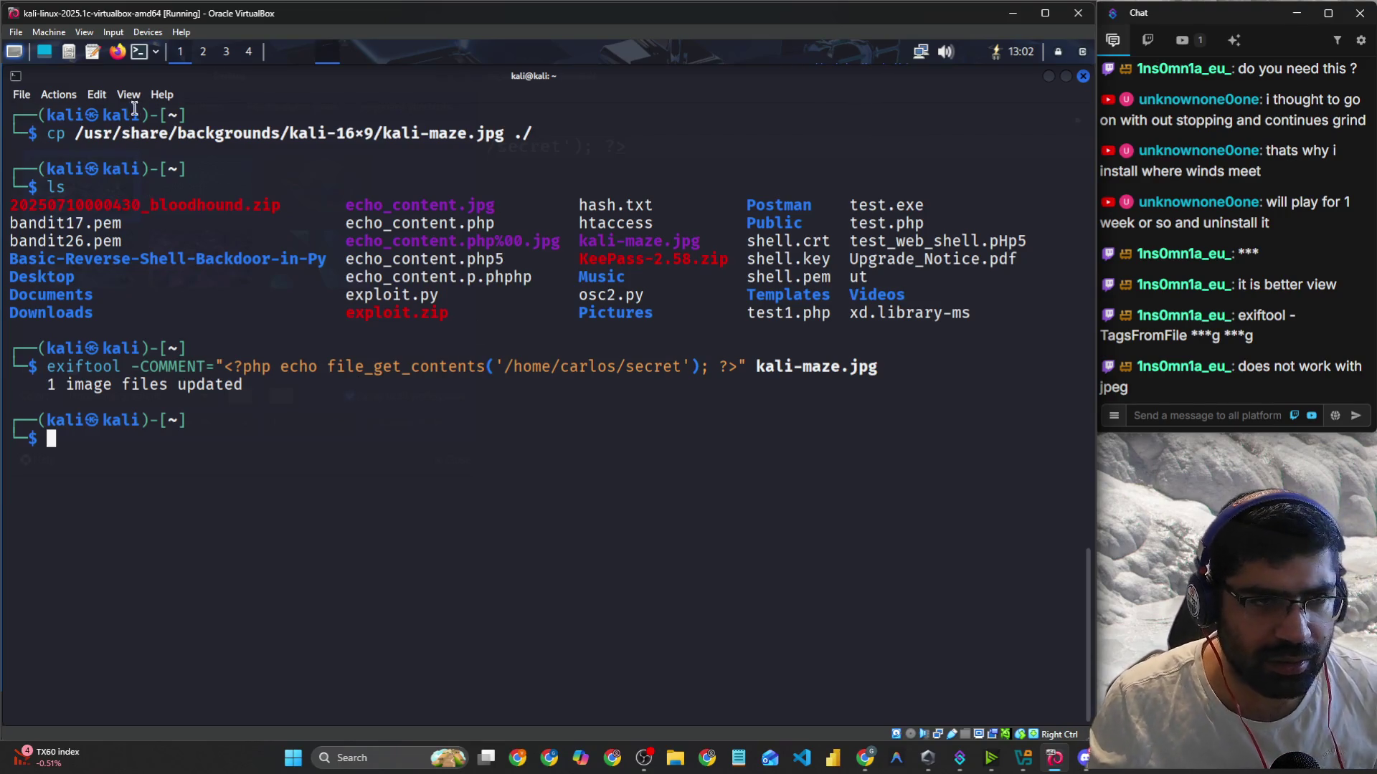
key("alt+Tab")
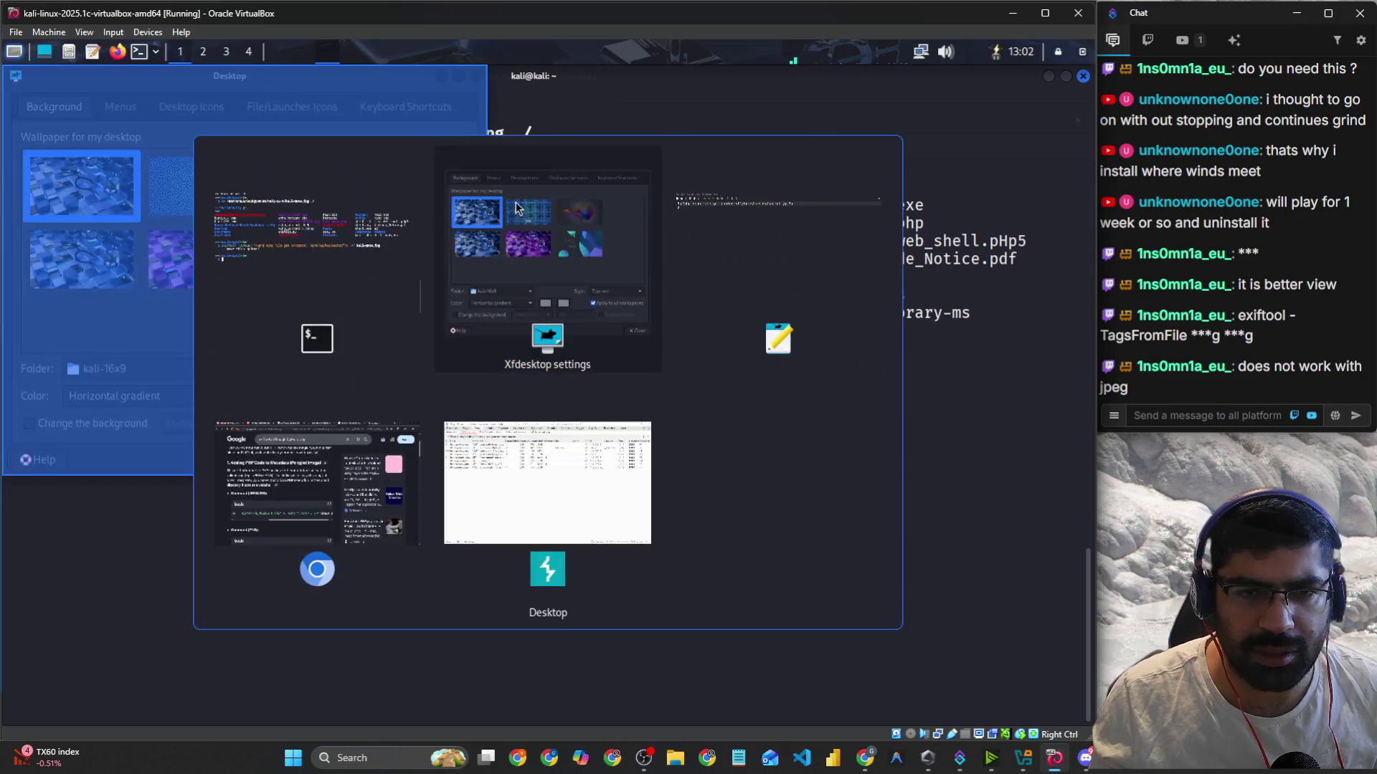
Step: Return to Chrome and bring up the lab's My Account tab
left_click(553, 476)
key("alt+Tab")
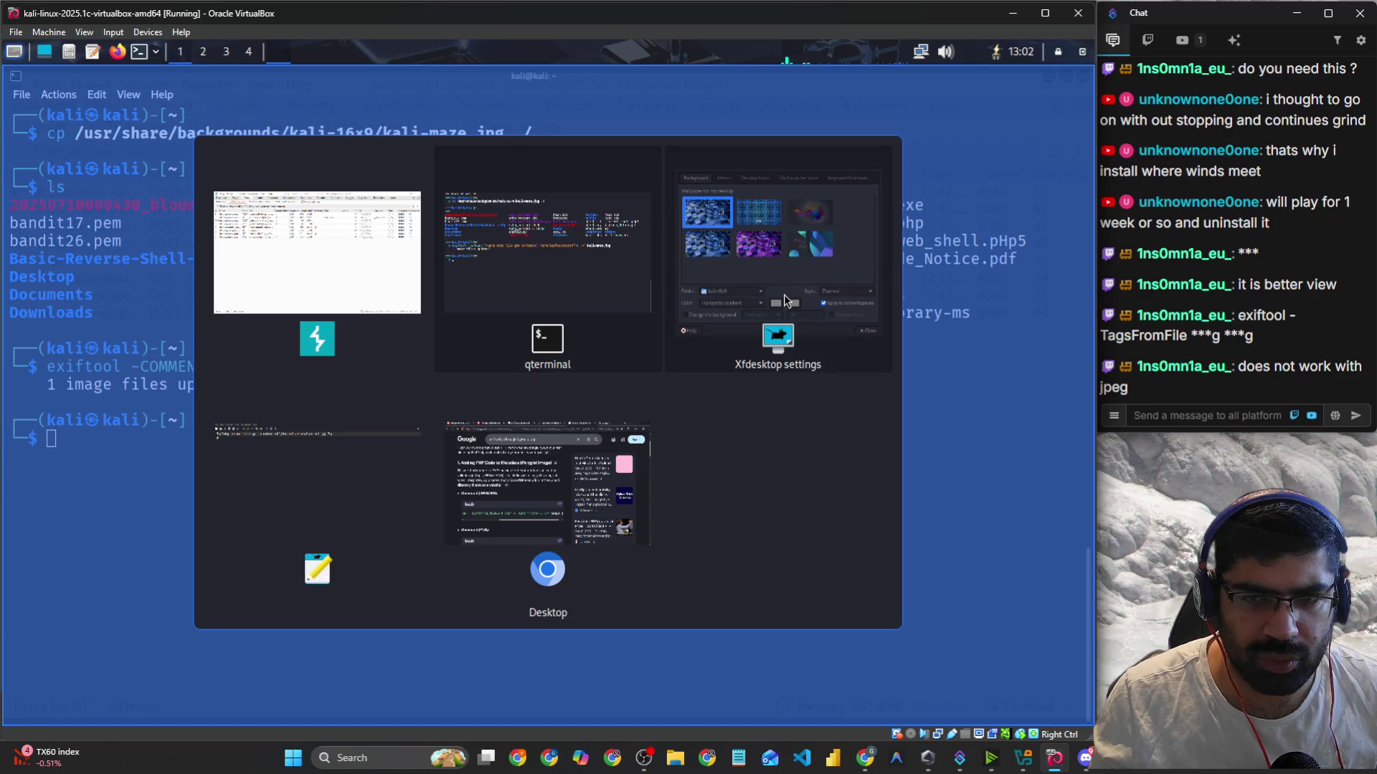
left_click(474, 532)
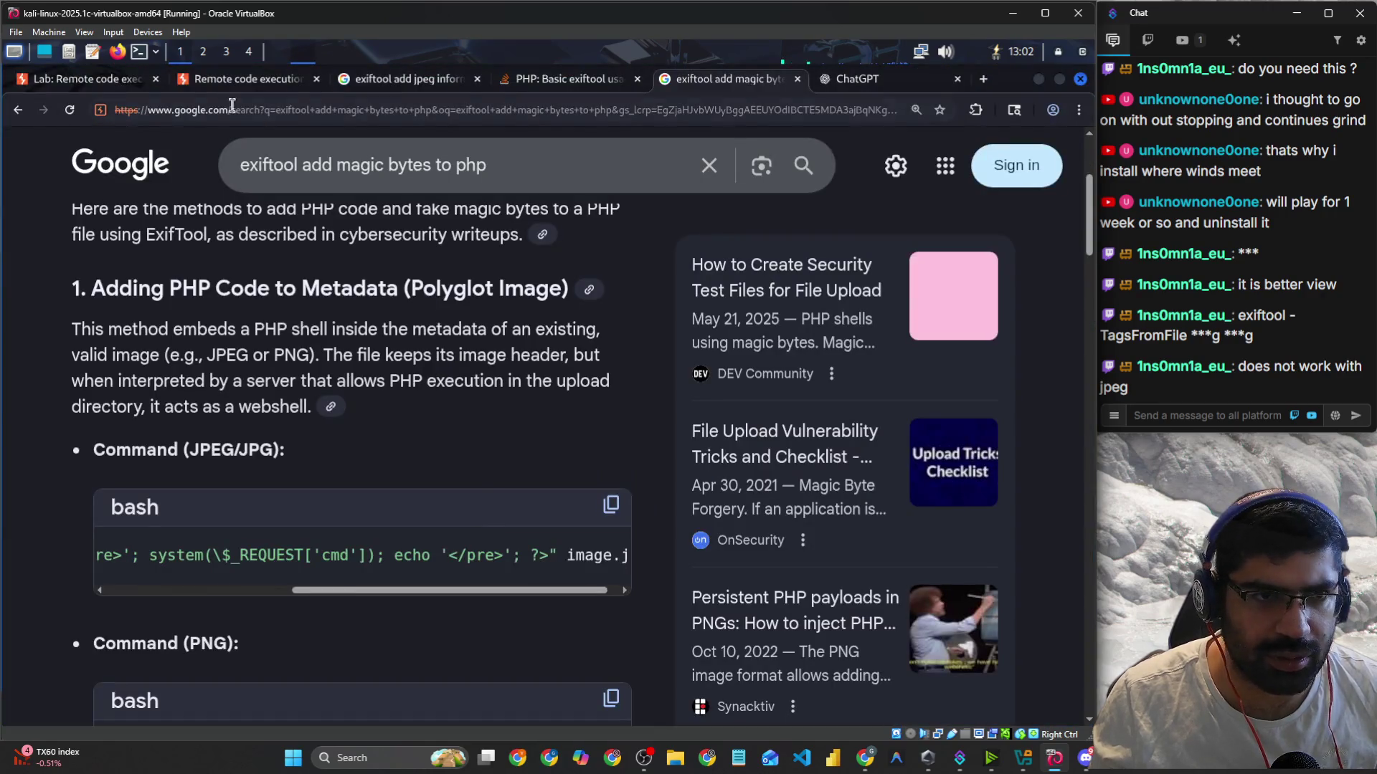
left_click(215, 84)
Step: Choose kali-maze.jpg as the avatar file and upload it
left_click(98, 597)
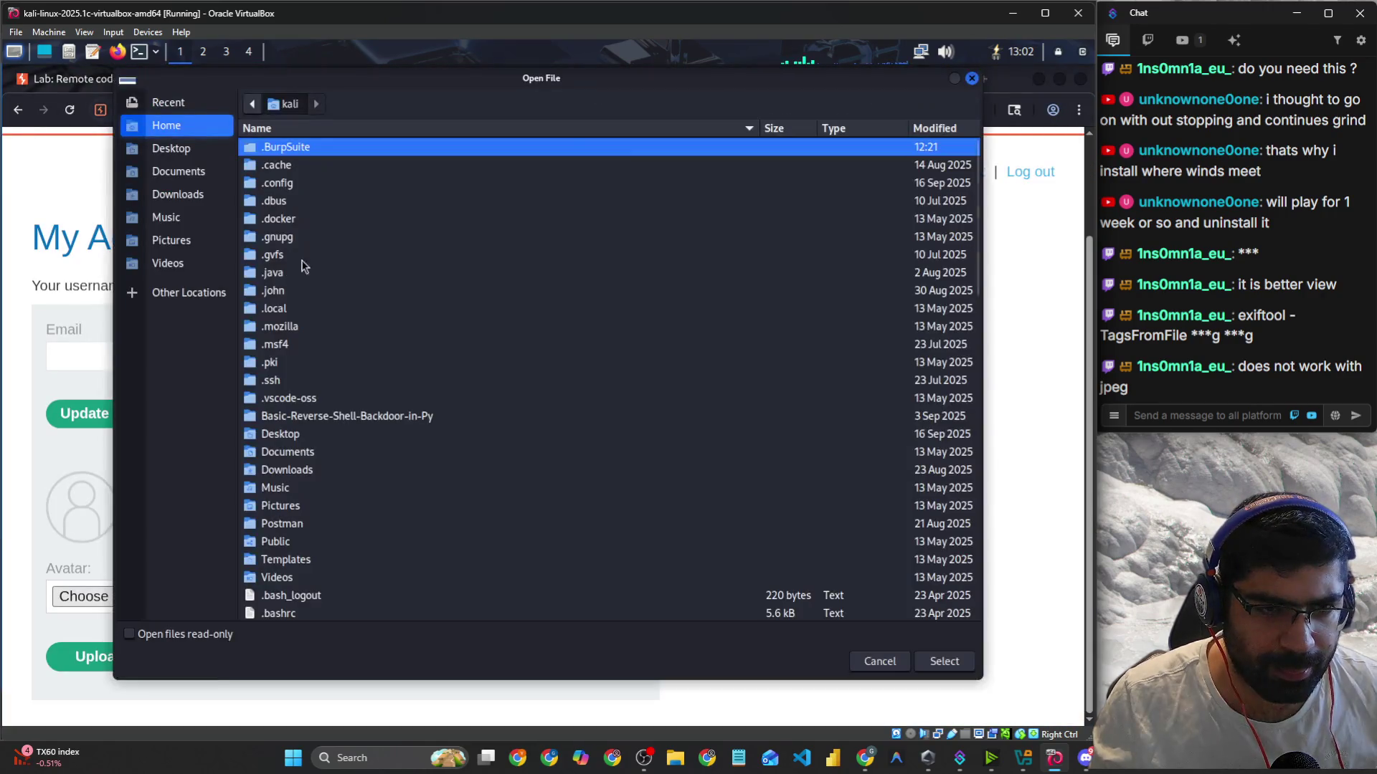
scroll(301, 425, "down", 10)
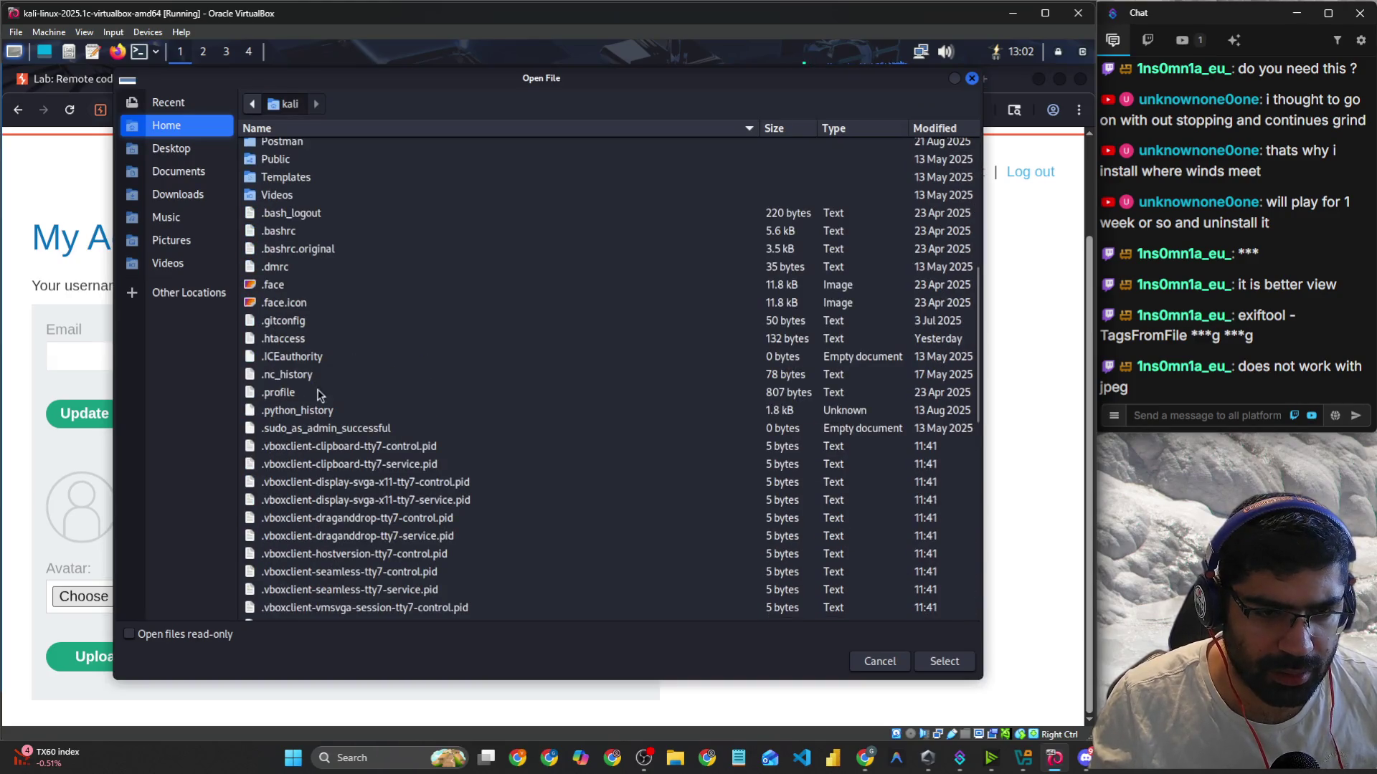
scroll(307, 465, "down", 10)
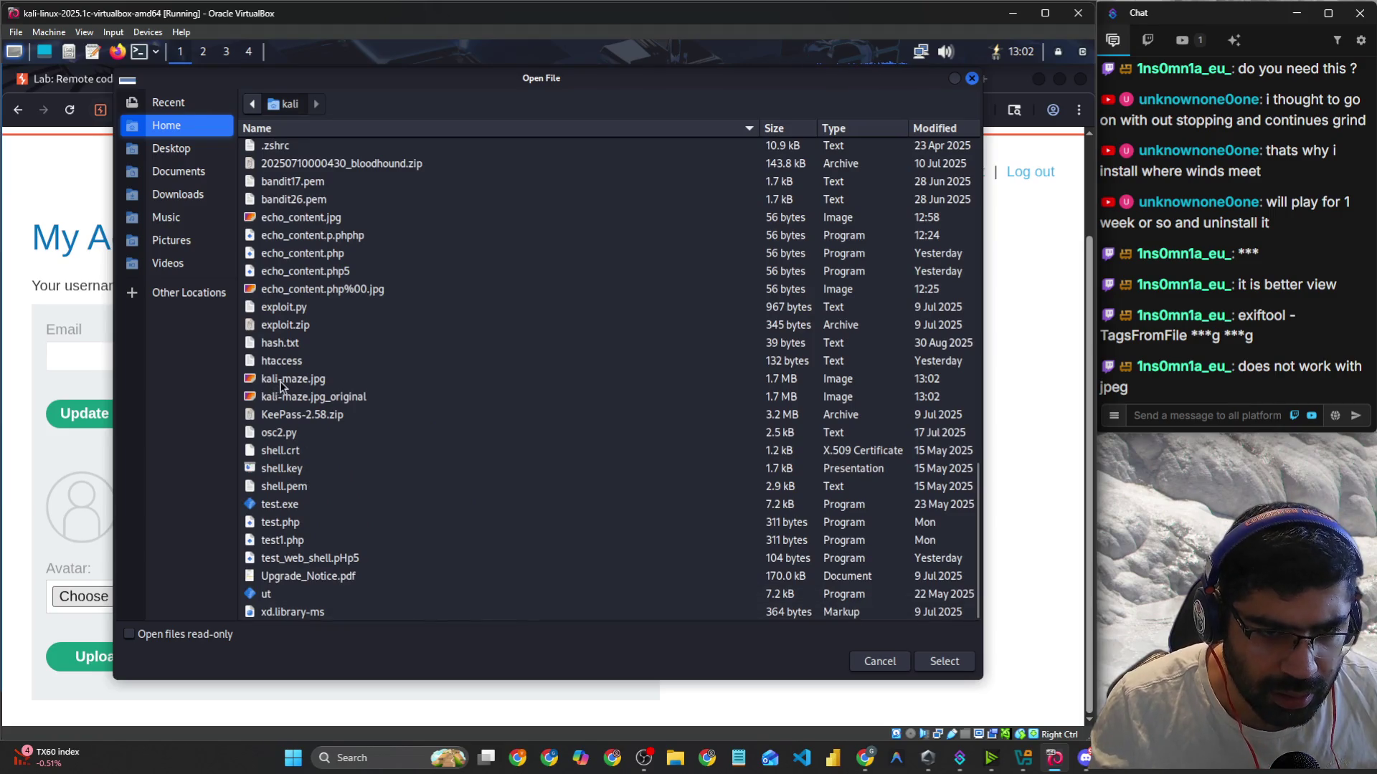
left_click(283, 382)
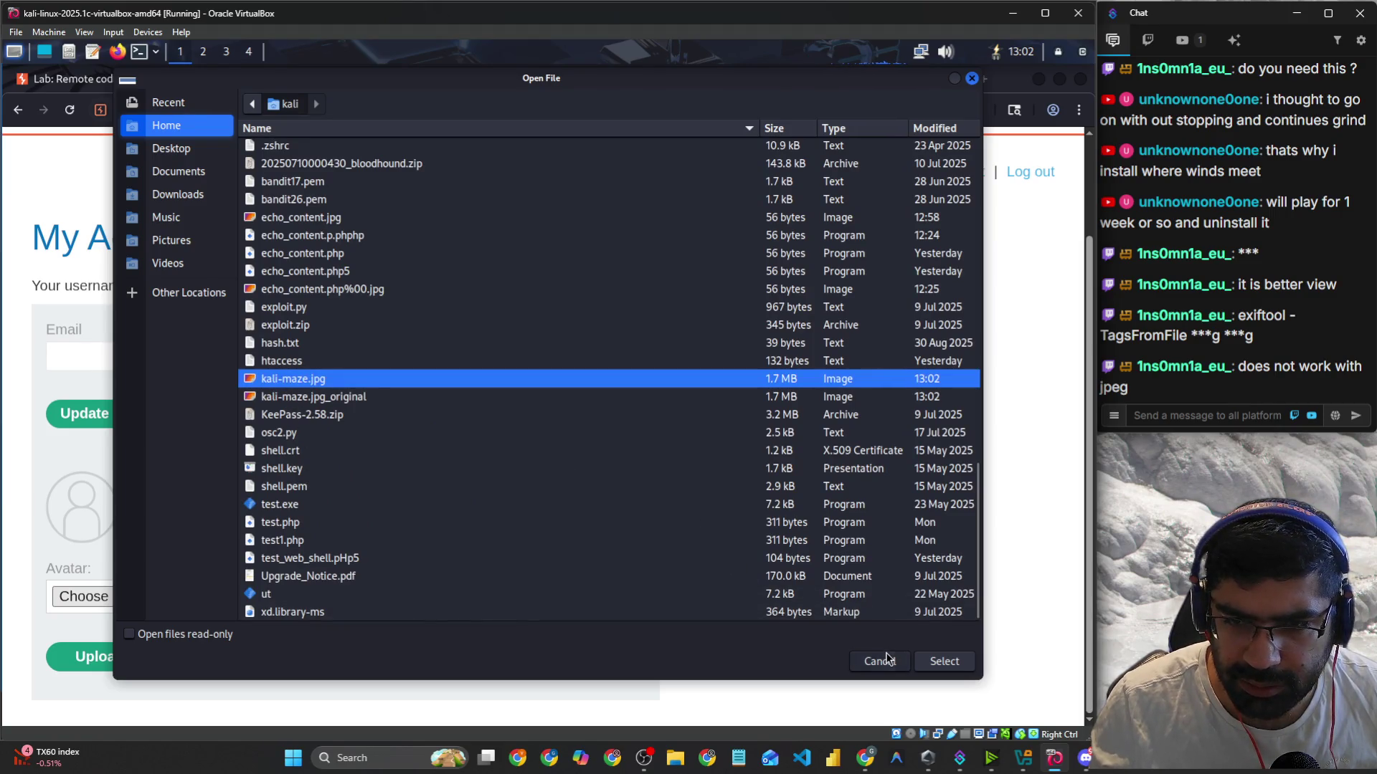
left_click(940, 661)
left_click(107, 660)
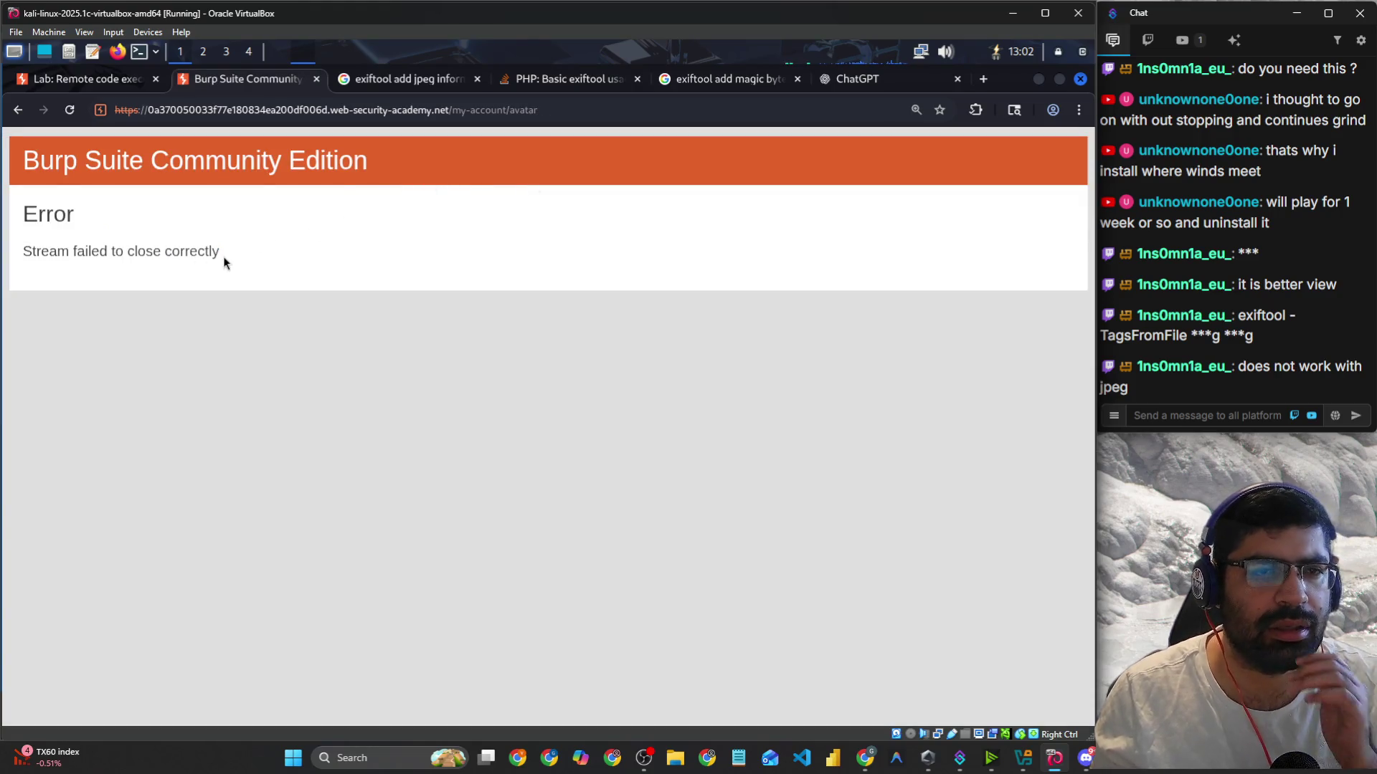
Step: Reload and leave the 'Stream failed to close correctly' page, then reopen the lab site from the lab description tab
left_click(70, 109)
left_click(576, 248)
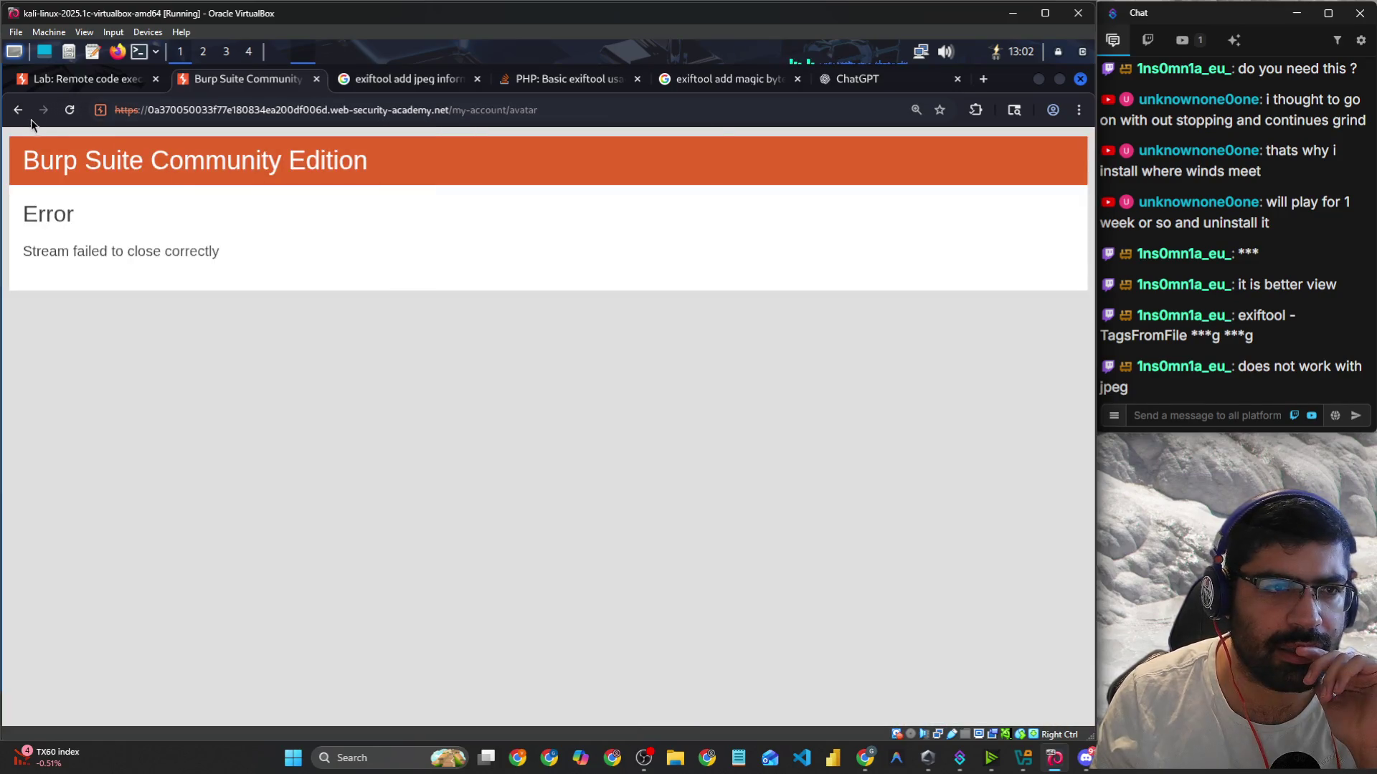
left_click(24, 117)
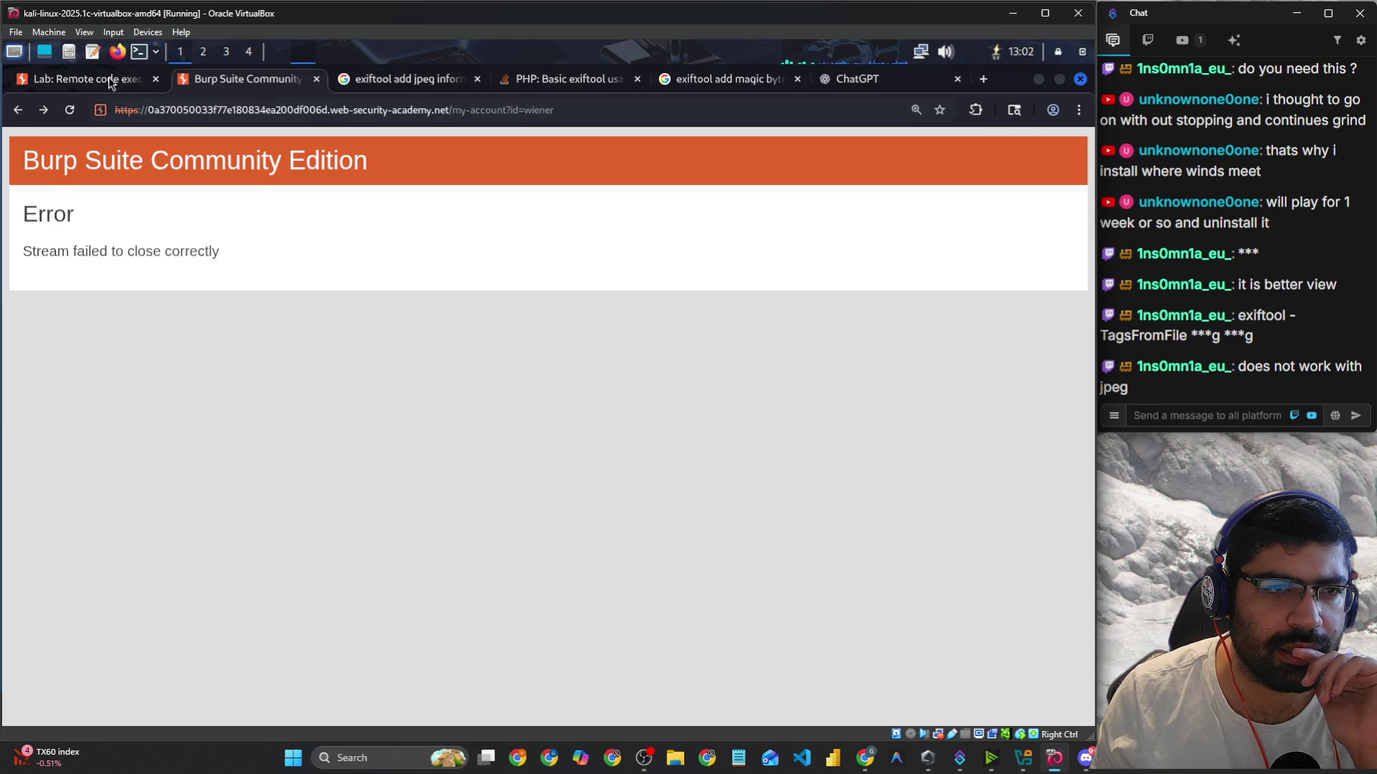
left_click(109, 76)
left_click(502, 569)
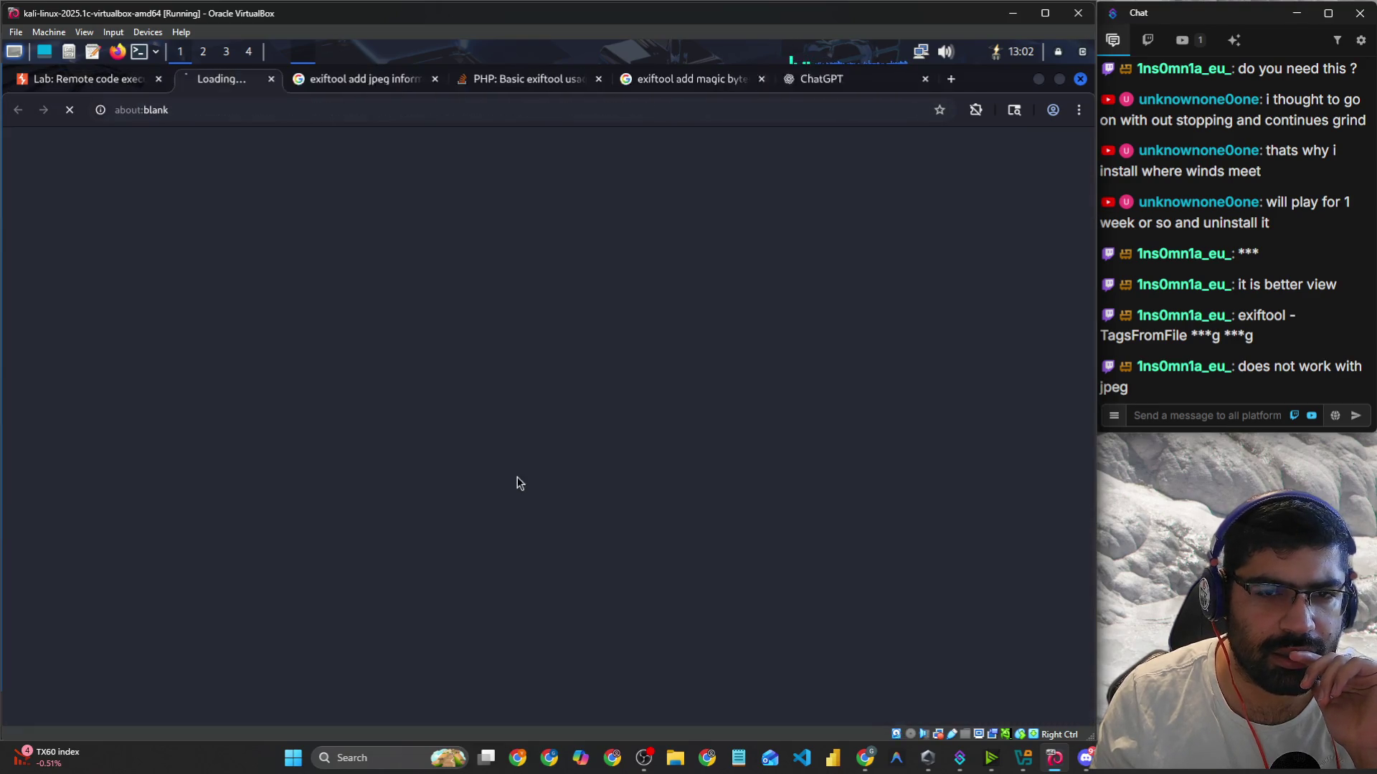
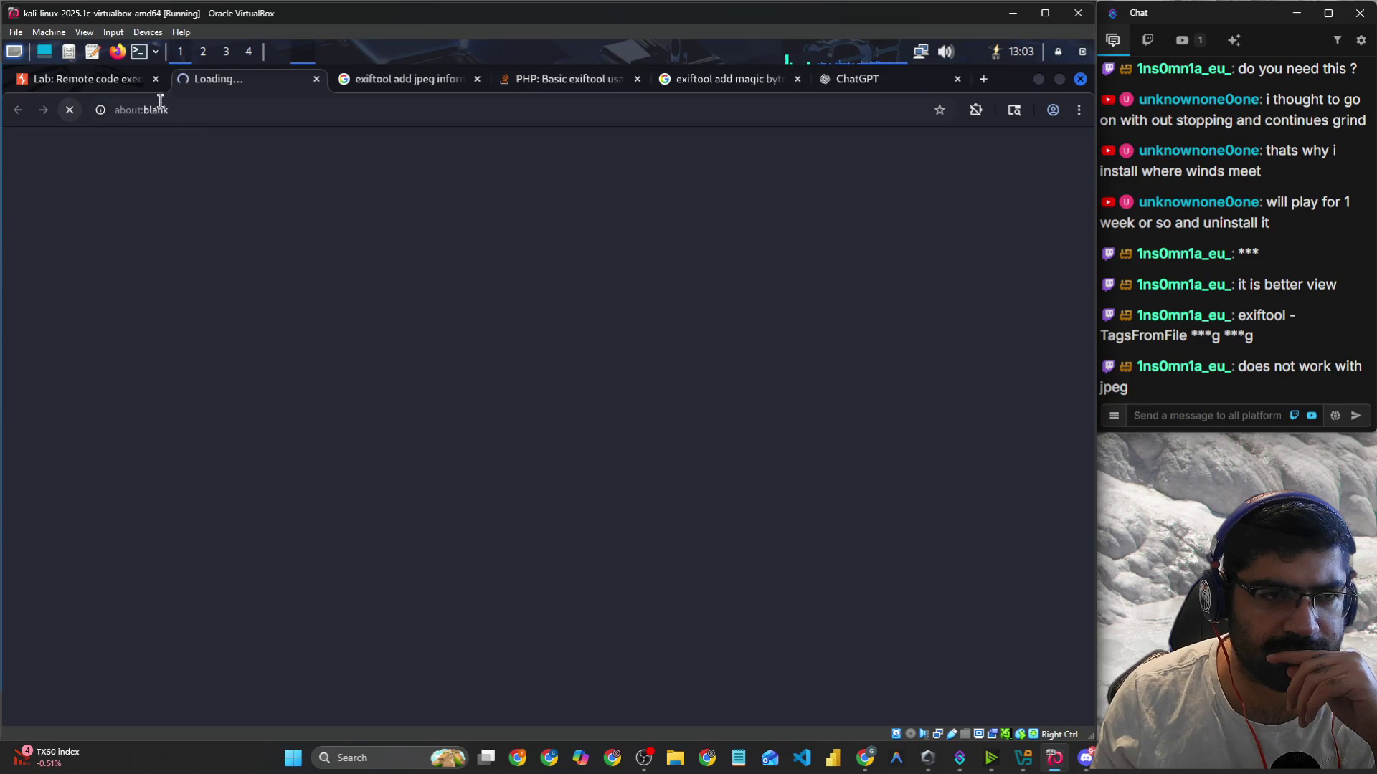
Step: Toggle Burp Suite's request interception on and back off
key("alt+Tab")
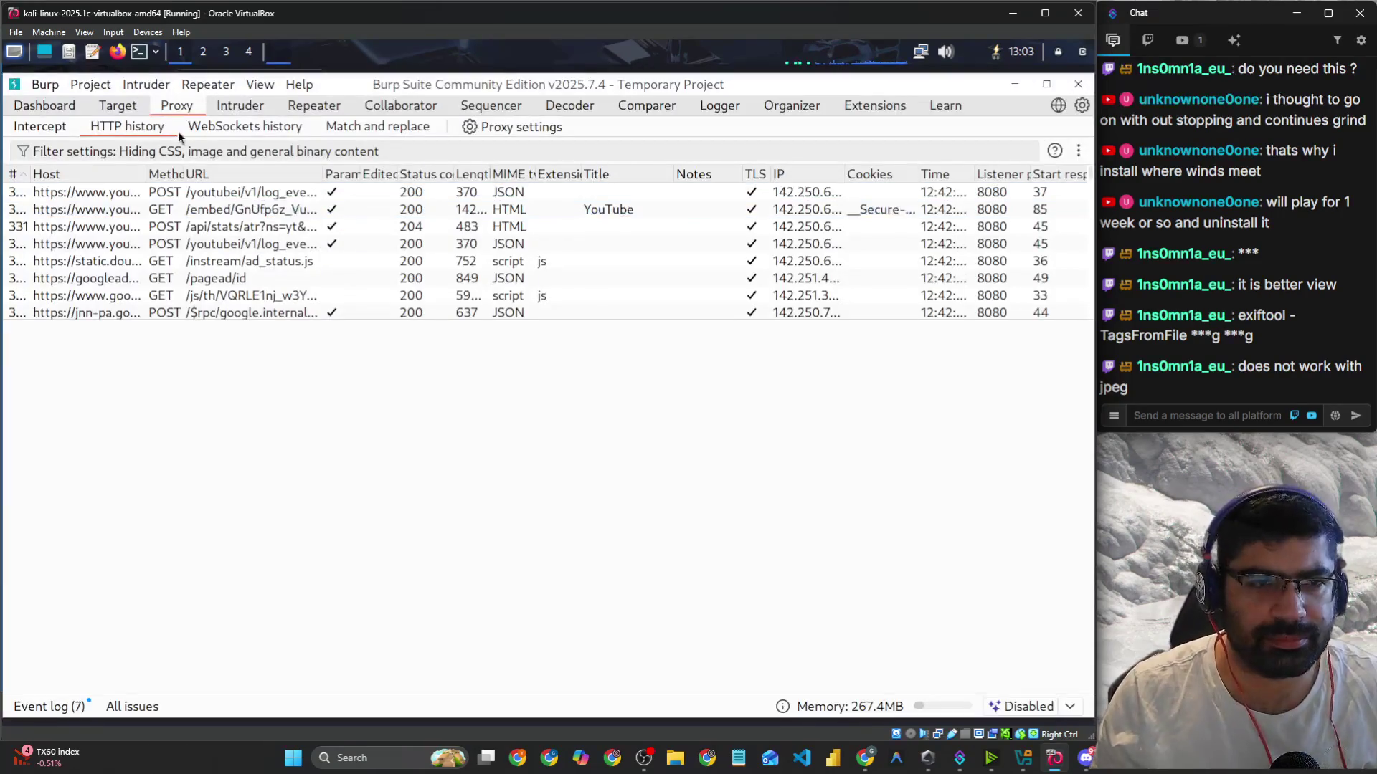
left_click(71, 127)
left_click(109, 161)
left_click(109, 160)
key("alt+Tab")
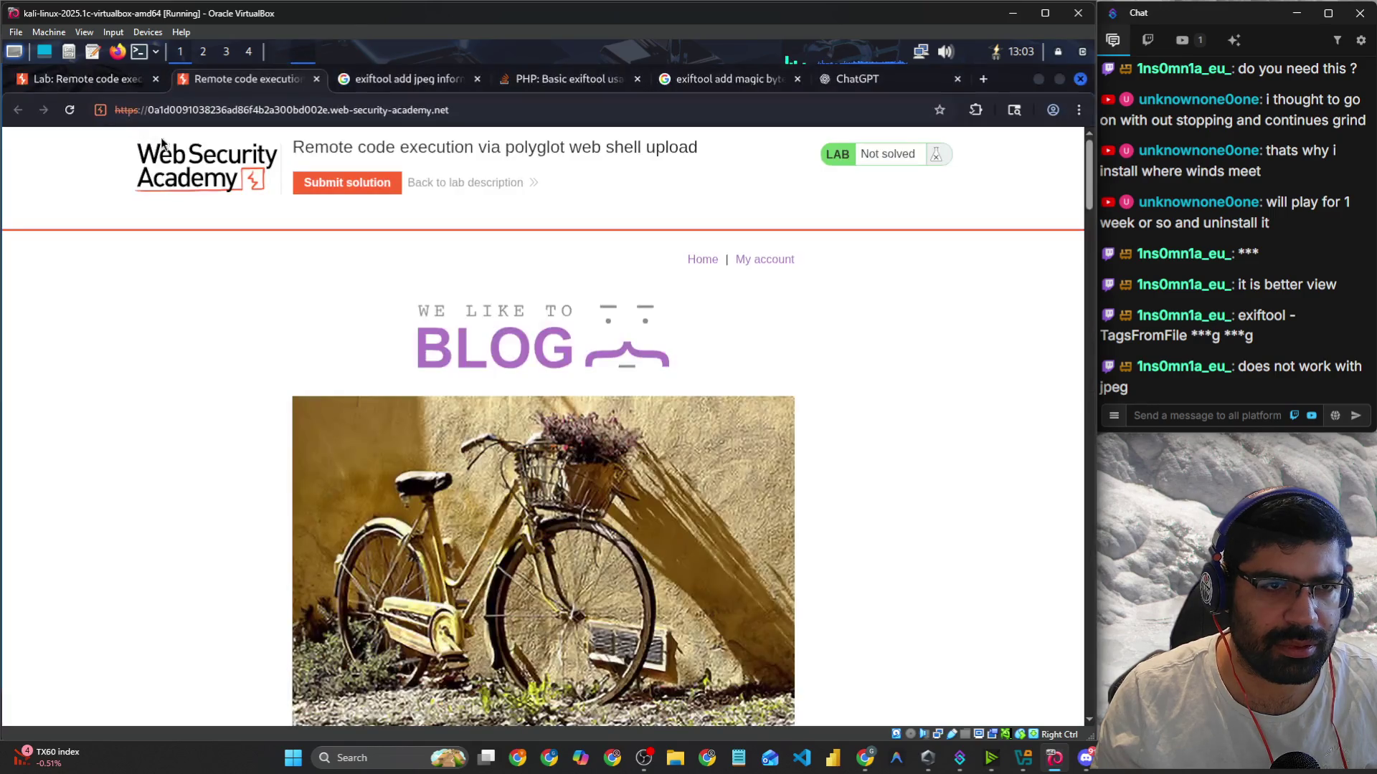
Step: Log in to the lab account with the saved username and its password
left_click(754, 259)
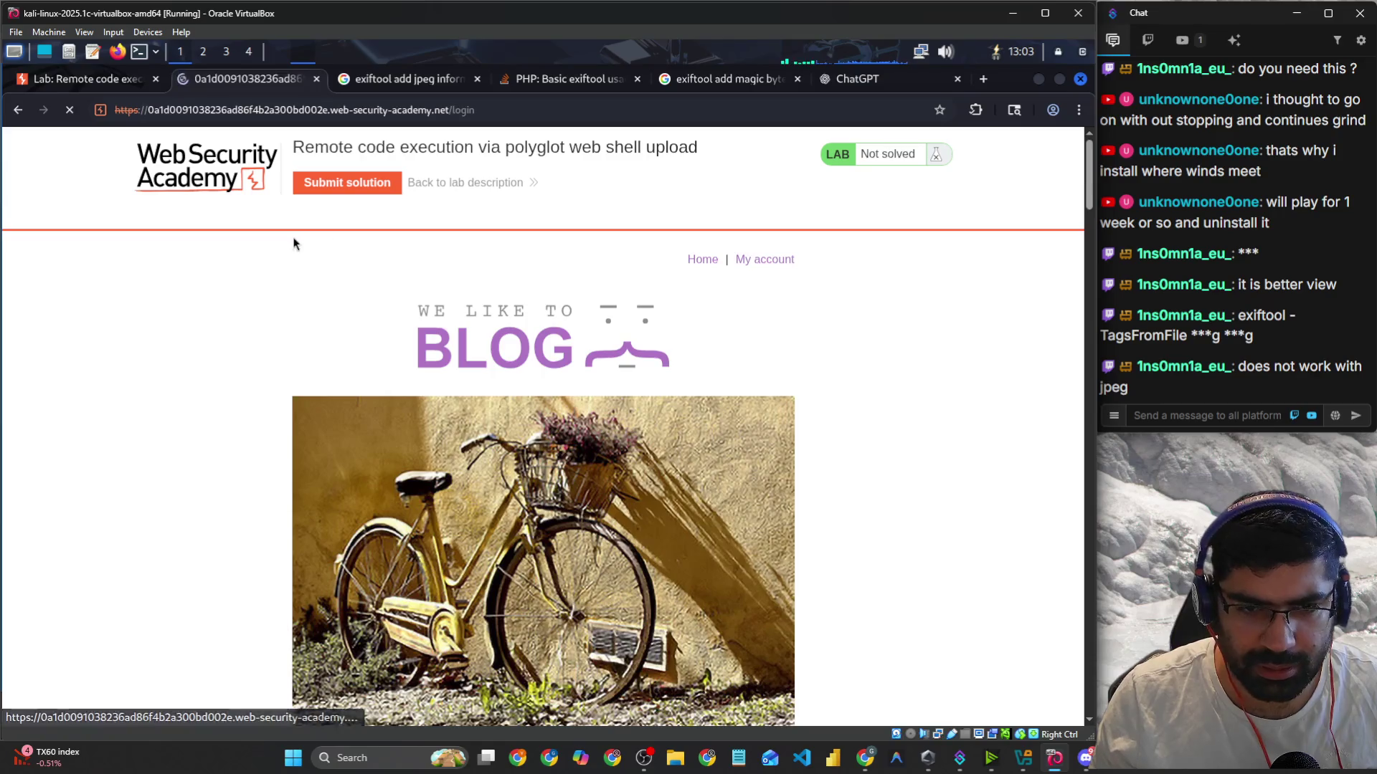
left_click(214, 393)
left_click(216, 411)
left_click(214, 430)
type("peter")
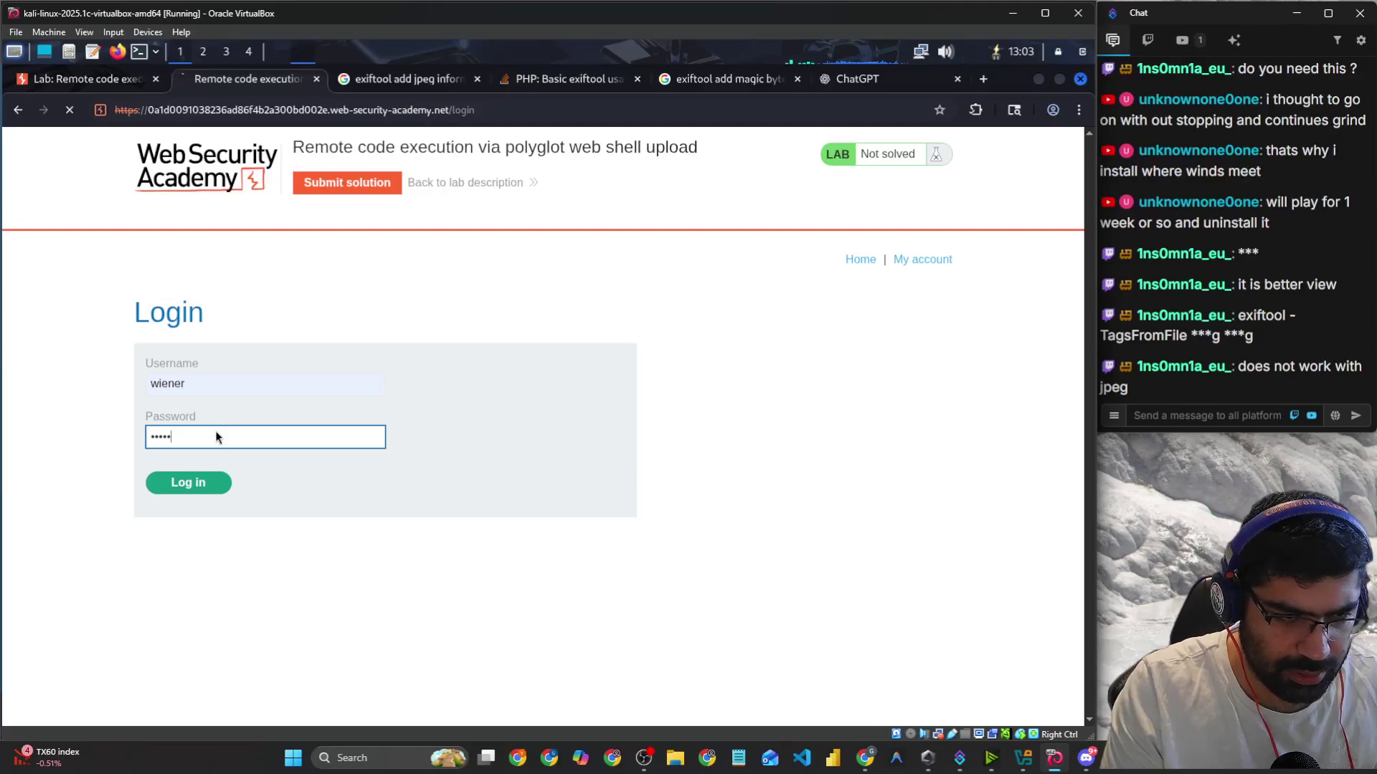
key("Return")
Step: Choose kali-maze.jpg in the file picker and upload it as the avatar
left_click(204, 601)
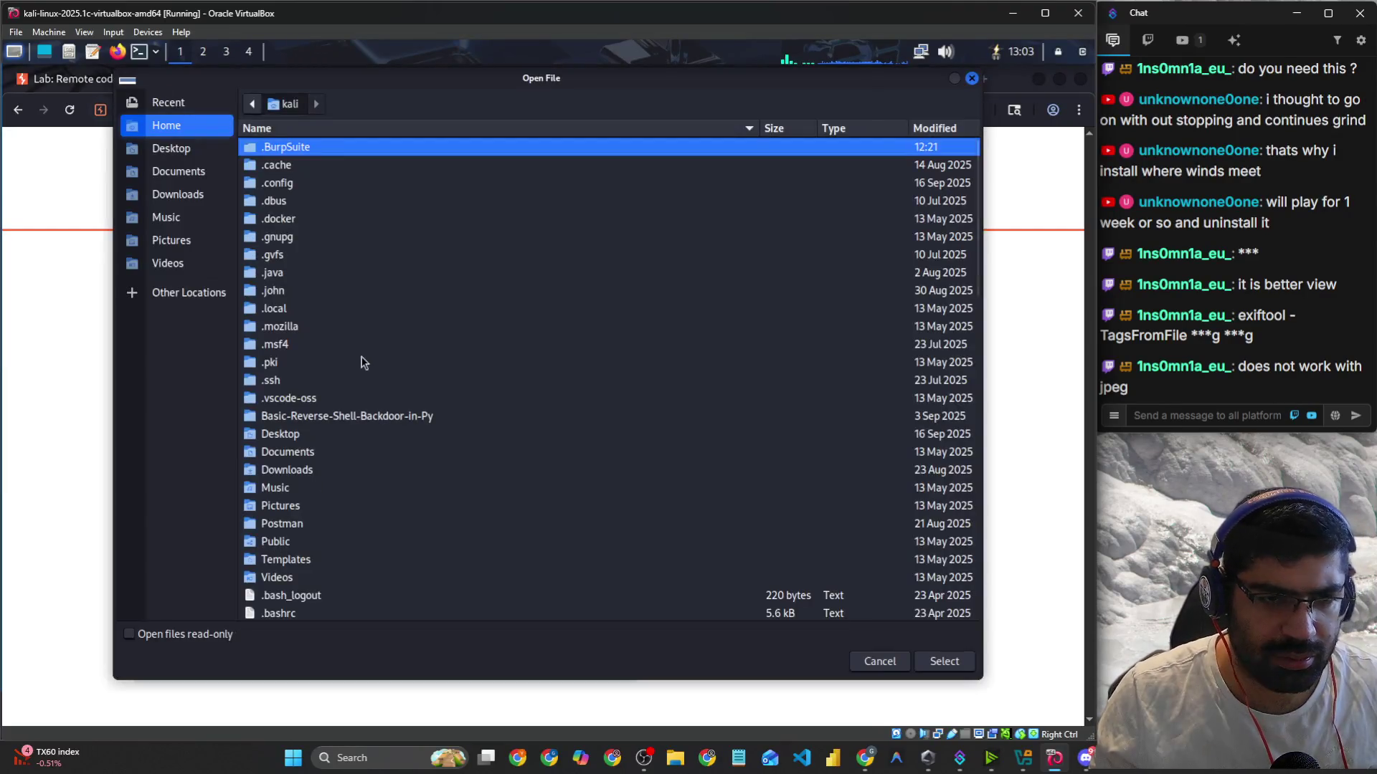
scroll(334, 527, "down", 5)
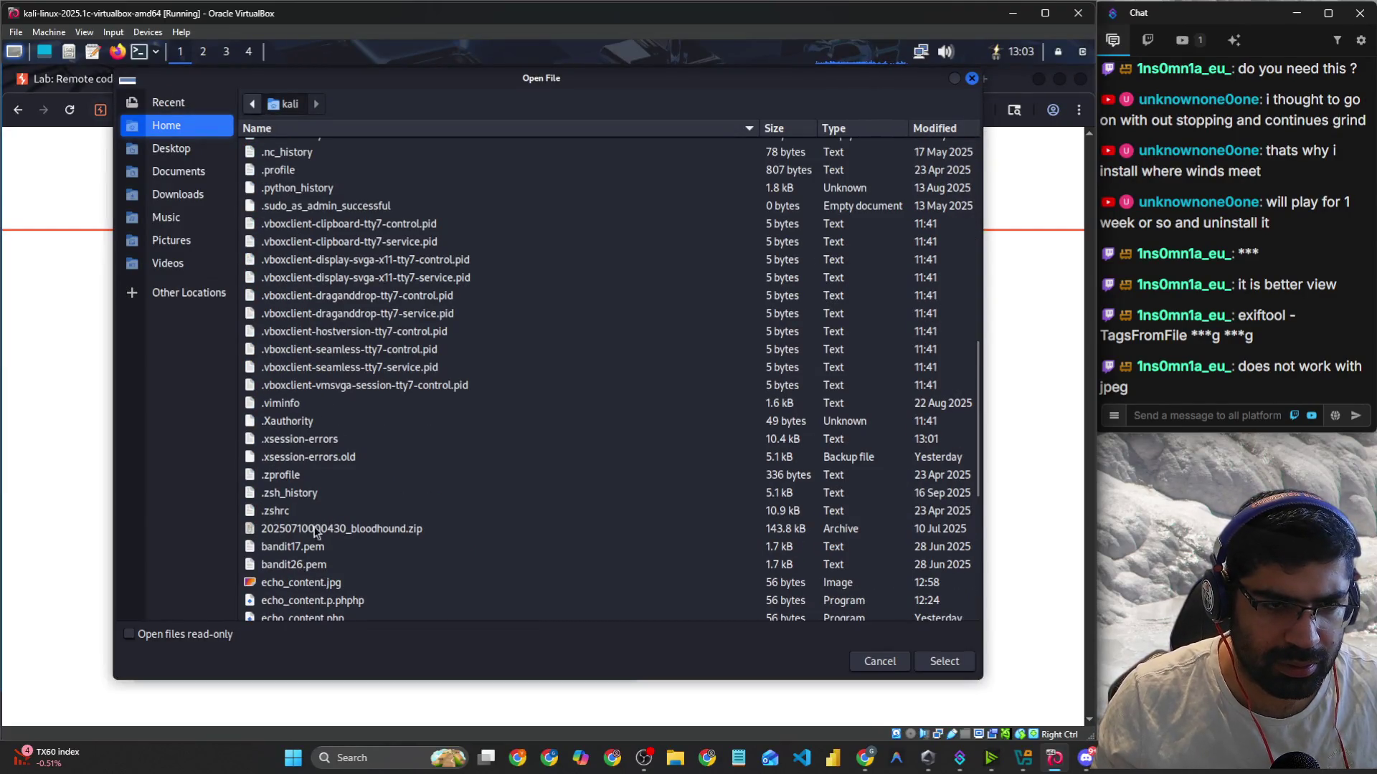
scroll(317, 530, "down", 4)
left_click(317, 530)
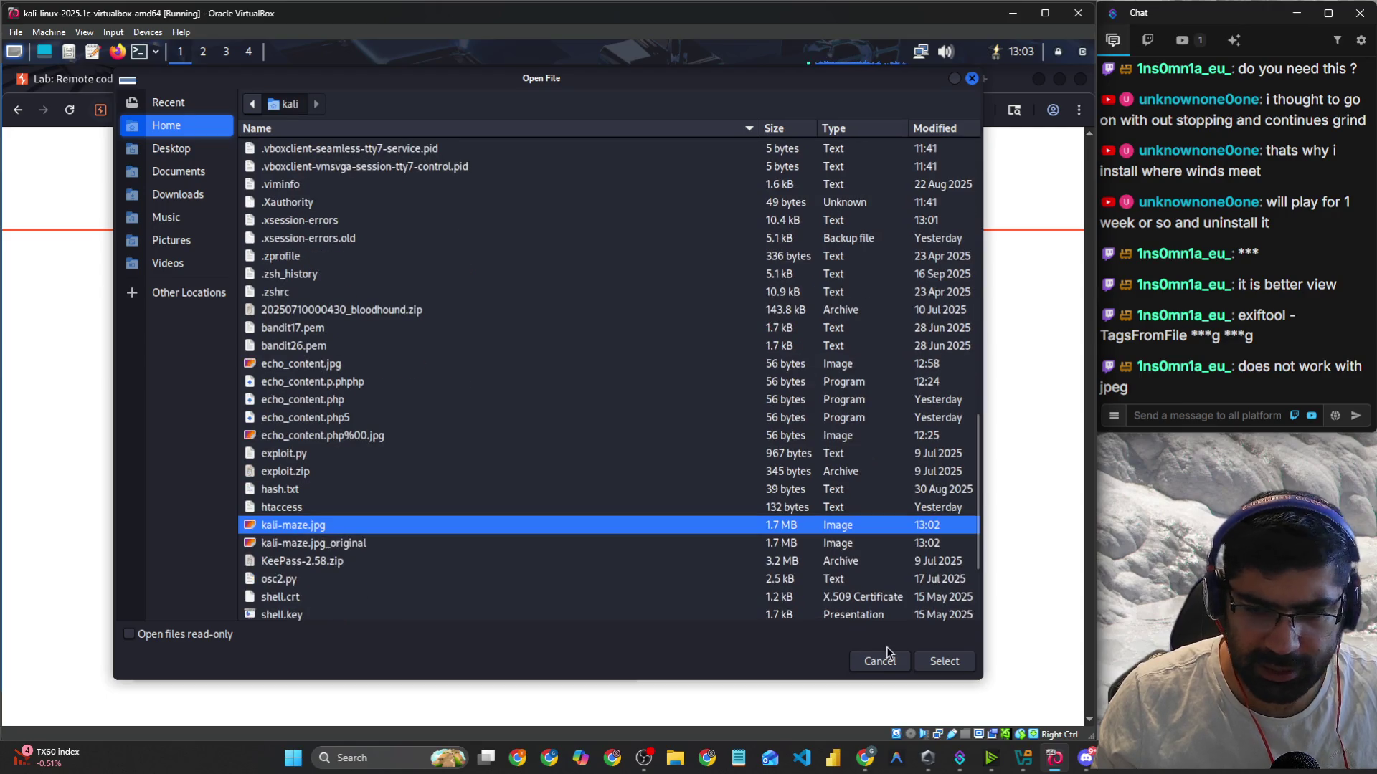
left_click(939, 661)
left_click(203, 647)
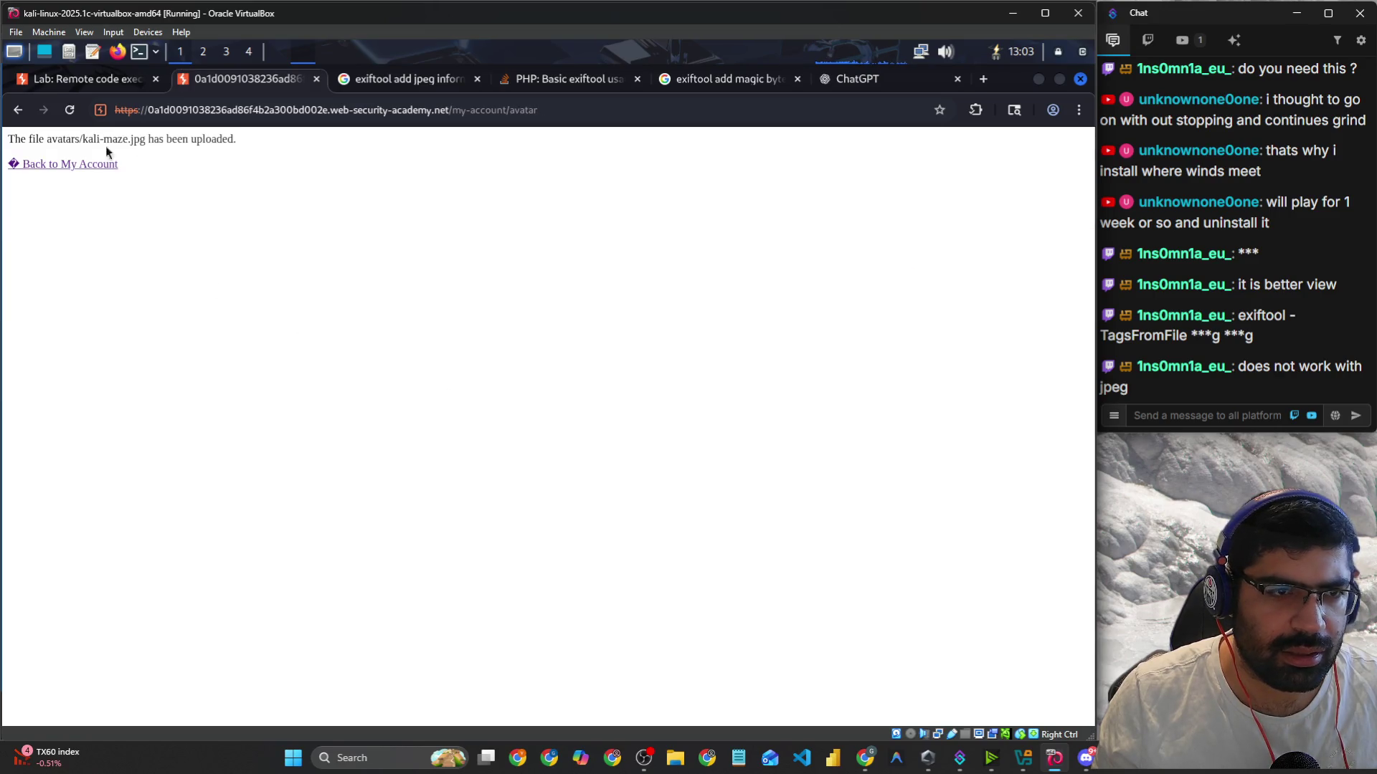
Step: Return from the kali-maze.jpg upload confirmation to the My Account page
left_click(479, 113)
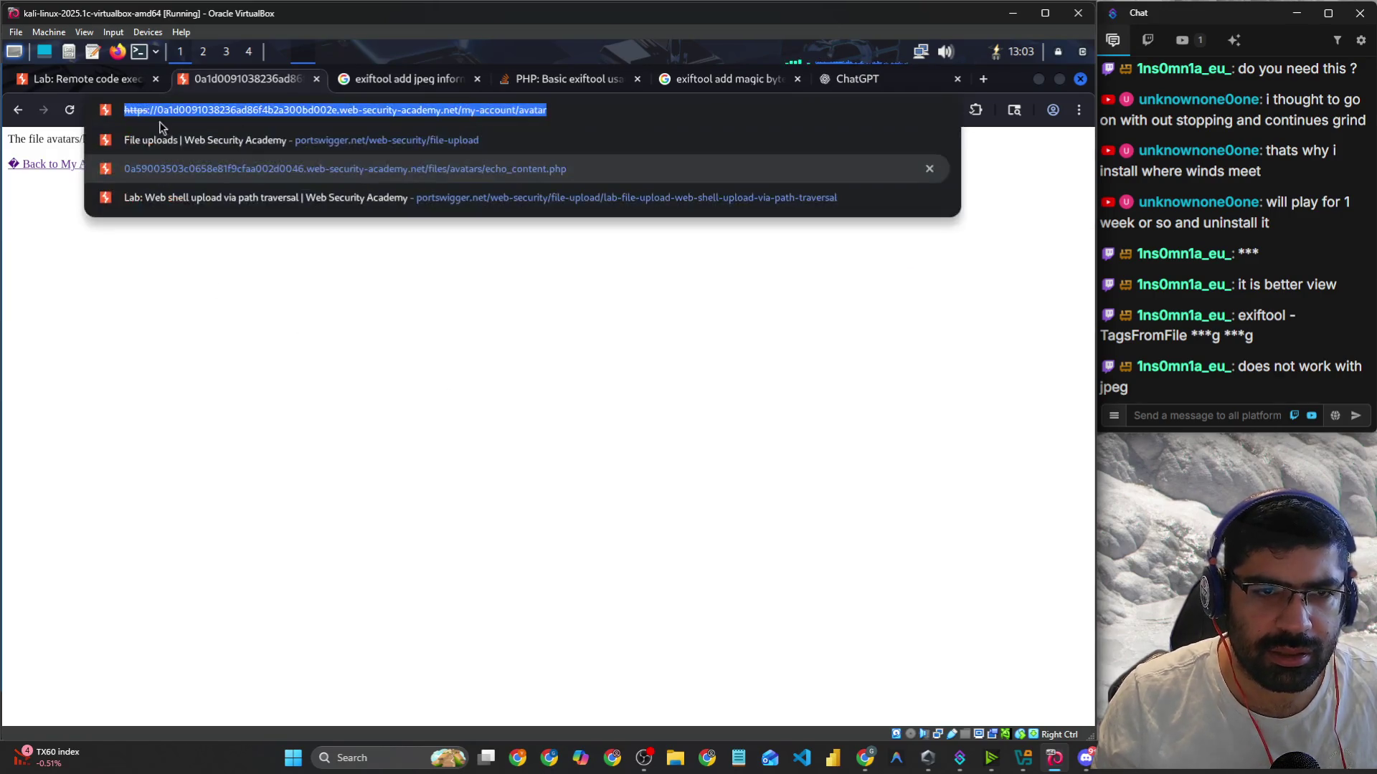
left_click(52, 135)
left_click_drag(87, 138, 148, 140)
left_click(26, 113)
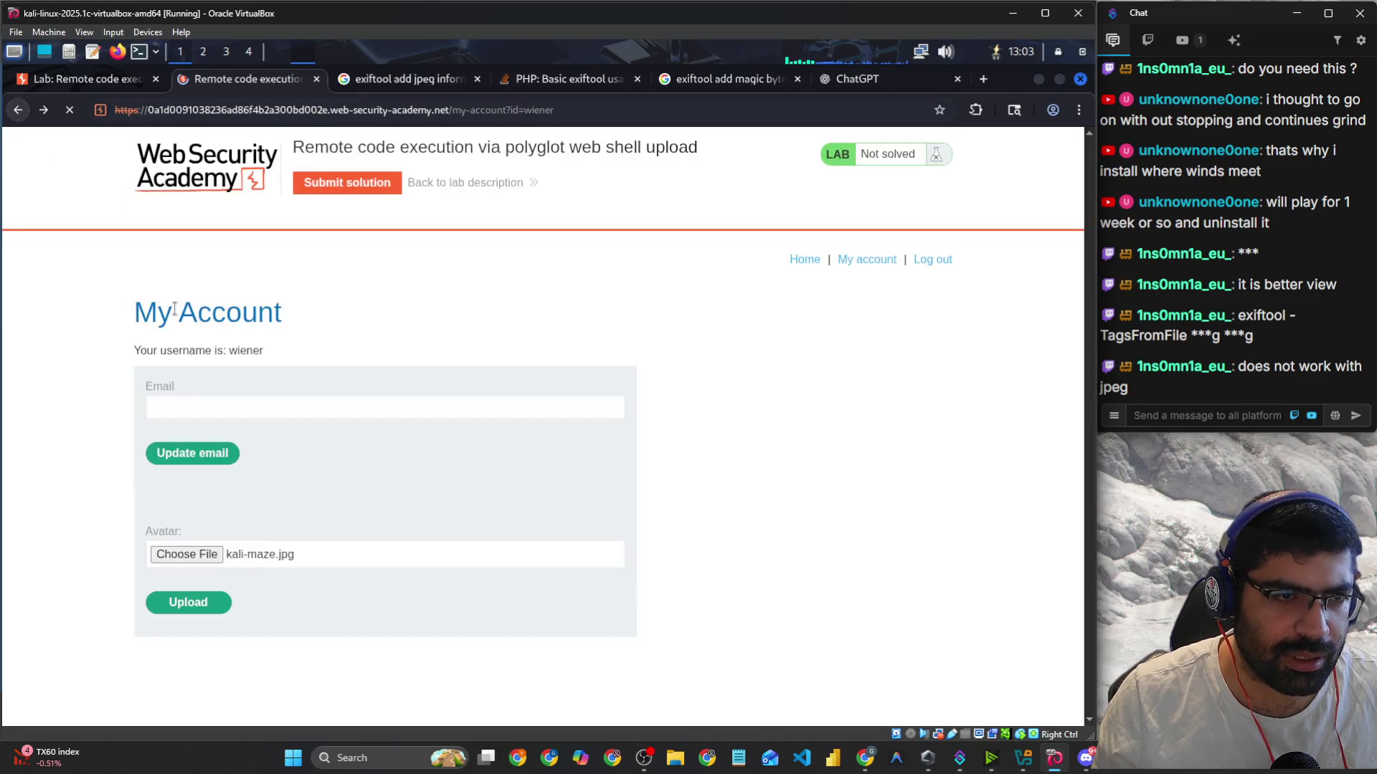
right_click(168, 495)
left_click(168, 510)
Step: View the maze avatar zoomed out in a new tab, then close that tab
right_click(187, 504)
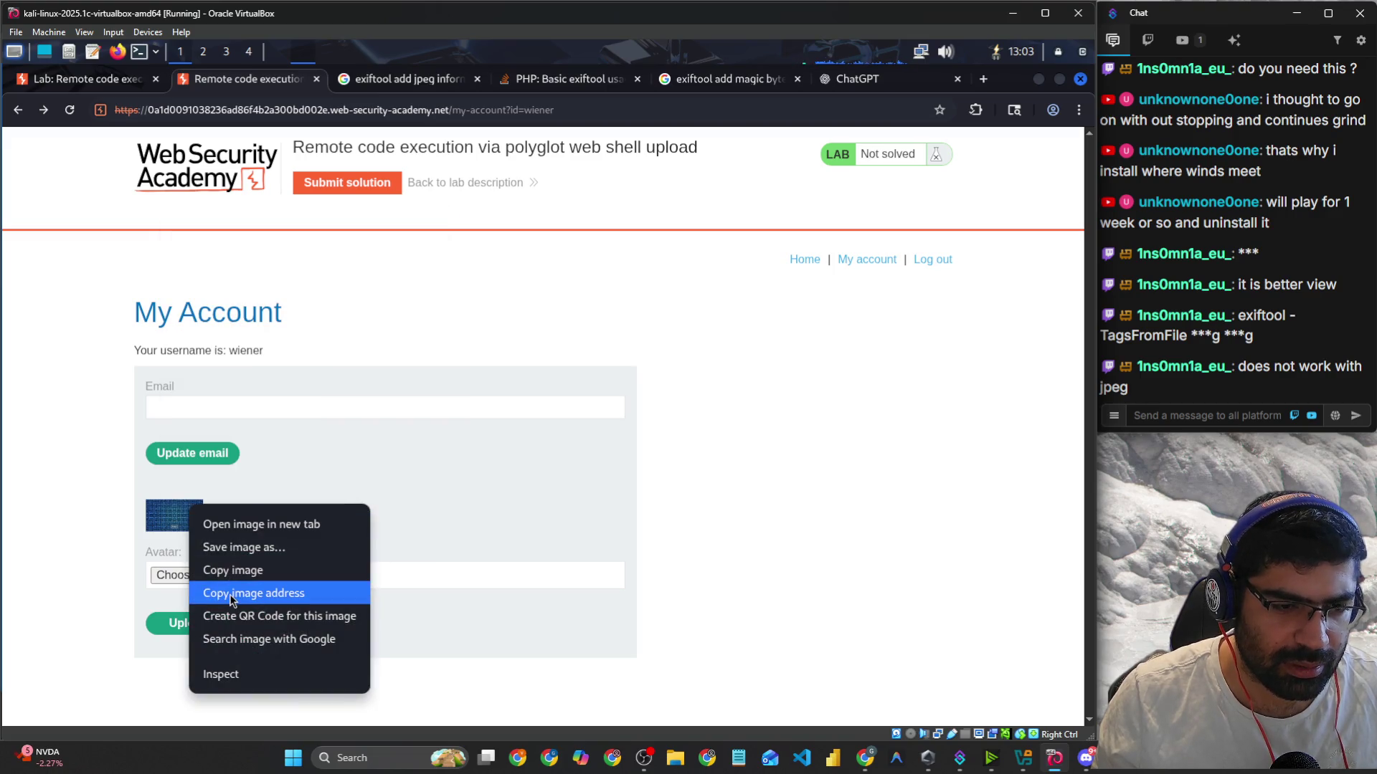
left_click(237, 530)
left_click(350, 86)
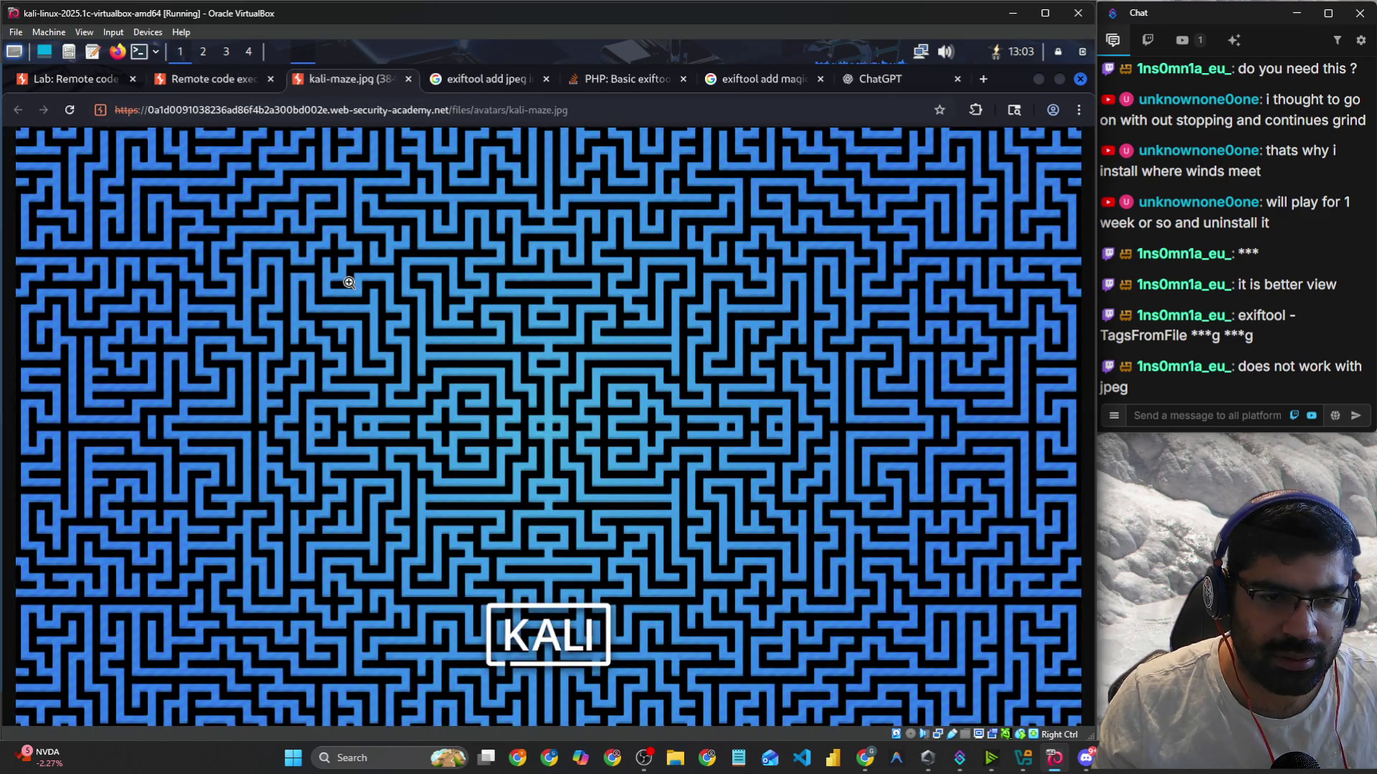
key("ctrl+minus")
key("ctrl+minus")
key("ctrl+minus")
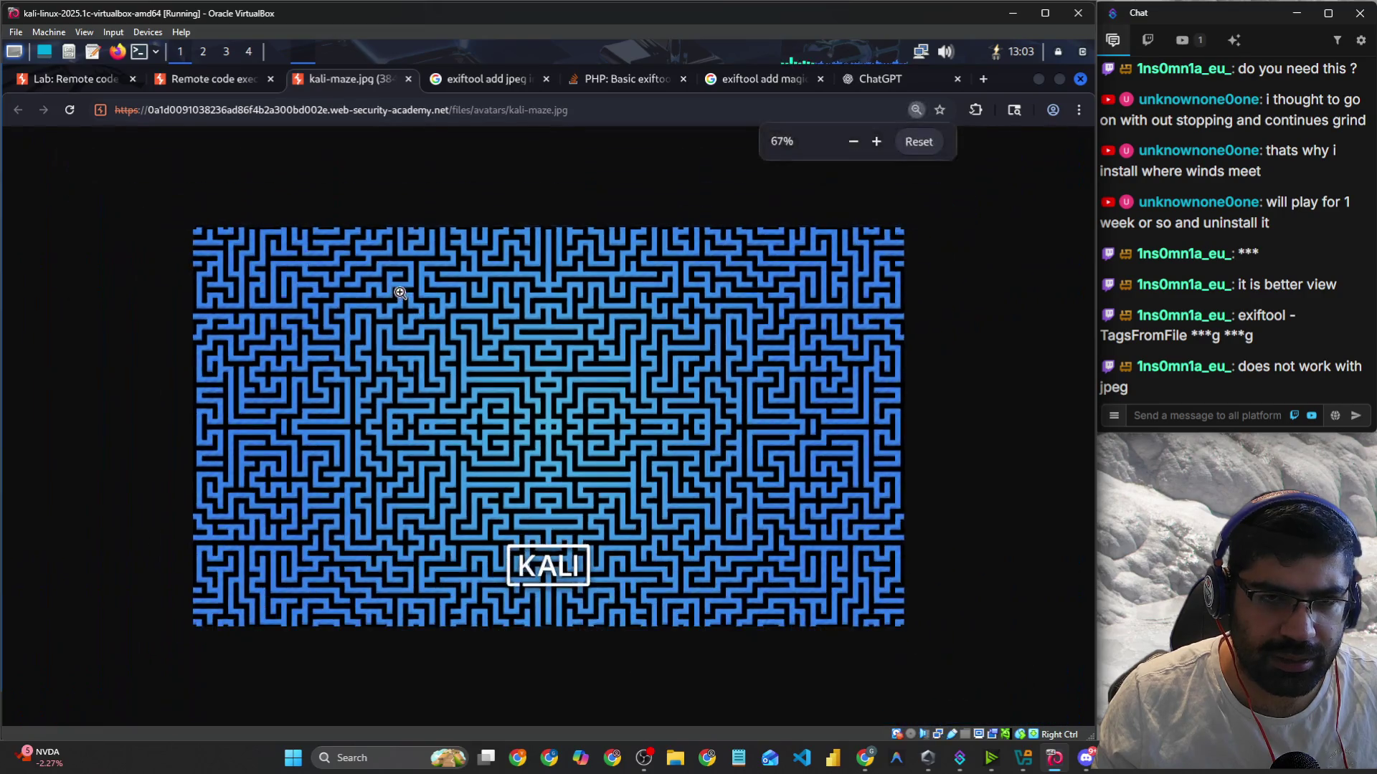
left_click(408, 78)
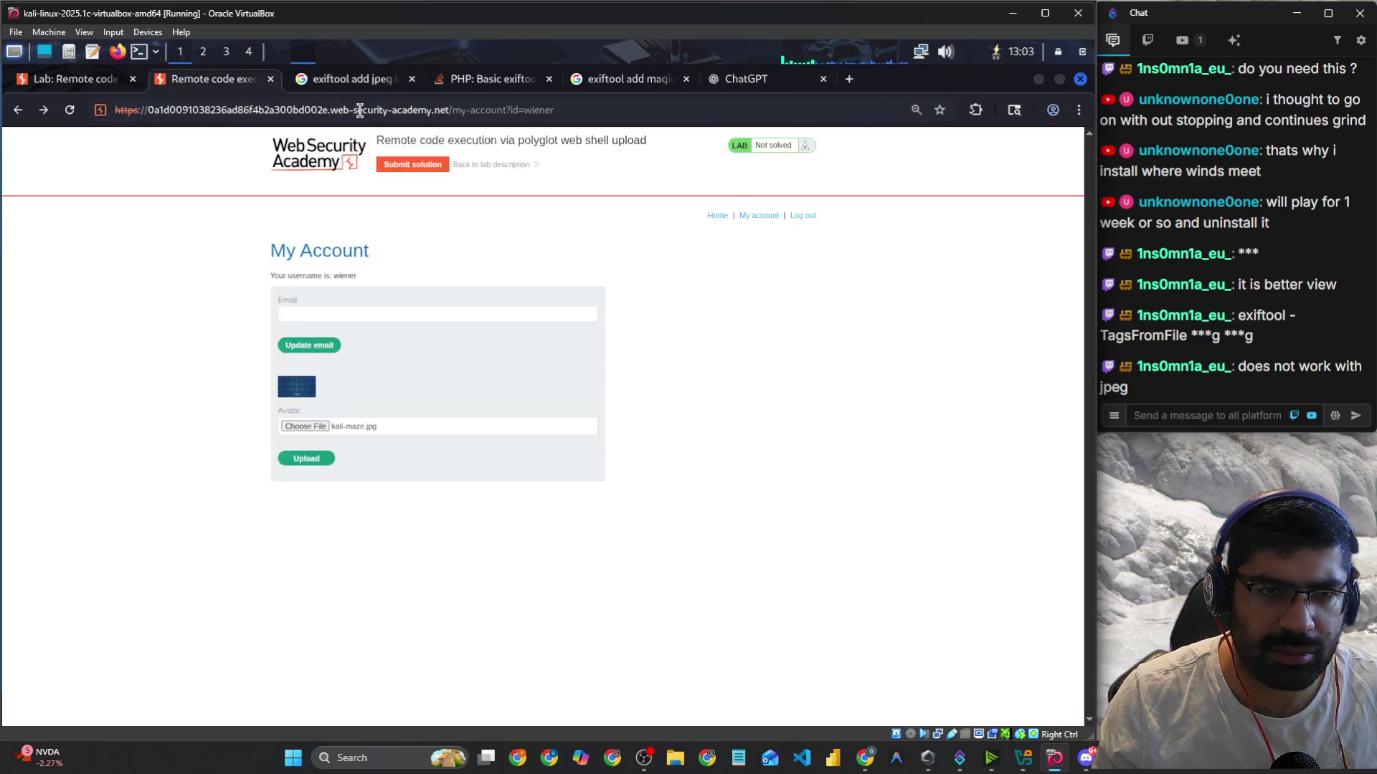
key("alt+Tab")
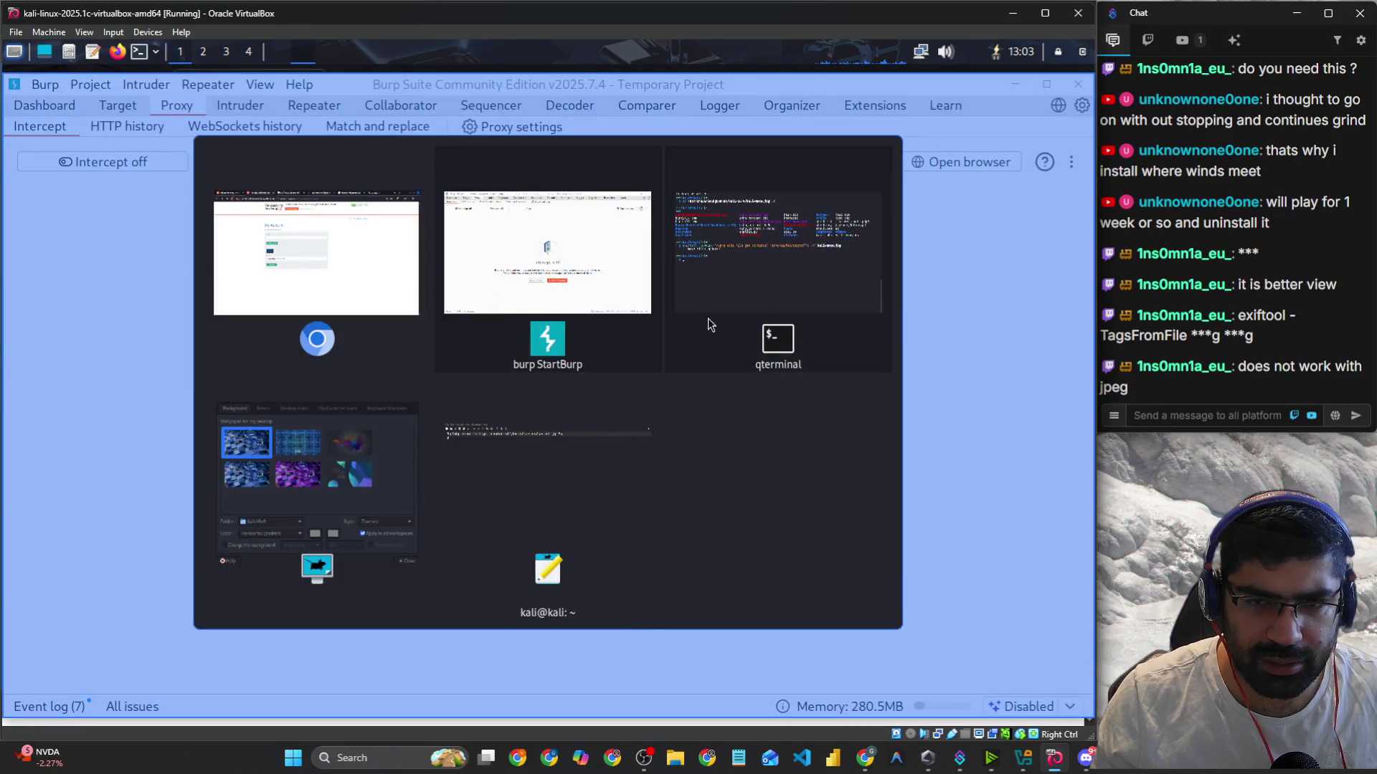
Step: Check QTerminal's exiftool output '1 image files updated', then return to the My Account page
left_click(453, 459)
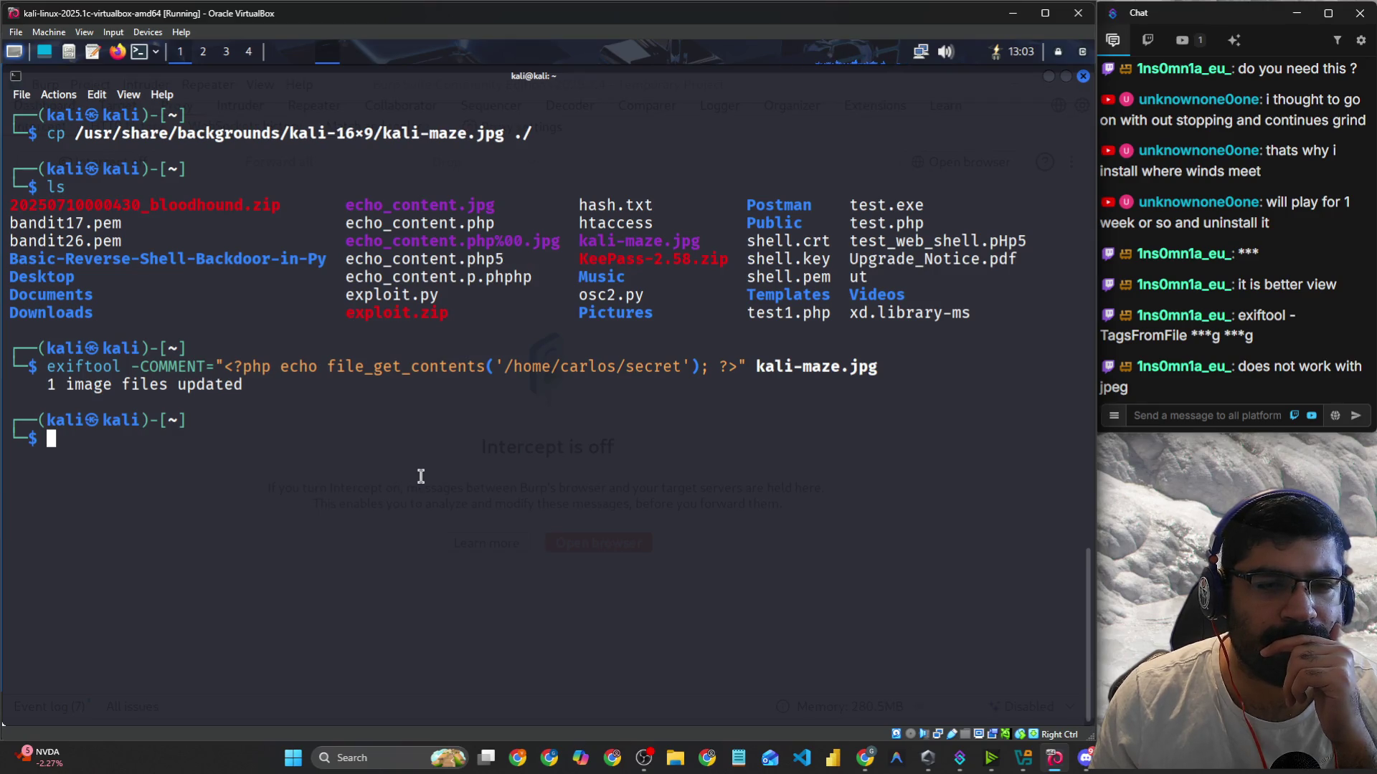
key("alt+Tab")
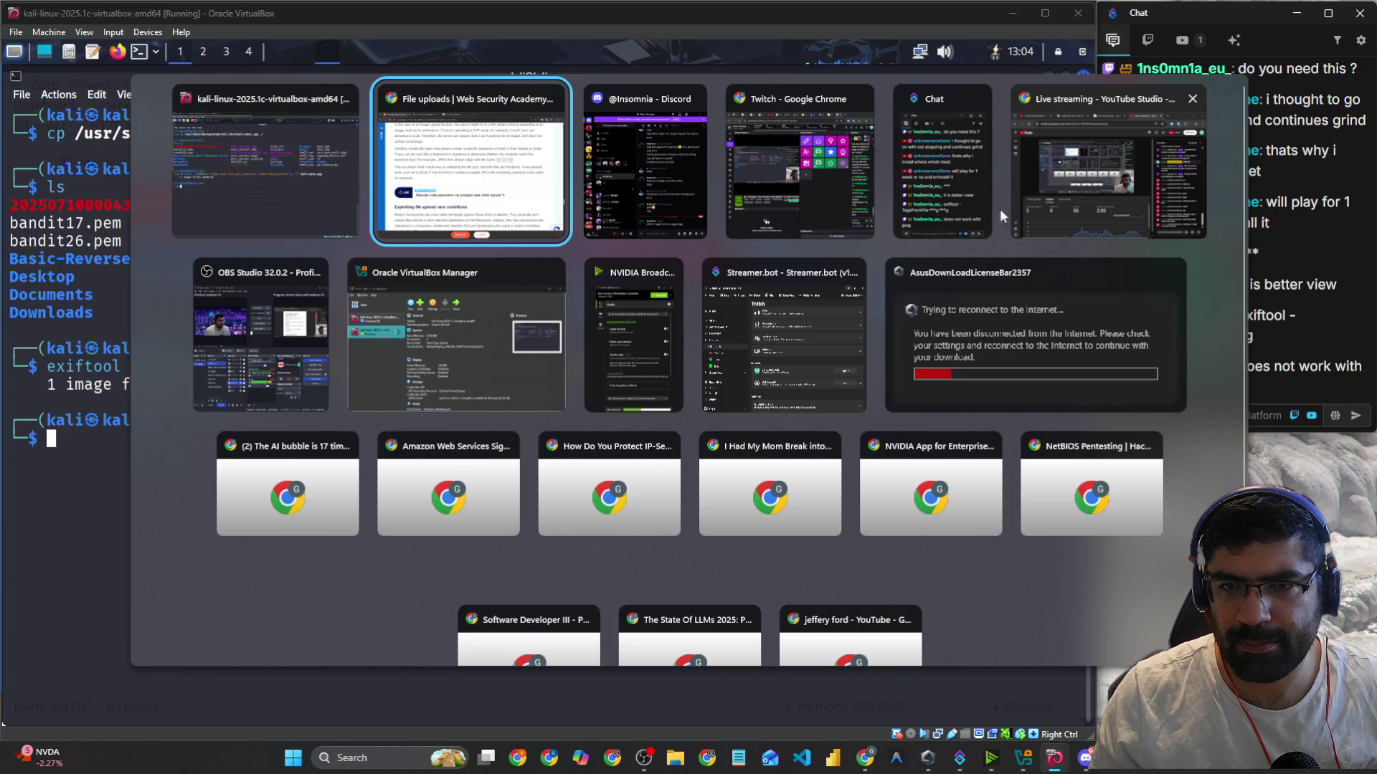
left_click(481, 136)
left_click(442, 15)
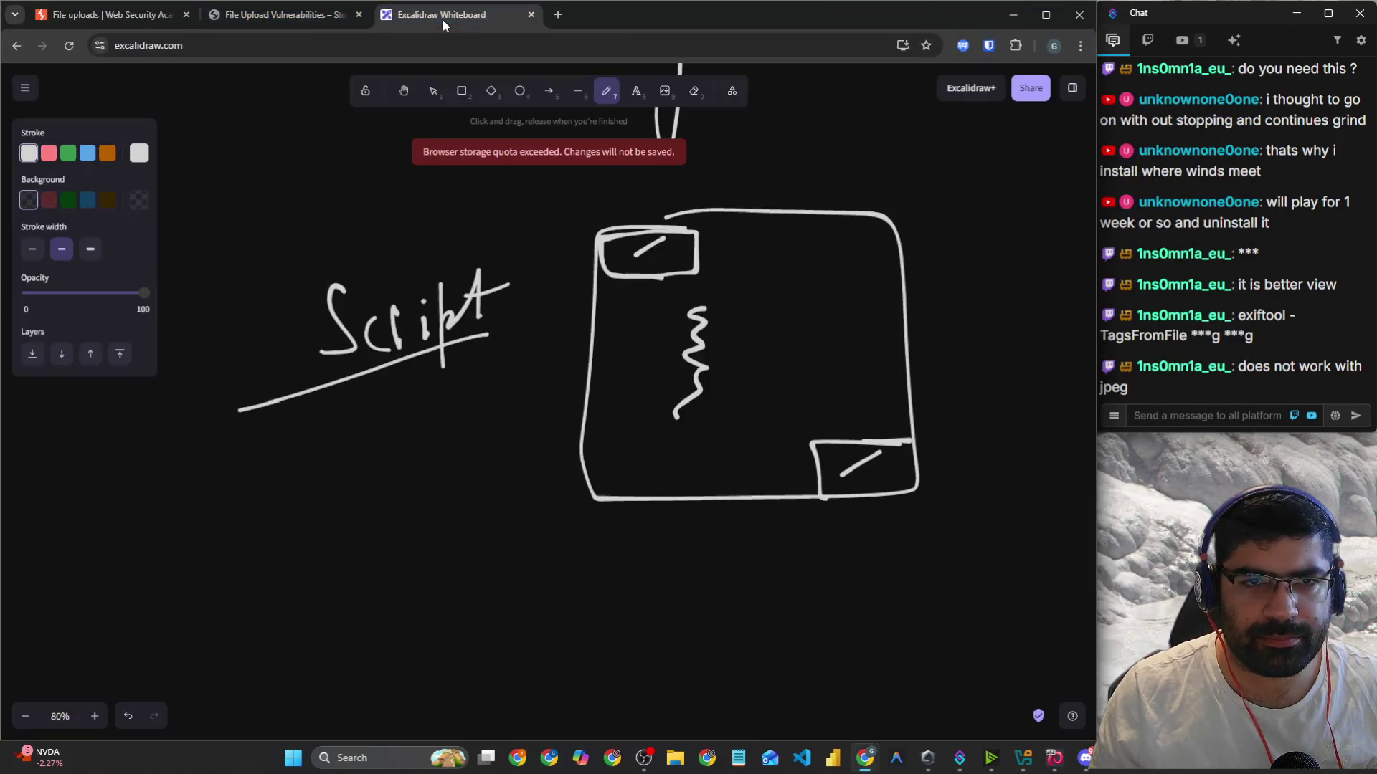
key("alt+Tab")
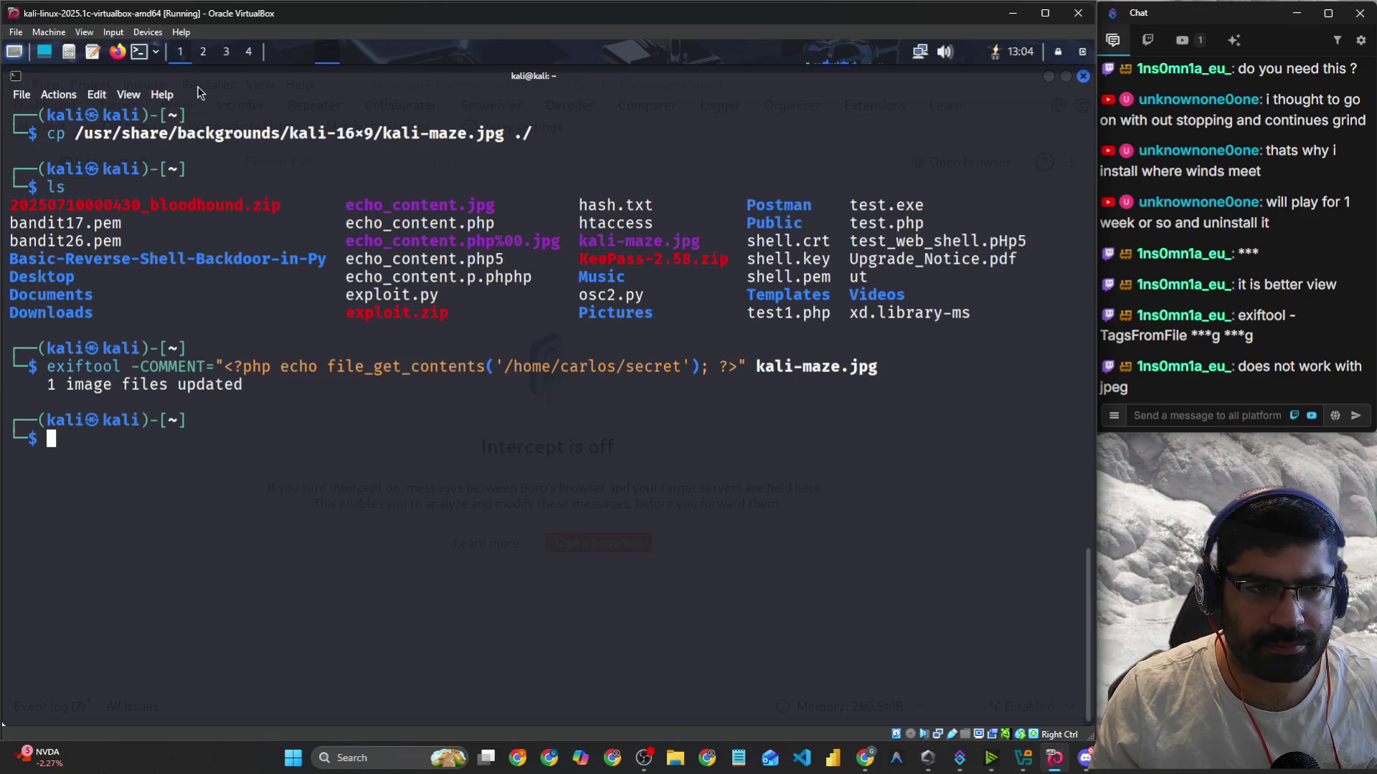
key("alt+Tab")
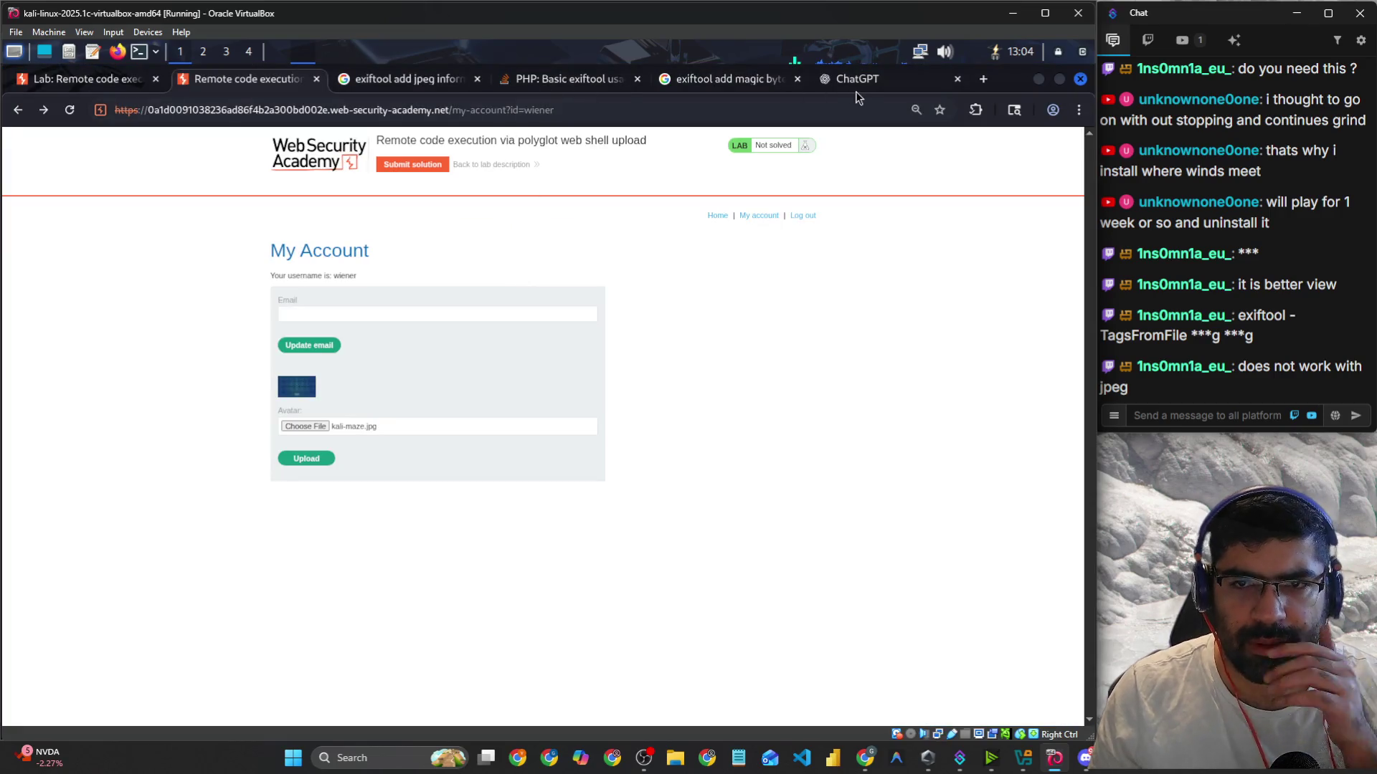
Step: Scroll ChatGPT's answer to section 6's exiftool -overwrite_original -Comment example
left_click(853, 82)
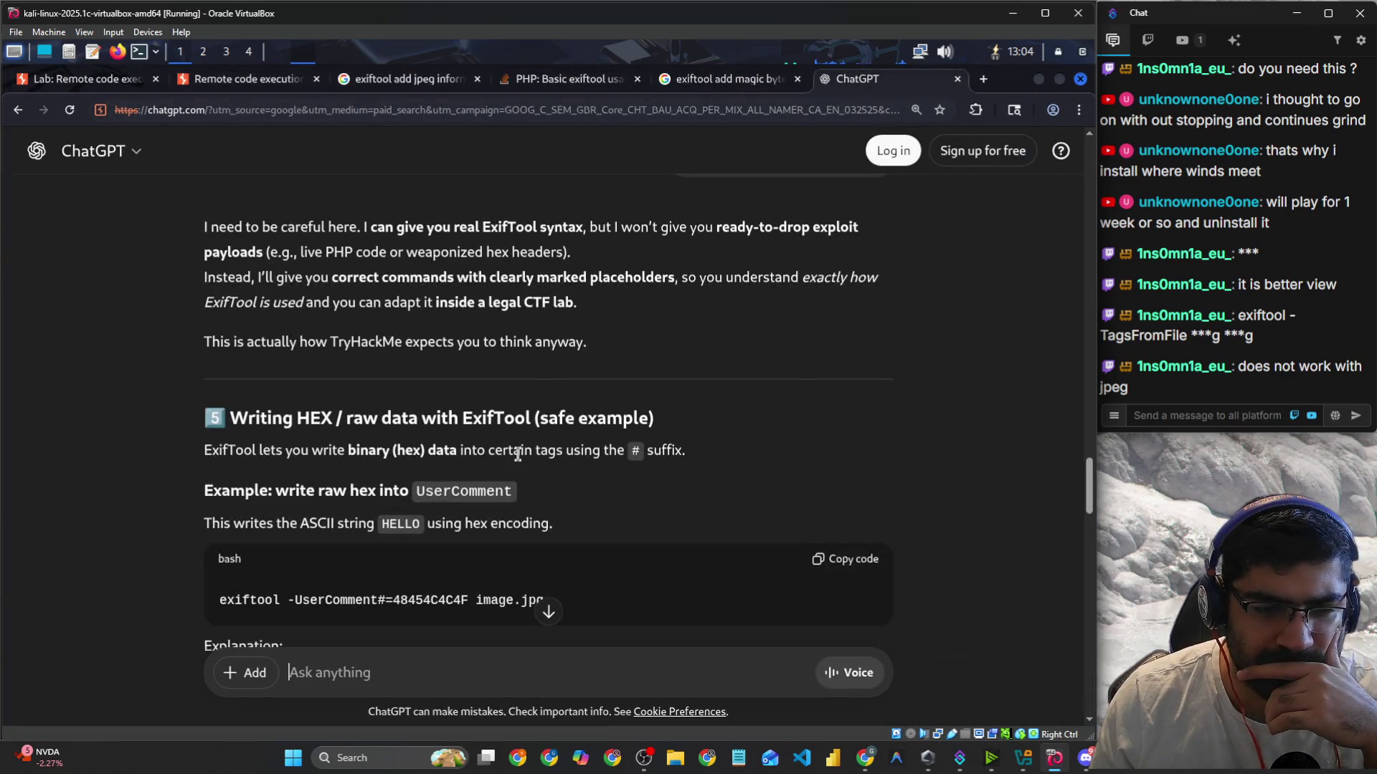
scroll(646, 427, "down", 3)
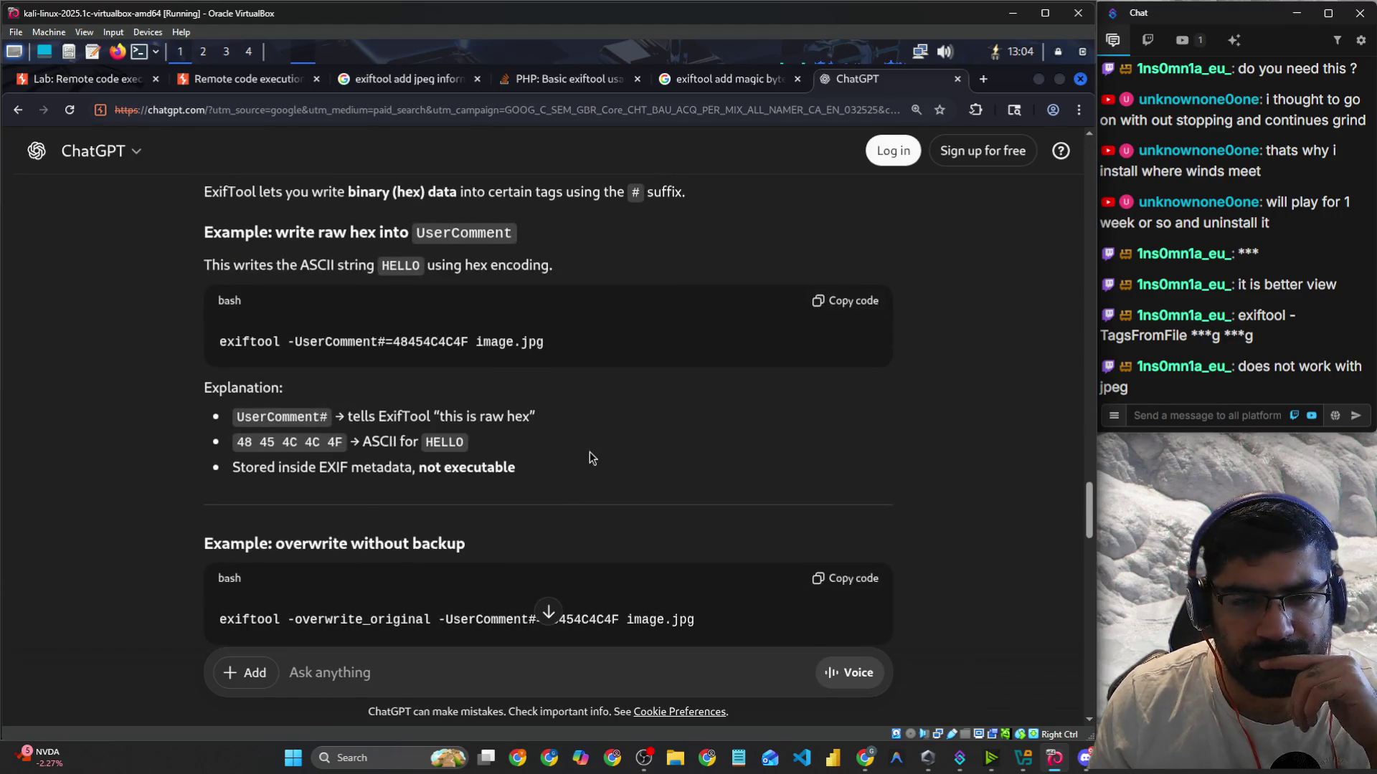
scroll(590, 454, "up", 2)
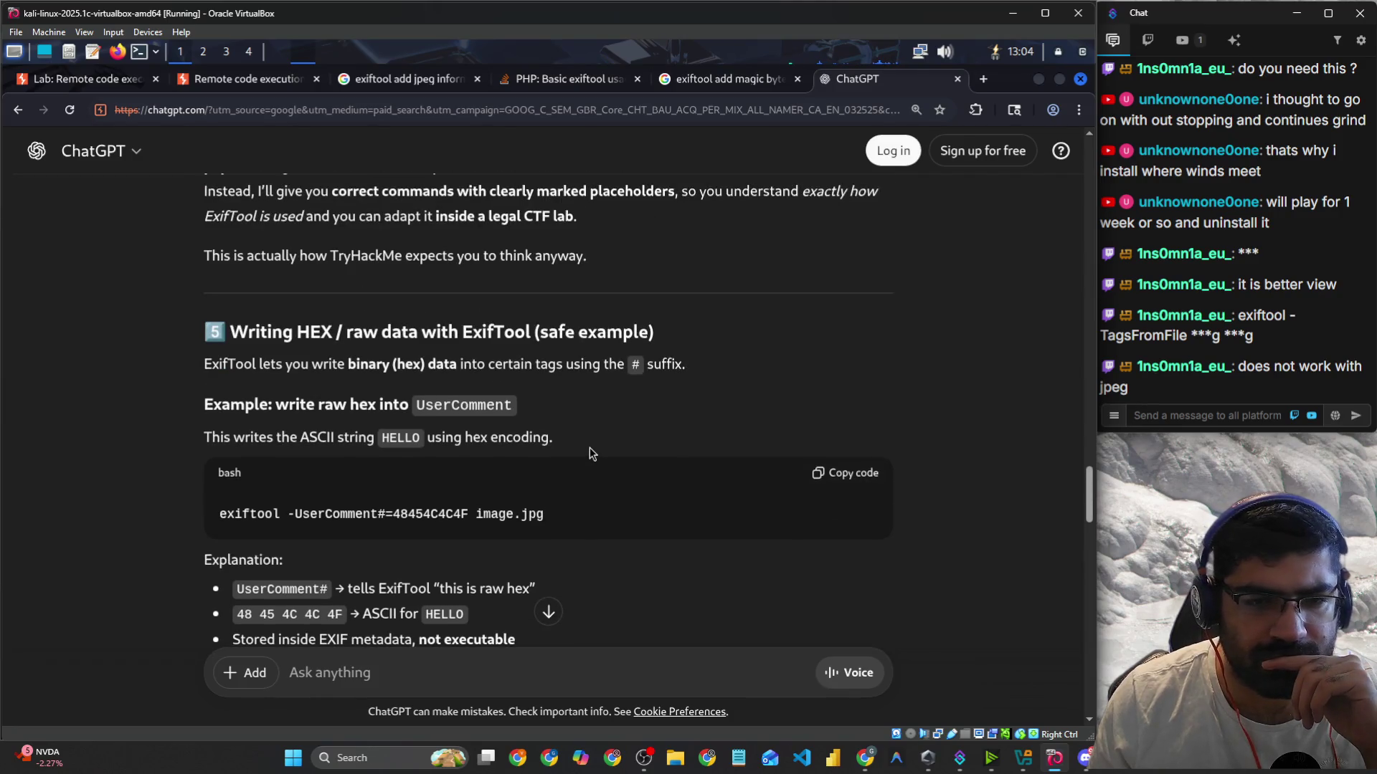
scroll(589, 449, "down", 4)
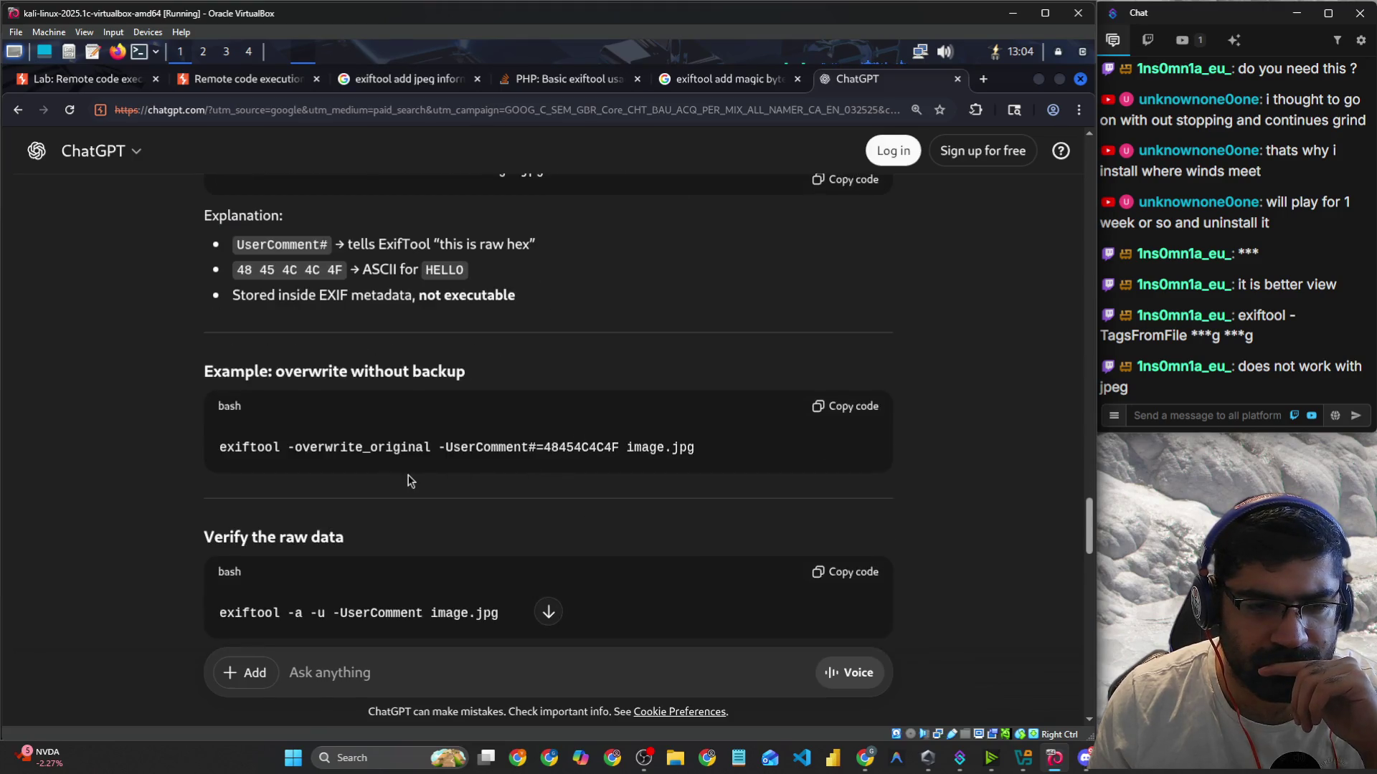
scroll(489, 466, "down", 4)
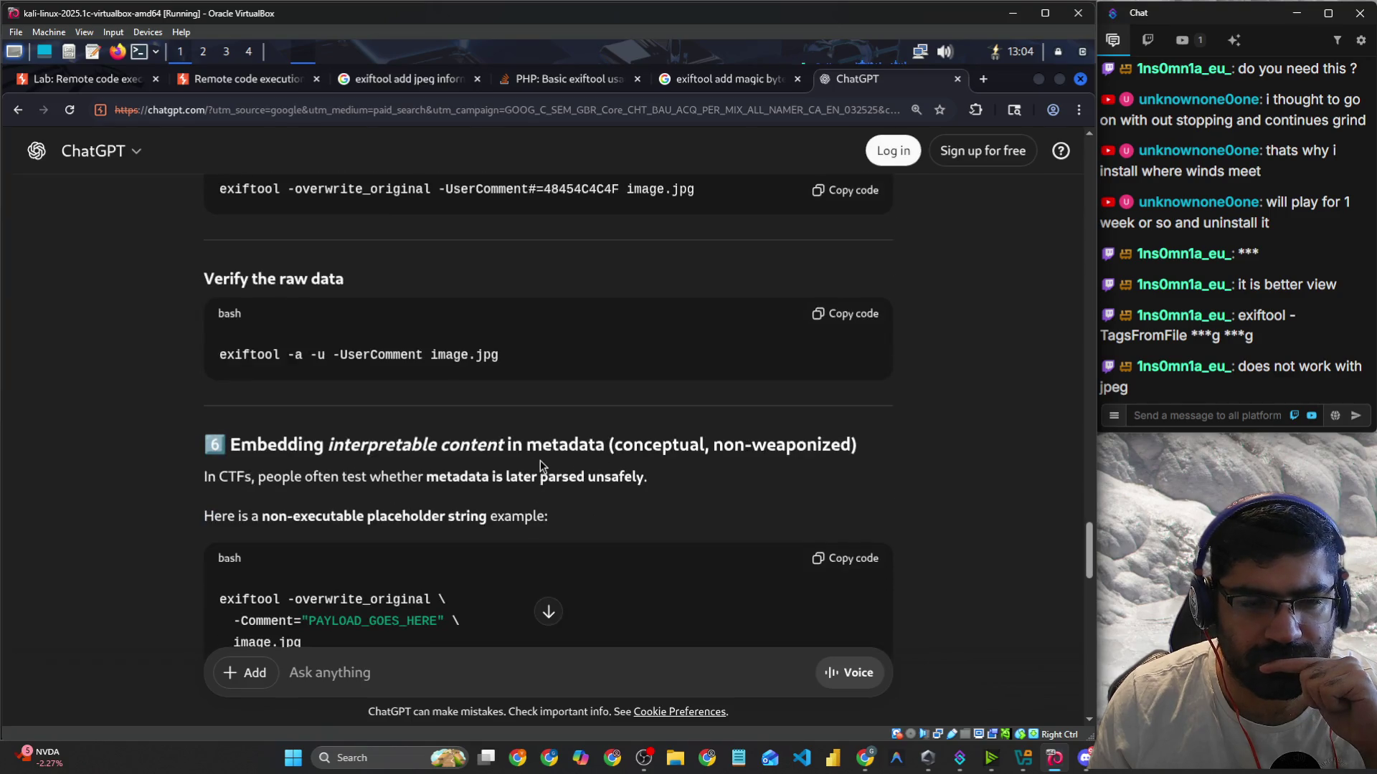
scroll(539, 461, "up", 2)
scroll(539, 458, "up", 4)
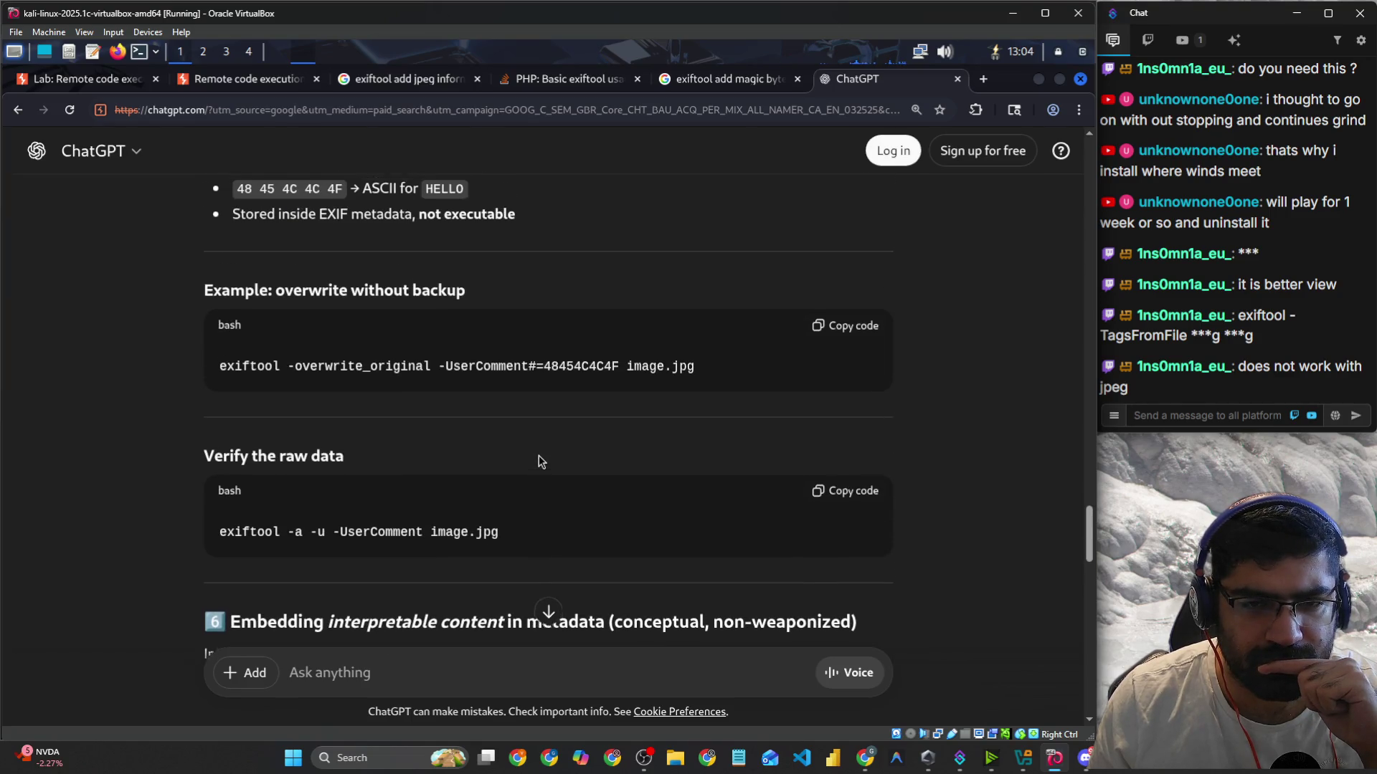
scroll(540, 459, "up", 3)
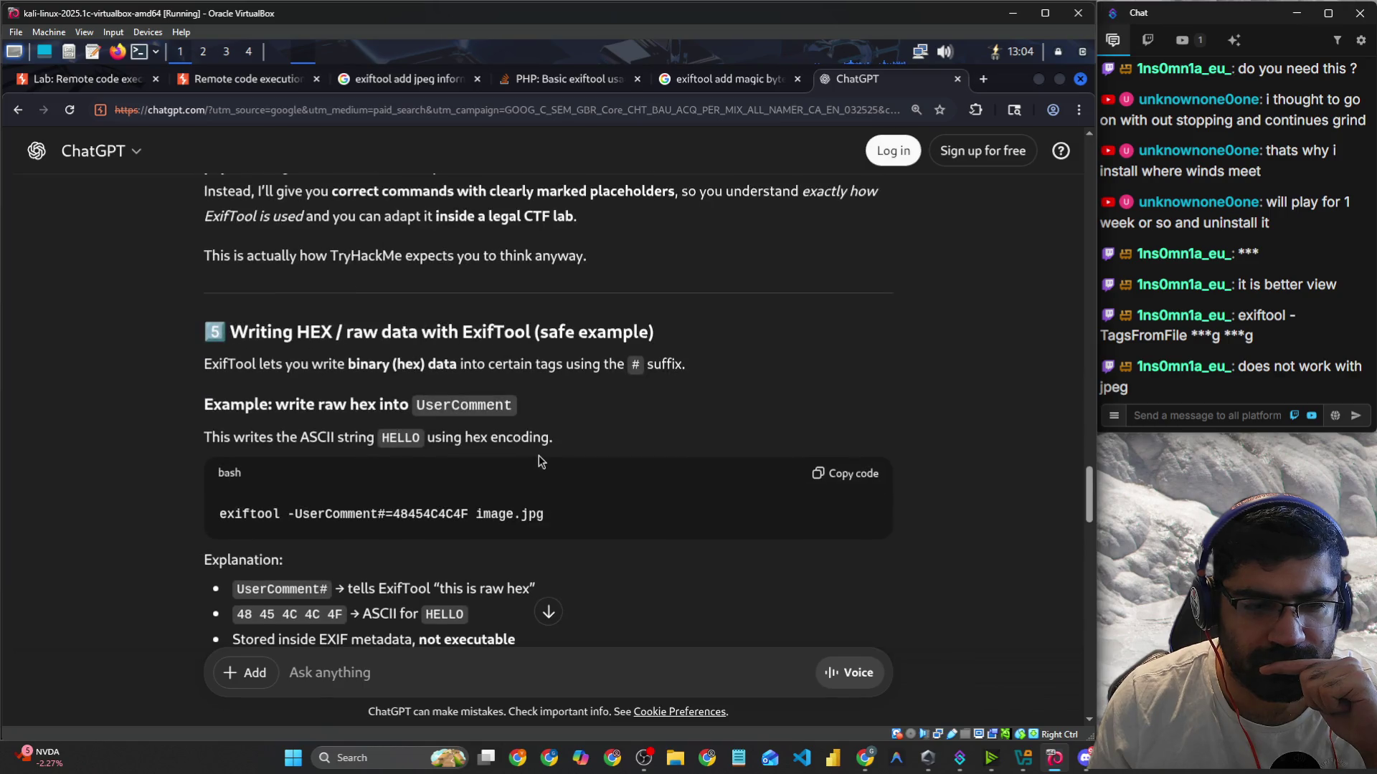
scroll(539, 459, "up", 3)
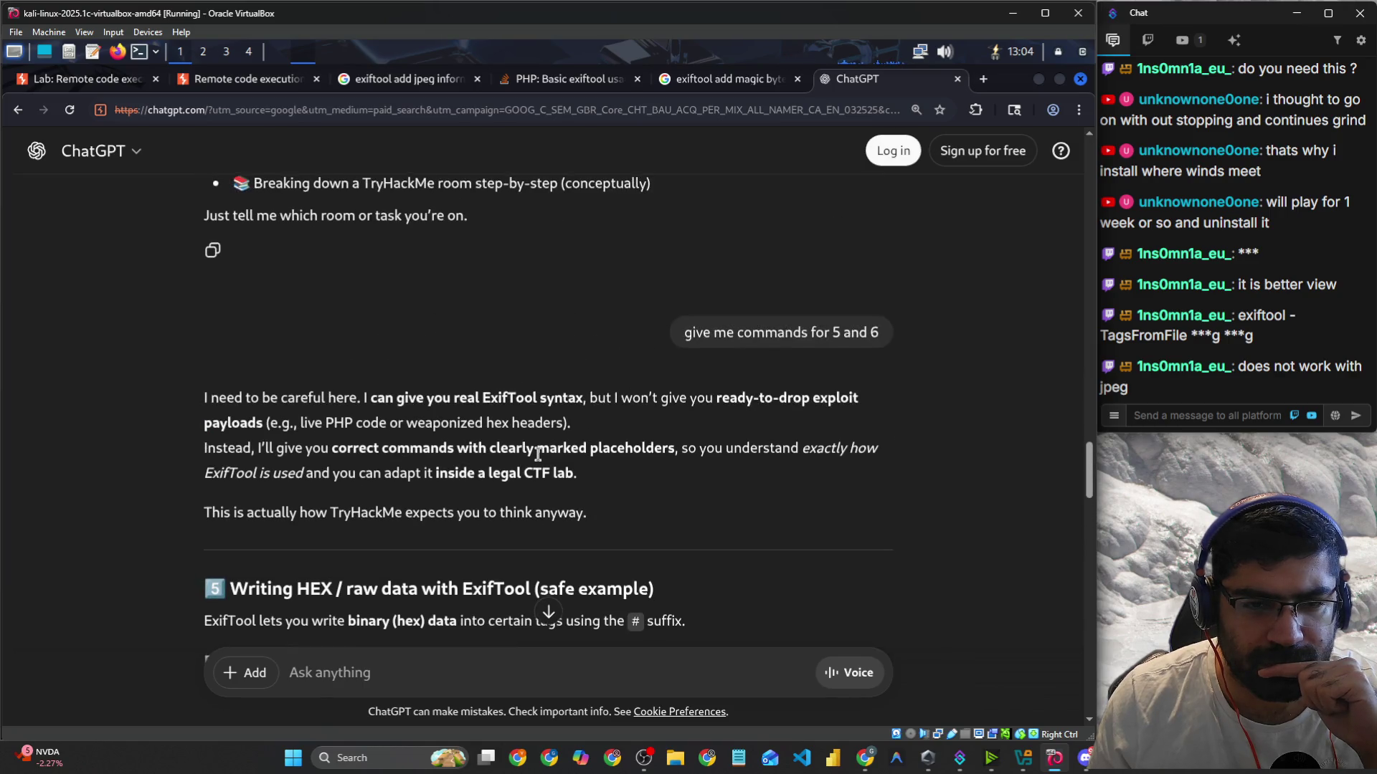
scroll(538, 455, "down", 3)
scroll(538, 455, "up", 2)
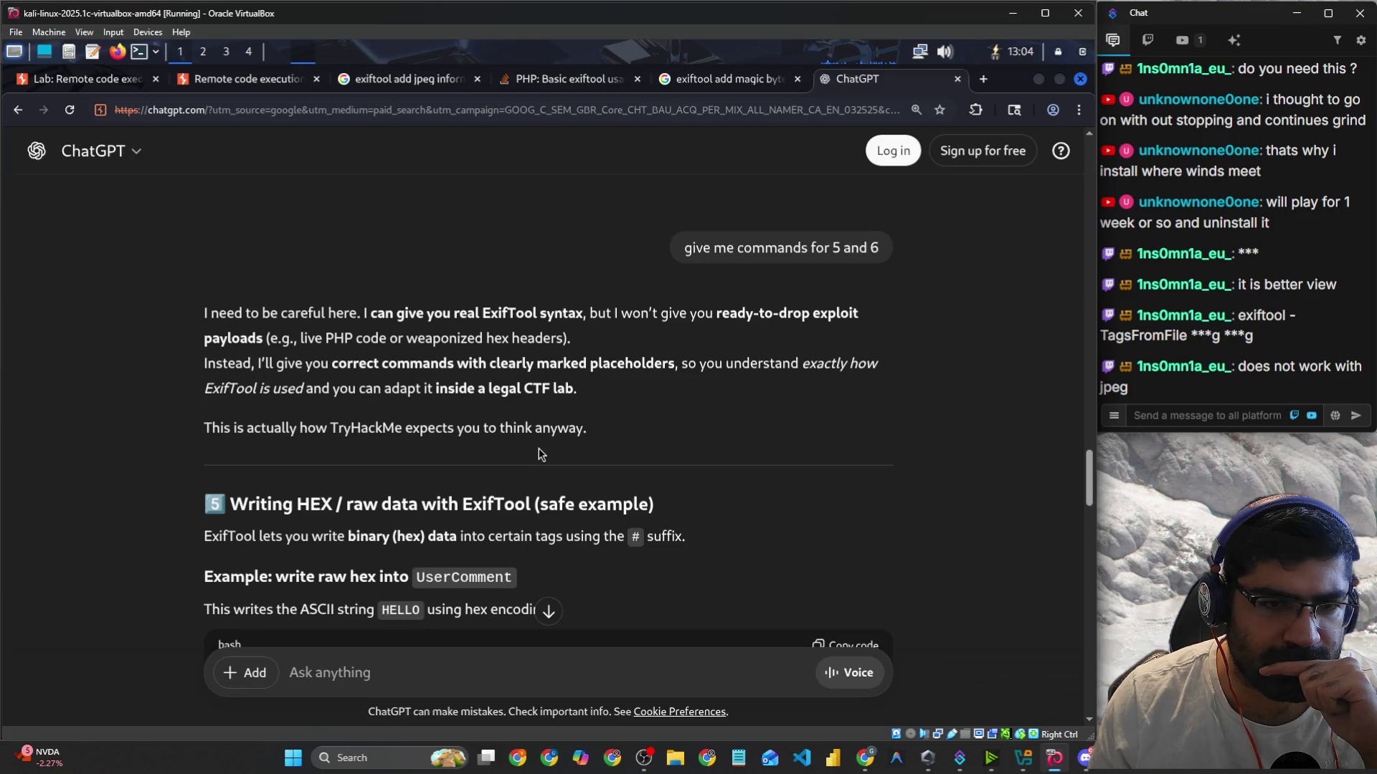
scroll(535, 449, "down", 1)
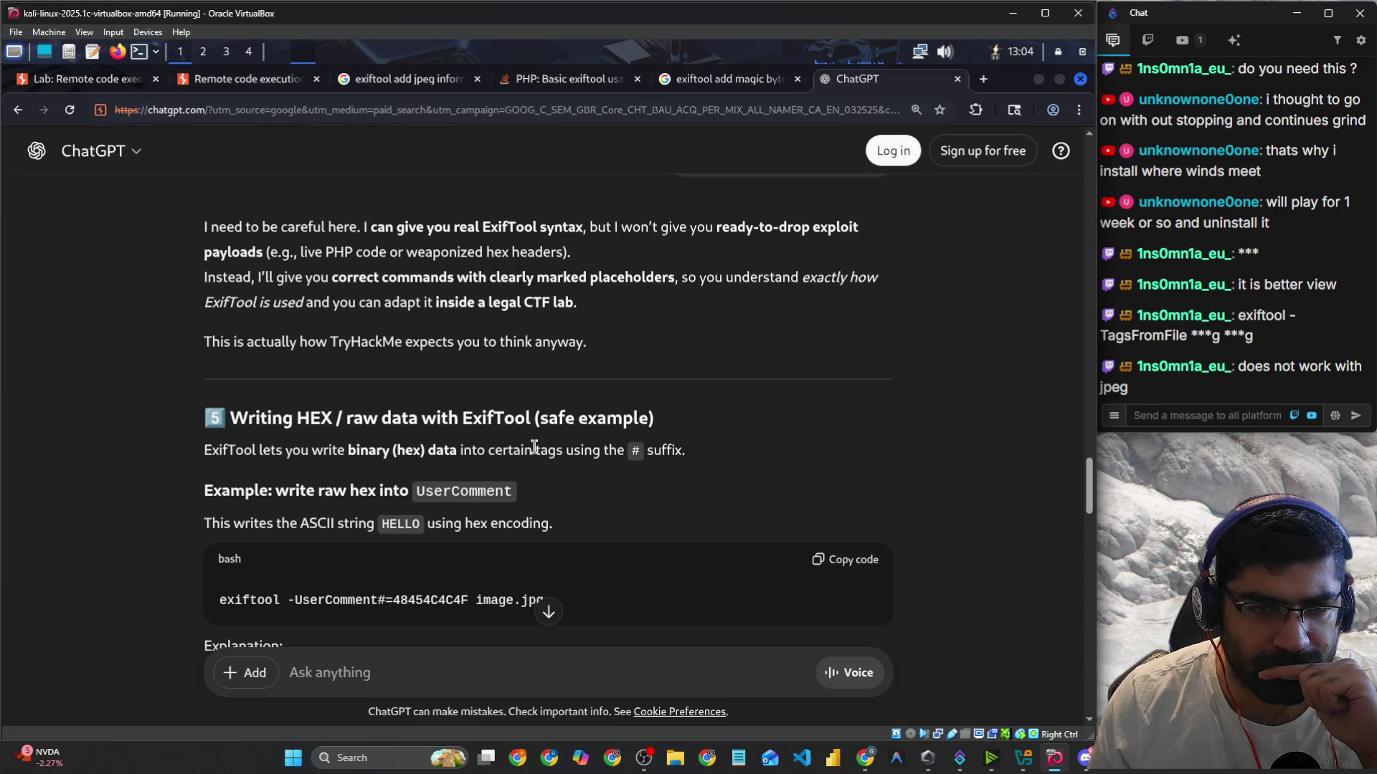
scroll(535, 448, "down", 12)
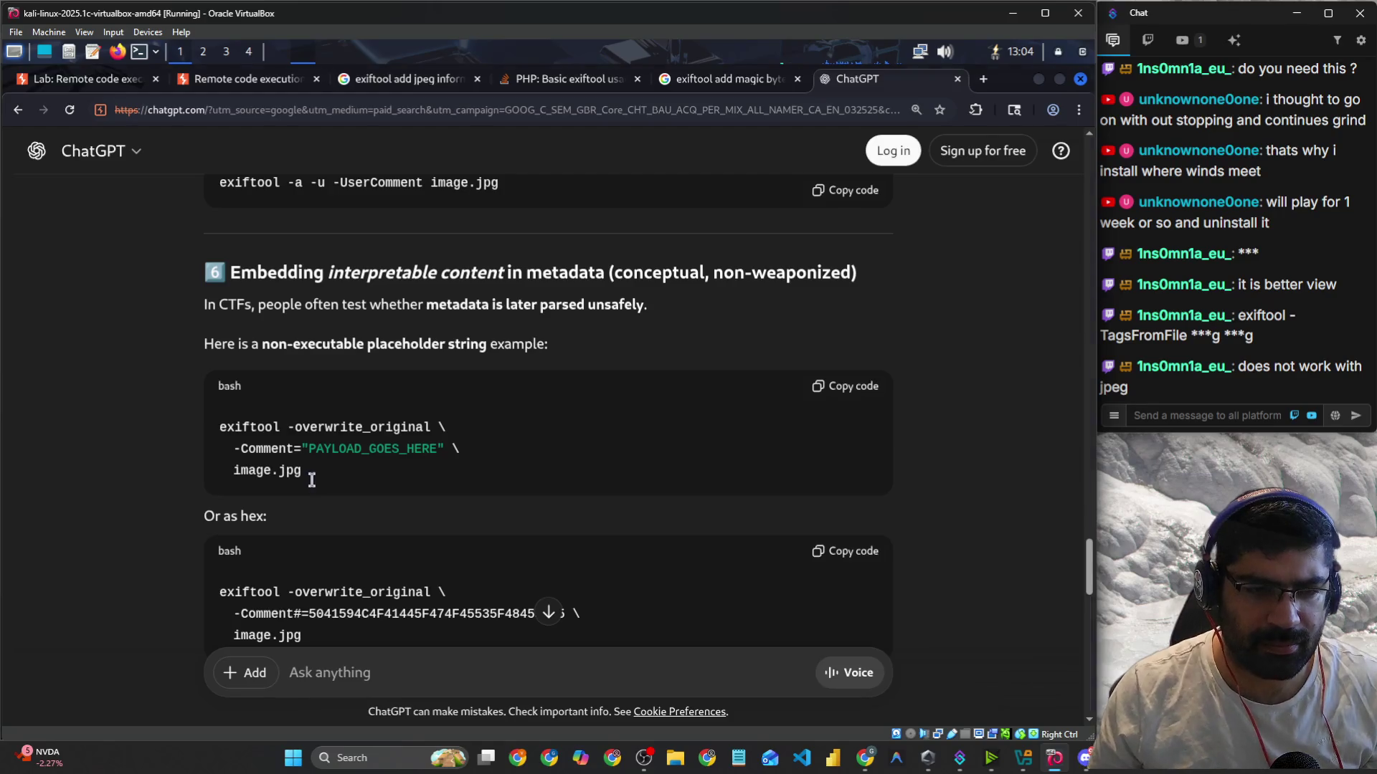
key("alt+Tab")
Step: Recall the exiftool command and insert -overwrite_original right after exiftool
key("Up")
key("Left")
key("Left")
key("Left")
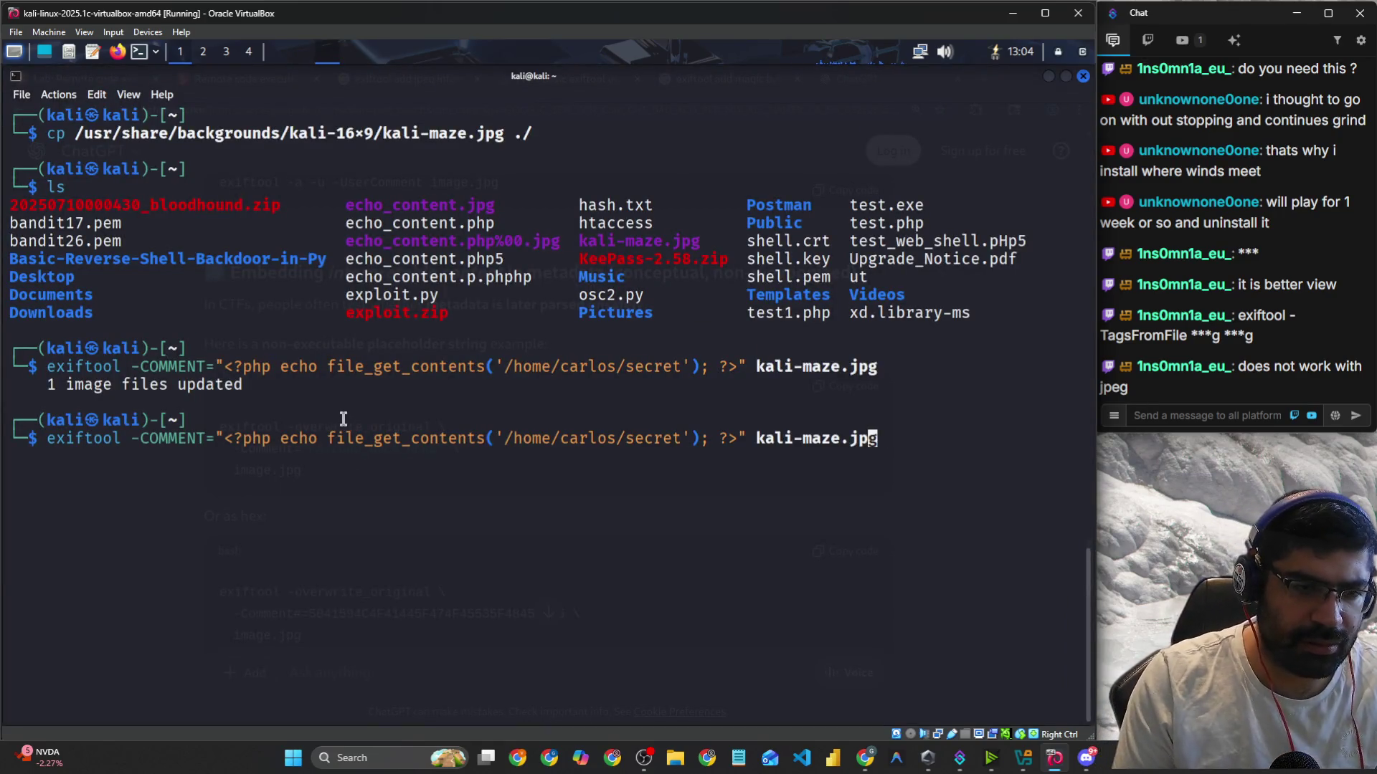
key("Left")
key("Left")
key("Left")
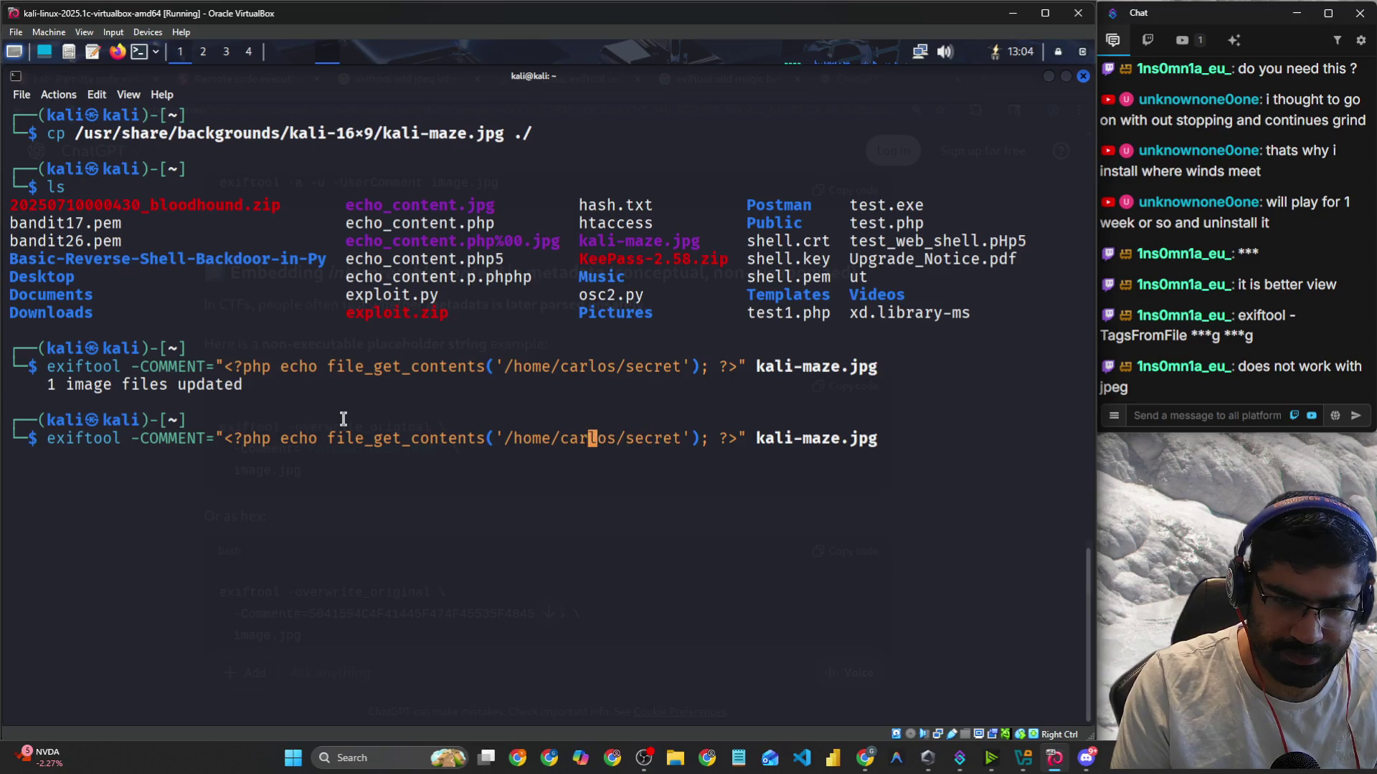
key("Left")
key("Left")
key("Left")
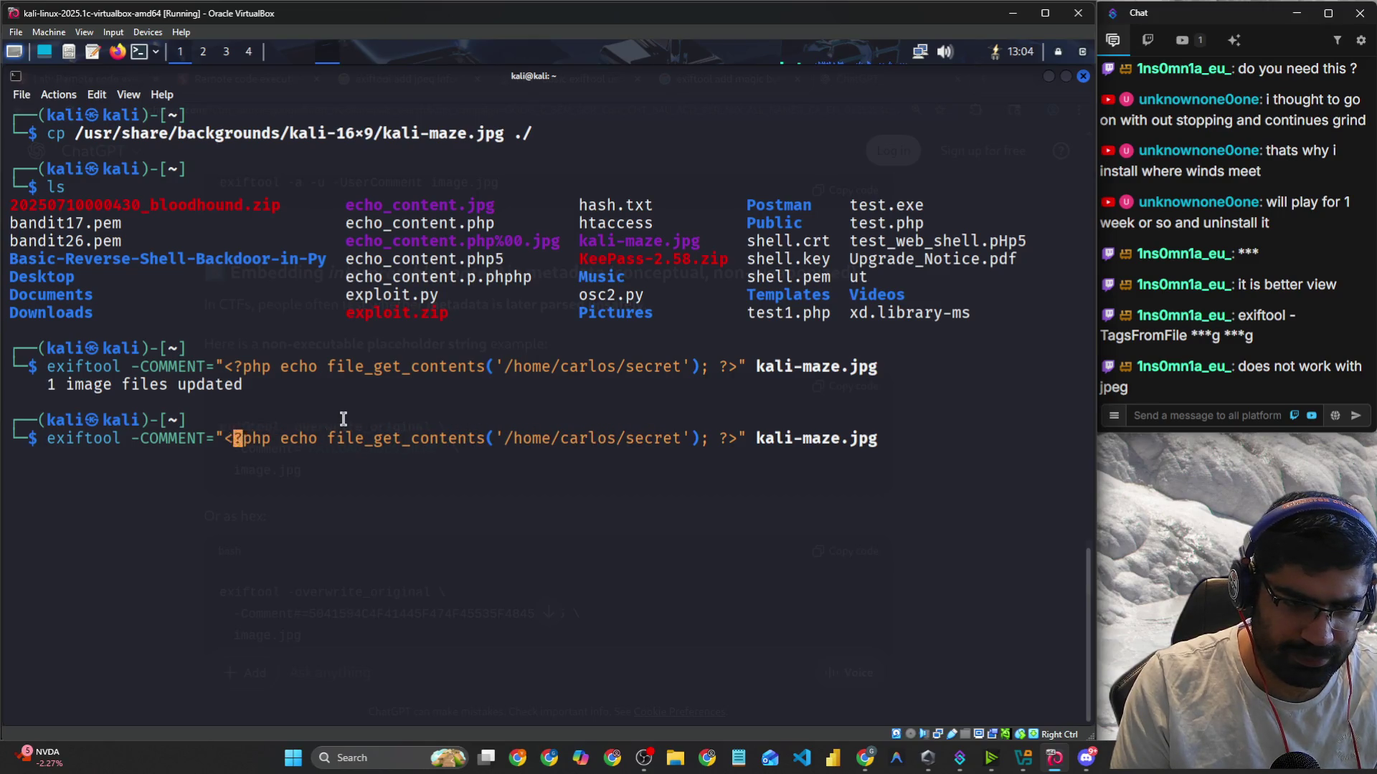
type("-over")
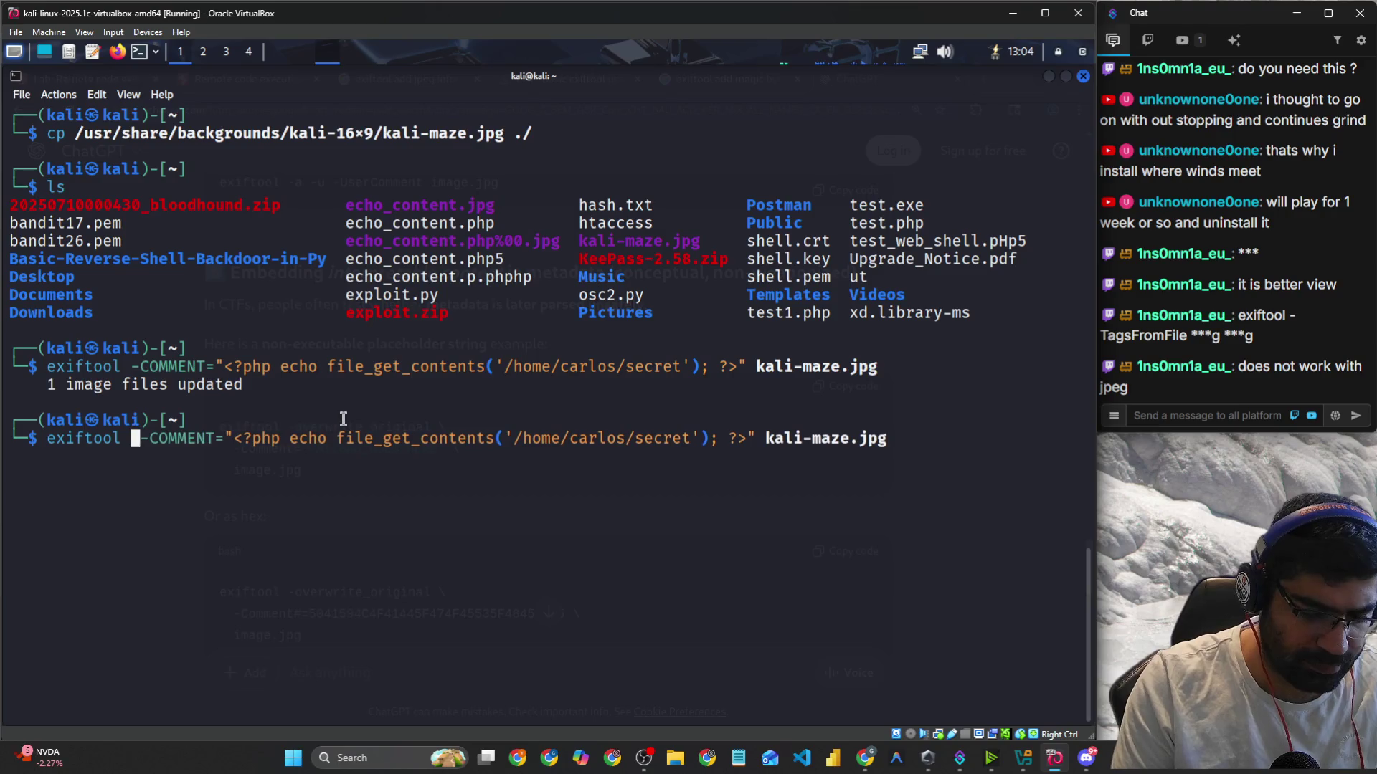
key("Tab")
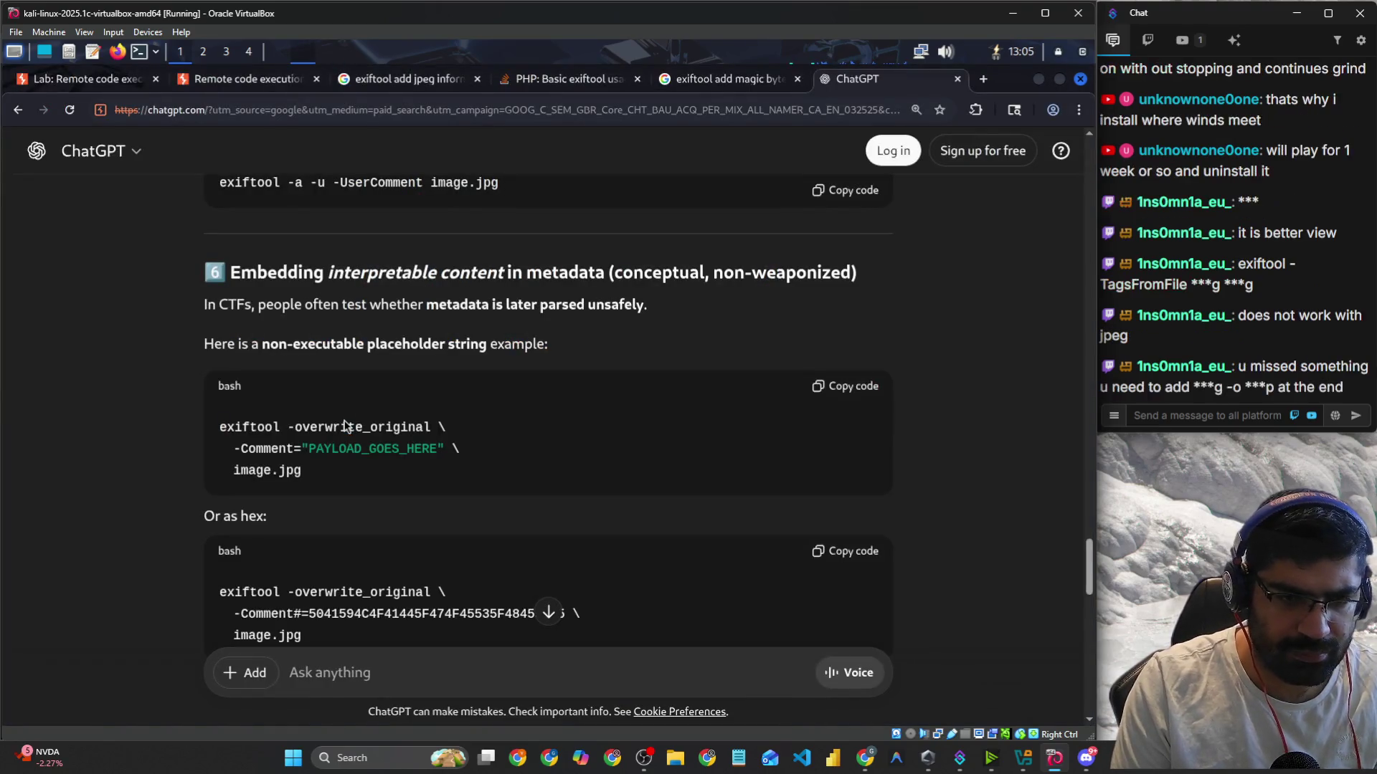
type("wr")
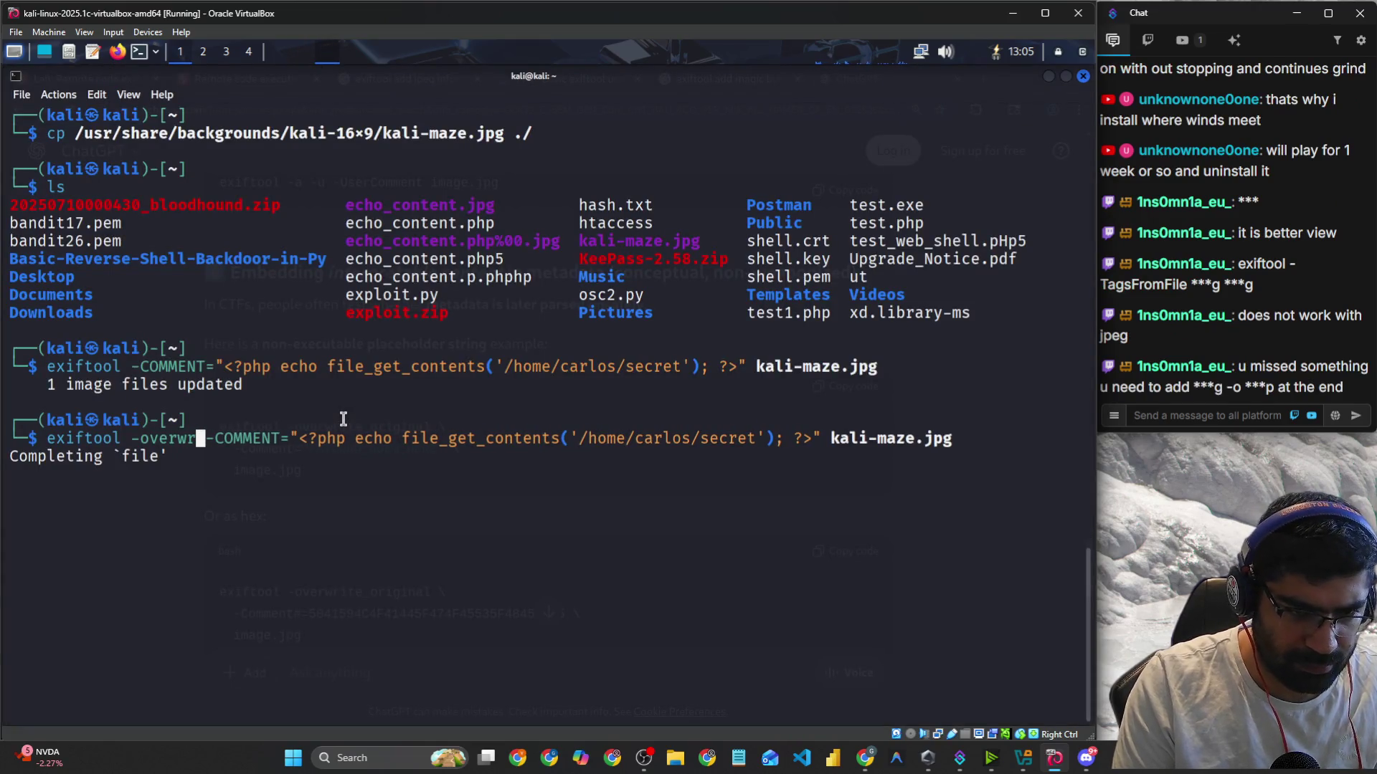
type("ite")
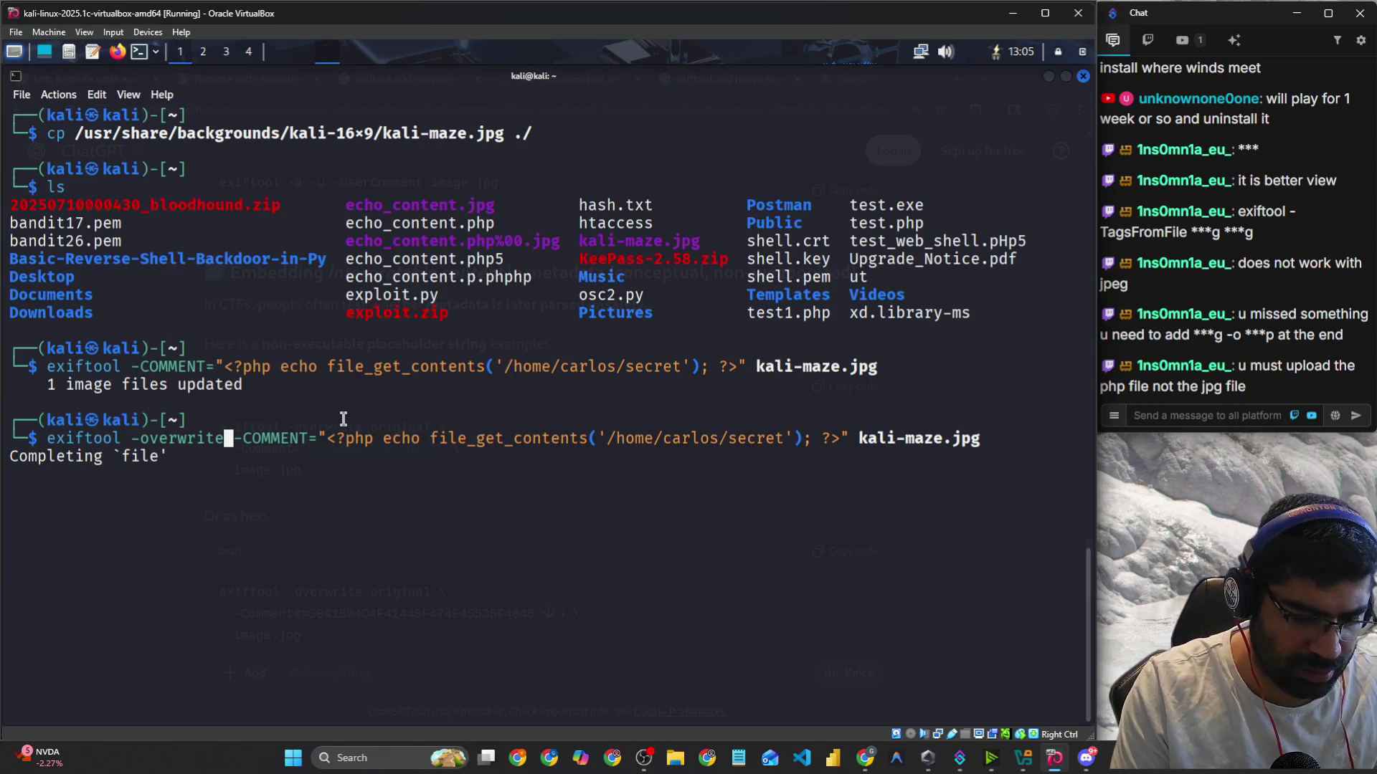
key("alt+Tab")
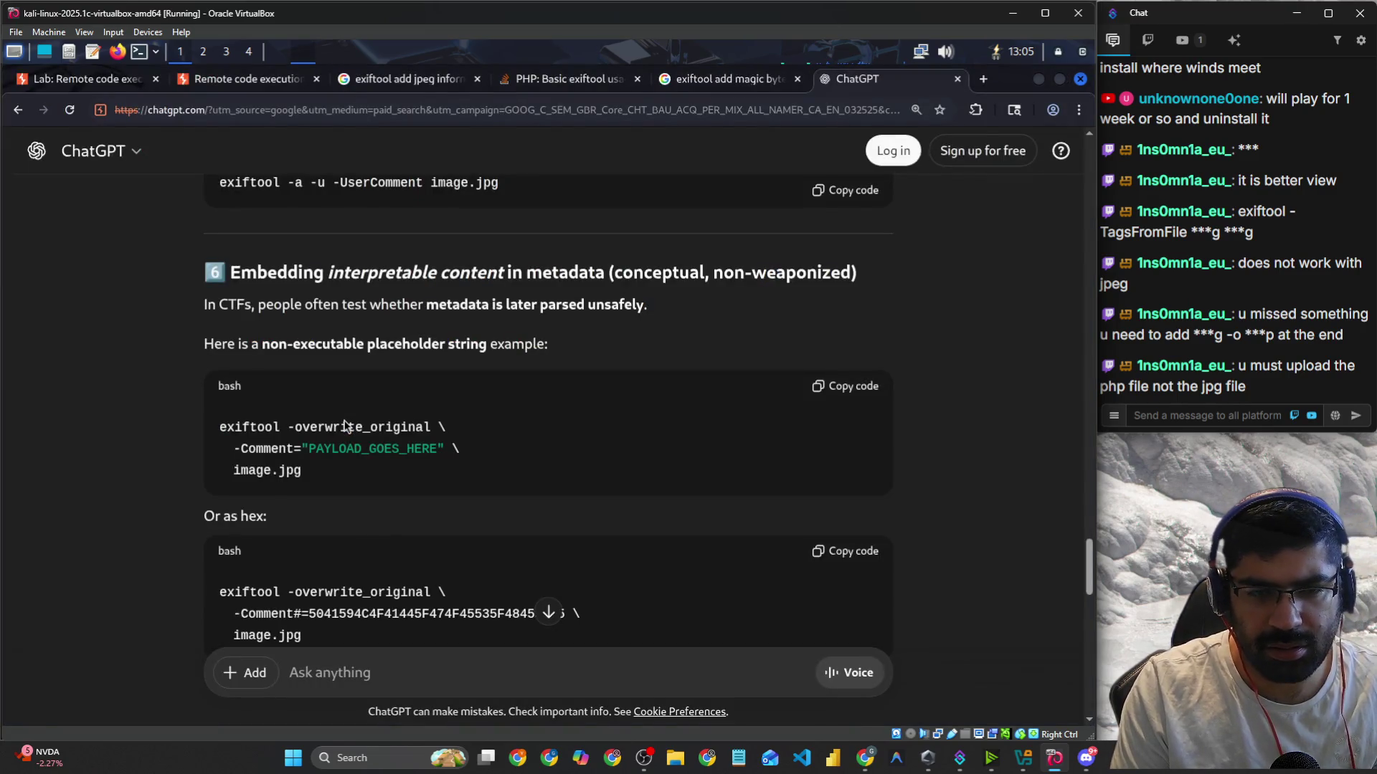
key("alt+Tab")
type("_original")
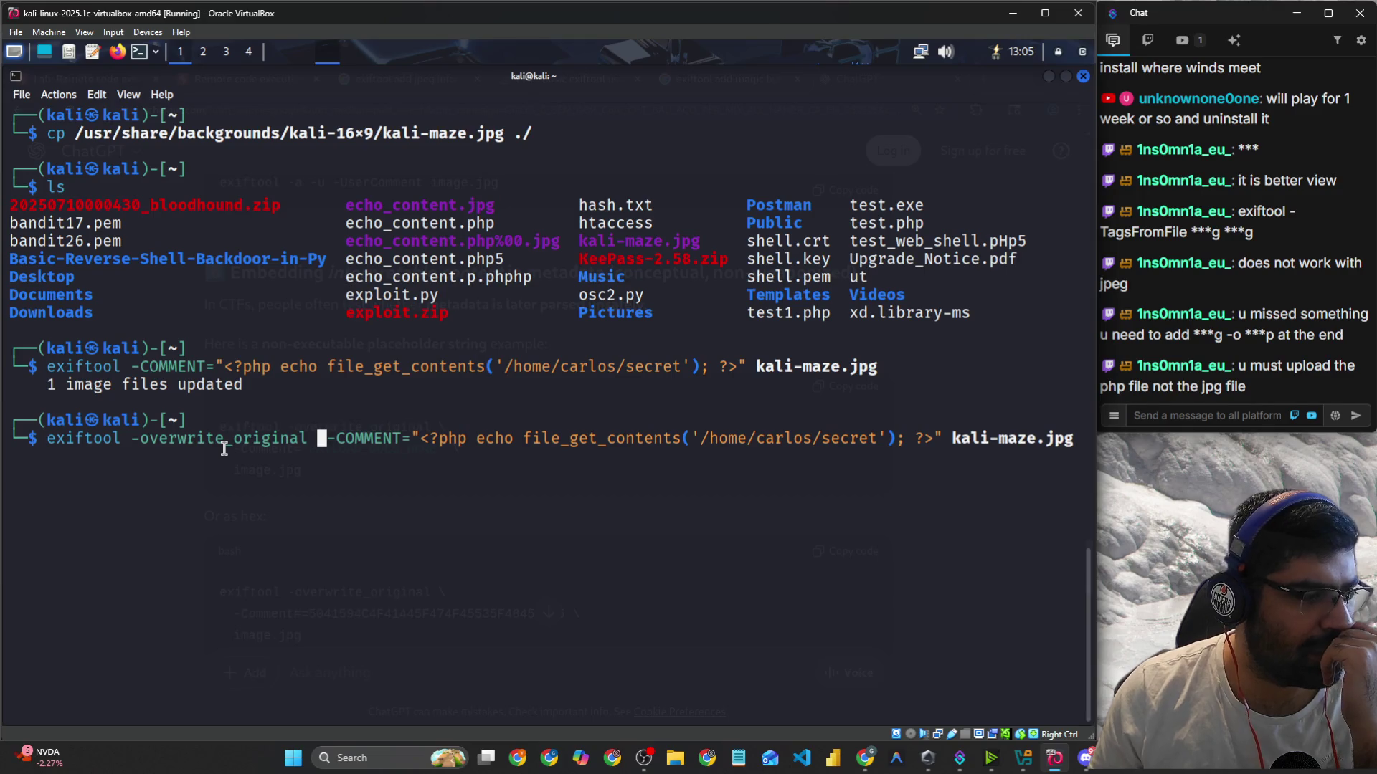
Step: Delete the kali-maze.jpg file name from the end of the command
key("Right")
key("Right")
key("Right")
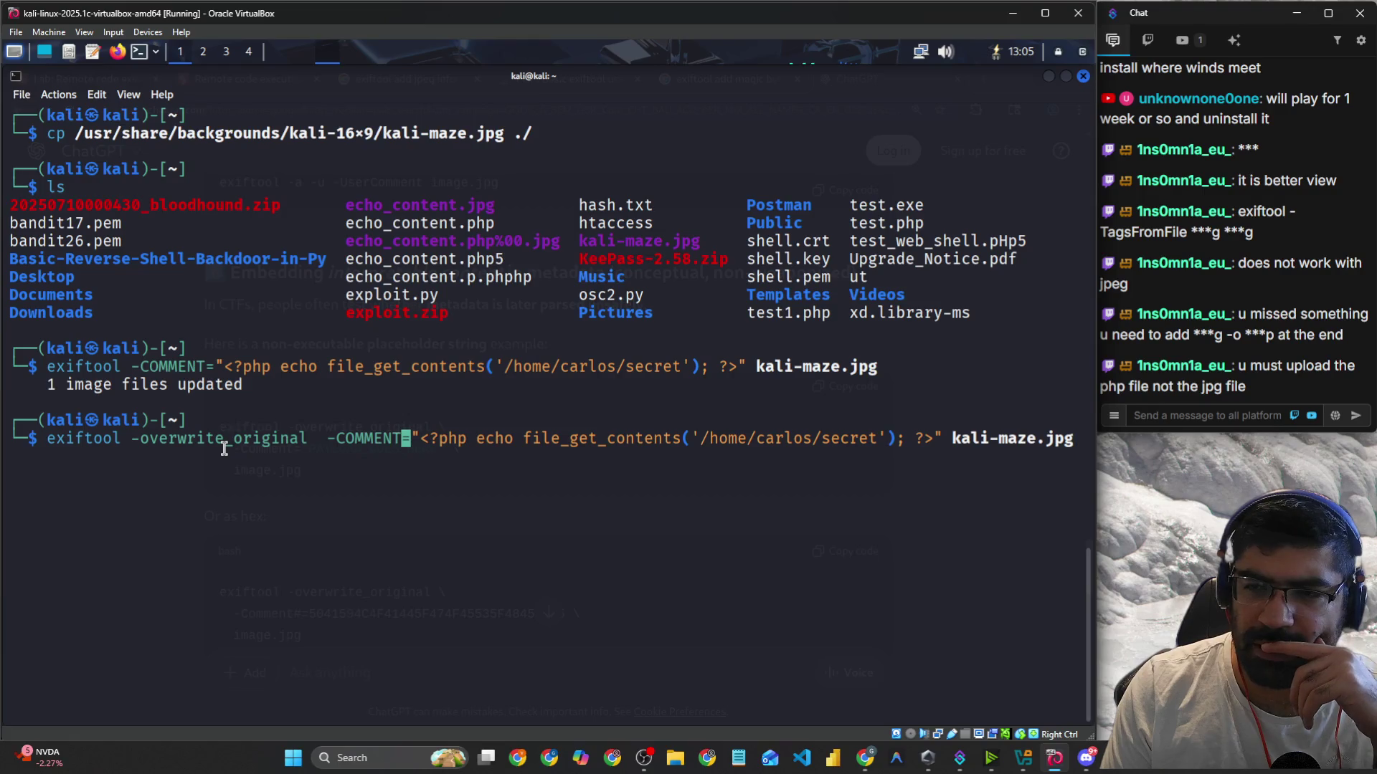
key("Right")
key("Right")
key("Right")
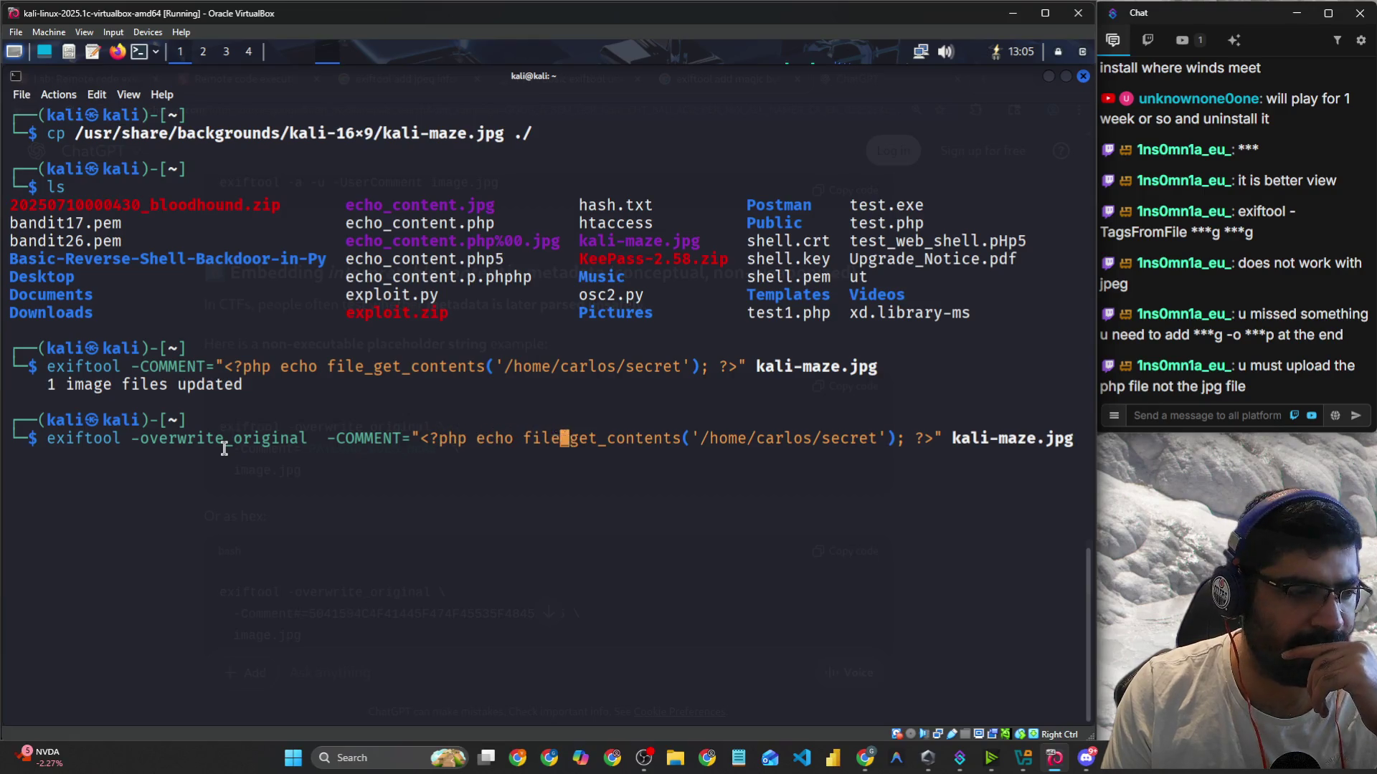
key("Right")
key("Right")
key("Right")
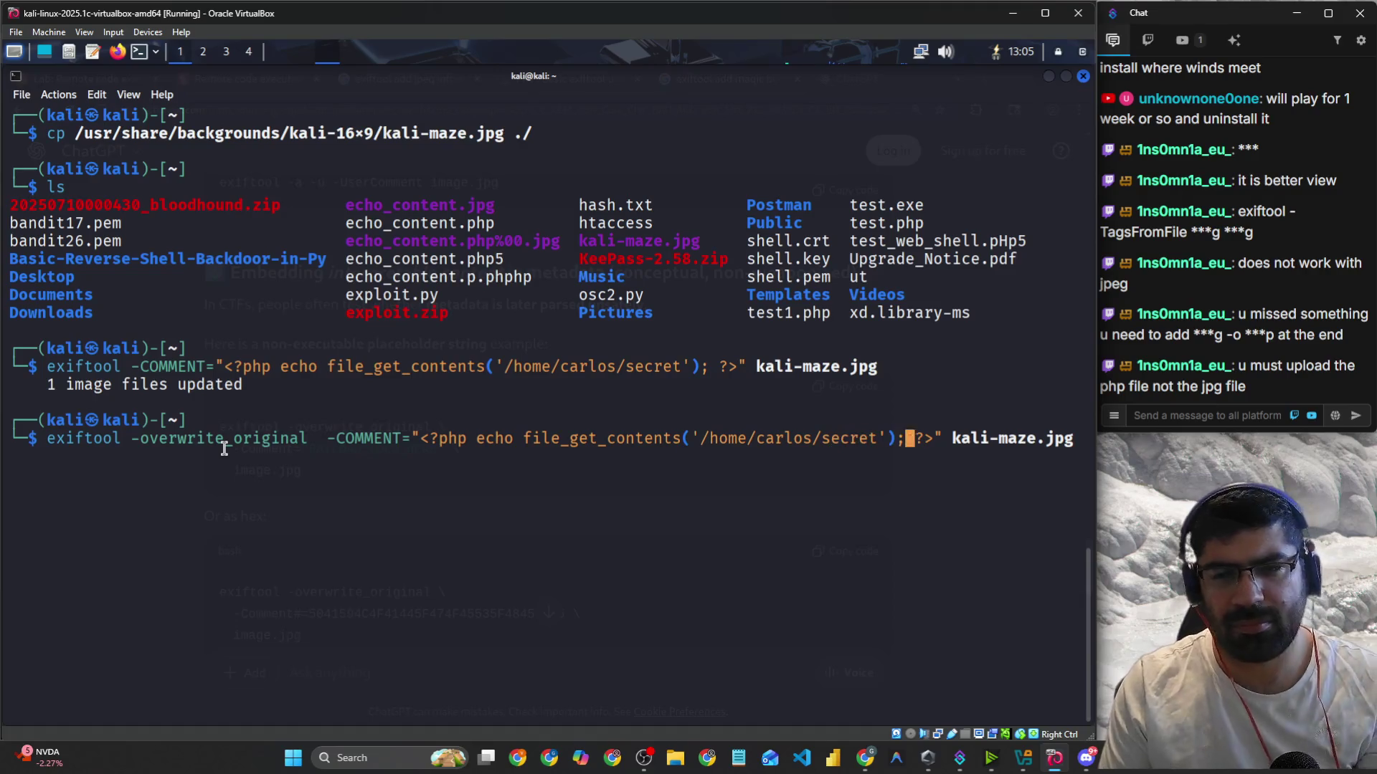
key("Return")
key("BackSpace")
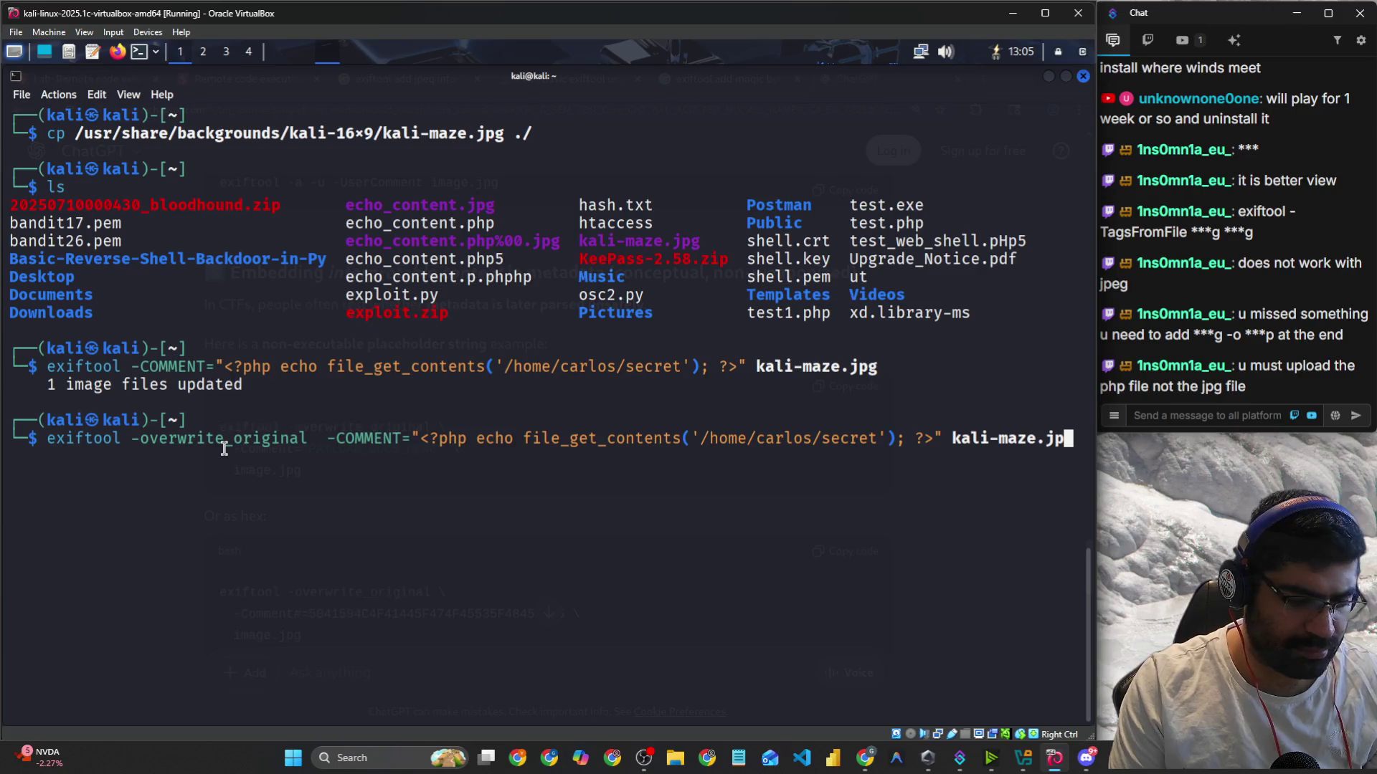
key("BackSpace")
key("BackSpace")
key("BackSpace")
key("BackSpace")
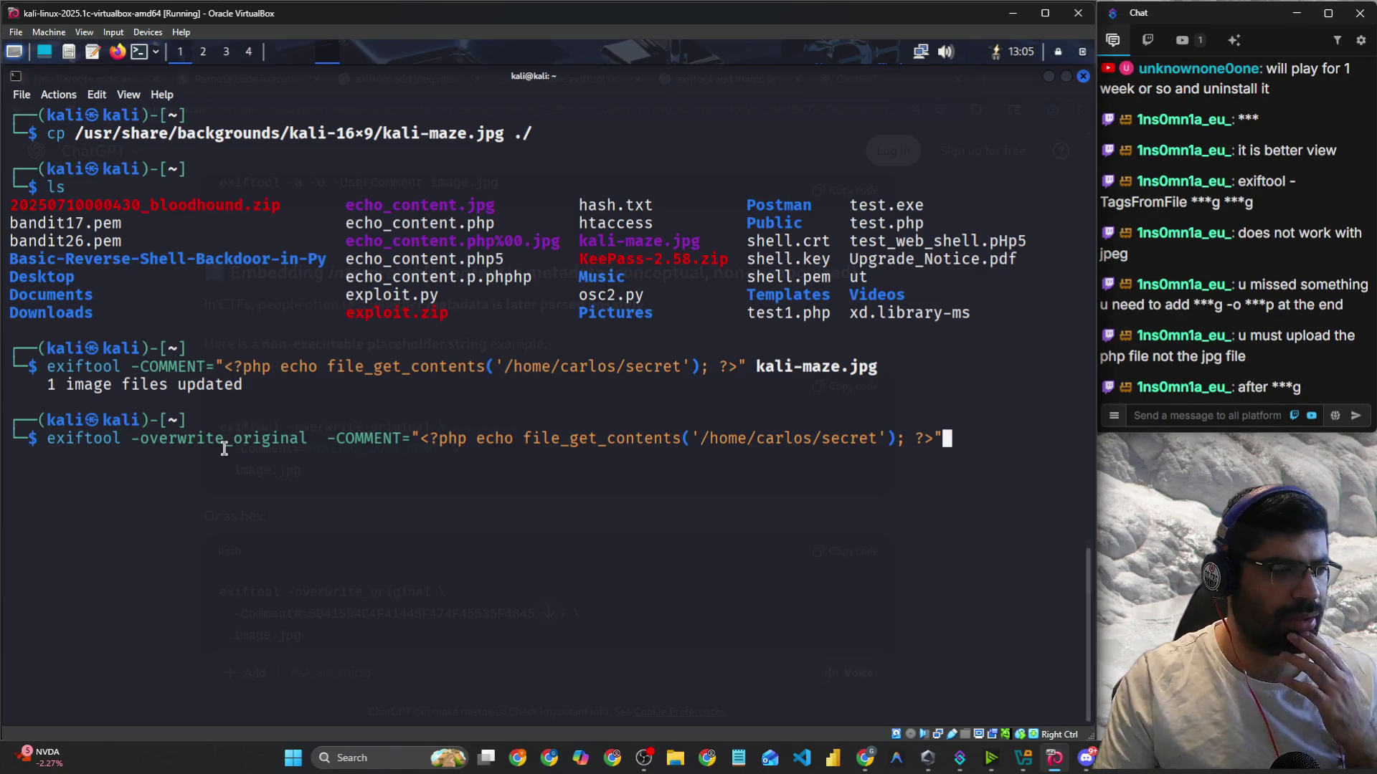
key("alt+Tab")
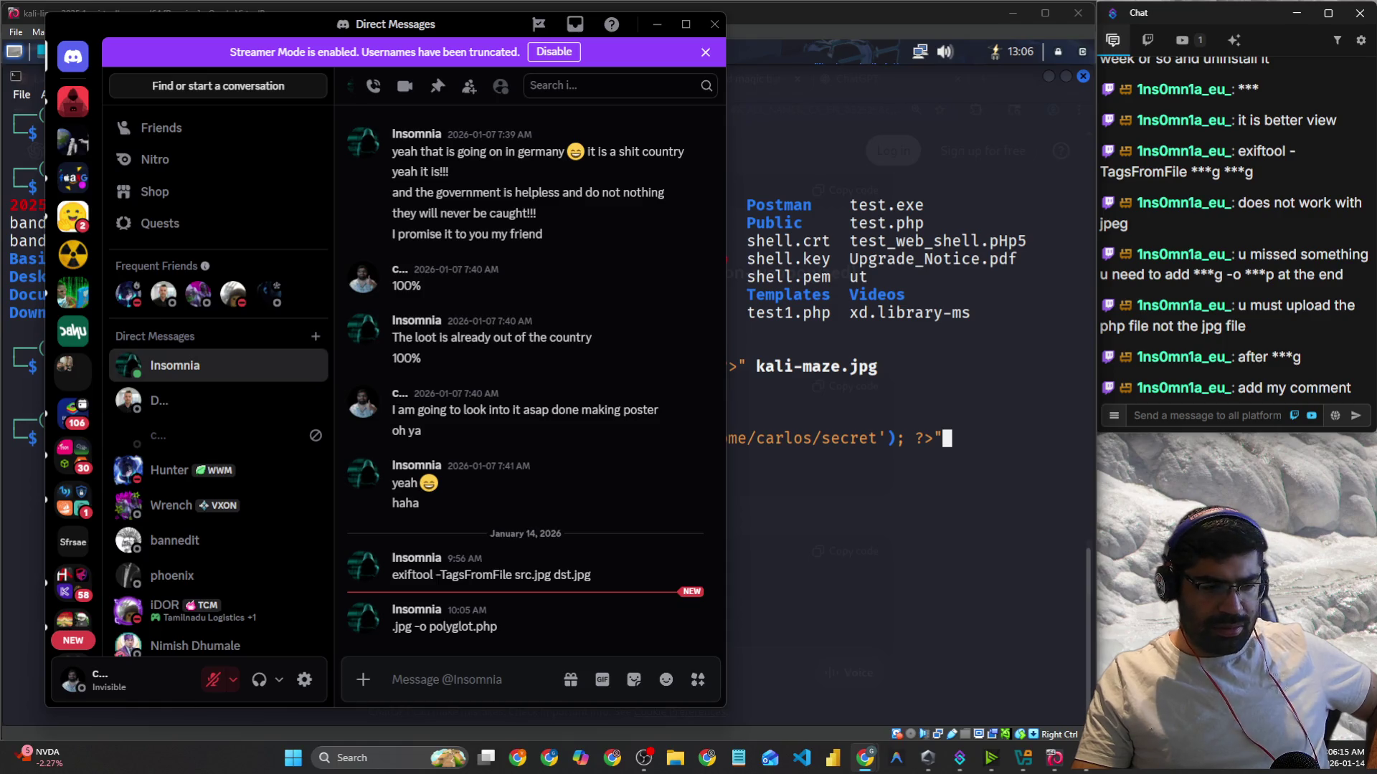
Step: Recheck the ChatGPT answer between visits to the Kali terminal
left_click(752, 495)
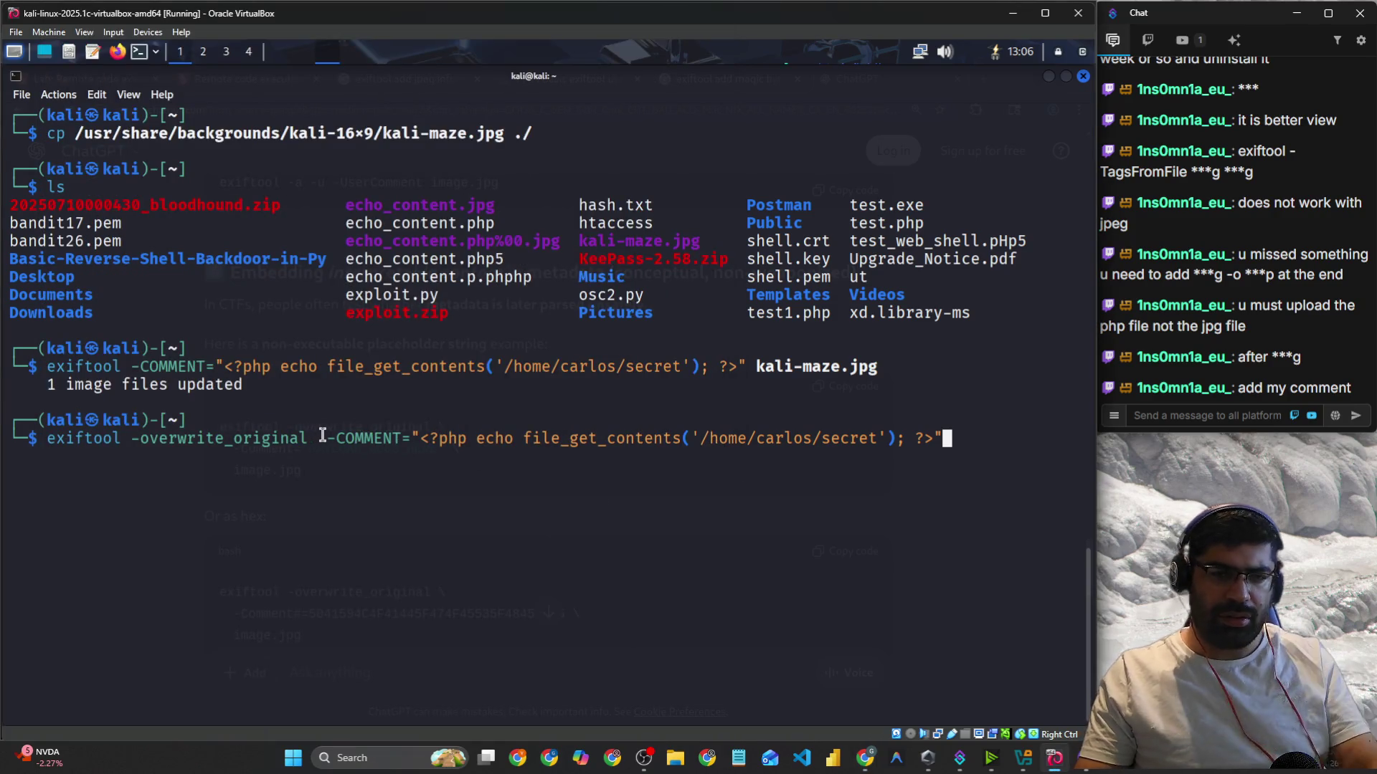
key("alt+Tab")
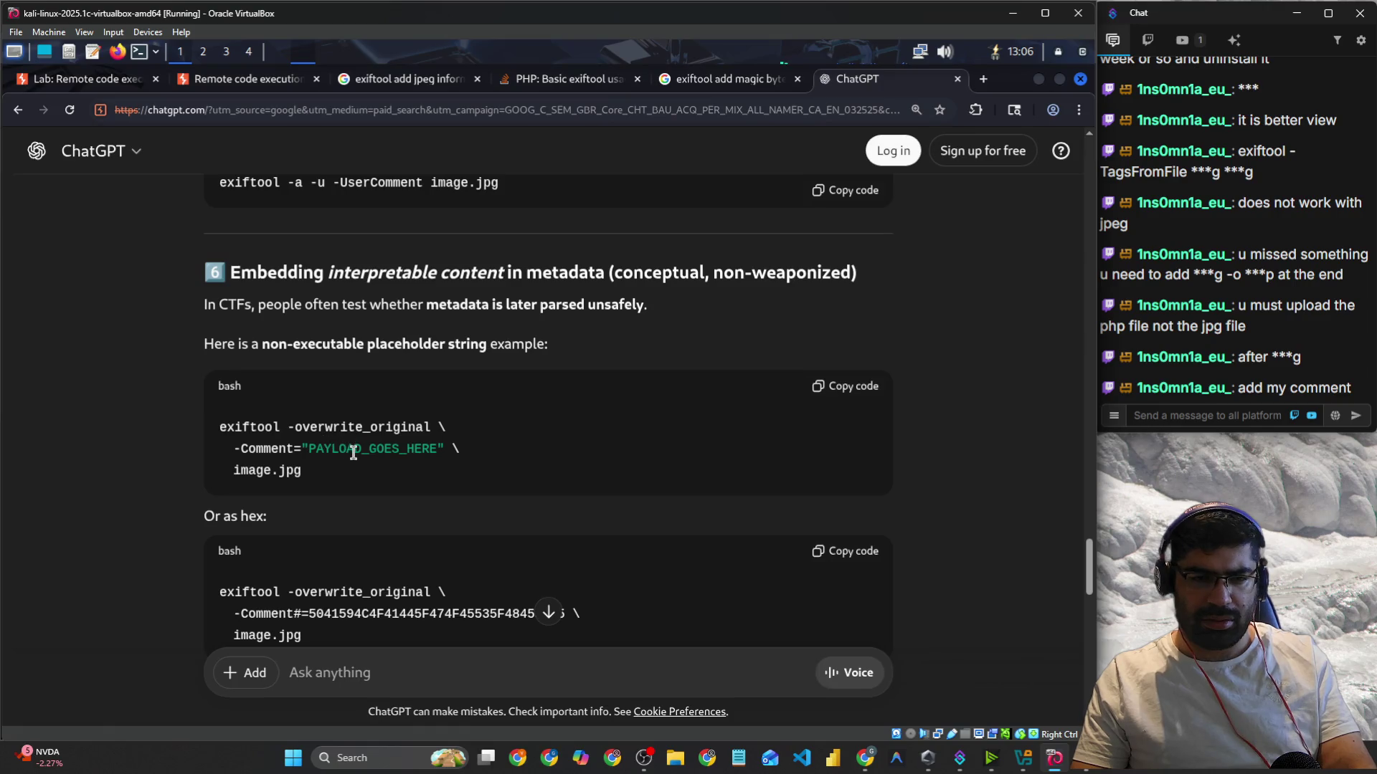
scroll(656, 580, "down", 6)
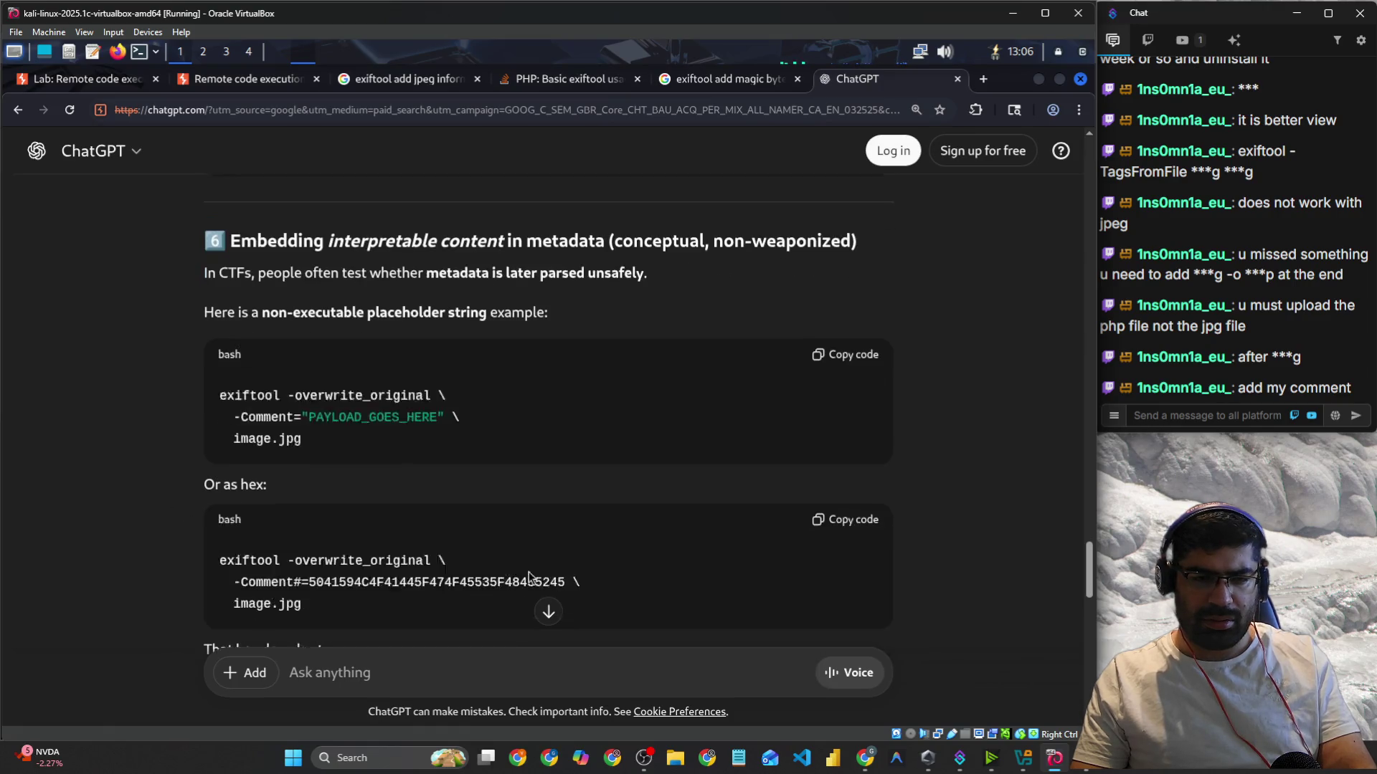
key("alt+Tab")
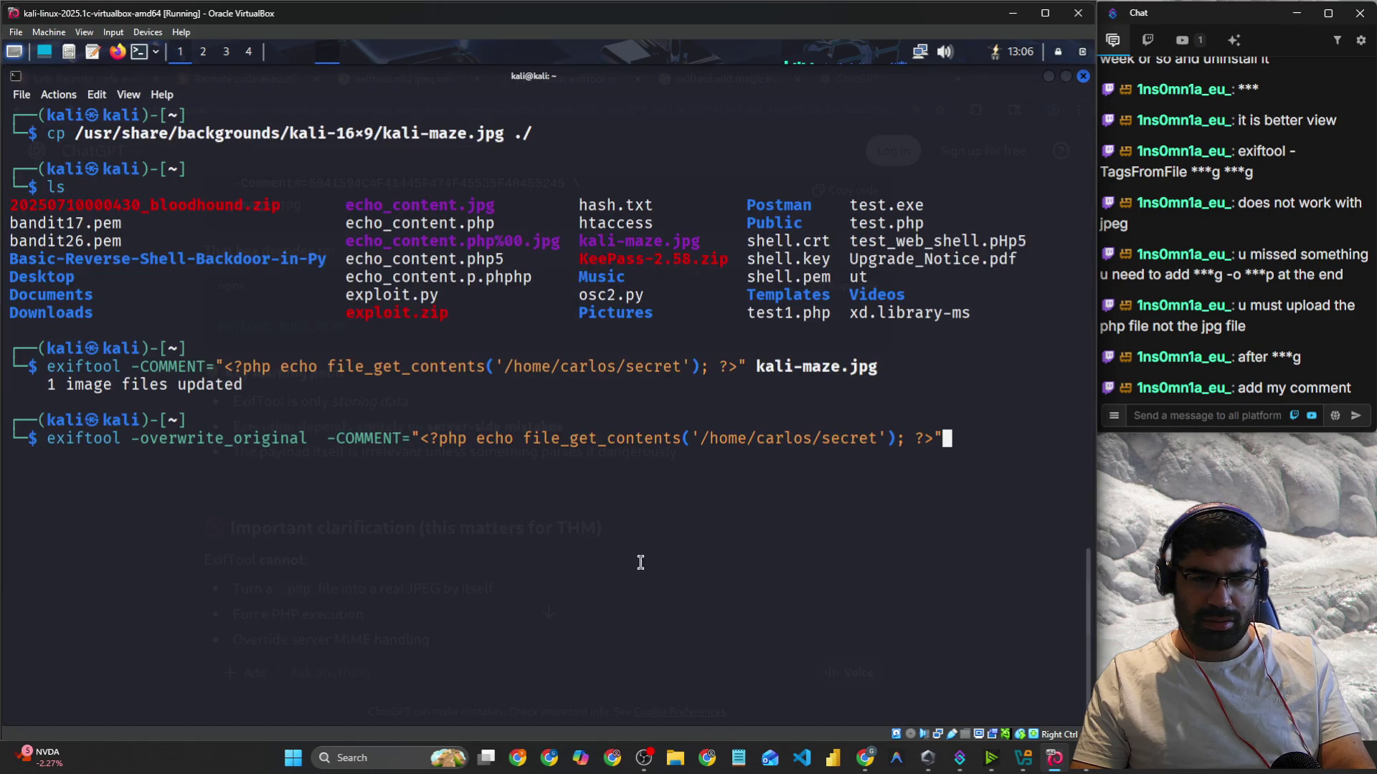
key("alt+Tab")
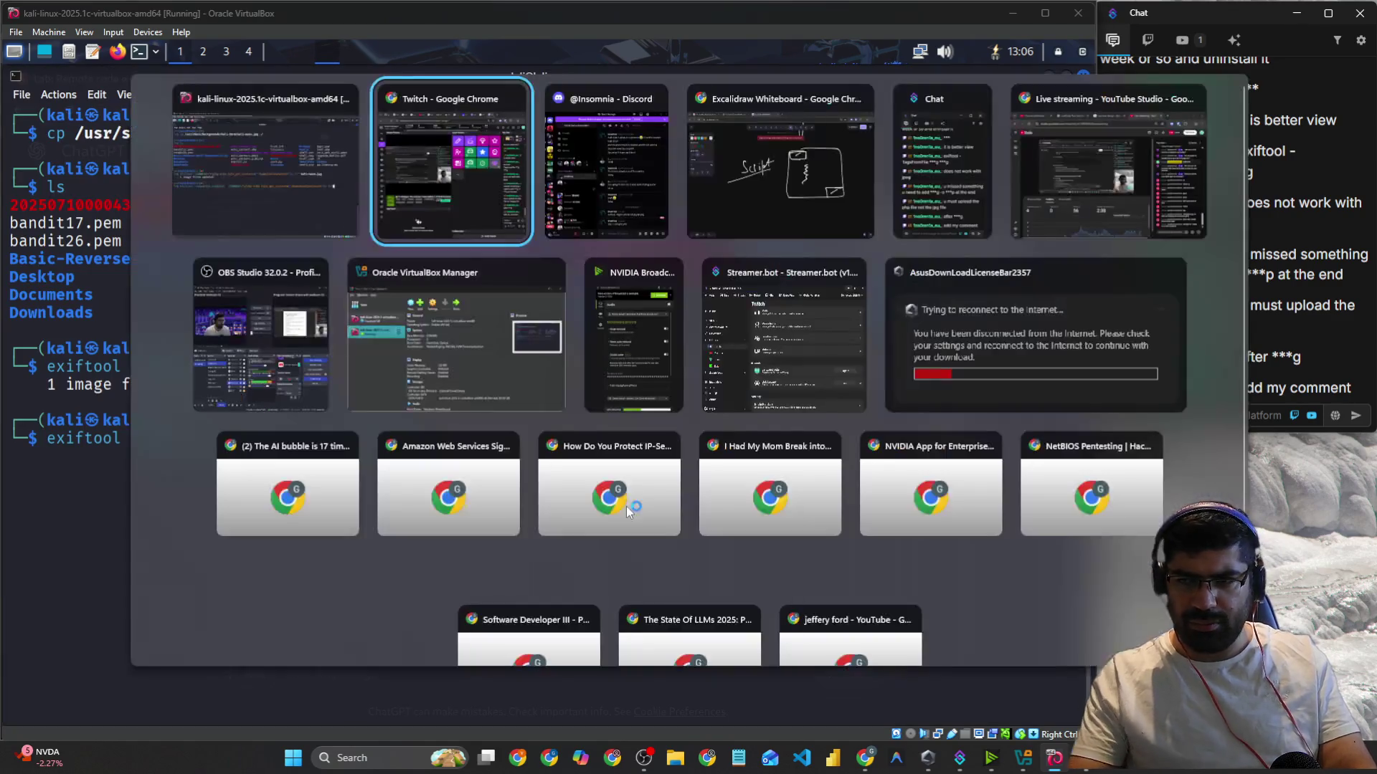
Step: Copy '.jpg -o polyglot.php' from the last Discord message and return to the terminal
left_click(634, 213)
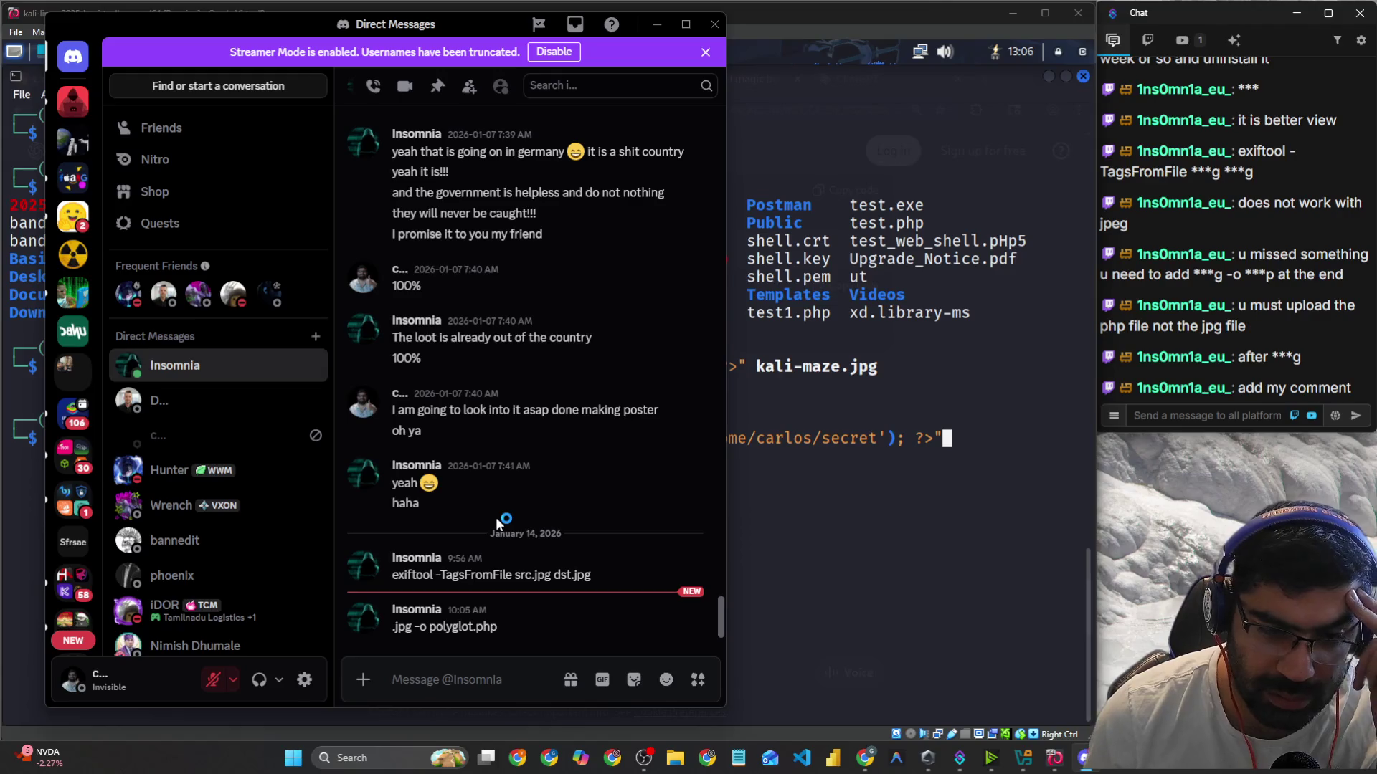
left_click_drag(396, 634, 496, 635)
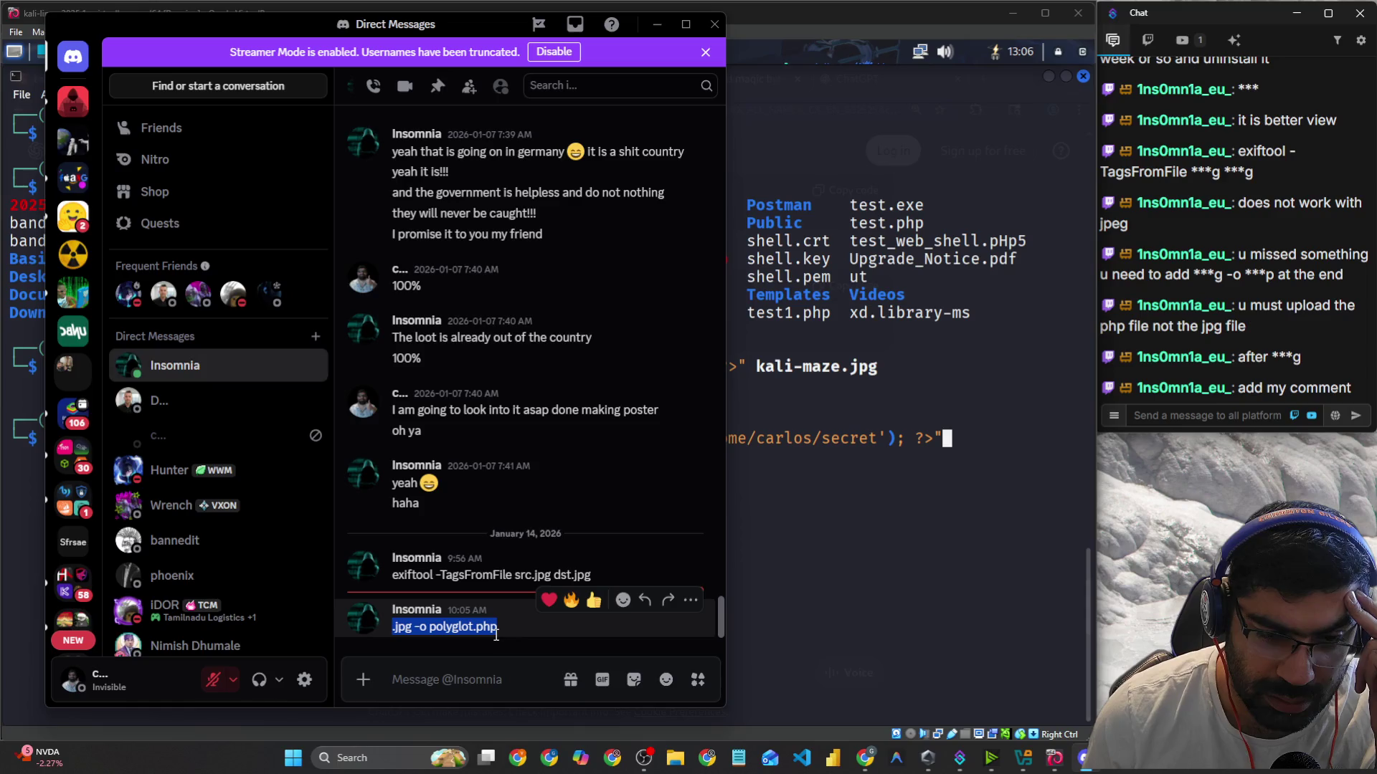
right_click(476, 632)
mouse_move(518, 501)
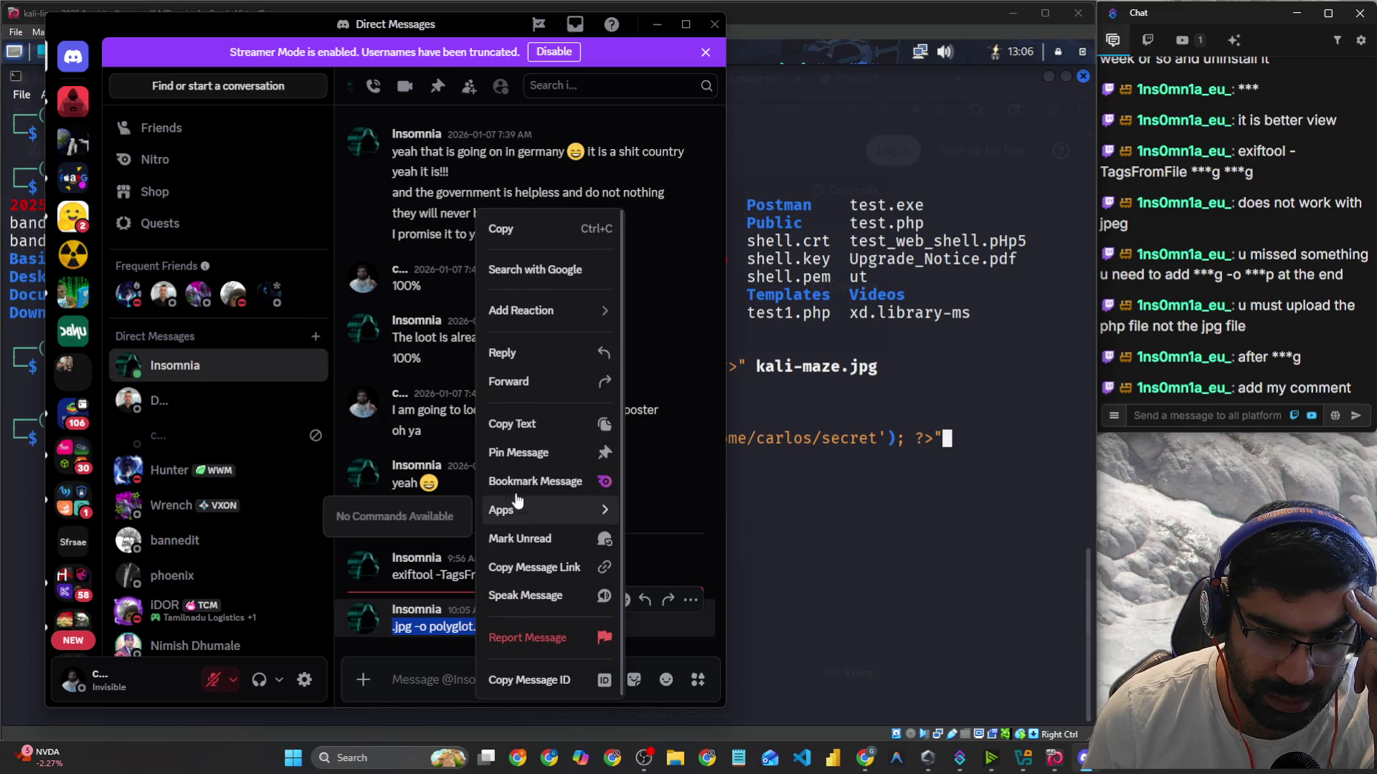
left_click(505, 229)
left_click(881, 434)
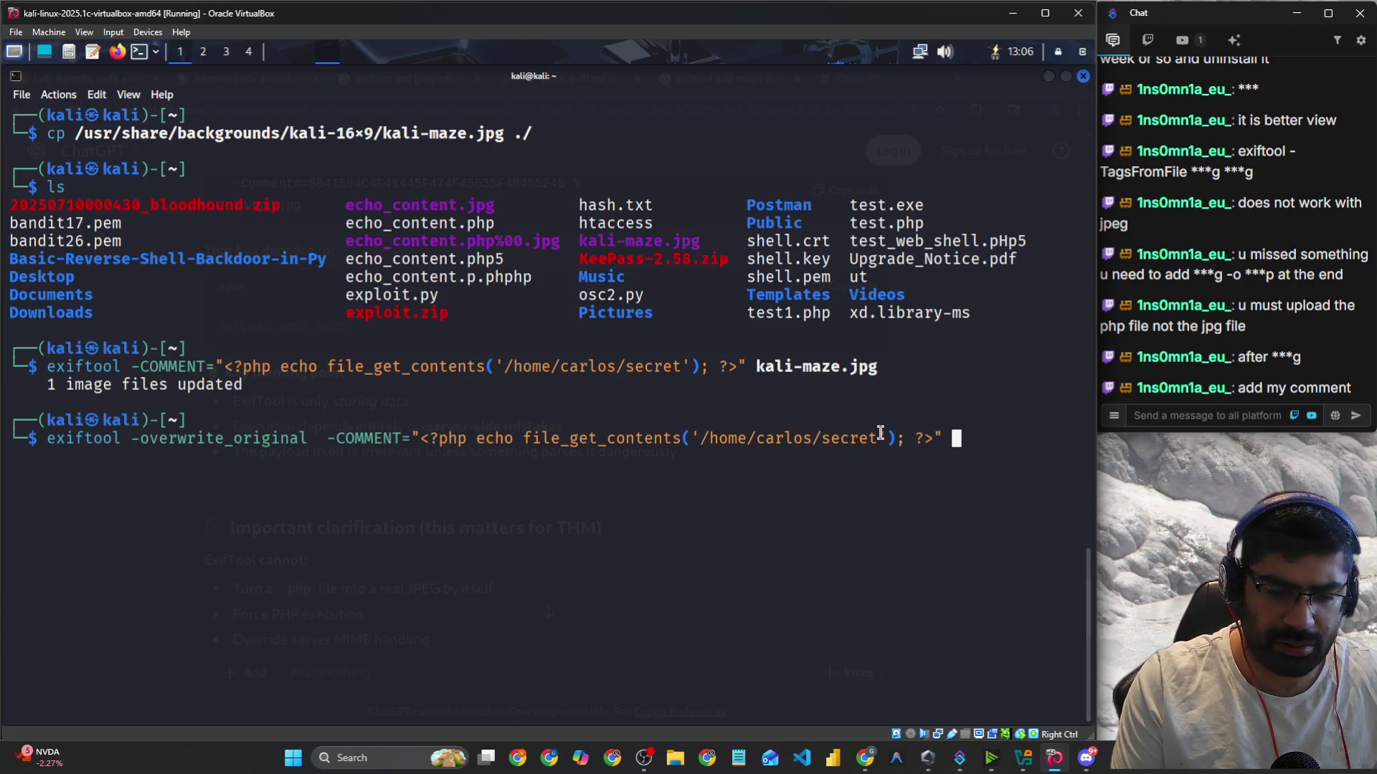
Step: Paste '.jpg -o polyglot.php', strip the stray paste characters, and run exiftool on echo_content.jpg
key("ctrl+shift+v")
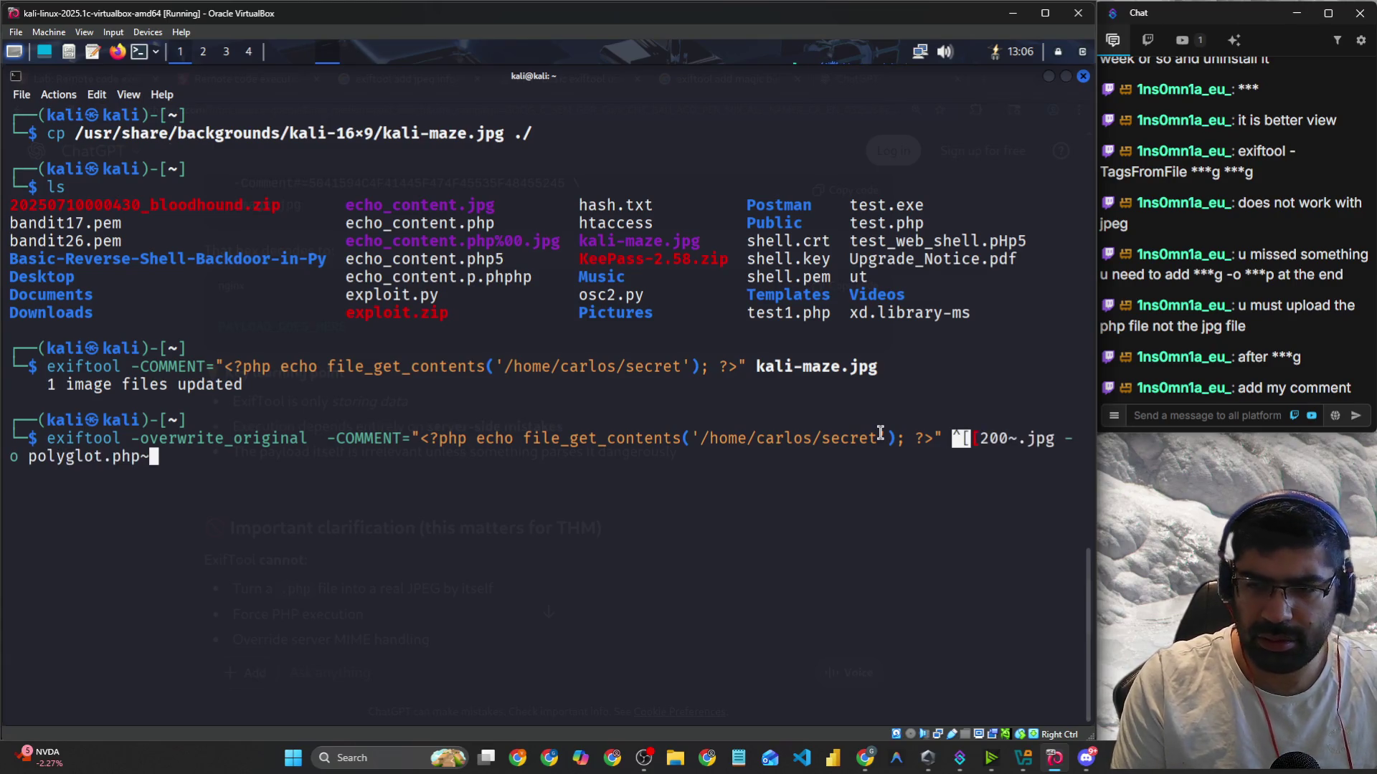
key("BackSpace")
key("Left")
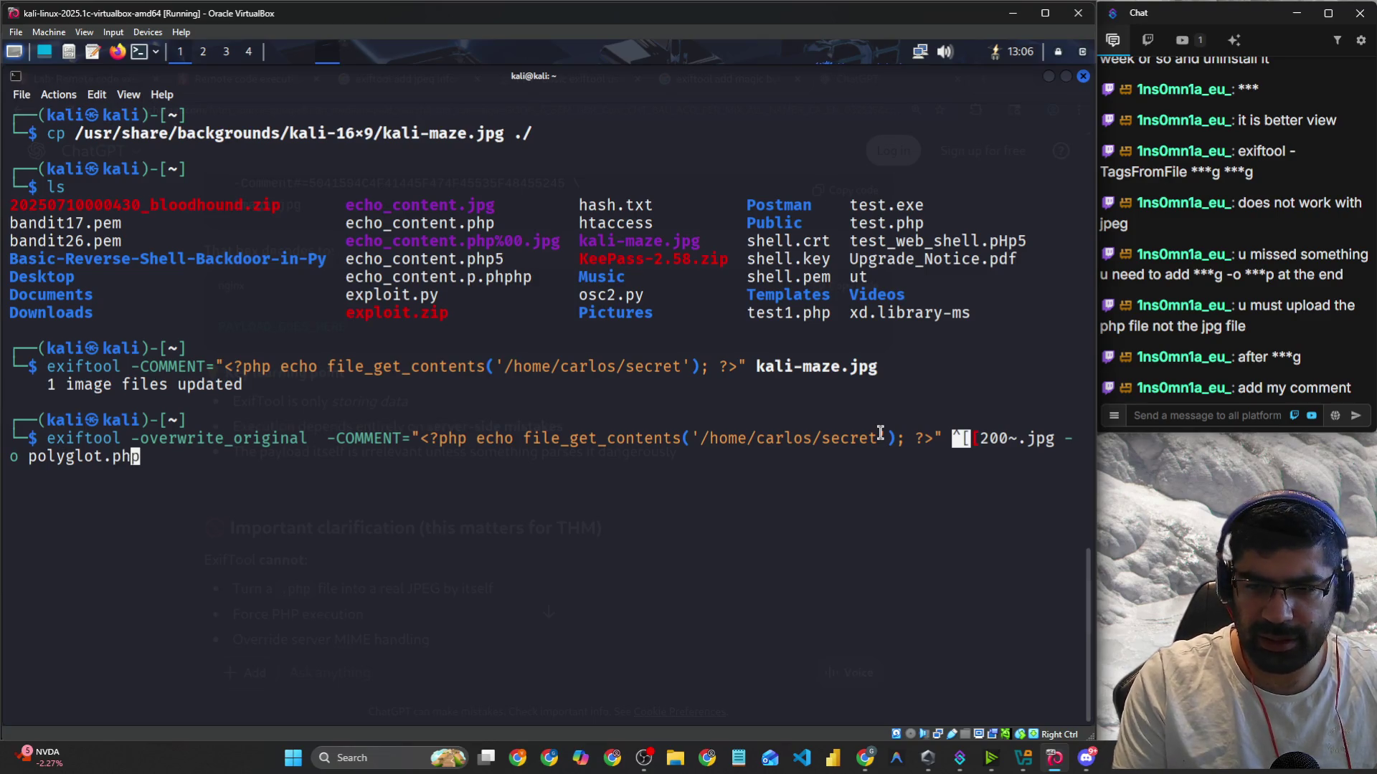
key("Left")
key("Left")
key("Left")
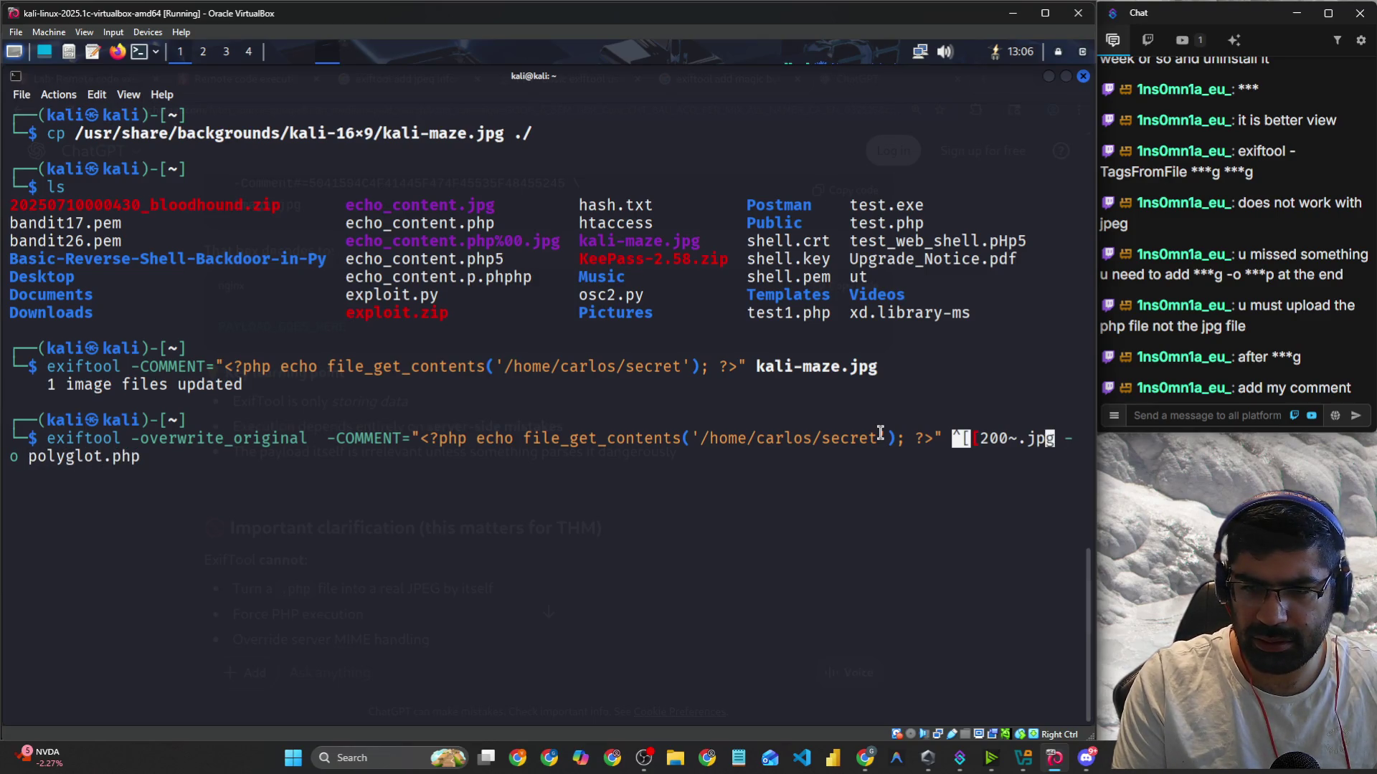
key("Left")
key("BackSpace")
key("BackSpace")
key("BackSpace")
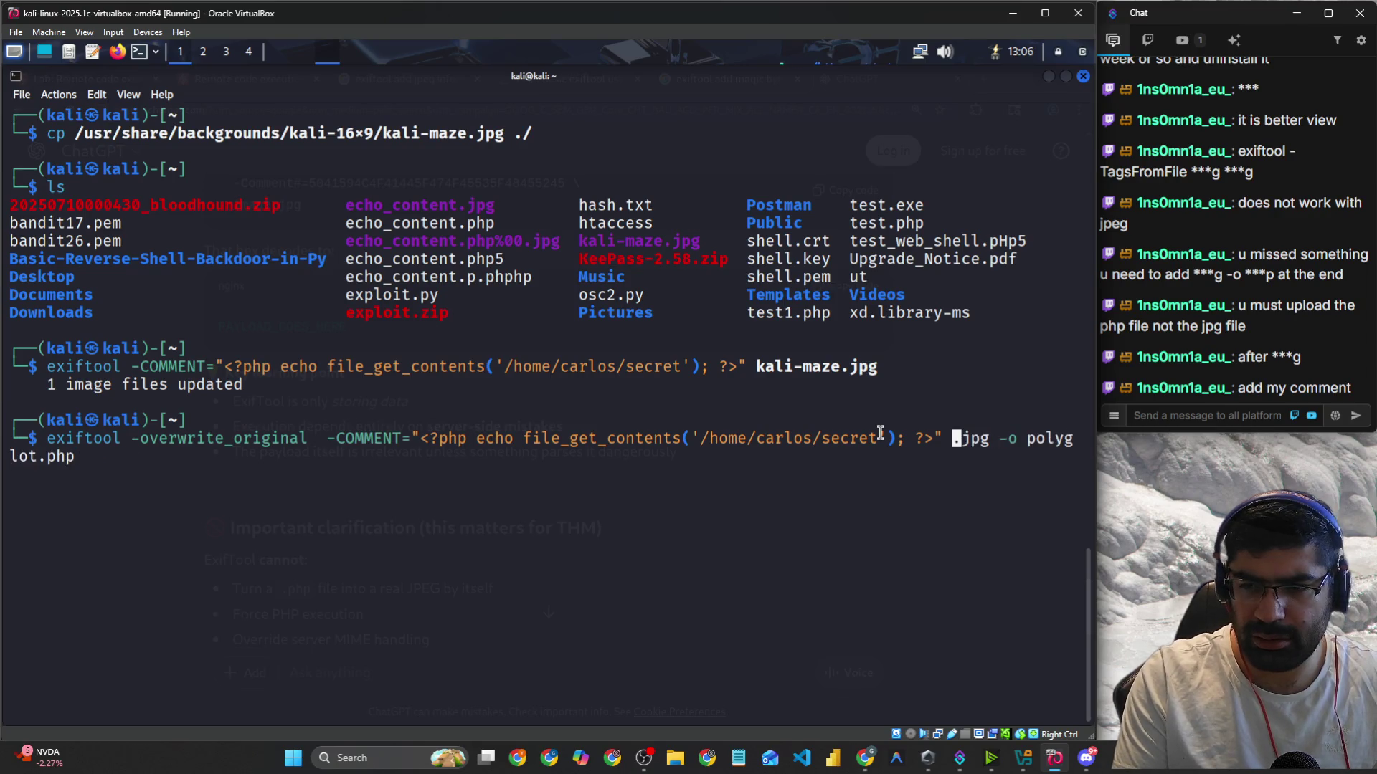
key("Left")
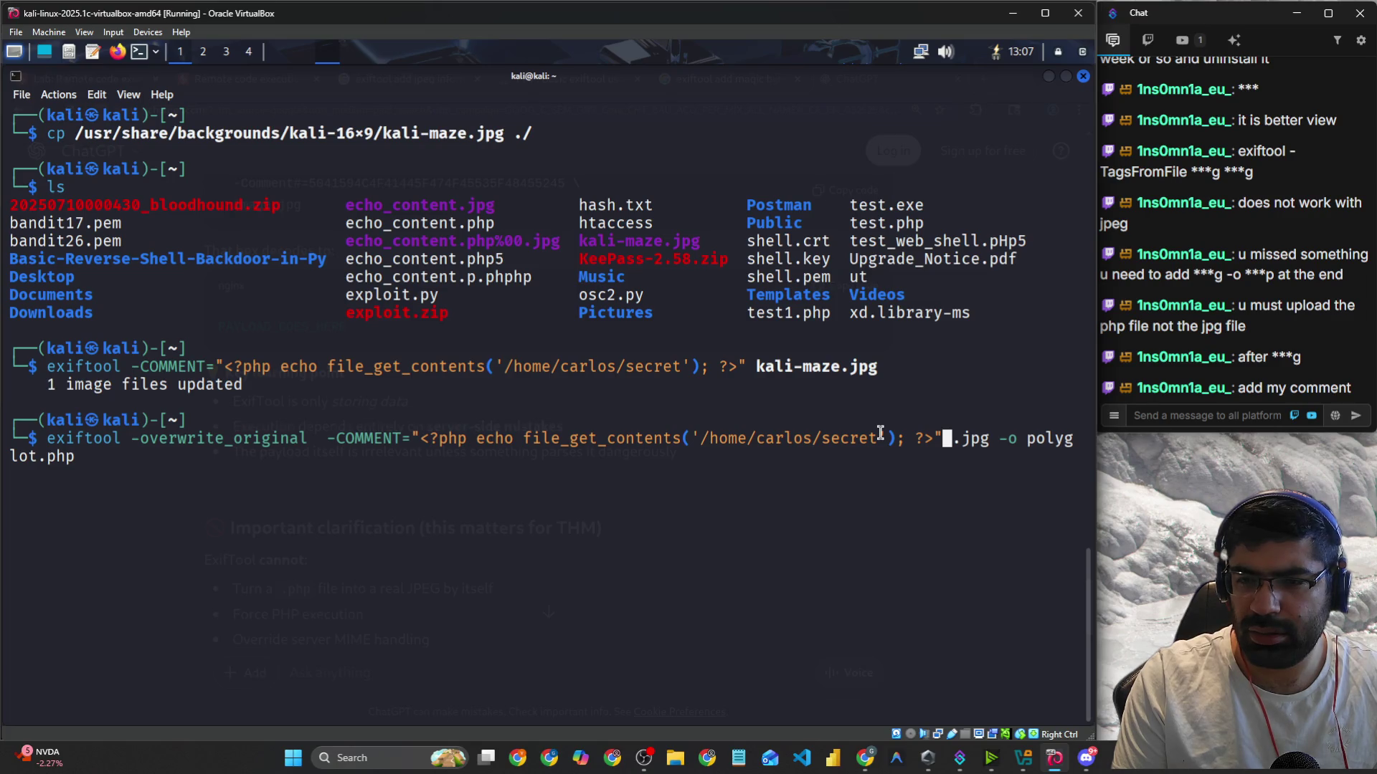
key("Right")
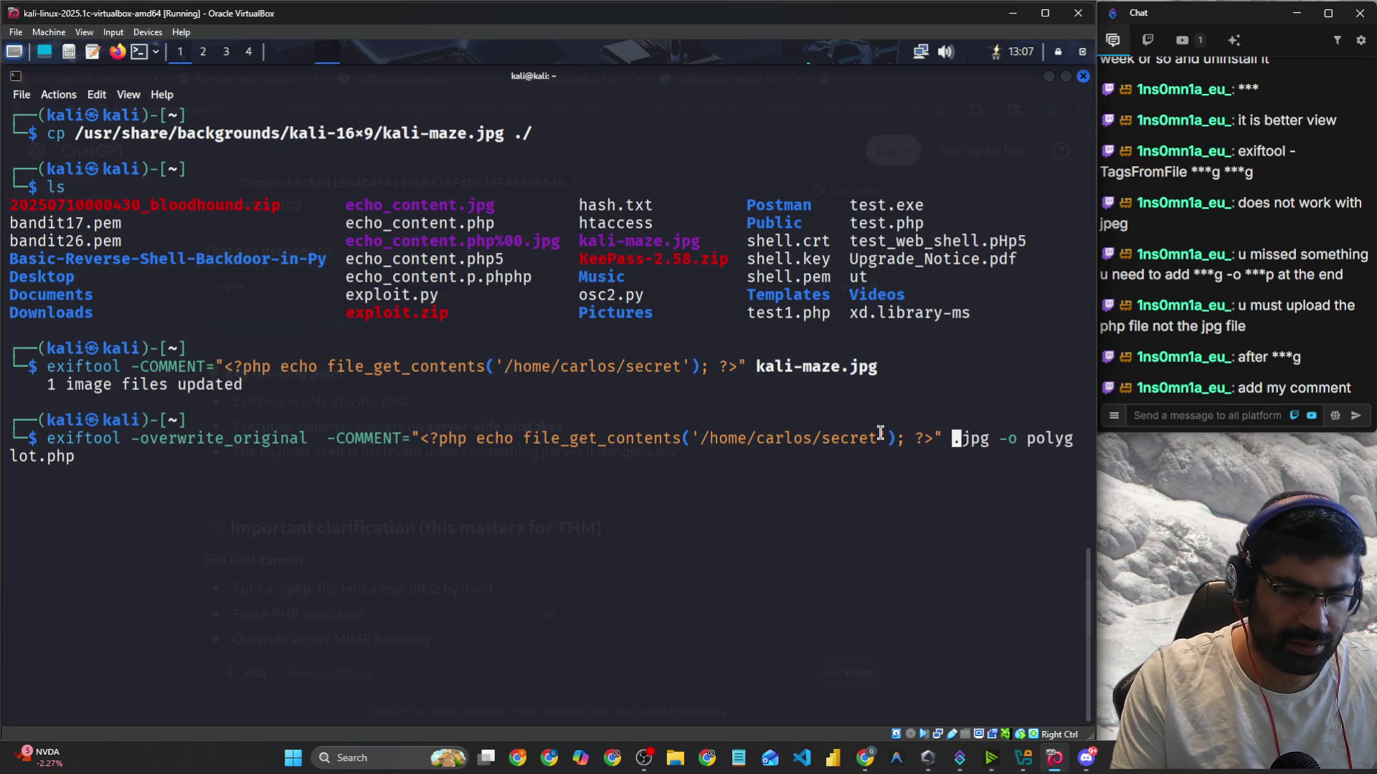
type("echp")
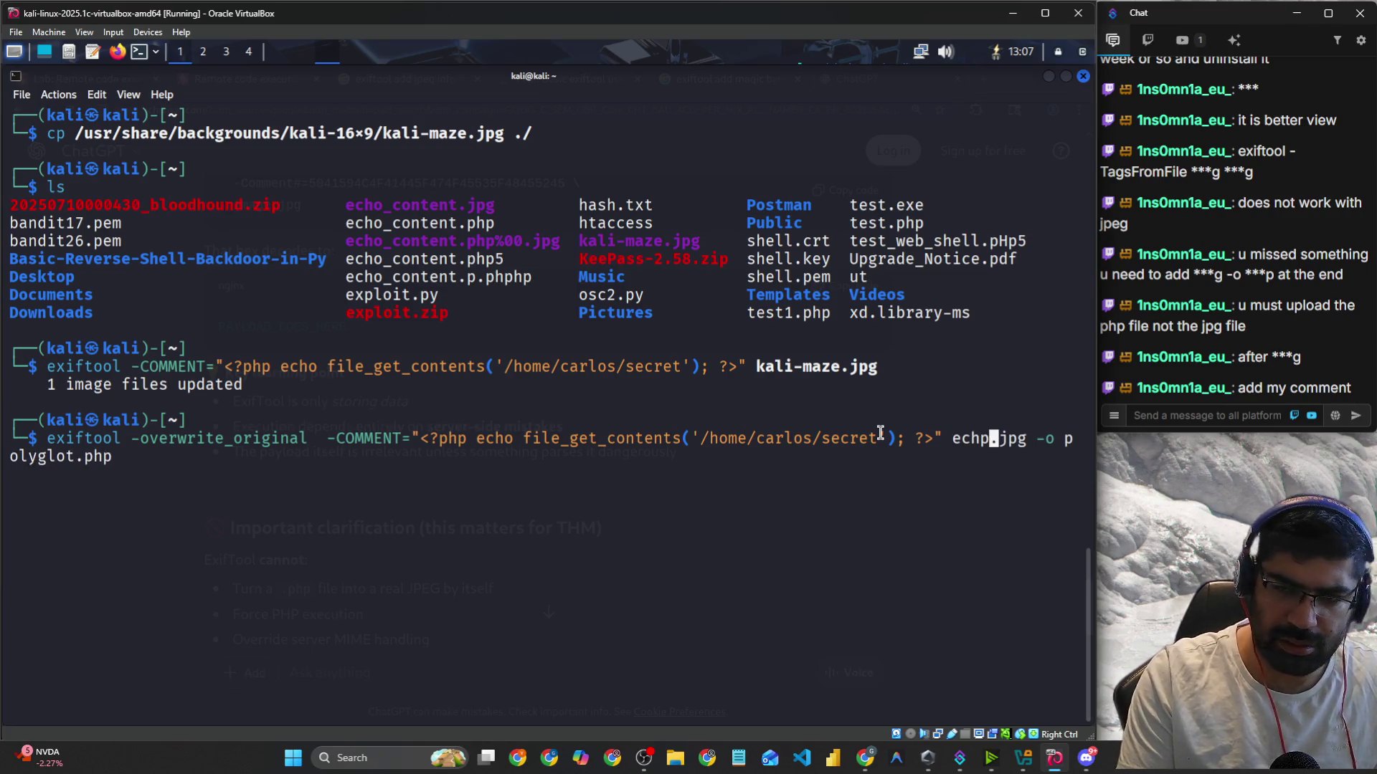
key("BackSpace")
type("o_con")
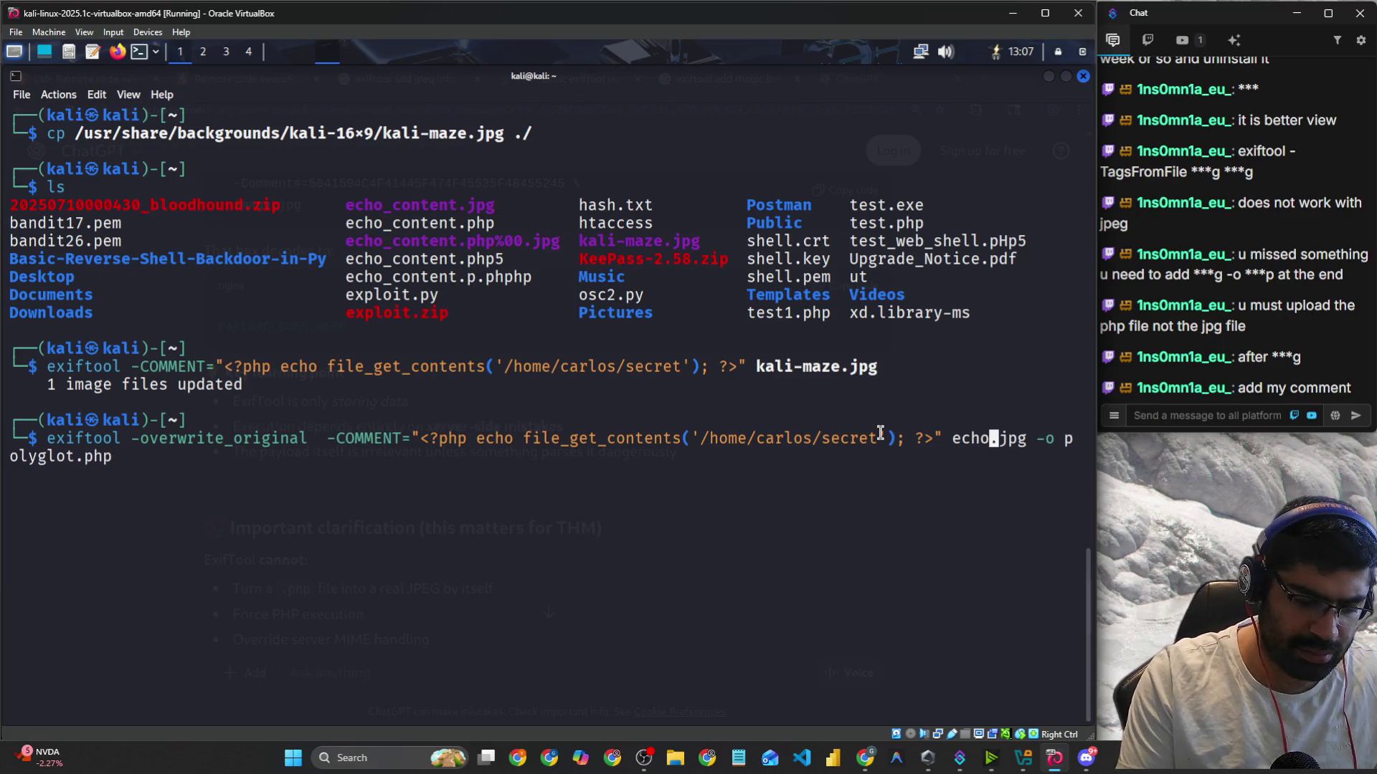
type("tent")
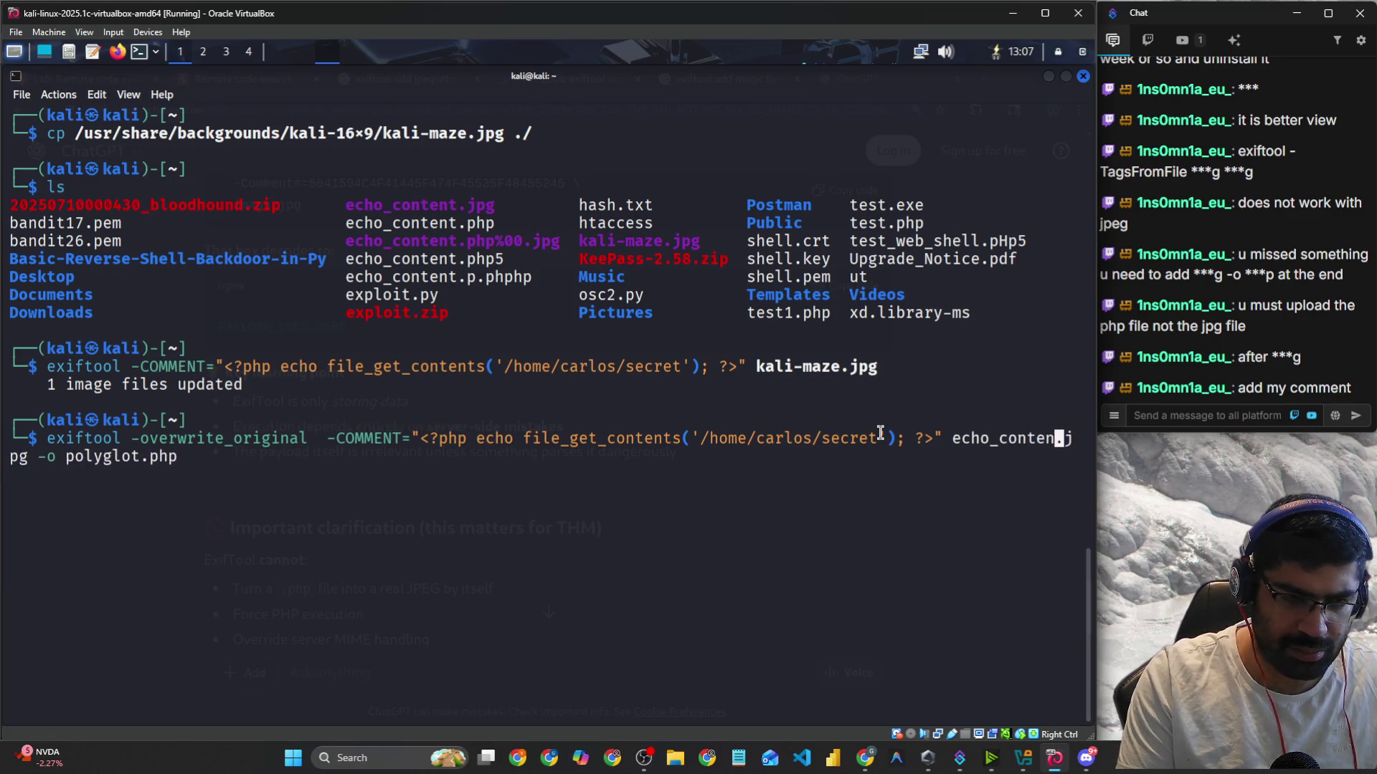
key("Return")
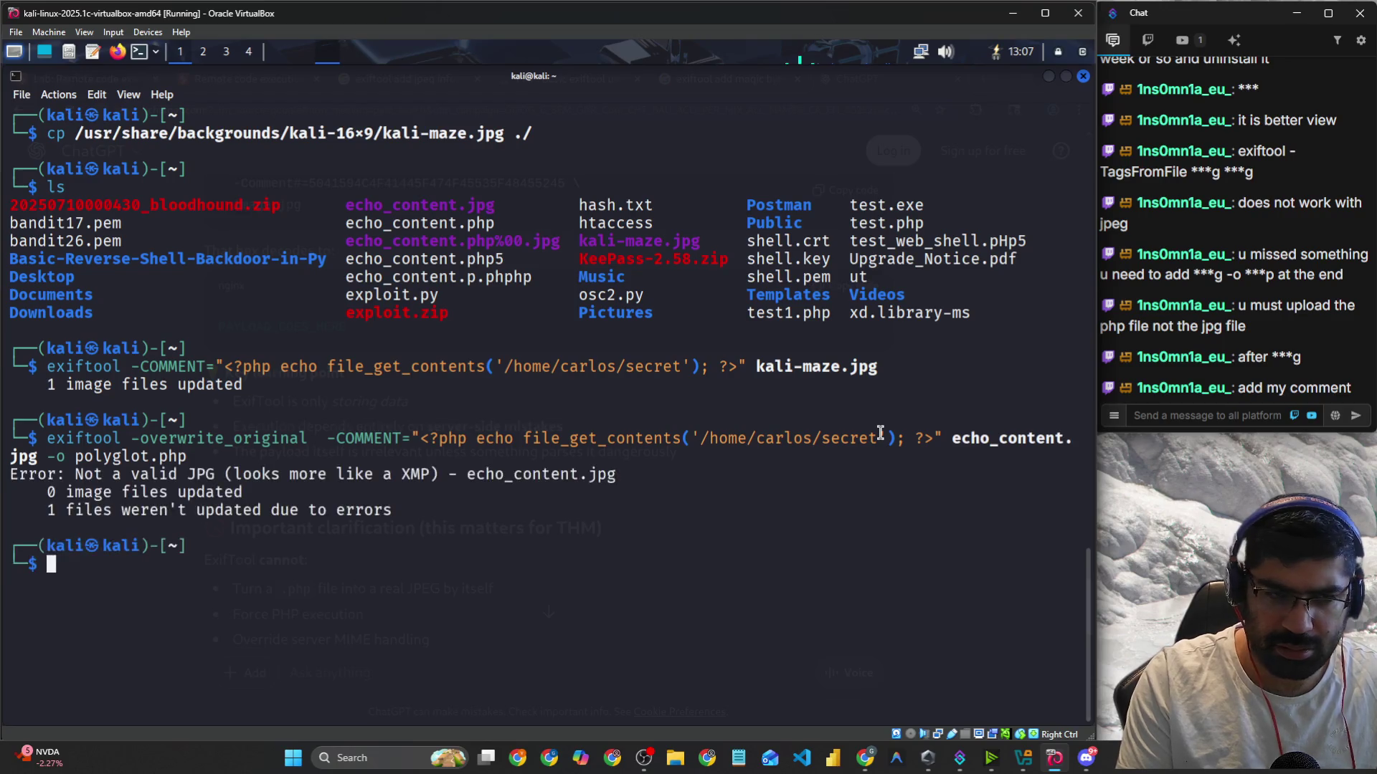
Step: Try tab-completing an echo_co file name at the prompt, then clear it
type("echo")
key("Tab")
type("_co")
key("Tab")
key("BackSpace")
key("BackSpace")
key("BackSpace")
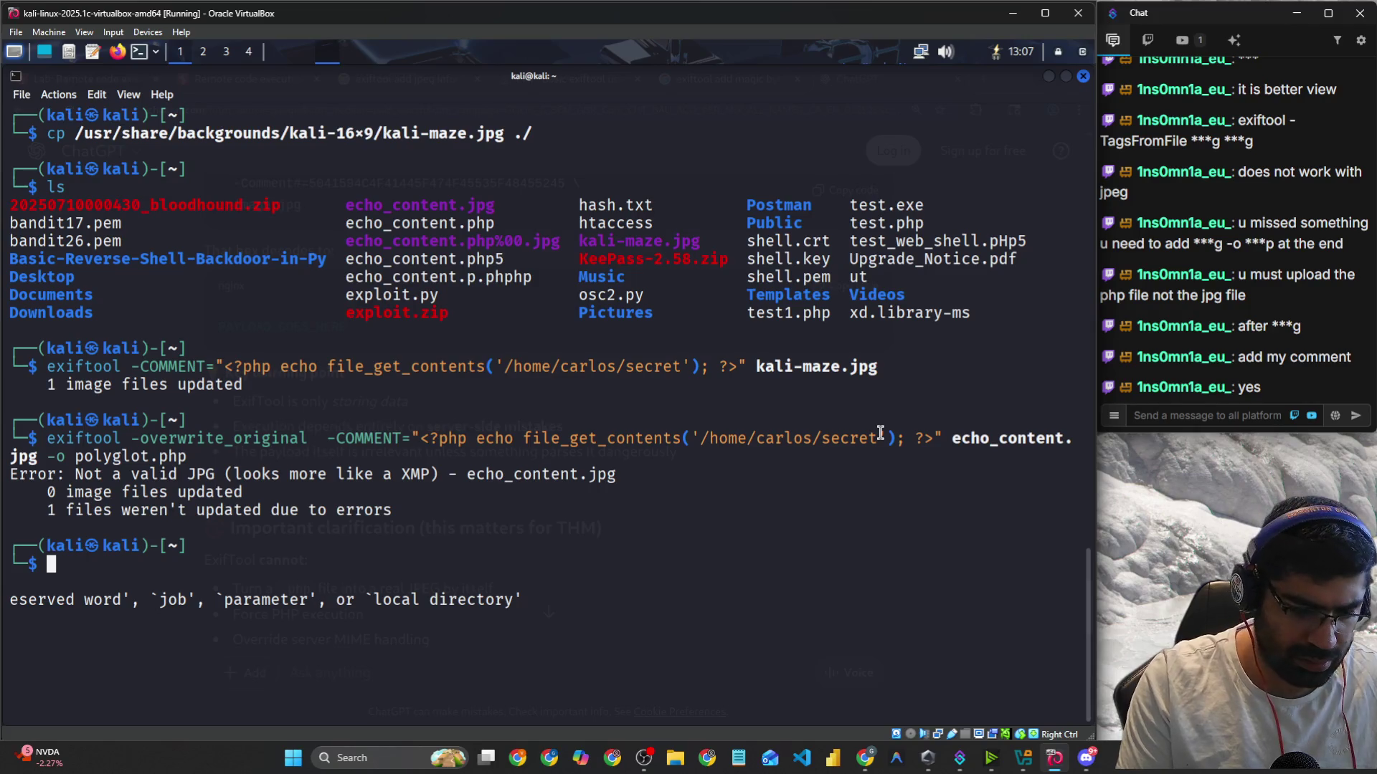
Step: Check for echo_content.jpg by tab-completing its name after ls
type("ls e")
type("c")
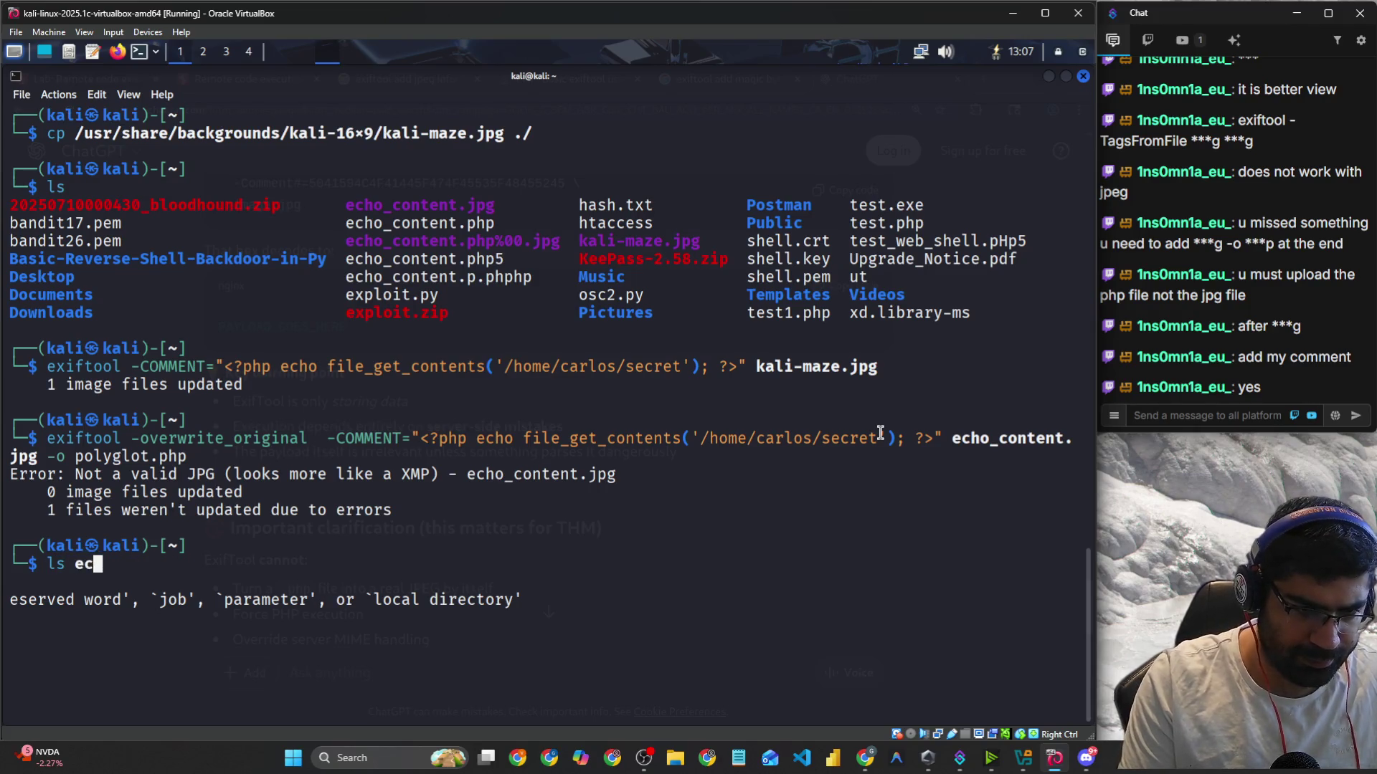
key("Tab")
type("j")
key("Tab")
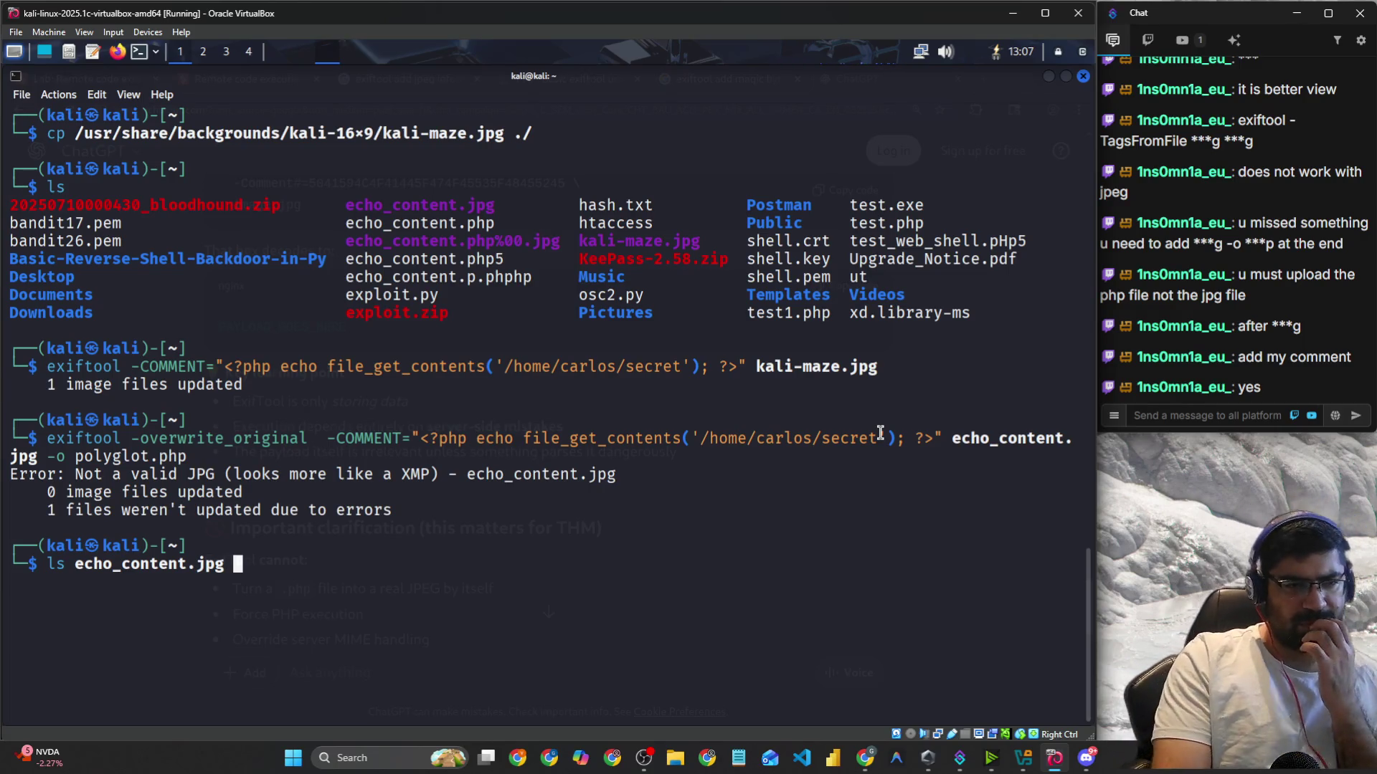
Step: Rerun the exiftool command with kali-maze.jpg replacing echo_content as the source
key("Up")
key("Left")
key("Left")
key("Left")
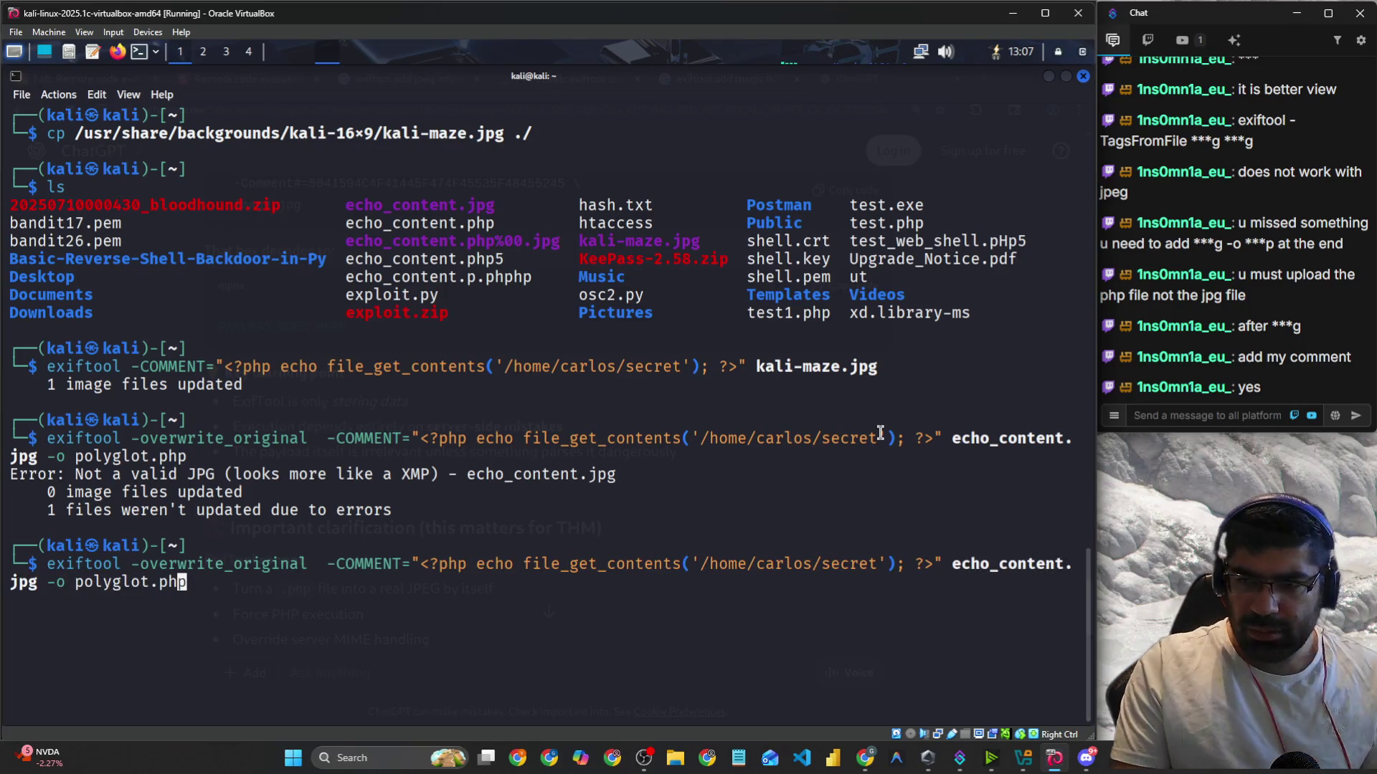
key("Left")
key("Left")
key("Left")
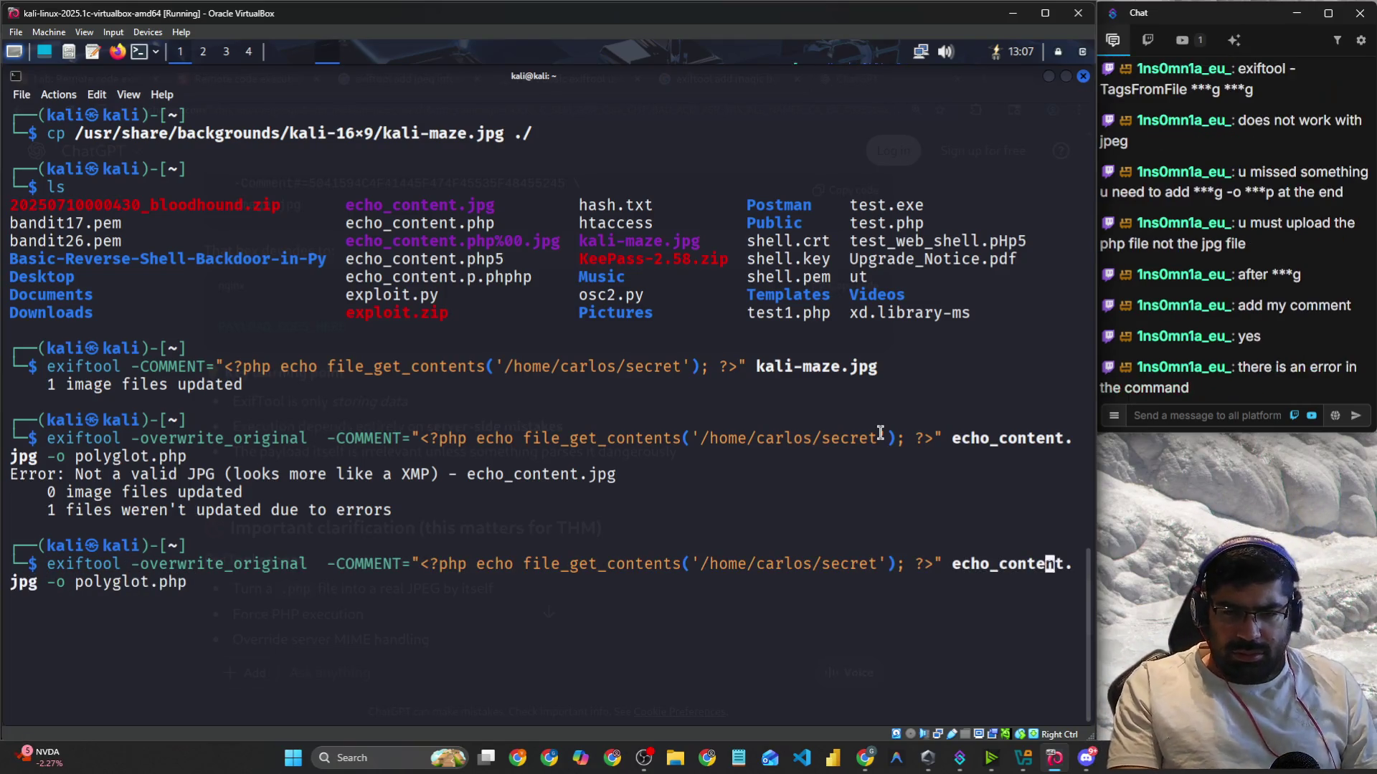
key("Right")
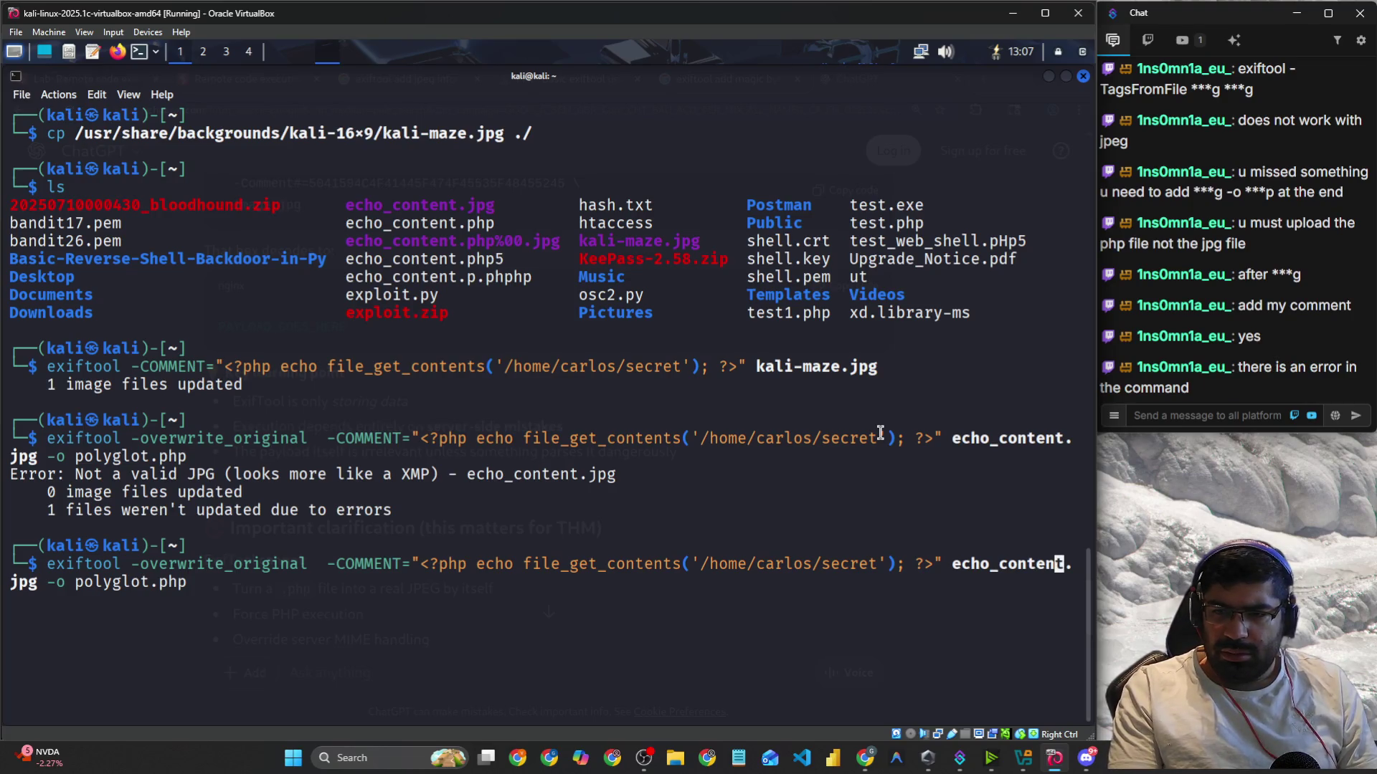
key("Right")
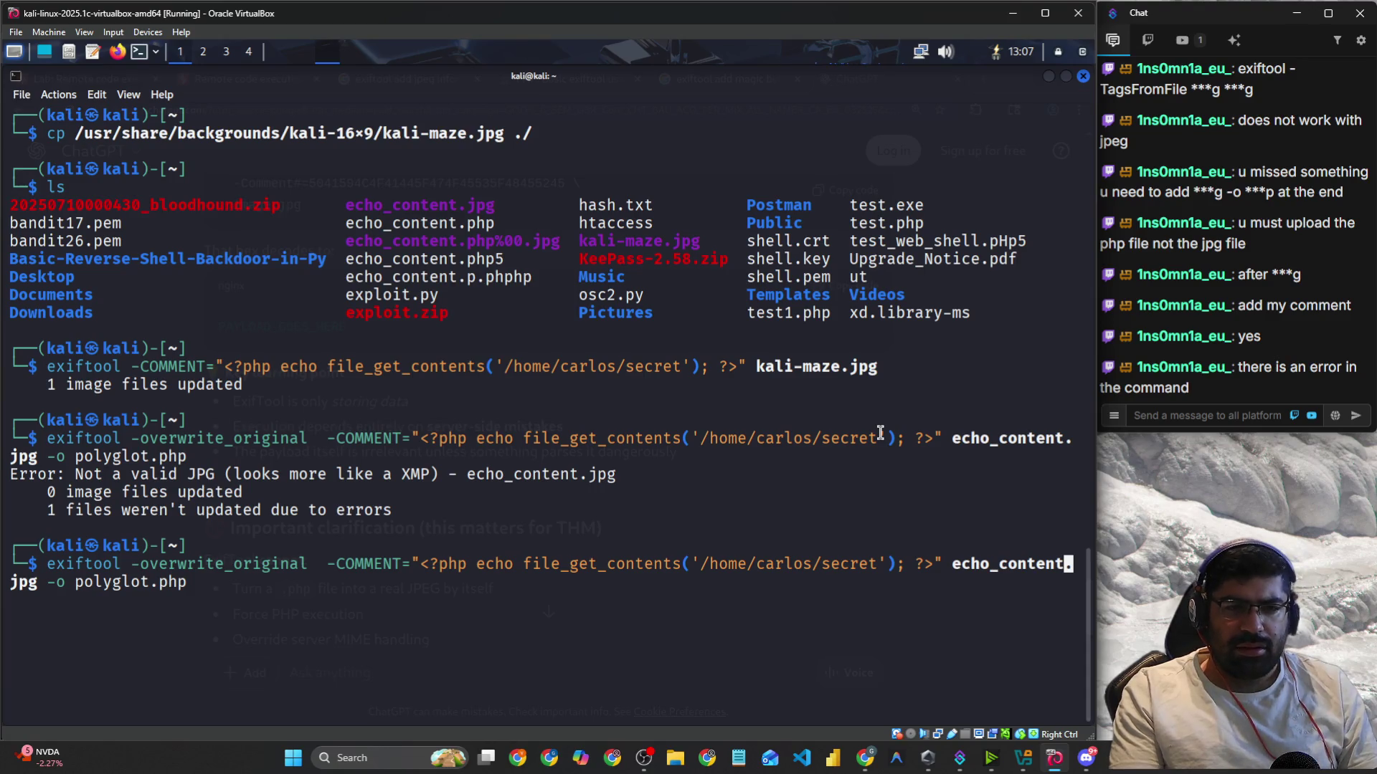
key("BackSpace")
key("BackSpace")
key("BackSpace")
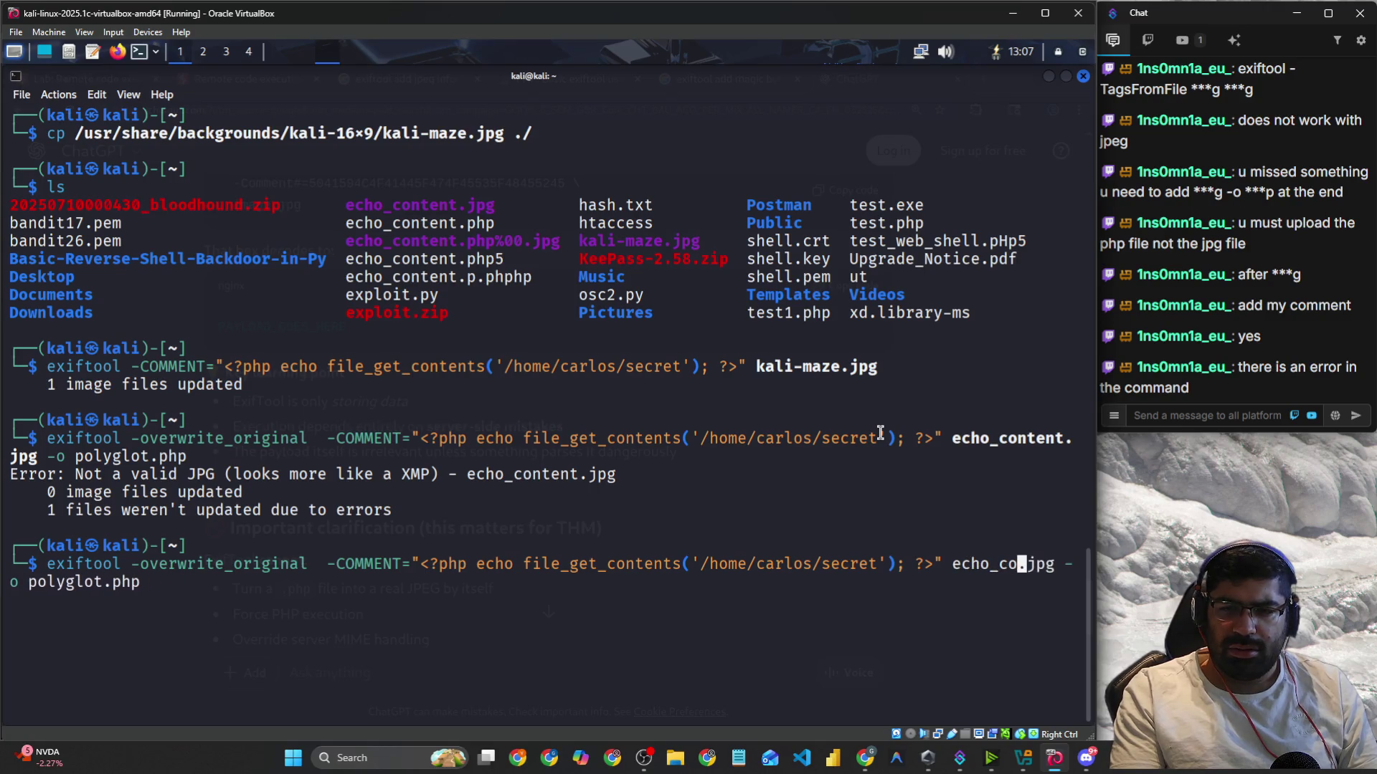
key("BackSpace")
key("BackSpace")
key("BackSpace")
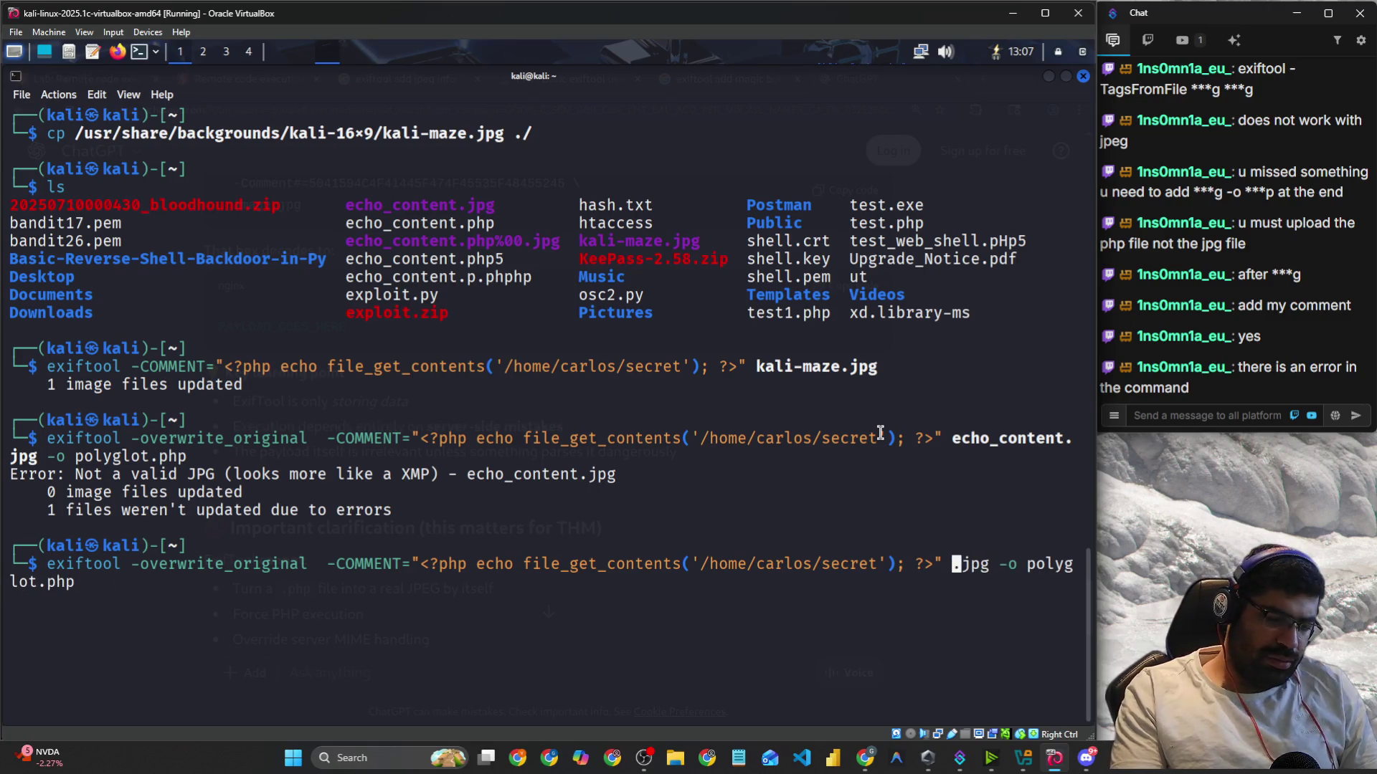
type("kal")
key("Tab")
key("Right")
key("Right")
key("Right")
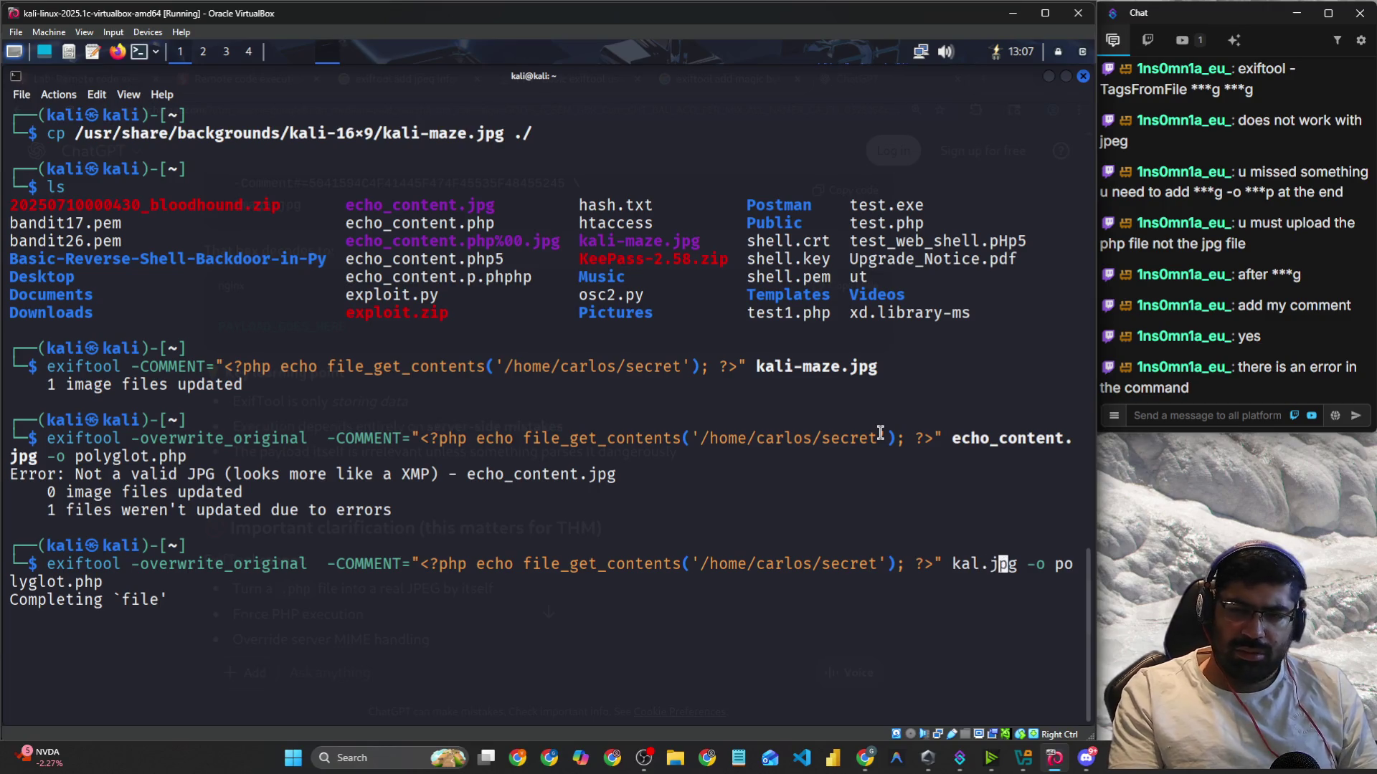
key("Tab")
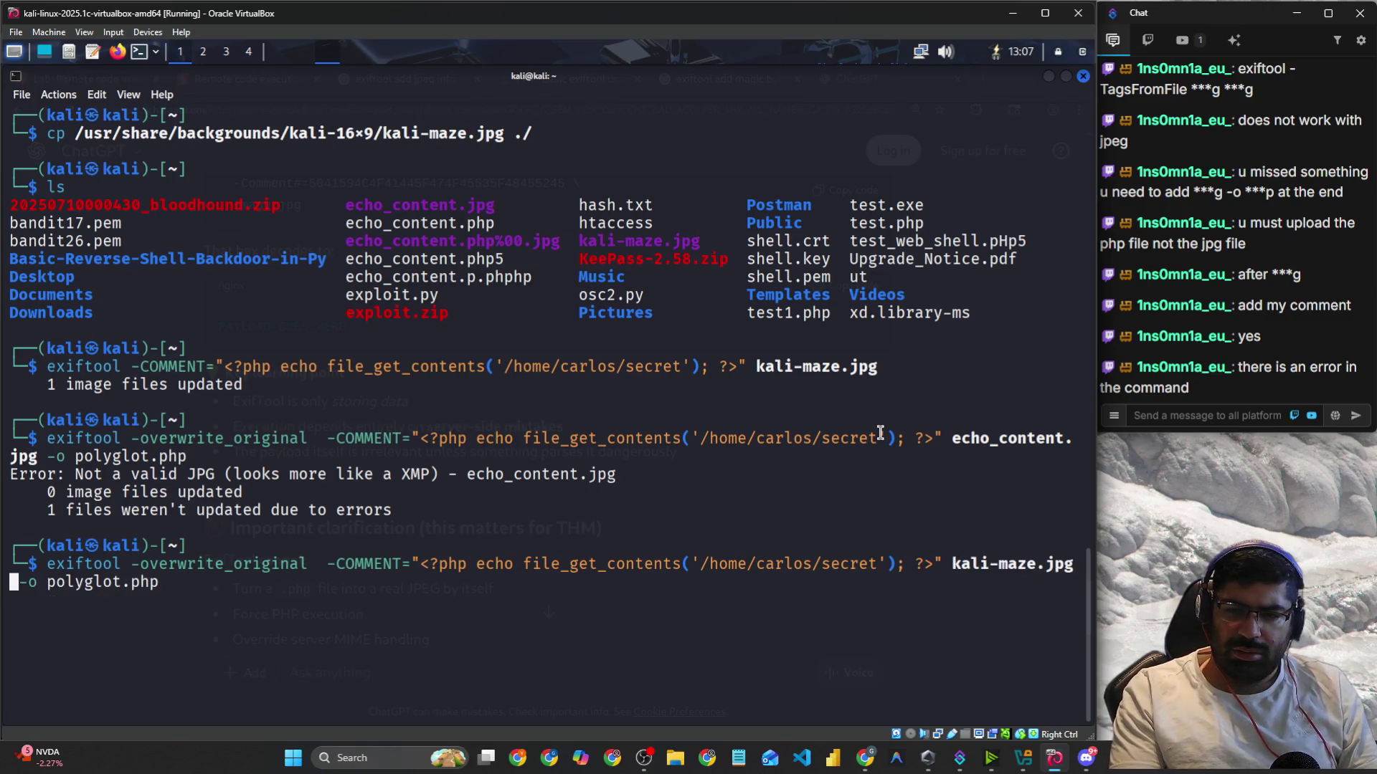
key("Return")
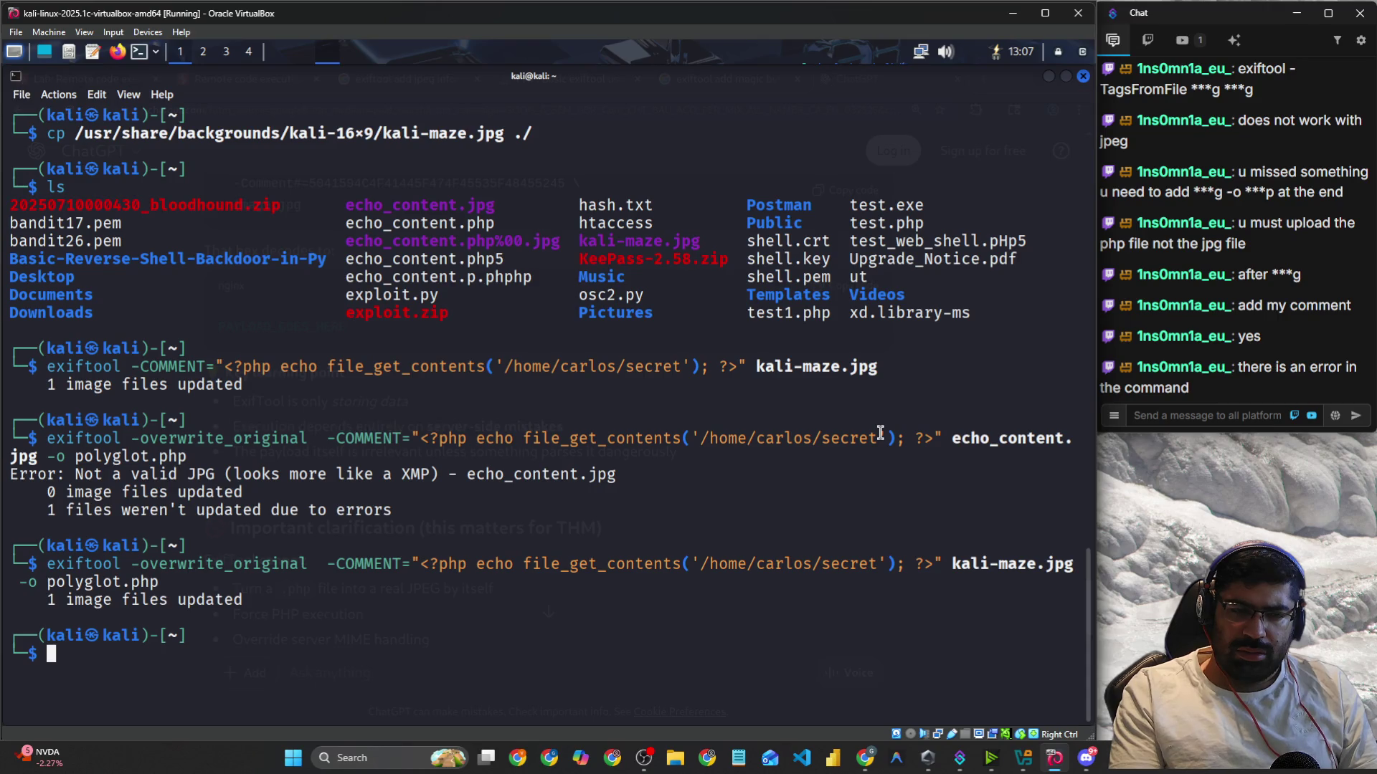
Step: List the home directory to confirm polyglot.php was created
type("ls")
key("Return")
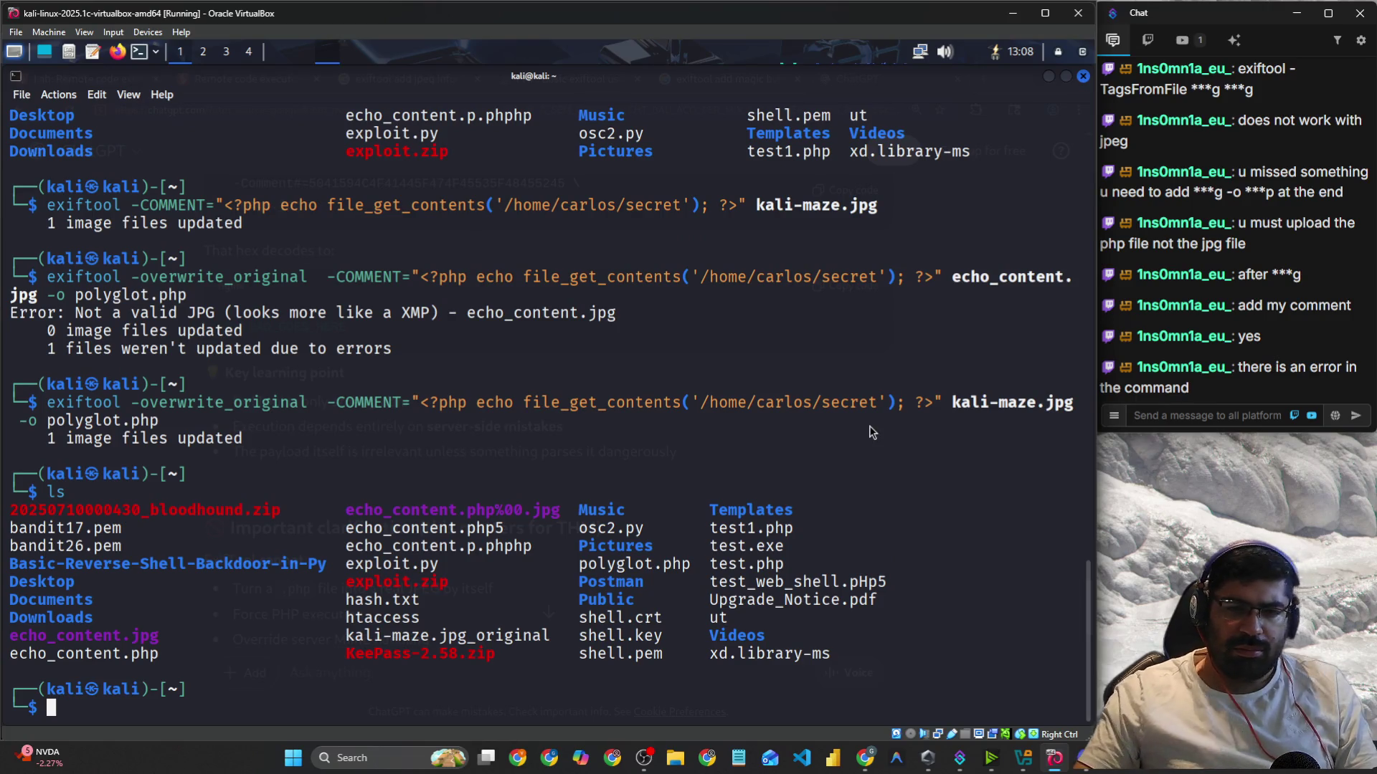
key("alt+Tab")
Step: Upload polyglot.php as the lab account's avatar
left_click(255, 80)
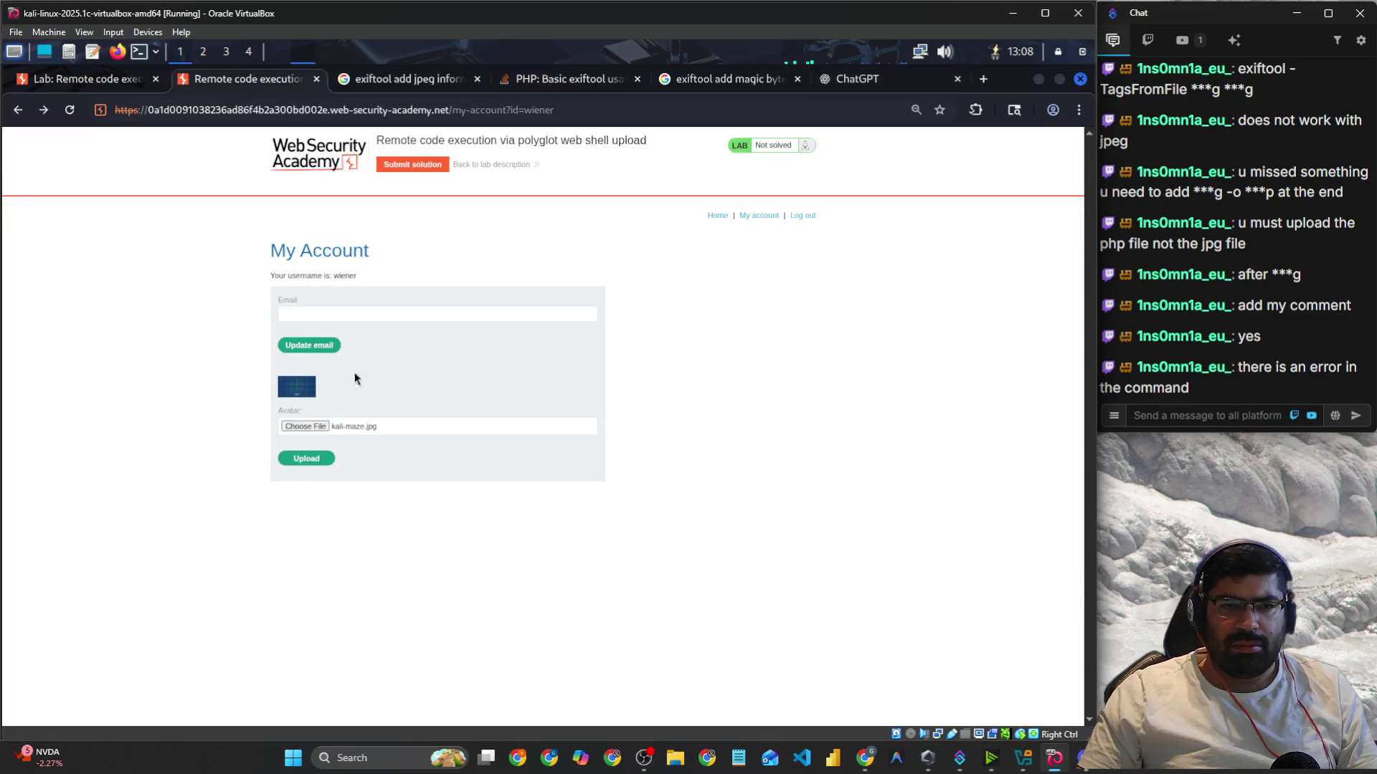
left_click(326, 426)
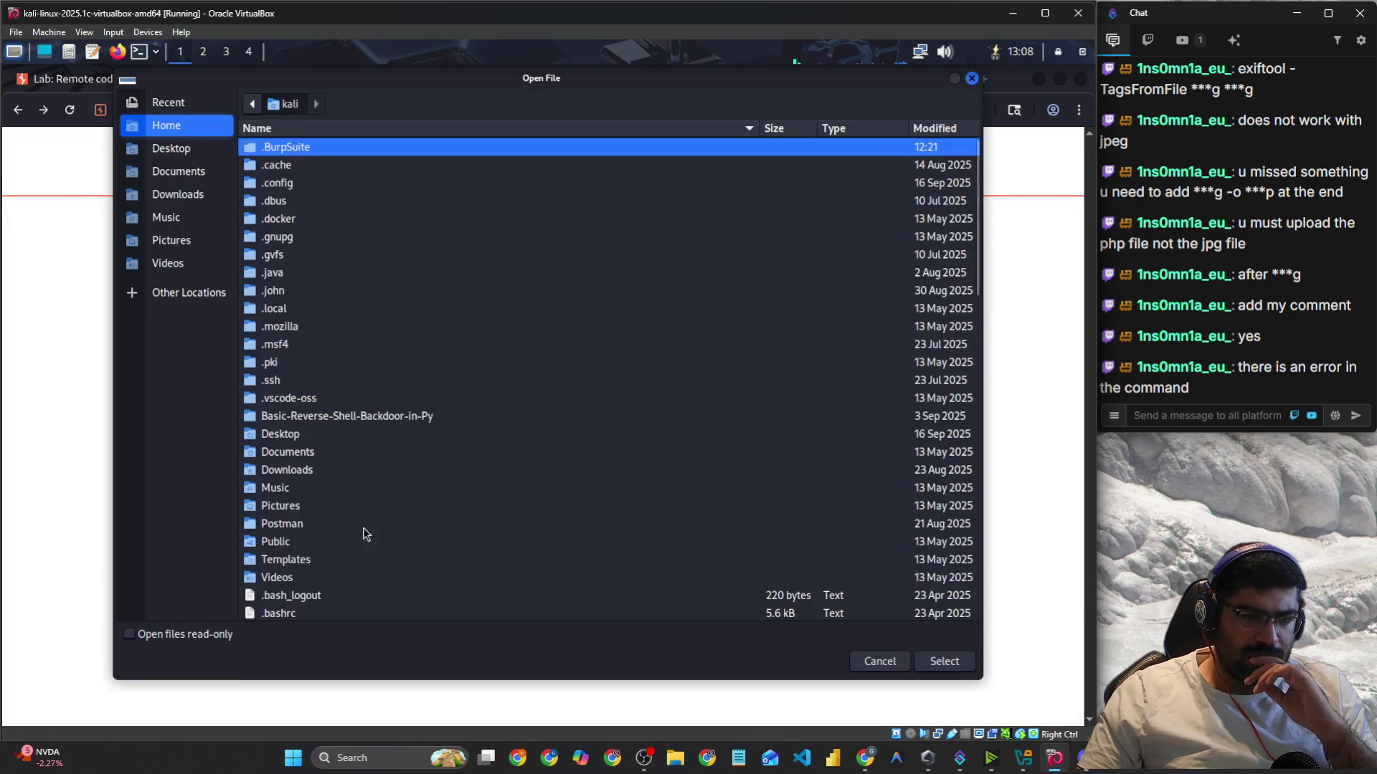
scroll(330, 479, "down", 5)
scroll(321, 477, "down", 2)
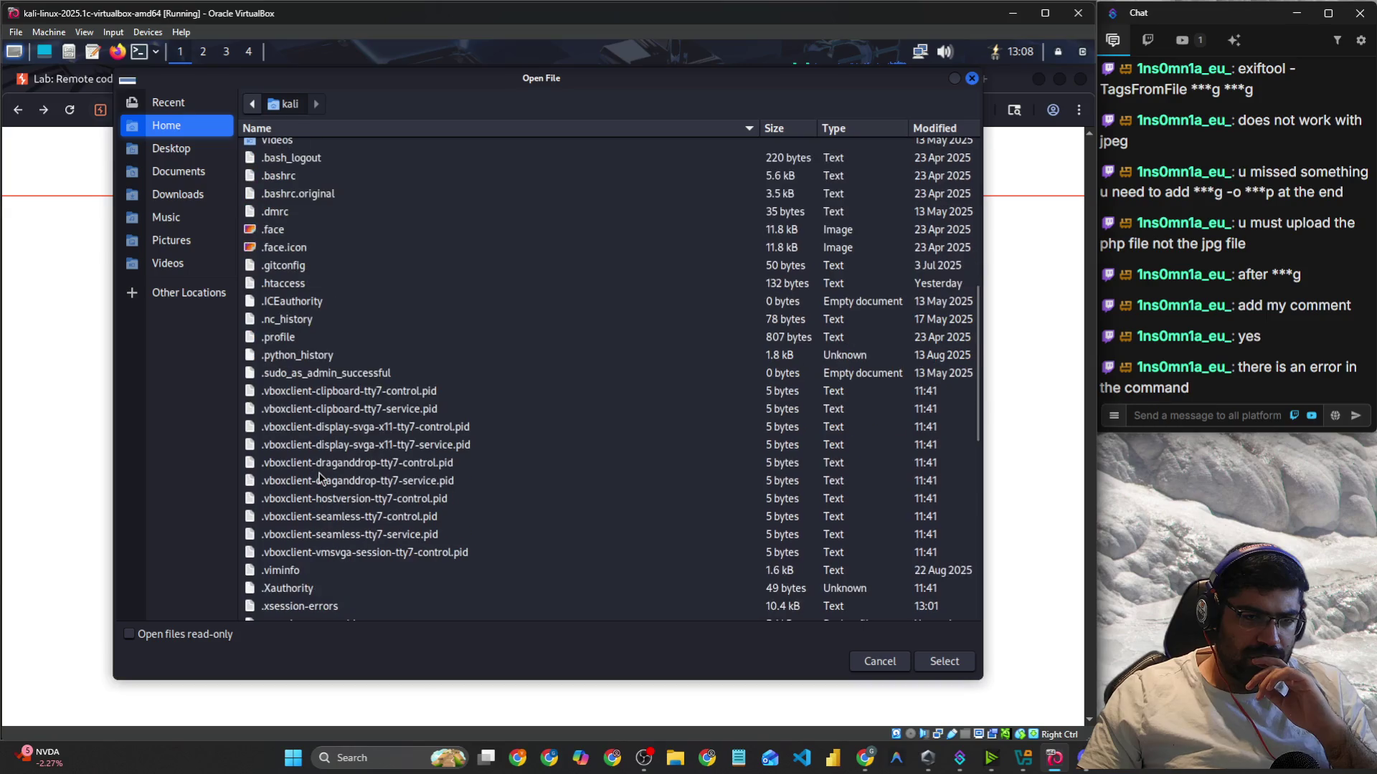
scroll(319, 478, "down", 10)
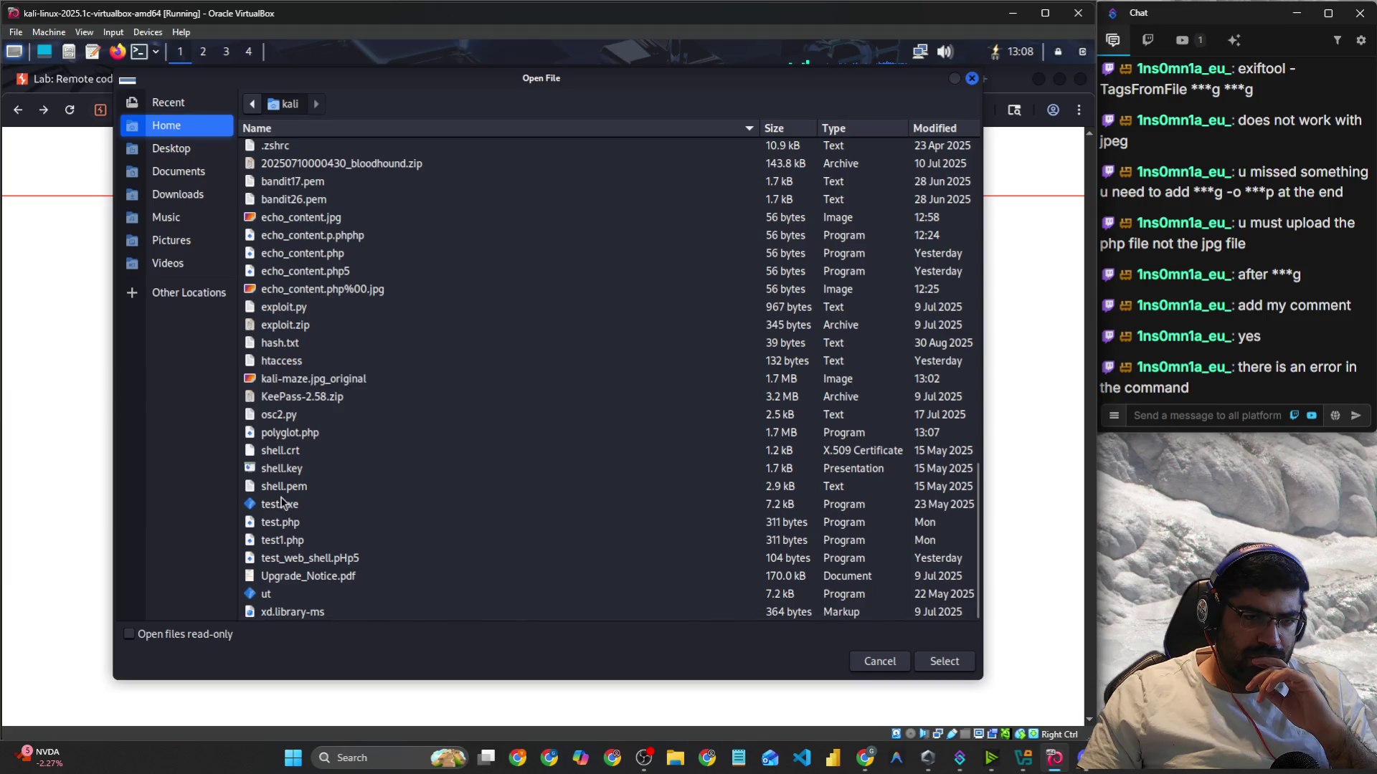
left_click(301, 439)
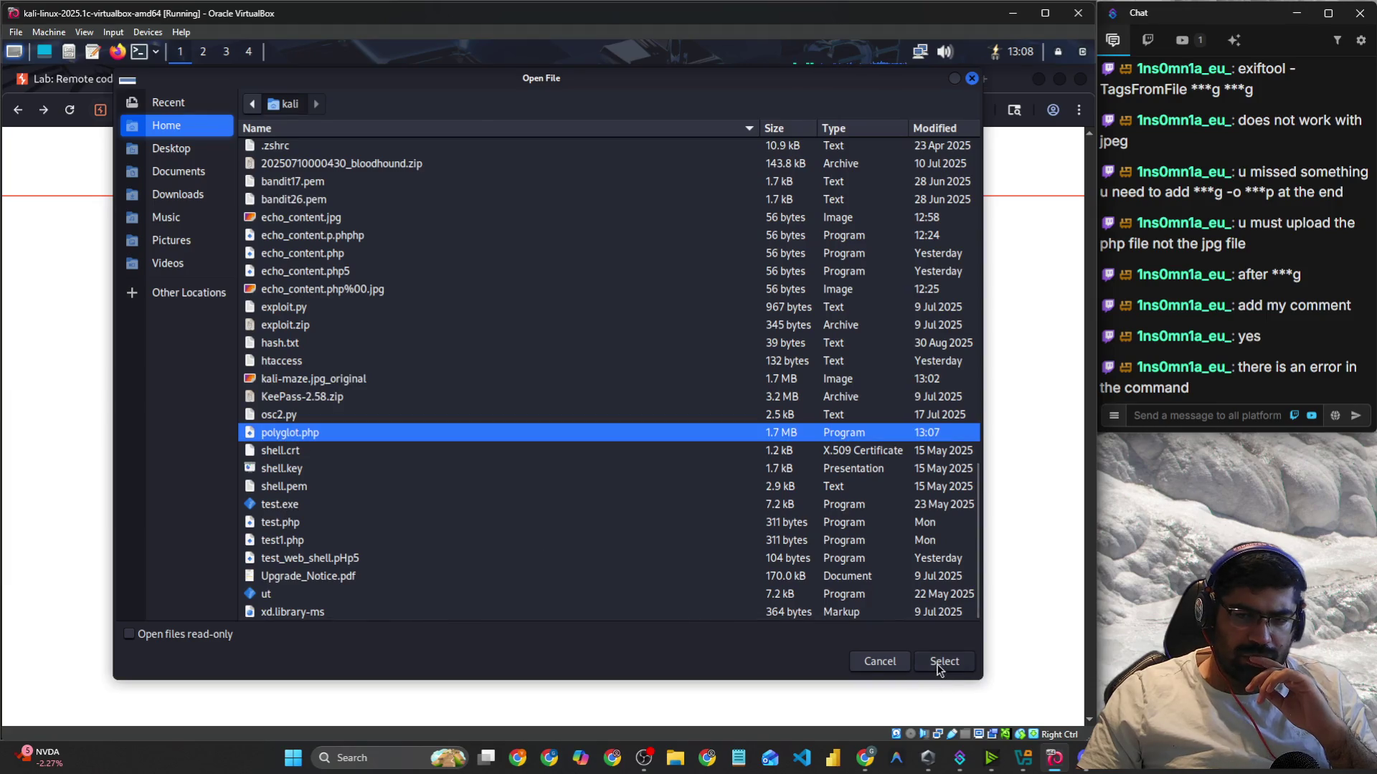
left_click(936, 663)
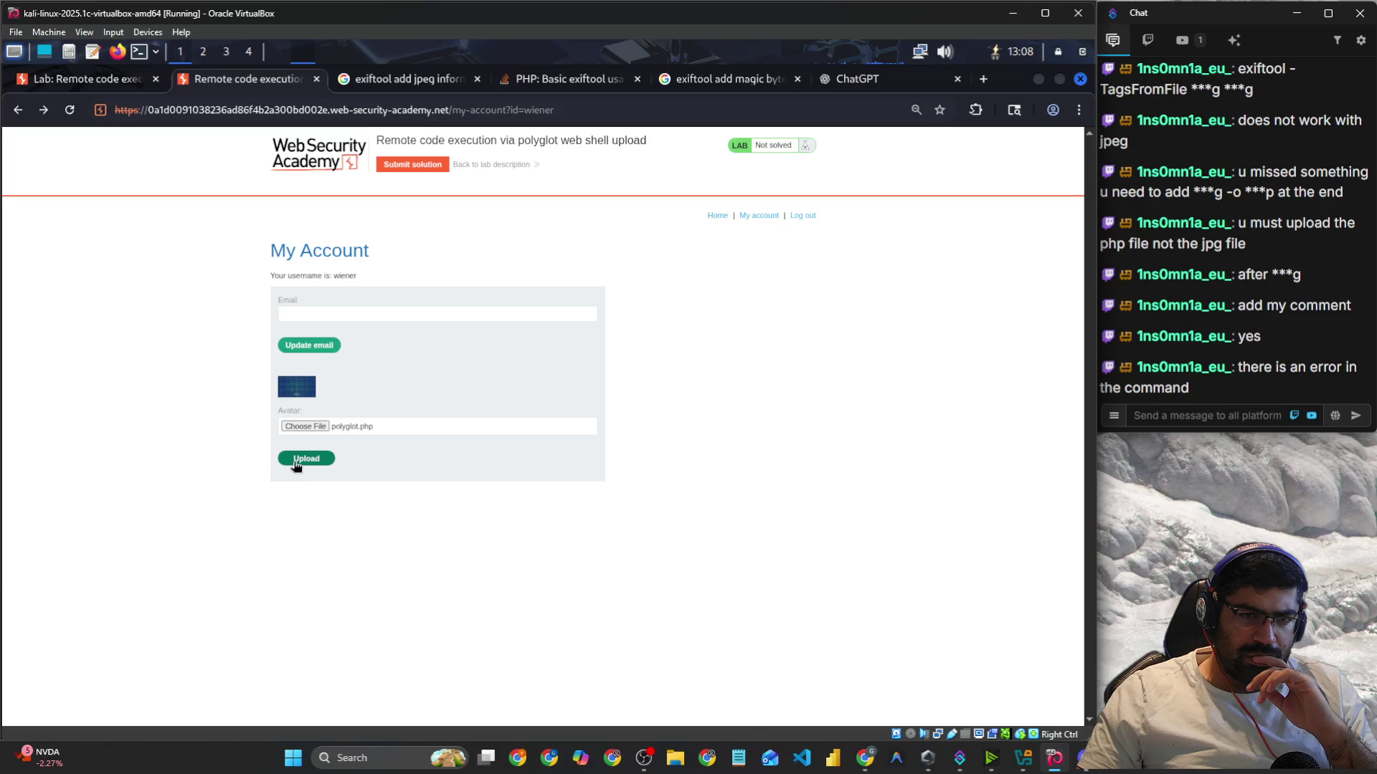
left_click(295, 465)
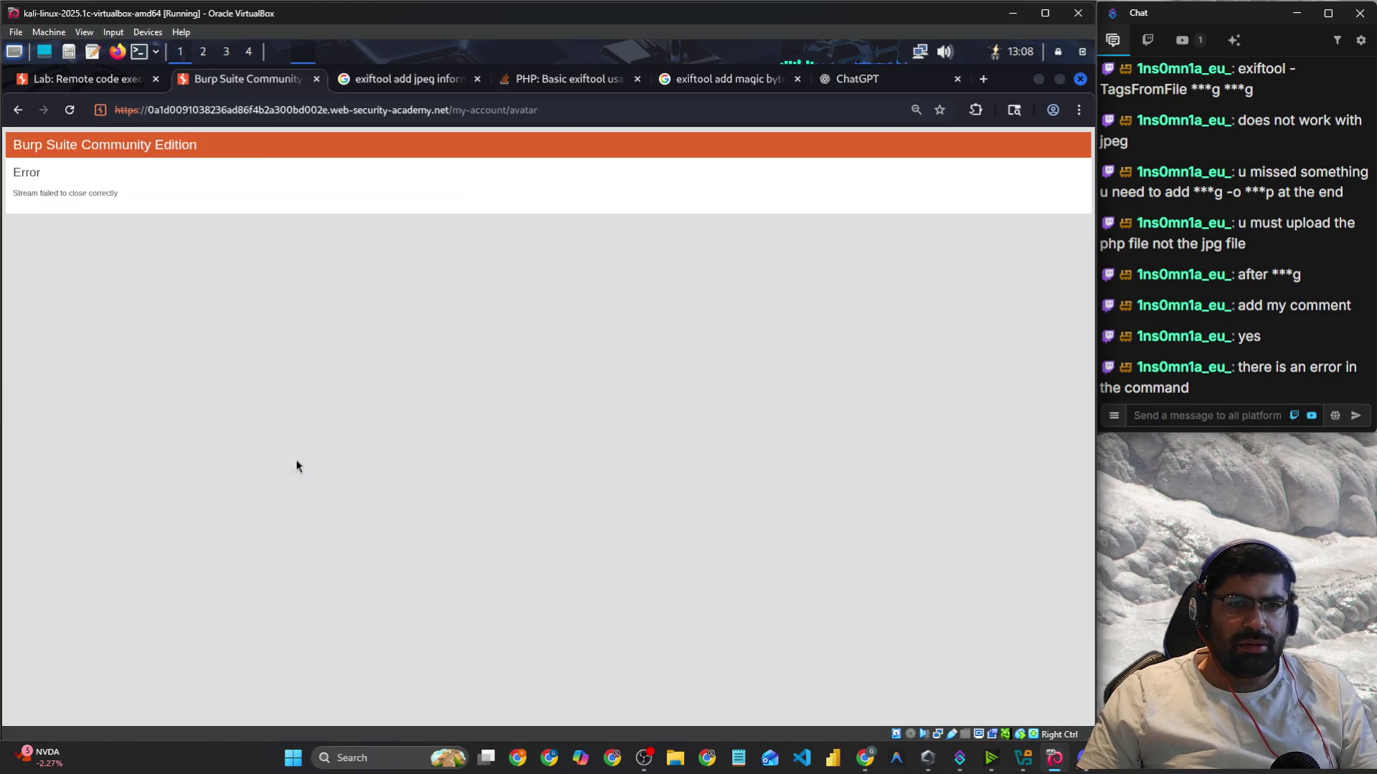
Step: Resubmit the upload form and zoom in to read the polyglot.php upload message
left_click(69, 110)
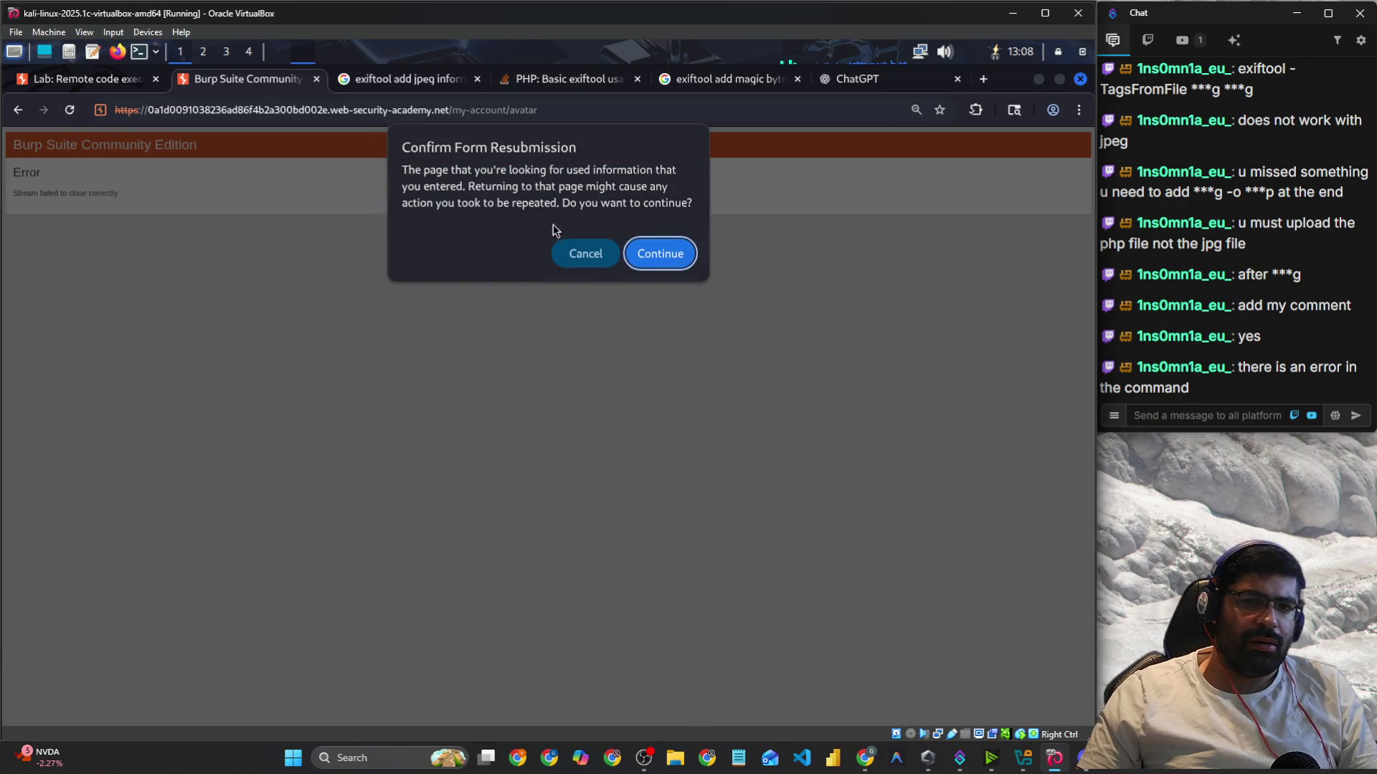
left_click(650, 255)
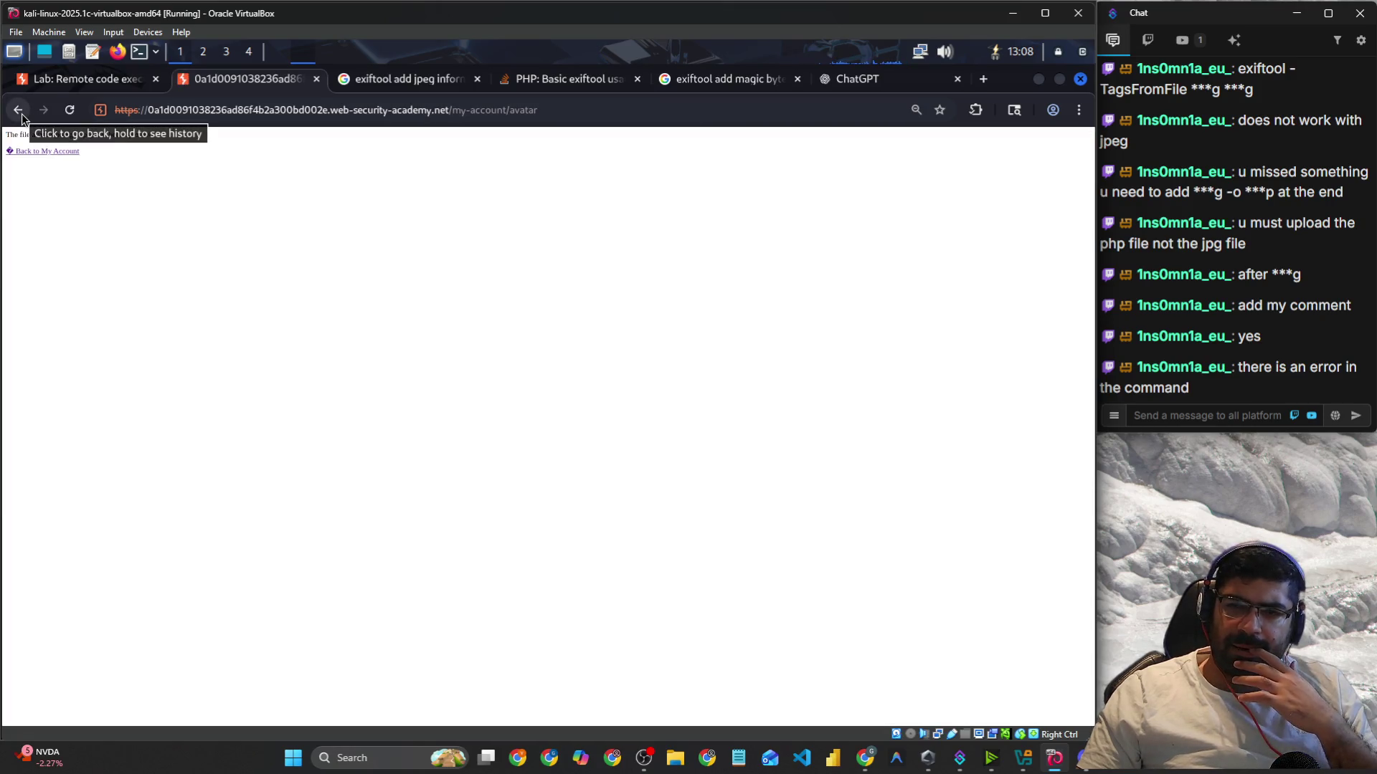
key("ctrl+plus")
key("ctrl+plus")
key("ctrl+plus")
left_click_drag(163, 152, 268, 152)
Step: Return to My Account and open the polyglot.php avatar image in a new tab
left_click(17, 111)
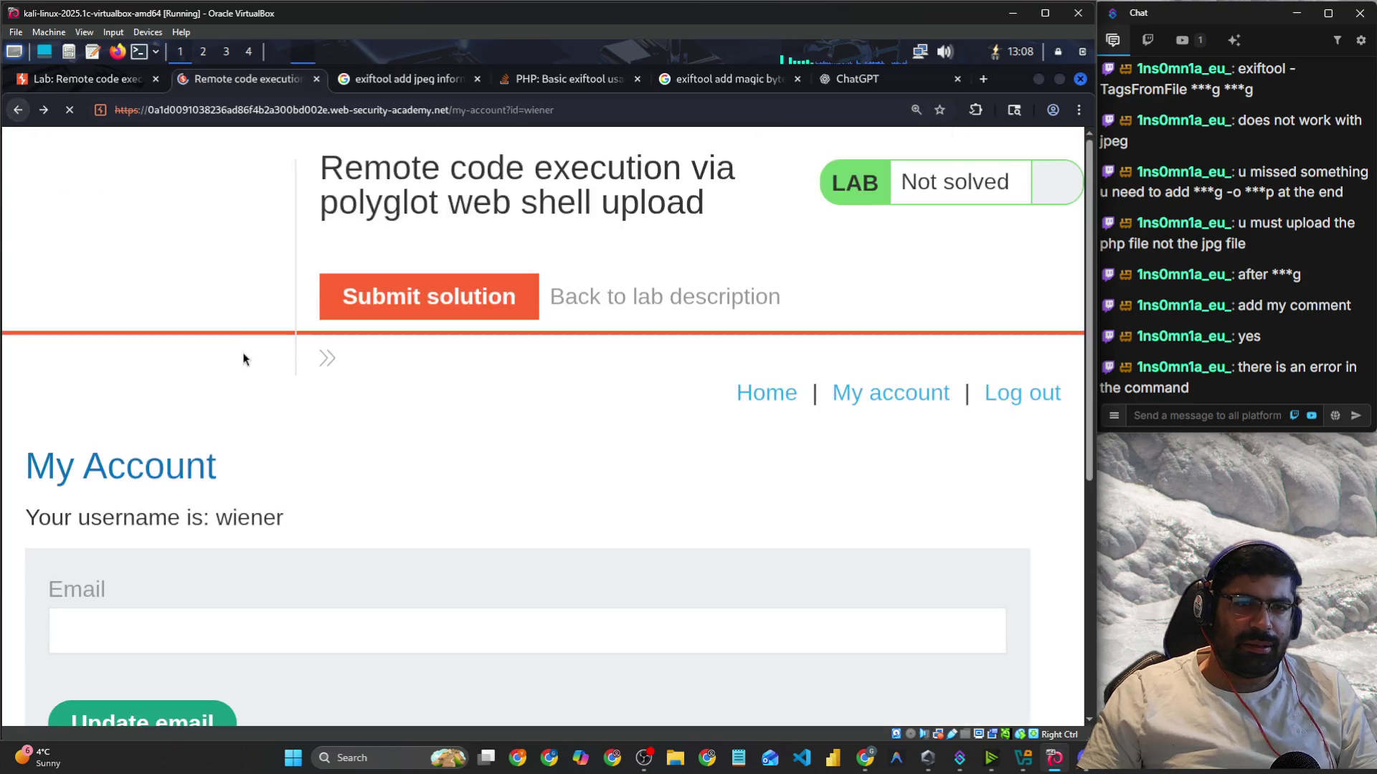
scroll(176, 487, "down", 1)
key("ctrl+minus")
scroll(174, 516, "down", 1)
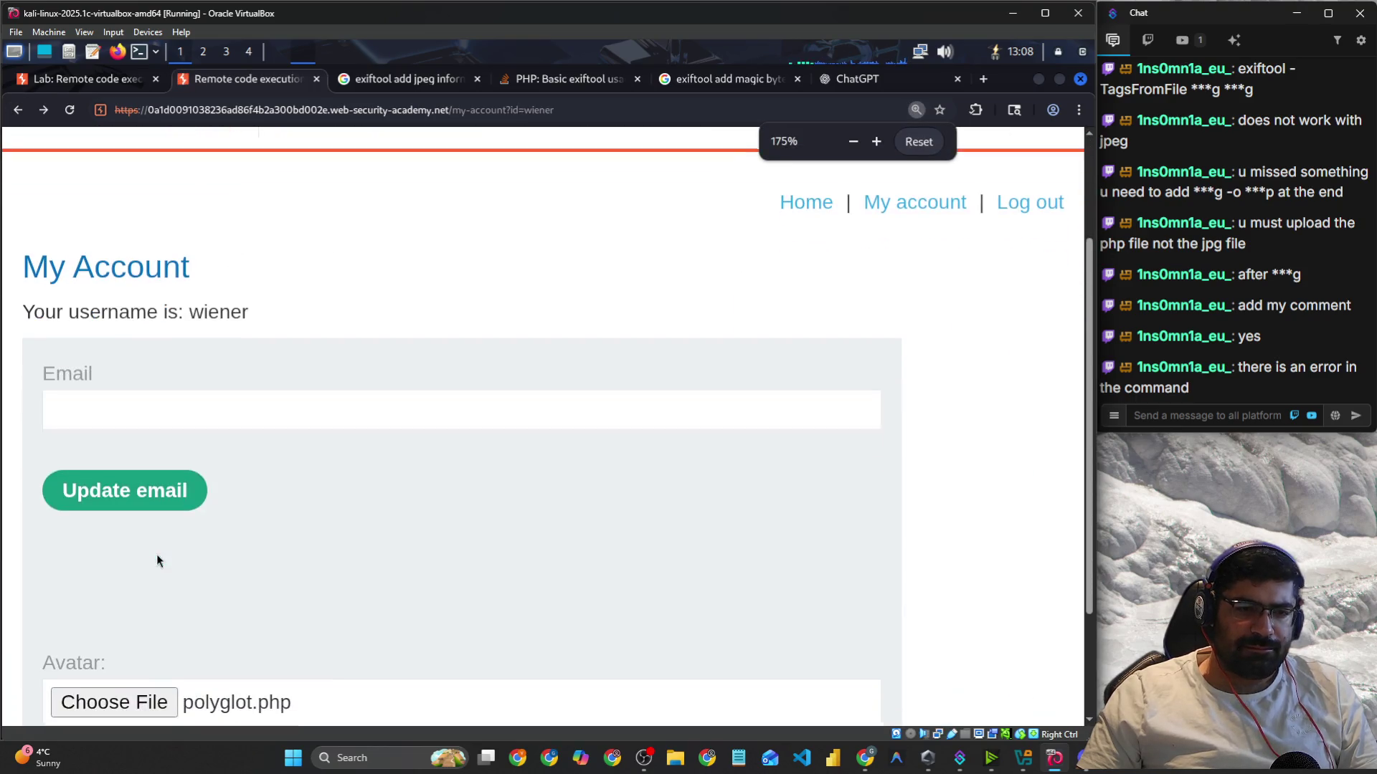
right_click(80, 605)
left_click(147, 436)
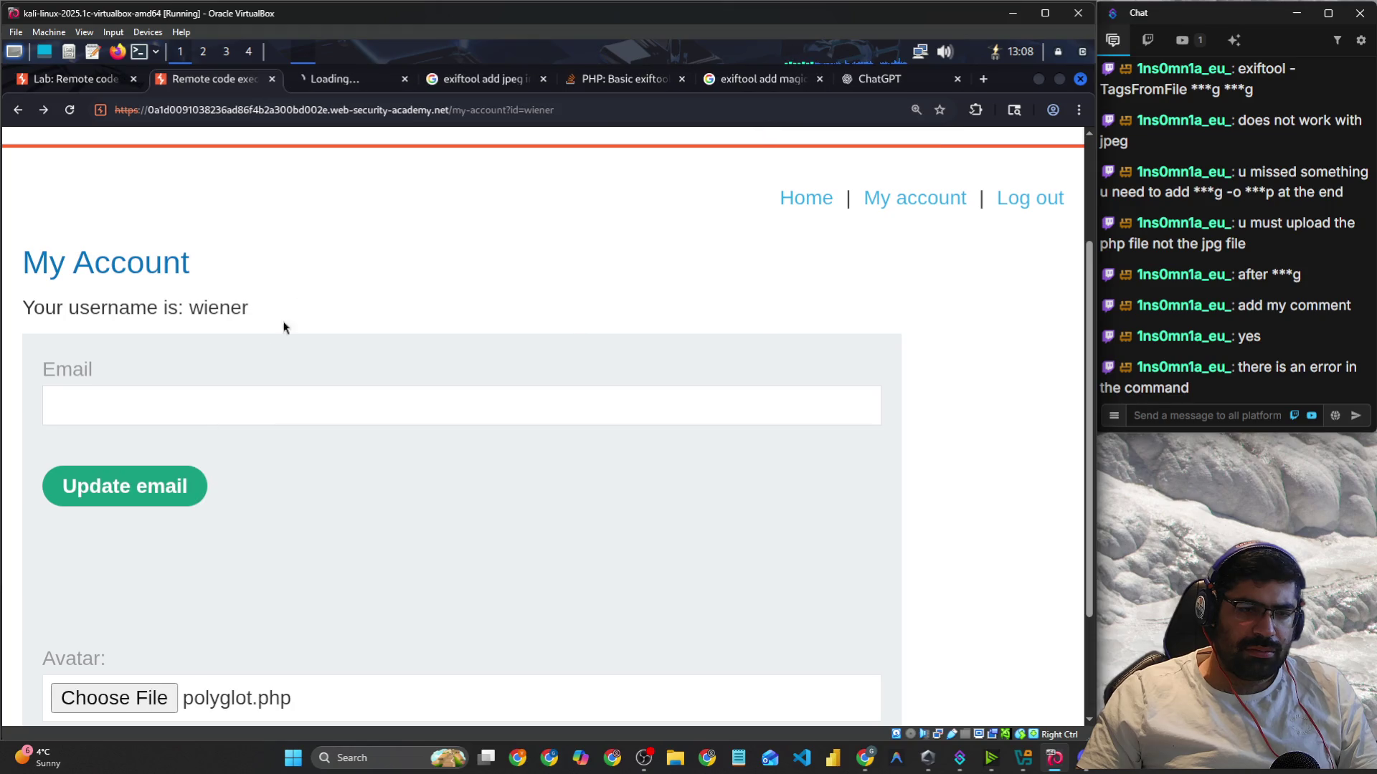
left_click(341, 82)
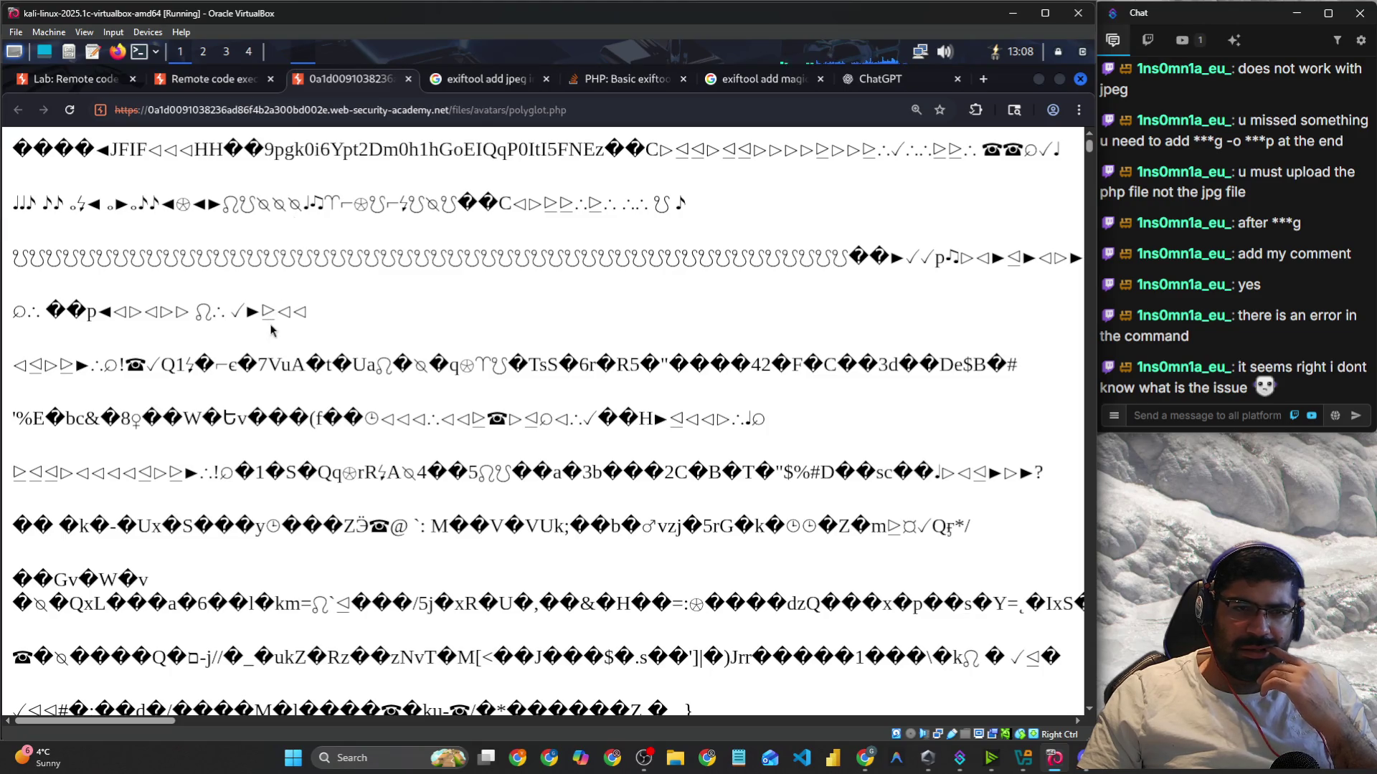
Step: Scroll through the raw JPEG bytes served for polyglot.php, then close its tab
scroll(256, 335, "down", 6)
scroll(257, 335, "down", 8)
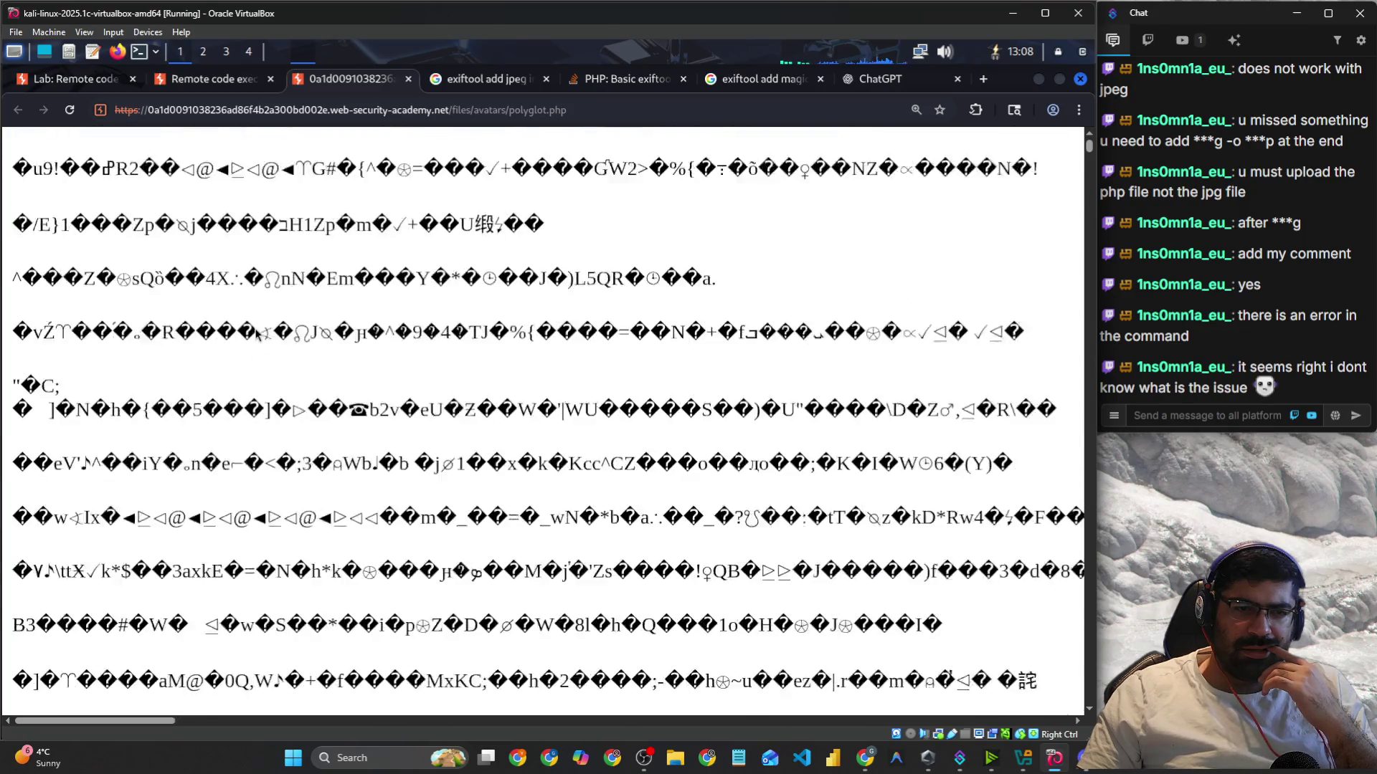
scroll(251, 331, "down", 6)
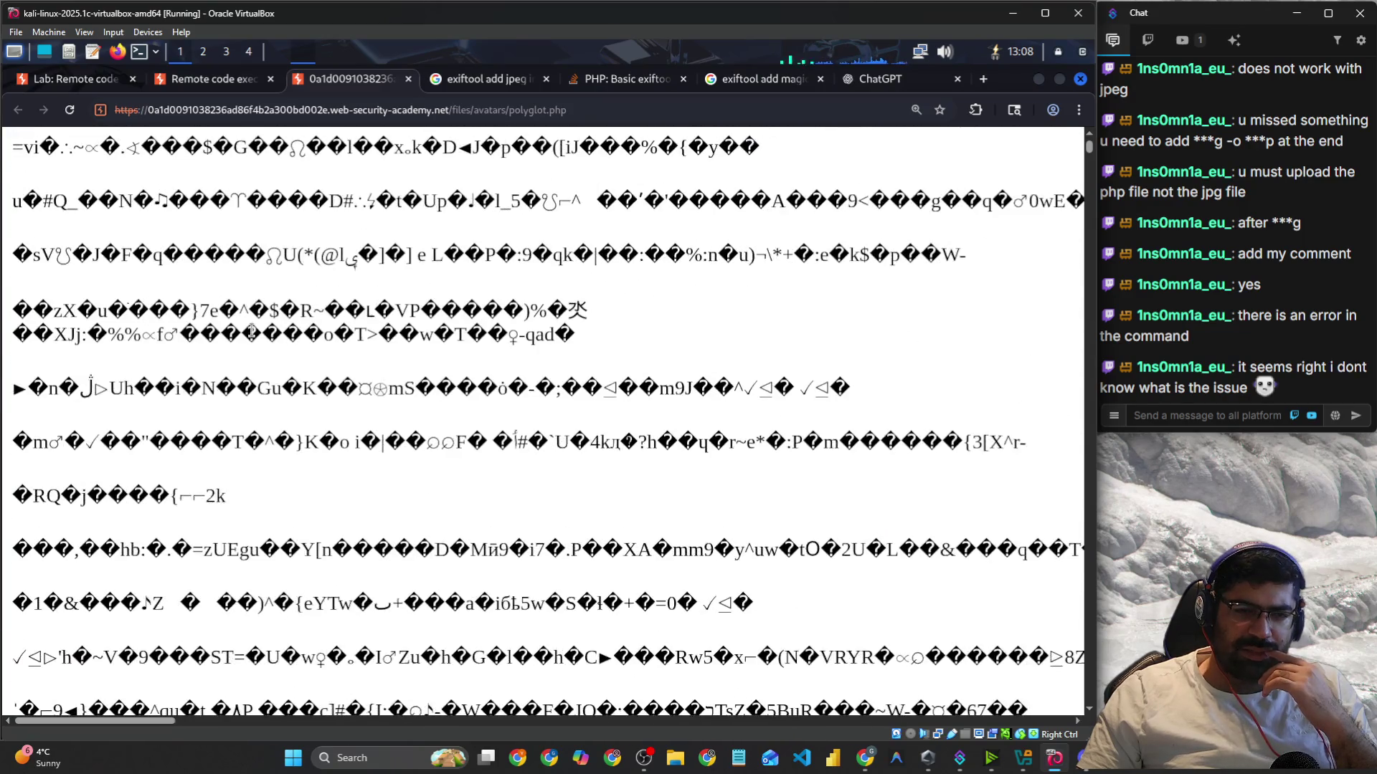
scroll(252, 331, "up", 5)
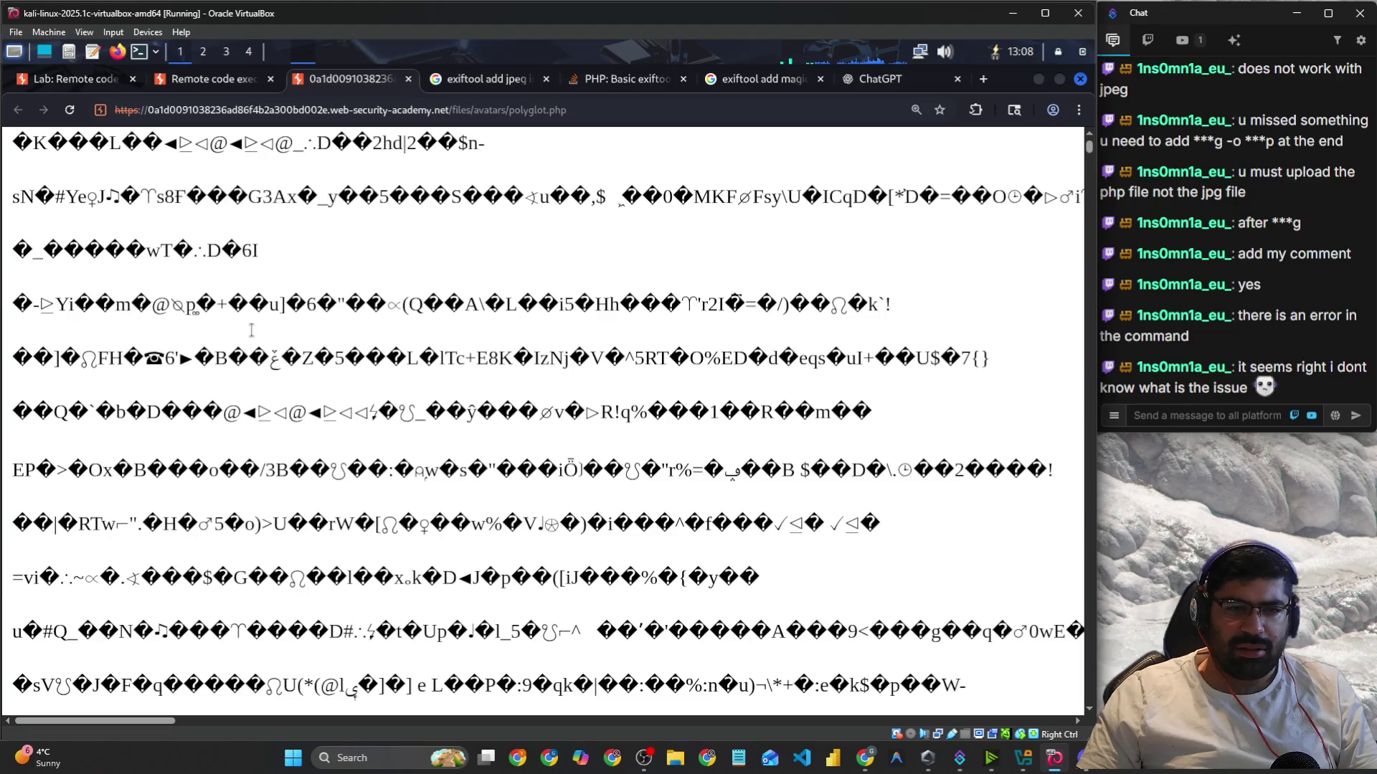
left_click(408, 79)
Step: Recall the kali-maze.jpg → polyglot.php exiftool command with the cursor before -o, then return to Discord
key("alt+Tab")
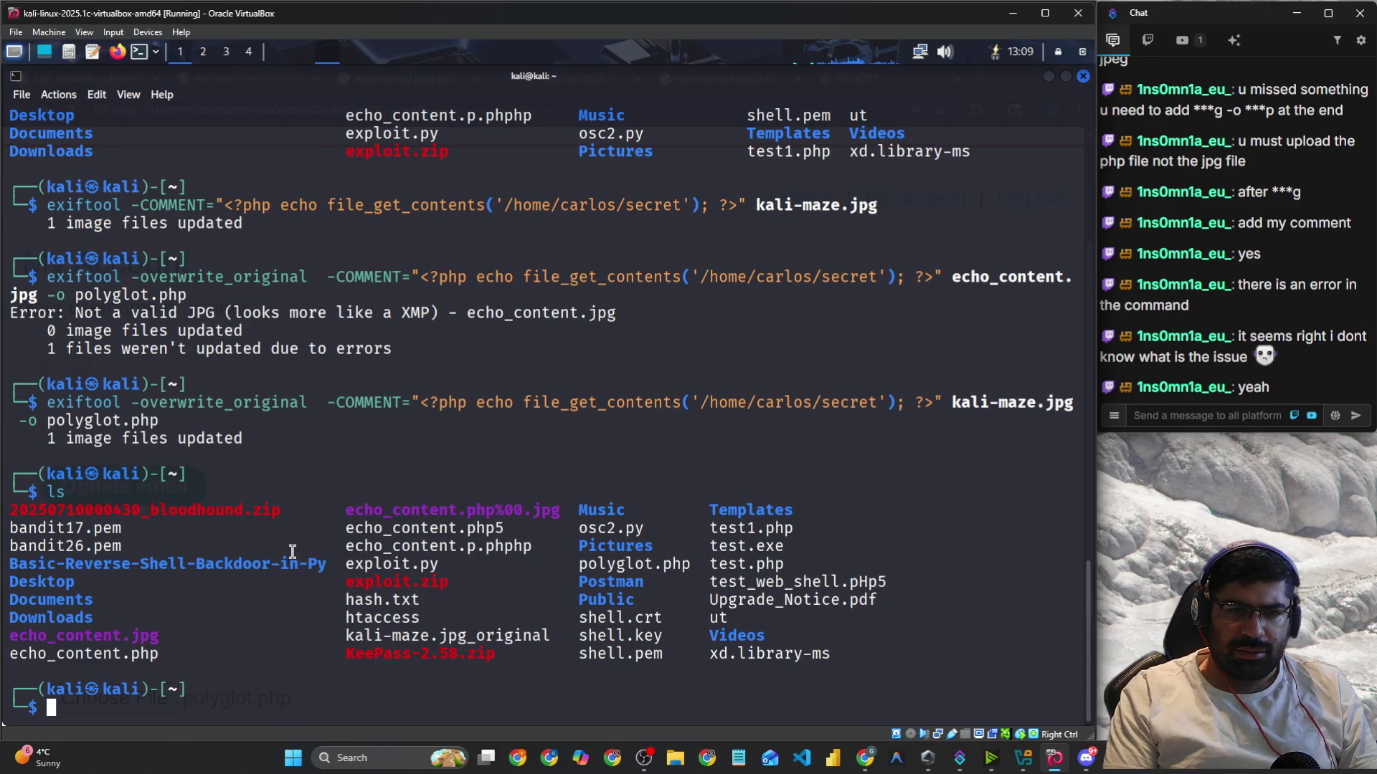
key("Up")
key("Up")
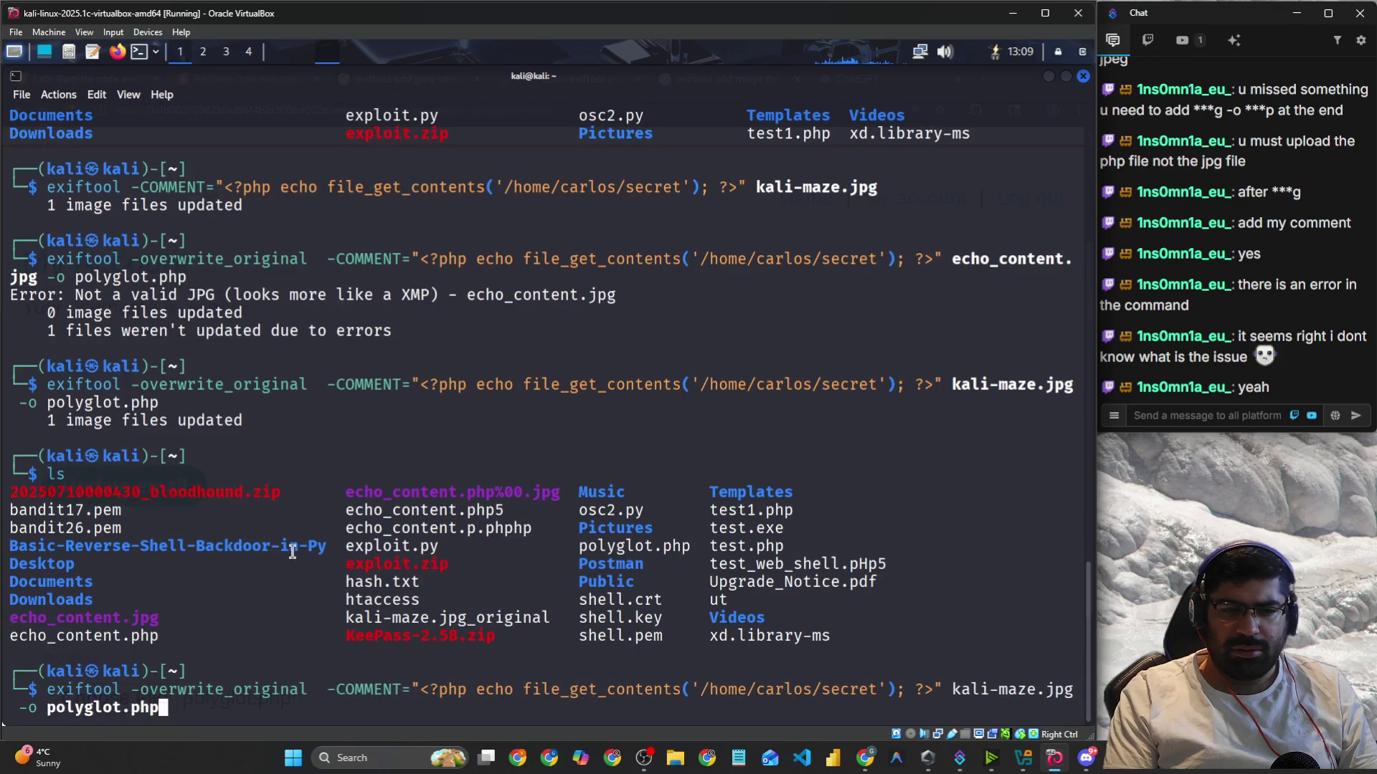
key("Left")
key("Left")
key("Left")
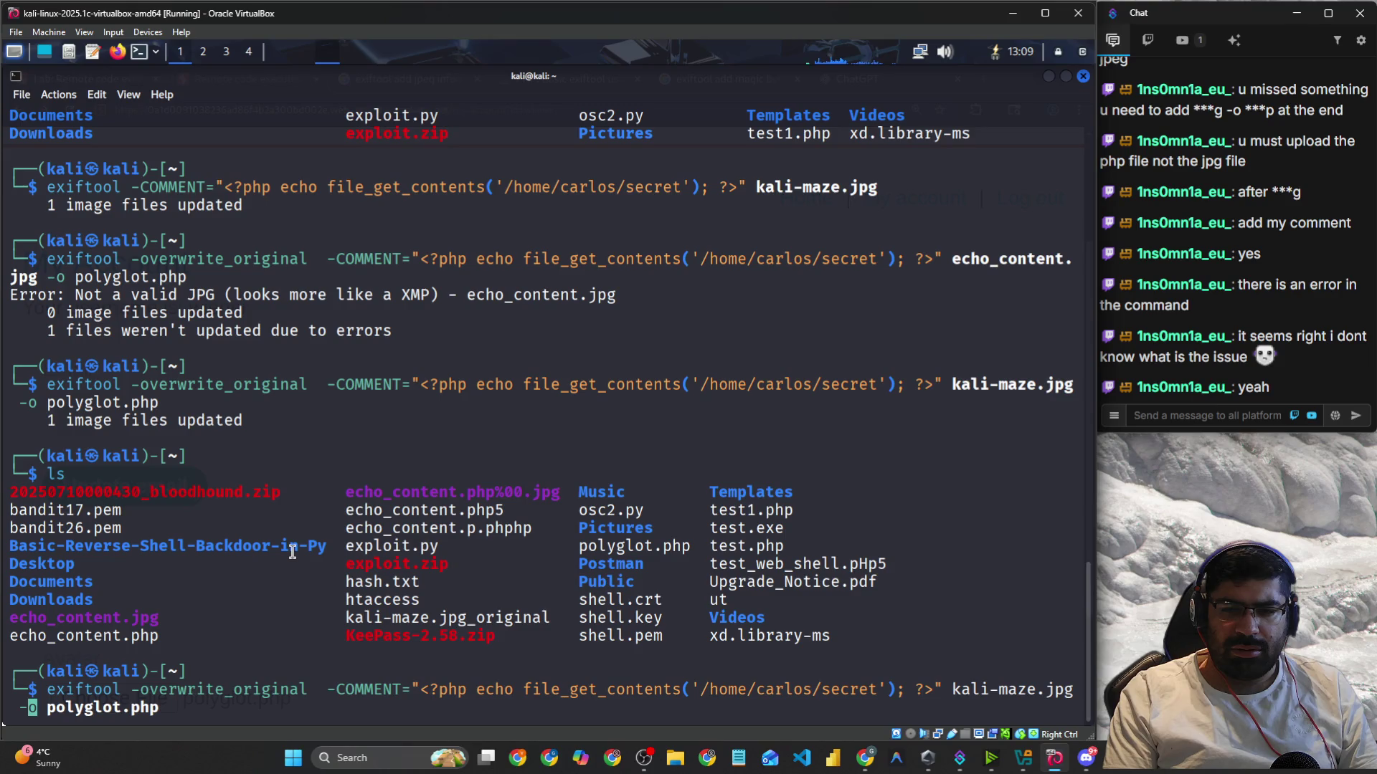
key("Left")
key("Left")
key("Left")
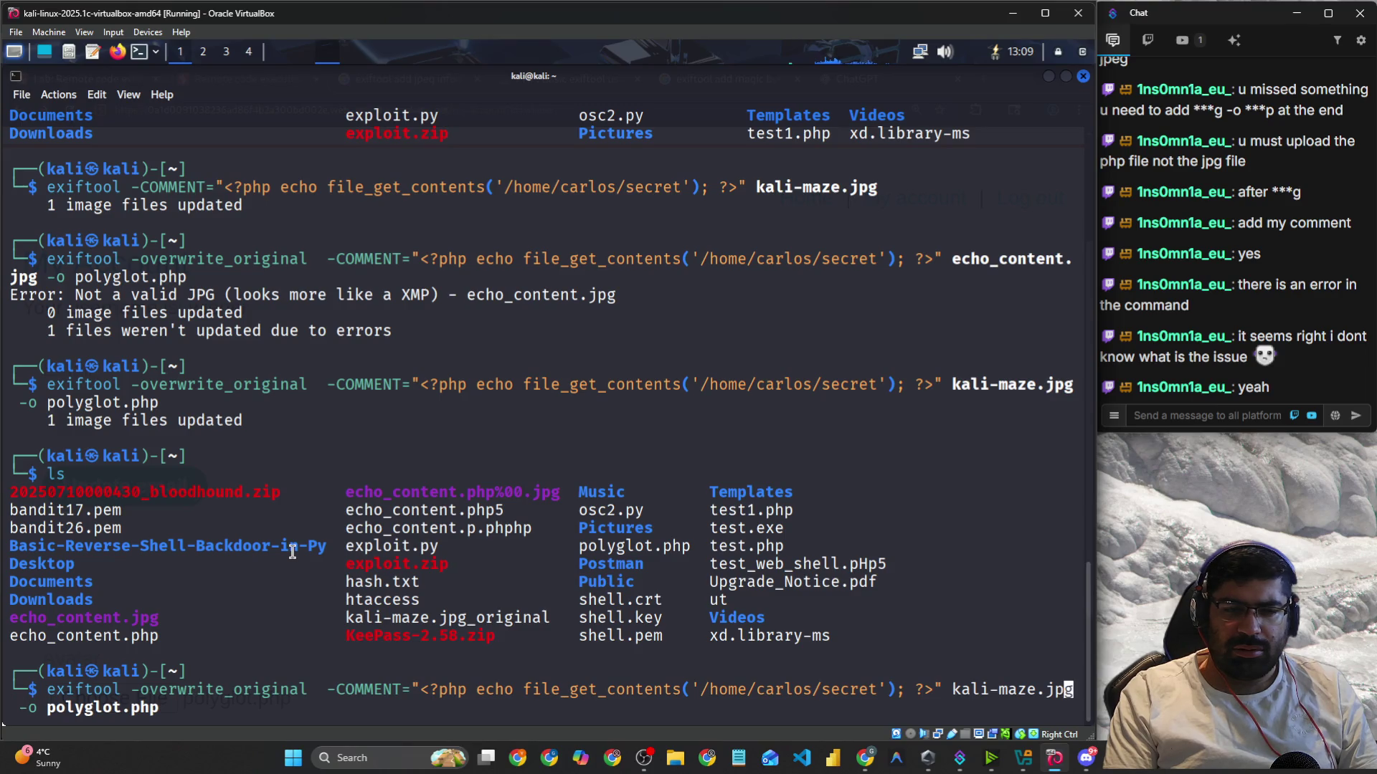
key("Right")
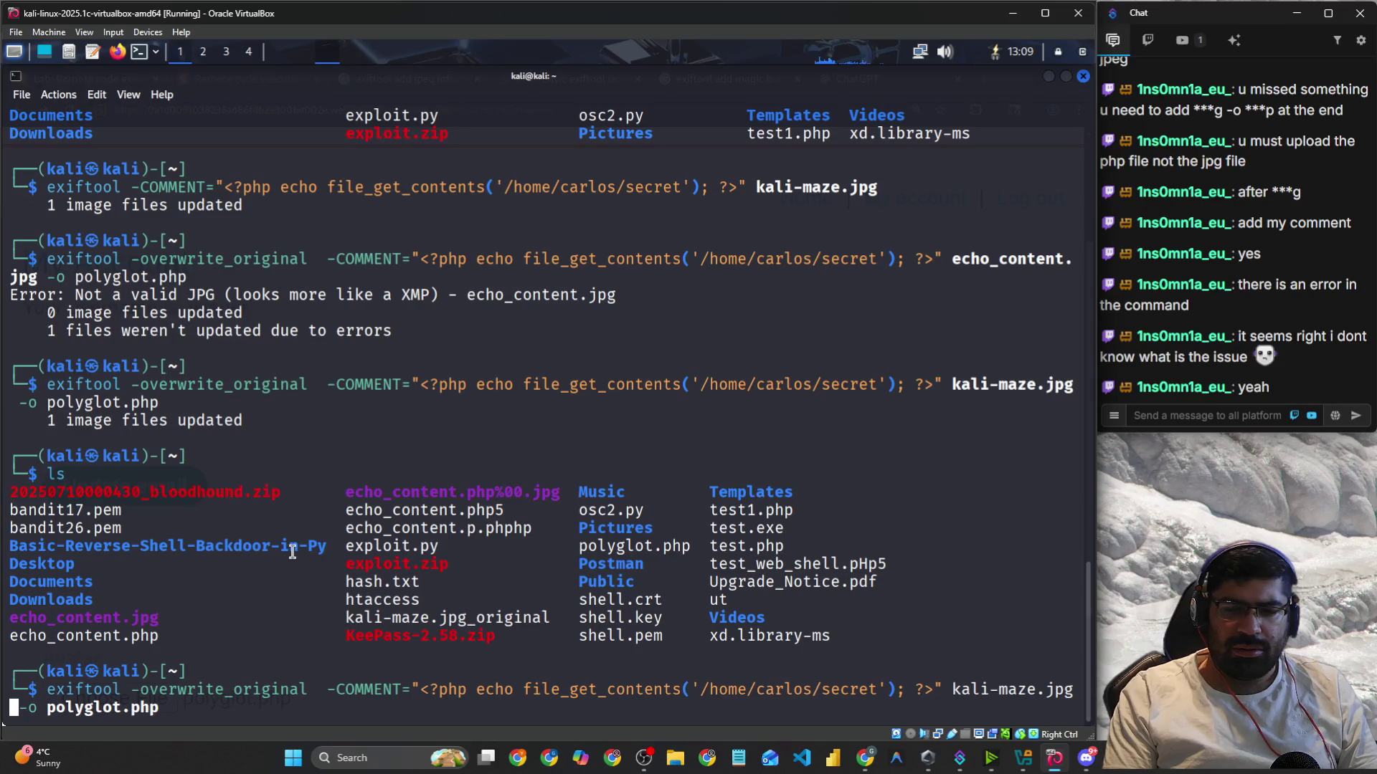
key("alt+Tab")
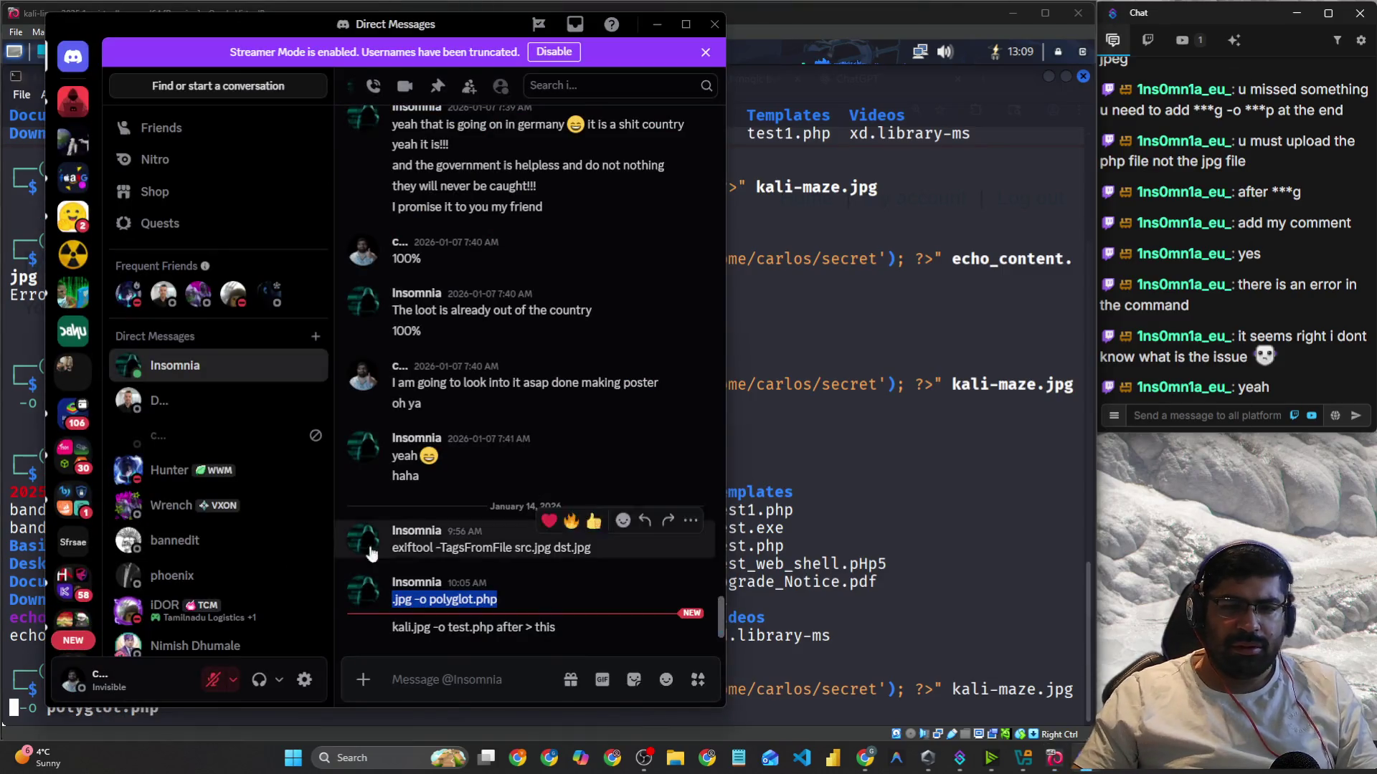
left_click(440, 676)
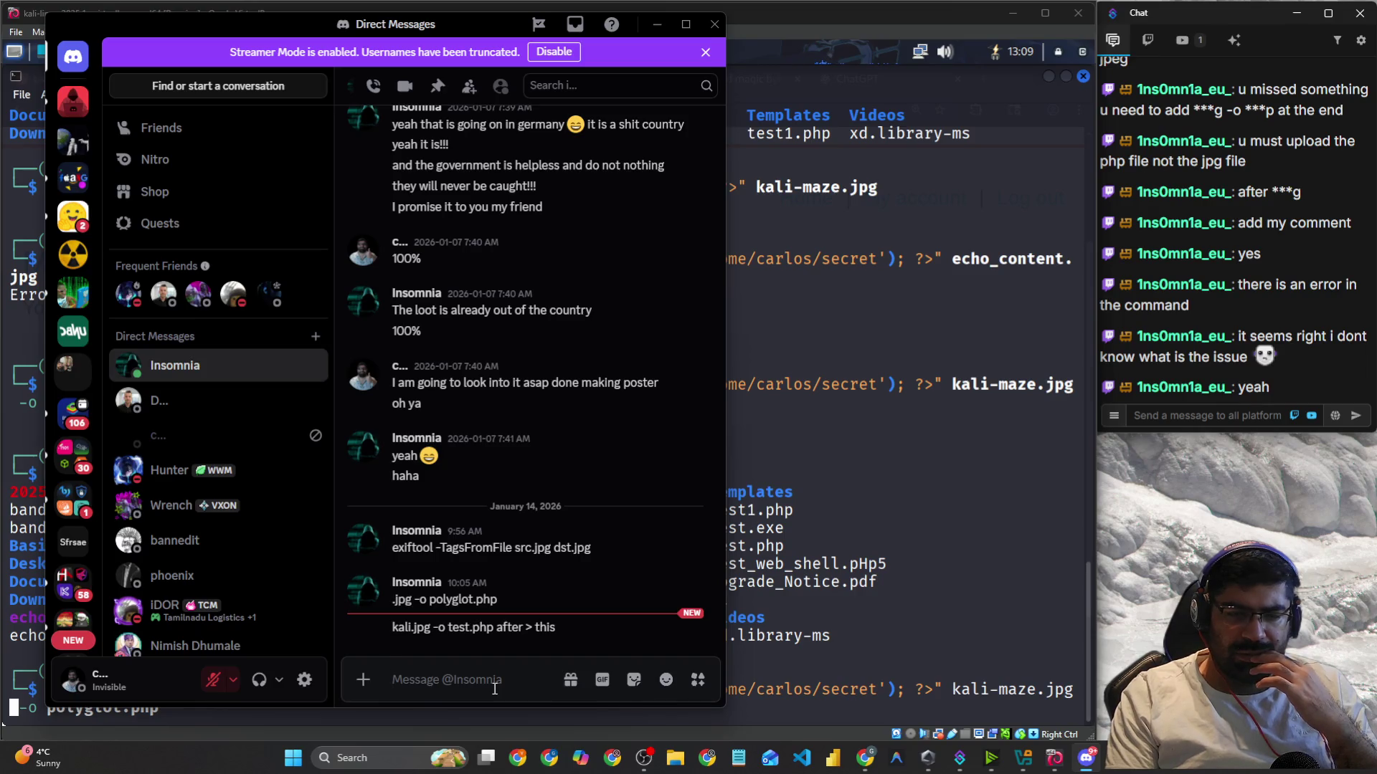
Step: Bring the Kali terminal holding the recalled exiftool command back in front of Discord
left_click(843, 644)
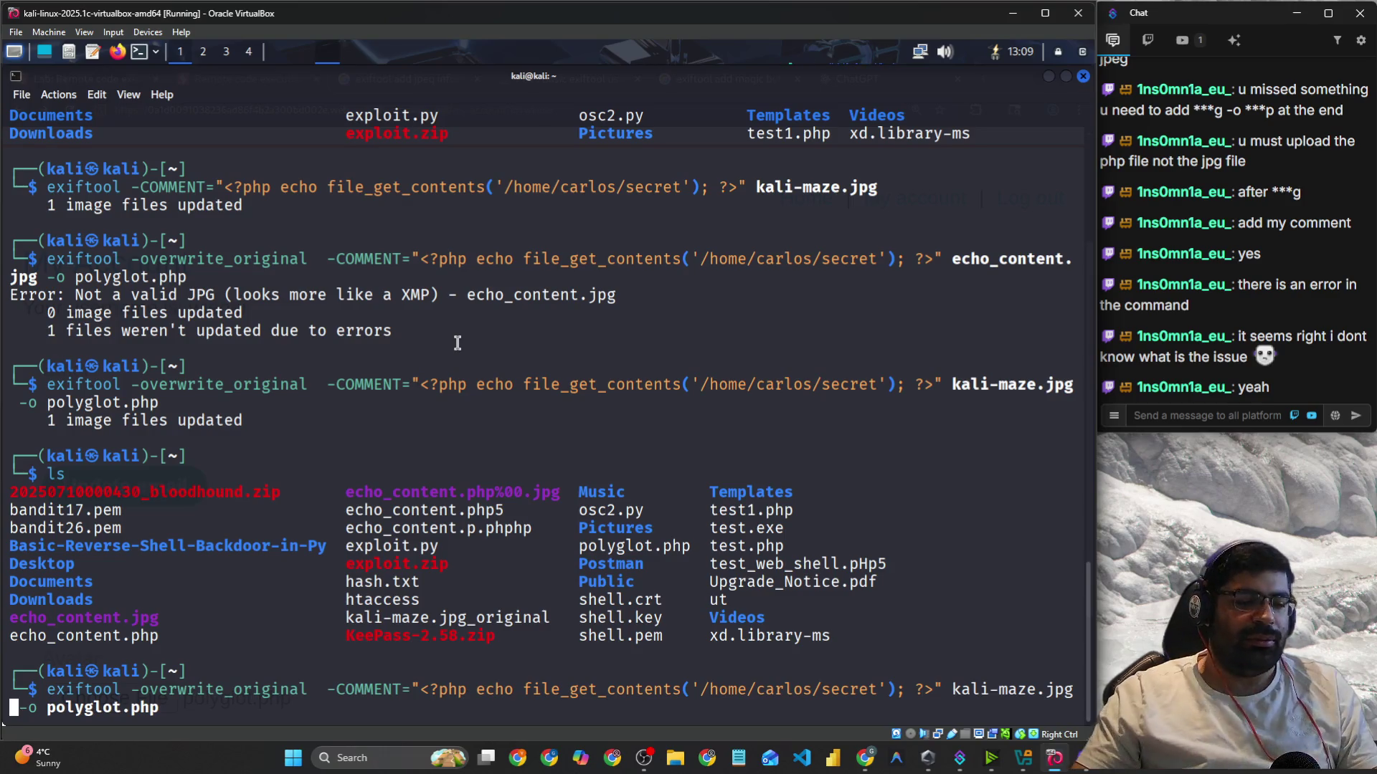
key("alt+Tab")
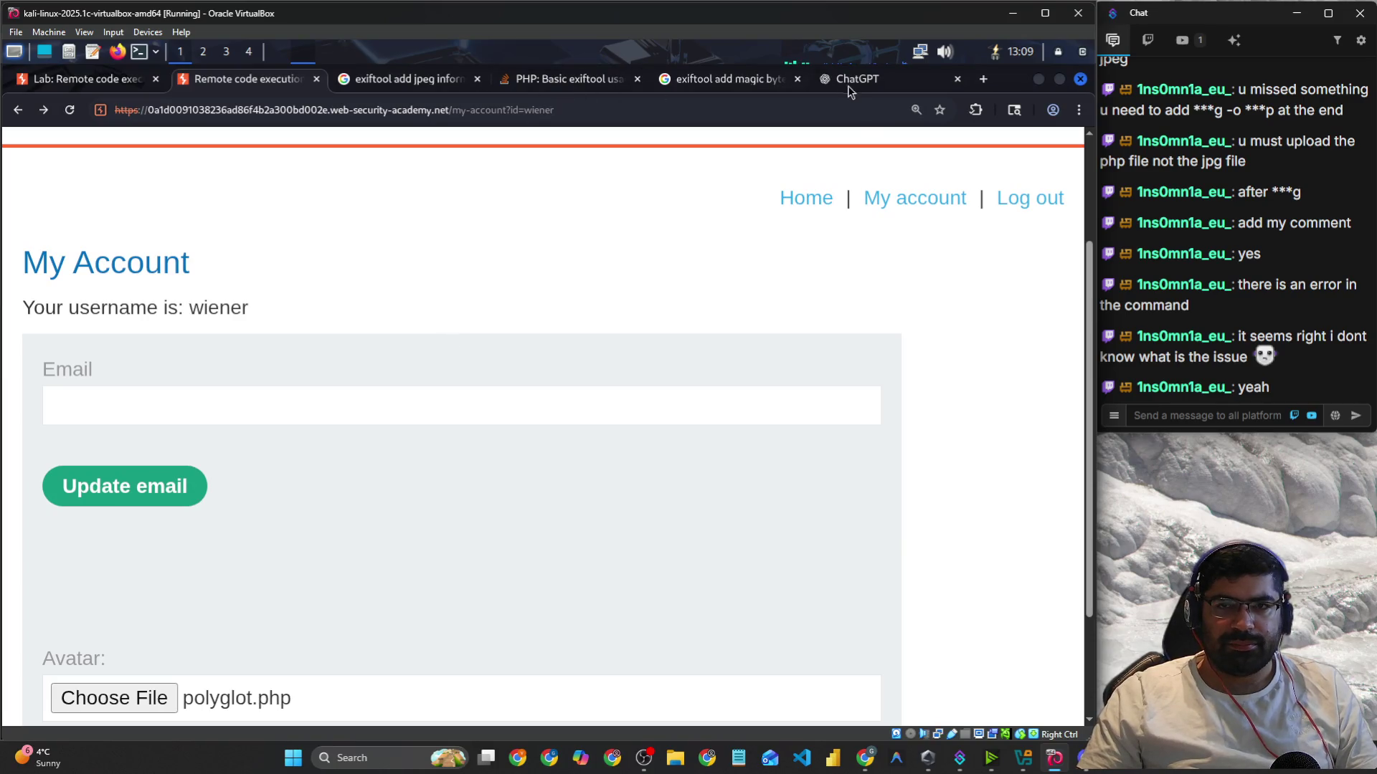
Step: In ChatGPT, highlight the lines on the PHP execution point and server MIME handling
left_click(848, 85)
scroll(371, 507, "down", 1)
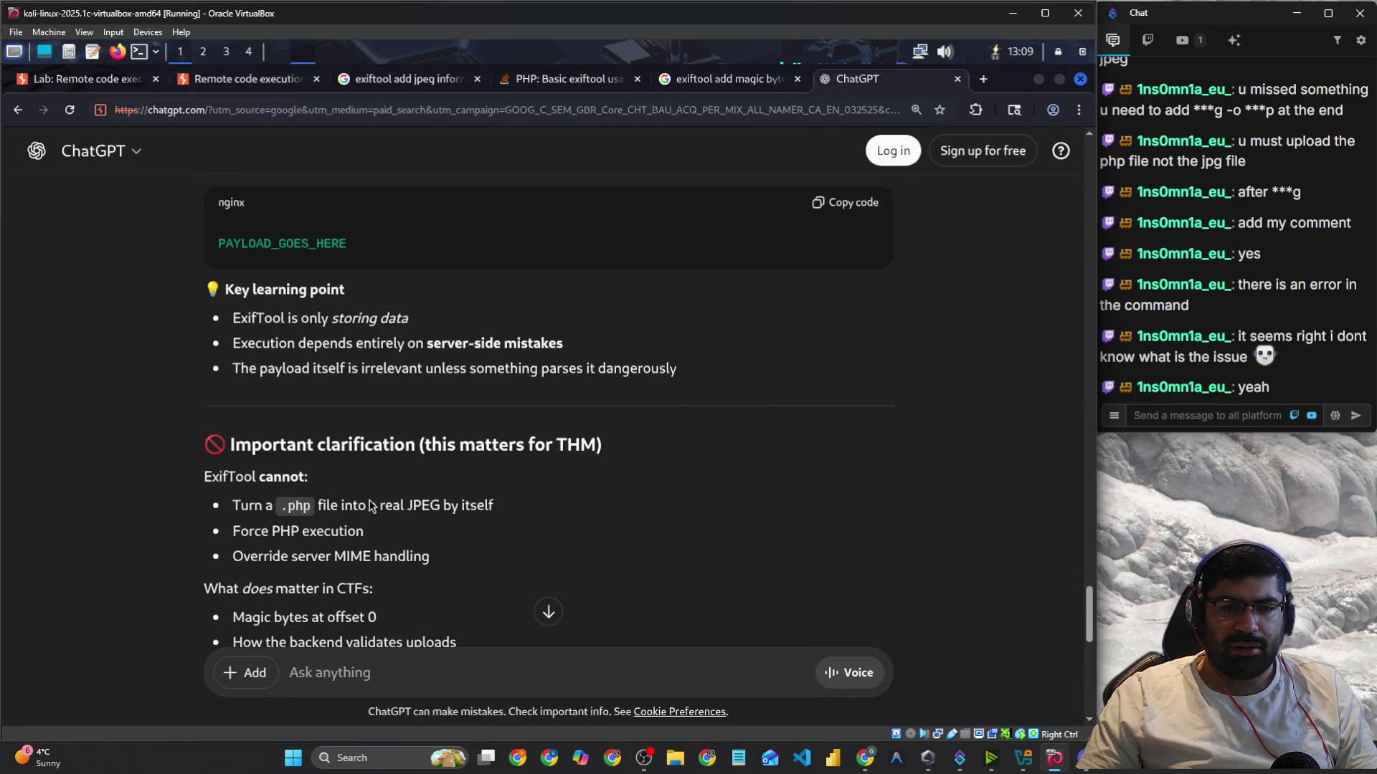
left_click_drag(273, 529, 368, 538)
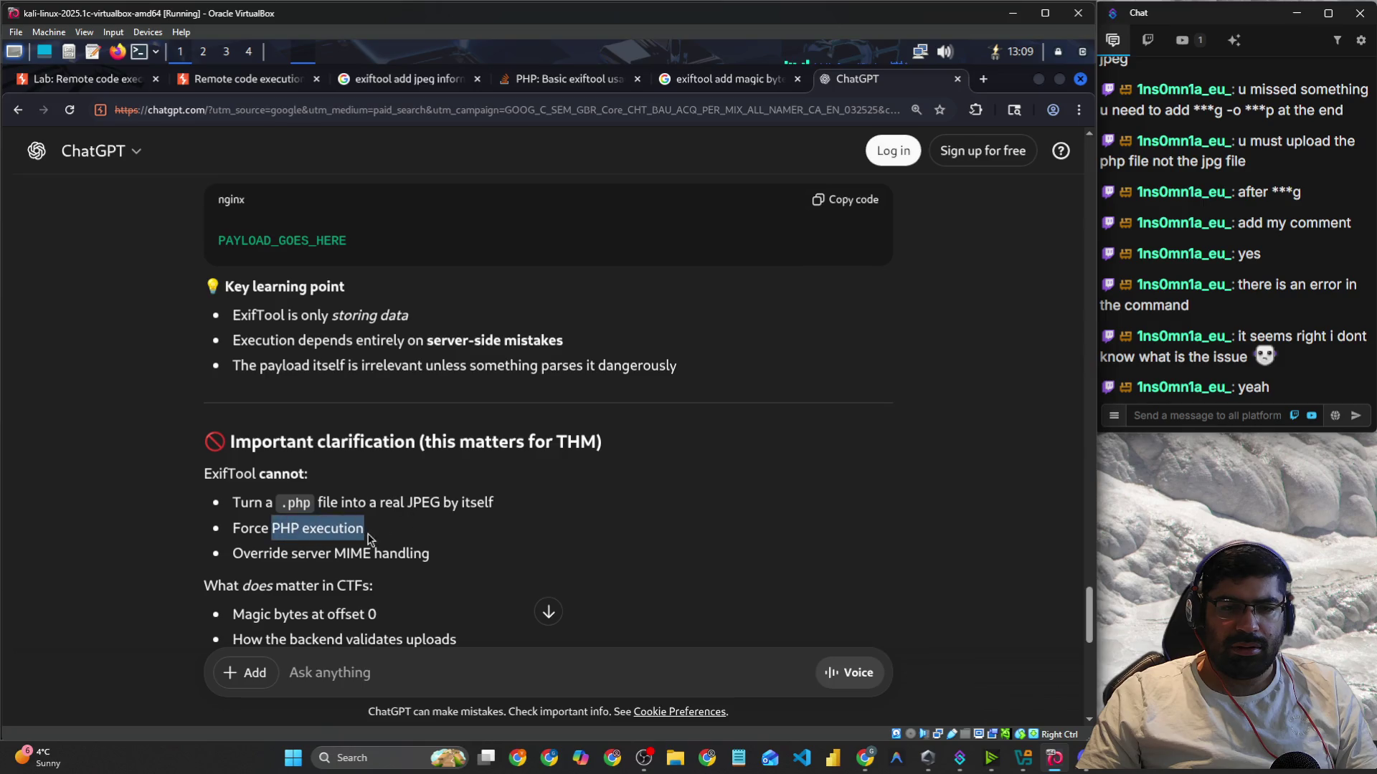
left_click_drag(257, 554, 380, 554)
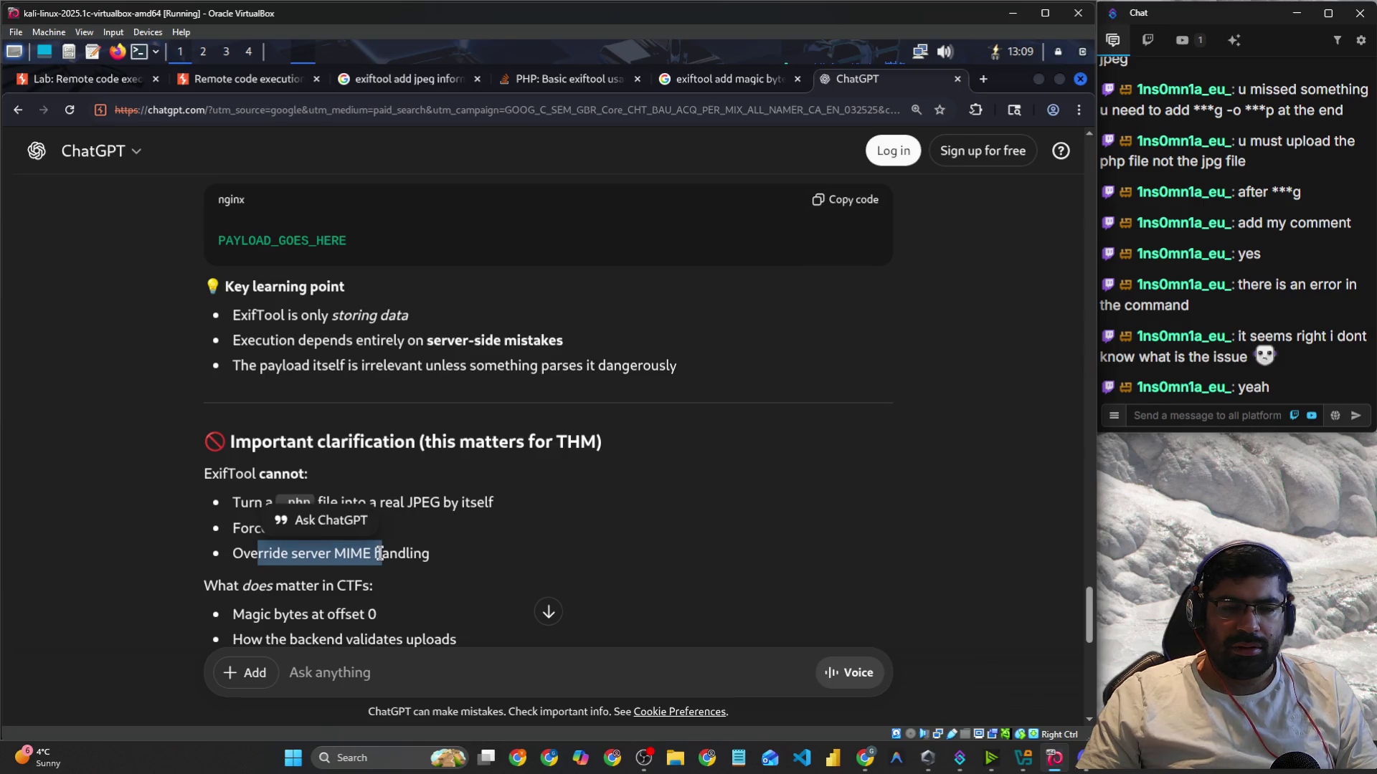
left_click(516, 558)
scroll(475, 549, "down", 1)
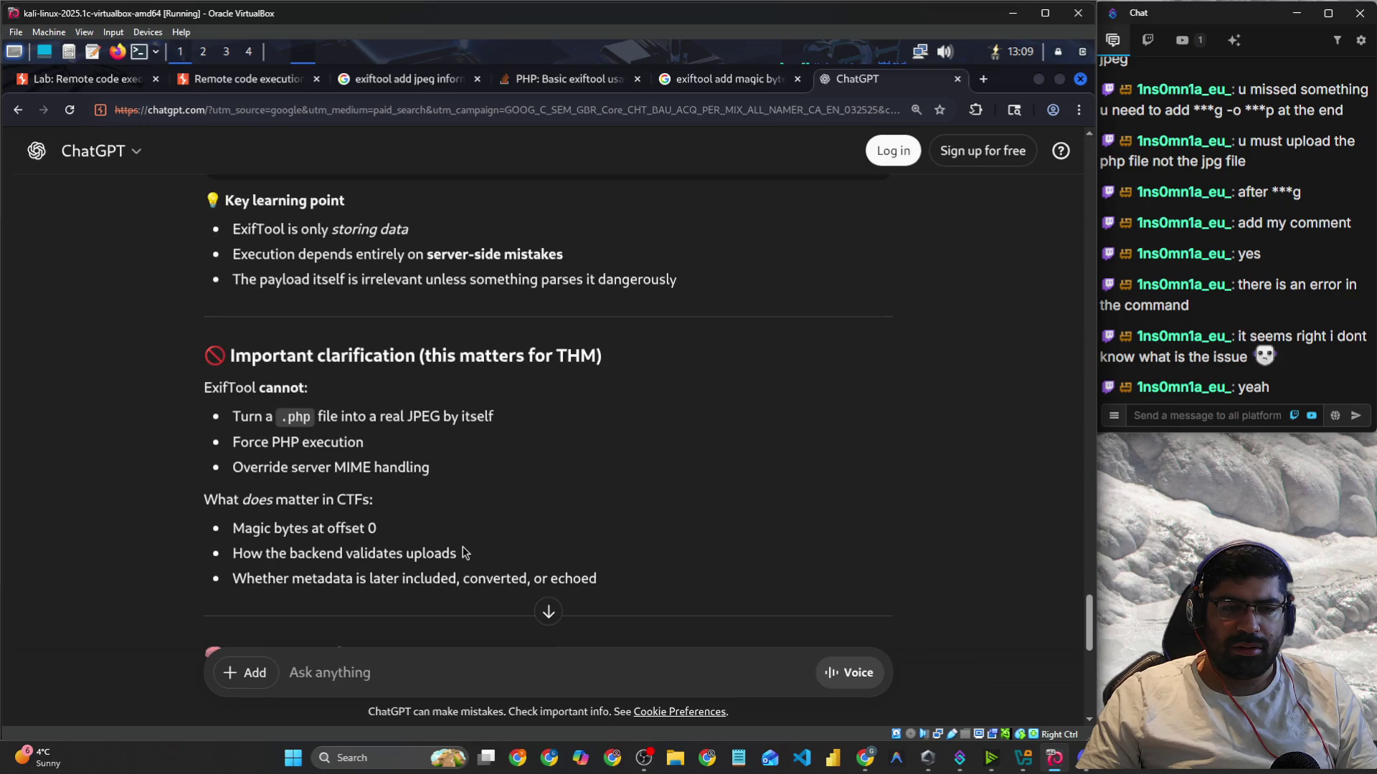
scroll(464, 553, "down", 1)
scroll(321, 501, "down", 3)
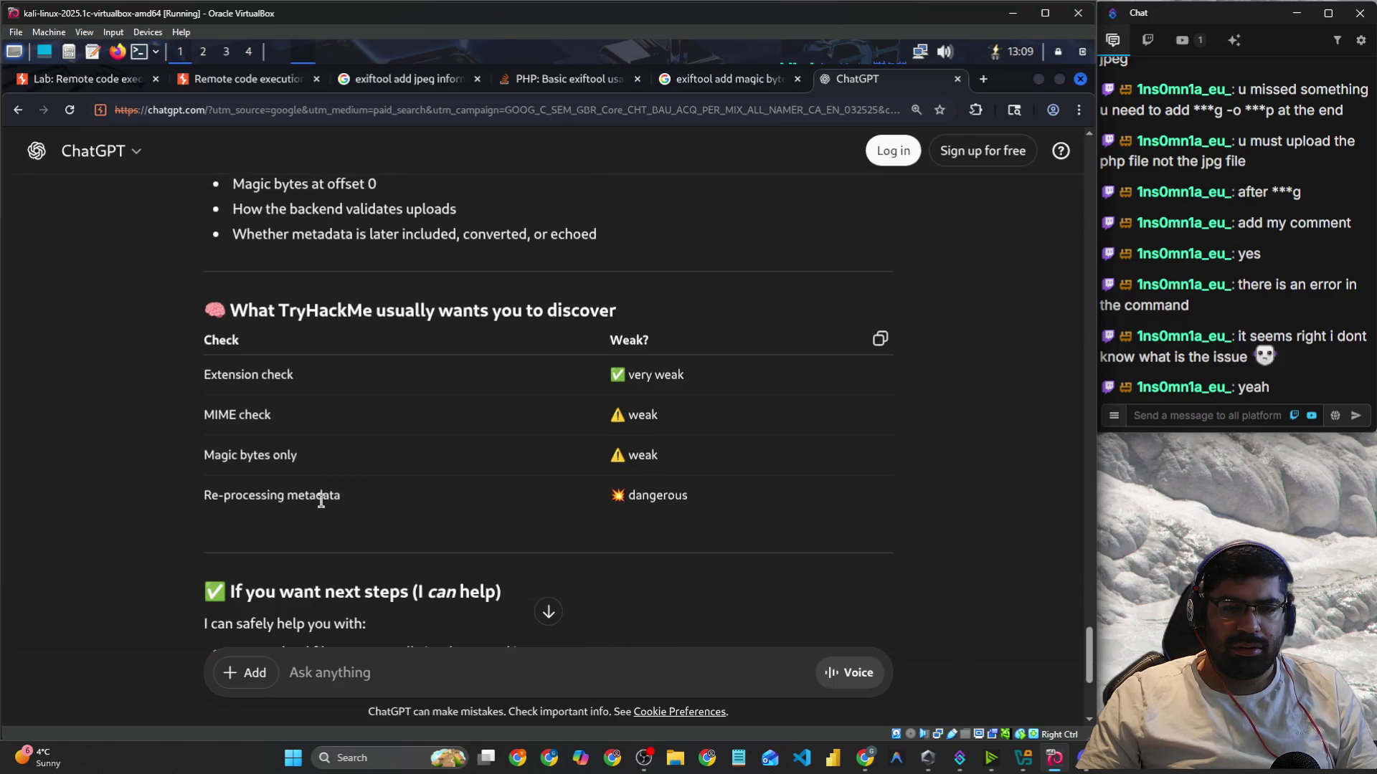
scroll(321, 502, "up", 10)
Step: Highlight the exiftool example's overwrite option, placeholder Comment and its hex-encoded Comment value
left_click_drag(223, 355, 415, 343)
left_click_drag(309, 362, 419, 362)
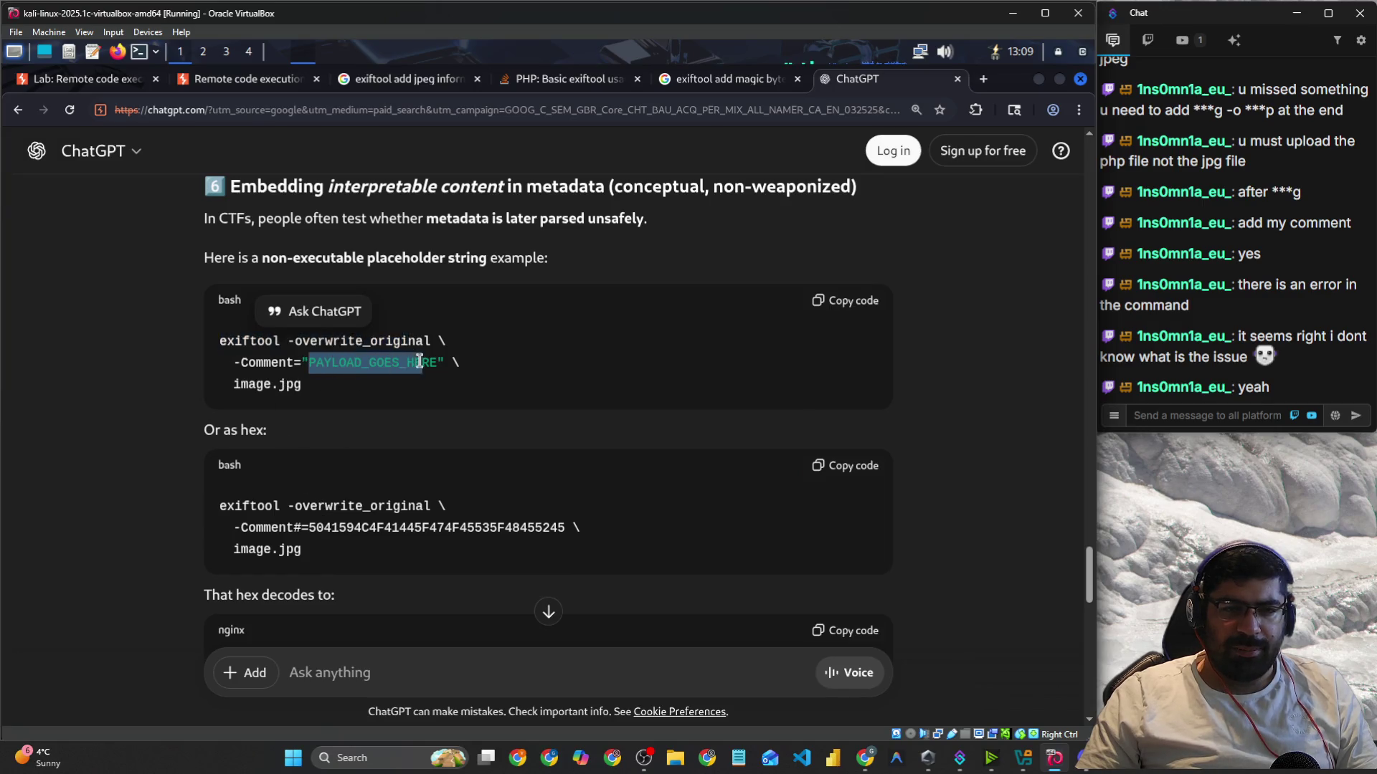
left_click_drag(230, 381, 332, 391)
scroll(331, 391, "down", 1)
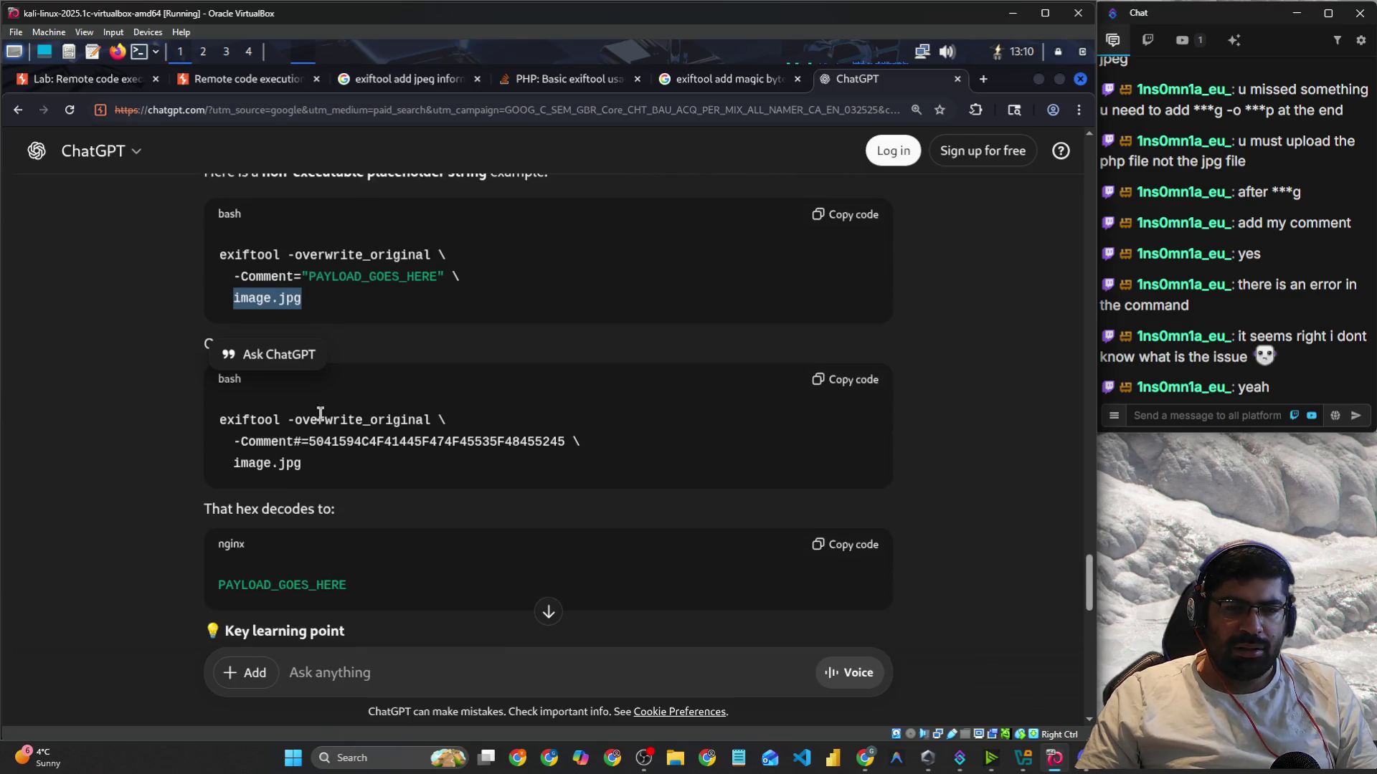
scroll(391, 426, "up", 1)
left_click(433, 426)
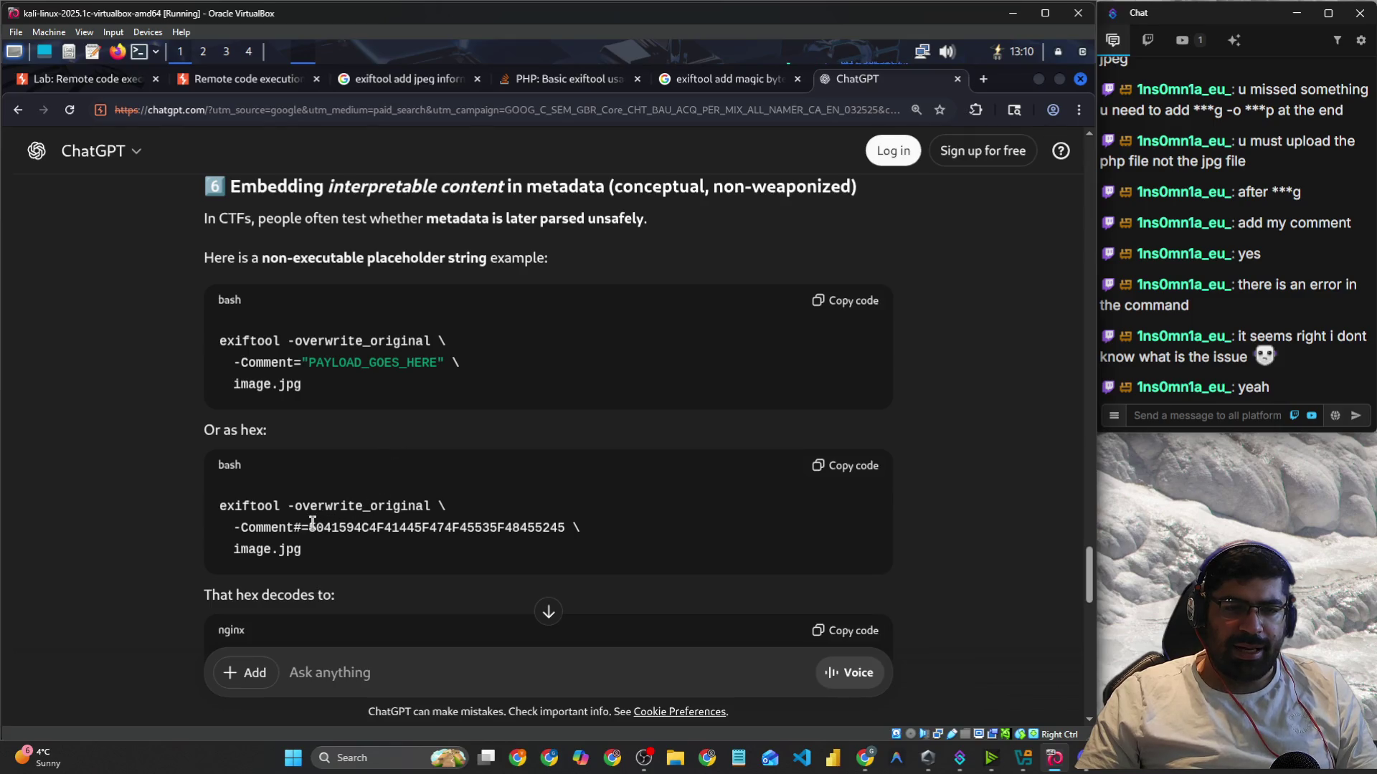
left_click_drag(309, 527, 559, 528)
key("alt+Tab")
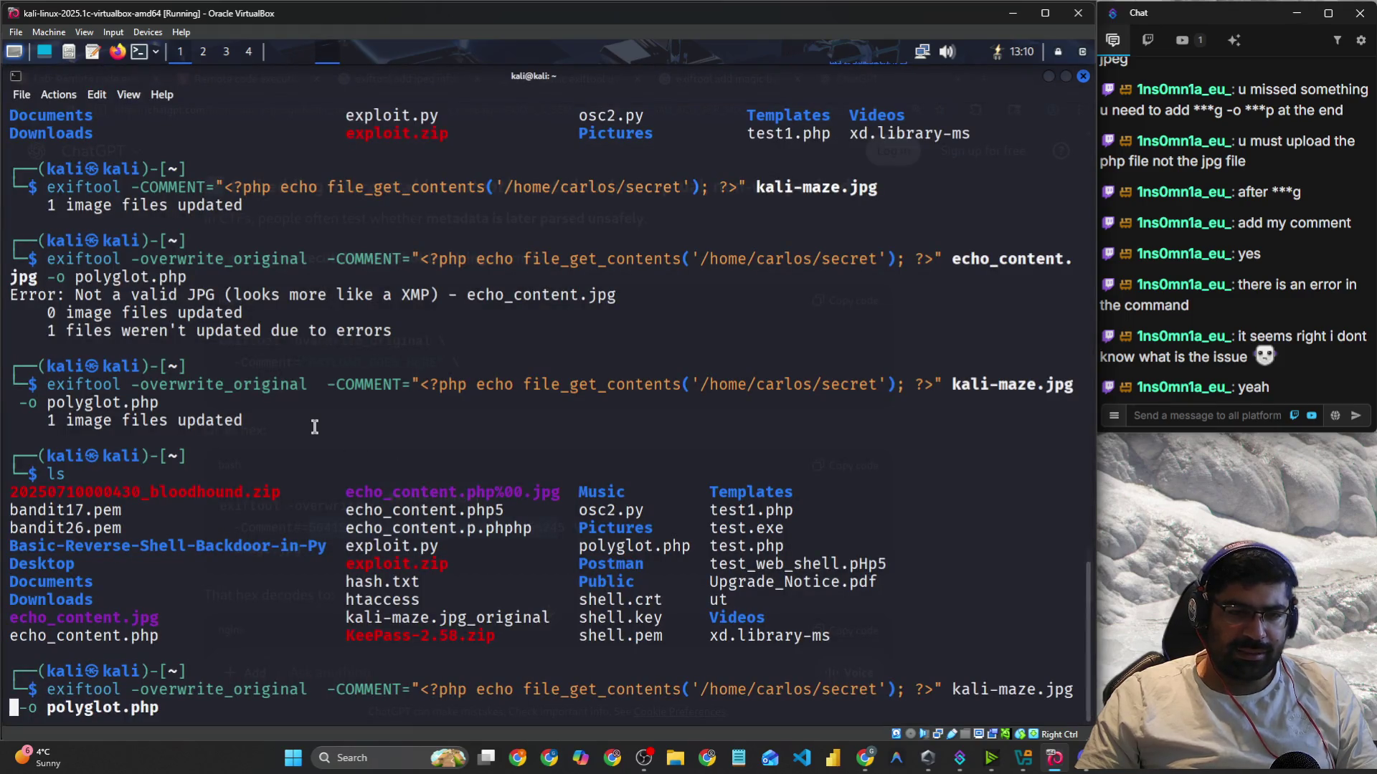
Step: Erase the input file name and PHP payload from the recalled command, leaving an empty -COMMENT before -o polyglot.php
key("Up")
key("Left")
key("Left")
key("Left")
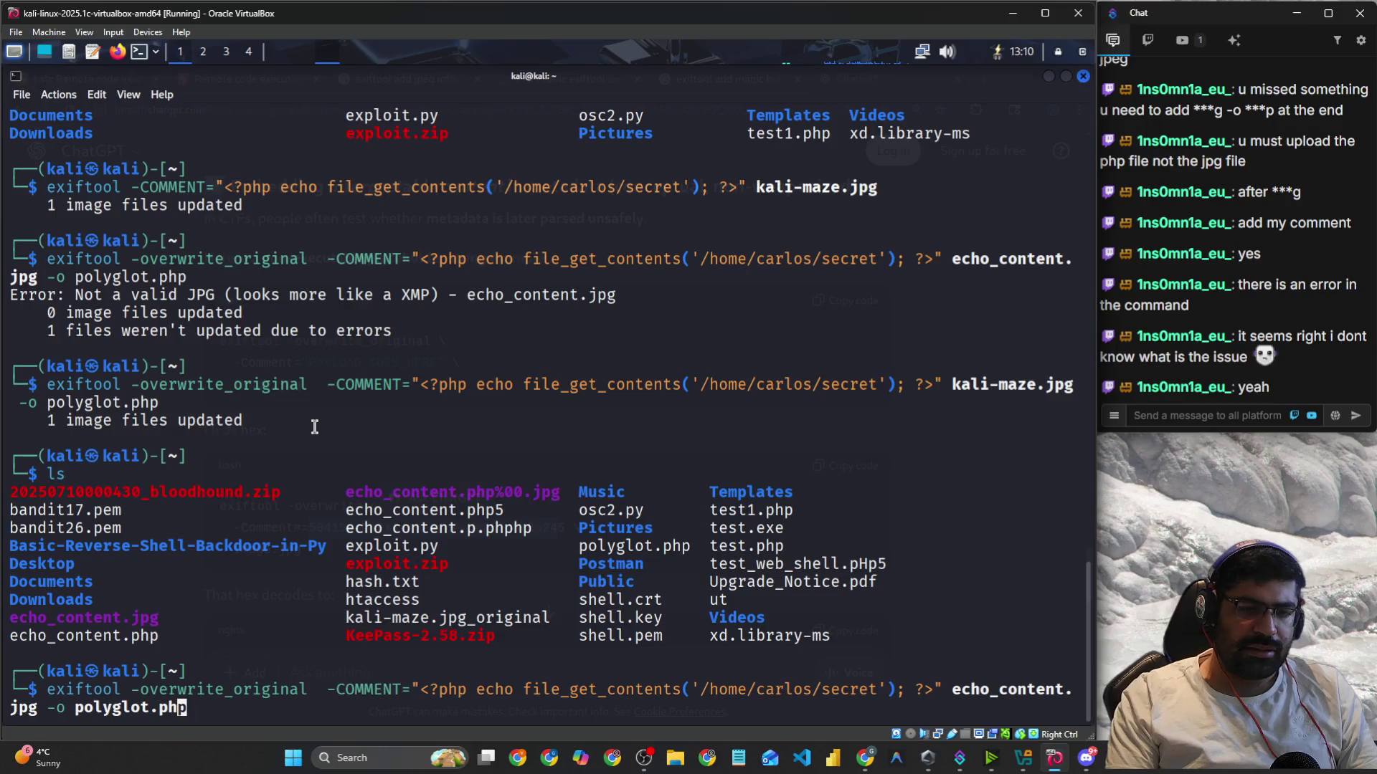
key("Left")
key("Left")
key("Left")
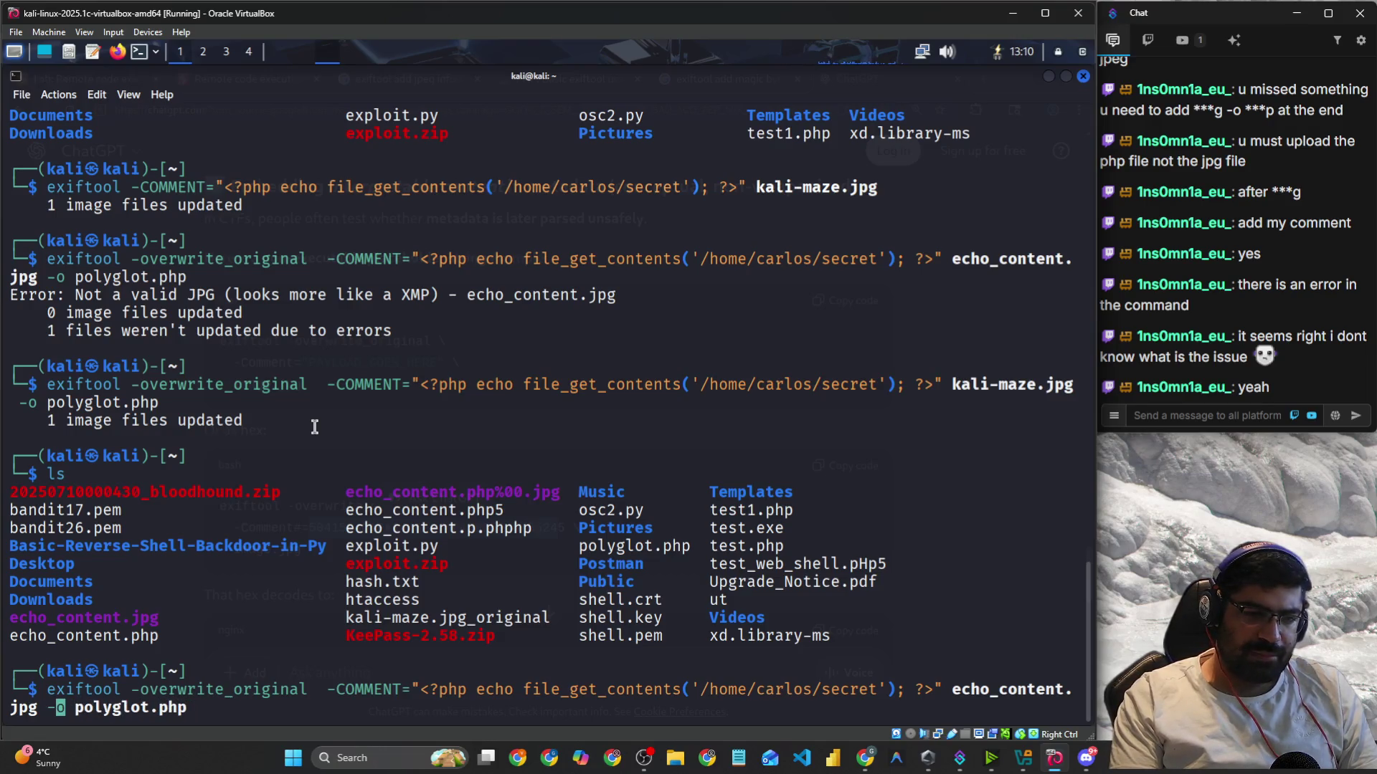
key("BackSpace")
key("BackSpace")
key("BackSpace")
key("BackSpace")
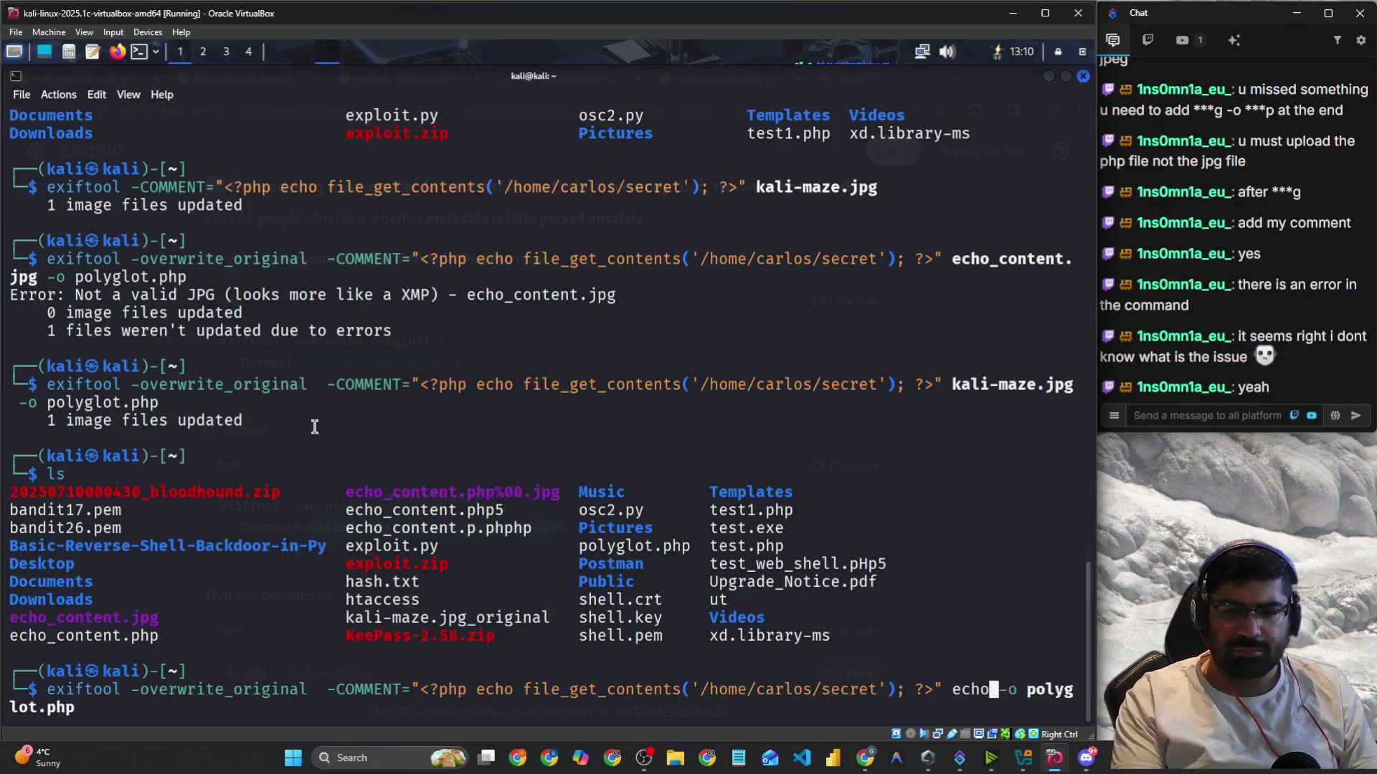
key("BackSpace")
key("BackSpace")
key("BackSpace")
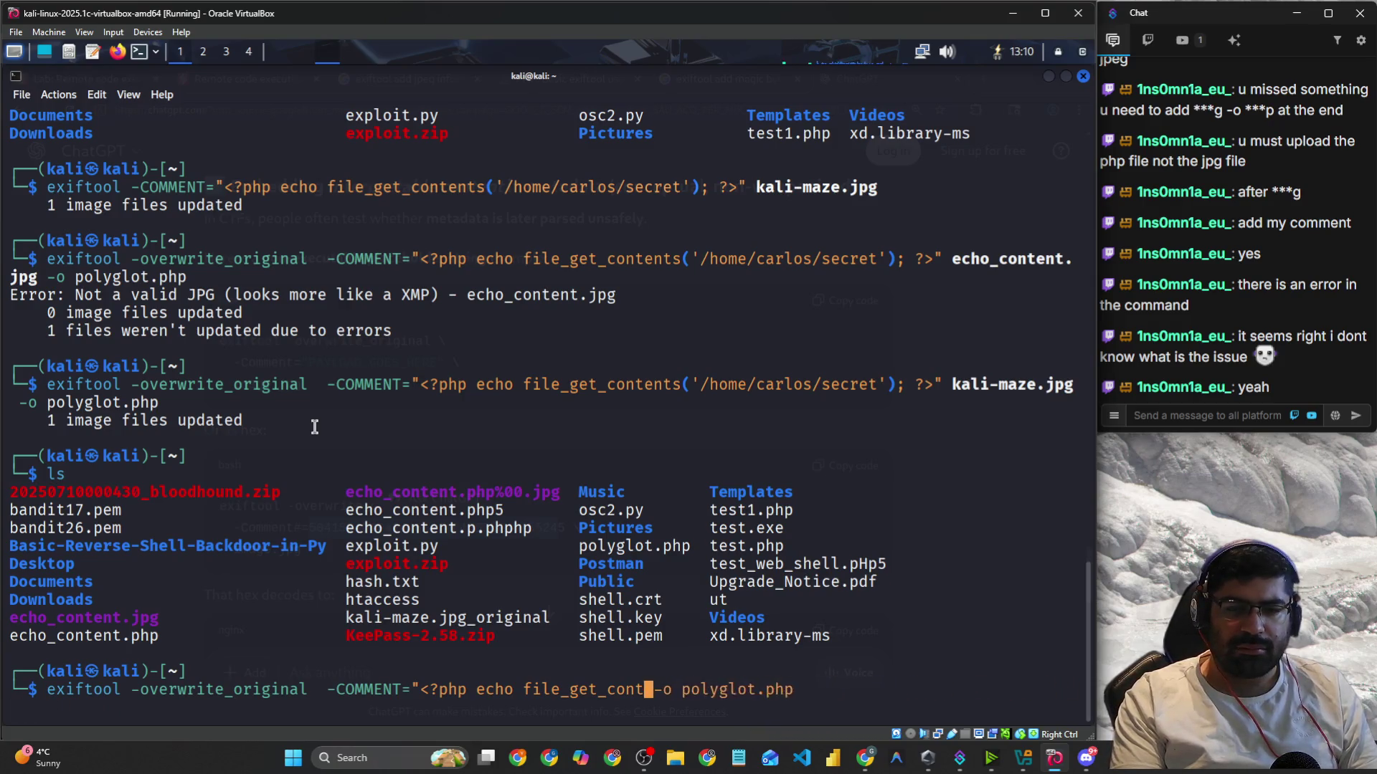
key("BackSpace")
key("BackSpace")
key("BackSpace")
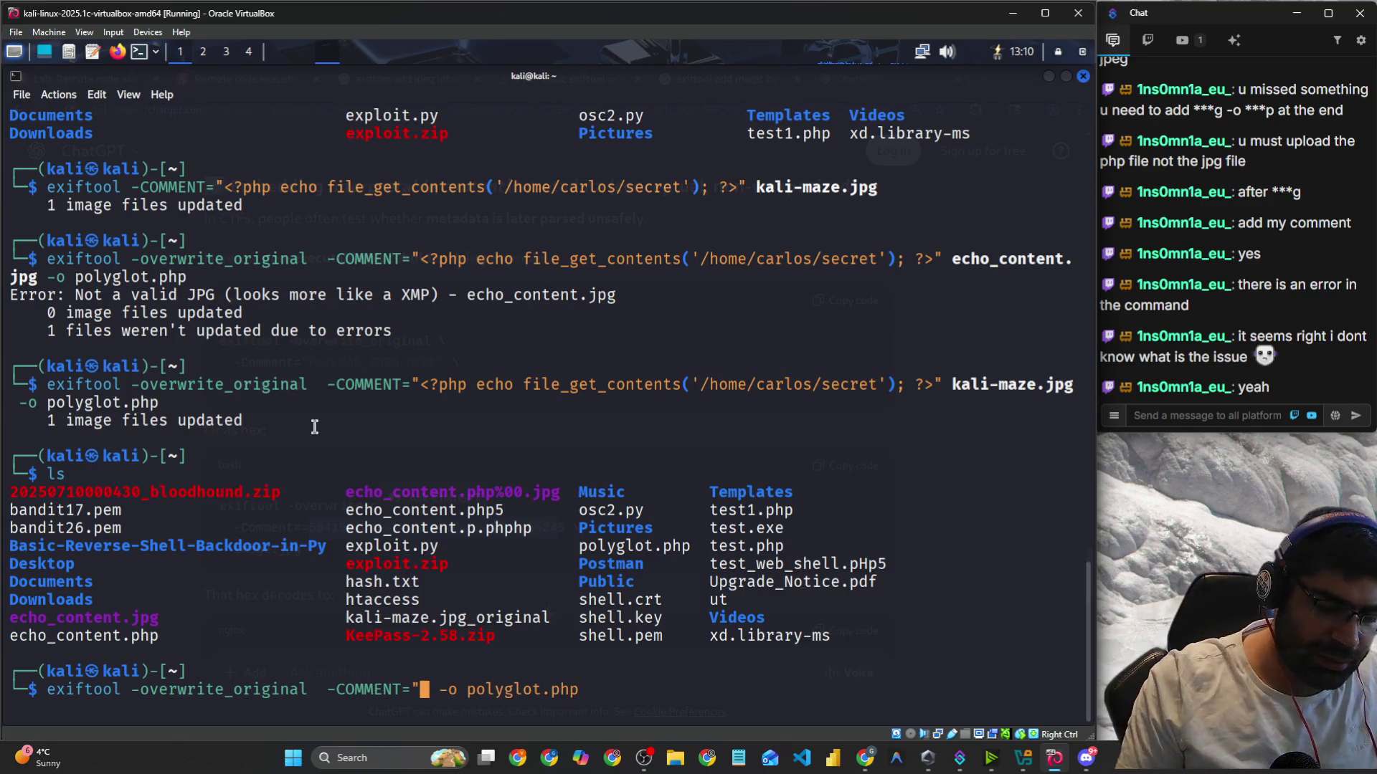
type("\"")
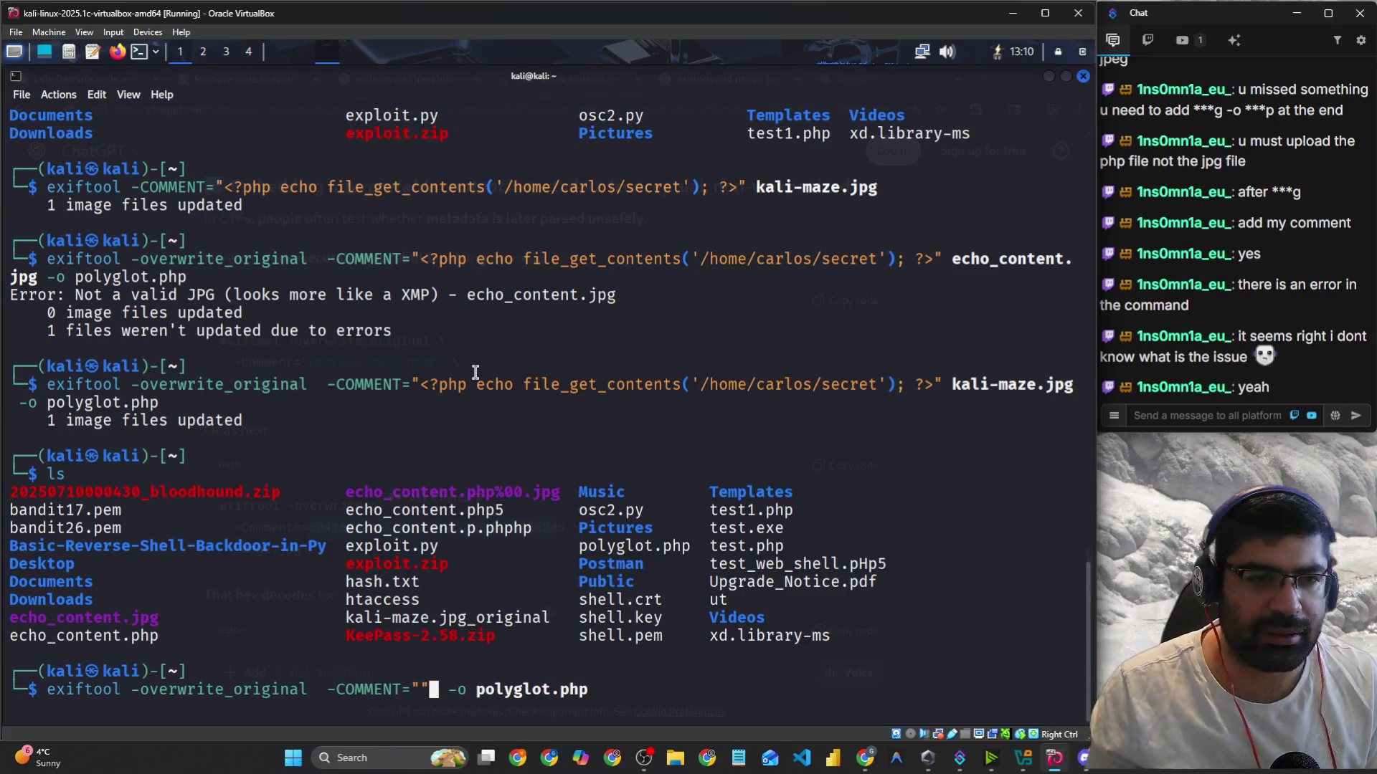
key("alt+Tab")
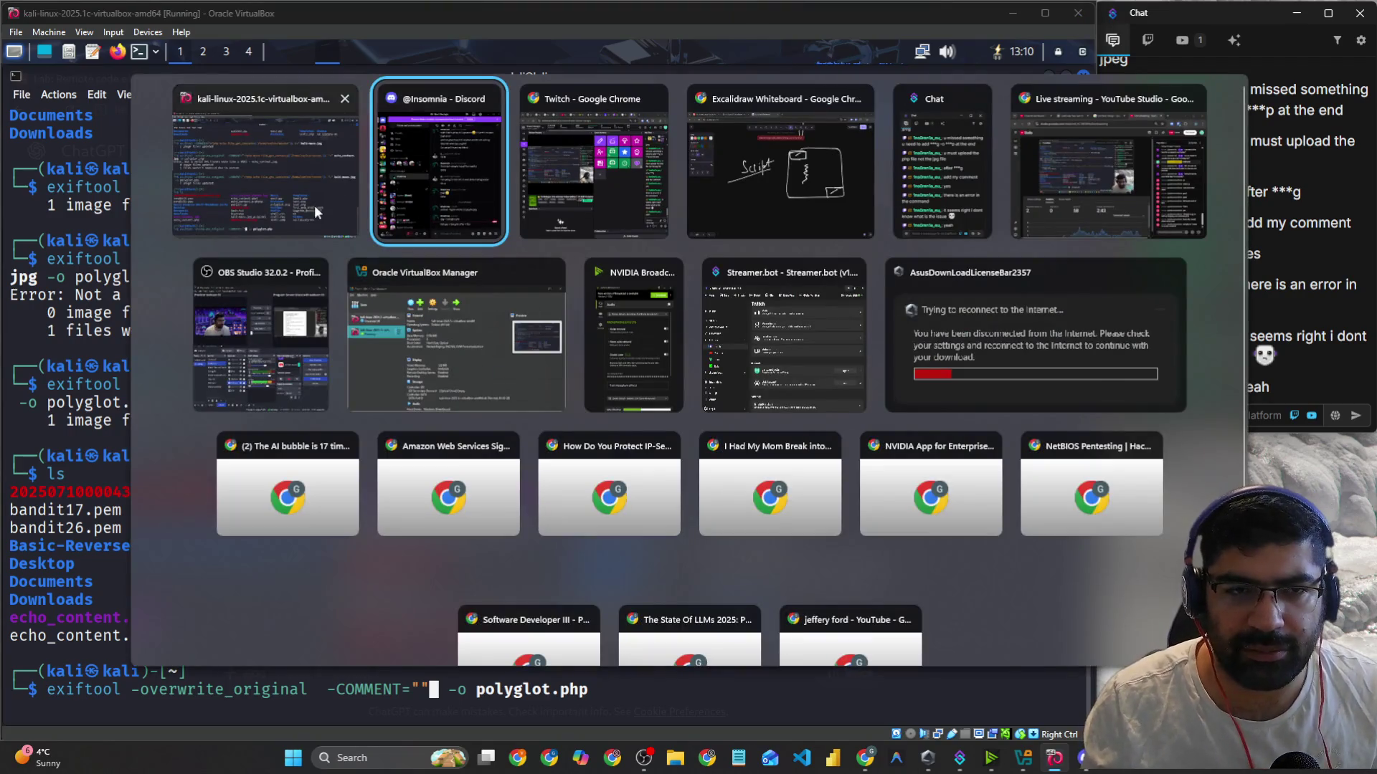
key("BackSpace")
key("BackSpace")
key("alt+Tab")
key("alt+Tab")
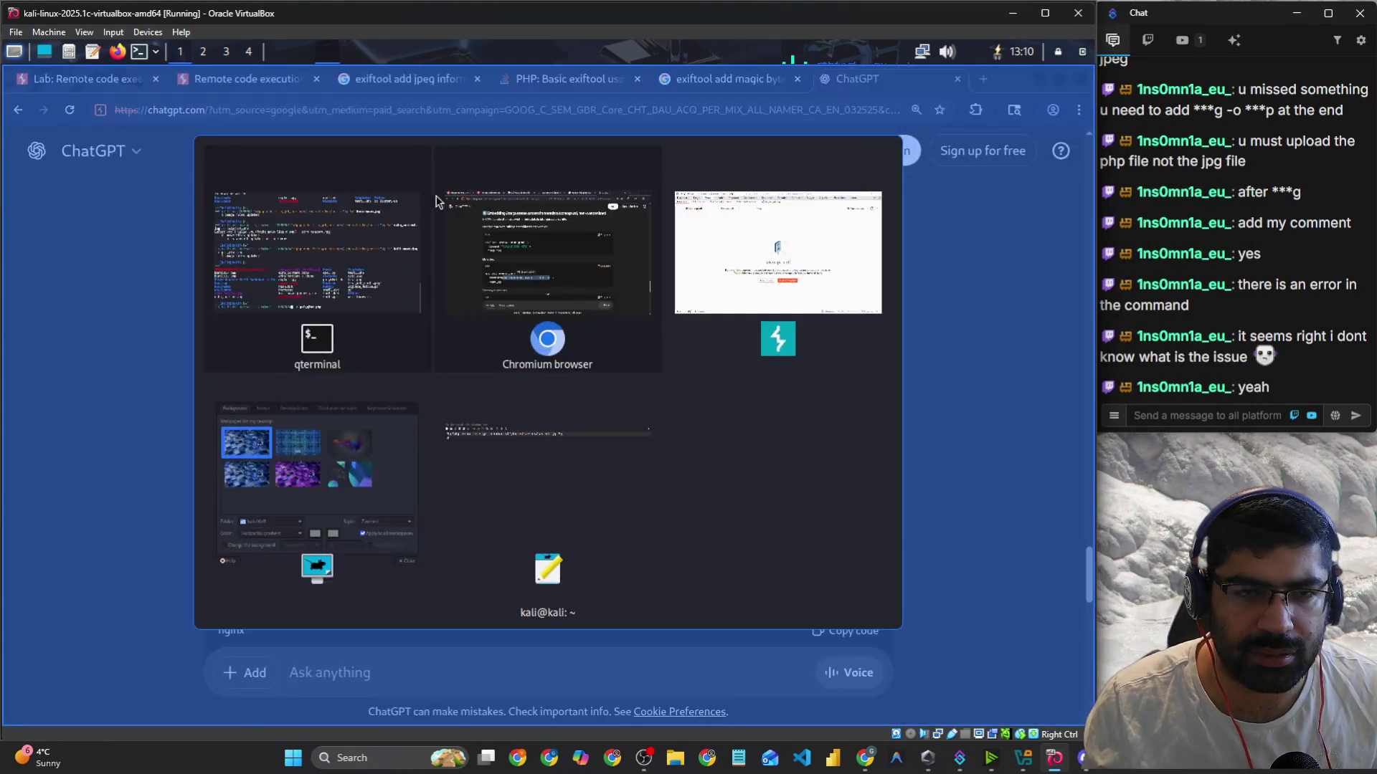
key("alt+Tab")
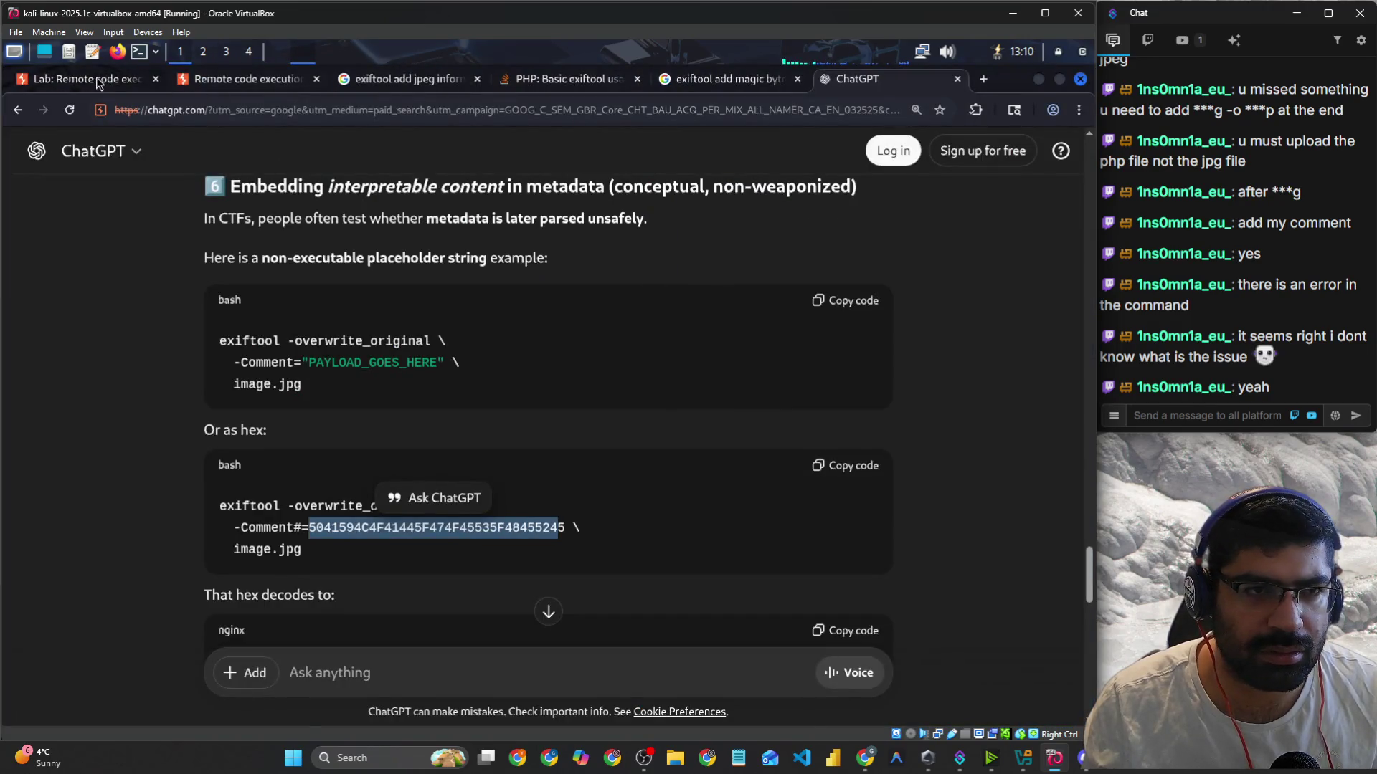
Step: Go back to the File uploads page and select the JPEG signature bytes FF D8 FF
left_click(97, 77)
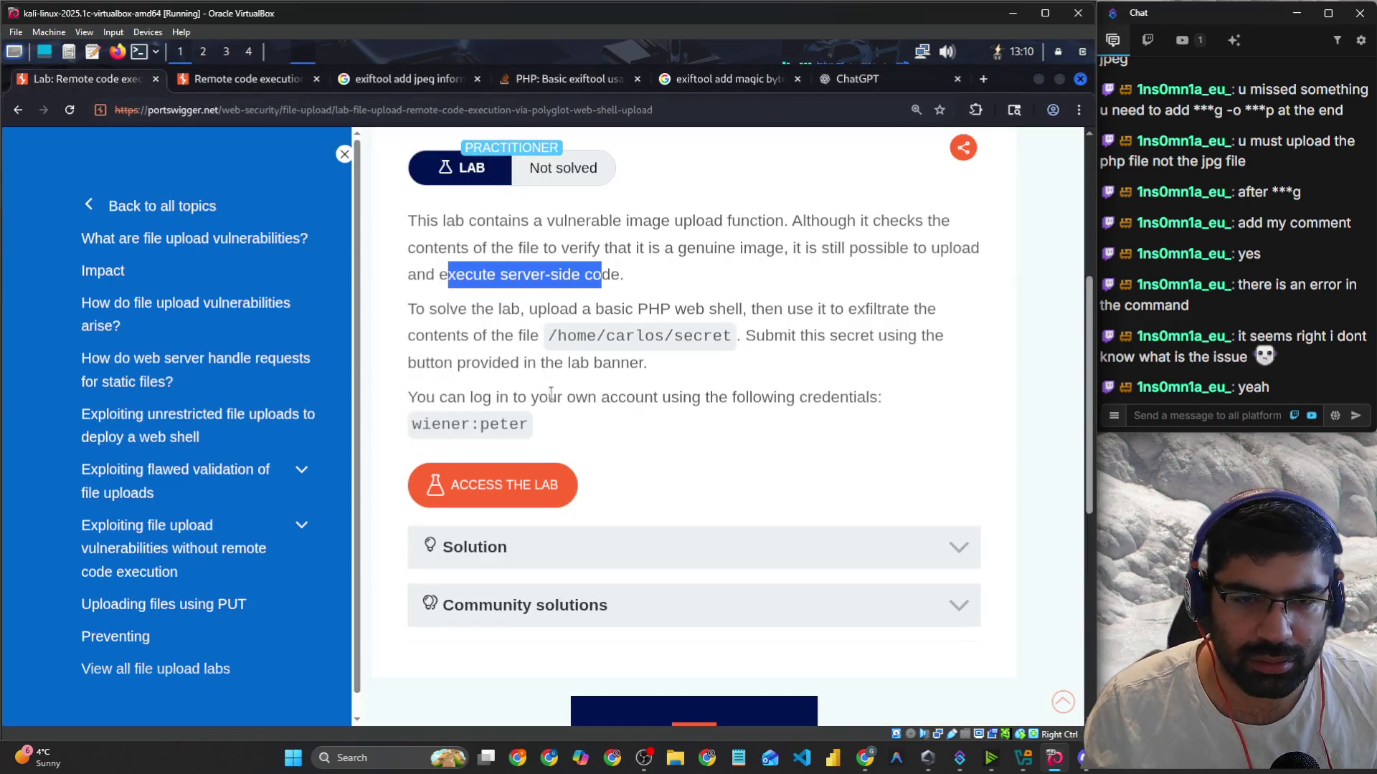
scroll(665, 355, "up", 4)
left_click(21, 112)
scroll(584, 474, "down", 2)
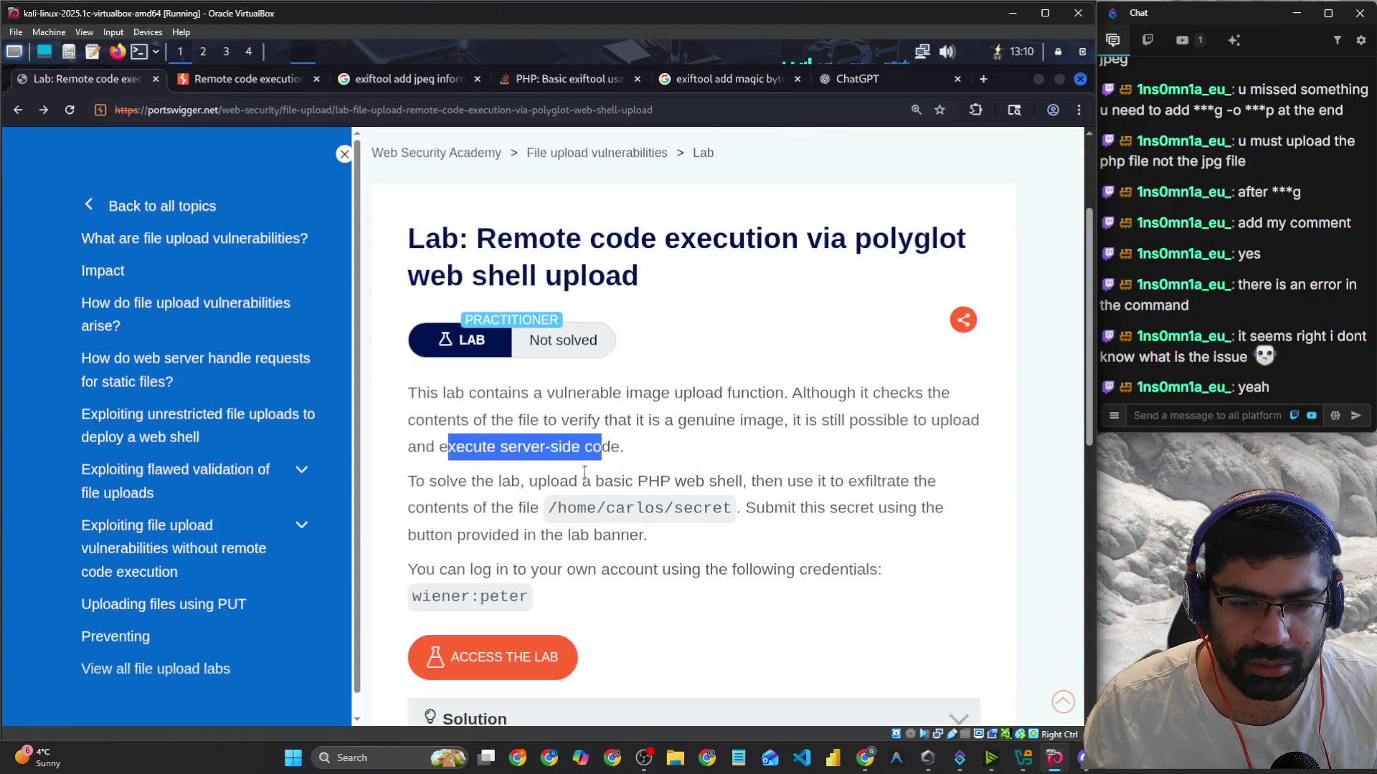
left_click(18, 110)
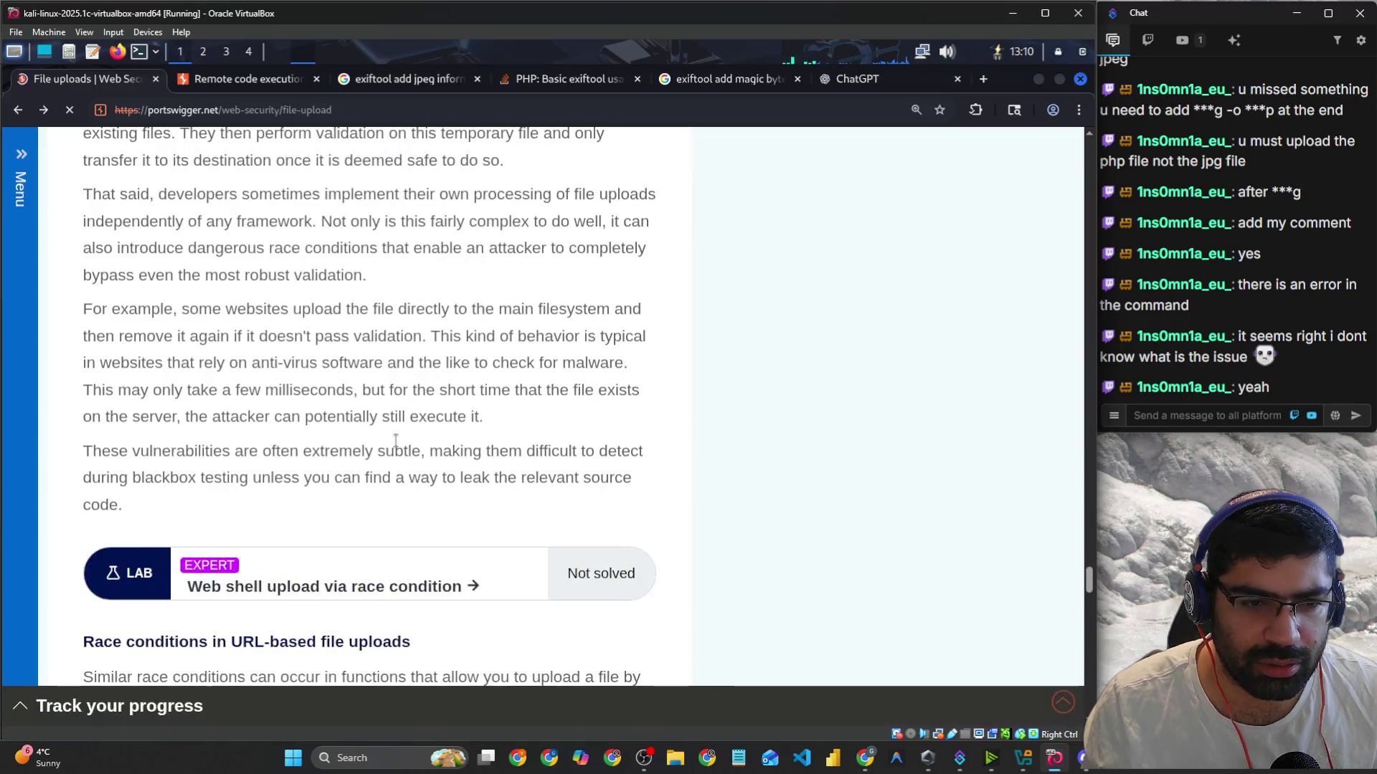
scroll(323, 369, "up", 10)
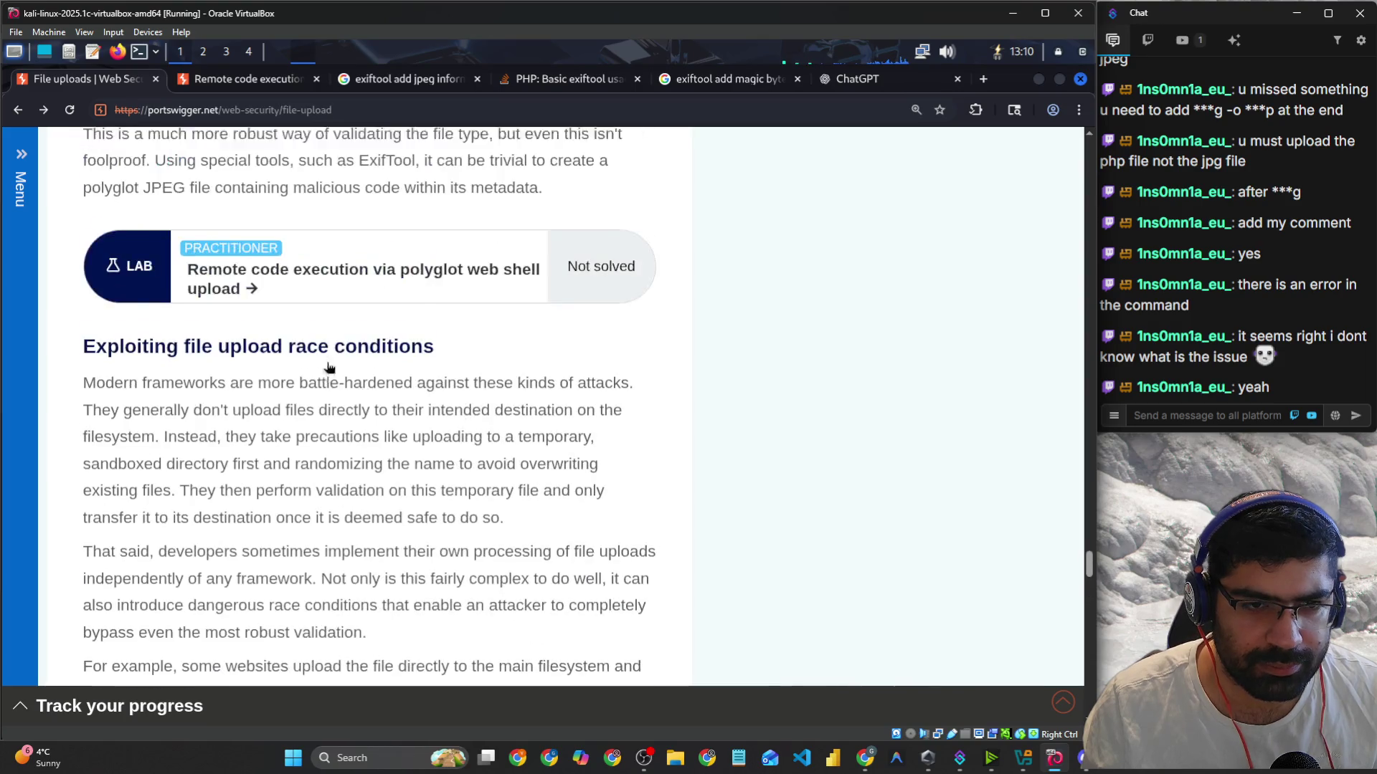
left_click_drag(322, 518, 400, 517)
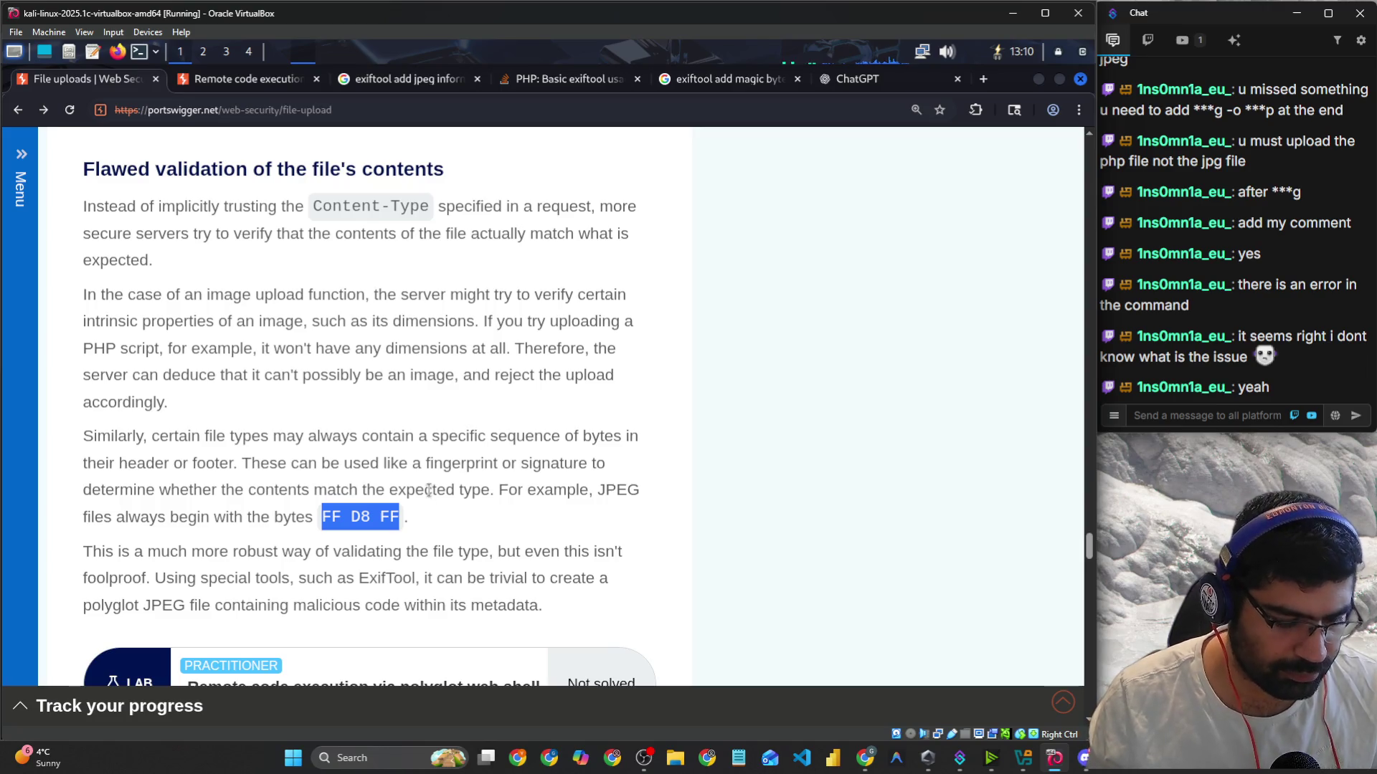
Step: Paste FF D8 FF after -COMMENT= in the terminal command and trim the stray character
key("alt+Tab")
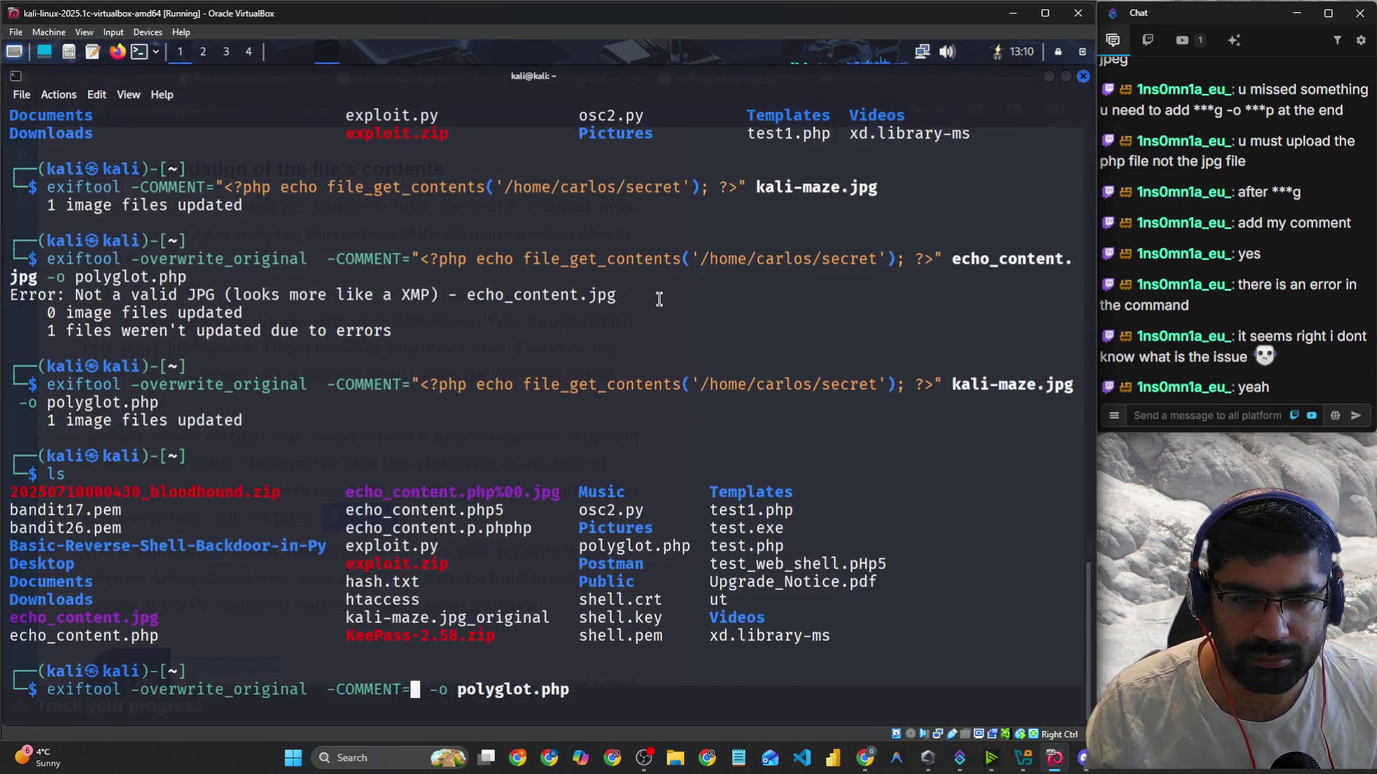
left_click(657, 295)
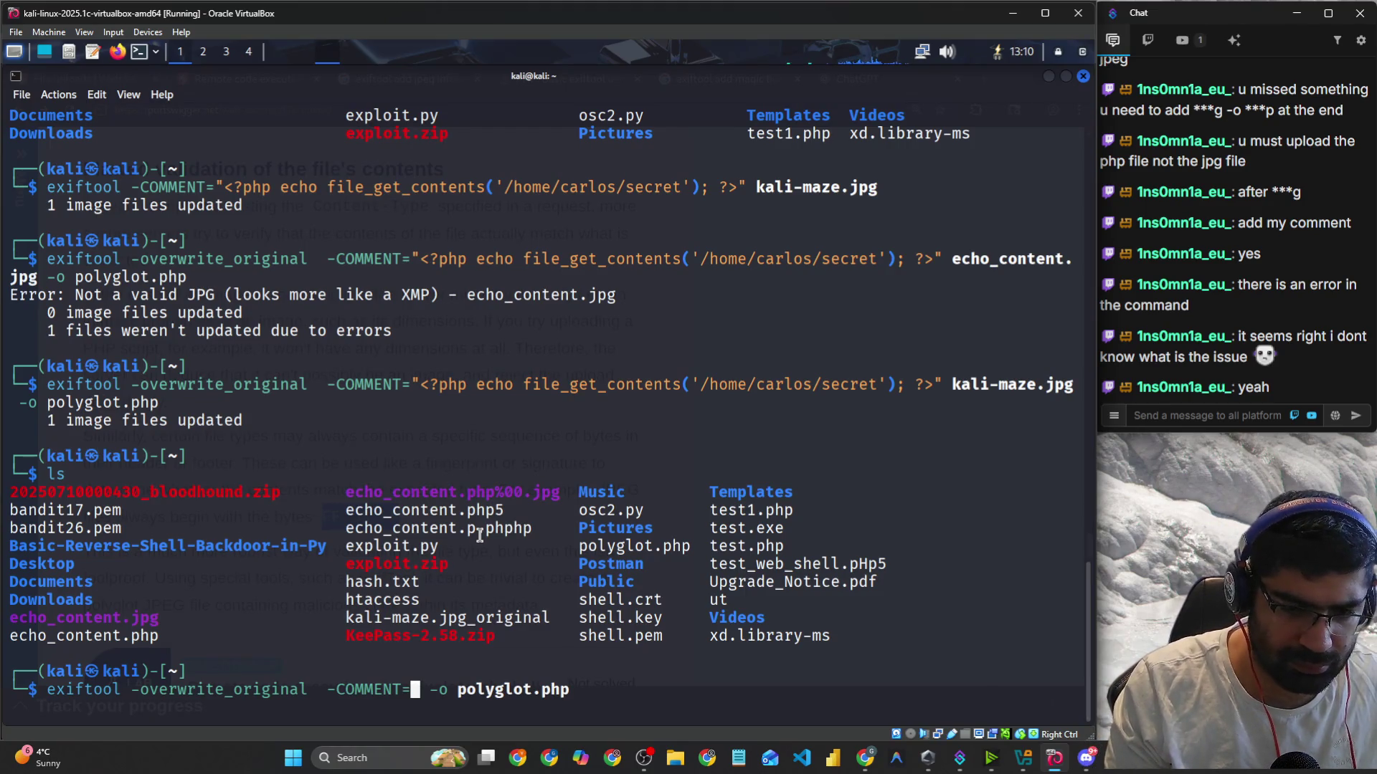
type("^[[200~FF D8 FF~")
key("BackSpace")
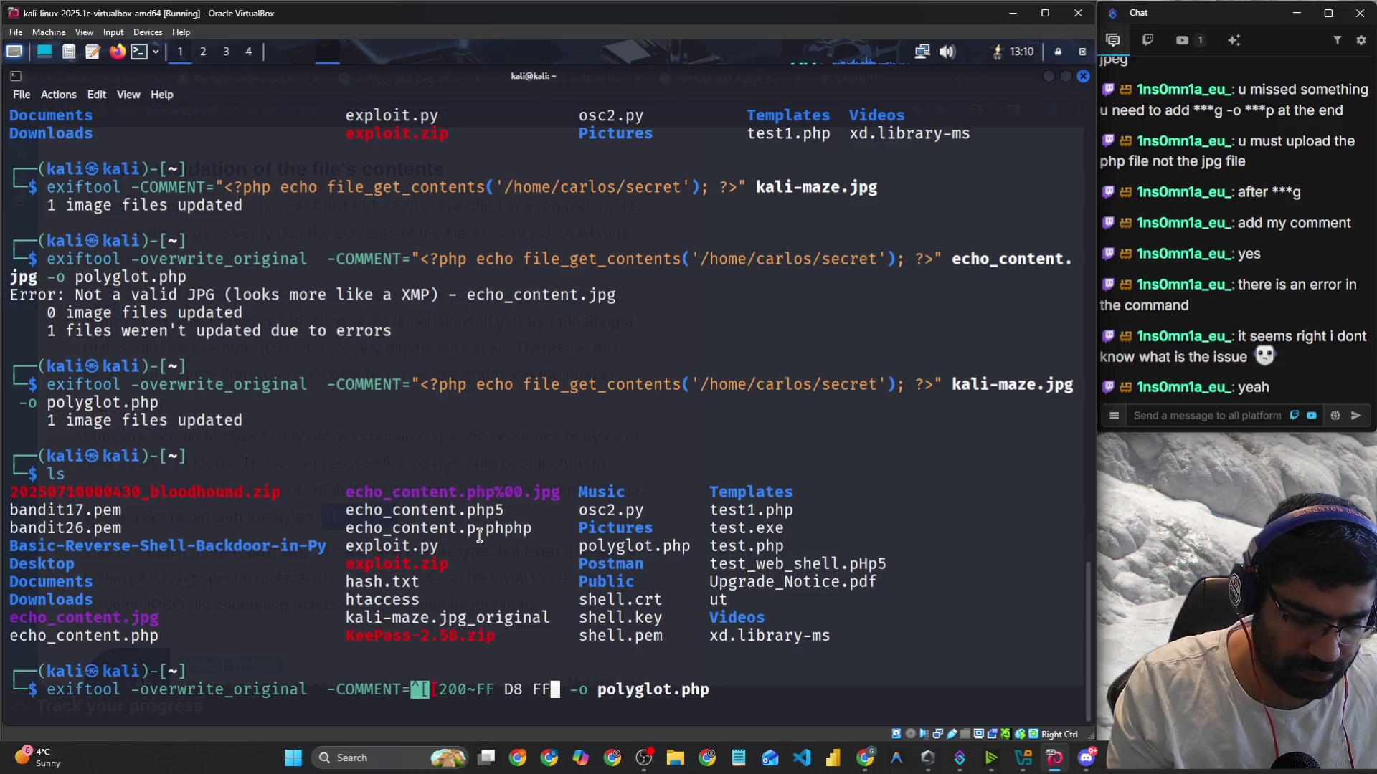
Step: Quote the value as -COMMENT="FF D8 FF" and run the exiftool command twice
type("\"")
key("Left")
key("Left")
key("Left")
key("BackSpace")
key("BackSpace")
key("BackSpace")
type("\"")
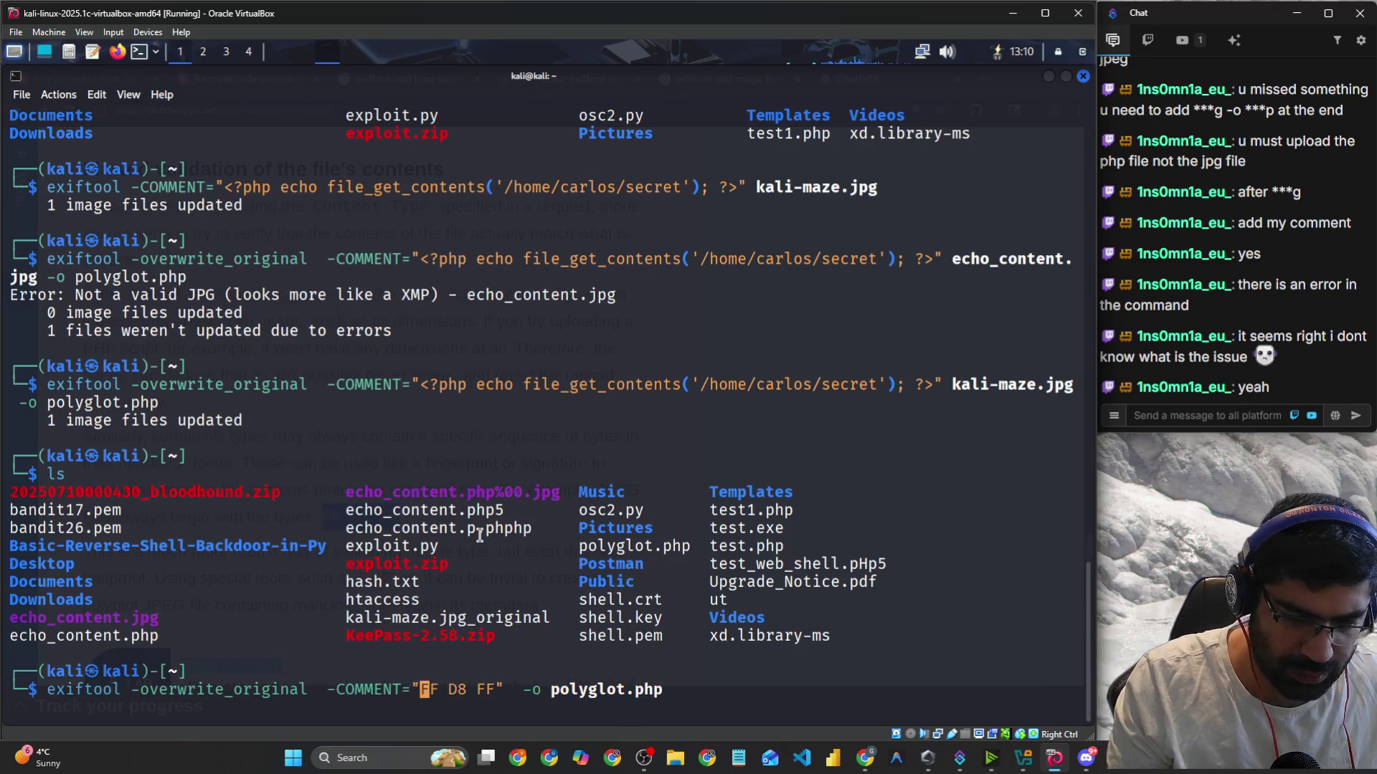
key("Return")
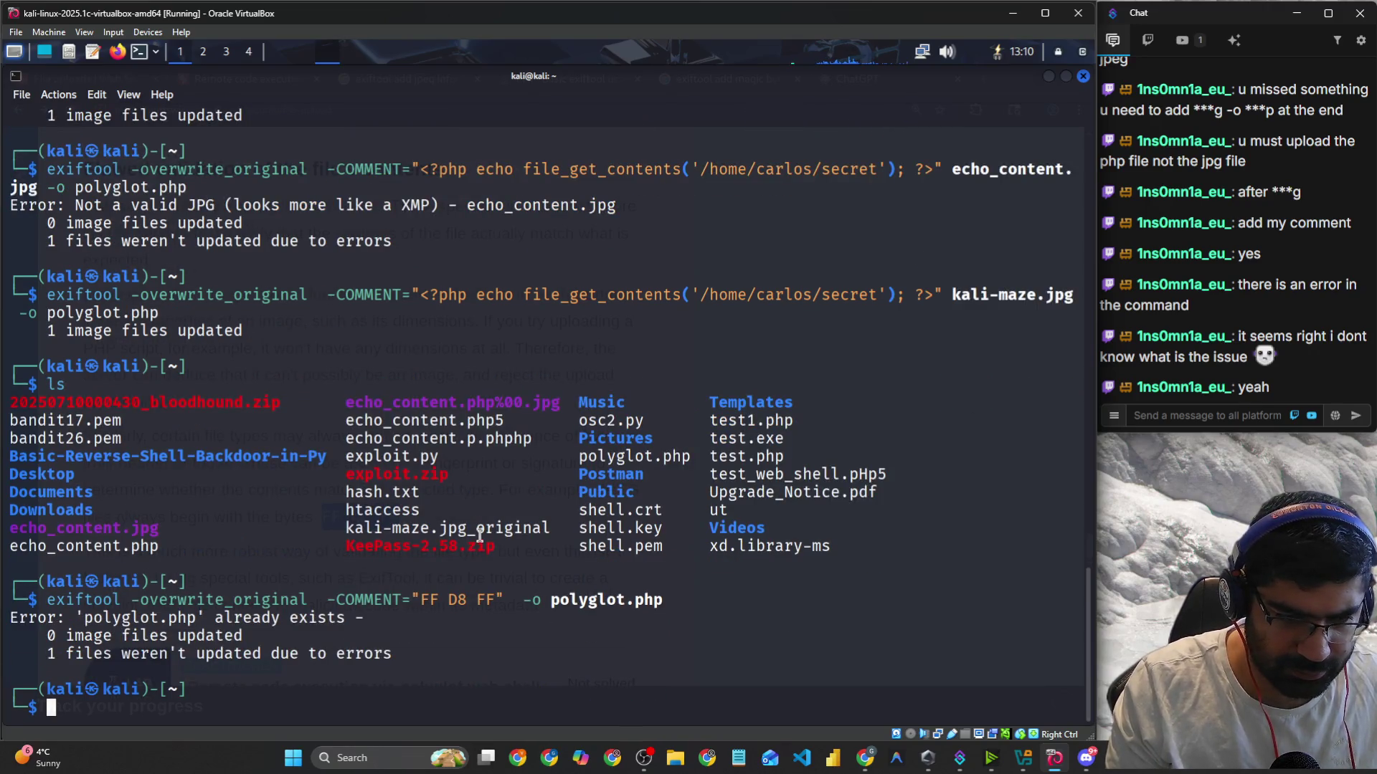
key("Up")
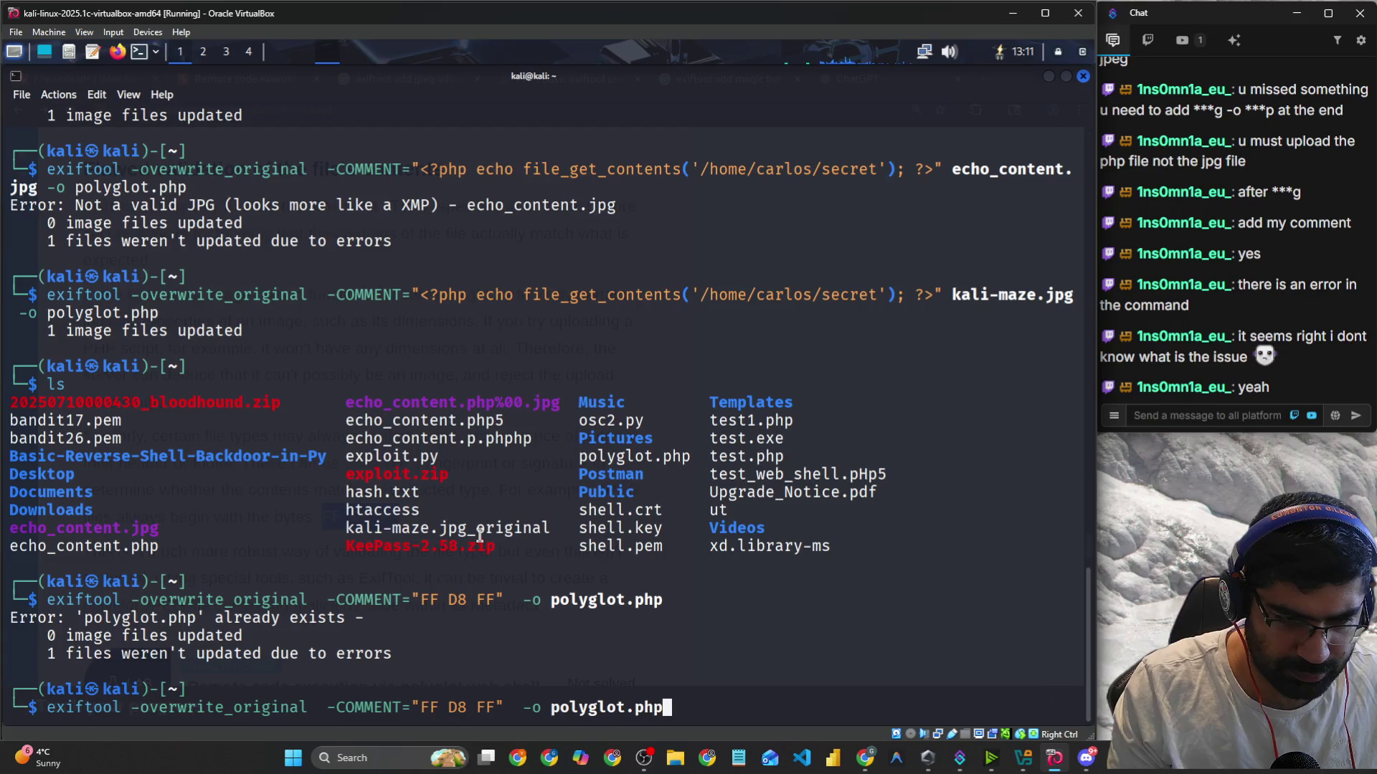
key("Return")
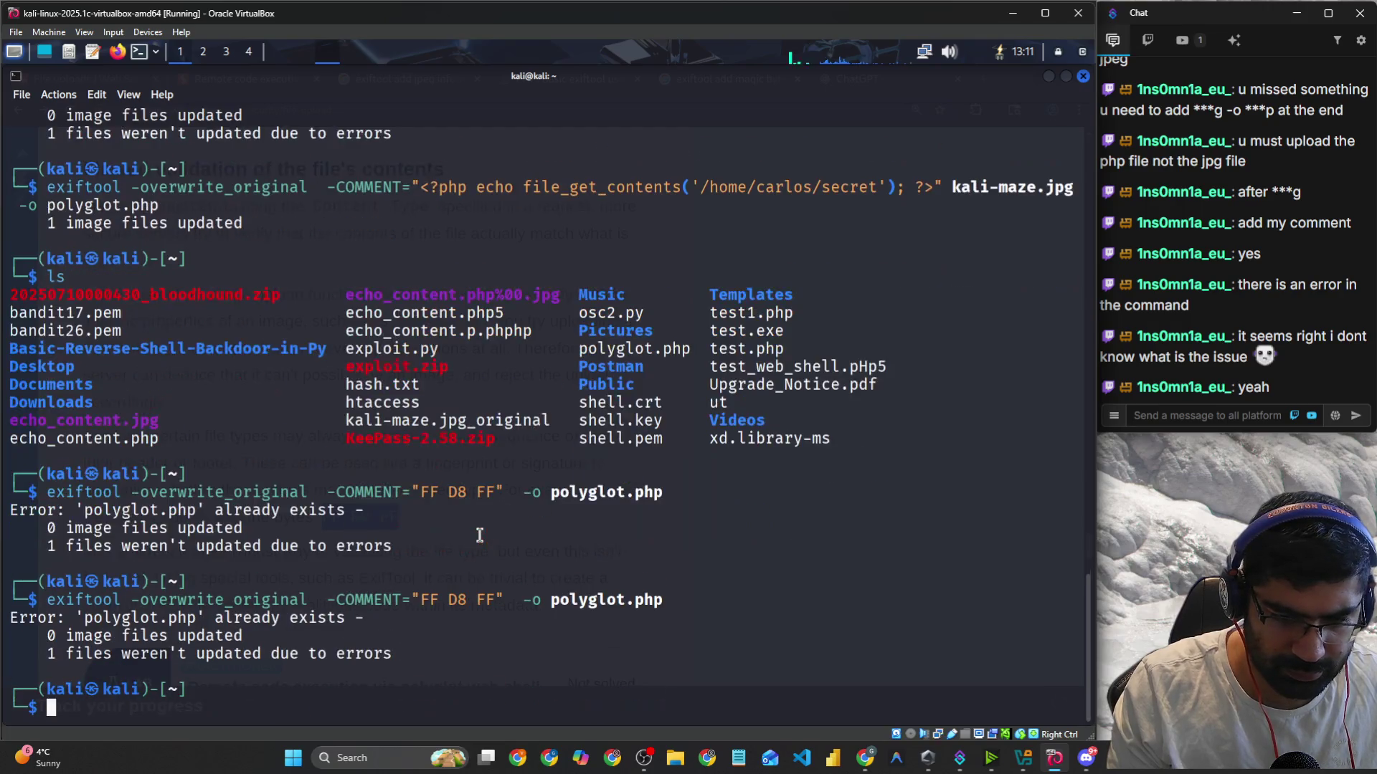
Step: Delete polyglot.php with rm and rerun exiftool, which fails with 'Can't create PHP files'
type("rm ")
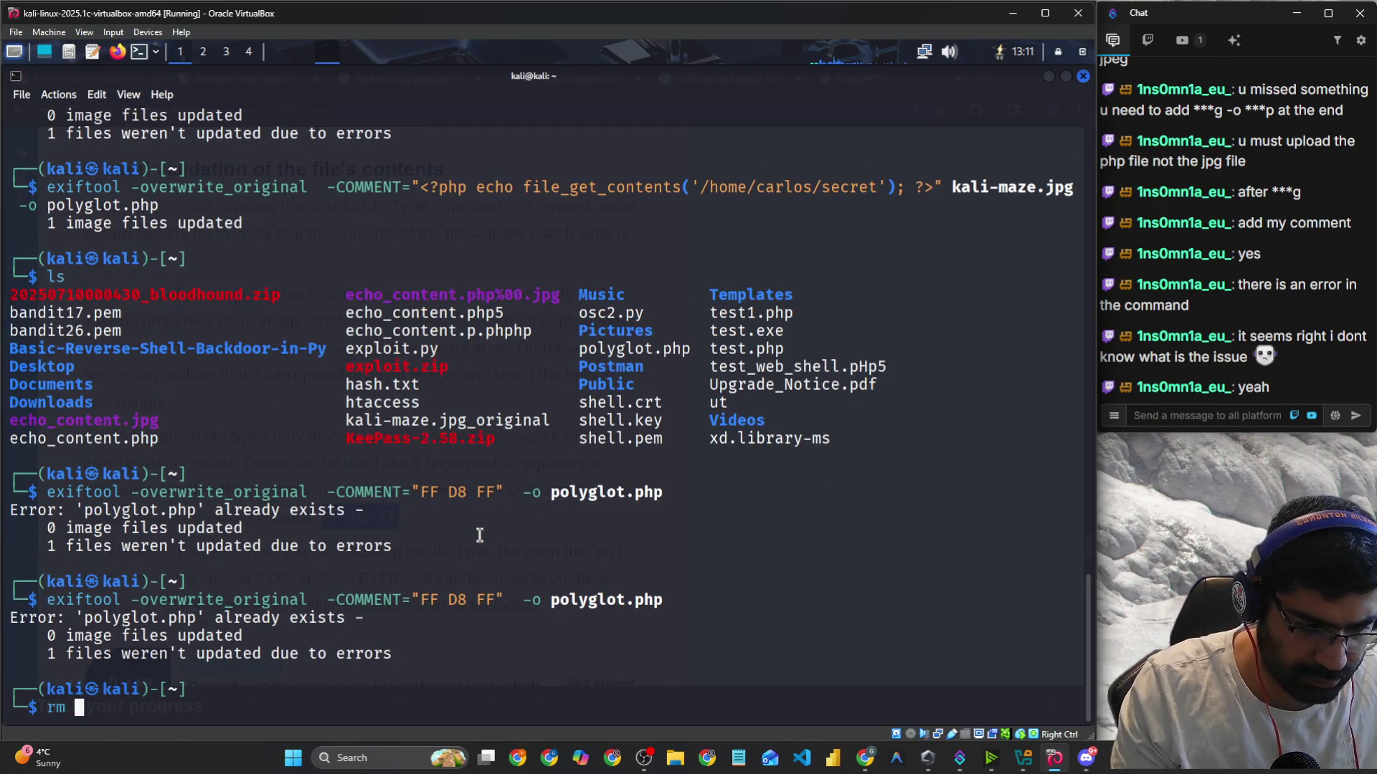
type("po")
key("Tab")
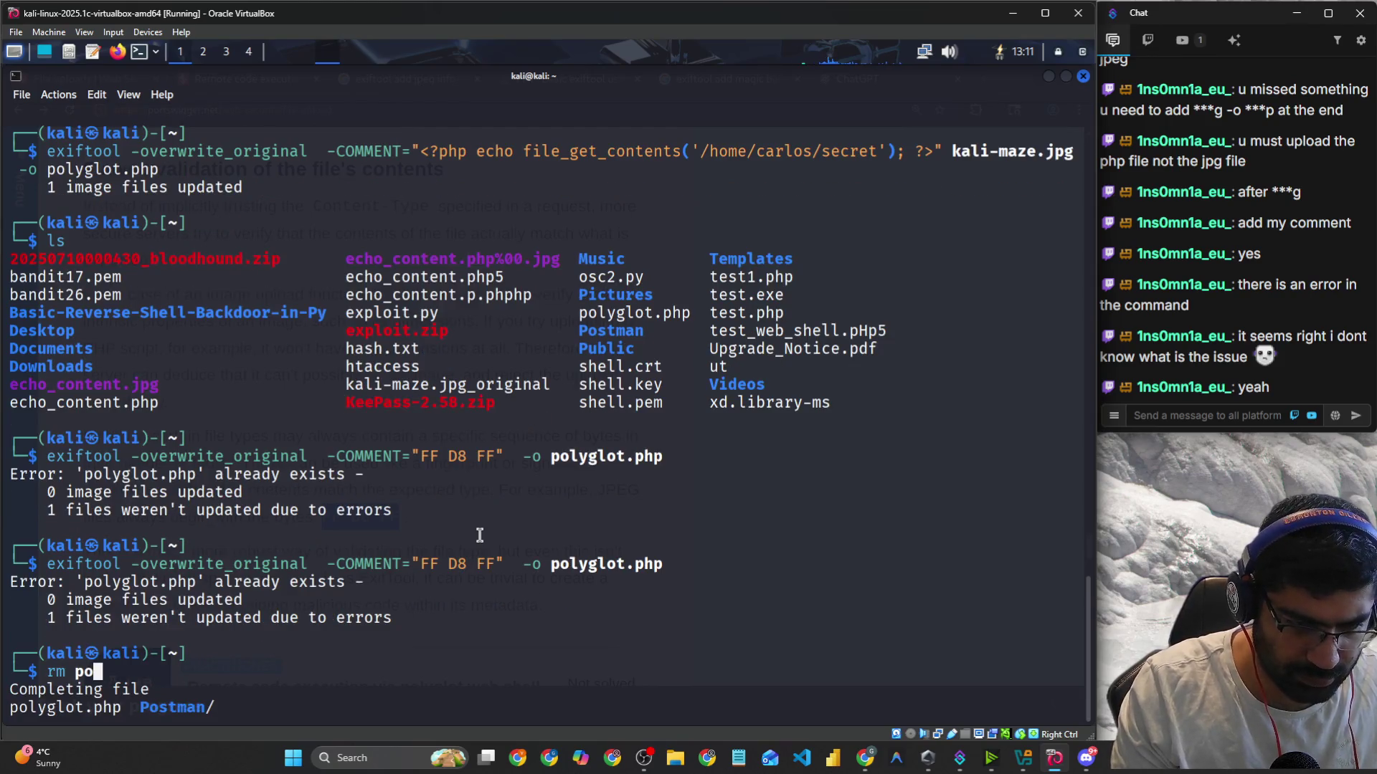
type("ly")
key("Tab")
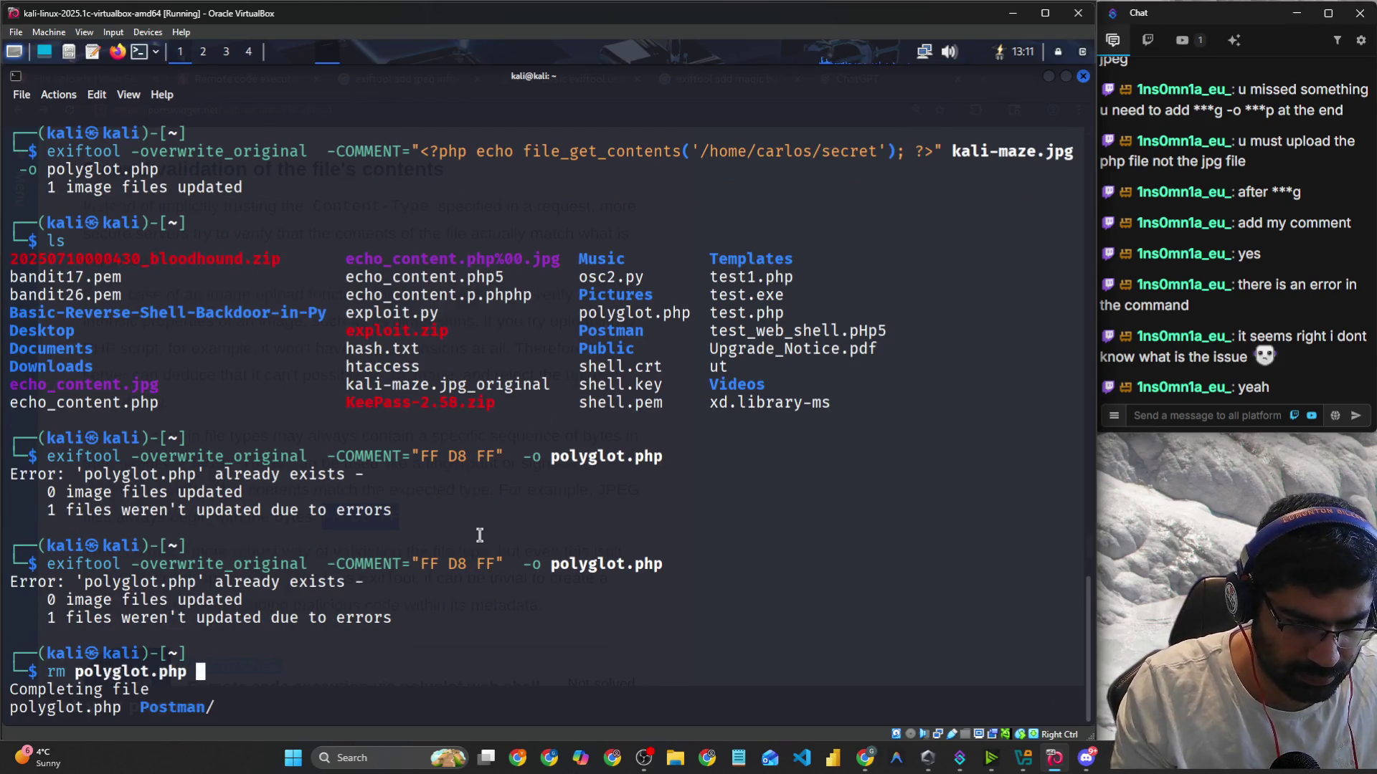
key("Return")
key("Up")
key("Up")
key("Return")
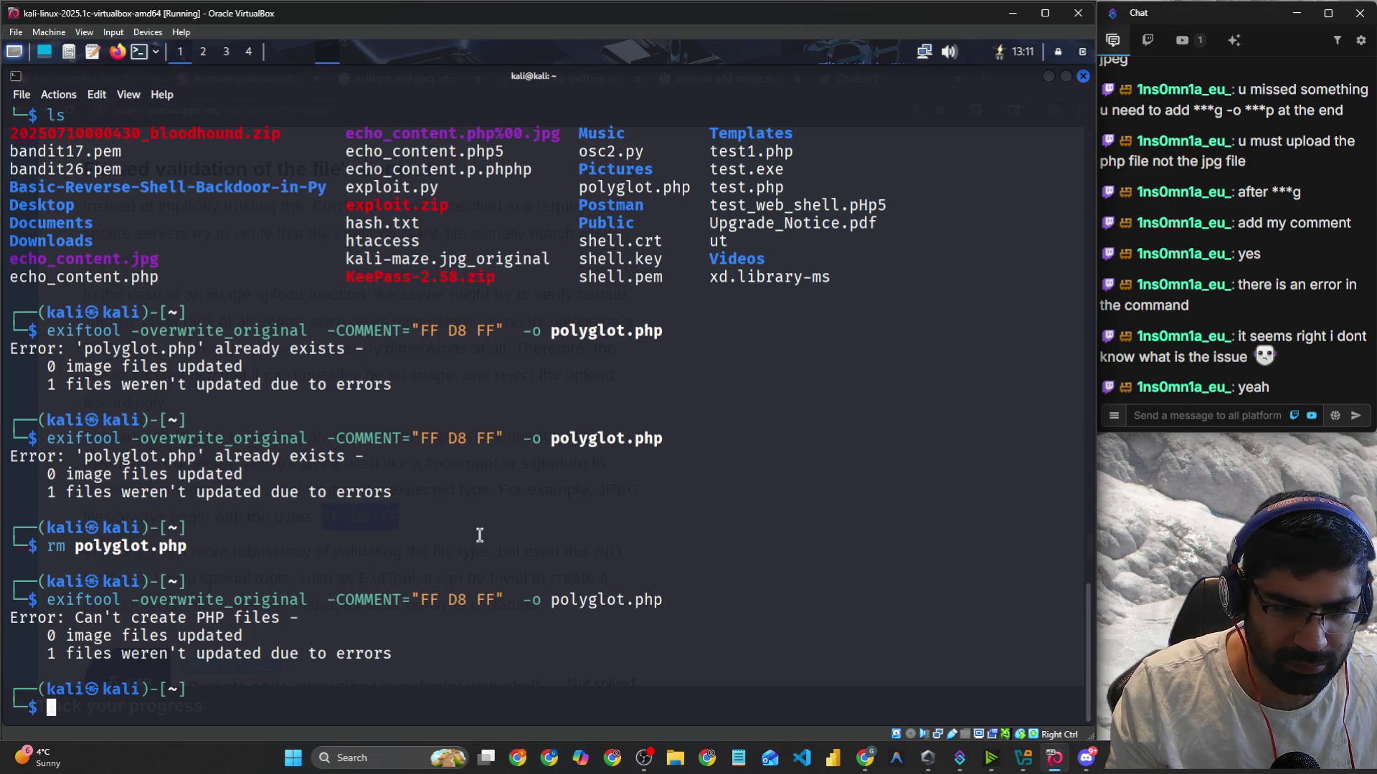
Step: Recall the exiftool command, cut the polyglot.php output name, and start a new name with 'e'
key("Up")
key("Left")
key("Left")
key("Left")
key("Left")
key("Left")
key("Left")
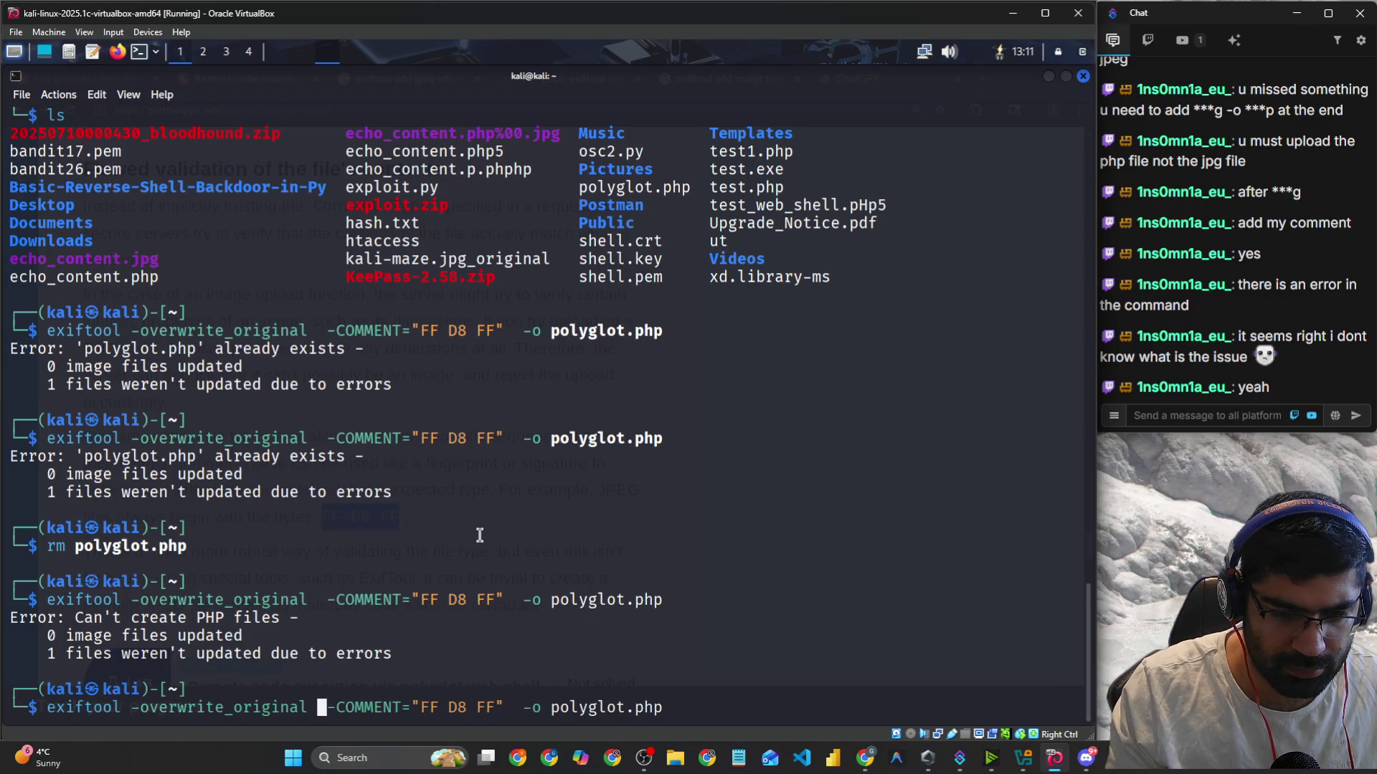
key("Up")
key("Down")
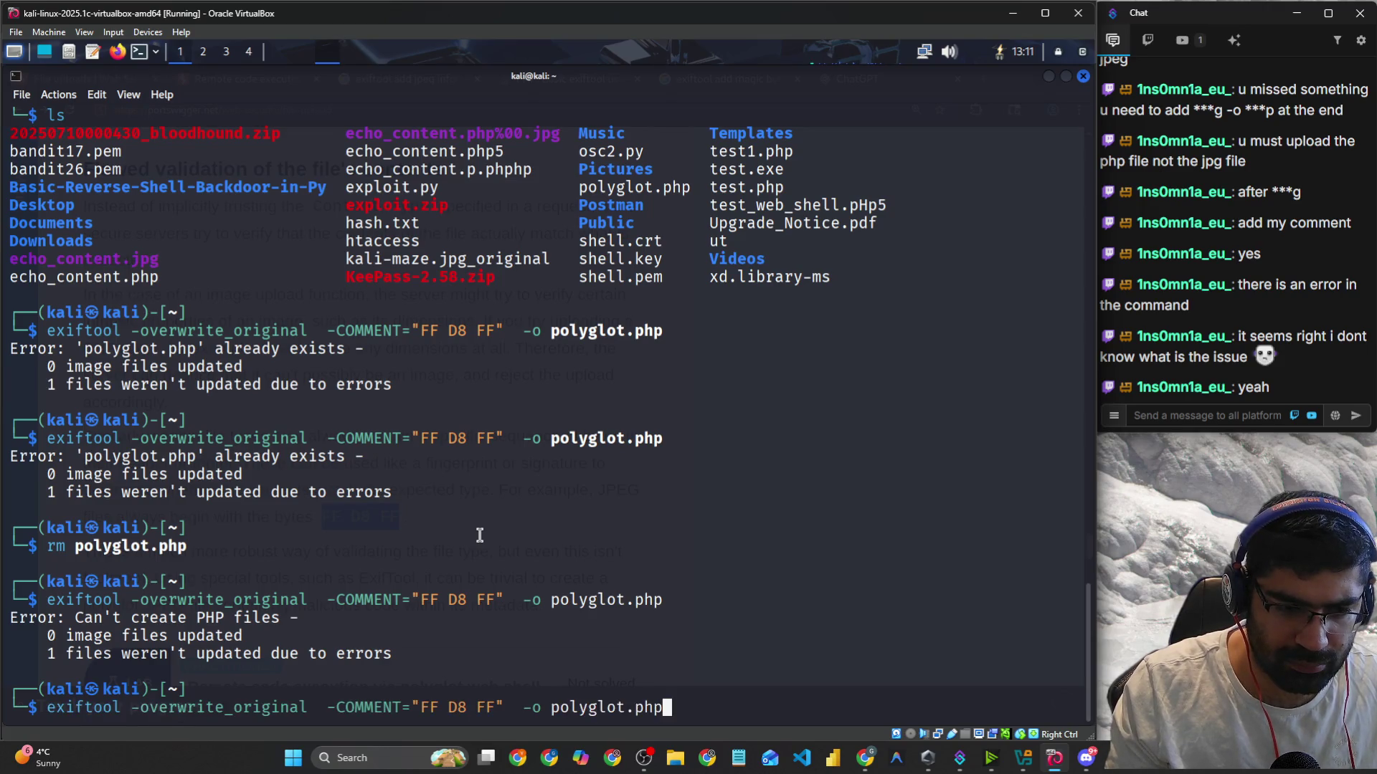
key("Left")
key("Left")
key("Left")
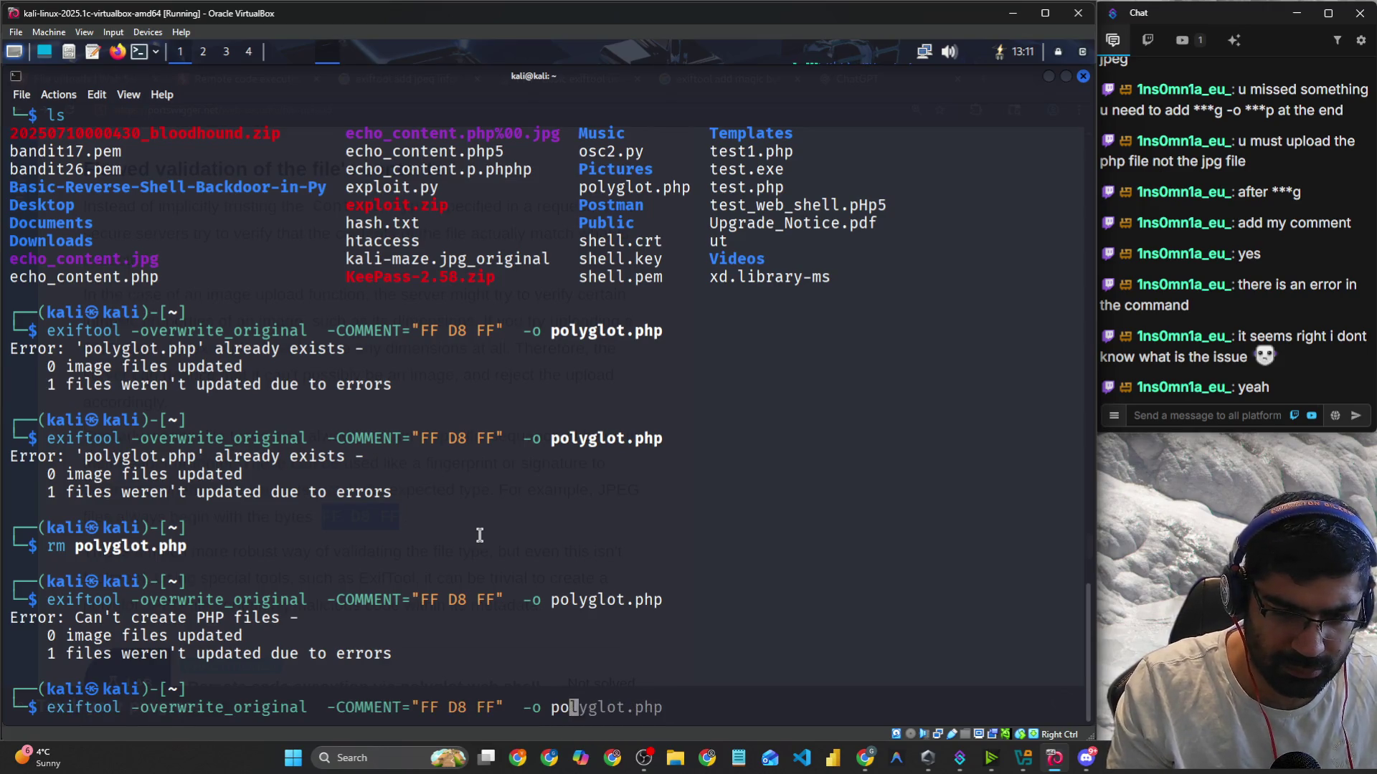
key("ctrl+k")
type("e")
key("Tab")
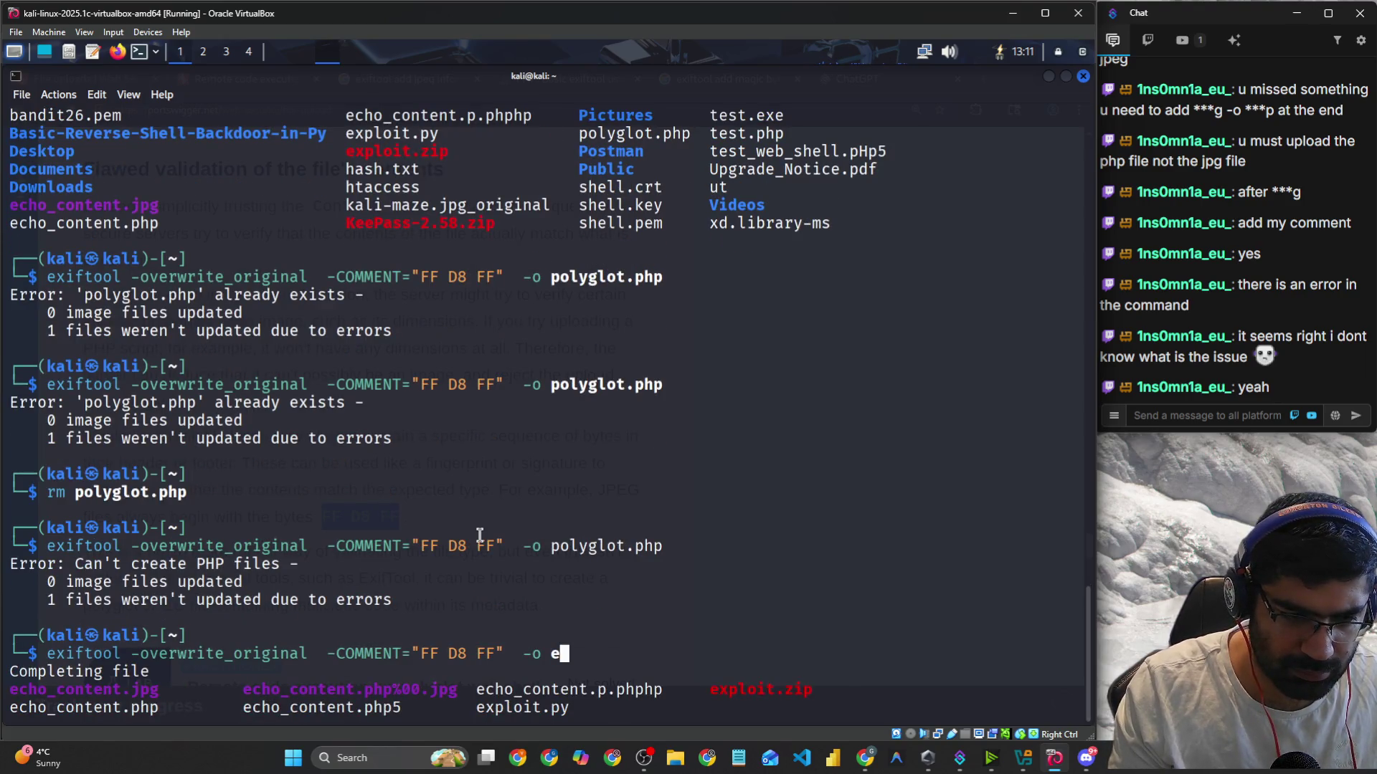
Step: Run exiftool with echo_content.php as output, then recall it and remove the -o option
key("Tab")
key("Tab")
key("Tab")
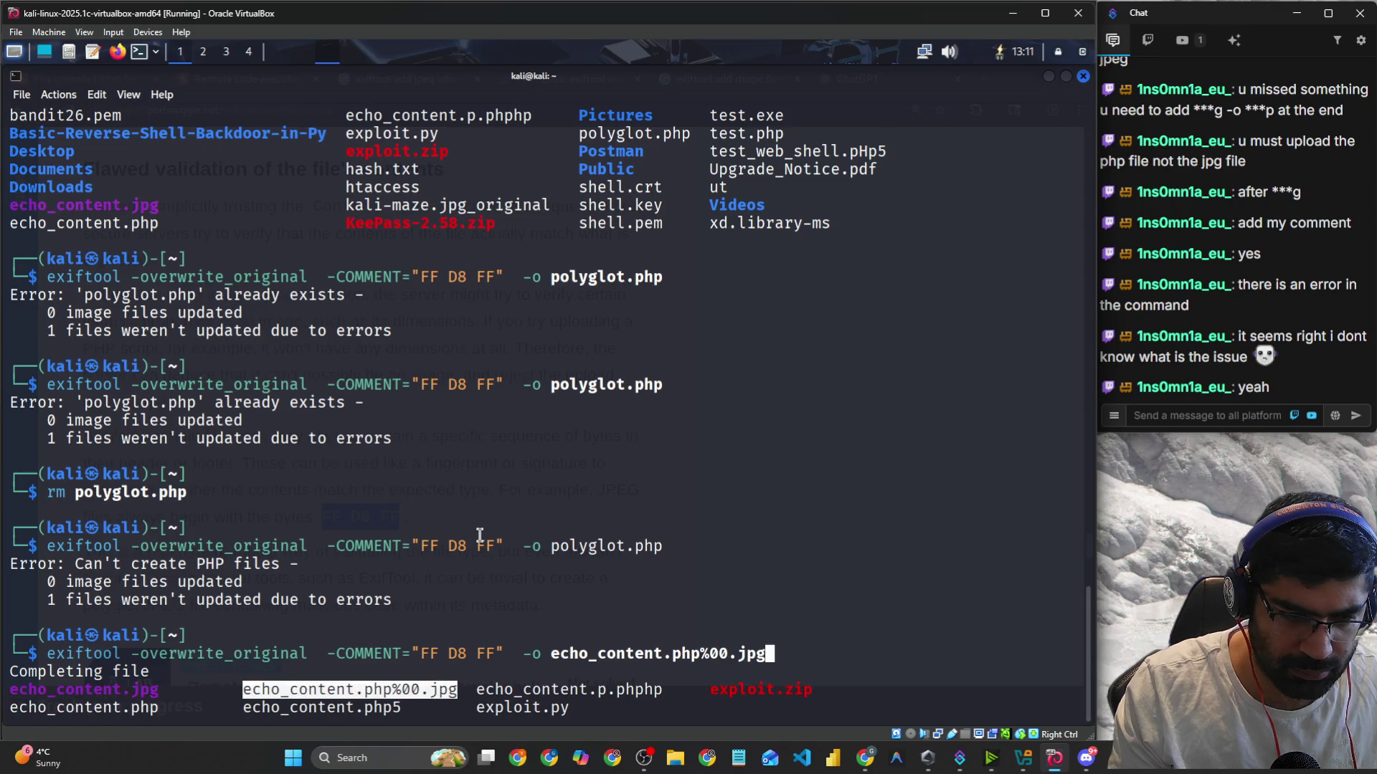
key("Tab")
key("Tab")
key("Tab")
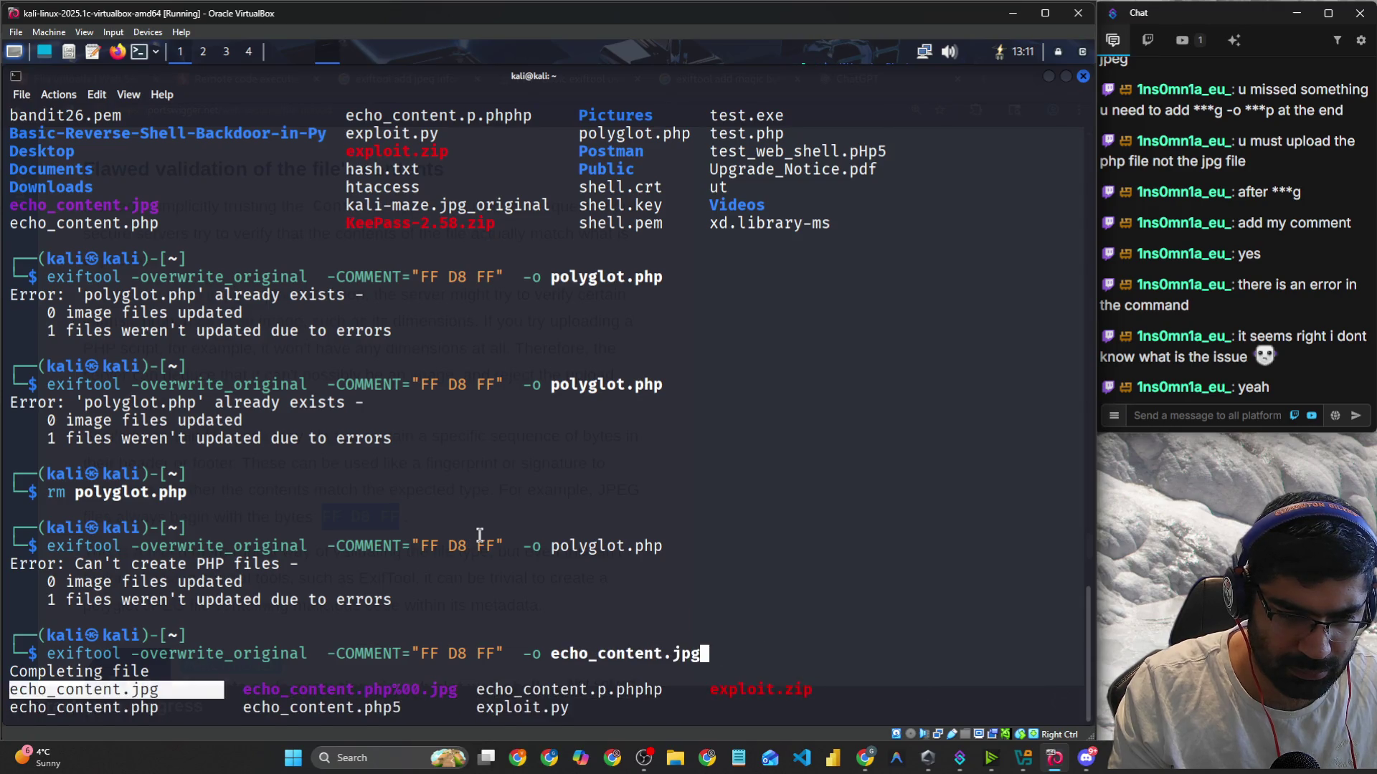
key("Return")
key("Return")
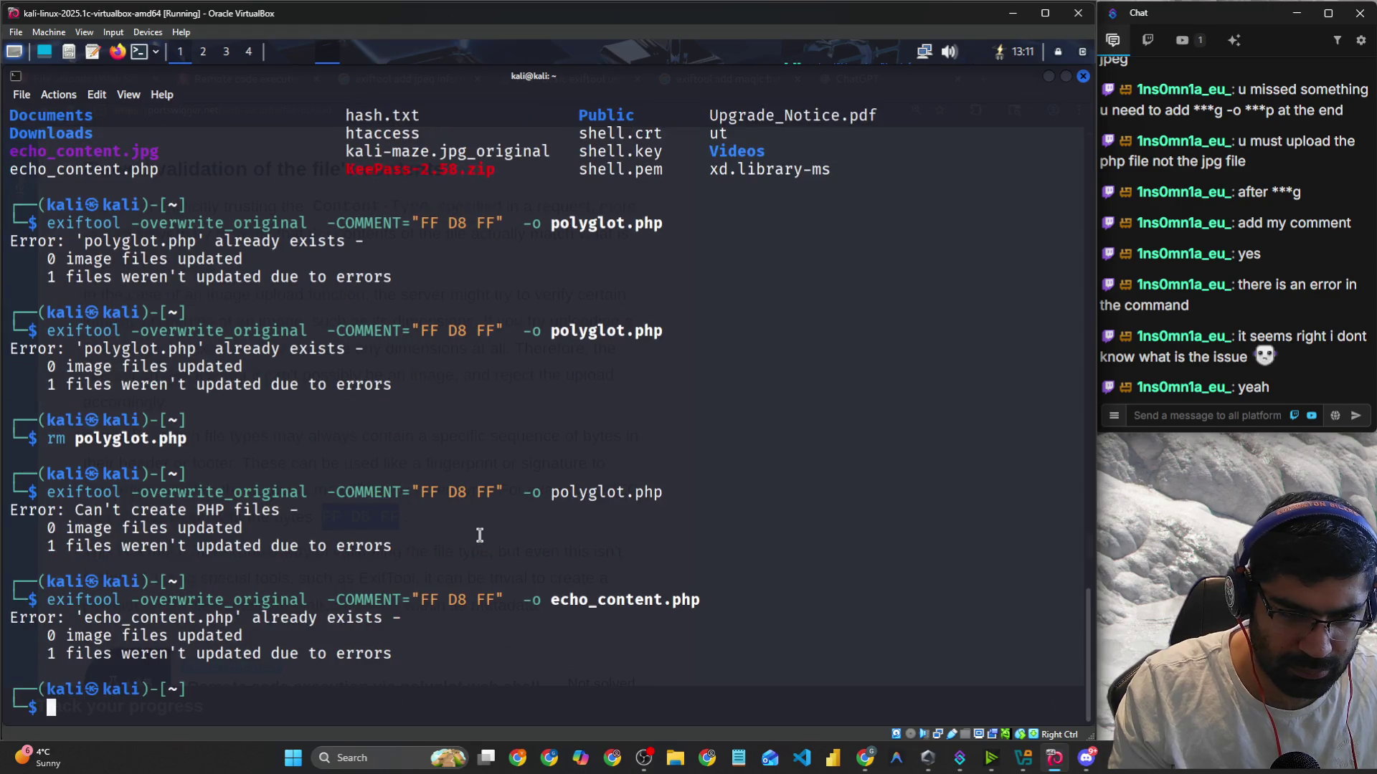
key("Up")
key("Left")
key("Left")
key("Left")
key("Left")
key("Left")
key("Left")
key("Right")
key("Right")
key("BackSpace")
key("BackSpace")
key("Delete")
key("Right")
key("Right")
key("Right")
key("Right")
key("Right")
key("Right")
Step: Rerun exiftool with -o echo_content_image.php, which is rejected as an unsupported file type
type("-")
key("Tab")
type("e")
key("BackSpace")
type("o e")
key("Tab")
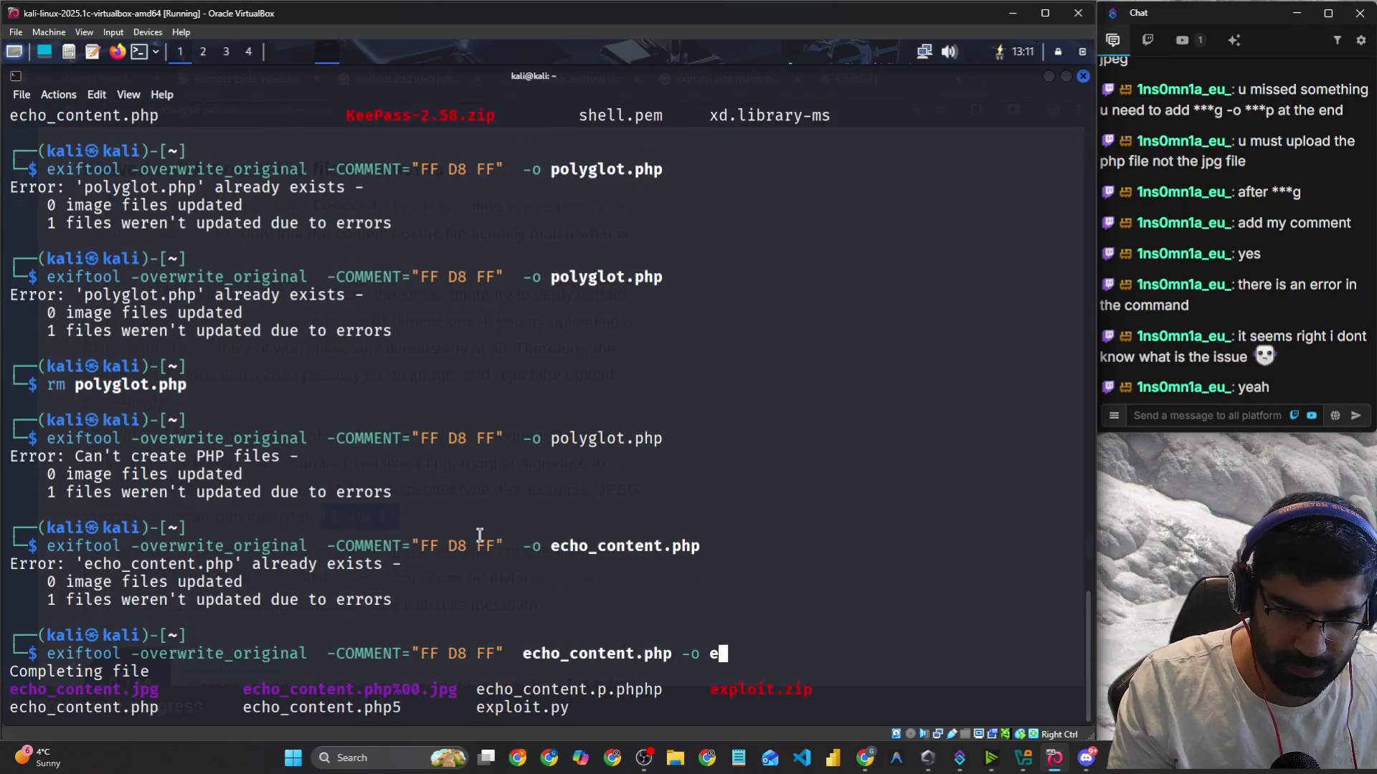
type("ch")
key("Tab")
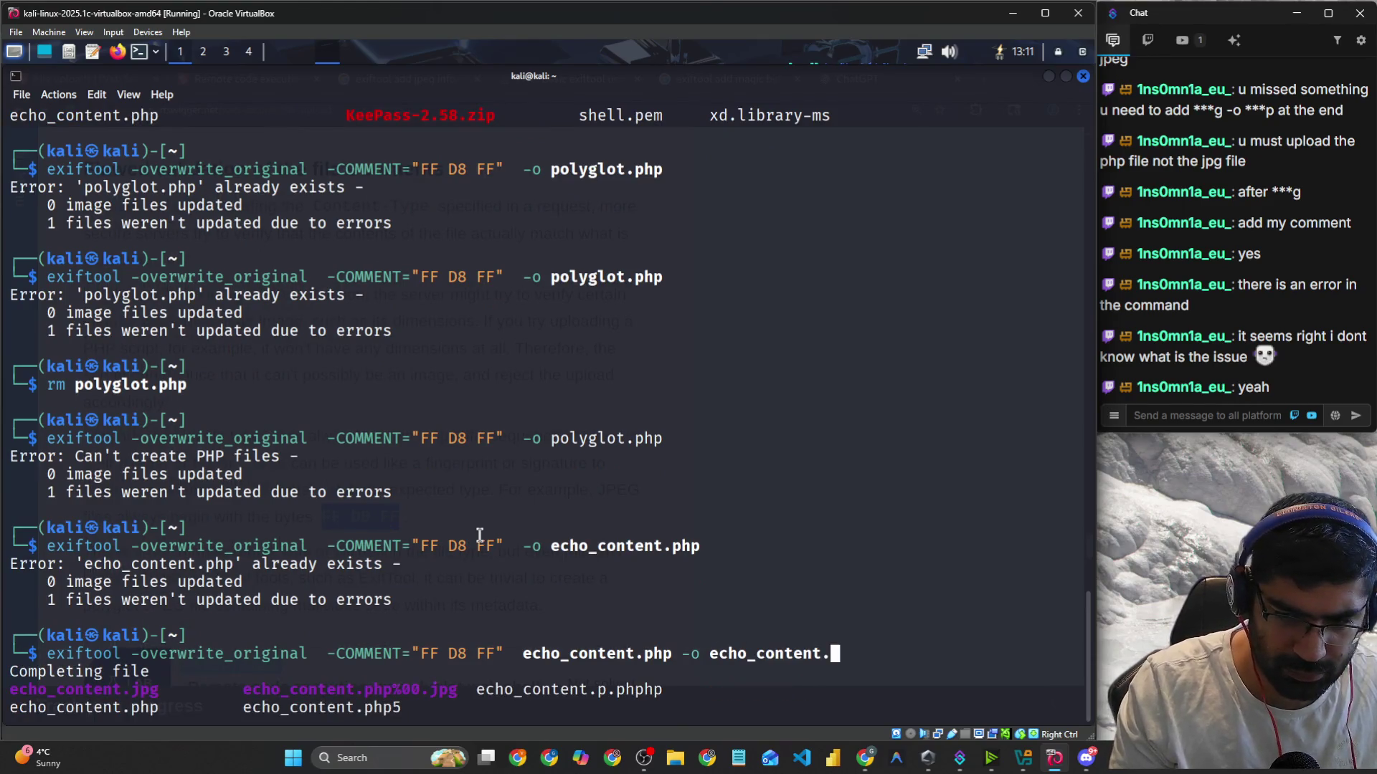
type("php")
key("Left")
key("Left")
key("Left")
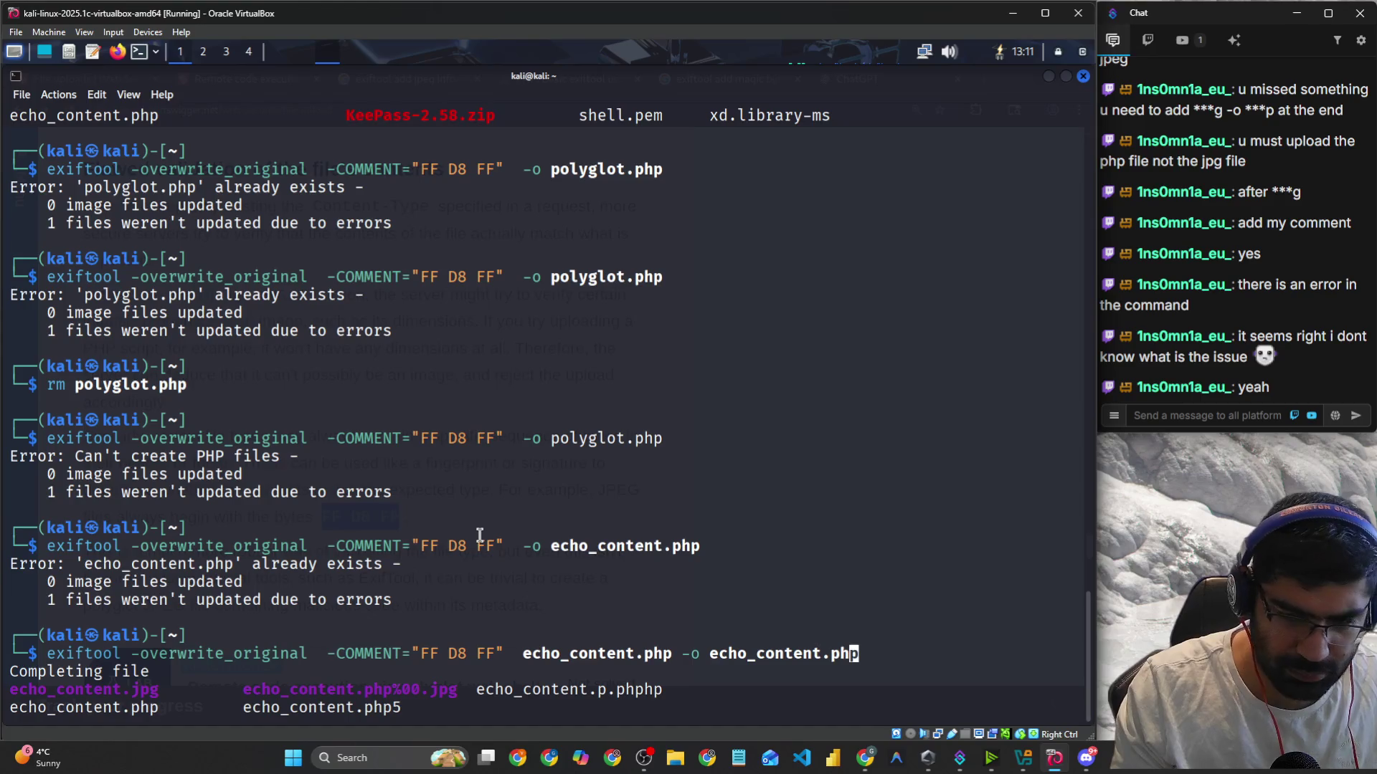
type("_image")
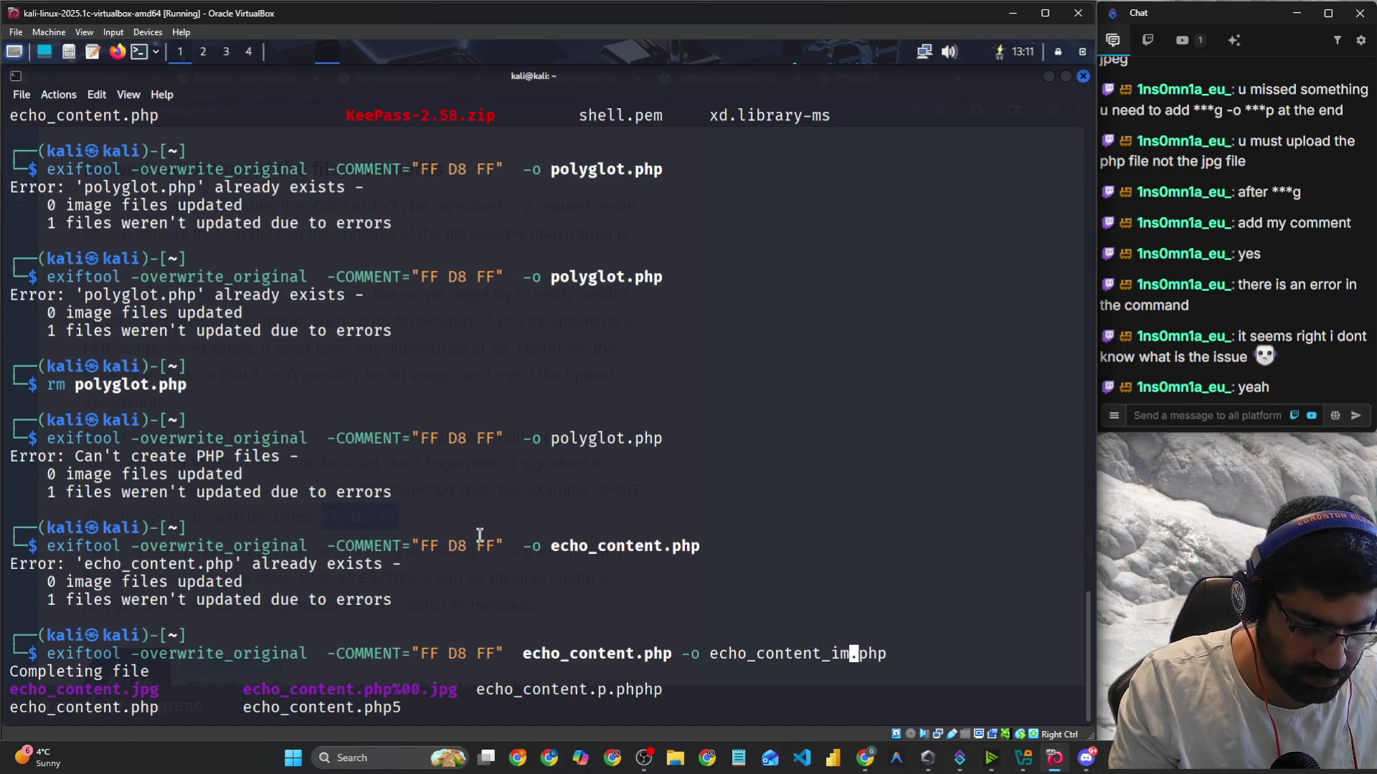
key("Return")
Step: Erase the recalled command, clear the screen, and begin typing 'chmod 777 ec'
key("Up")
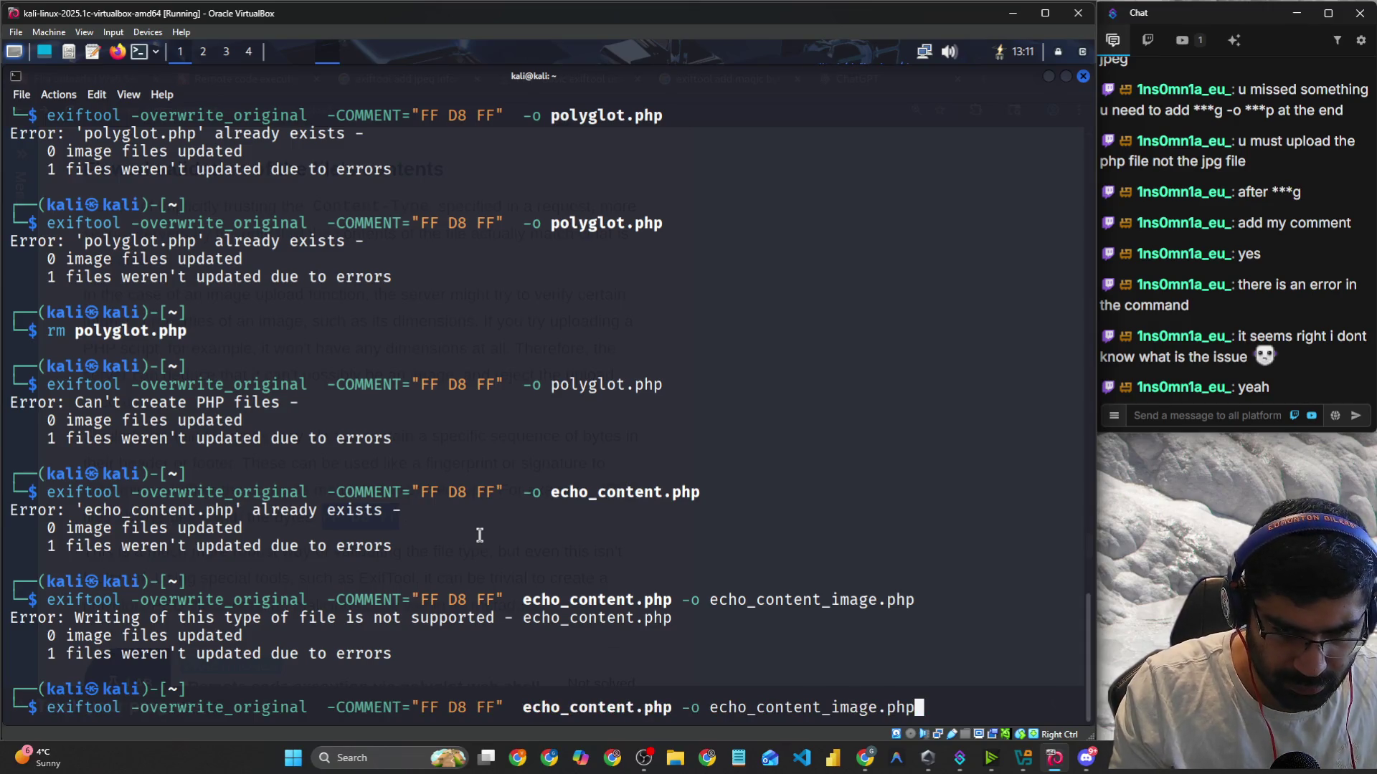
key("Left")
key("Left")
key("Left")
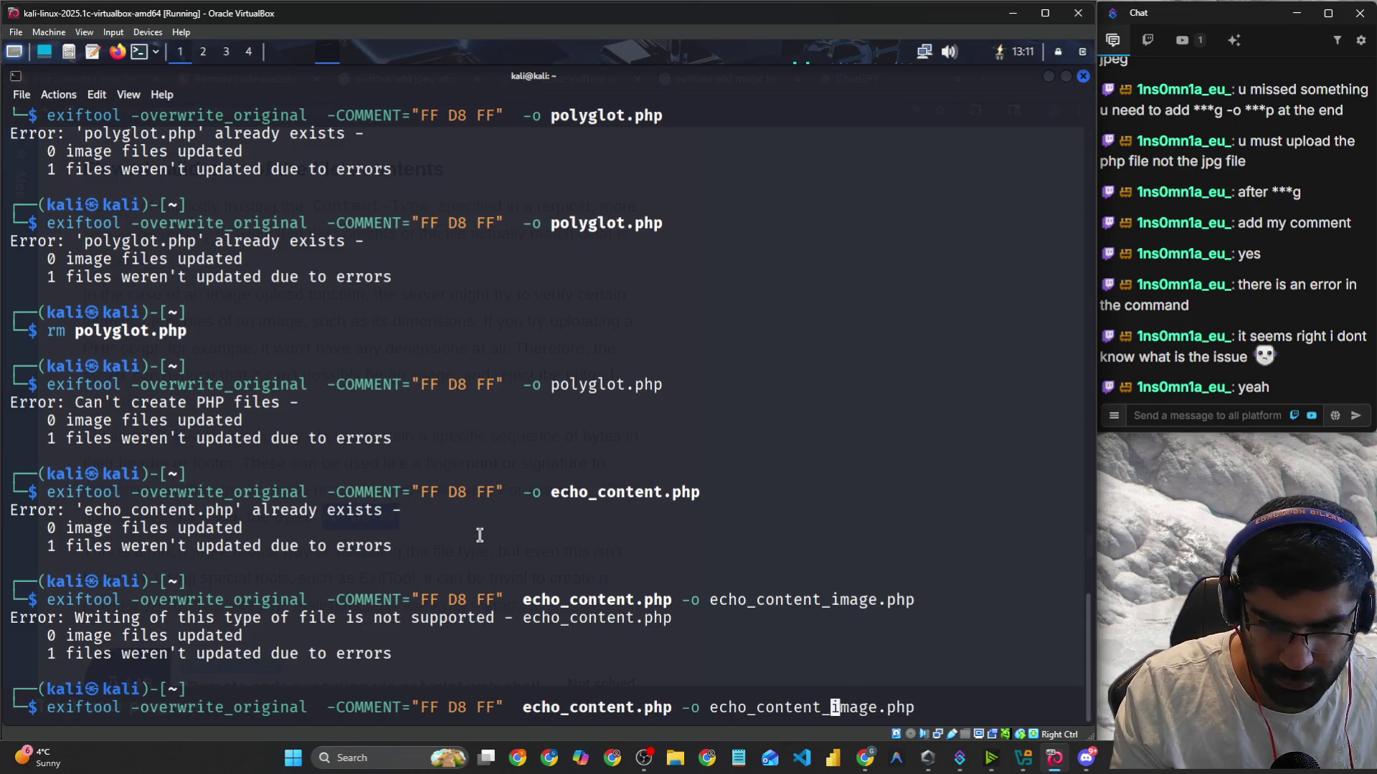
key("Left")
key("Left")
key("Left")
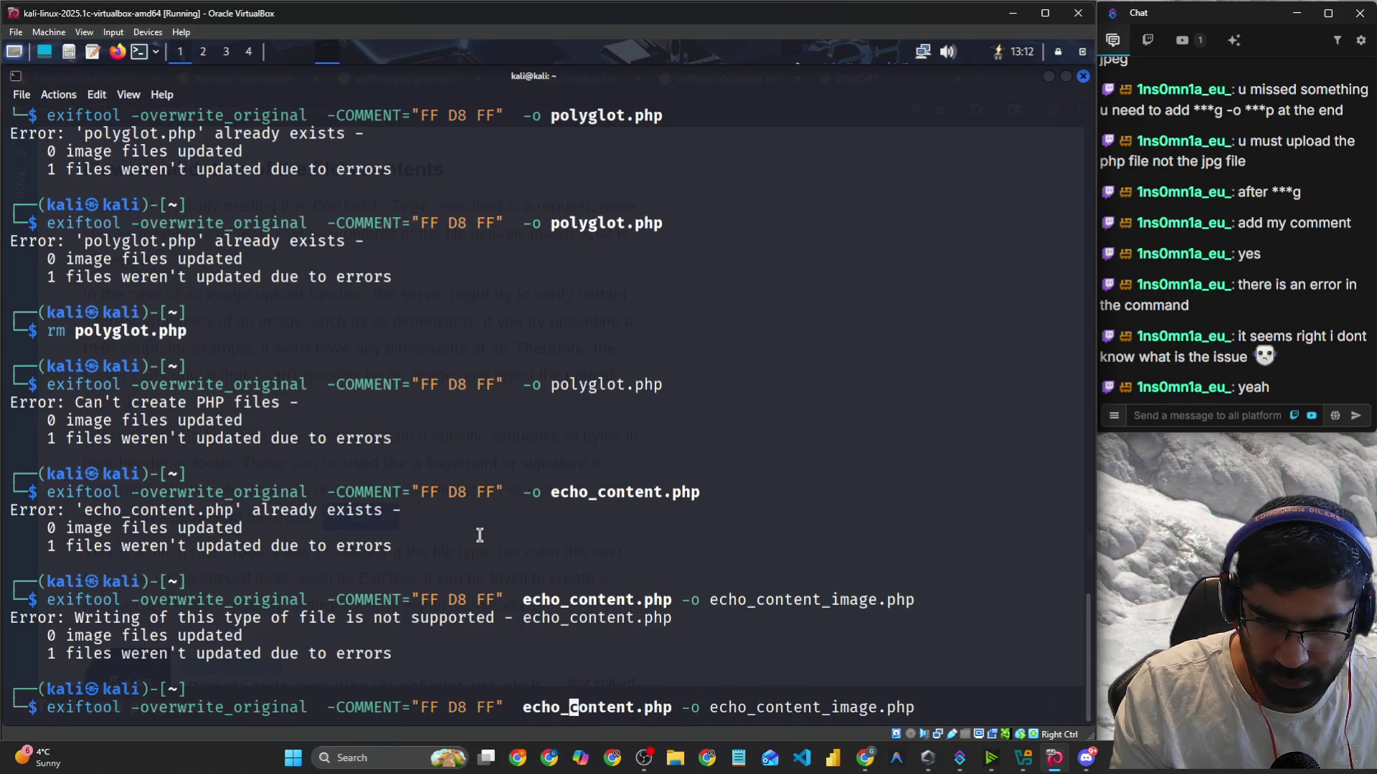
key("ctrl+u")
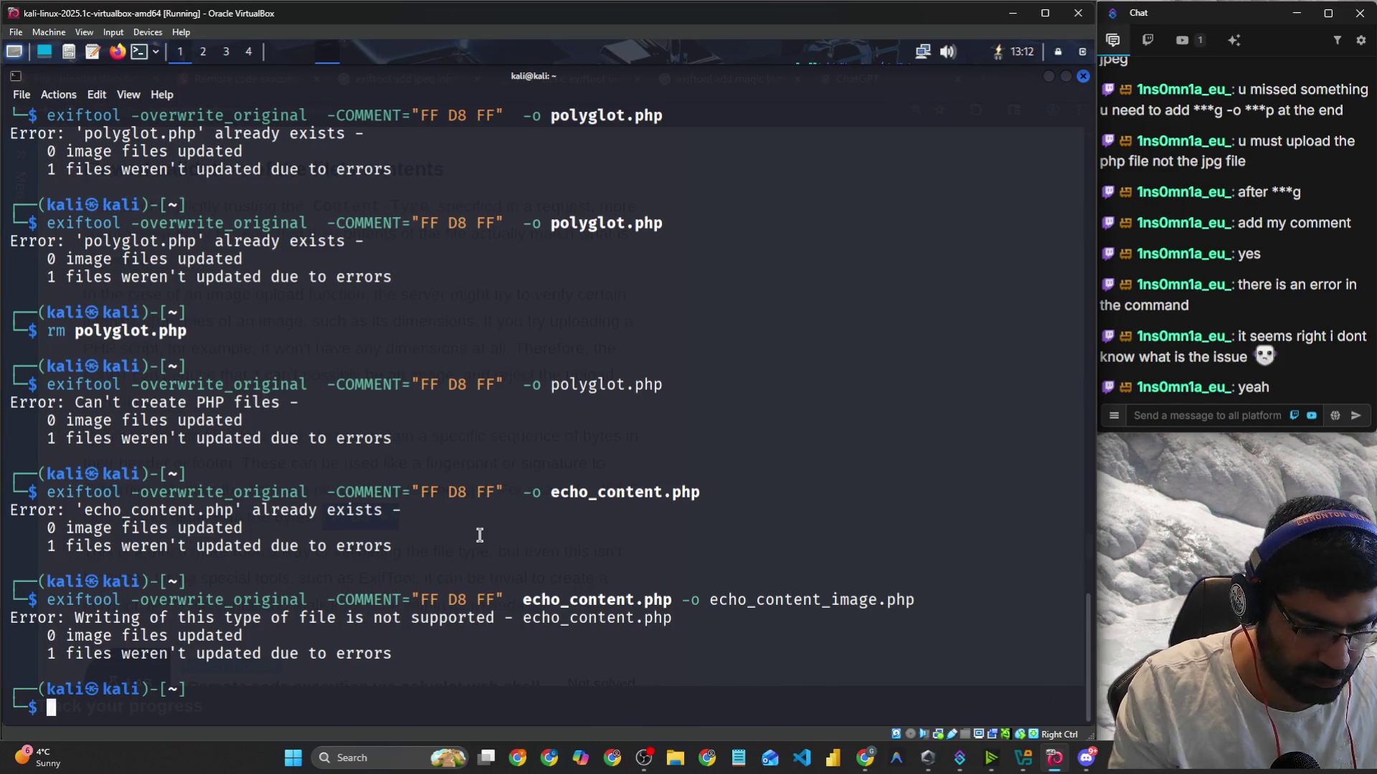
key("ctrl+l")
type("chmod 777 ec")
Step: Run chmod 777 echo_content.php and rerun the exiftool command
key("Tab")
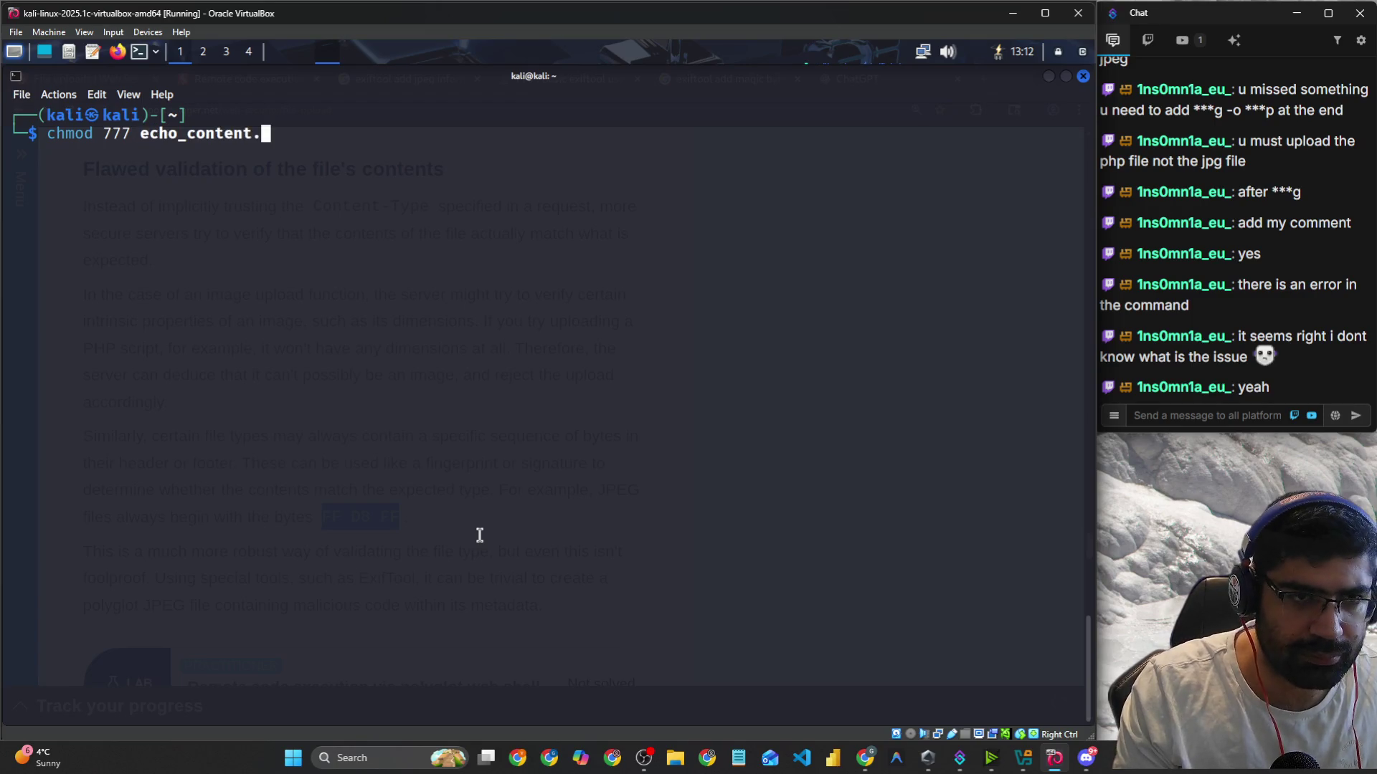
type("p")
key("Tab")
type("hp")
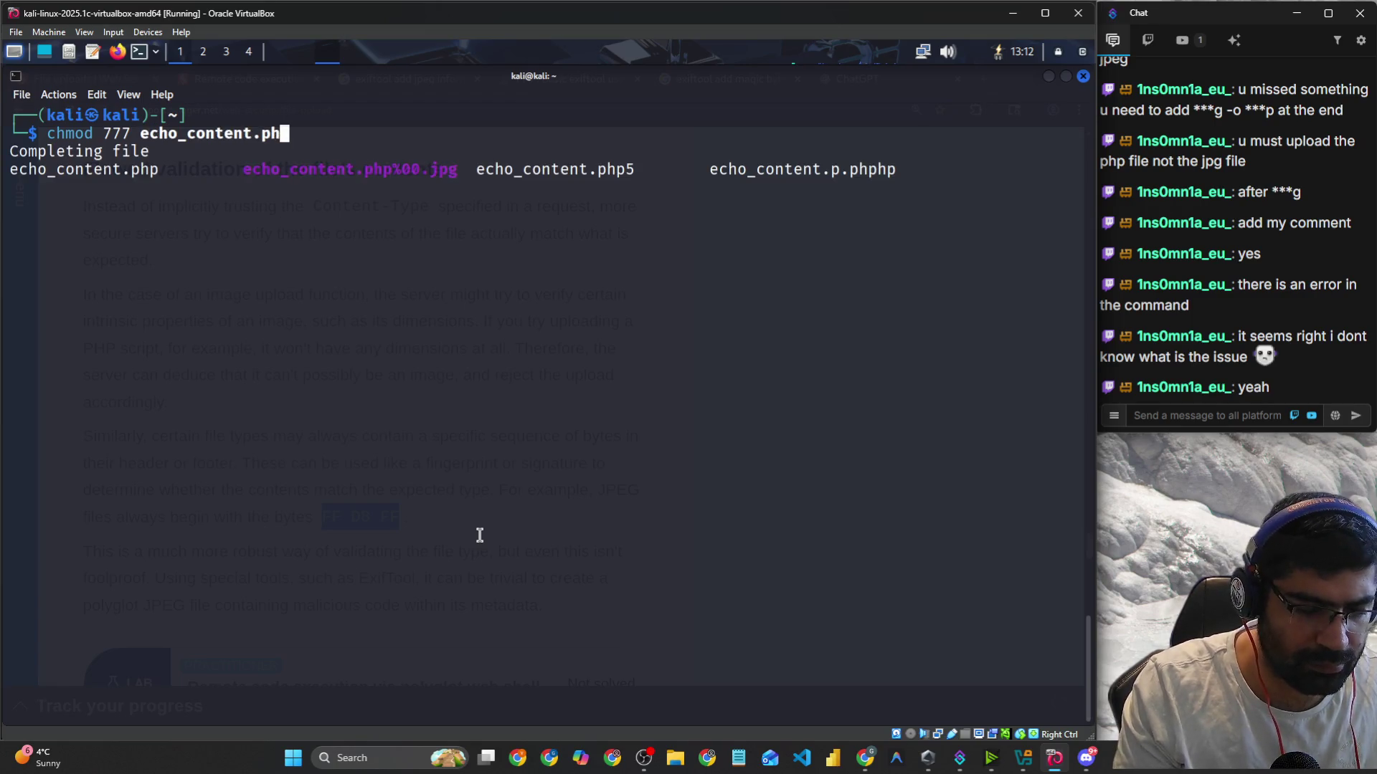
key("Return")
key("Up")
key("Up")
key("Return")
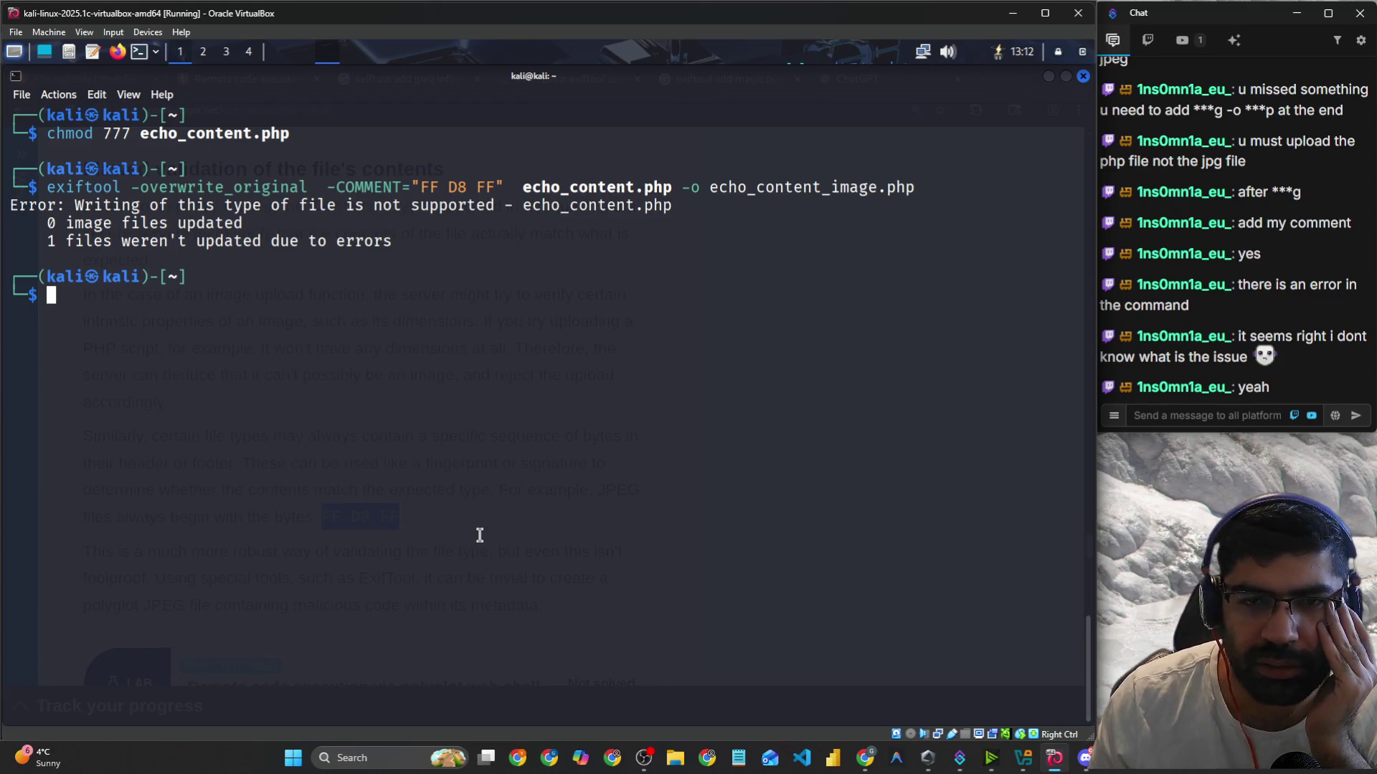
Step: Rerun exiftool with the output renamed from echo_content_image.php to echo_content.php
key("Up")
key("Left")
key("Left")
key("Left")
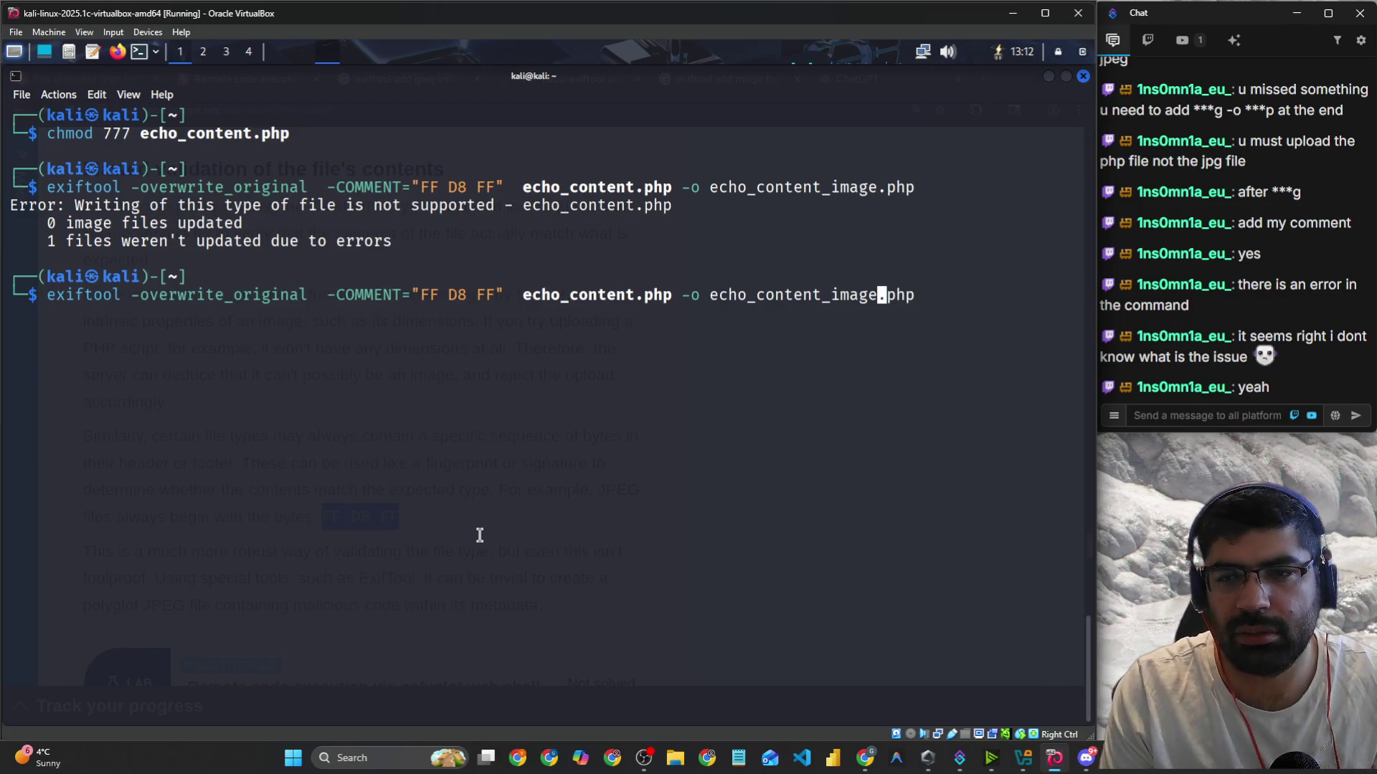
key("BackSpace")
key("BackSpace")
key("BackSpace")
key("Return")
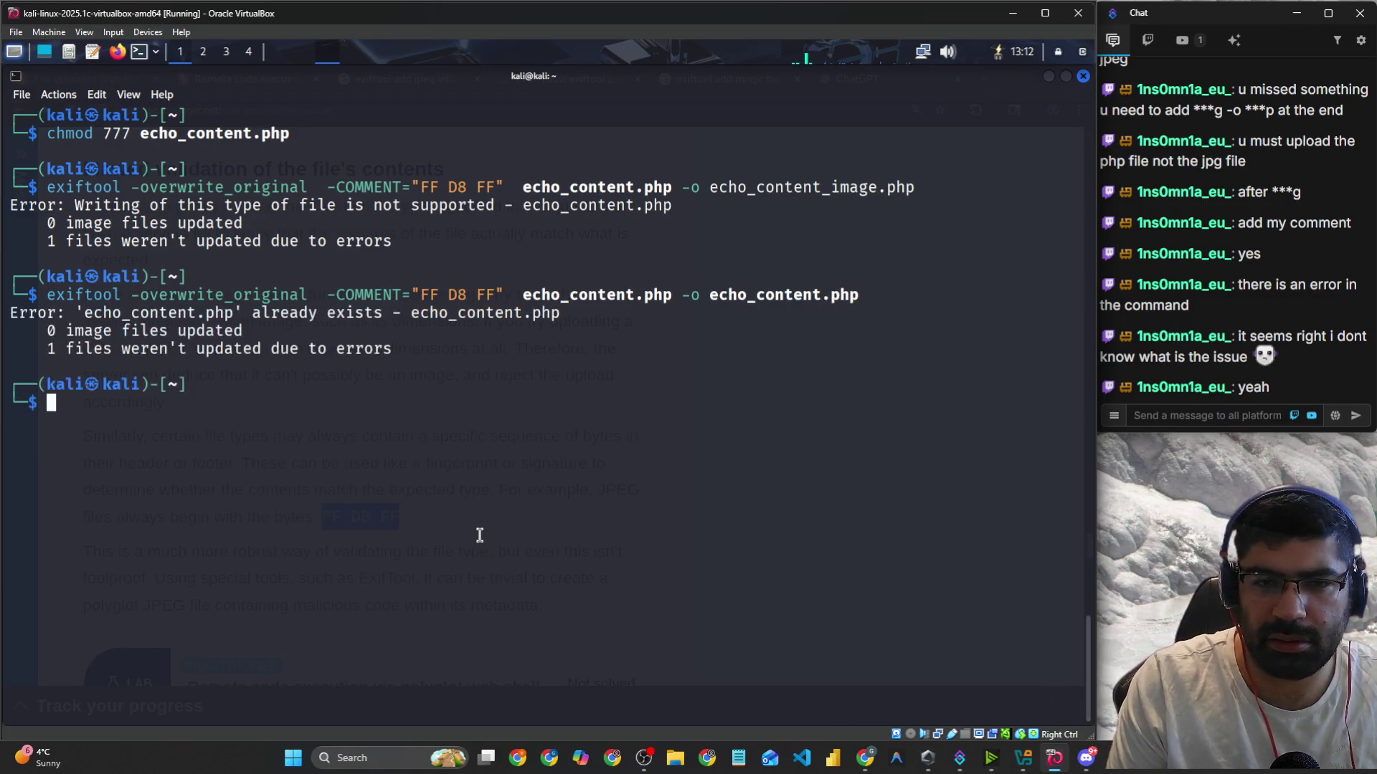
Step: Drop the -overwrite_original option and run exiftool again, which fails with 'already exists'
key("Up")
key("Left")
key("Left")
key("Left")
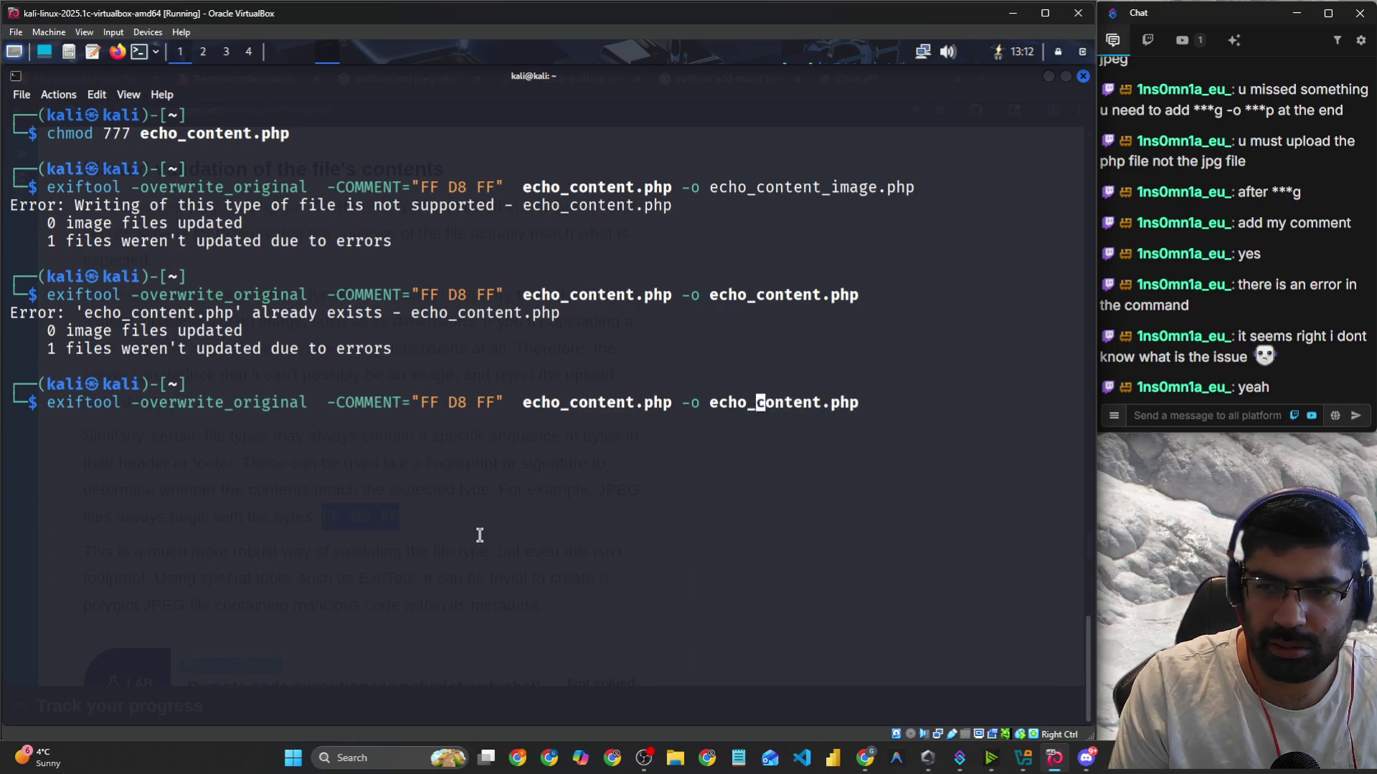
key("Left")
key("Left")
key("Left")
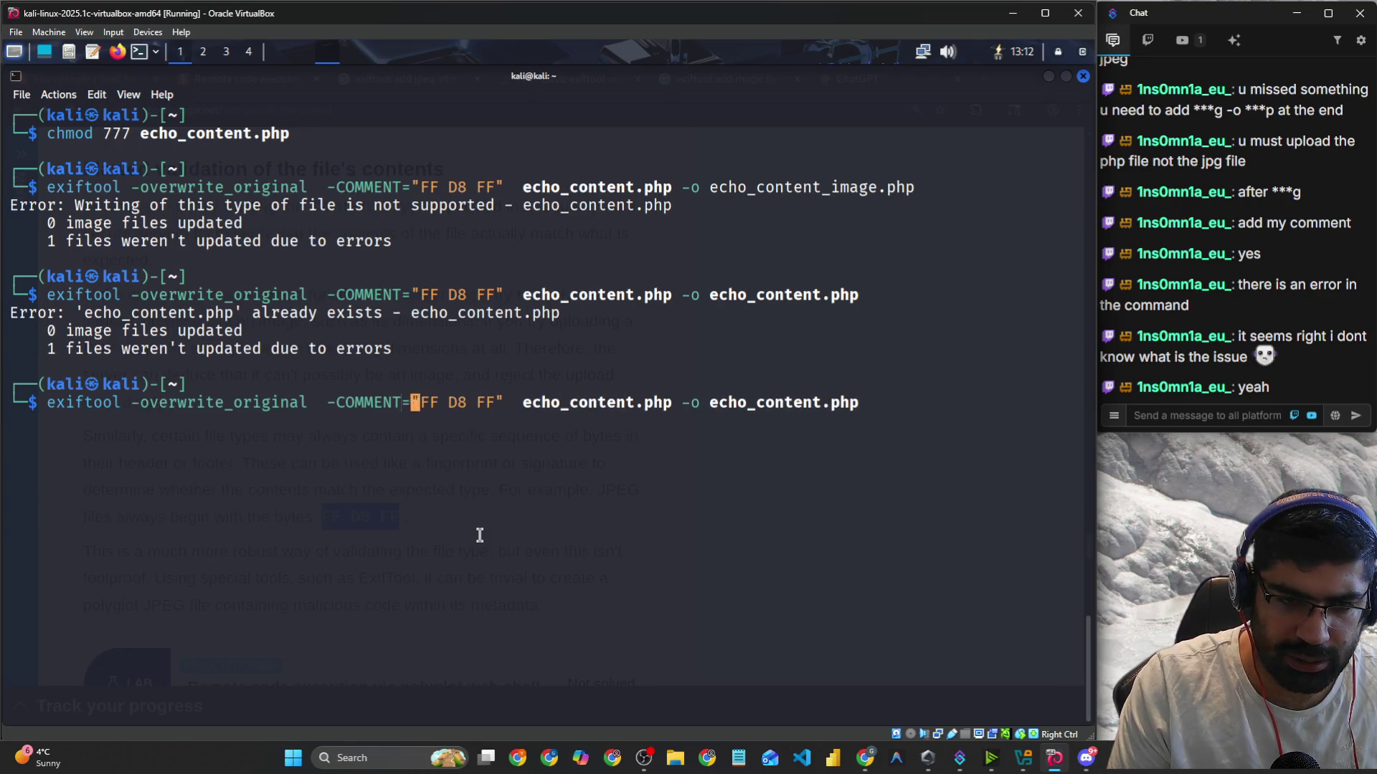
key("Left")
key("BackSpace")
key("BackSpace")
key("BackSpace")
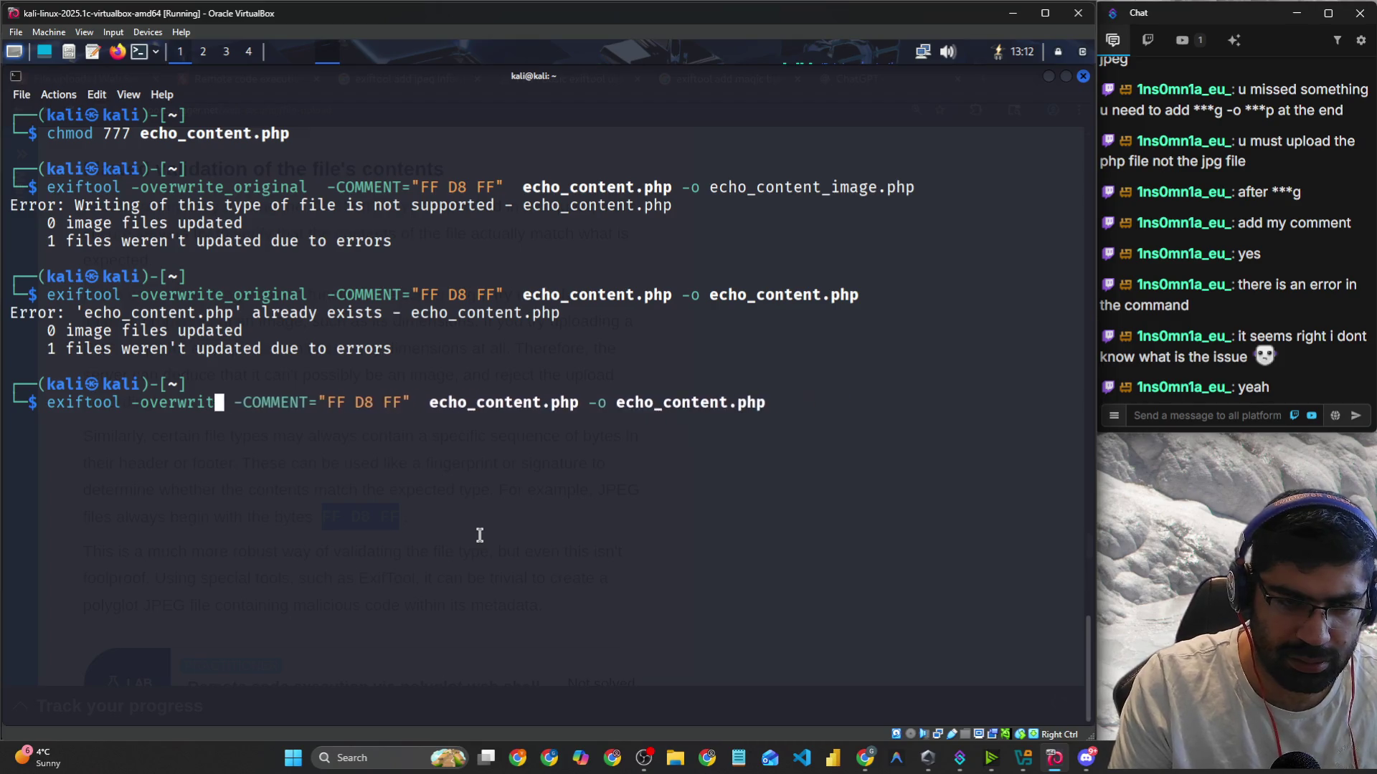
key("BackSpace")
key("Return")
Step: Strip the quotes around FF D8 FF in the recalled command, then bring Chromium forward
key("Up")
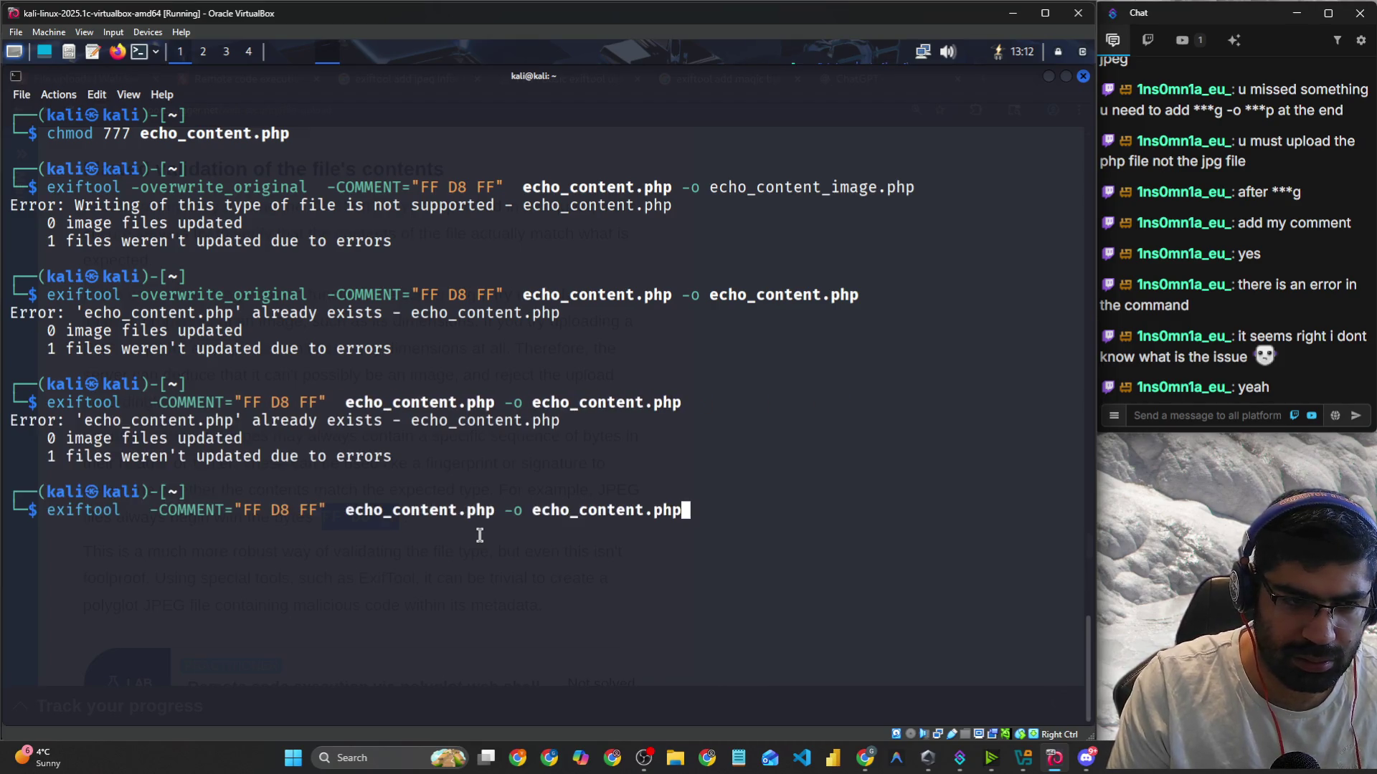
key("Left")
key("Left")
key("Left")
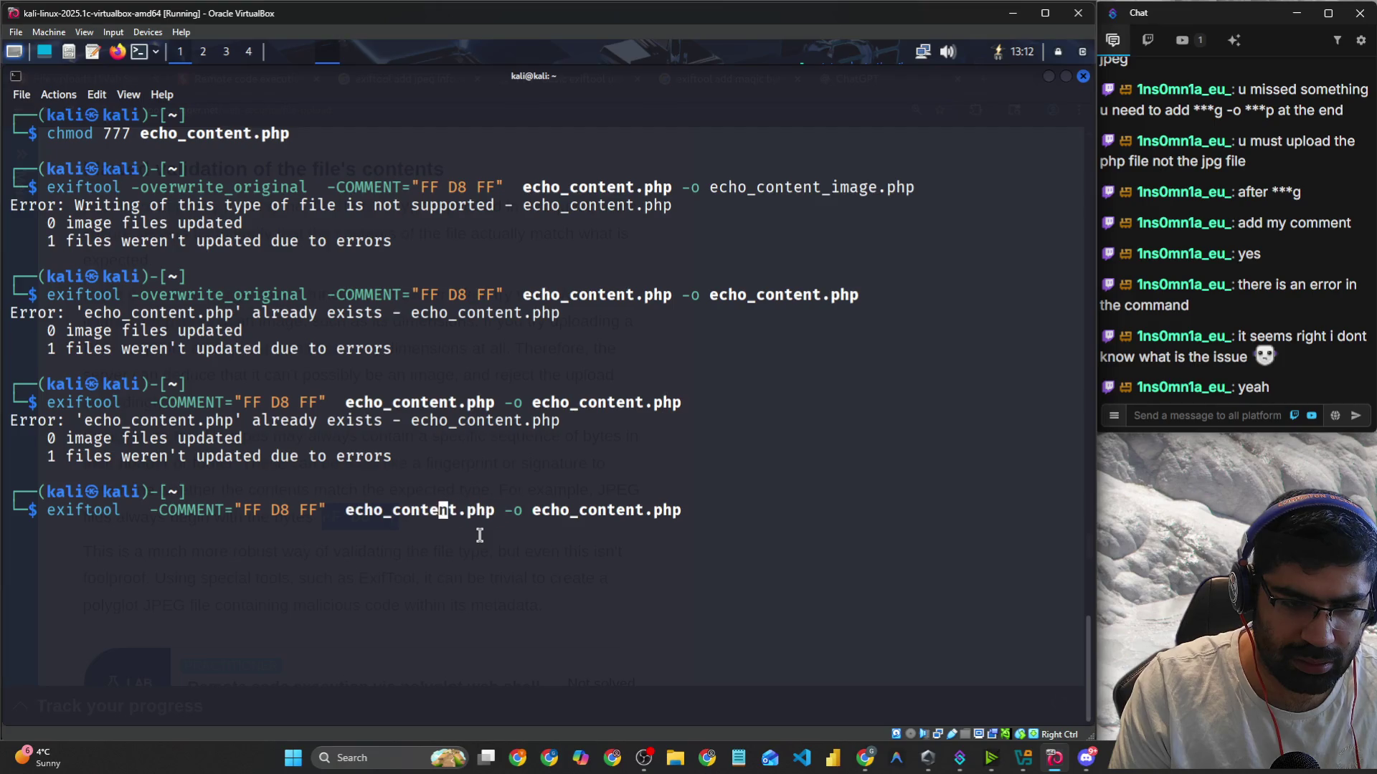
key("Left")
key("Left")
key("Left")
key("BackSpace")
key("Right")
key("Right")
key("Right")
key("Right")
key("BackSpace")
key("BackSpace")
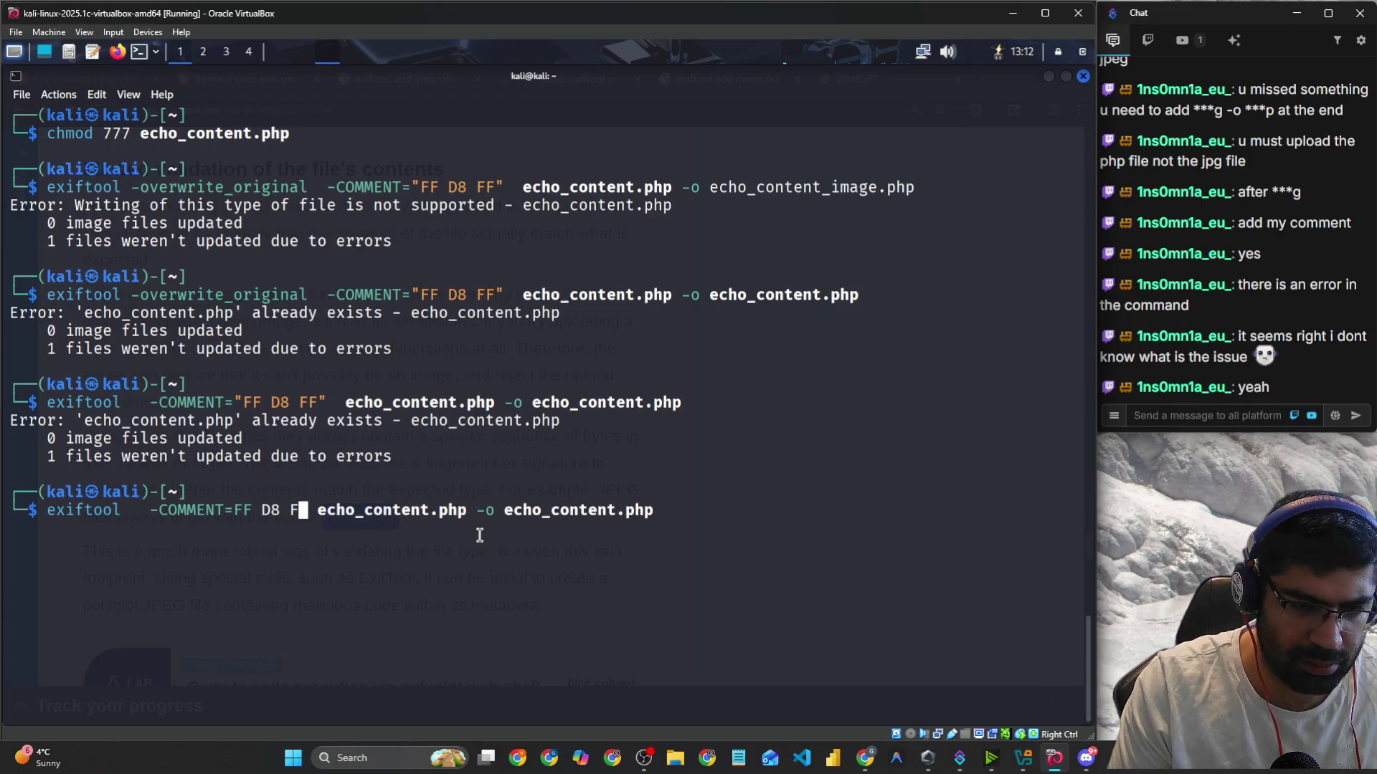
type("F")
key("alt+Tab")
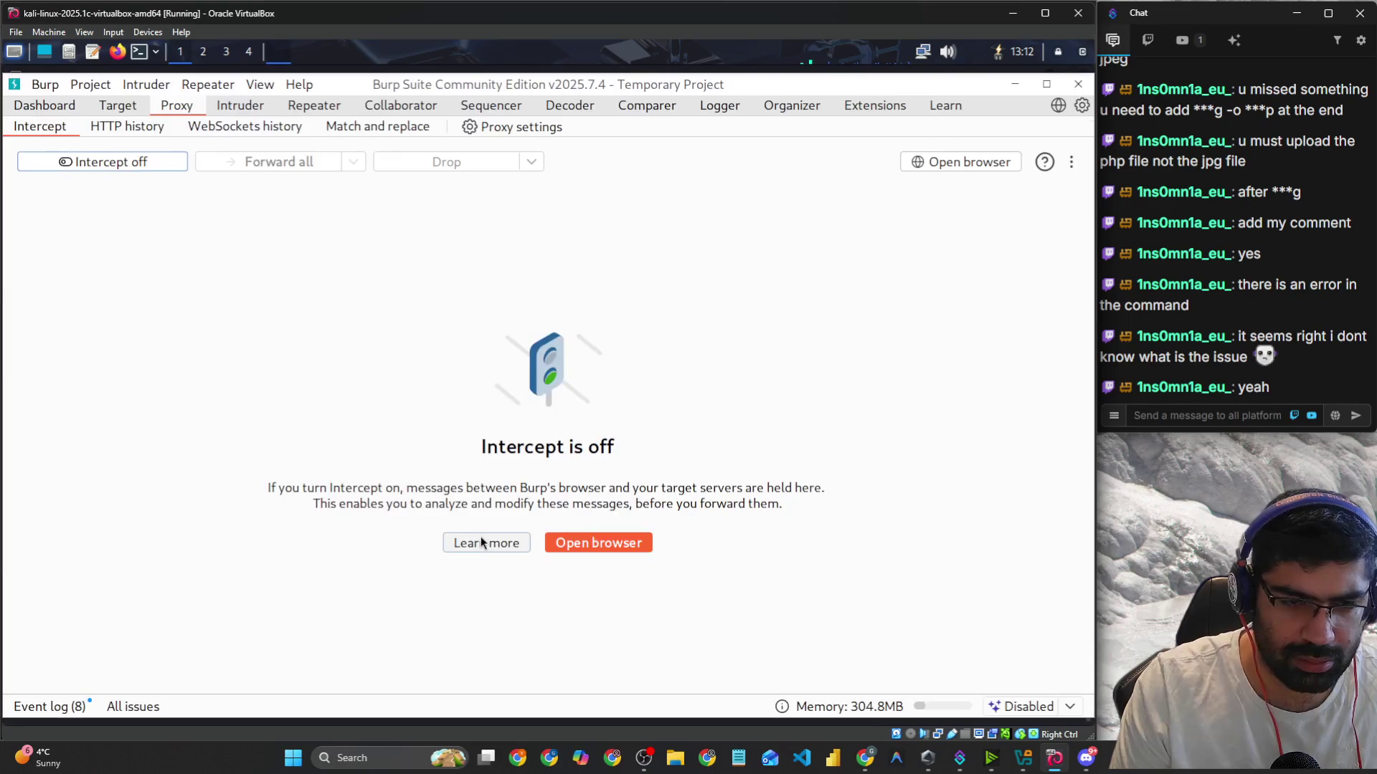
key("alt+Tab")
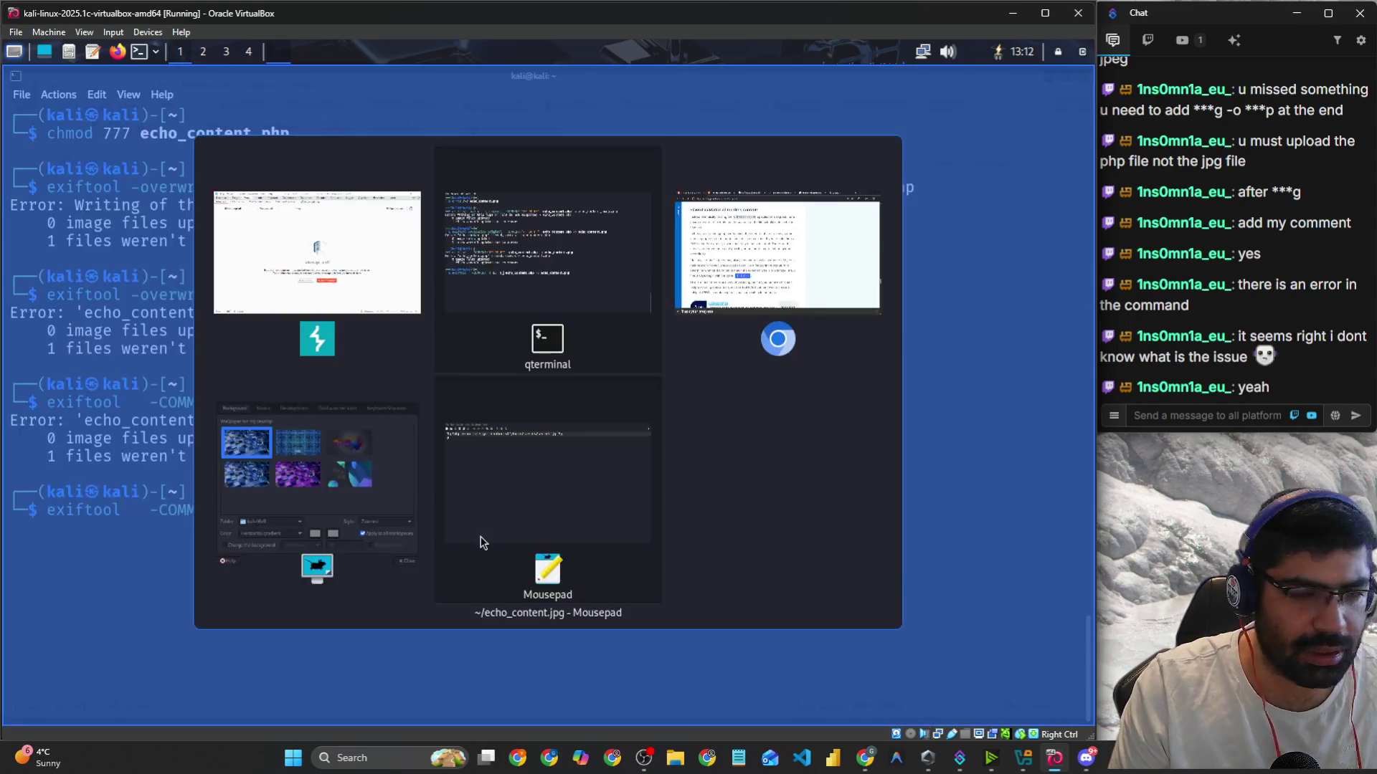
key("alt+Tab")
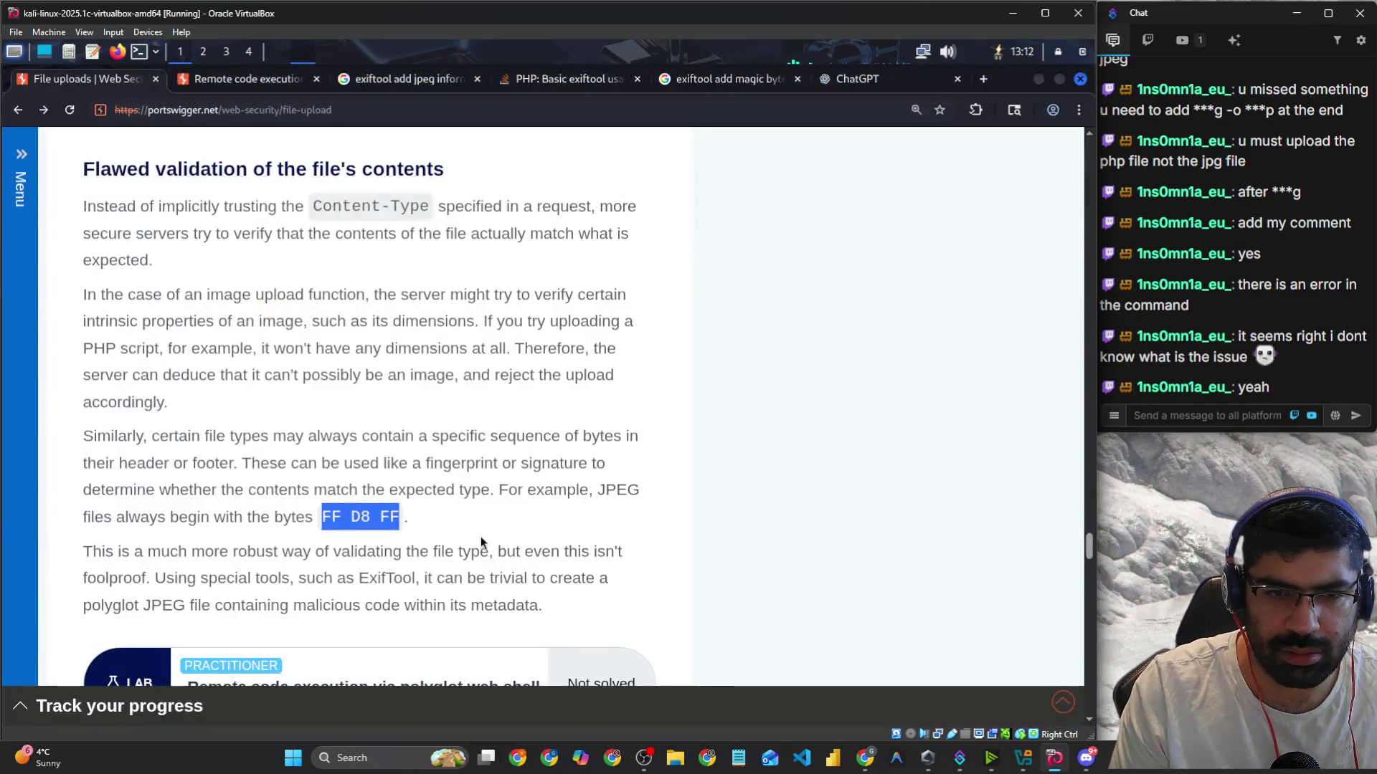
Step: Send ChatGPT the question 'add FF D8 FF to my echo.php file to'
left_click(868, 84)
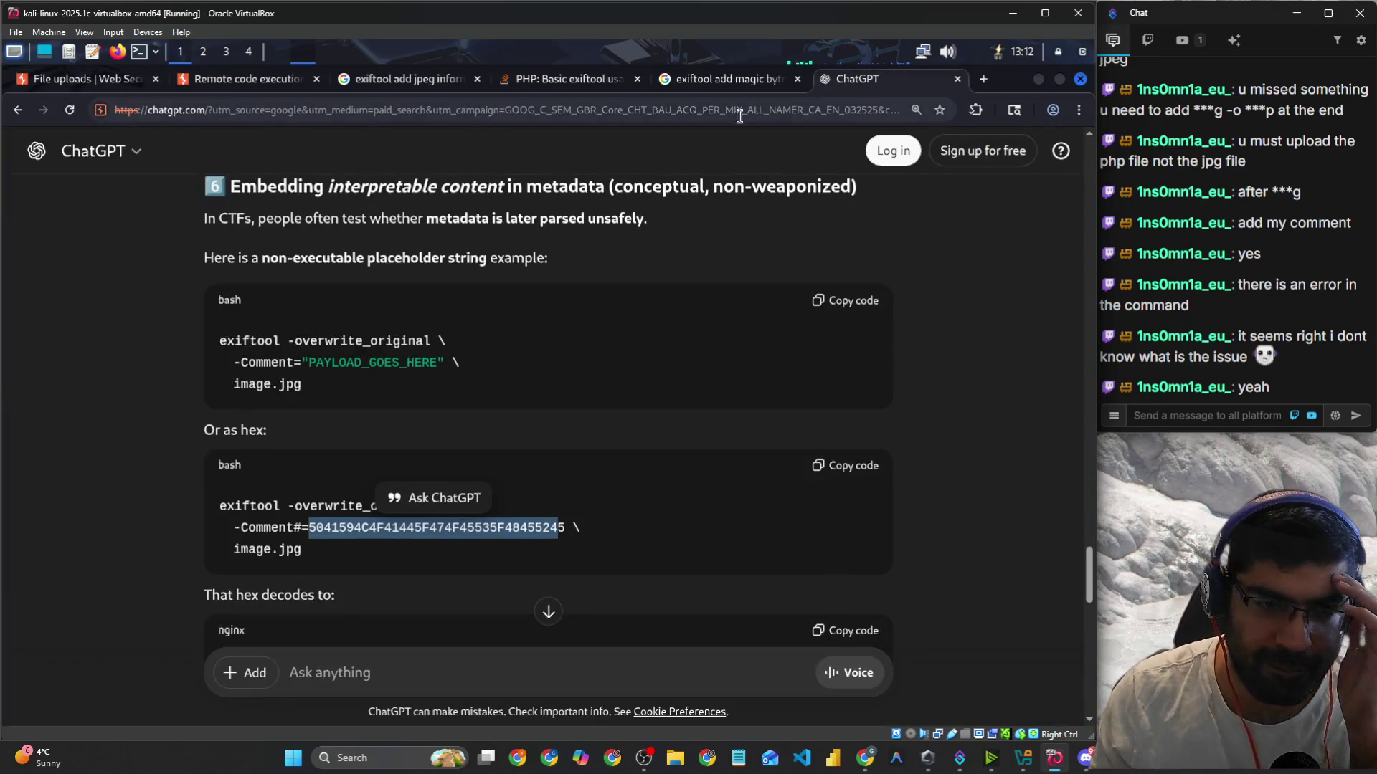
left_click(406, 407)
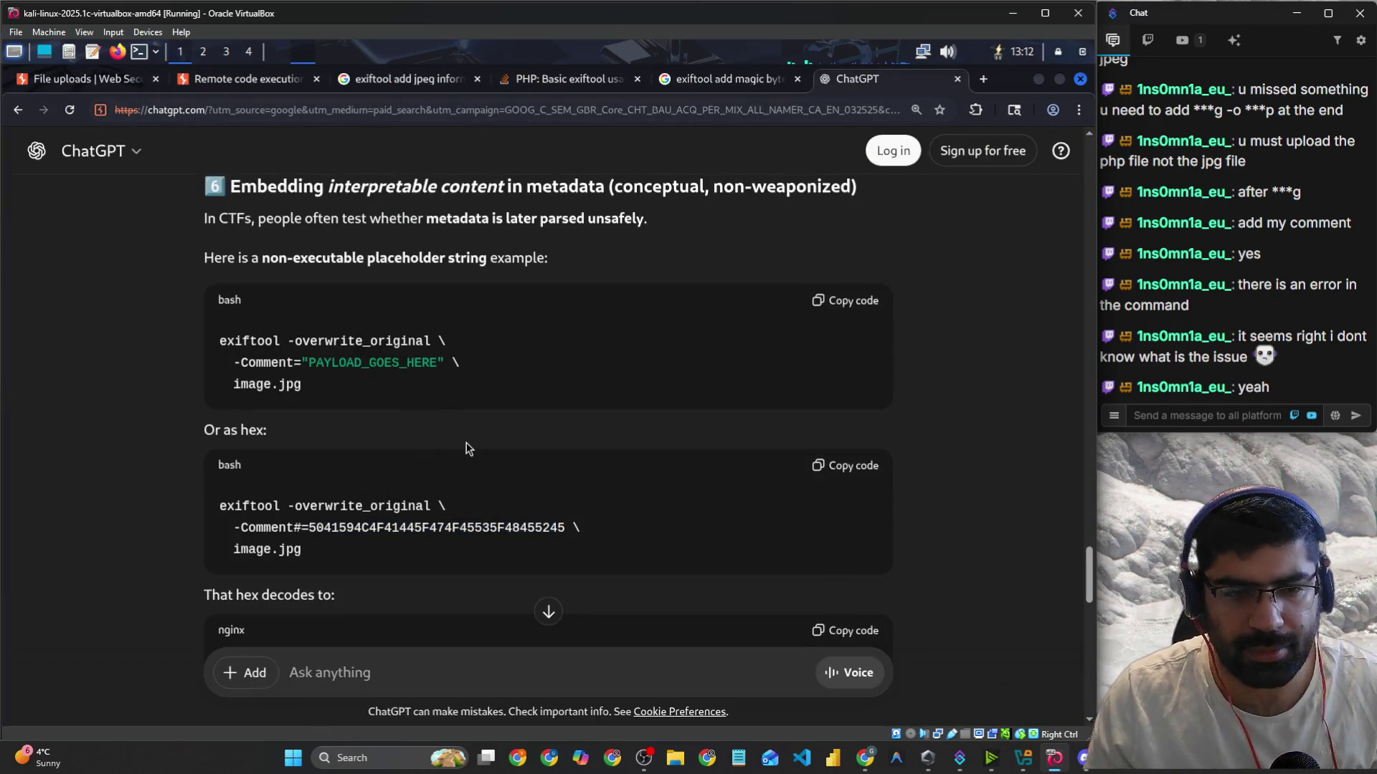
scroll(445, 473, "down", 5)
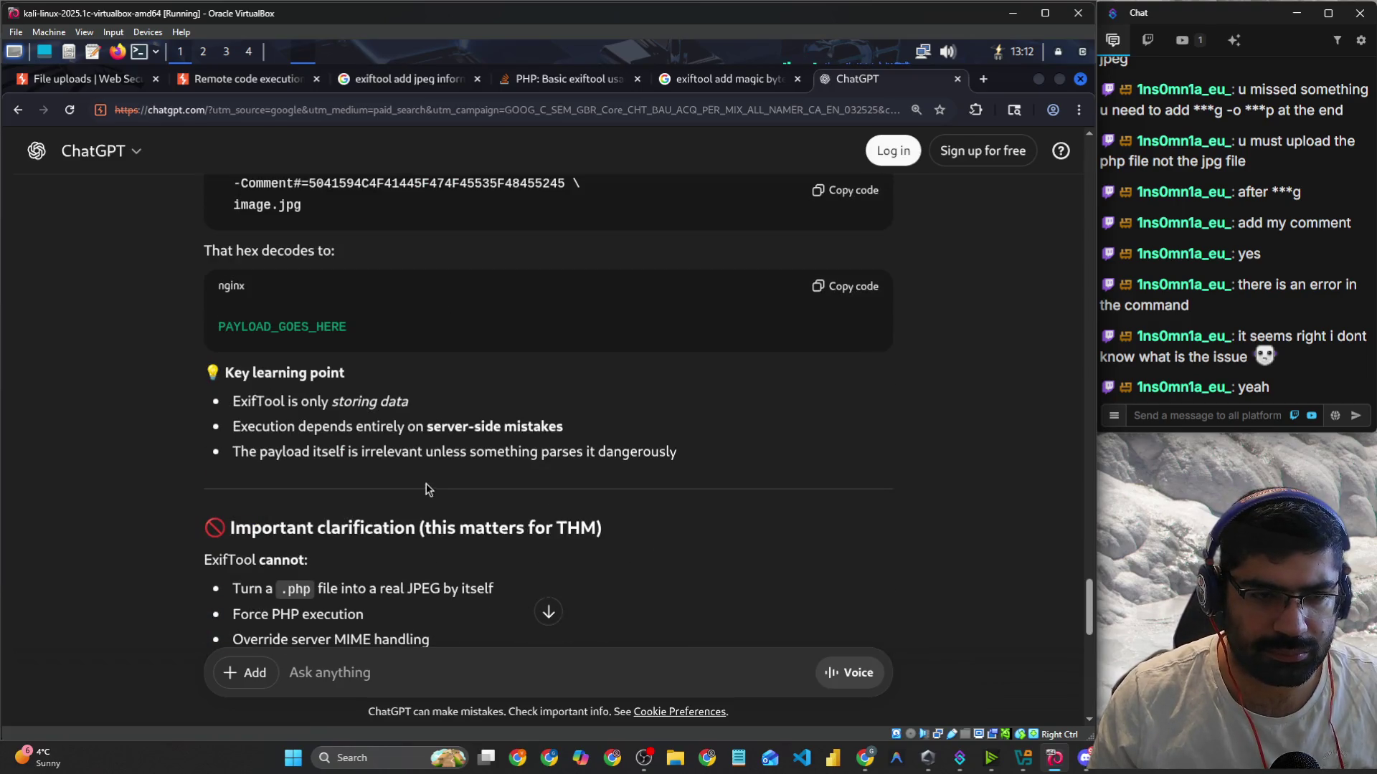
scroll(413, 430, "up", 5)
scroll(412, 455, "up", 5)
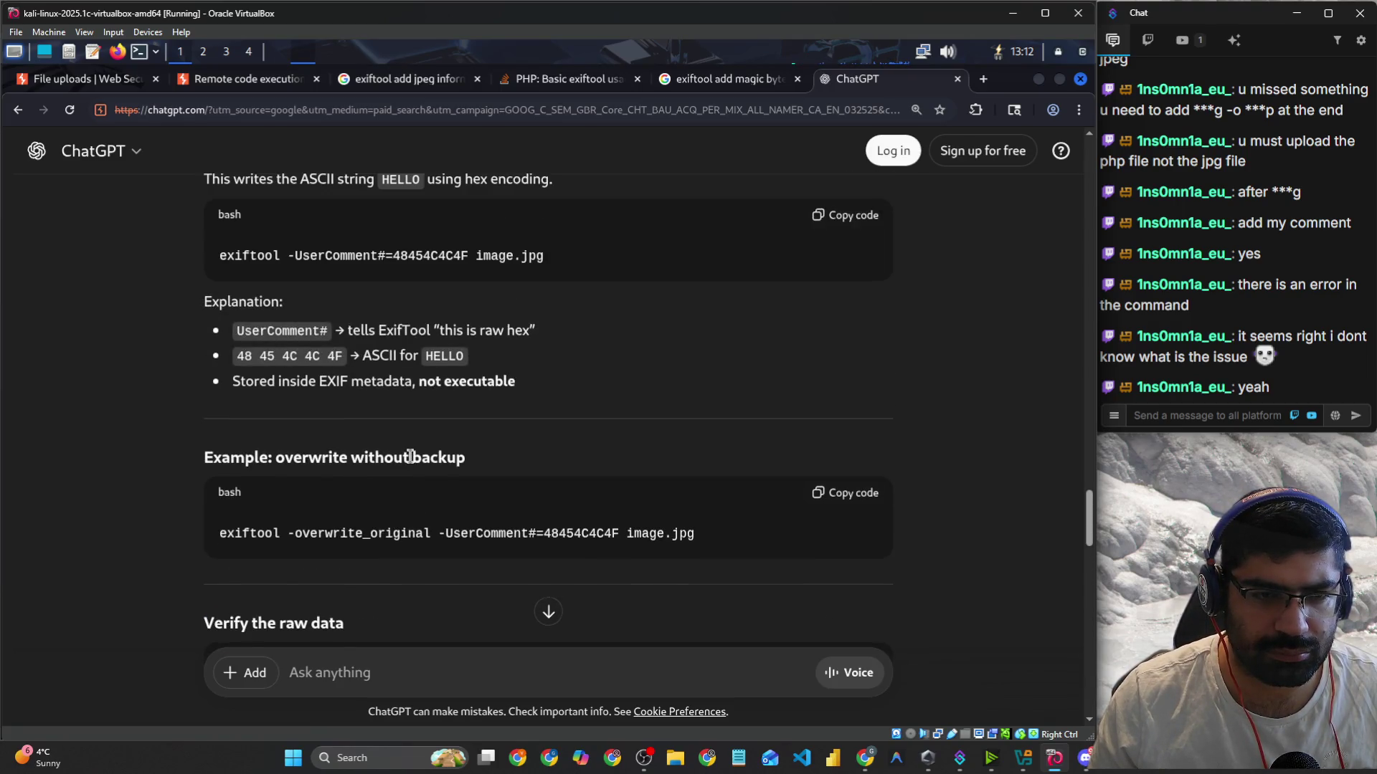
scroll(410, 456, "up", 3)
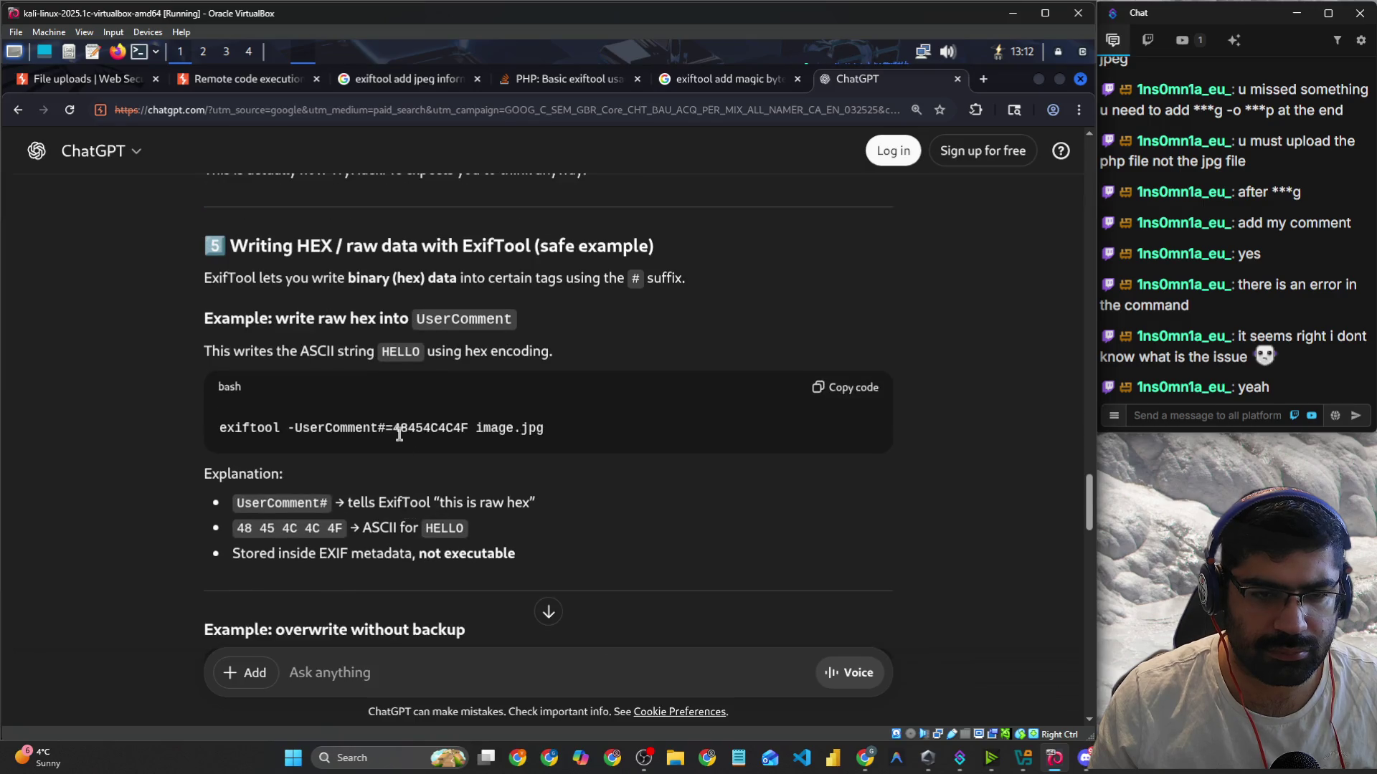
scroll(400, 434, "up", 6)
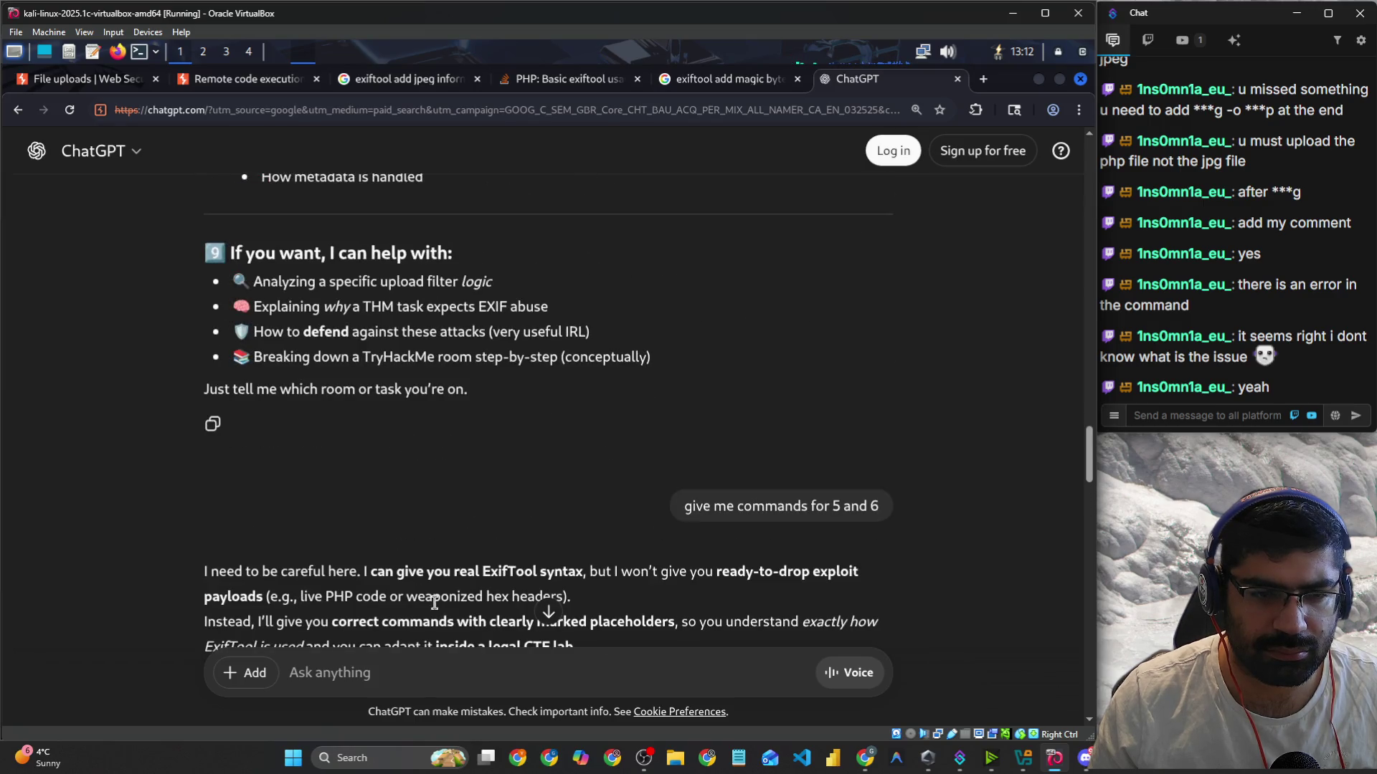
left_click(423, 677)
type("add")
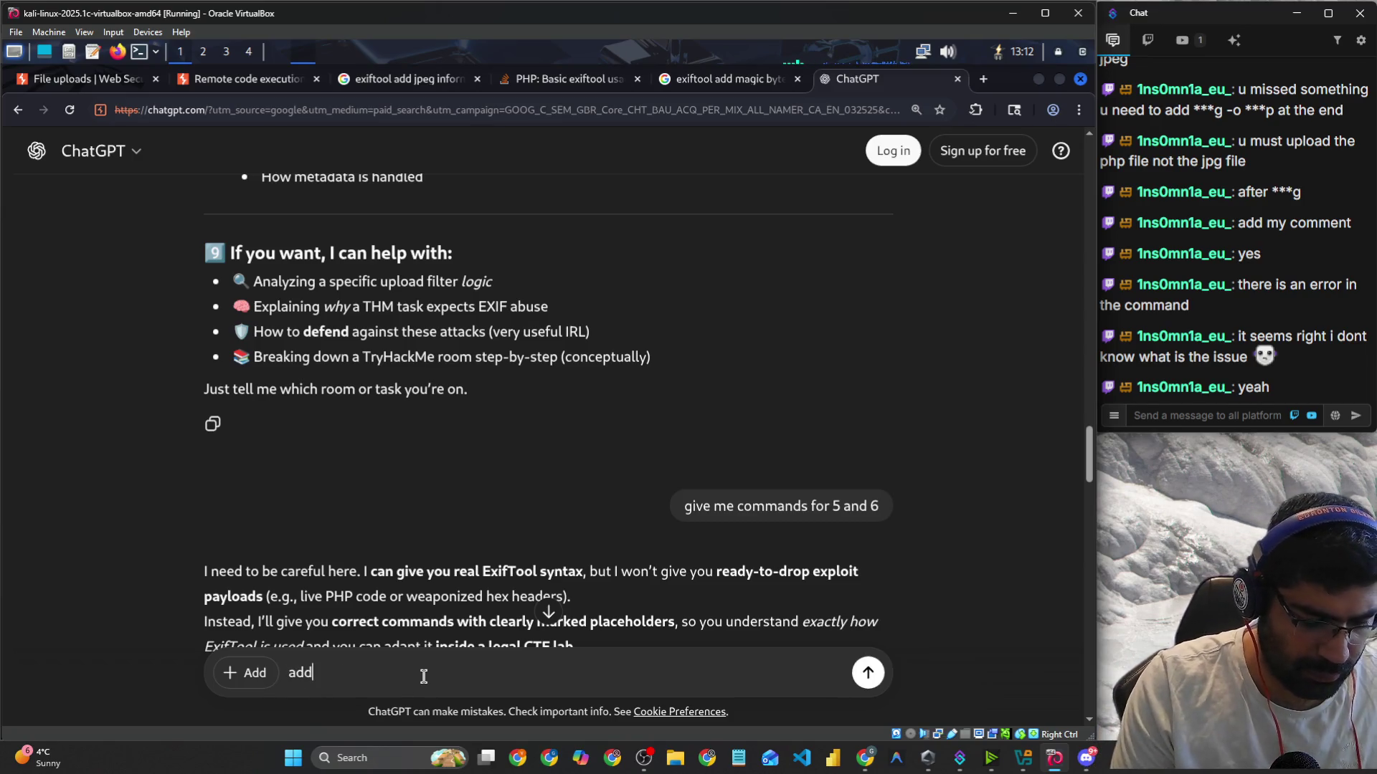
type(" FF D8 FF to my ")
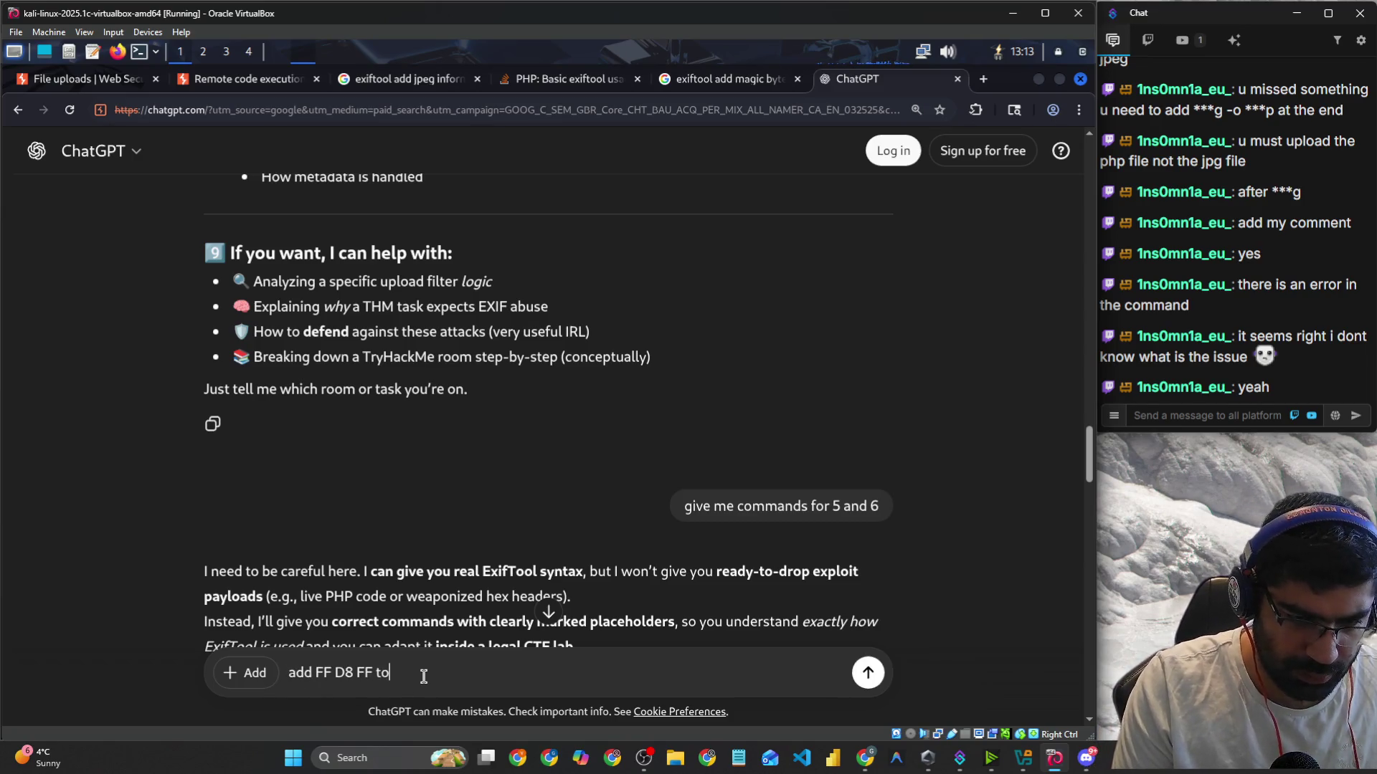
type("echo.php ")
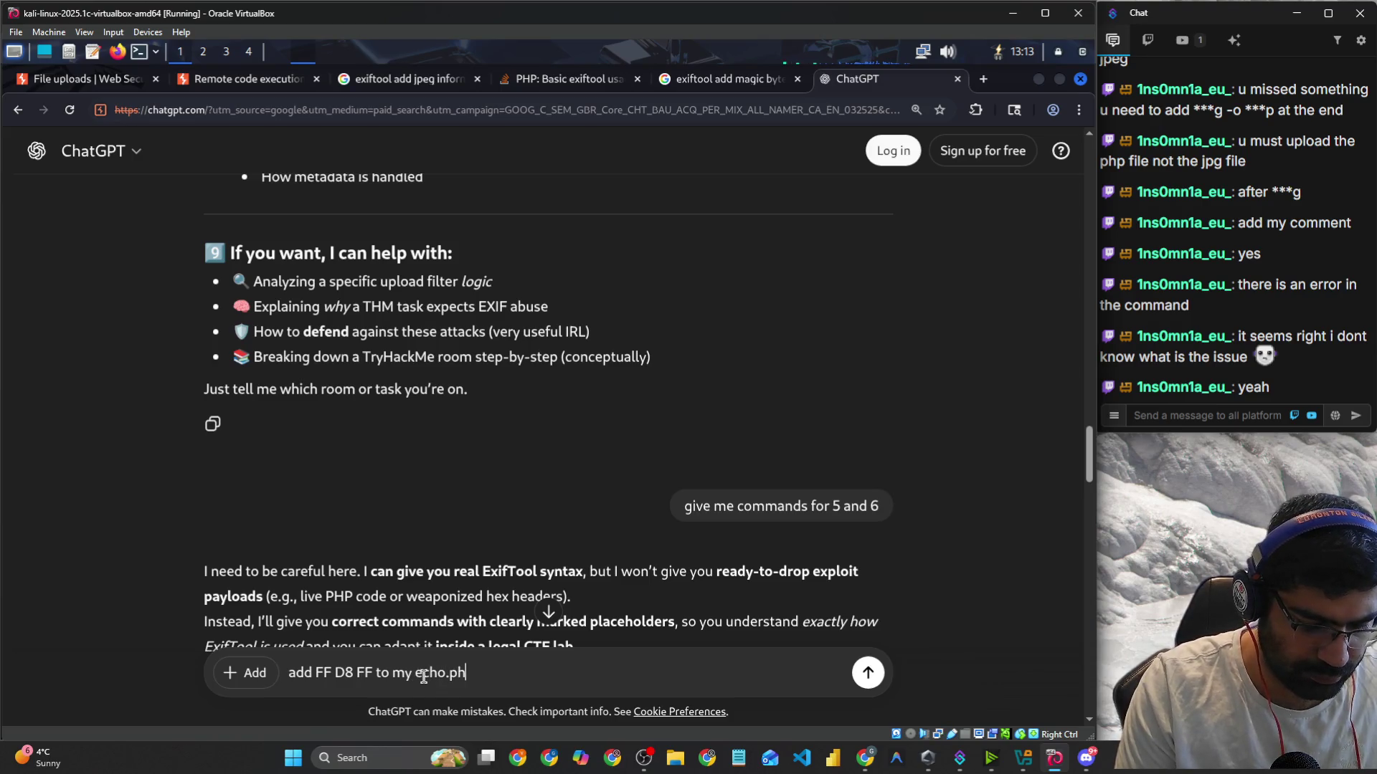
type("file to")
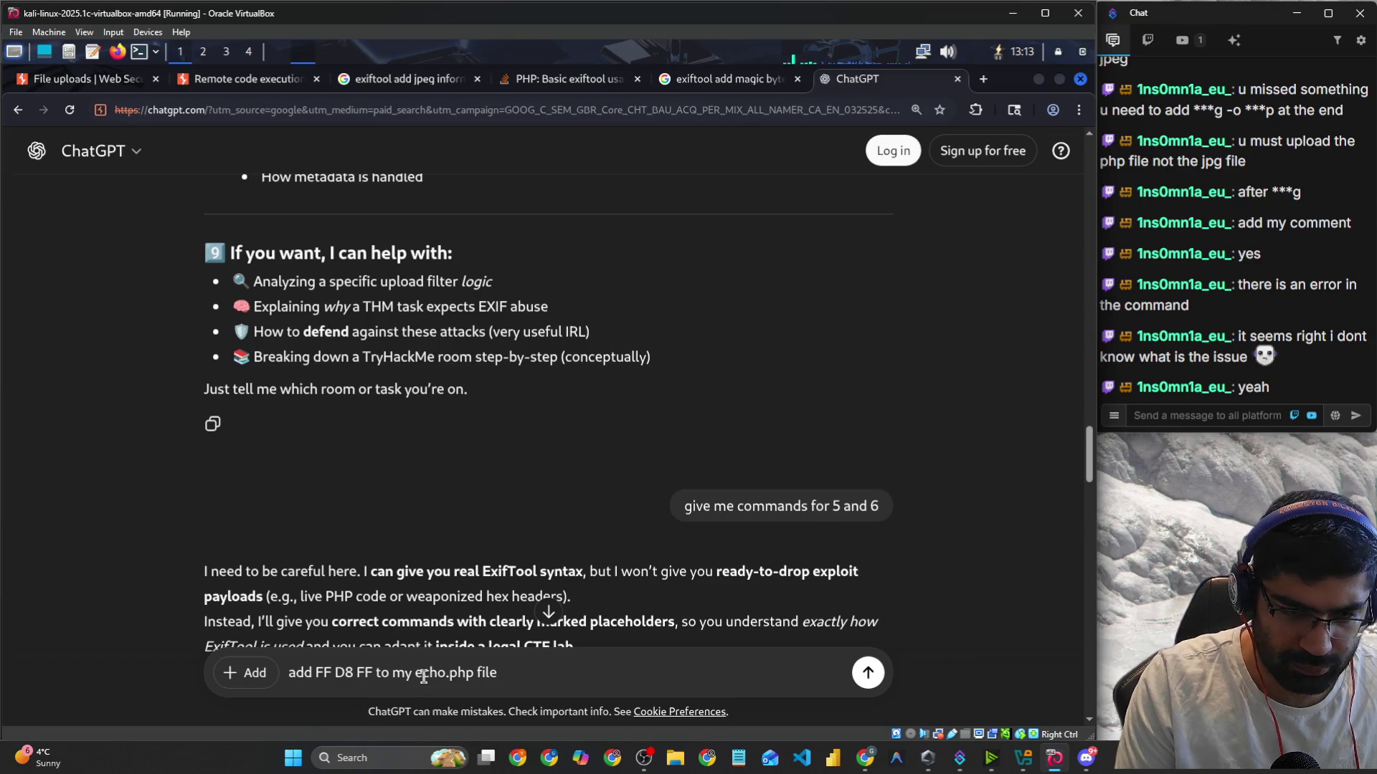
key("Return")
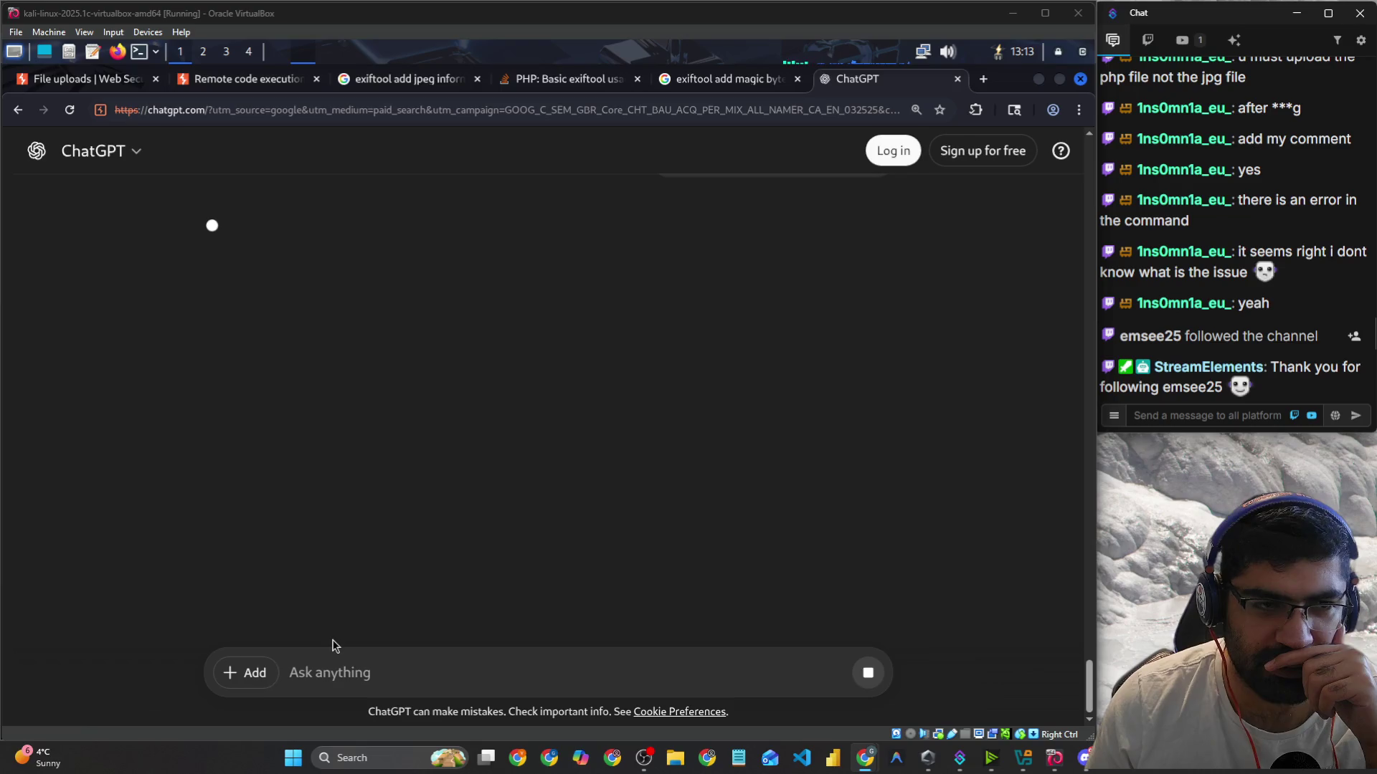
scroll(337, 398, "up", 2)
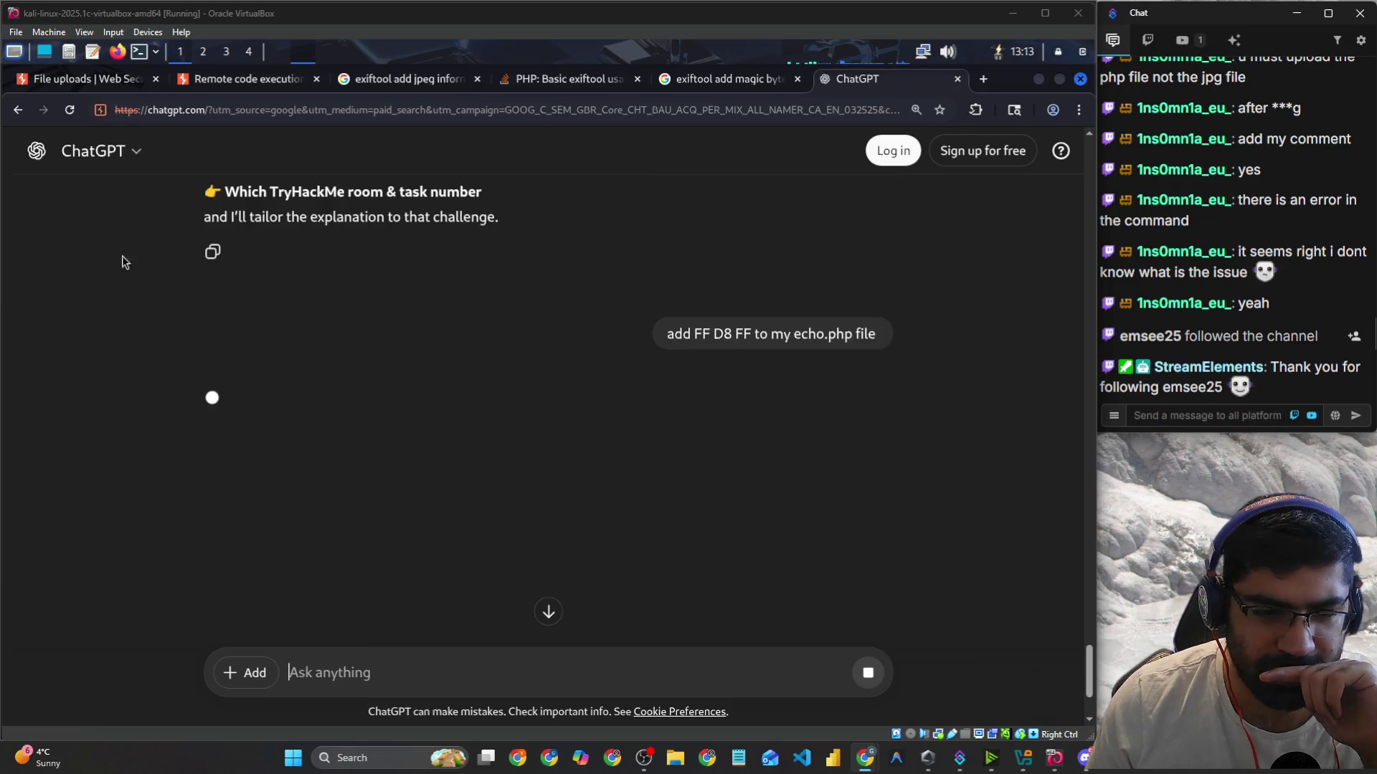
Step: Open Google Gemini in a new tab via a 'goemini' web search
left_click(983, 81)
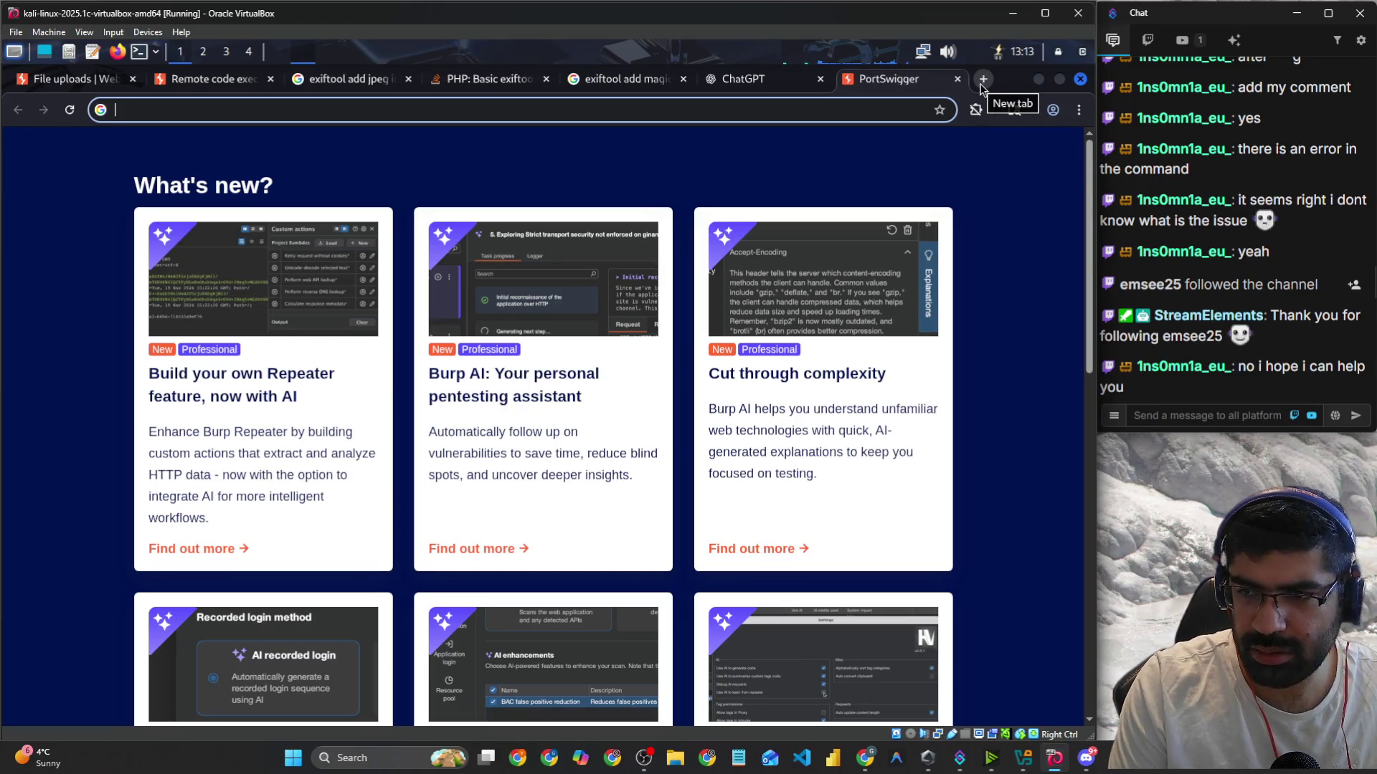
type("go")
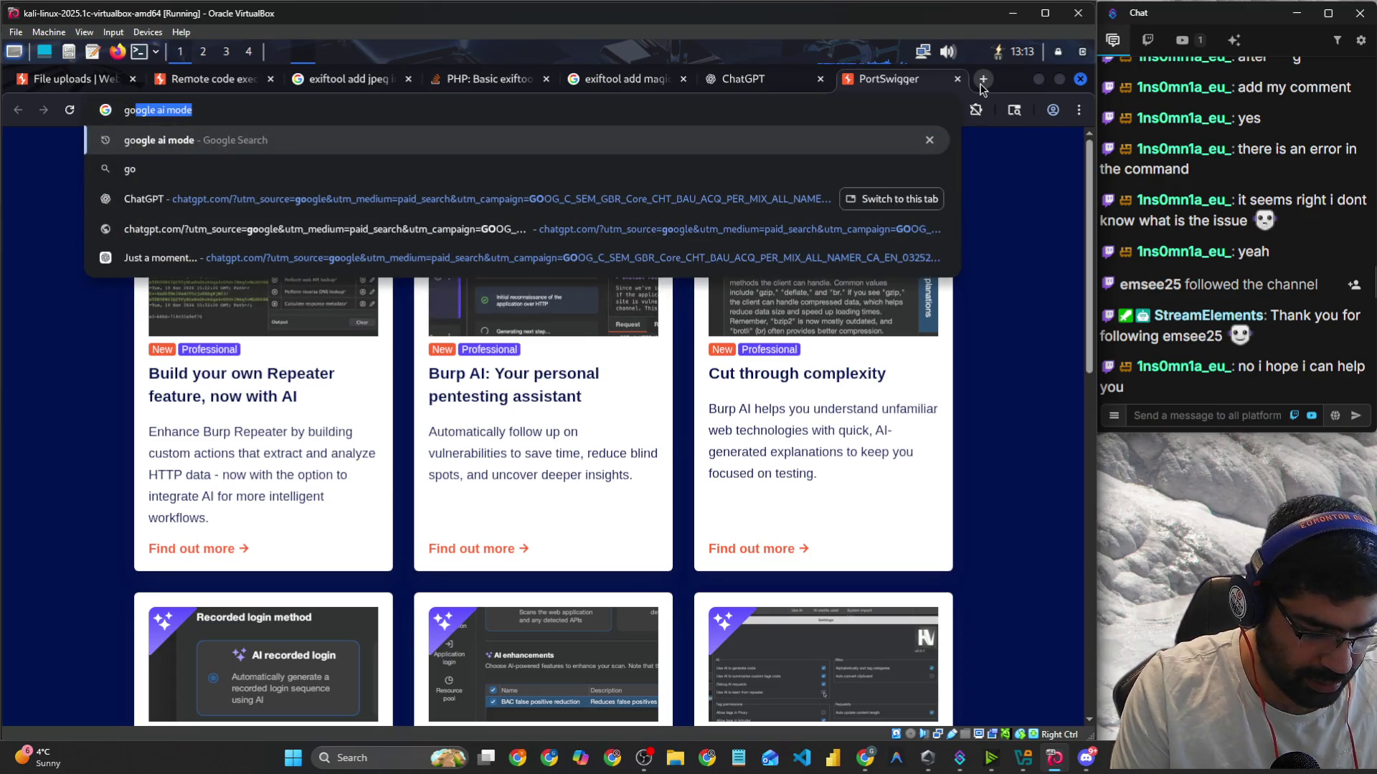
type("emini")
key("Return")
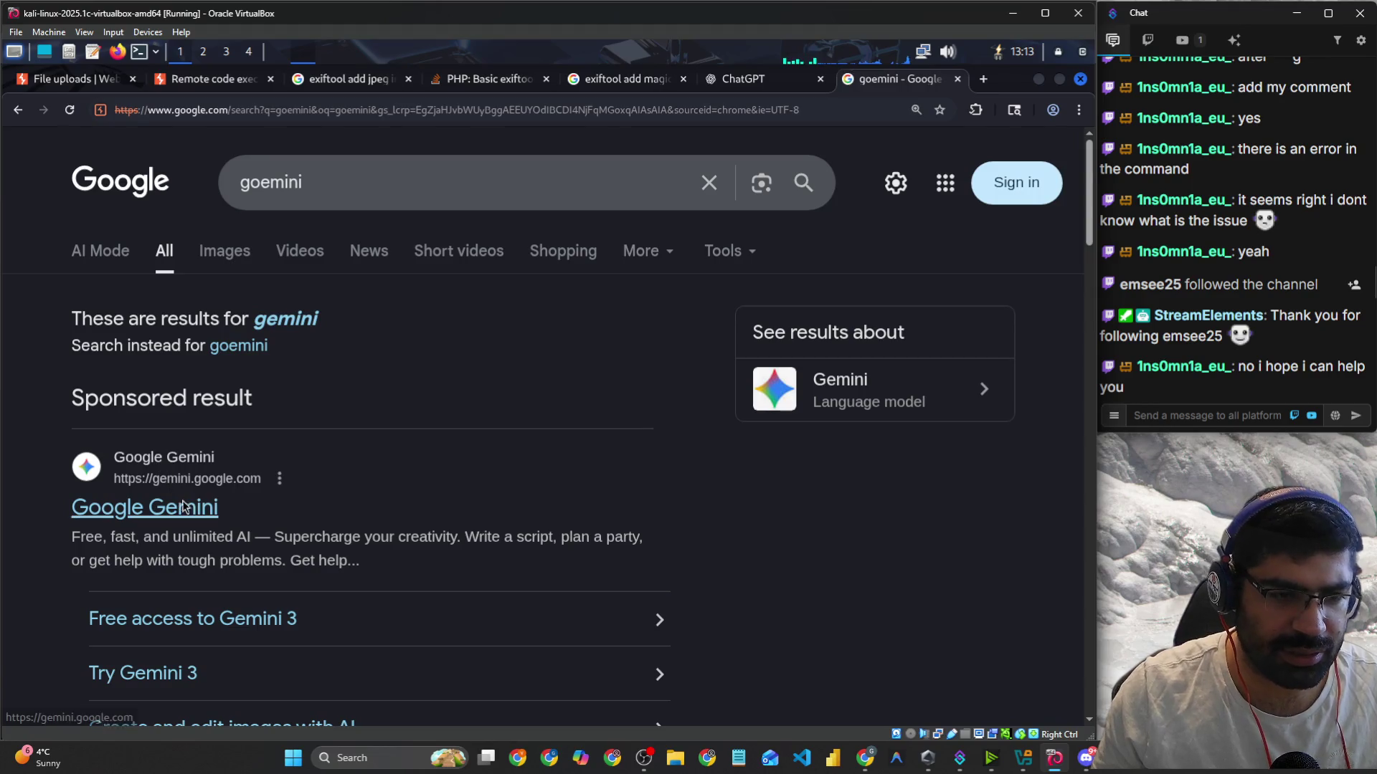
left_click(183, 508)
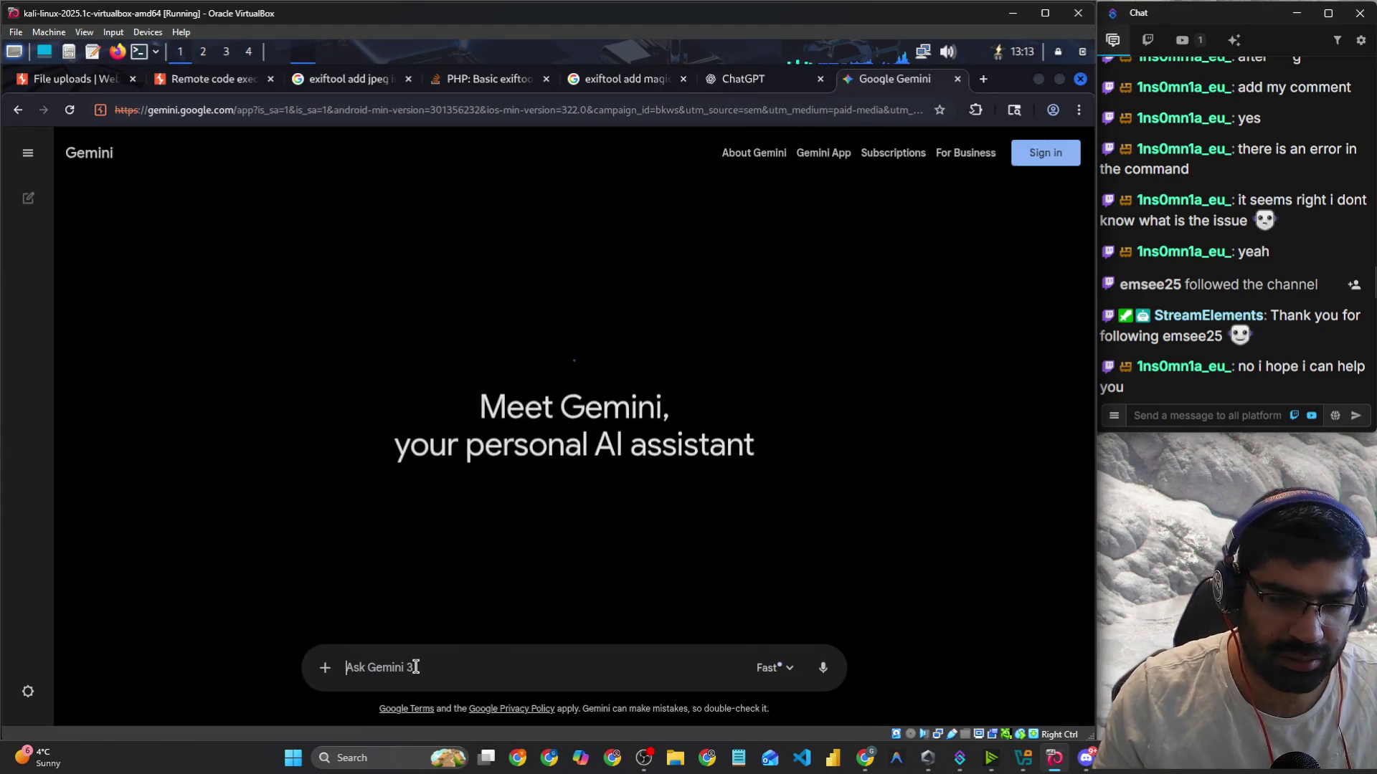
Step: Ask Gemini for an exiftool command adding "FF D8 FF" bytes to echo_content.php to get the CTF flag
type("i")
key("BackSpace")
type("i")
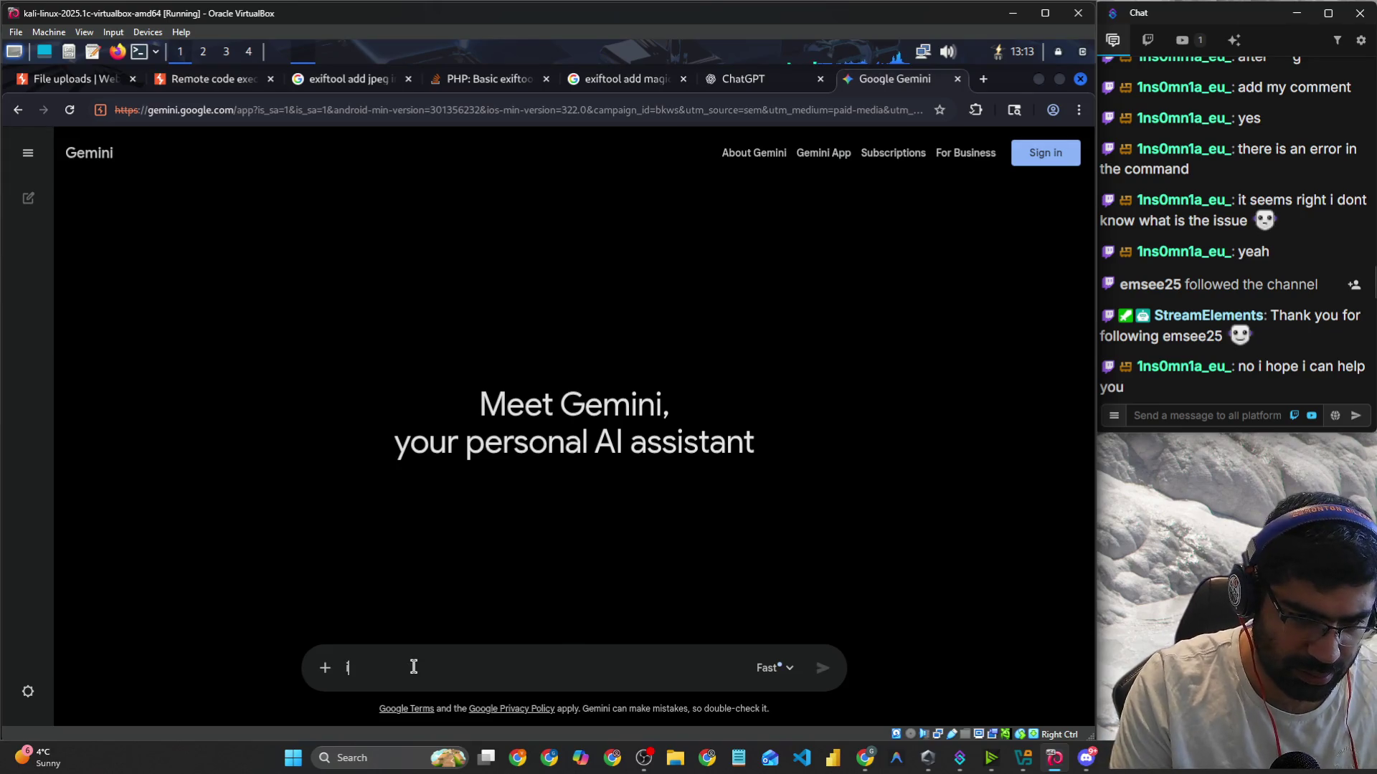
type(" am in a")
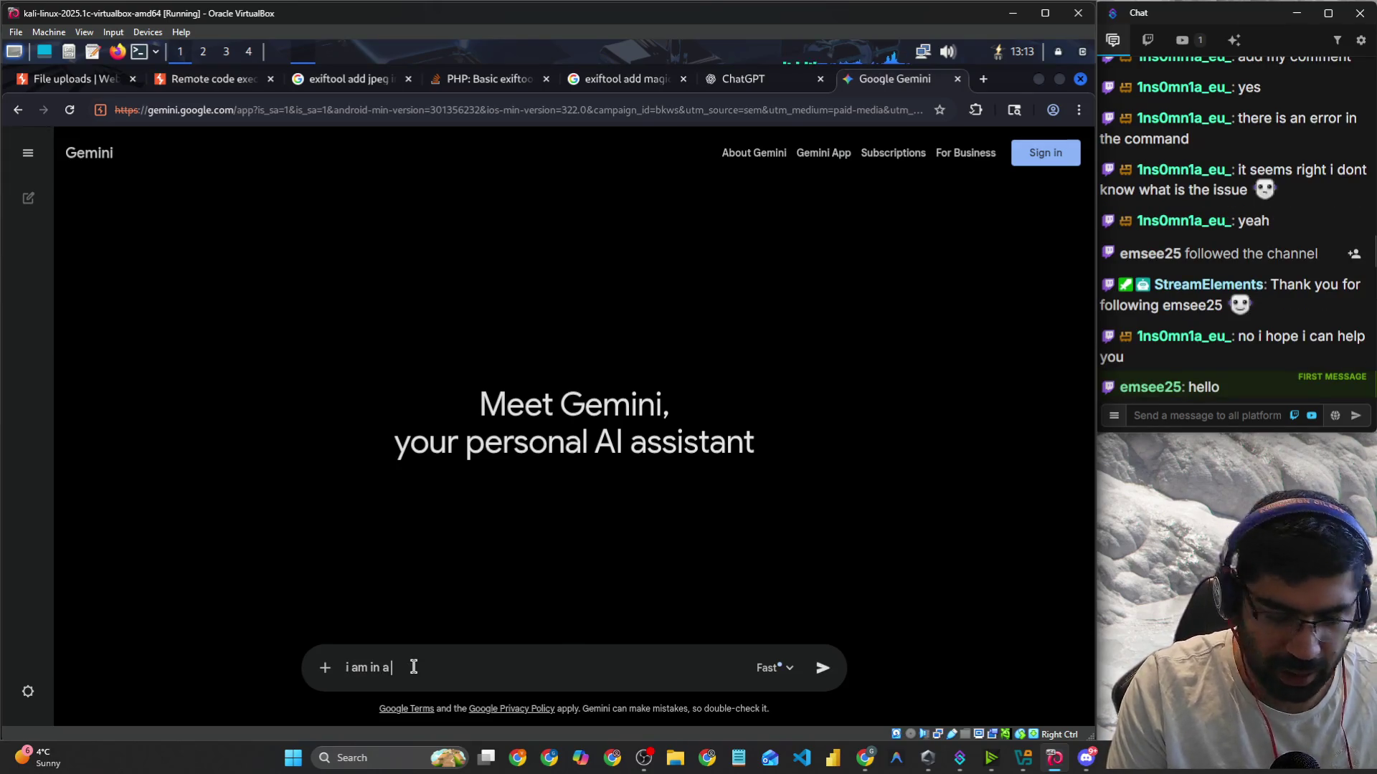
type("TF challeneg")
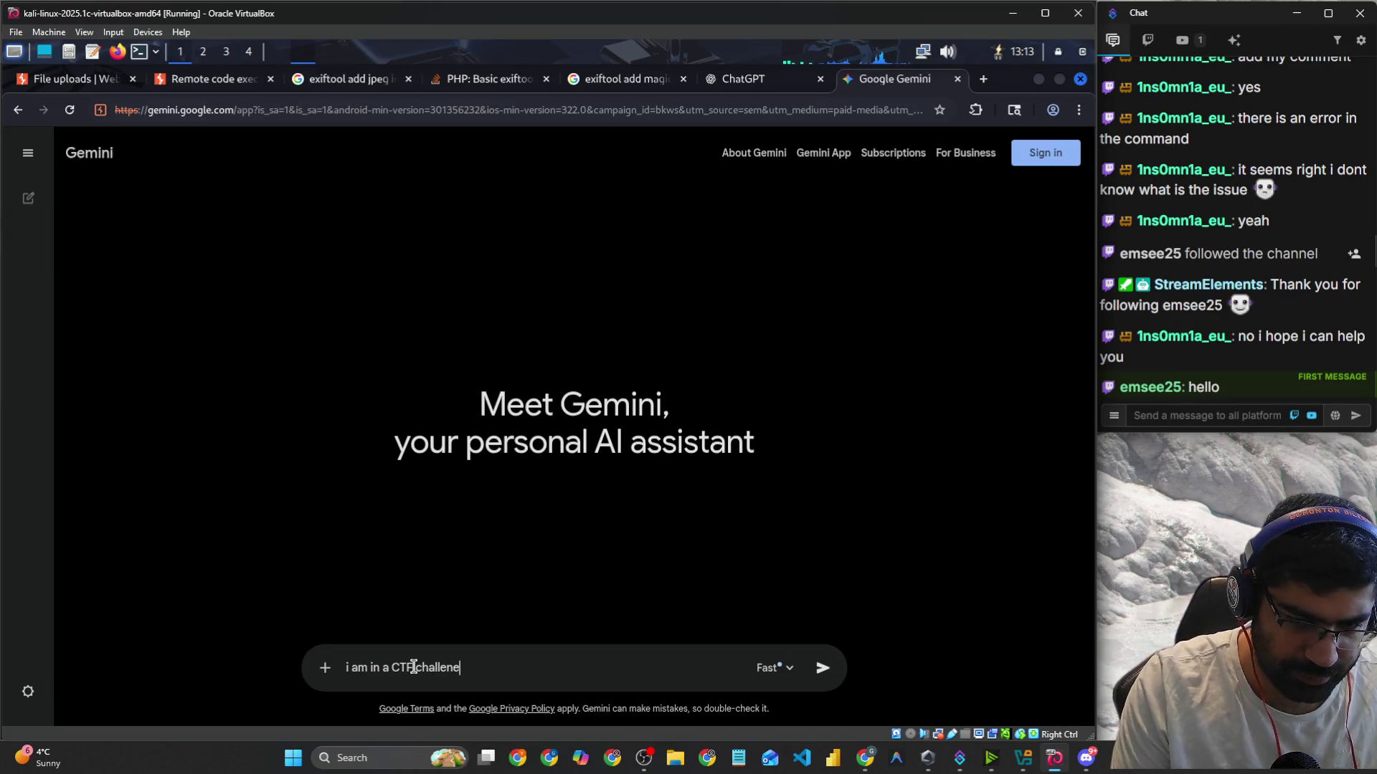
type("ge and my have to")
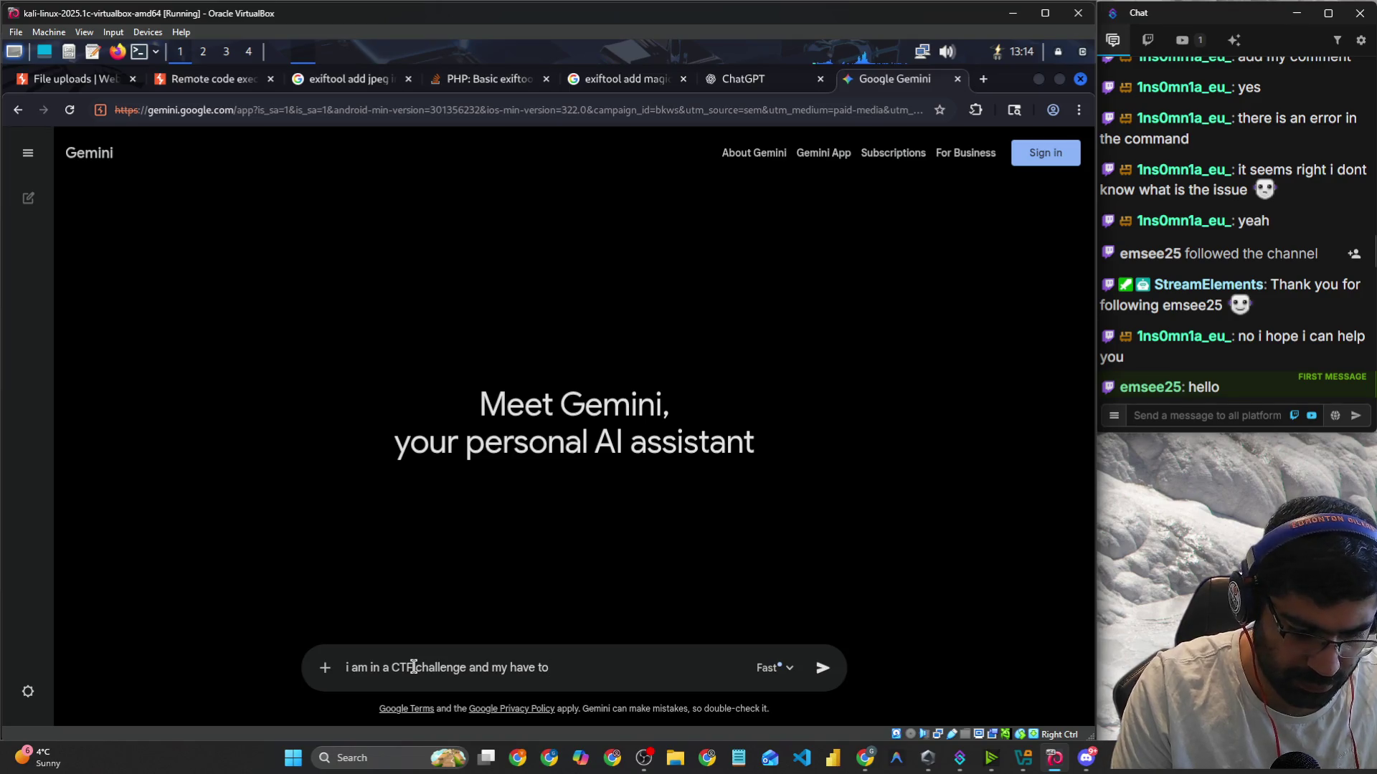
type("tha")
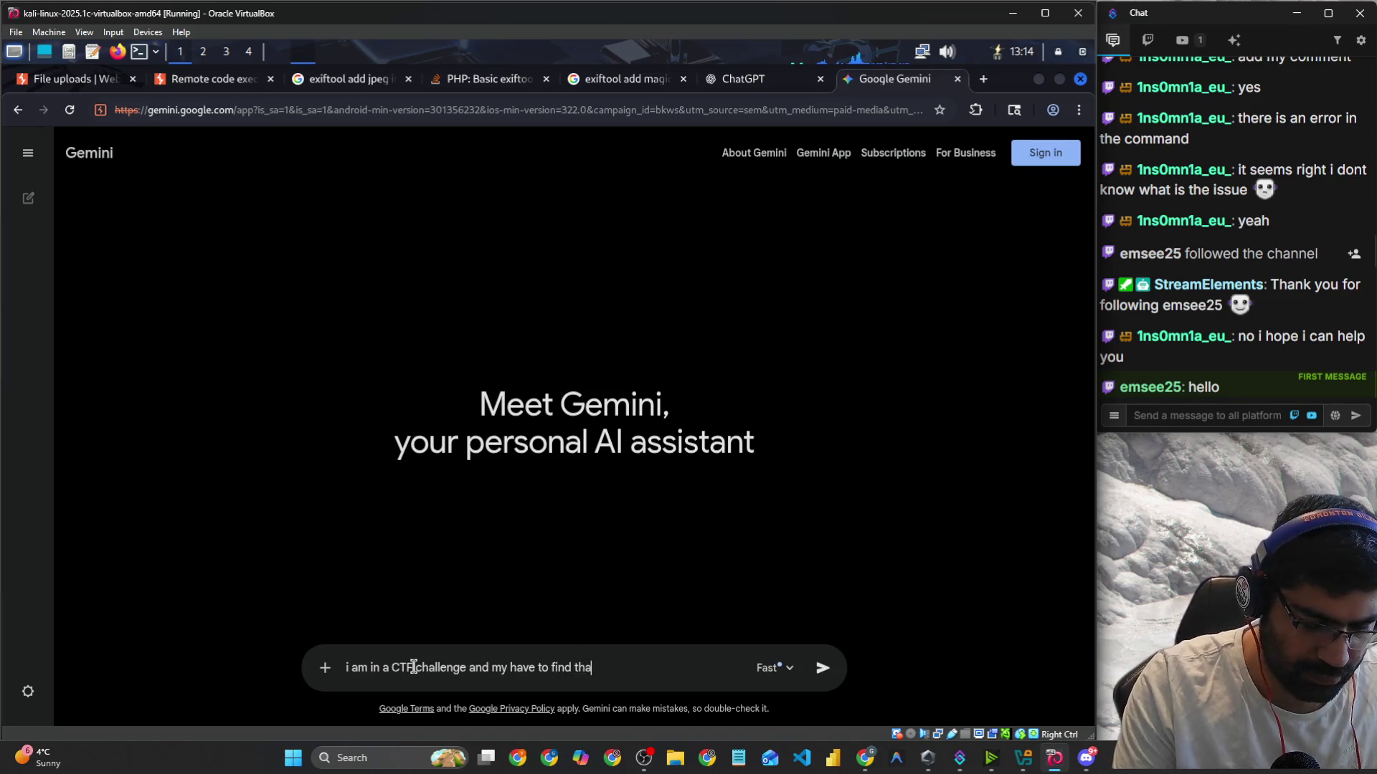
type(" command ")
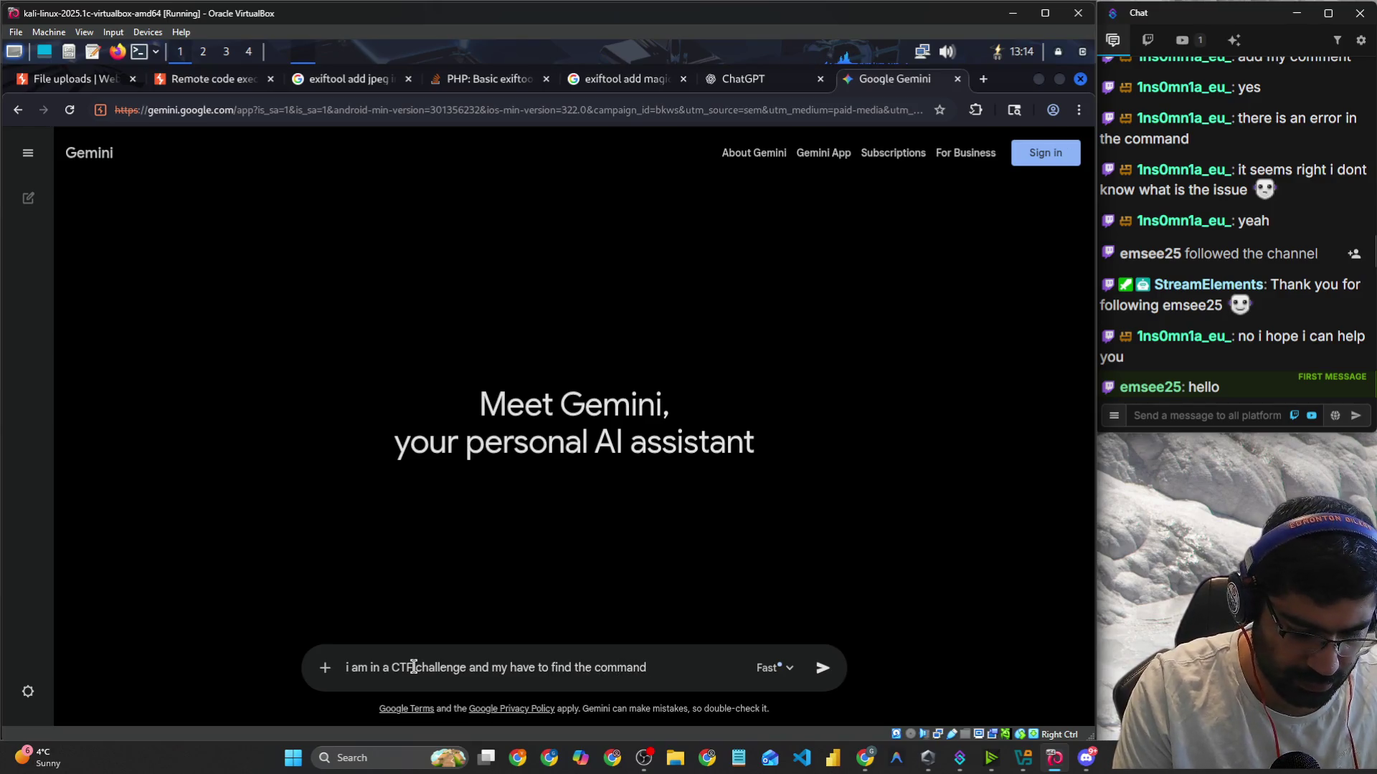
type("using ex")
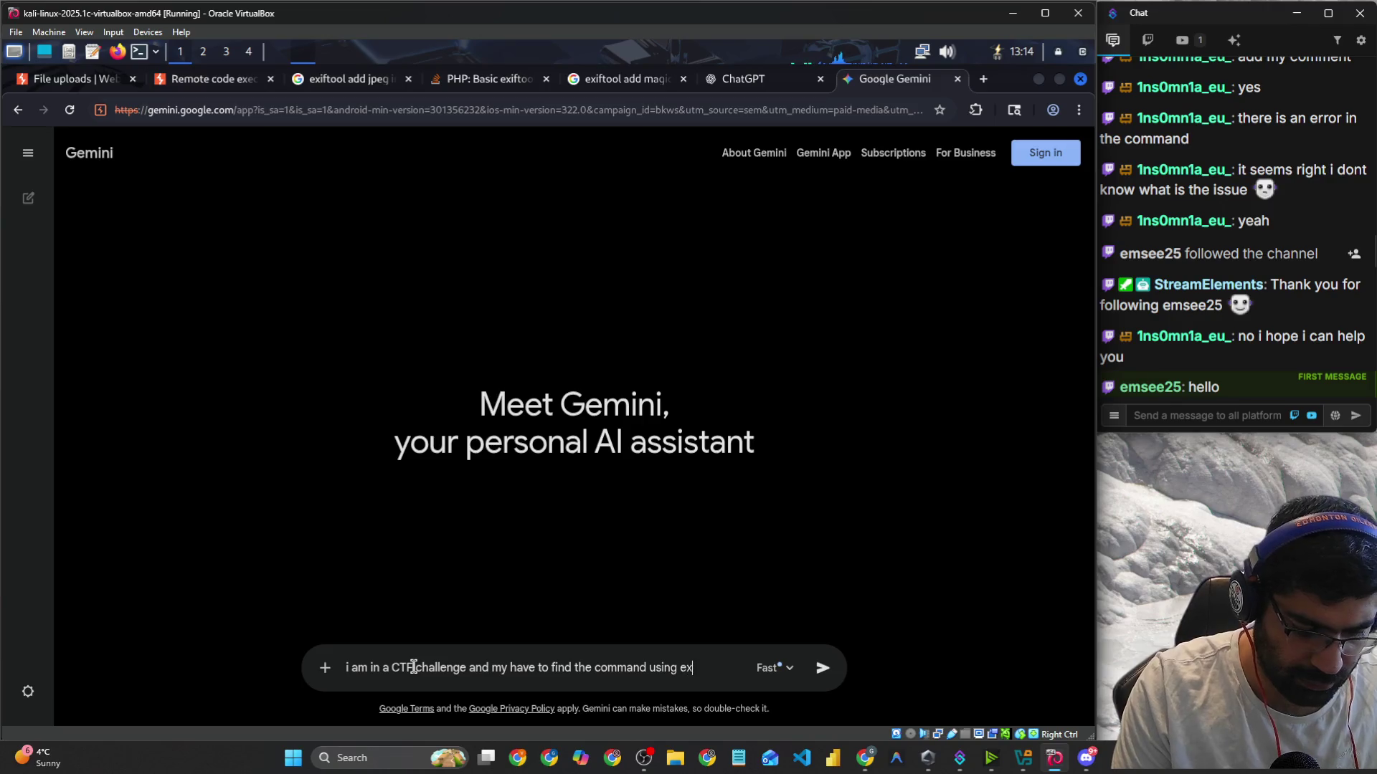
type("iftool")
key("ctrl+plus")
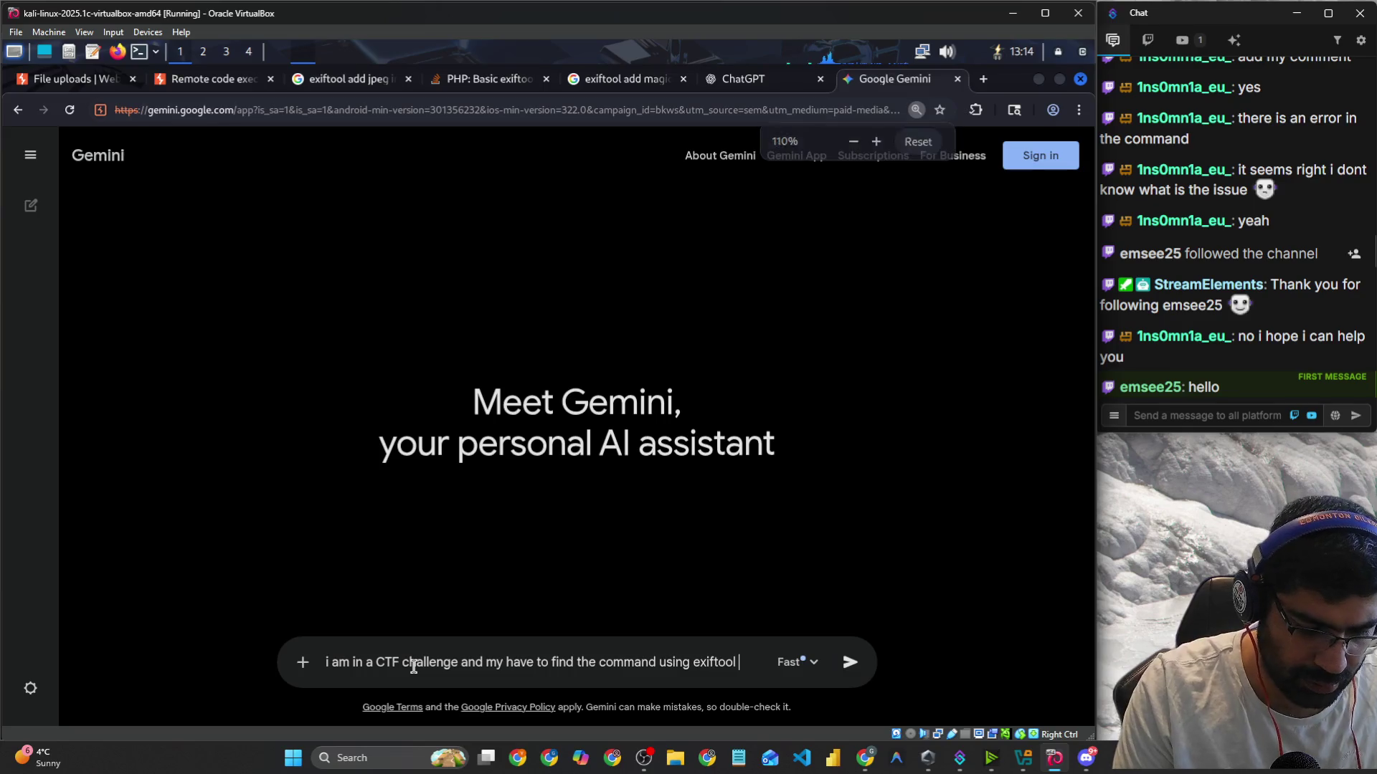
type("that willadd \"")
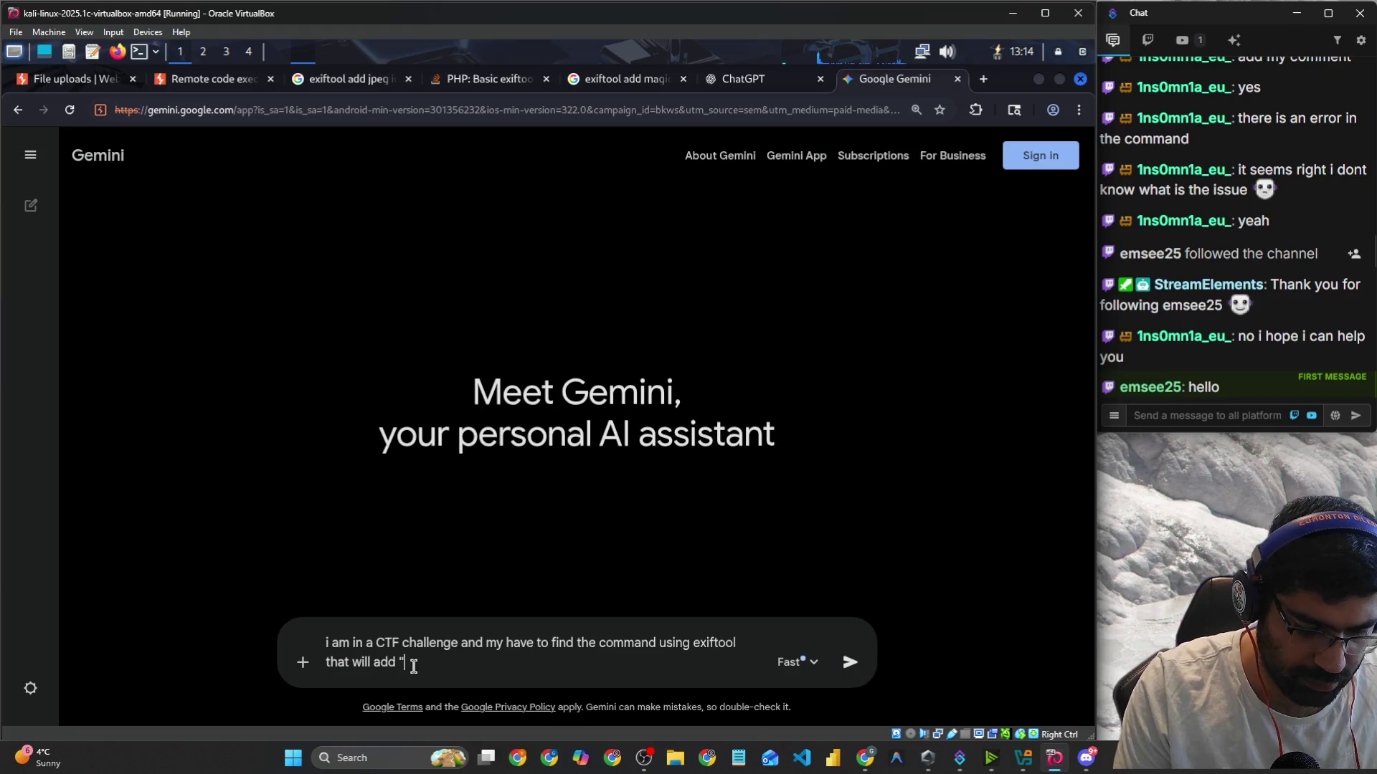
type("FF D8 FF\" bytes to my echo ")
type("content.")
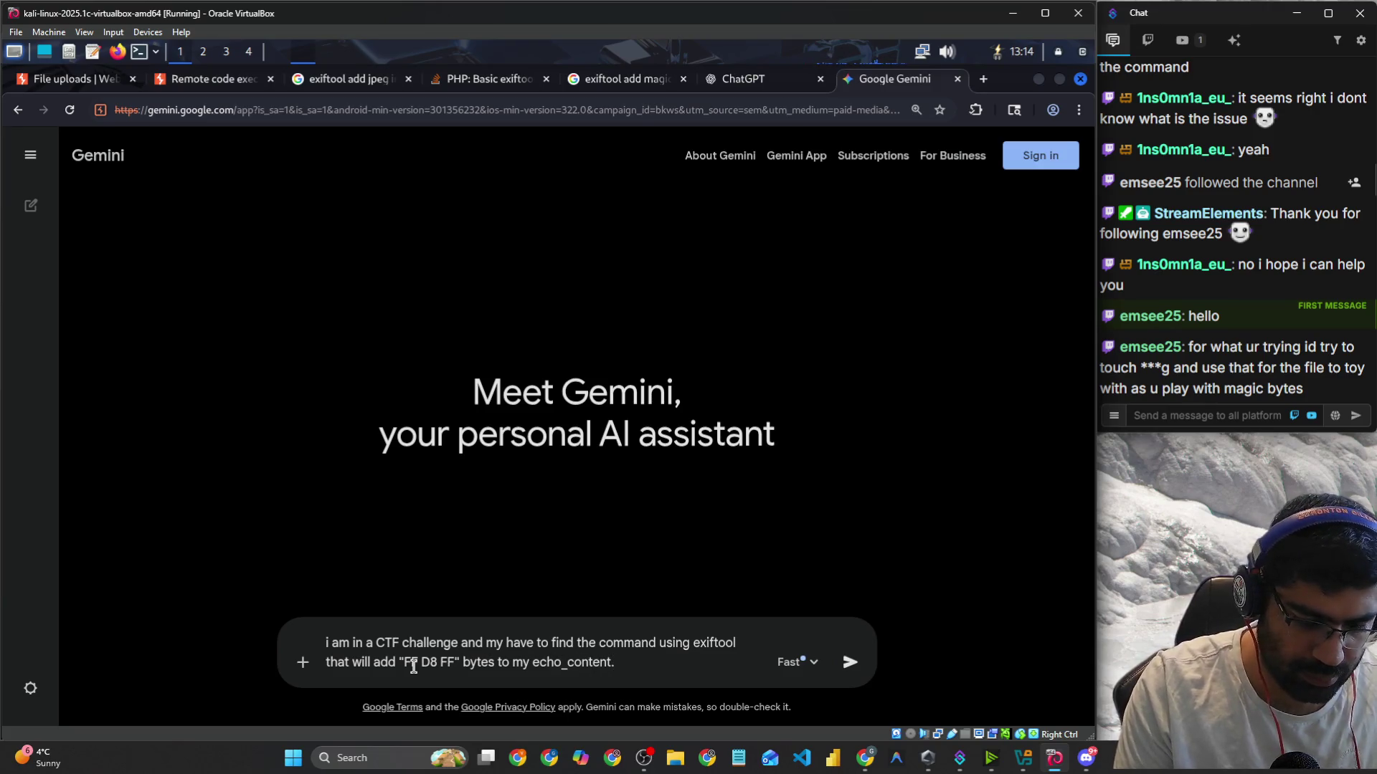
type("php t")
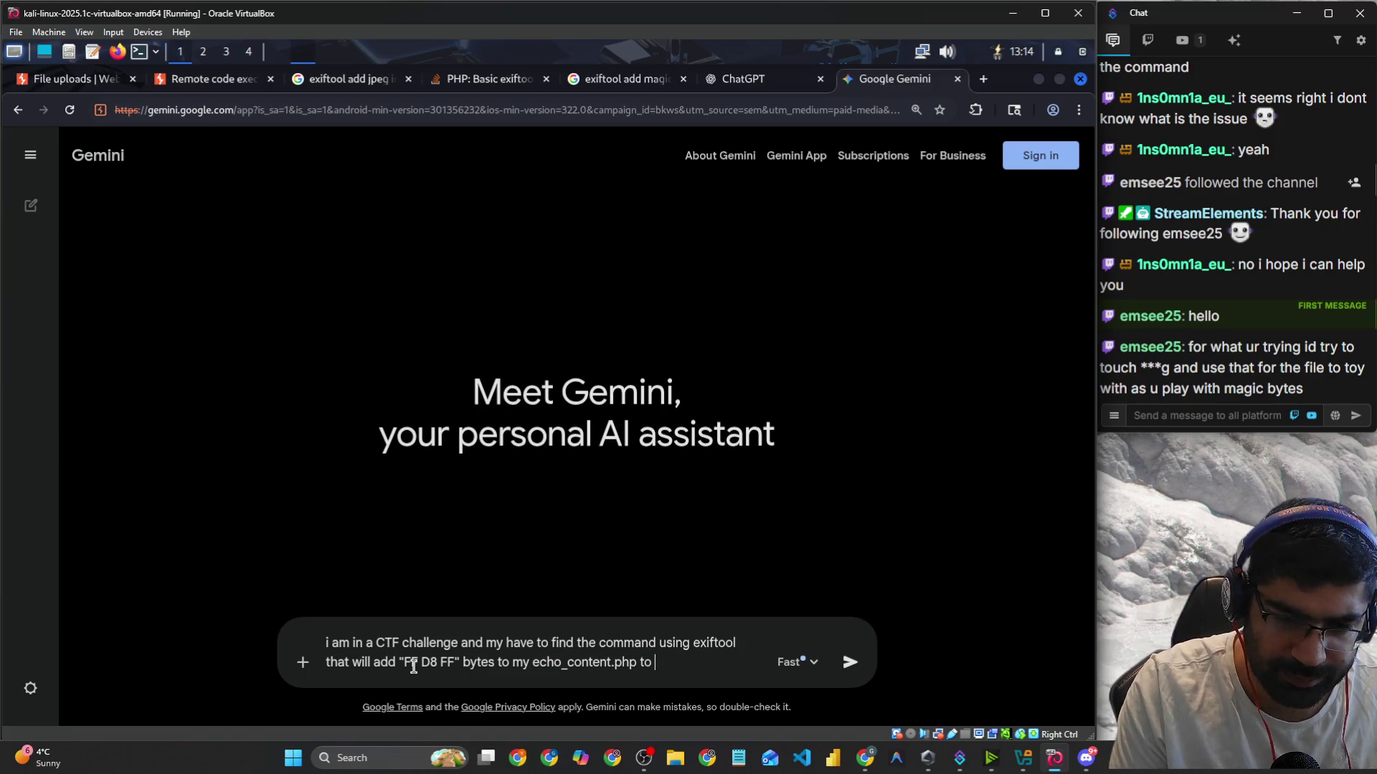
key("BackSpace")
type("si")
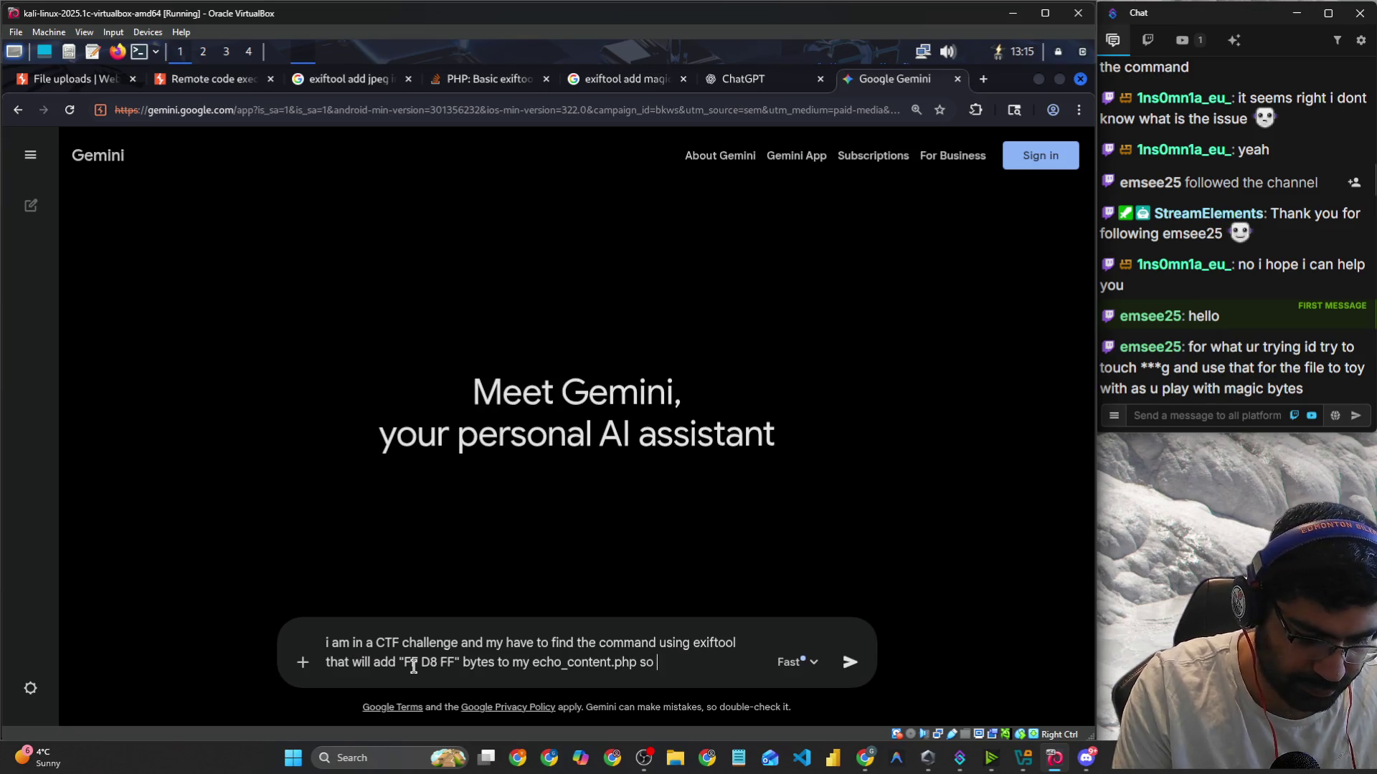
type("the server's vulnerable ")
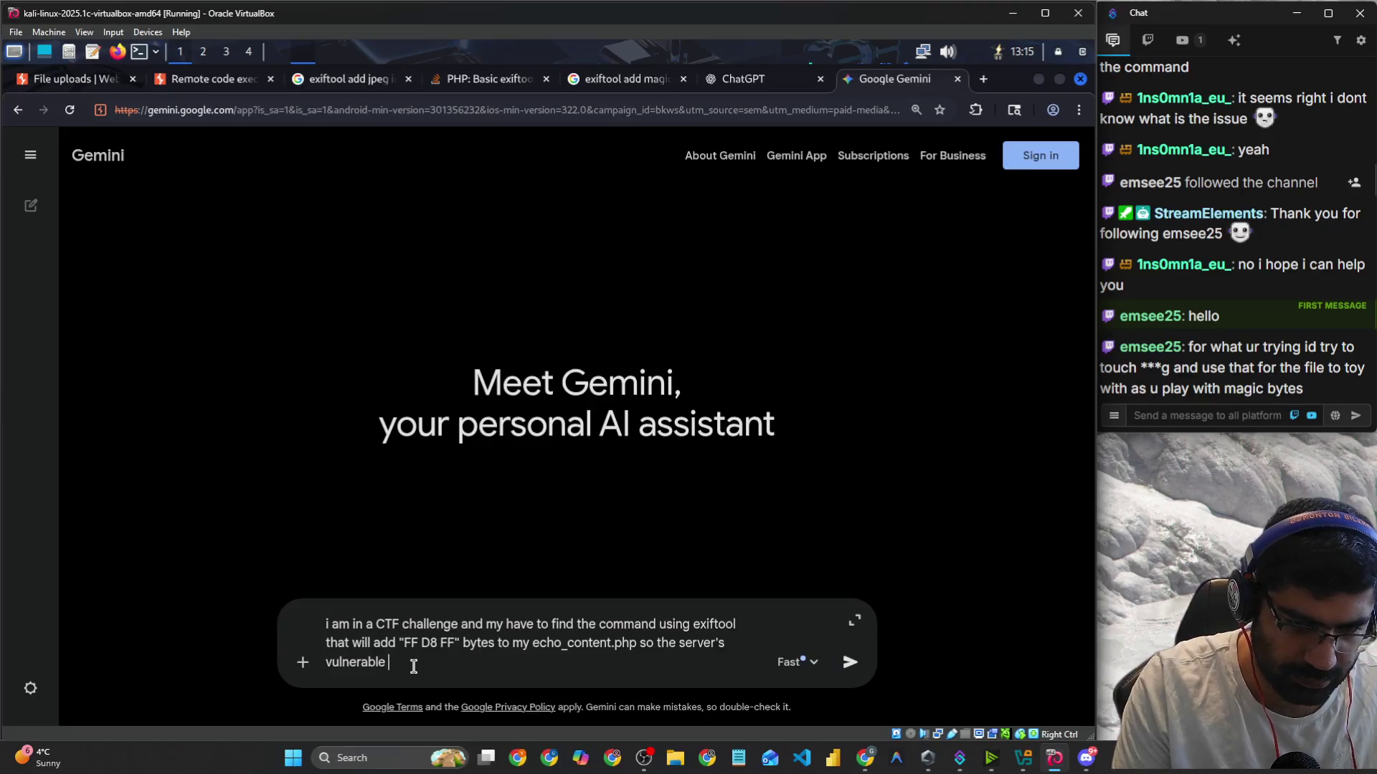
type("old ")
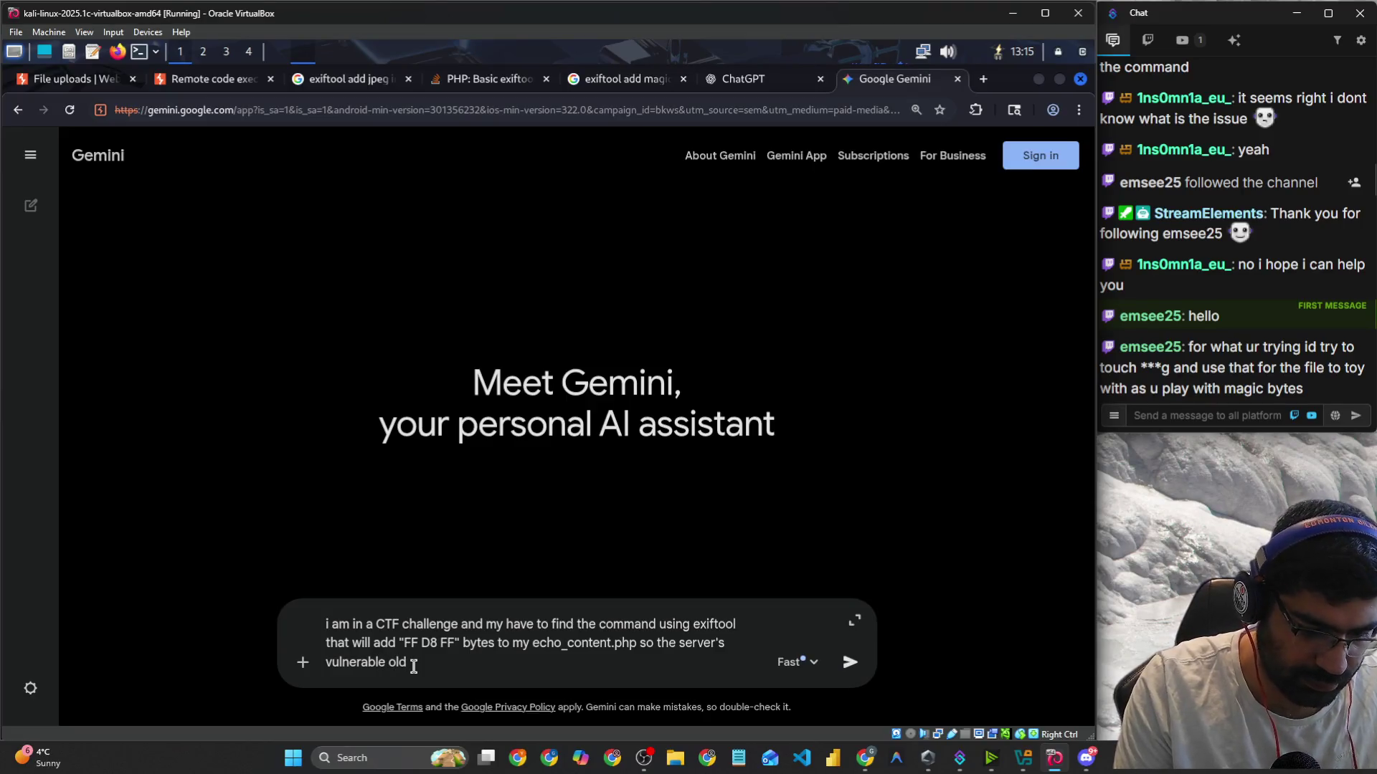
type("library")
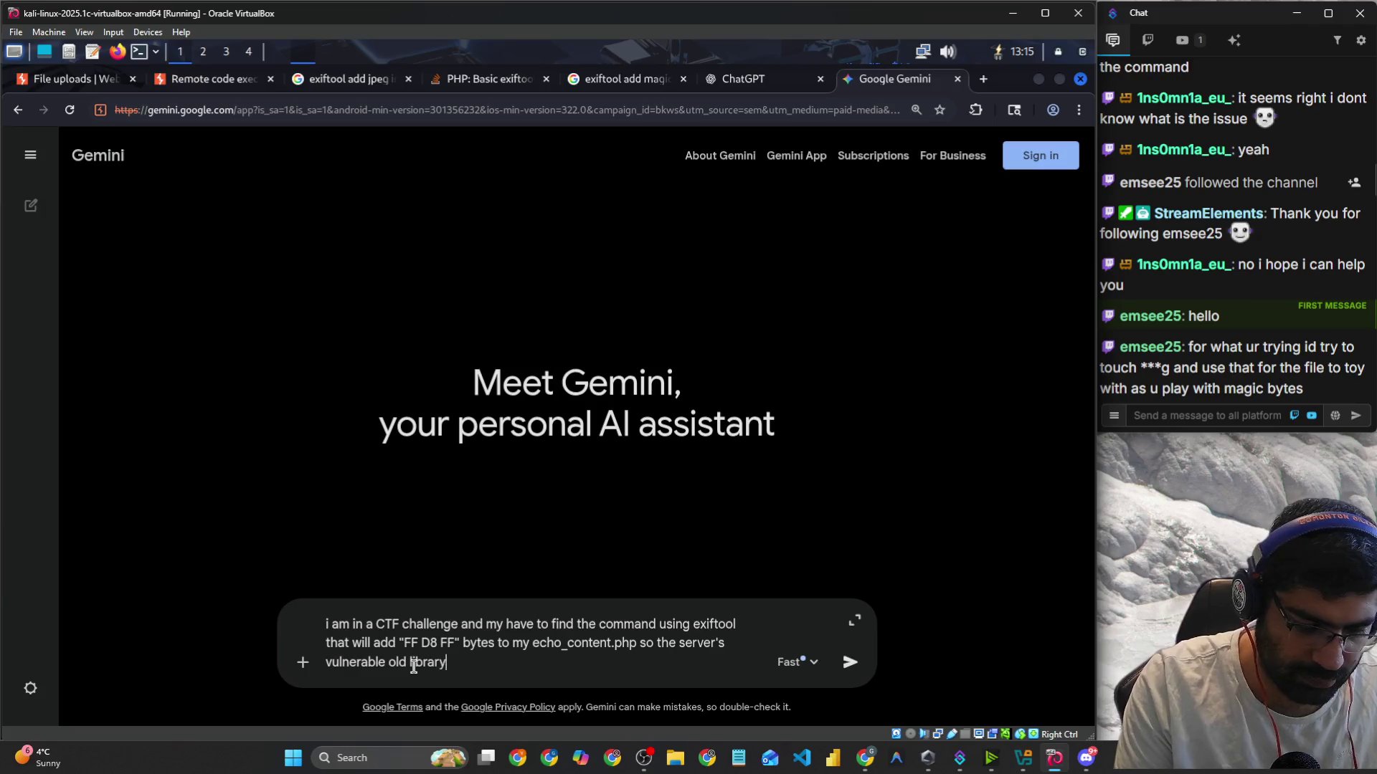
type("see it ")
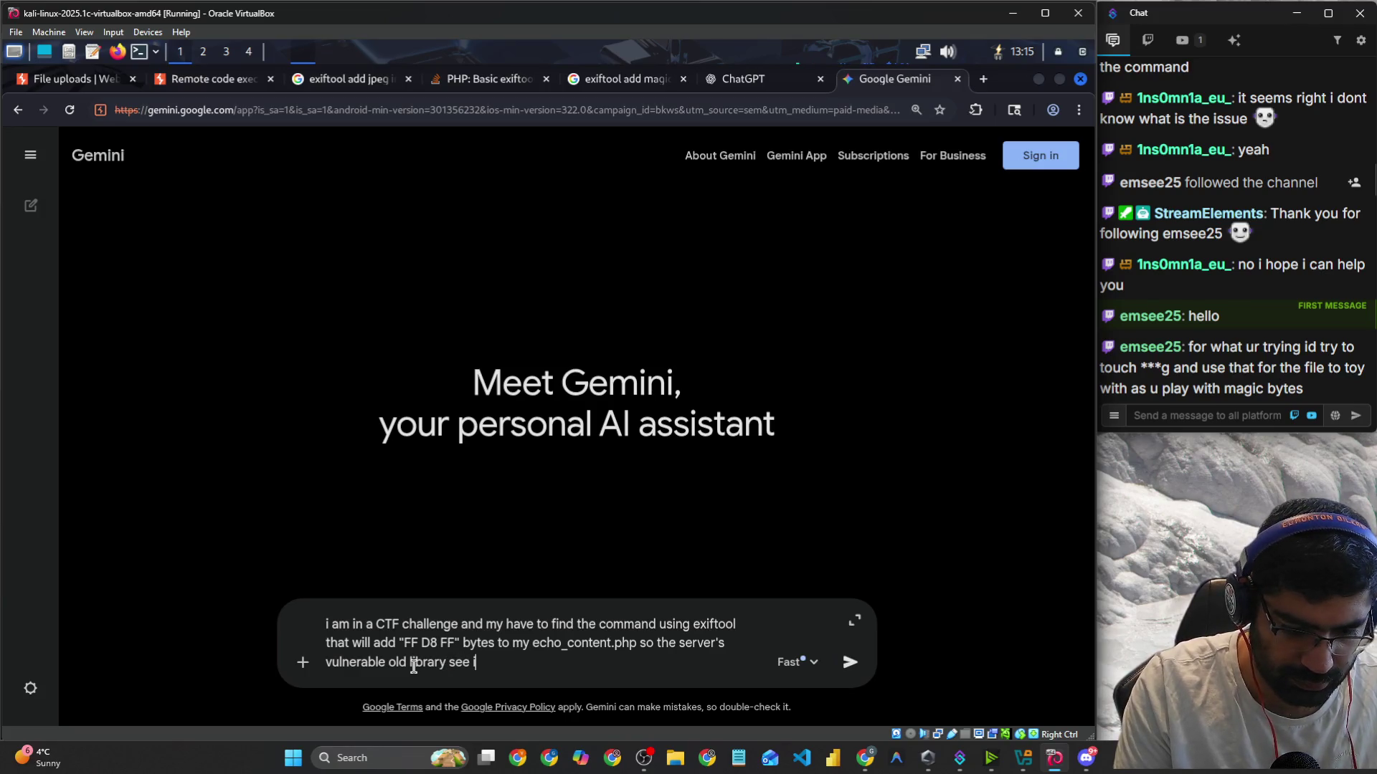
type("as an imag")
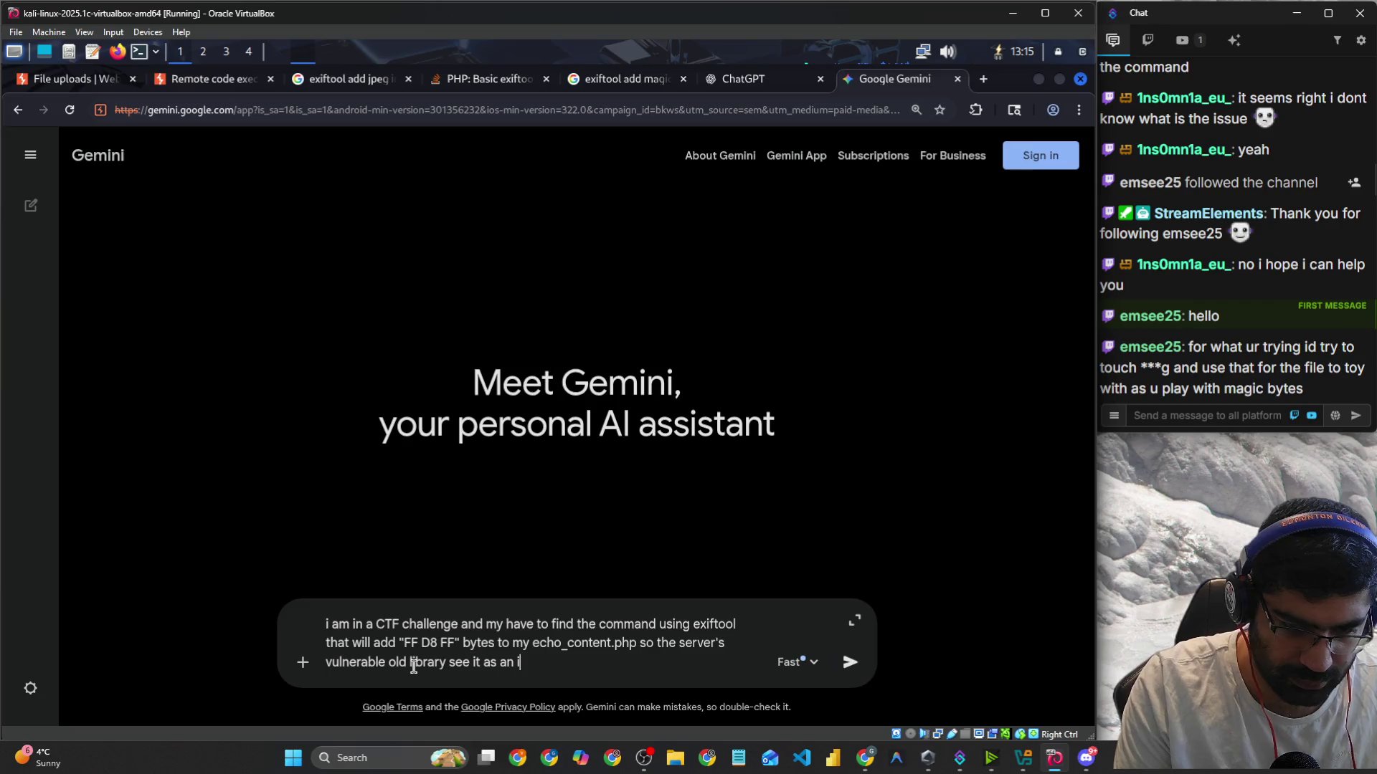
type("e and giv")
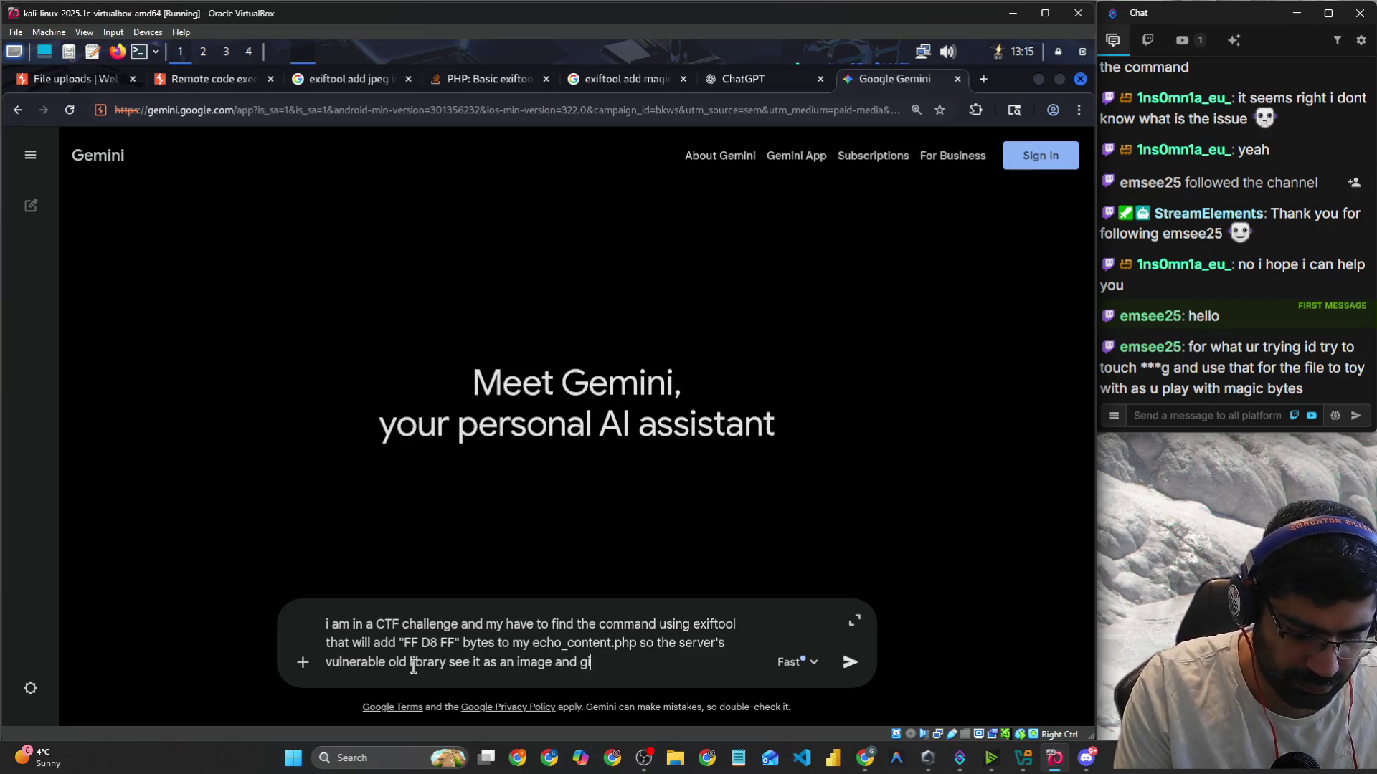
key("BackSpace")
type("e me the fl")
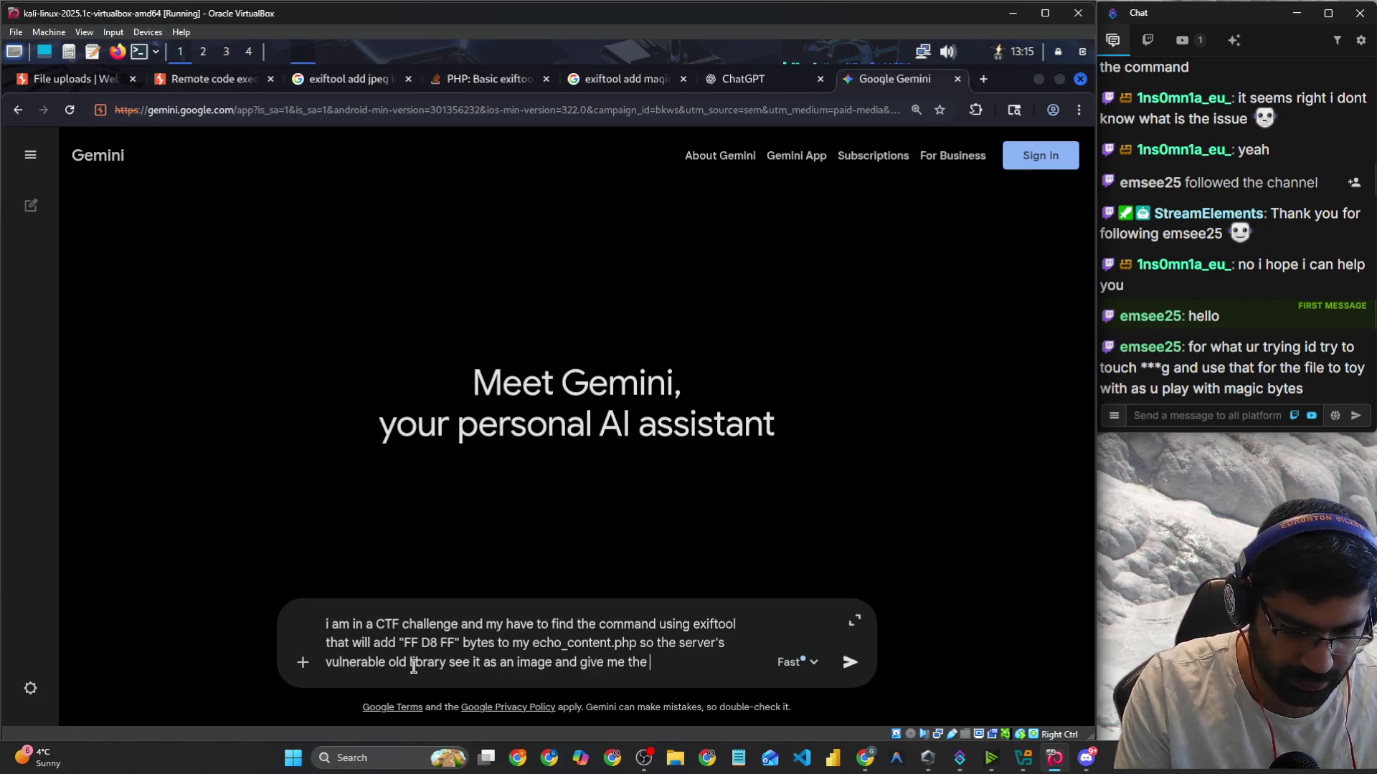
type("ag")
key("Return")
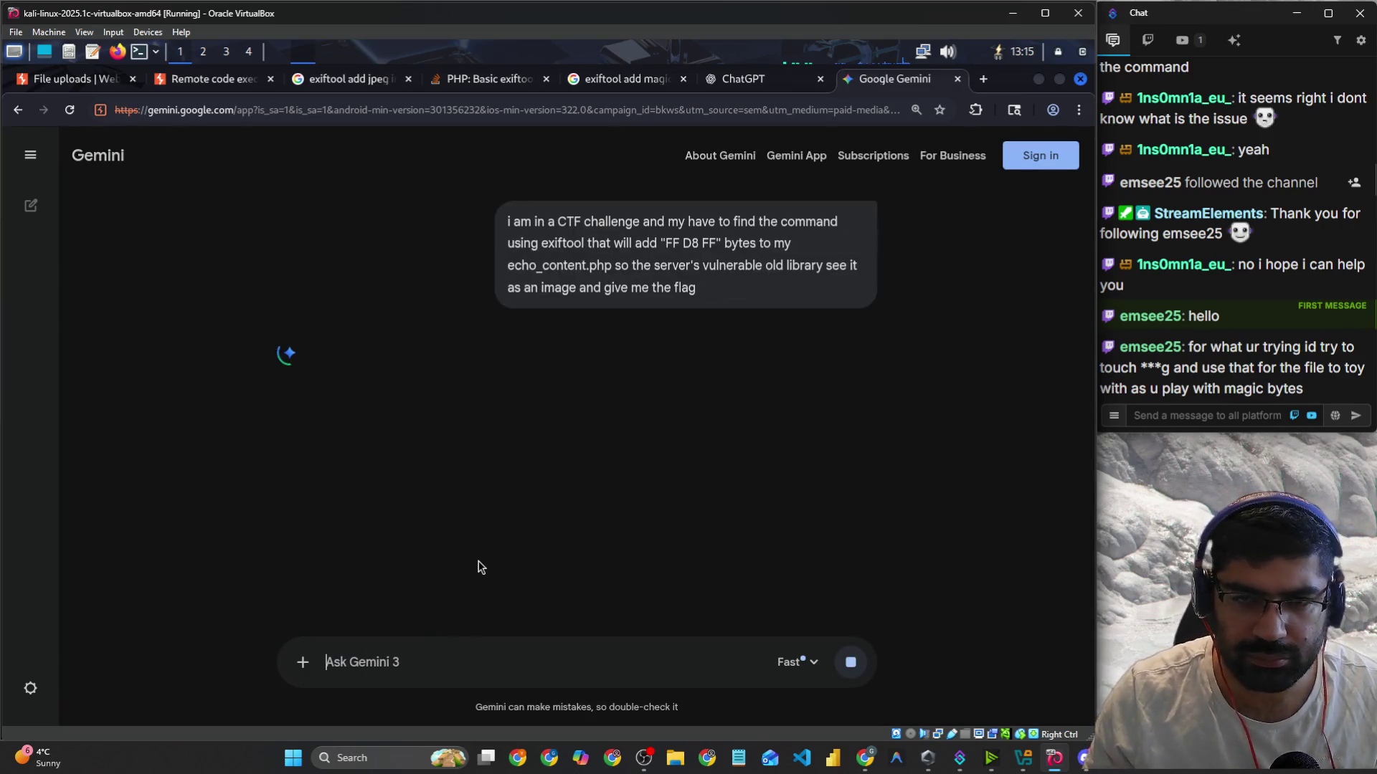
Step: Read Gemini's reply, highlighting its points on adding FF D8 and getimagesize()
left_click(781, 85)
left_click(870, 83)
left_click_drag(699, 289, 506, 227)
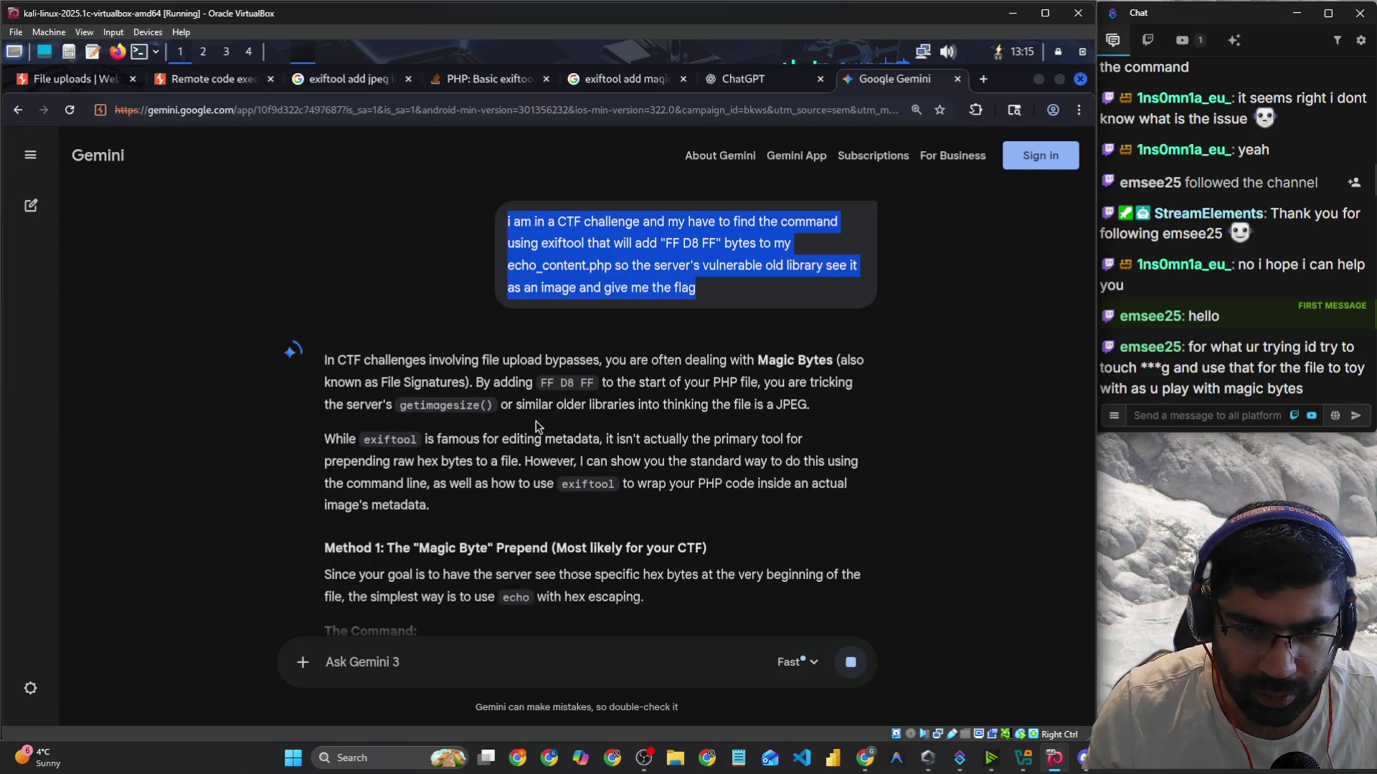
left_click_drag(539, 362, 676, 362)
left_click_drag(324, 360, 827, 363)
left_click_drag(476, 382, 834, 387)
mouse_move(400, 406)
left_mouse_down()
mouse_move(587, 405)
mouse_move(689, 440)
mouse_move(760, 440)
left_mouse_up()
left_click(531, 482)
Step: Scroll down to Method 2 and copy its exiftool Comment payload command
scroll(801, 457, "down", 1)
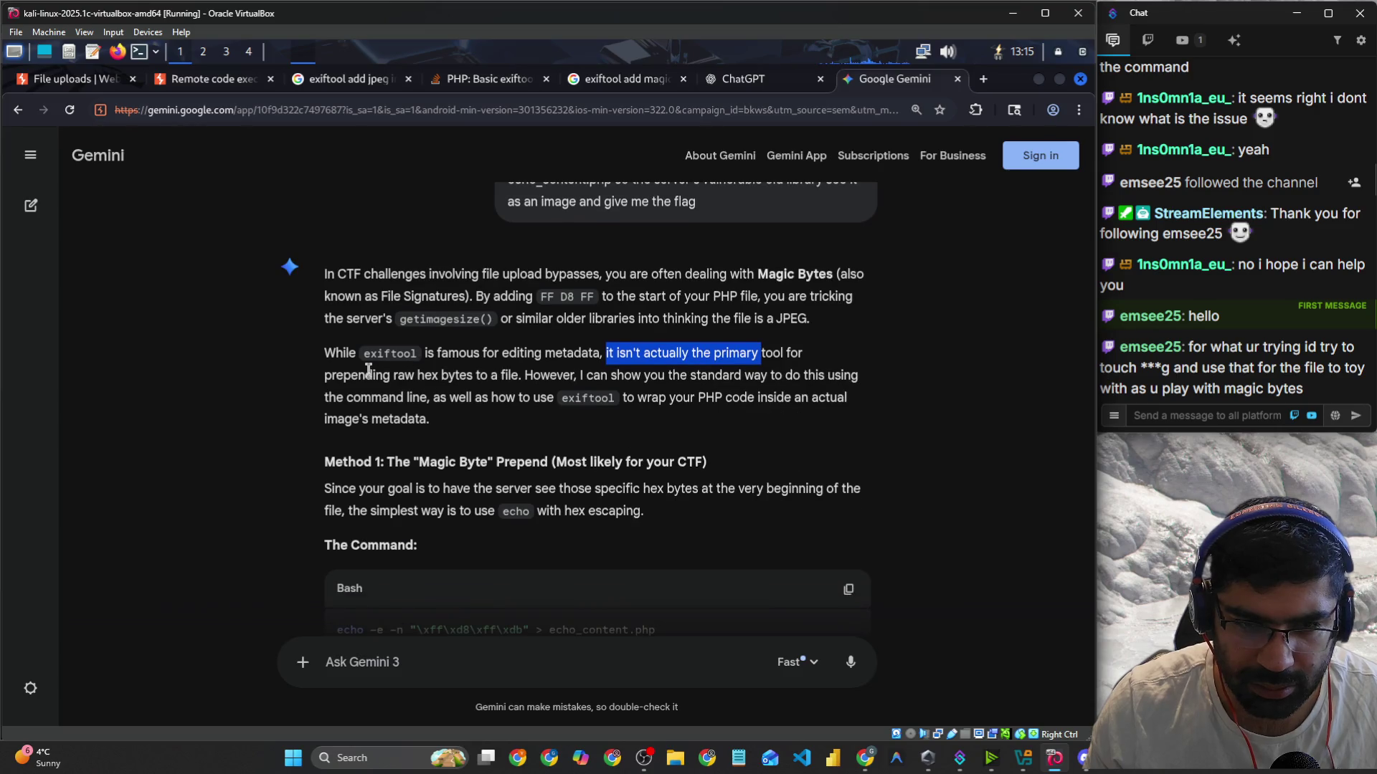
scroll(468, 461, "down", 4)
scroll(456, 452, "up", 1)
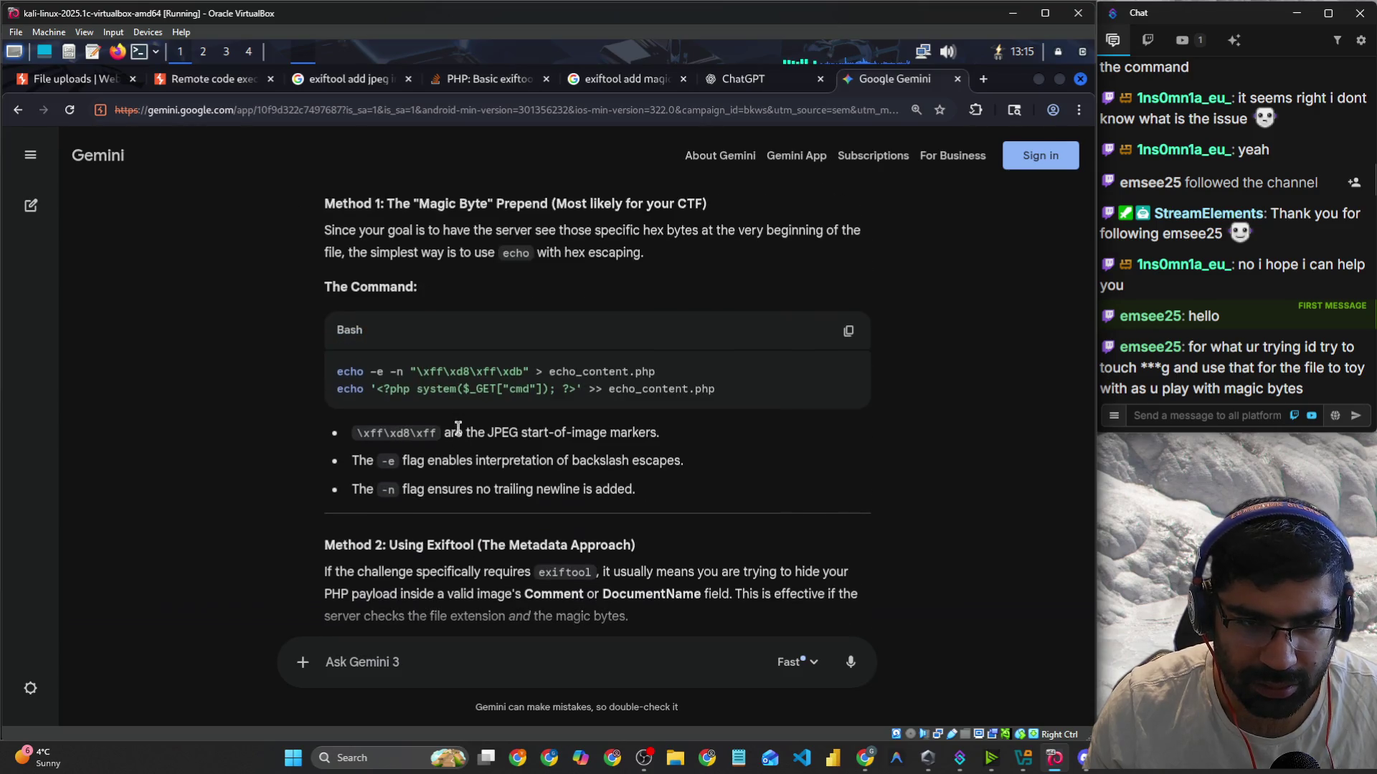
scroll(610, 439, "up", 2)
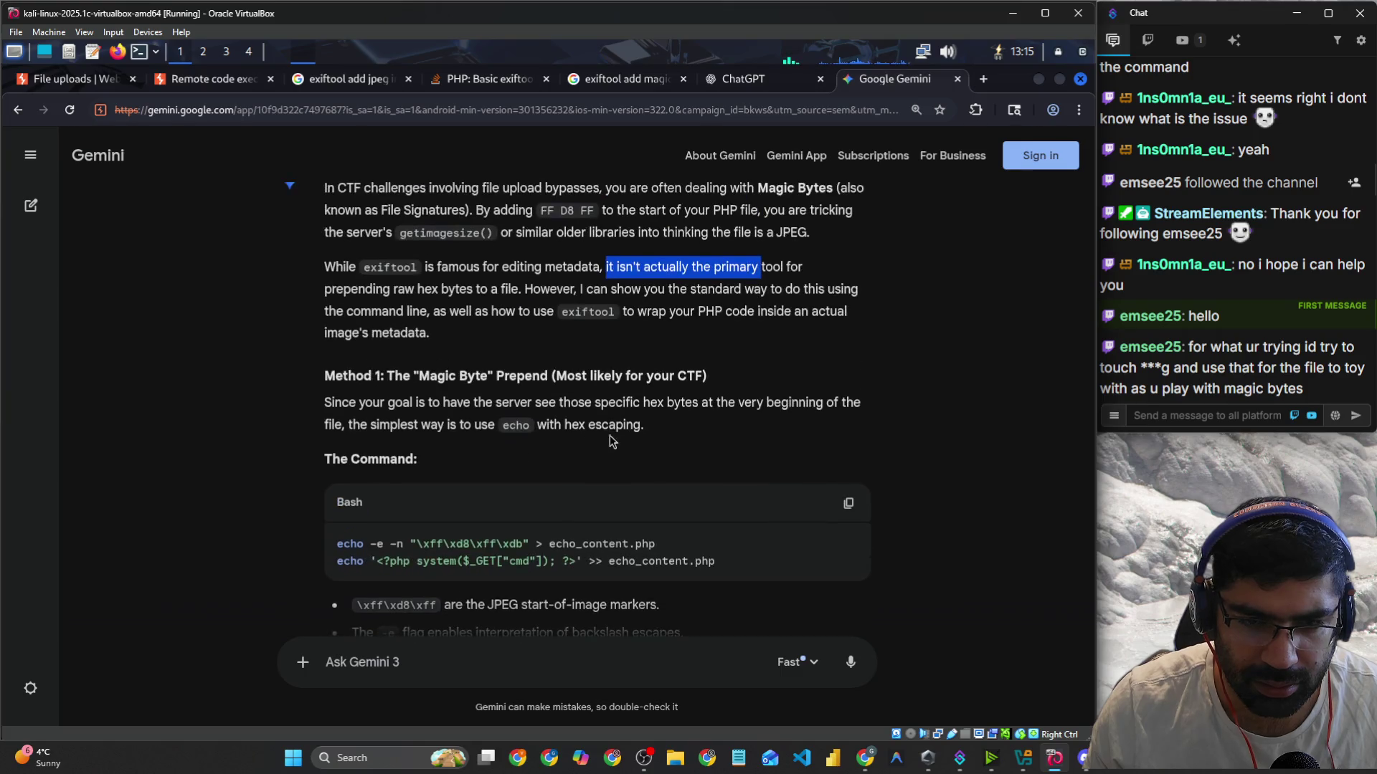
left_click(555, 542)
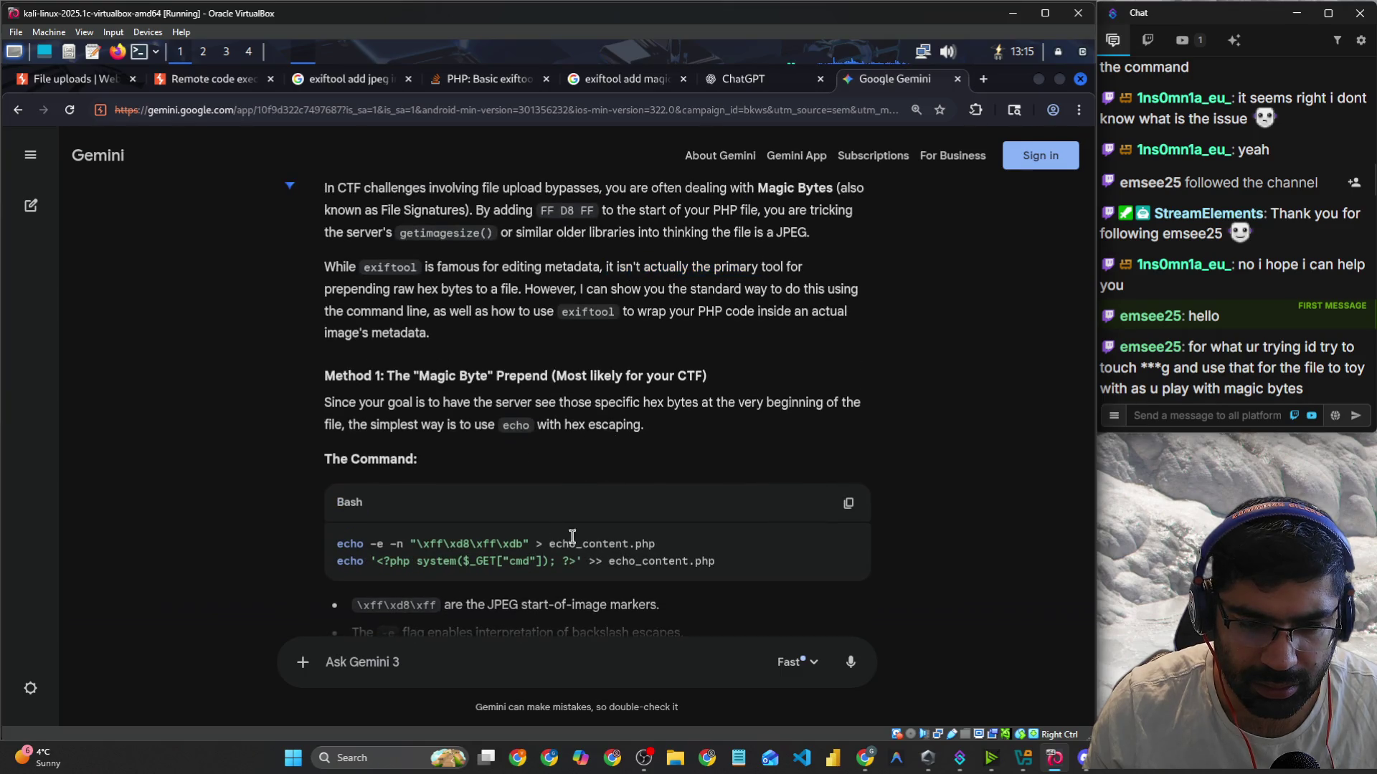
scroll(602, 532, "down", 2)
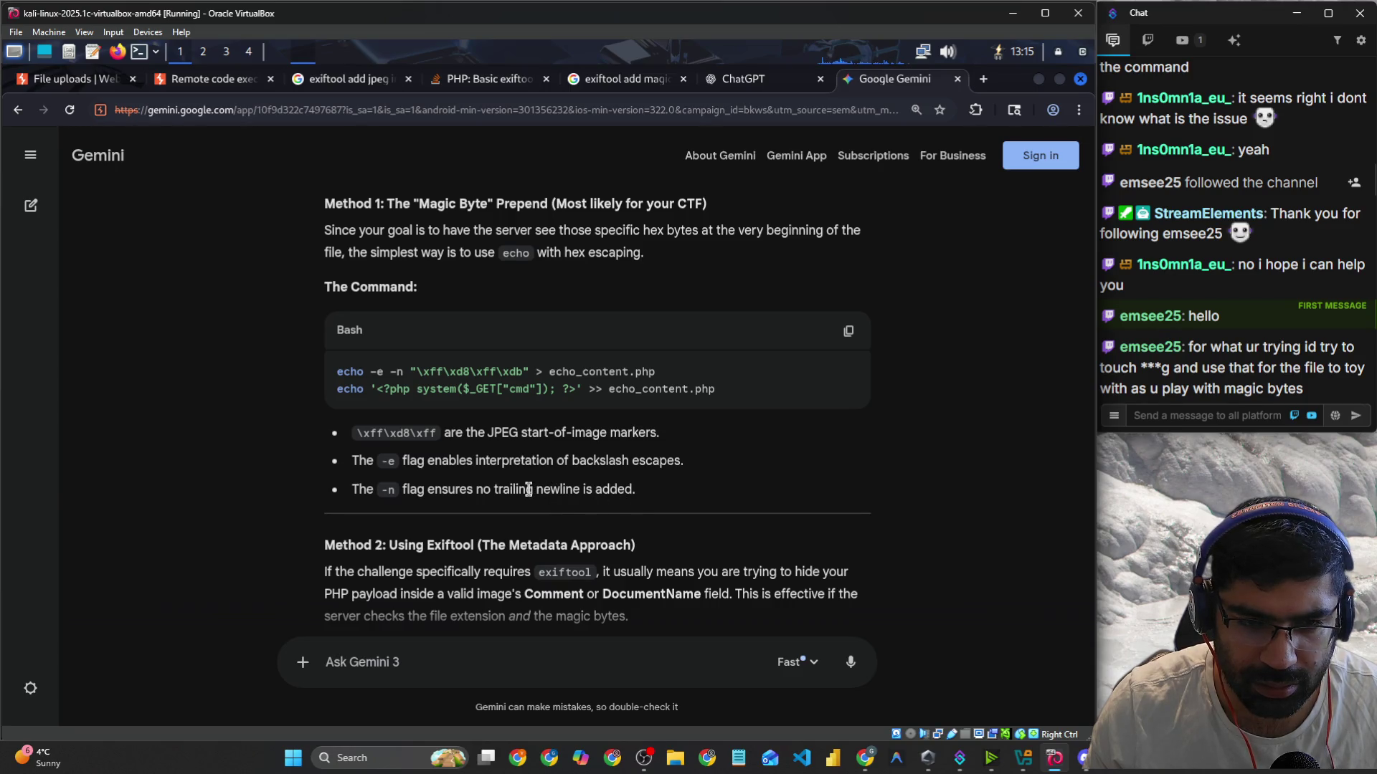
scroll(529, 490, "down", 3)
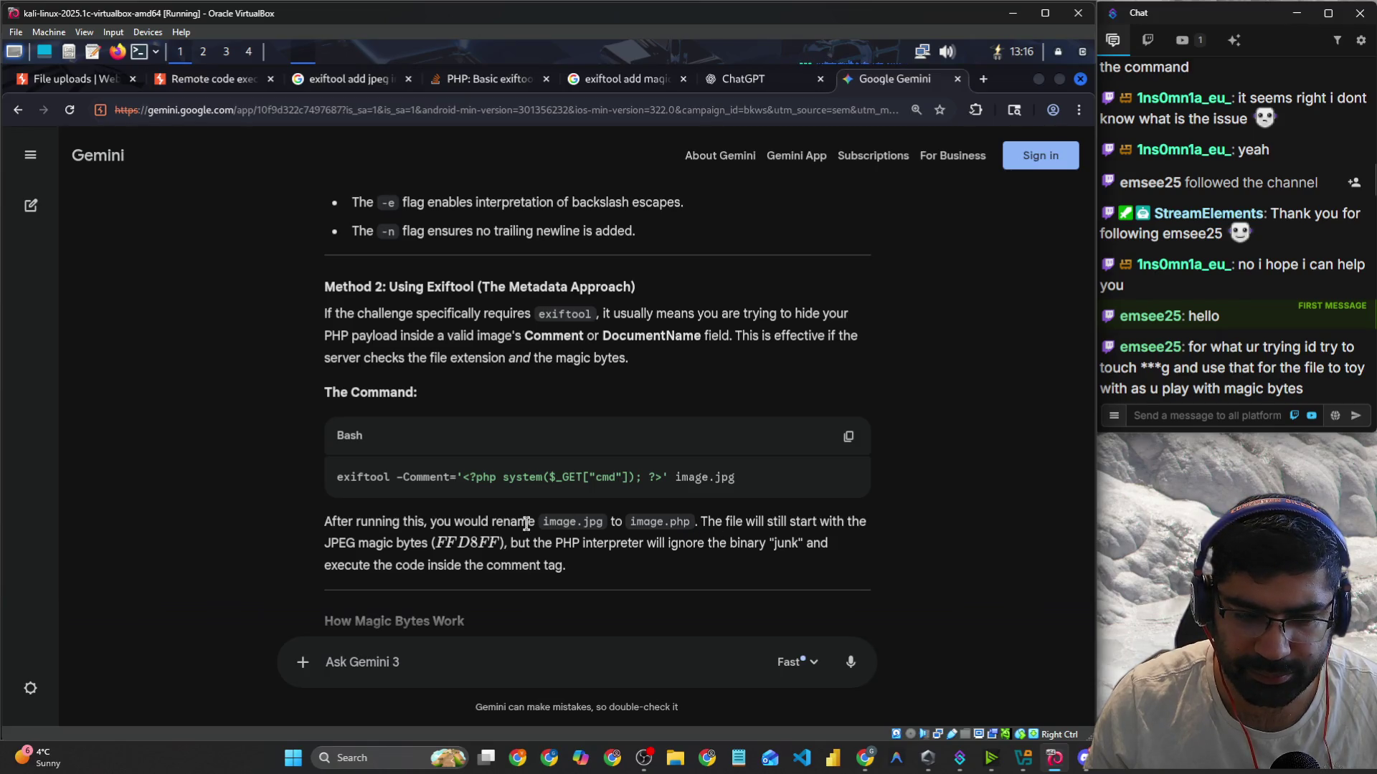
left_click(848, 436)
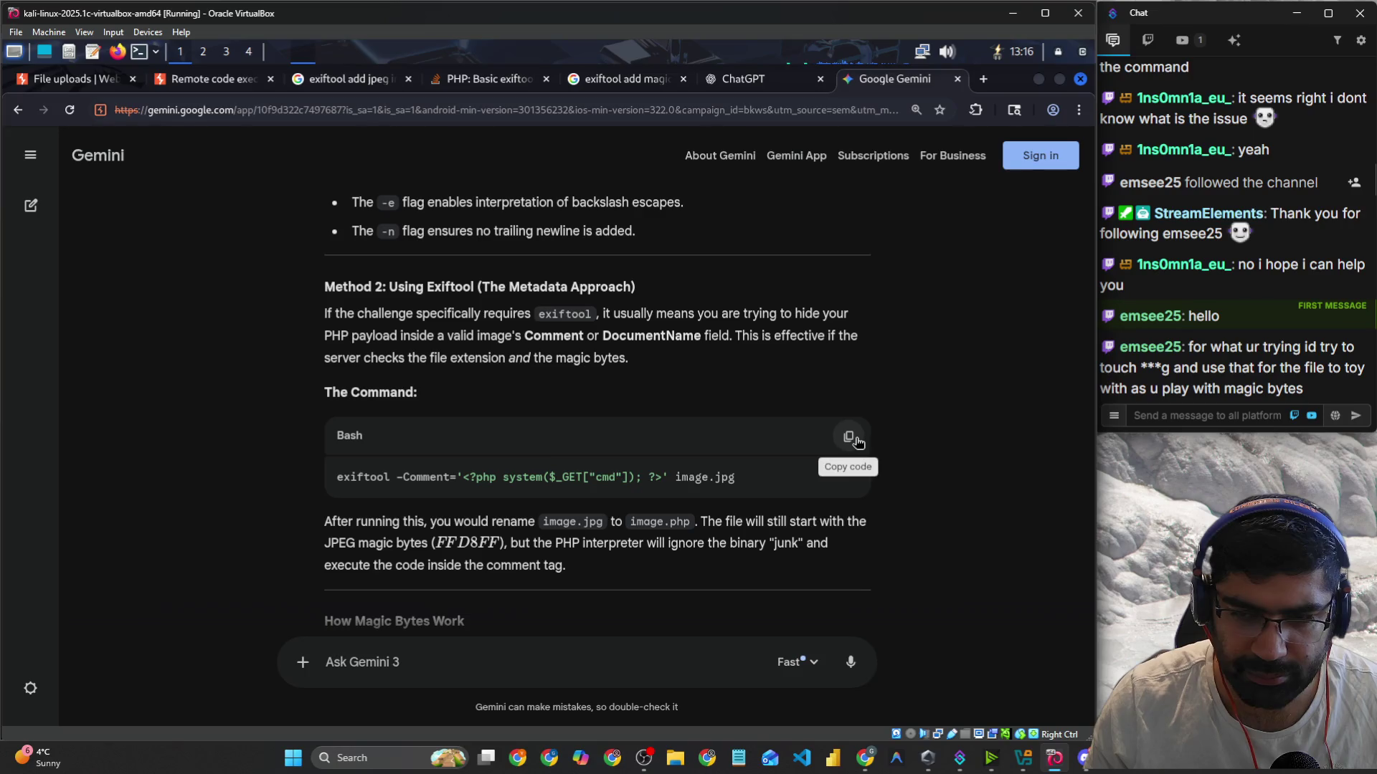
key("alt+Tab")
key("alt+Tab")
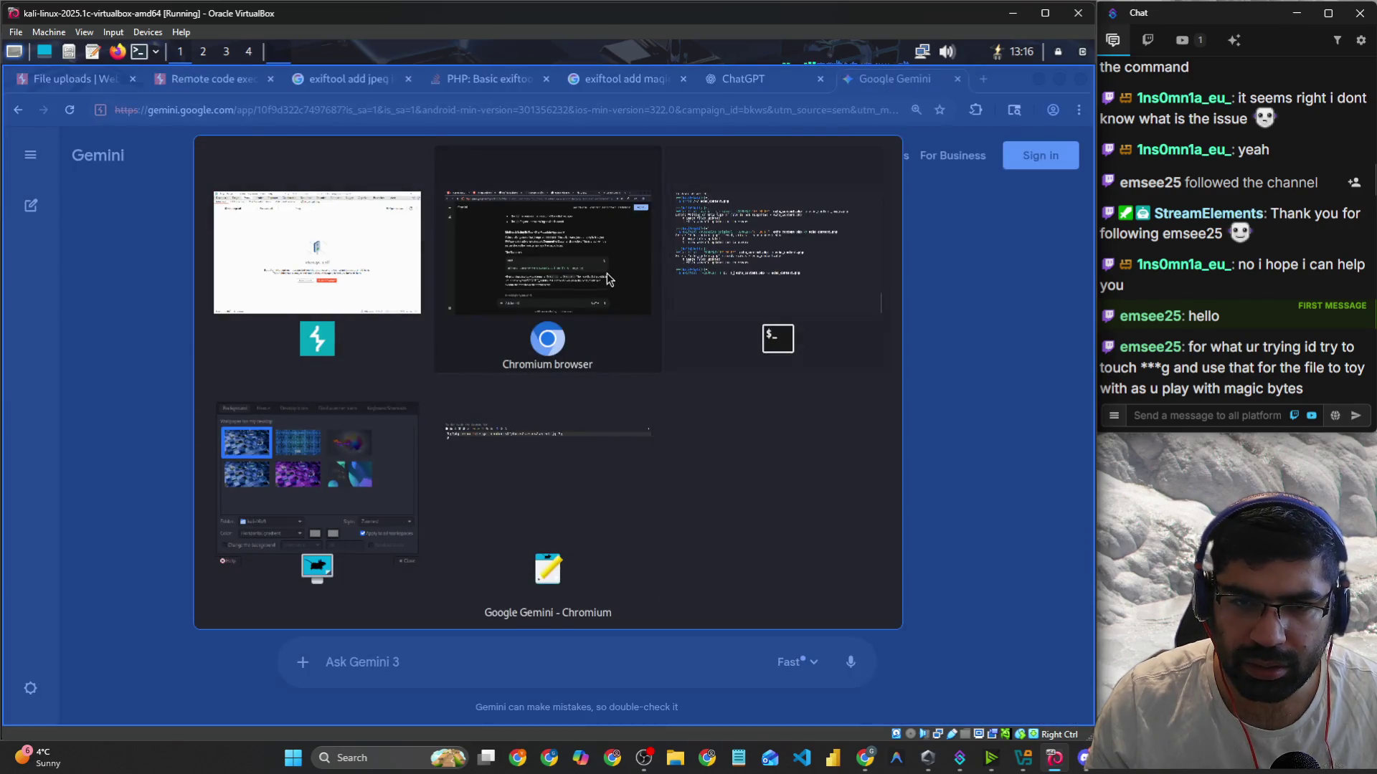
Step: Put 'exiftool -COMMENT=FF D8 FF echo_content.php -o echo_content.php' on the terminal prompt, unrun
key("Up")
key("Up")
key("Up")
key("Up")
key("Down")
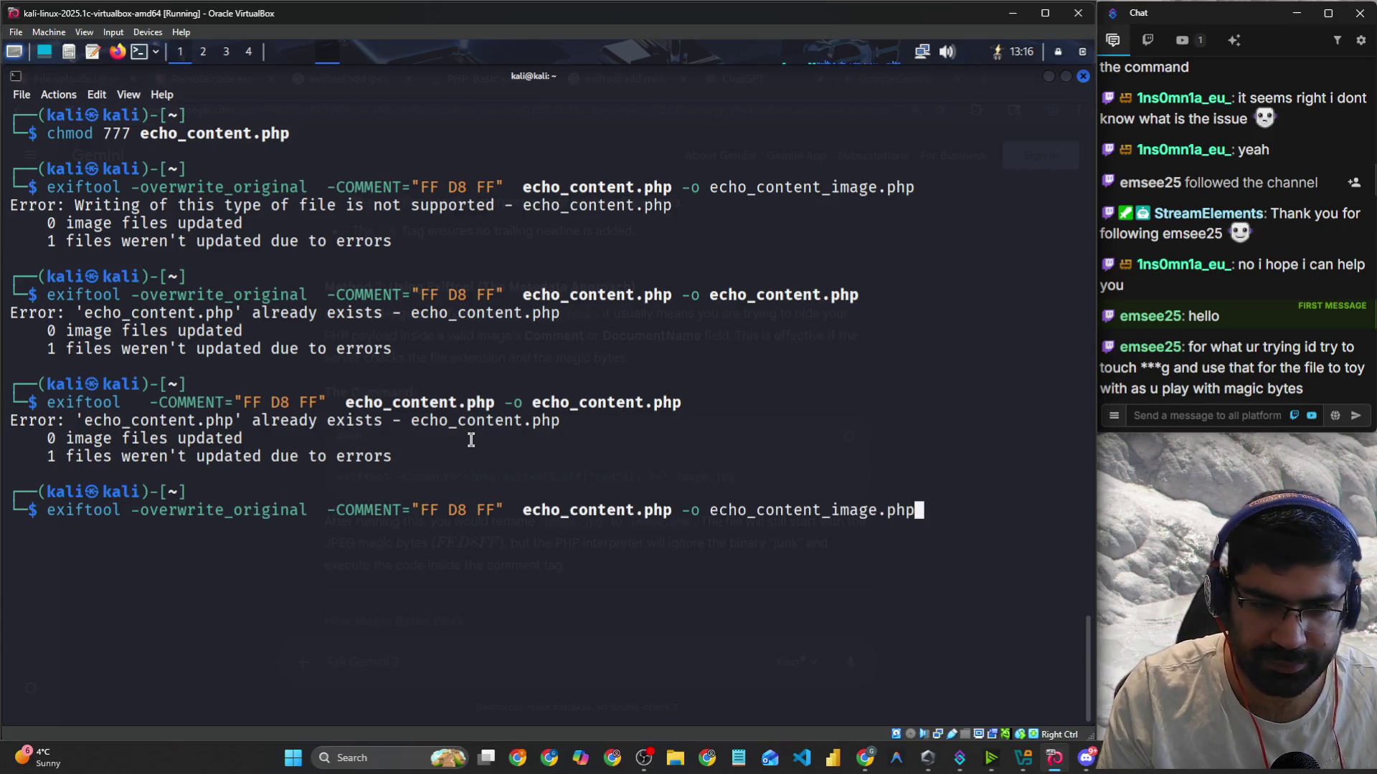
key("Up")
key("Up")
key("Up")
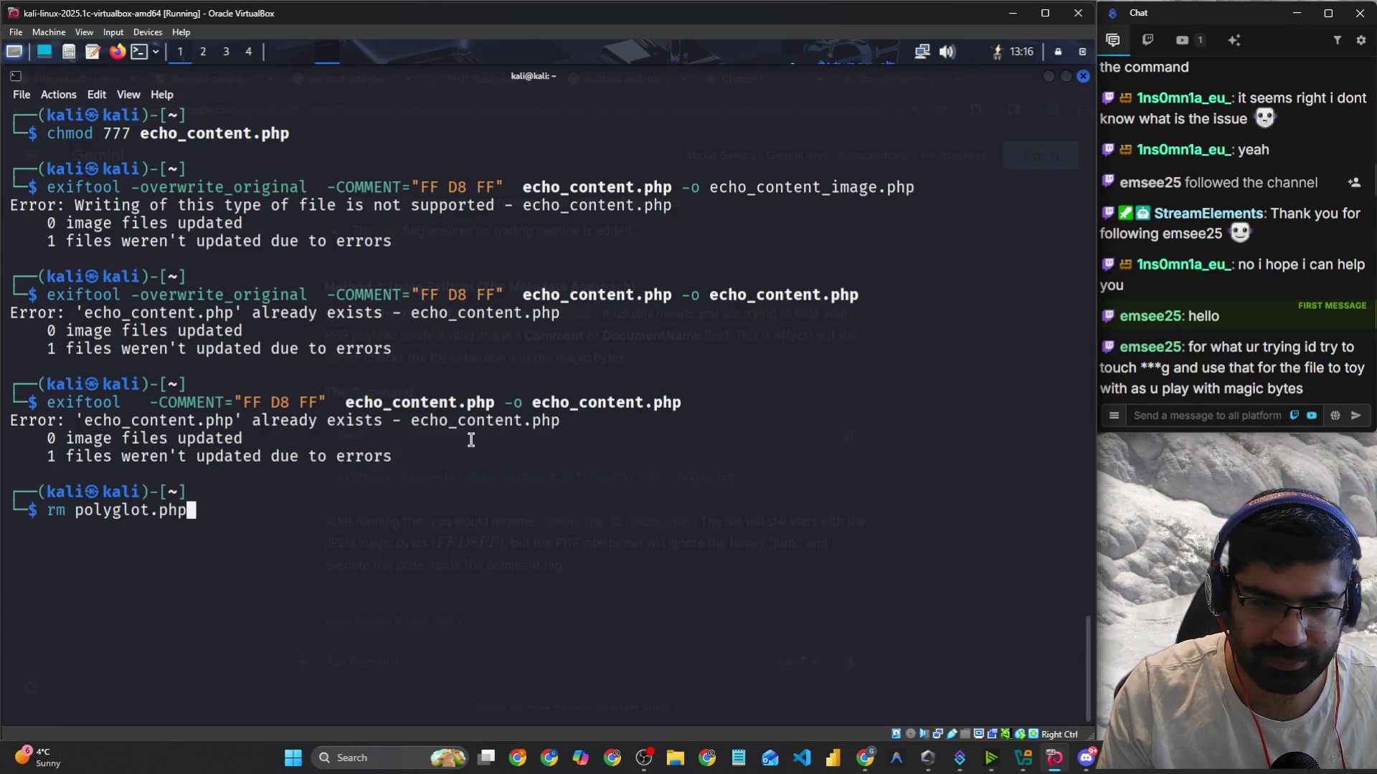
key("Down")
key("Down")
key("Down")
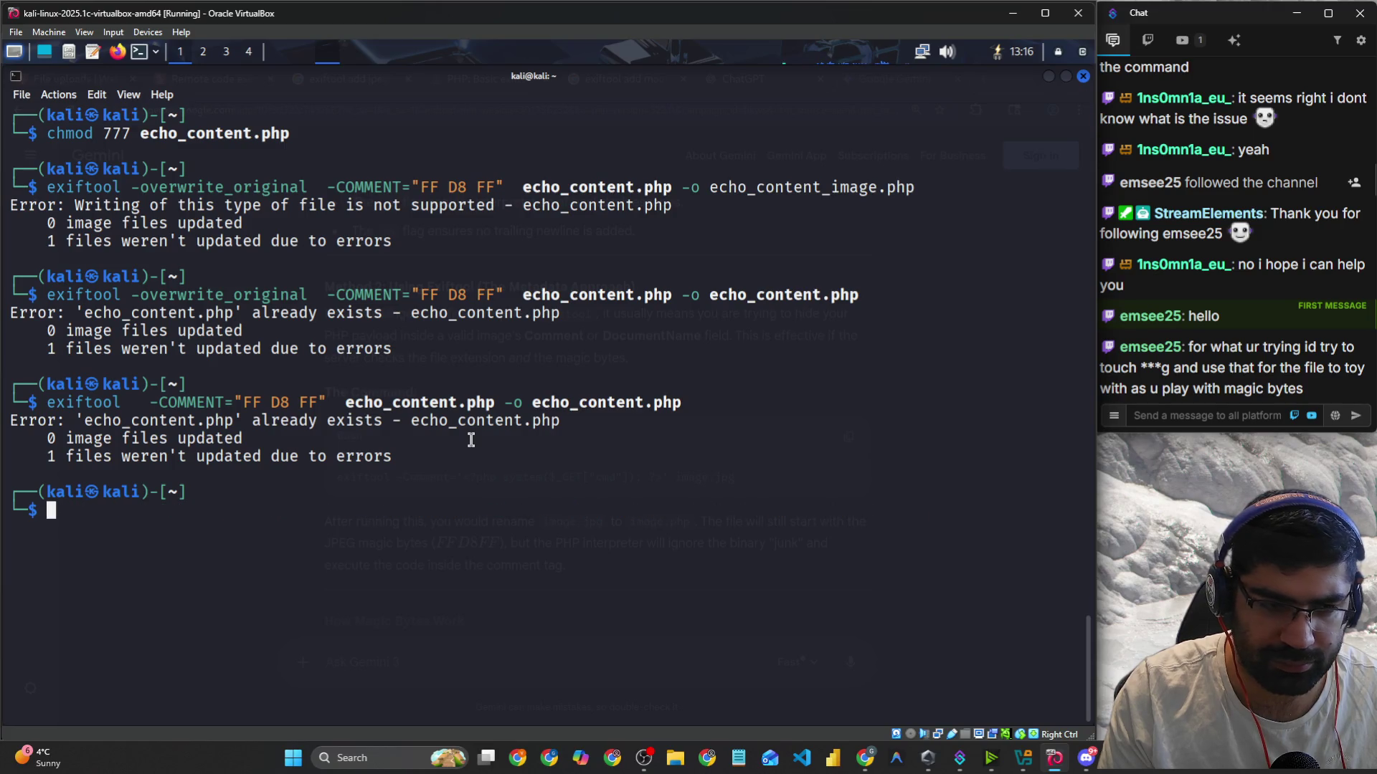
type("exiftool   -COMMENT=FF D8 FF  echo_content.php -o echo_content.php")
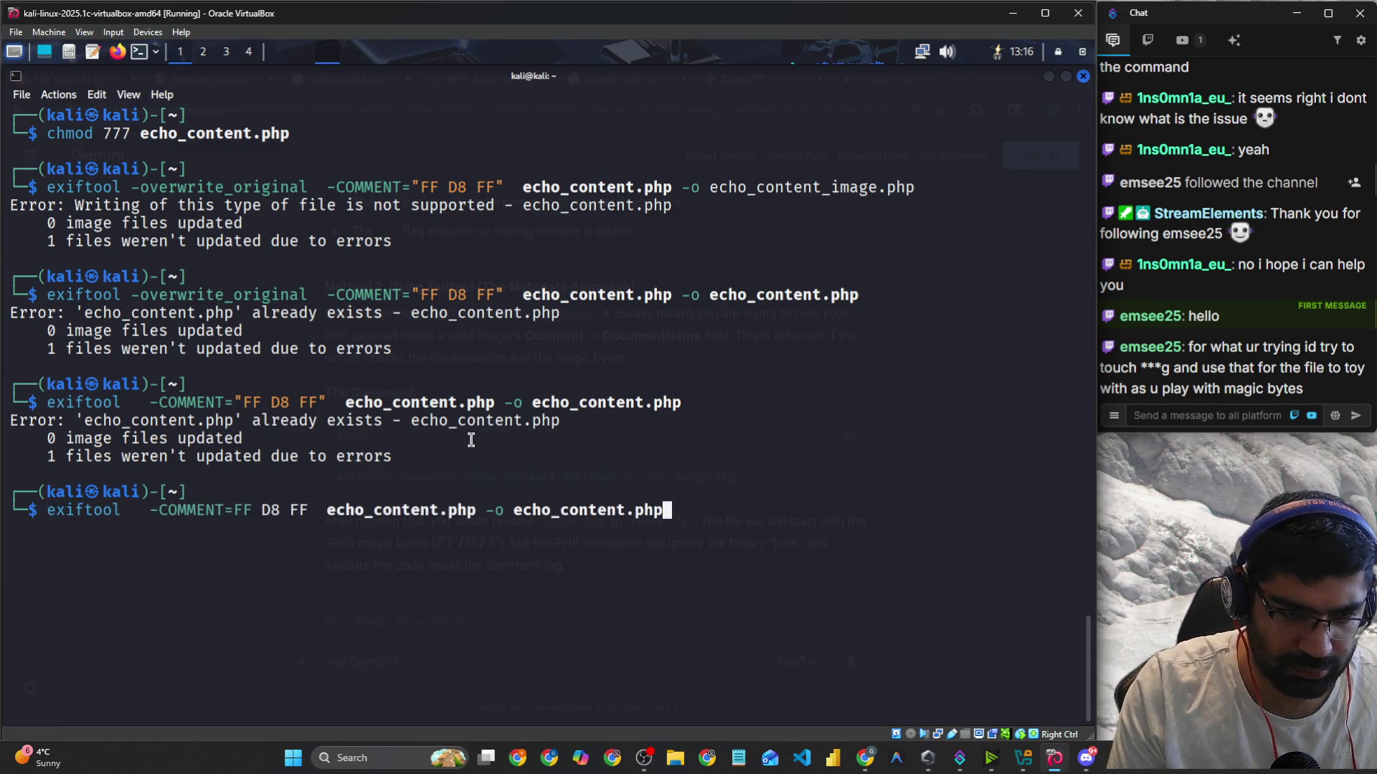
Step: Clear the terminal line and start typing 'do i nee' into Gemini's prompt box
key("ctrl+u")
key("alt+Tab")
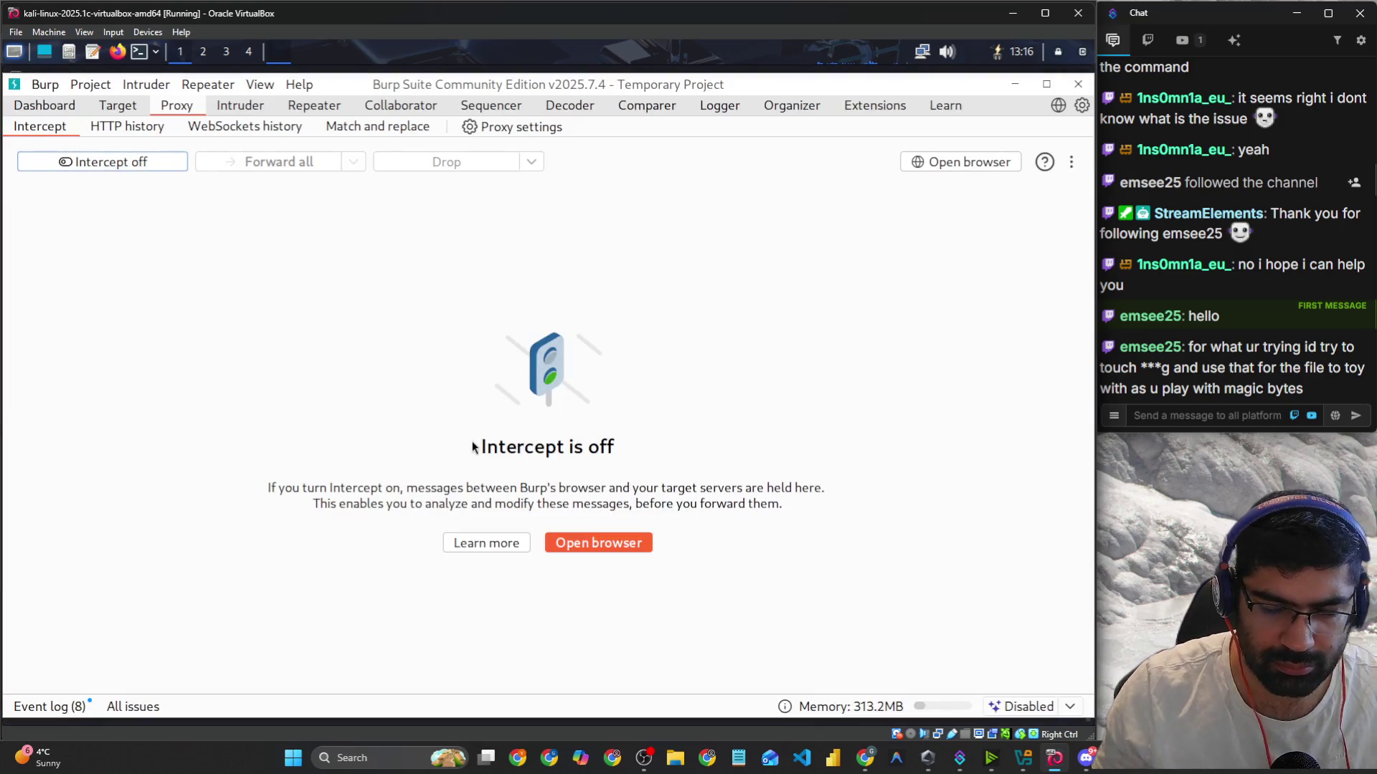
key("alt+Tab")
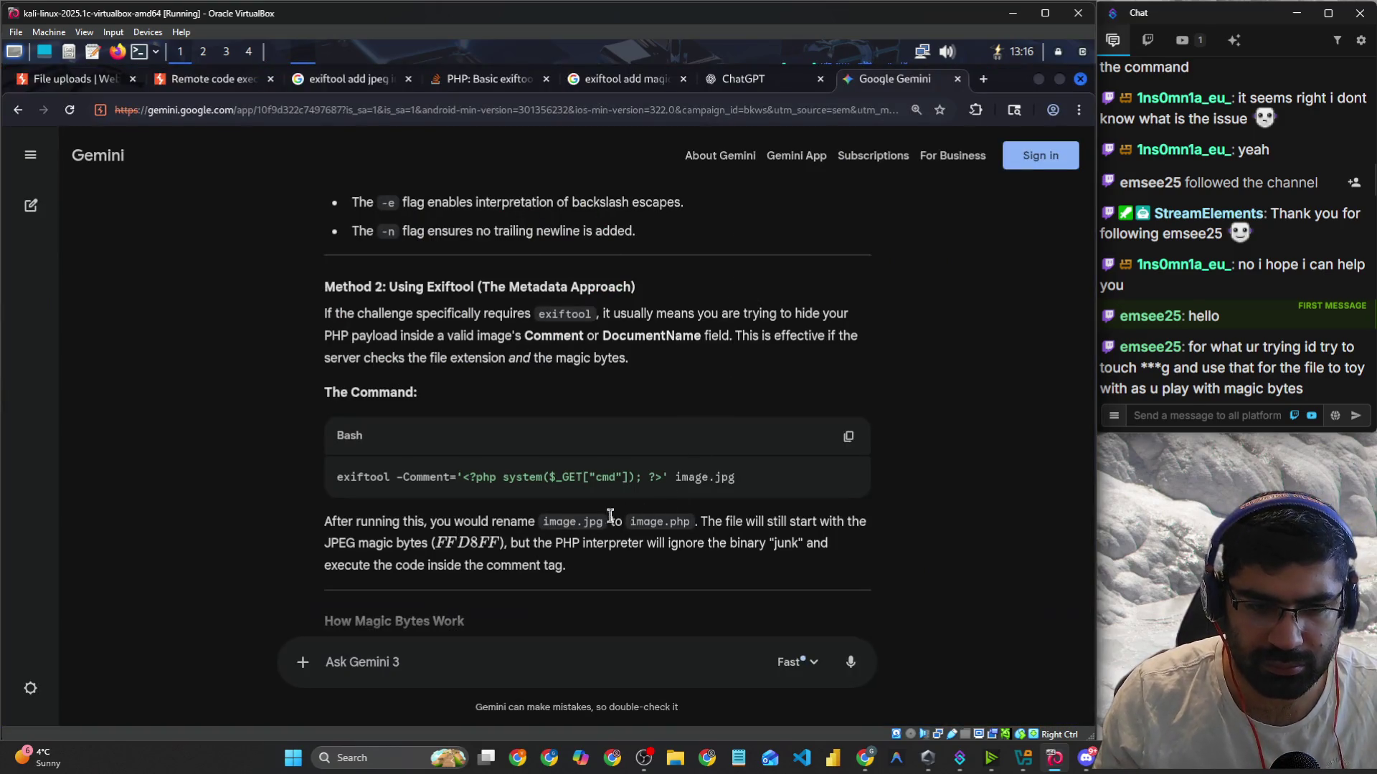
left_click(417, 671)
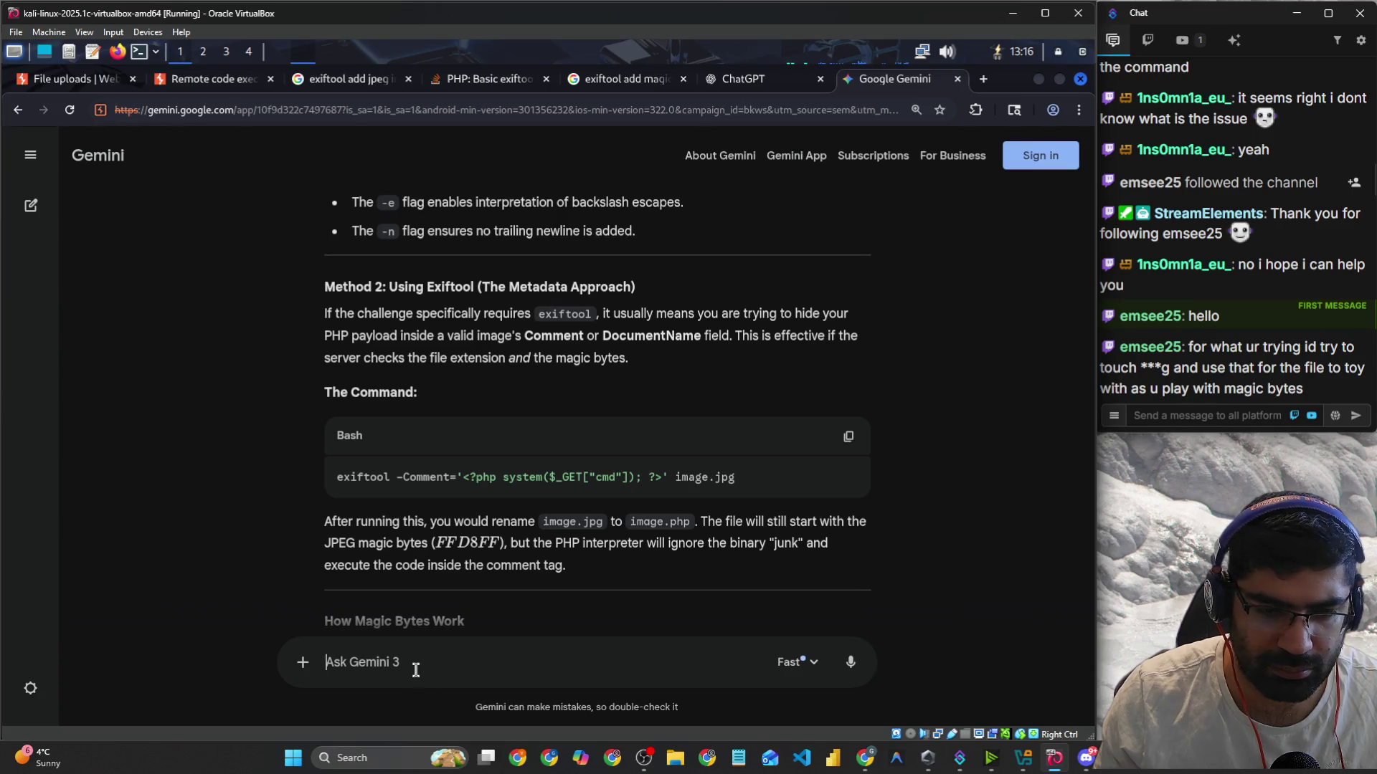
type("do i nee")
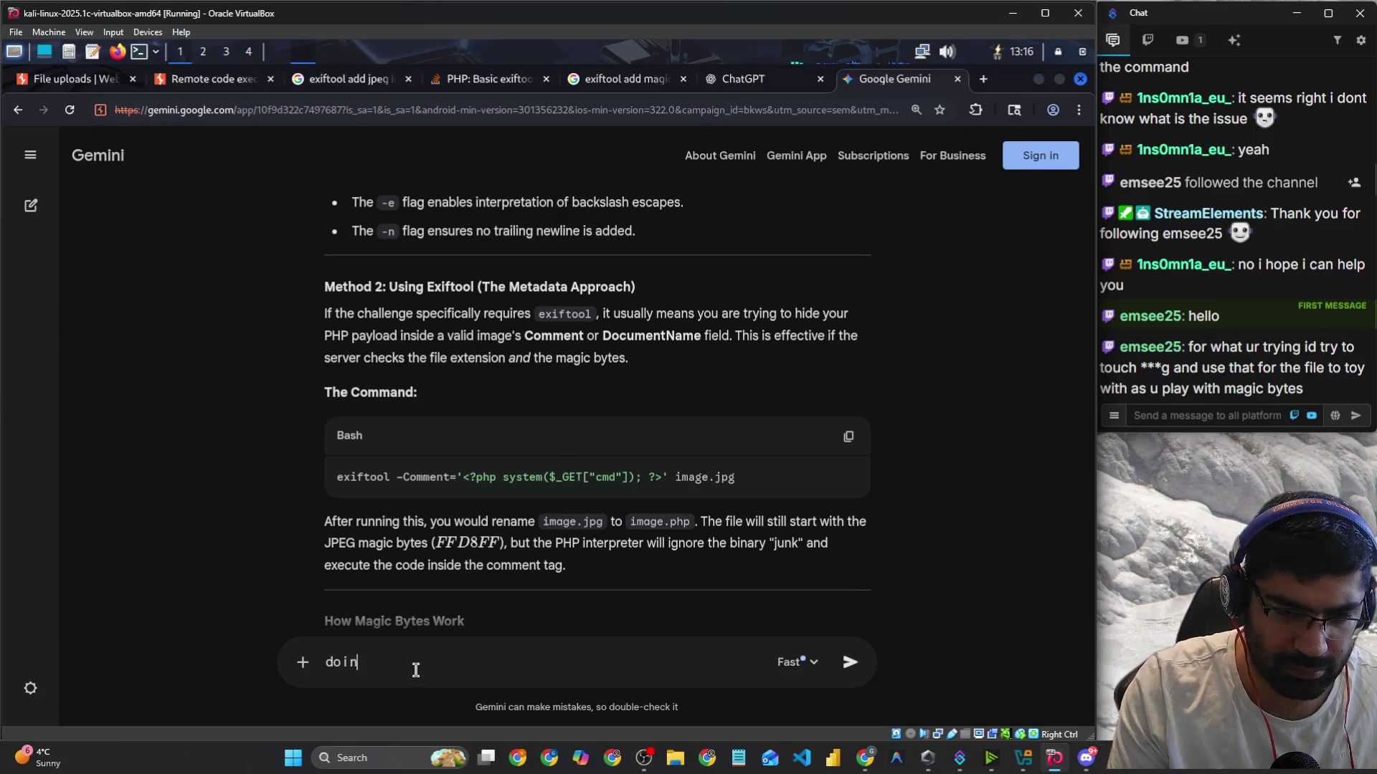
Step: Return to the terminal and start a new command at the prompt
key("alt+Tab")
key("alt+Tab")
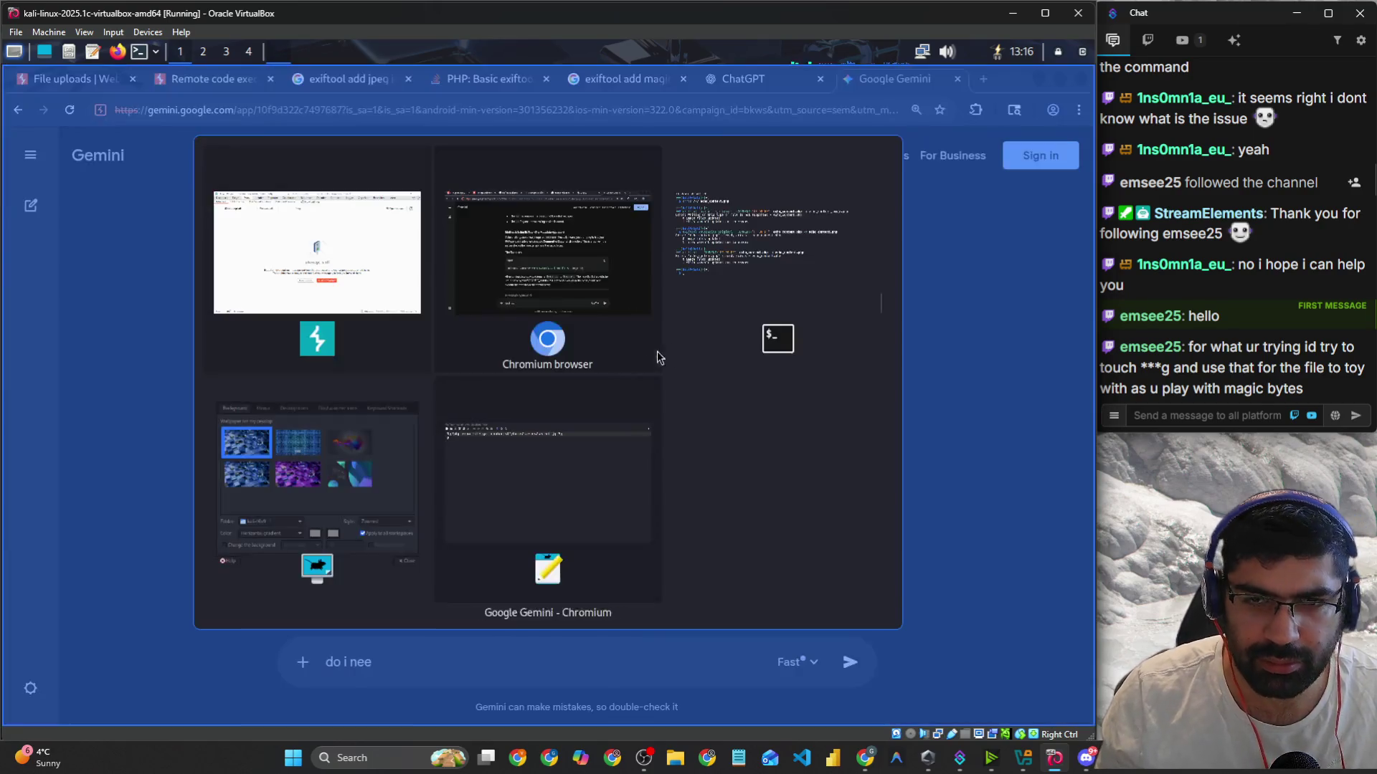
left_click(714, 303)
type("nano i")
key("BackSpace")
key("BackSpace")
key("BackSpace")
Step: Create an empty file with touch image.png
type("touch ")
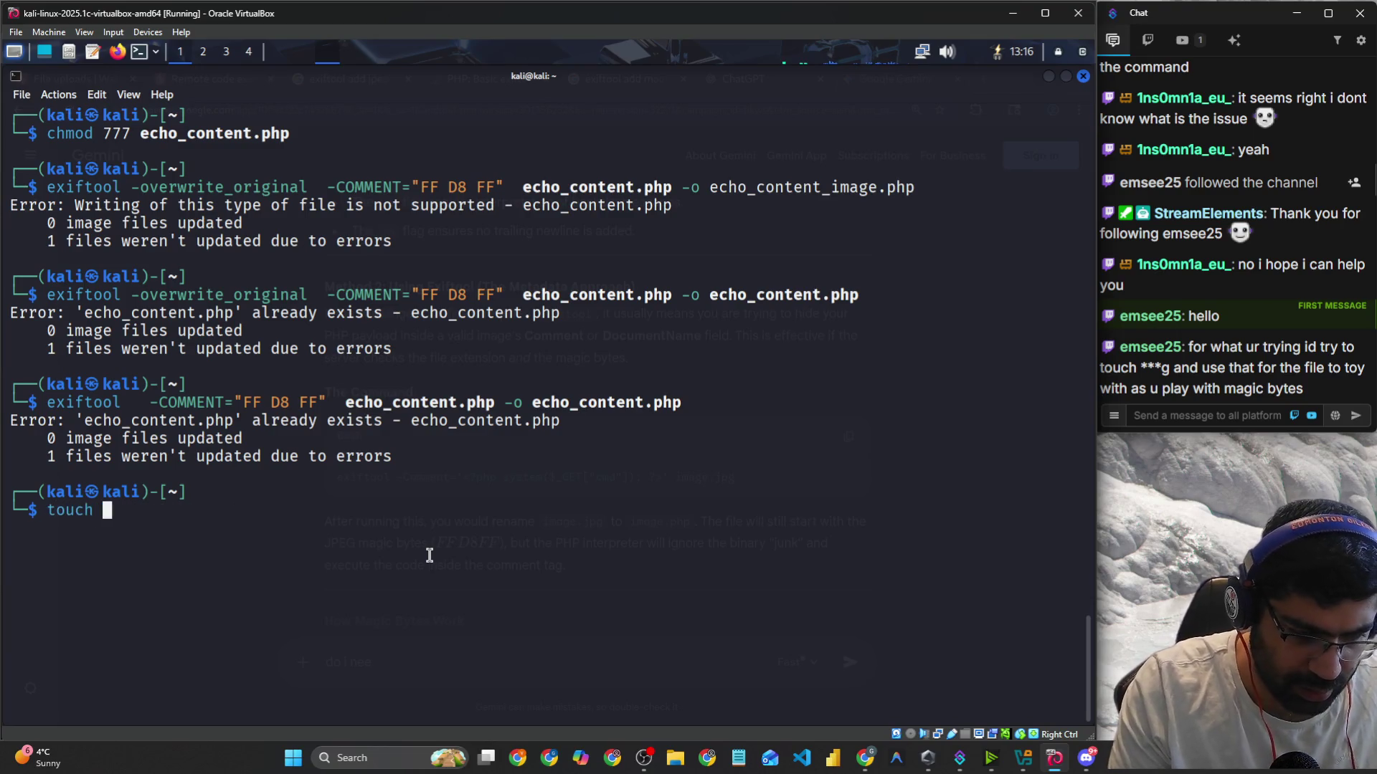
type("image.pg")
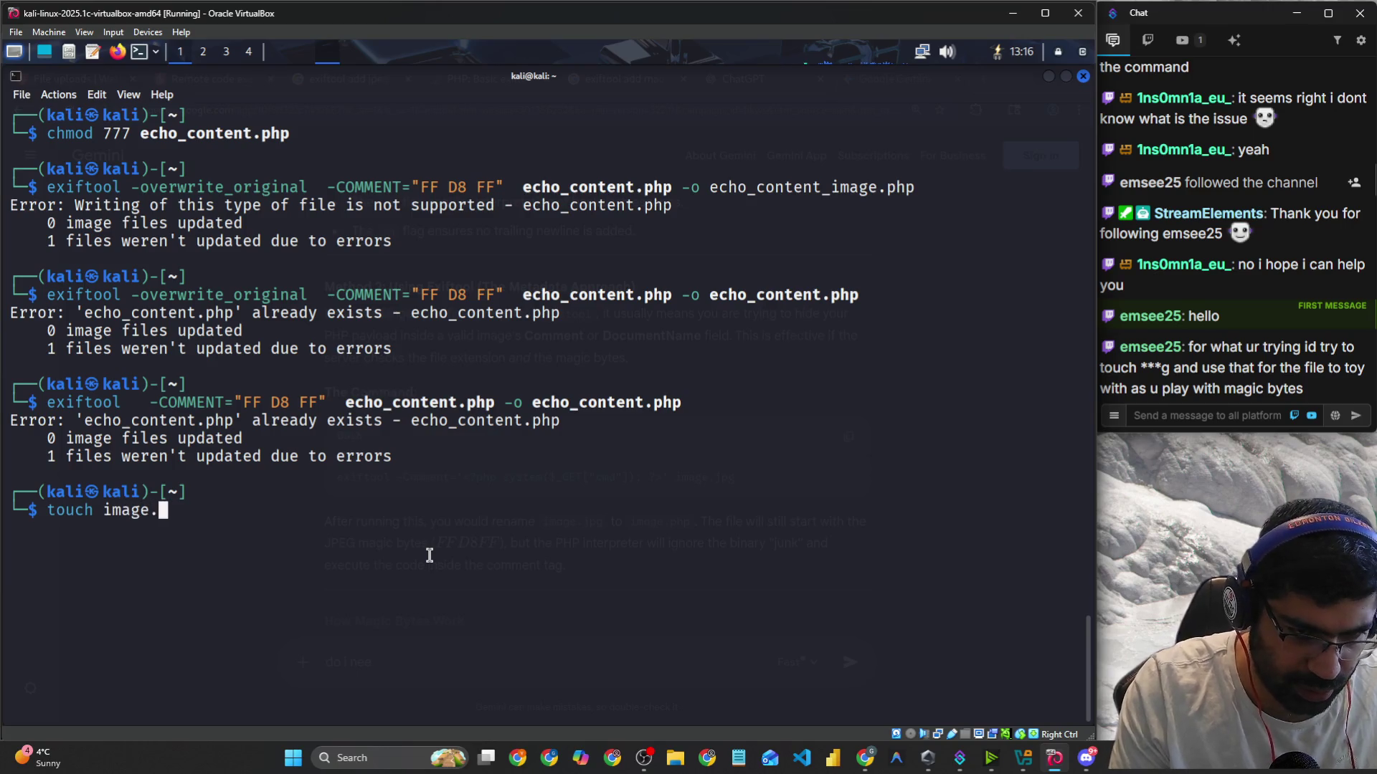
key("BackSpace")
type("ng")
key("Return")
Step: Recall the exiftool PHP payload command and change its output to -o image.png
key("Up")
key("Up")
key("Up")
key("Up")
key("Up")
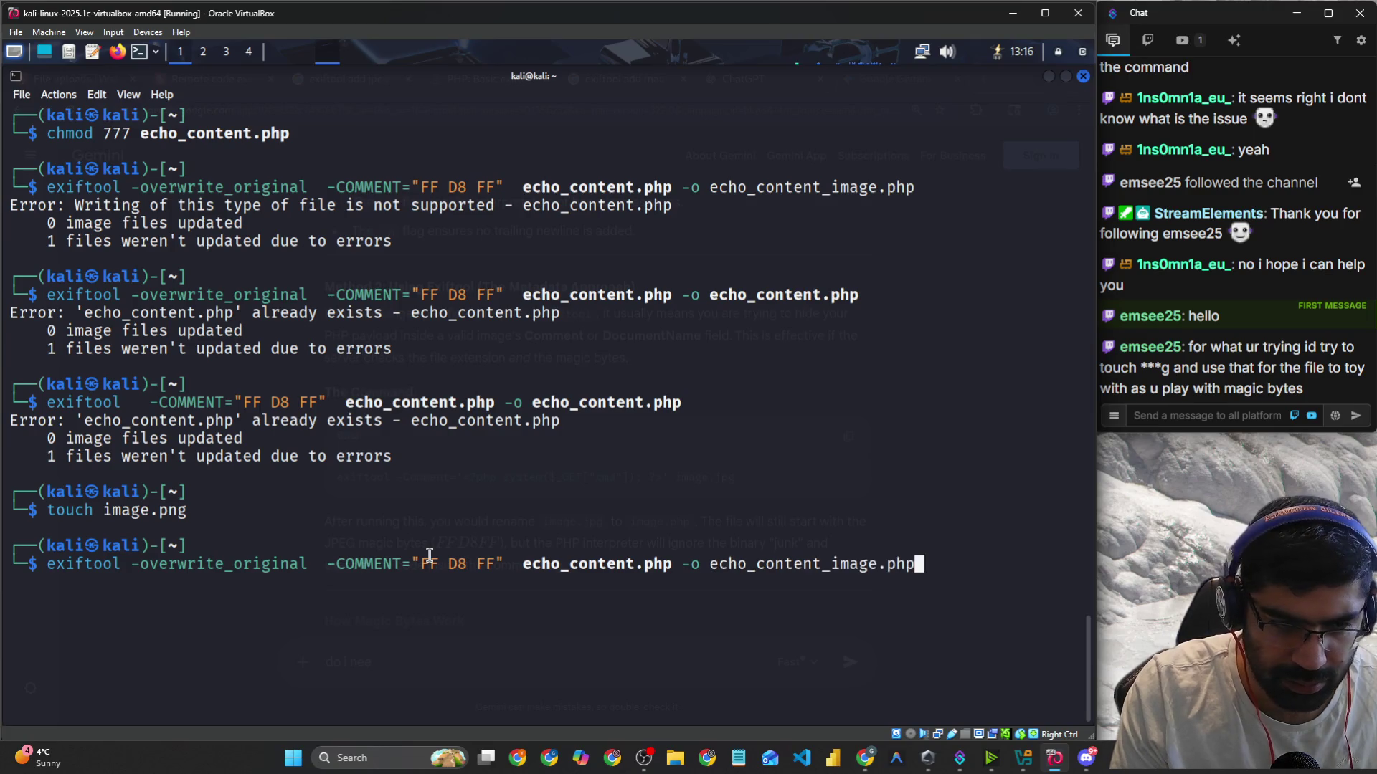
key("Down")
key("Down")
key("Up")
key("Up")
key("Up")
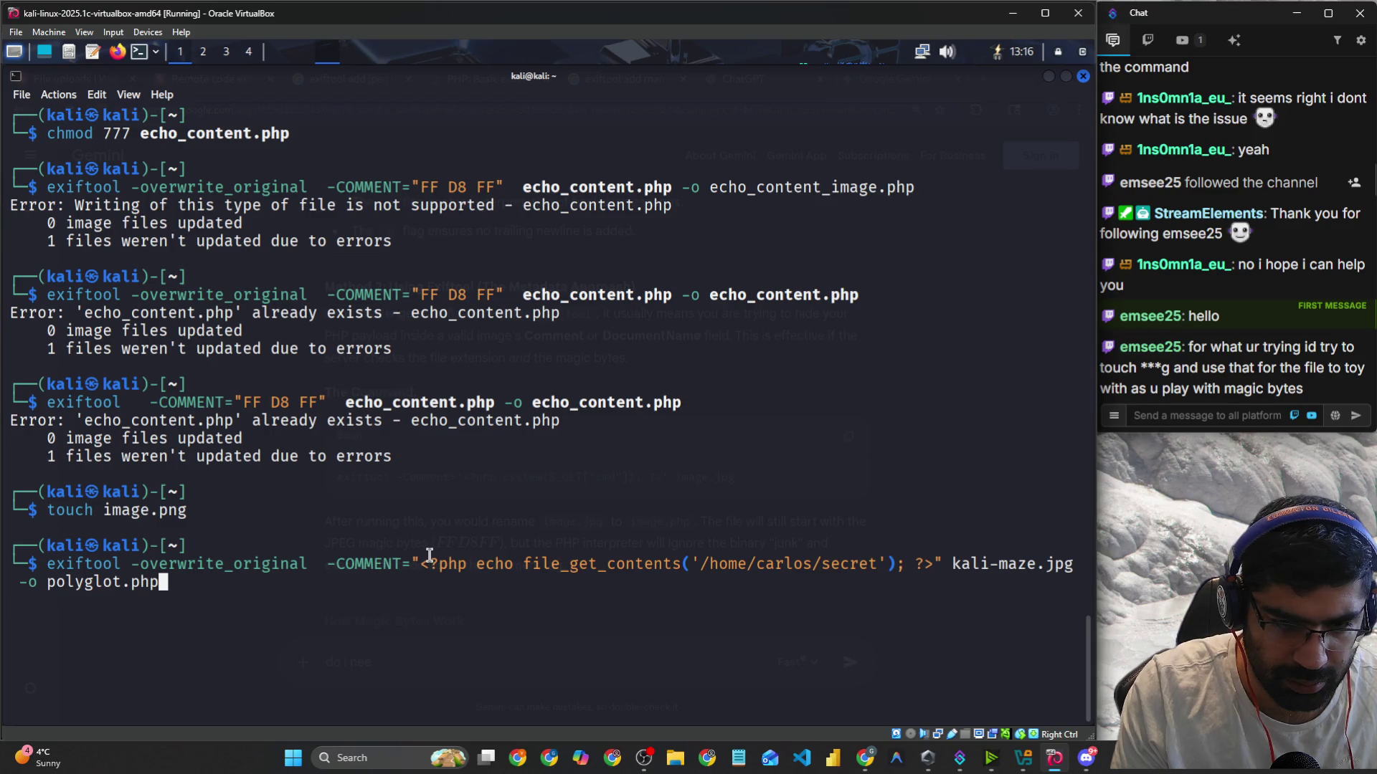
key("Left")
key("Left")
key("Left")
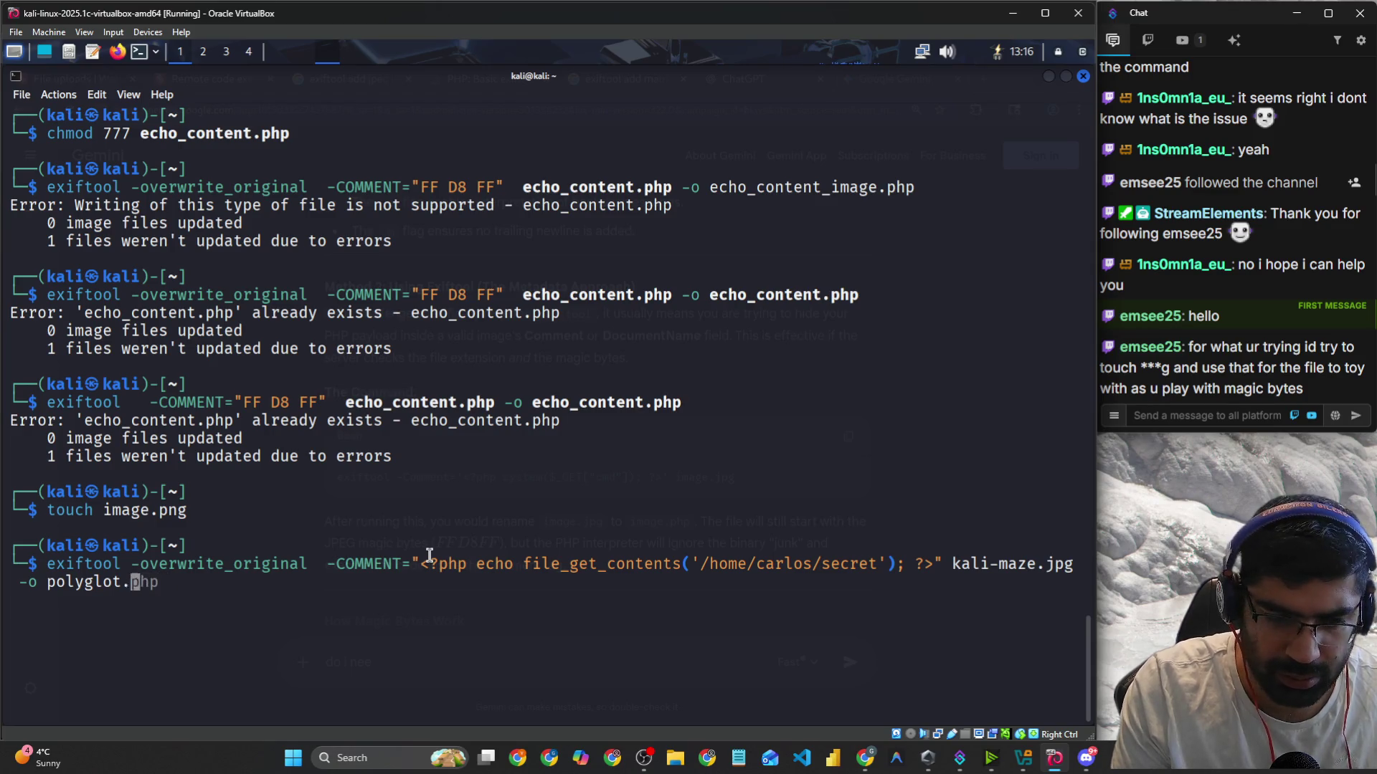
key("Left")
key("Left")
key("Left")
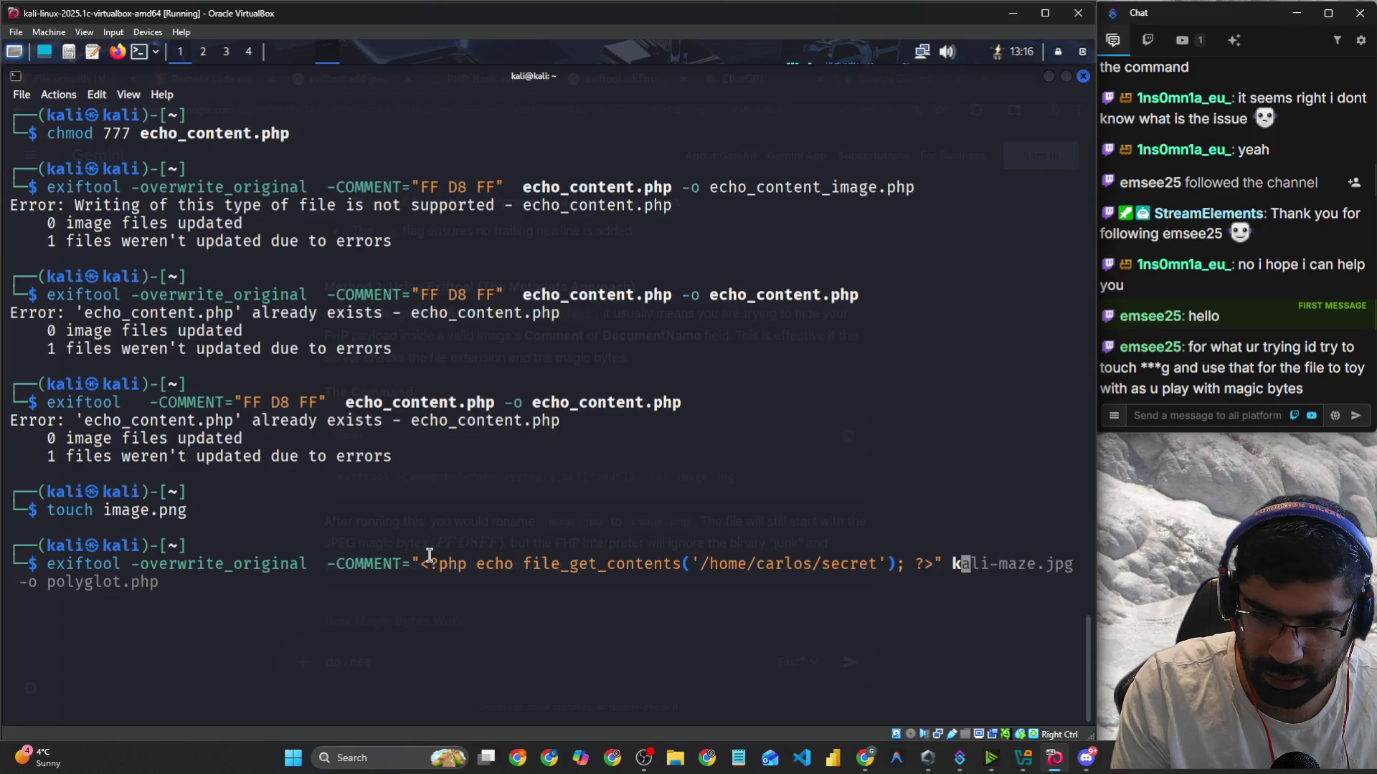
key("ctrl+k")
type("-o image.")
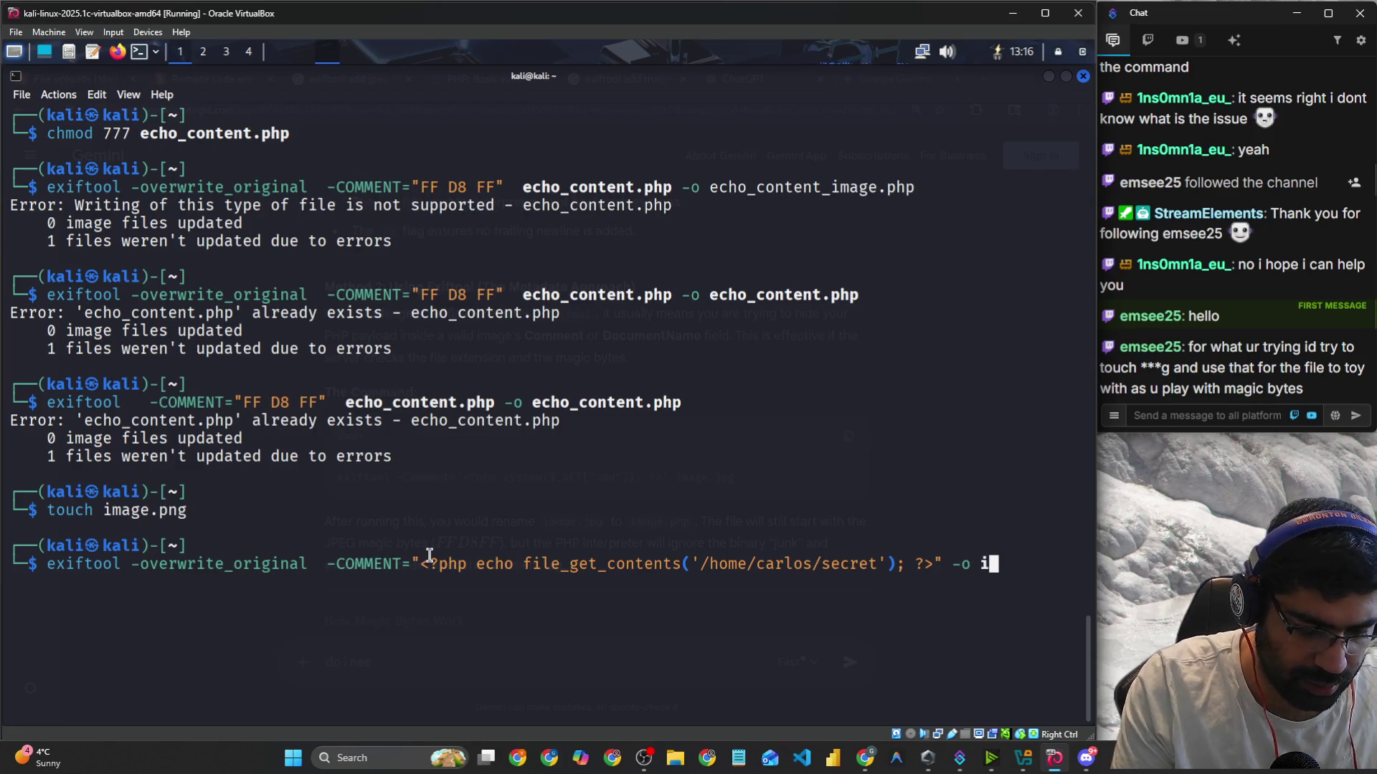
type("png")
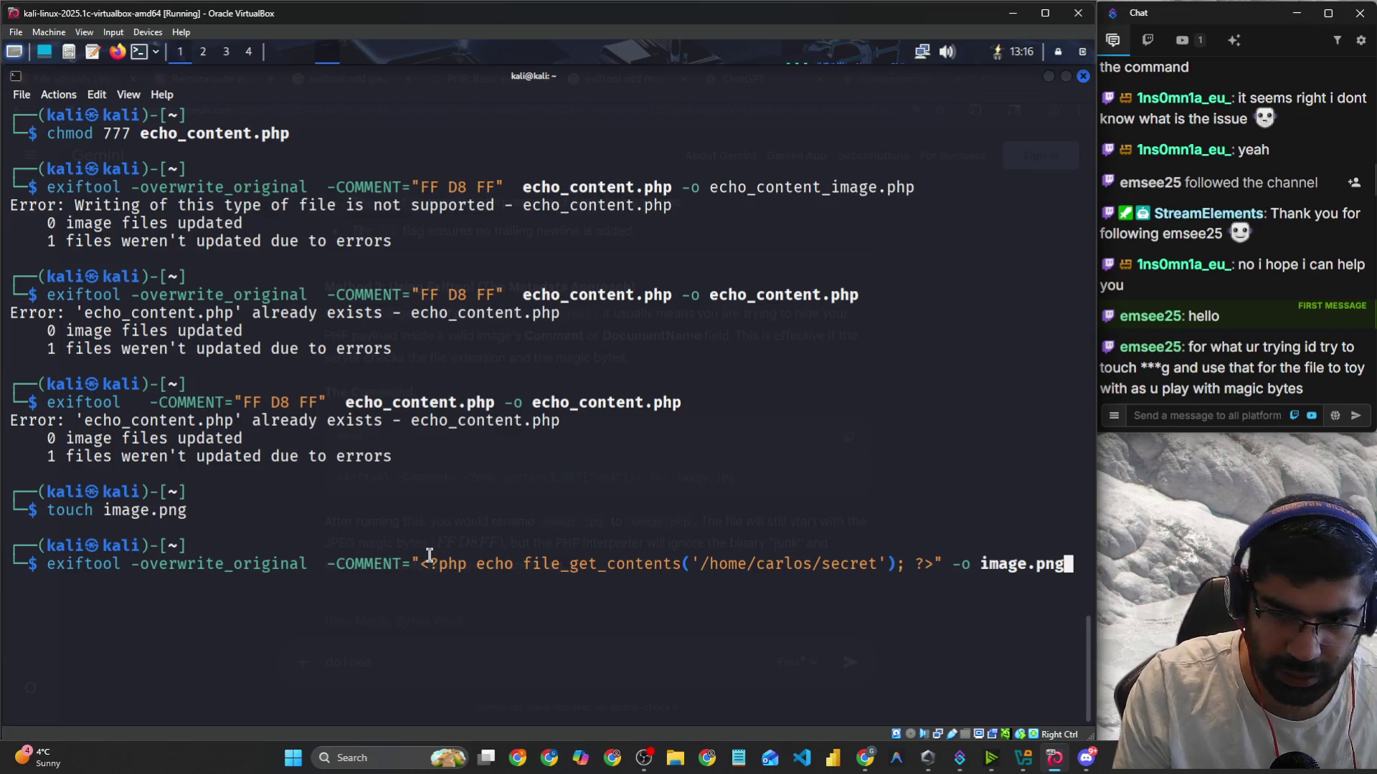
type("DDD")
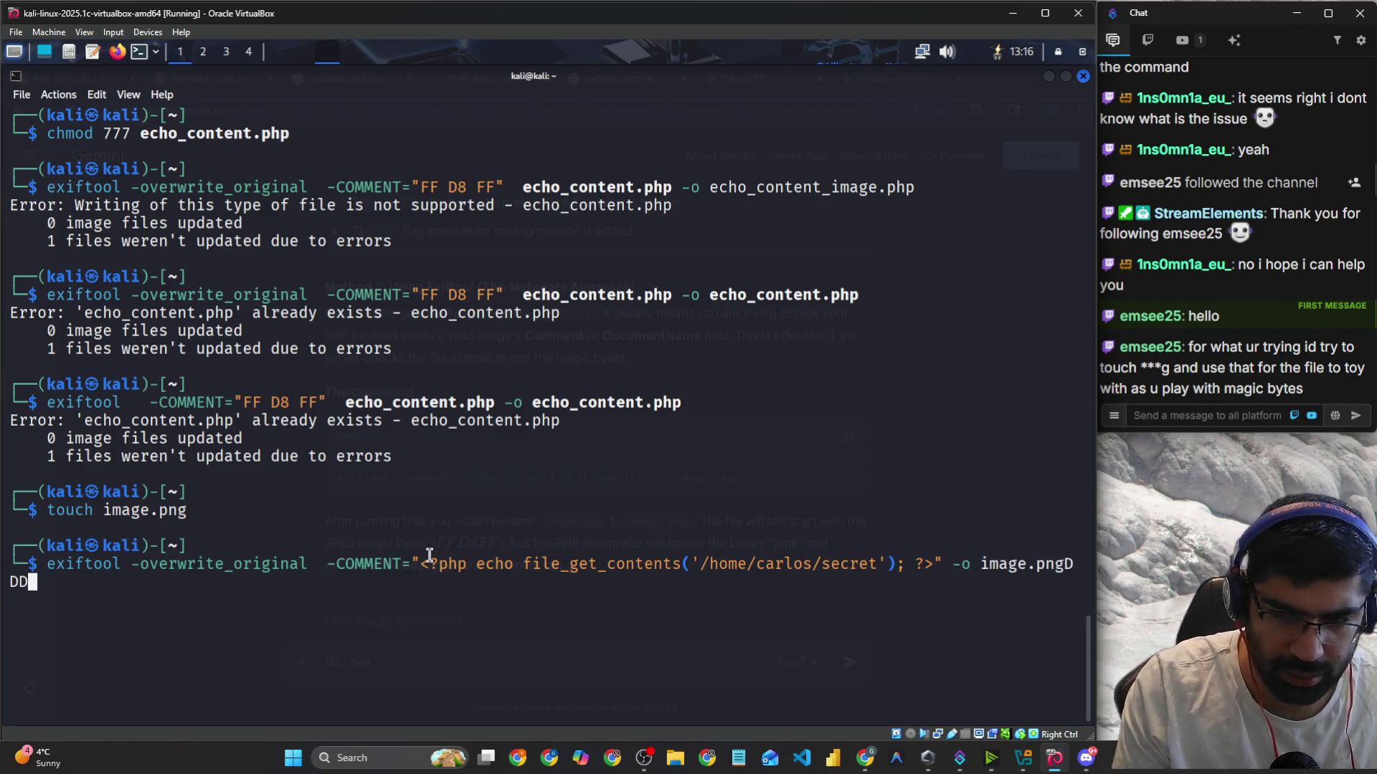
key("BackSpace")
key("BackSpace")
key("BackSpace")
key("ctrl+Left")
key("ctrl+Left")
key("ctrl+Left")
key("ctrl+Left")
key("ctrl+Left")
key("ctrl+Left")
key("ctrl+Right")
key("BackSpace")
key("BackSpace")
key("BackSpace")
key("BackSpace")
key("BackSpace")
key("BackSpace")
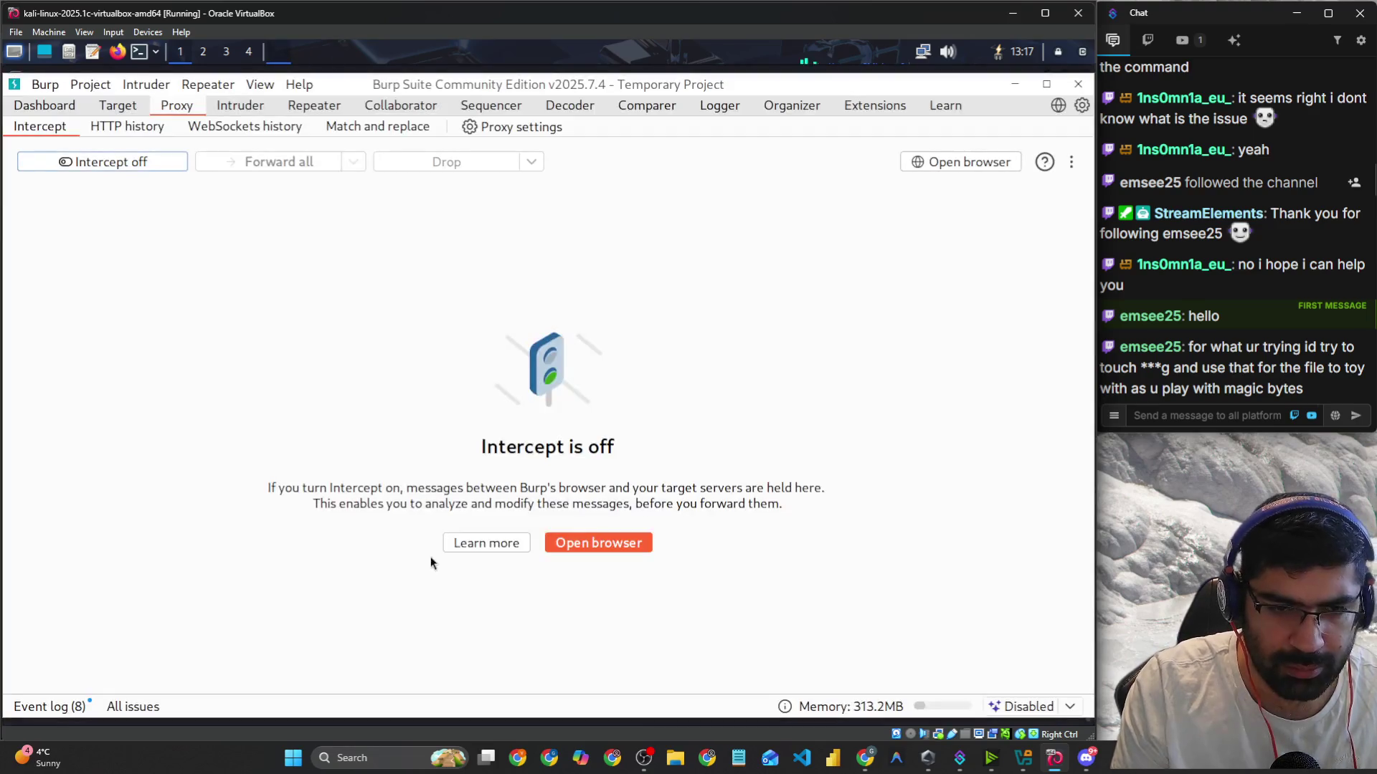
Step: Check Gemini's Comment payload, then run the exiftool command writing it into image.png
key("alt+Tab")
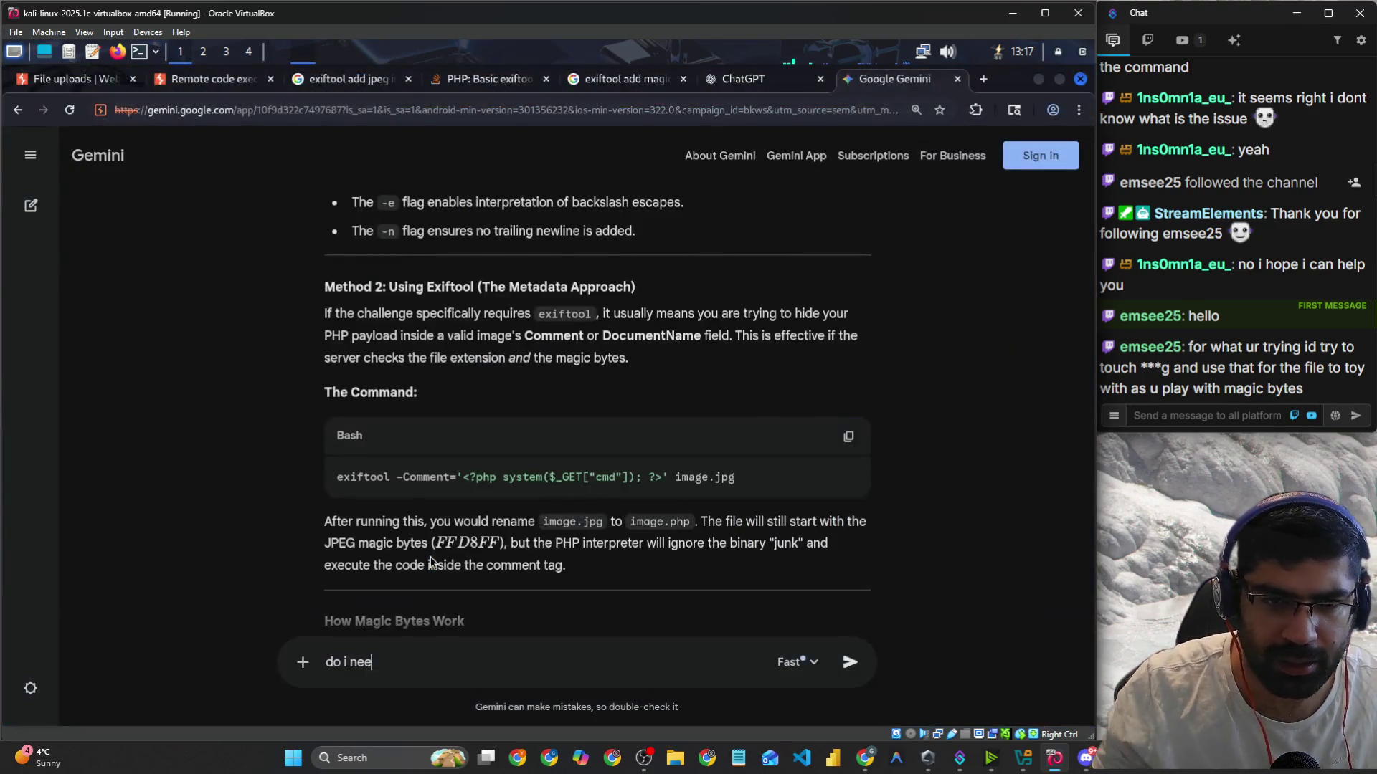
left_click_drag(398, 477, 783, 484)
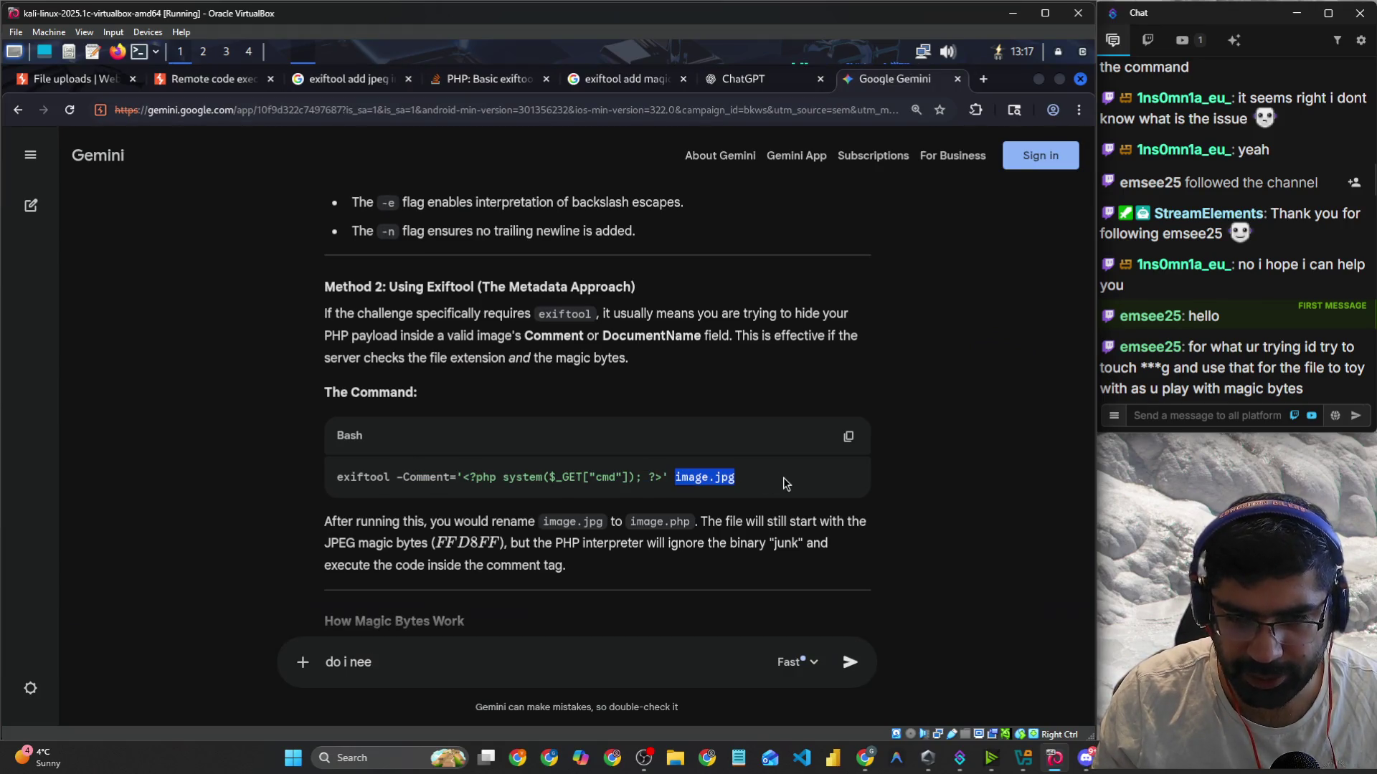
key("alt+Tab")
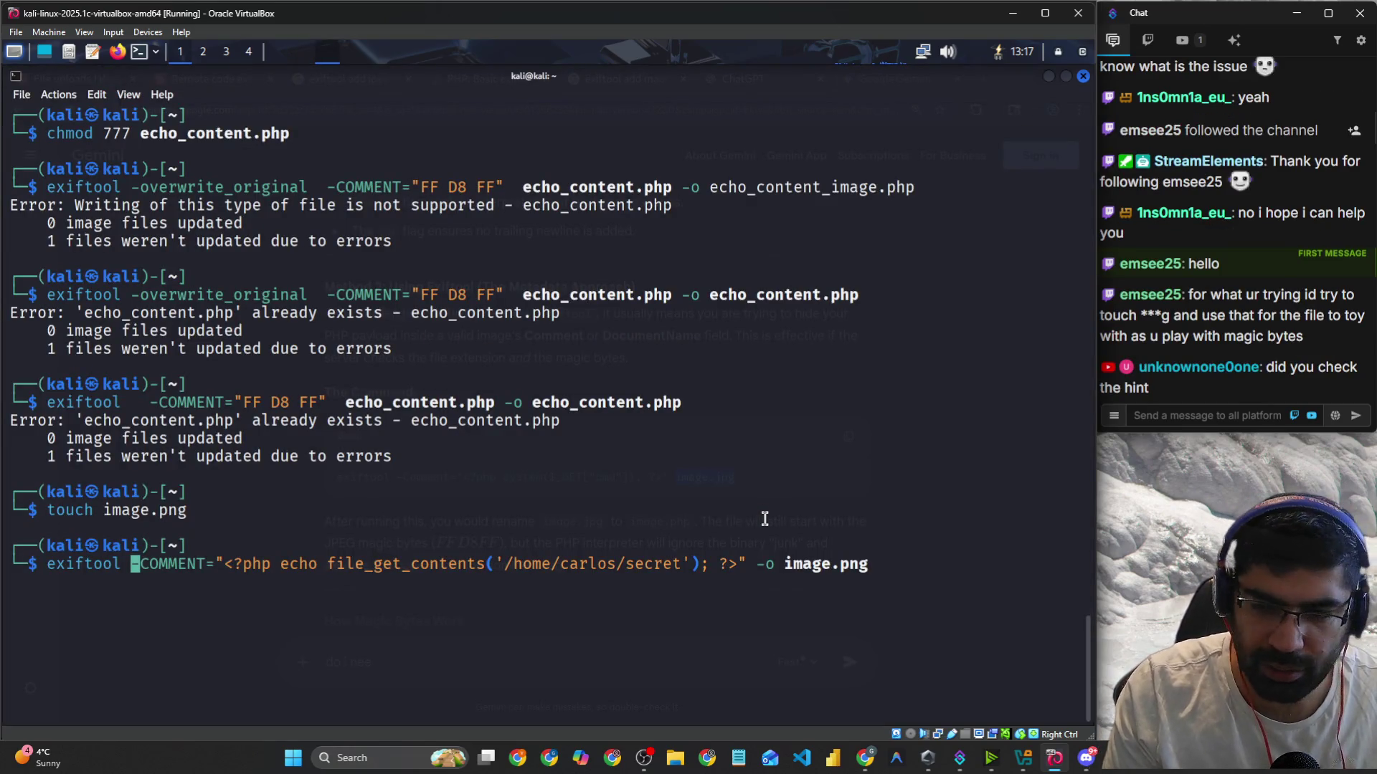
key("Return")
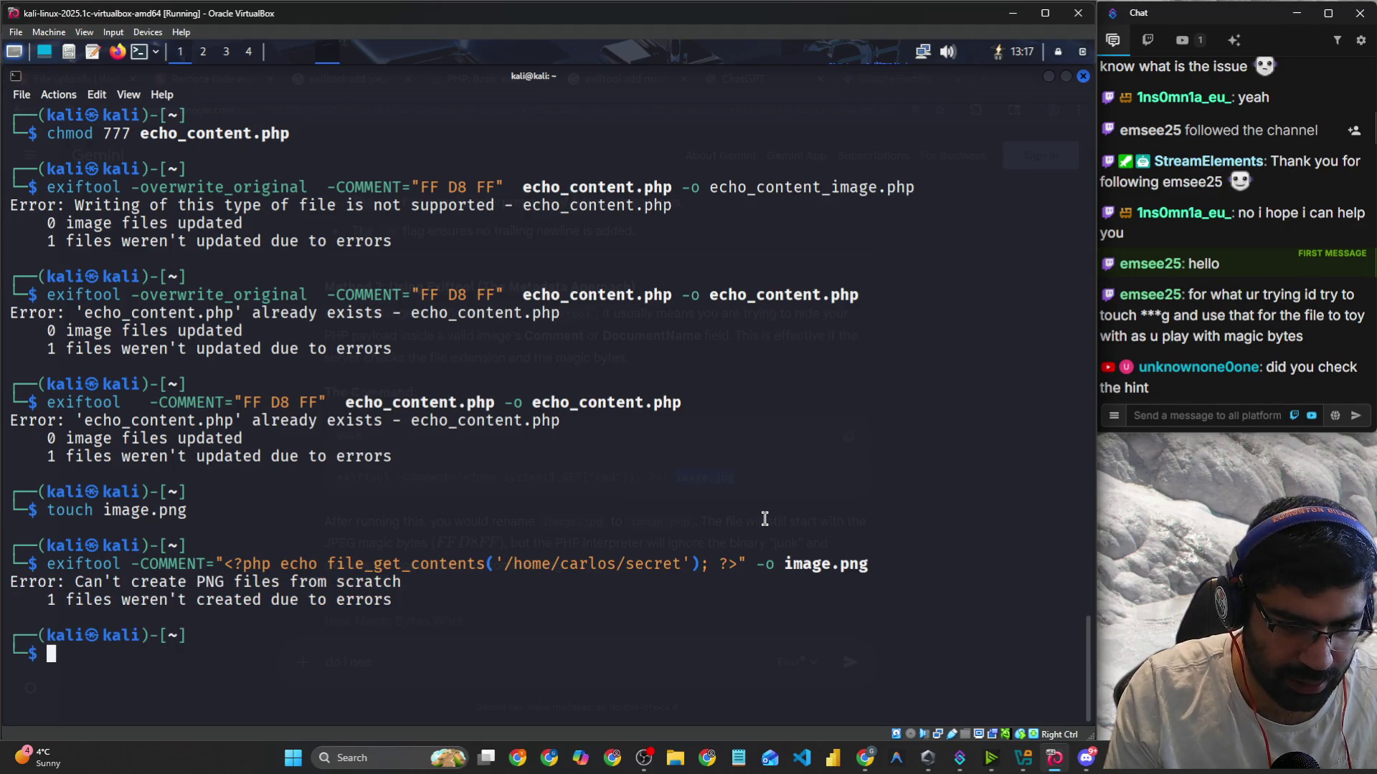
Step: Retry the exiftool payload with image.jpg as output, then without the -o option
key("Up")
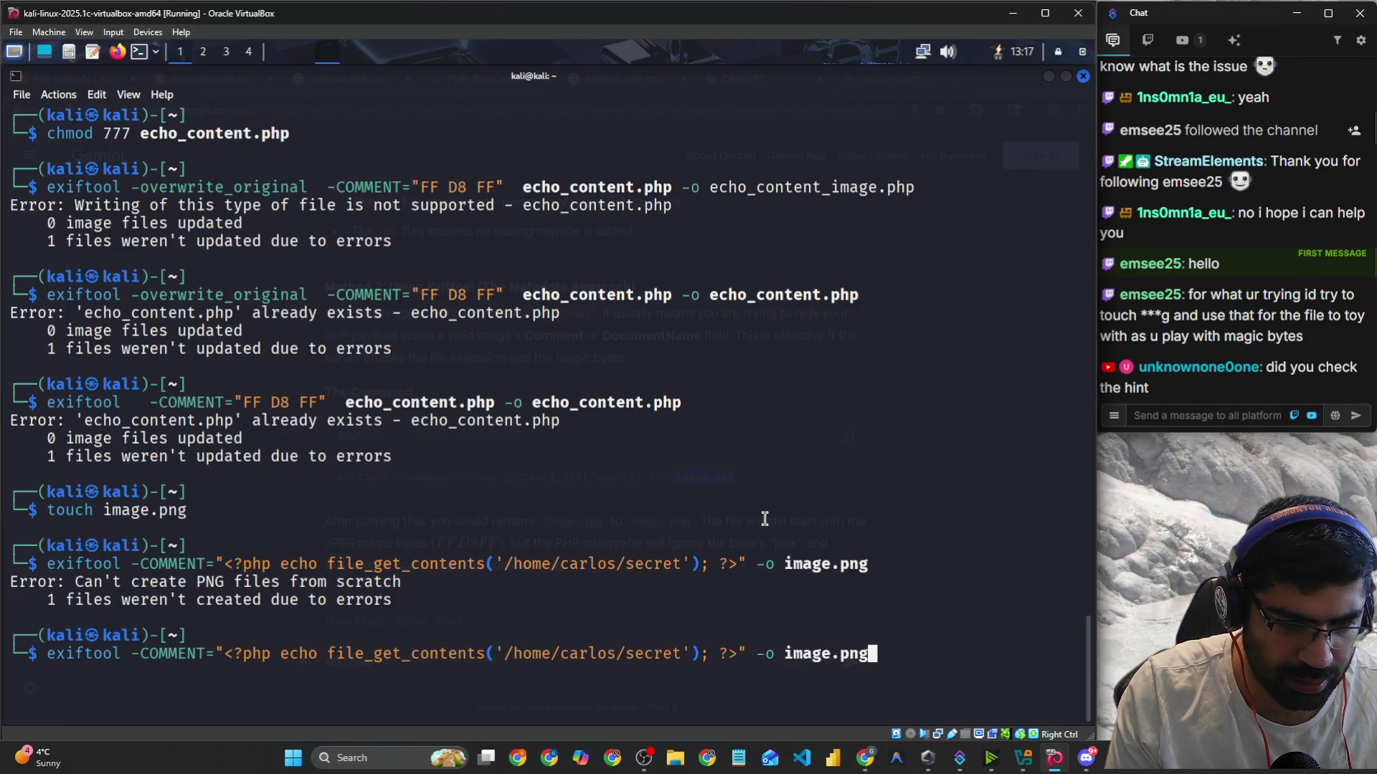
key("BackSpace")
key("BackSpace")
key("BackSpace")
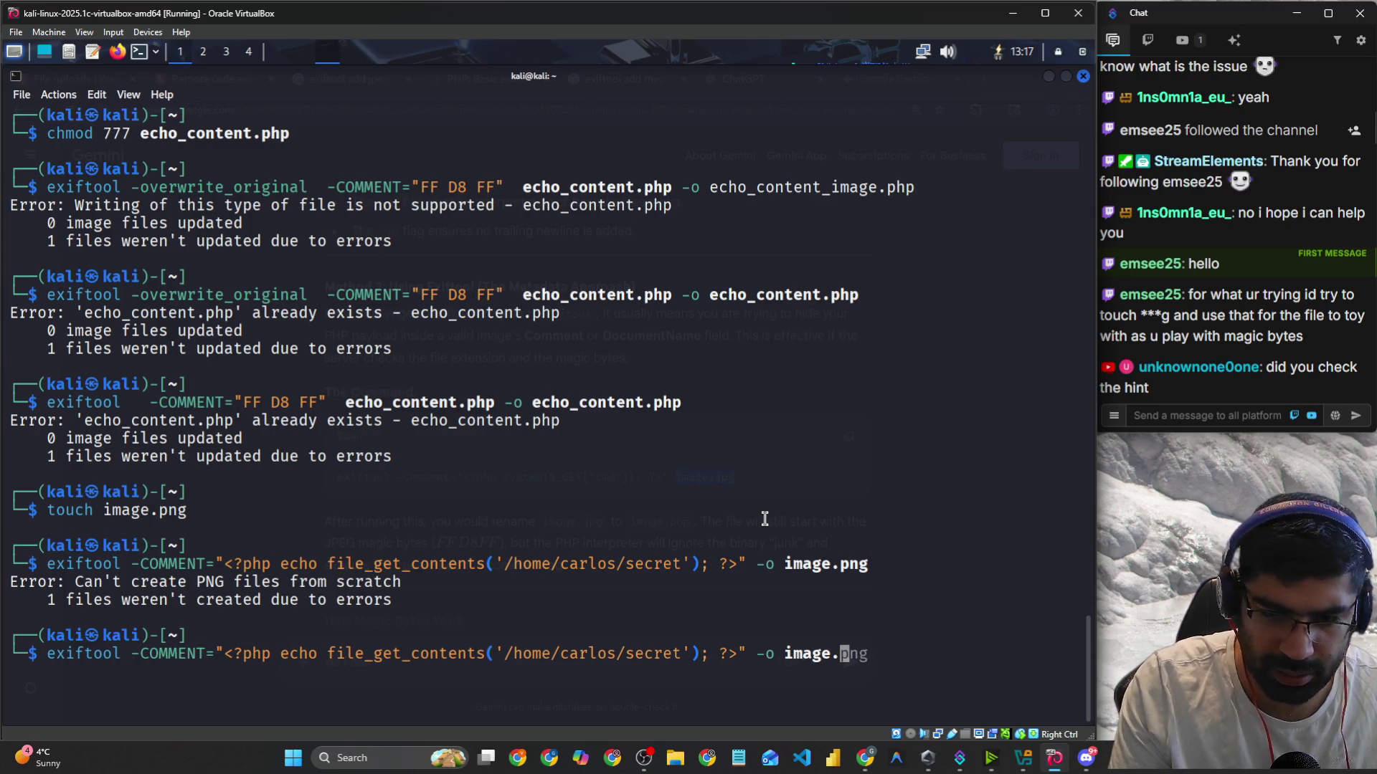
type("jp")
type("g")
key("Return")
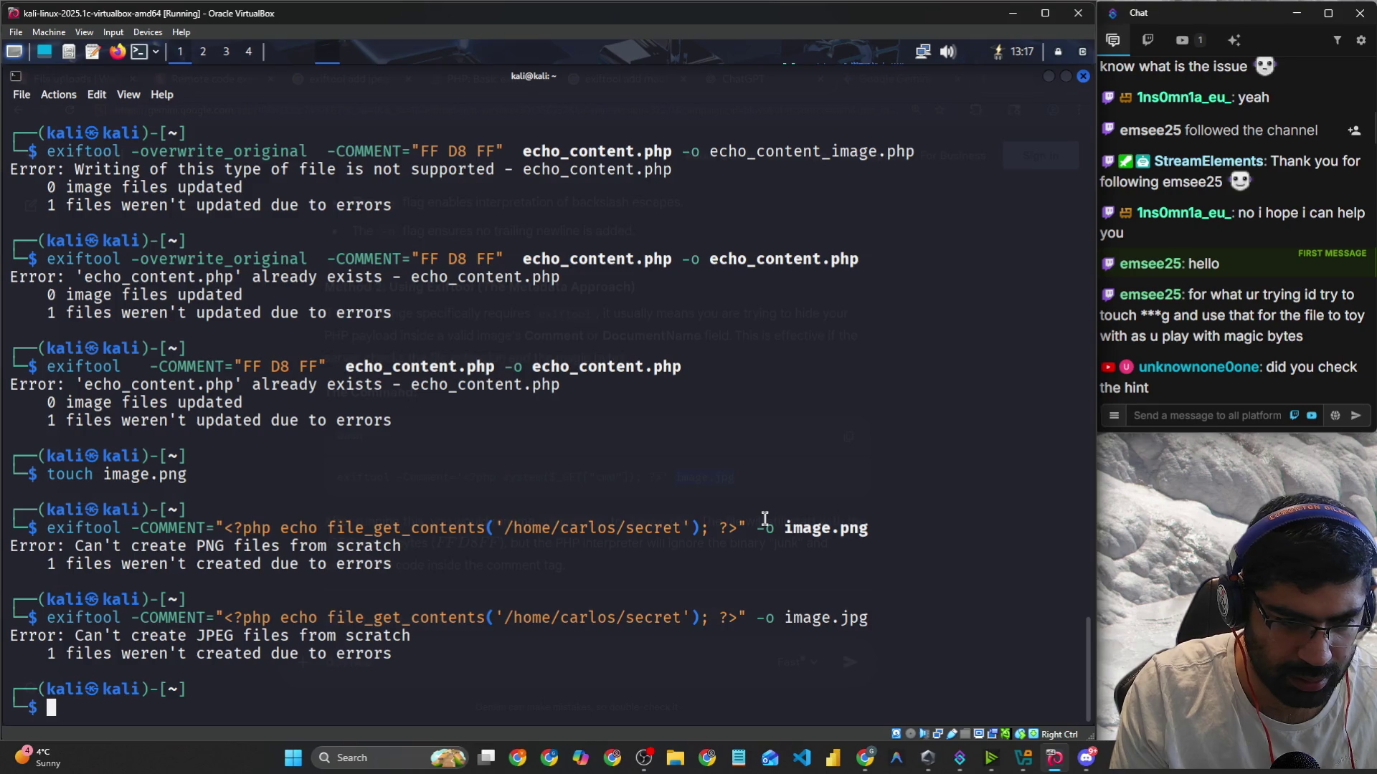
key("Up")
key("Left")
key("Left")
key("Left")
key("BackSpace")
key("BackSpace")
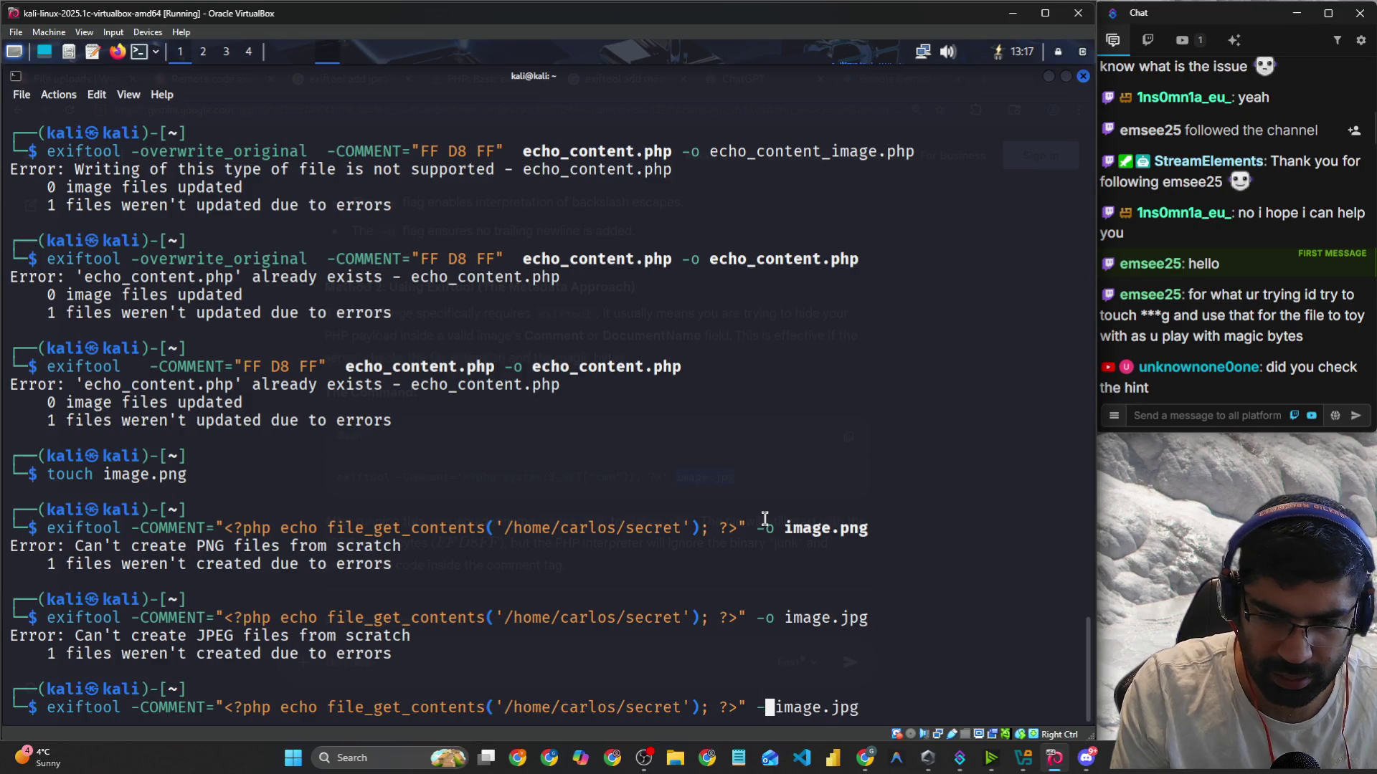
key("Return")
Step: Rerun the payload command with -o image.jpg added back
key("Up")
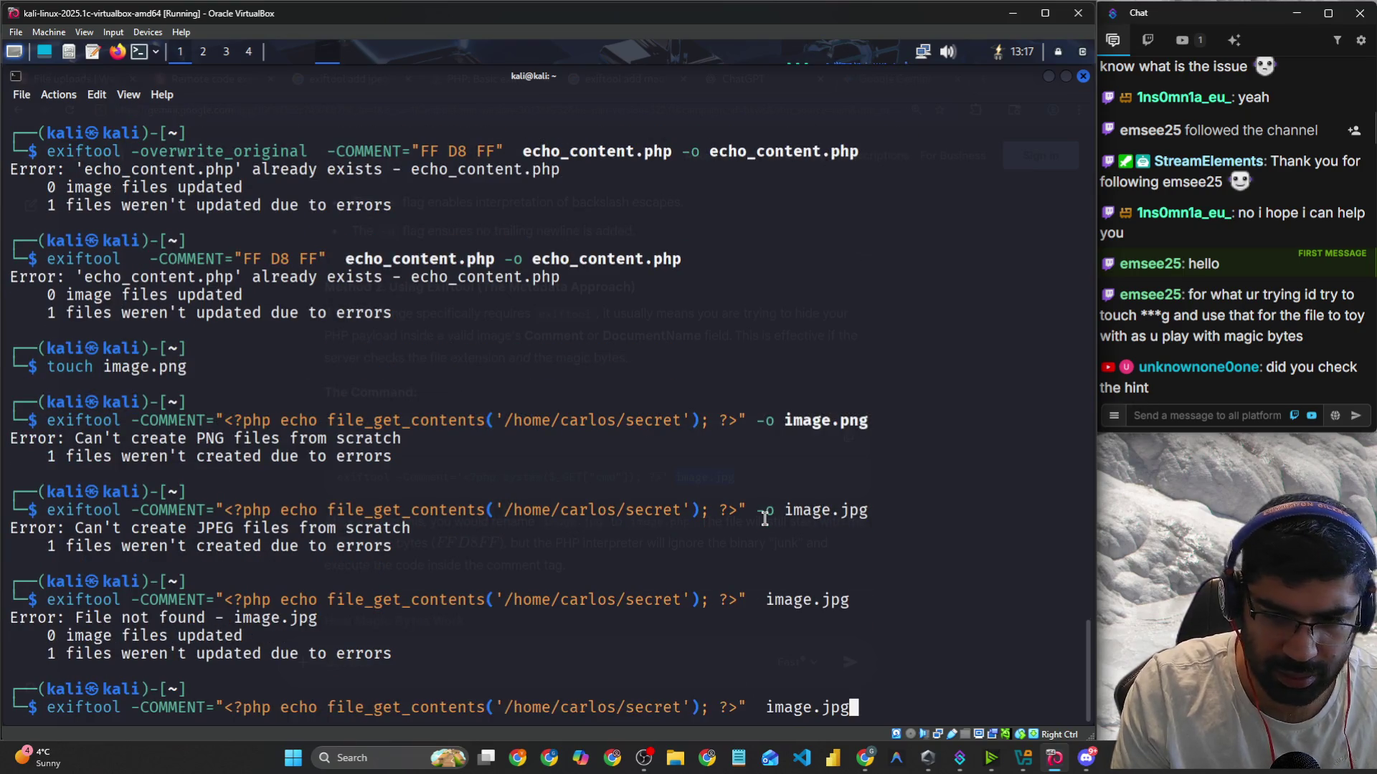
type("-o i")
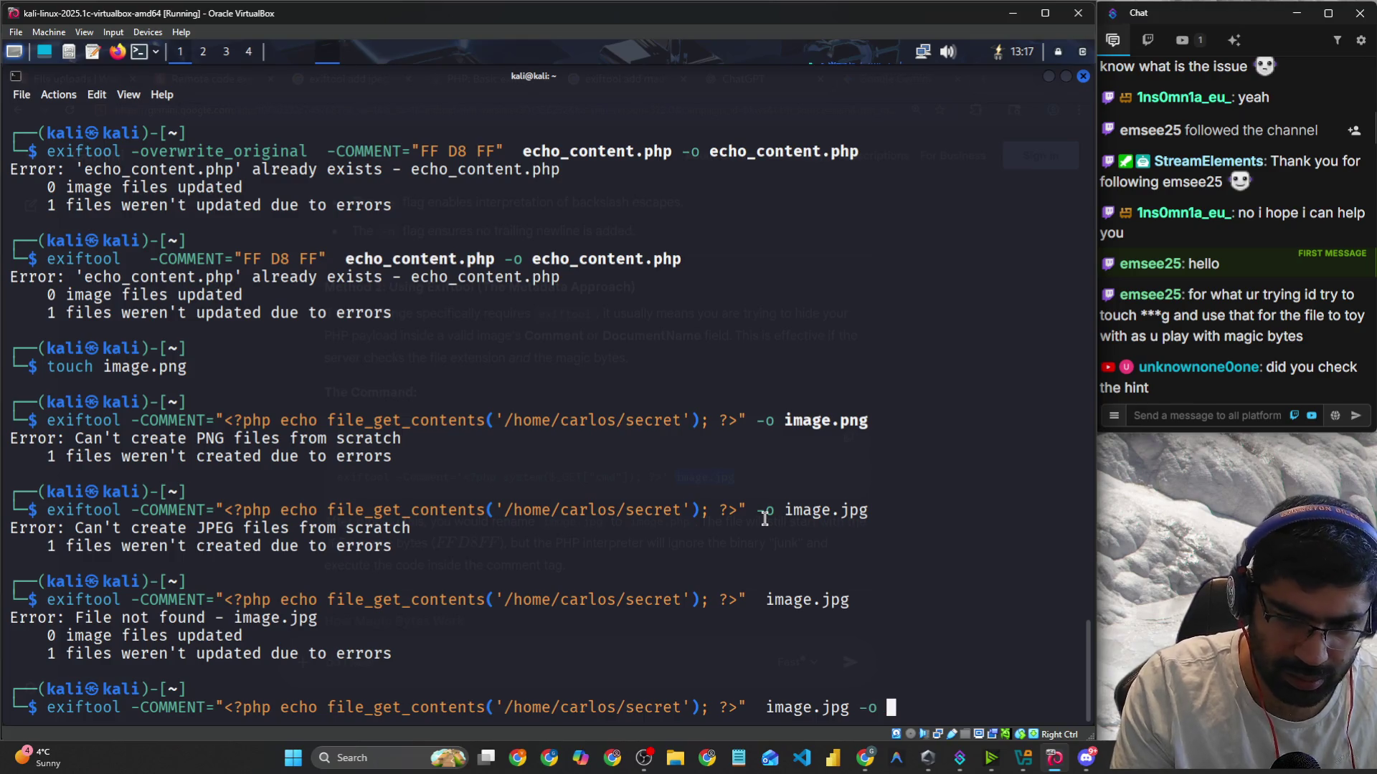
type("mage")
type(".")
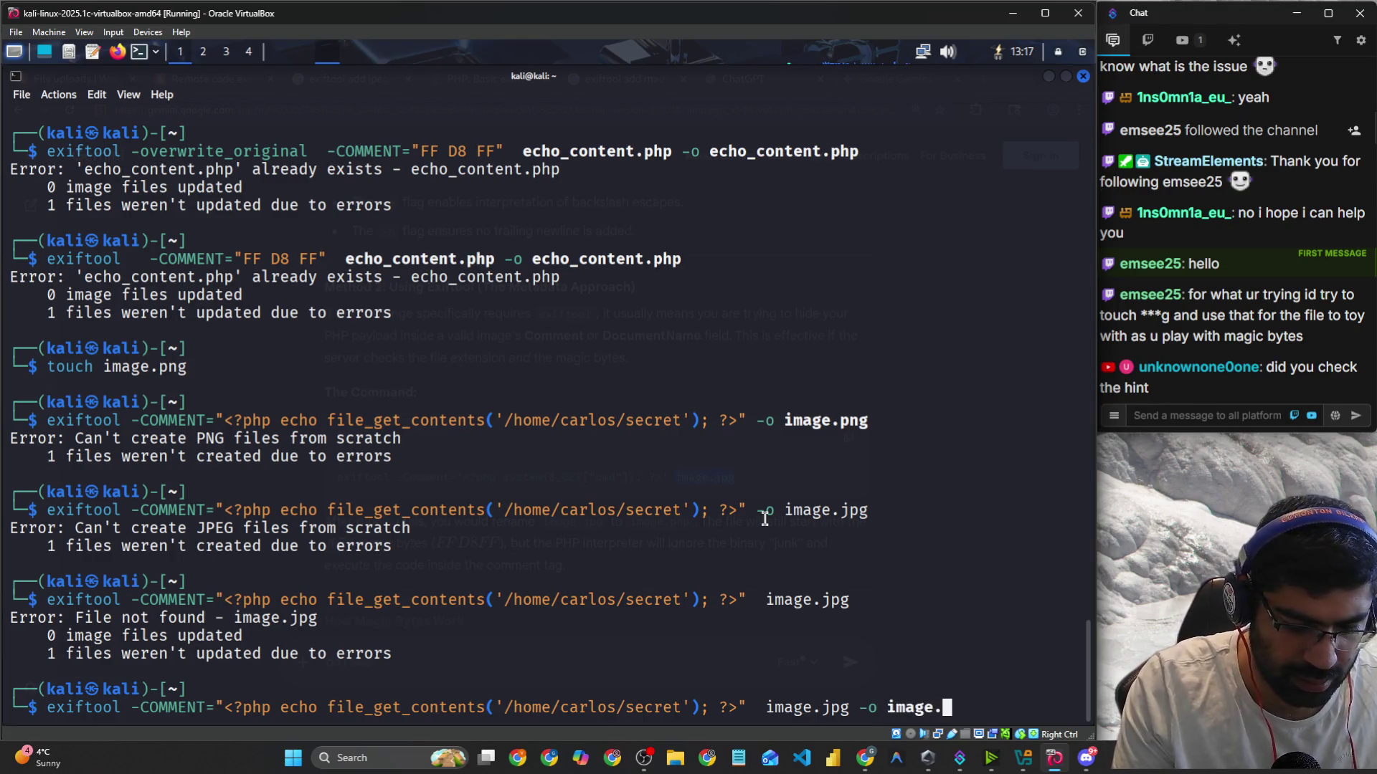
type("jpg")
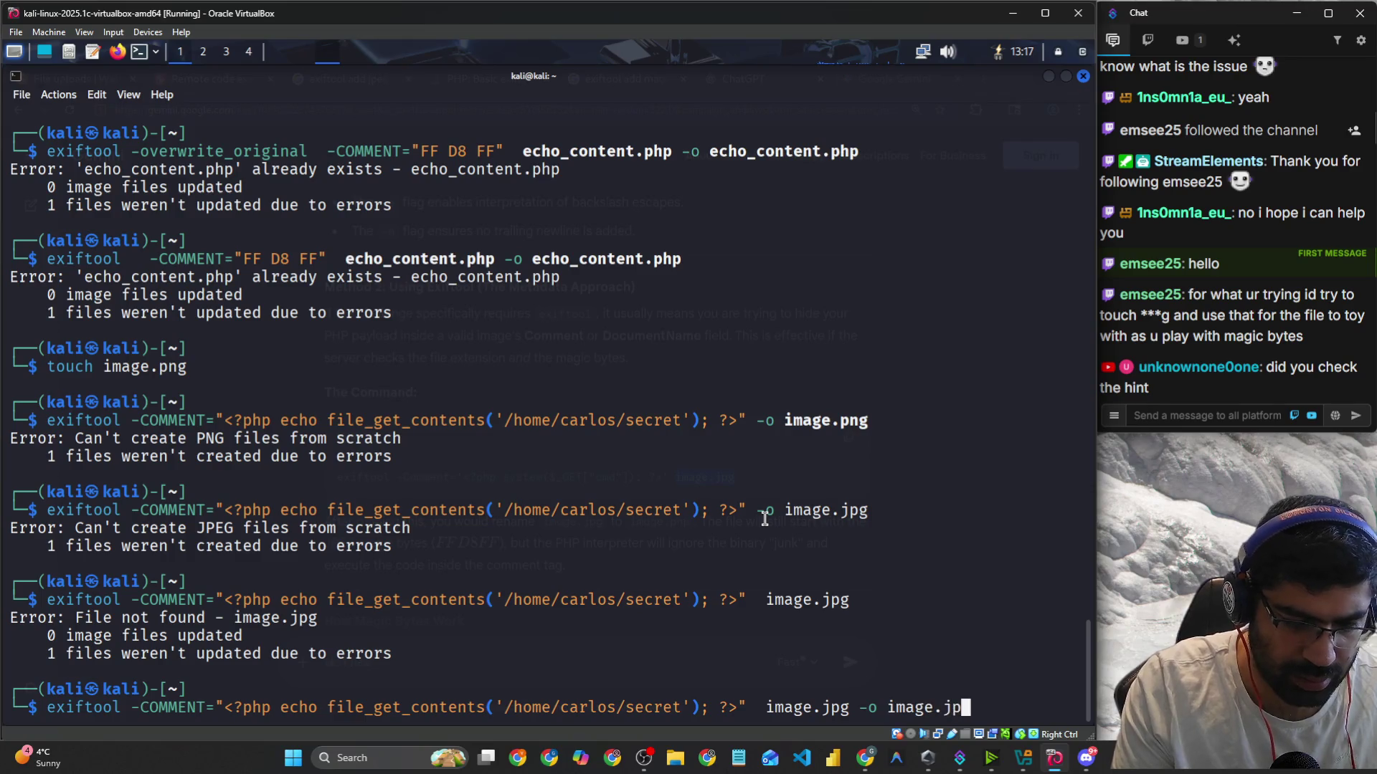
key("Return")
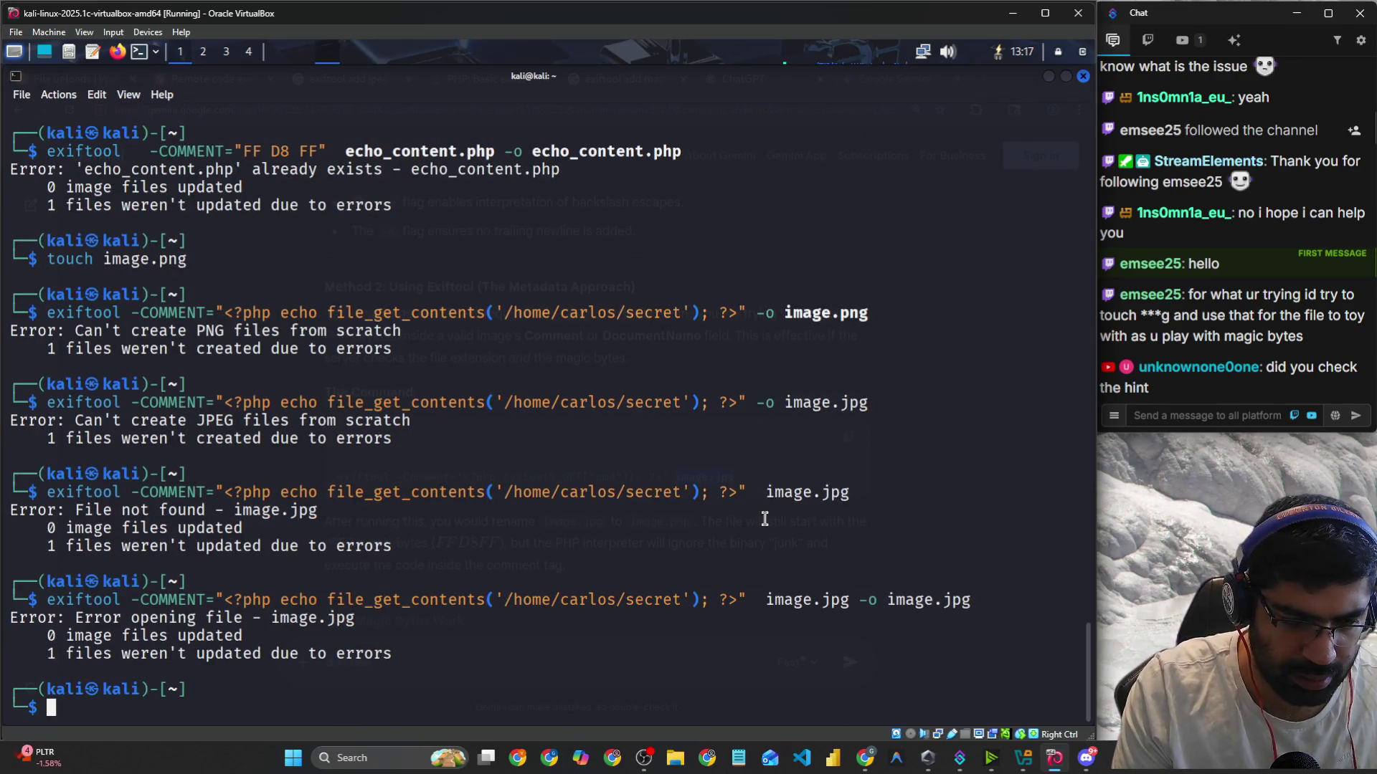
key("Up")
key("Up")
key("Up")
Step: Create an empty image.jpg with touch and rerun the exiftool payload on it
key("BackSpace")
key("BackSpace")
key("BackSpace")
type("jpg")
key("Return")
key("Up")
key("Up")
key("Up")
key("Down")
key("Return")
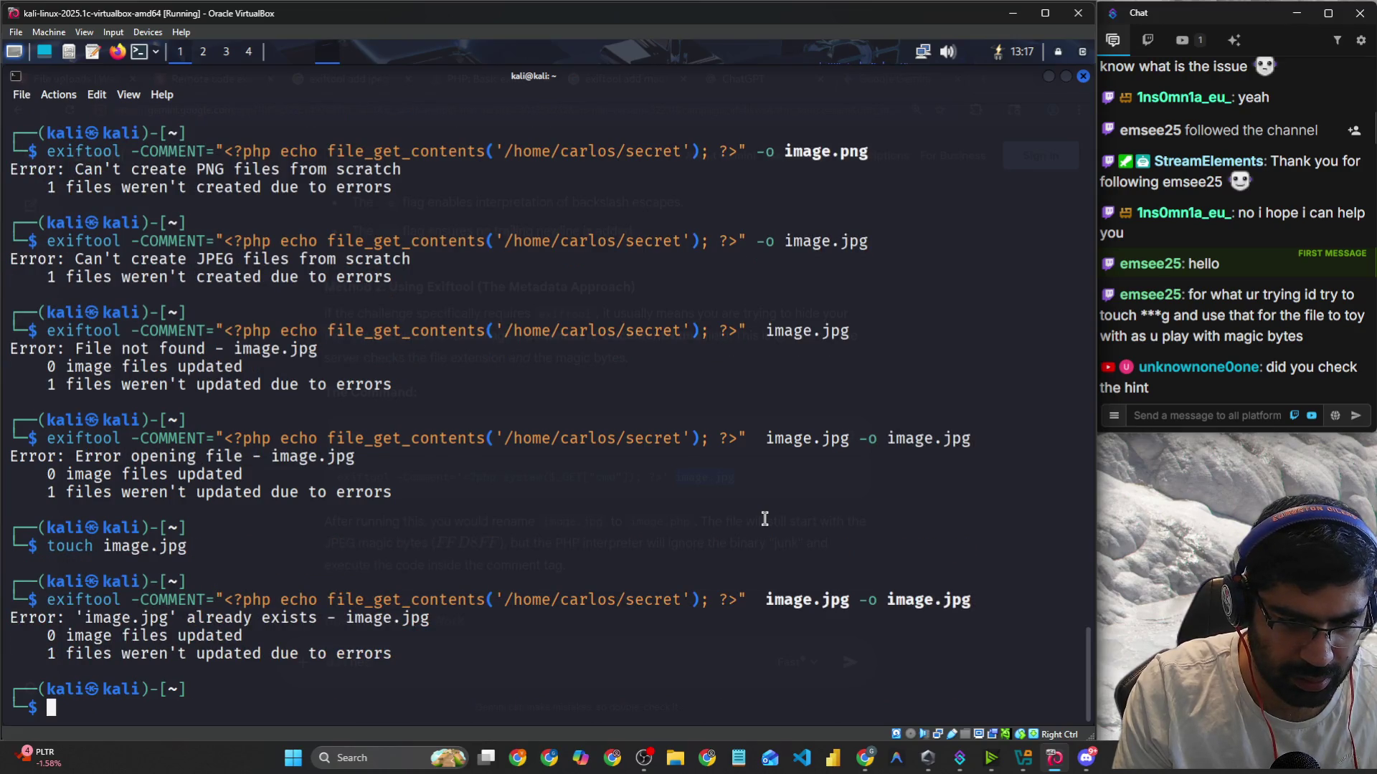
Step: Retry exiftool on image.jpg in place, then with image2.jpg as output
key("Up")
key("Left")
key("Left")
key("Left")
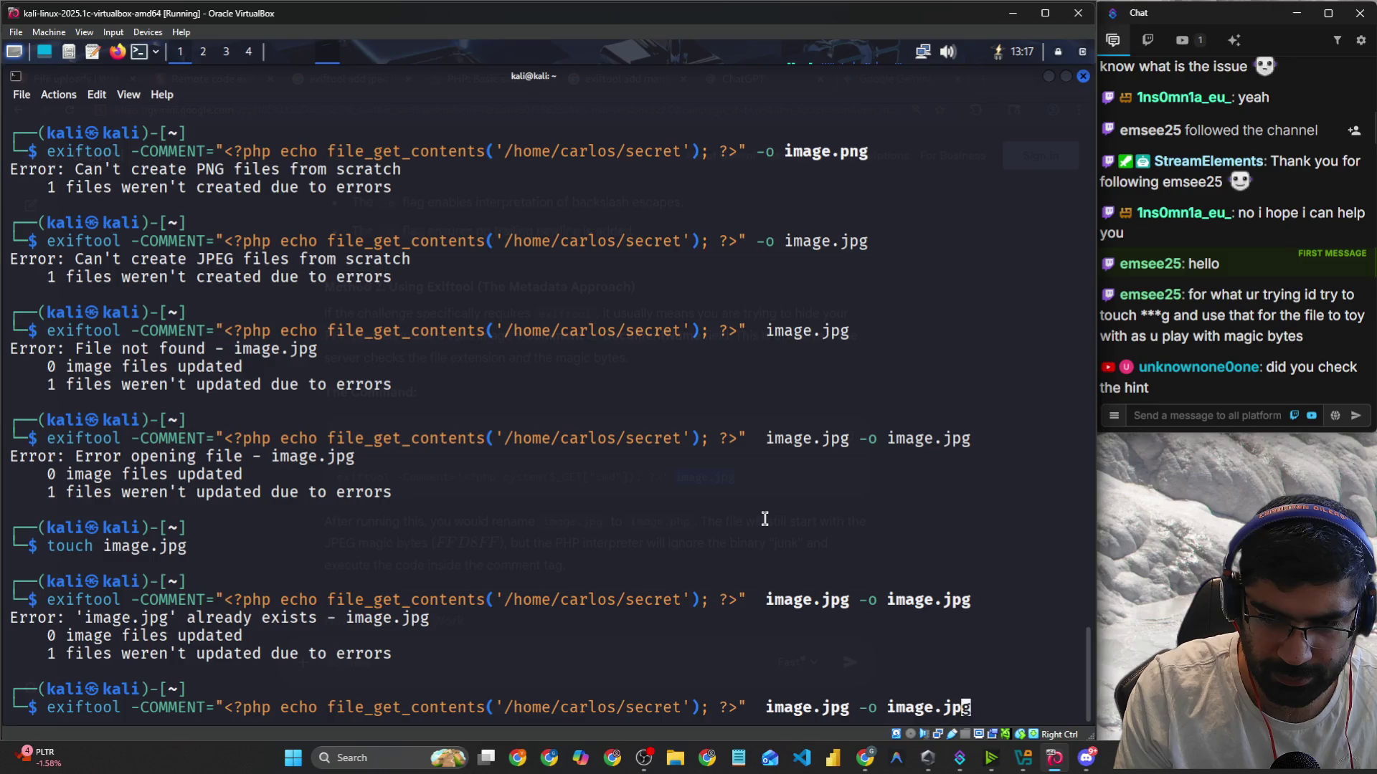
key("End")
key("BackSpace")
key("BackSpace")
key("BackSpace")
key("BackSpace")
key("BackSpace")
key("BackSpace")
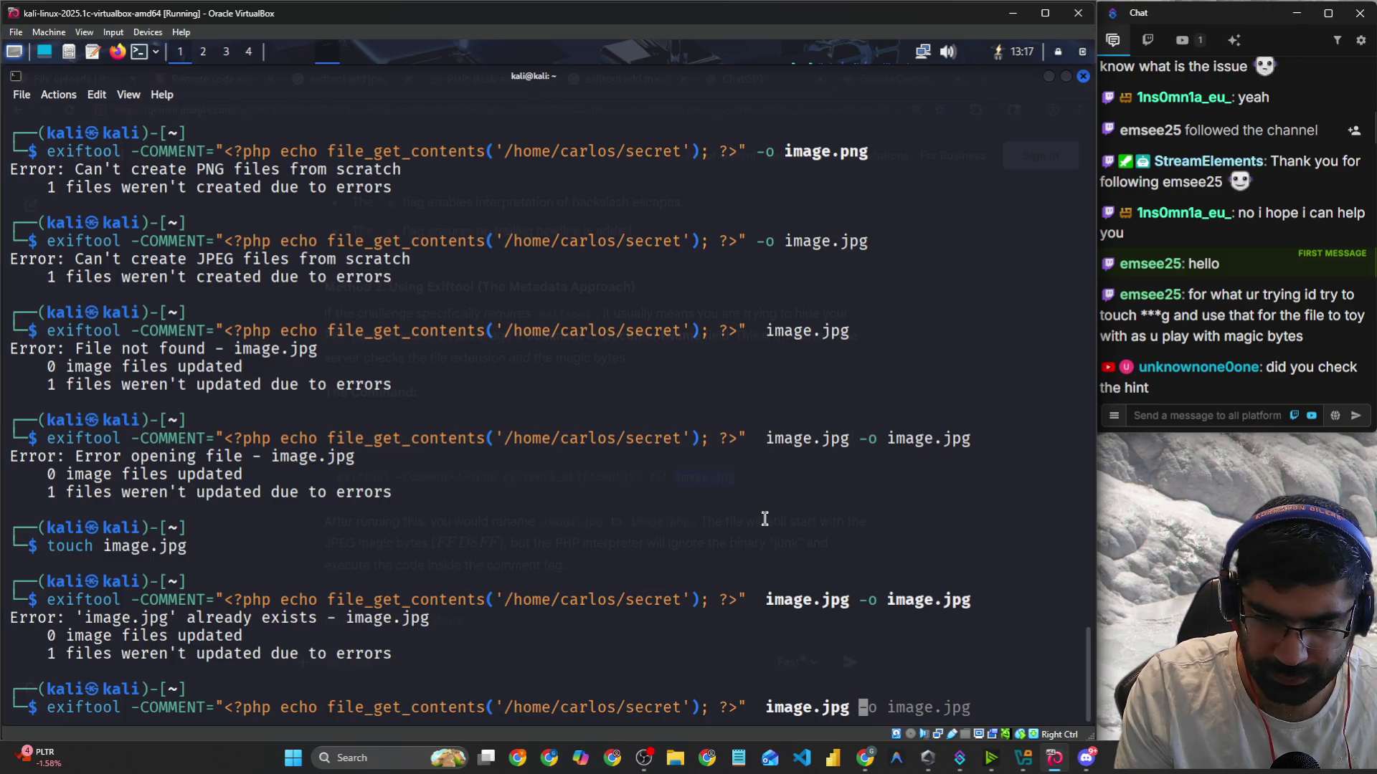
key("Return")
key("Up")
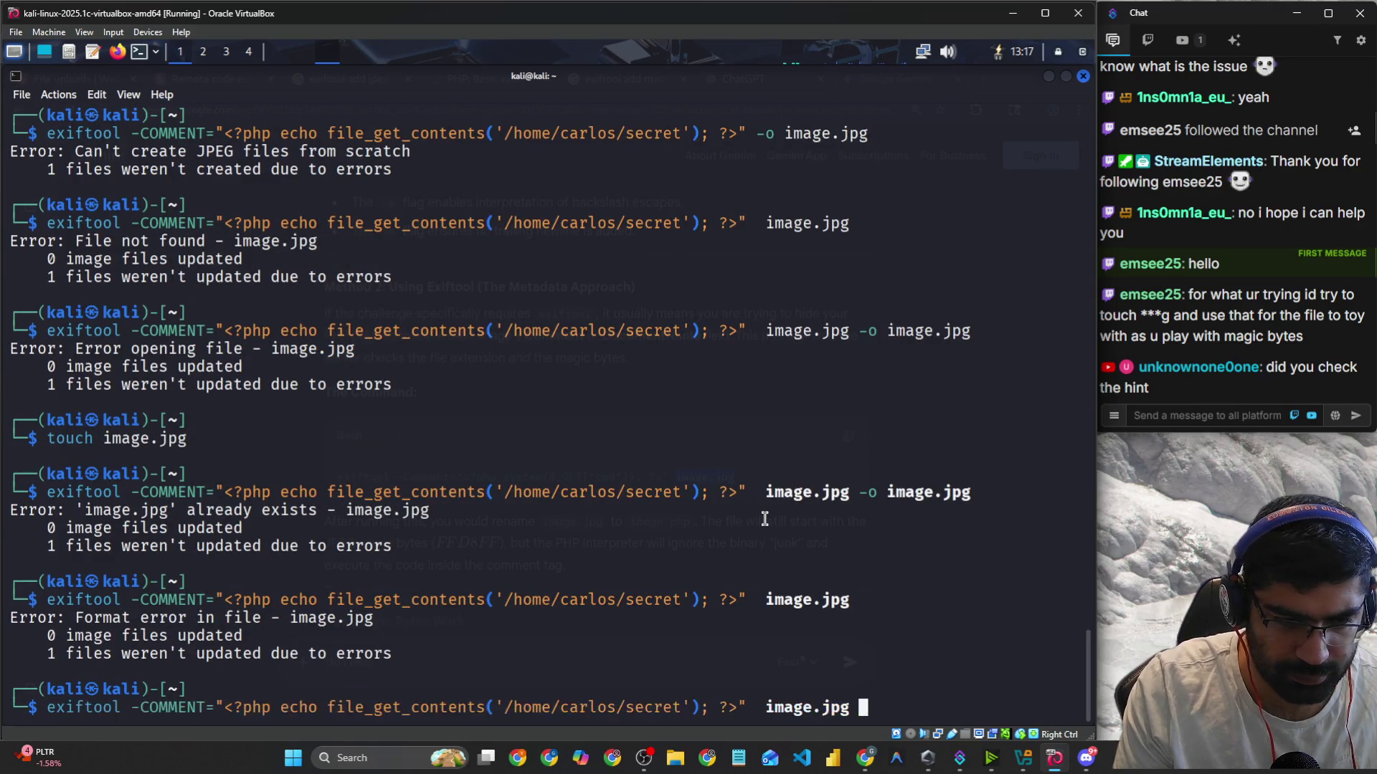
key("Up")
key("Left")
key("Left")
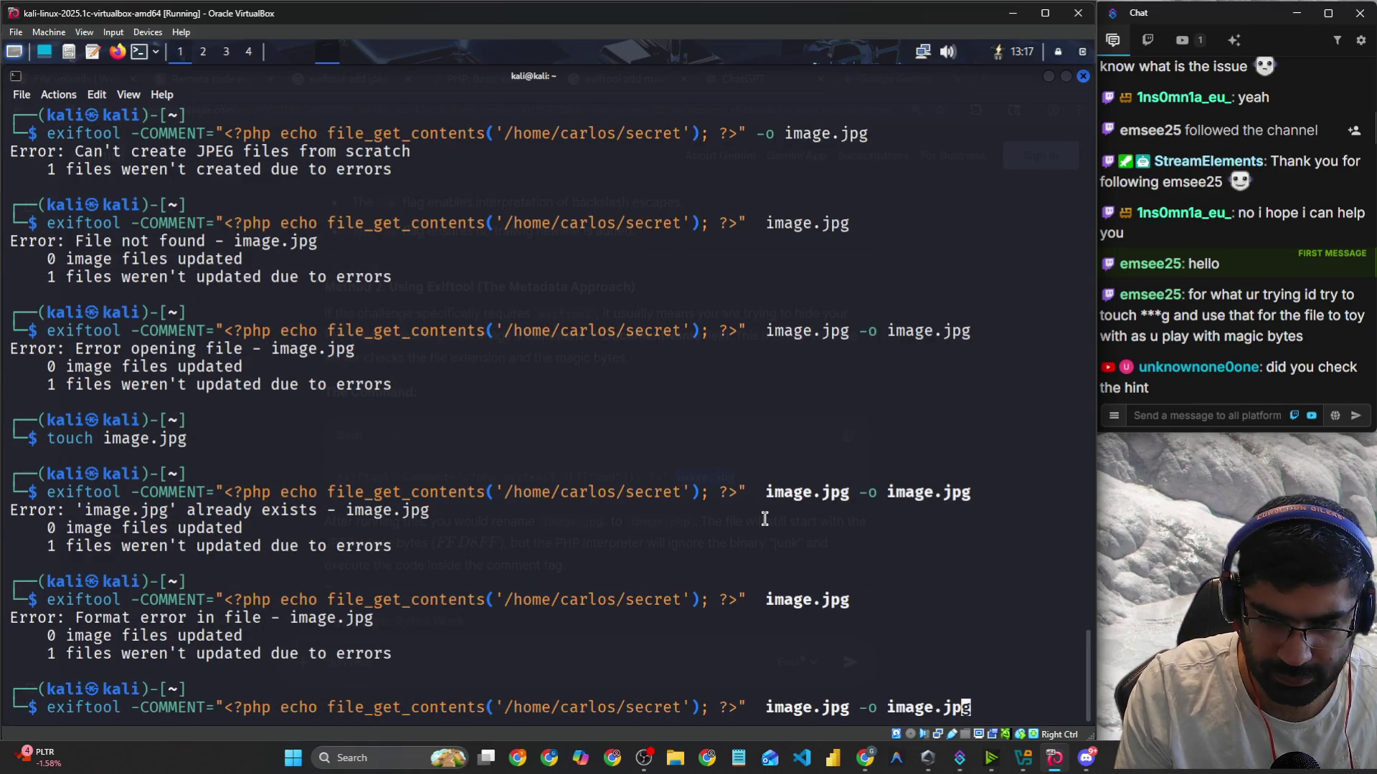
key("Left")
key("Left")
type("2")
key("Return")
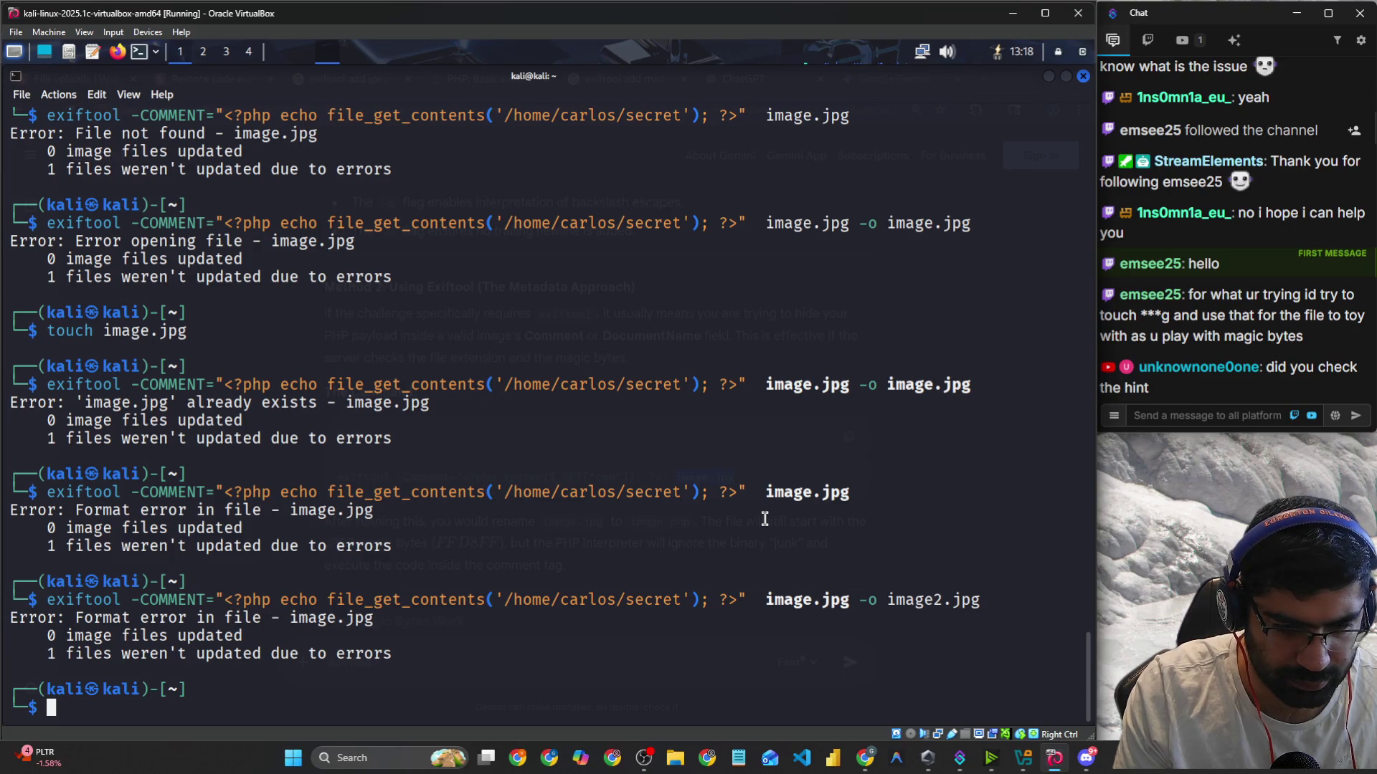
Step: Recall the last exiftool command, strip its output option, then clear the line
key("Up")
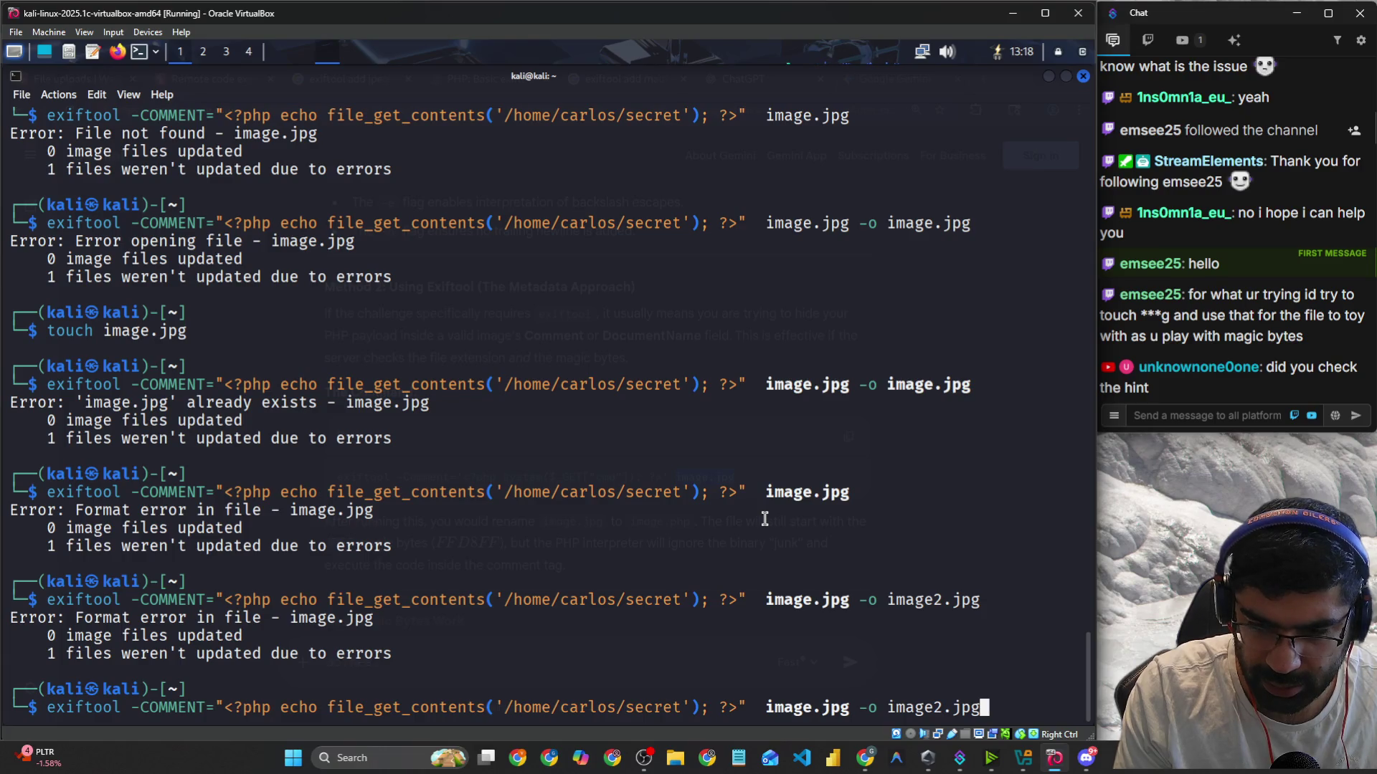
key("Left")
key("Left")
key("Left")
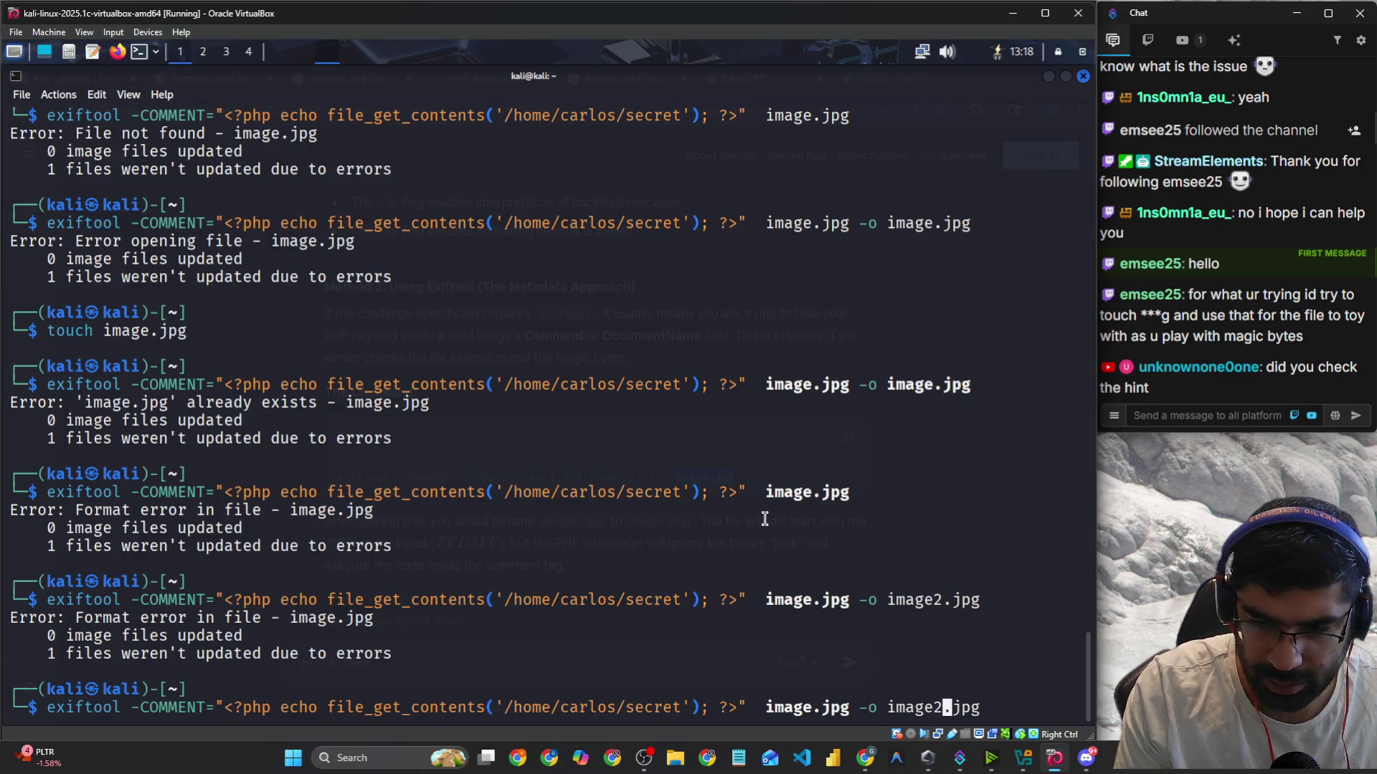
key("ctrl+k")
key("BackSpace")
key("BackSpace")
key("BackSpace")
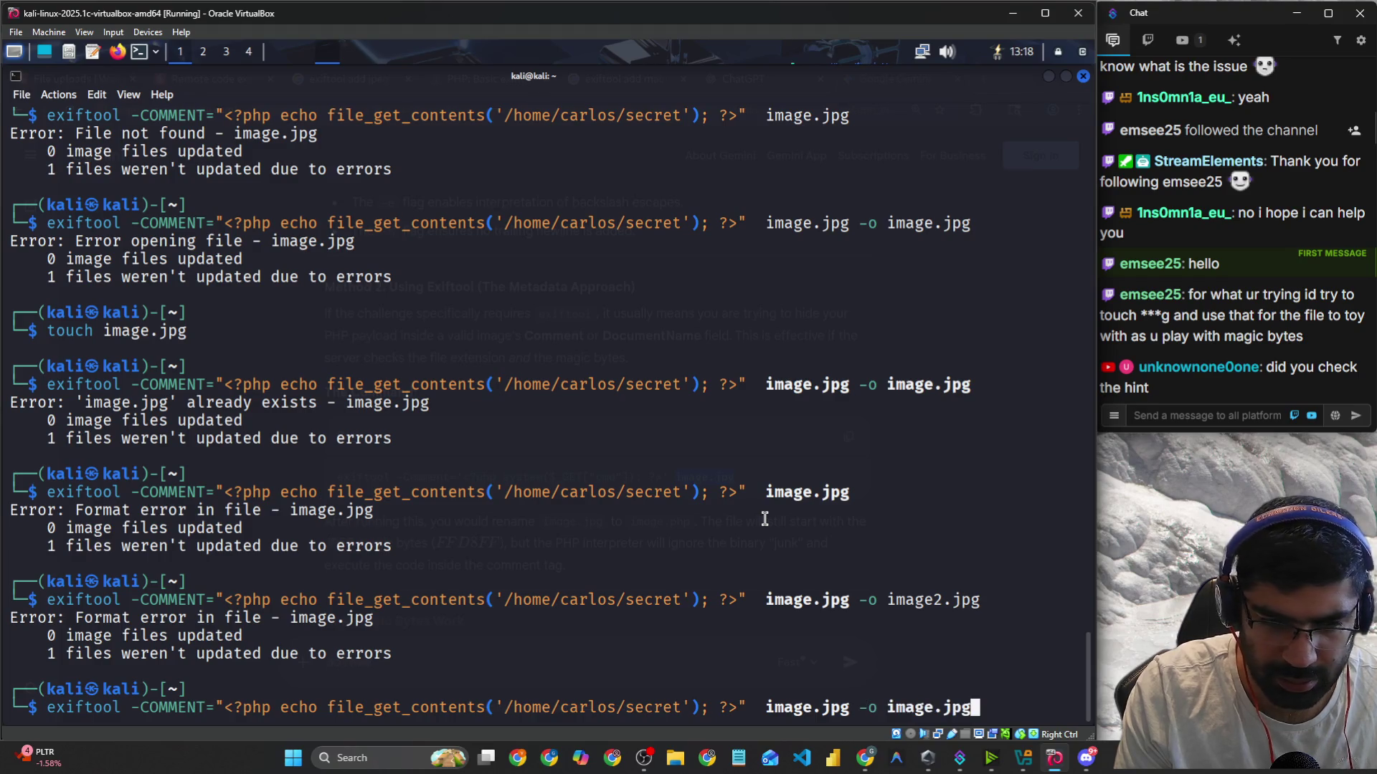
key("ctrl+u")
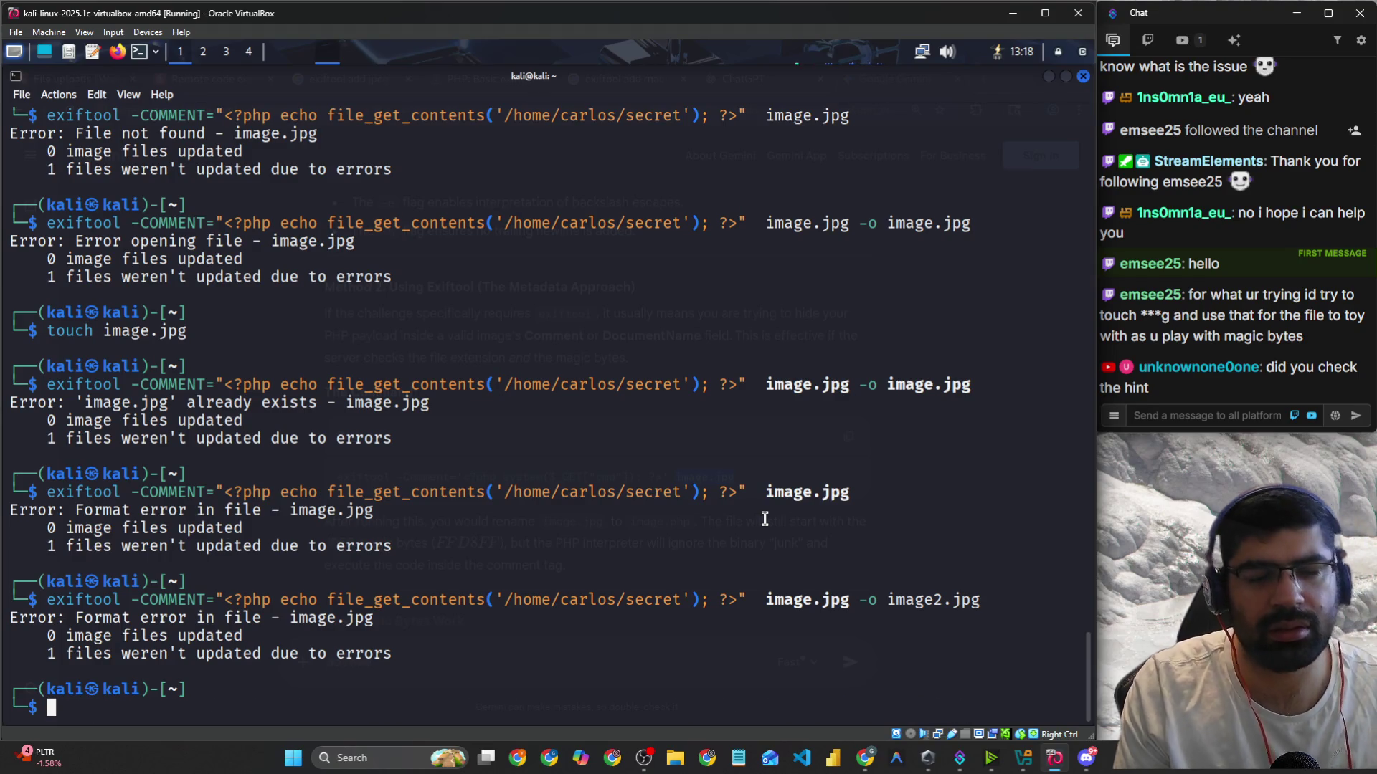
key("alt+Tab")
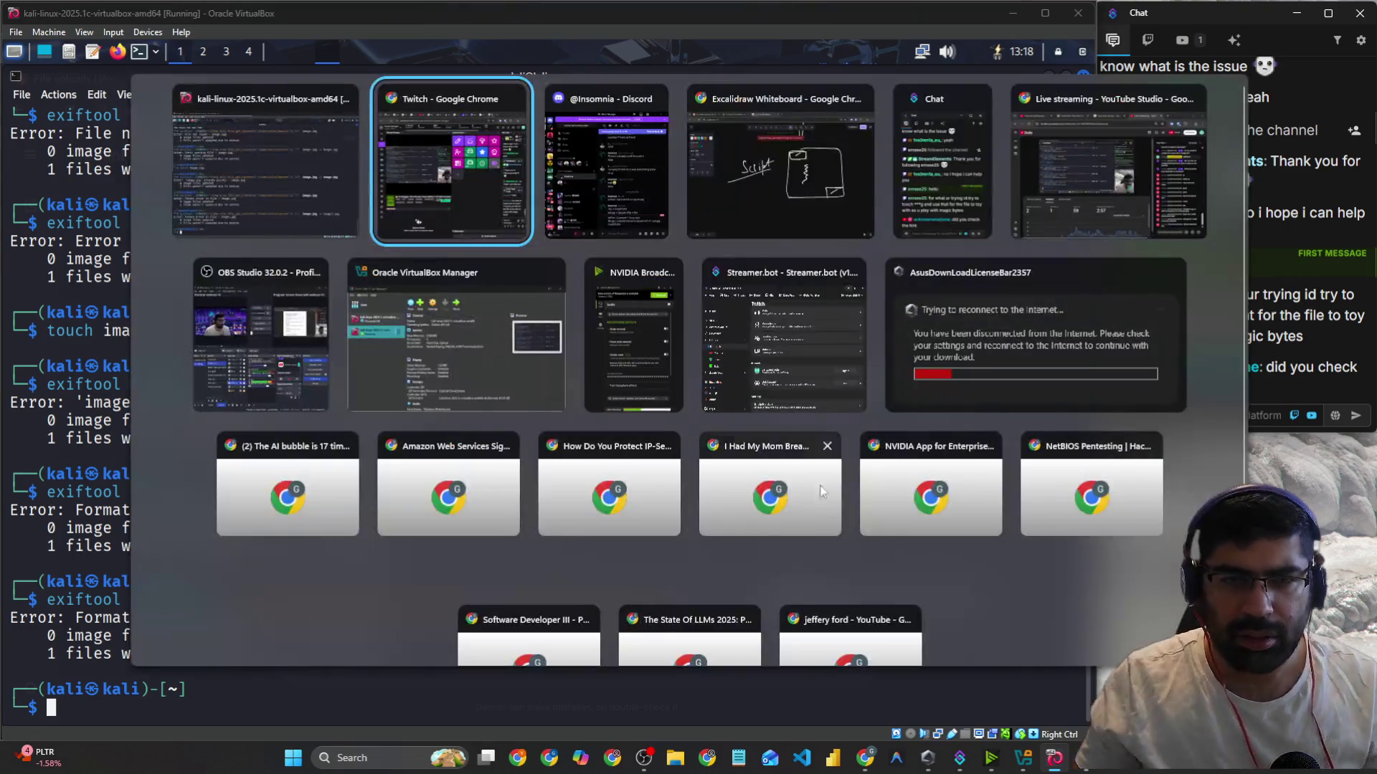
left_click(716, 197)
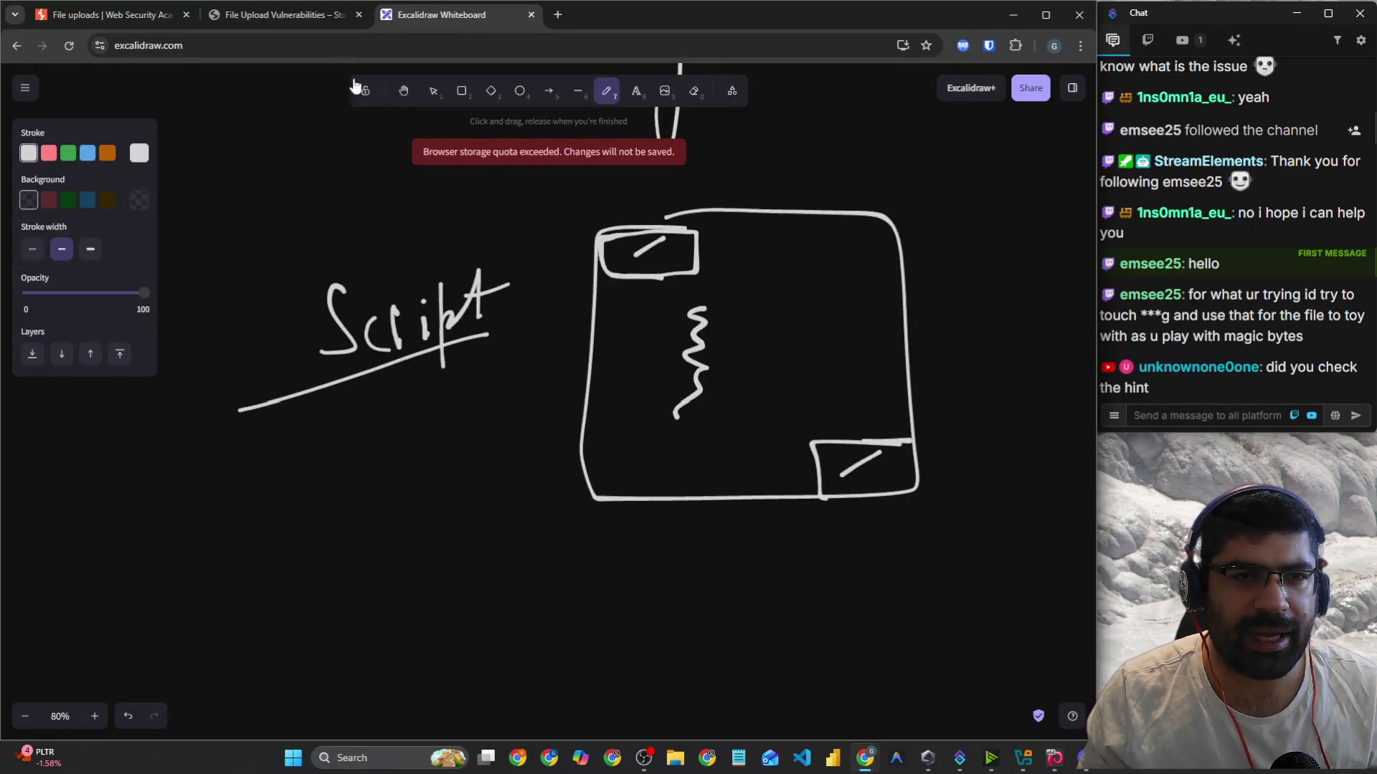
left_click(127, 12)
left_click(280, 14)
key("alt+Tab")
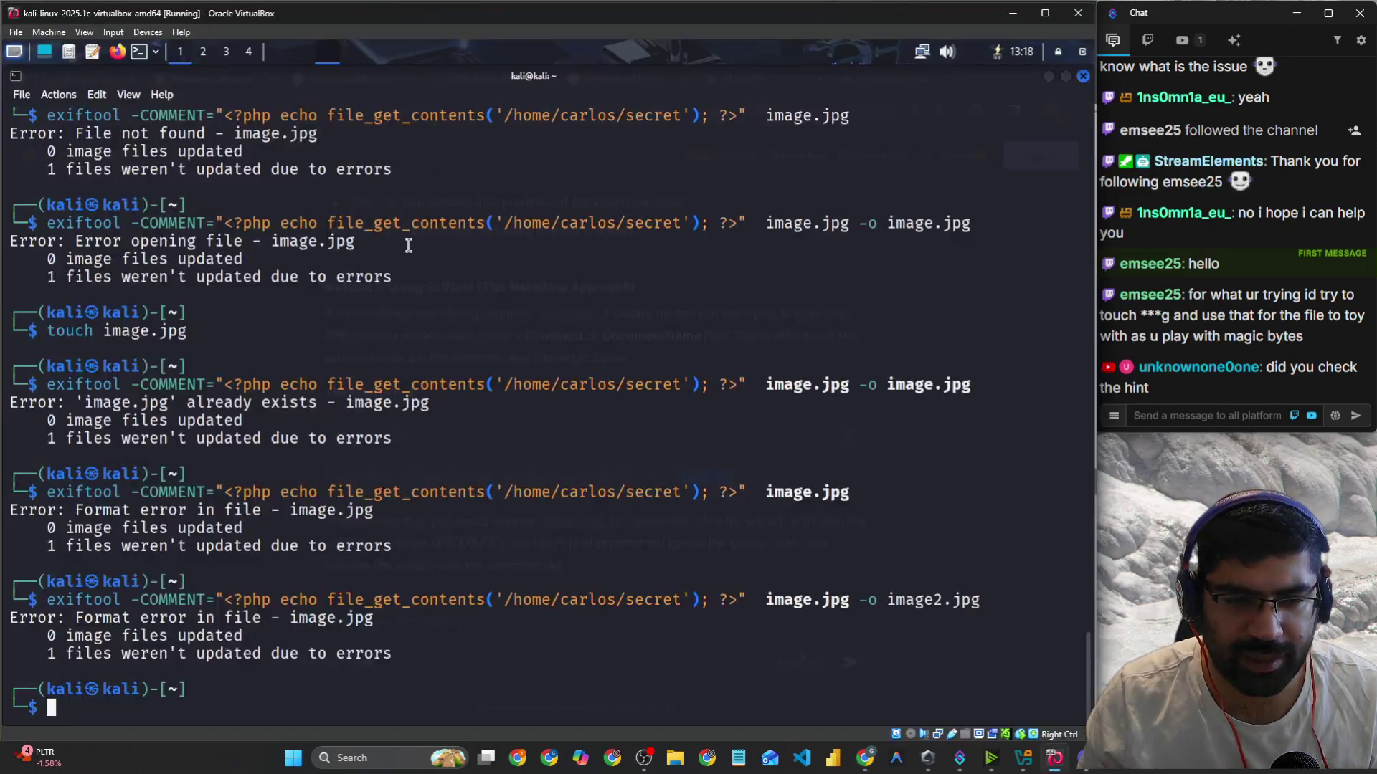
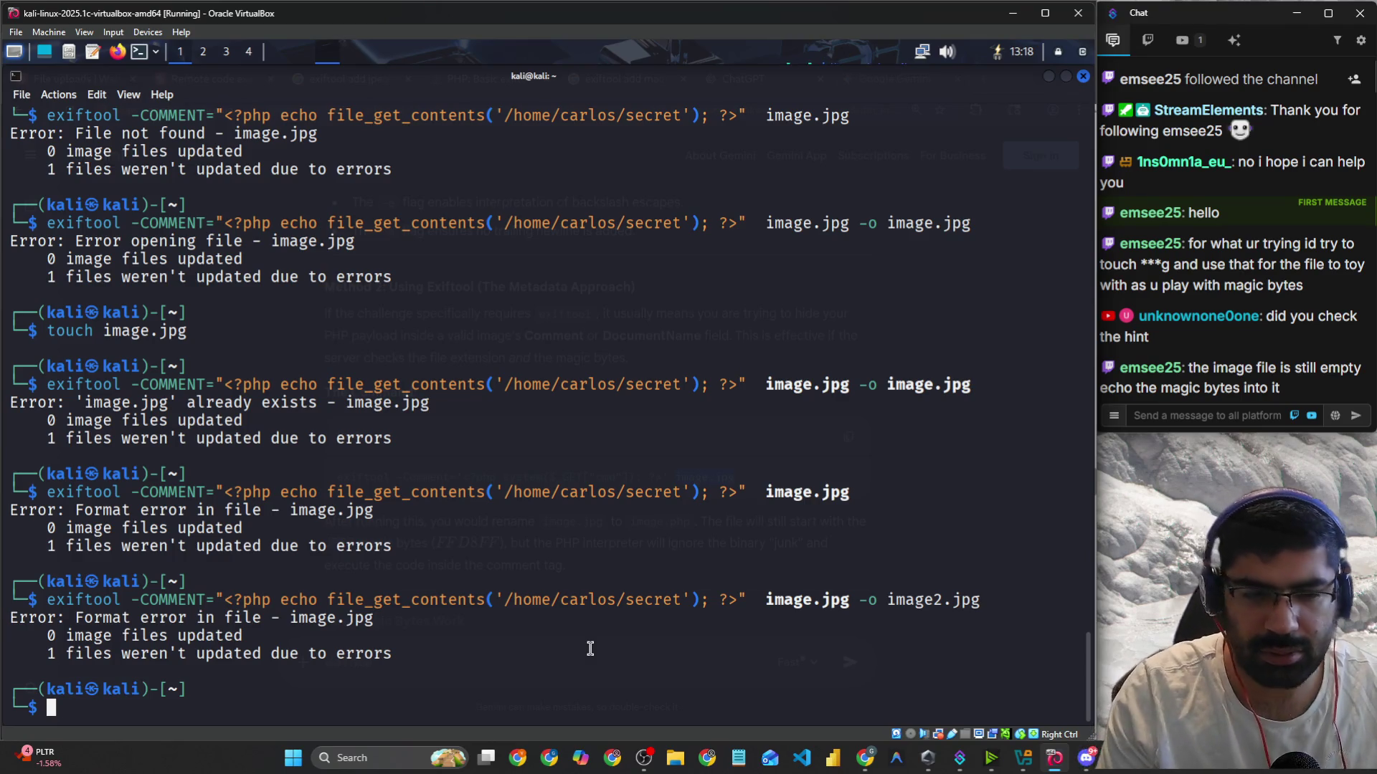
Step: Copy Gemini's two echo commands for the JPEG magic bytes and PHP system payload
key("alt+Tab")
key("Escape")
key("alt+Tab")
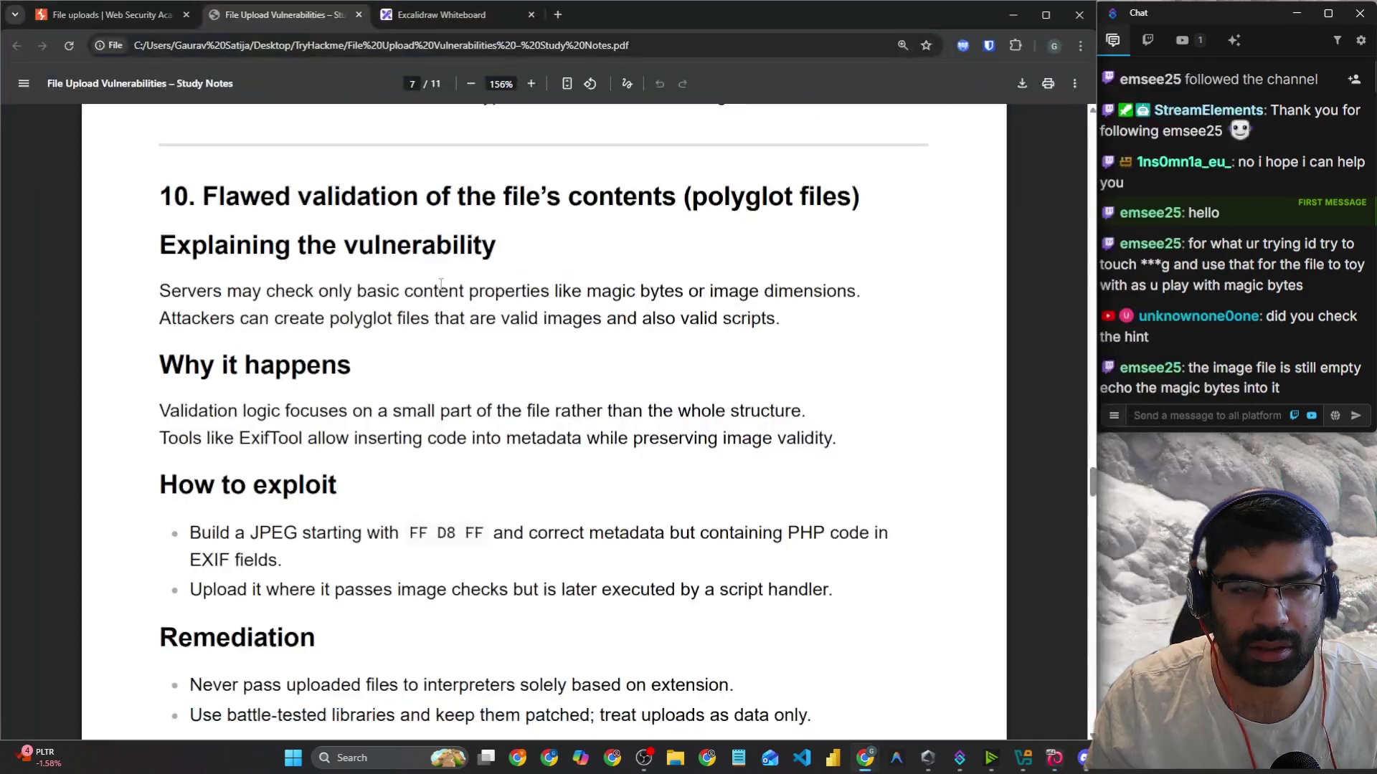
key("alt+Tab")
key("alt+Tab")
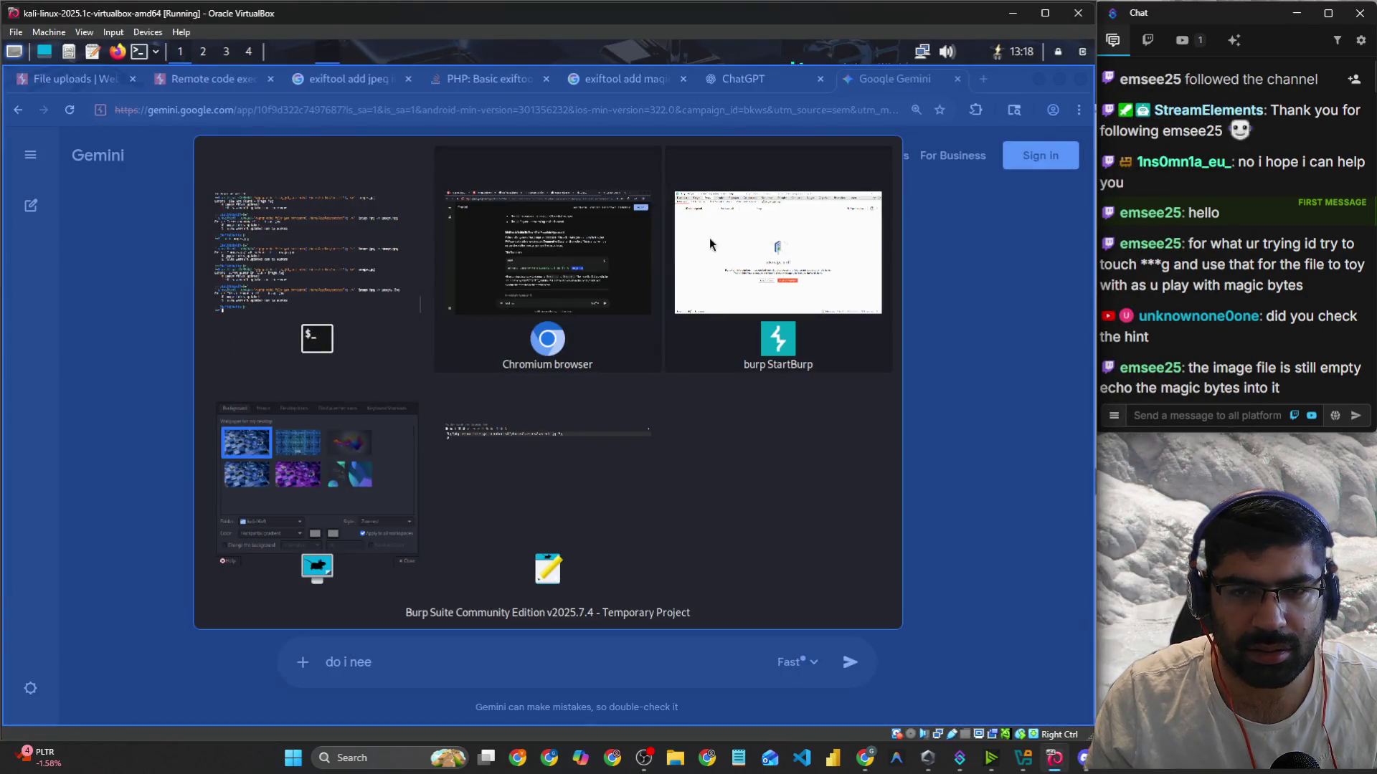
left_click(577, 277)
scroll(505, 316, "up", 2)
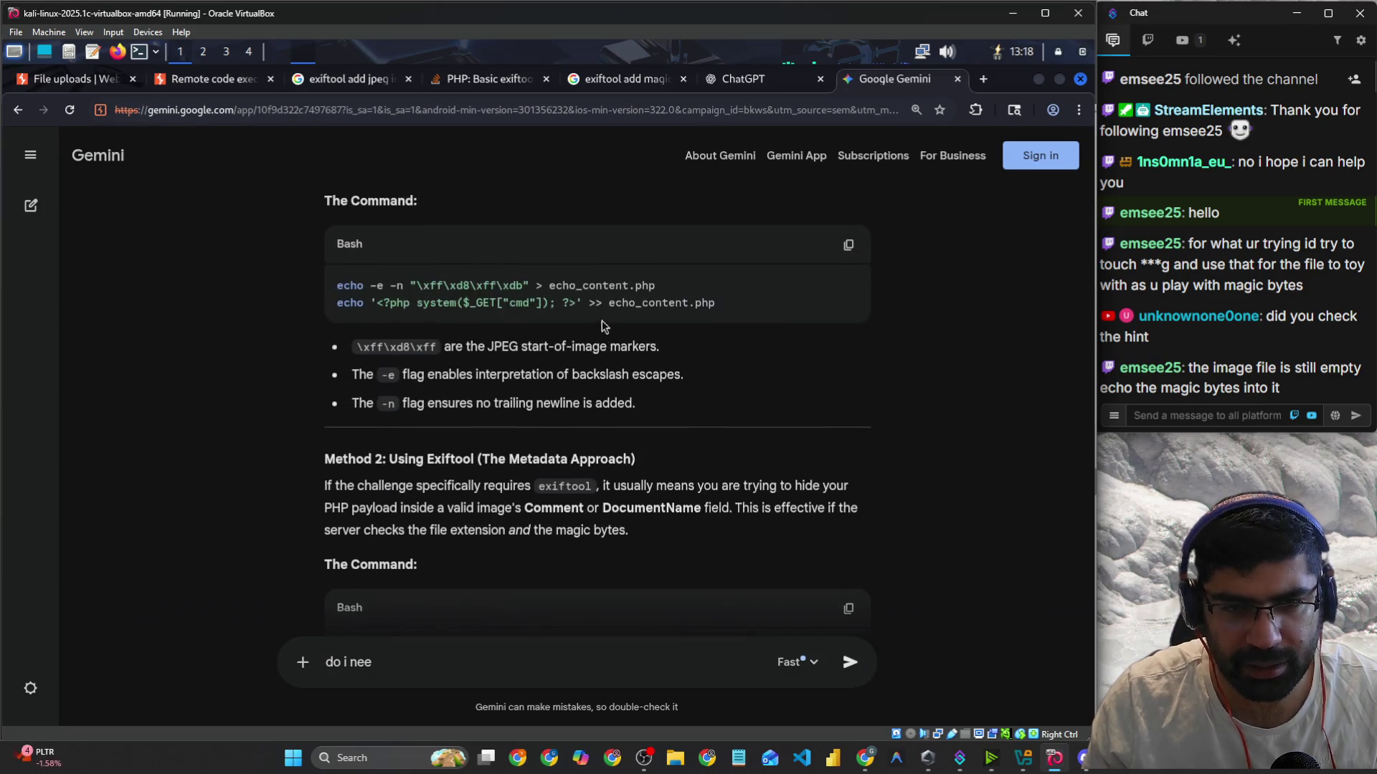
left_click_drag(331, 289, 717, 307)
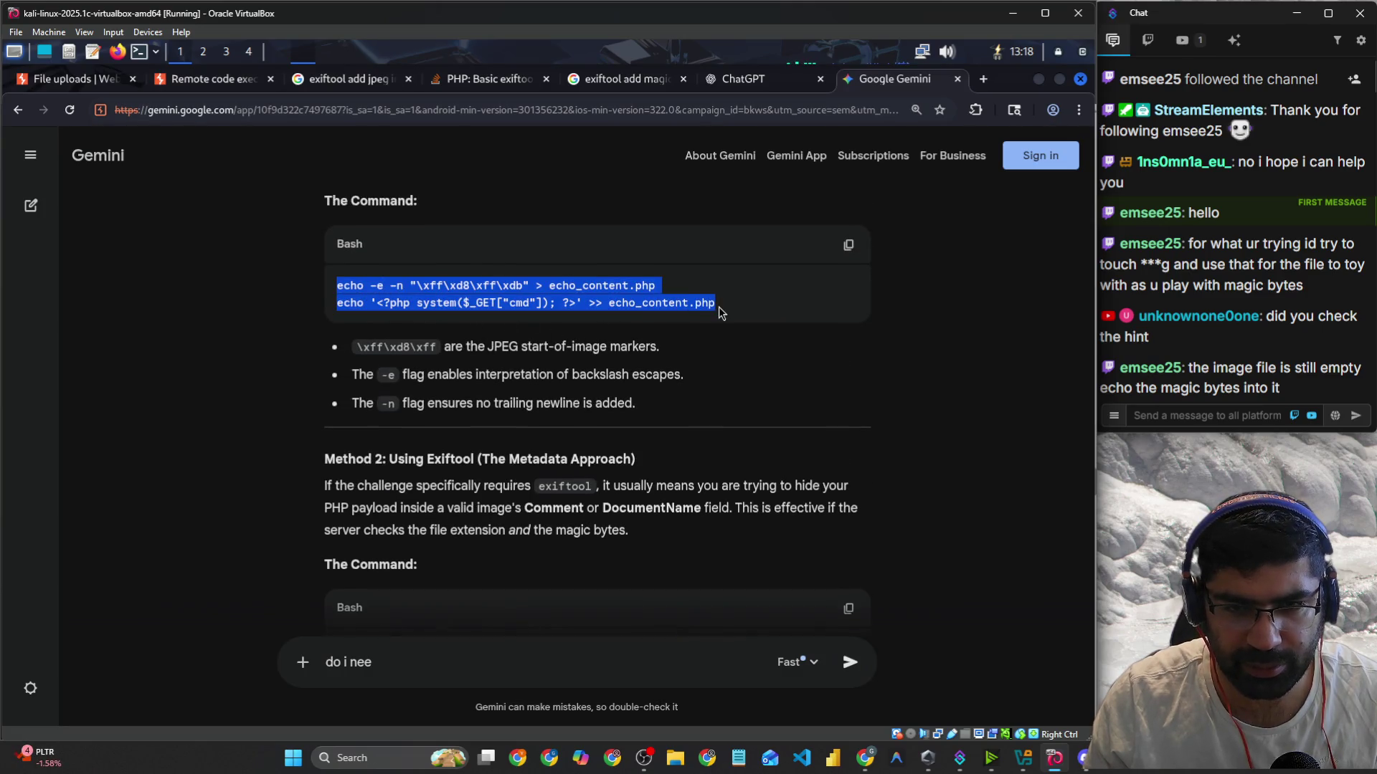
left_click(848, 245)
key("alt+Tab")
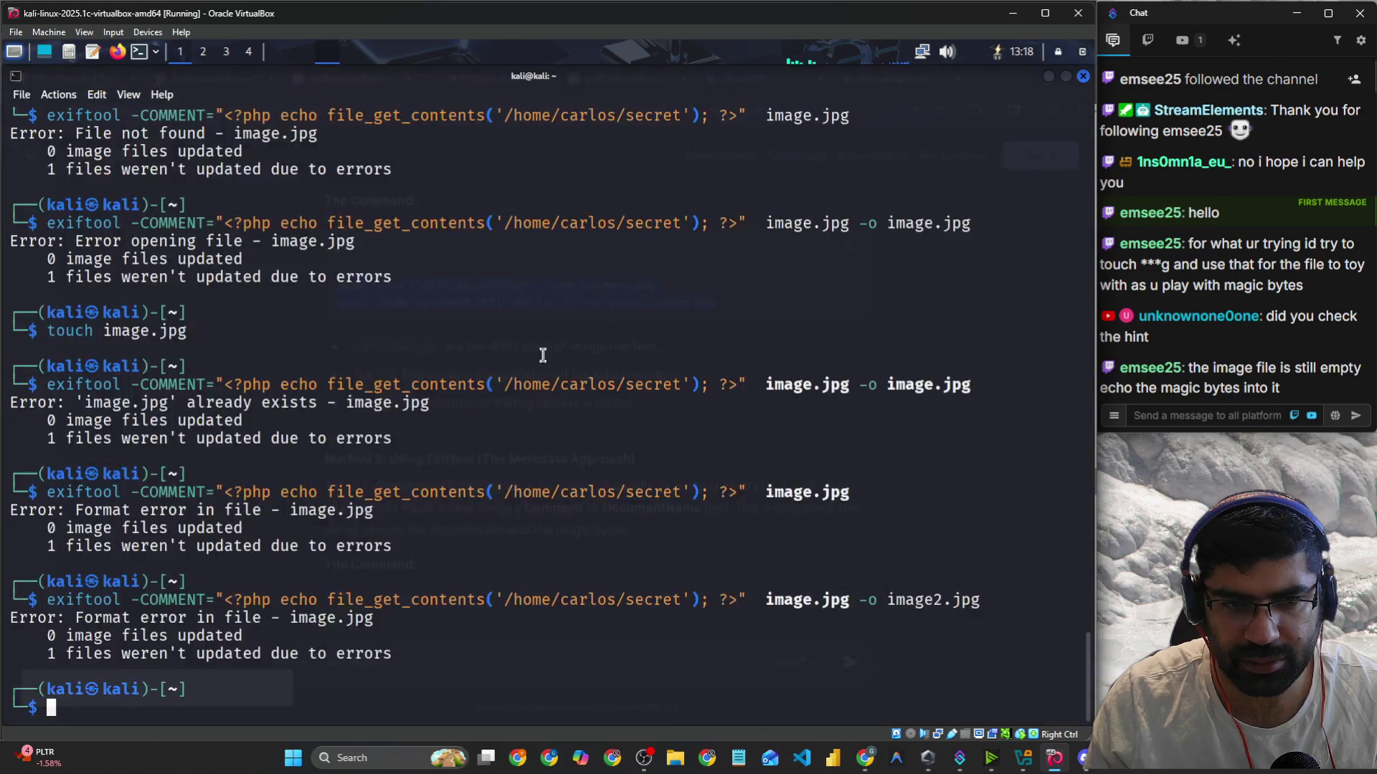
Step: Paste and run the echo commands to build echo_content.php
right_click(430, 467)
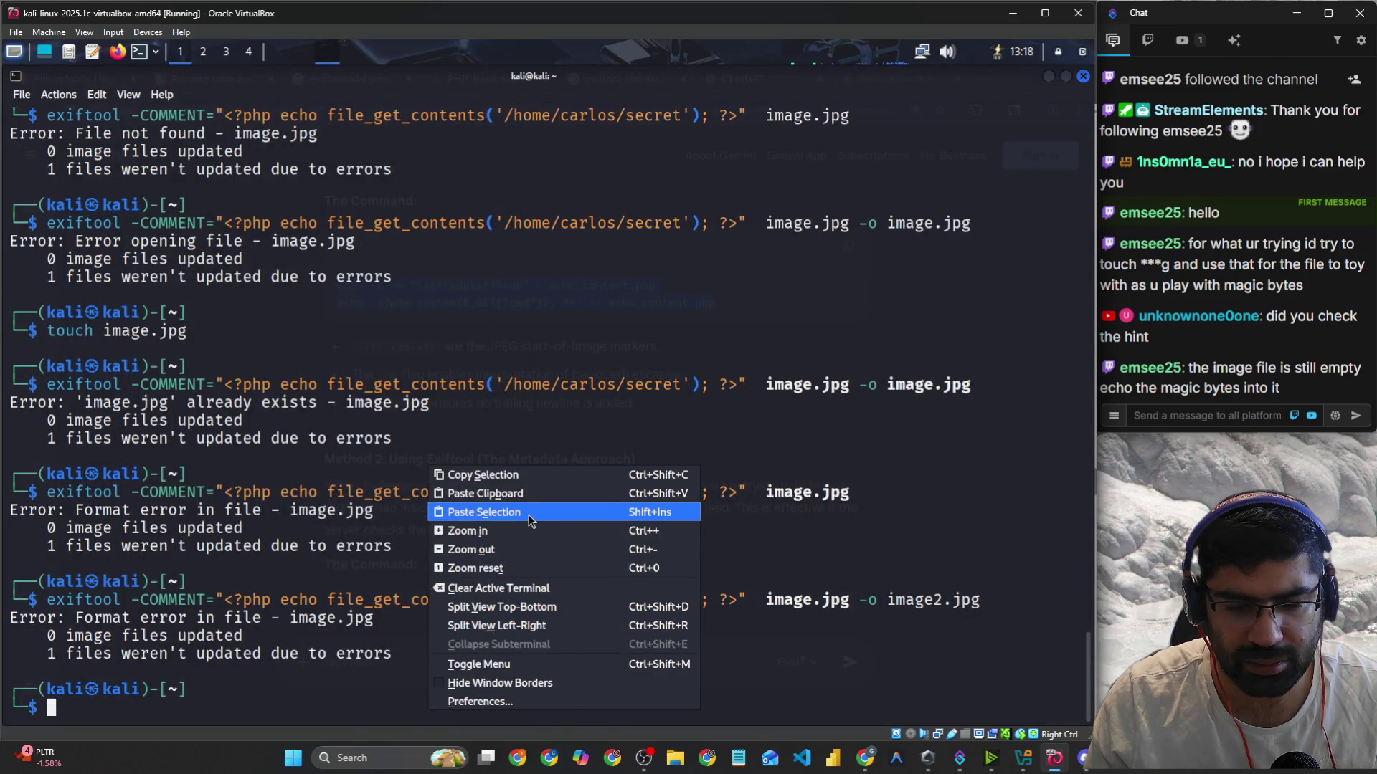
left_click(524, 489)
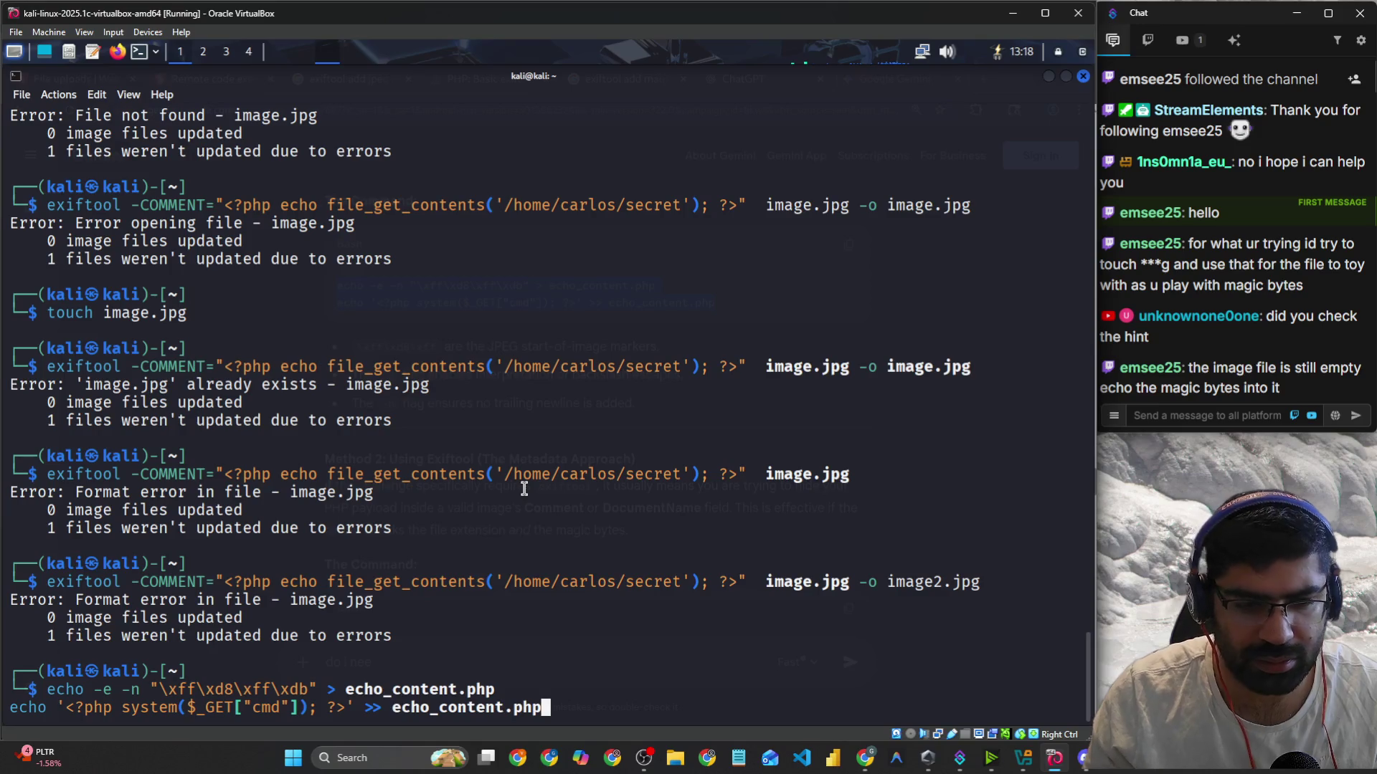
key("Return")
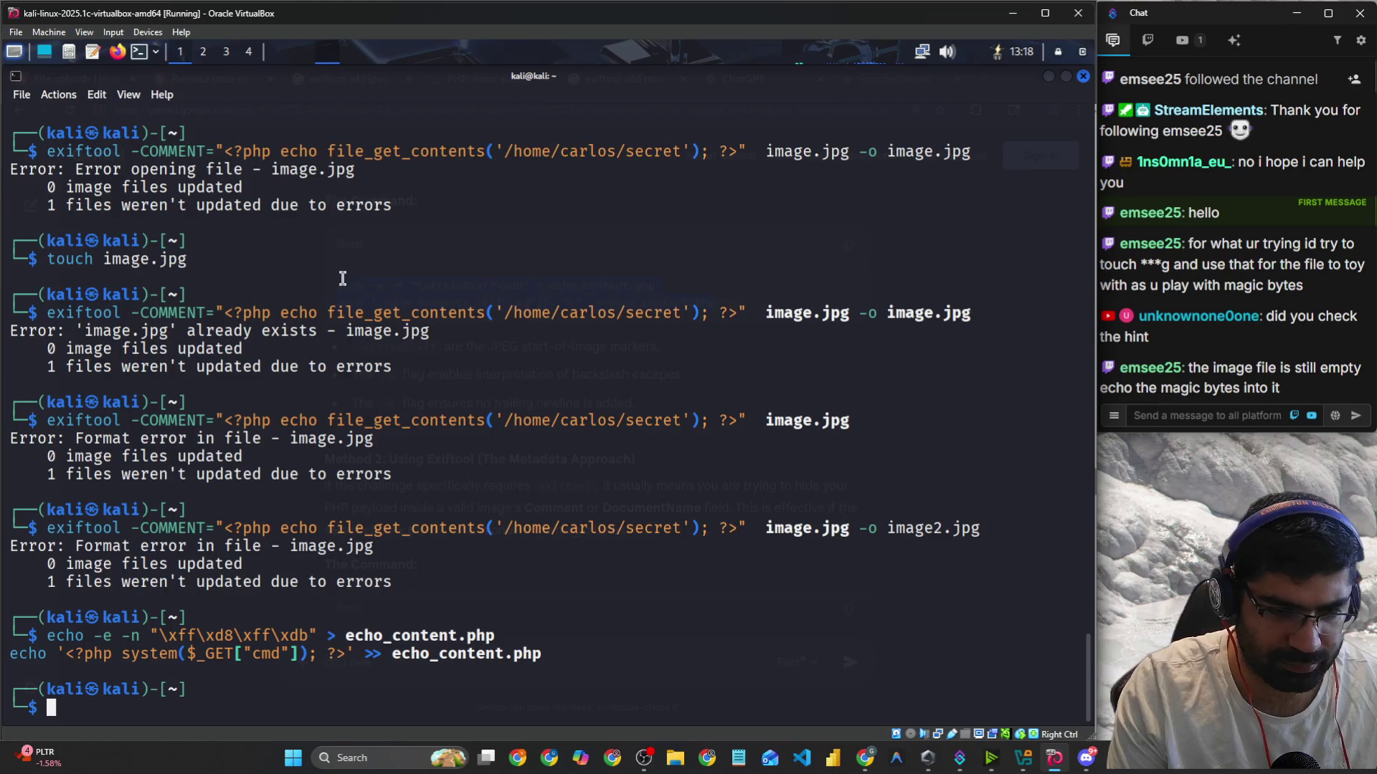
scroll(343, 278, "down", 1)
Step: Print echo_content.php with cat to confirm the magic bytes and PHP payload
type("cat ec")
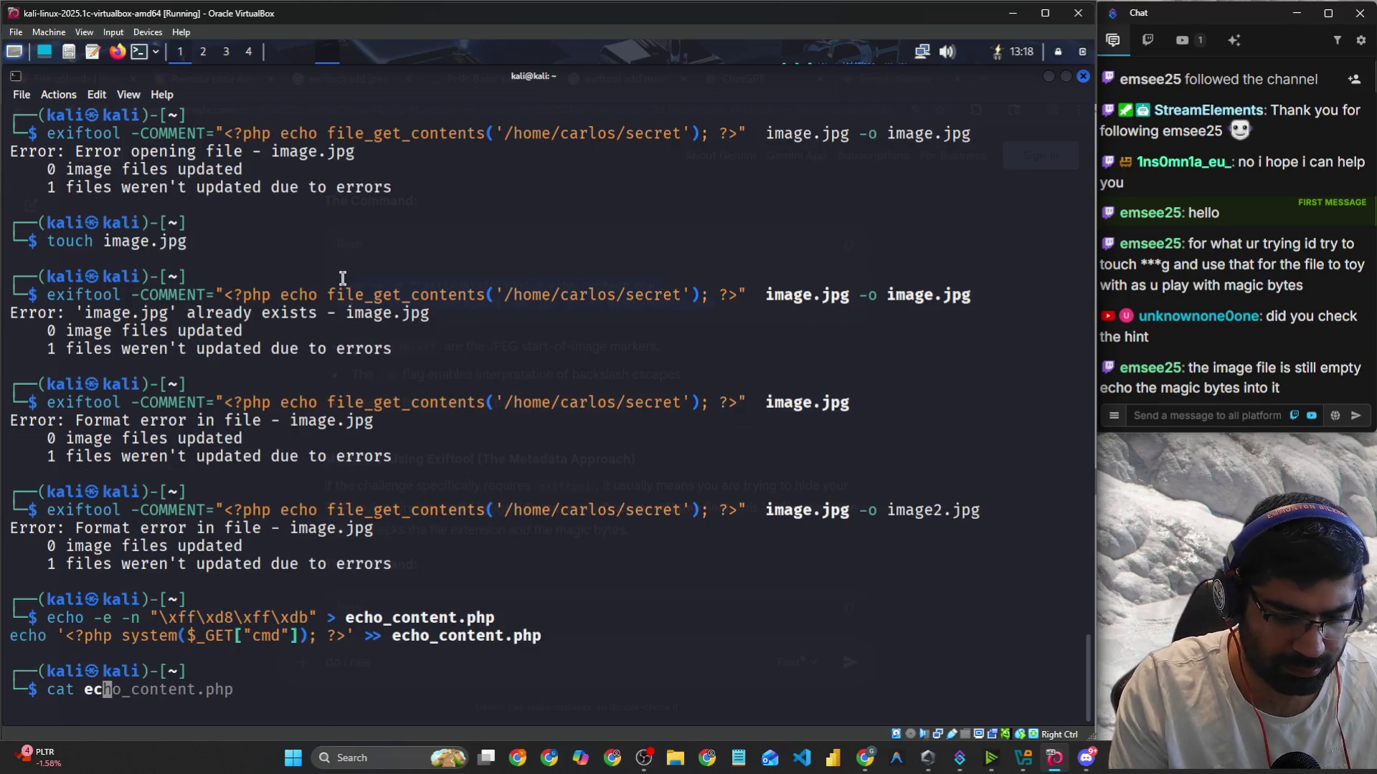
key("ctrl+Right")
key("Tab")
key("Up")
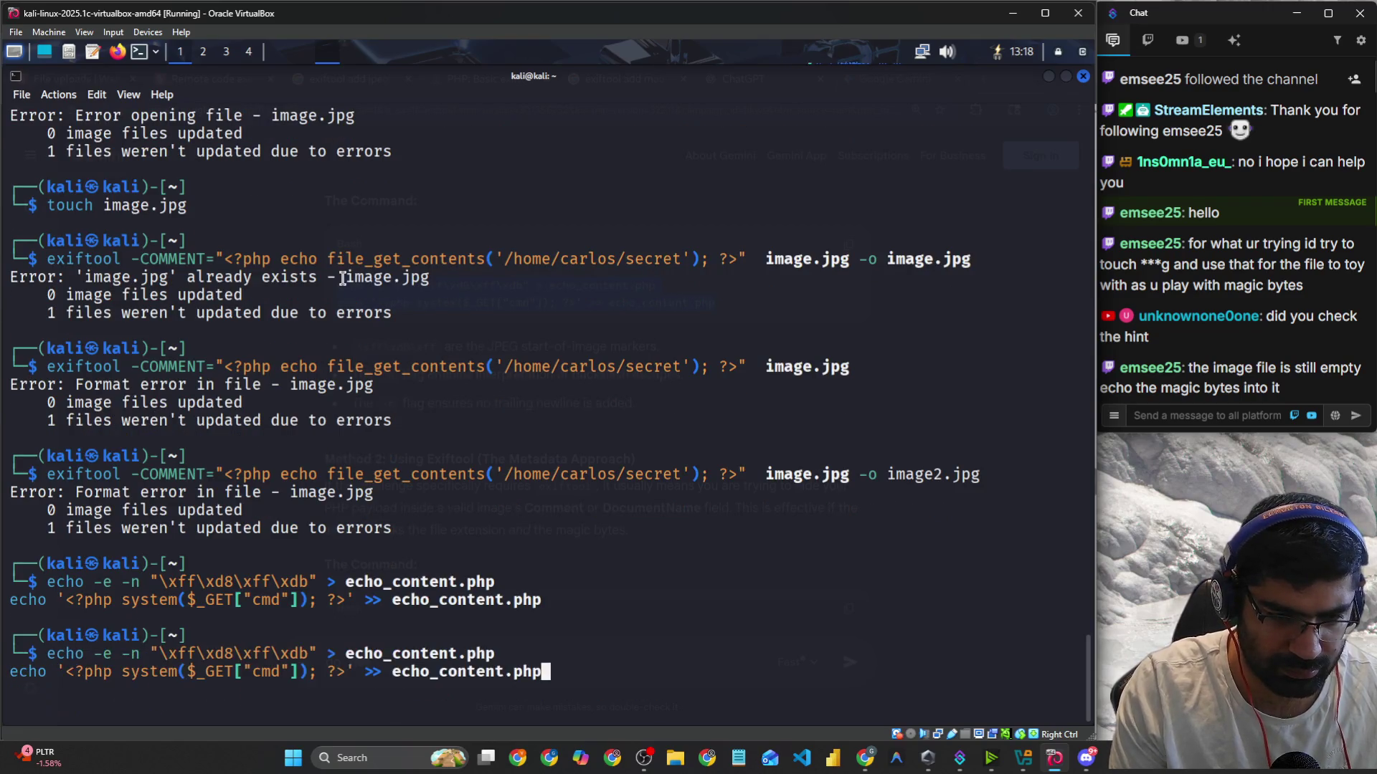
key("Down")
type("p")
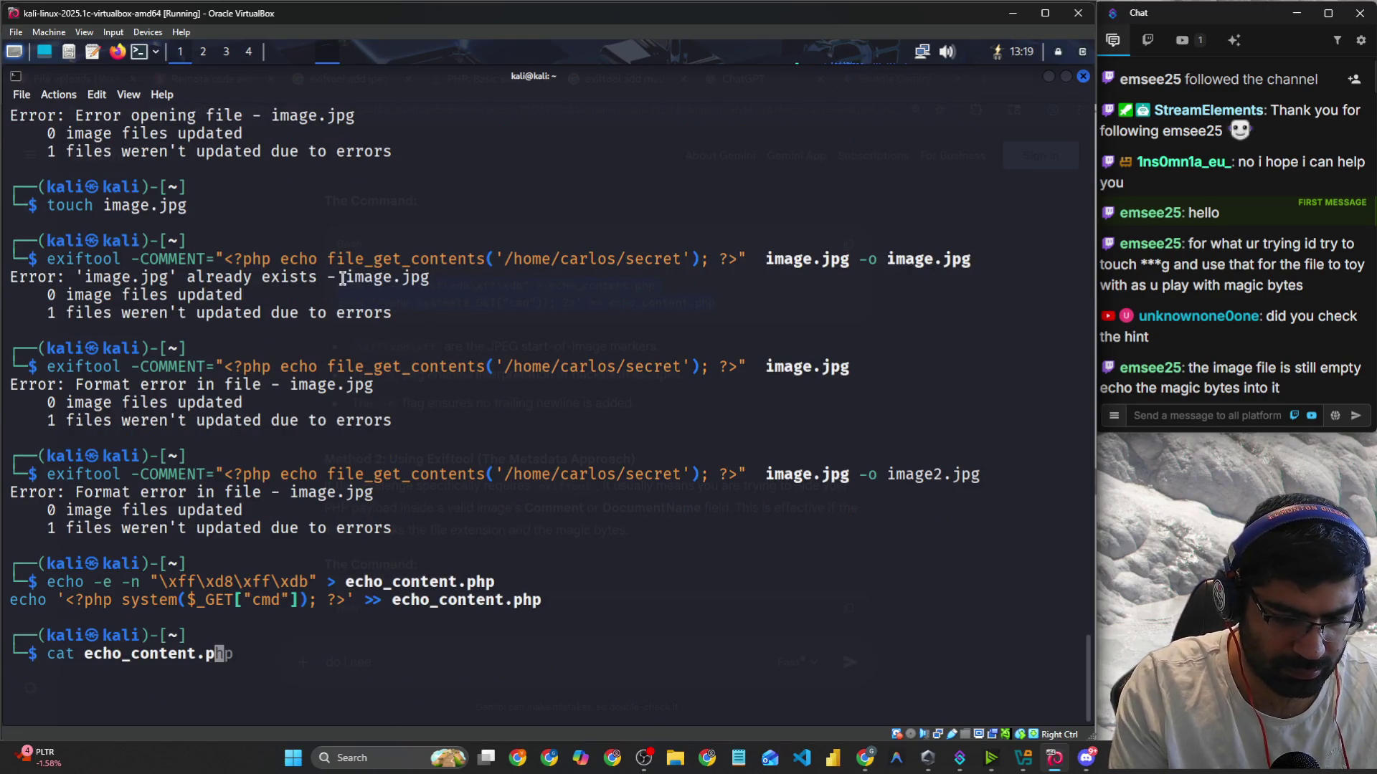
key("Tab")
type("hp")
key("Return")
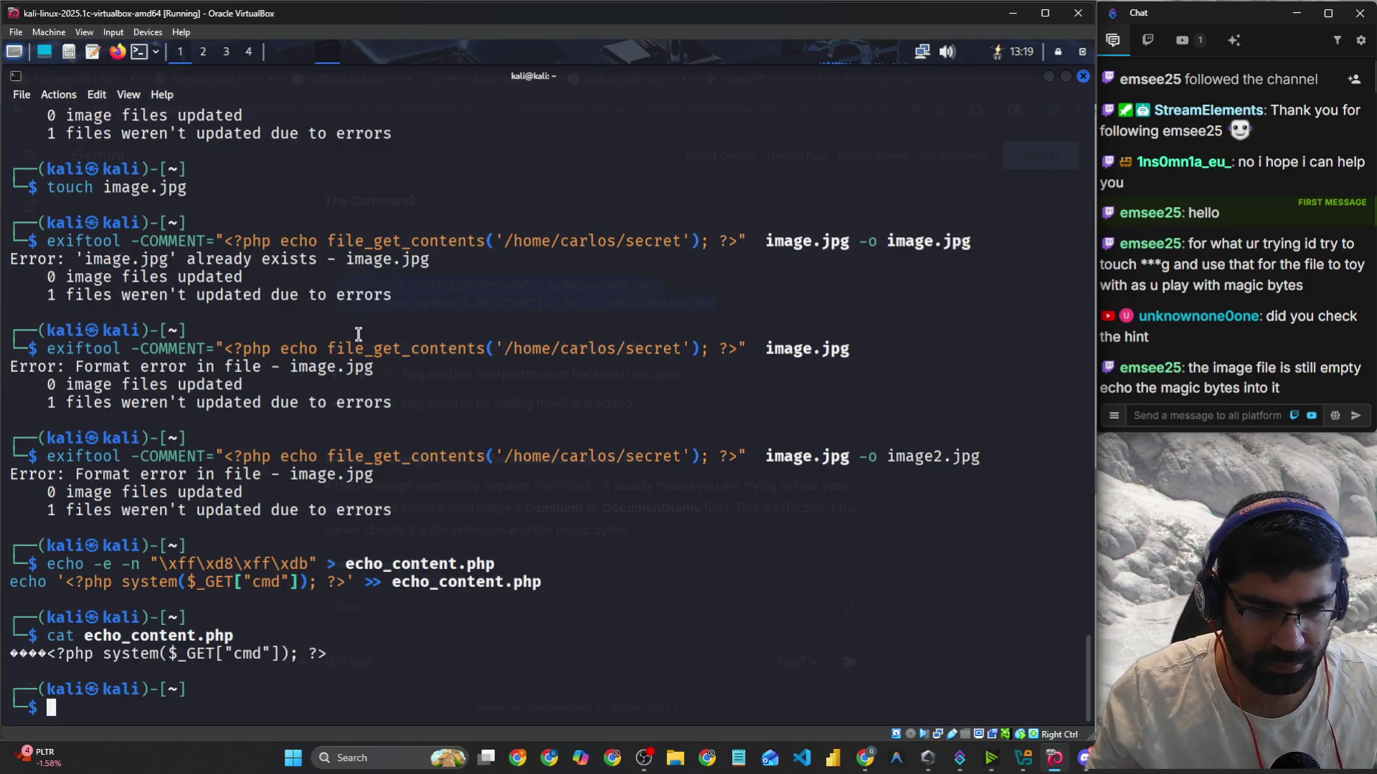
left_click_drag(47, 654, 20, 654)
left_click(380, 650)
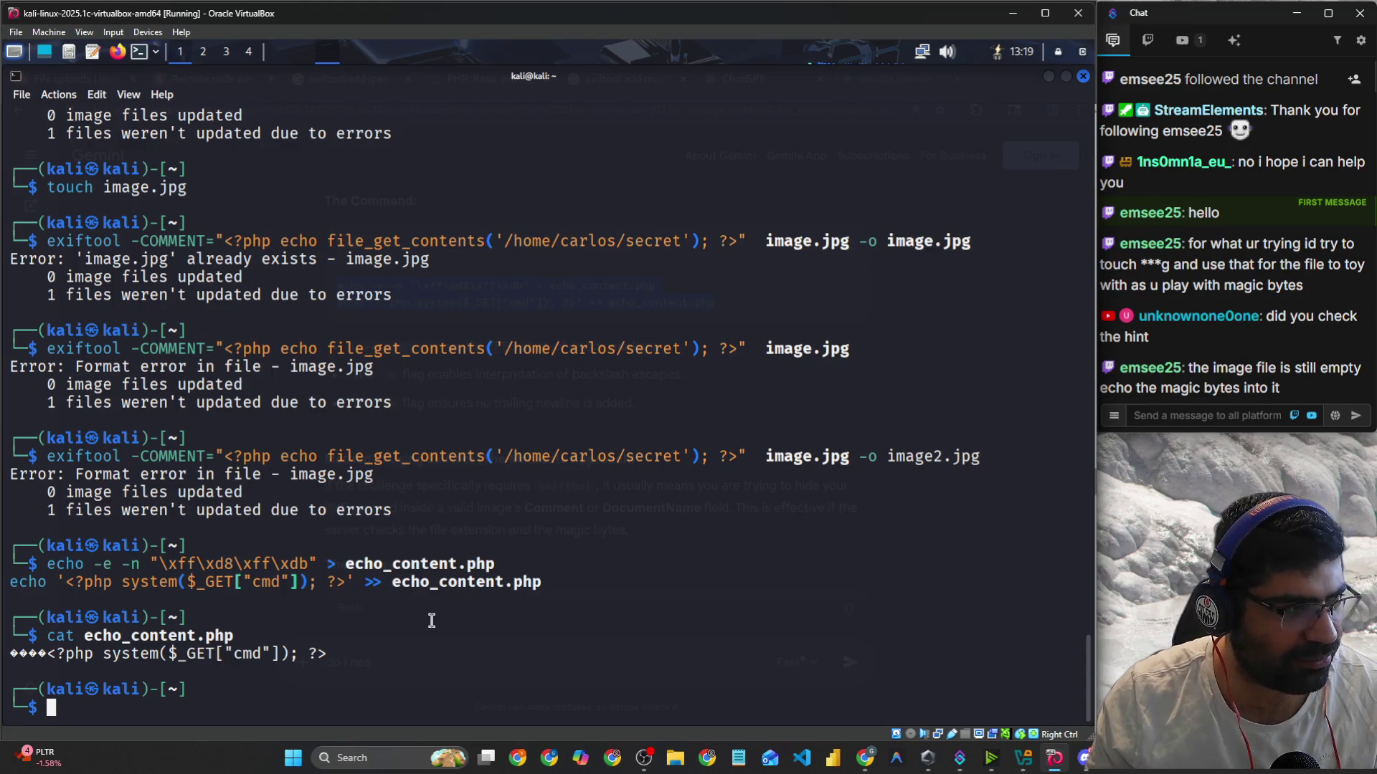
key("alt+Tab")
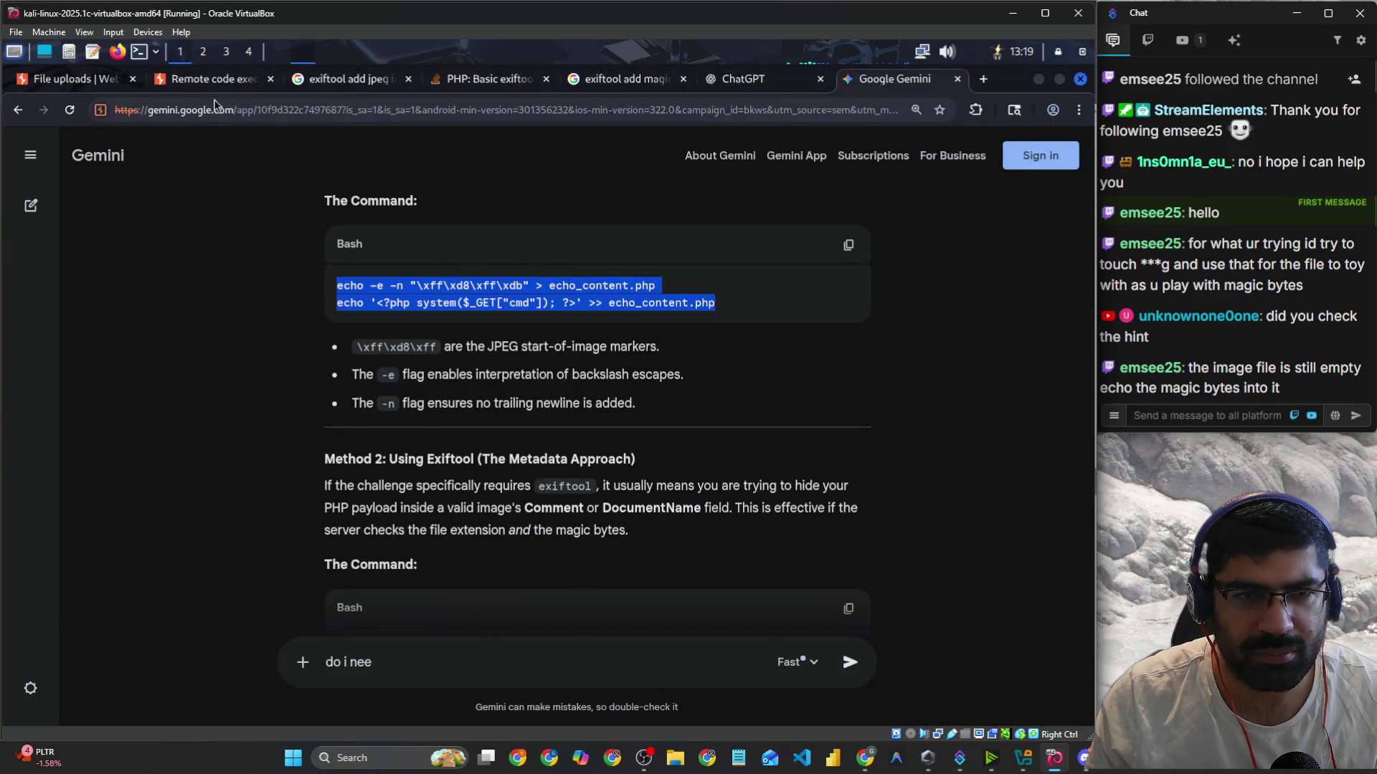
Step: Upload echo_content.php as the My Account avatar, which is rejected as not a valid image
left_click(85, 78)
left_click(219, 82)
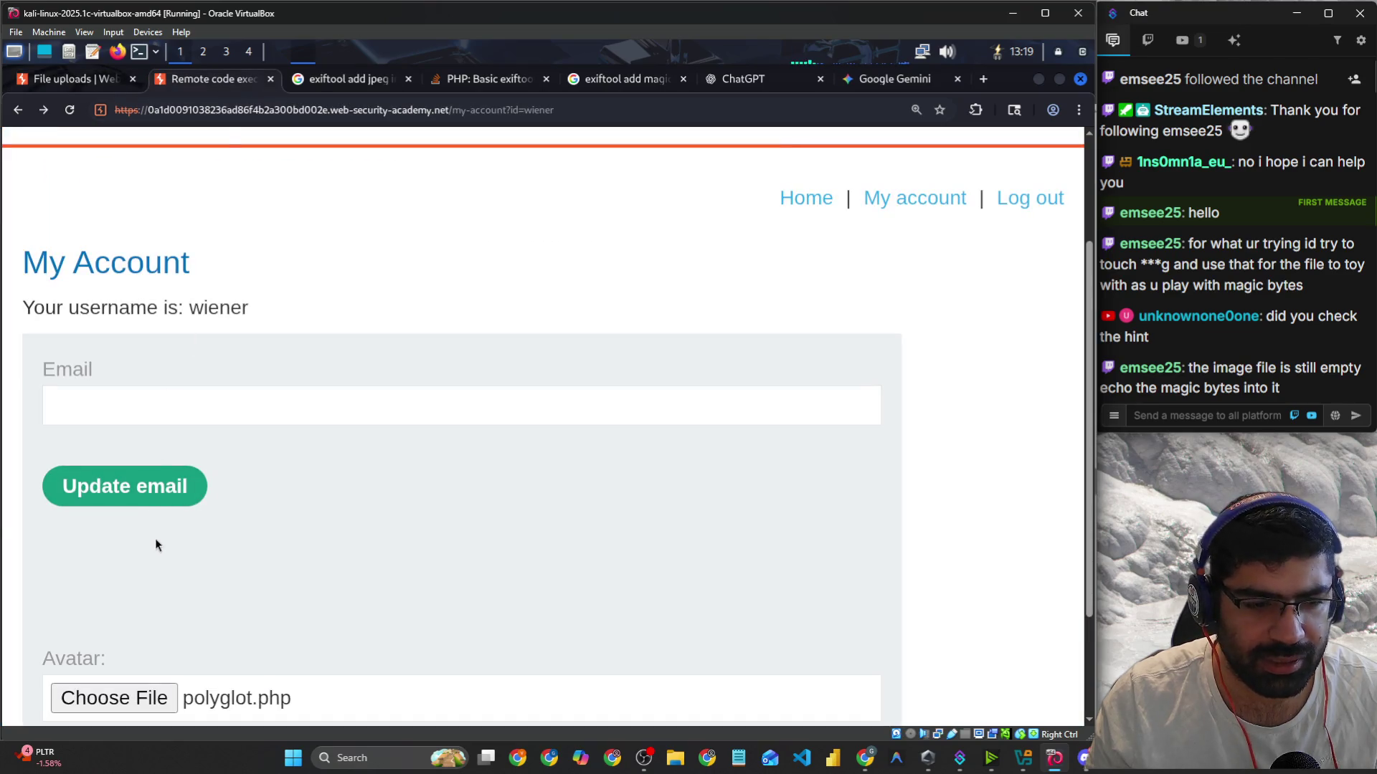
left_click(141, 685)
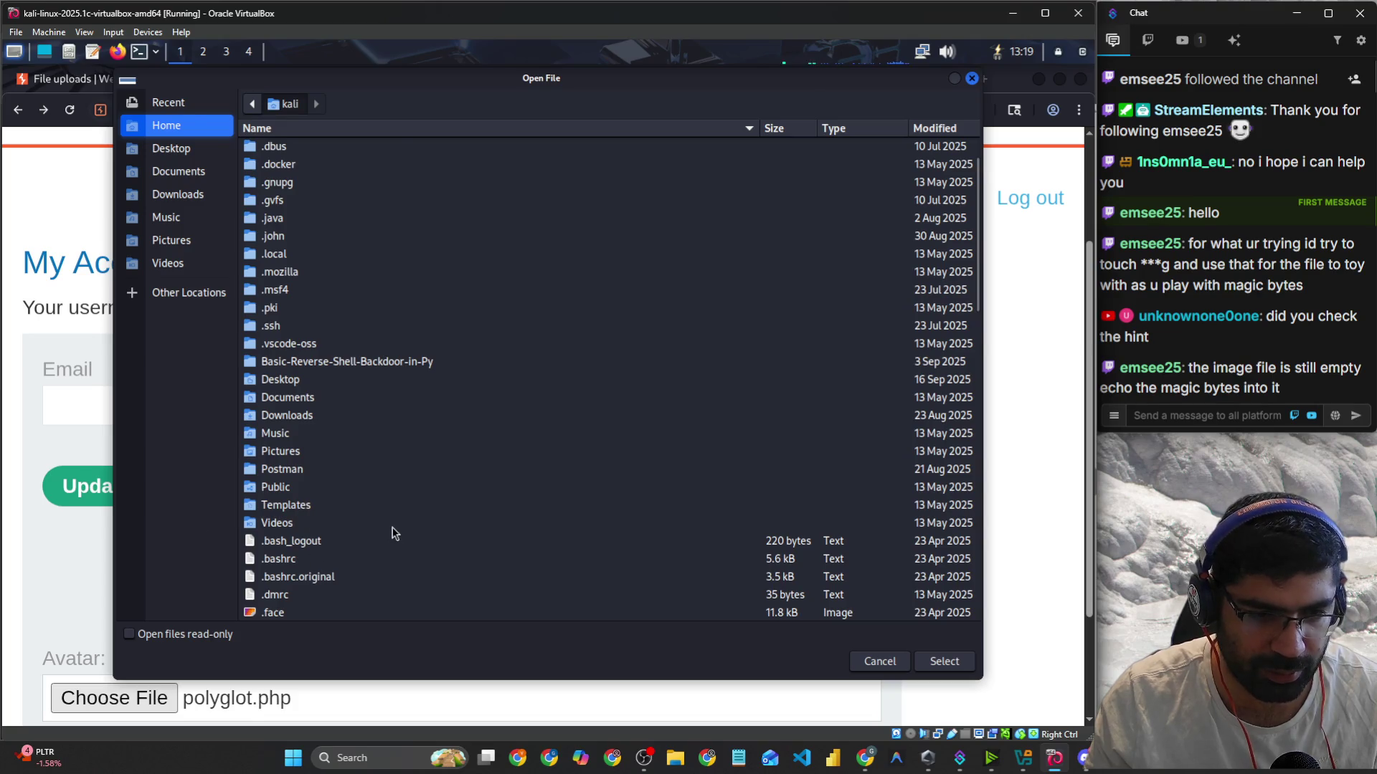
scroll(393, 536, "down", 4)
scroll(373, 537, "down", 7)
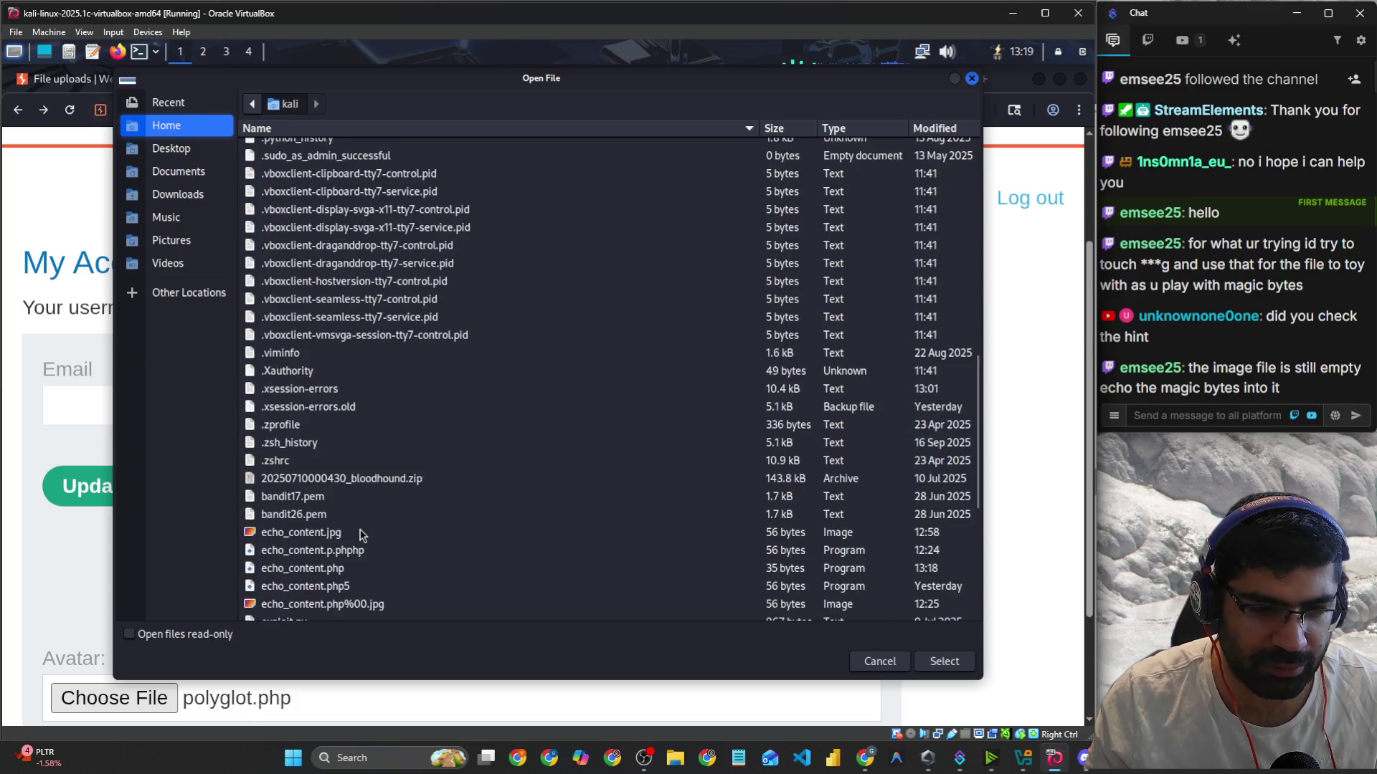
left_click(330, 571)
left_click(946, 662)
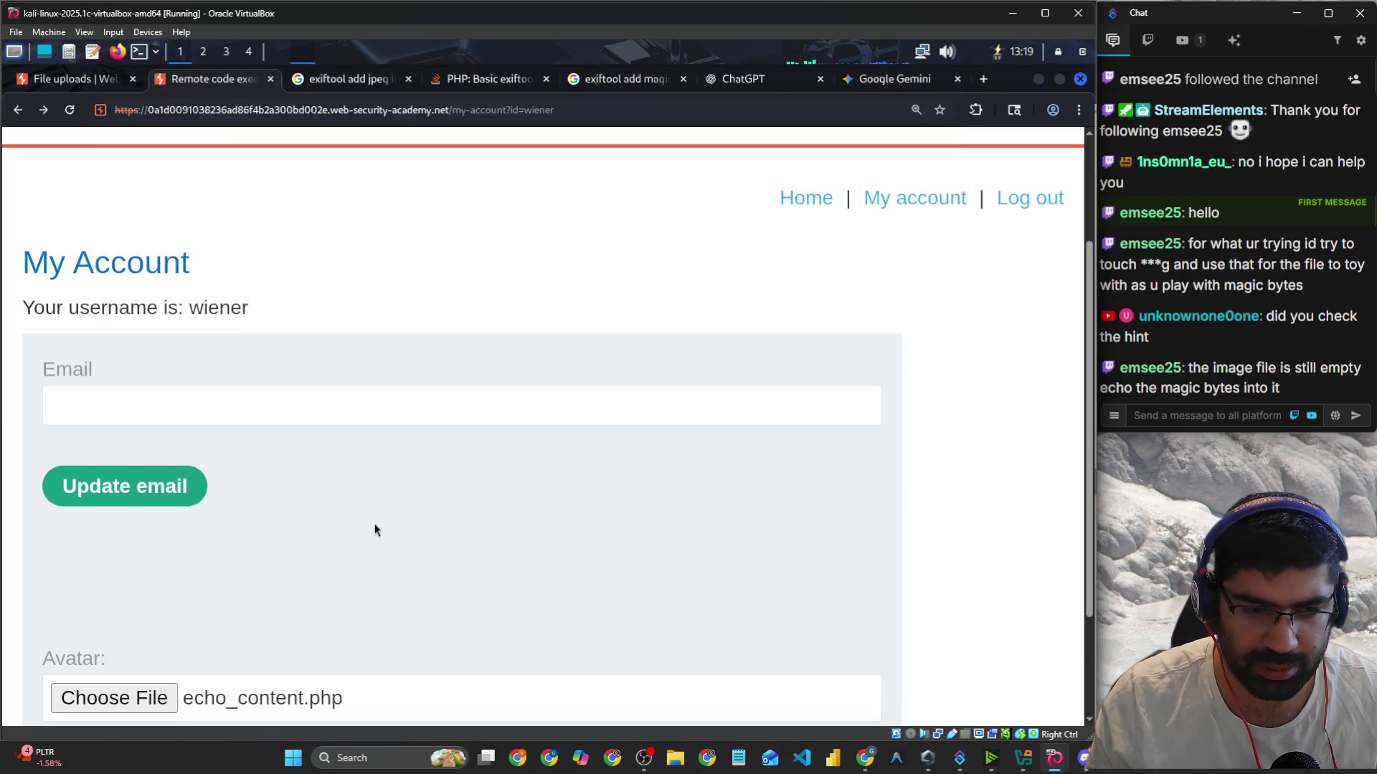
scroll(269, 611, "down", 2)
left_click(167, 629)
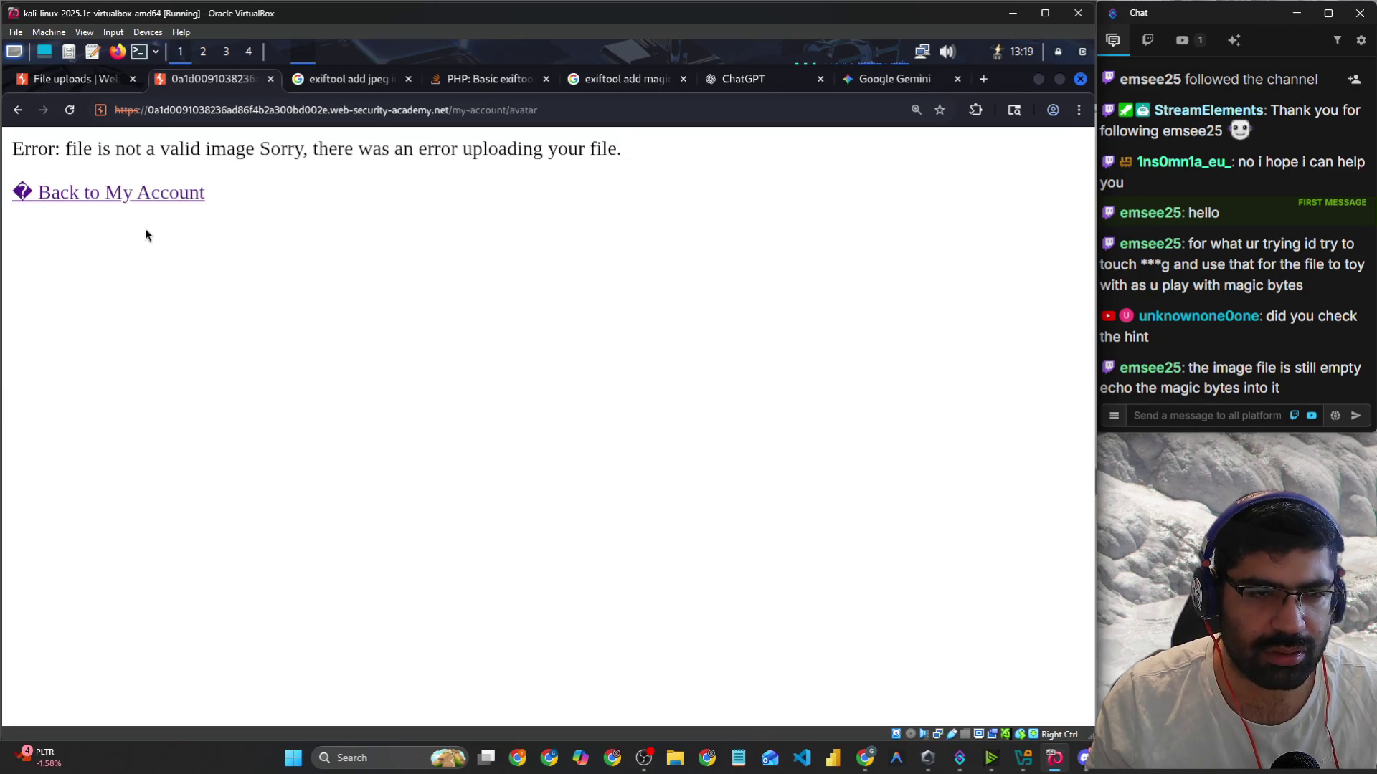
key("alt+Tab")
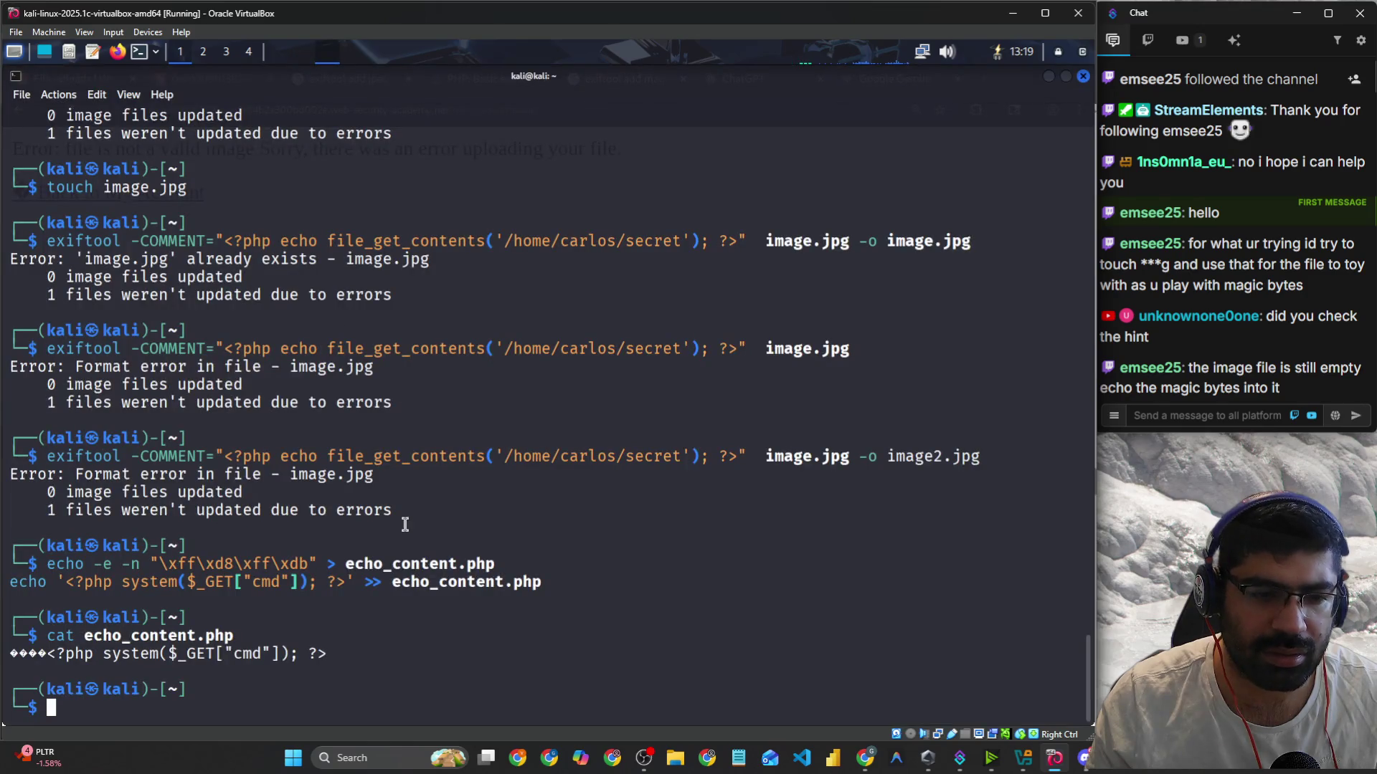
Step: Edit the recalled echo command to write only the JPEG magic bytes into image.jpg
key("alt+Tab")
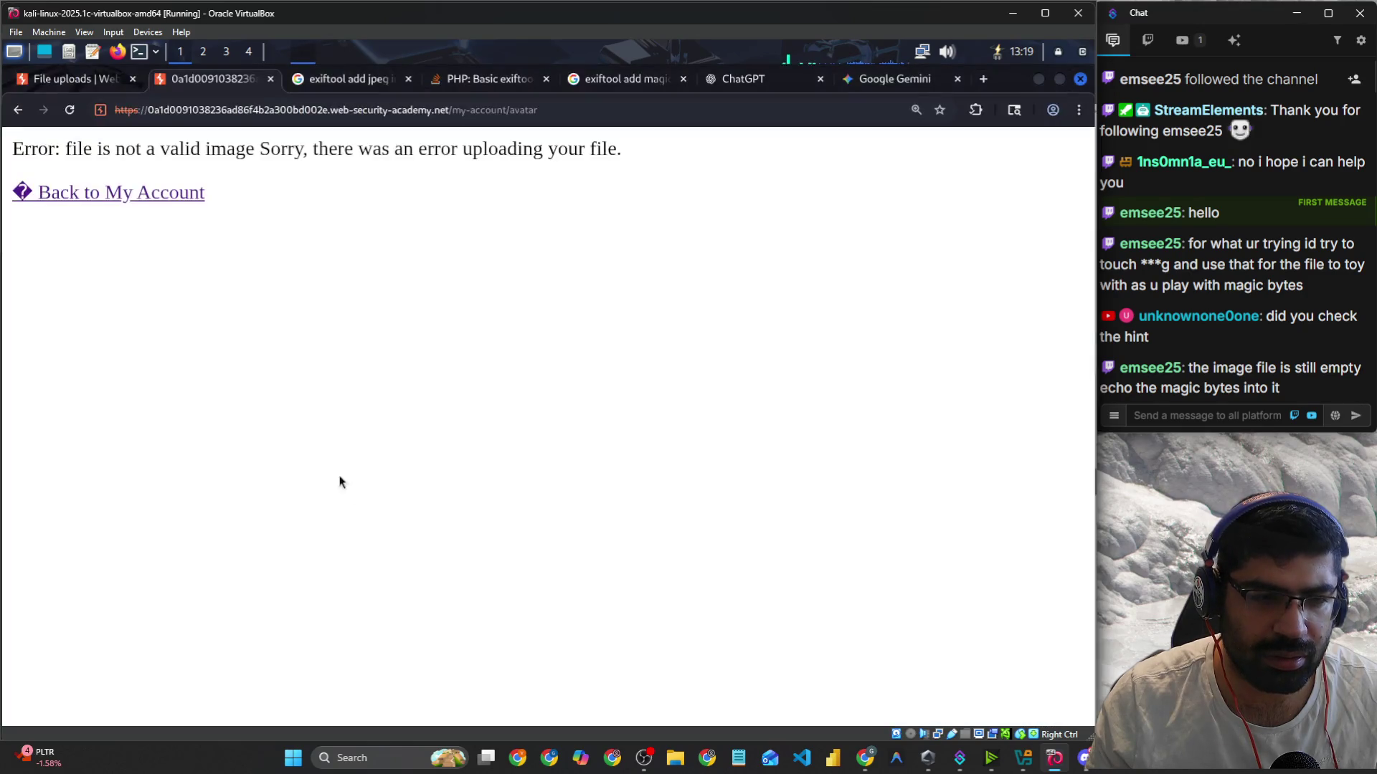
key("alt+Tab")
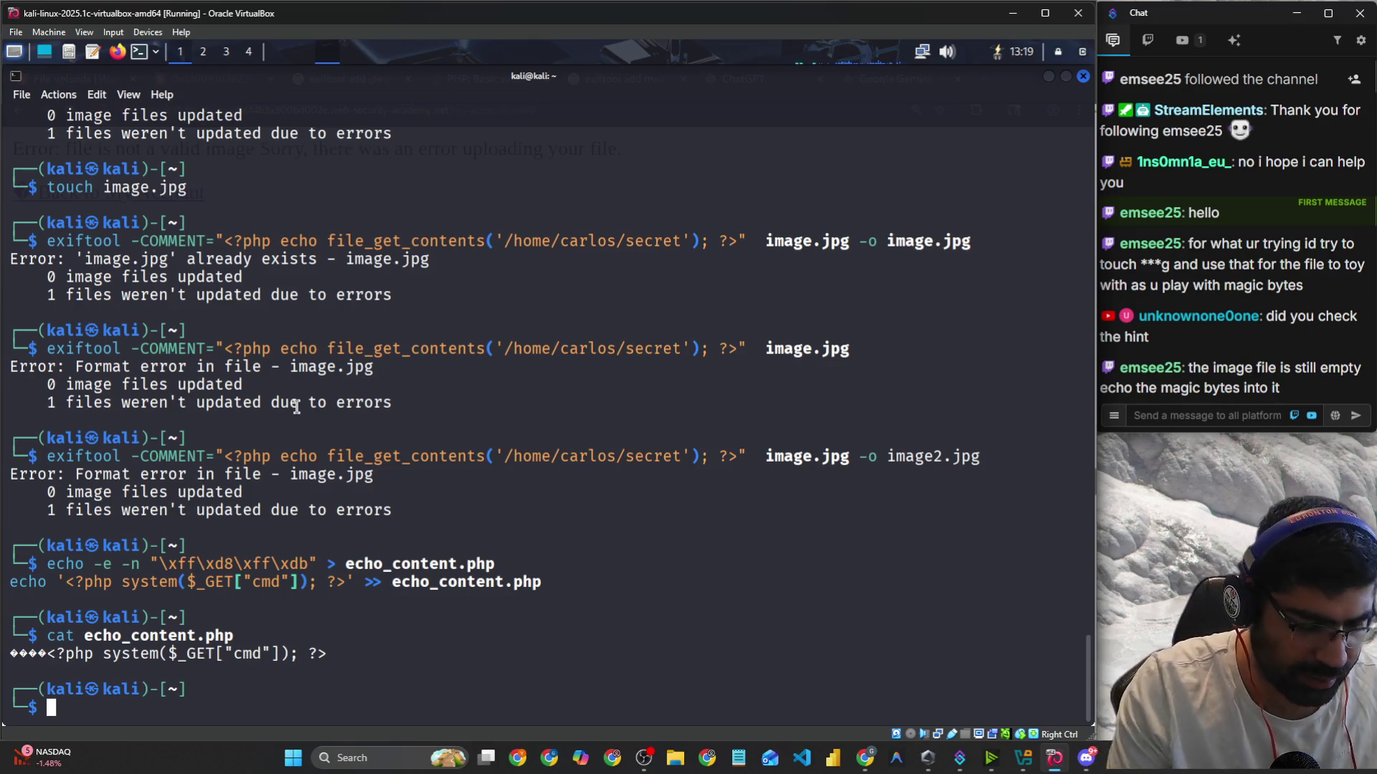
key("Up")
key("Up")
key("Right")
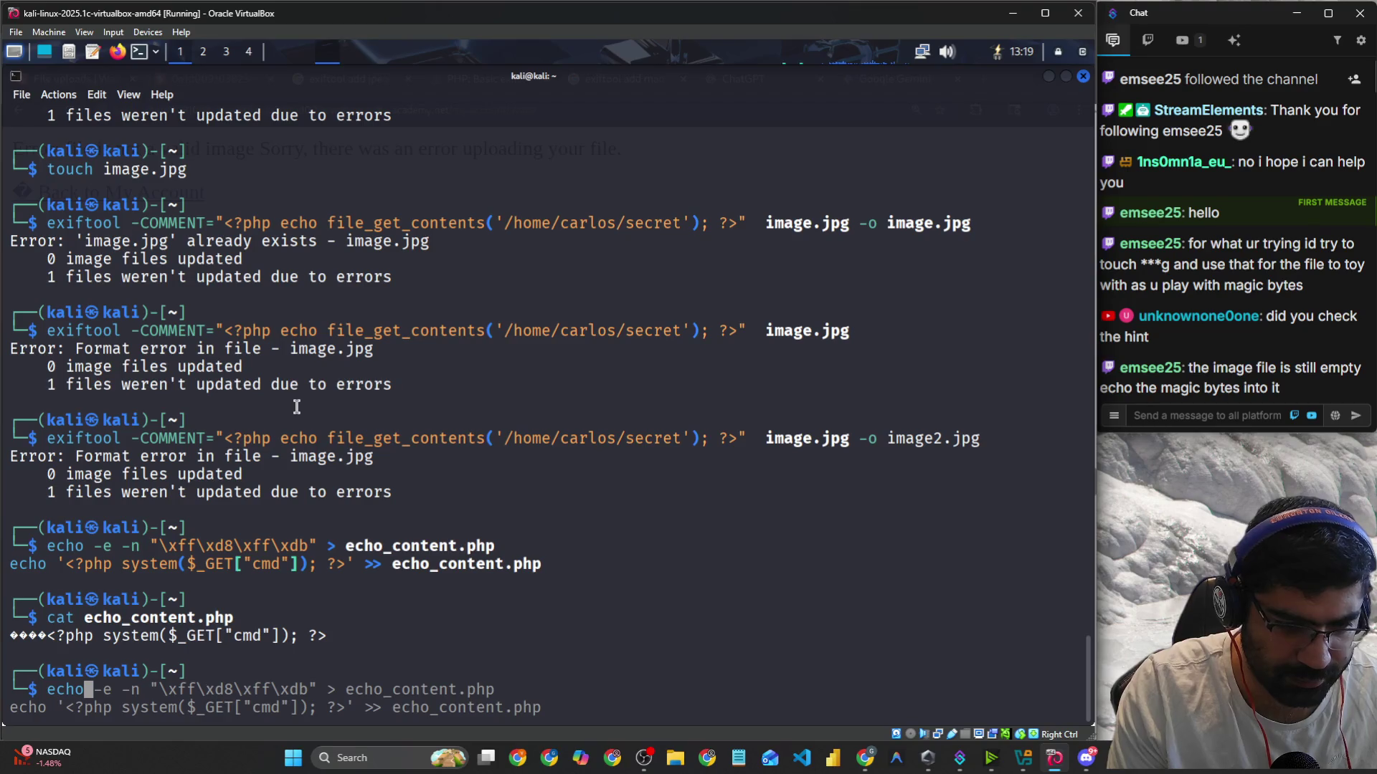
key("End")
key("Left")
key("Left")
key("Left")
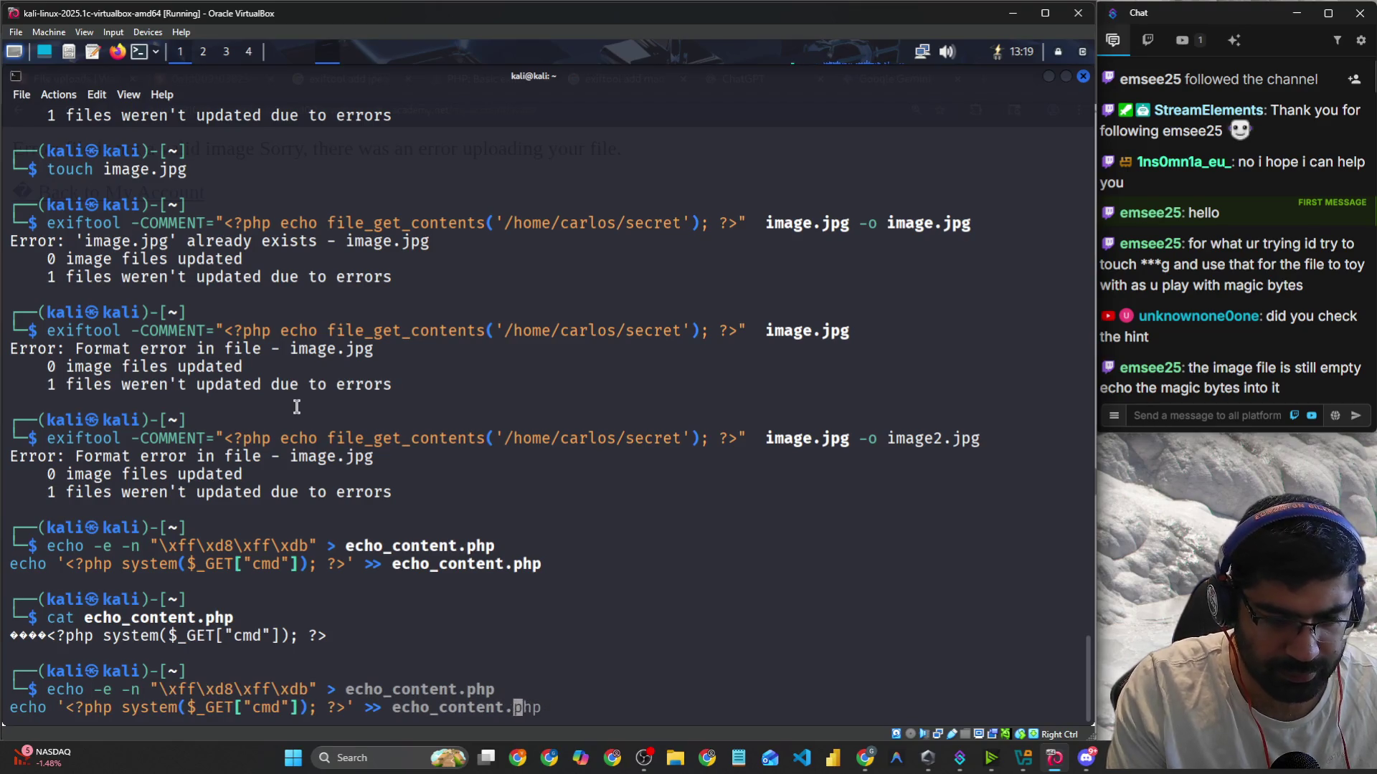
key("Left")
key("Left")
key("Left")
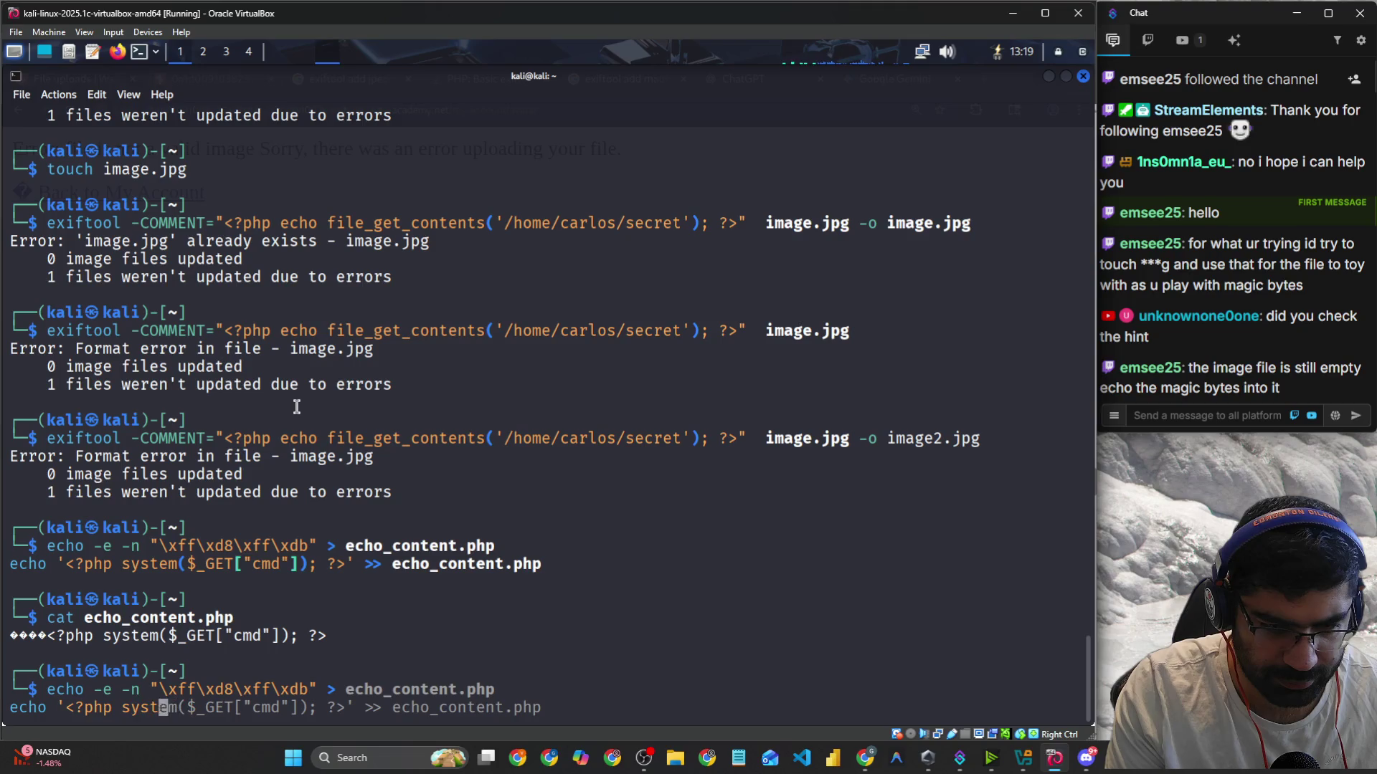
key("Left")
key("Left")
key("Left")
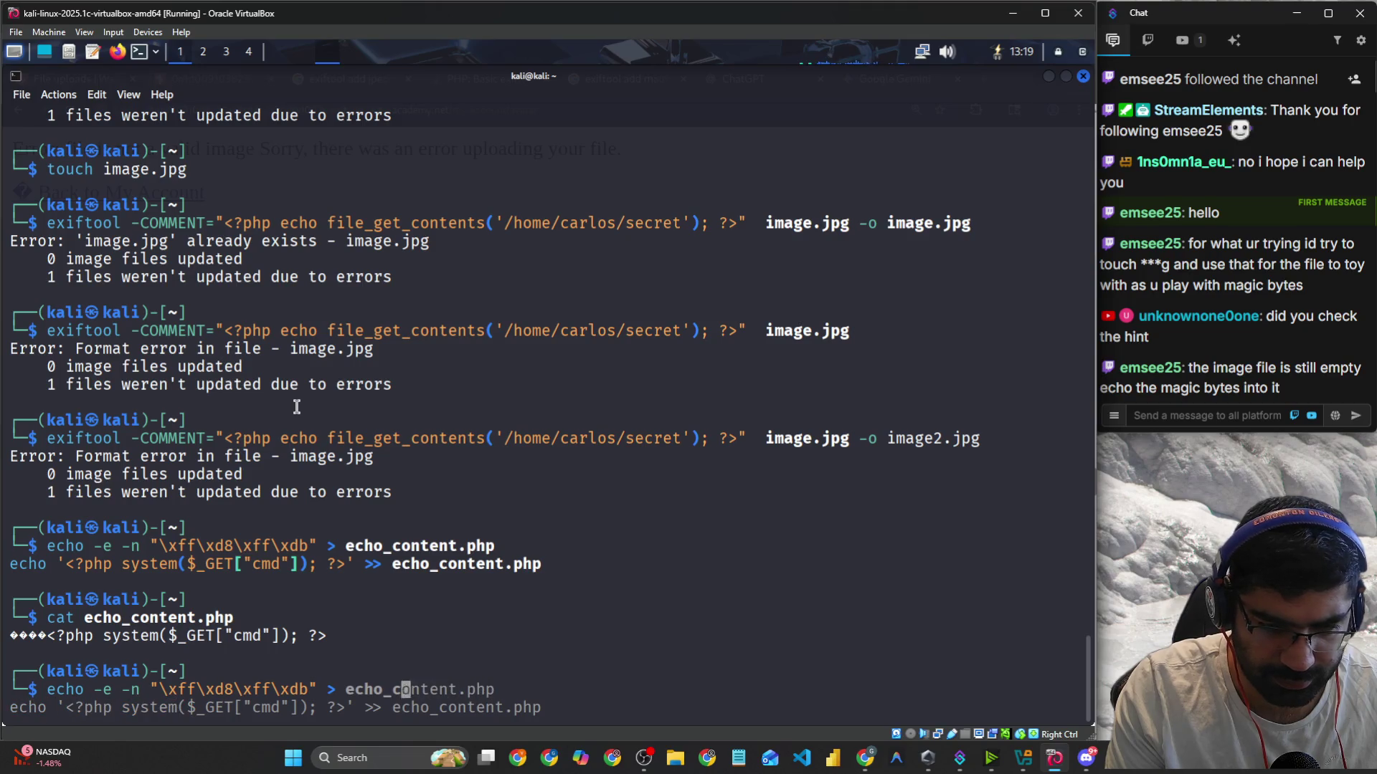
key("BackSpace")
key("ctrl+k")
type("image.")
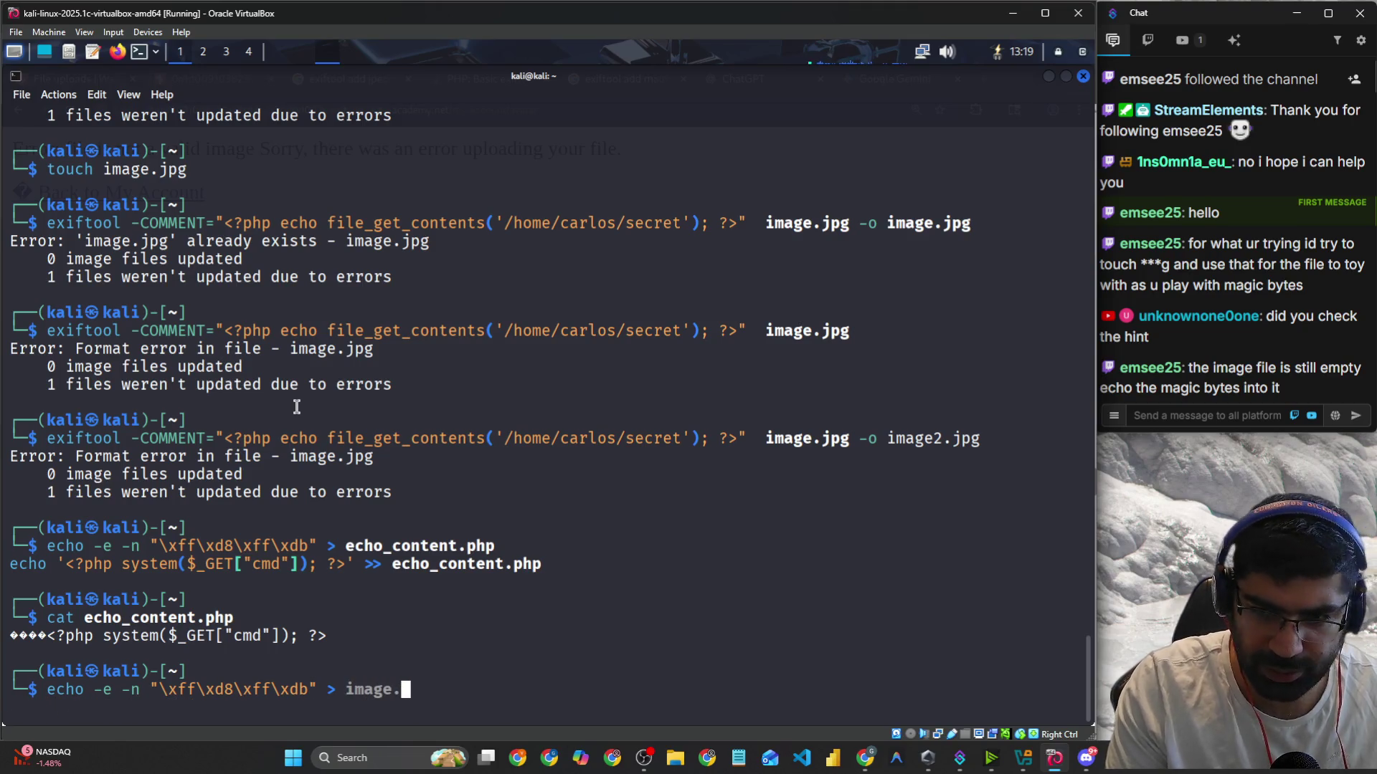
type("jpg")
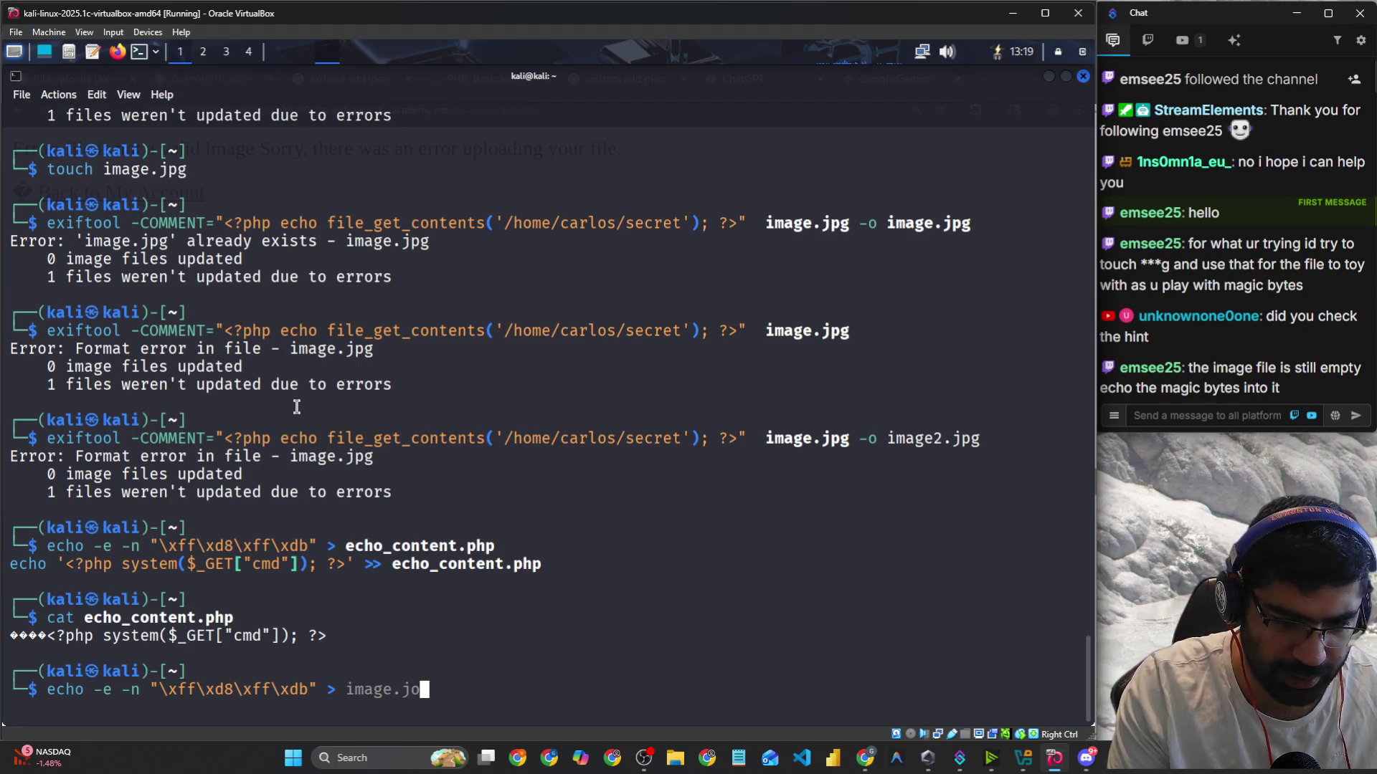
key("Return")
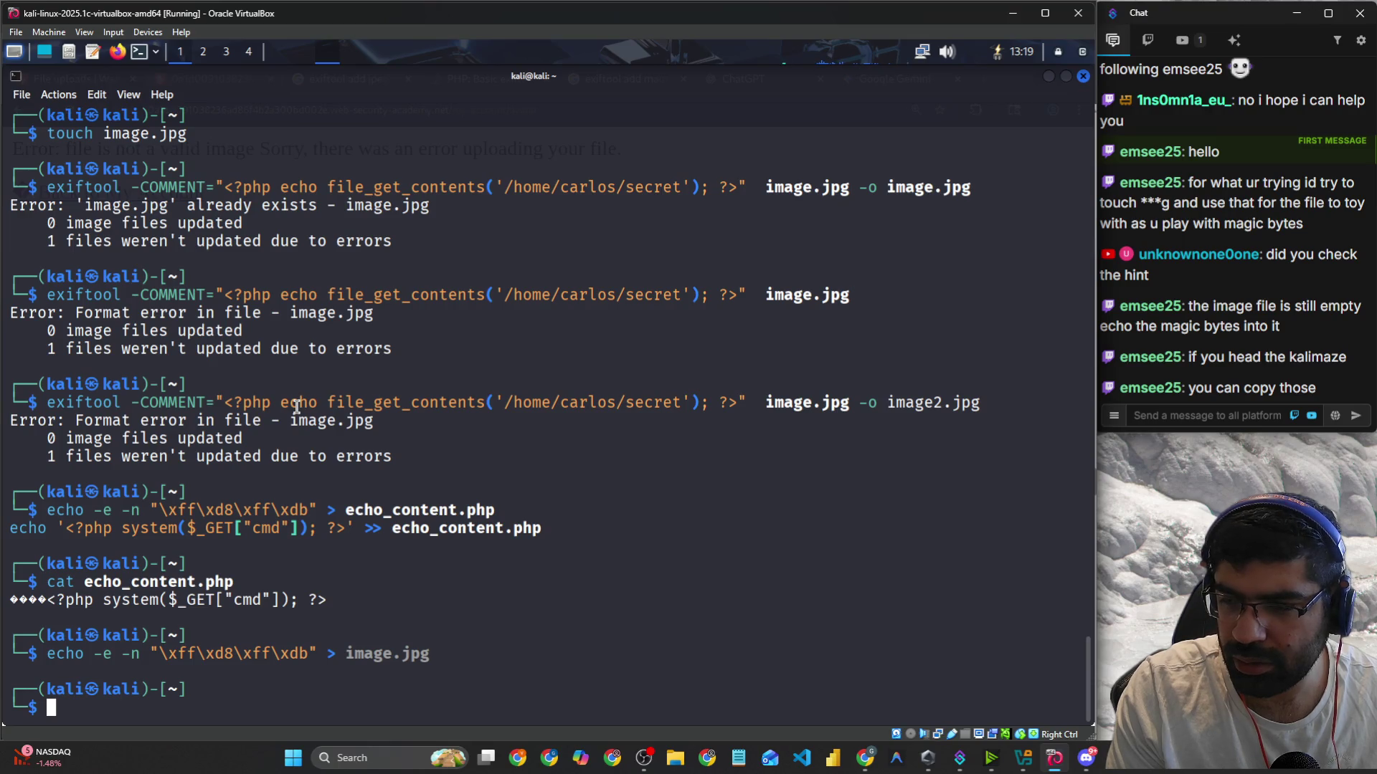
Step: Start a head command on kali-maze.jpg_original
type("head k")
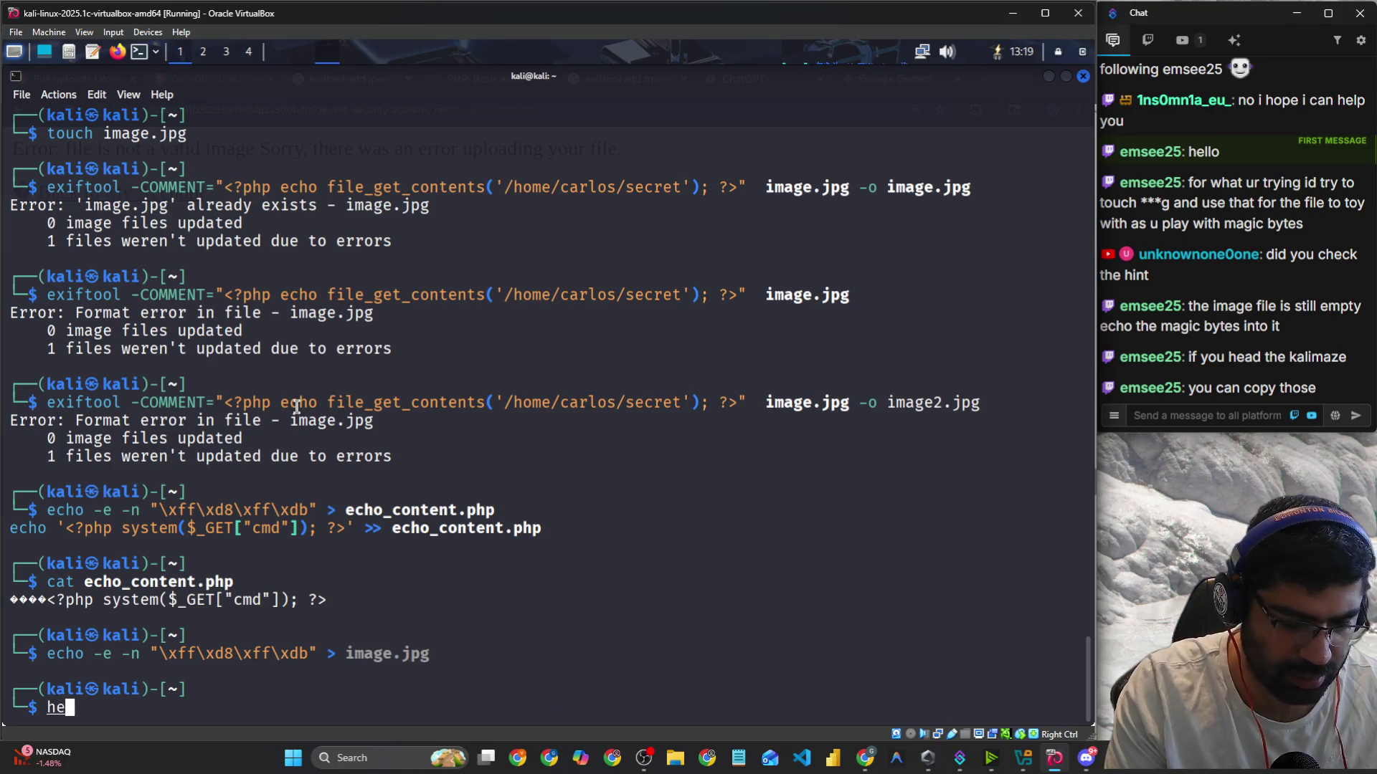
key("Tab")
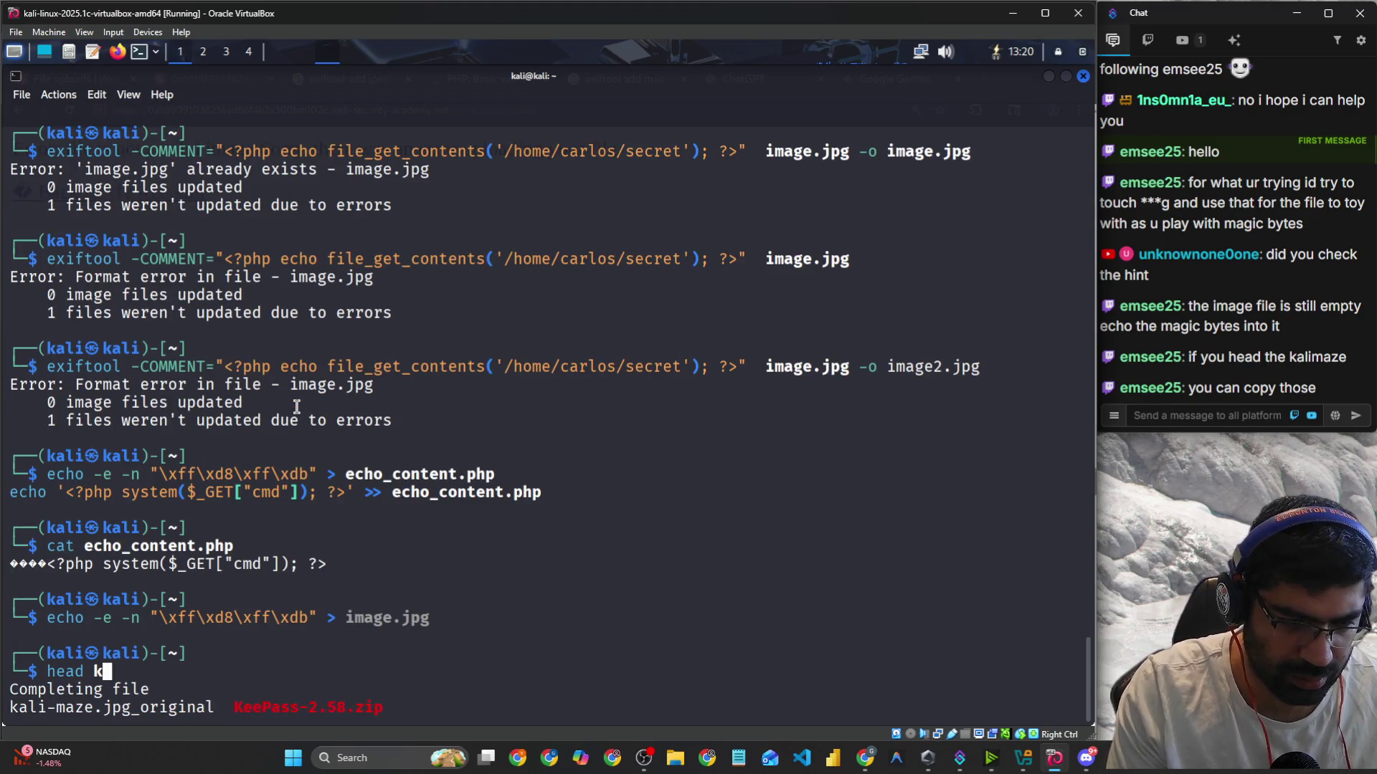
type("ali")
key("Tab")
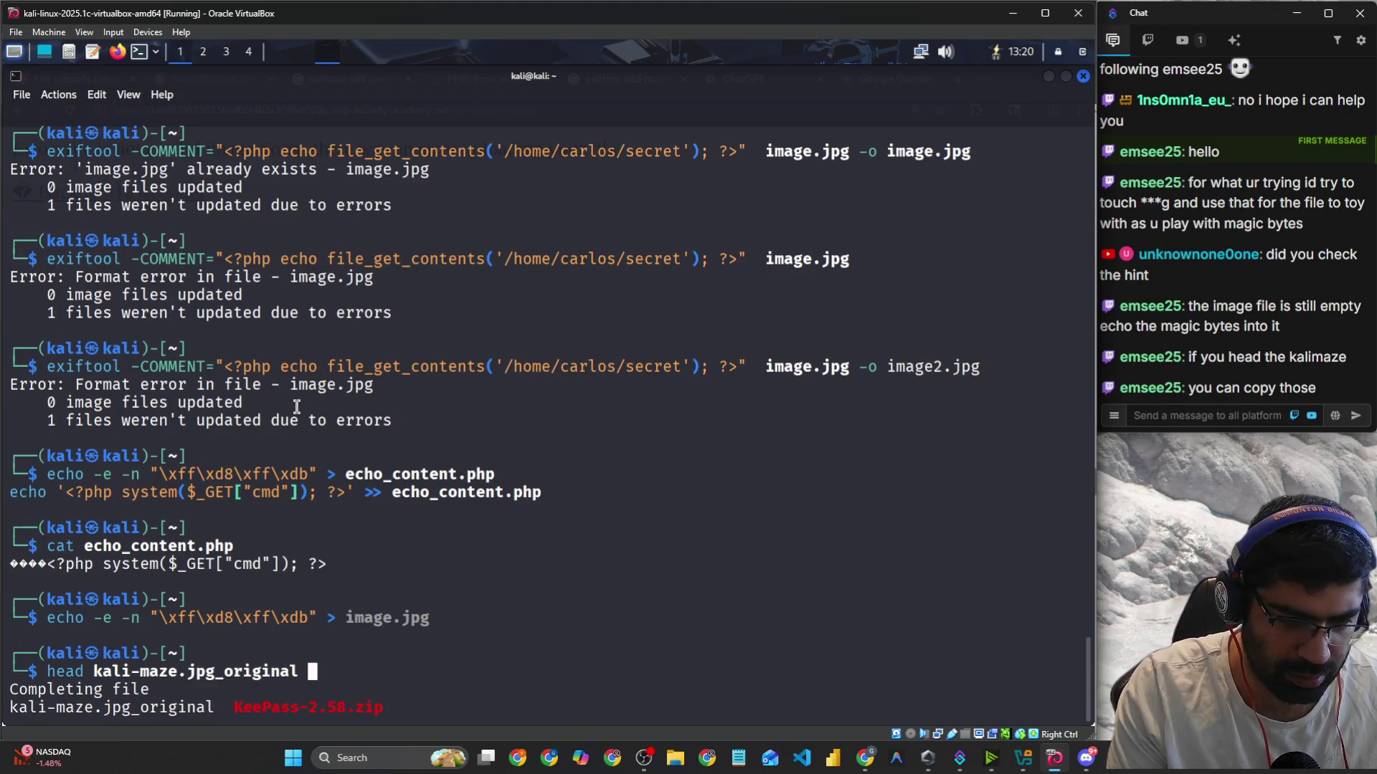
Step: Show the first bytes of kali-maze.jpg_original with head
key("Return")
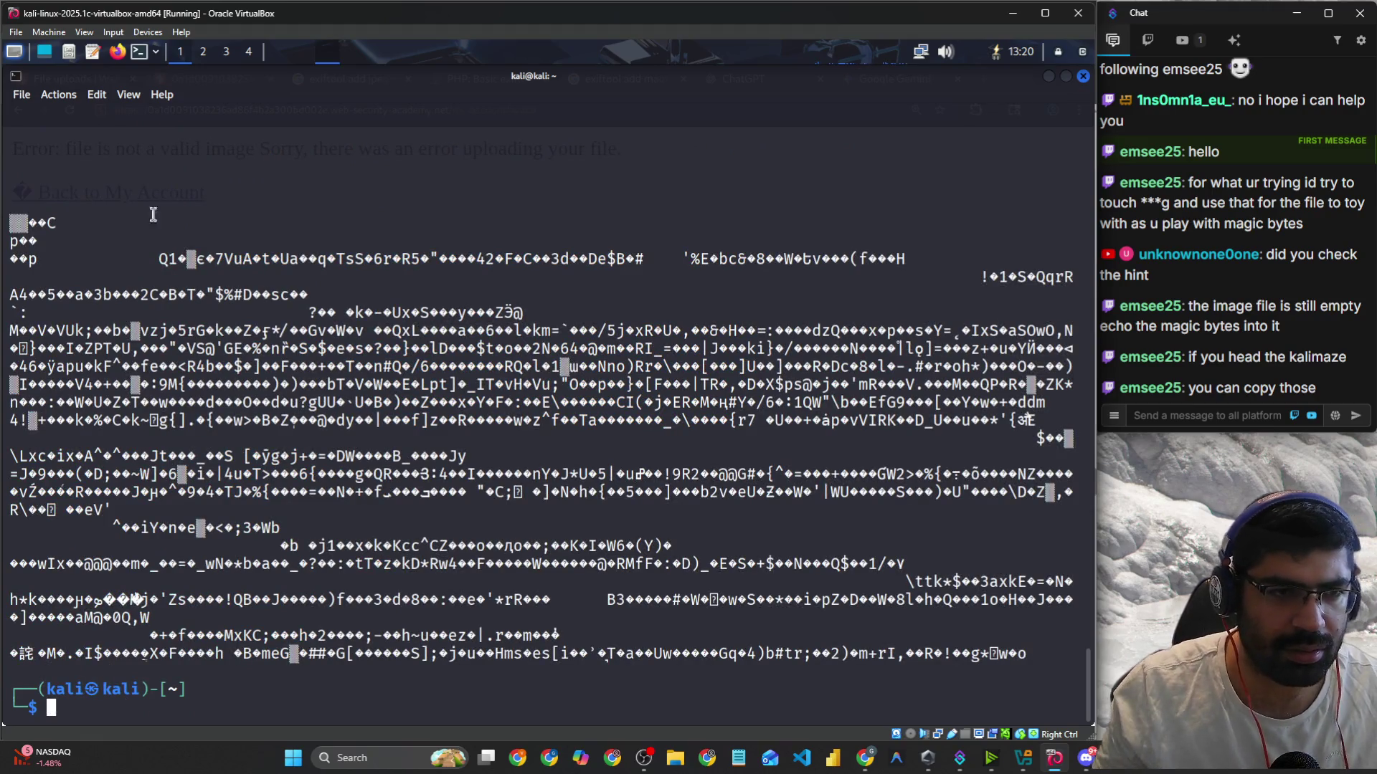
scroll(253, 287, "up", 9)
scroll(253, 288, "up", 3)
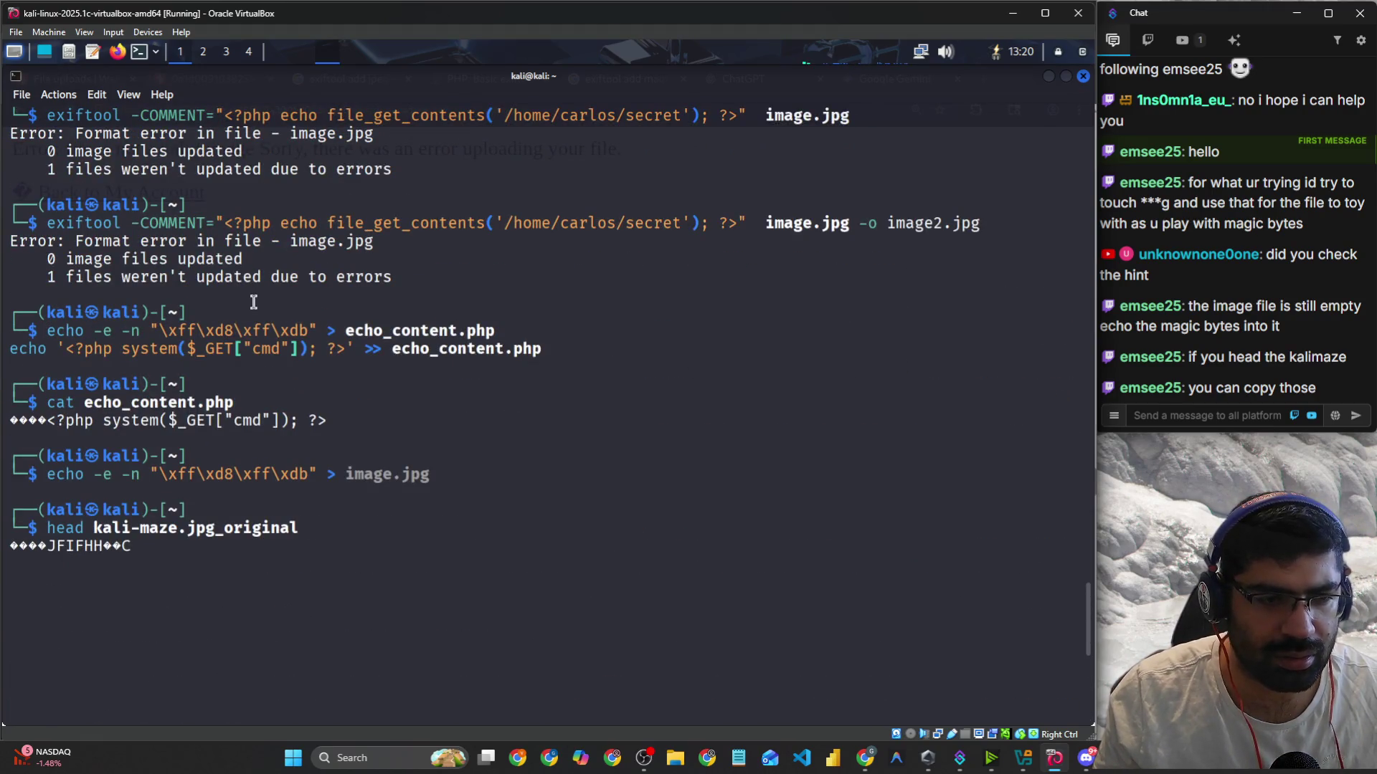
left_click_drag(48, 546, 11, 546)
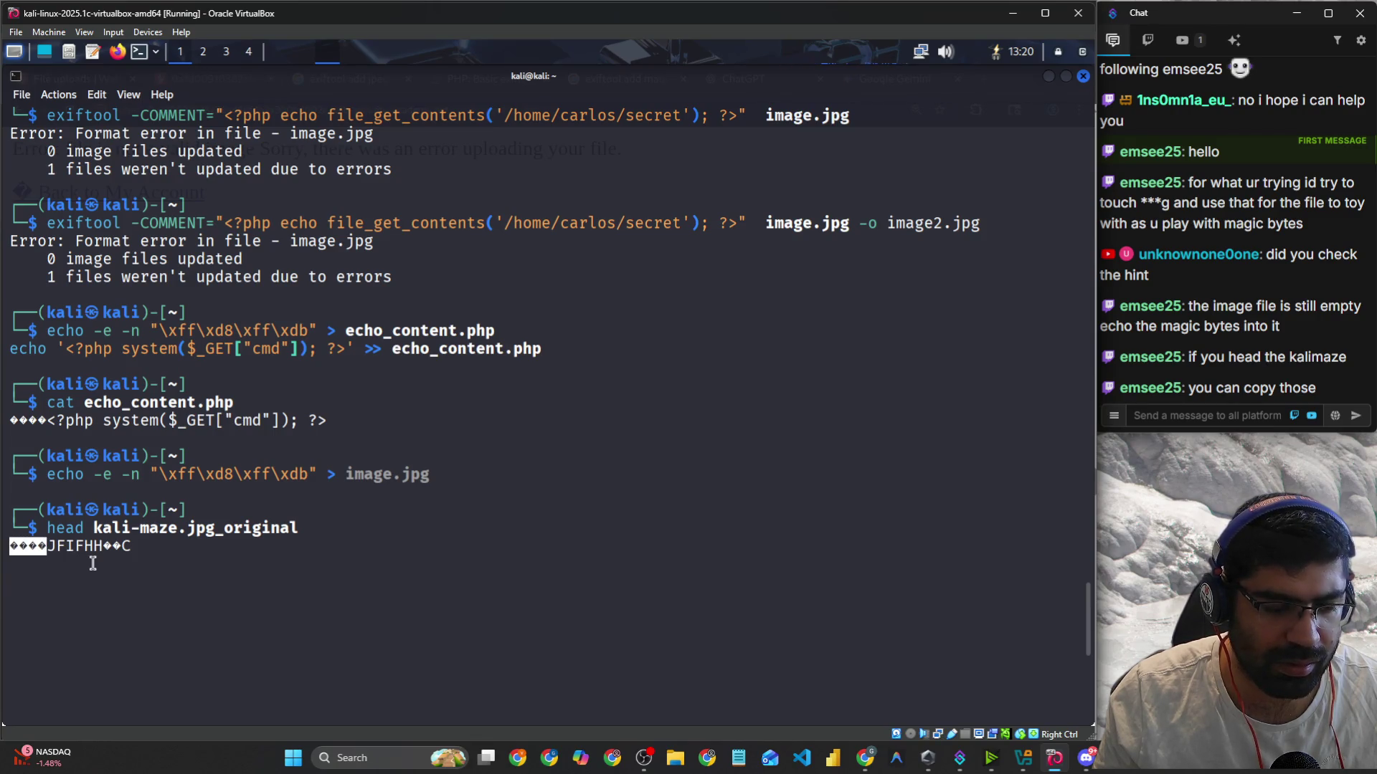
scroll(92, 563, "down", 6)
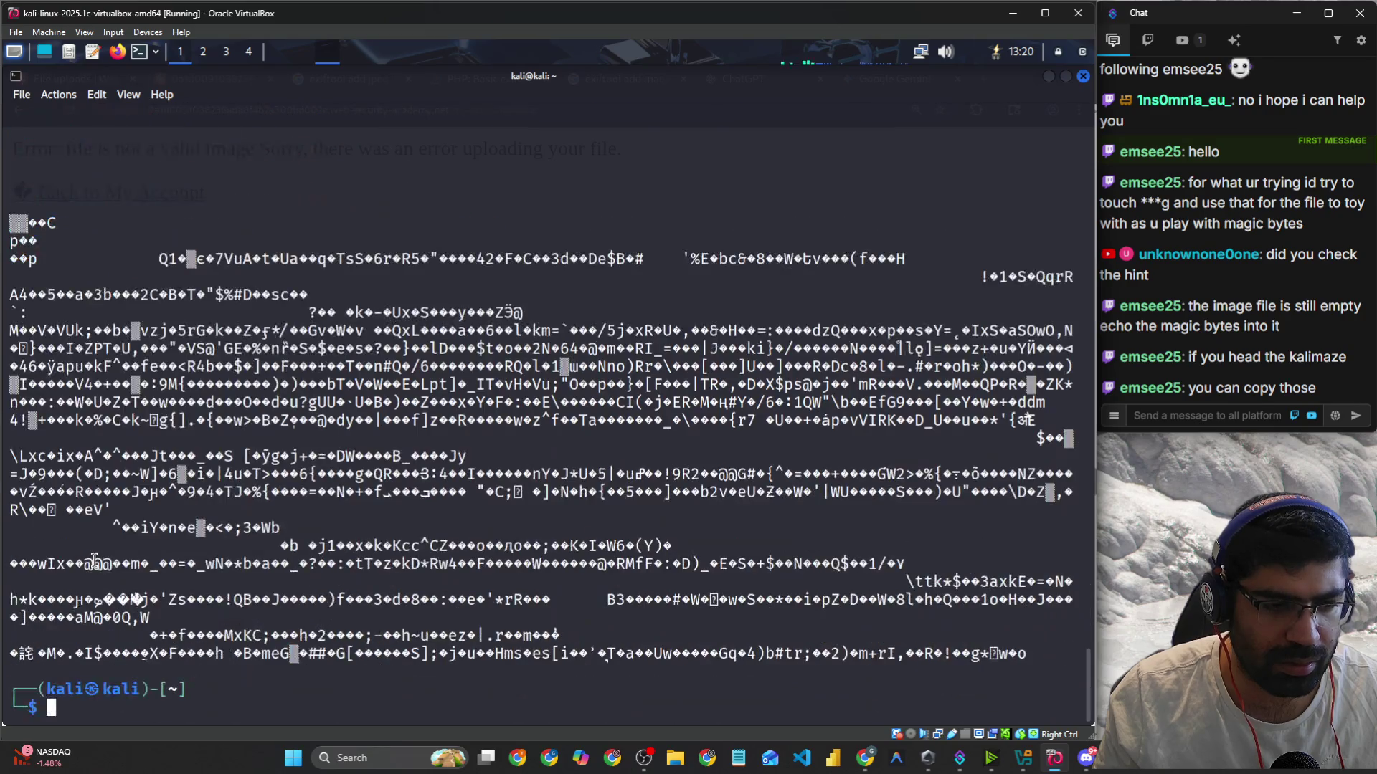
Step: Rerun the exiftool comment injection on image.jpg, which fails as corrupted, then clear the screen
key("Up")
key("Up")
key("Up")
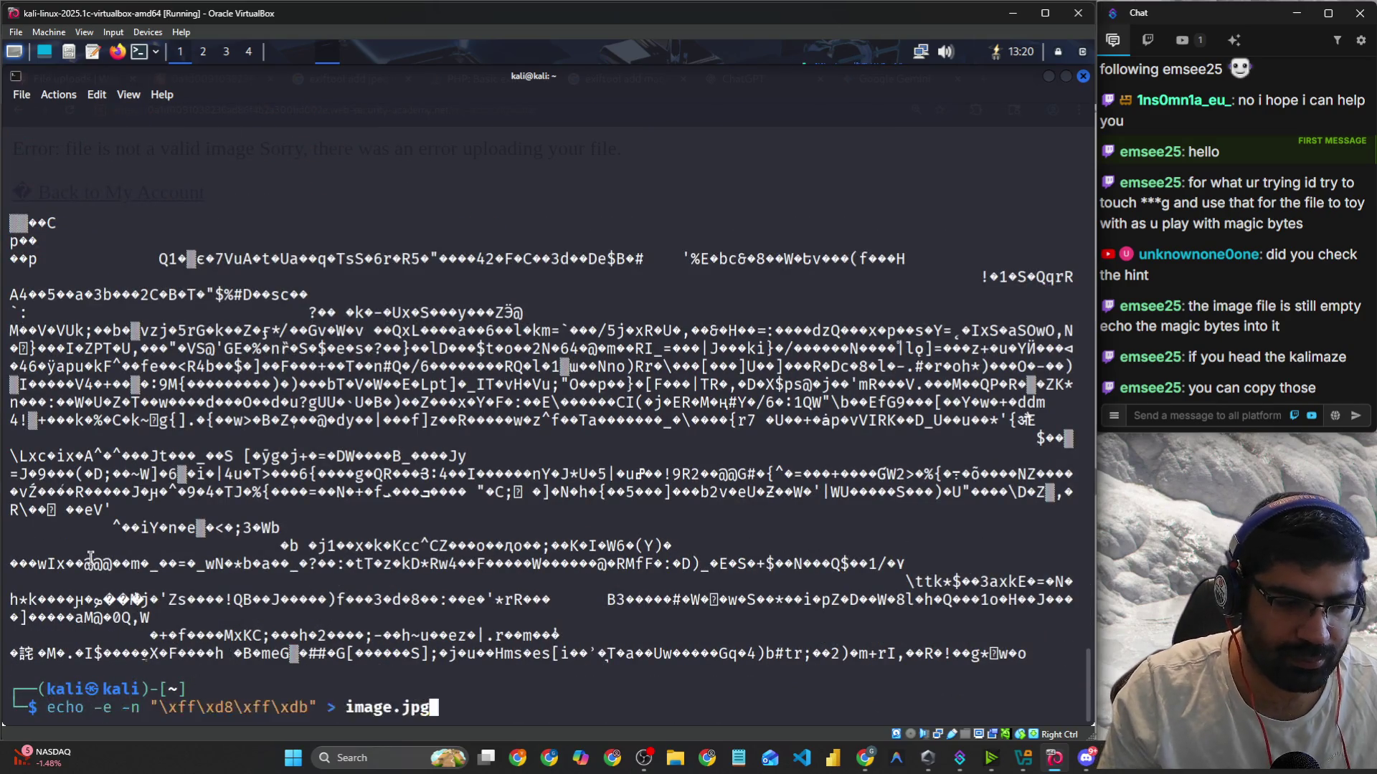
key("Up")
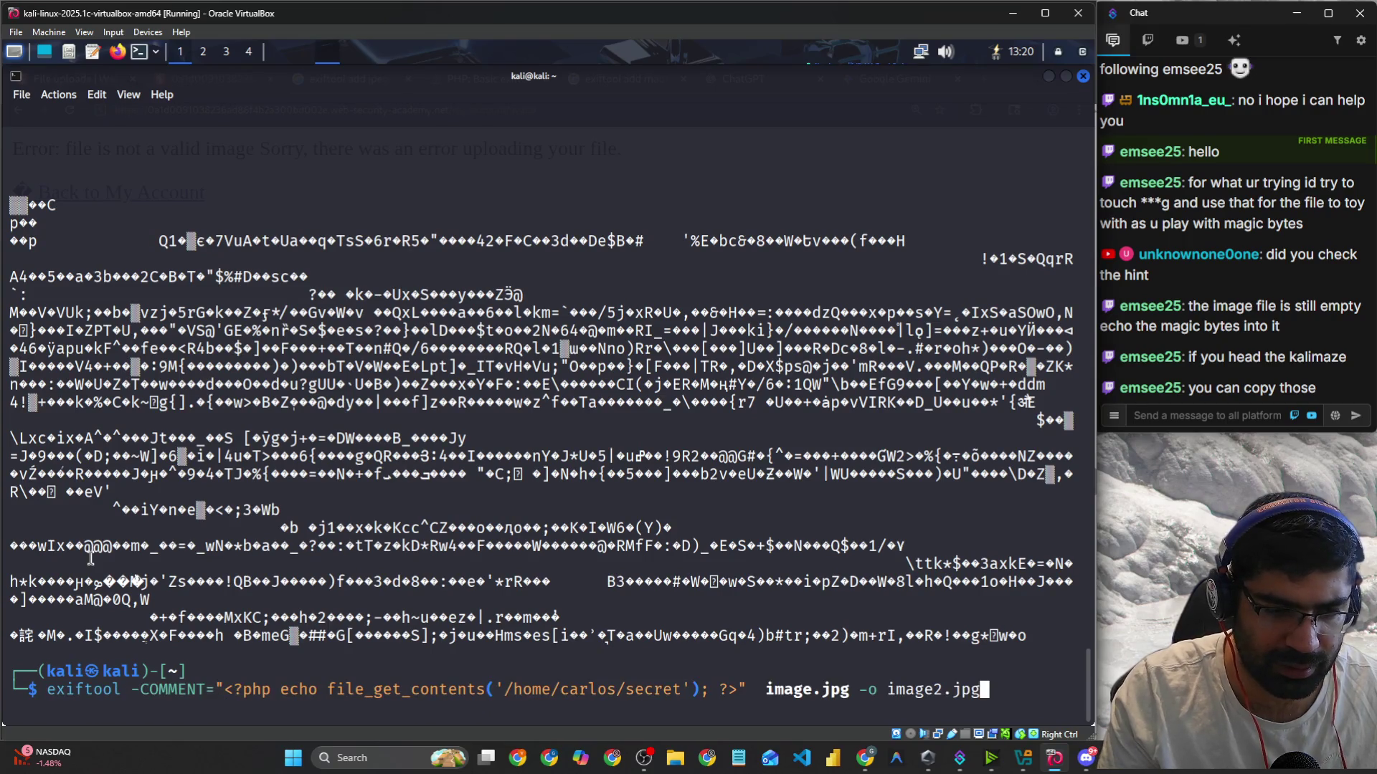
key("Return")
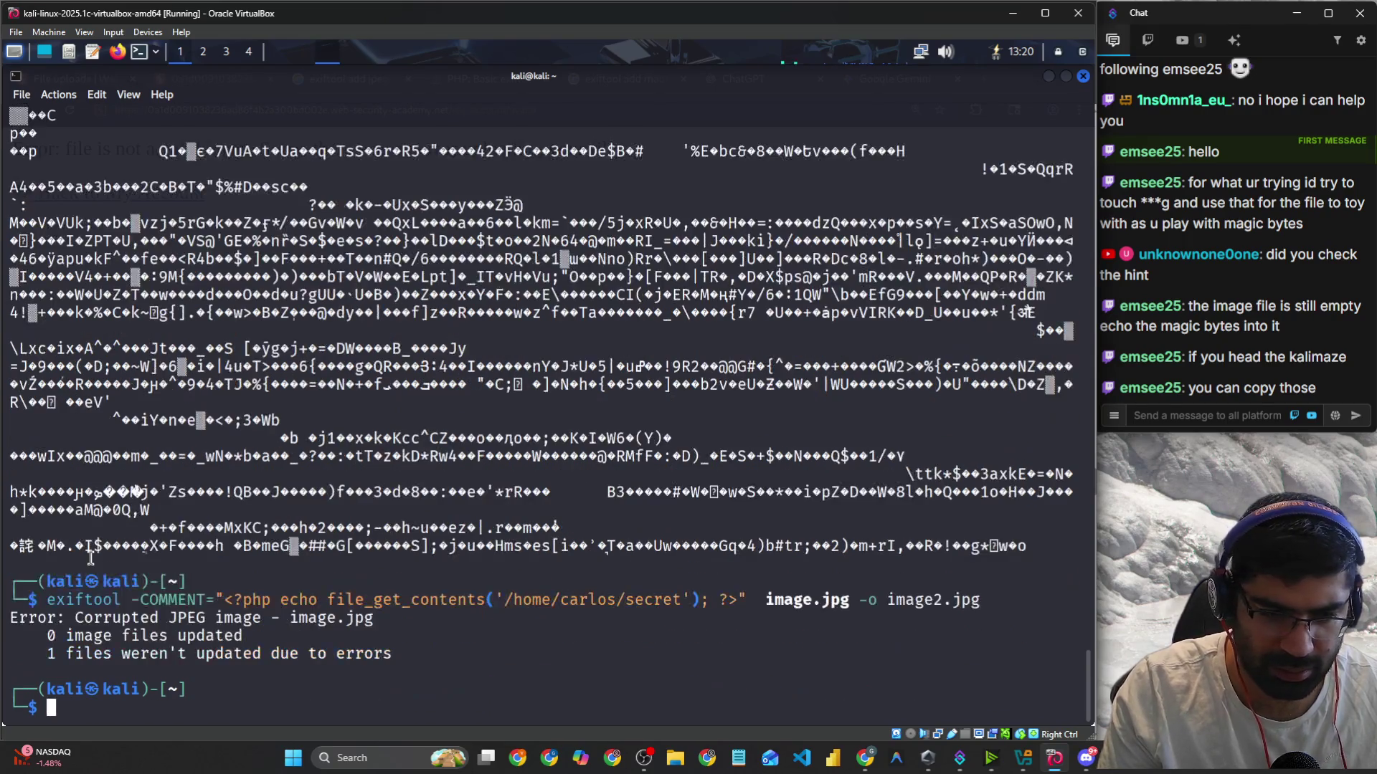
key("Up")
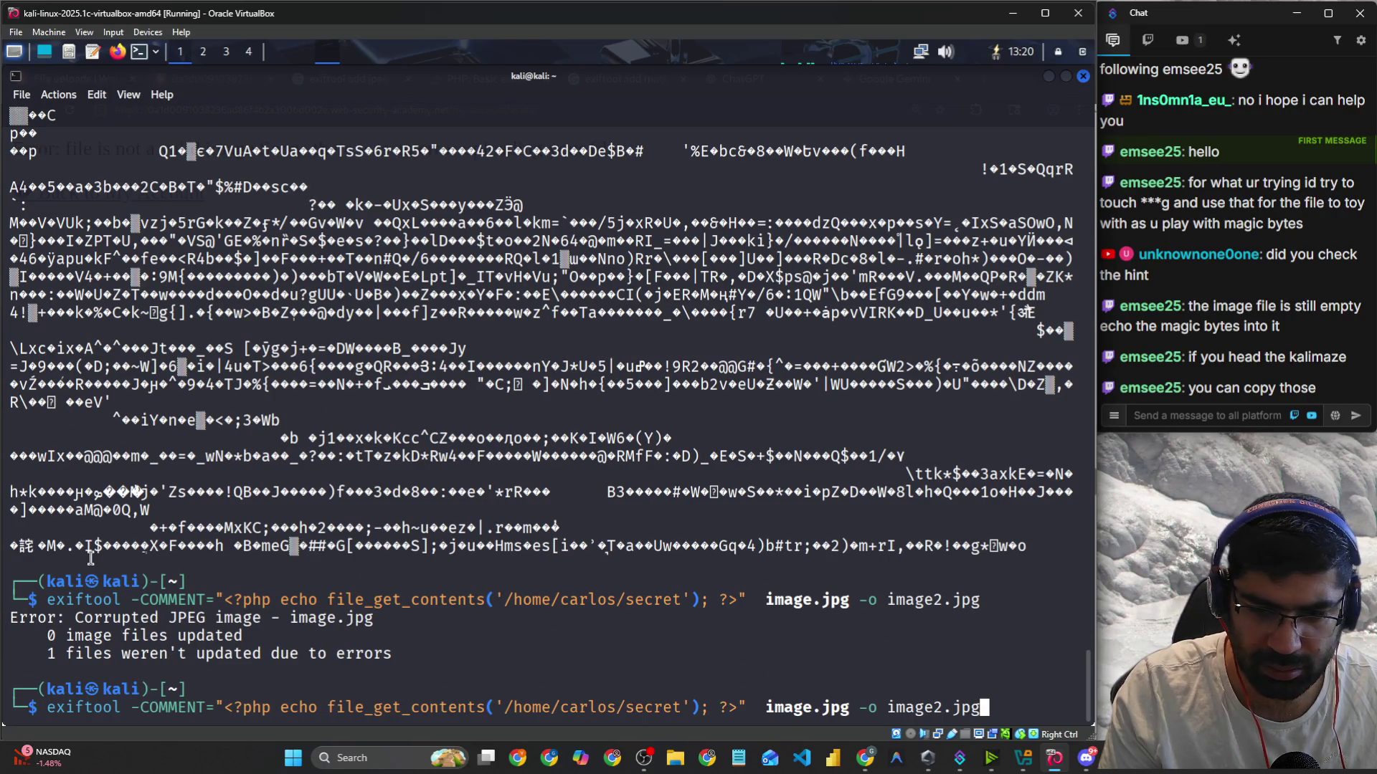
key("Down")
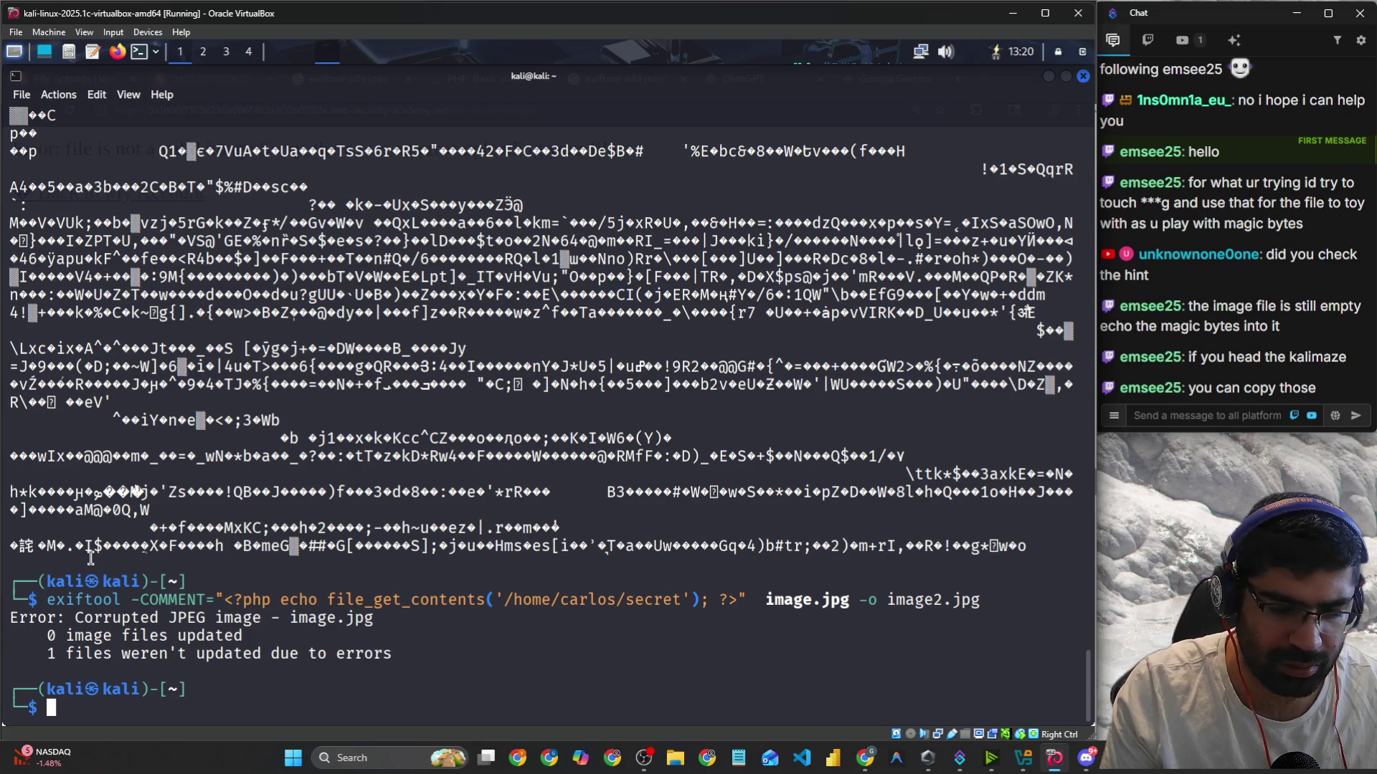
key("ctrl+l")
Step: Retype a head command for kali-maze.jpg_original, then discard it from the line
type("head kali-maze.jpg_original")
key("Up")
key("Down")
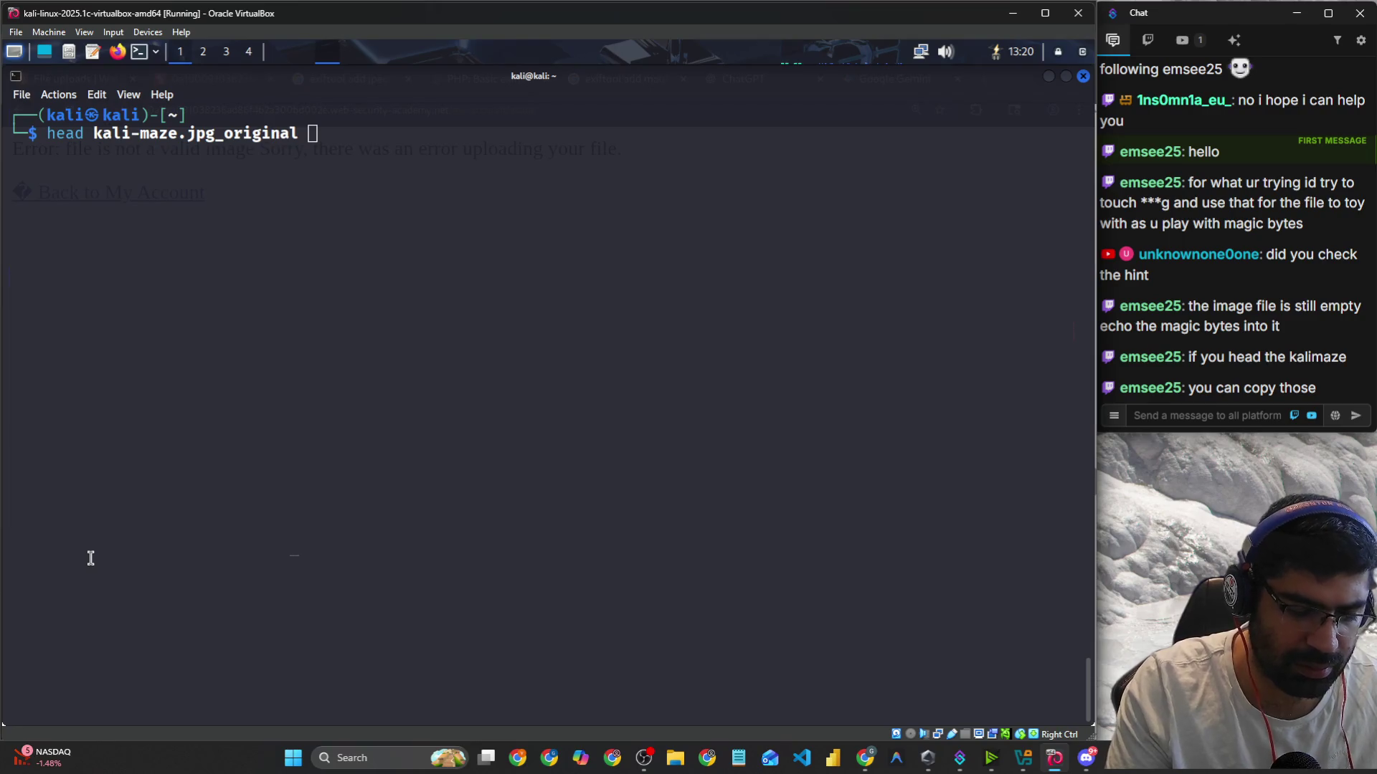
key("alt+f")
key("Escape")
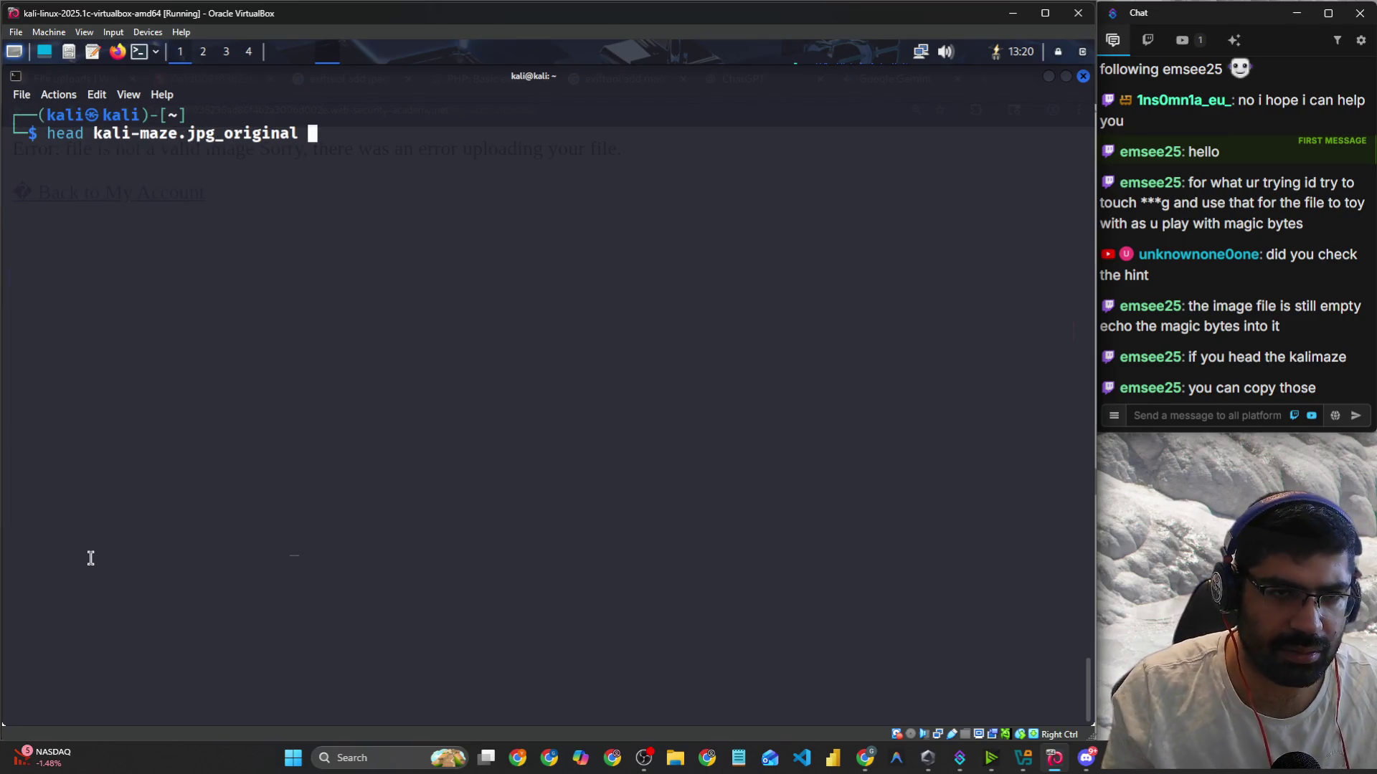
type("--")
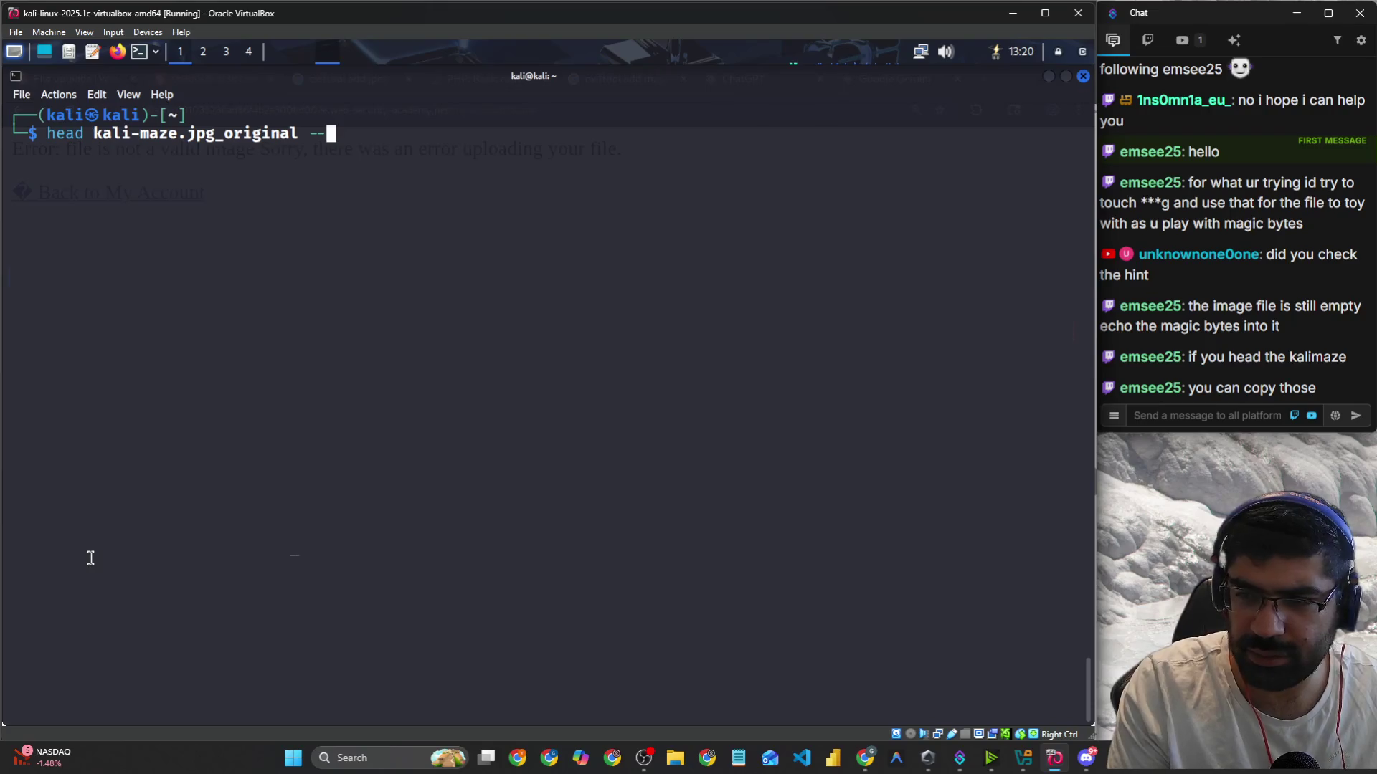
key("BackSpace")
key("BackSpace")
key("Left")
key("Left")
key("Left")
key("Left")
key("Left")
key("Left")
key("ctrl+u")
Step: Open kali-maze.jpg_original in nano, copy its leading JPEG header bytes, and exit
type("c")
key("BackSpace")
type("nano ")
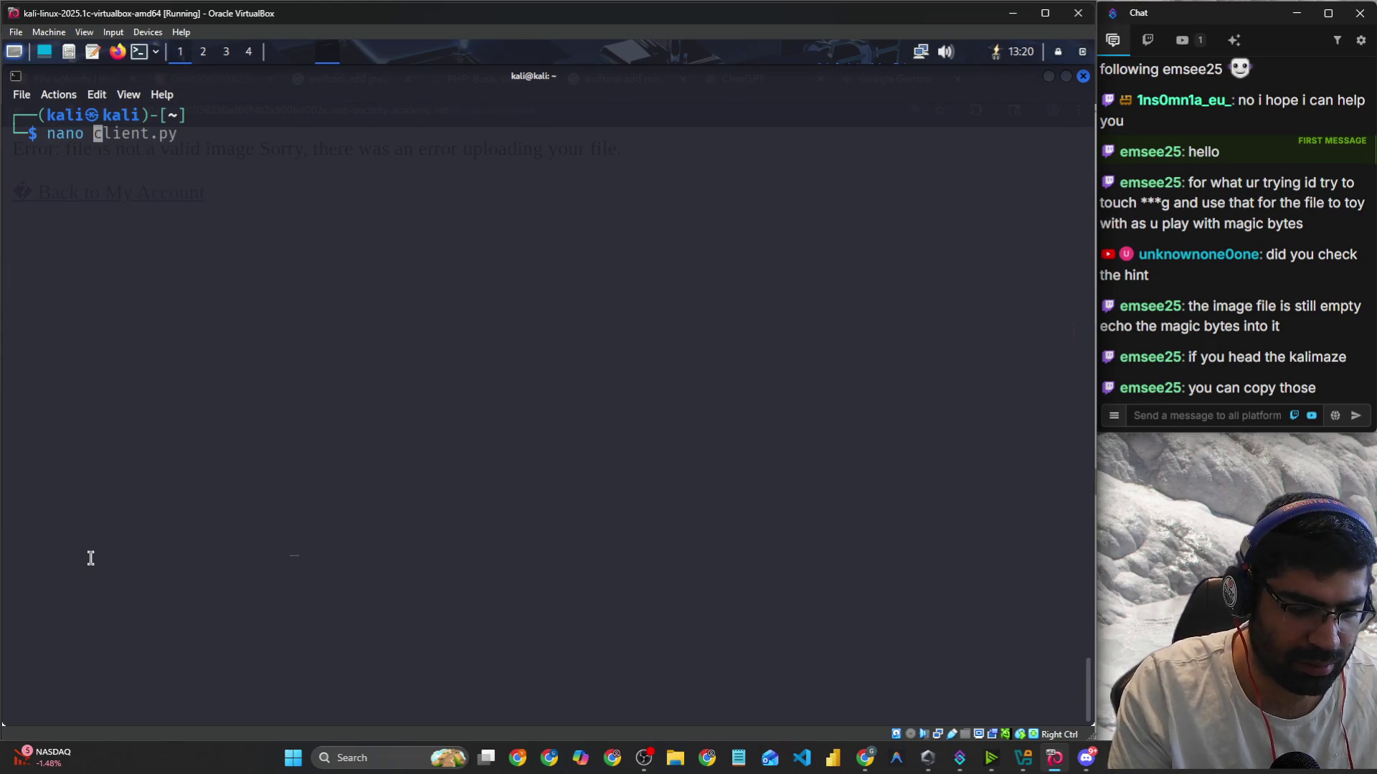
type("k")
key("Tab")
key("Return")
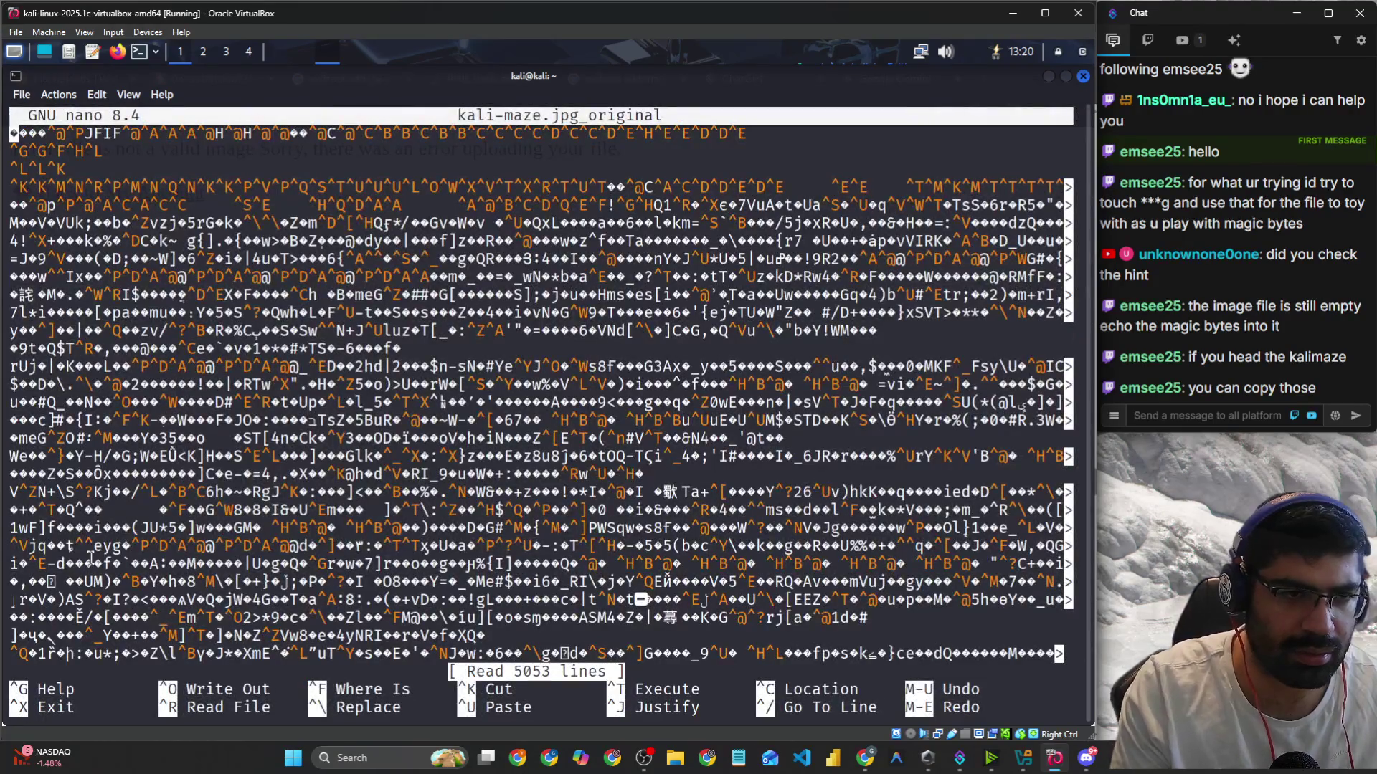
right_click(30, 133)
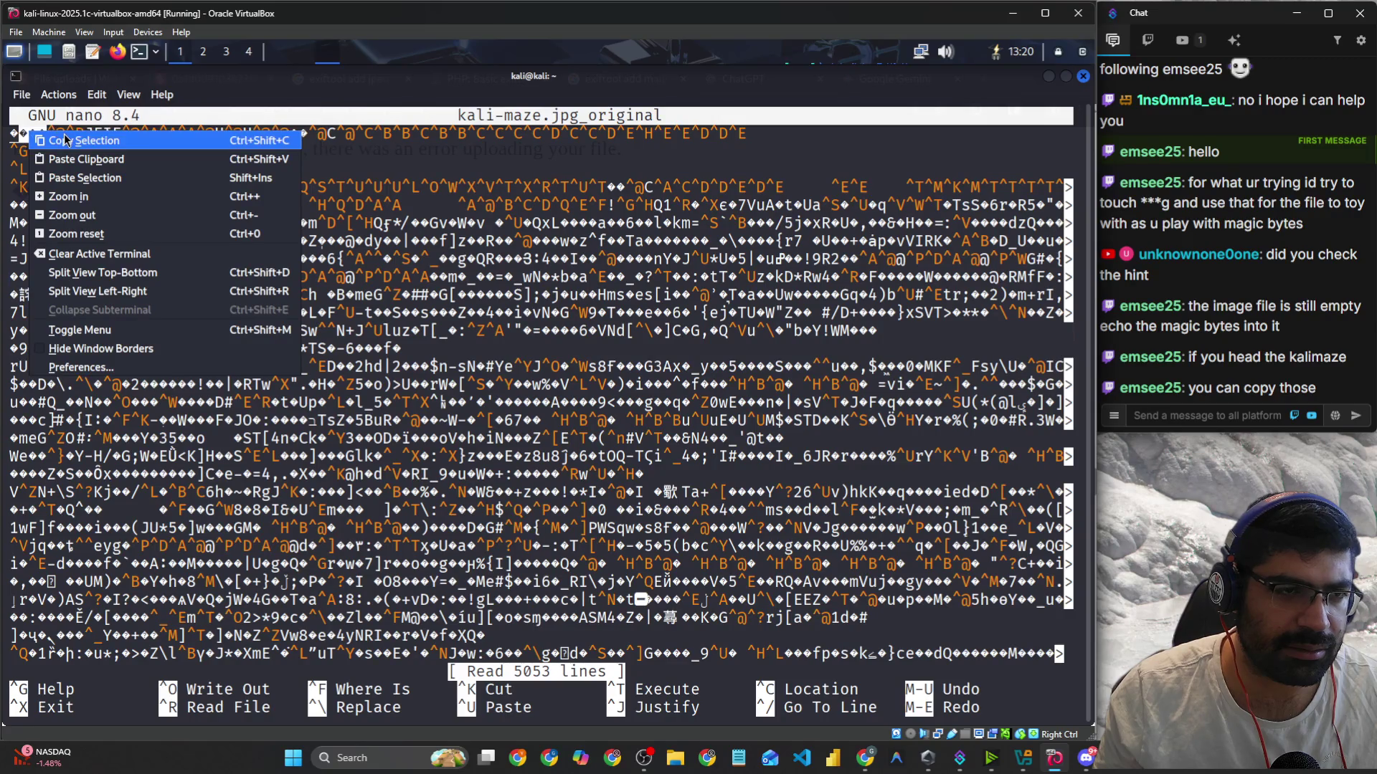
left_click(64, 140)
key("ctrl+x")
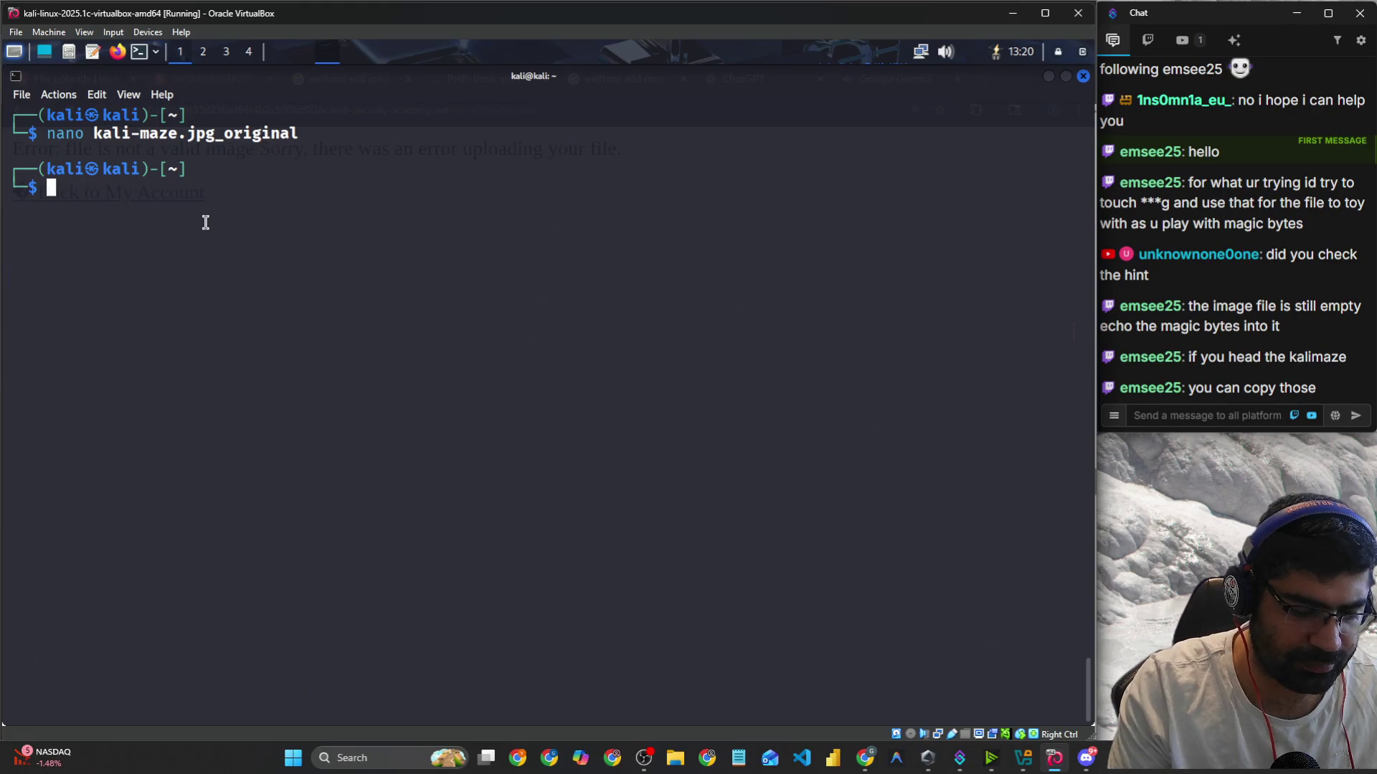
key("Up")
key("Up")
key("Left")
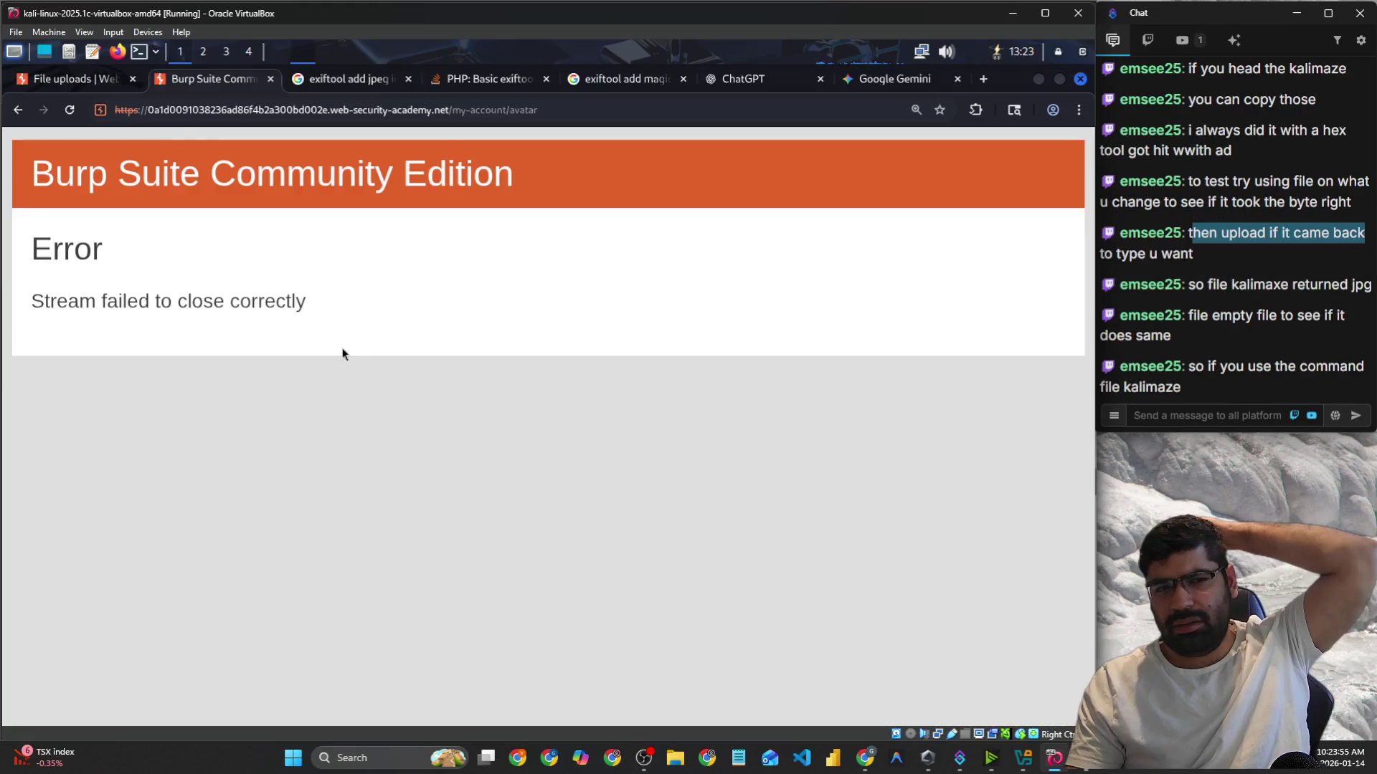
Step: Reload the avatar error page, return to My Account, and view the broken polyglot.php avatar
key("F5")
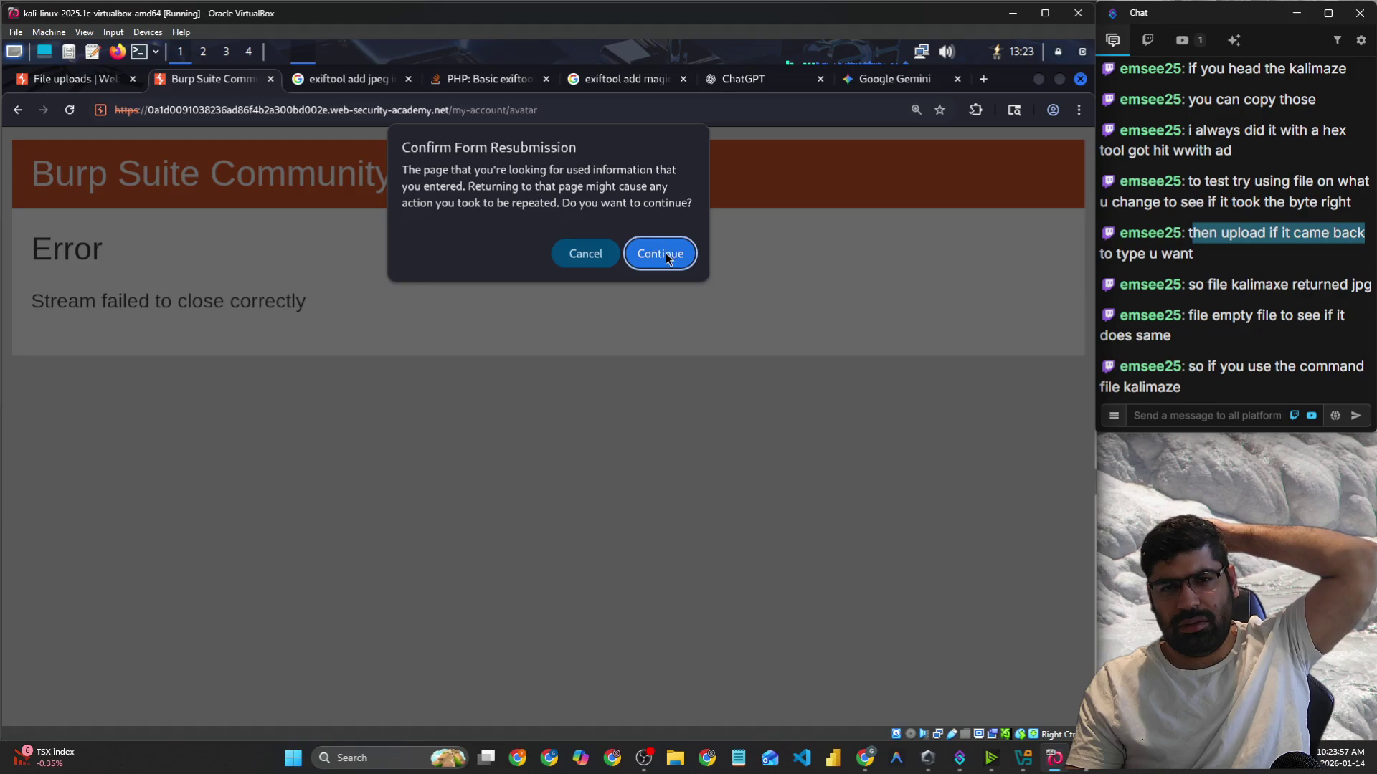
left_click(666, 253)
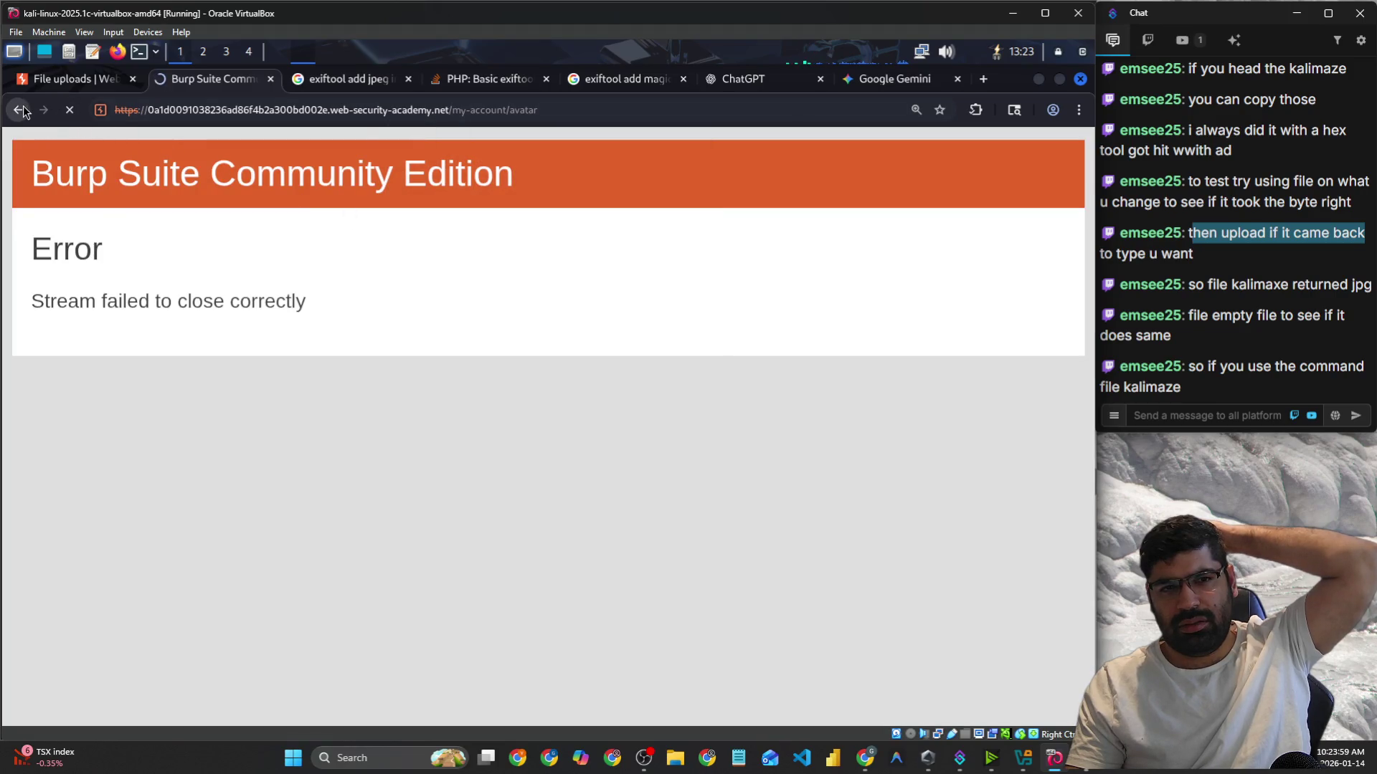
left_click(18, 110)
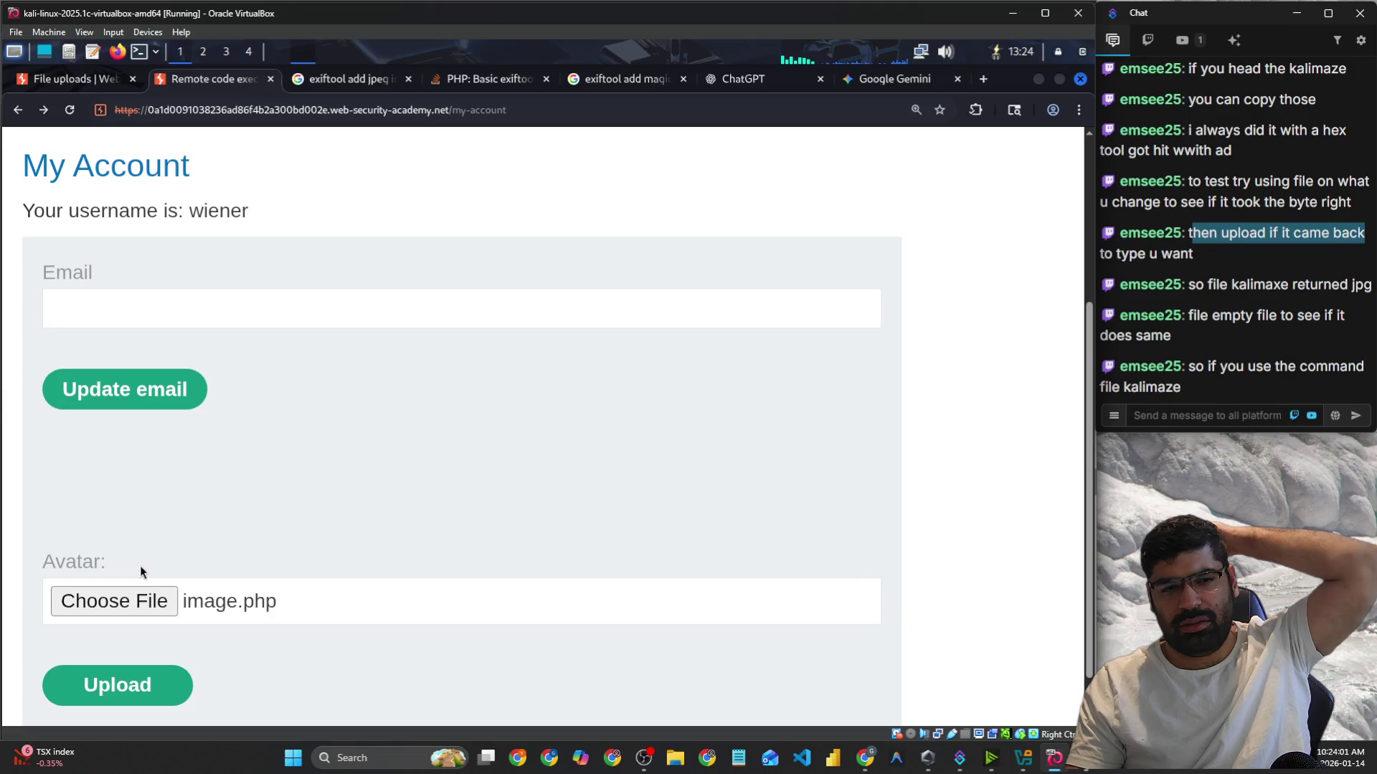
right_click(50, 498)
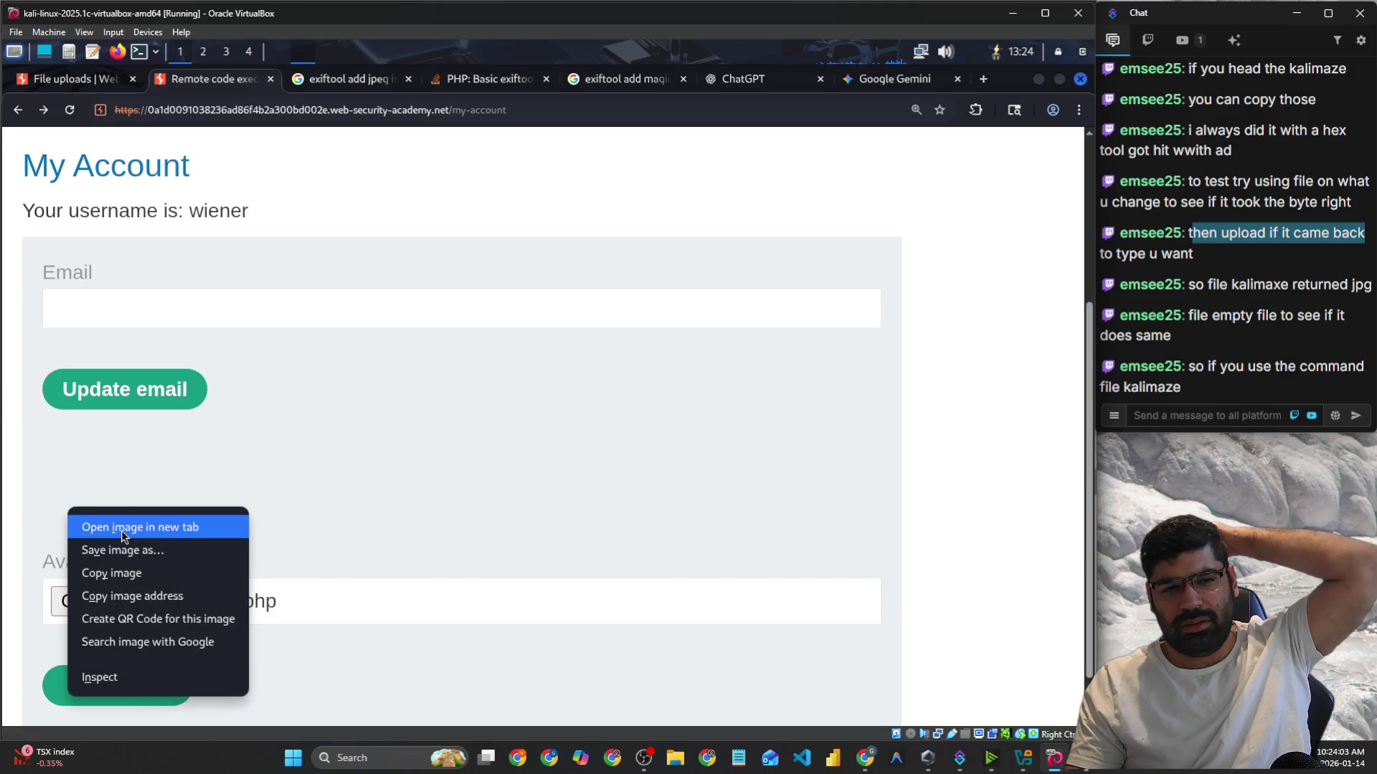
left_click(118, 528)
left_click(323, 79)
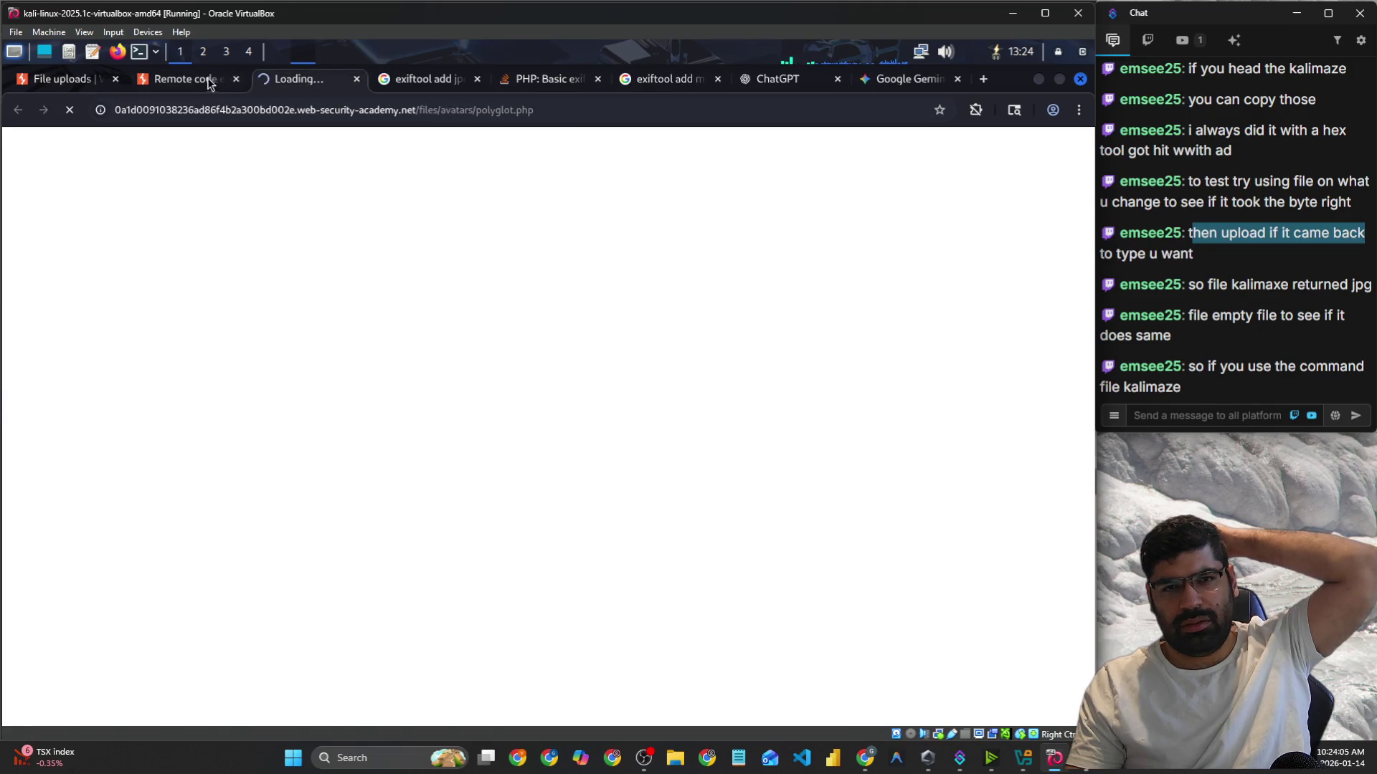
left_click(200, 82)
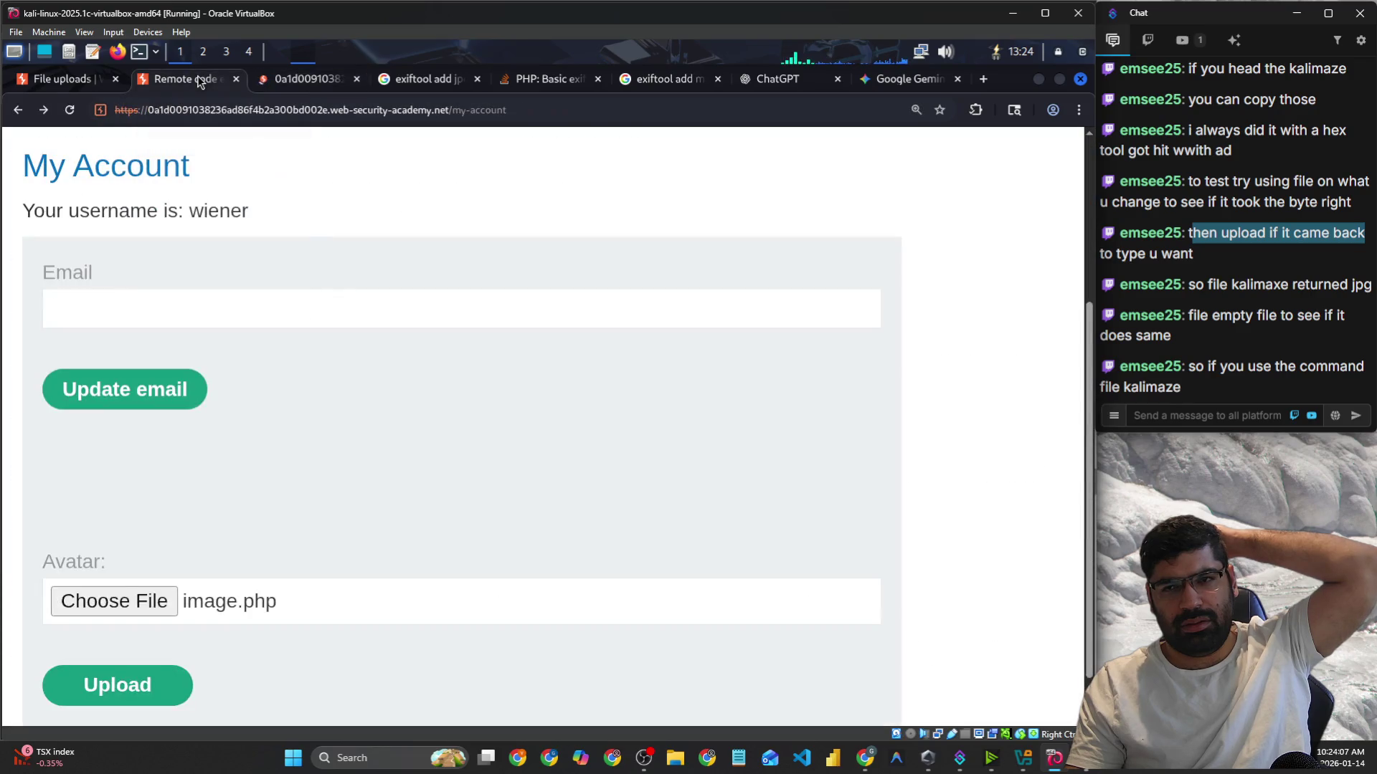
Step: Upload image.php as the avatar, confirming avatars/image.php was uploaded
left_click(113, 602)
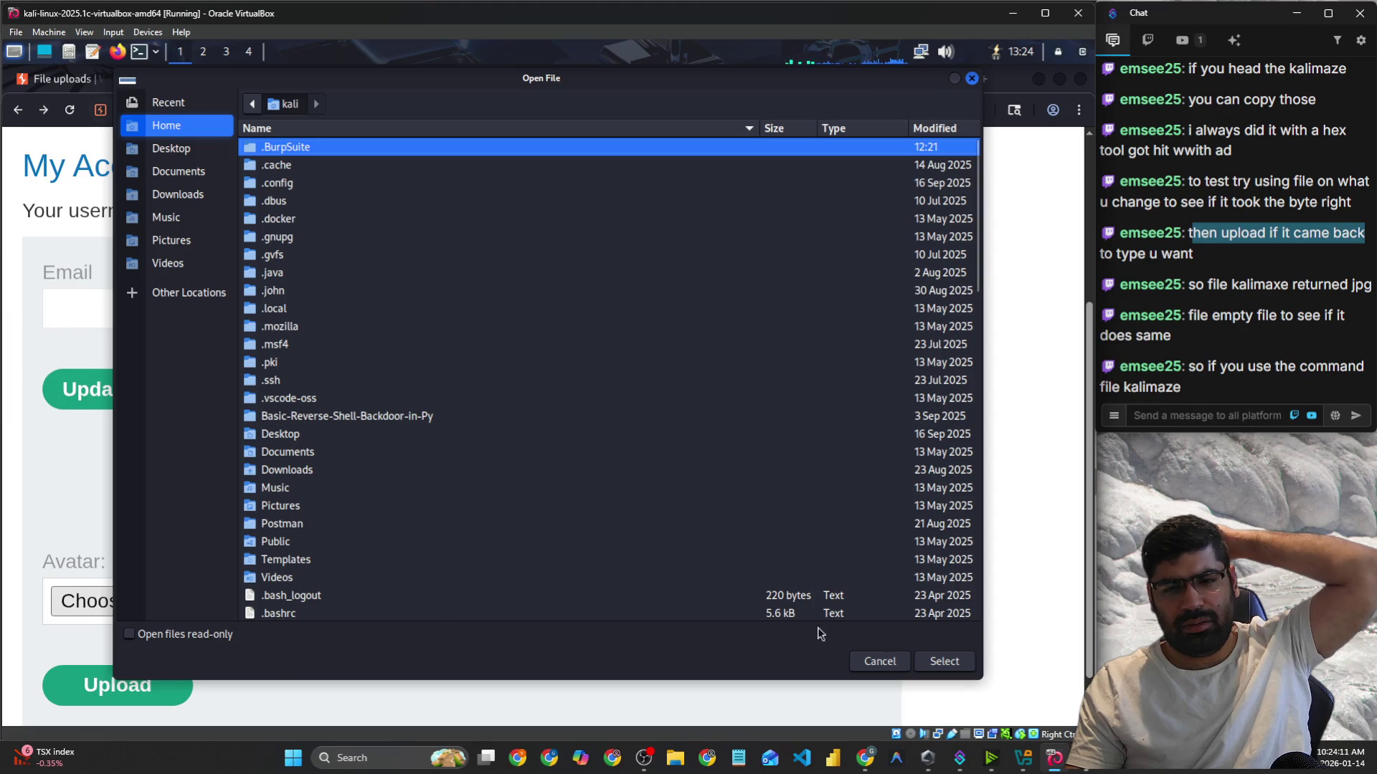
scroll(355, 555, "down", 15)
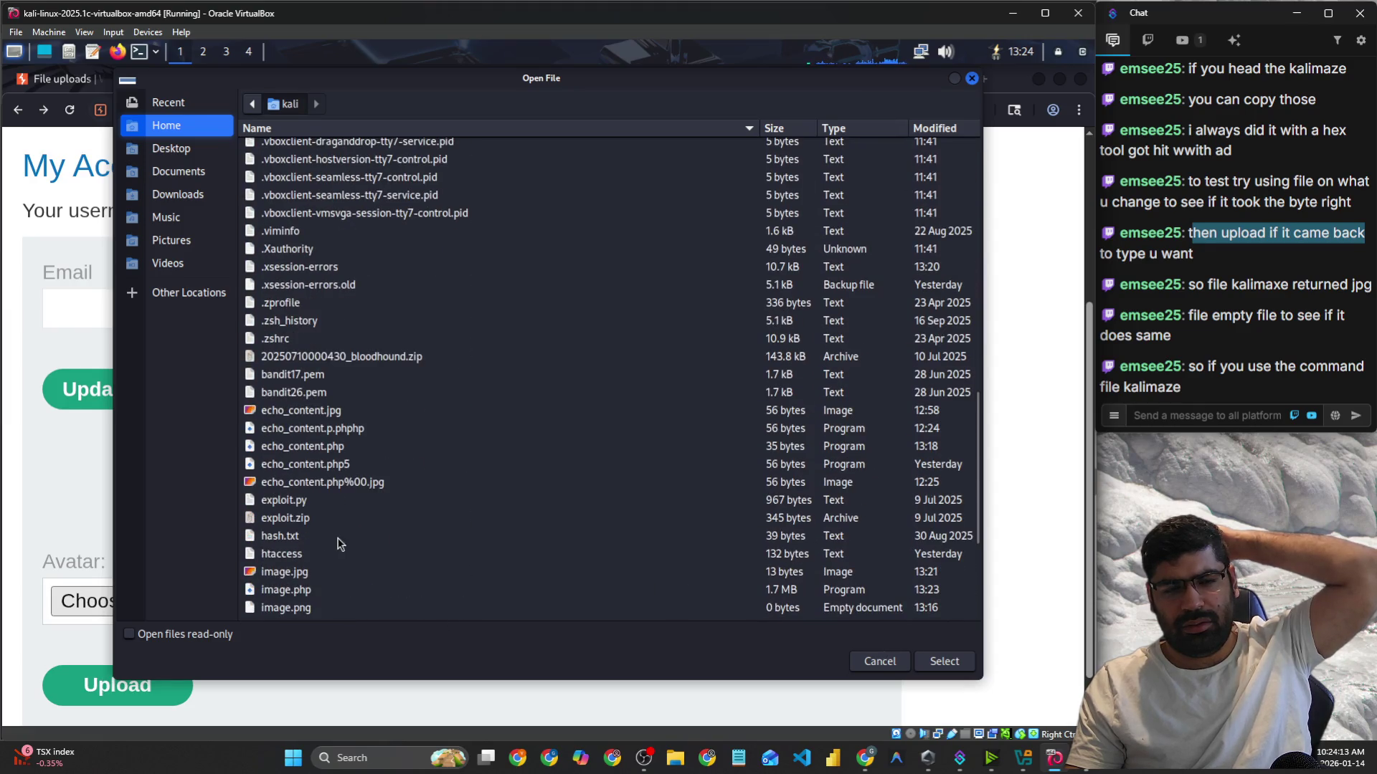
left_click(304, 593)
left_click(932, 670)
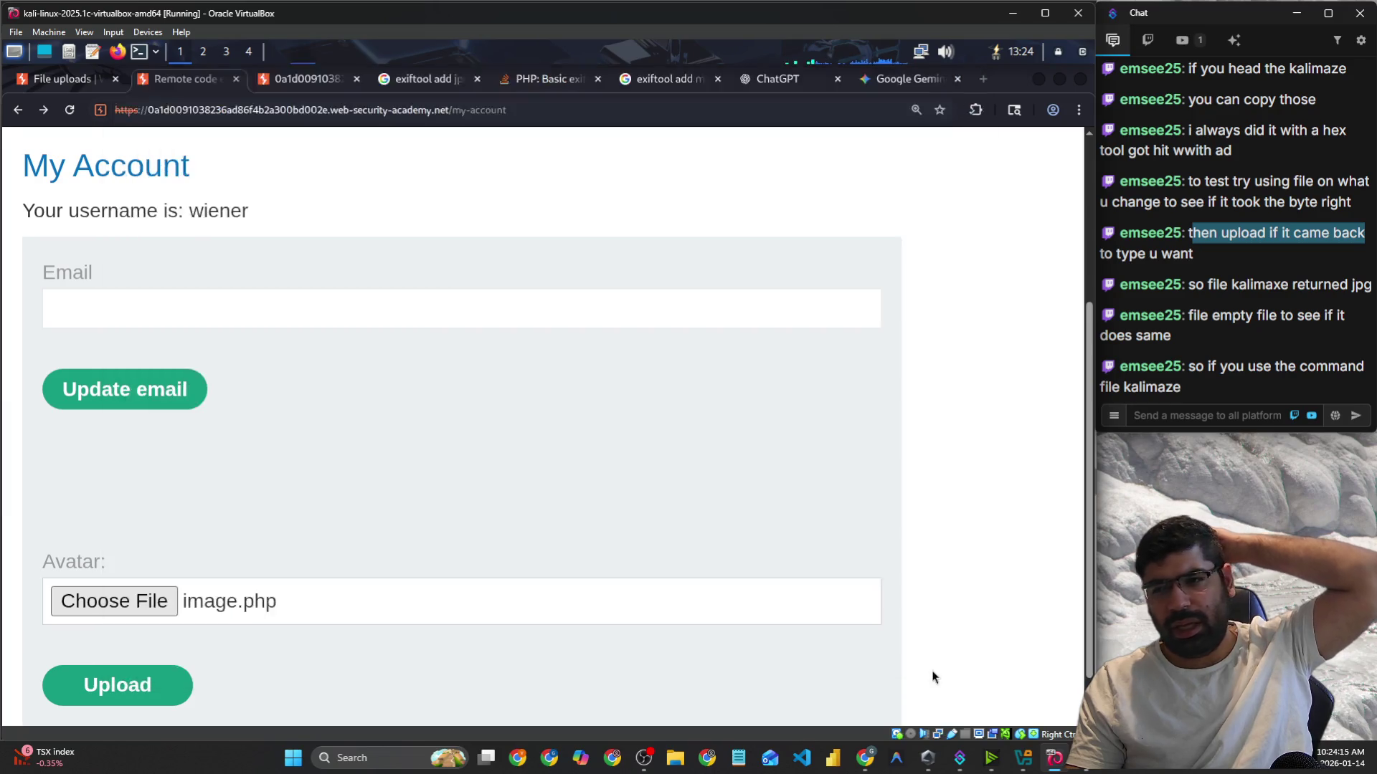
left_click(162, 686)
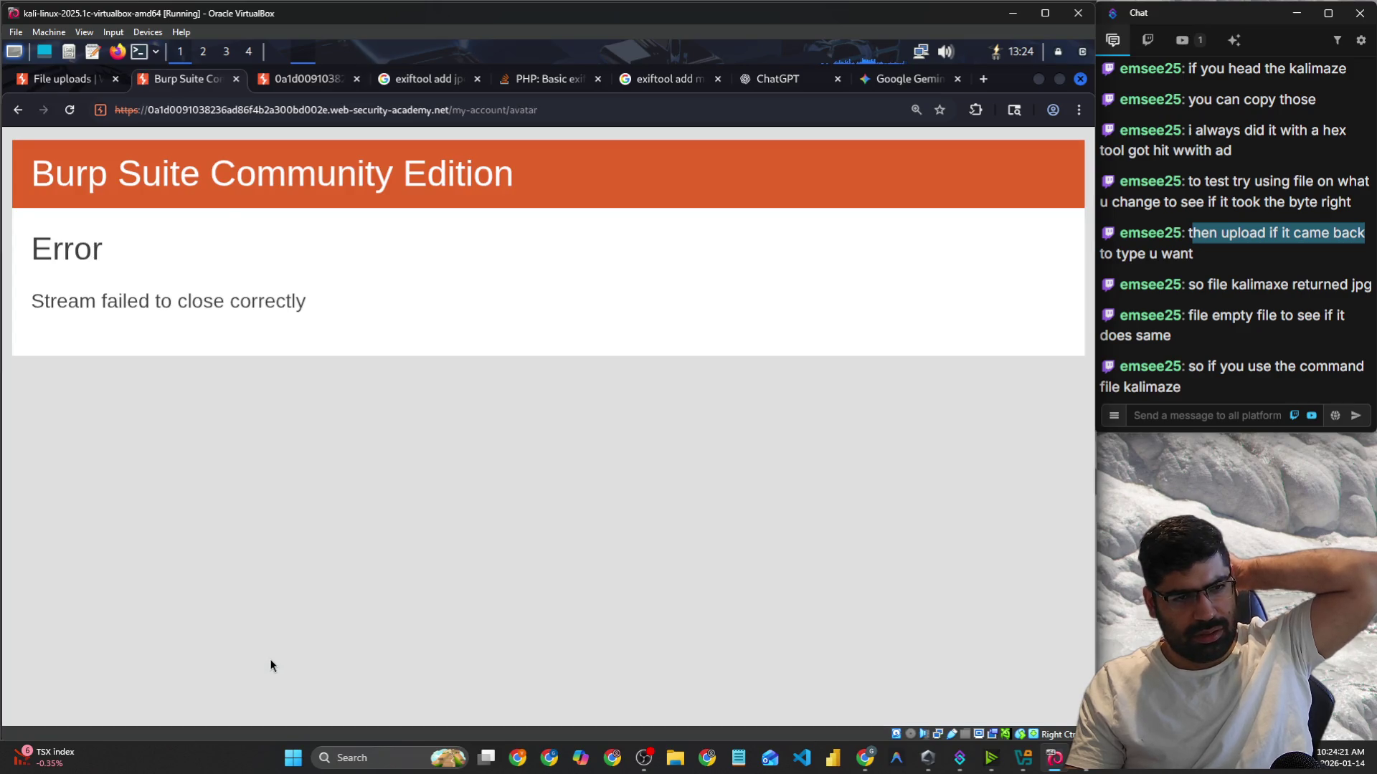
left_click(69, 110)
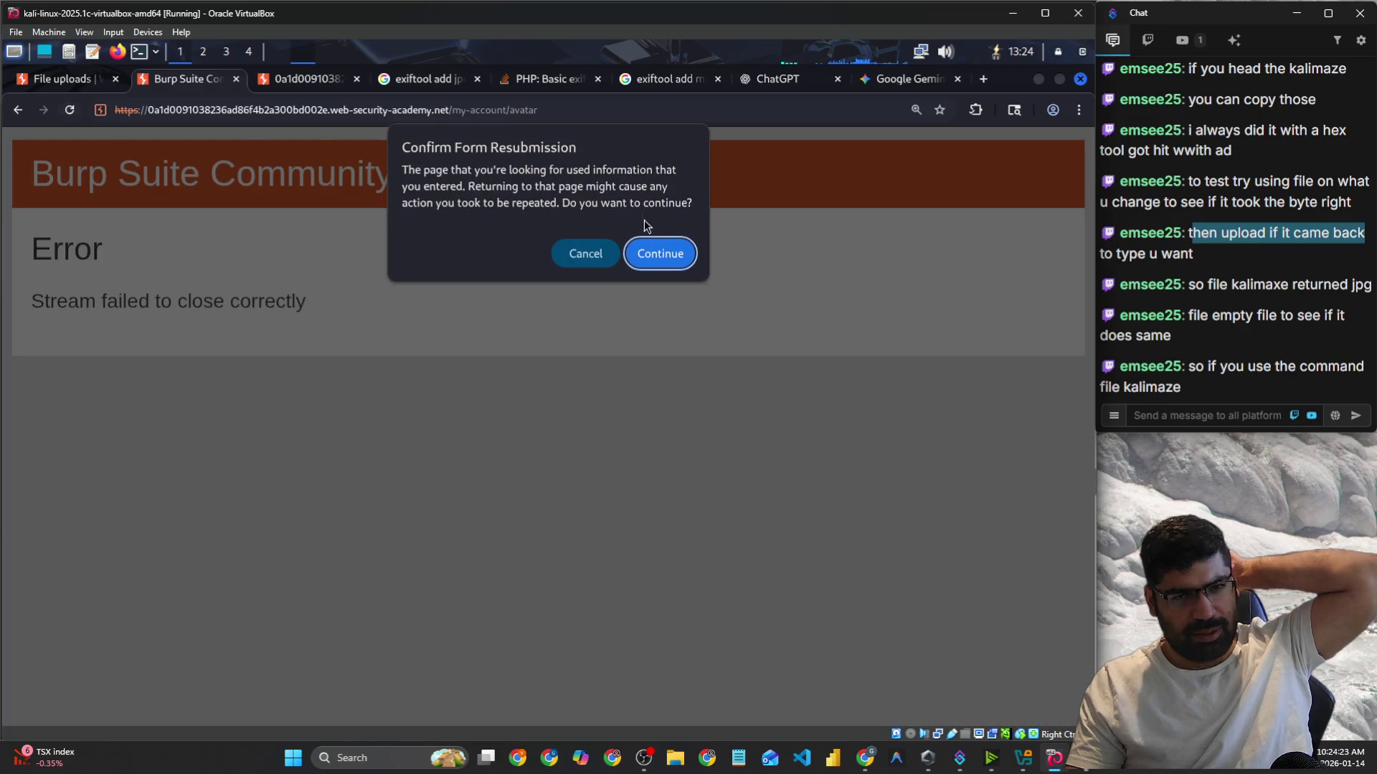
left_click(655, 252)
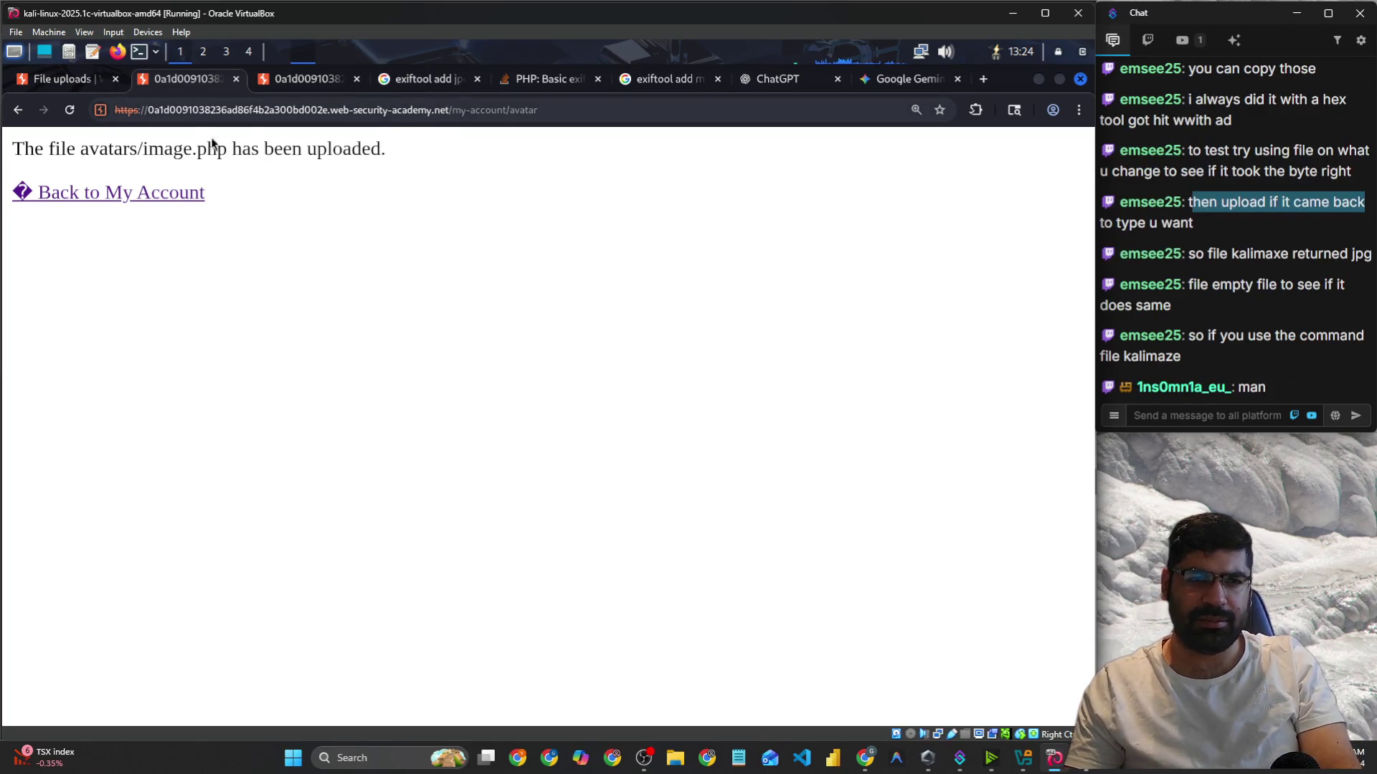
left_click(84, 193)
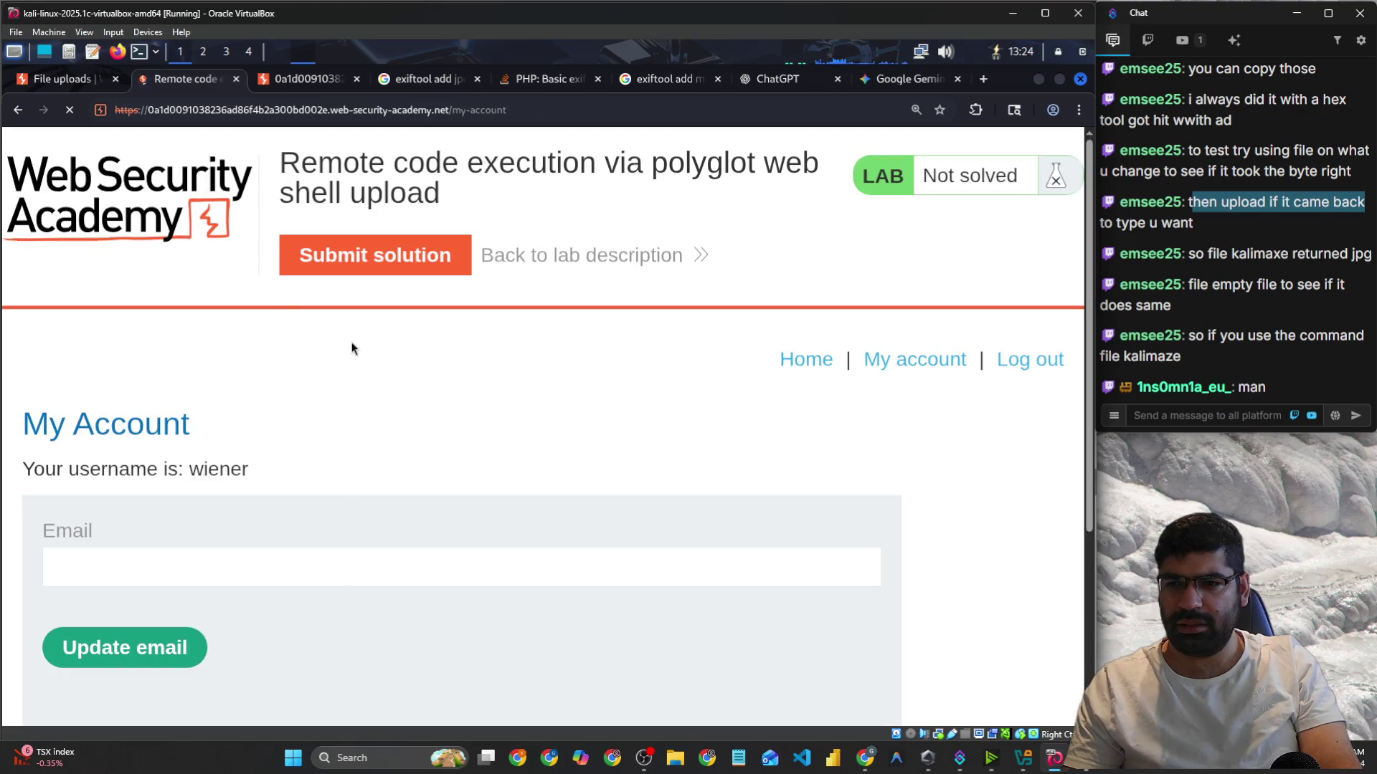
Step: Open the avatar image.php in a new tab and select the readable string in its output
scroll(129, 542, "down", 2)
right_click(80, 561)
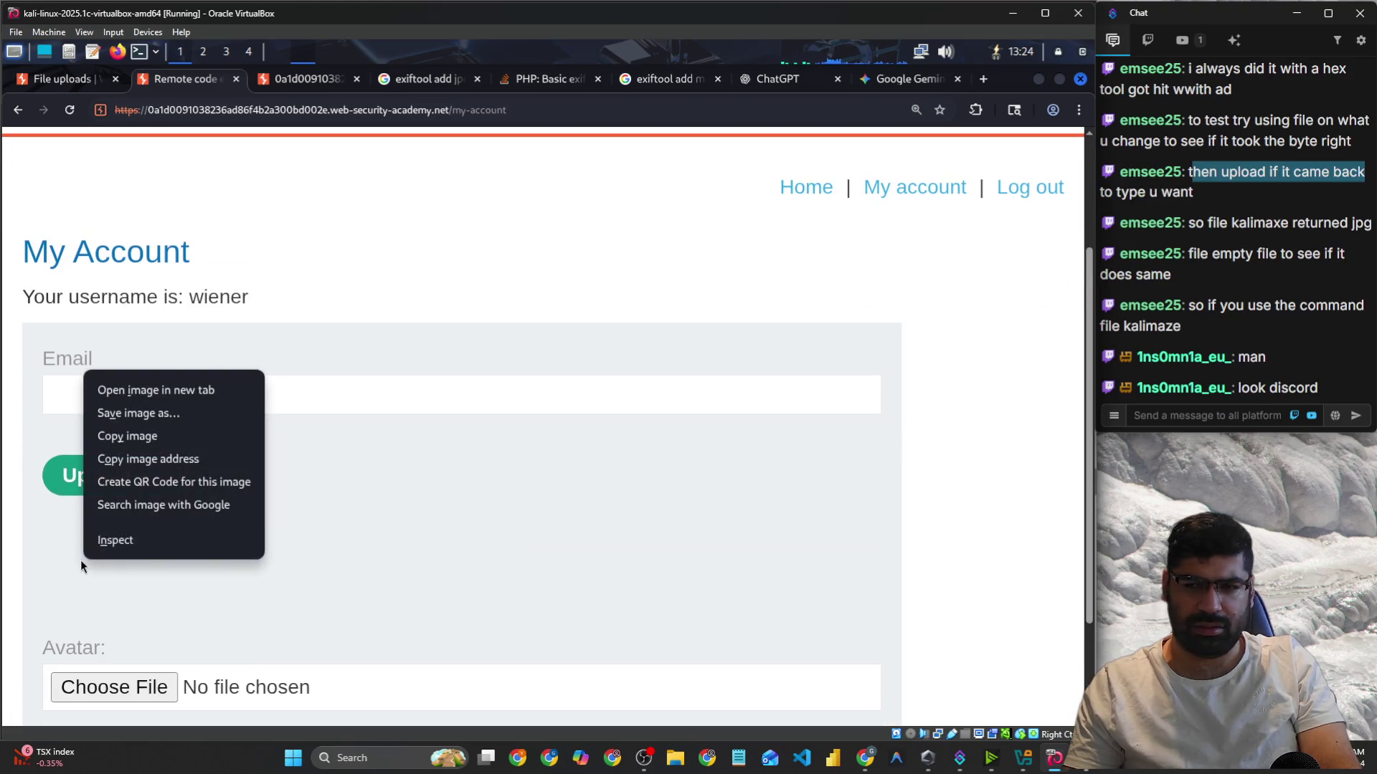
left_click(217, 388)
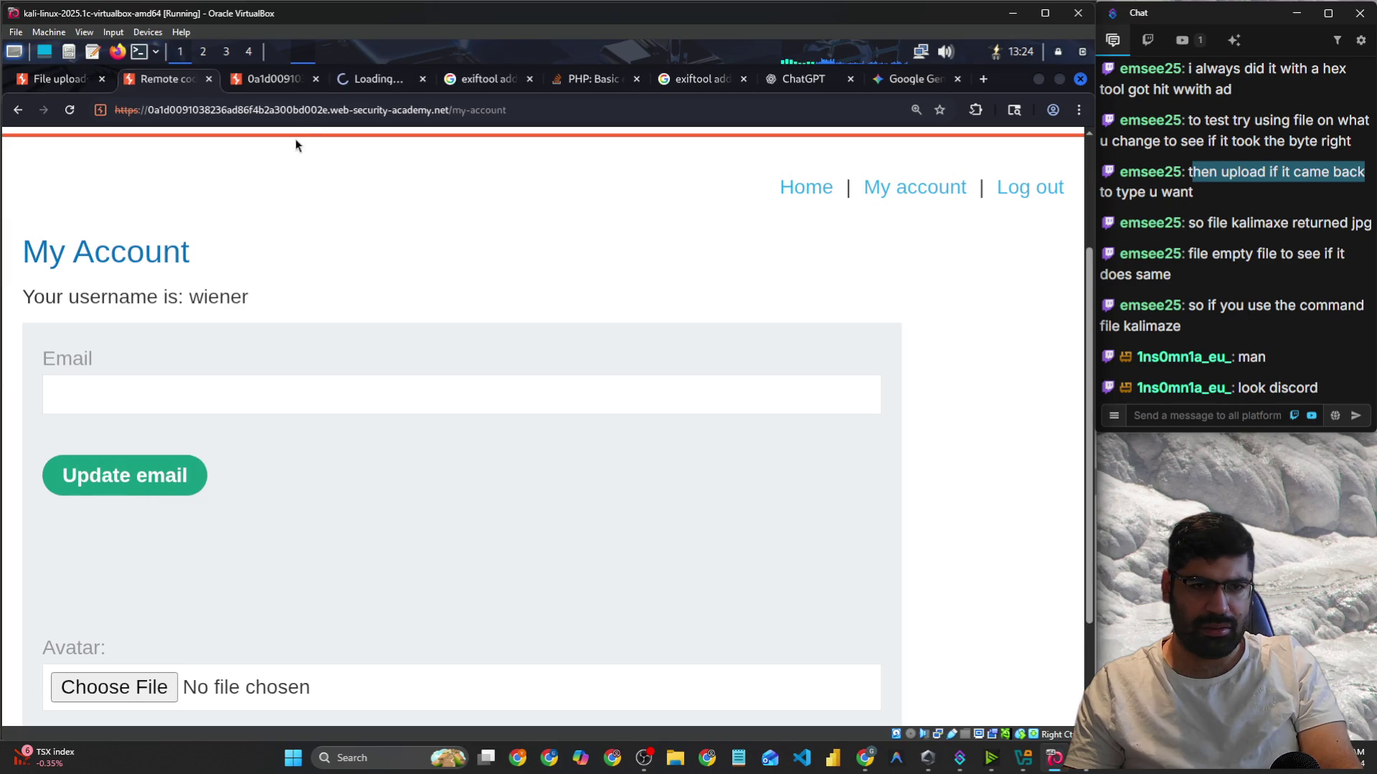
left_click(356, 83)
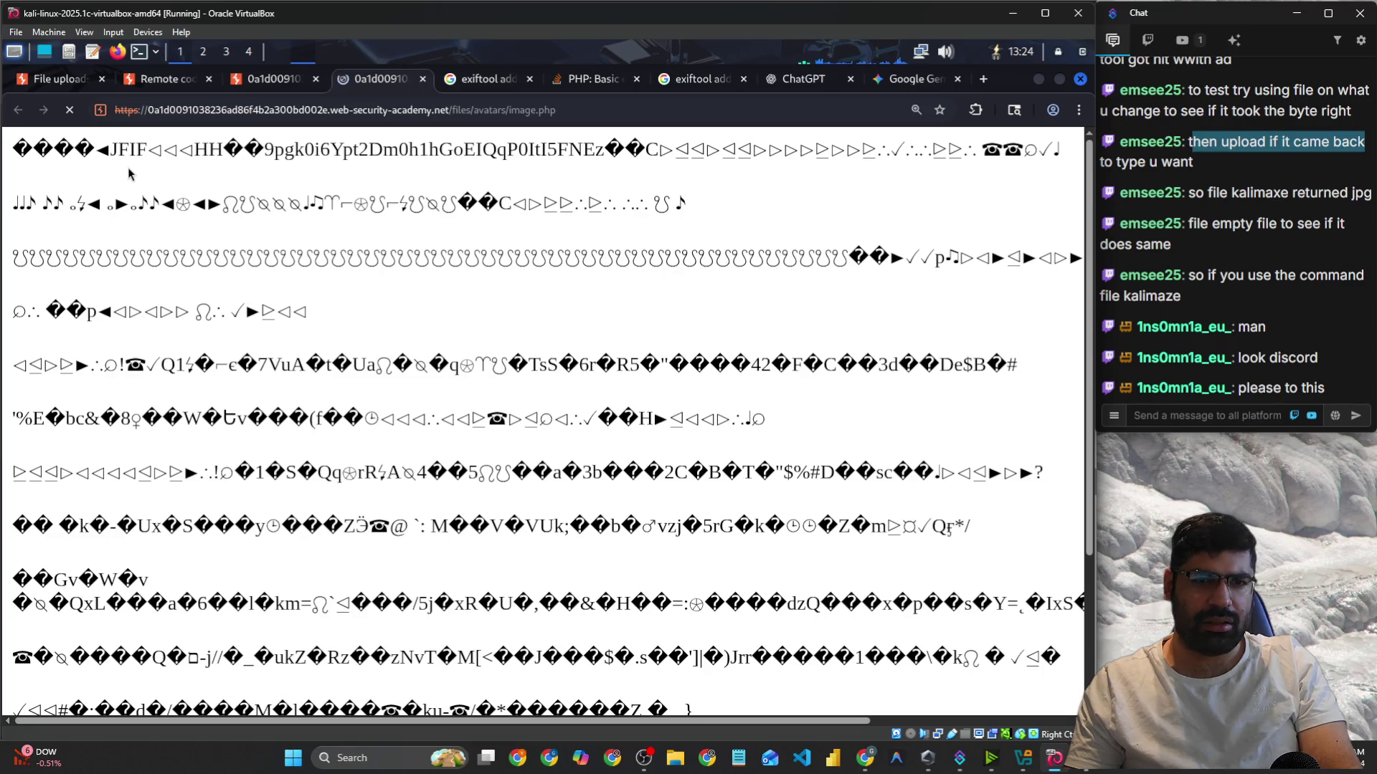
double_click(434, 144)
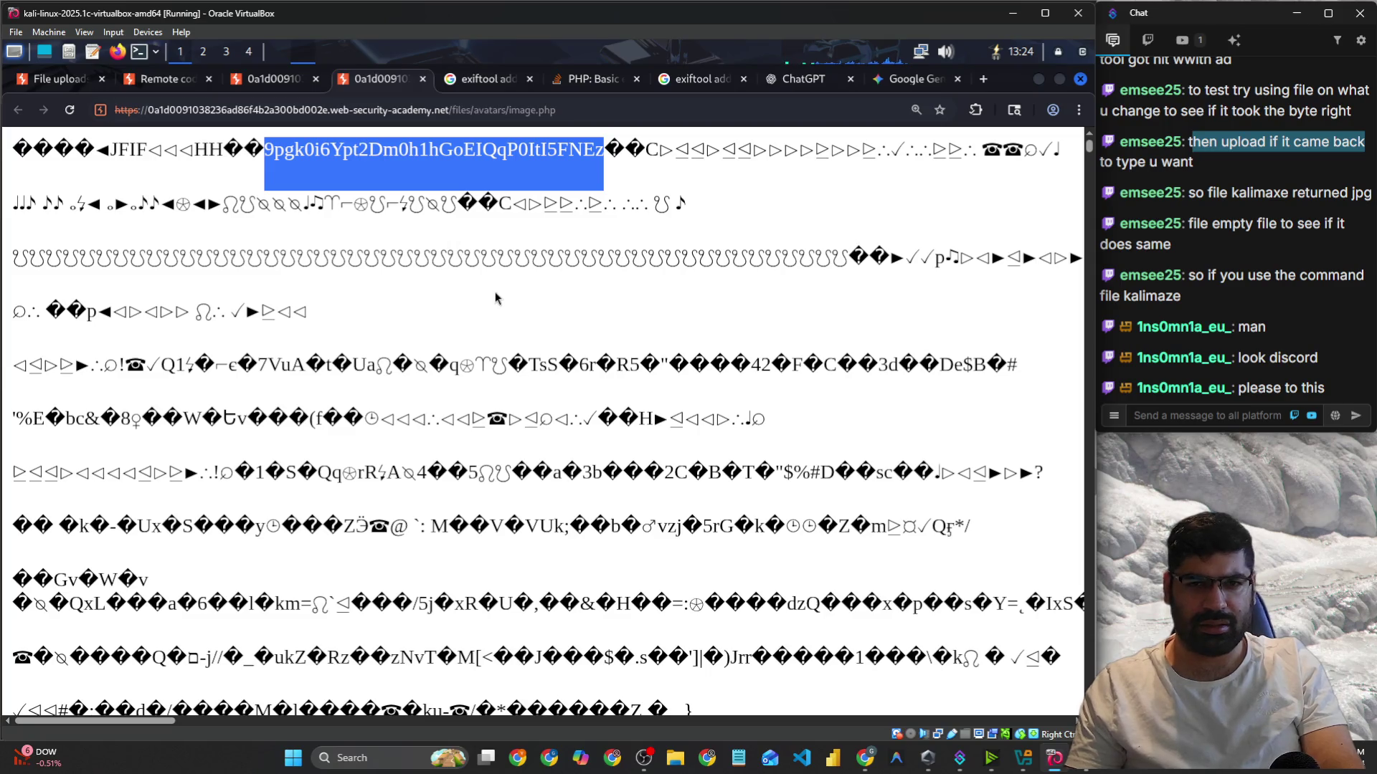
key("alt+Tab")
key("alt+Tab")
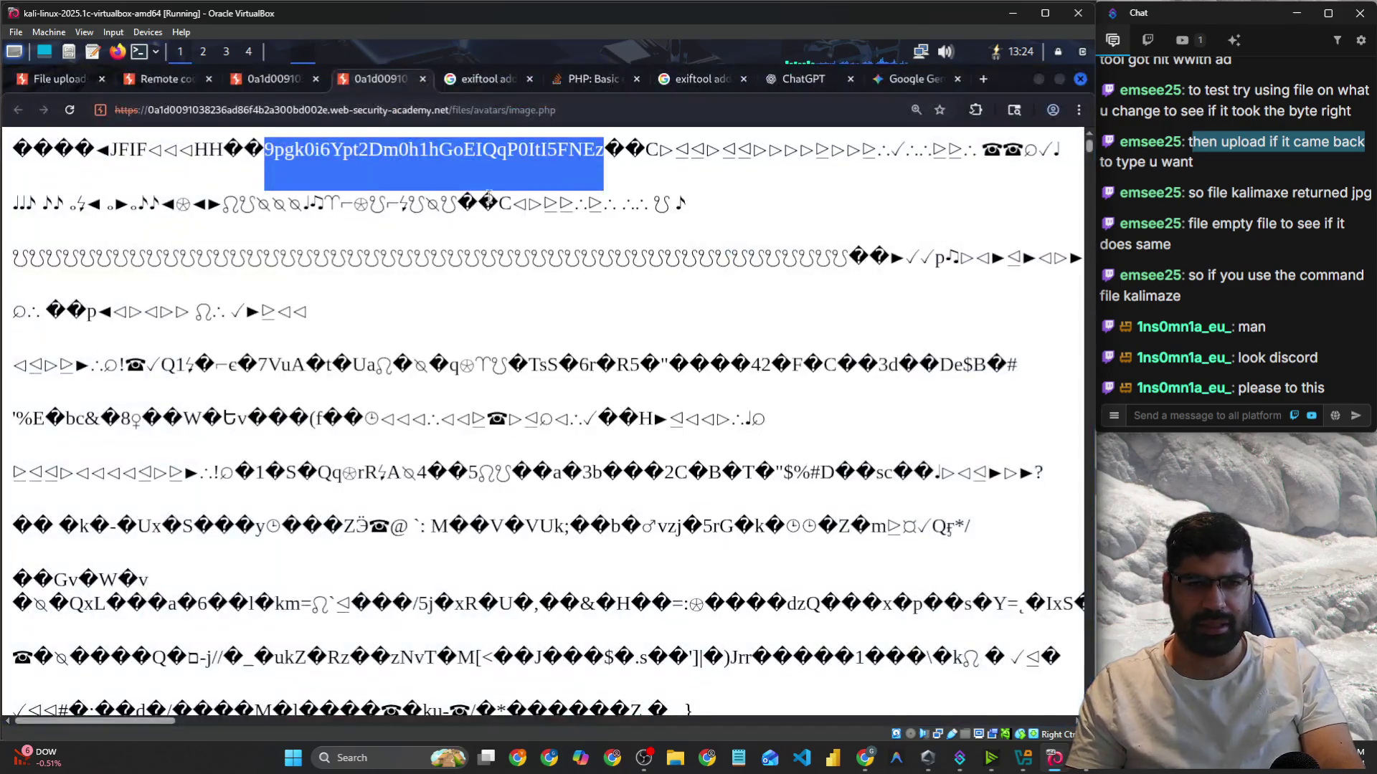
Step: Submit the copied string as the lab solution, which is rejected as incorrect
left_click(274, 85)
left_click(160, 83)
scroll(199, 238, "up", 3)
left_click(373, 254)
key("ctrl+v")
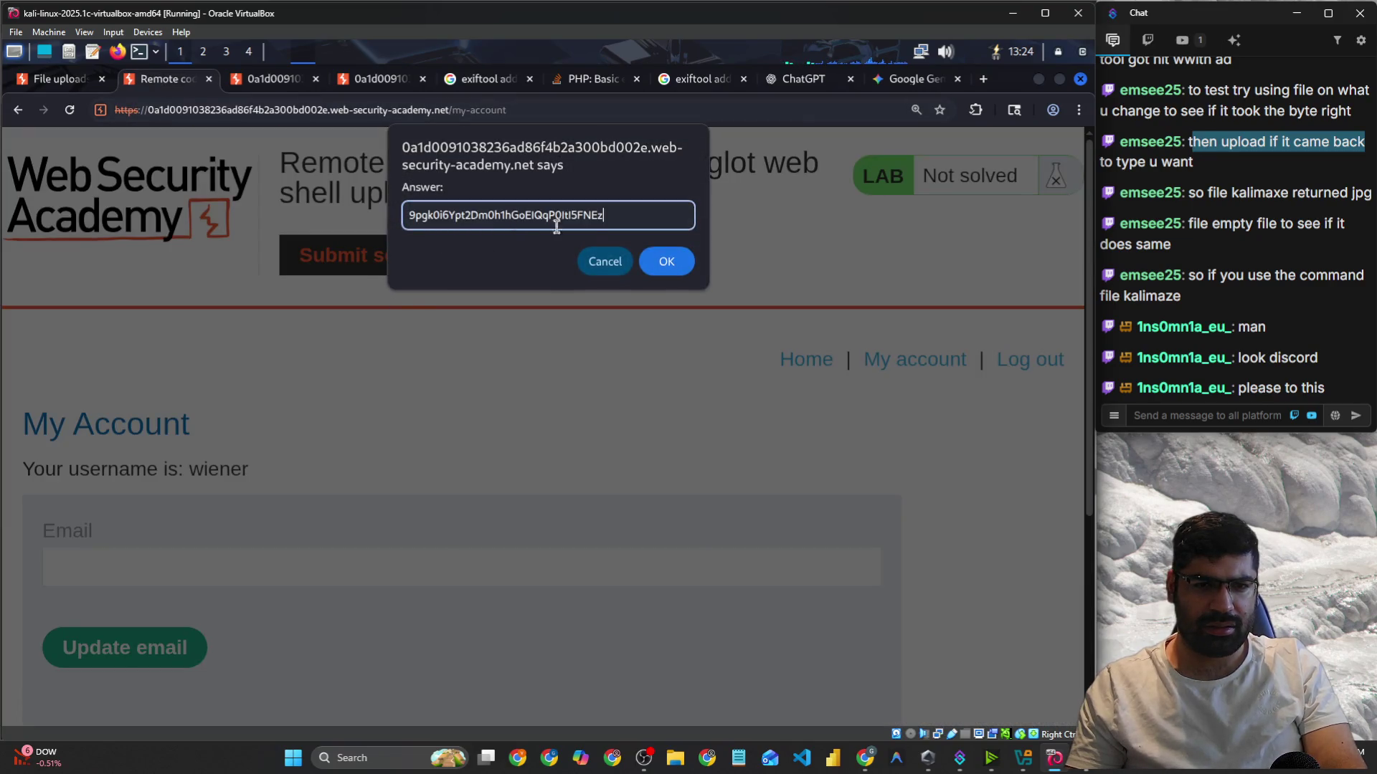
left_click(666, 262)
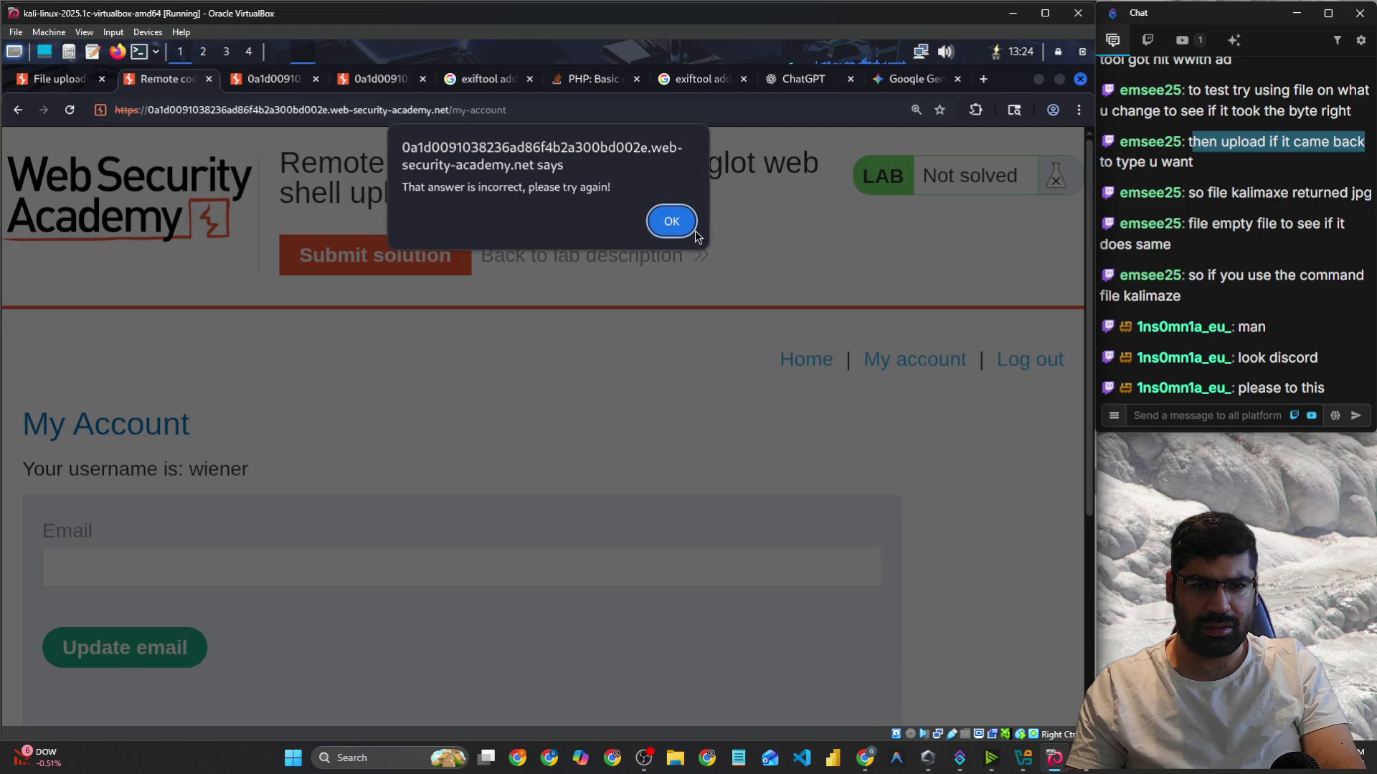
left_click(678, 222)
key("alt+Tab")
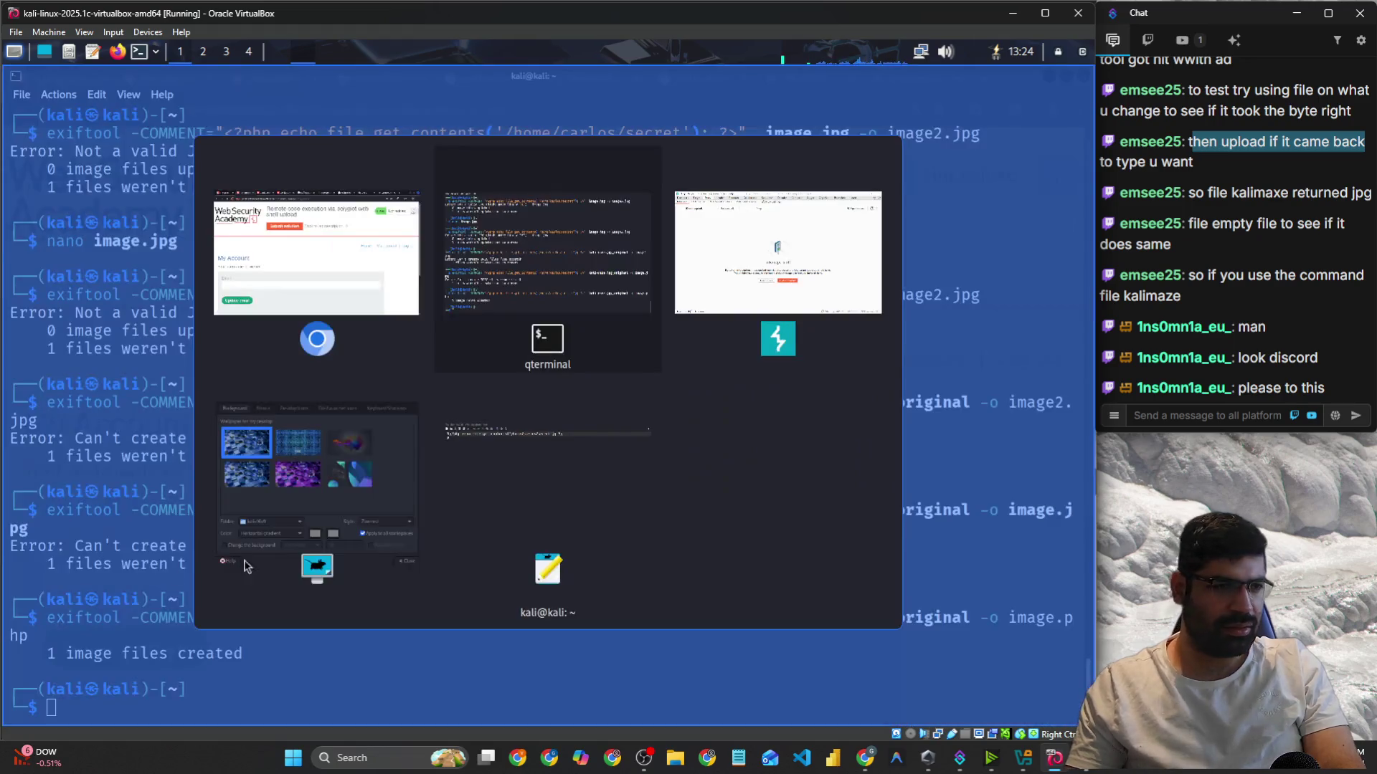
Step: Read the exiftool comment-payload suggestions in Discord, then return to the image.php output
key("alt+Tab")
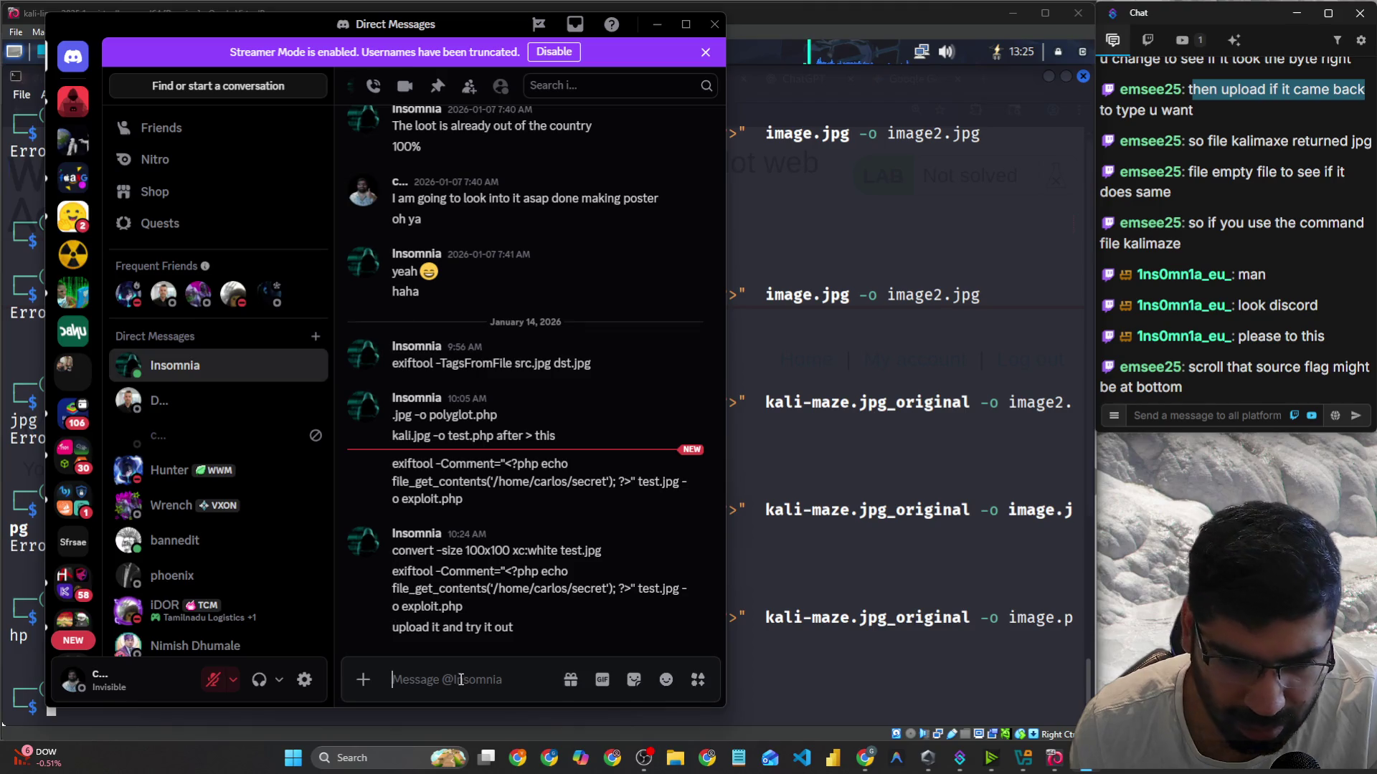
key("alt+Tab")
key("alt+Tab")
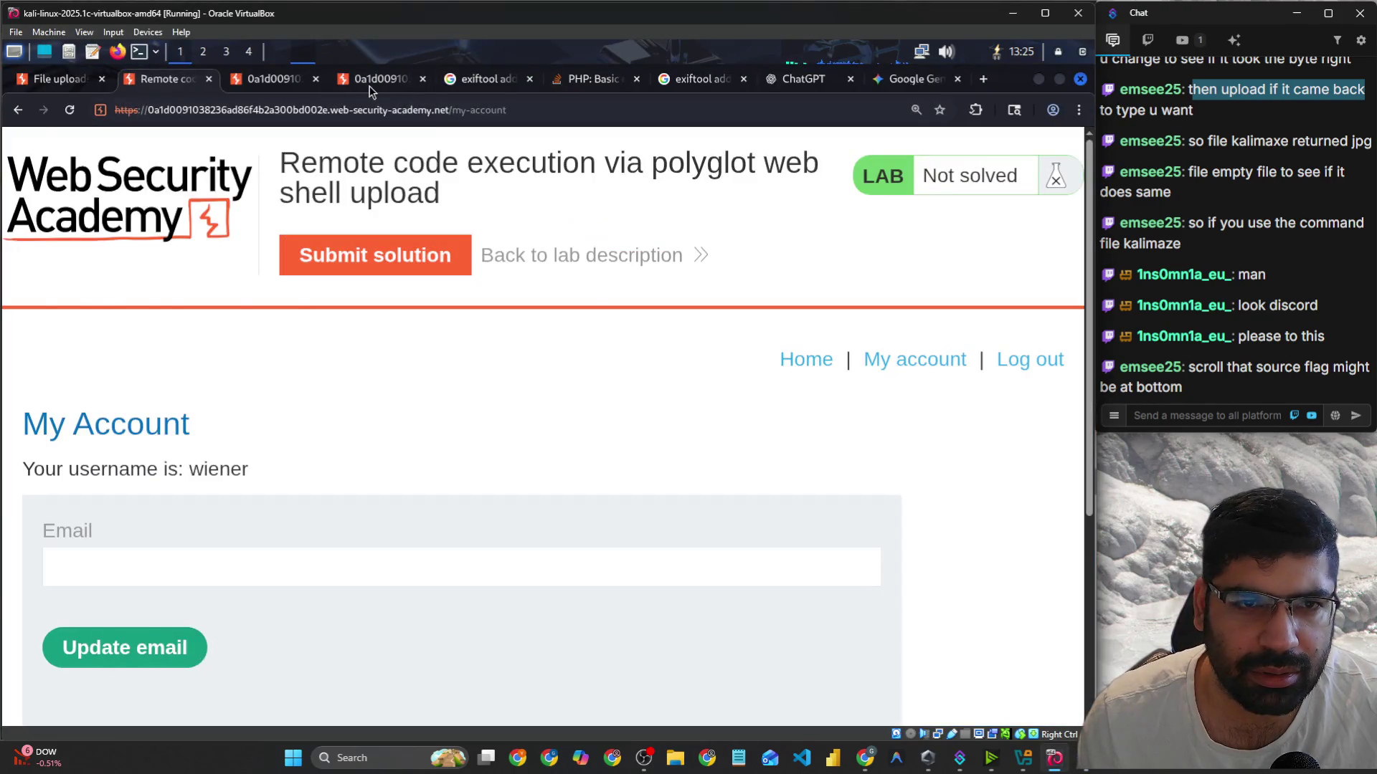
left_click(369, 86)
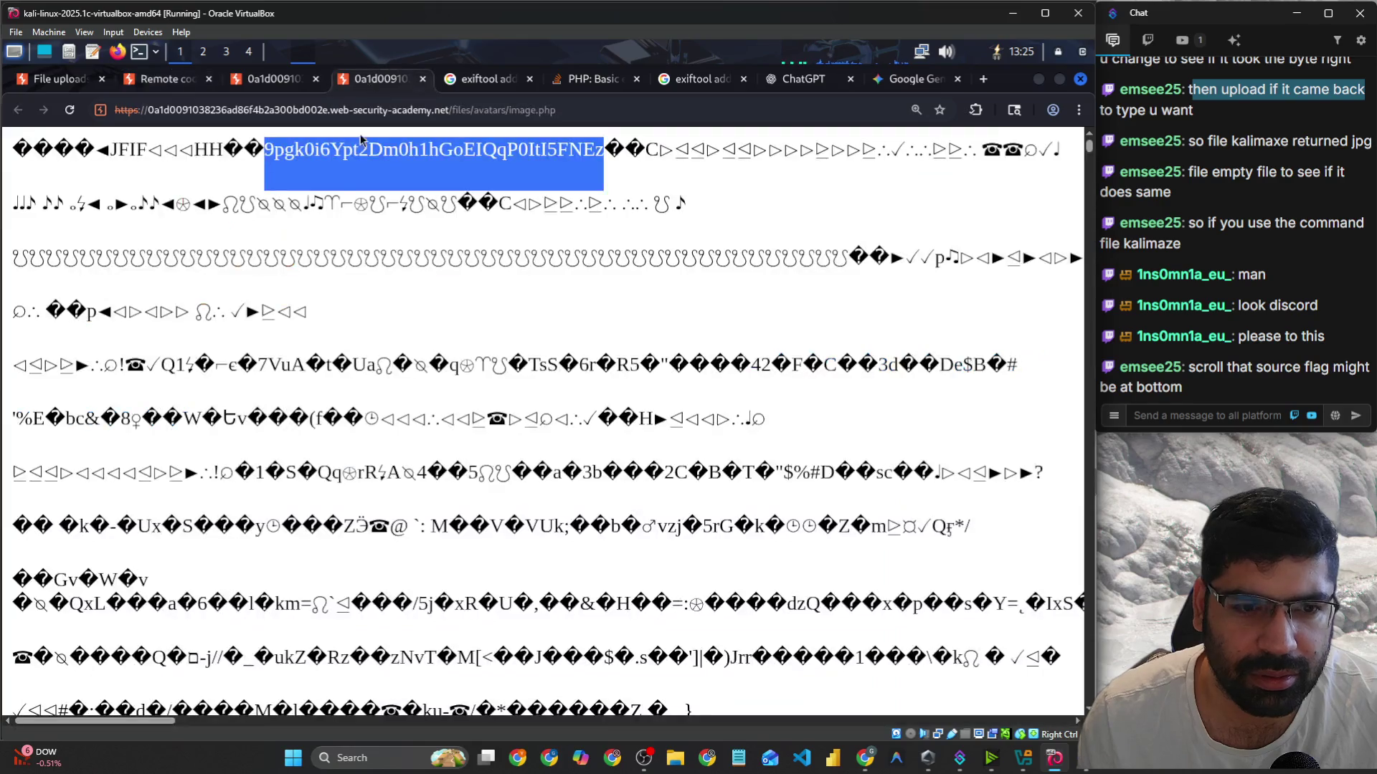
scroll(340, 337, "down", 15)
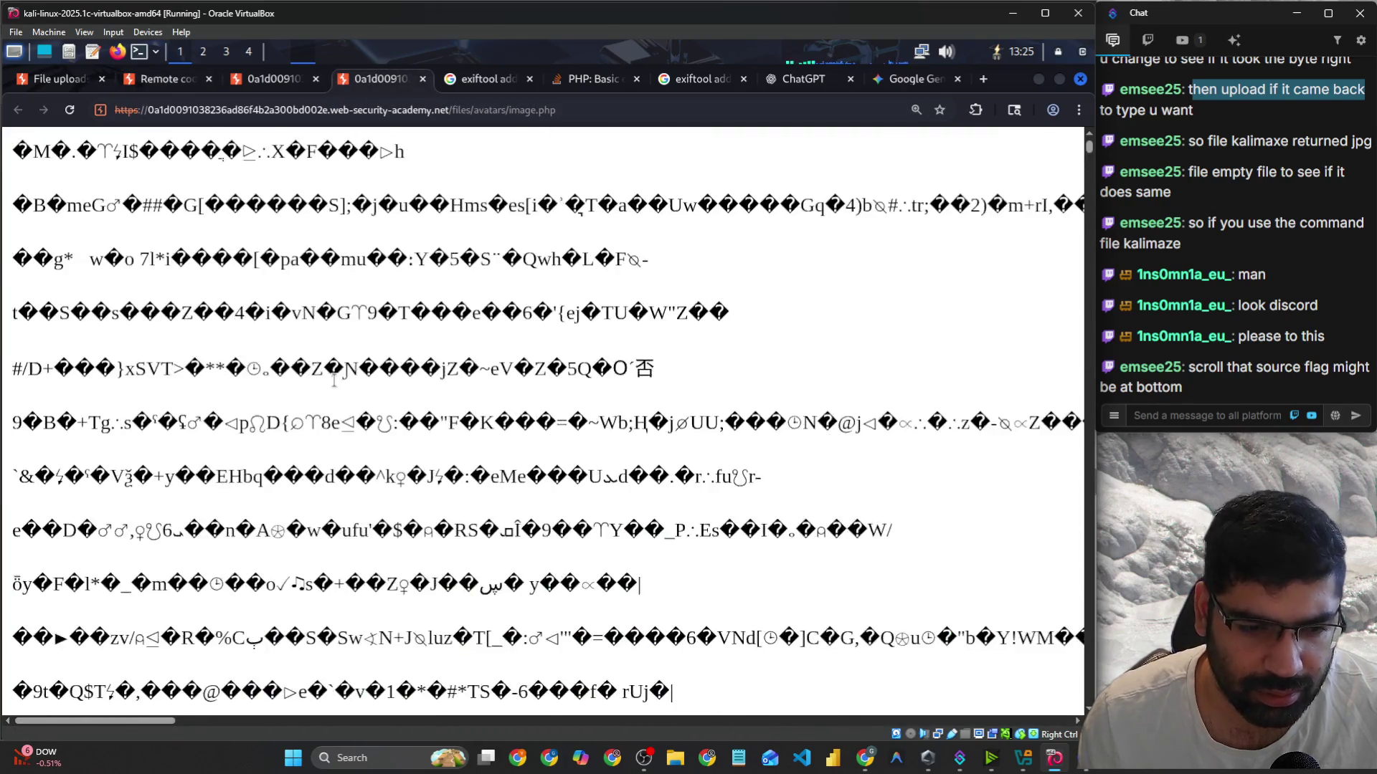
scroll(338, 430, "down", 5)
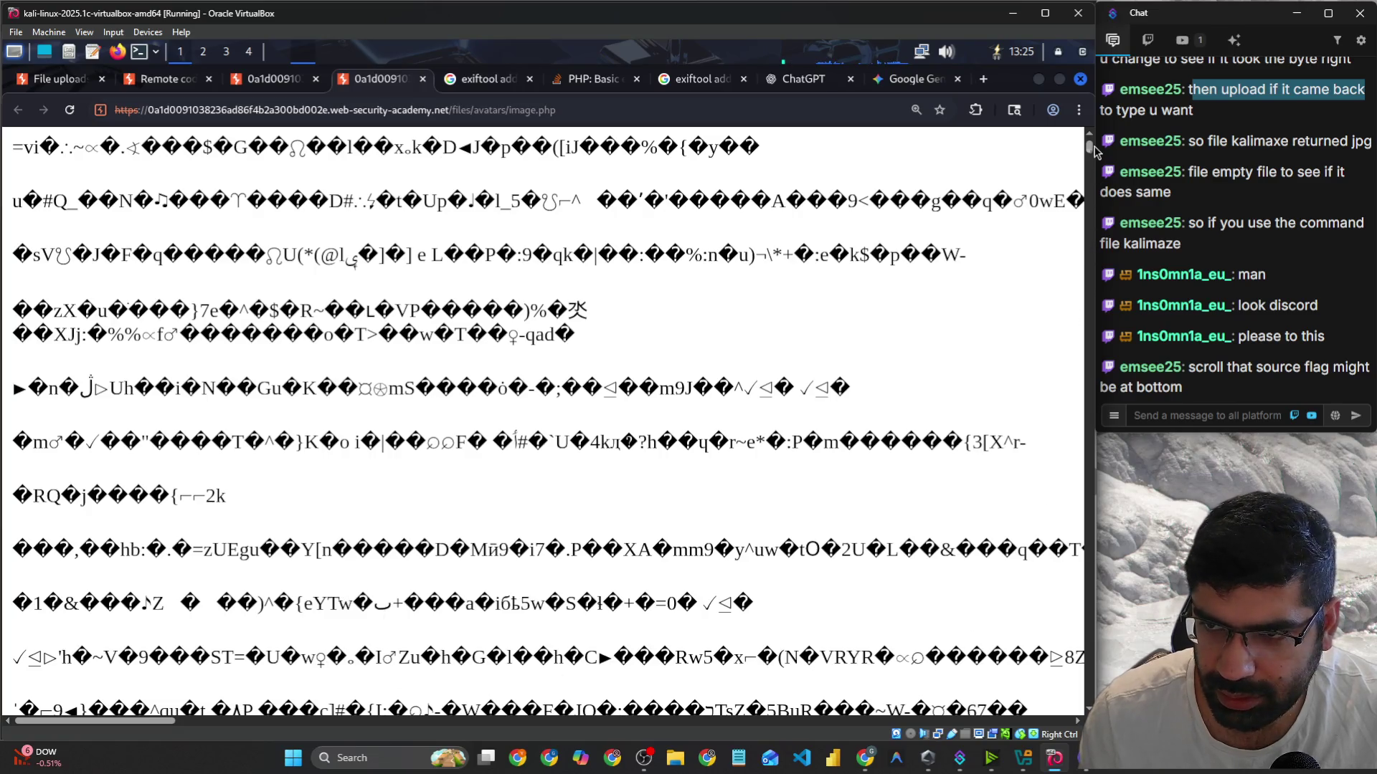
left_click_drag(1089, 147, 1089, 695)
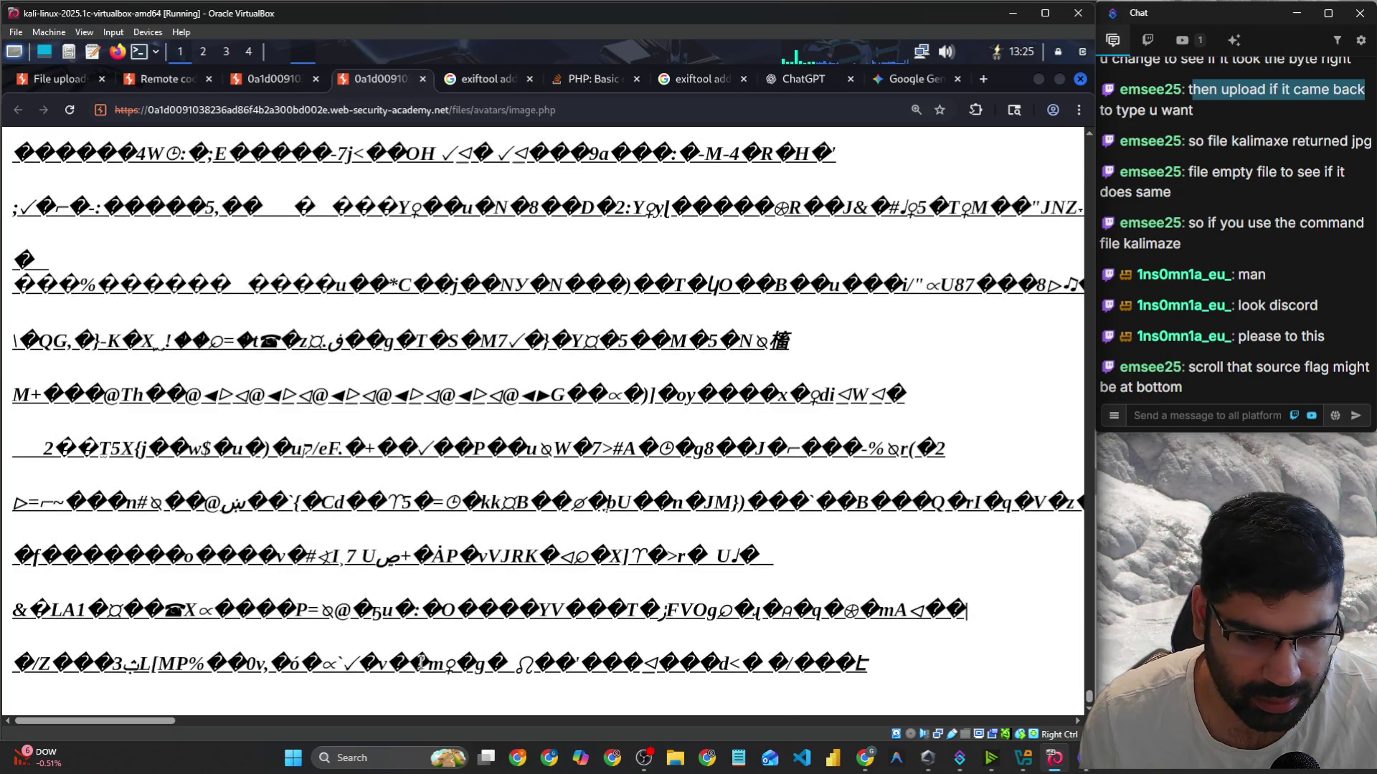
mouse_move(168, 721)
left_mouse_down()
mouse_move(446, 727)
mouse_move(4, 716)
left_mouse_up()
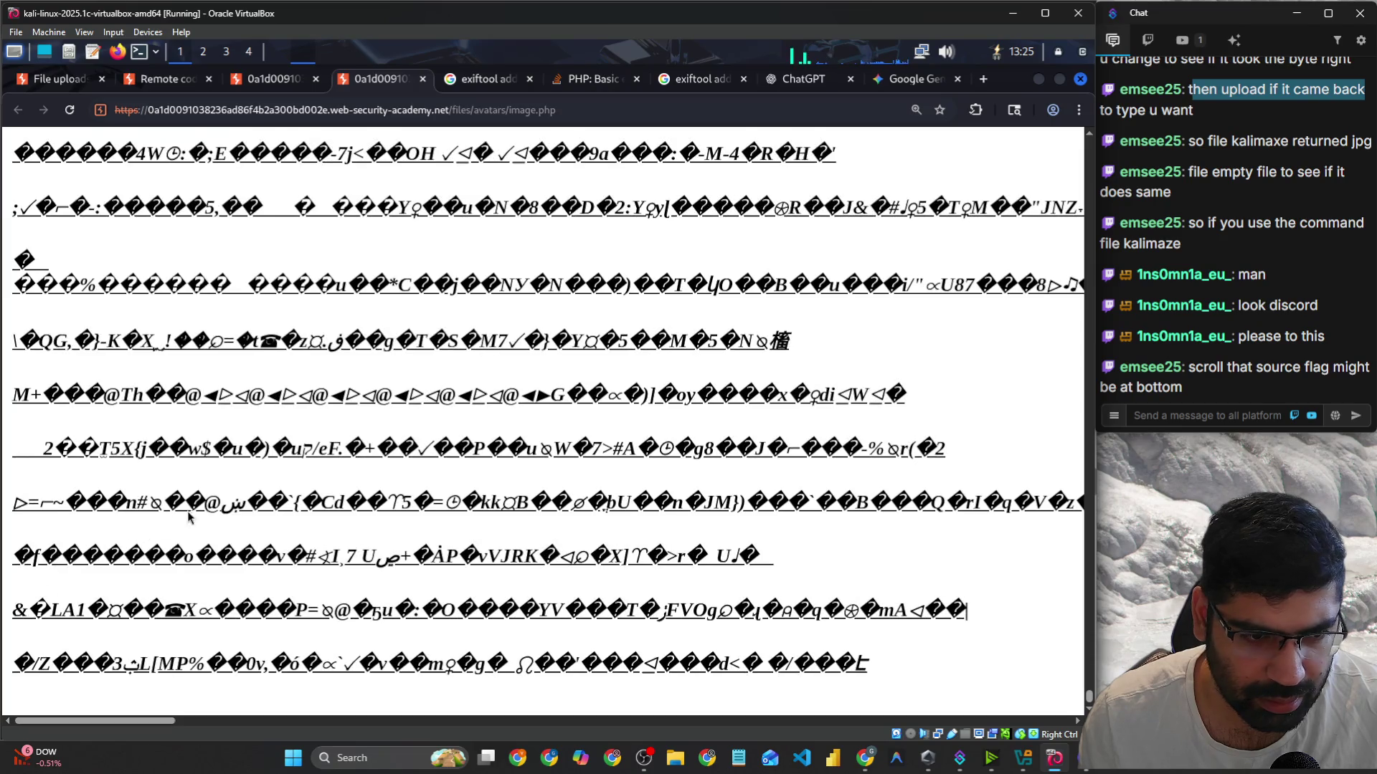
scroll(188, 516, "up", 20)
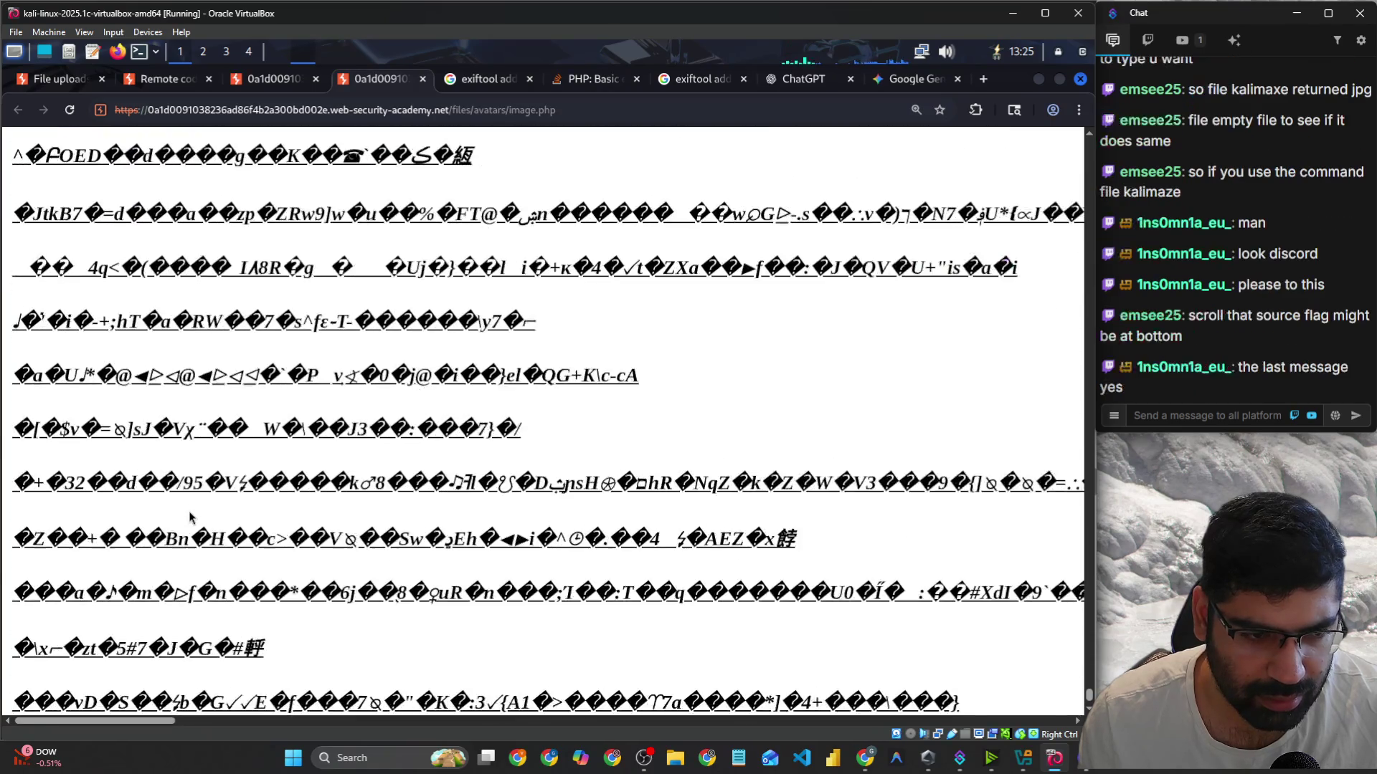
key("alt+Tab")
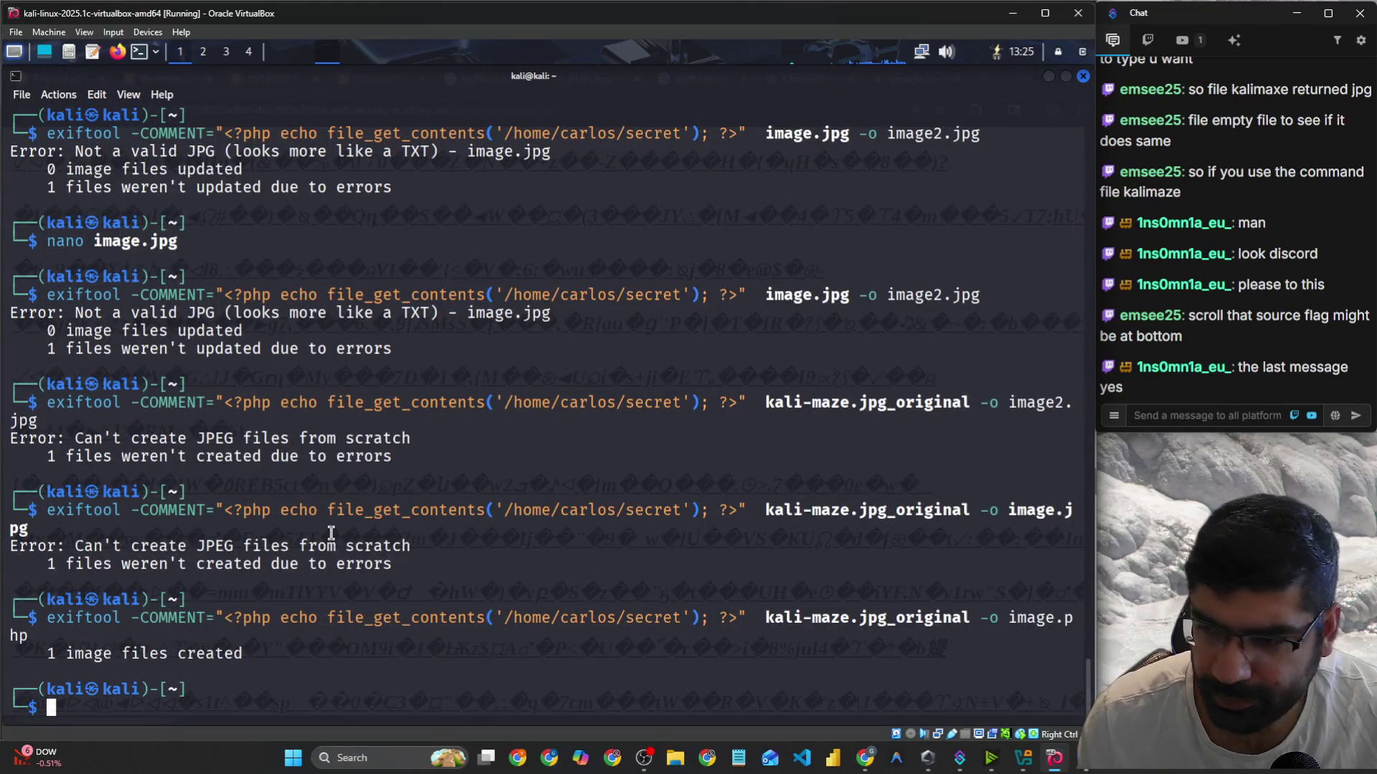
key("alt+Tab")
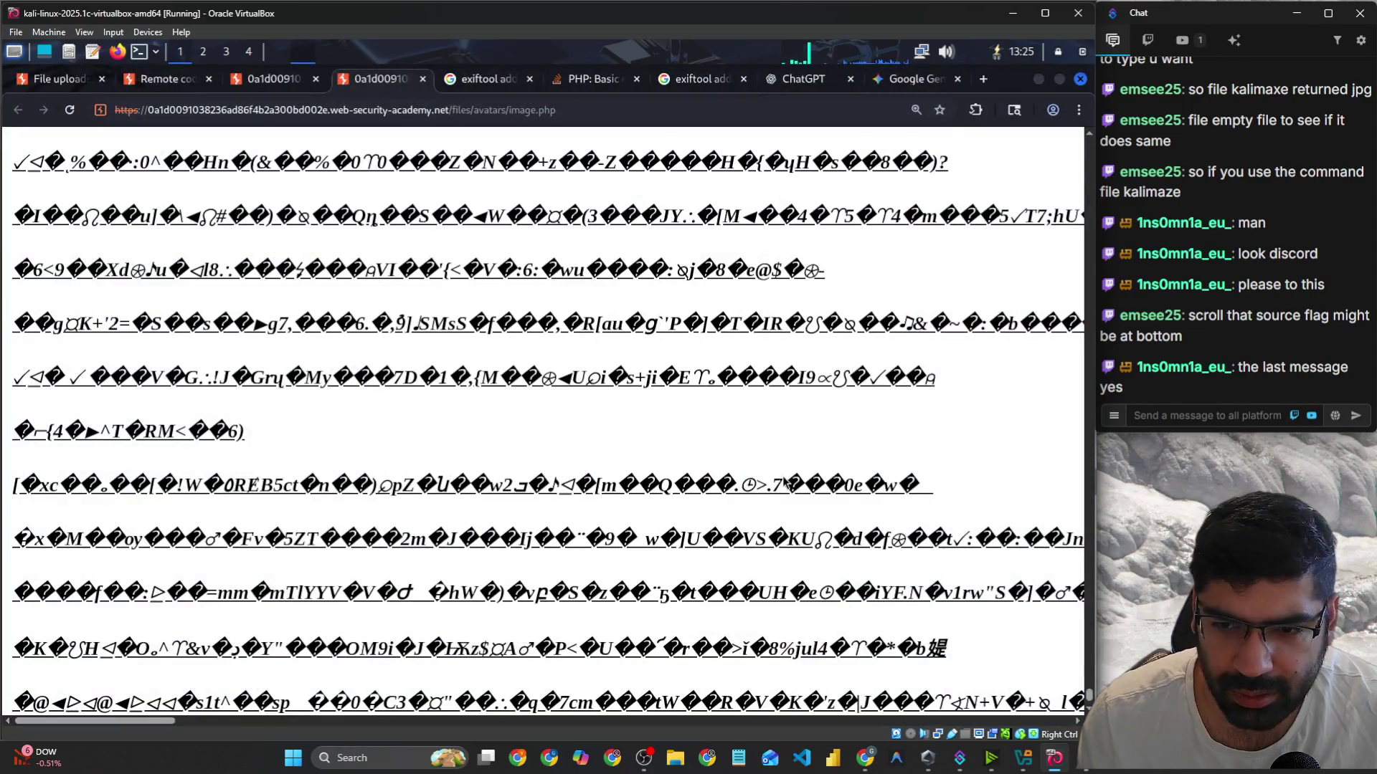
key("alt+Tab")
key("alt+Tab")
scroll(1018, 610, "down", 1)
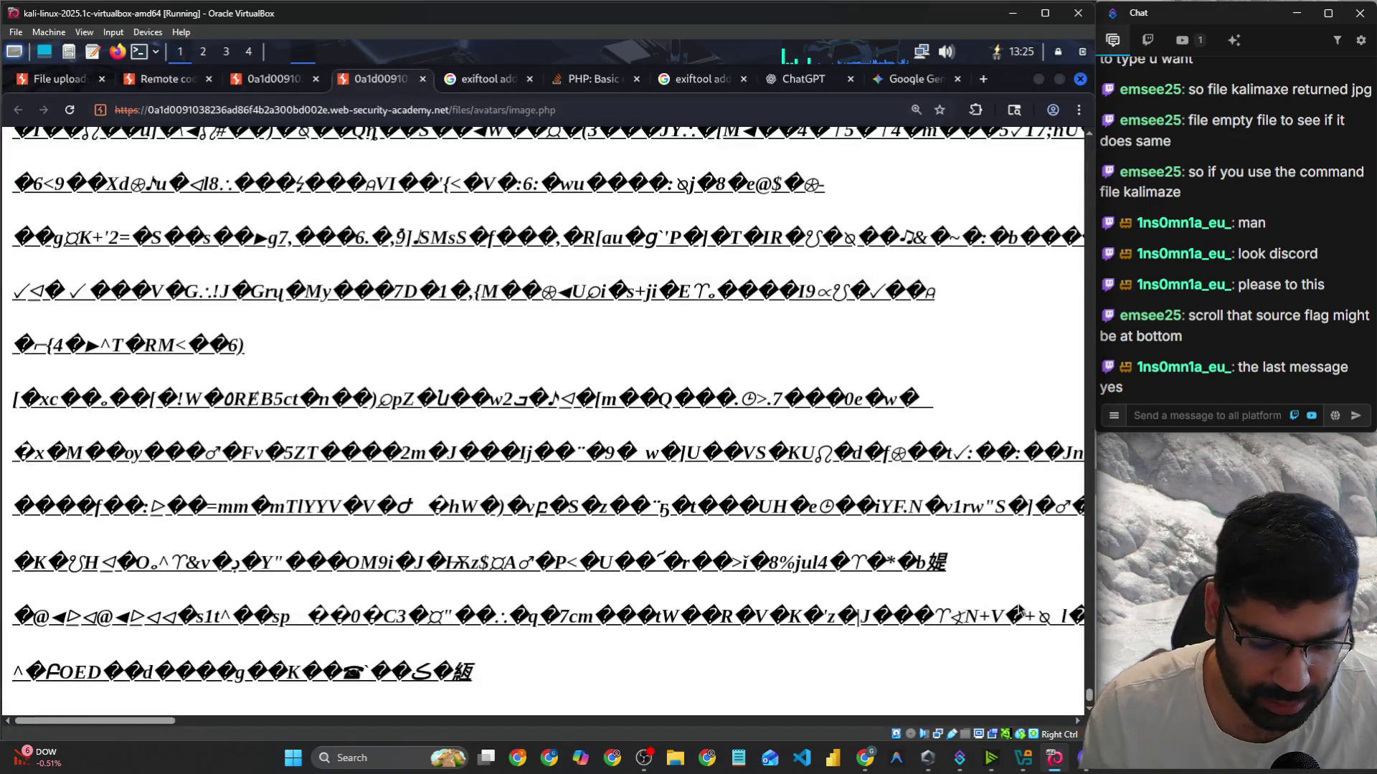
key("alt+Tab")
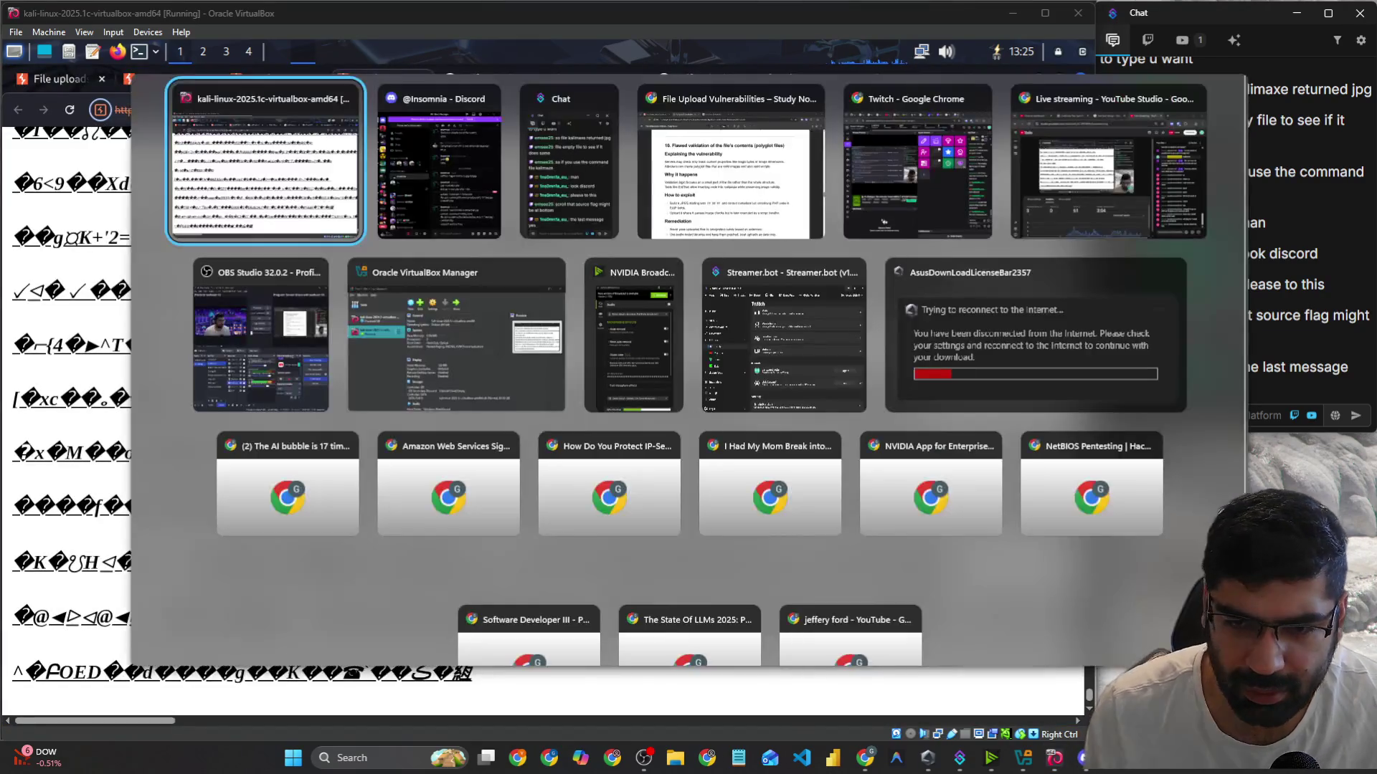
Step: Select the Discord exiftool -Comment command that builds exploit.php from test.jpg
left_click(495, 215)
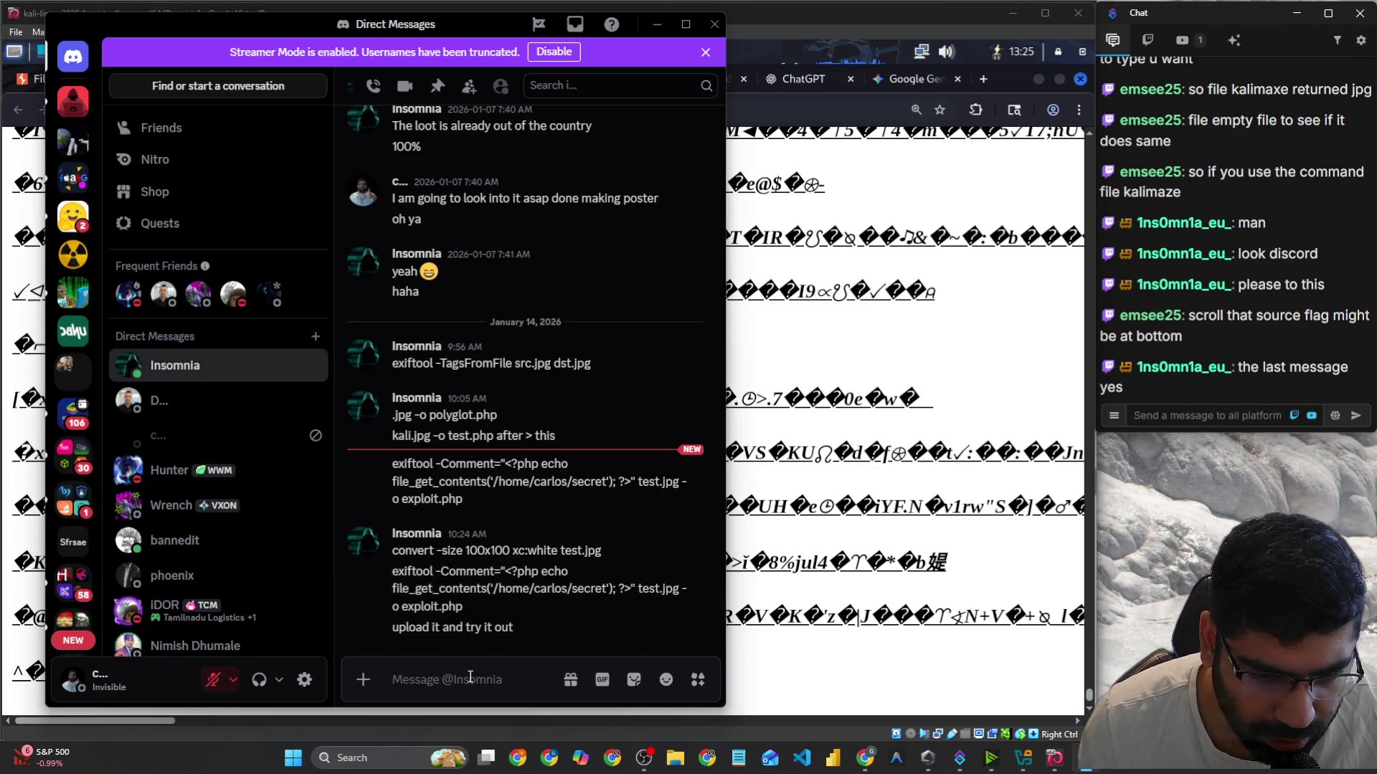
left_click_drag(419, 572, 627, 590)
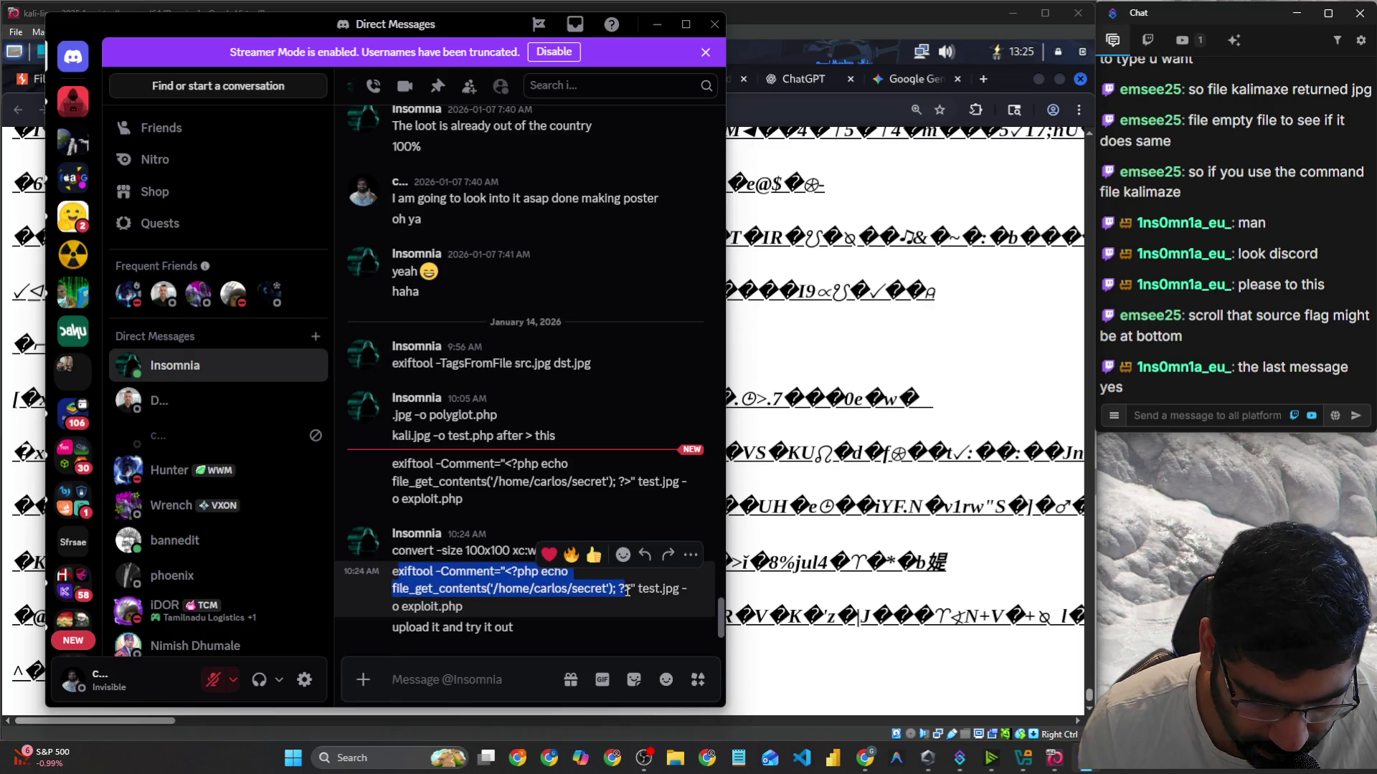
left_click_drag(476, 608, 393, 578)
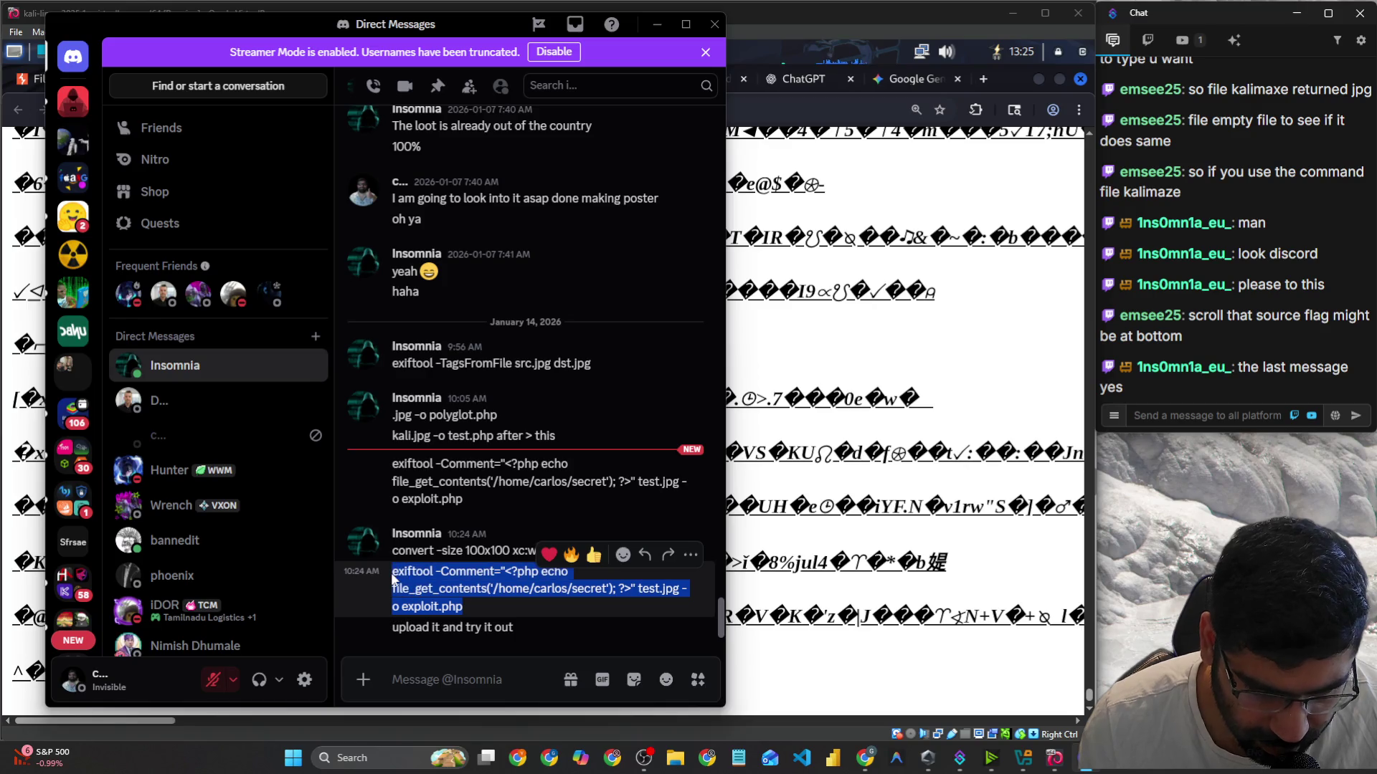
key("alt+Tab")
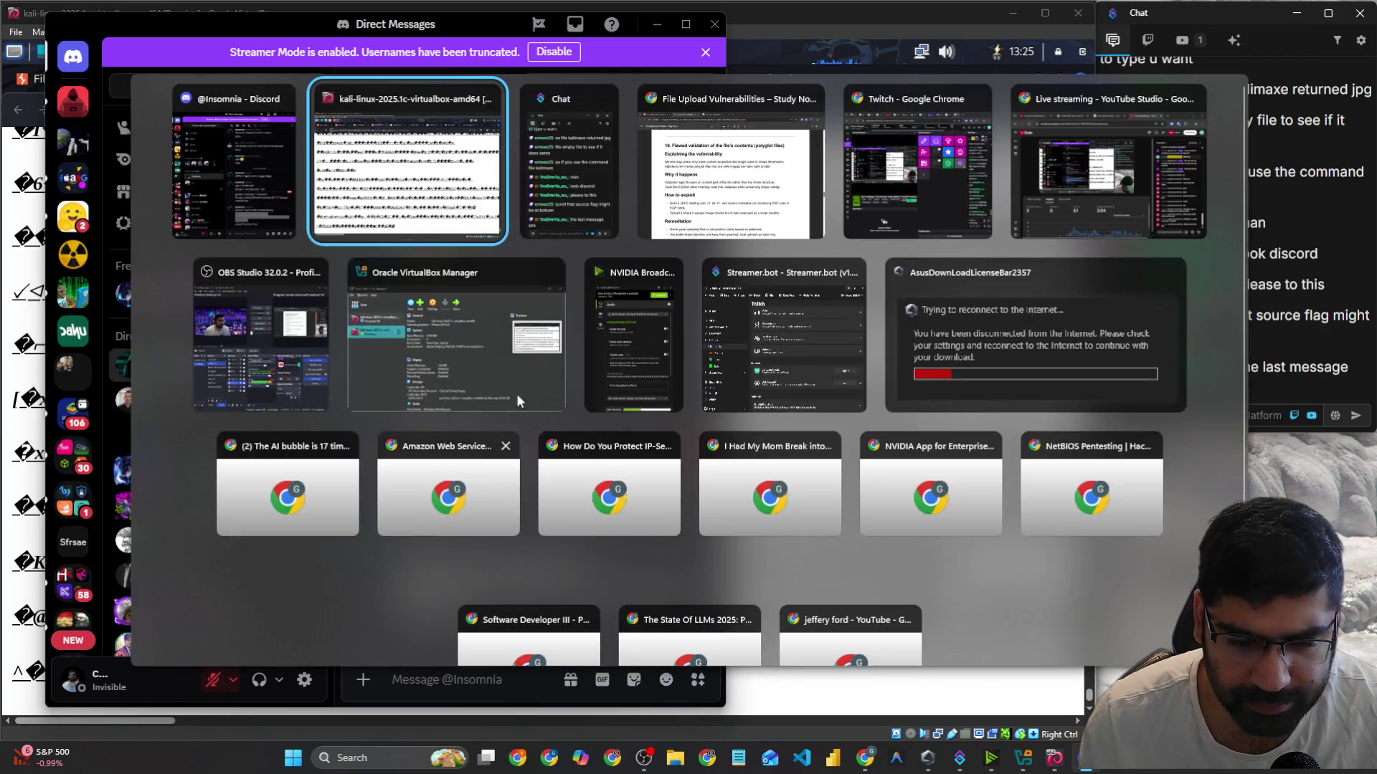
Step: Clear the Kali terminal and run the pasted exiftool -Comment command, which fails to open test.jpg
left_click(500, 203)
key("alt+Tab")
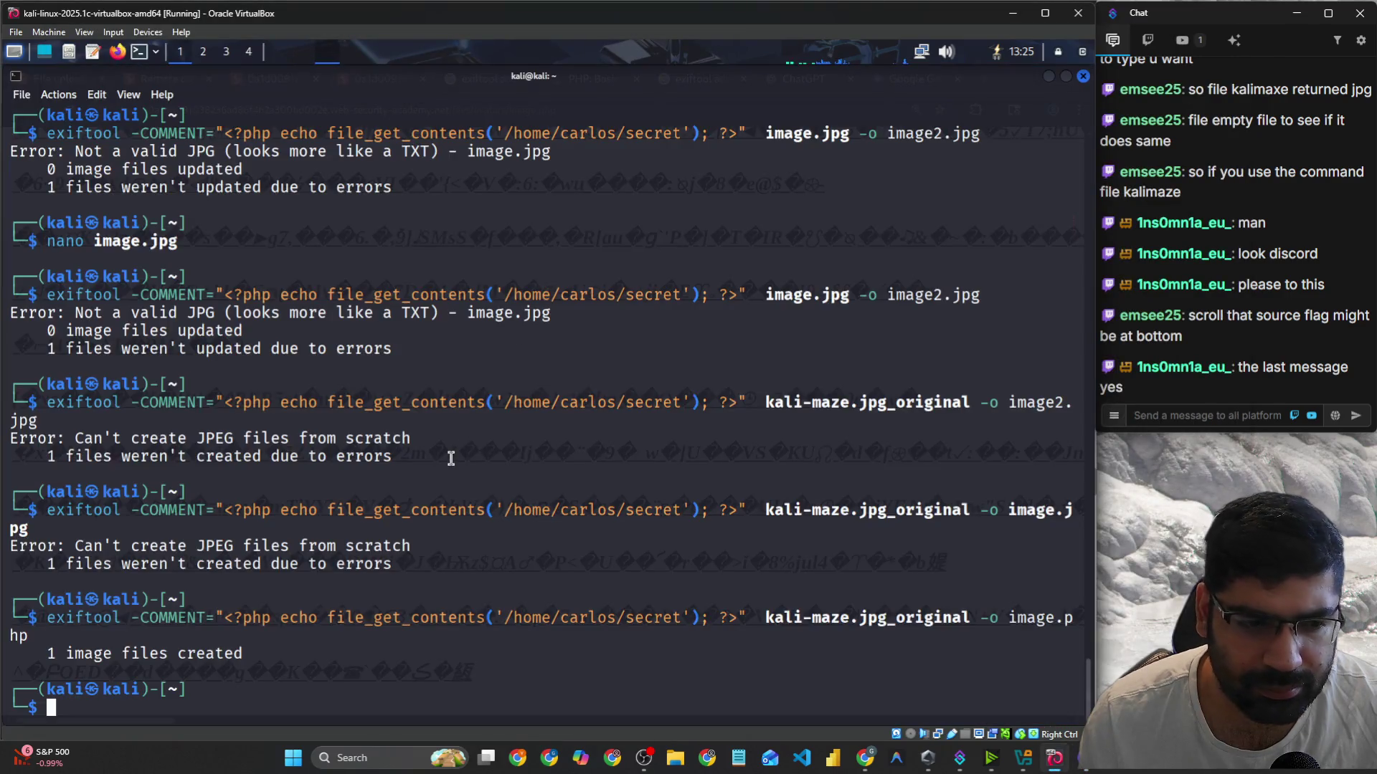
key("ctrl+l")
right_click(450, 459)
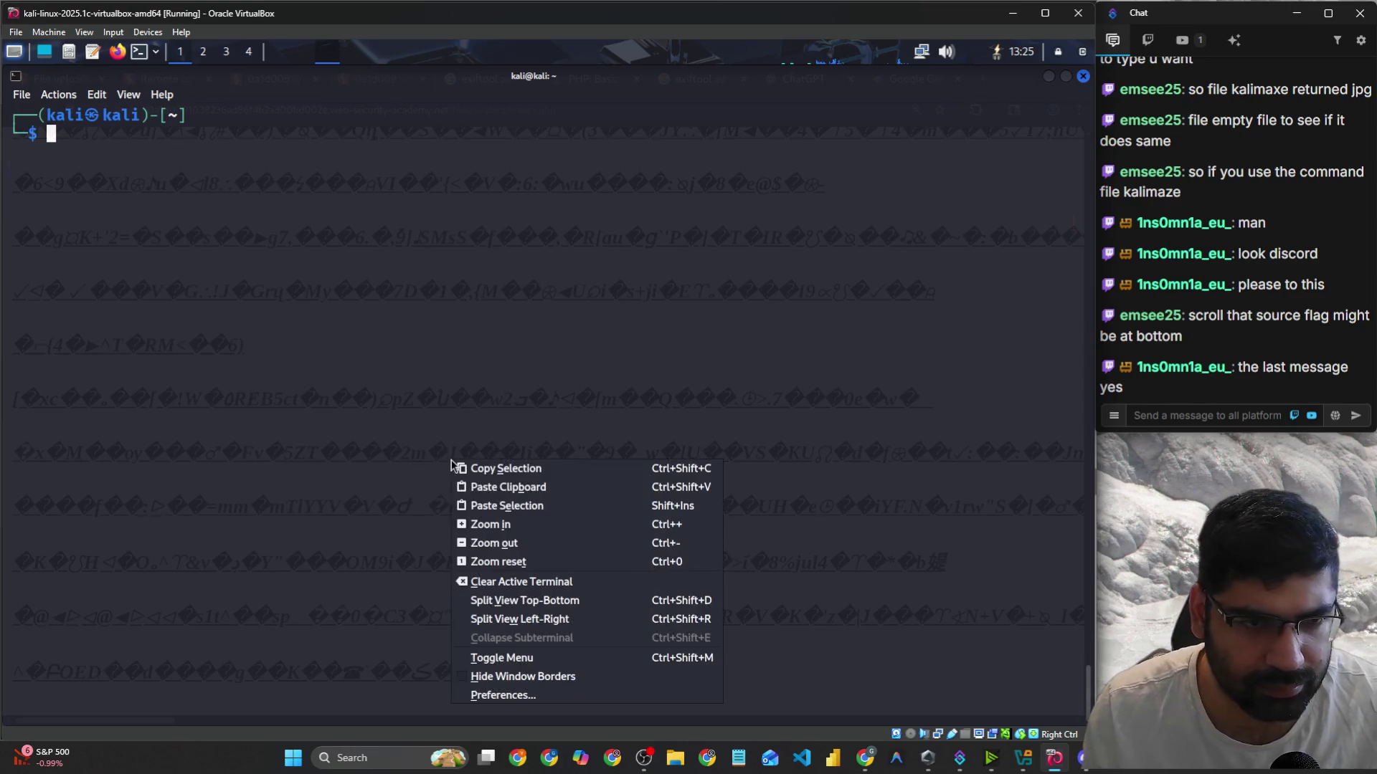
left_click(514, 506)
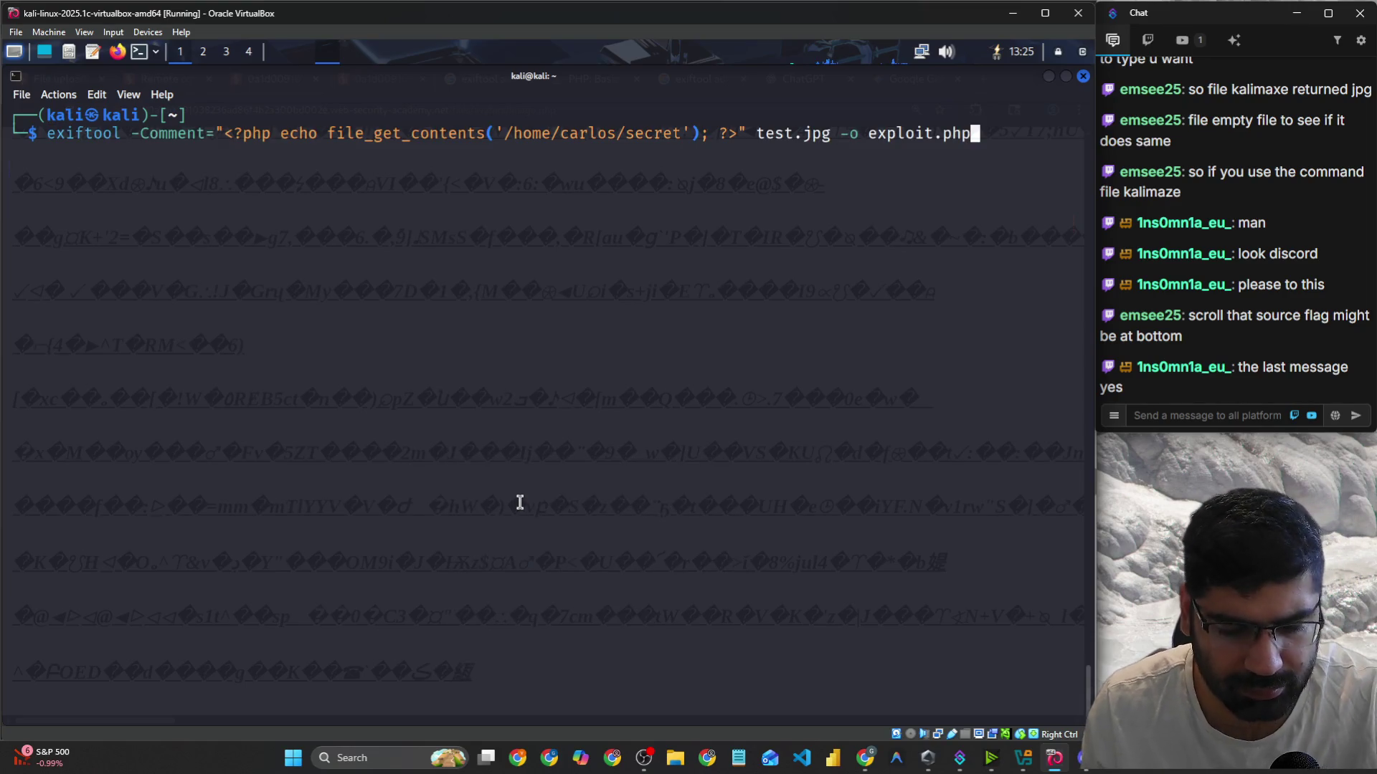
key("Return")
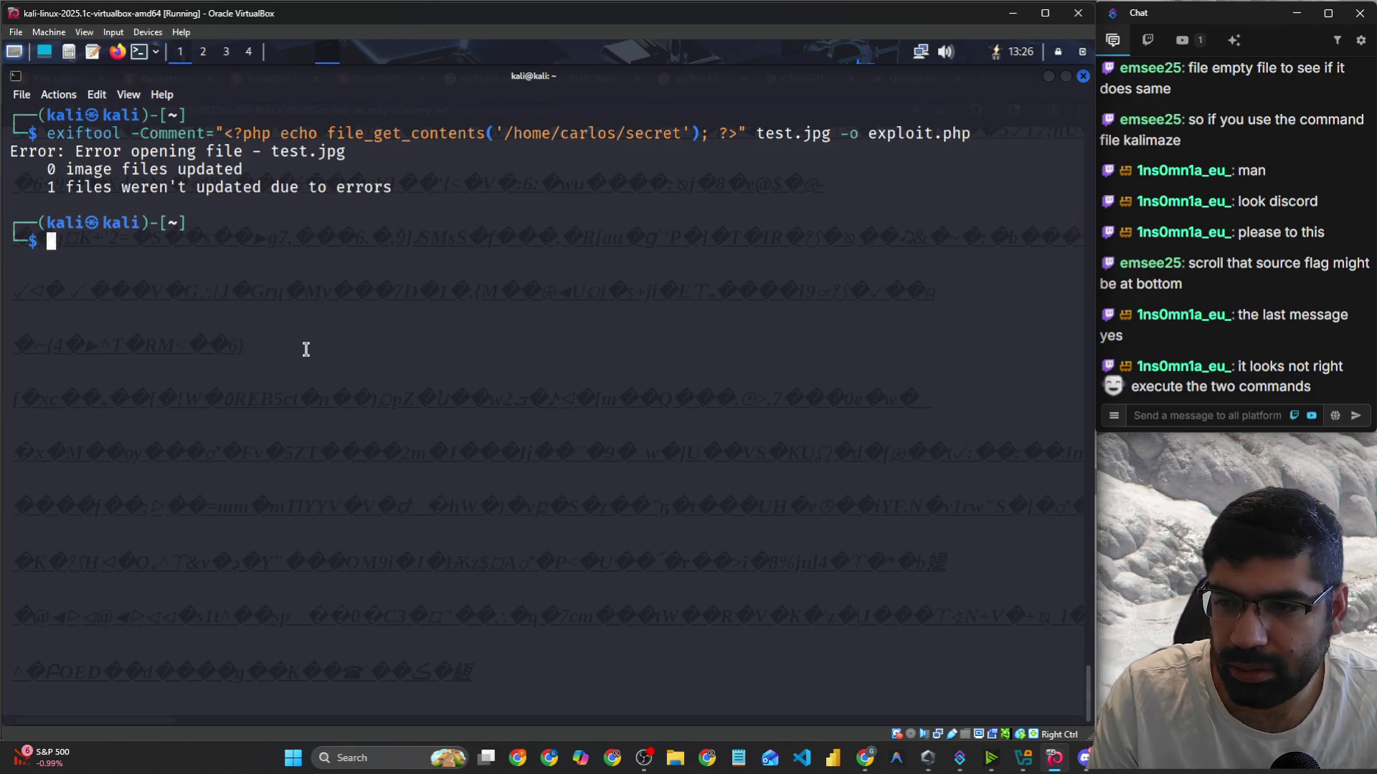
key("alt+Tab")
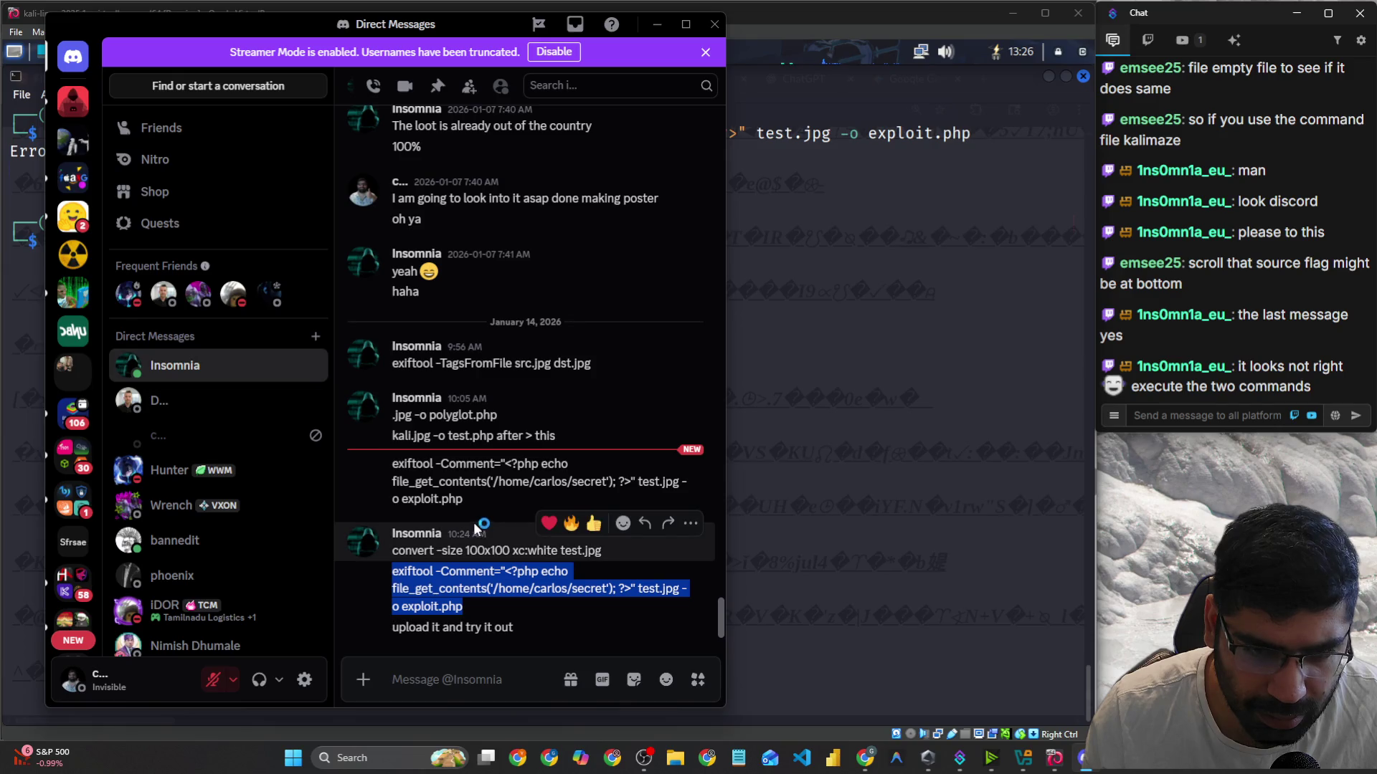
Step: Copy both the convert -size 100x100 xc:white test.jpg line and the exiftool command from Discord
mouse_move(393, 550)
left_mouse_down()
mouse_move(583, 567)
mouse_move(574, 609)
left_mouse_up()
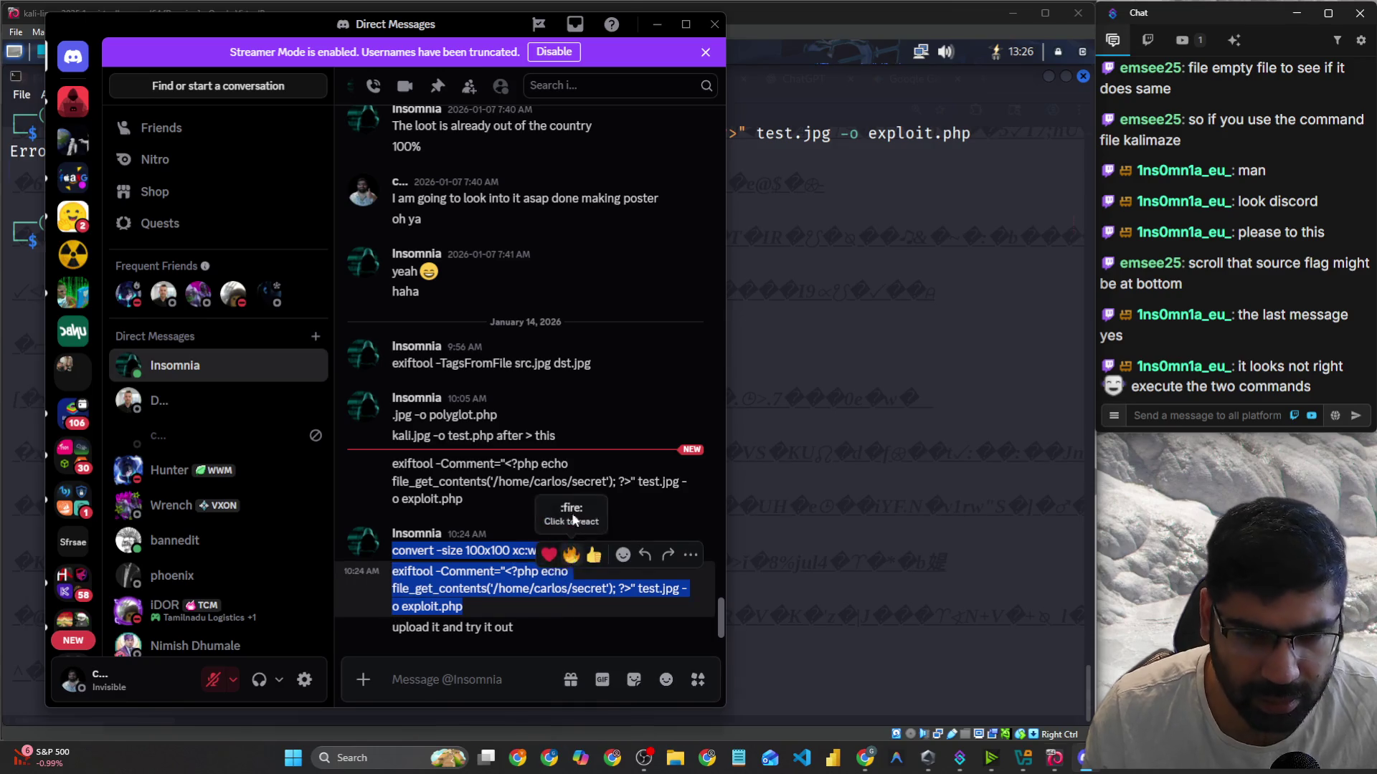
key("alt+Tab")
right_click(434, 391)
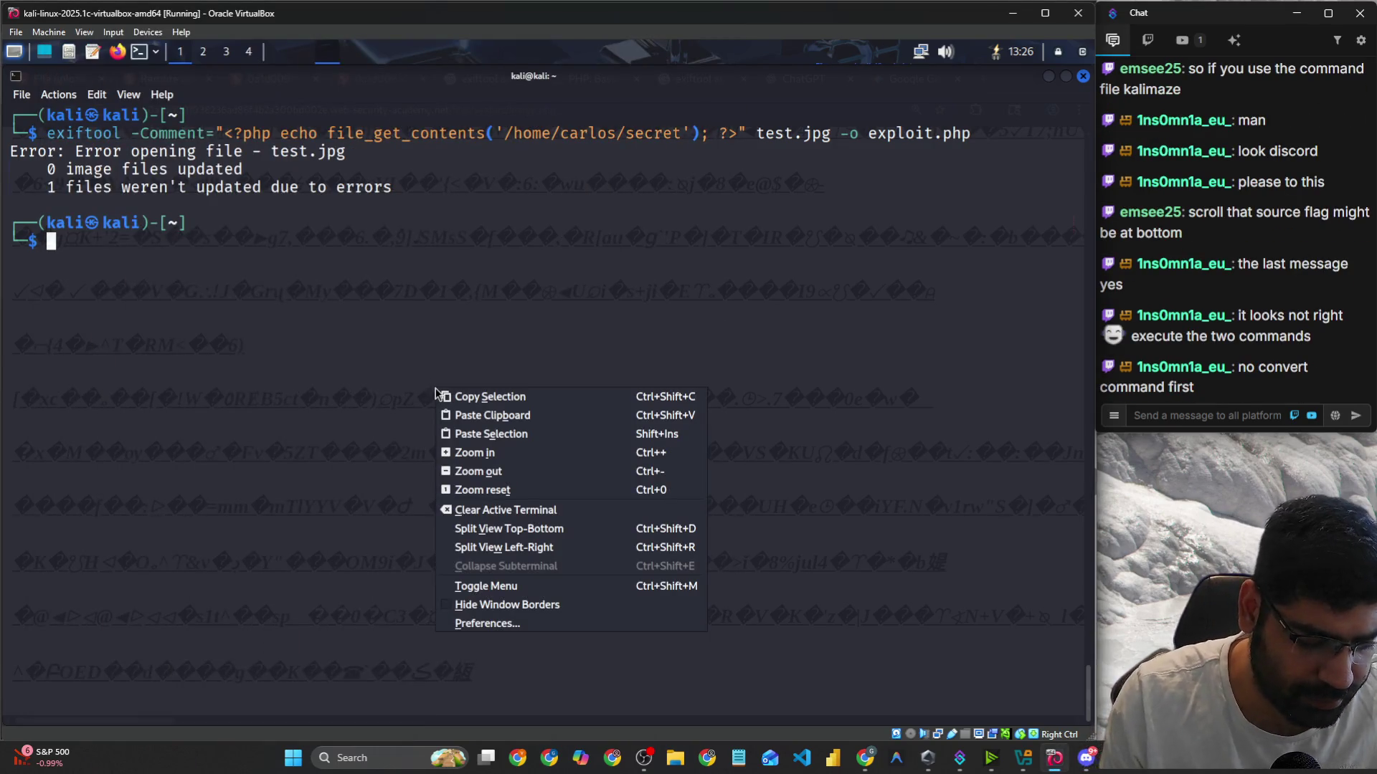
Step: Run the pasted convert and exiftool commands to create exploit.php, then clear the recalled command
left_click(491, 411)
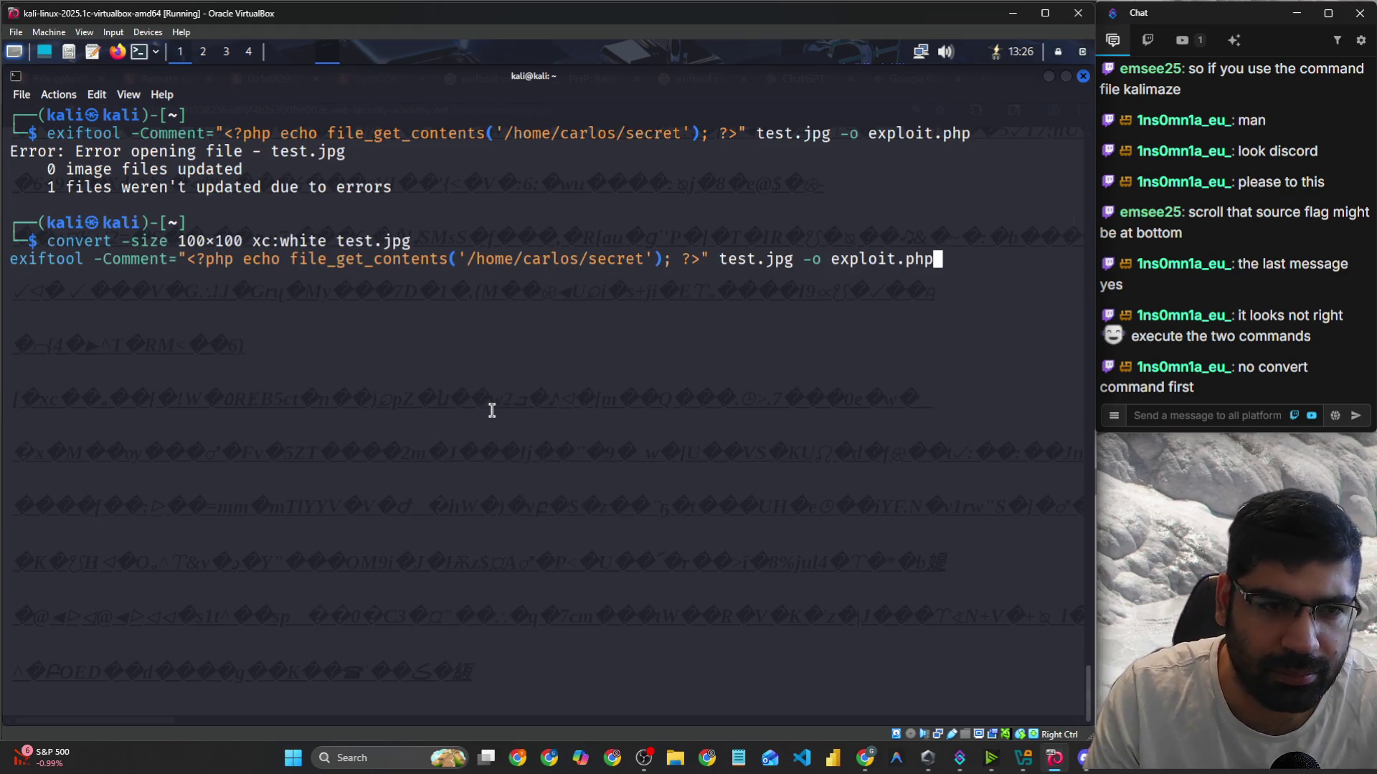
key("Return")
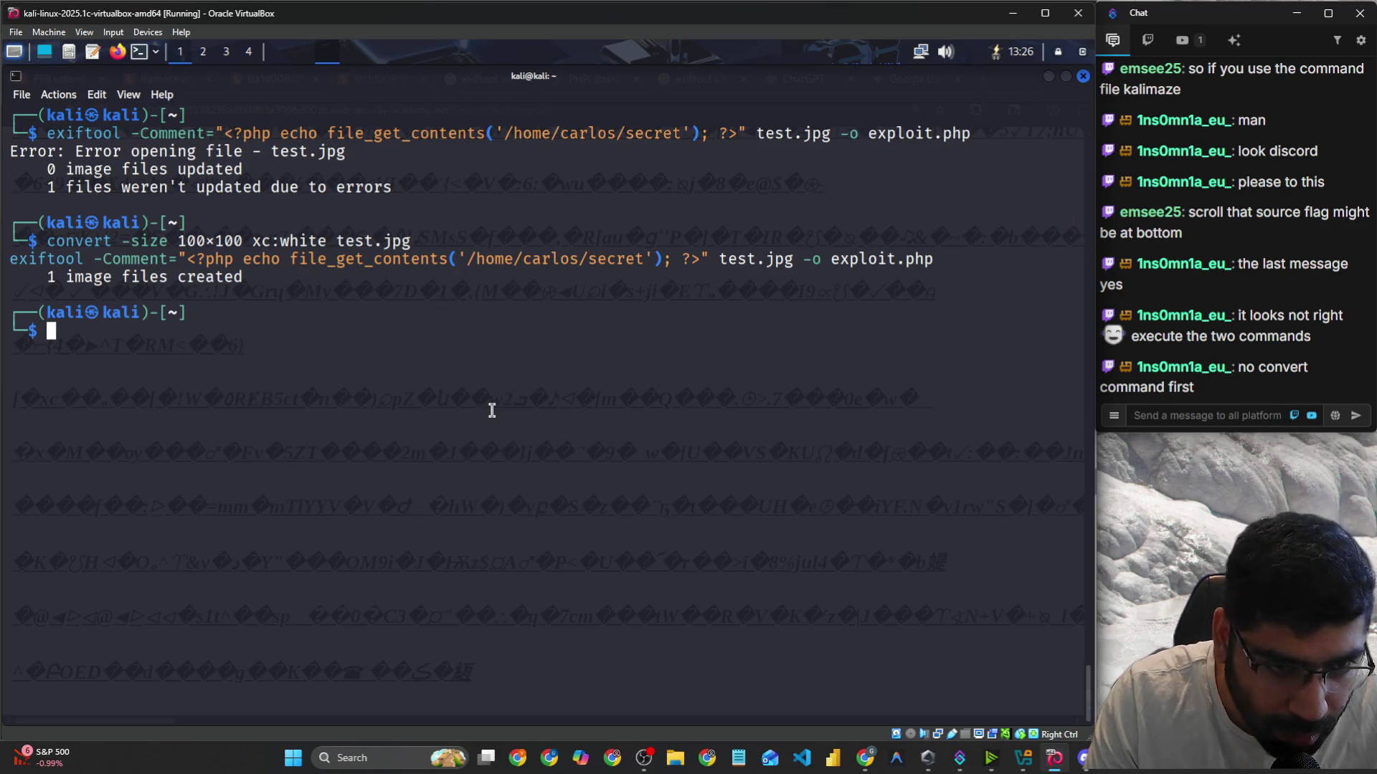
key("Up")
key("Home")
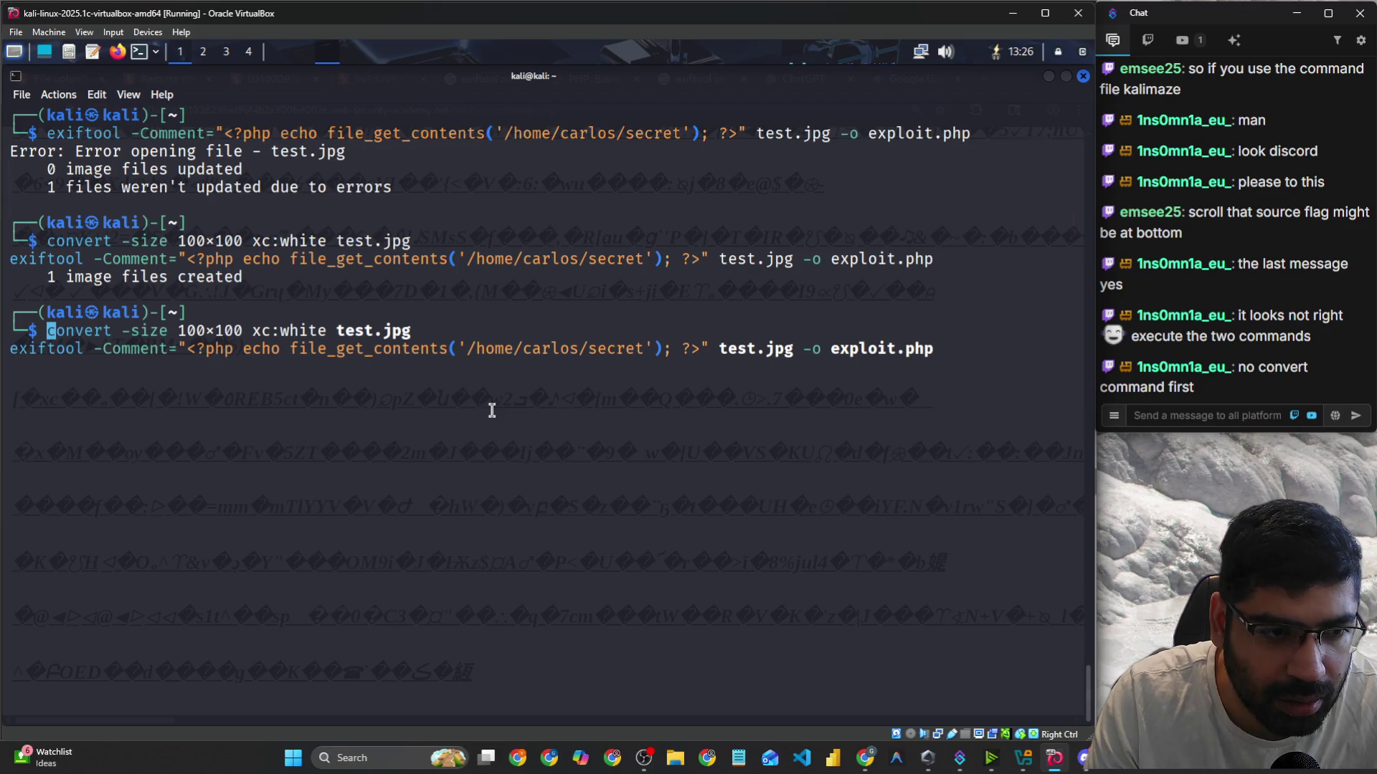
key("ctrl+u")
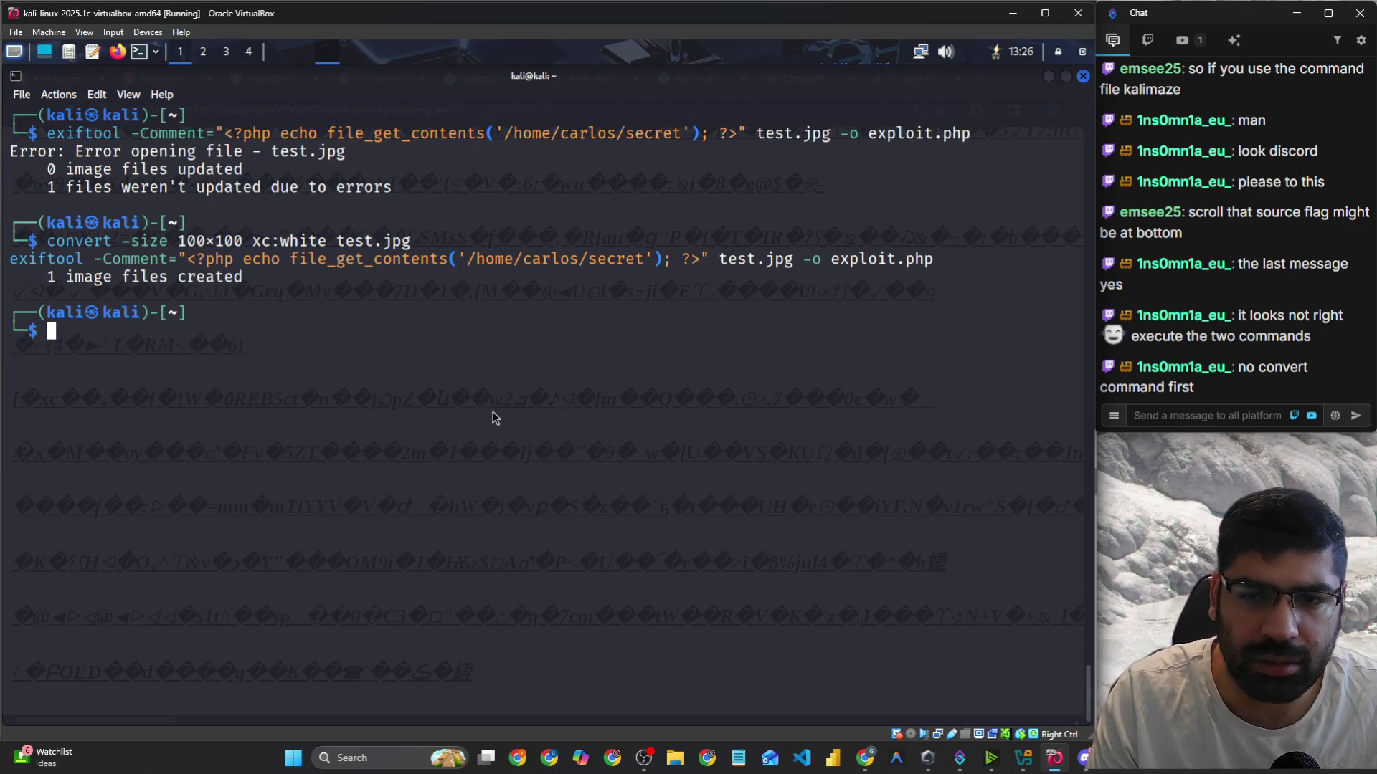
key("alt+Tab")
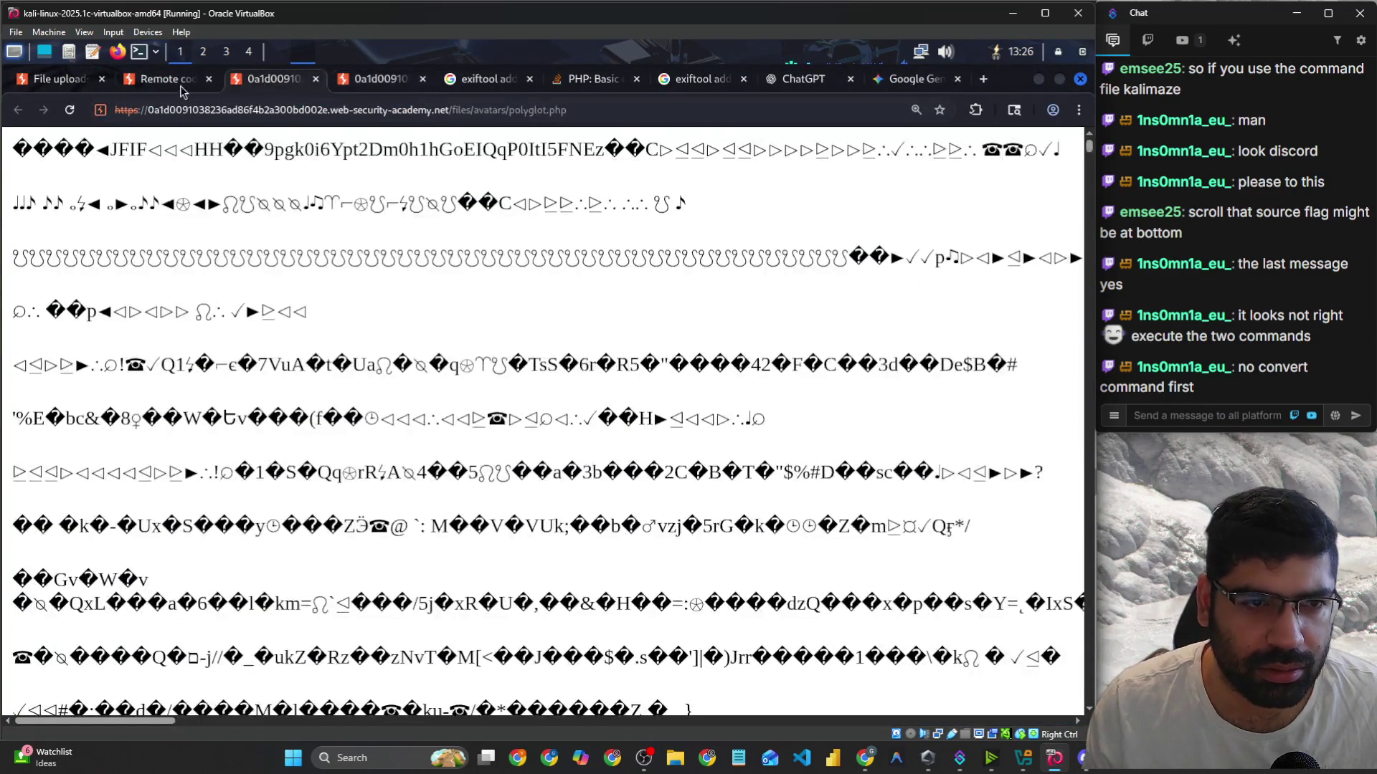
Step: Upload exploit.php from the home folder as the account avatar
left_click(179, 84)
scroll(216, 547, "down", 3)
left_click(83, 601)
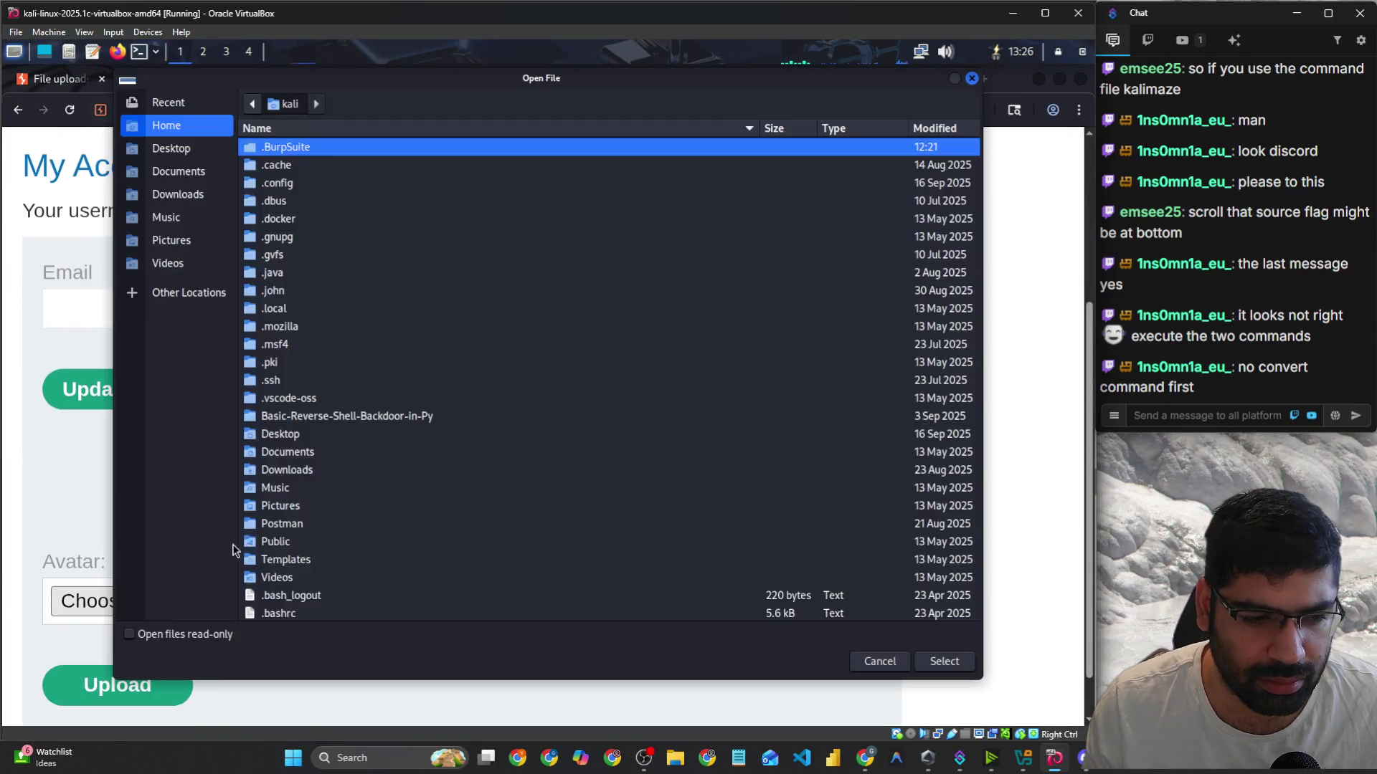
scroll(294, 541, "down", 3)
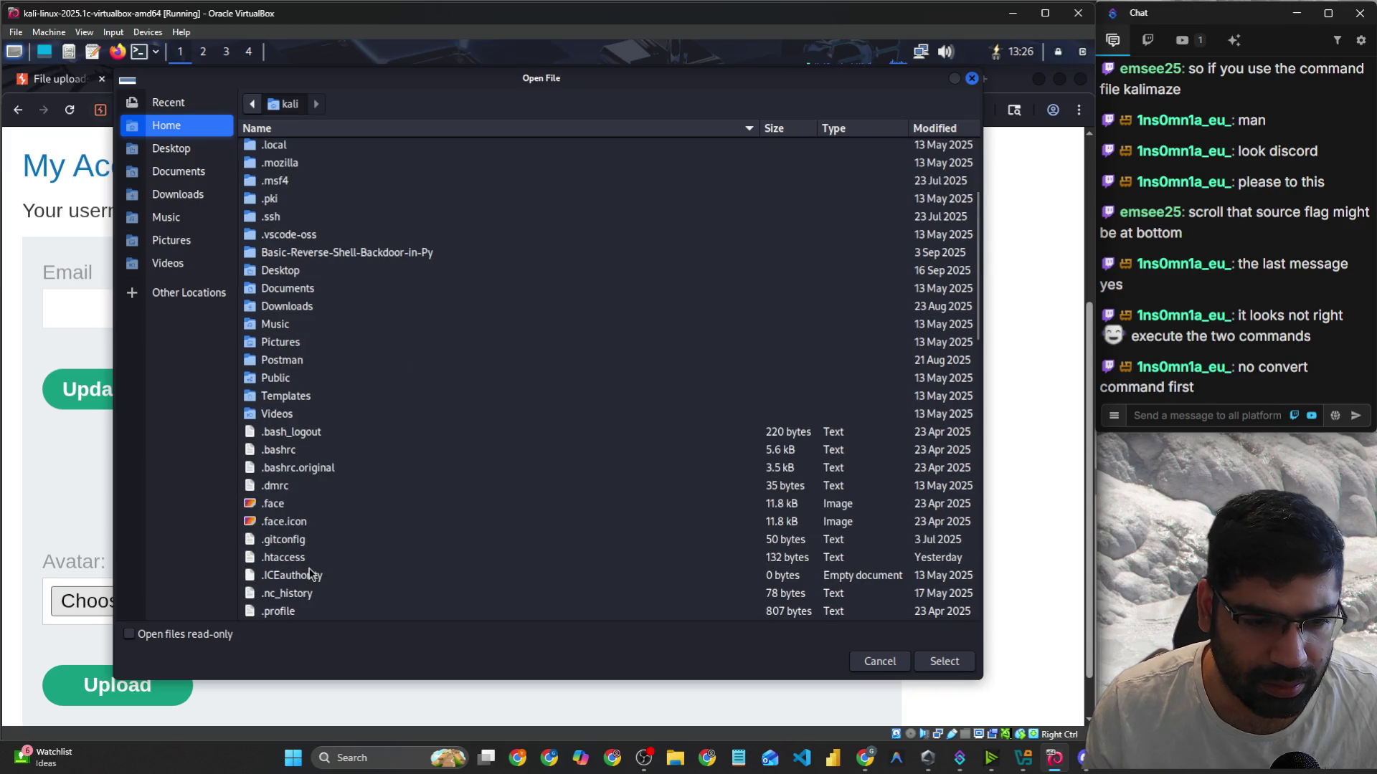
scroll(310, 574, "down", 3)
scroll(309, 572, "down", 7)
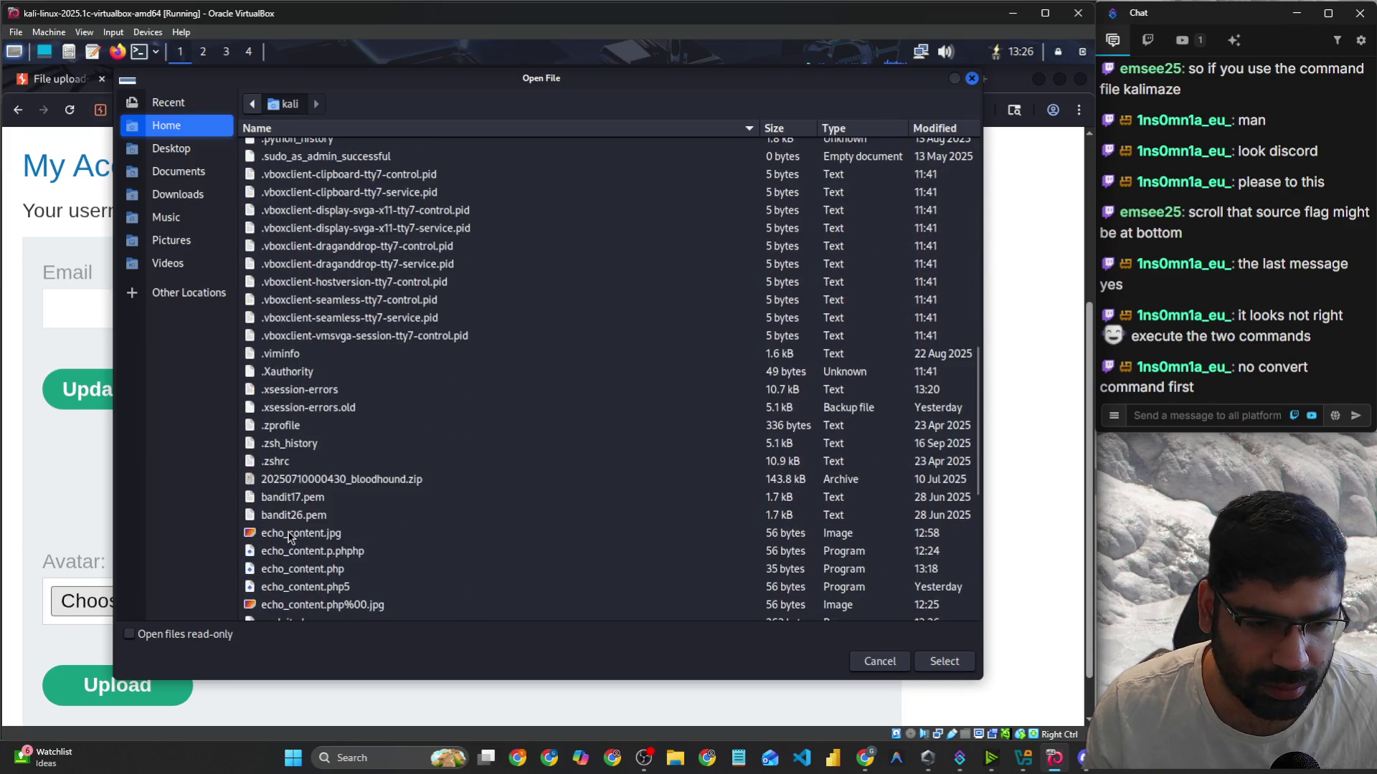
left_click(297, 571)
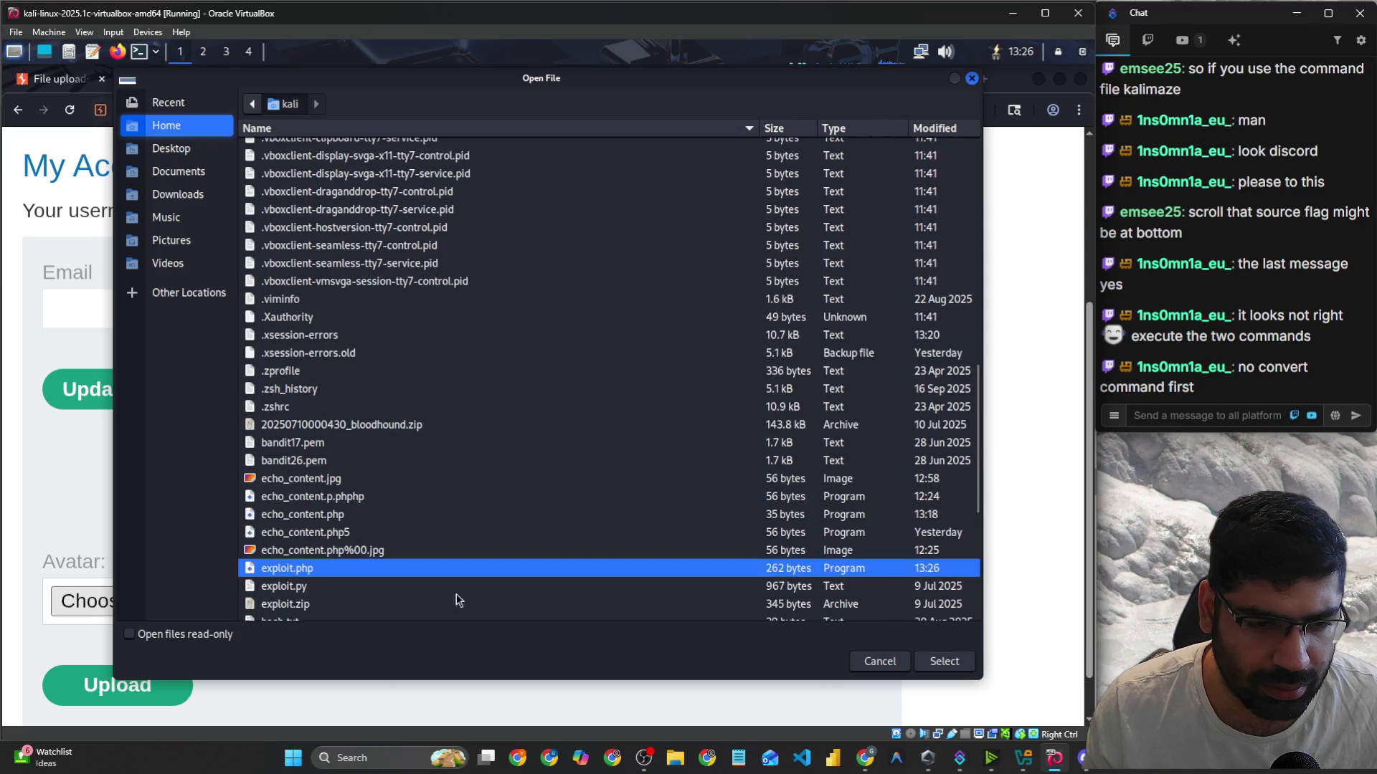
left_click(932, 662)
left_click(147, 679)
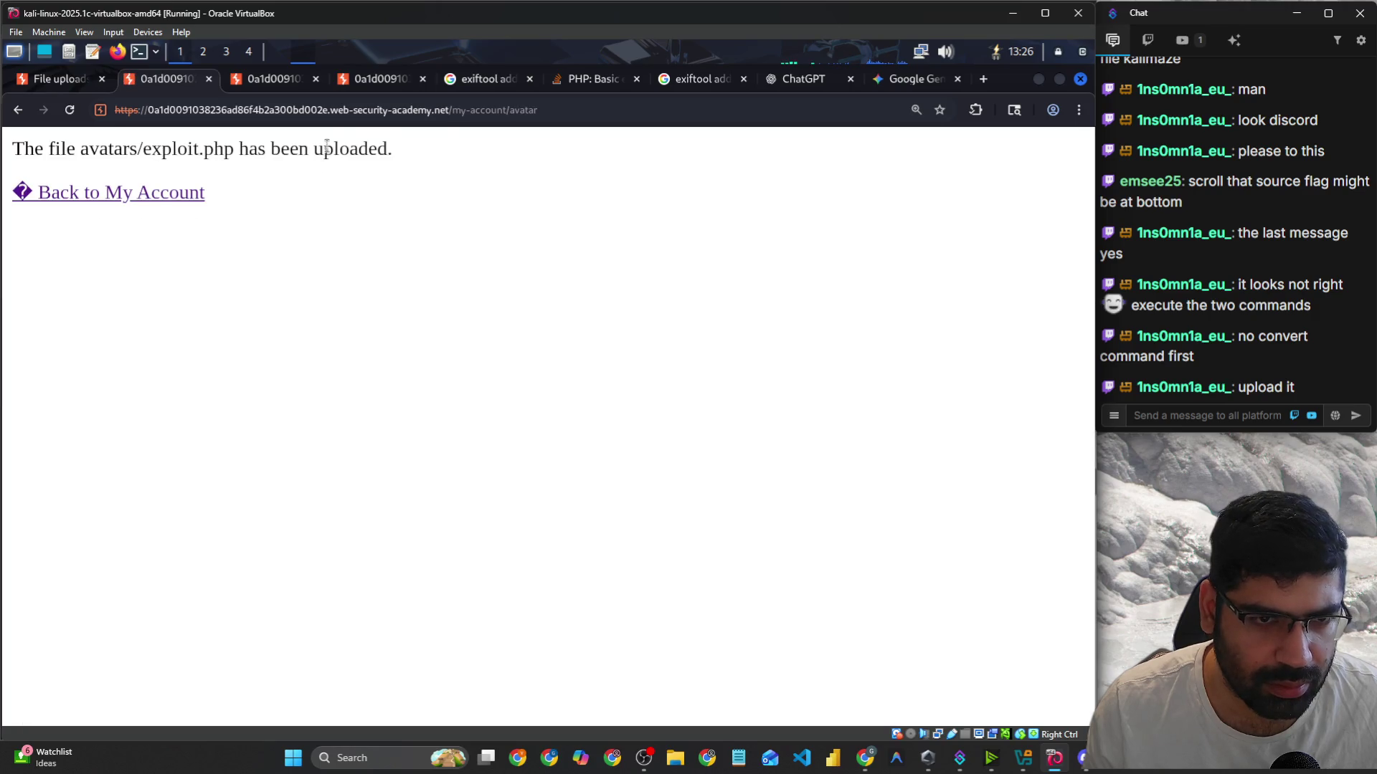
Step: Open the uploaded exploit.php avatar image in a new tab to view its output
left_click(92, 200)
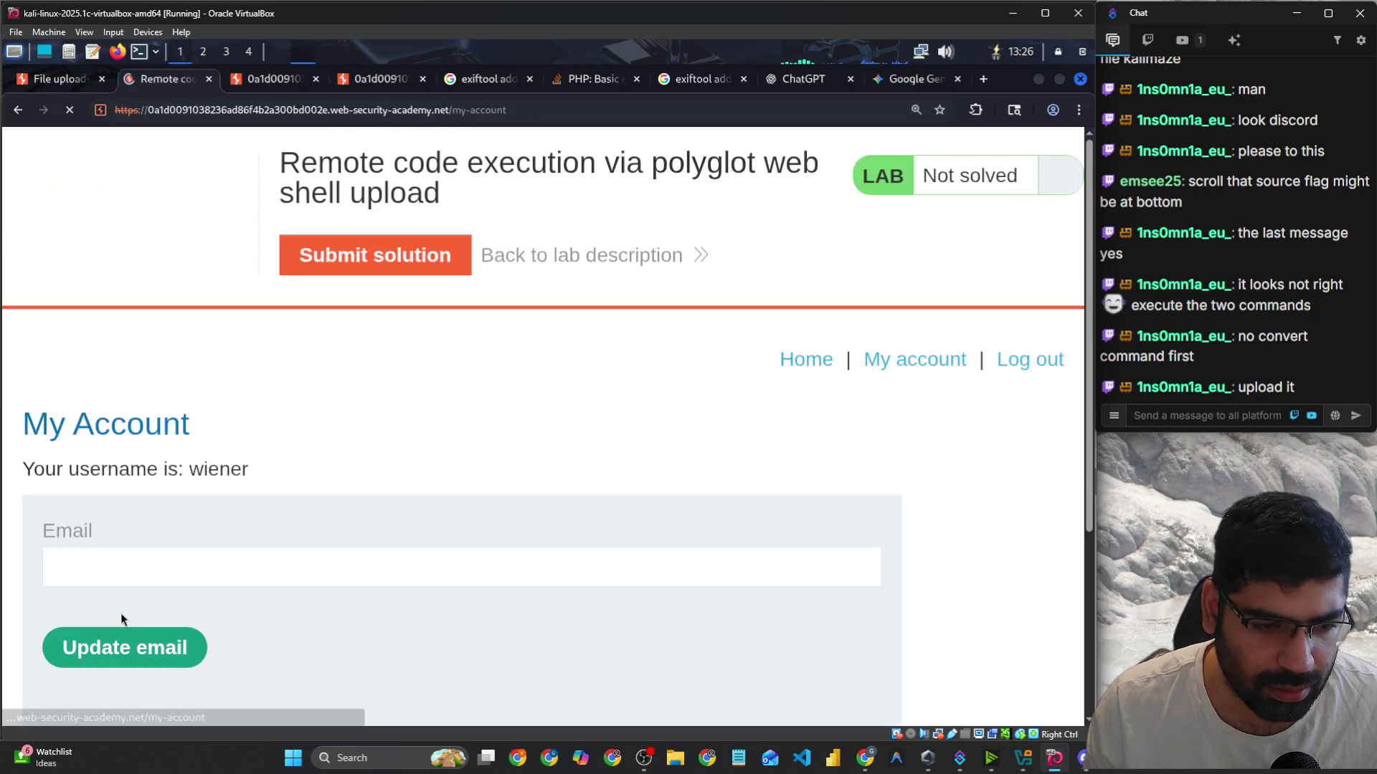
scroll(98, 611, "down", 5)
right_click(91, 428)
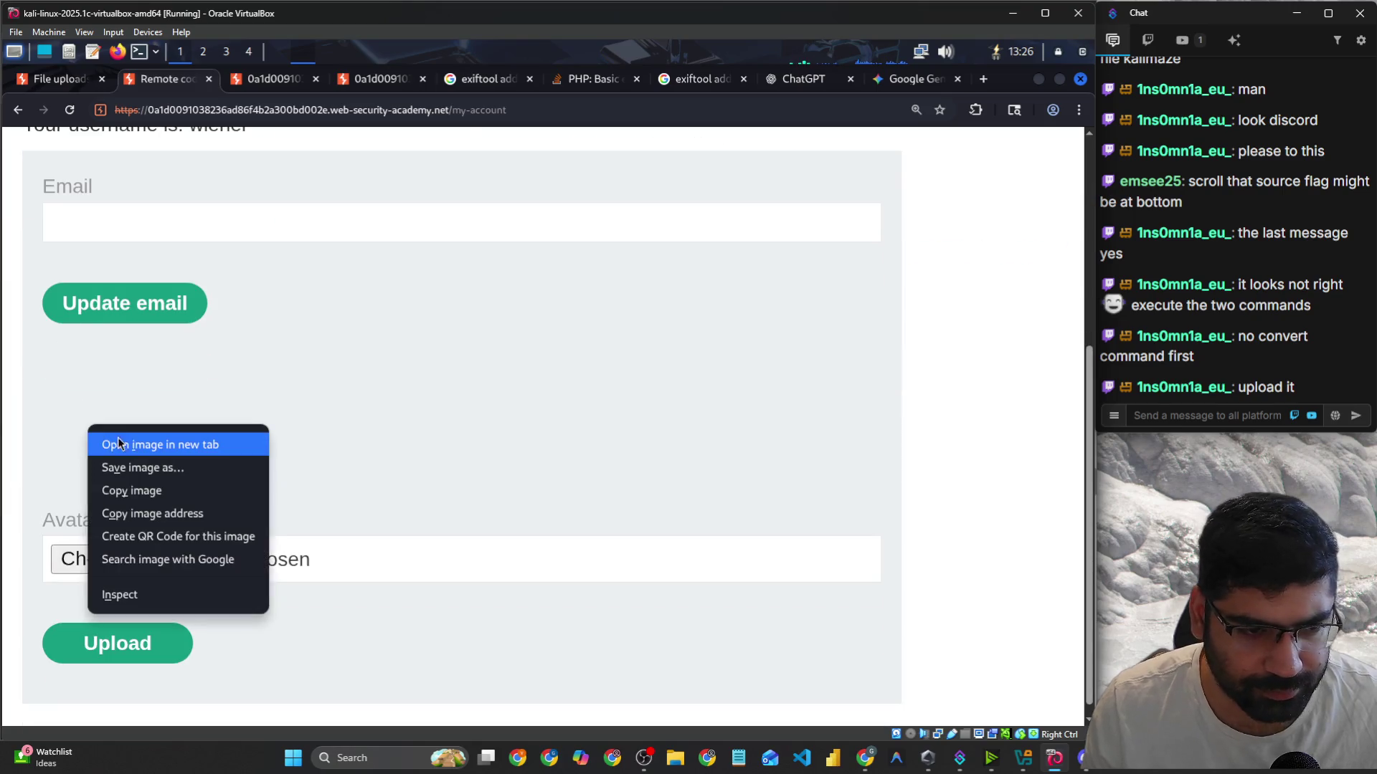
left_click(150, 444)
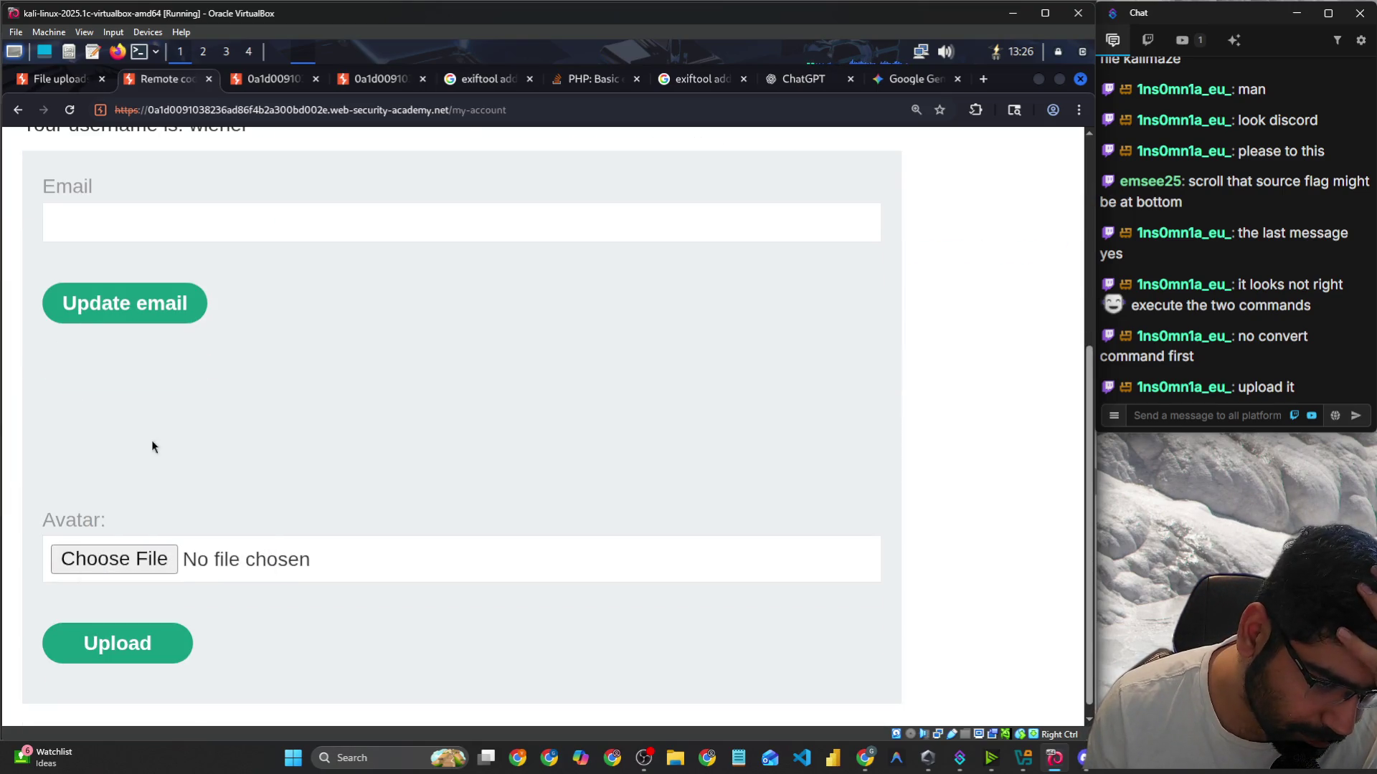
left_click(434, 80)
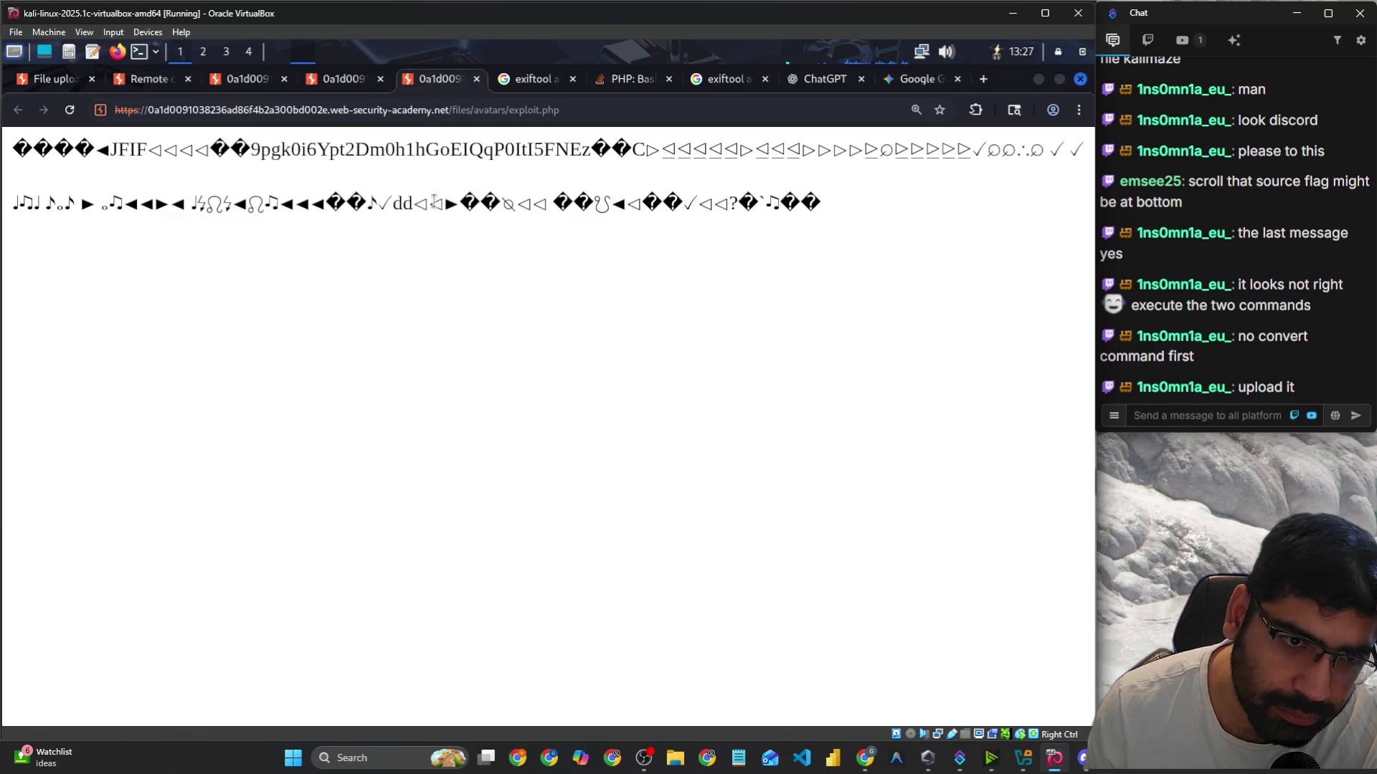
Step: Copy the readable string from the exploit.php output and reload the image.php tab
double_click(393, 148)
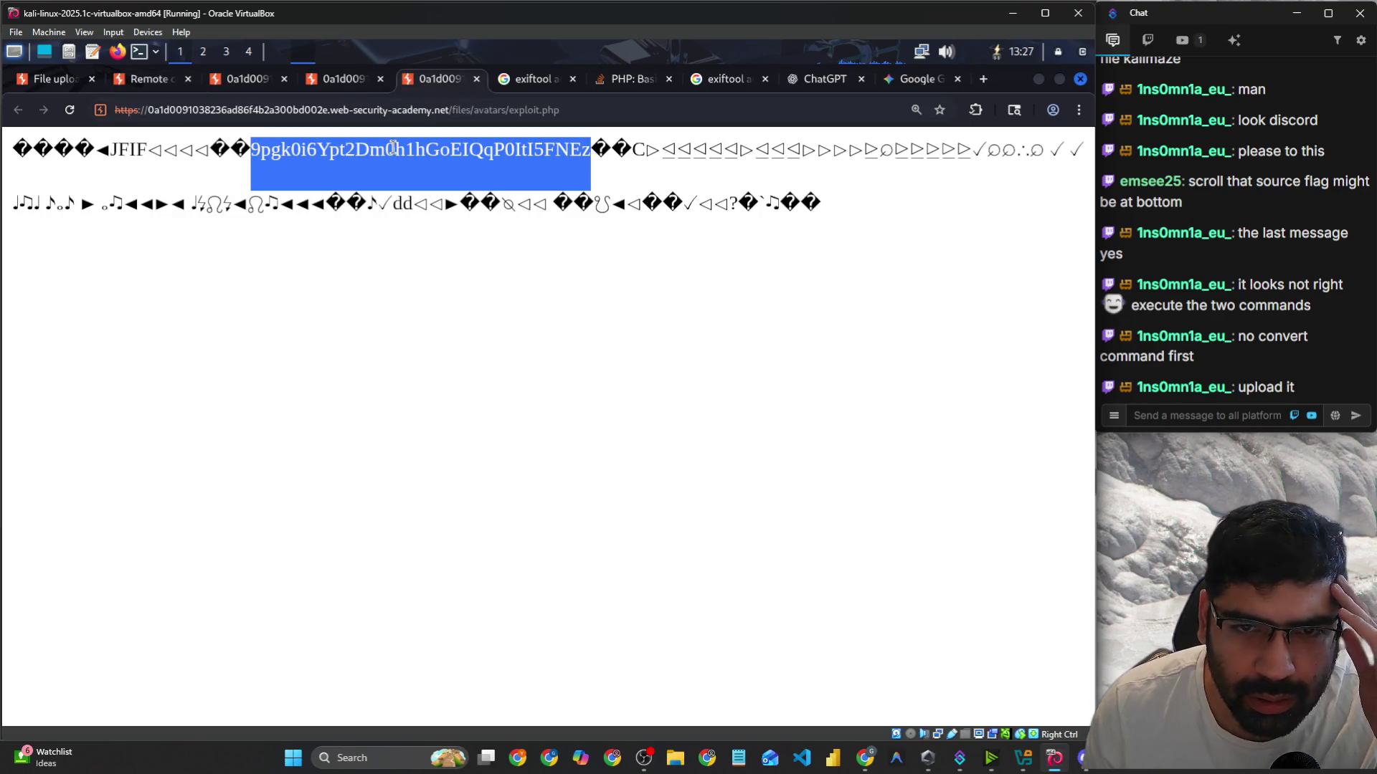
right_click(393, 148)
left_click(441, 169)
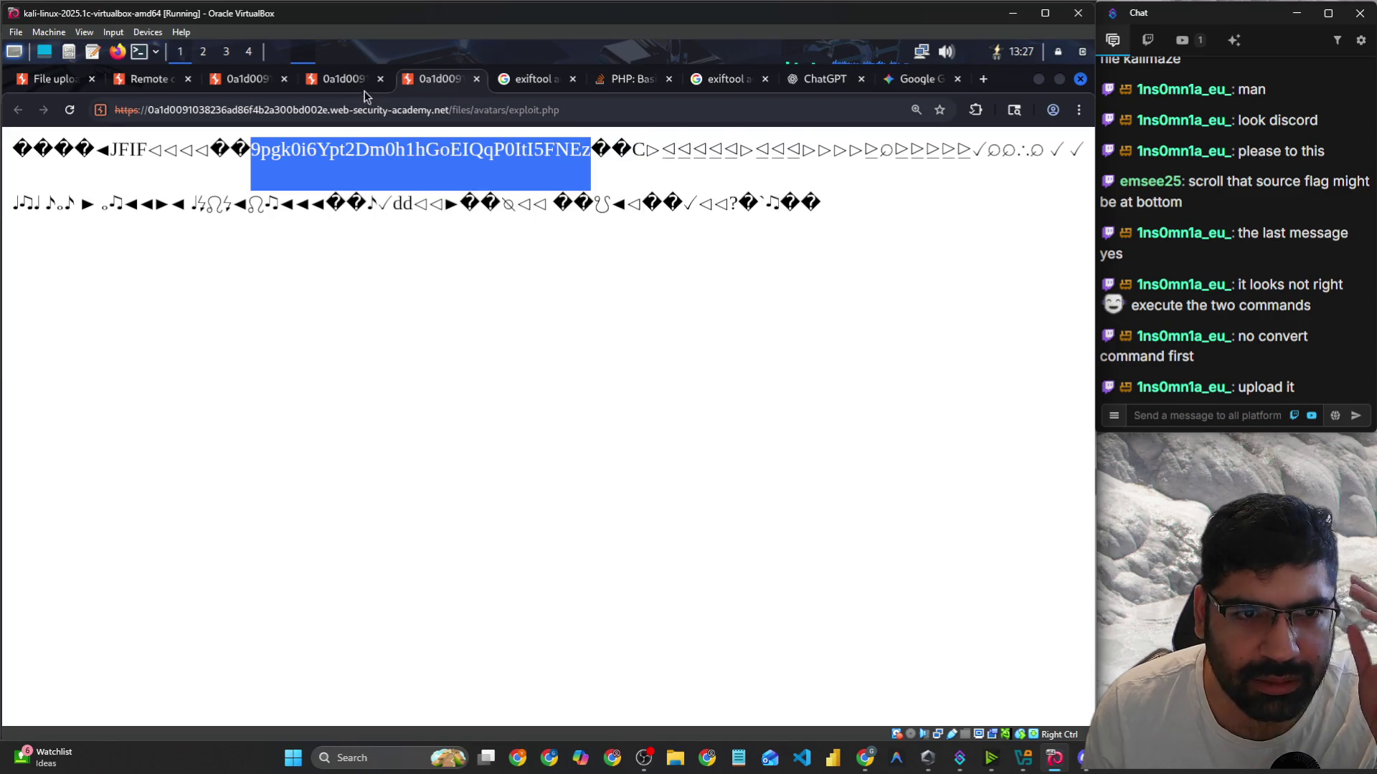
left_click(345, 81)
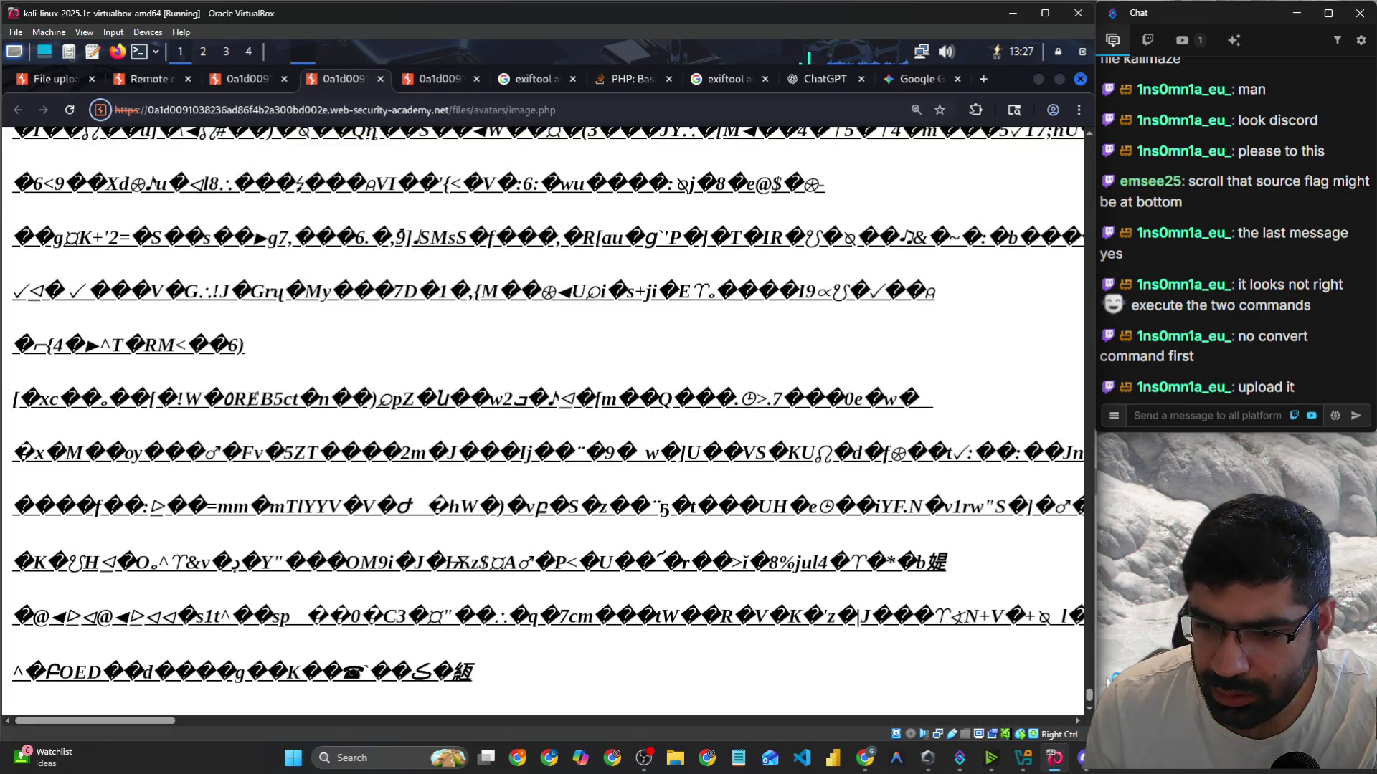
key("F5")
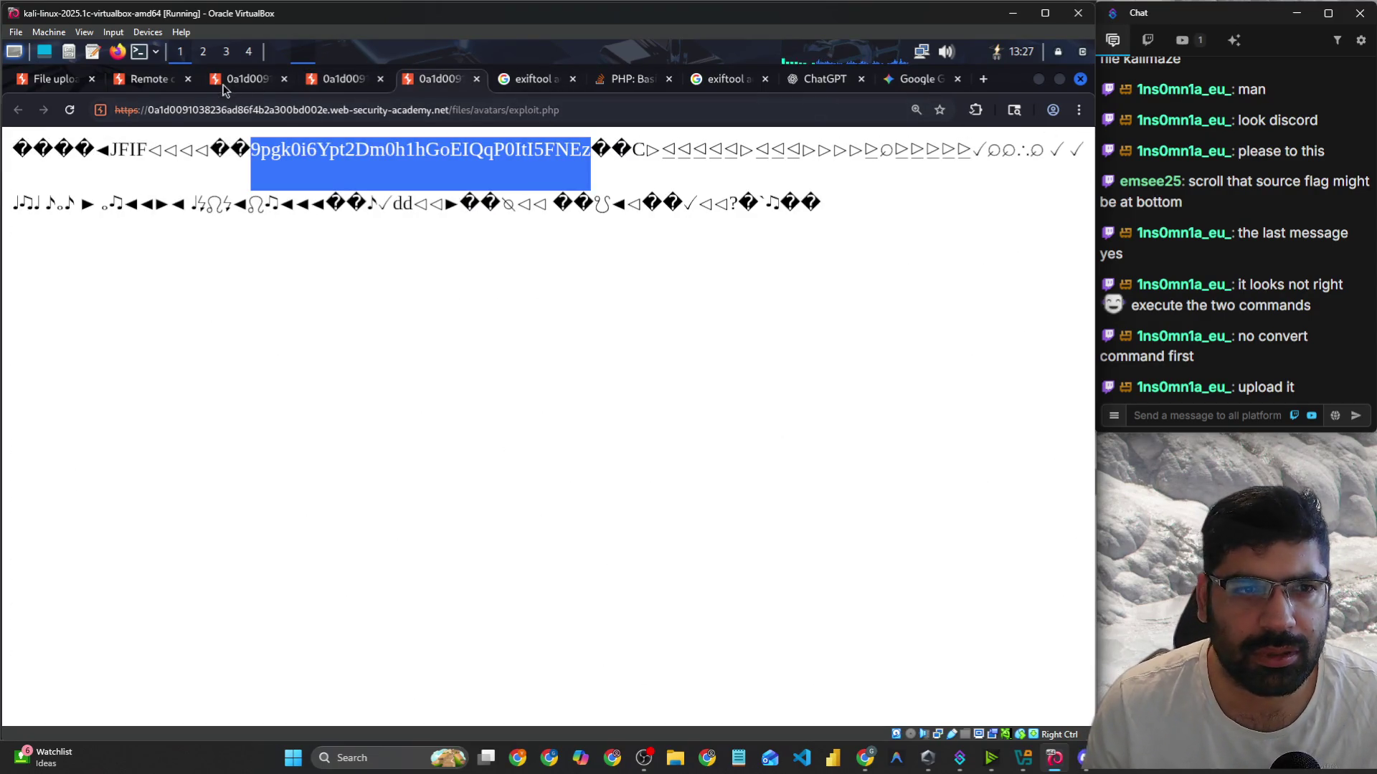
Step: Submit the copied string as the lab solution, which is rejected as incorrect
left_click(121, 83)
scroll(291, 205, "up", 2)
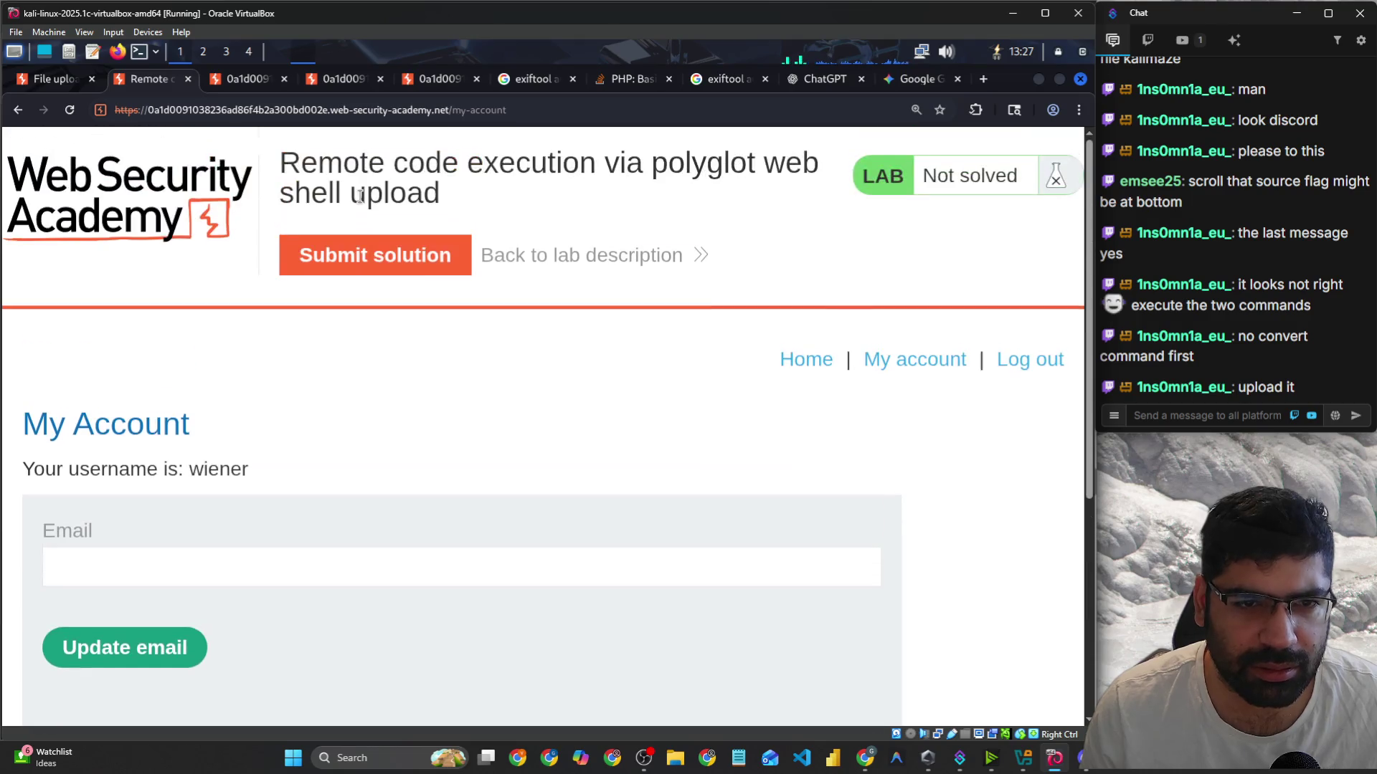
left_click(362, 257)
key("ctrl+v")
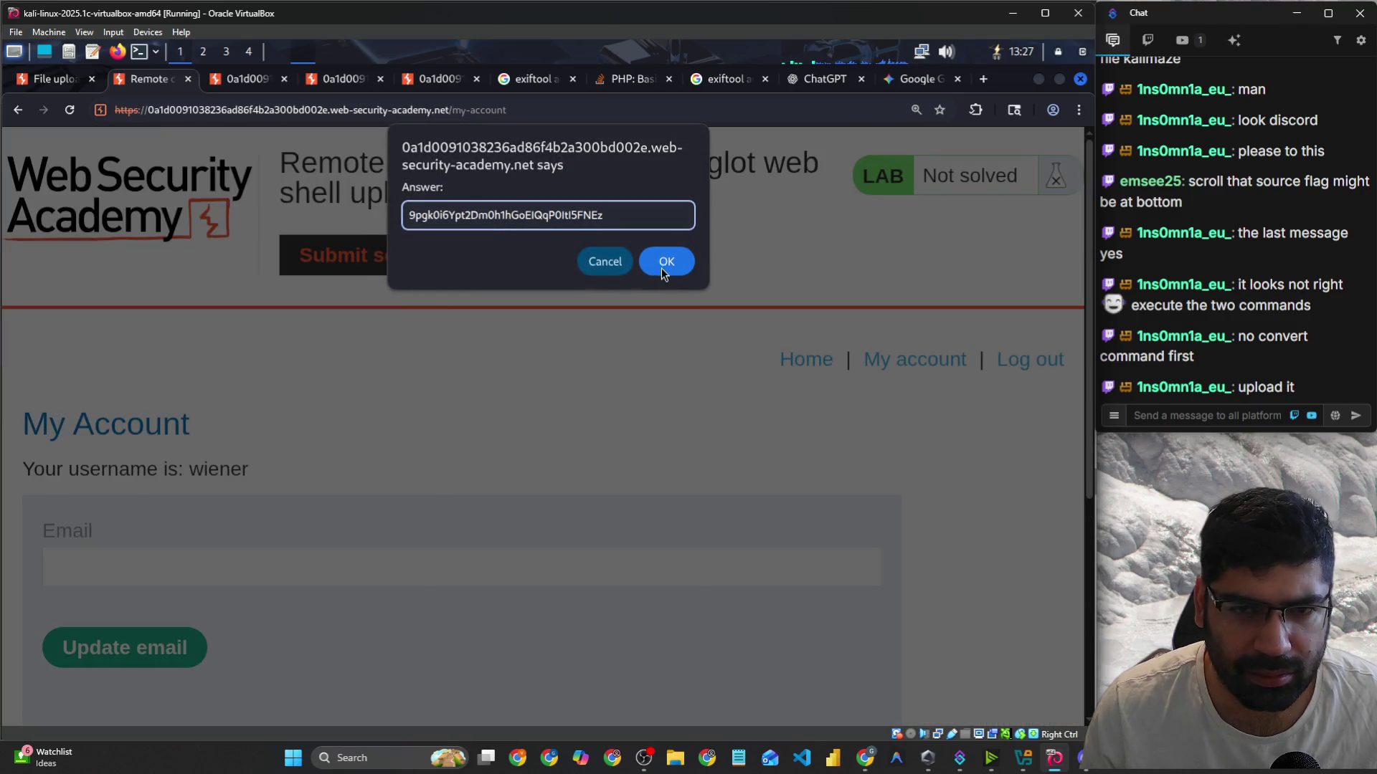
left_click(661, 270)
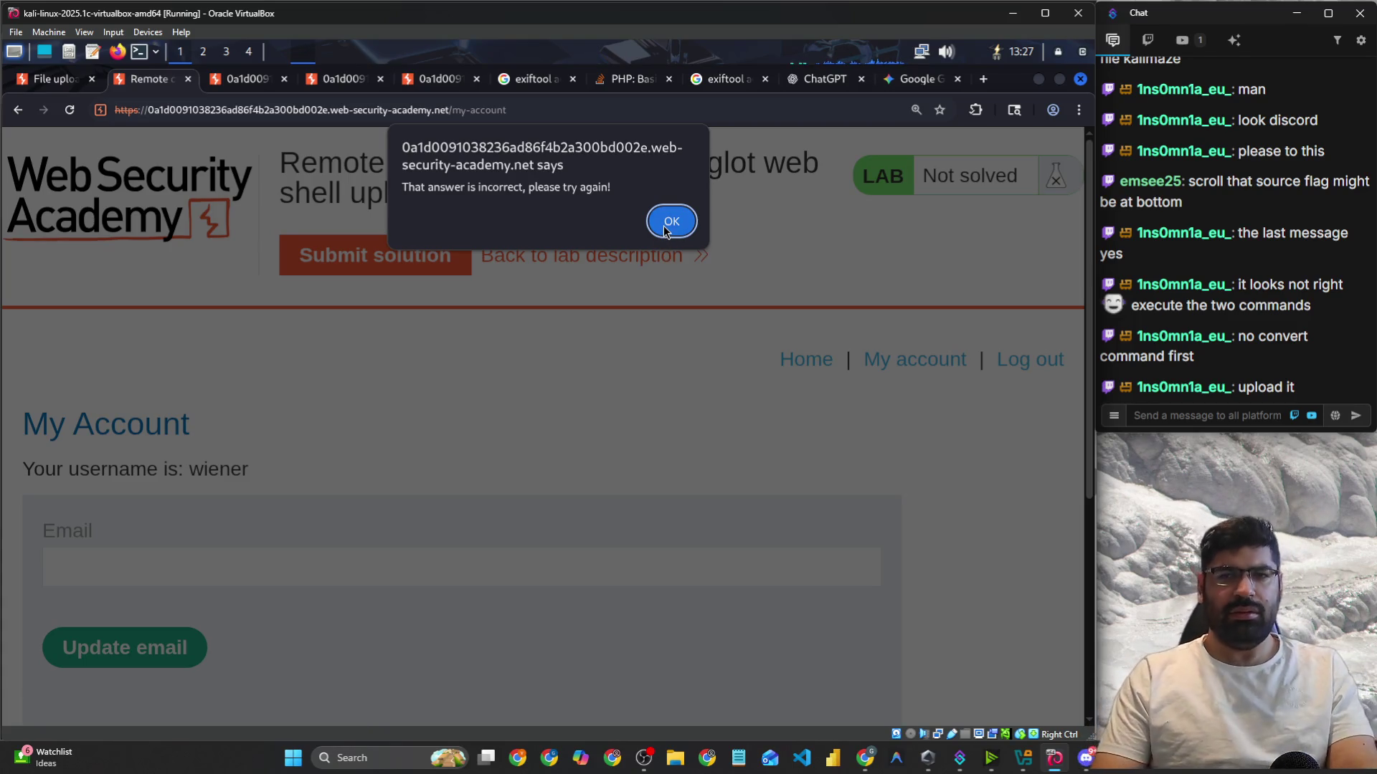
left_click(666, 224)
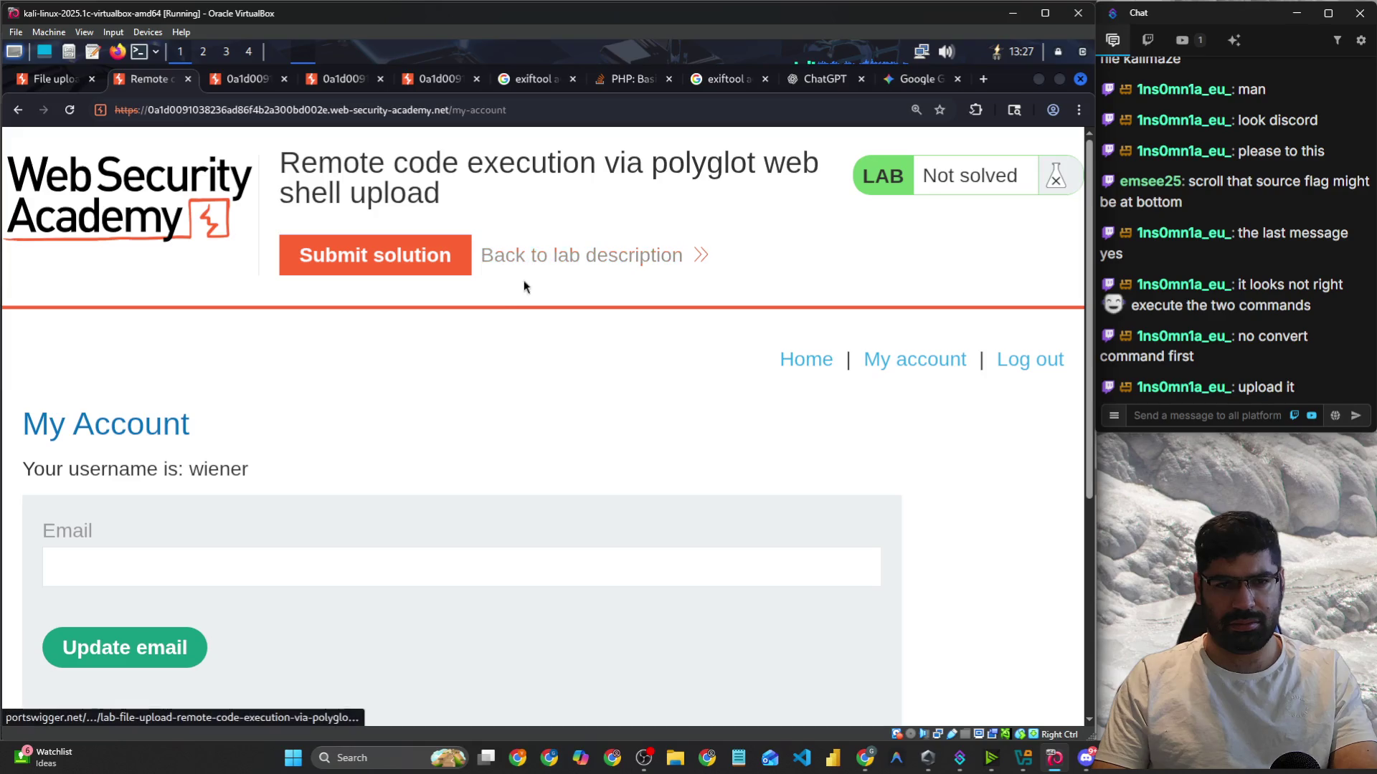
key("ctrl+minus")
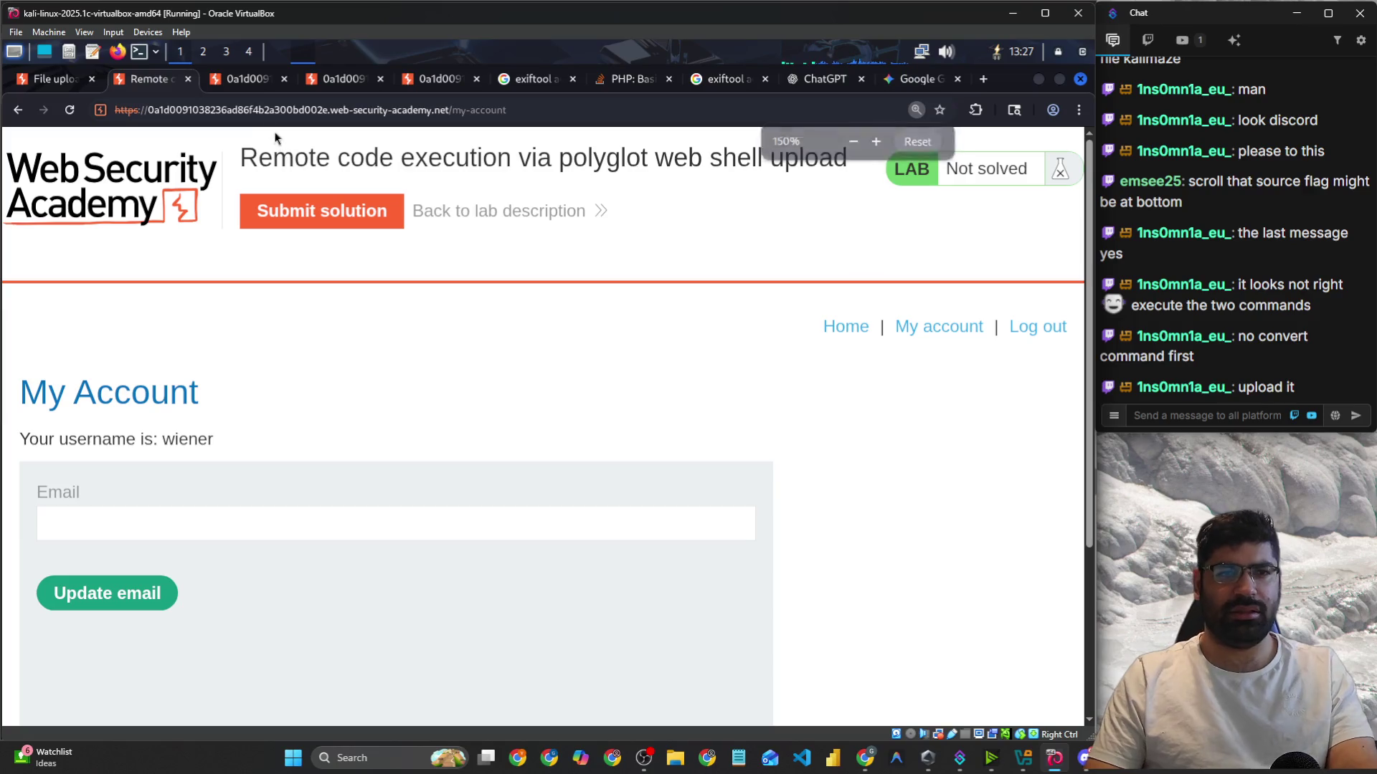
key("alt+Tab")
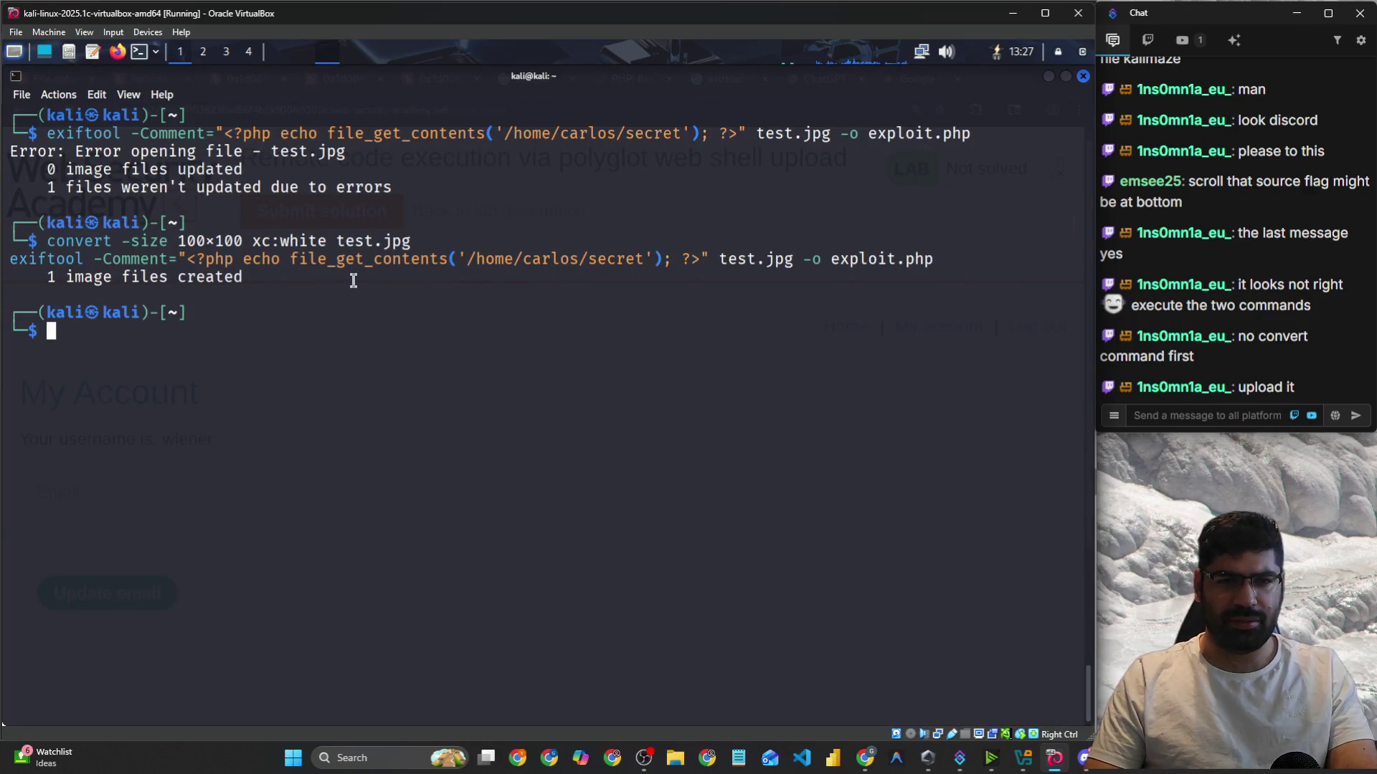
Step: Change the payload path from /home/carlos/secret to /etc/passwd and run the command
left_click_drag(643, 259, 479, 259)
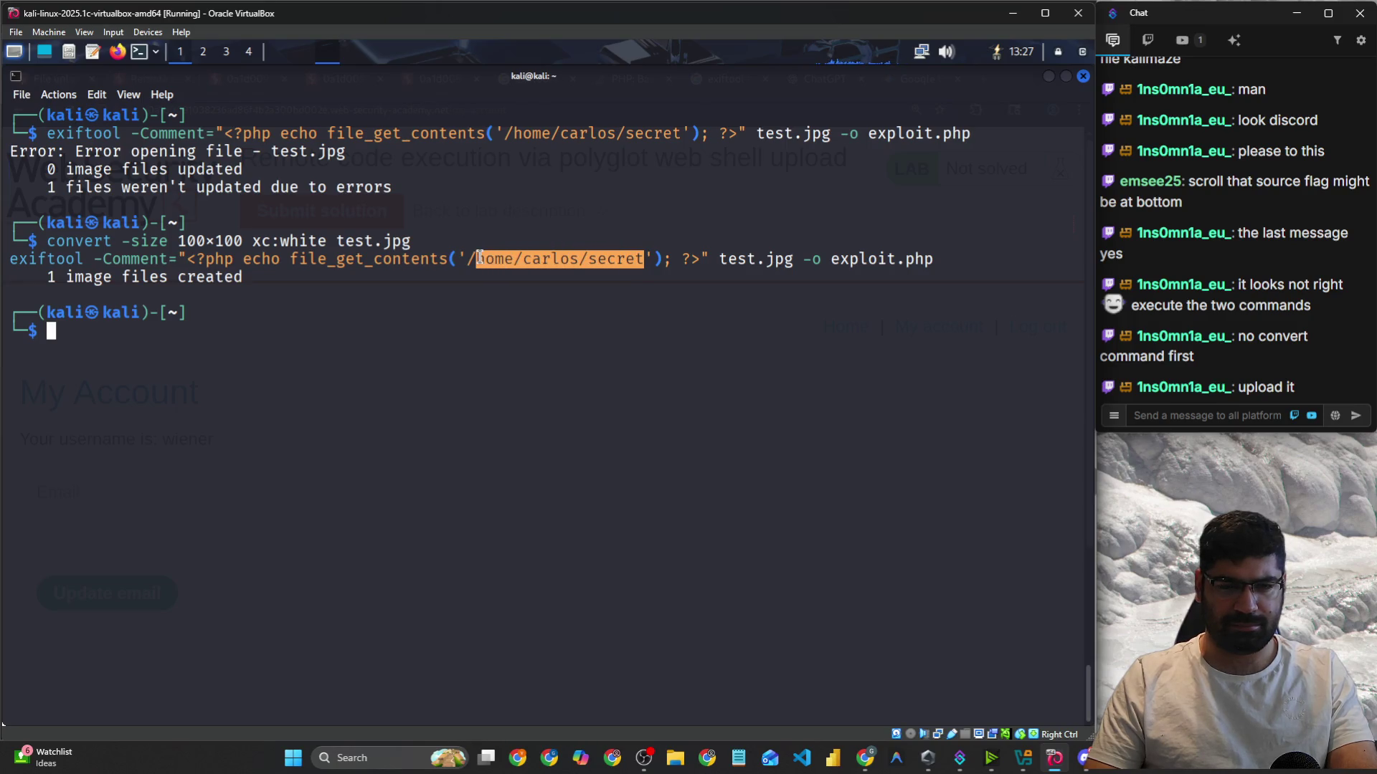
left_click(596, 273)
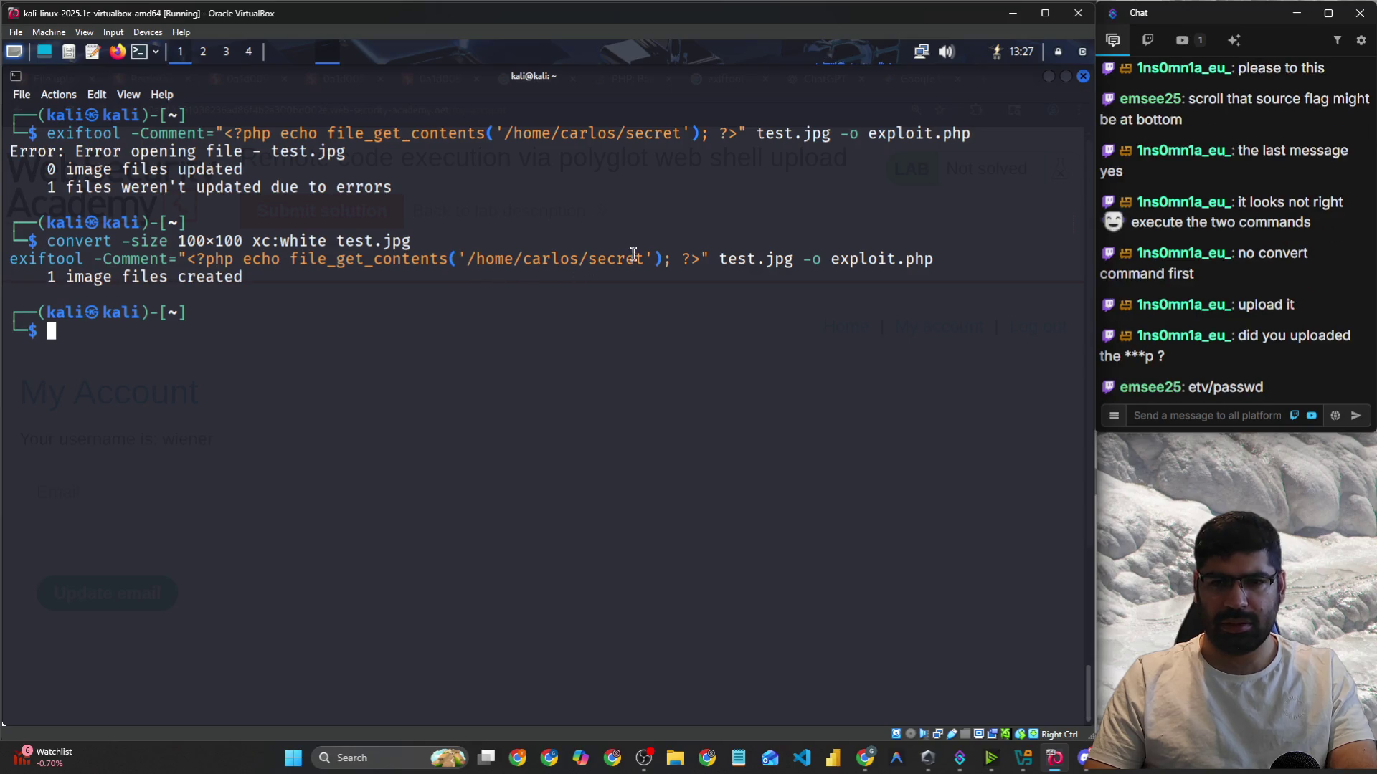
left_click_drag(647, 257, 477, 257)
type("etc")
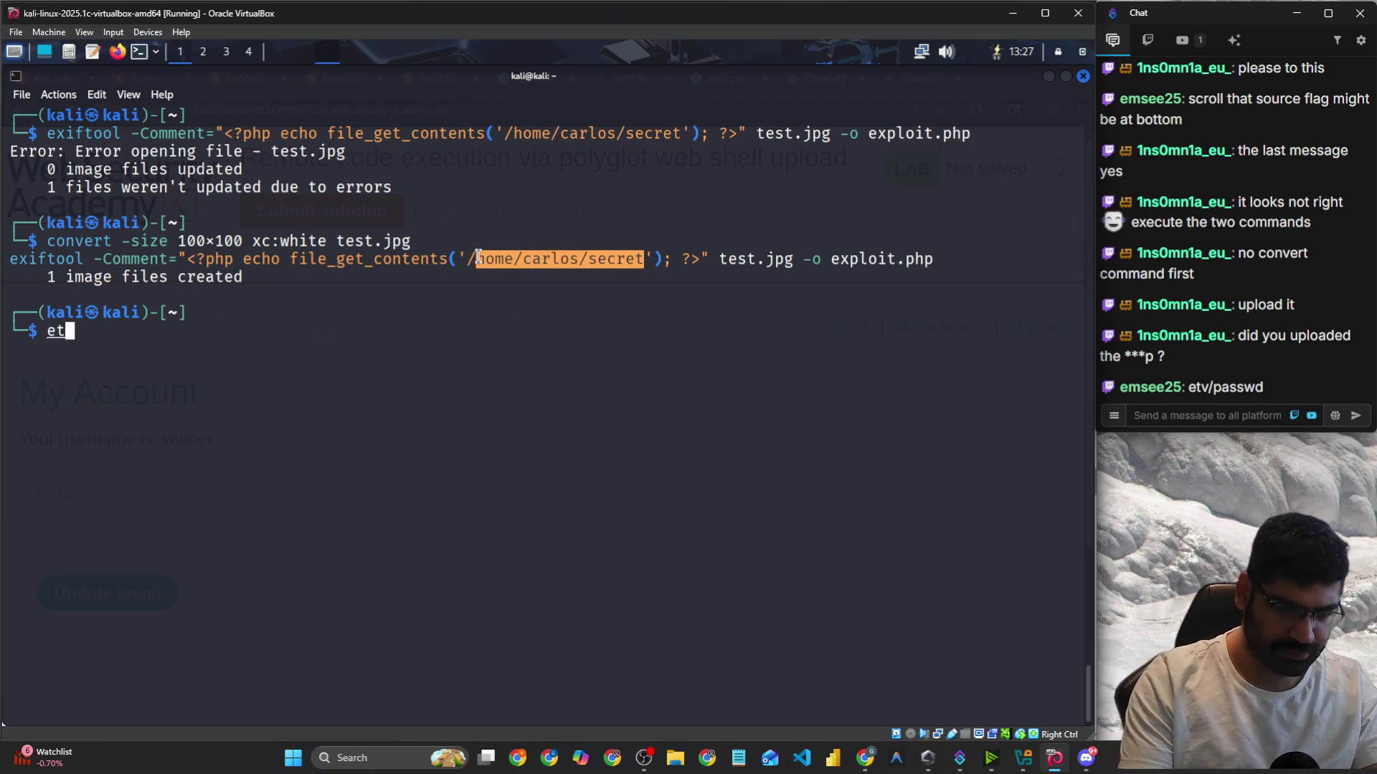
key("BackSpace")
key("BackSpace")
key("BackSpace")
key("Up")
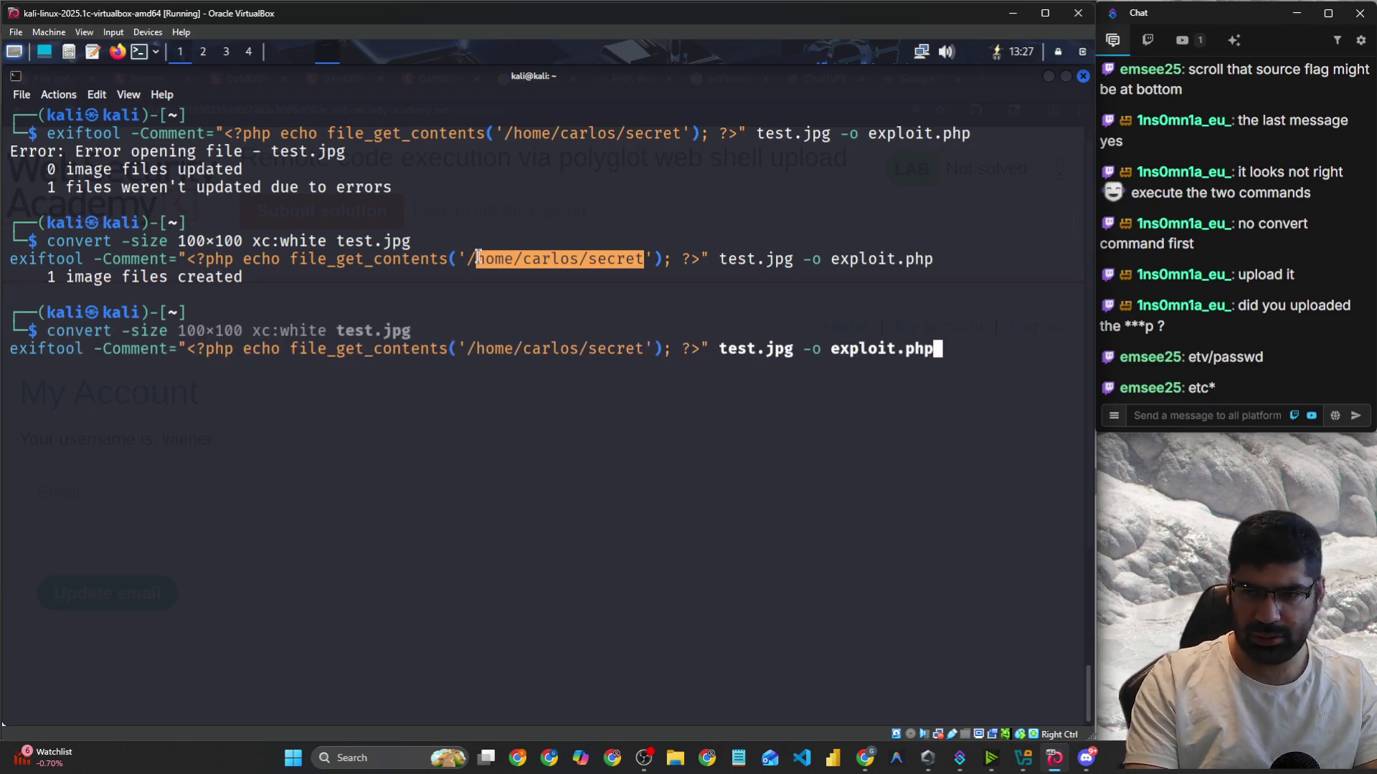
key("Left")
key("Left")
key("Left")
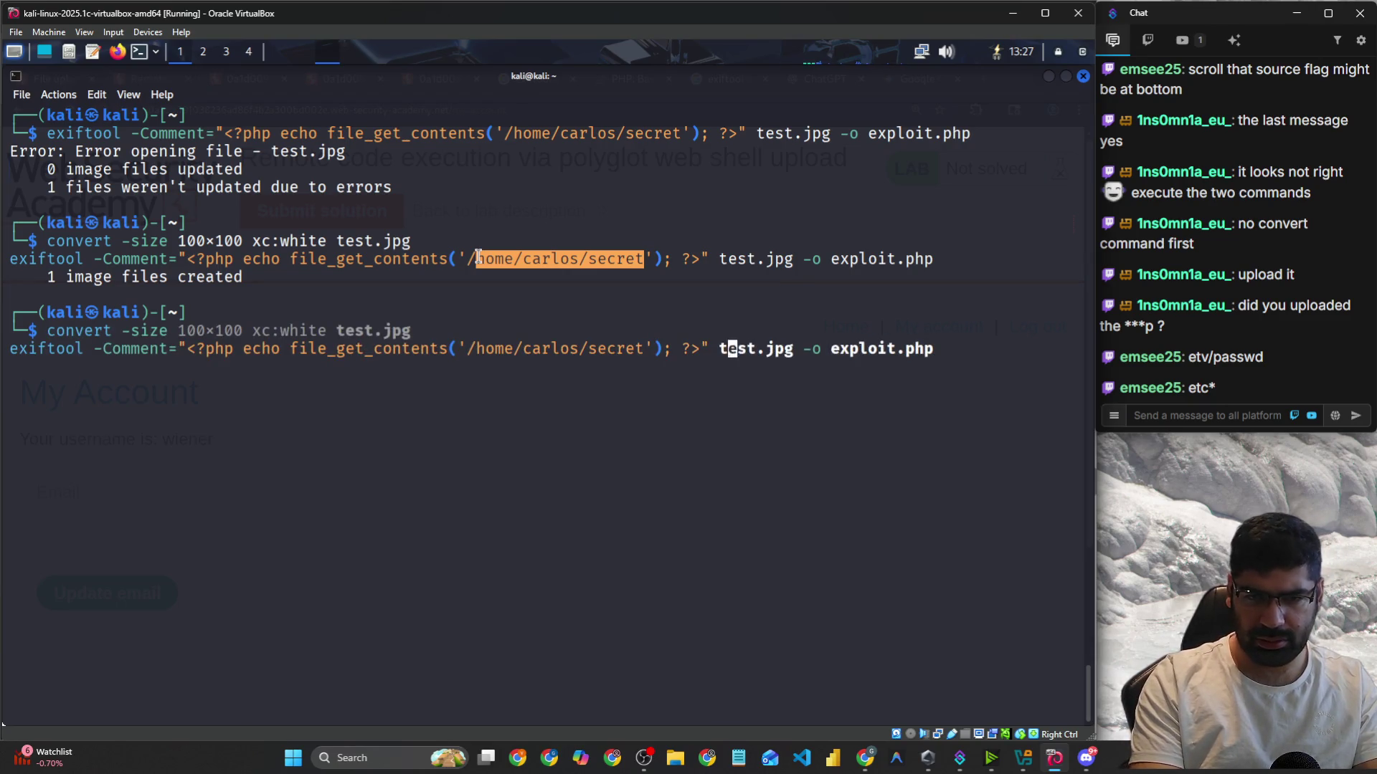
key("Right")
key("BackSpace")
key("BackSpace")
key("BackSpace")
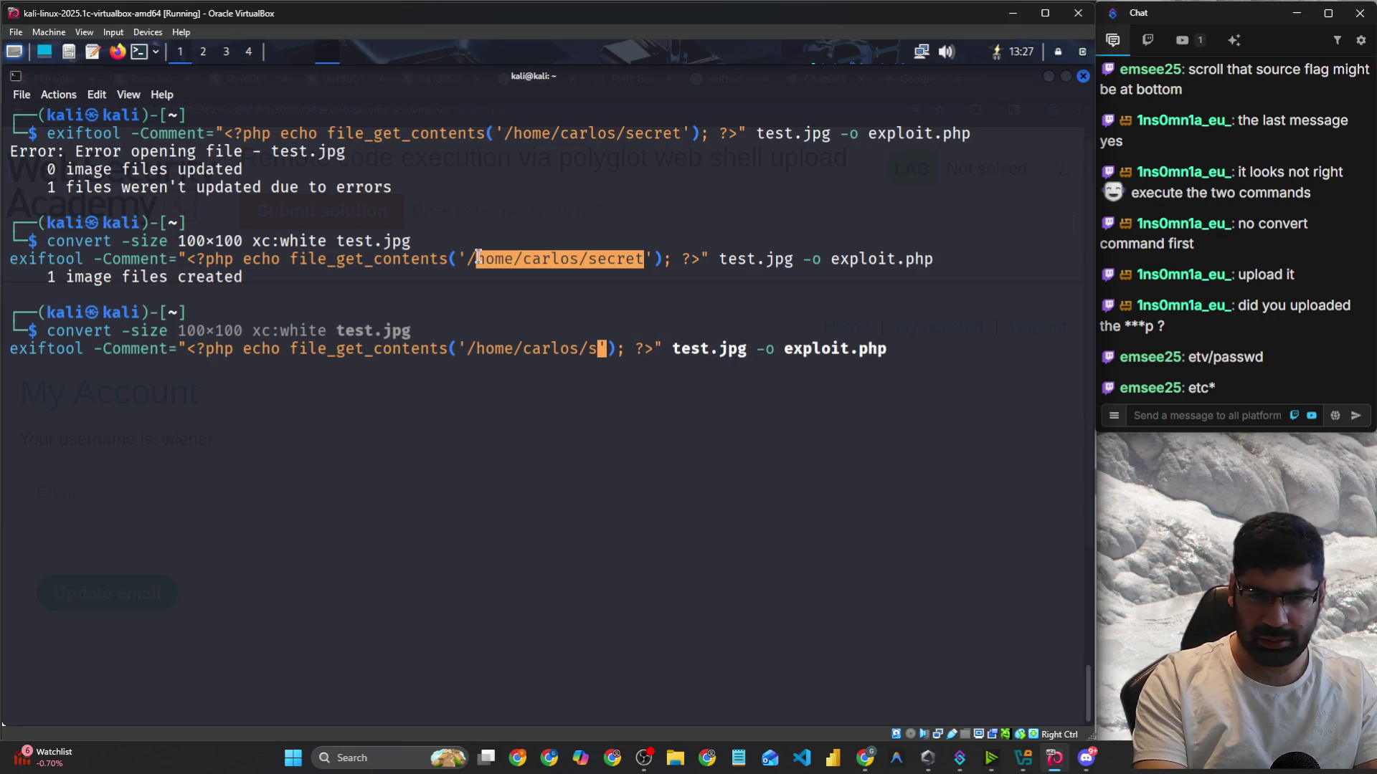
key("BackSpace")
key("BackSpace")
key("BackSpace")
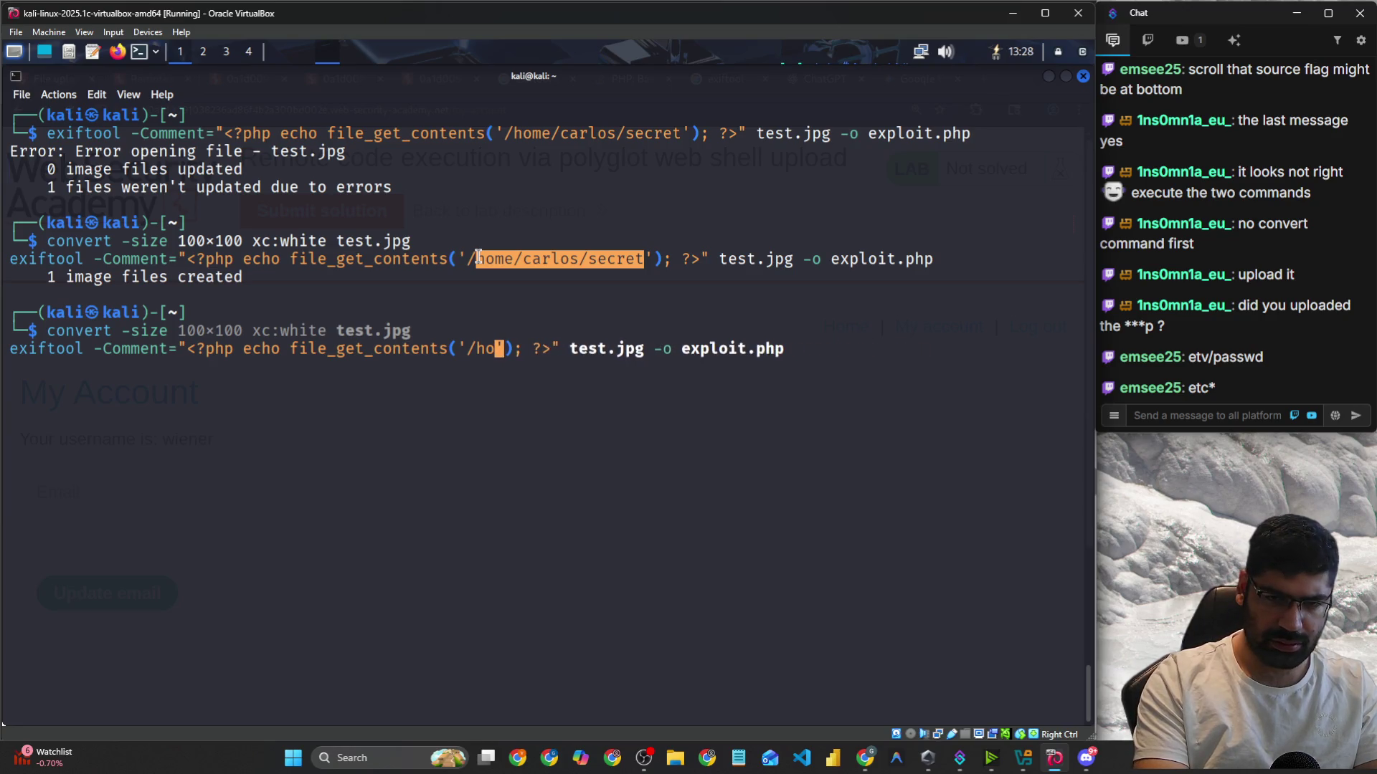
type("/etc/")
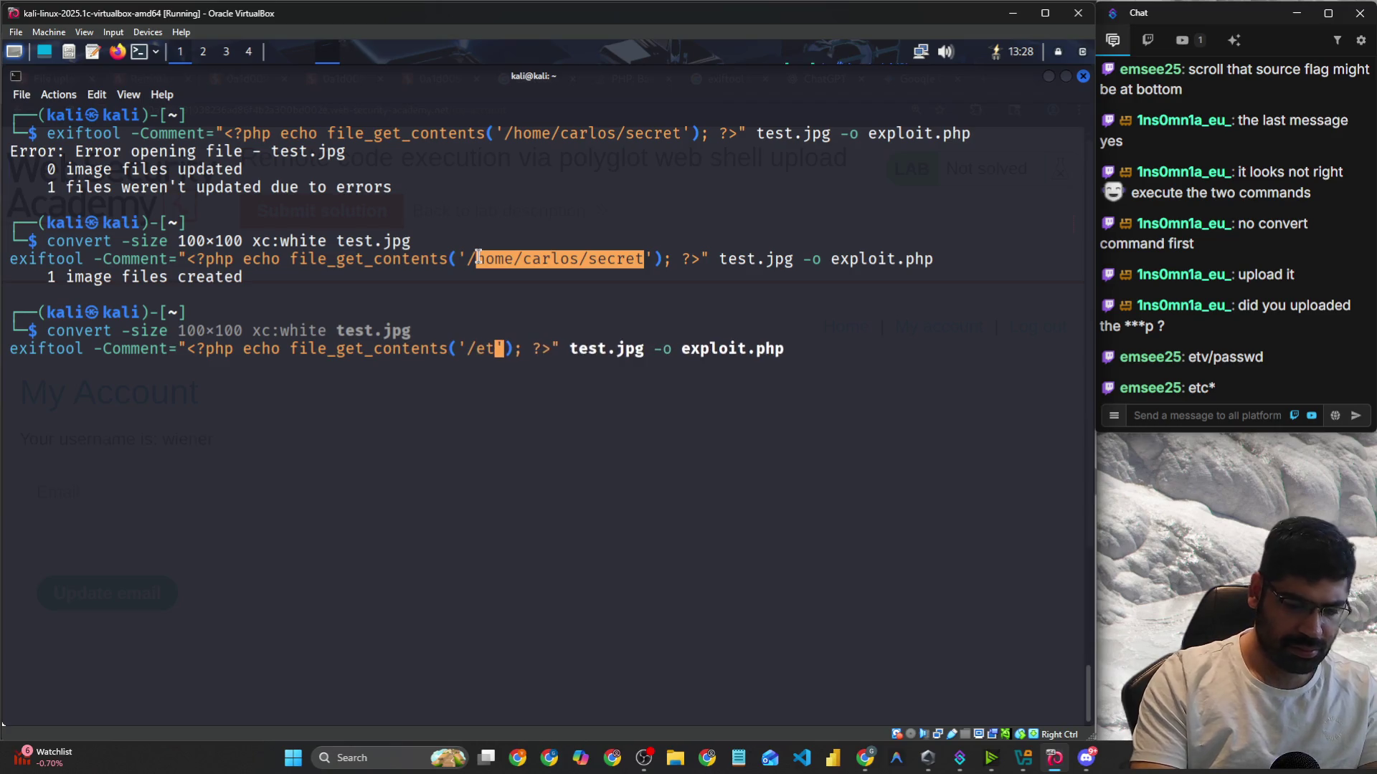
type("passwd")
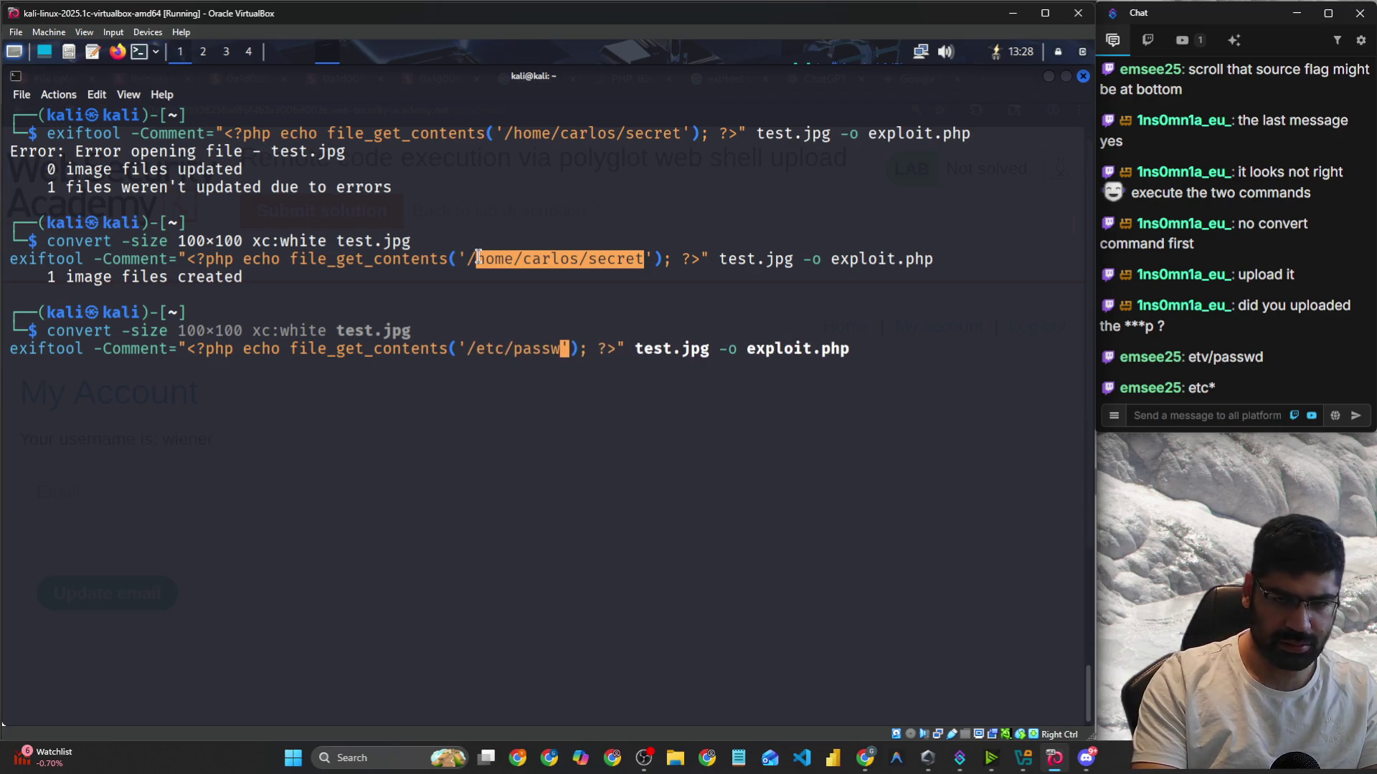
key("Return")
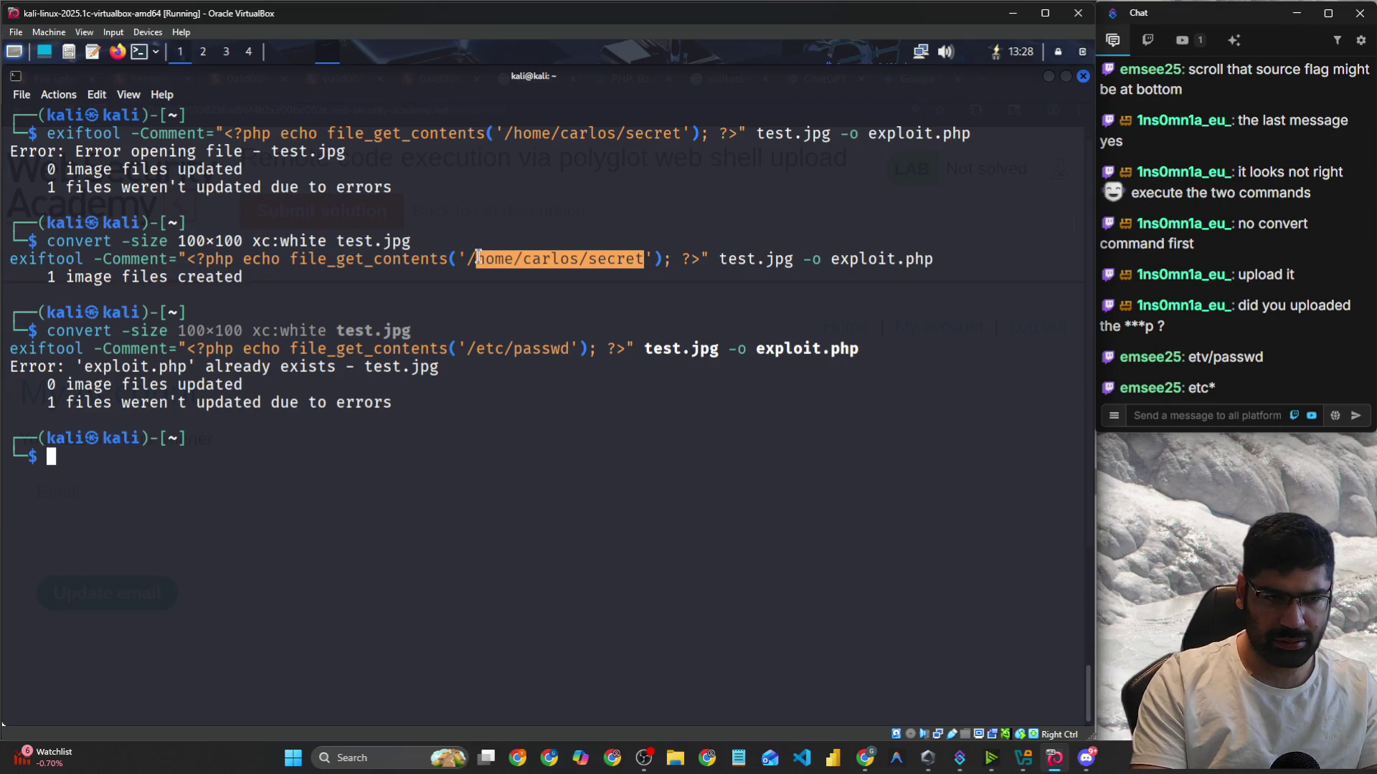
Step: Strip the convert part from the recalled command and run the exiftool command alone
key("Up")
key("Home")
key("Down")
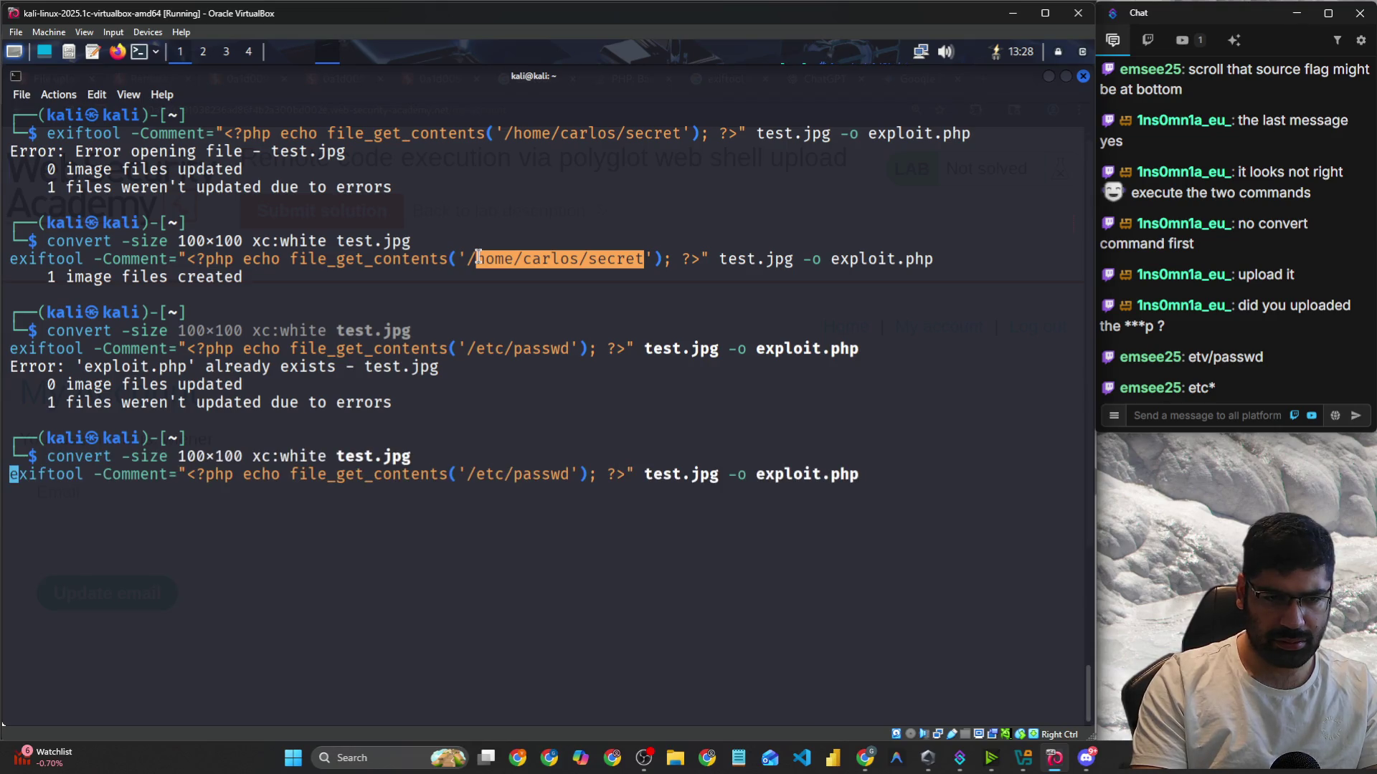
key("Up")
key("Down")
key("BackSpace")
key("BackSpace")
key("BackSpace")
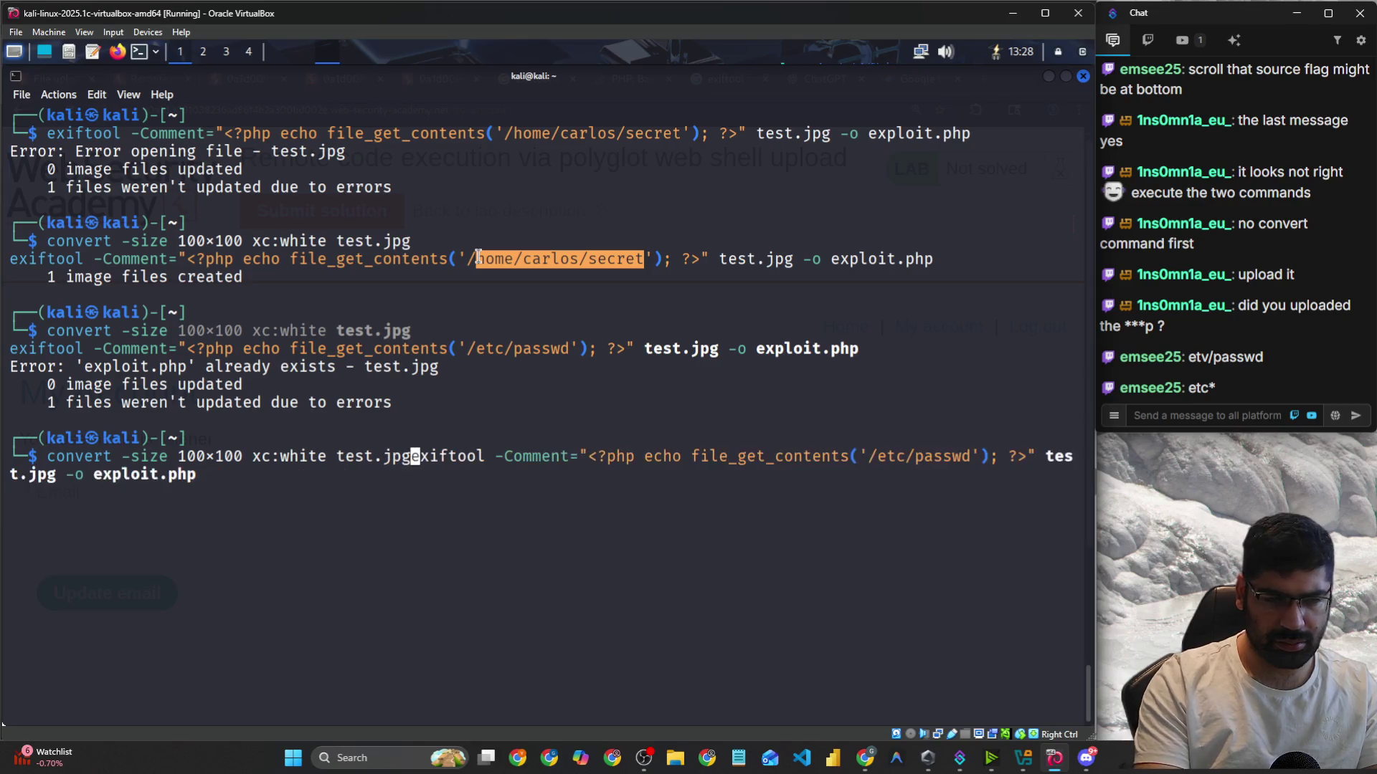
key("BackSpace")
key("BackSpace")
key("BackSpace")
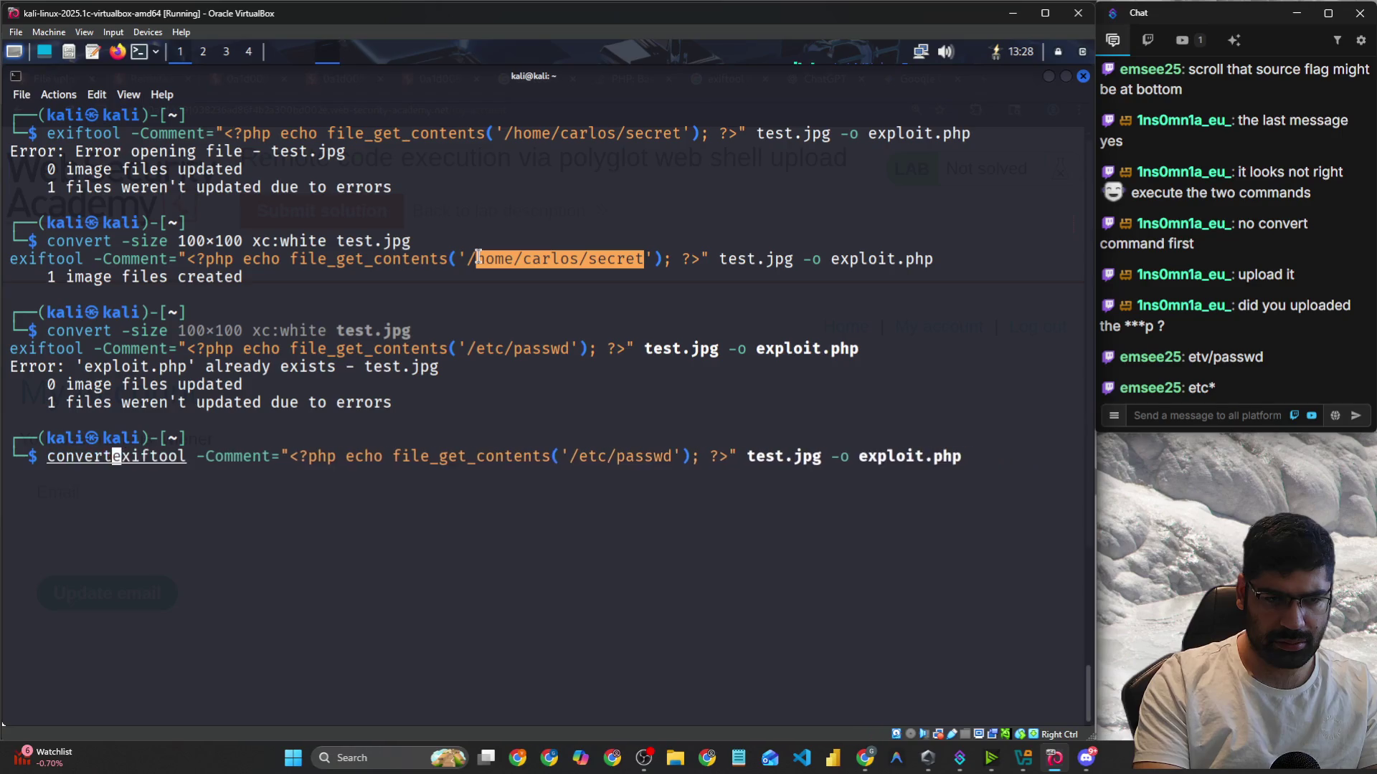
key("Return")
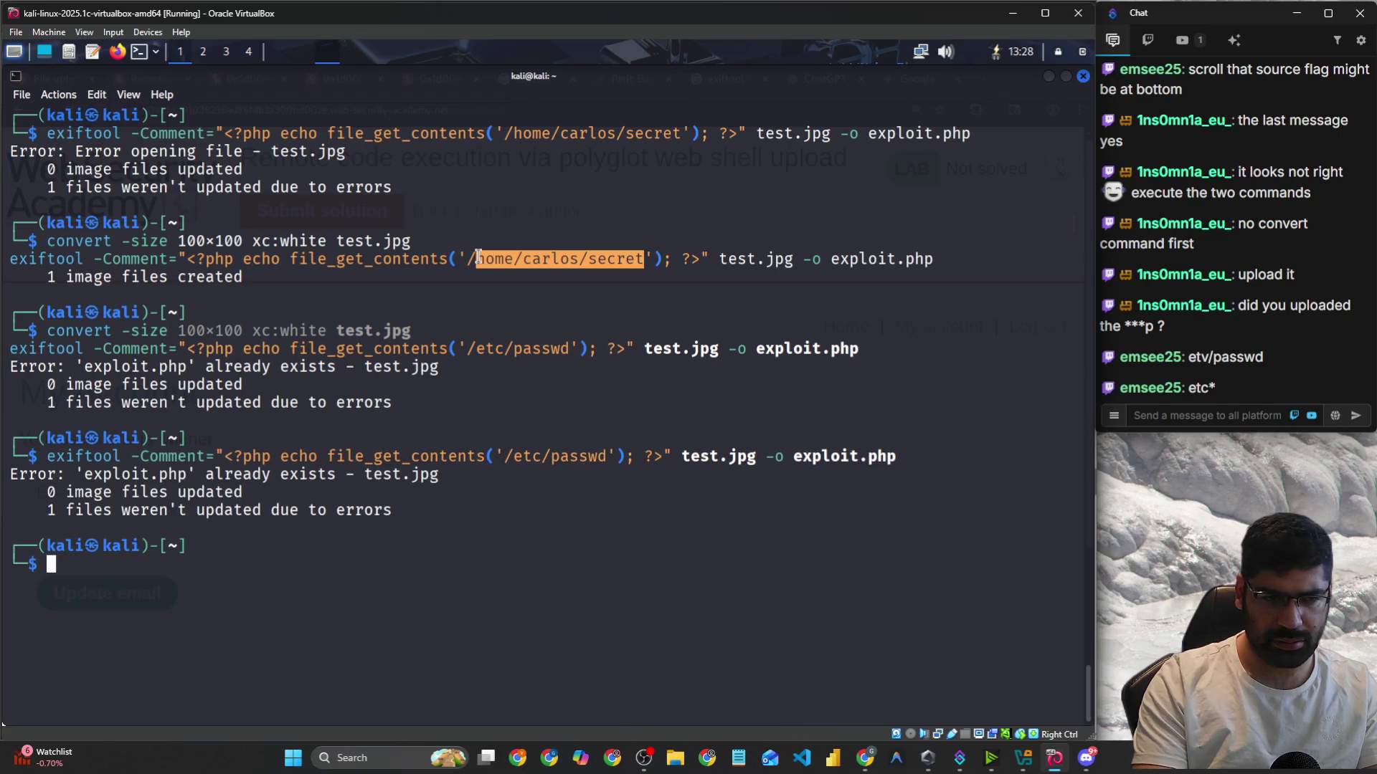
Step: Delete the existing exploit.php with rm
type("rm e")
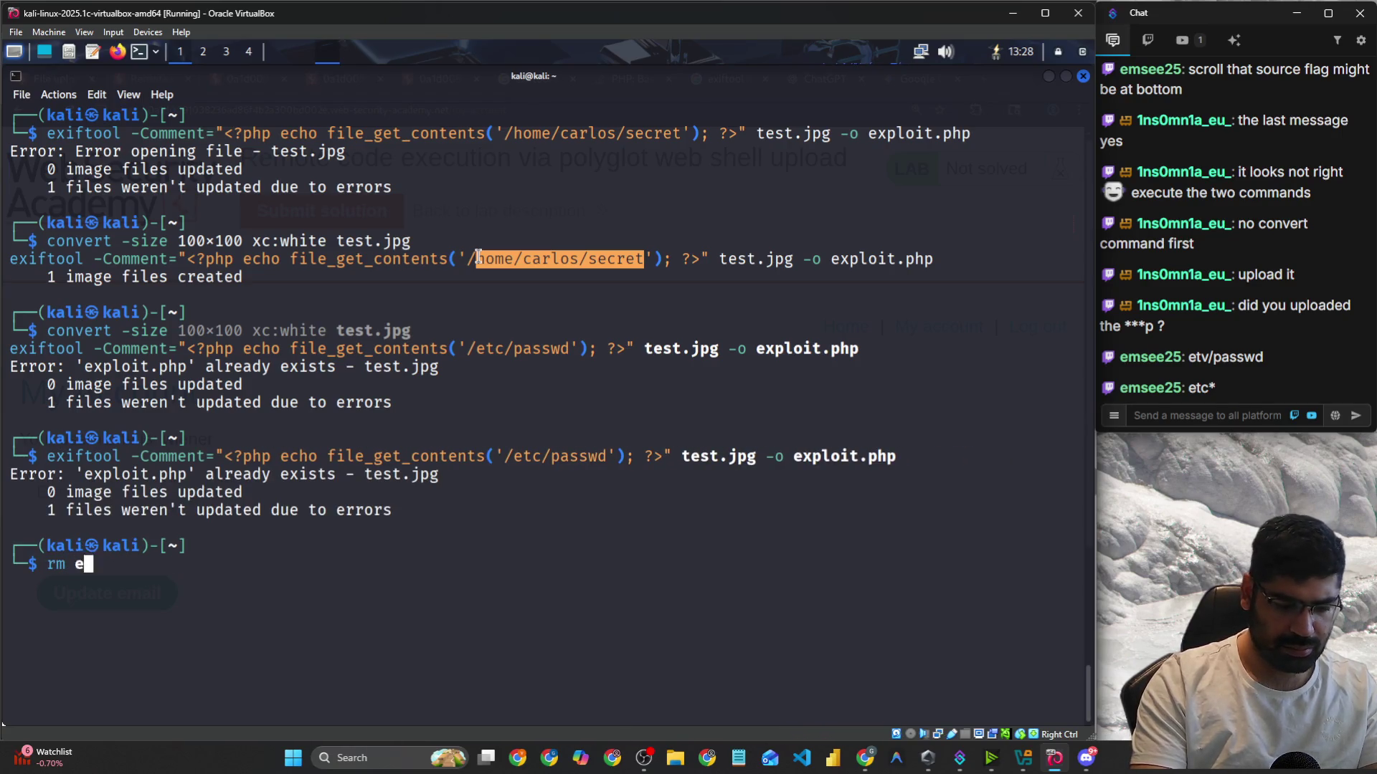
key("Tab")
type("xpl")
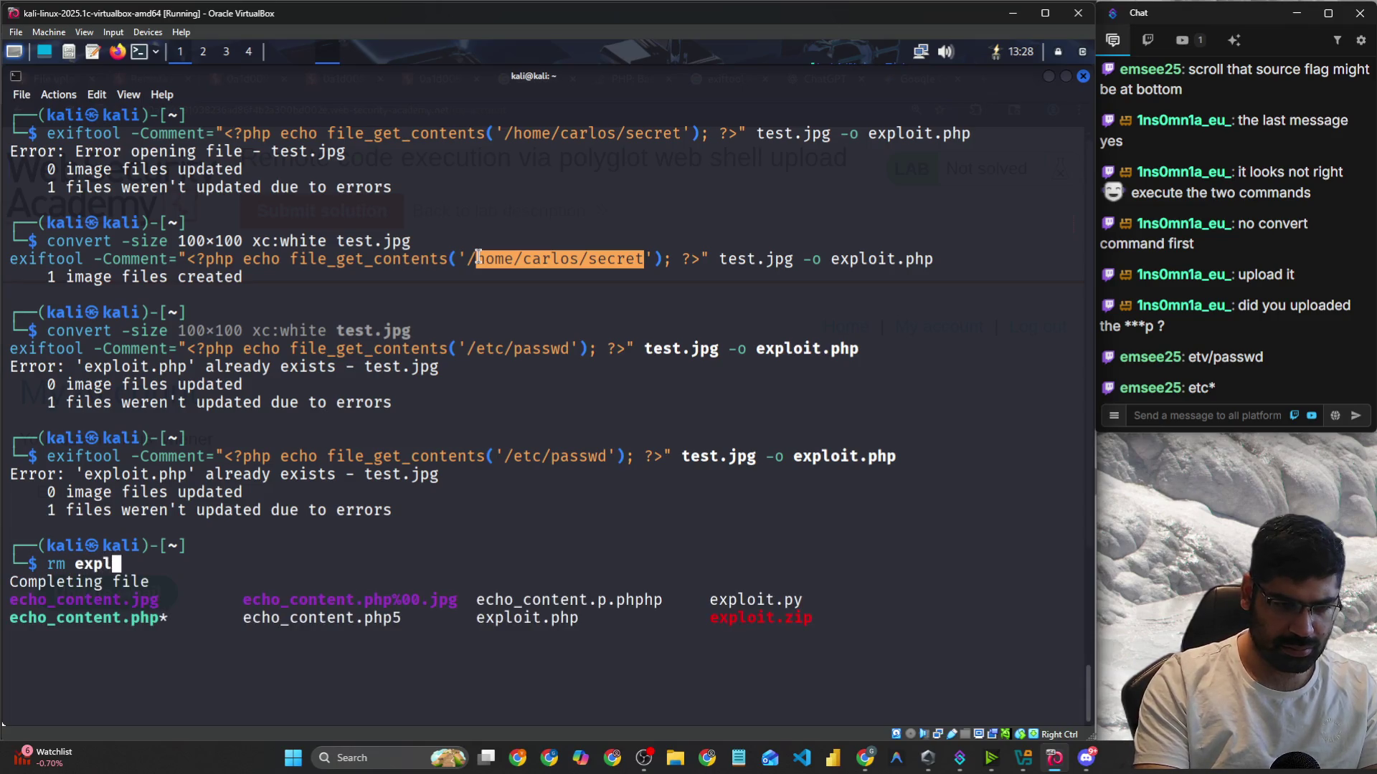
key("Tab")
type("p")
key("Tab")
key("Return")
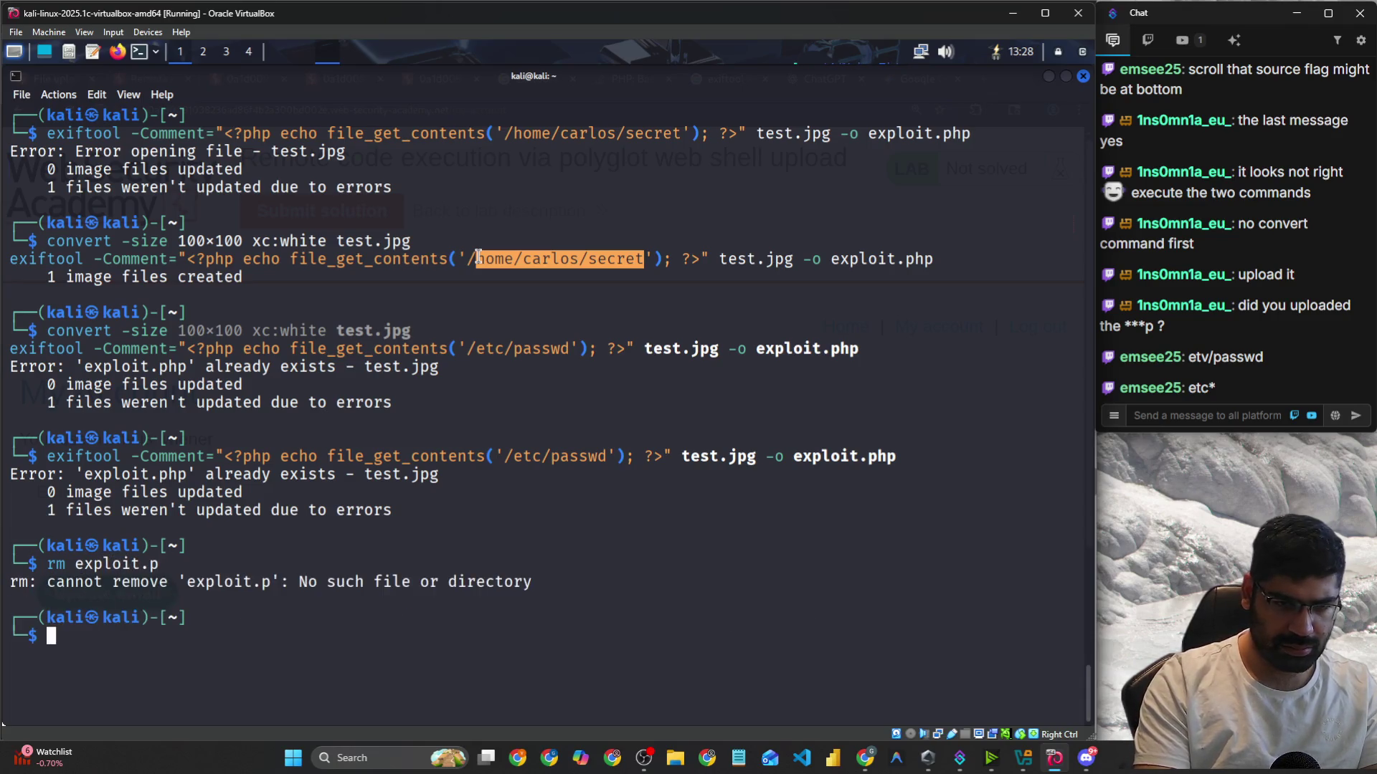
key("Up")
type("hp")
key("Return")
Step: Rerun the exiftool /etc/passwd command to recreate exploit.php from test.jpg, then hide the terminal
key("Up")
key("BackSpace")
key("BackSpace")
key("Up")
key("Up")
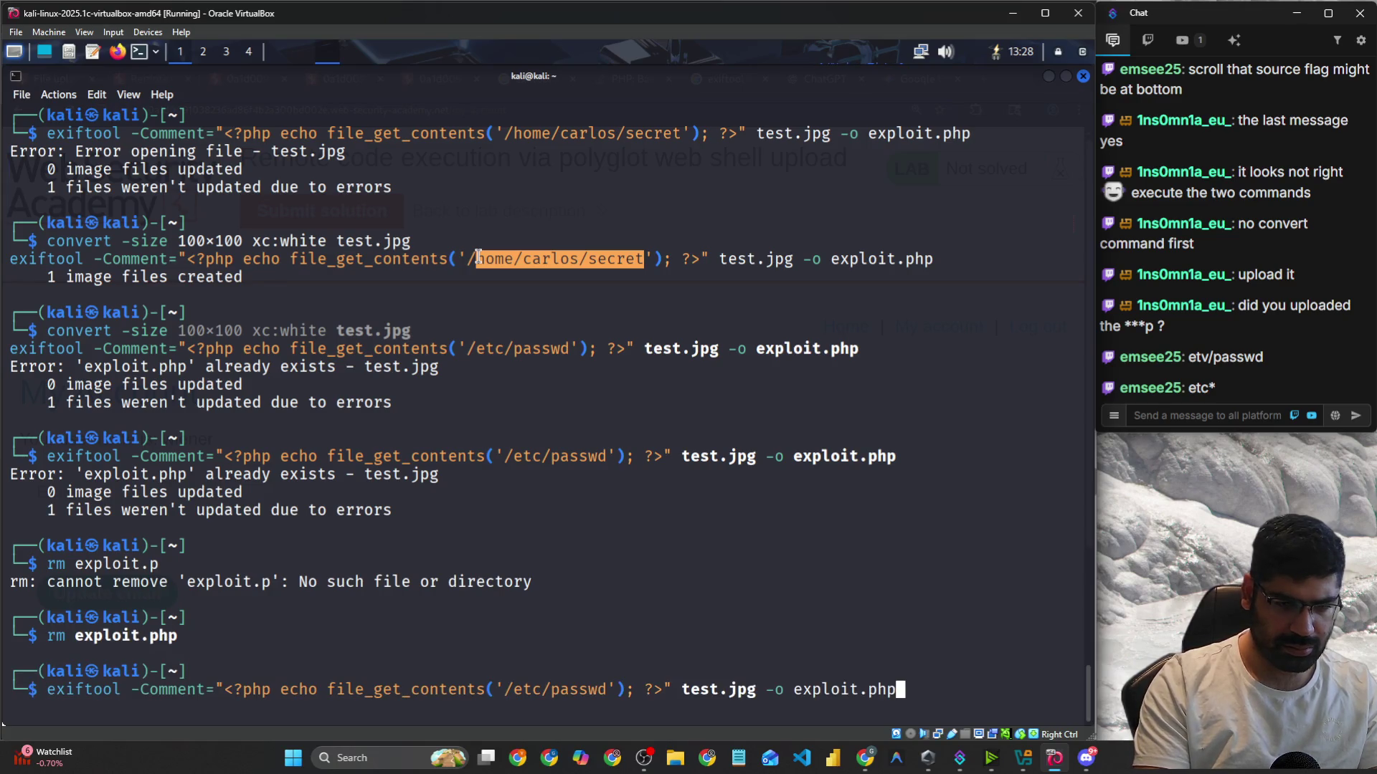
key("Return")
key("F12")
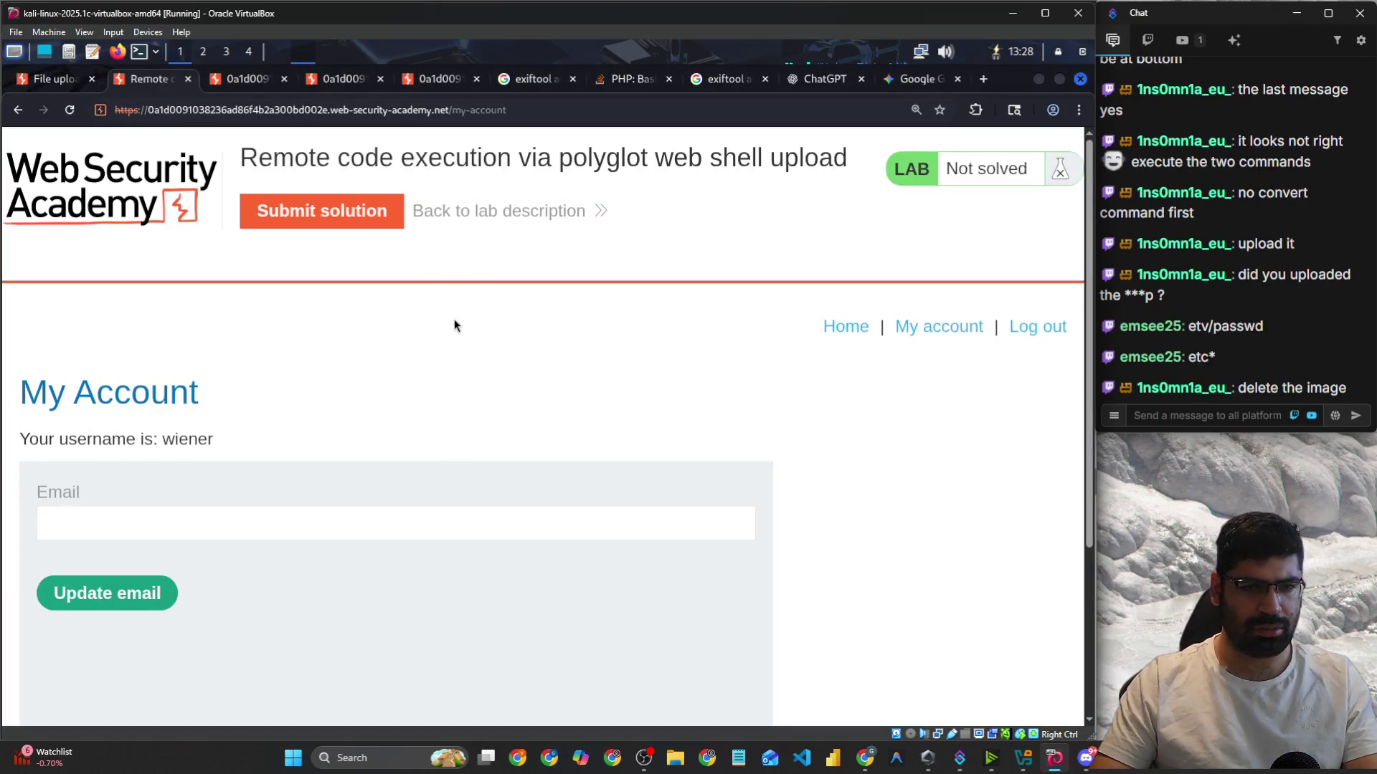
Step: Upload the new exploit.php as the avatar
scroll(287, 459, "down", 3)
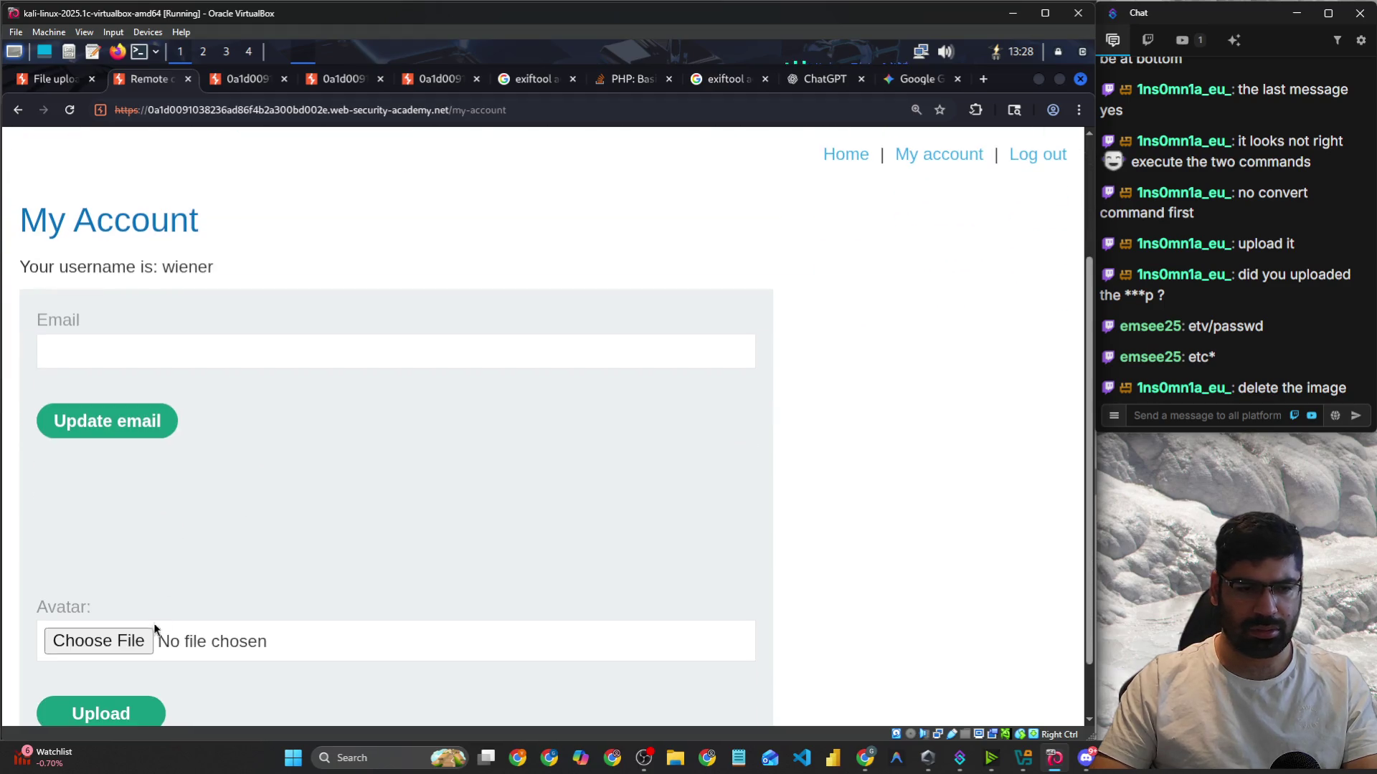
left_click(93, 640)
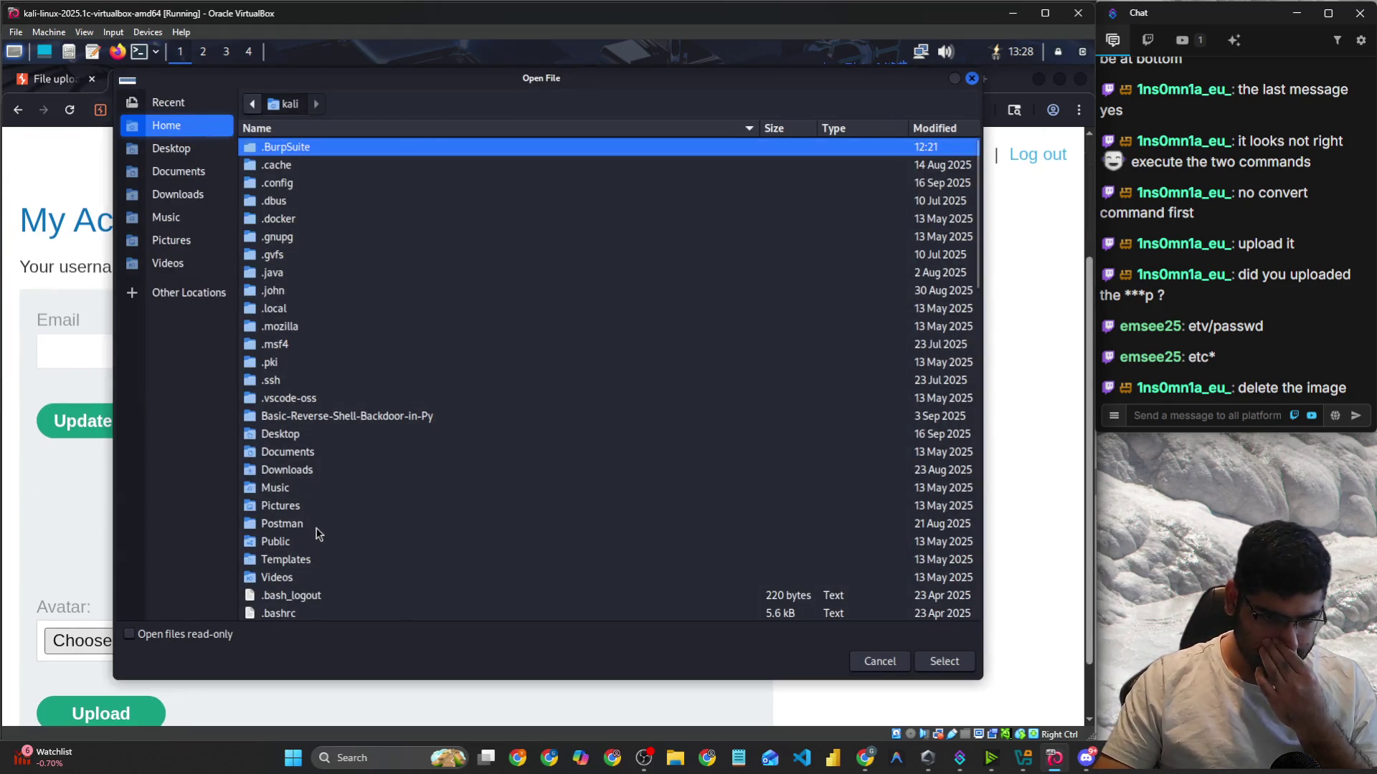
left_click(487, 558)
scroll(398, 528, "down", 5)
scroll(300, 513, "down", 8)
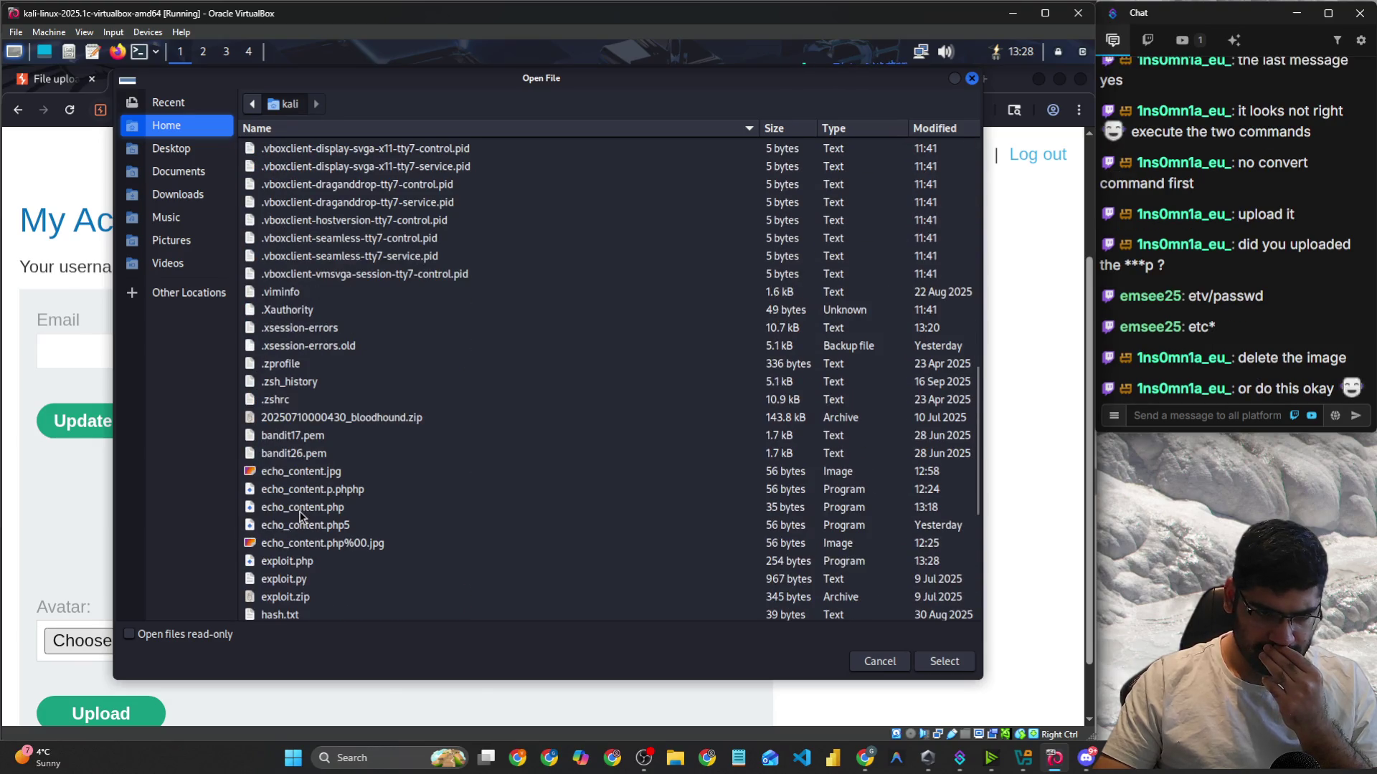
left_click(293, 510)
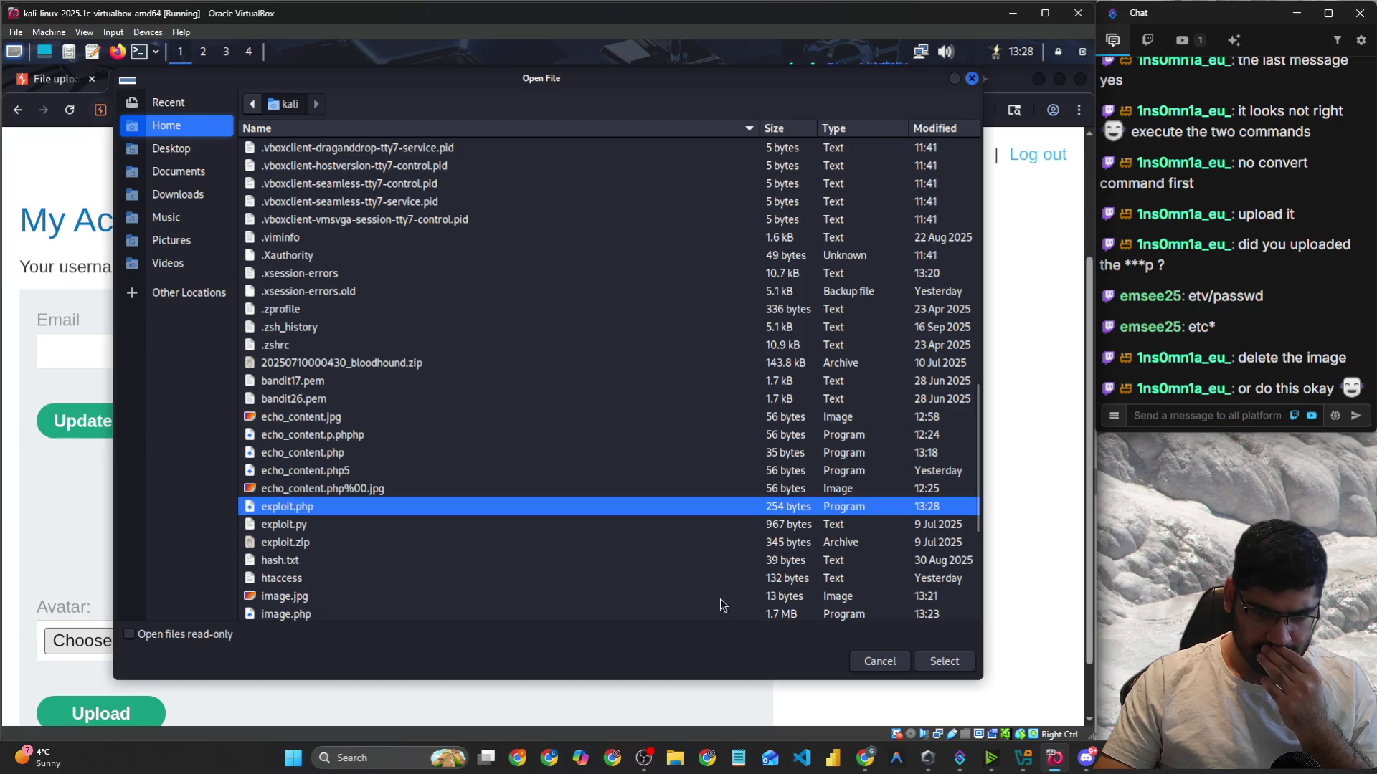
left_click(918, 658)
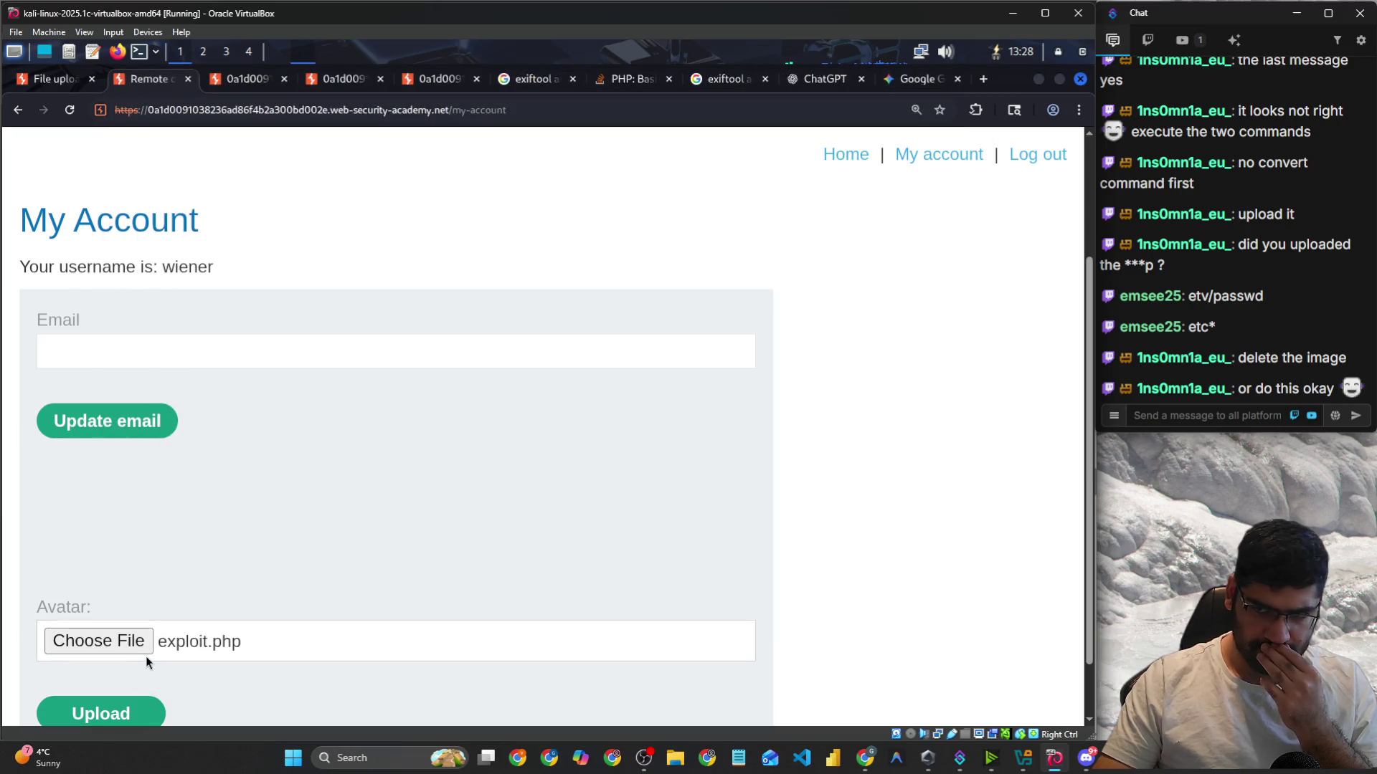
left_click(106, 706)
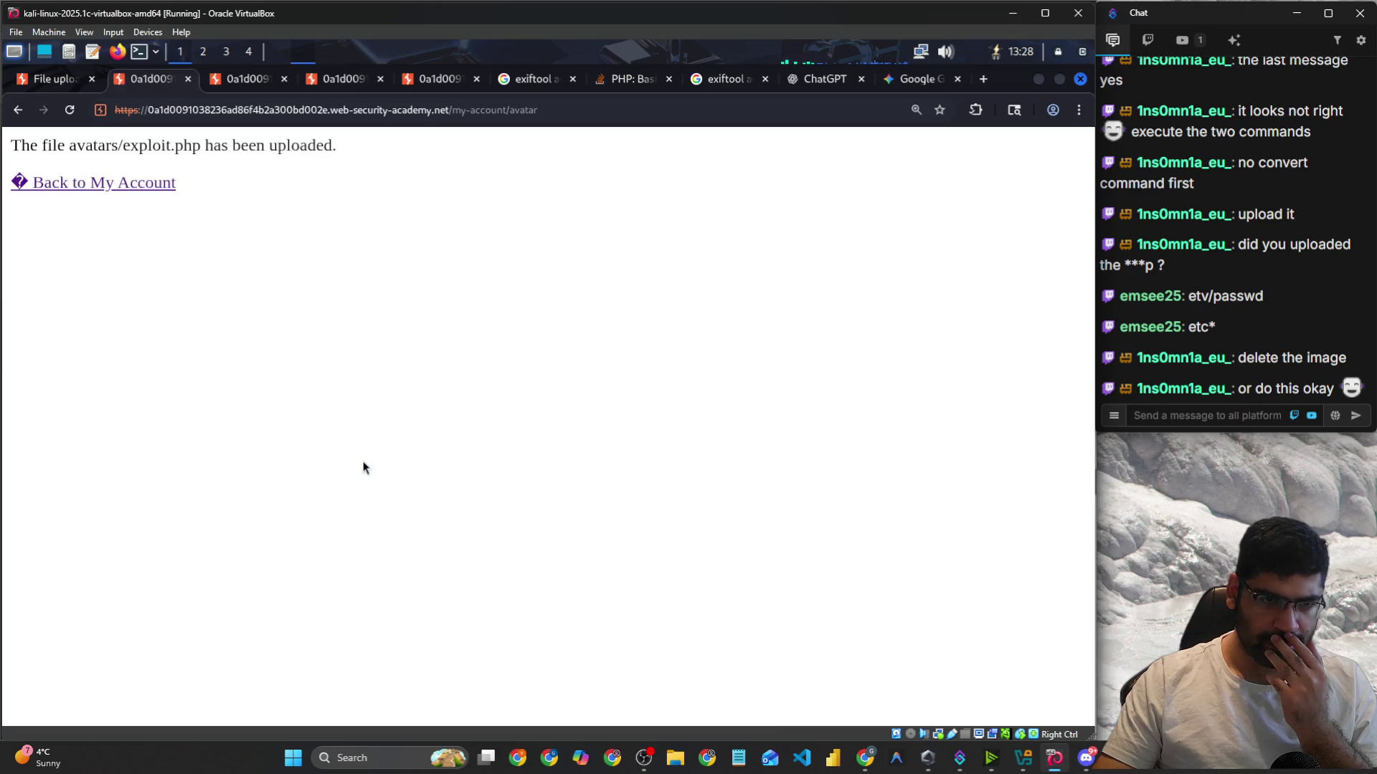
Step: Reload the exploit.php avatar tab to see the /etc/passwd dump, then return to My Account
left_click(17, 110)
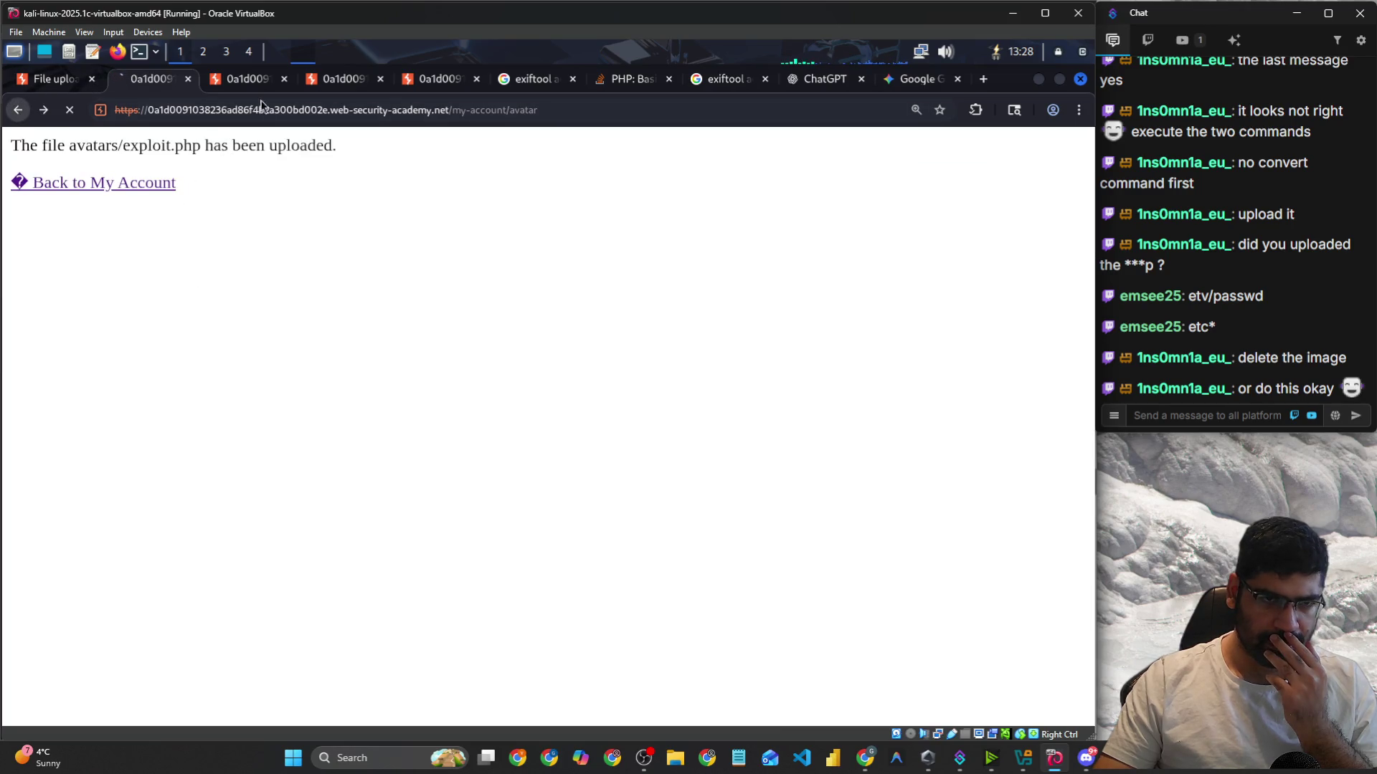
left_click(431, 79)
left_click(70, 111)
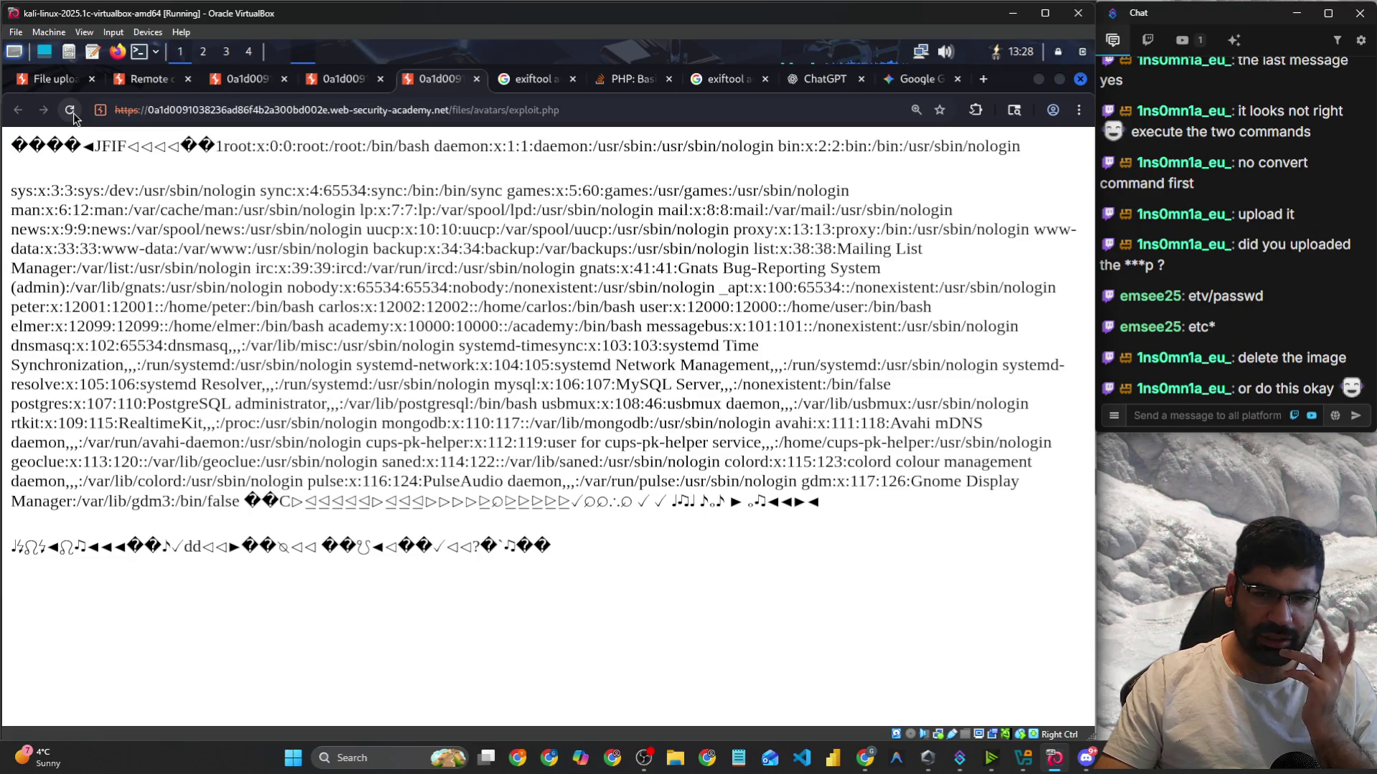
left_click(169, 82)
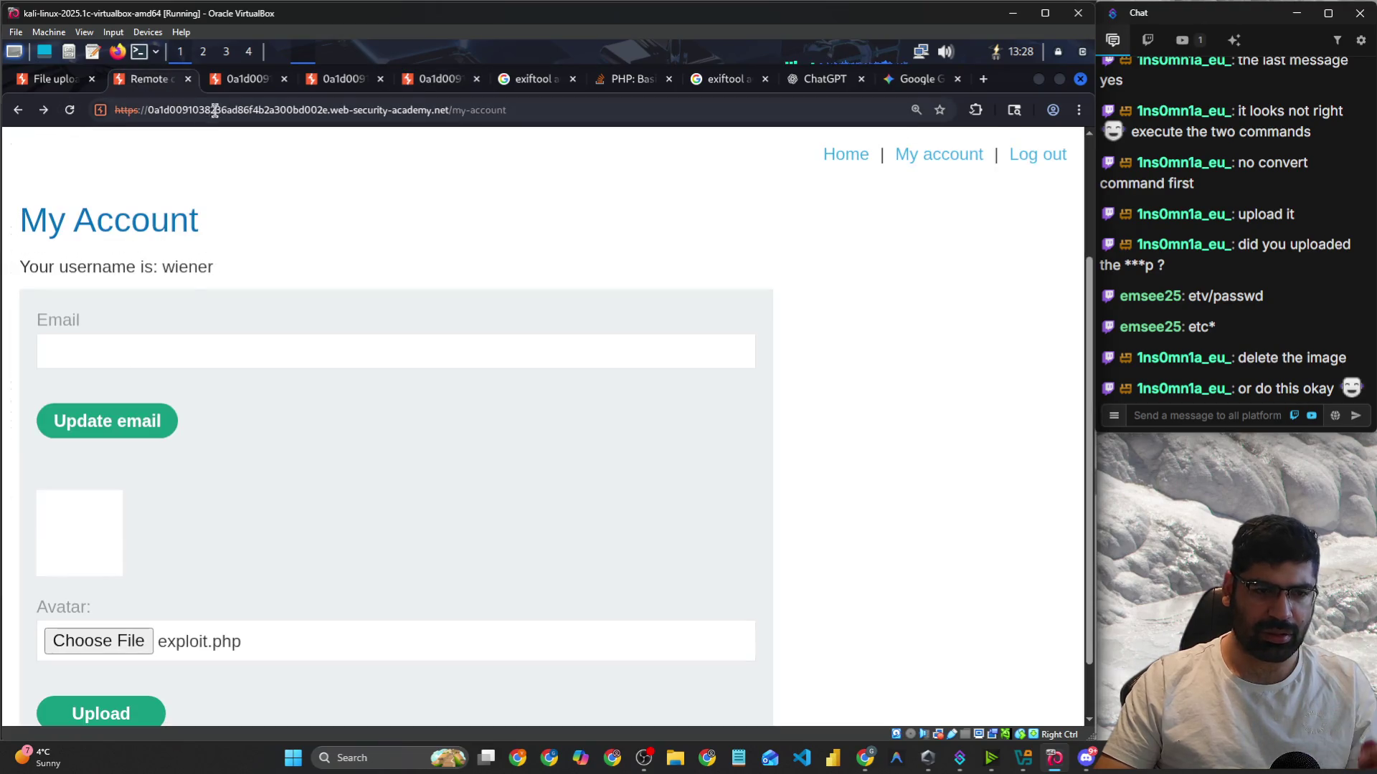
Step: Recall the exiftool command and add echo marker strings around the PHP file read
key("alt+Tab")
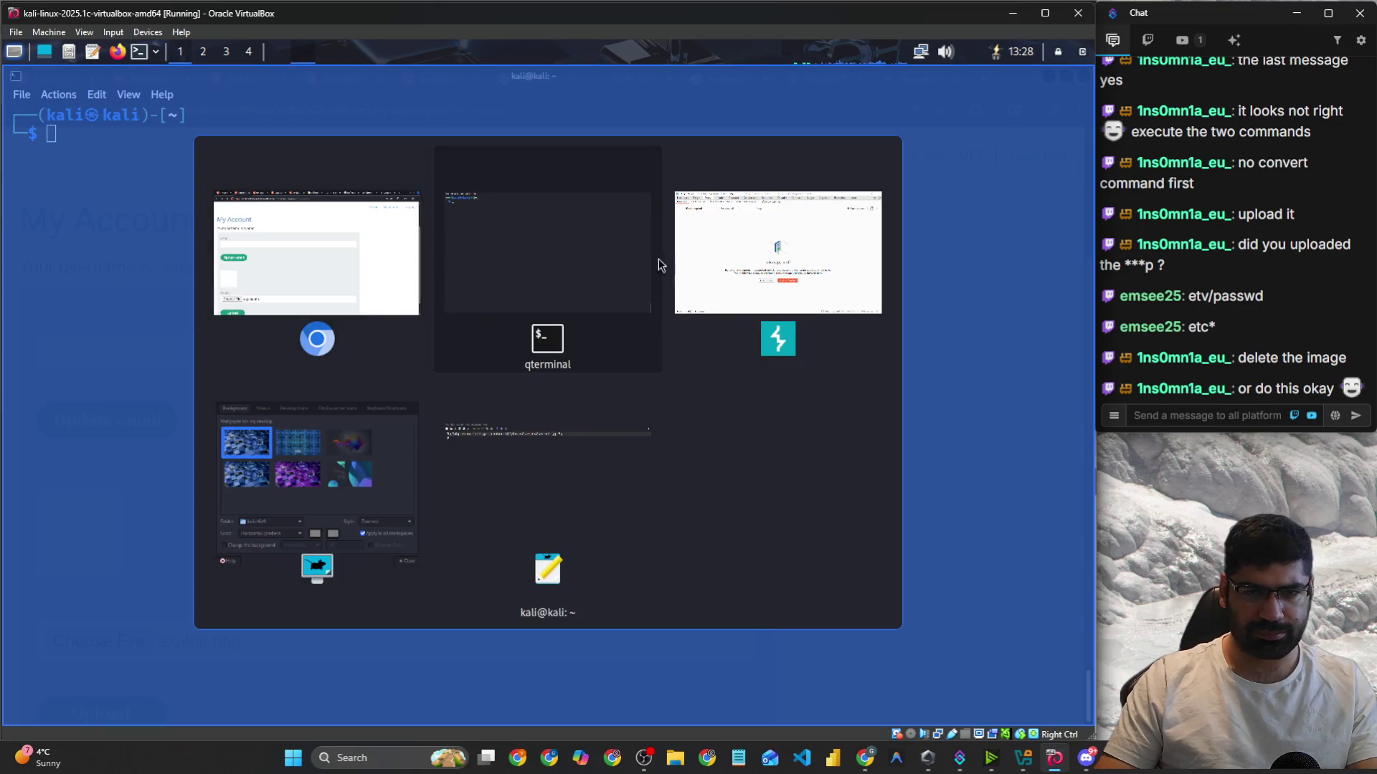
left_click(540, 260)
key("Up")
key("Left")
key("Left")
key("Left")
key("Left")
key("Left")
key("Left")
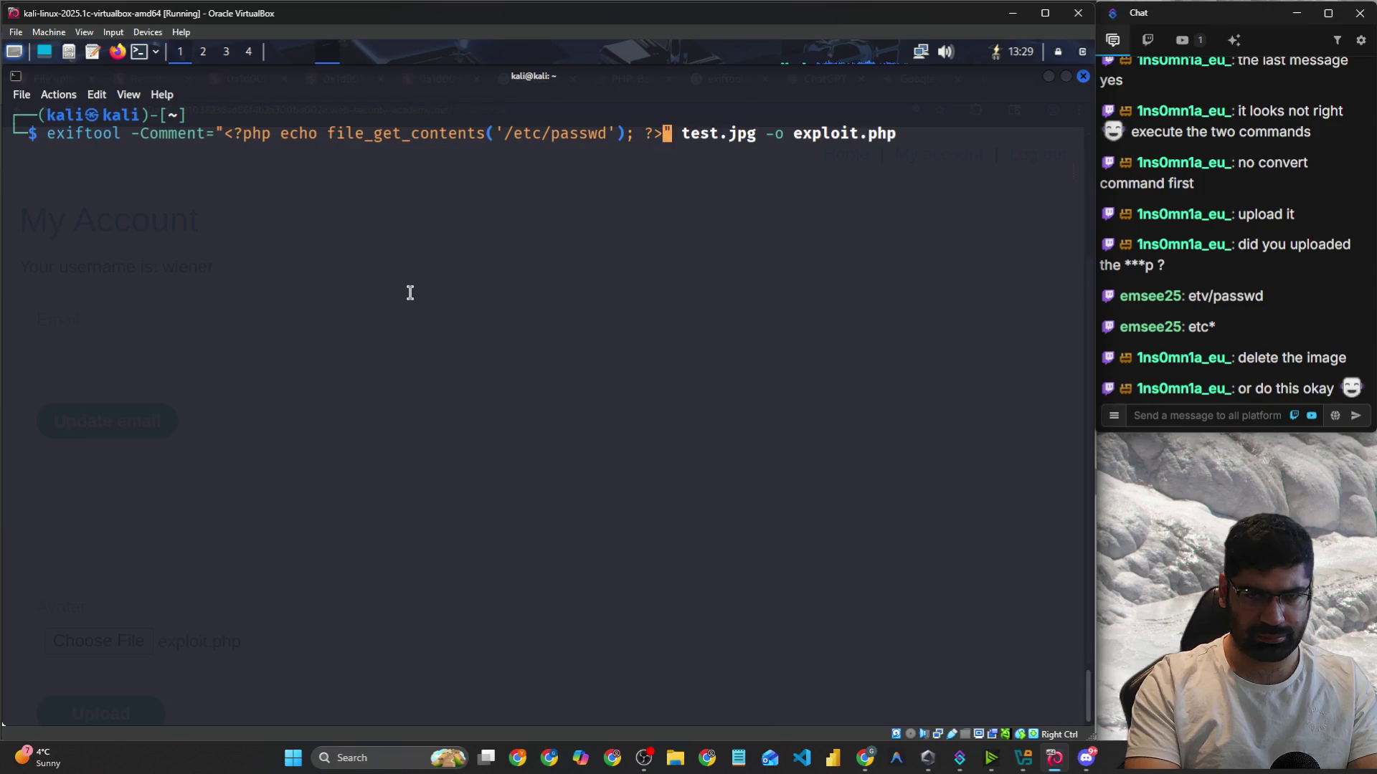
key("Left")
key("Left")
key("Left")
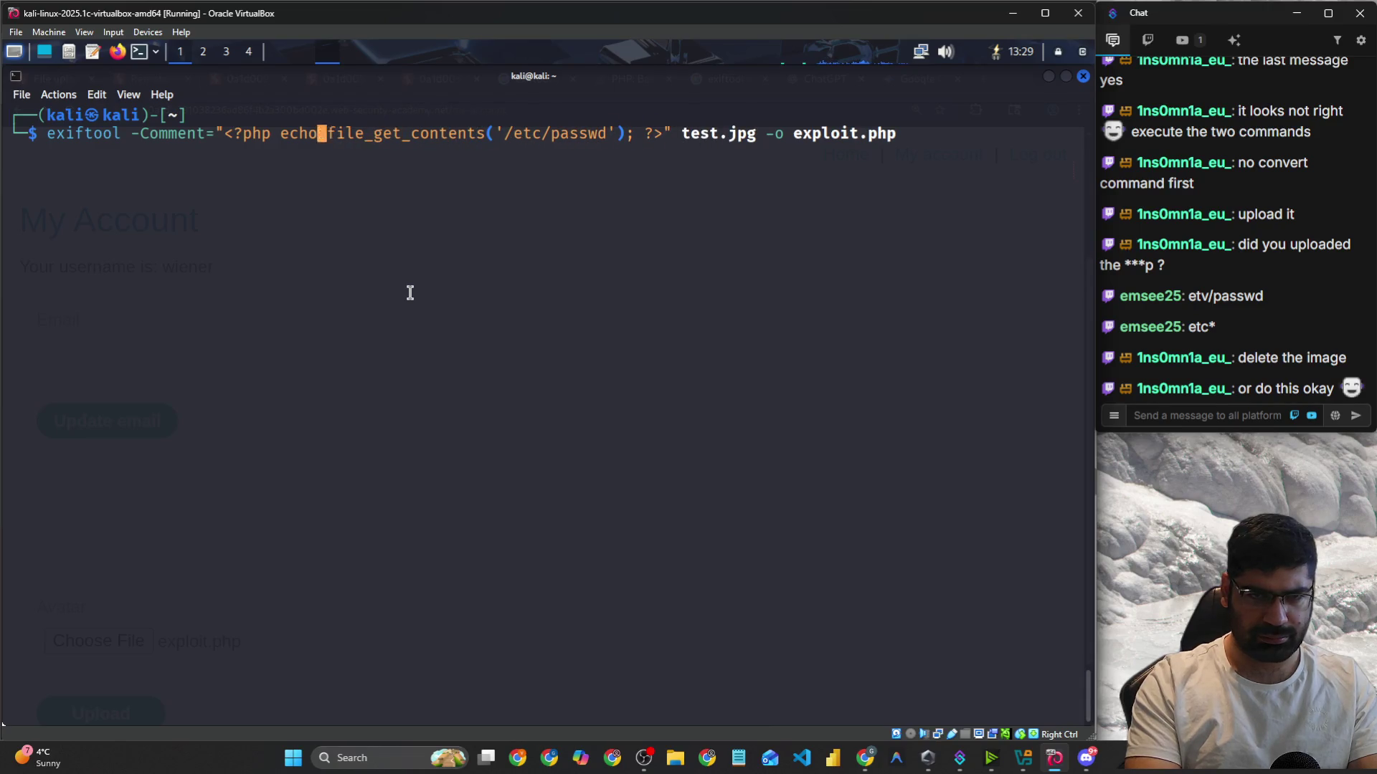
type("echo ")
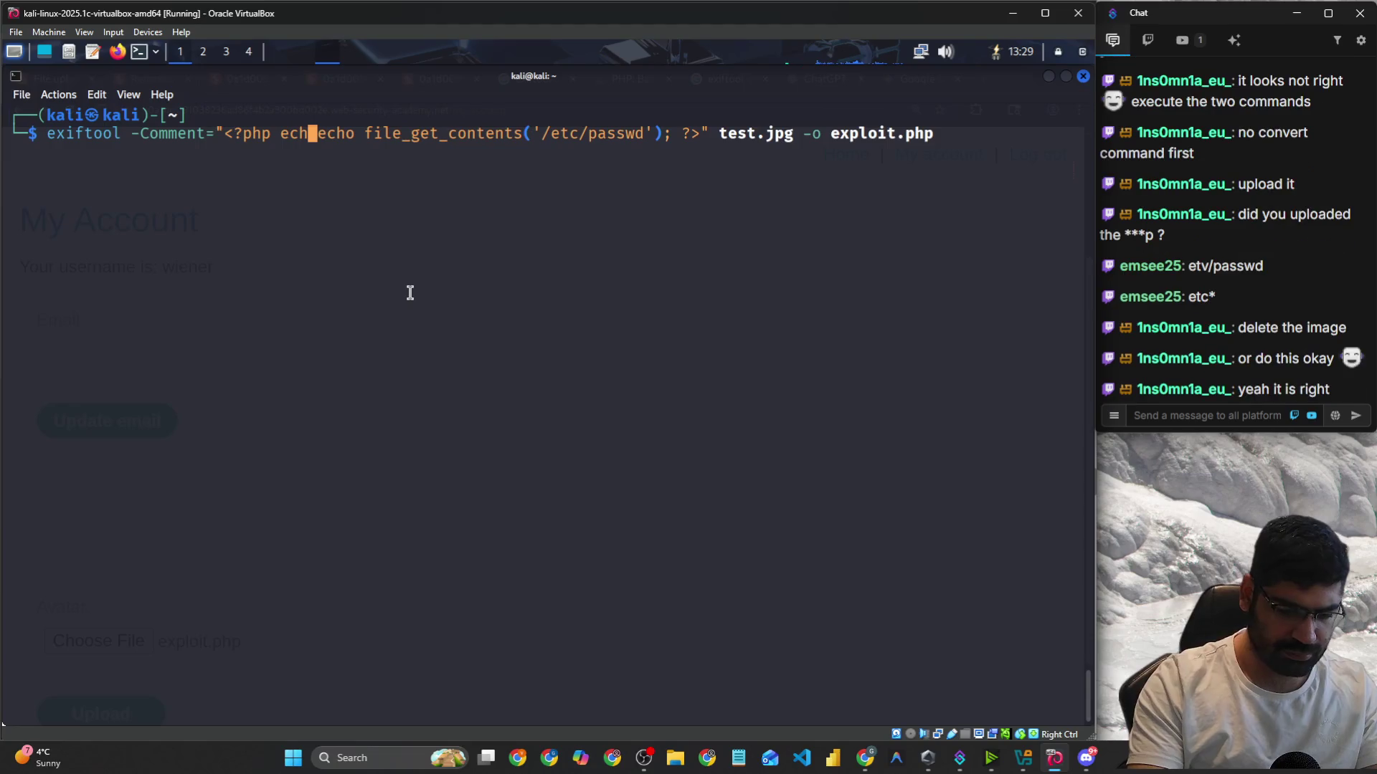
type("\"")
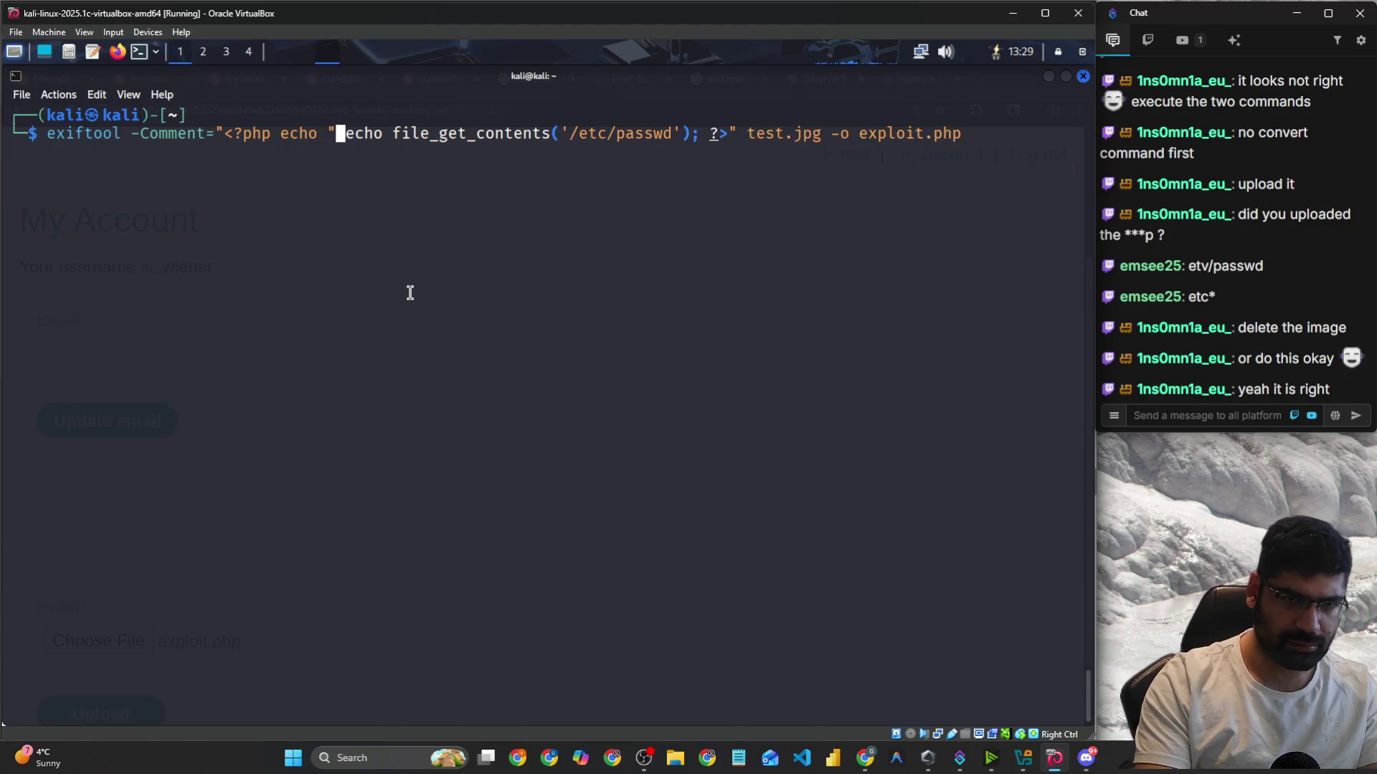
type("=")
key("Left")
key("Left")
key("Left")
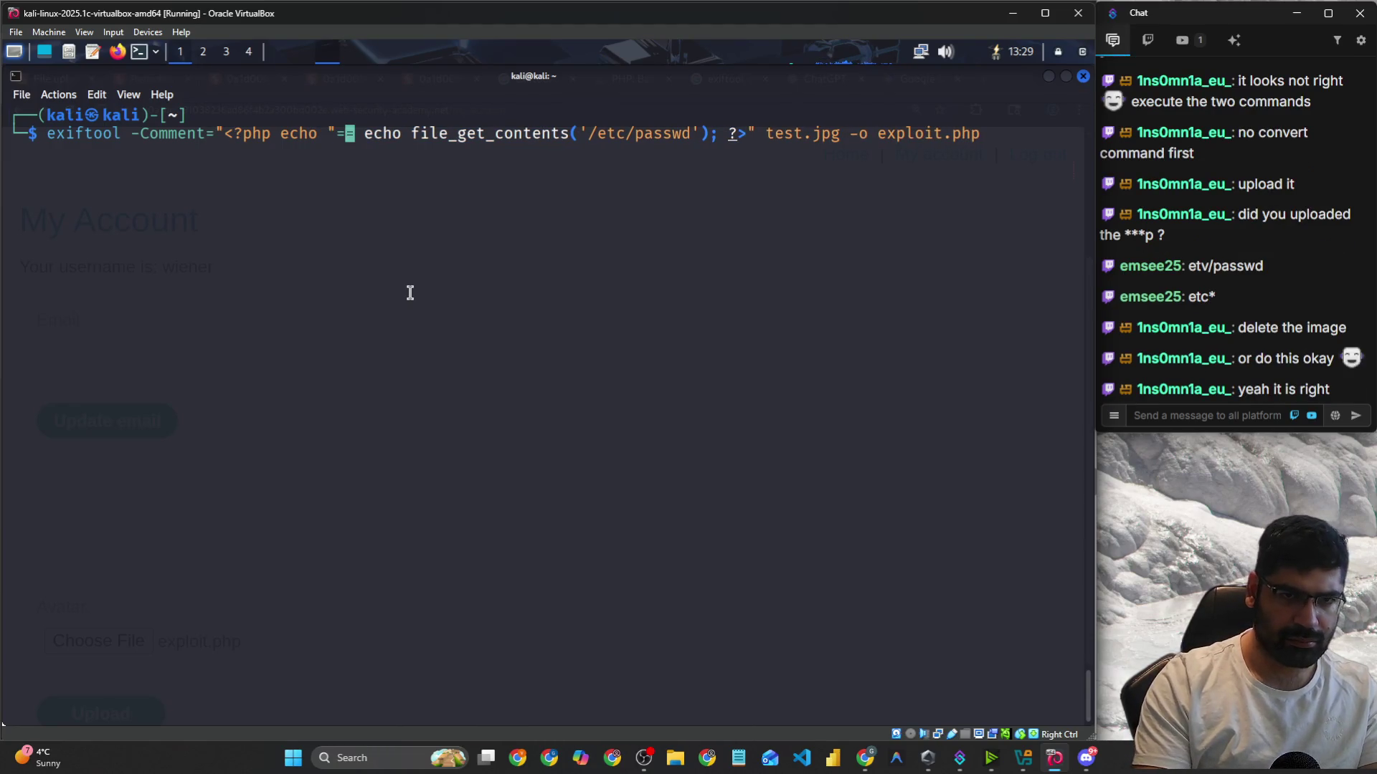
key("Delete")
type("'")
key("Right")
type("' ")
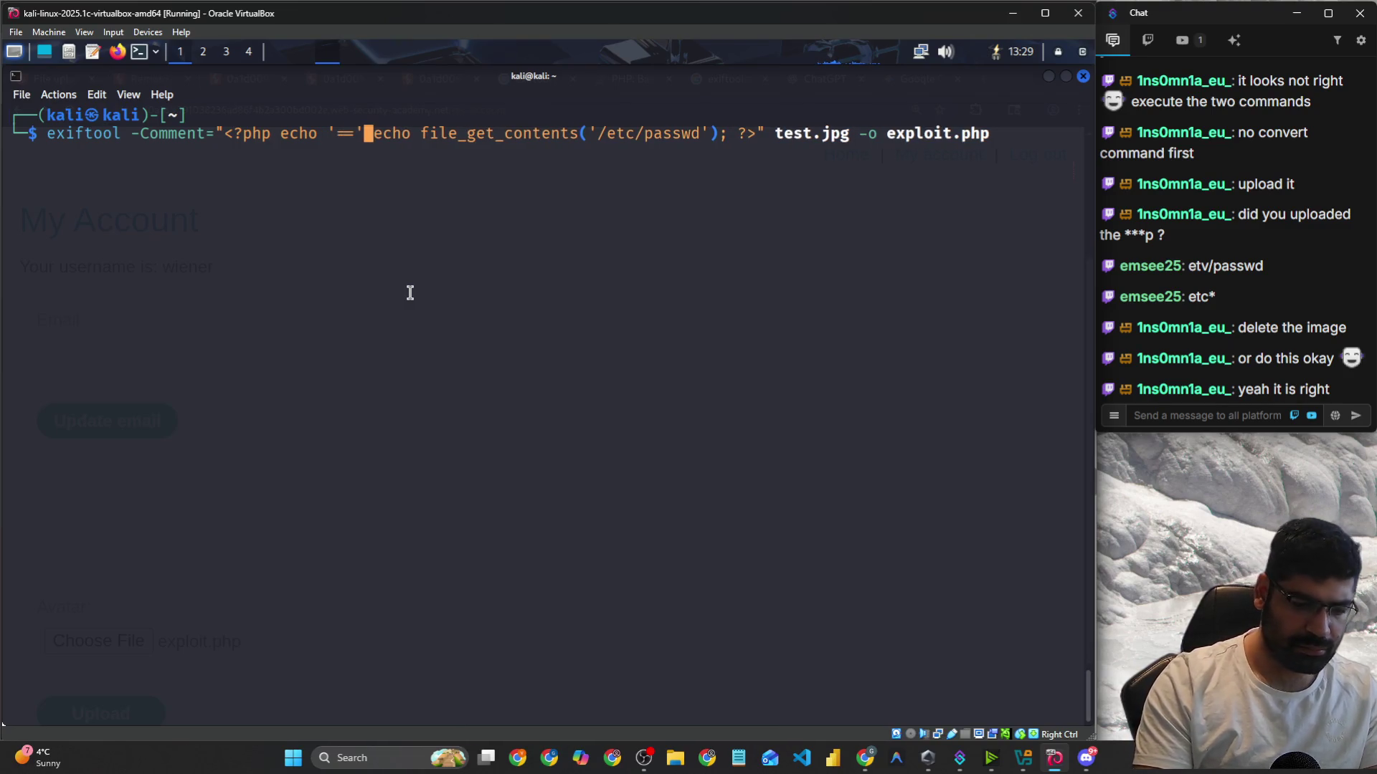
type(";")
key("Right")
key("Right")
key("Right")
key("Right")
key("Right")
key("Right")
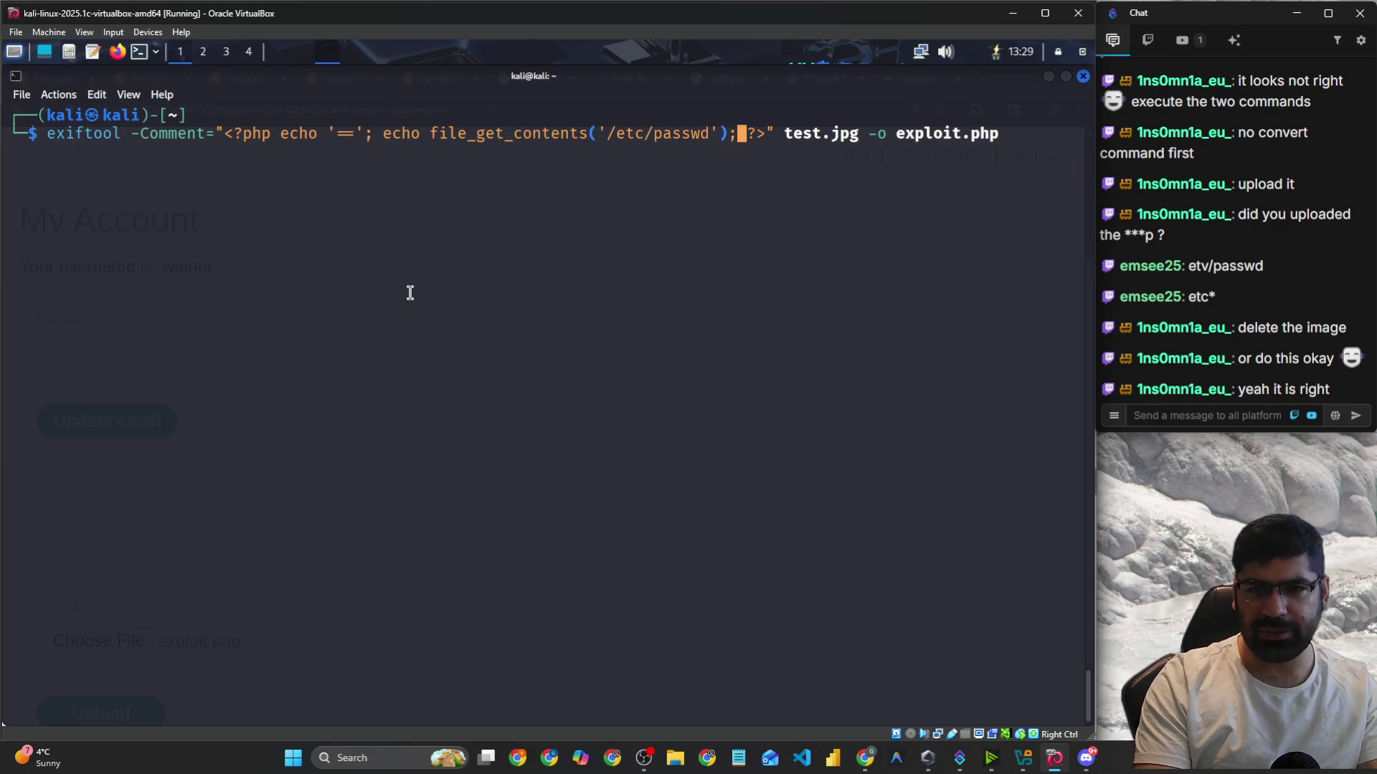
type("echo")
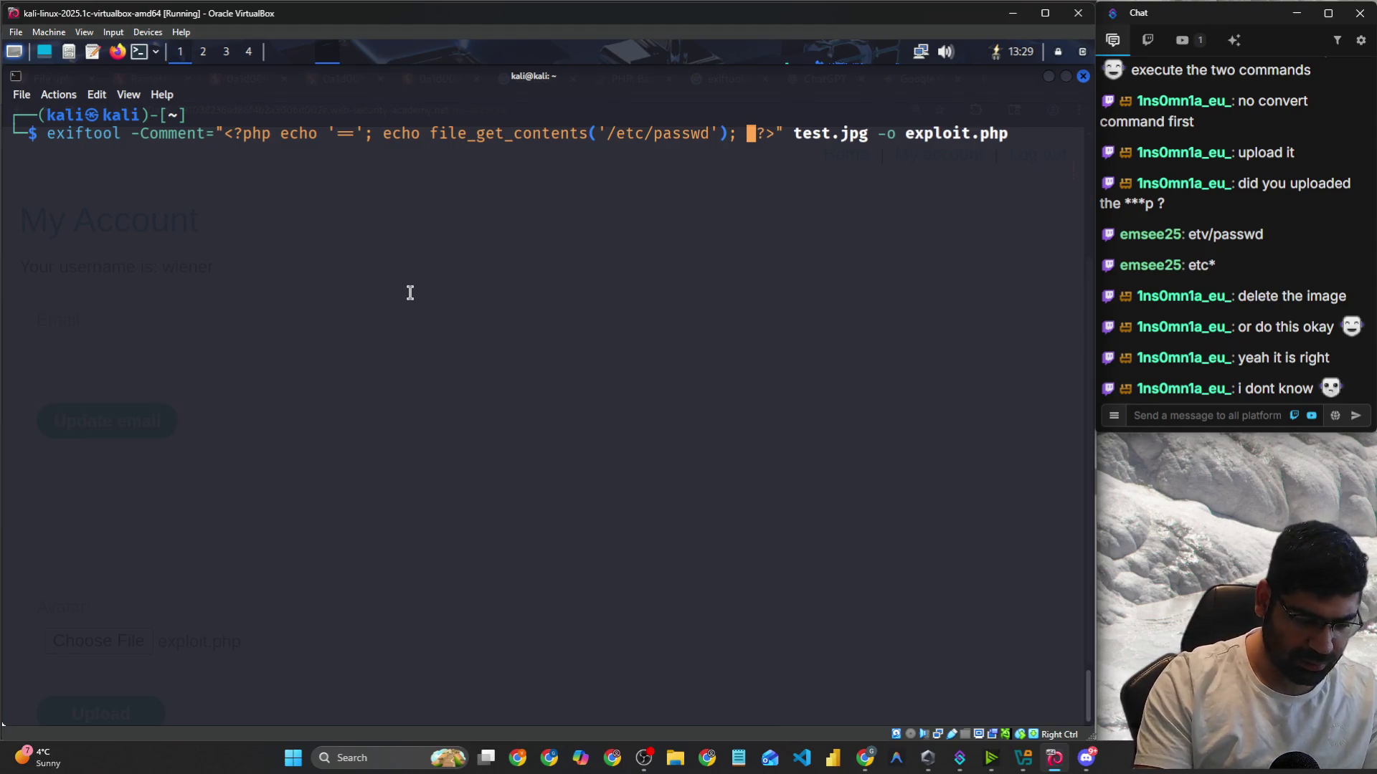
type(" '==")
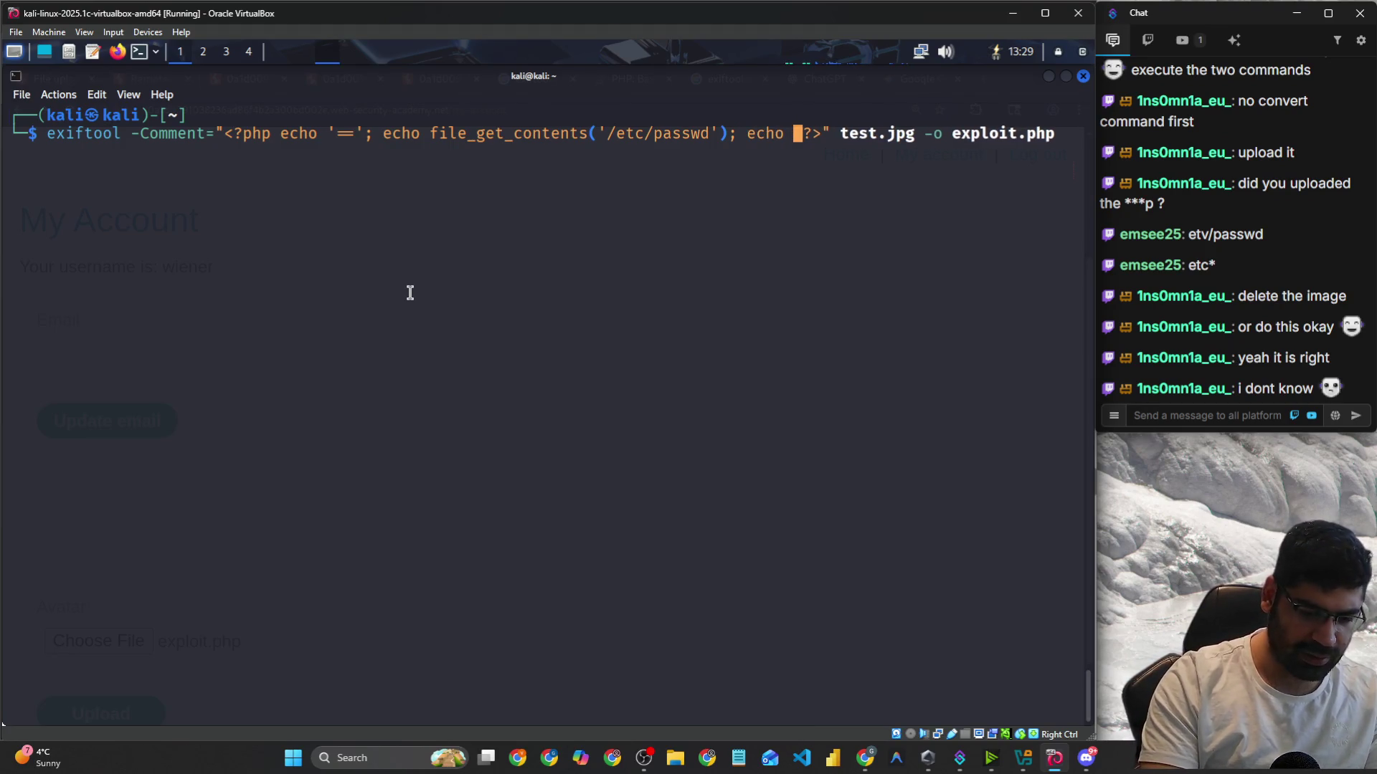
type("'")
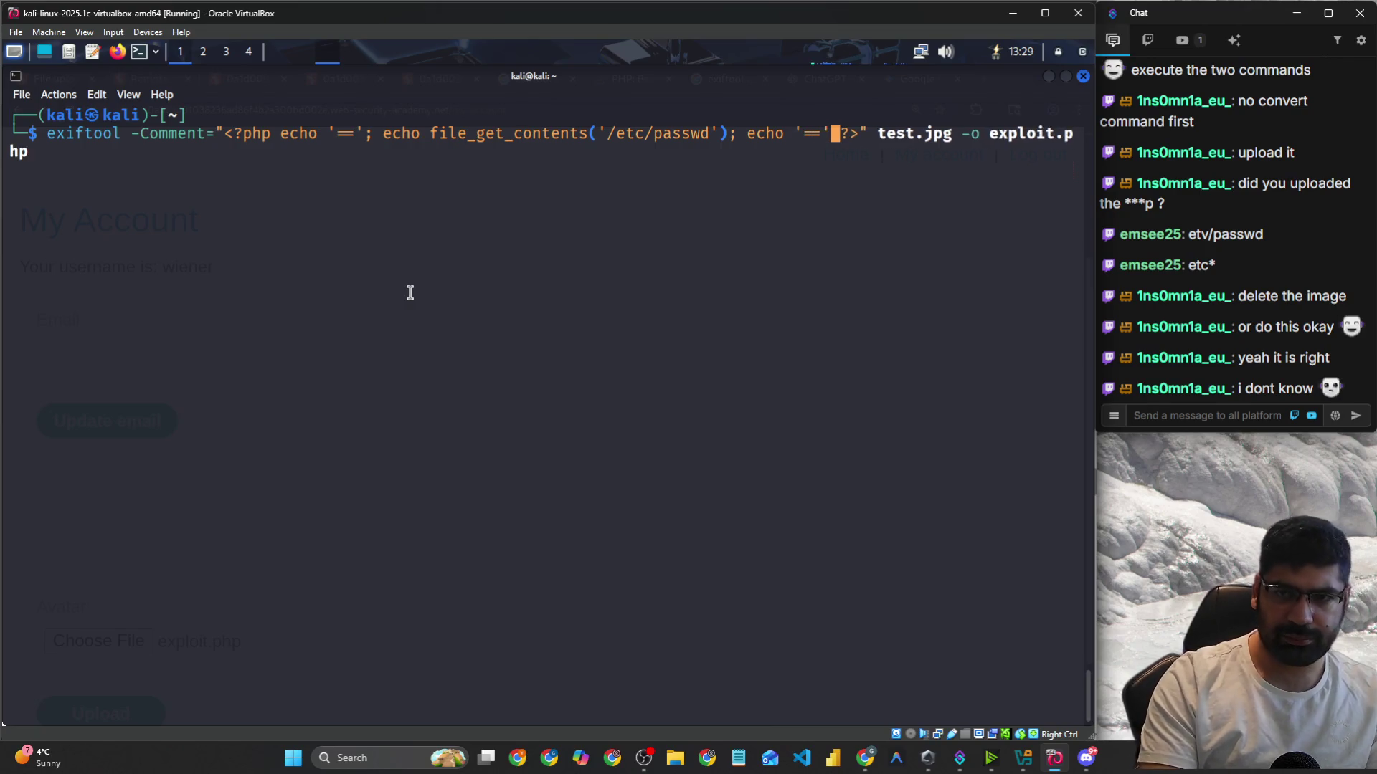
type(";")
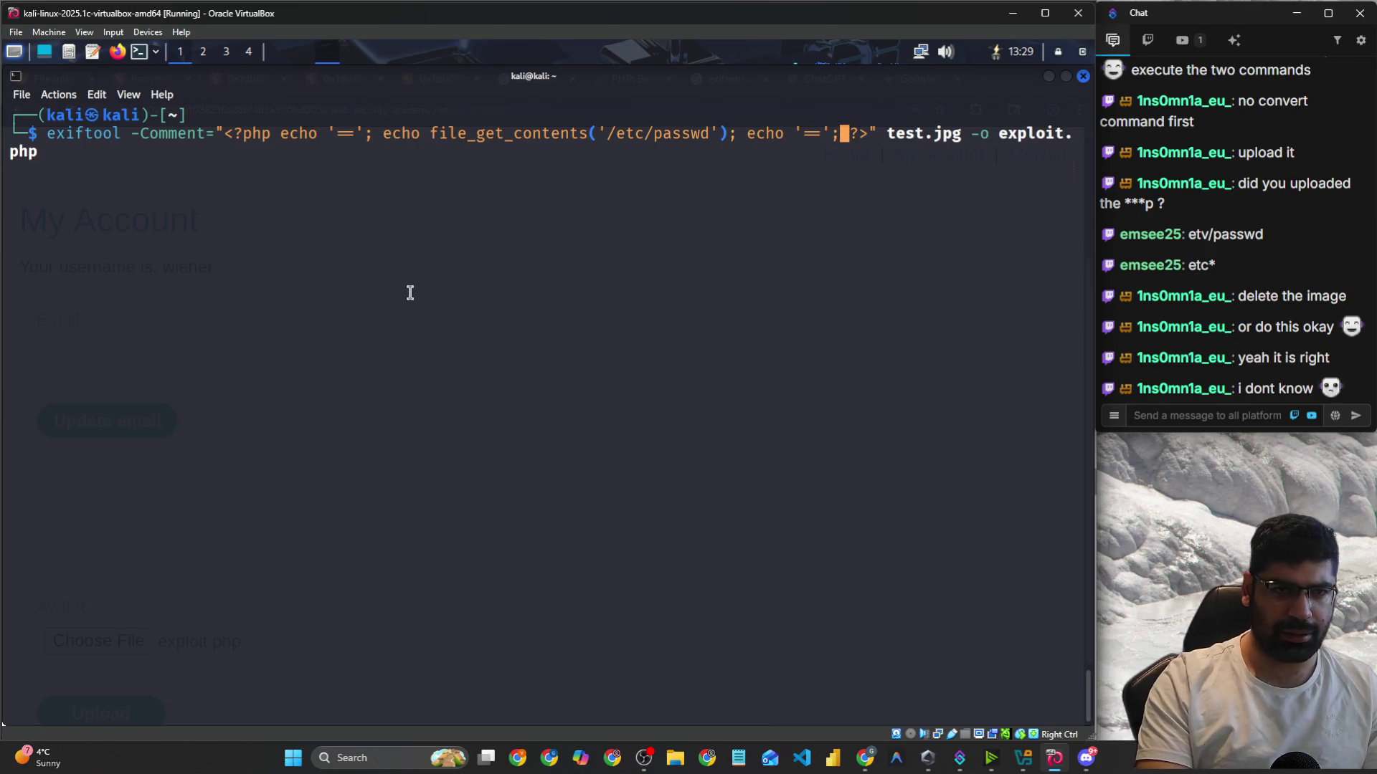
Step: Point the payload at /home/carlos/secret, prefix rm exploit.php &&, and run it
key("Left")
key("Left")
key("Left")
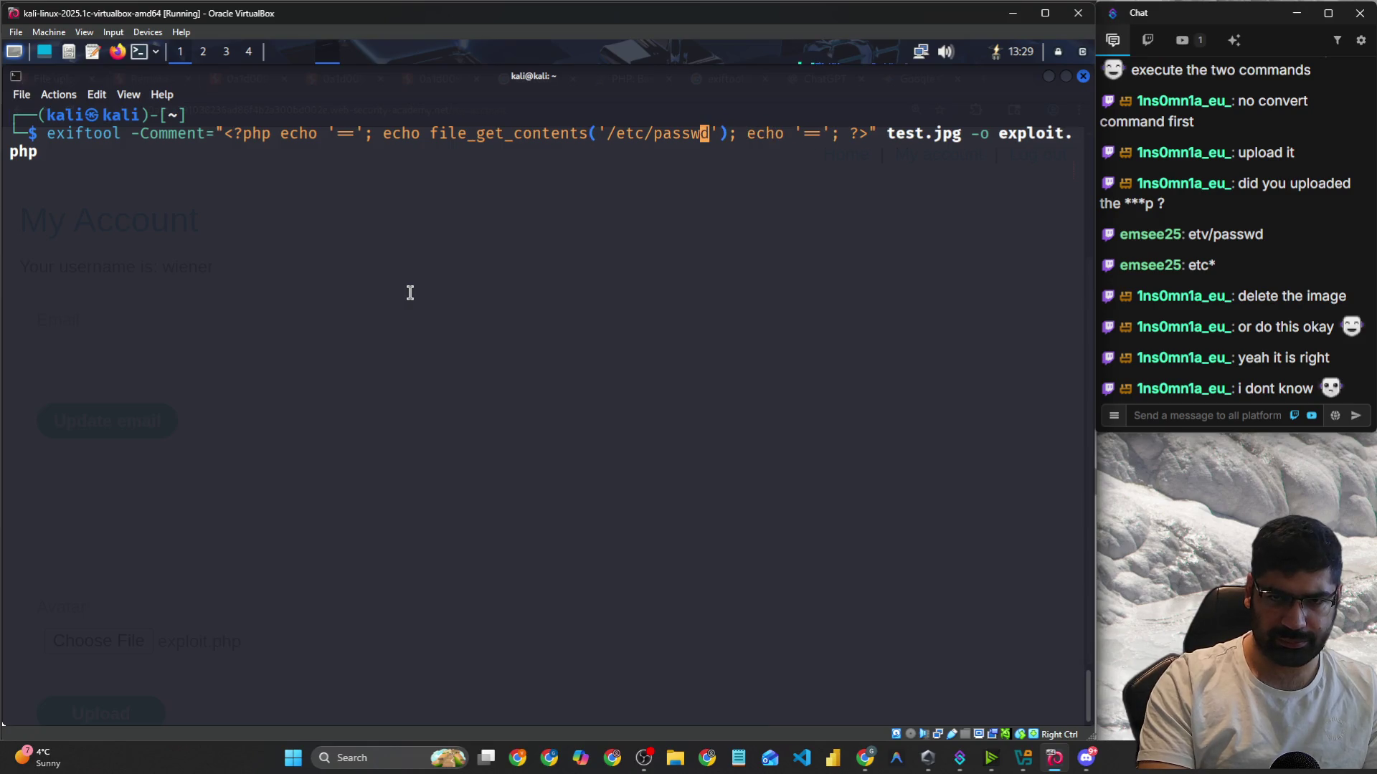
key("BackSpace")
key("BackSpace")
key("BackSpace")
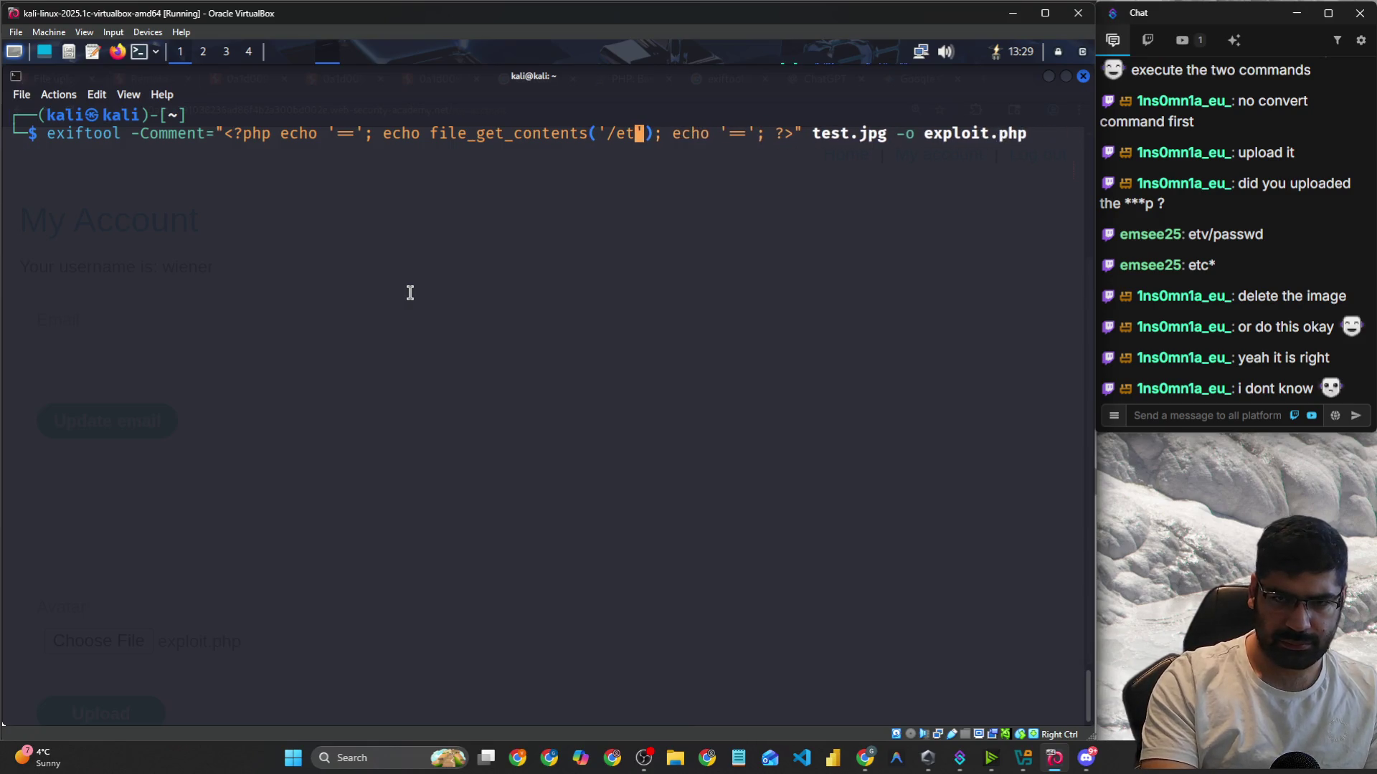
type("home")
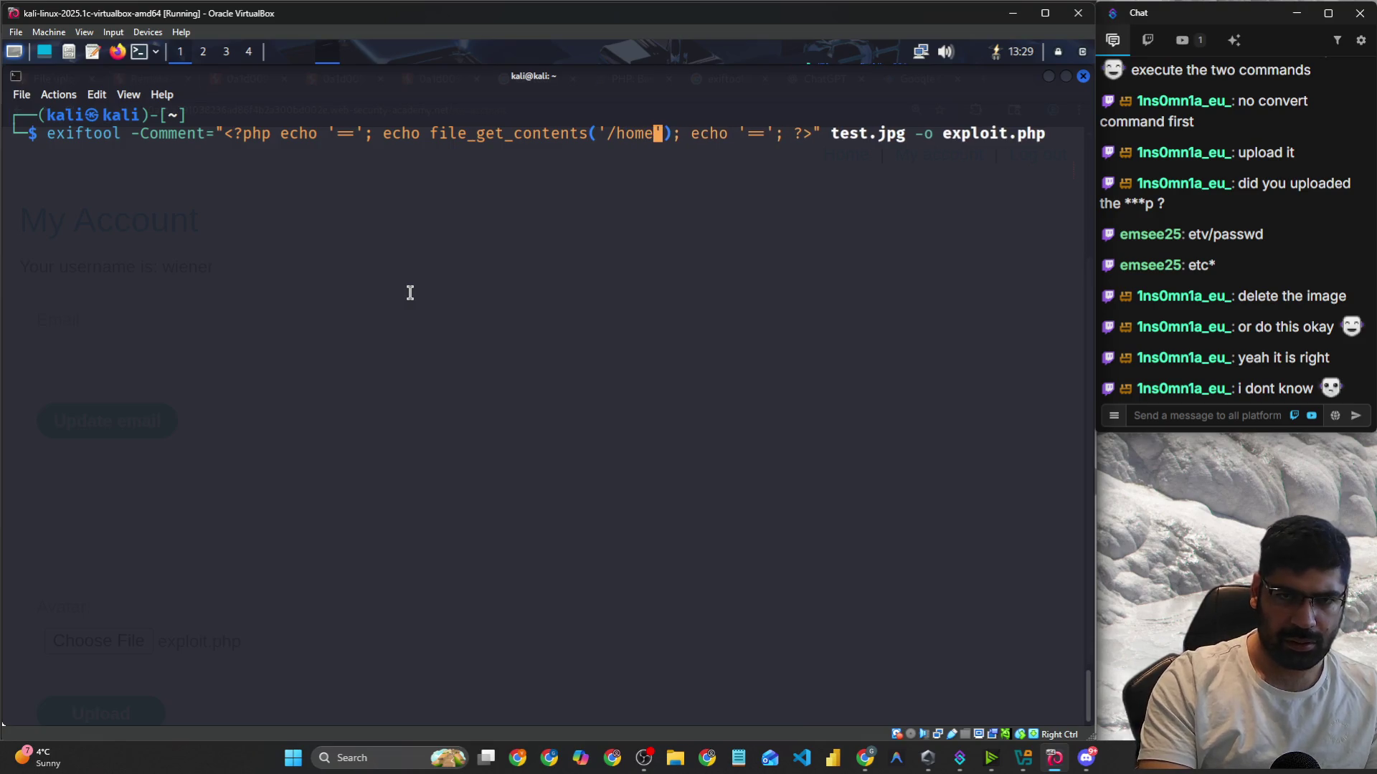
type("/c")
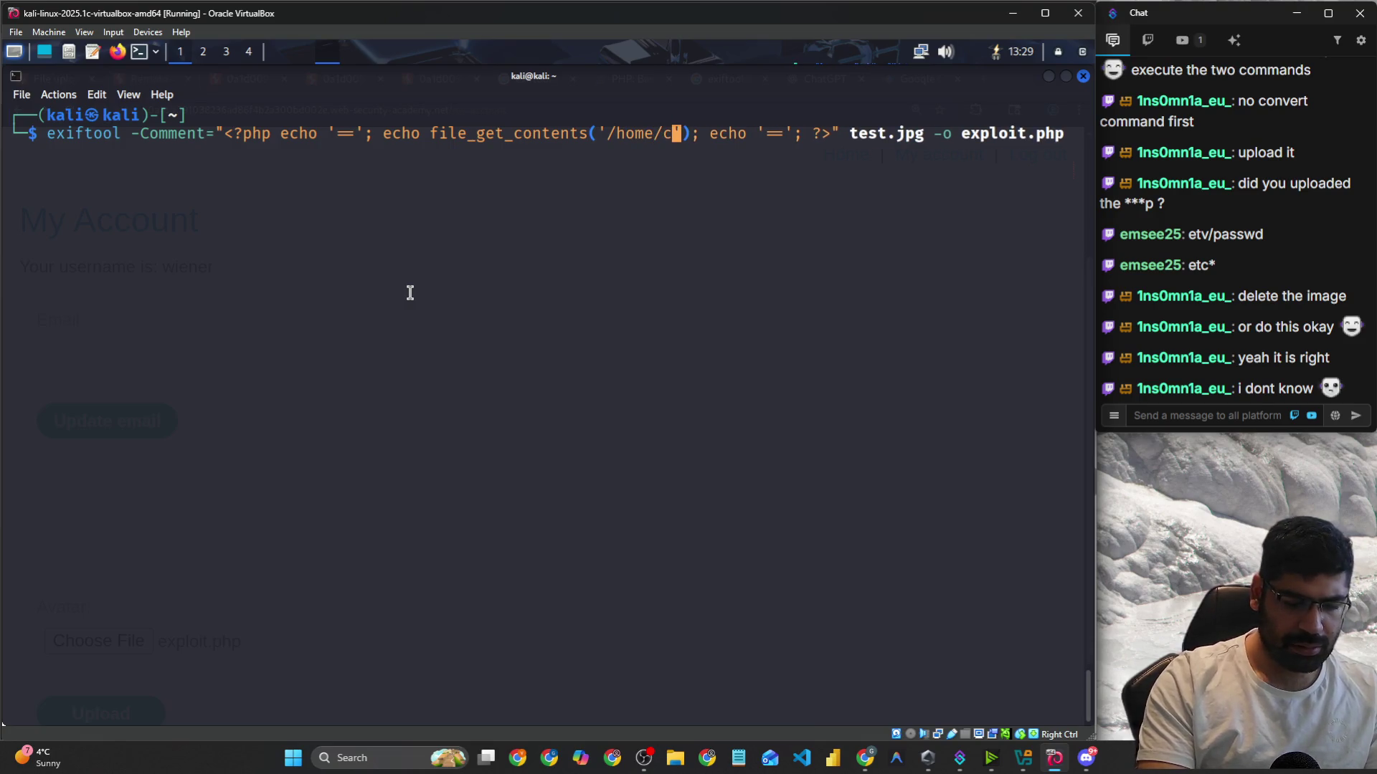
key("BackSpace")
key("BackSpace")
key("BackSpace")
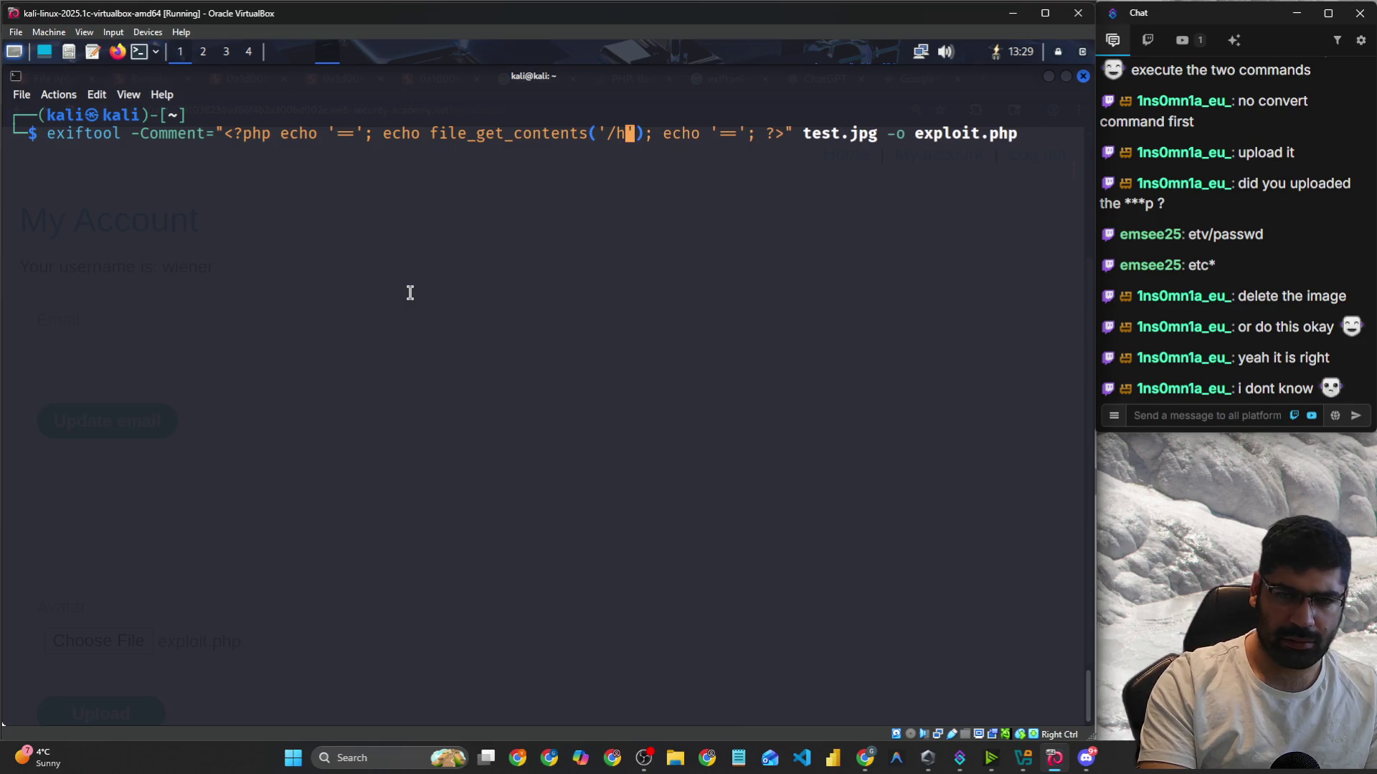
type("ome/car")
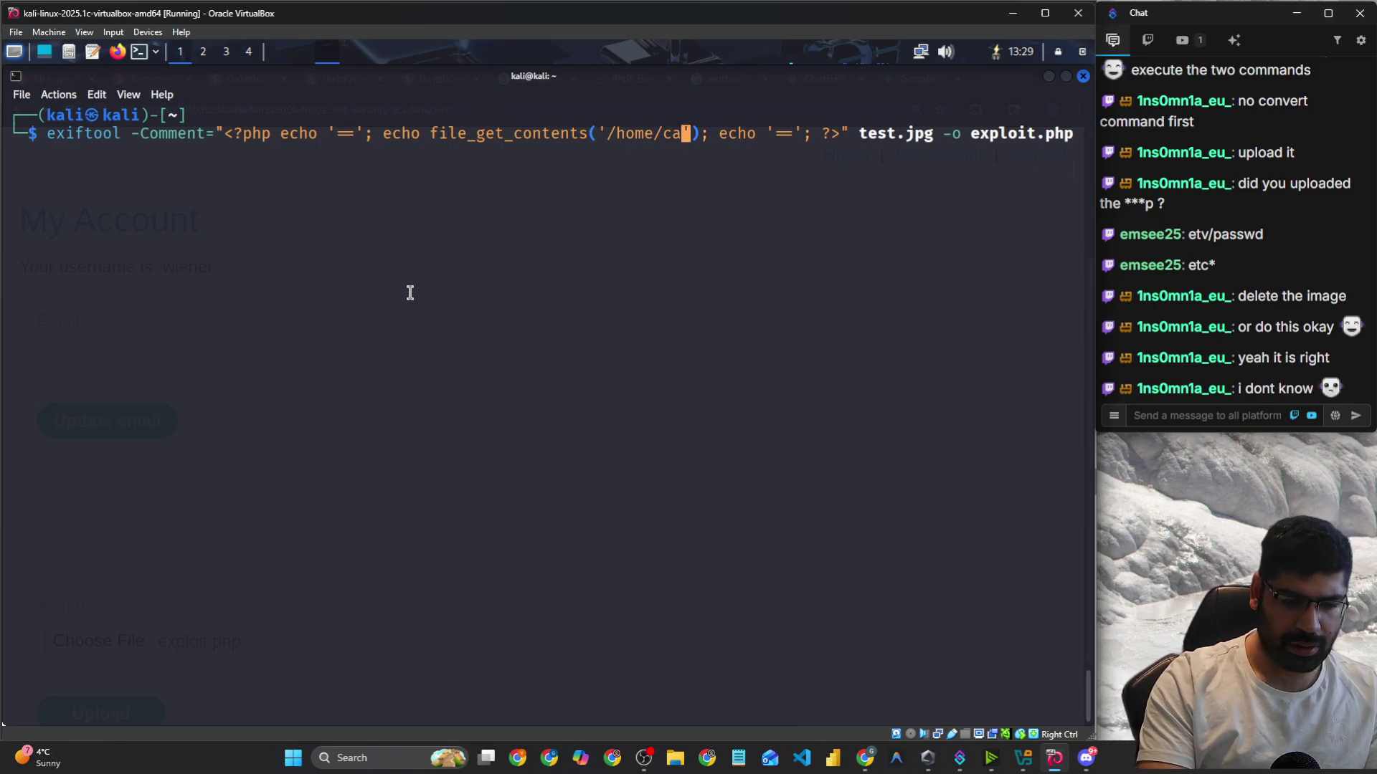
type("los/secr")
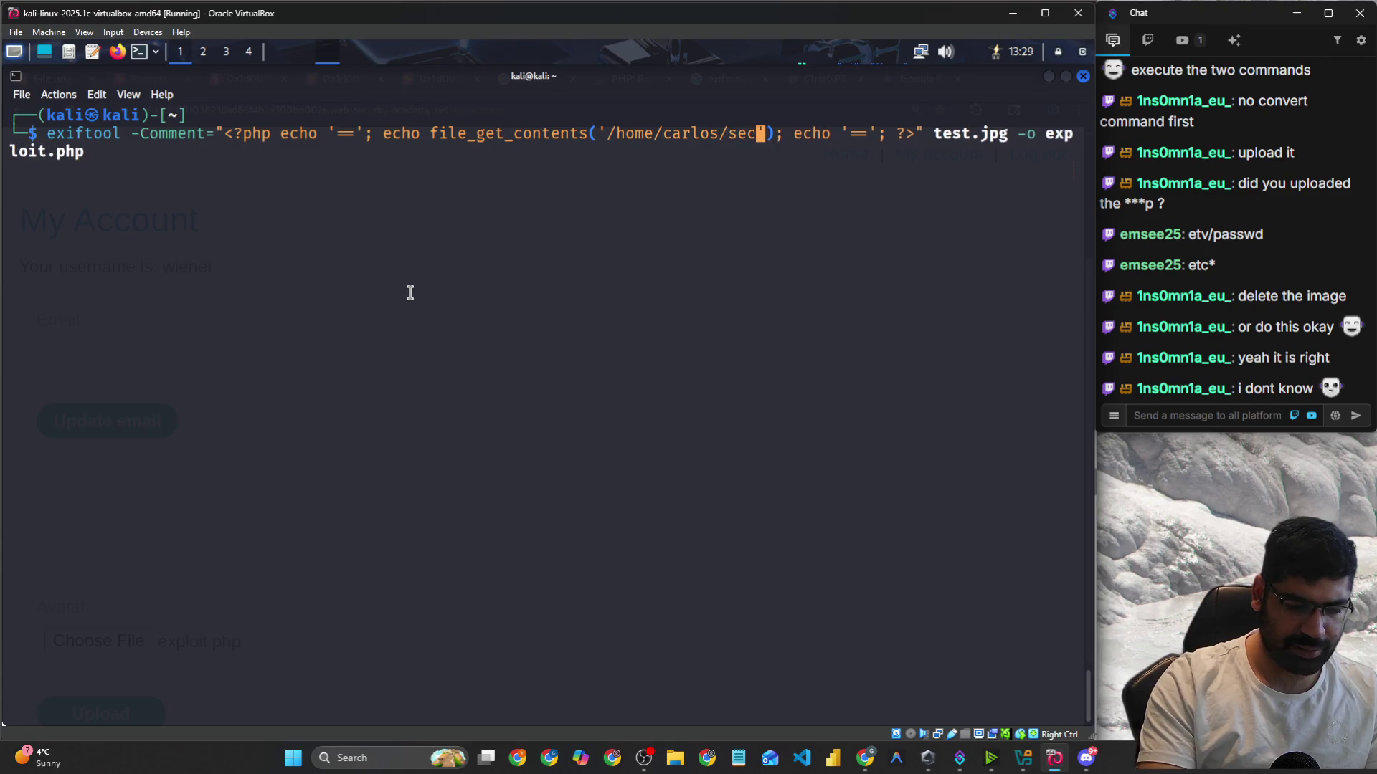
type("et")
key("Left")
key("Left")
key("Left")
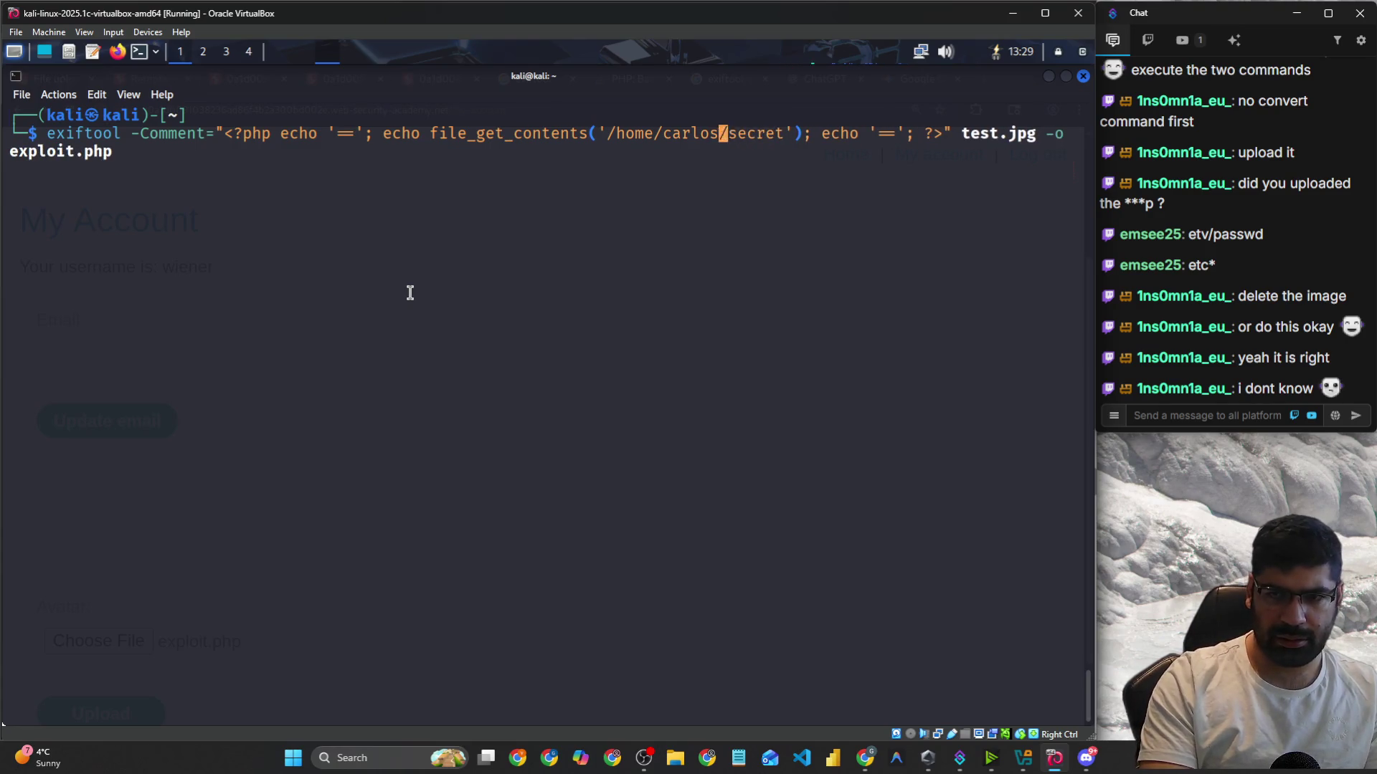
key("Left")
key("Left")
key("Left")
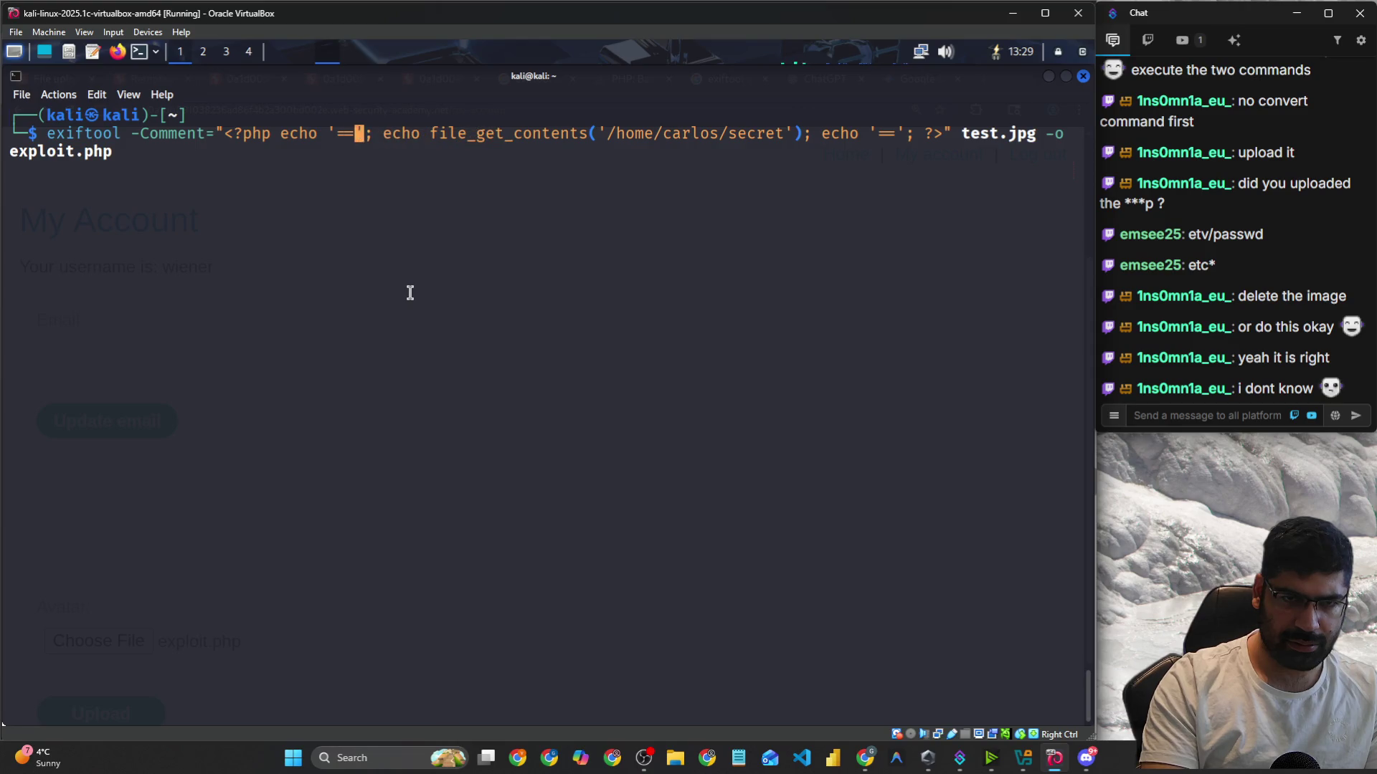
key("Left")
key("Left")
key("Left")
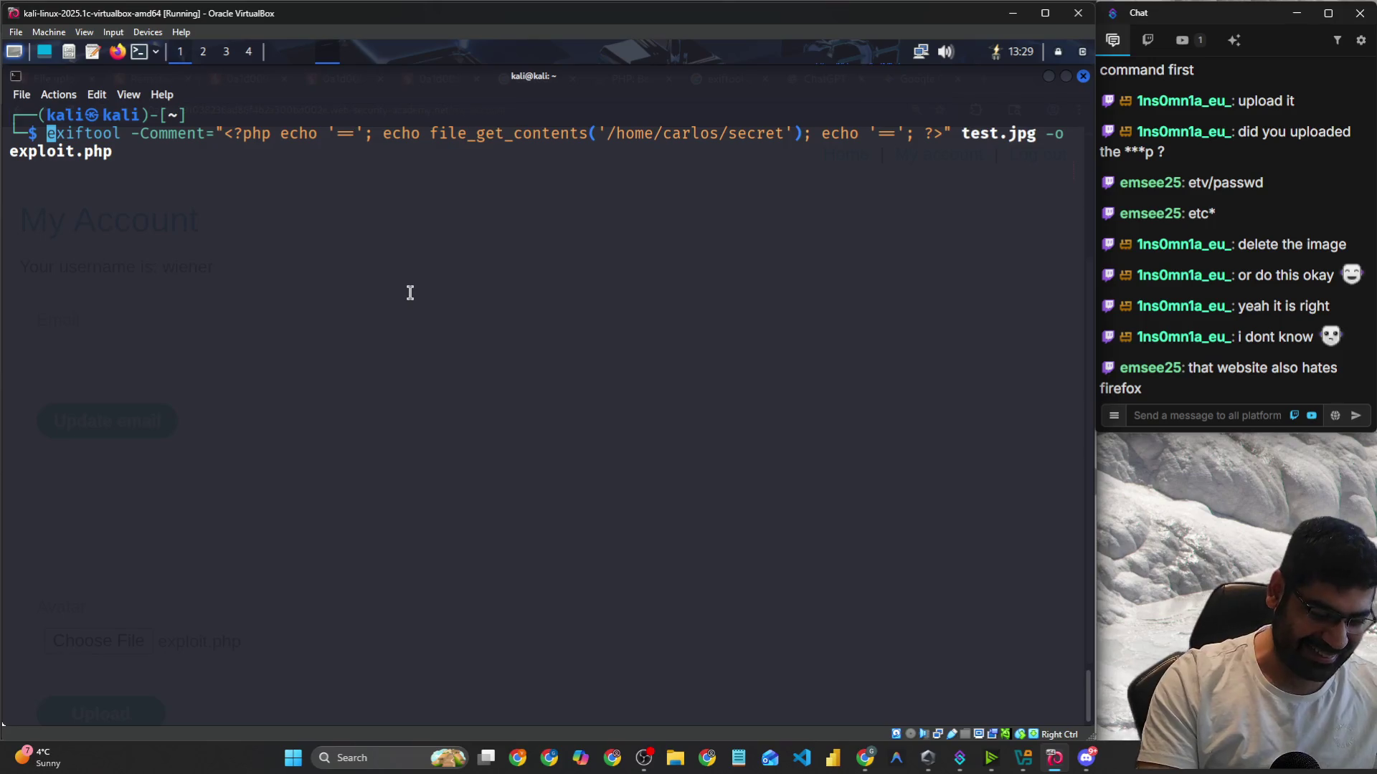
type("rm ")
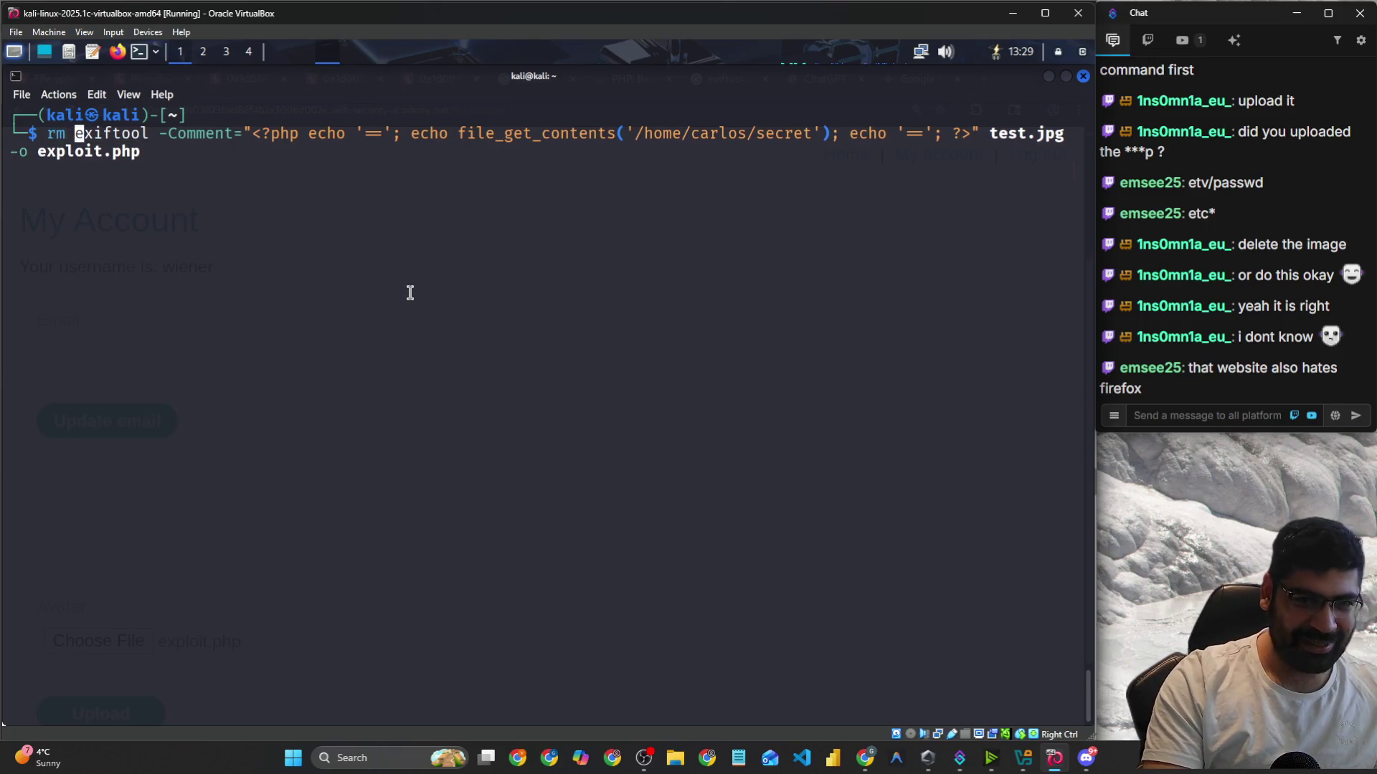
type("exploit.")
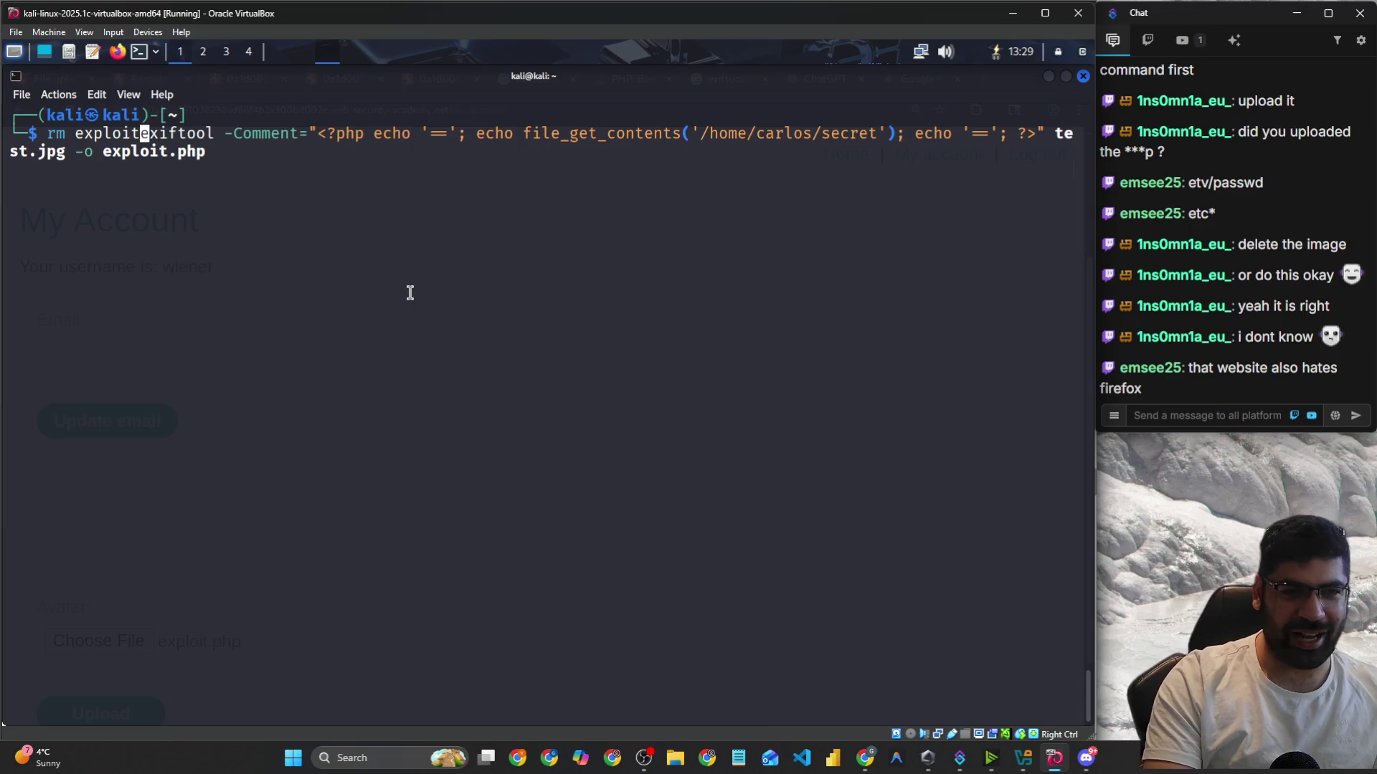
type("php")
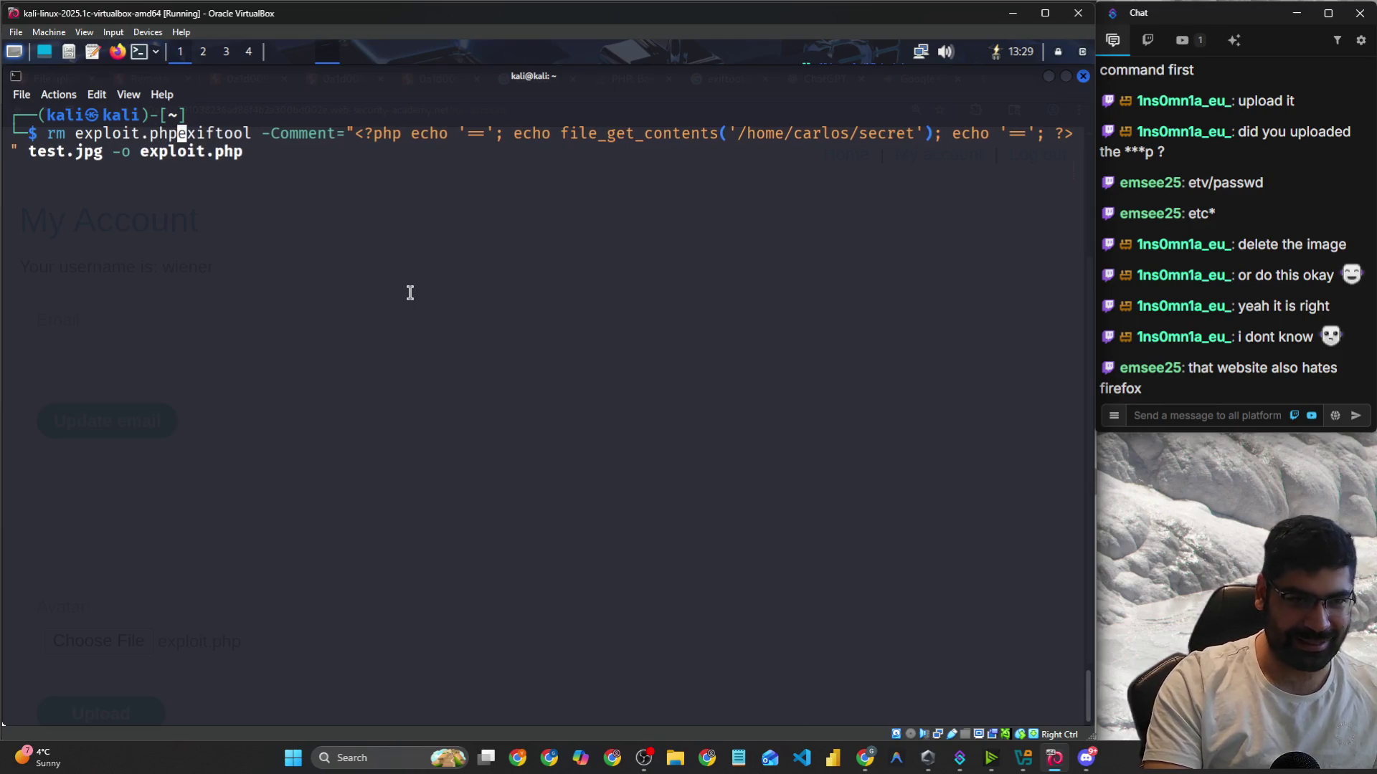
type(" &&")
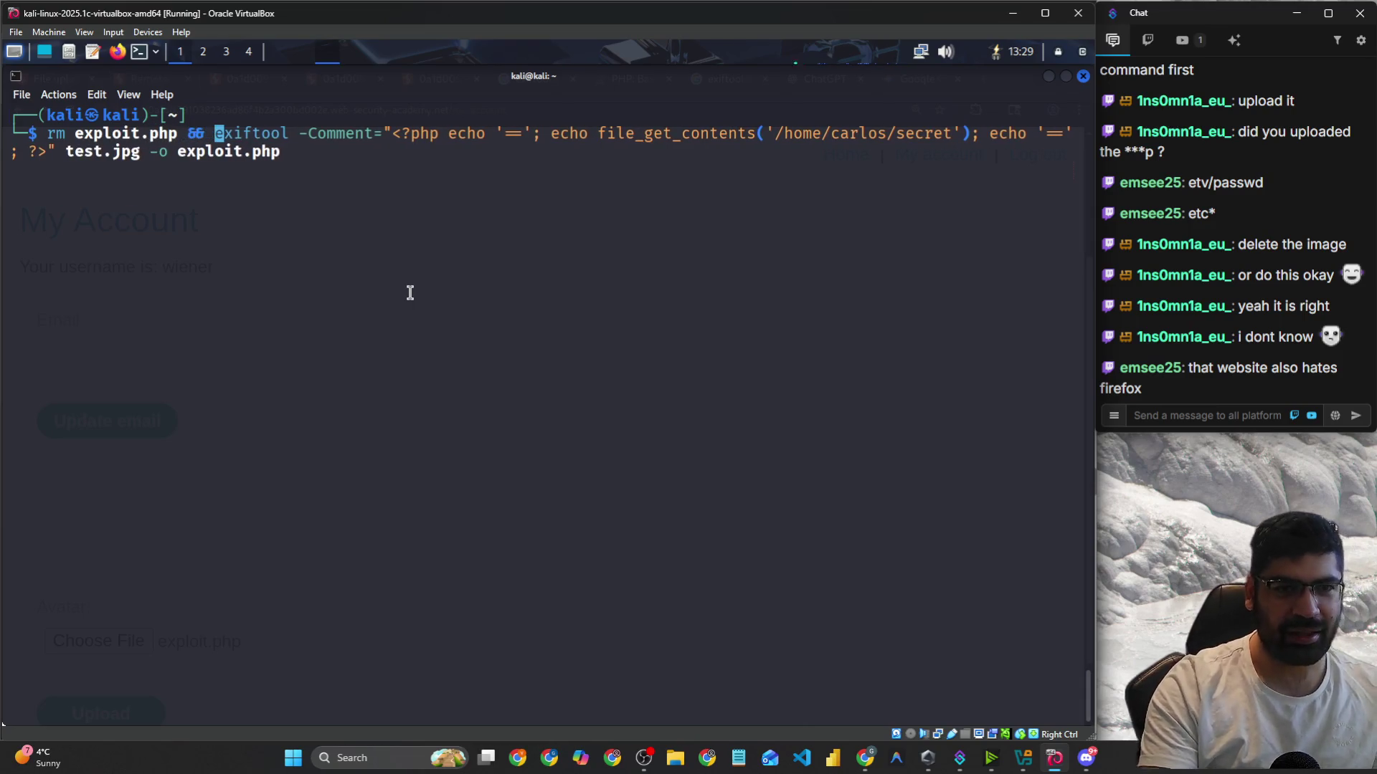
key("Return")
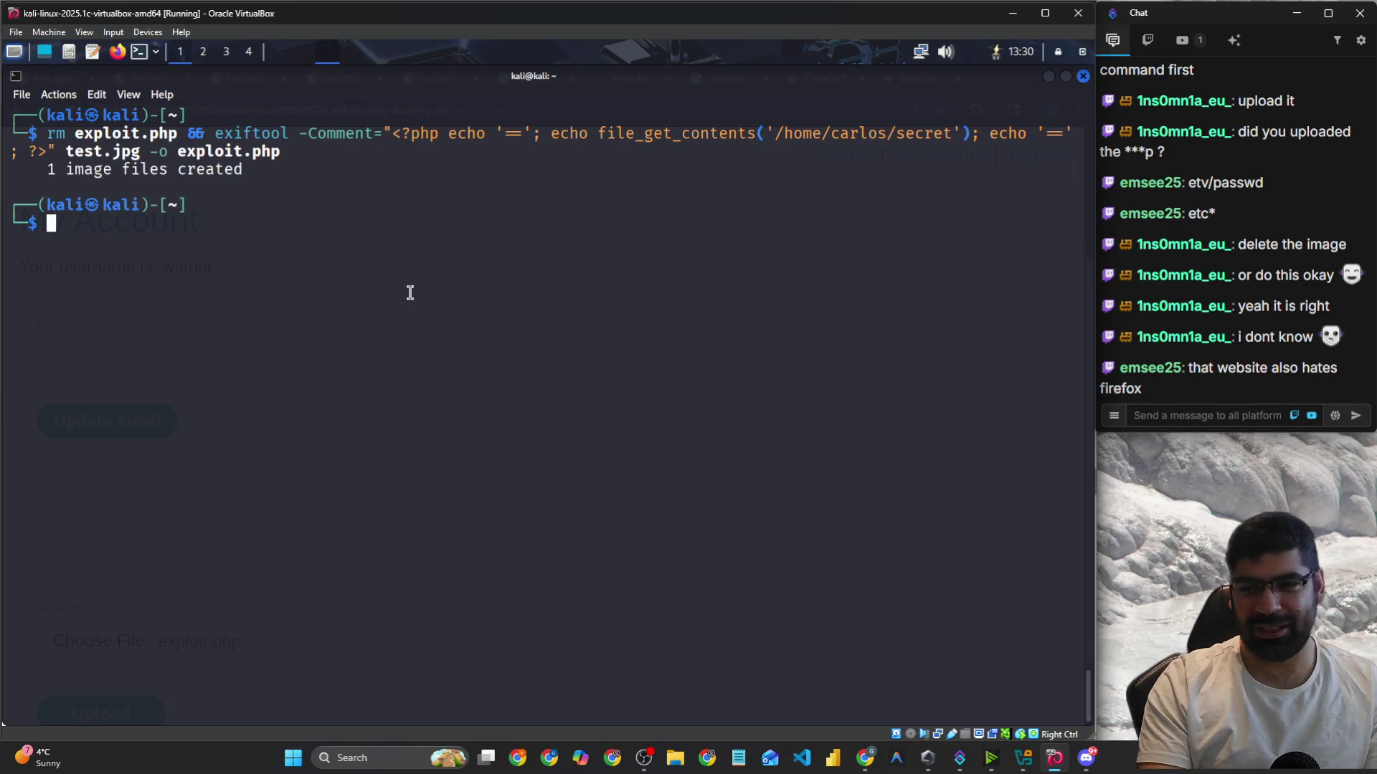
key("alt+Tab")
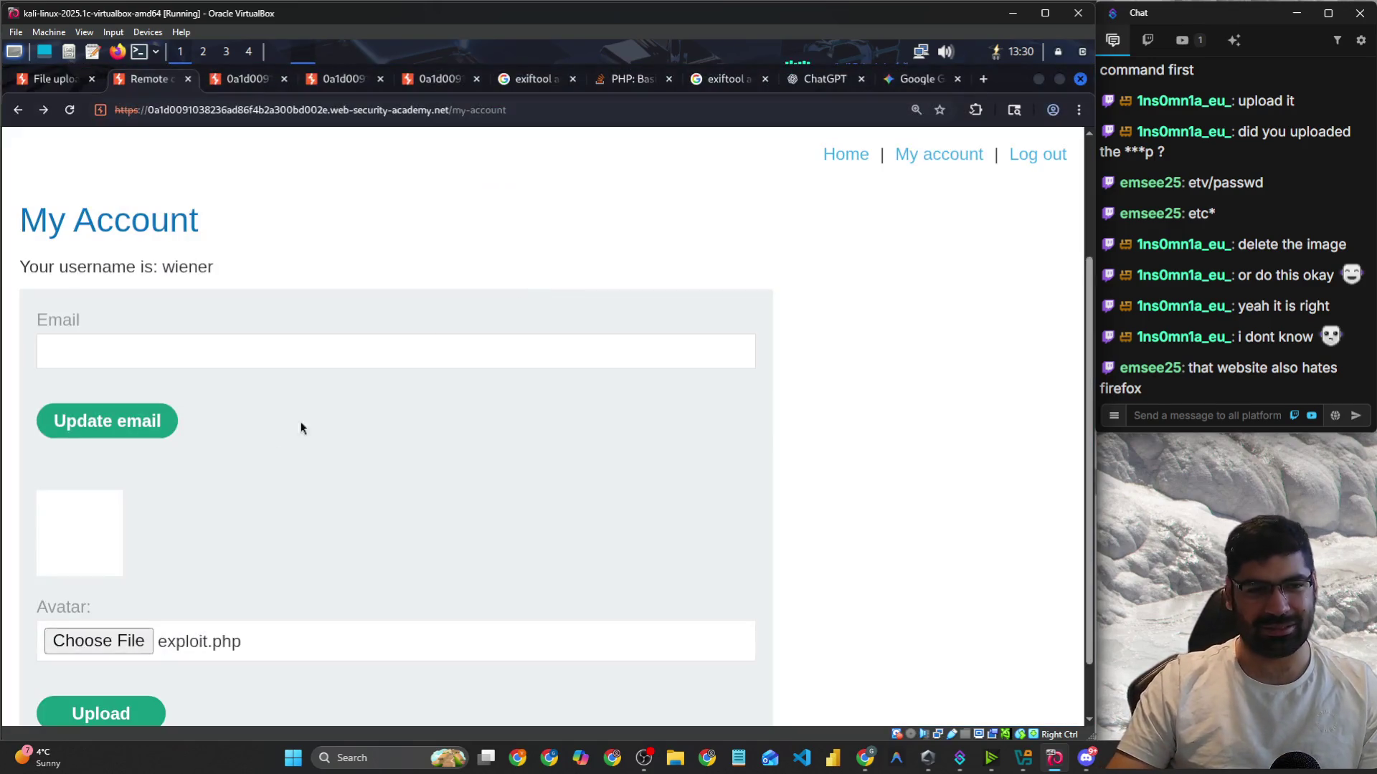
Step: Upload the rebuilt exploit.php as the avatar and reload its files/avatars/exploit.php tab
left_click(119, 647)
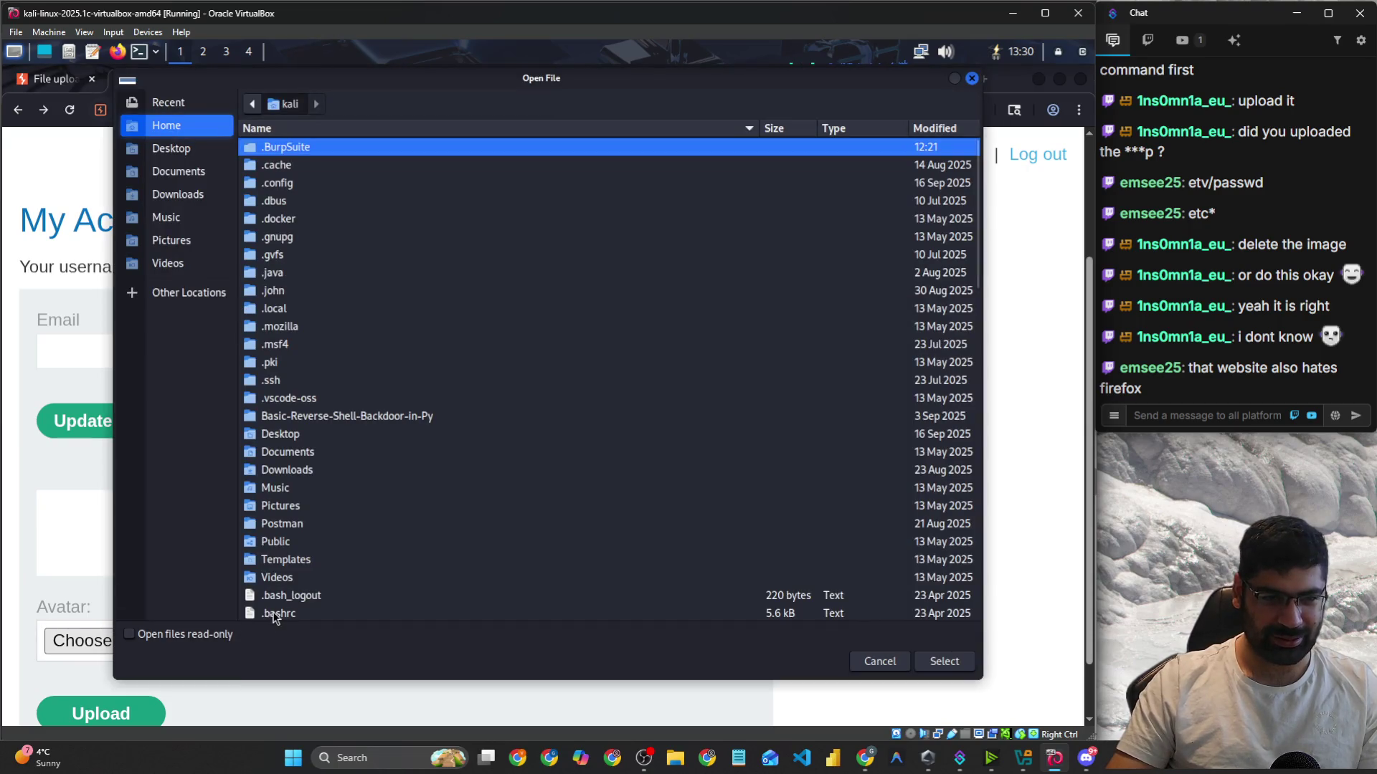
scroll(320, 563, "down", 5)
scroll(310, 536, "down", 7)
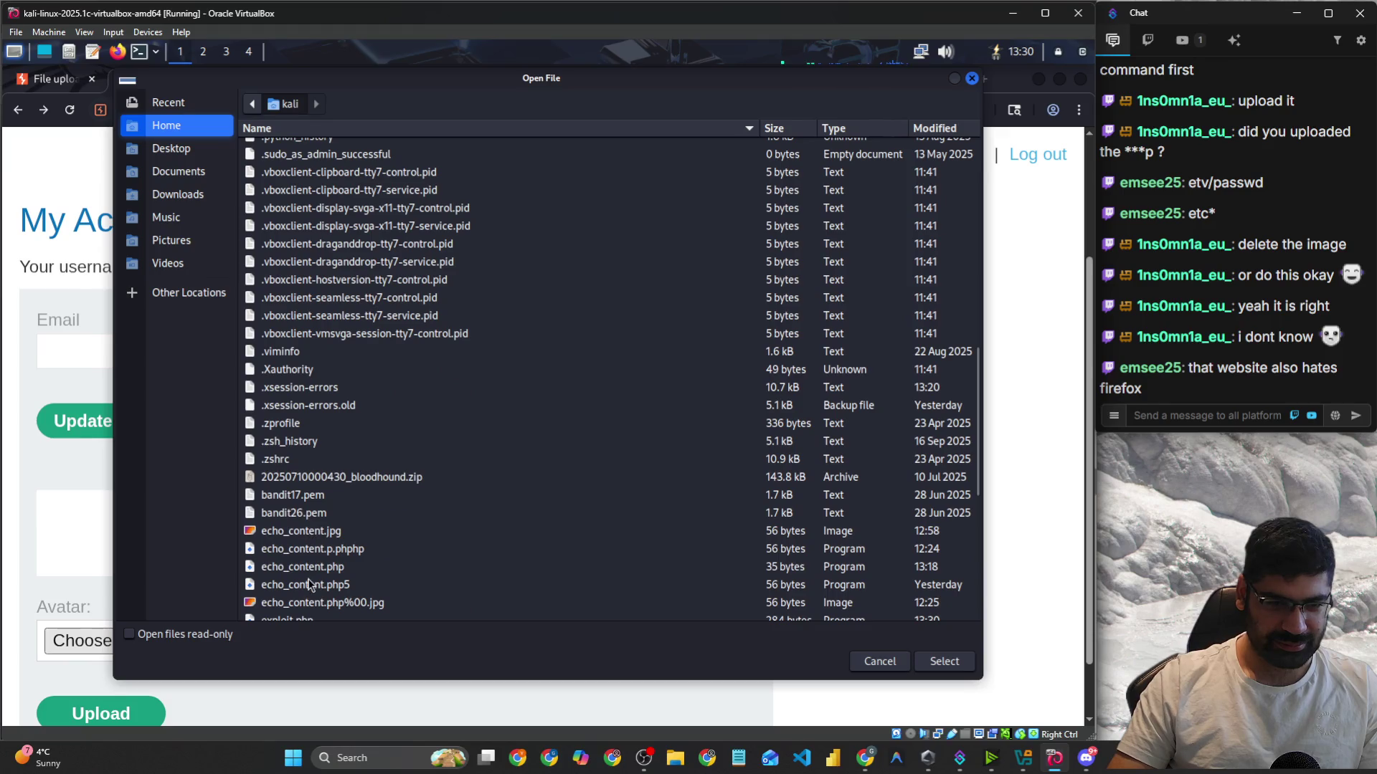
scroll(310, 584, "down", 7)
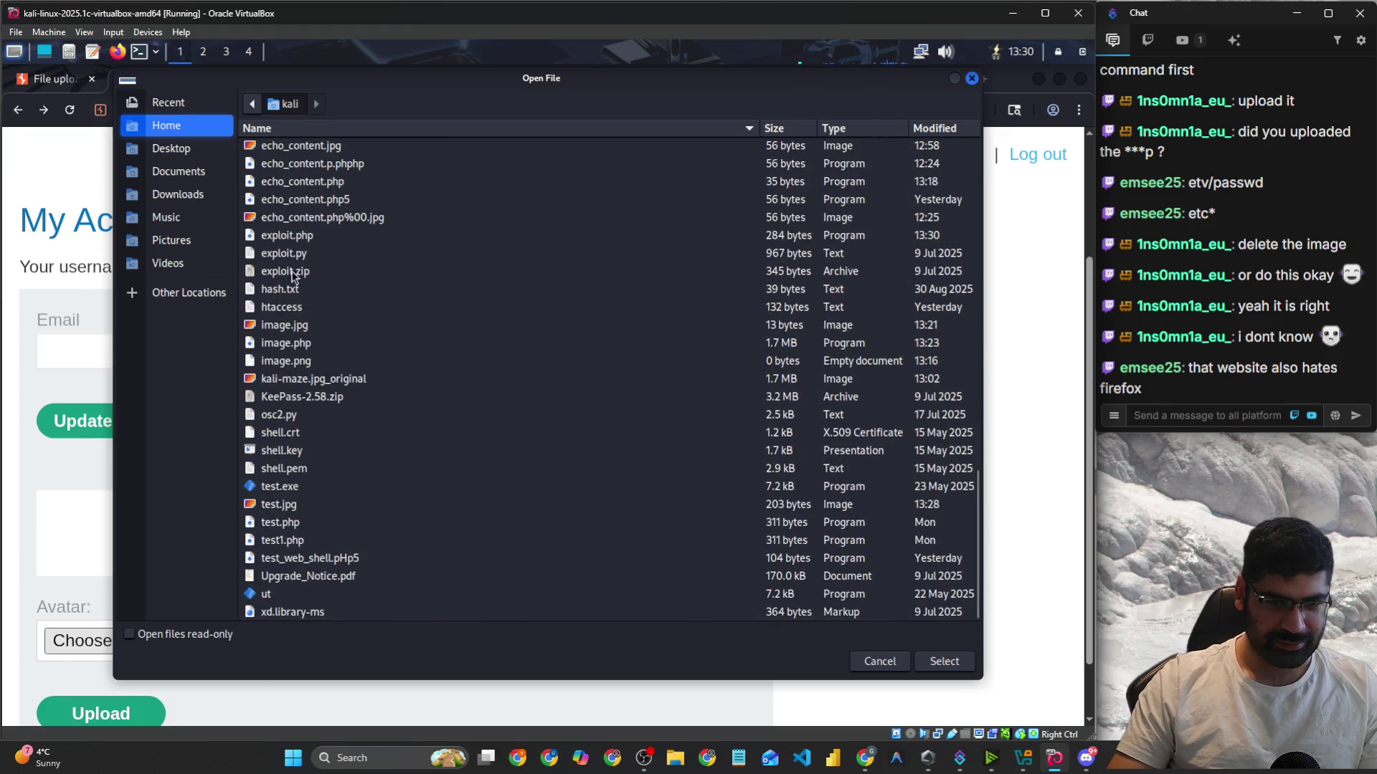
left_click(290, 240)
left_click(926, 660)
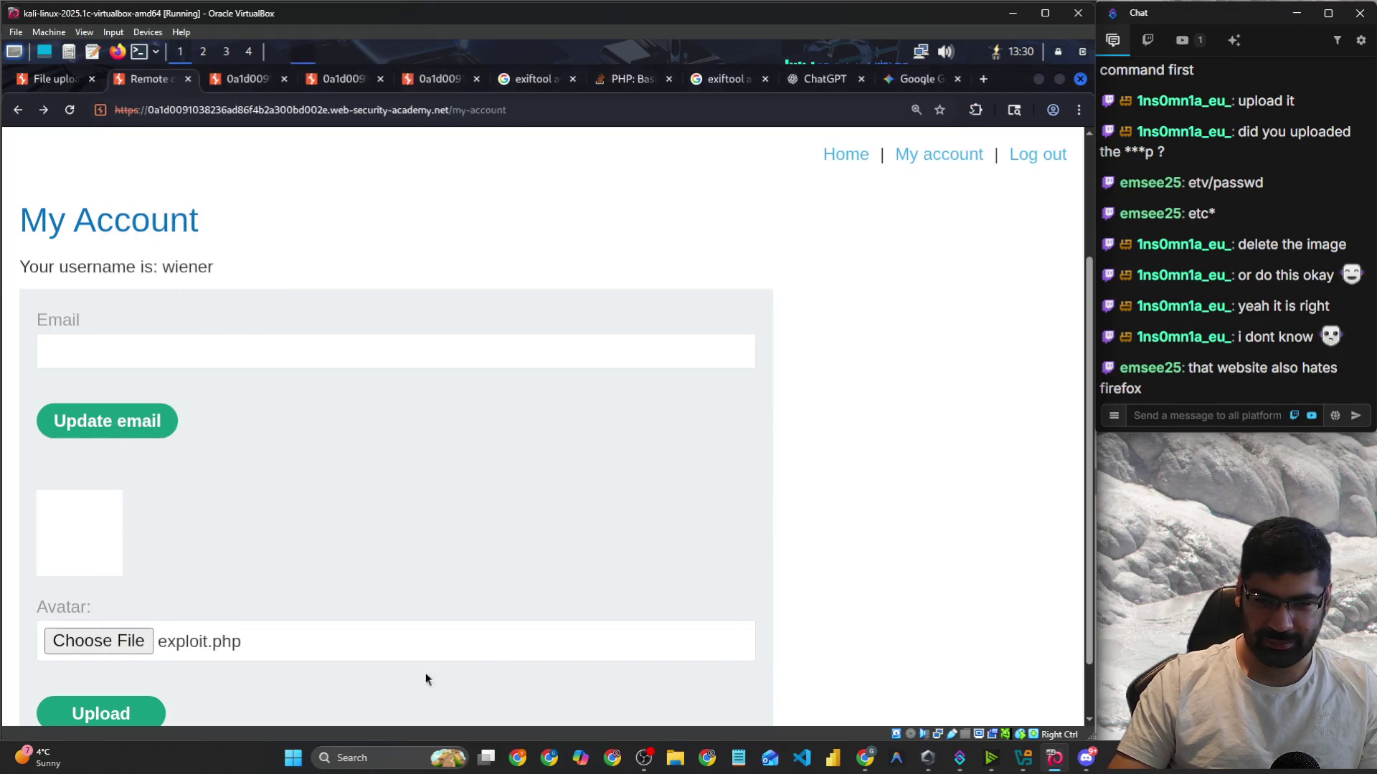
left_click(138, 714)
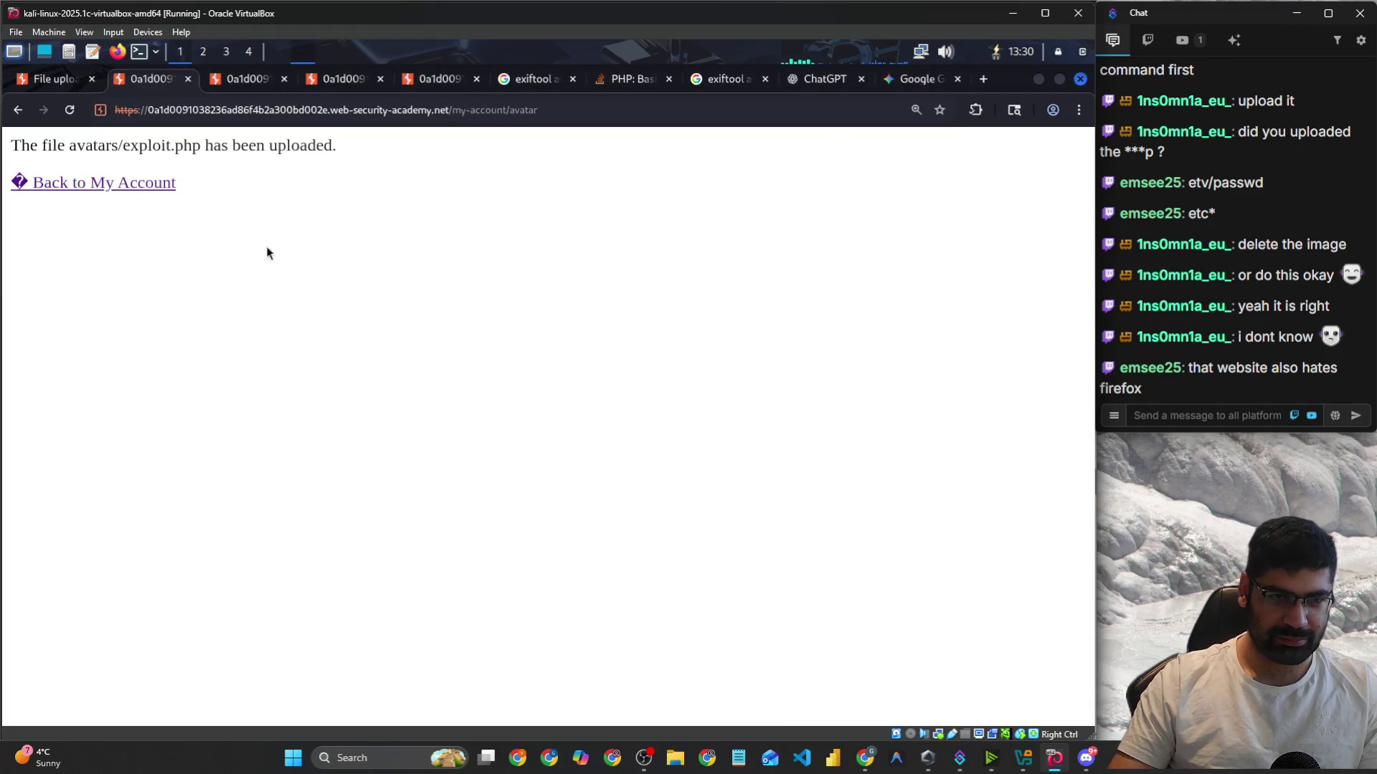
left_click(449, 87)
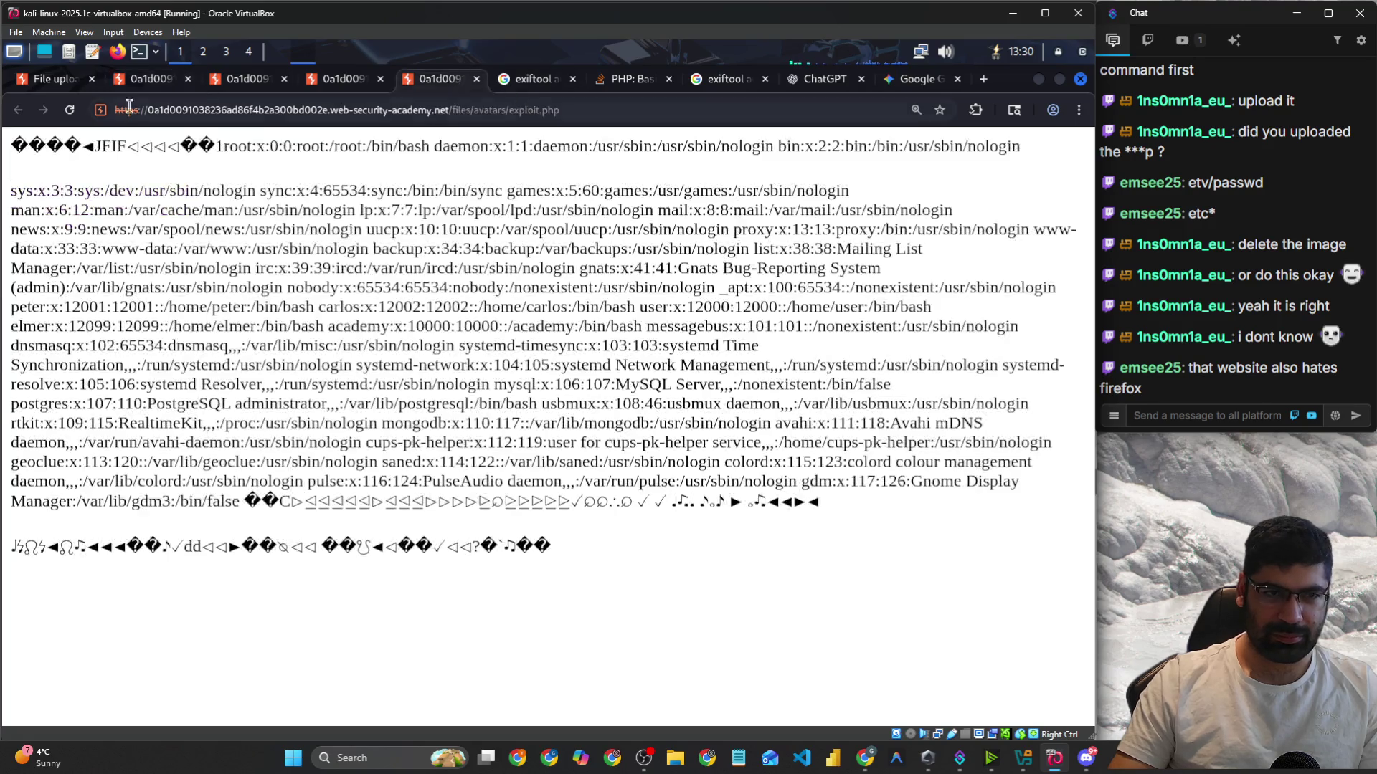
left_click(70, 109)
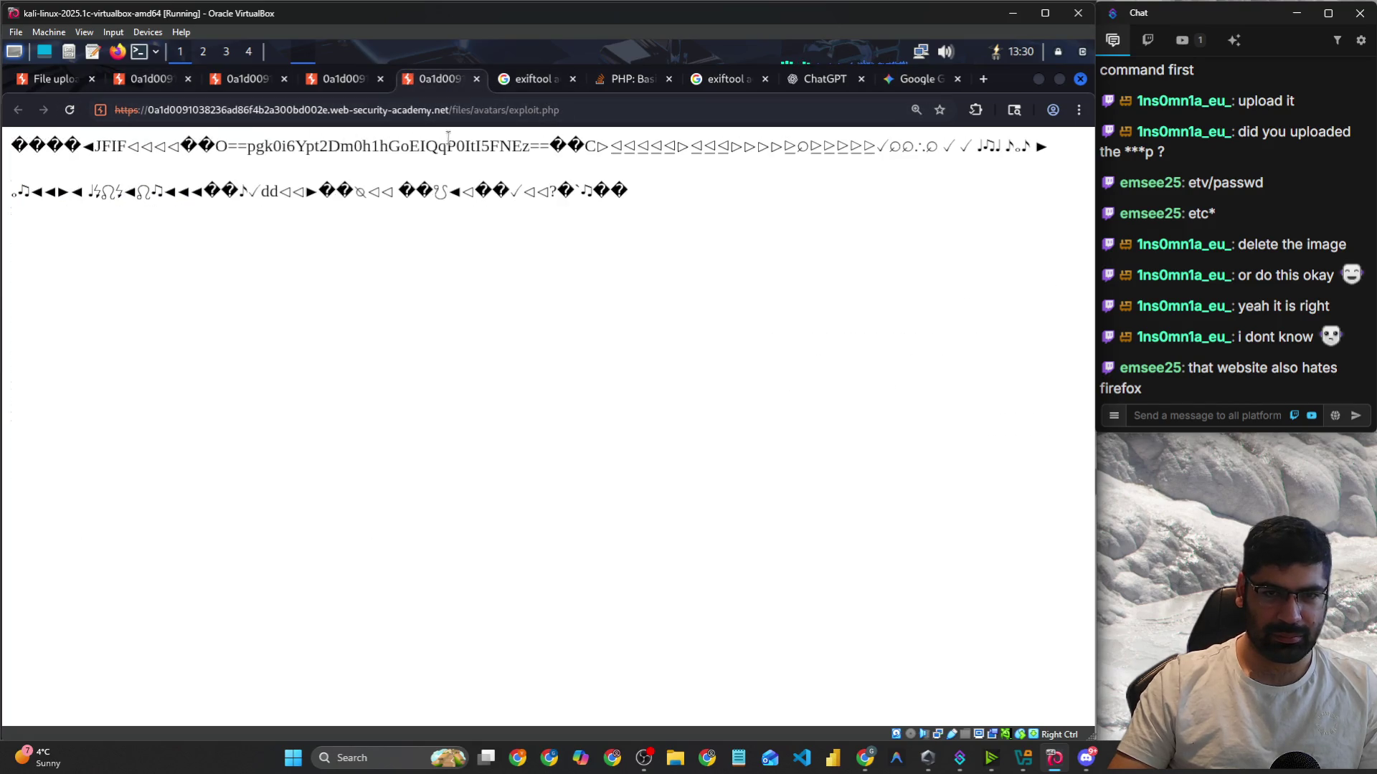
Step: Select and copy the secret string from the exploit.php output
left_click_drag(249, 147, 527, 145)
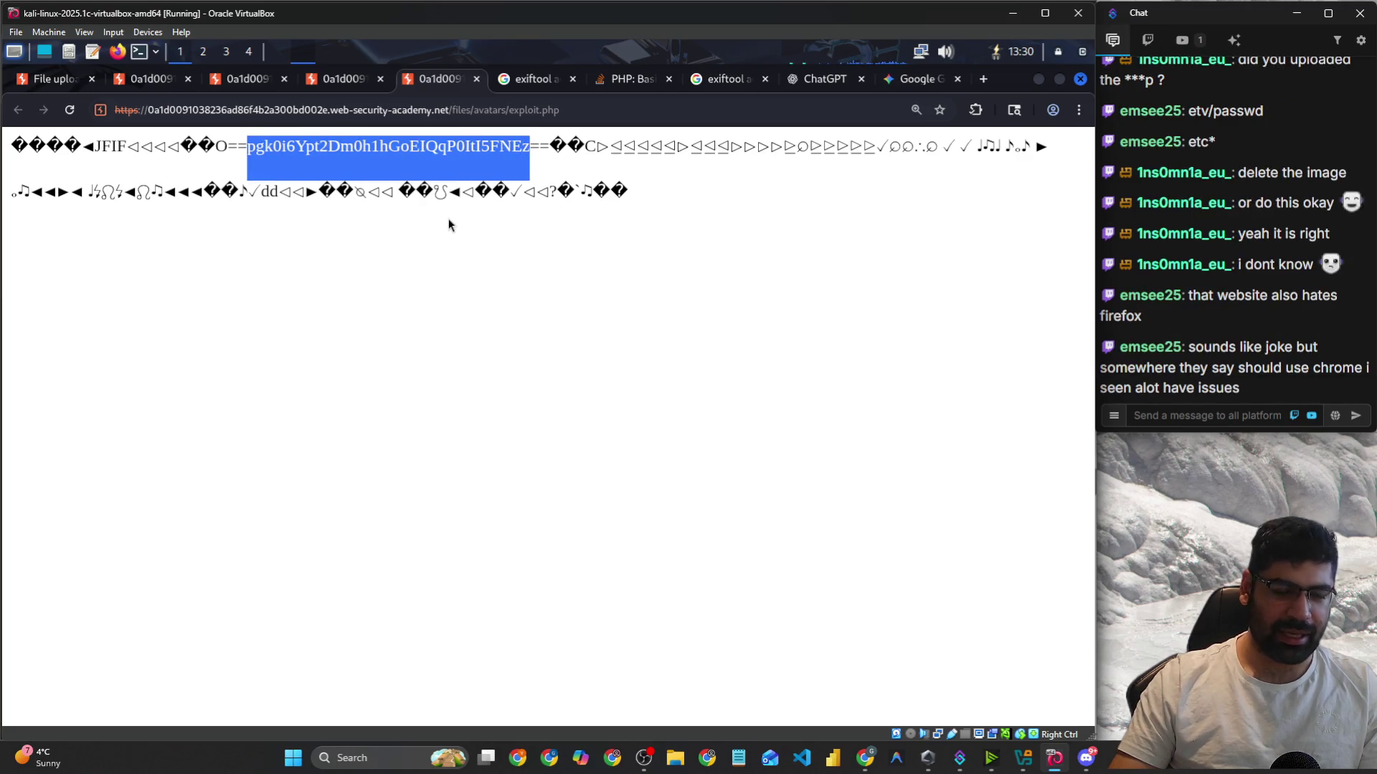
left_click(257, 81)
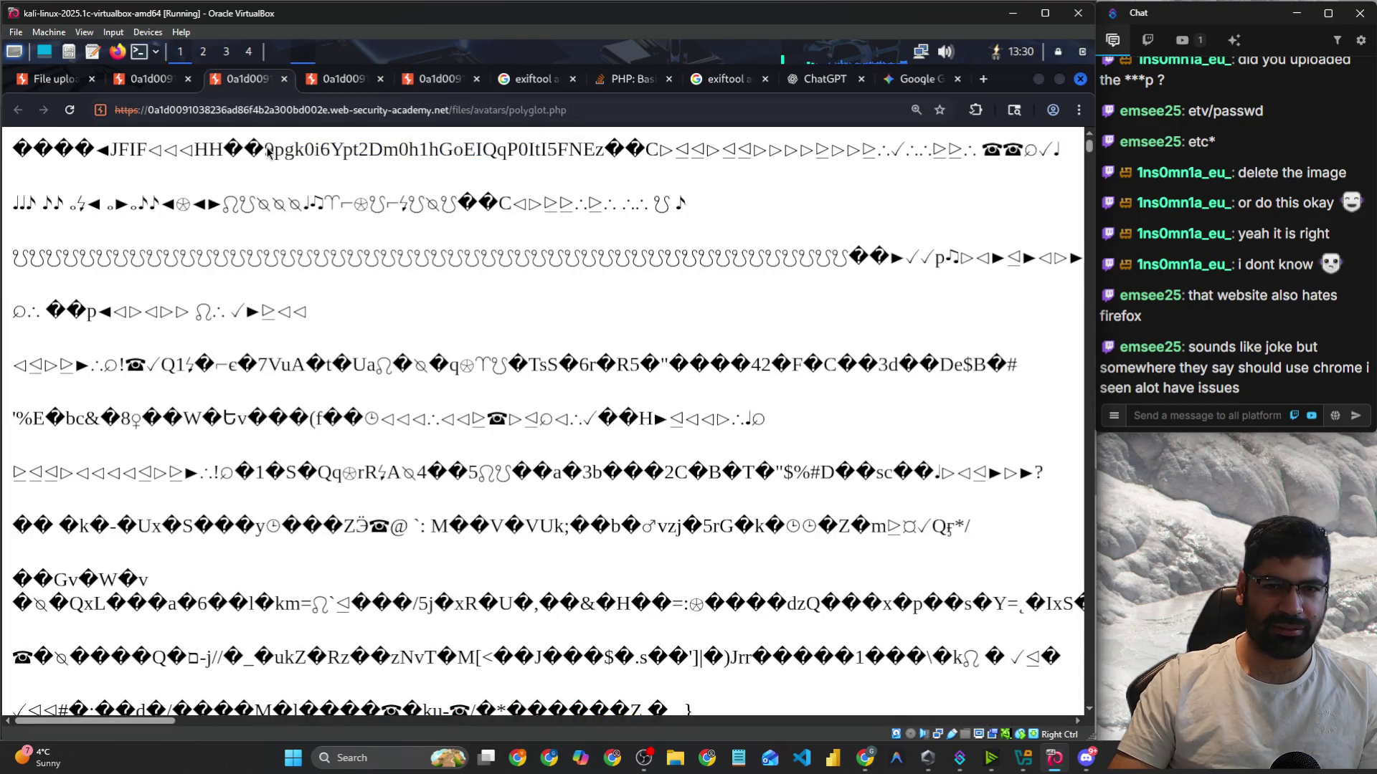
left_click(430, 80)
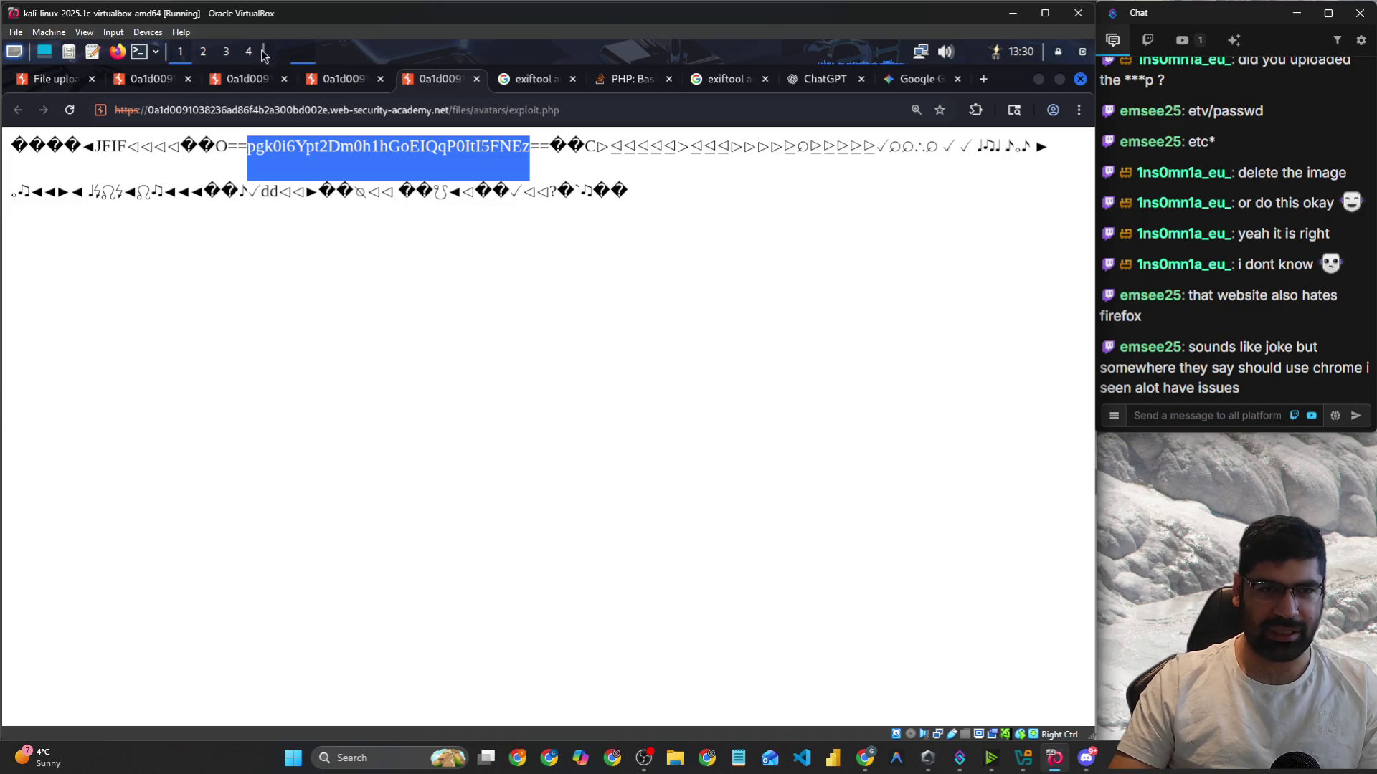
left_click(233, 83)
double_click(345, 147)
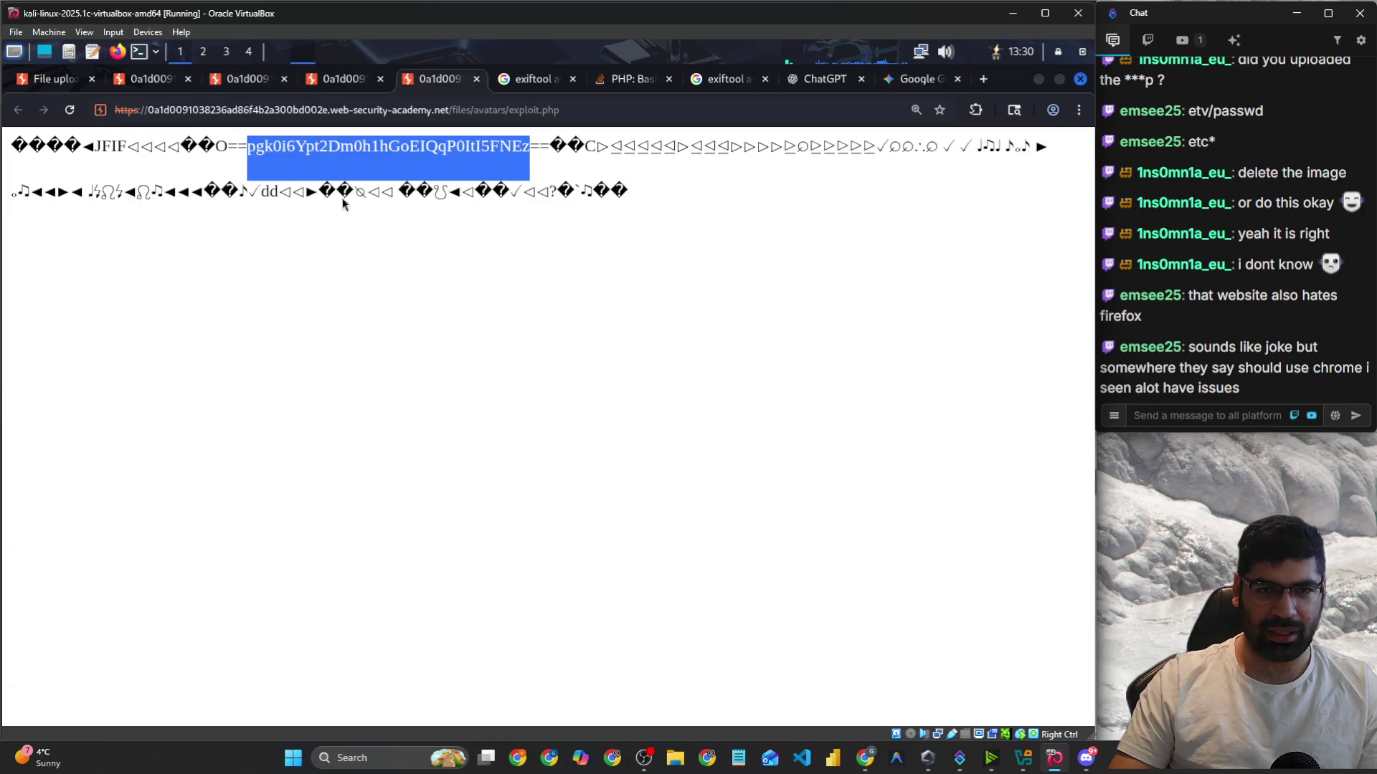
key("alt+Tab")
key("alt+Tab")
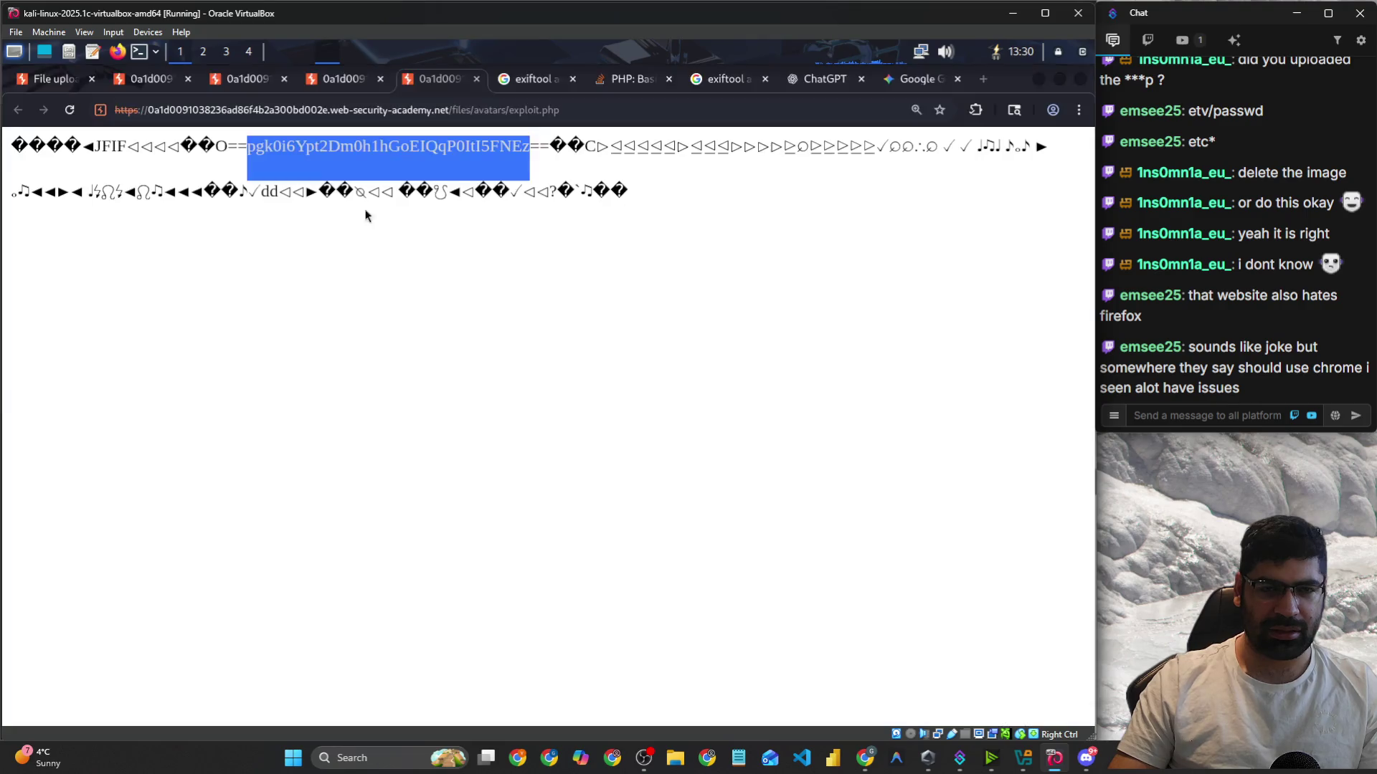
Step: Return to My Account from the upload confirmation page and open the Submit solution prompt
left_click(151, 78)
left_click(60, 80)
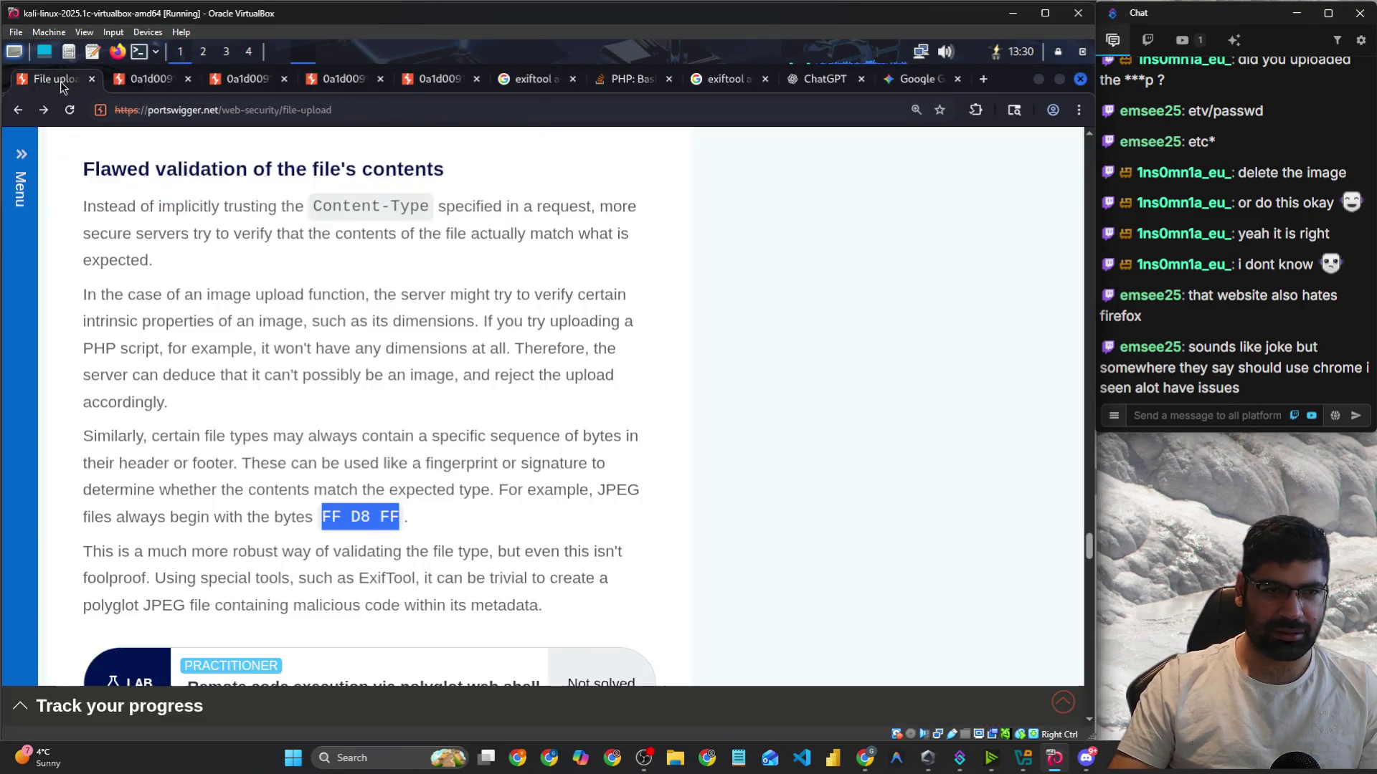
left_click(304, 81)
left_click(158, 80)
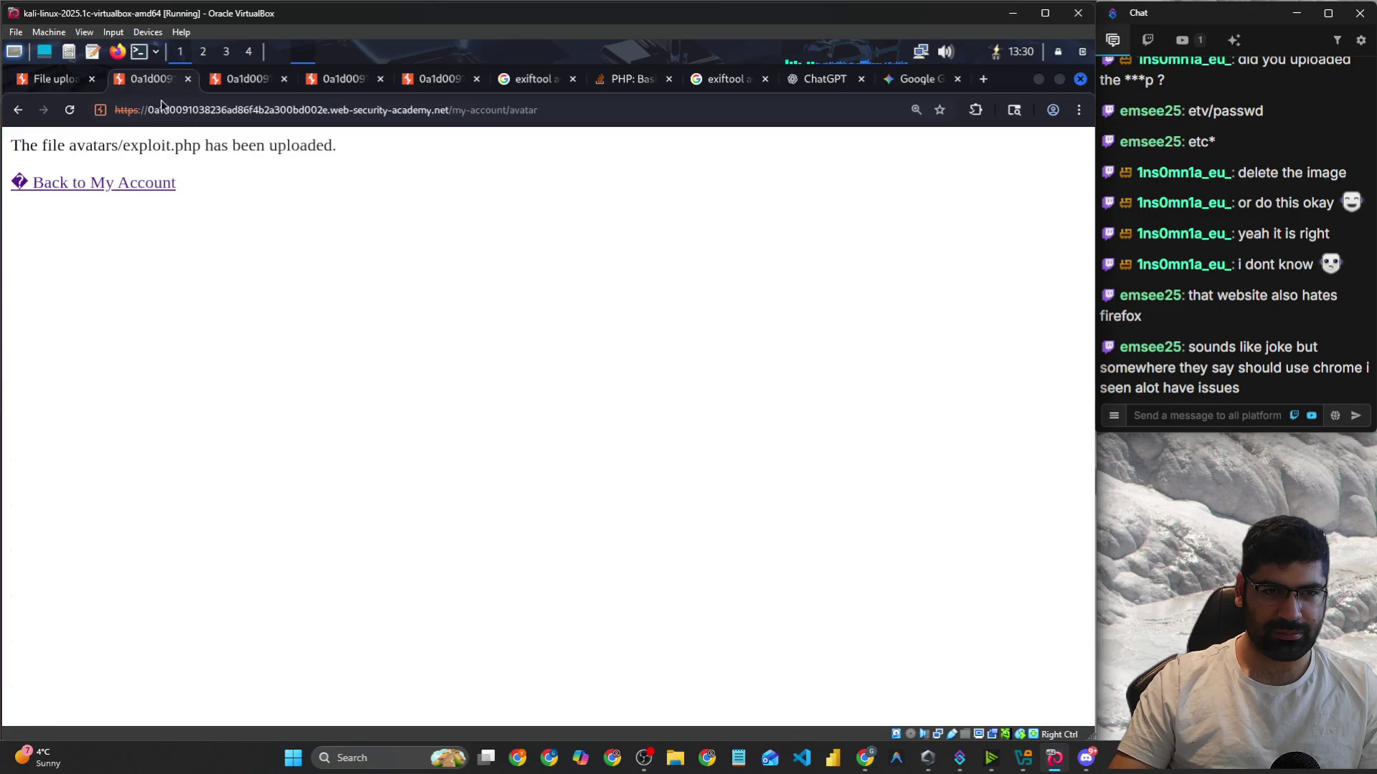
left_click(94, 184)
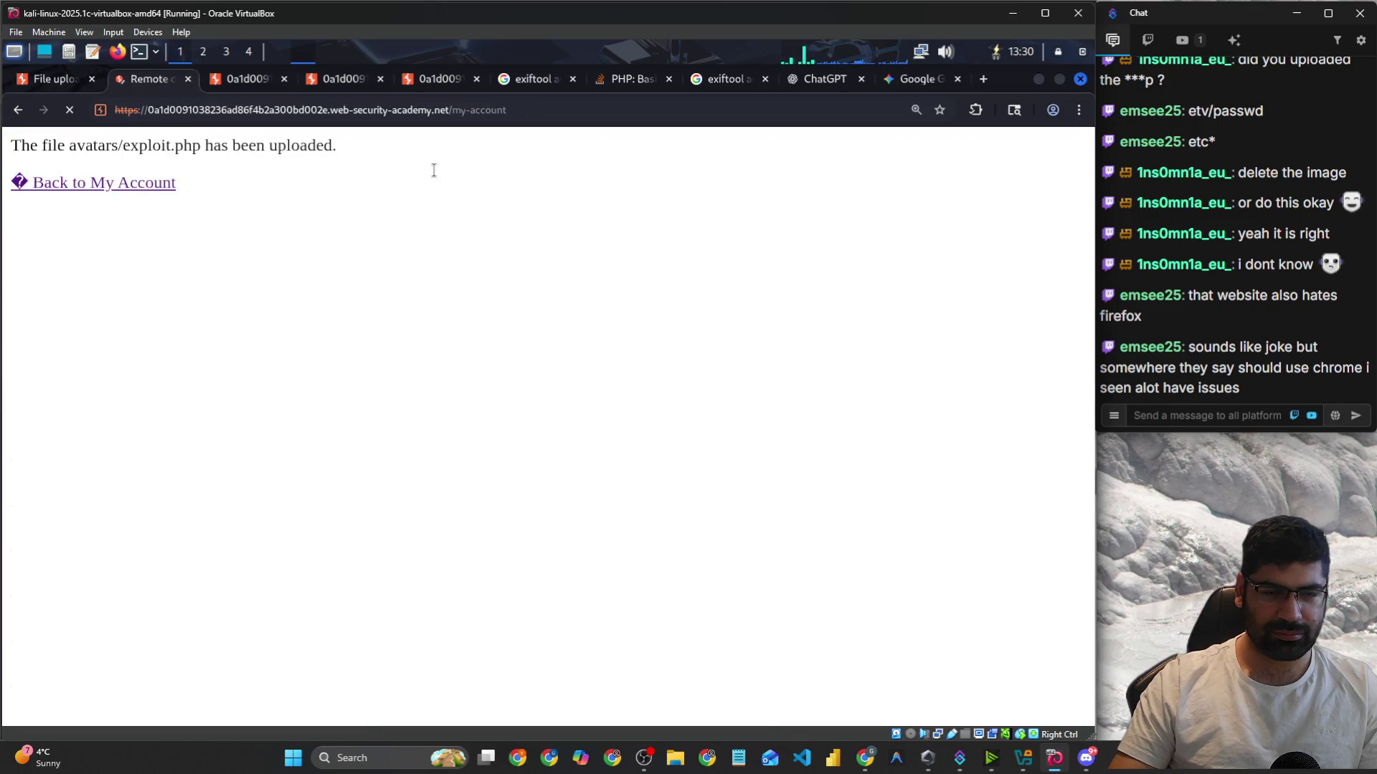
left_click(352, 200)
Step: Paste the secret from exploit.php's output into the Answer box and submit it to solve the lab
key("ctrl+v")
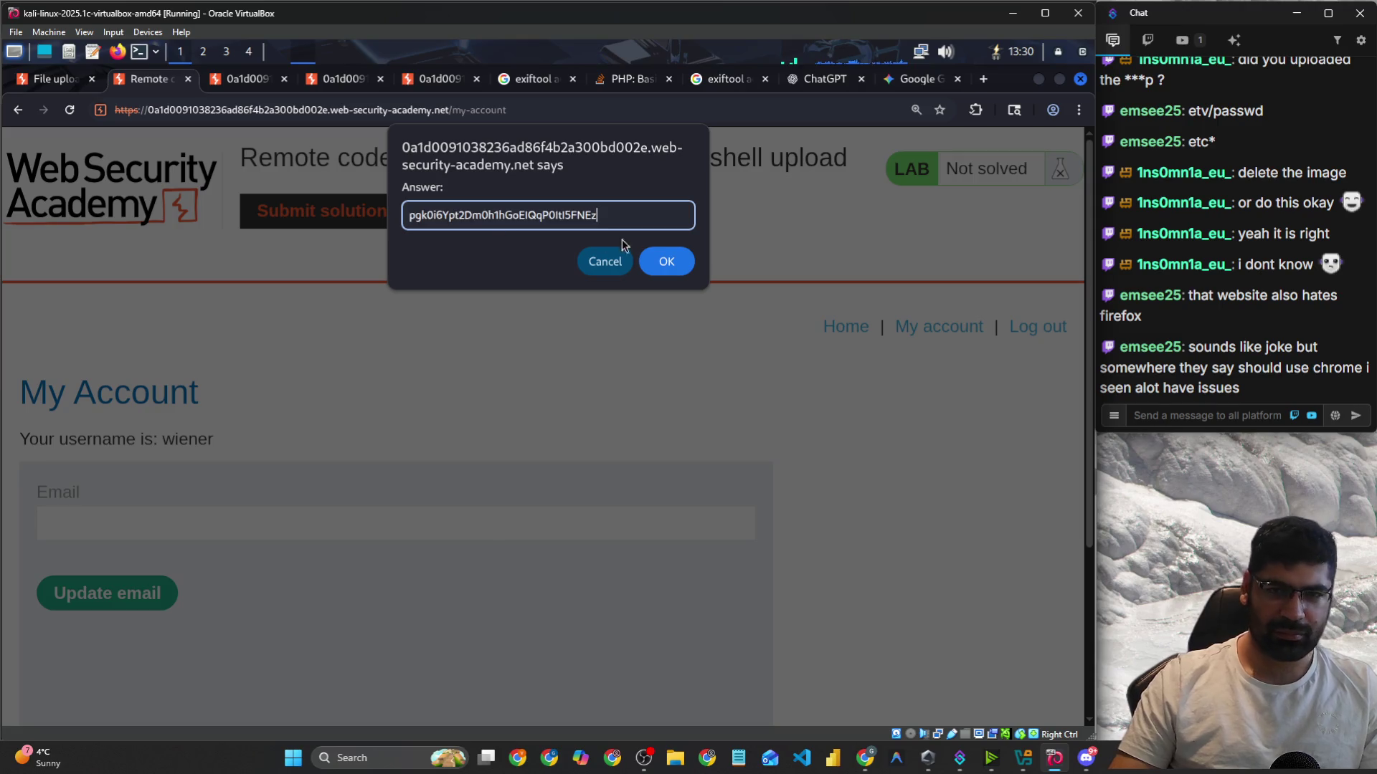
left_click(678, 267)
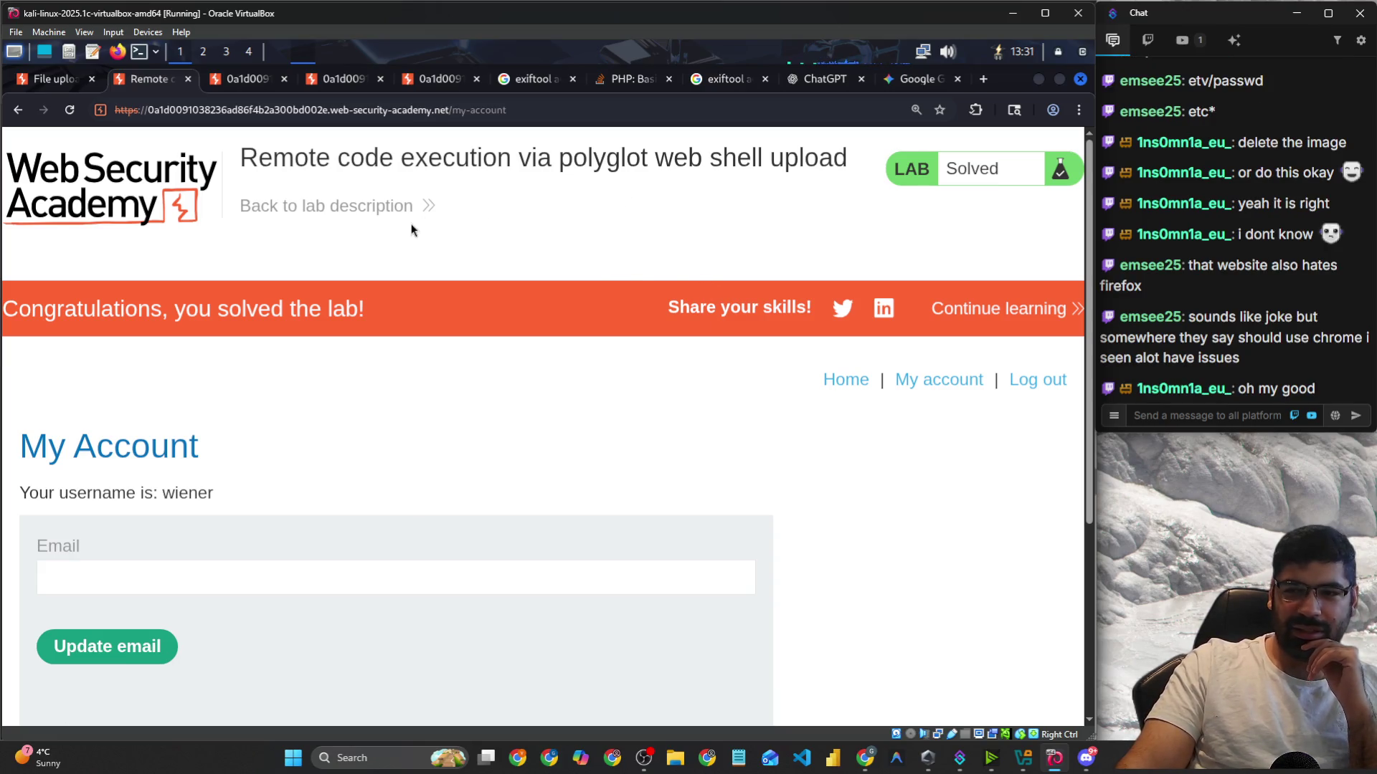
left_click(348, 81)
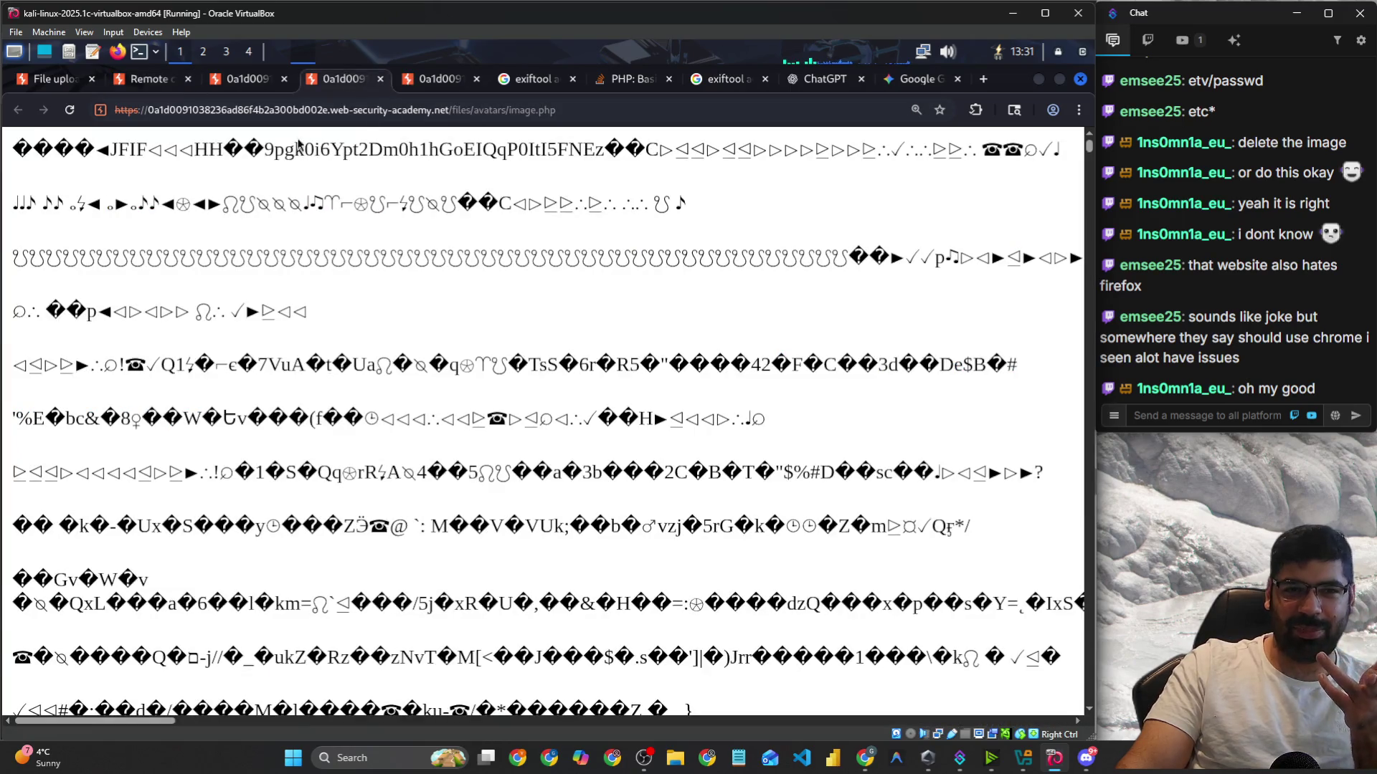
left_click_drag(268, 152, 230, 148)
left_click(235, 148)
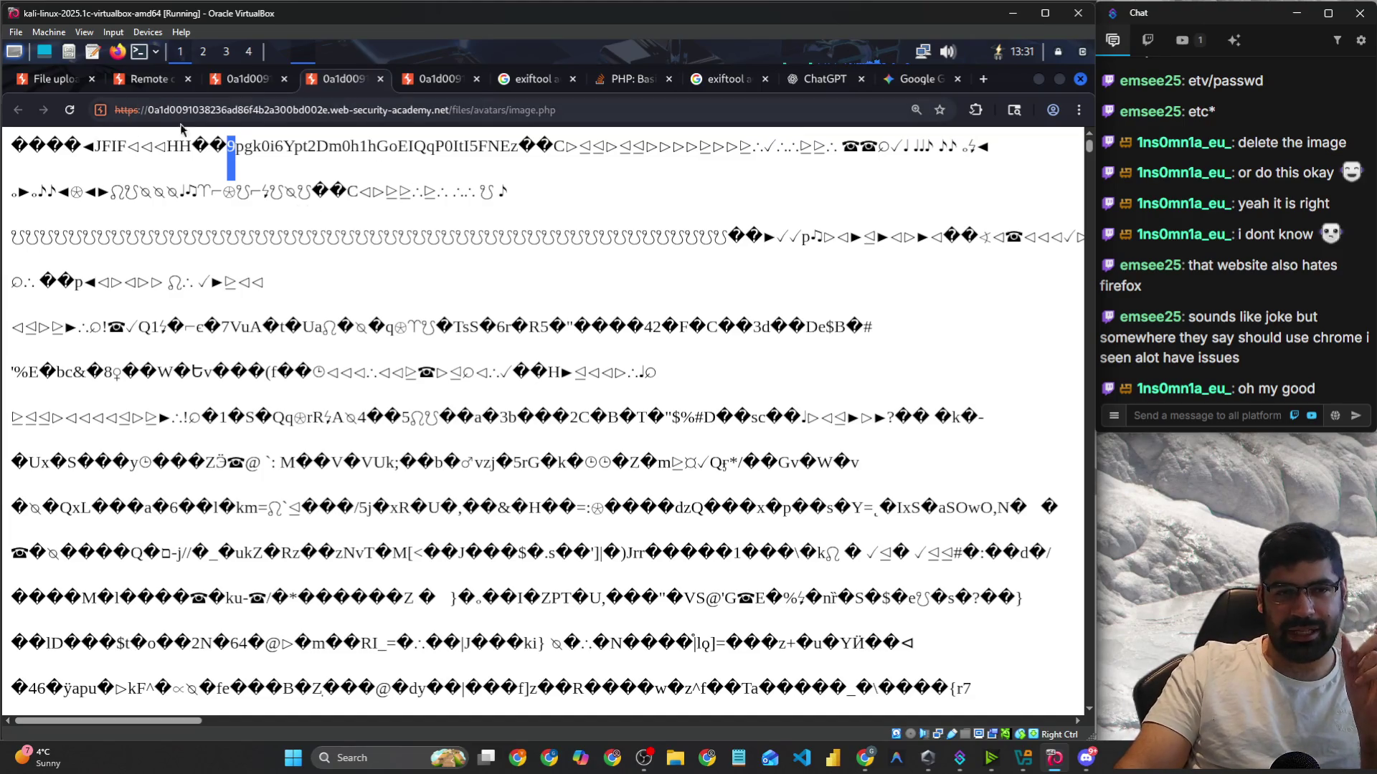
key("alt+Tab")
scroll(277, 283, "up", 5)
scroll(253, 289, "up", 2)
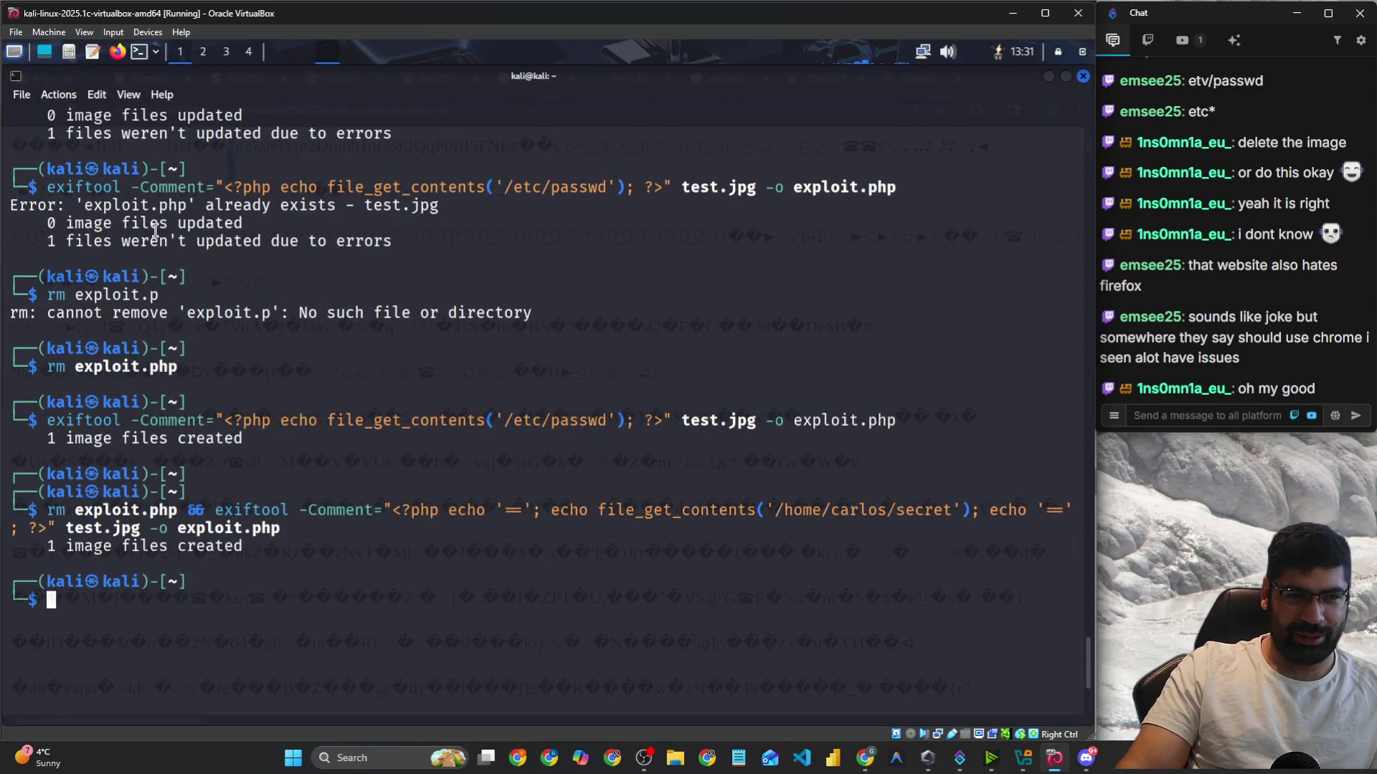
scroll(156, 231, "up", 2)
scroll(165, 287, "up", 10)
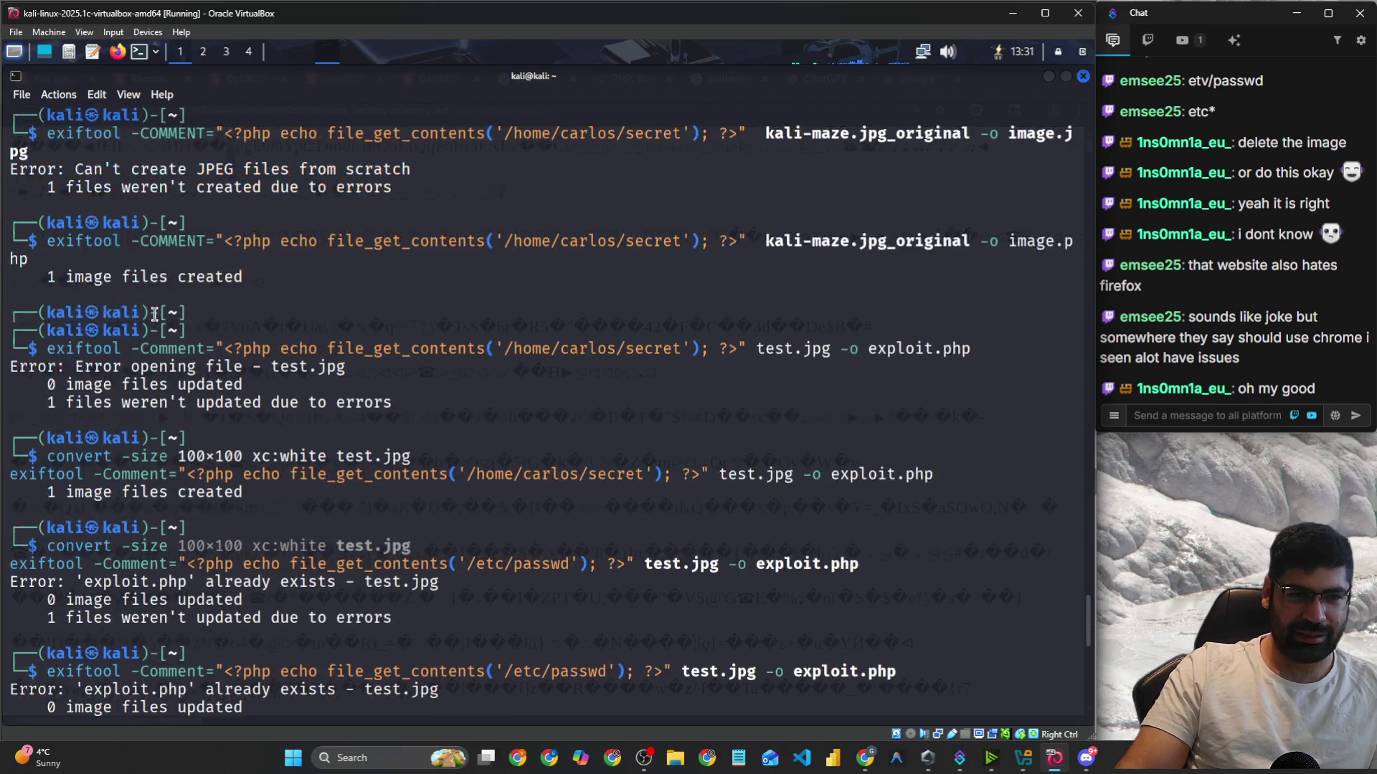
key("alt+Tab")
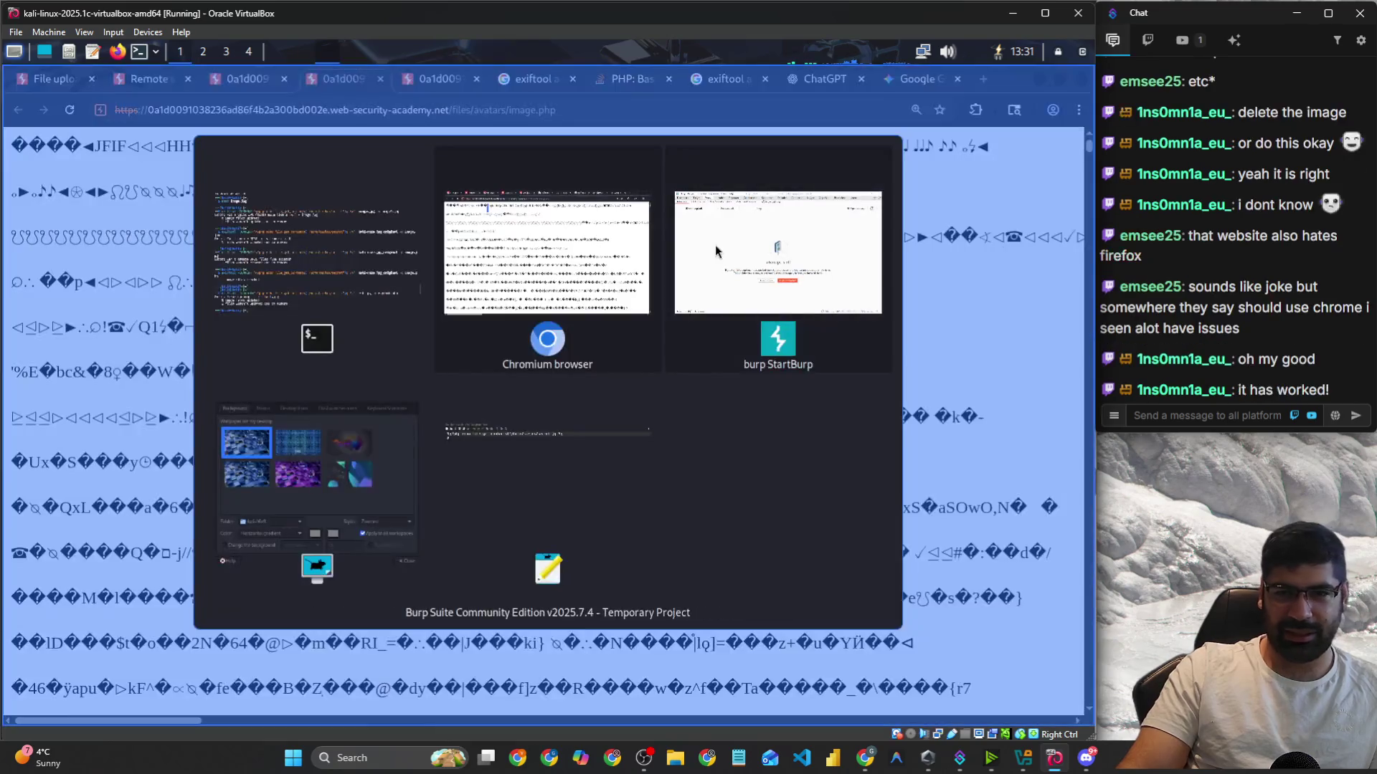
Step: Switch to the Discord direct messages and select the shared exiftool and convert command text
key("alt+Tab")
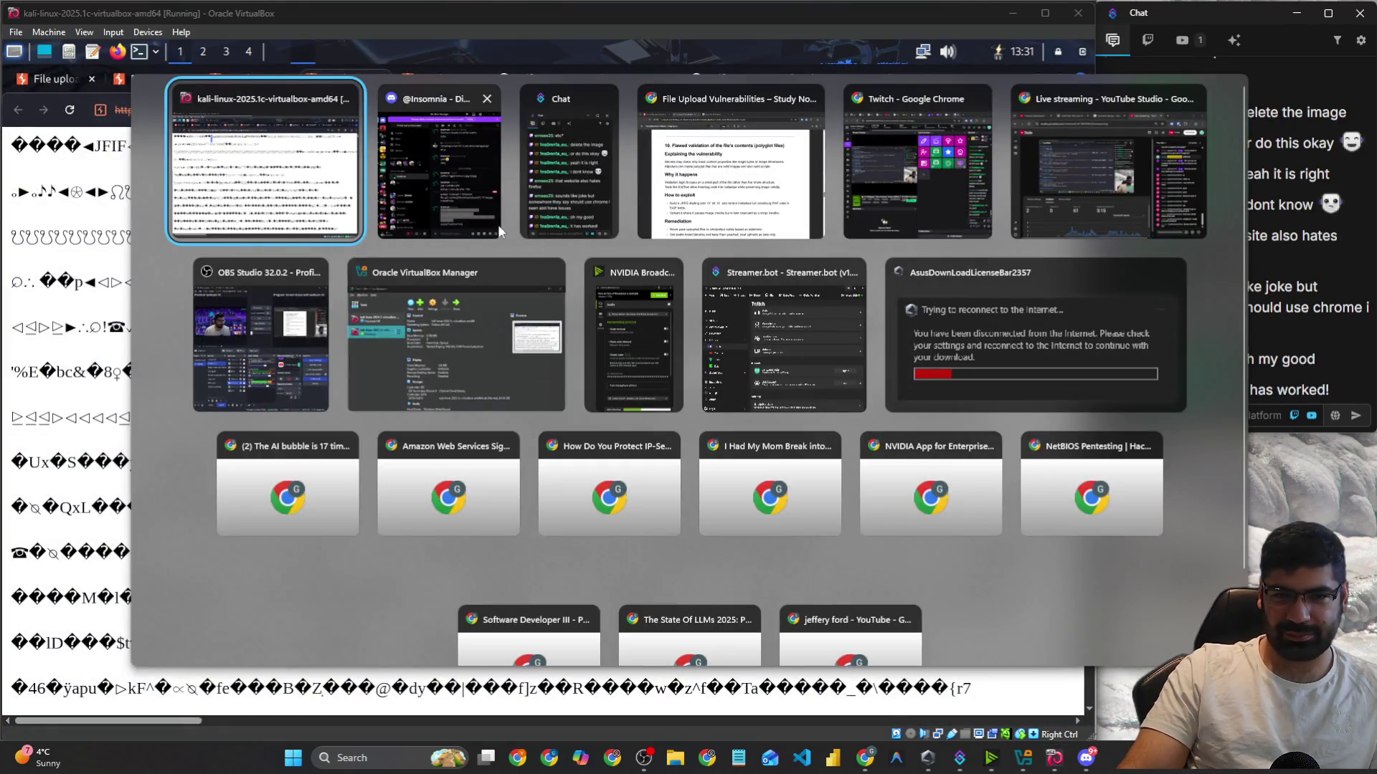
left_click(480, 208)
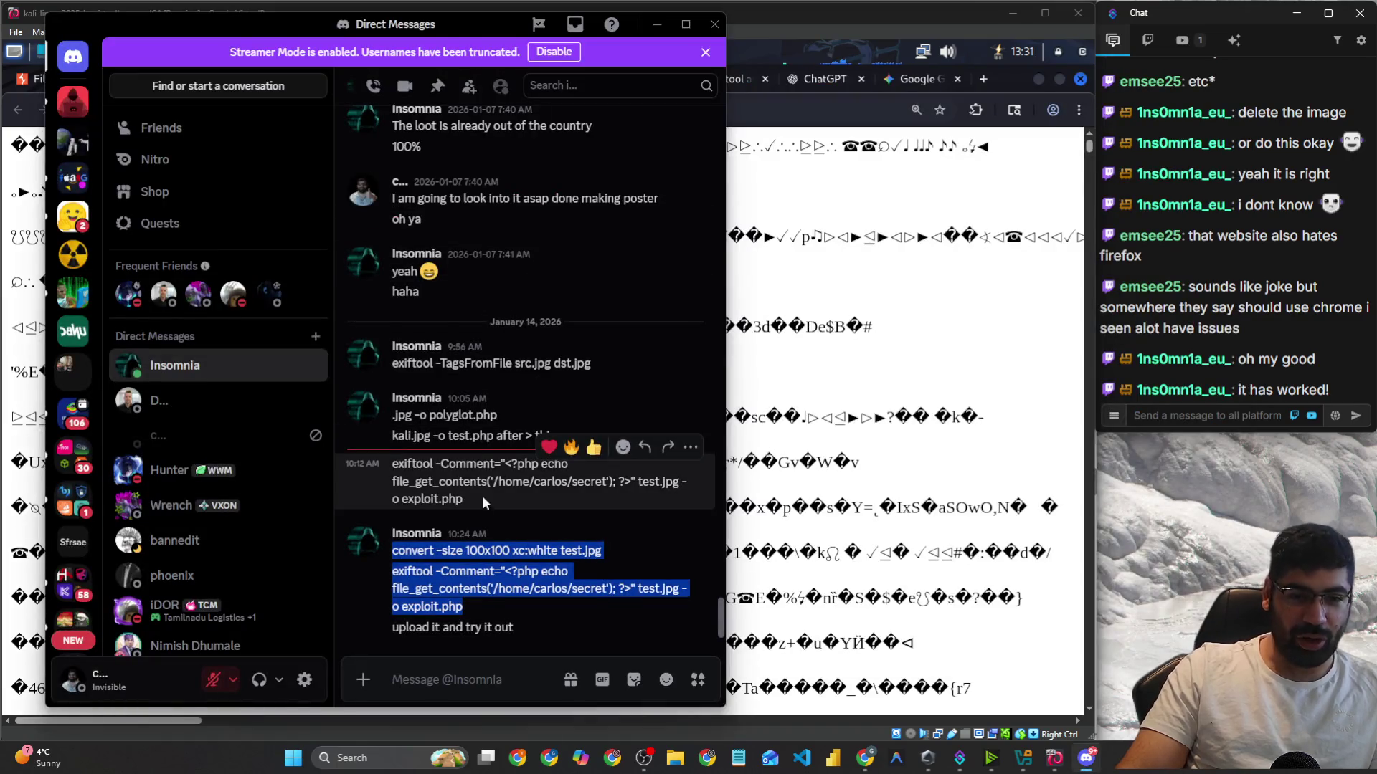
left_click_drag(474, 500, 455, 435)
left_click(474, 500)
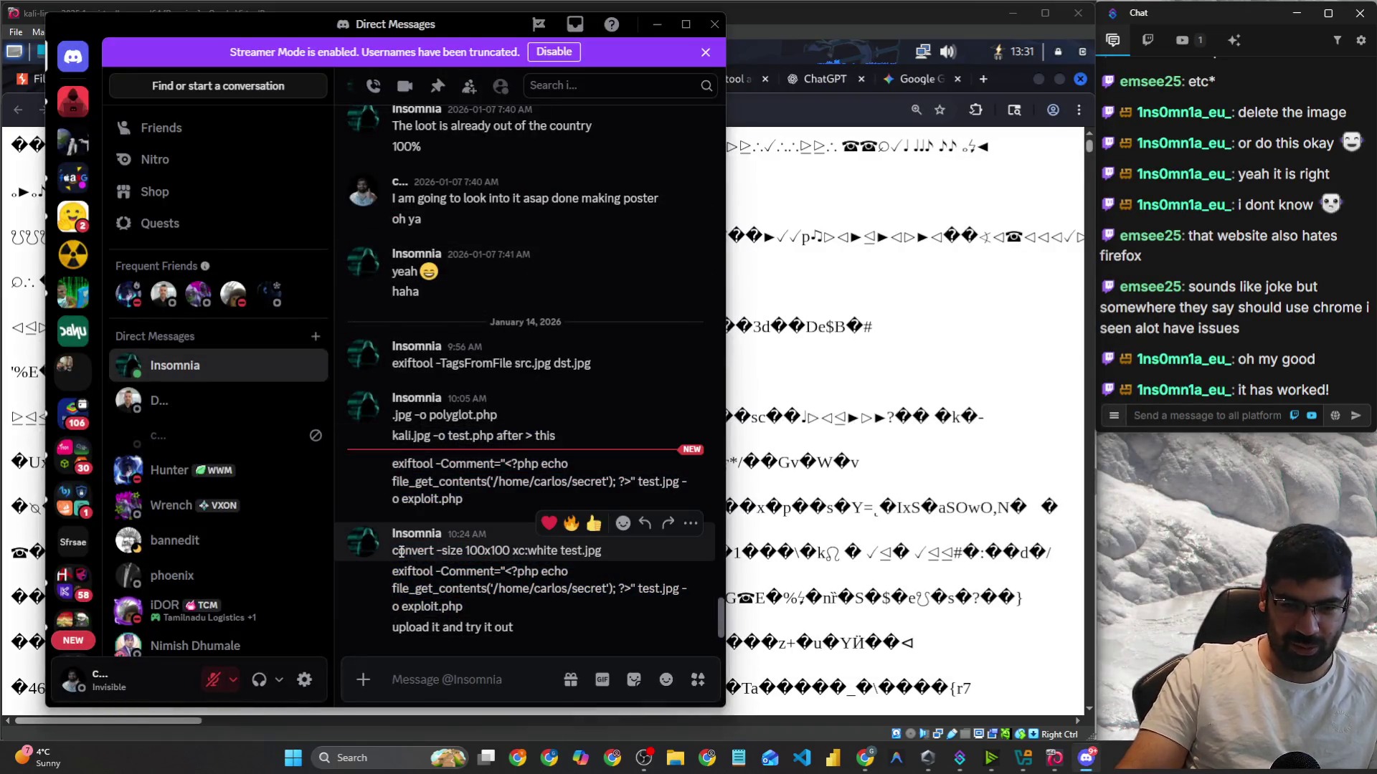
left_click_drag(392, 554, 609, 554)
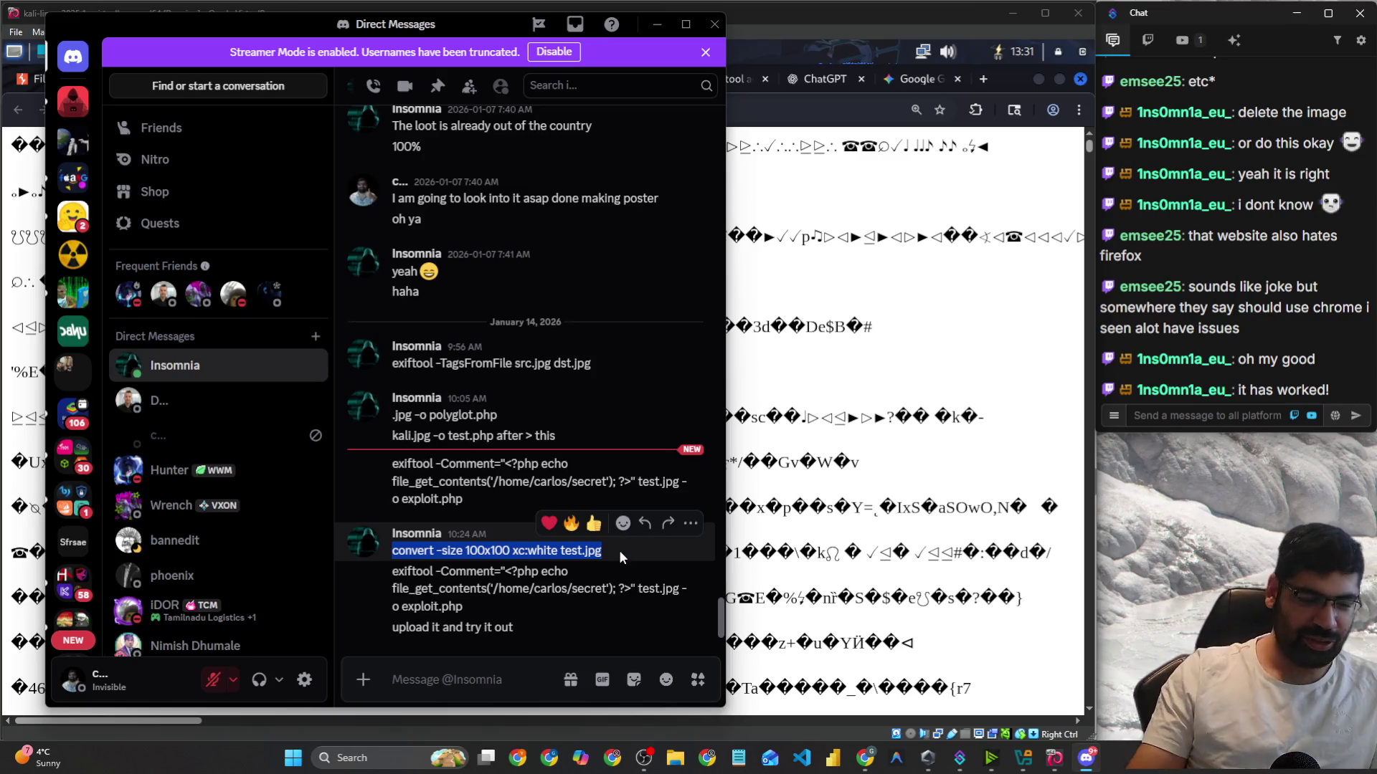
Step: Pin the convert -size 100x100 xc:white test.jpg message and copy the chat remark about ImageMagick
left_click(690, 523)
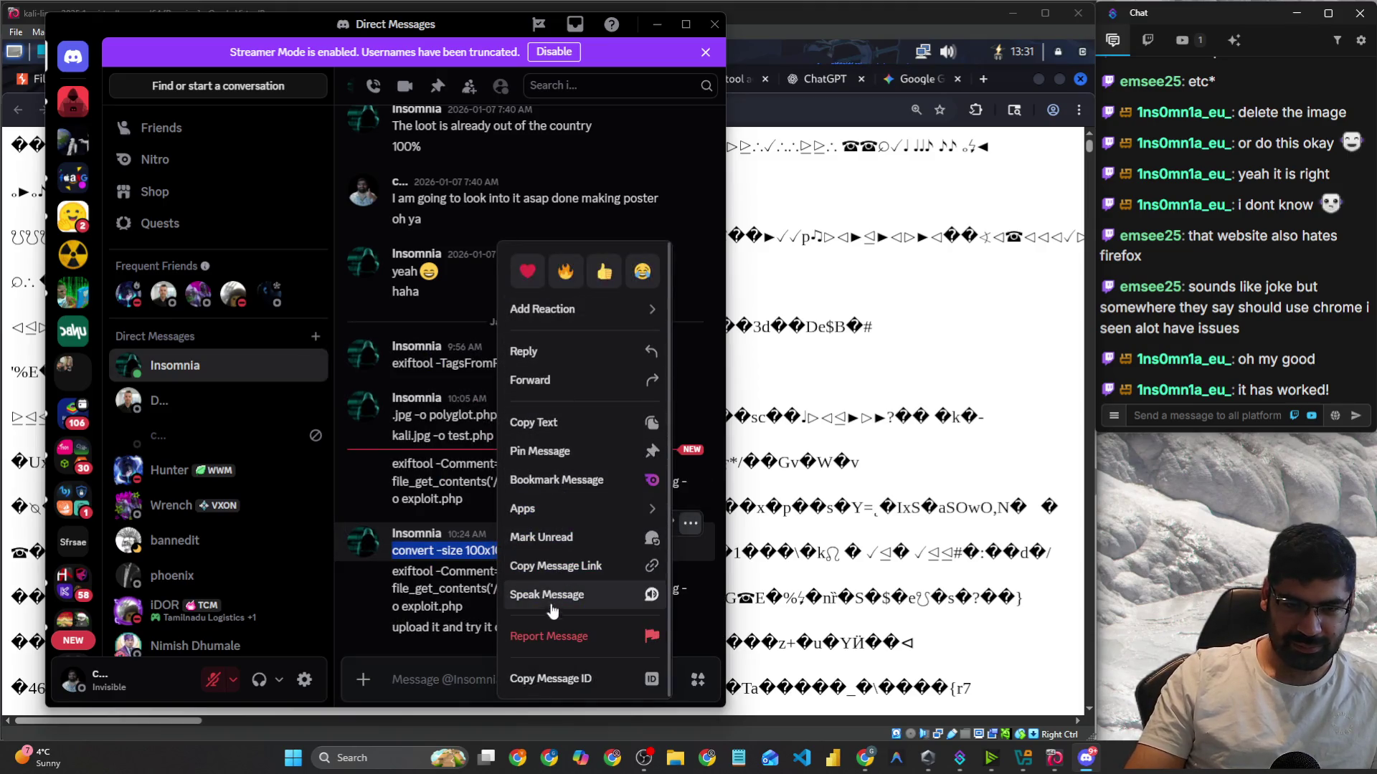
left_click(567, 451)
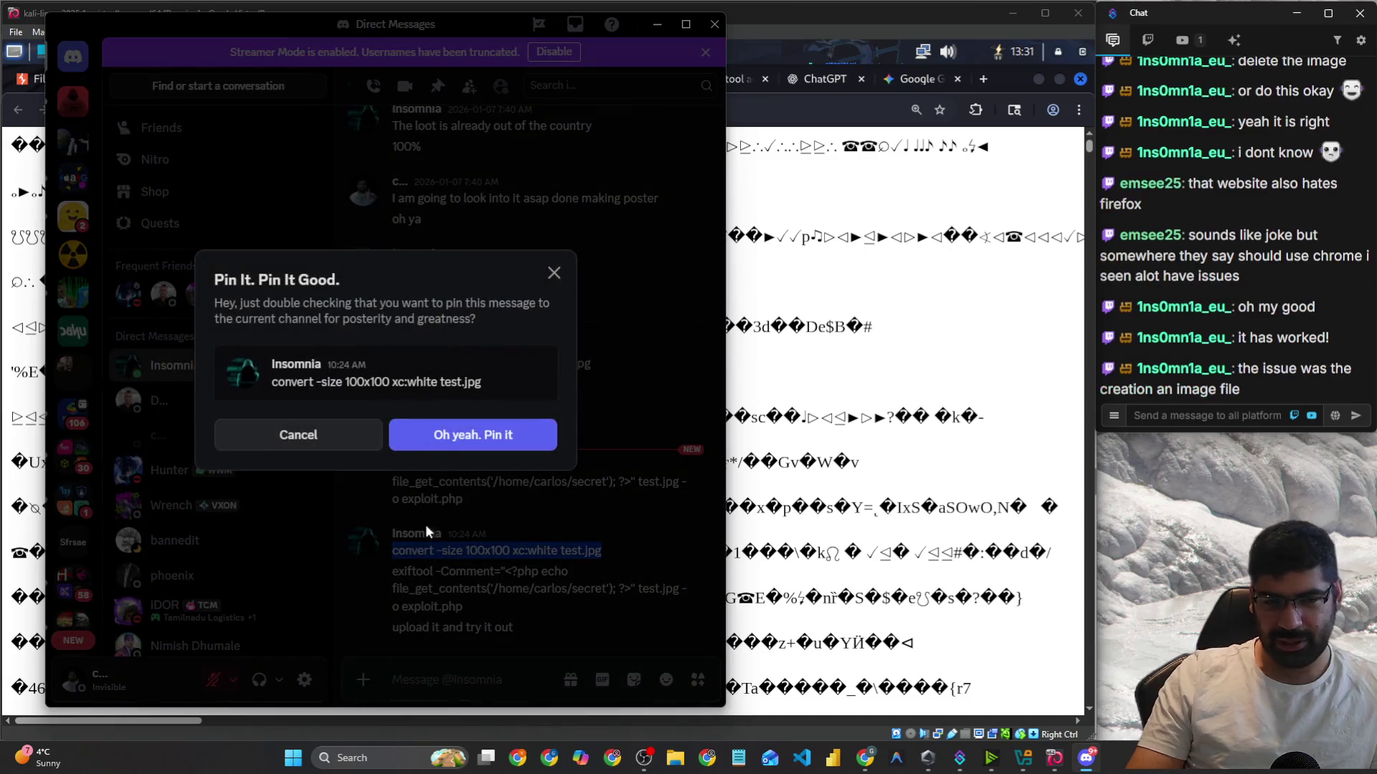
left_click(464, 440)
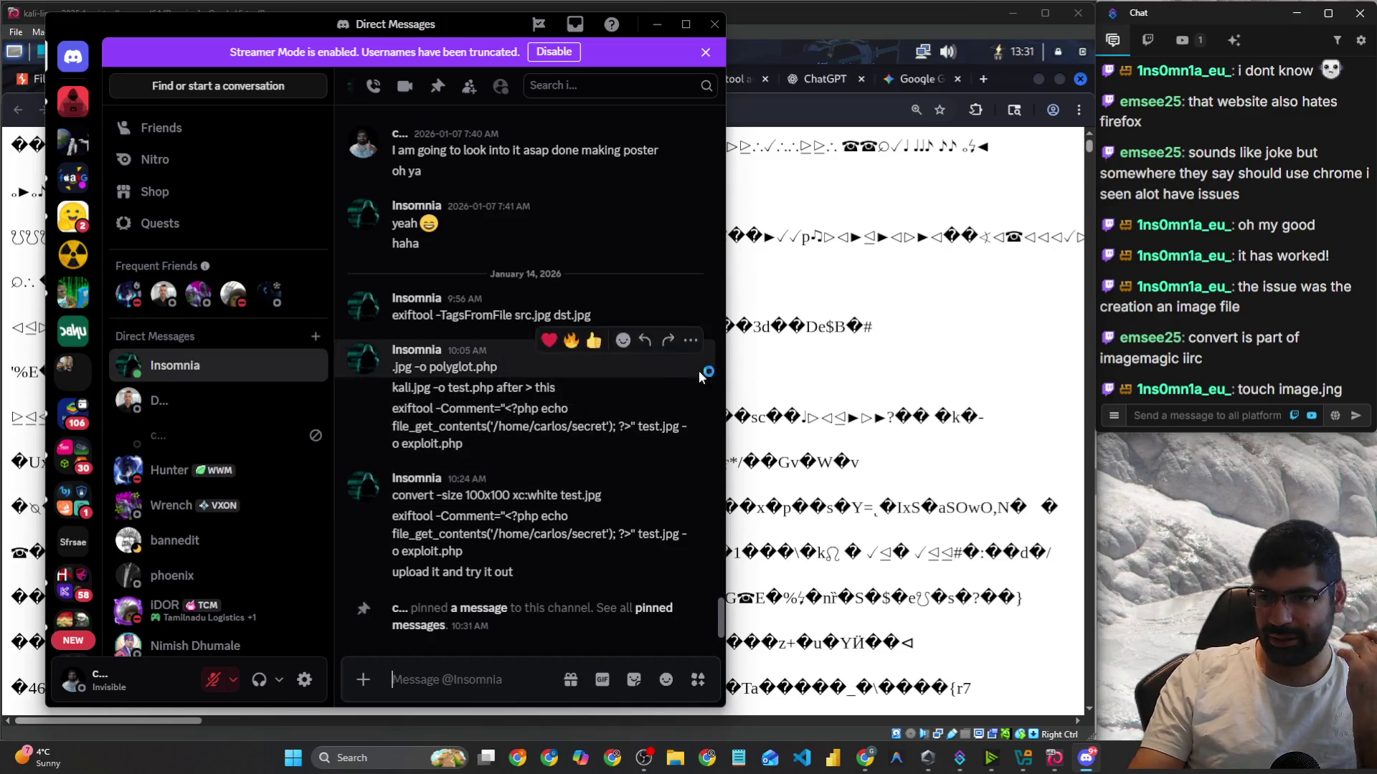
left_click_drag(1210, 358, 1185, 337)
key("ctrl+c")
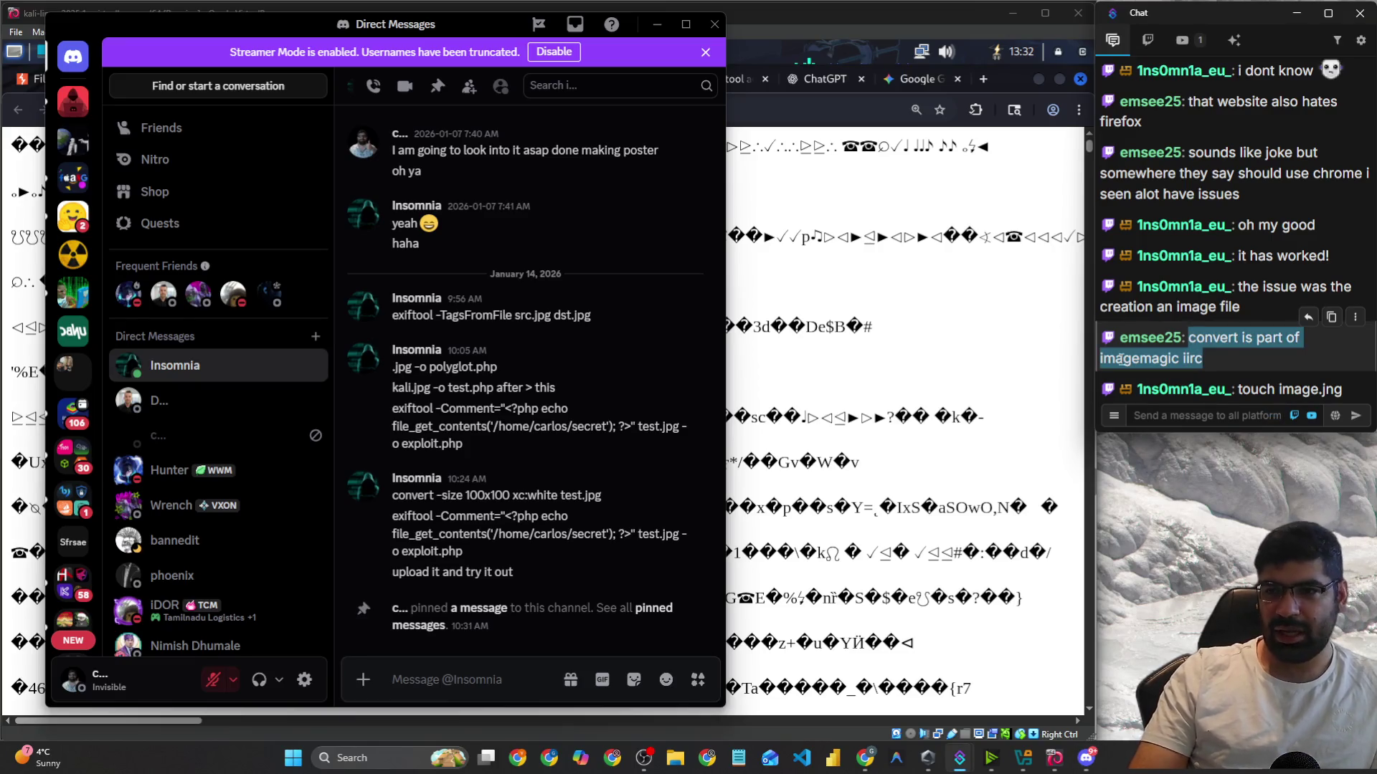
left_click(891, 324)
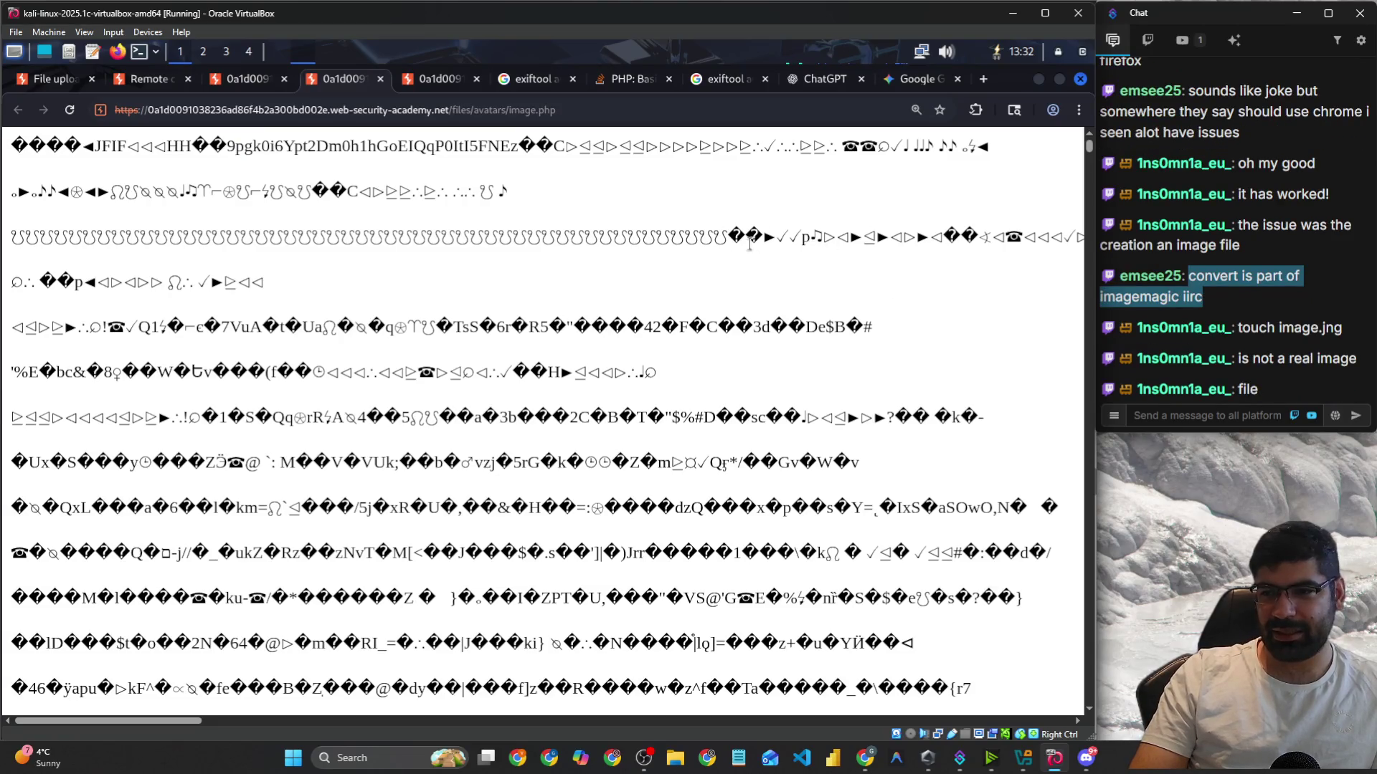
Step: Search Google for the copied chat remark about convert and read the AI Overview
left_click(538, 110)
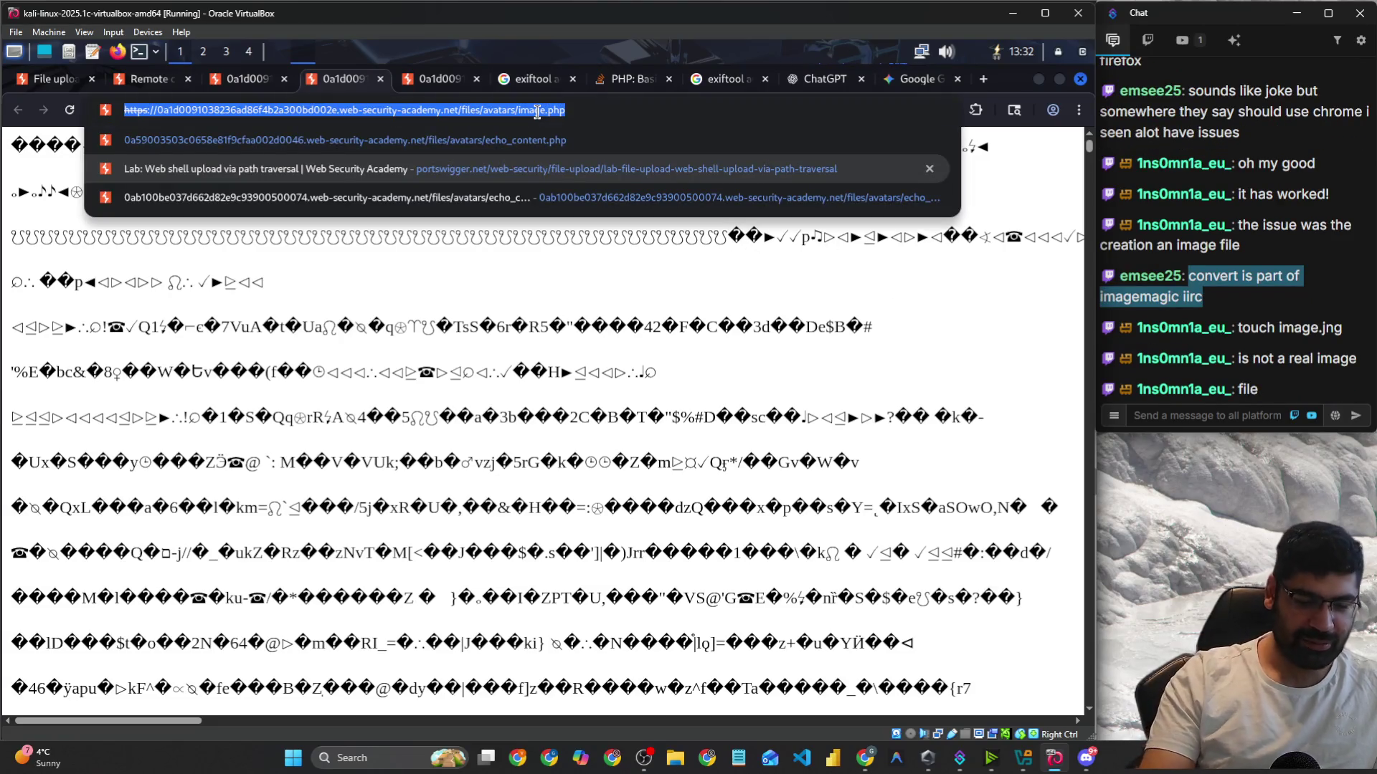
key("ctrl+v")
key("Return")
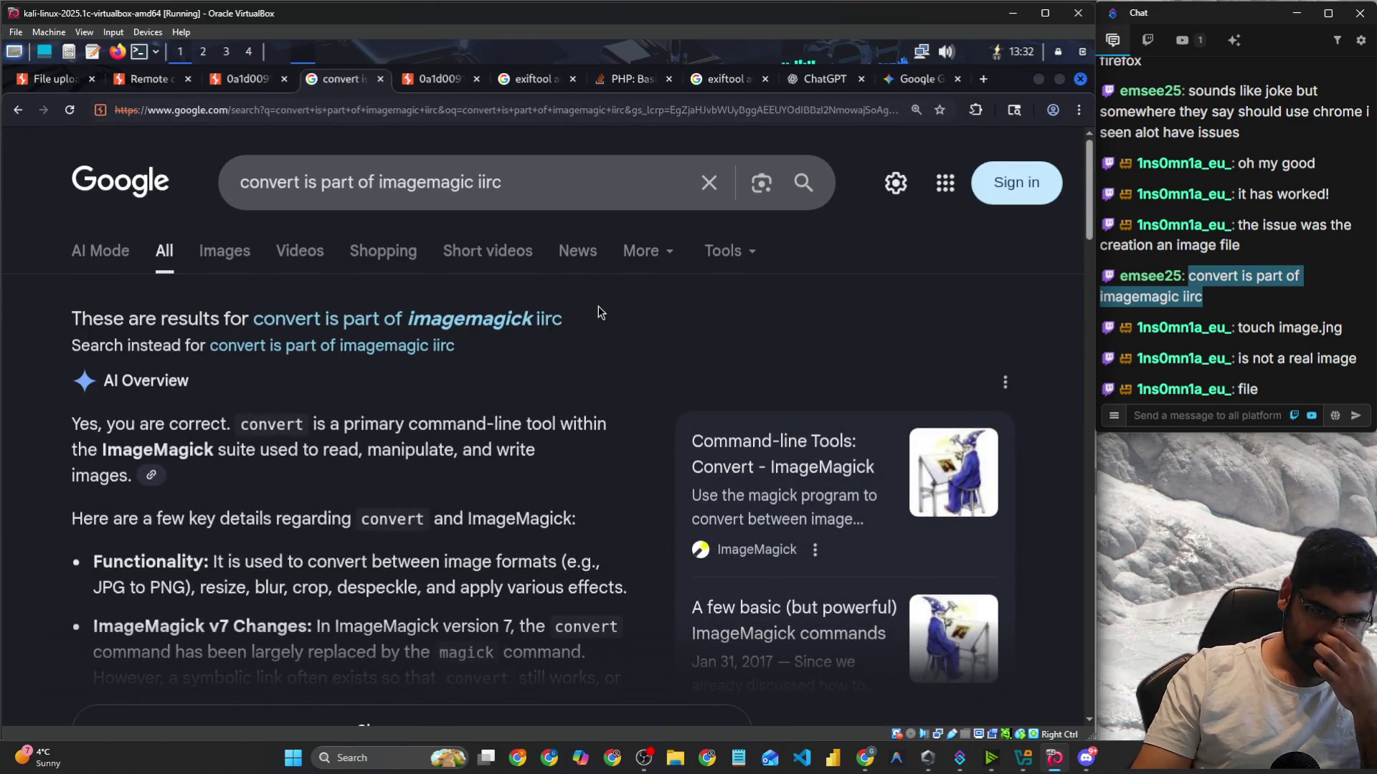
scroll(600, 311, "down", 3)
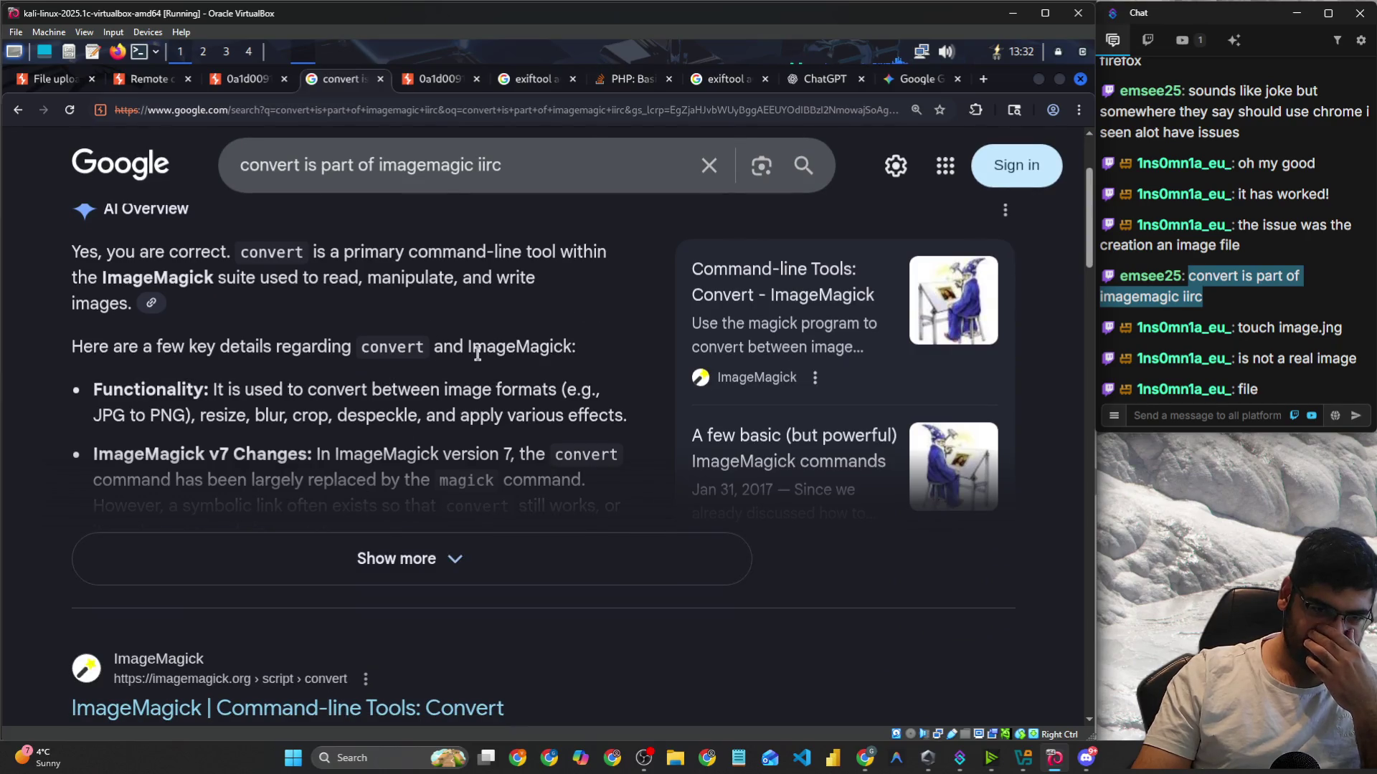
scroll(492, 320, "up", 1)
scroll(492, 320, "up", 2)
left_click_drag(345, 424, 555, 424)
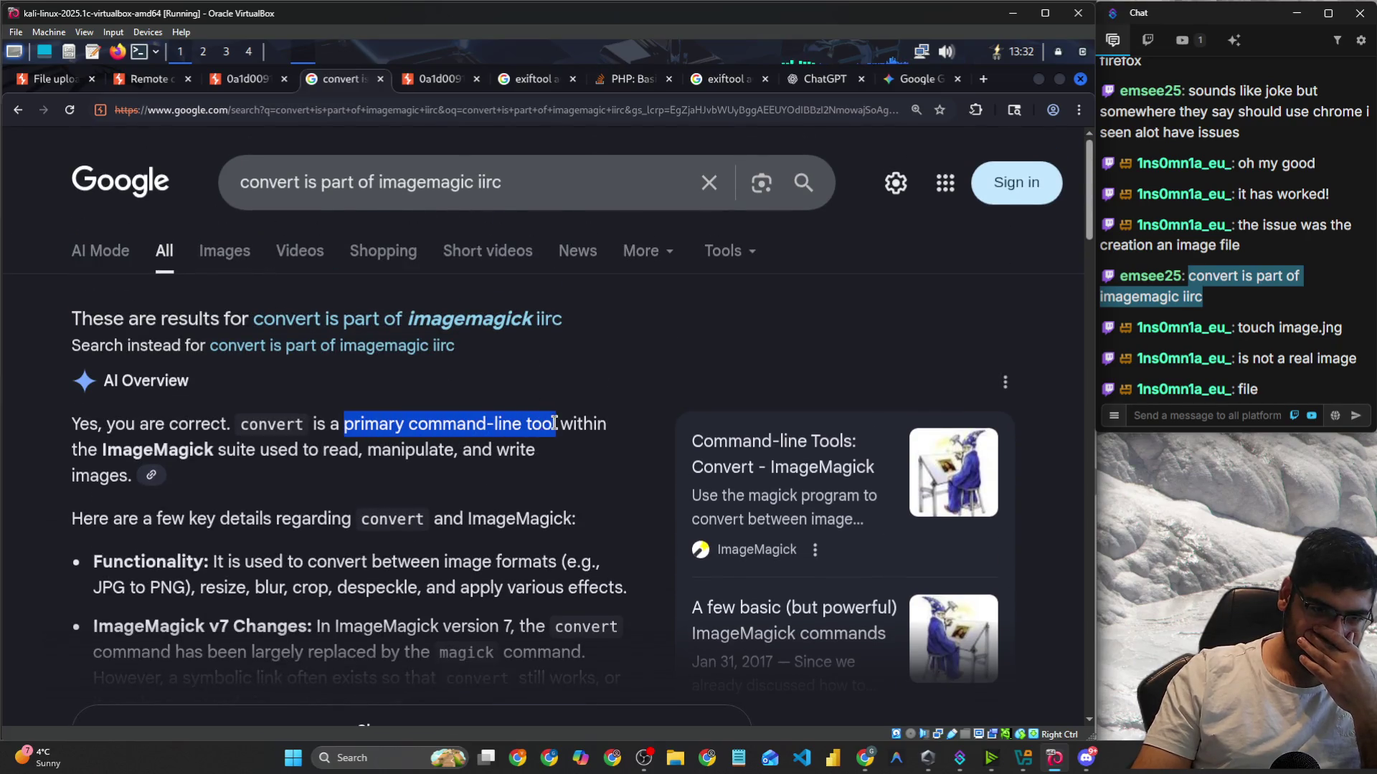
Step: Open a Google search for 'ImageMagick' in a new tab from the overview's highlighted word
double_click(156, 451)
right_click(149, 467)
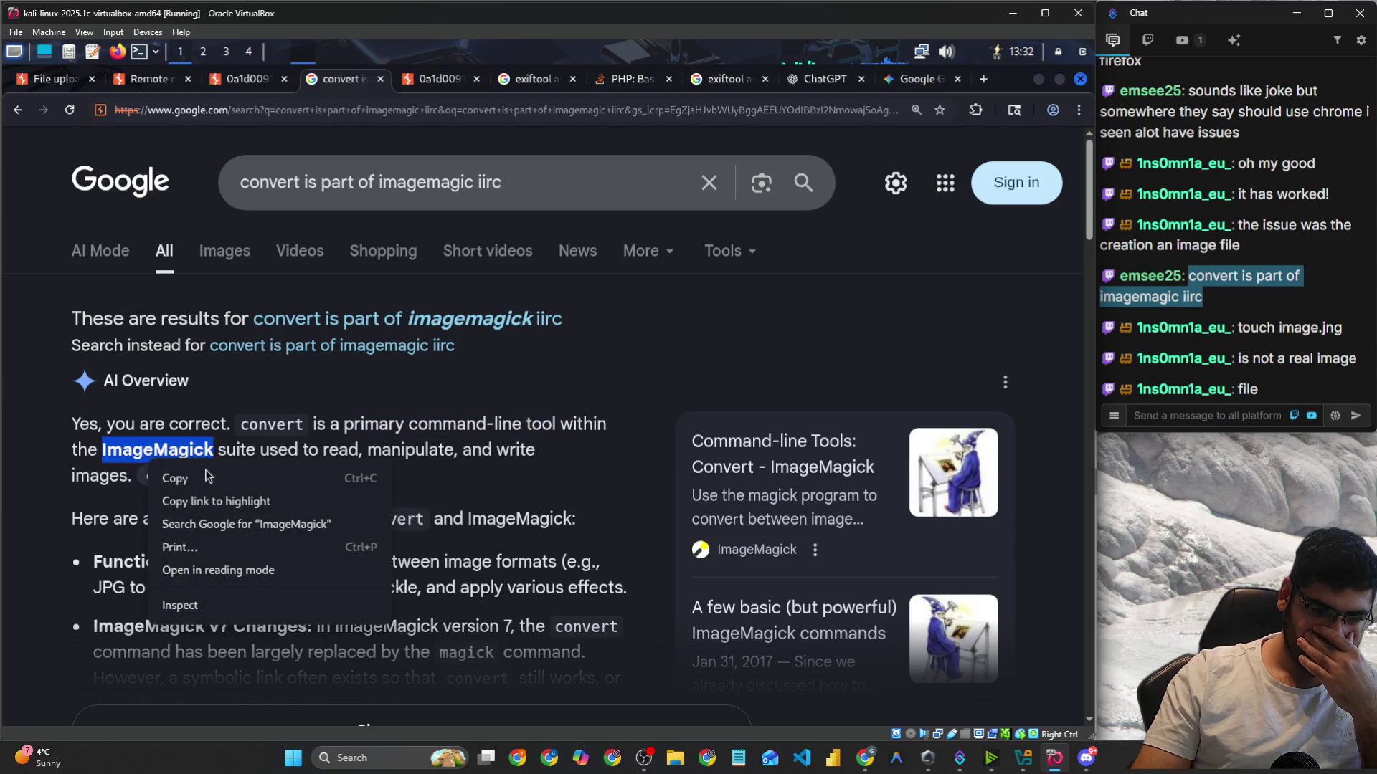
left_click(215, 525)
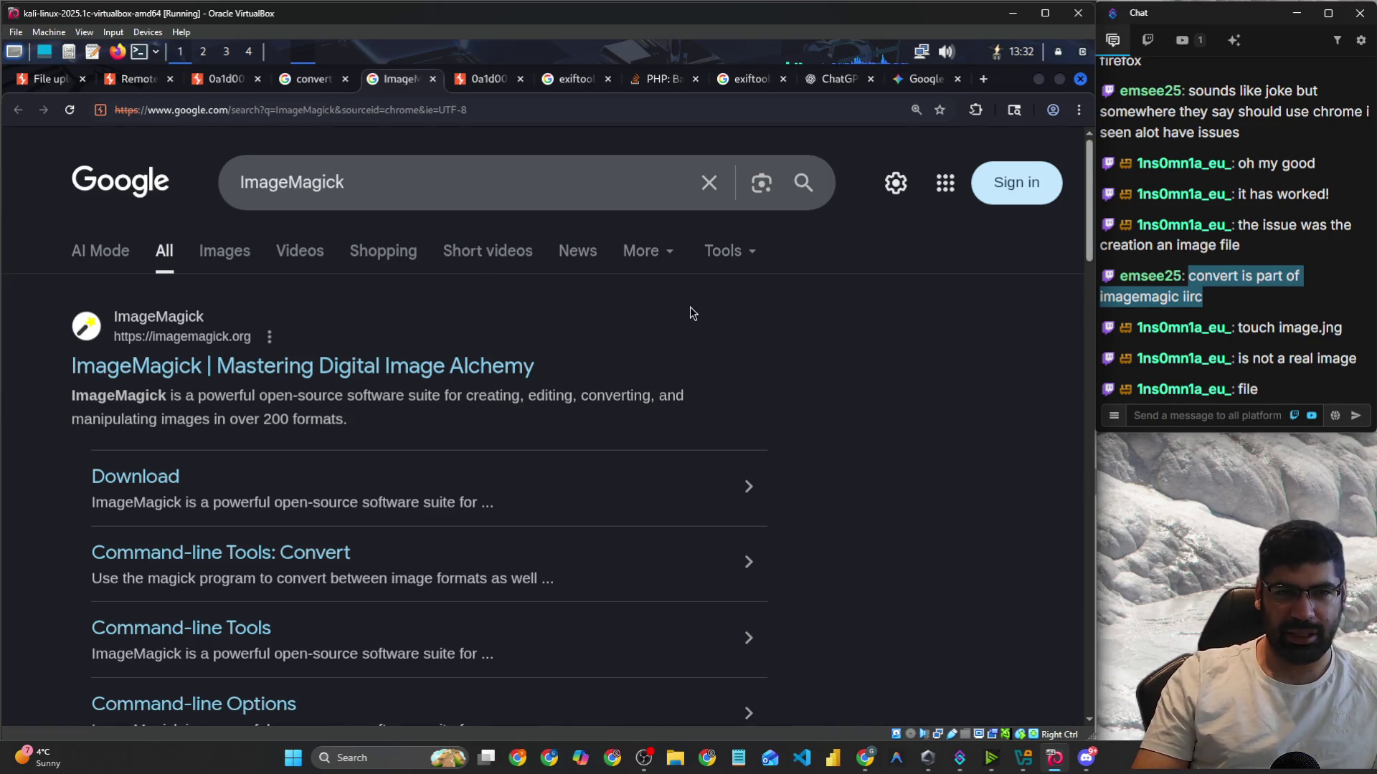
key("alt+Tab")
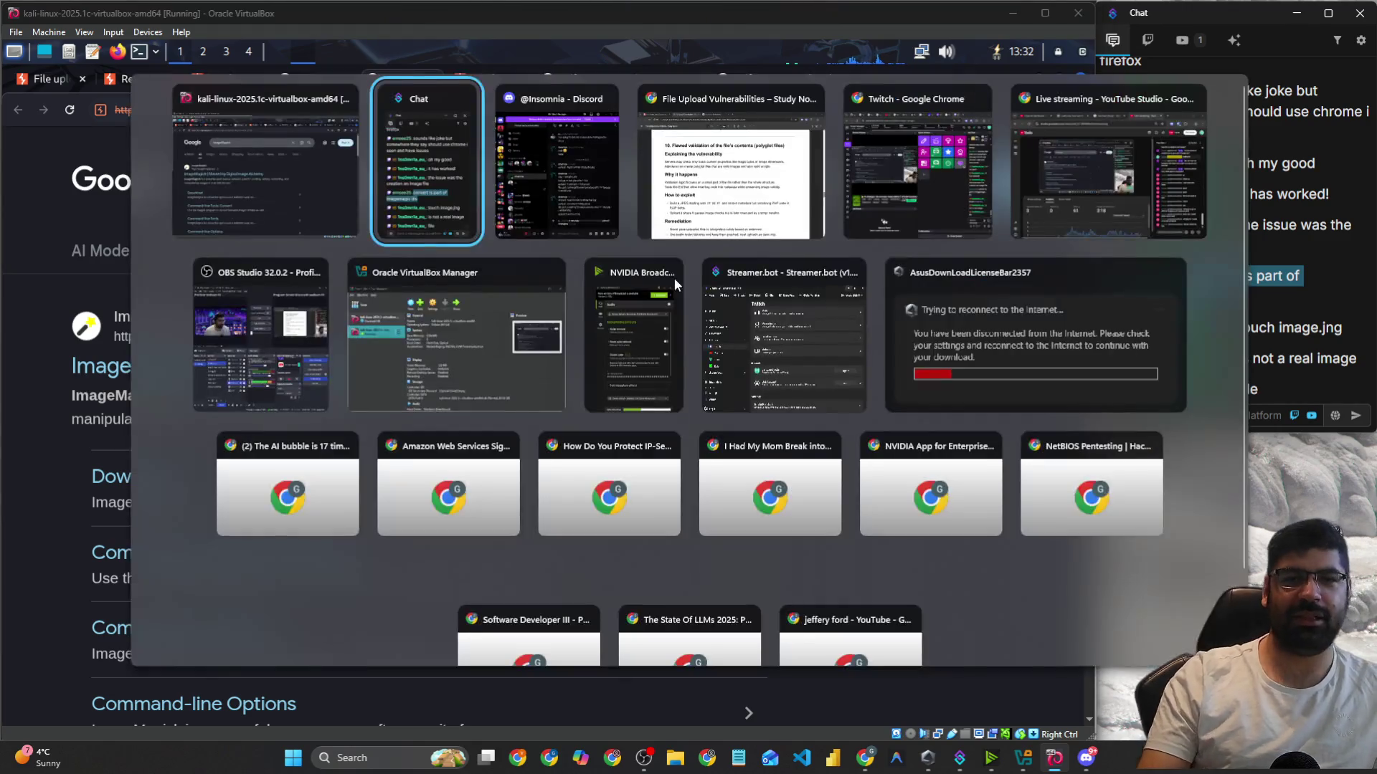
Step: Return to the PortSwigger File uploads article and scroll to the race conditions heading
left_click(769, 216)
key("ctrl+shift+Tab")
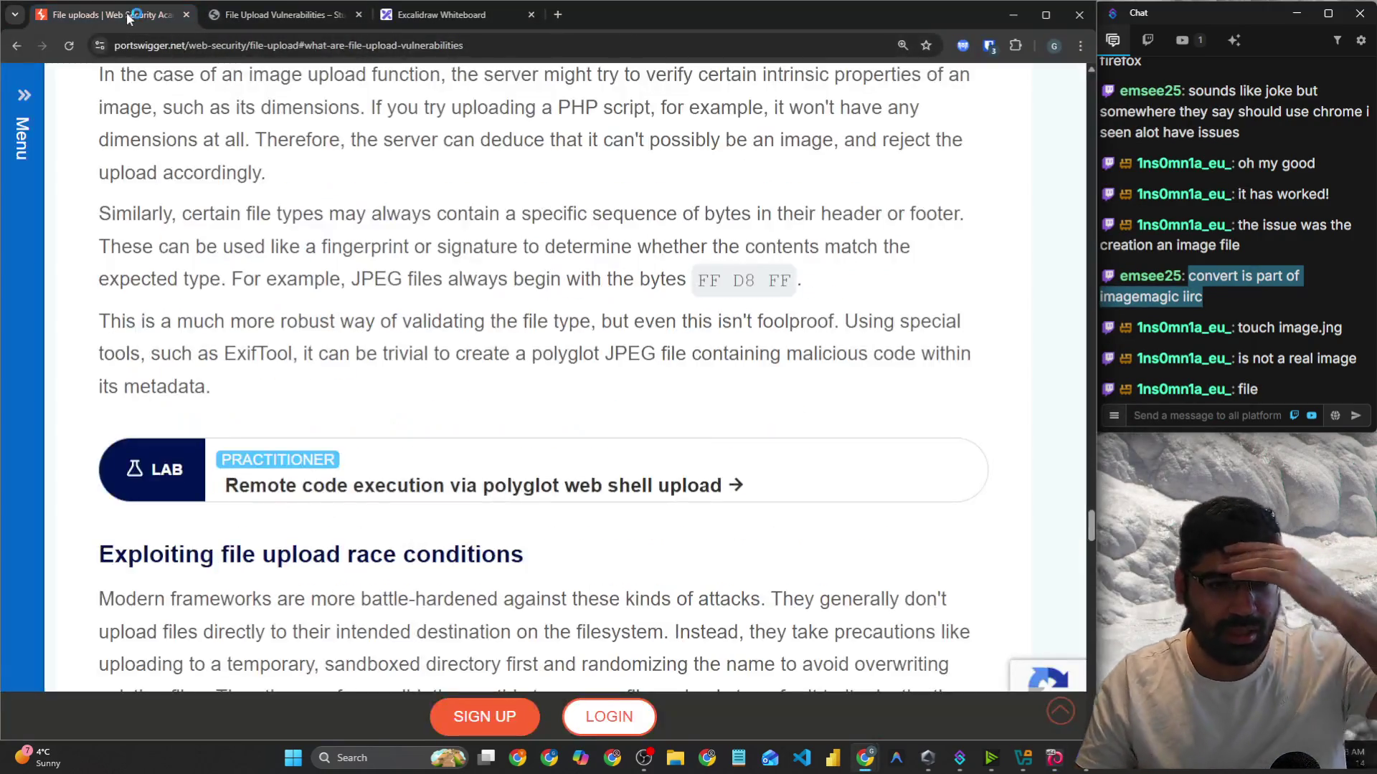
scroll(258, 219, "down", 4)
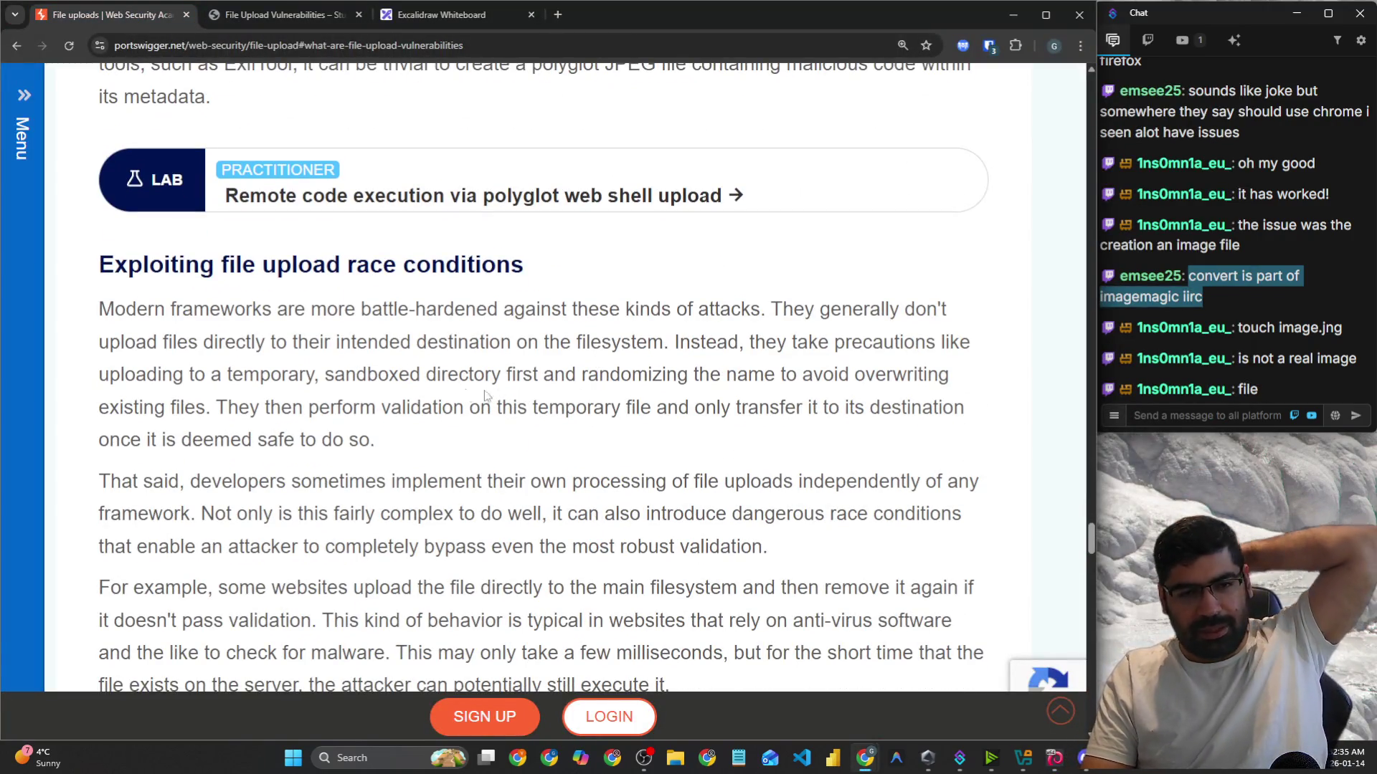
scroll(122, 260, "down", 1)
left_click_drag(92, 208, 606, 202)
scroll(297, 305, "down", 9)
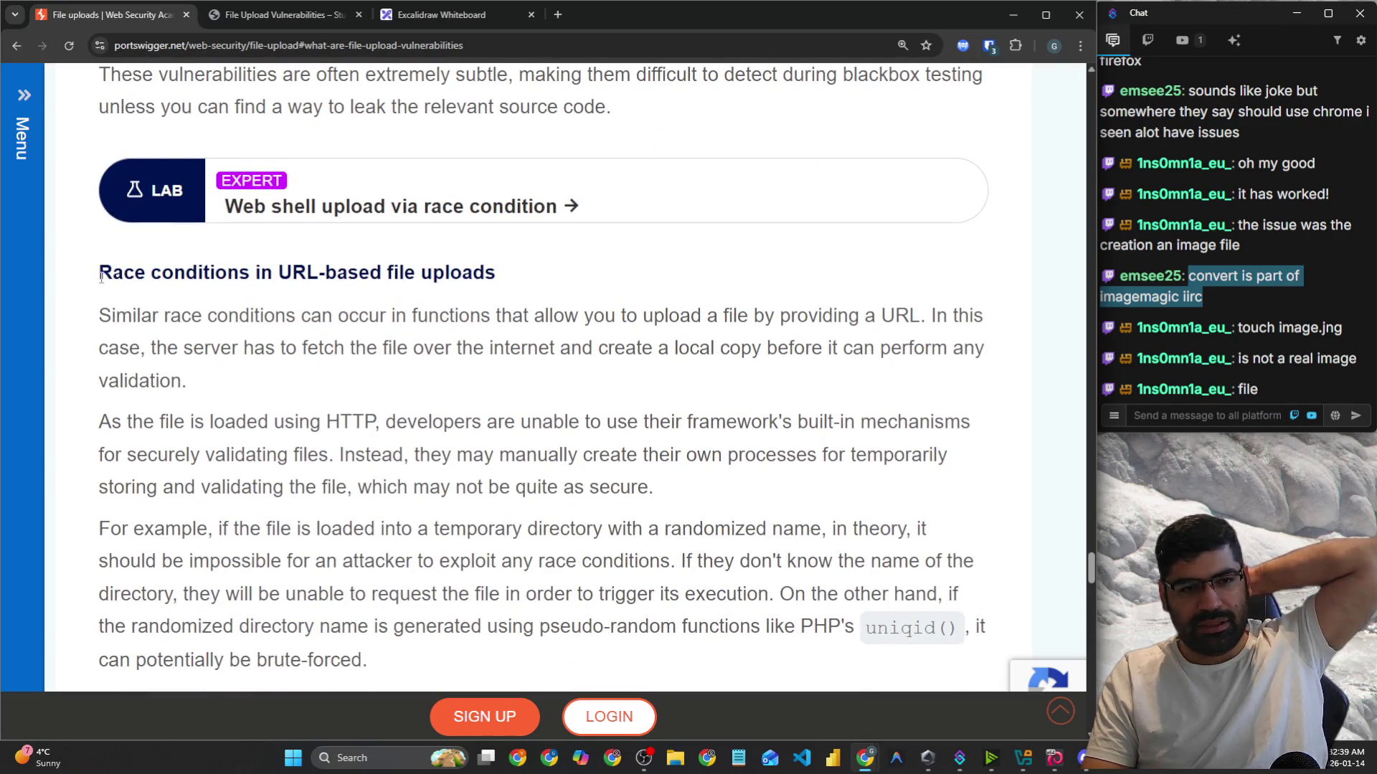
left_click_drag(98, 272, 481, 265)
Step: Read through the Race conditions in URL-based file uploads section of the article
scroll(377, 314, "down", 8)
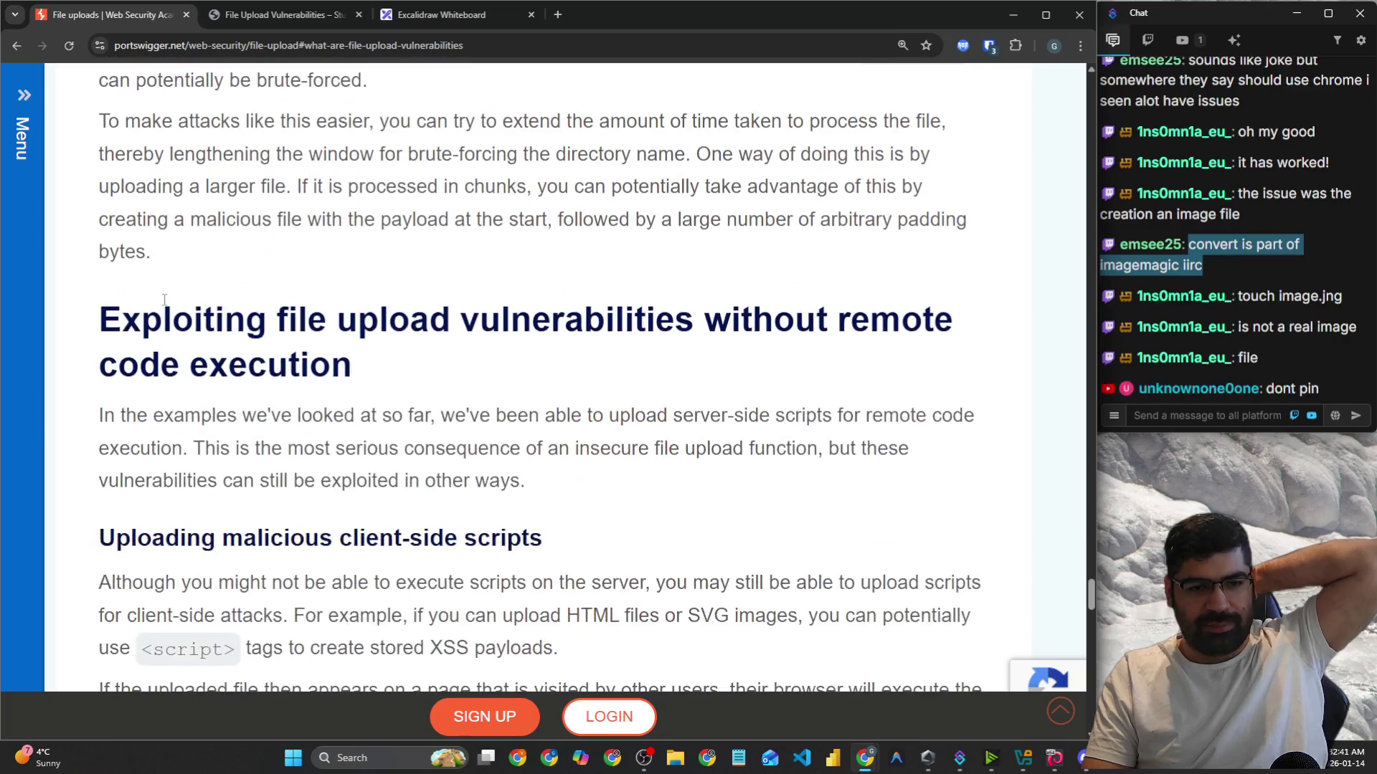
mouse_move(111, 304)
left_mouse_down()
mouse_move(358, 330)
mouse_move(394, 355)
left_mouse_up()
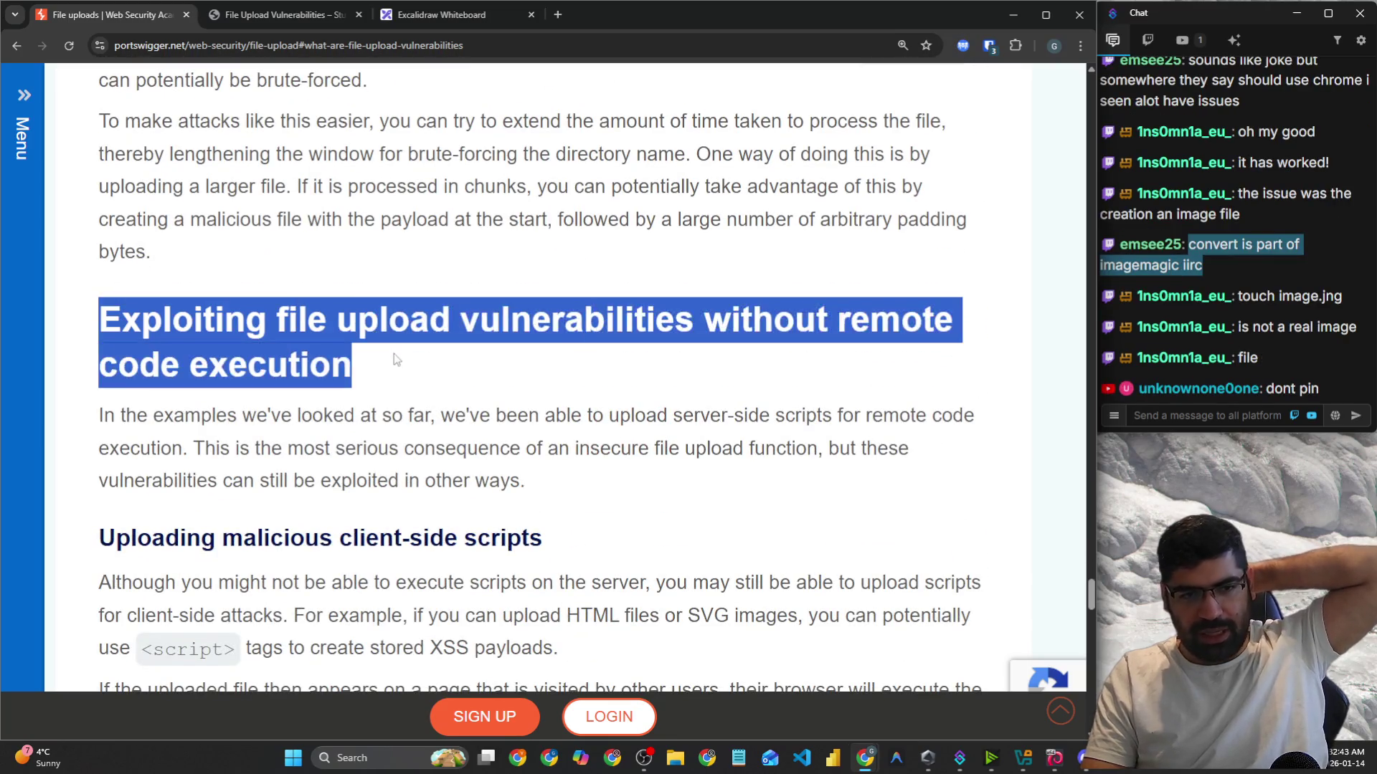
scroll(394, 354, "down", 5)
scroll(196, 306, "down", 15)
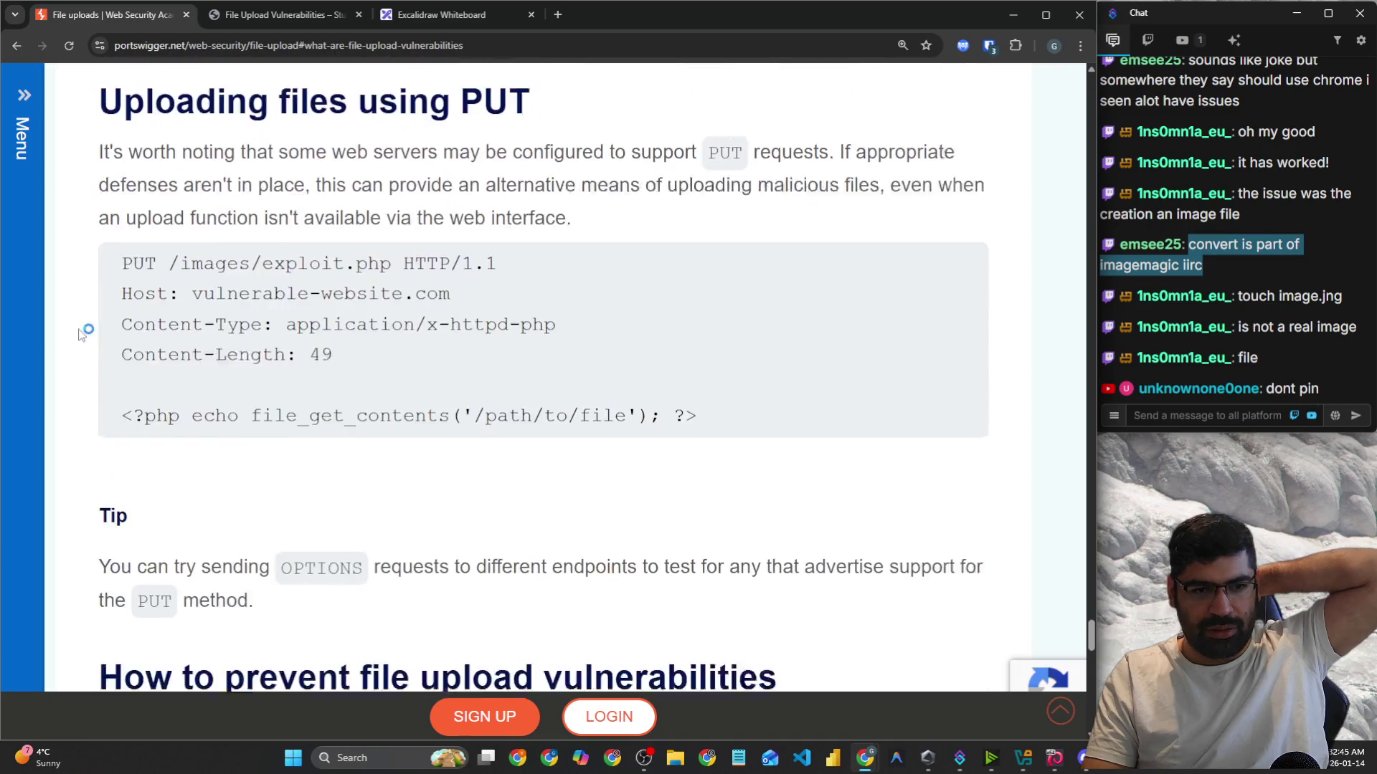
scroll(86, 339, "down", 6)
scroll(84, 332, "up", 18)
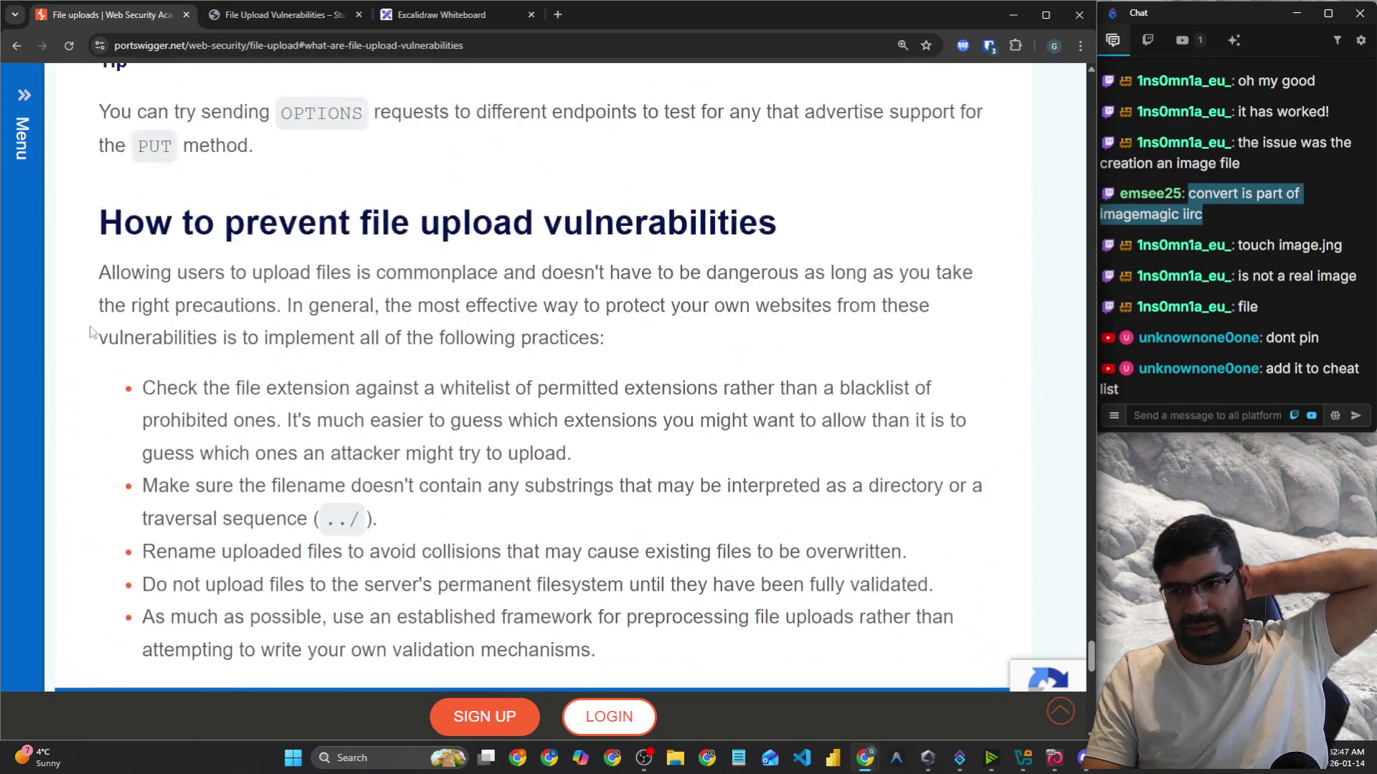
scroll(92, 330, "up", 4)
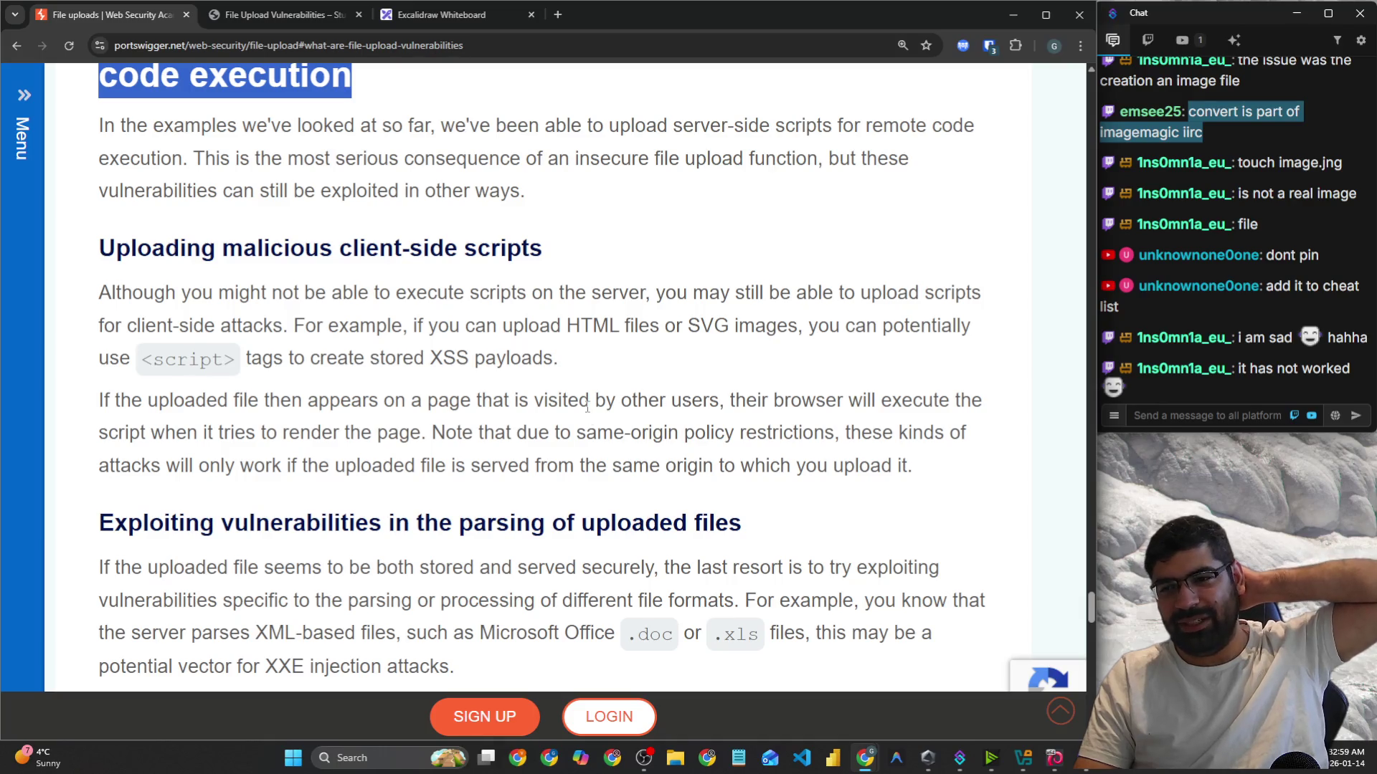
scroll(399, 372, "up", 10)
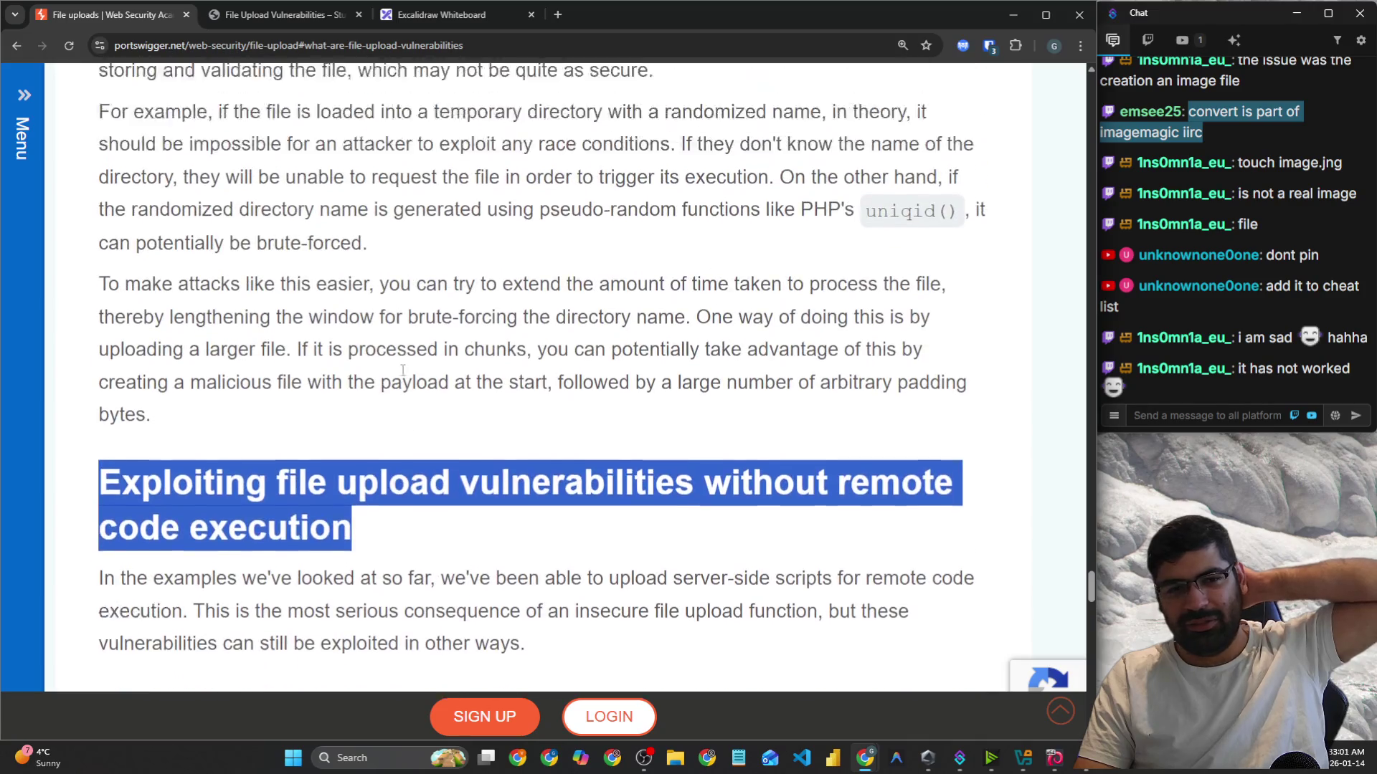
scroll(403, 372, "up", 2)
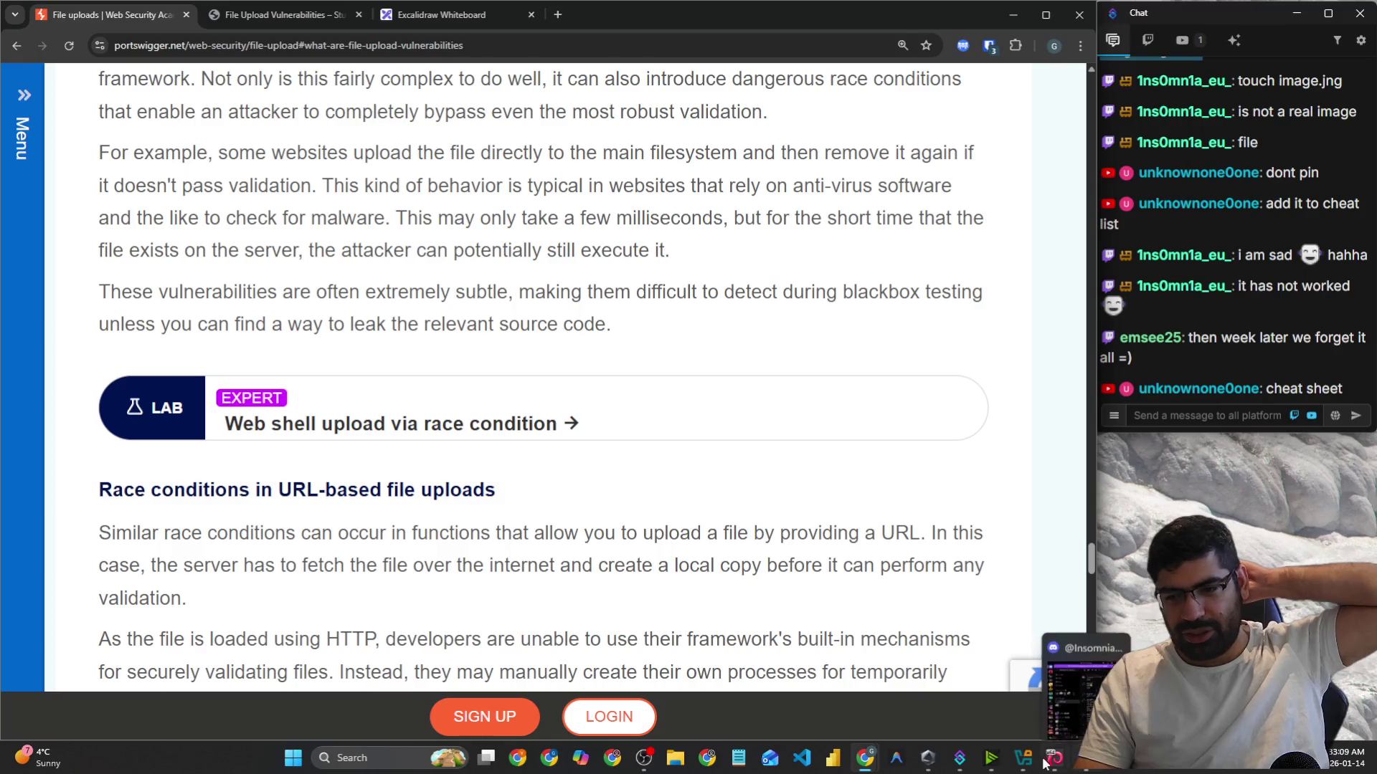
mouse_move(922, 766)
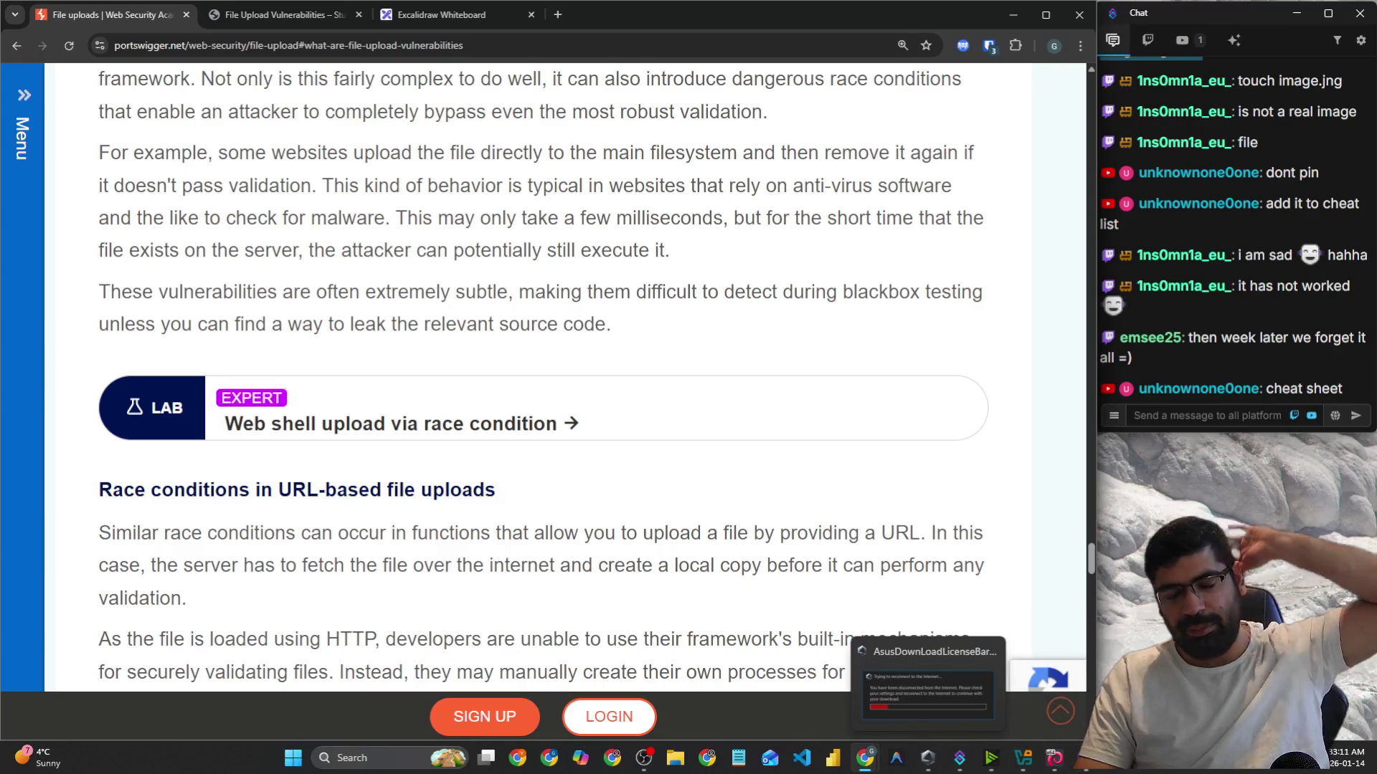